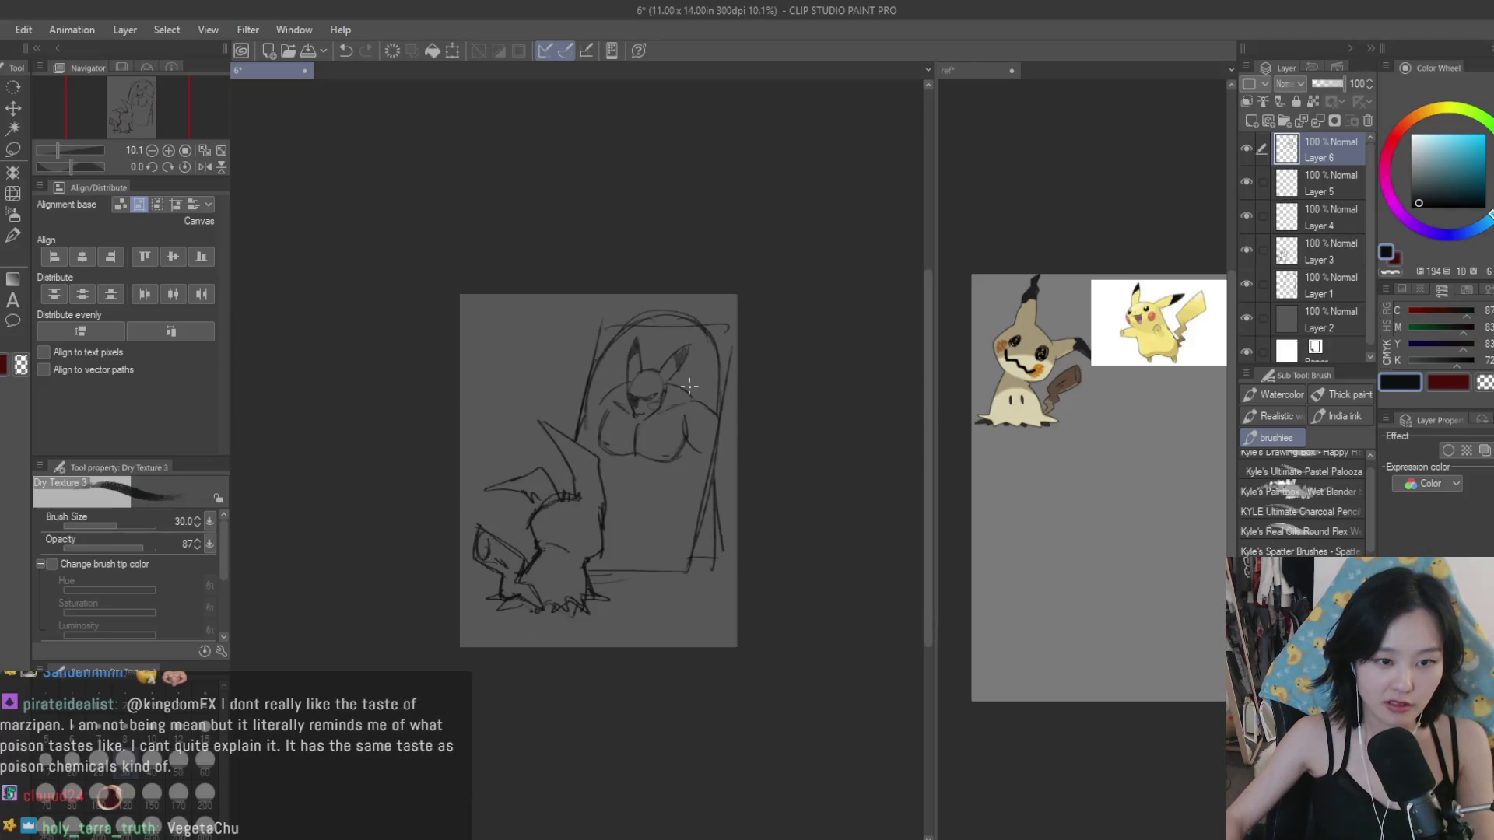
Step: Zoom in and add a stroke under the reflection's face and a curved stroke across its chest
{"action": "scroll", "coordinate": [677, 413], "scroll_direction": "up", "scroll_amount": 1}
{"action": "scroll", "coordinate": [659, 397], "scroll_direction": "up", "scroll_amount": 1}
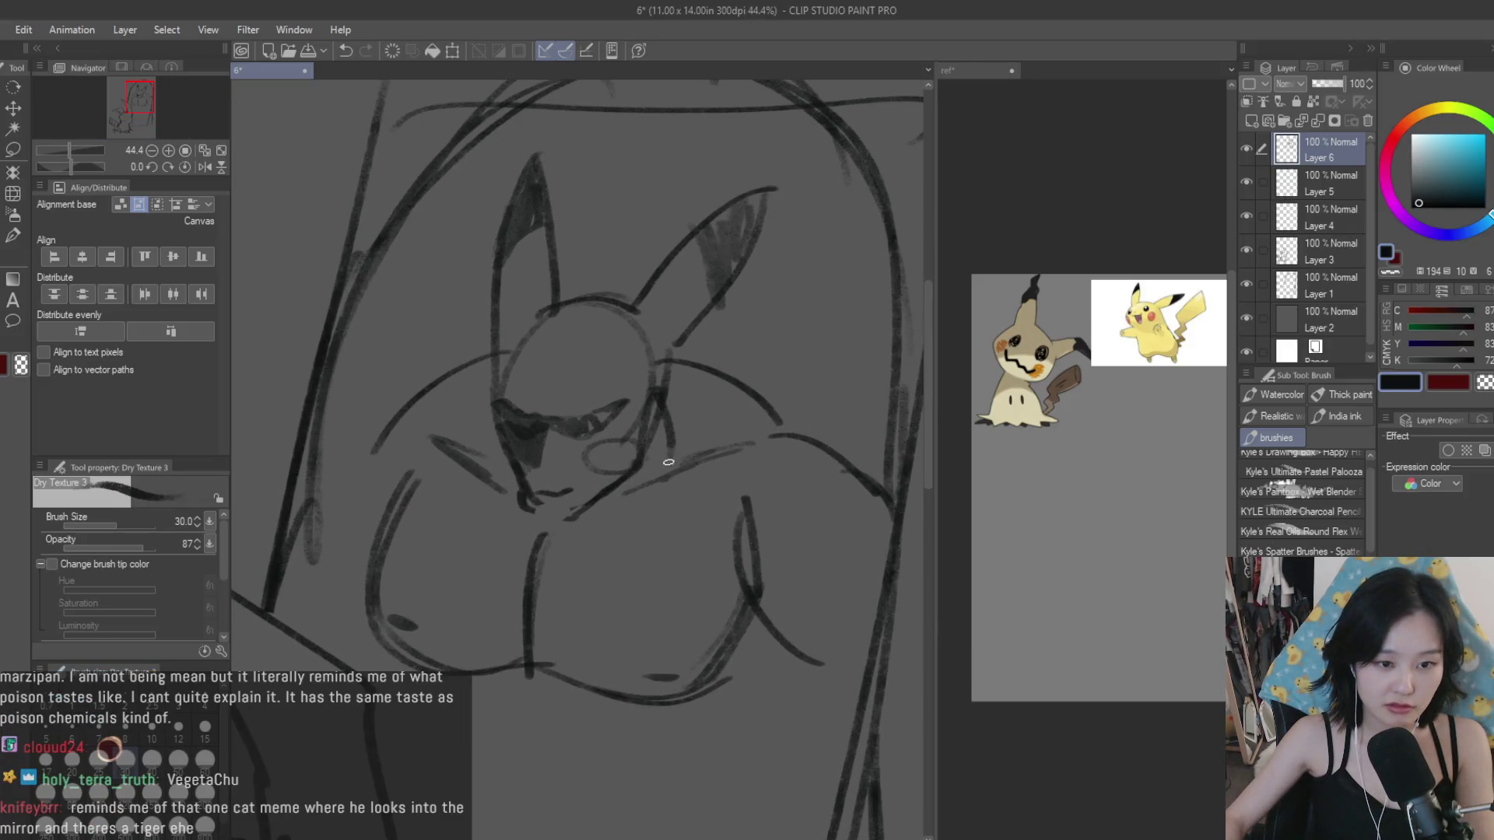
{"action": "left_click_drag", "start_coordinate": [668, 462], "coordinate": [647, 485]}
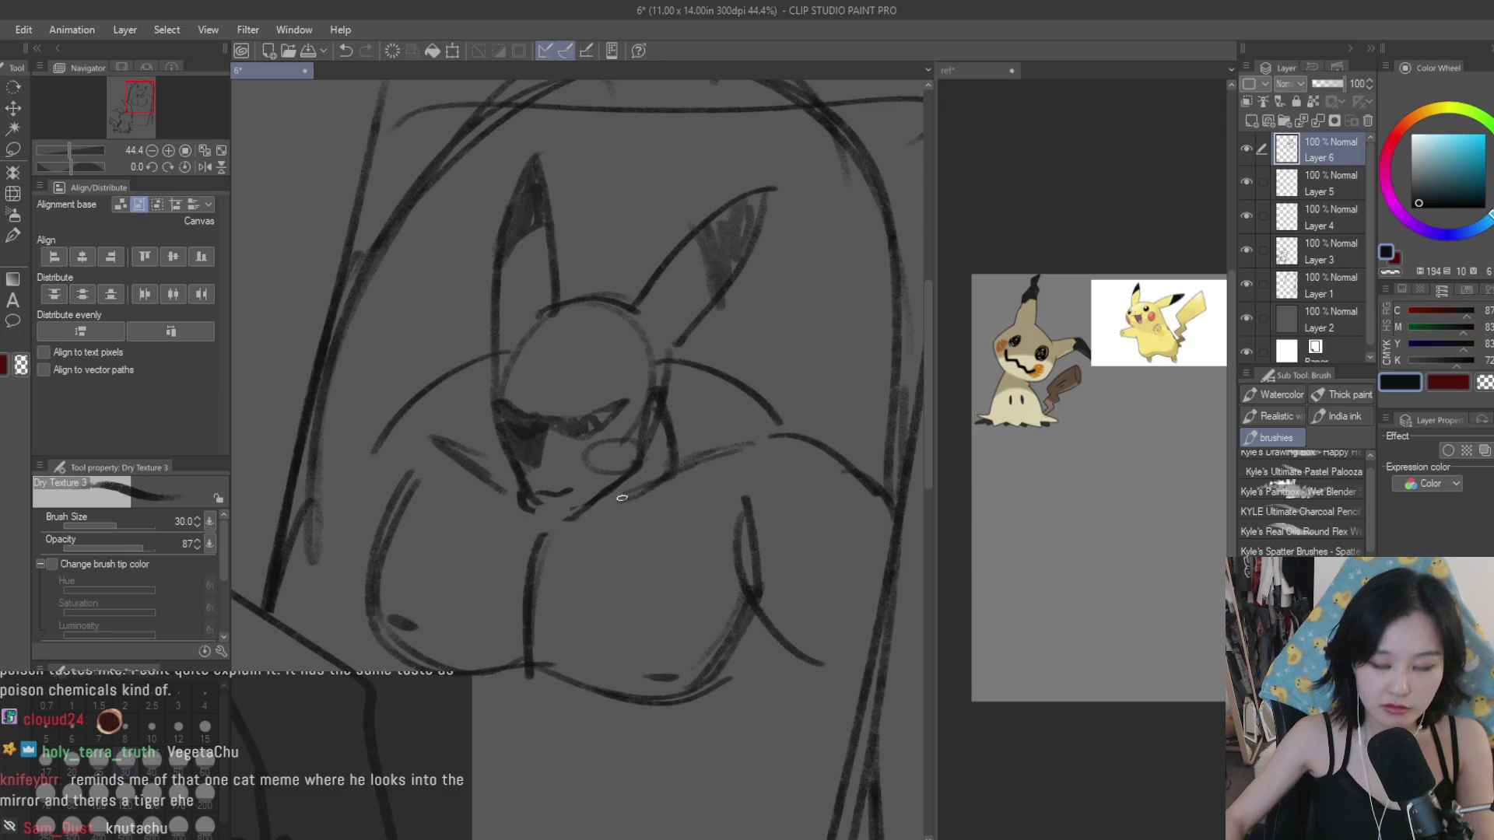
{"action": "left_click_drag", "start_coordinate": [706, 374], "coordinate": [873, 504]}
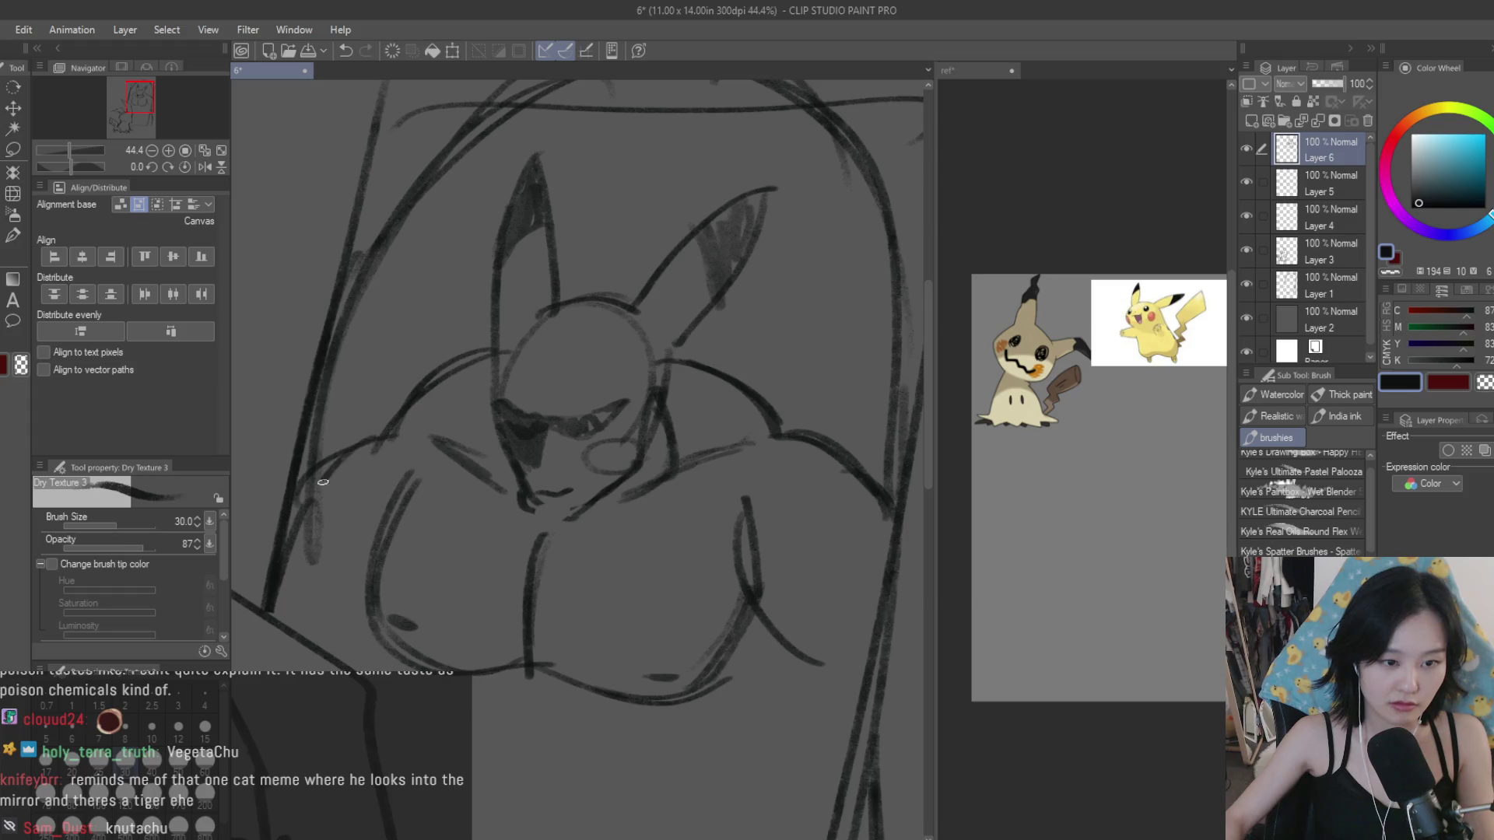
Step: Zoom back out, make Layer 3 active and pick the freehand lasso
{"action": "scroll", "coordinate": [752, 540], "scroll_direction": "down", "scroll_amount": 2}
{"action": "scroll", "coordinate": [752, 540], "scroll_direction": "down", "scroll_amount": 2}
{"action": "scroll", "coordinate": [753, 540], "scroll_direction": "up", "scroll_amount": 1}
{"action": "scroll", "coordinate": [621, 564], "scroll_direction": "down", "scroll_amount": 1}
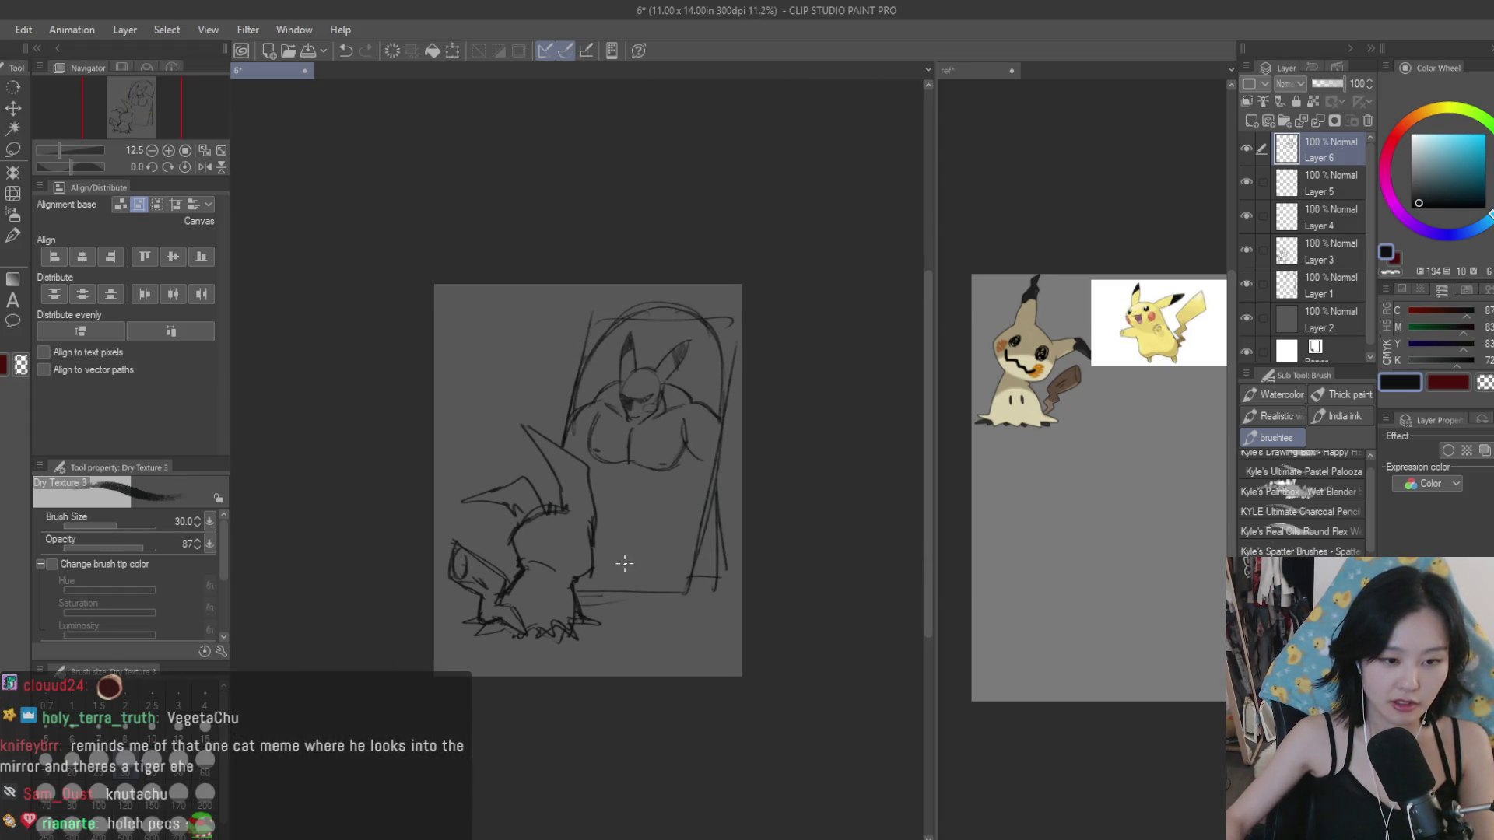
{"action": "scroll", "coordinate": [620, 563], "scroll_direction": "up", "scroll_amount": 1}
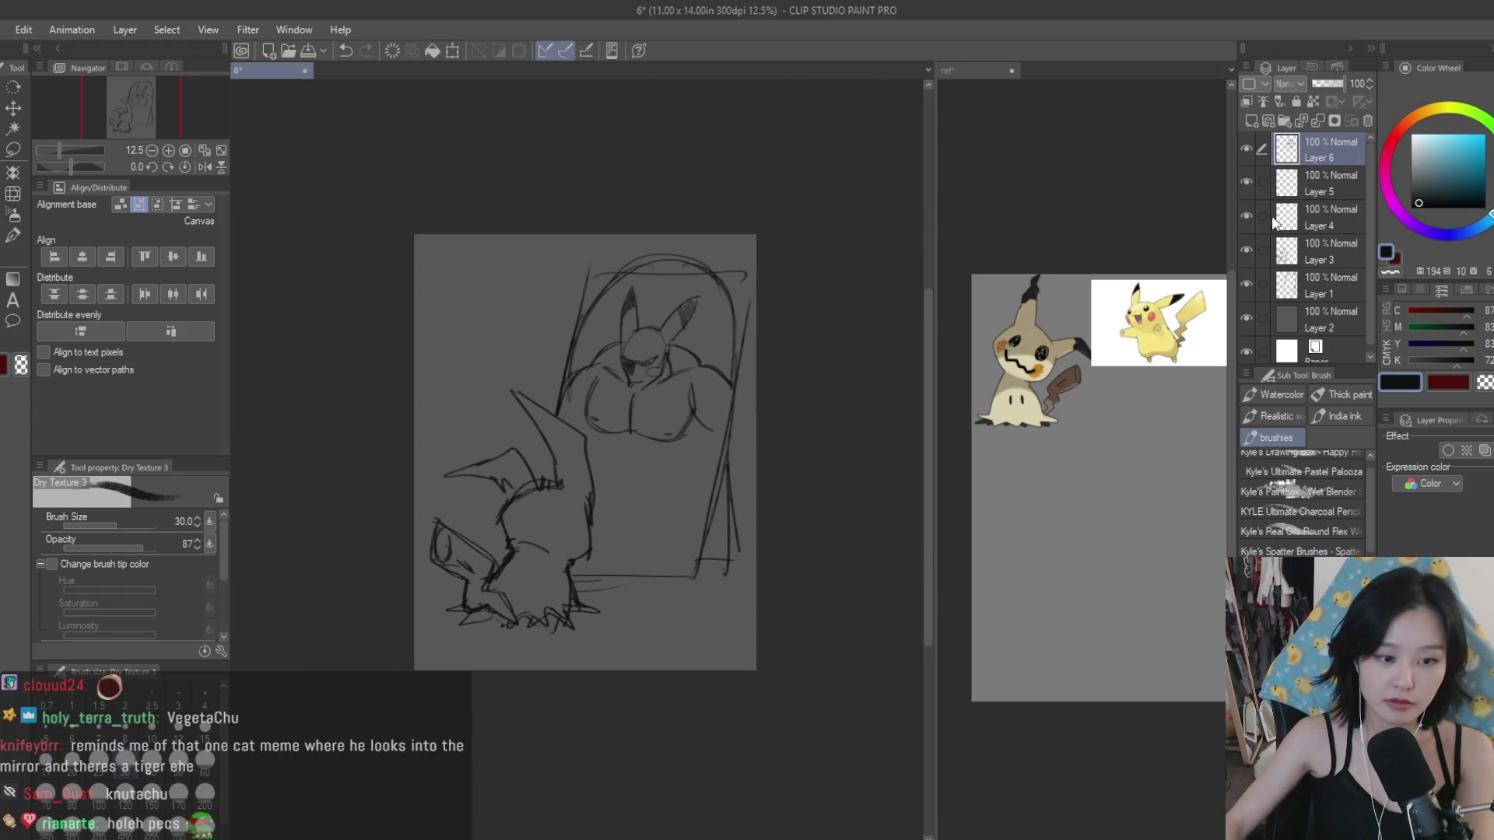
{"action": "left_click", "coordinate": [1254, 257]}
{"action": "key", "text": "m"}
{"action": "scroll", "coordinate": [543, 481], "scroll_direction": "up", "scroll_amount": 3}
Step: Lasso the small lower-left figure and rotate it about 25° counter-clockwise
{"action": "mouse_move", "coordinate": [366, 495]}
{"action": "left_mouse_down"}
{"action": "mouse_move", "coordinate": [567, 624]}
{"action": "mouse_move", "coordinate": [290, 417]}
{"action": "left_mouse_up"}
{"action": "scroll", "coordinate": [741, 477], "scroll_direction": "down", "scroll_amount": 1}
{"action": "key", "text": "ctrl+t"}
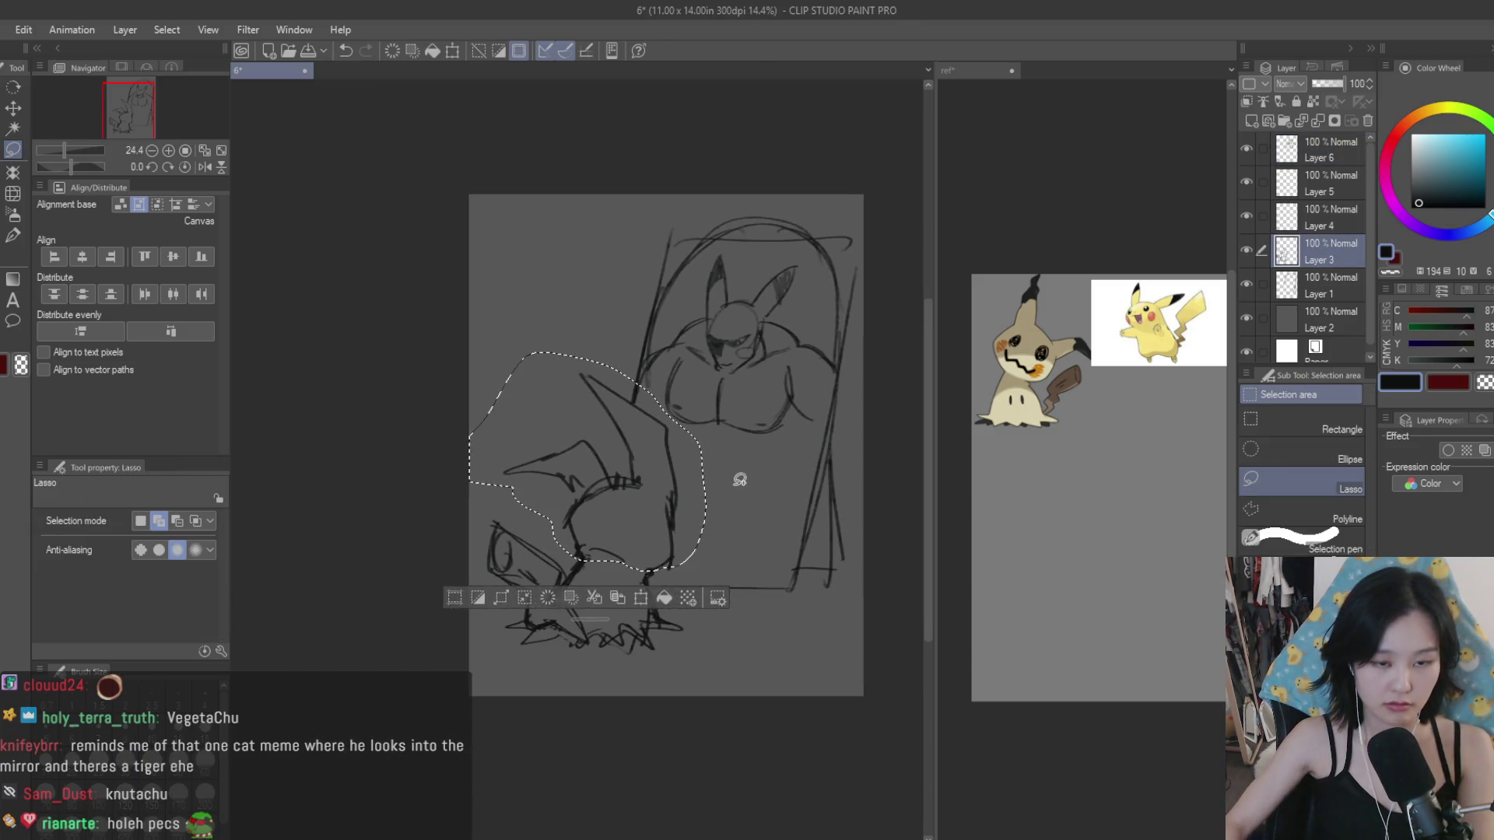
{"action": "left_click_drag", "start_coordinate": [565, 463], "coordinate": [635, 532]}
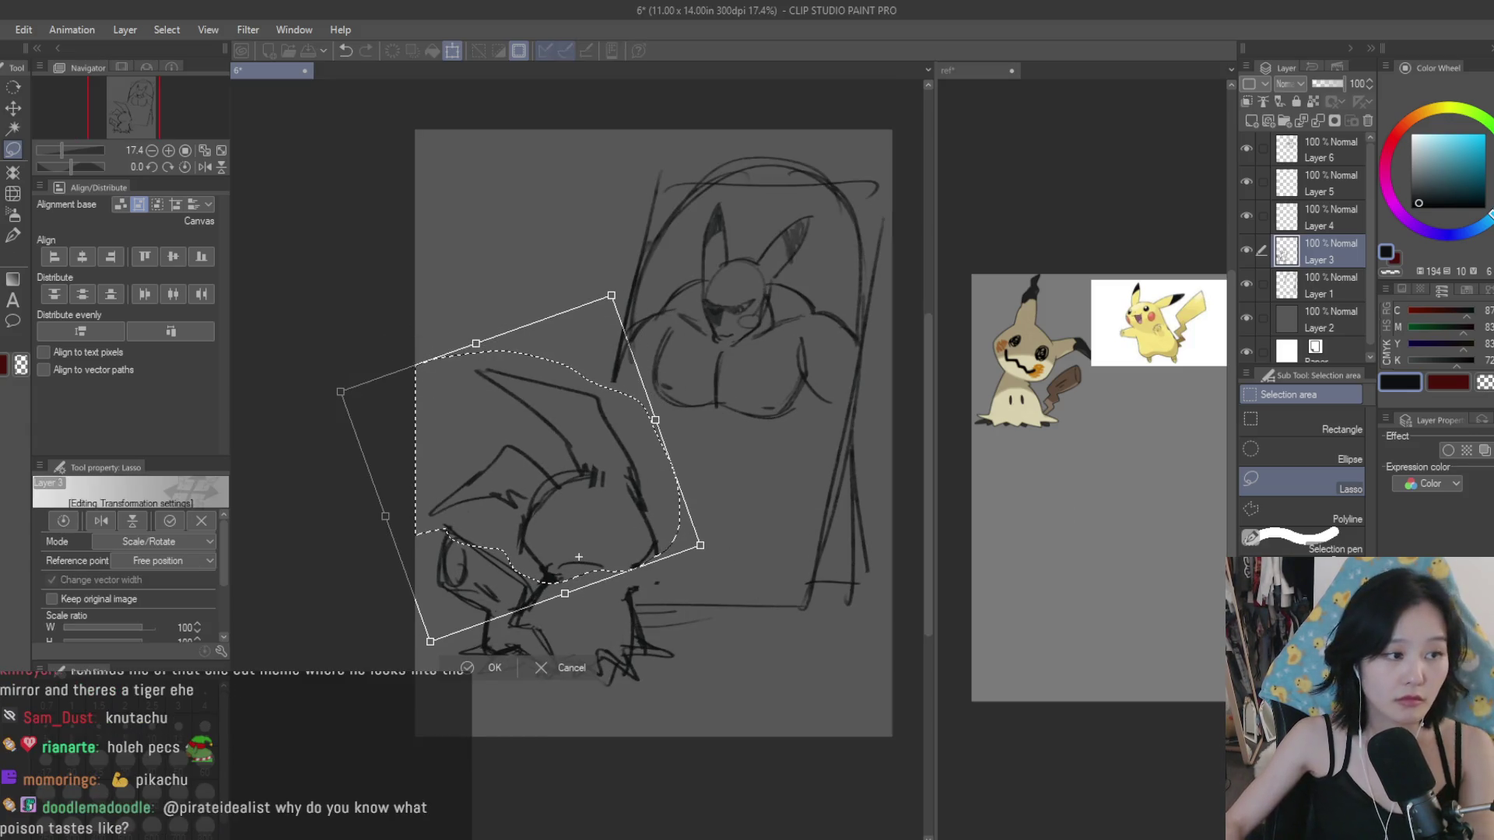
{"action": "key", "text": "Return"}
{"action": "key", "text": "b"}
Step: Shift the small figure down slightly with Move layer
{"action": "scroll", "coordinate": [617, 577], "scroll_direction": "up", "scroll_amount": 1}
{"action": "scroll", "coordinate": [617, 577], "scroll_direction": "up", "scroll_amount": 1}
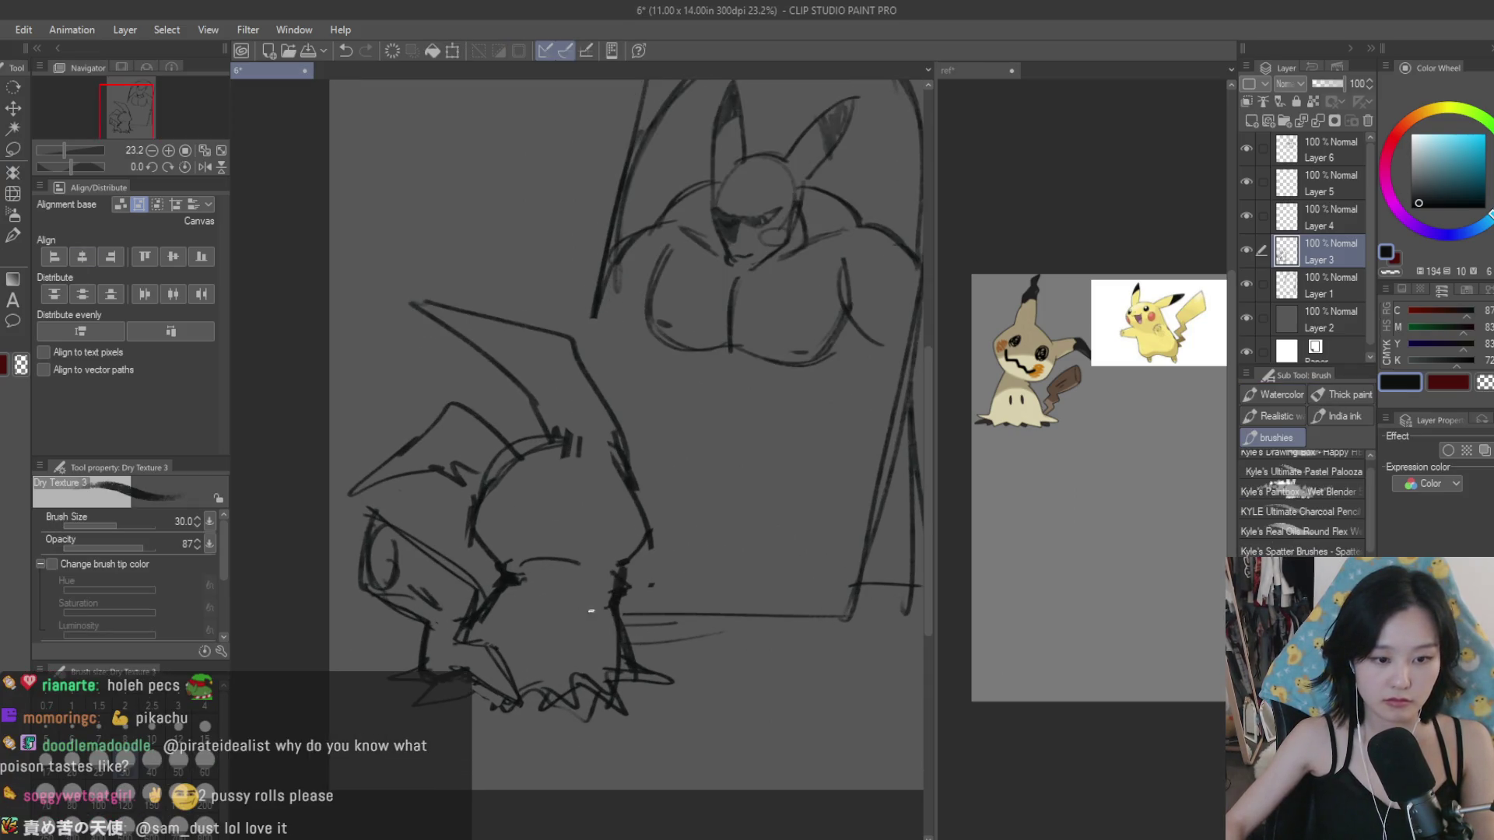
{"action": "scroll", "coordinate": [600, 623], "scroll_direction": "down", "scroll_amount": 3}
{"action": "scroll", "coordinate": [707, 653], "scroll_direction": "up", "scroll_amount": 1}
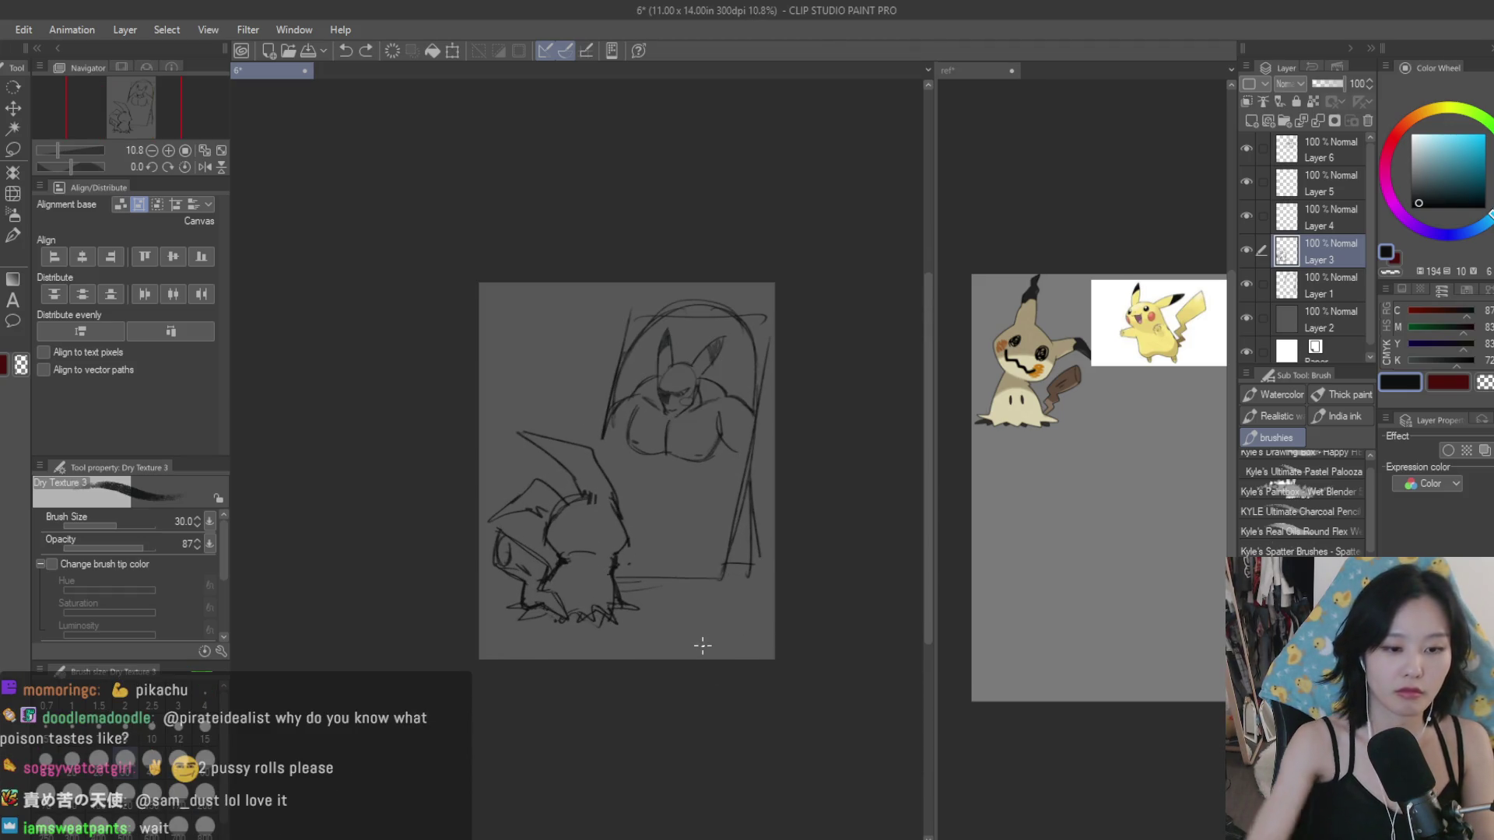
{"action": "left_click", "coordinate": [13, 107]}
{"action": "scroll", "coordinate": [498, 498], "scroll_direction": "up", "scroll_amount": 1}
{"action": "left_click_drag", "start_coordinate": [545, 513], "coordinate": [540, 529]}
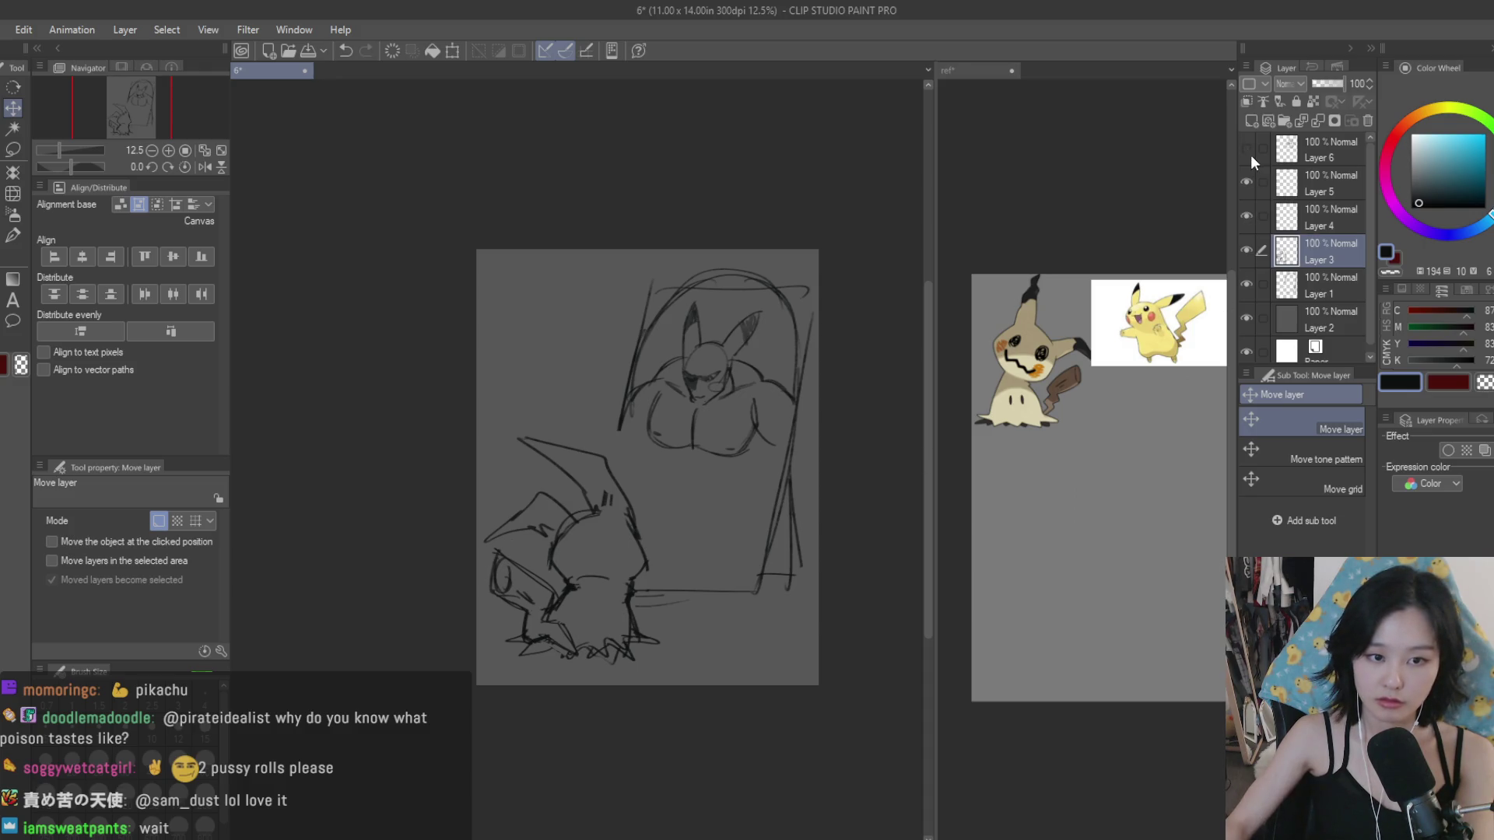
Step: On Layer 6, sketch ab lines down the reflection's torso with the brush
{"action": "left_click", "coordinate": [1310, 155]}
{"action": "key", "text": "b"}
{"action": "scroll", "coordinate": [788, 463], "scroll_direction": "up", "scroll_amount": 2}
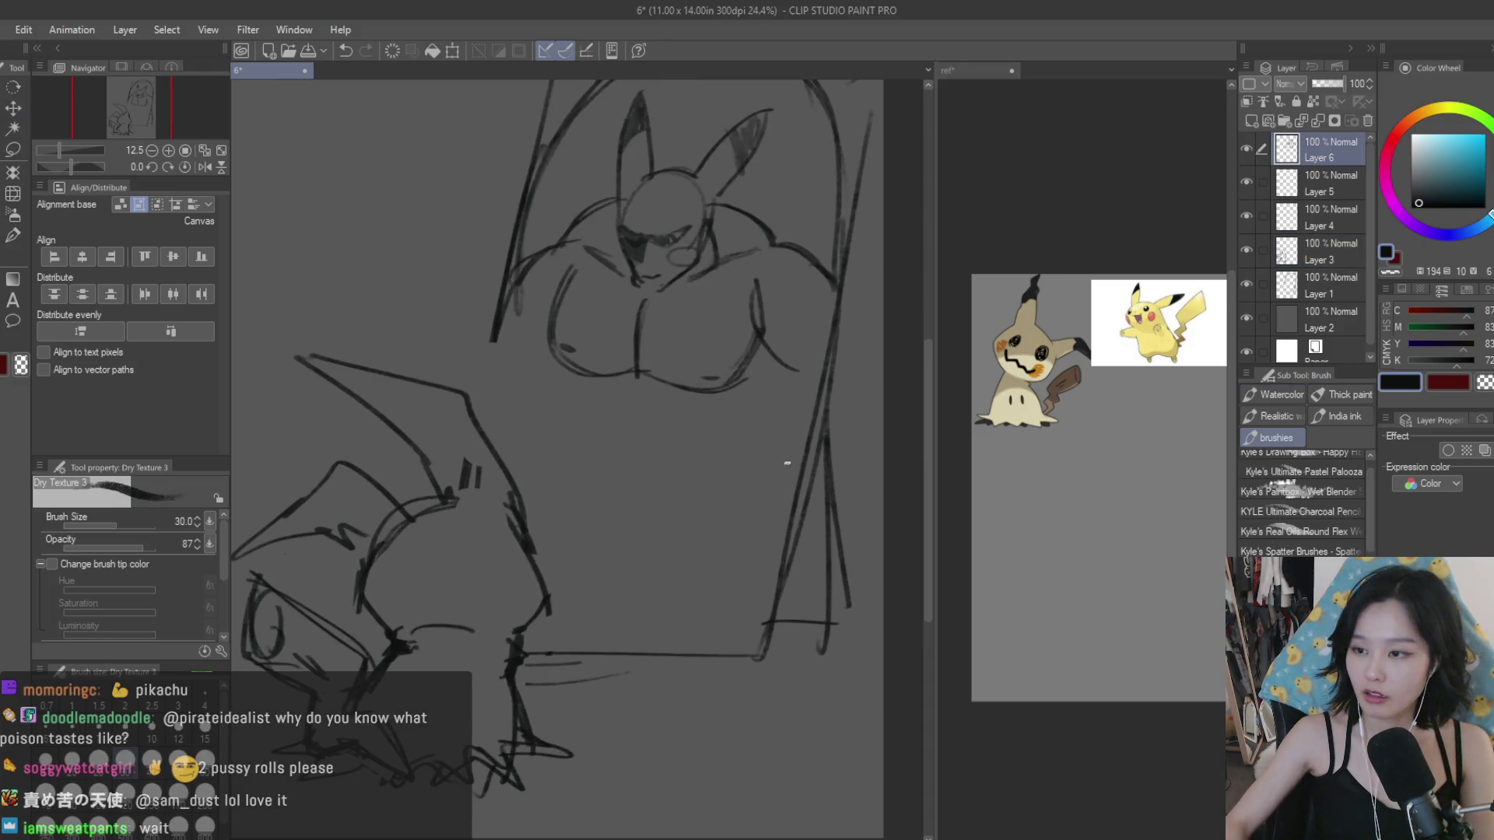
{"action": "left_click_drag", "start_coordinate": [545, 355], "coordinate": [572, 409]}
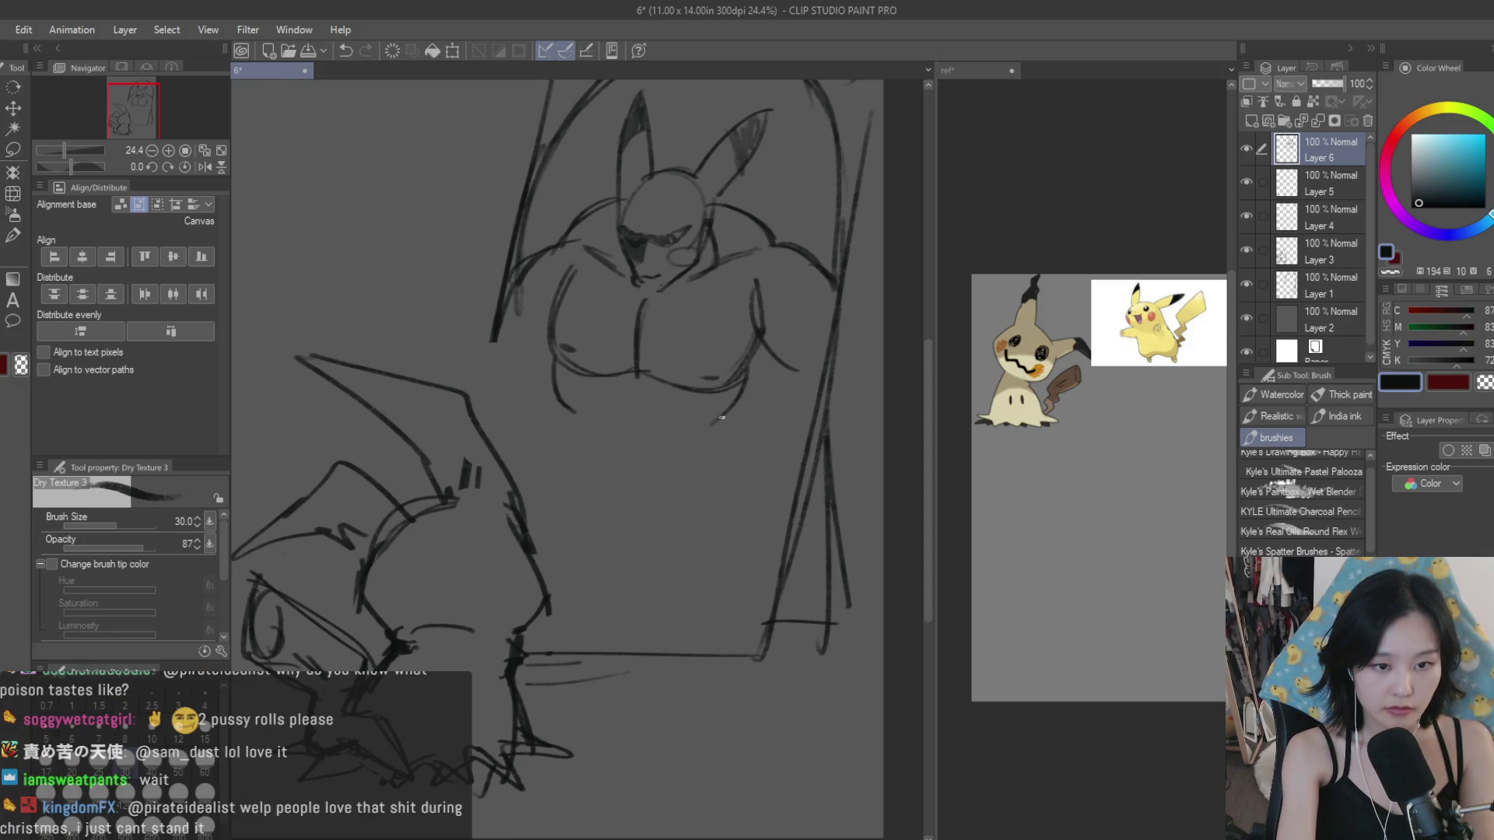
{"action": "left_click_drag", "start_coordinate": [697, 424], "coordinate": [725, 413]}
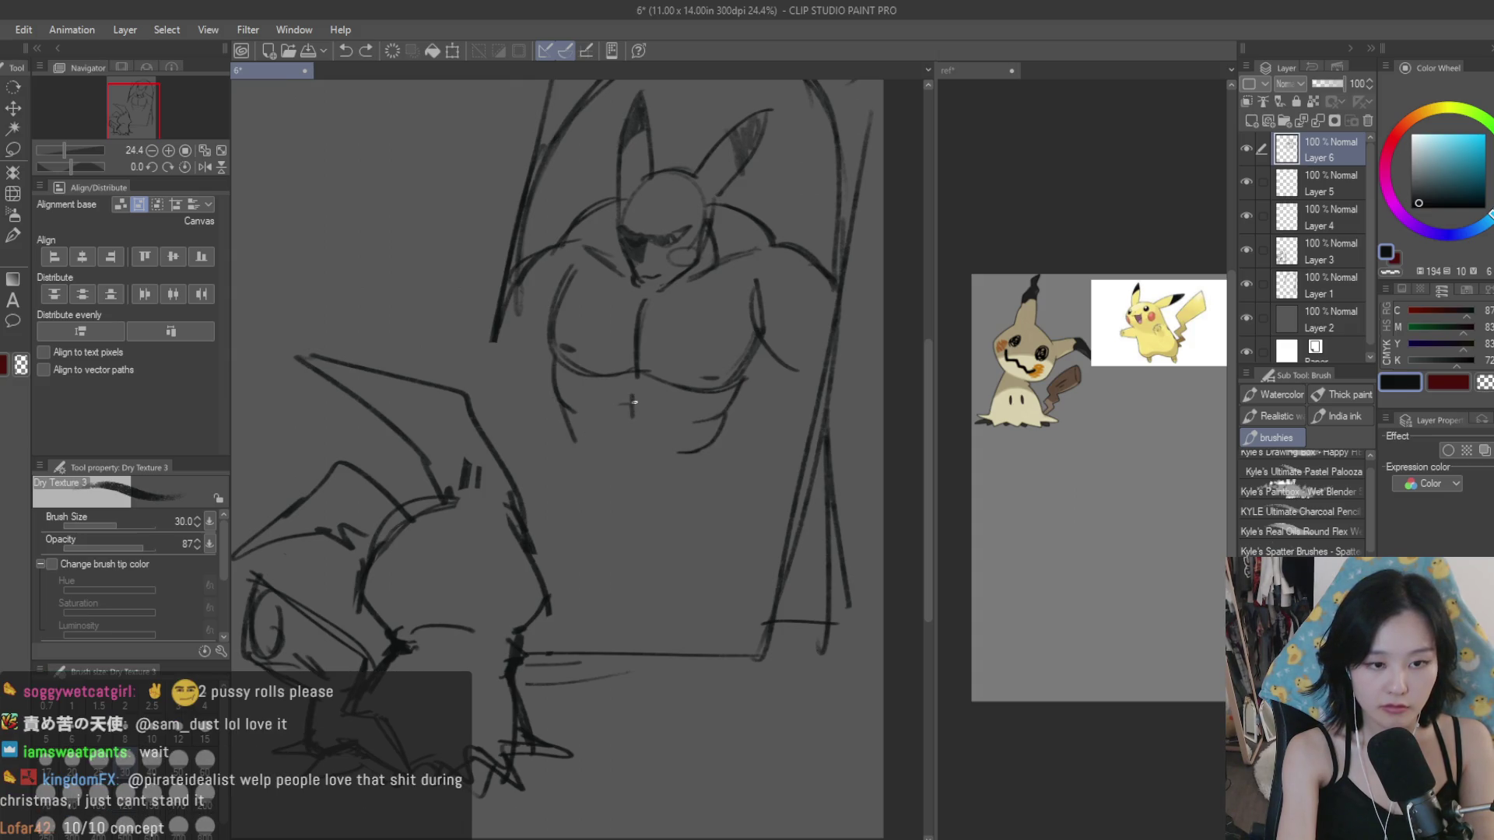
{"action": "left_click_drag", "start_coordinate": [615, 393], "coordinate": [637, 393]}
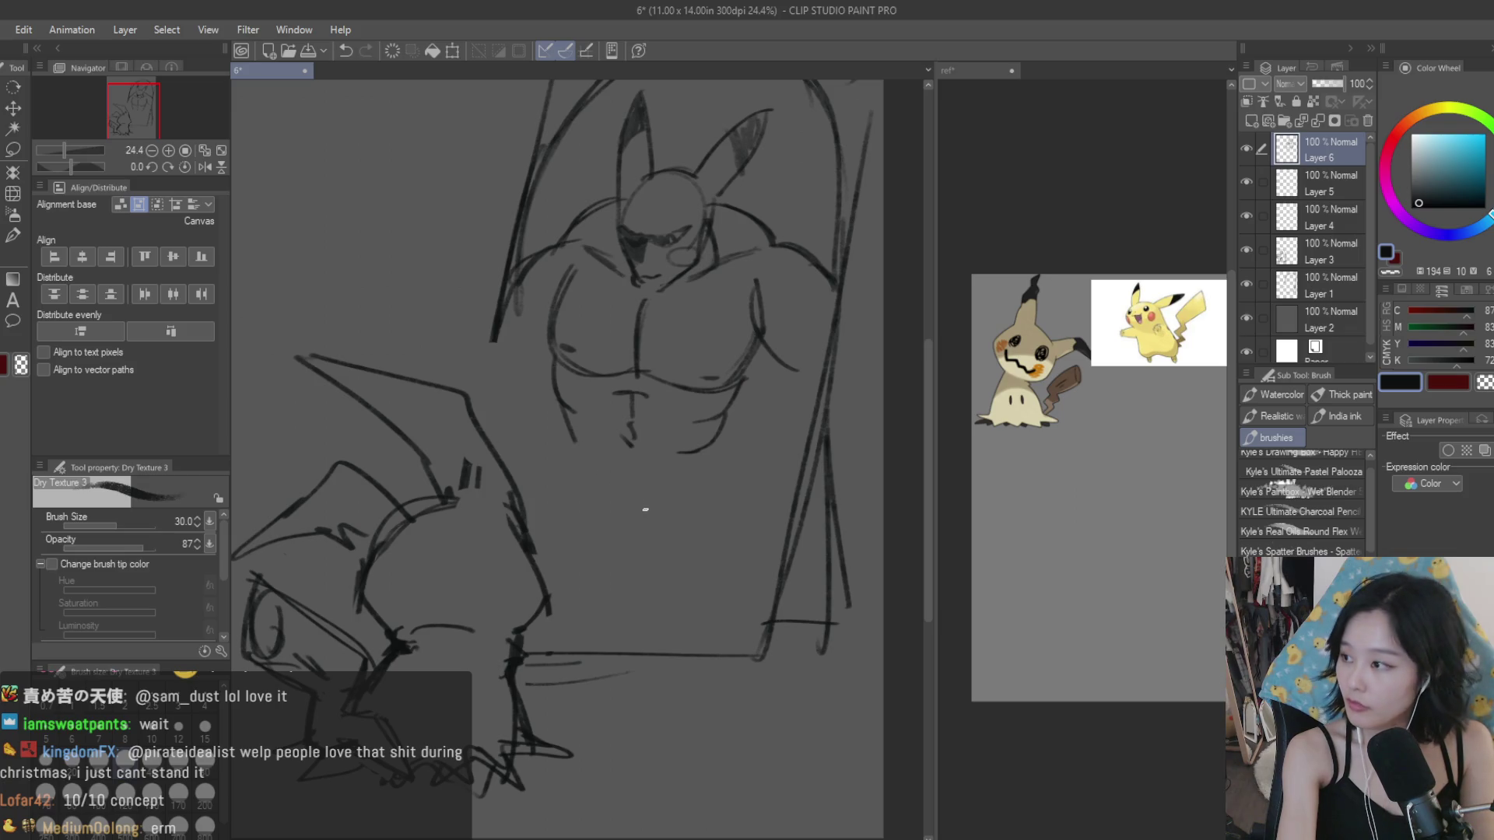
{"action": "key", "text": "ctrl+z"}
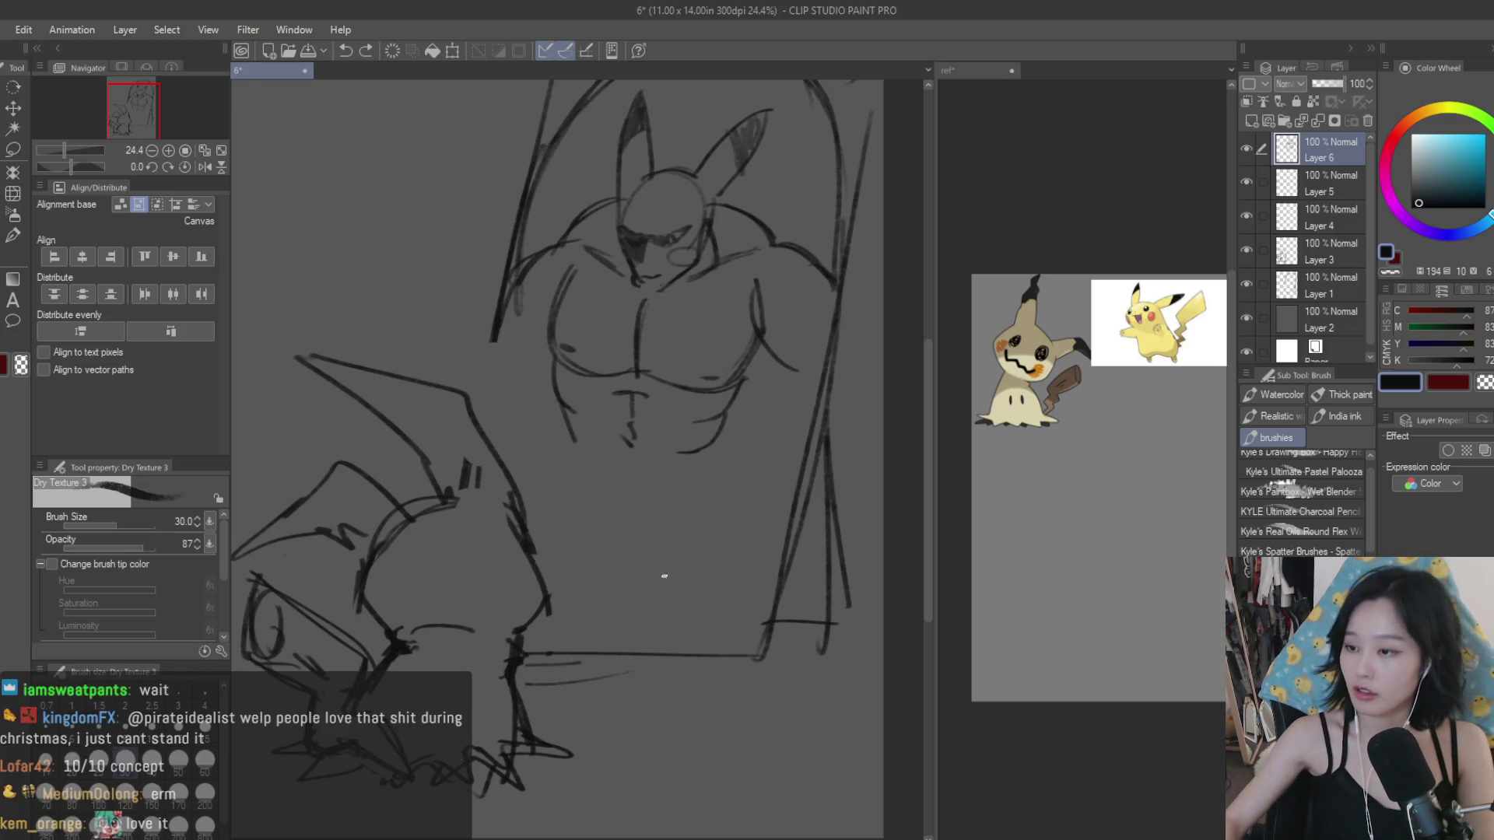
Step: Draw a curve down the right side of the reflection's torso
{"action": "scroll", "coordinate": [669, 580], "scroll_direction": "down", "scroll_amount": 3}
{"action": "scroll", "coordinate": [747, 482], "scroll_direction": "up", "scroll_amount": 1}
{"action": "scroll", "coordinate": [739, 473], "scroll_direction": "up", "scroll_amount": 3}
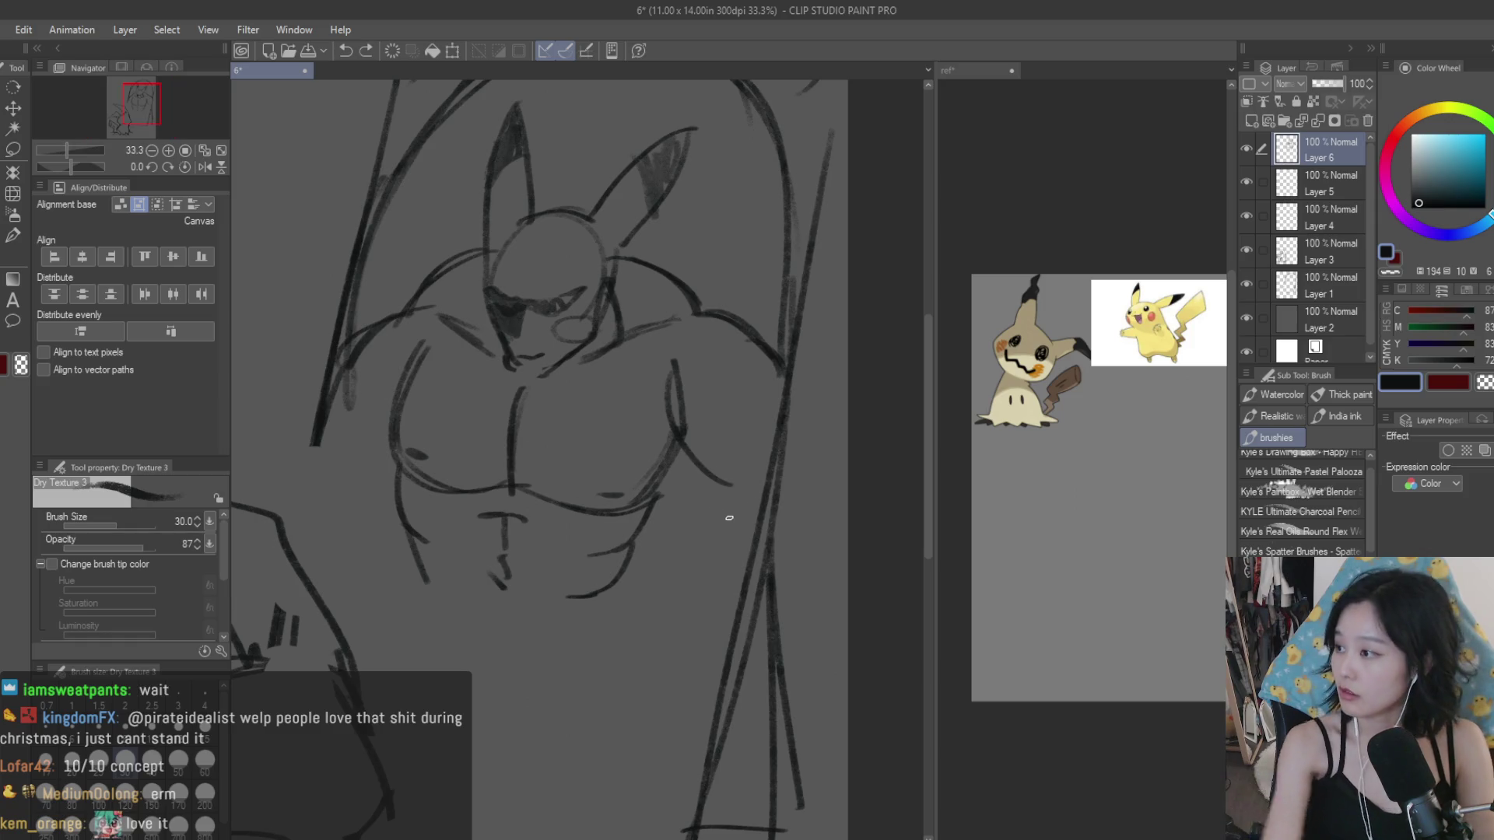
{"action": "left_click_drag", "start_coordinate": [700, 416], "coordinate": [704, 513]}
{"action": "key", "text": "ctrl+z"}
{"action": "left_click_drag", "start_coordinate": [704, 424], "coordinate": [727, 549]}
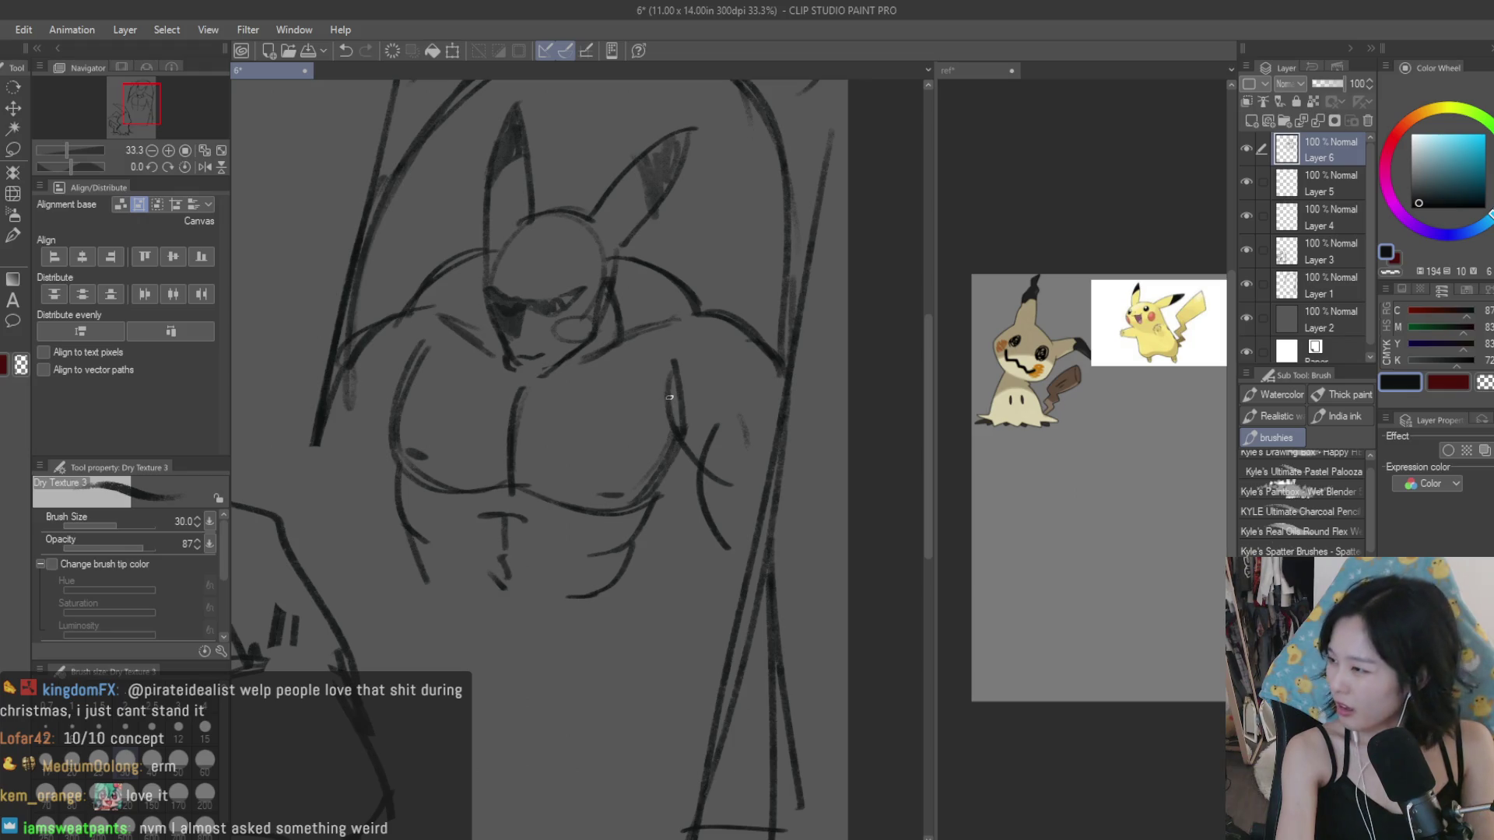
Step: Sketch the right arm's outline and another stroke on the torso's right side
{"action": "left_click_drag", "start_coordinate": [667, 377], "coordinate": [708, 463]}
{"action": "key", "text": "ctrl+z"}
{"action": "left_click_drag", "start_coordinate": [661, 412], "coordinate": [708, 463]}
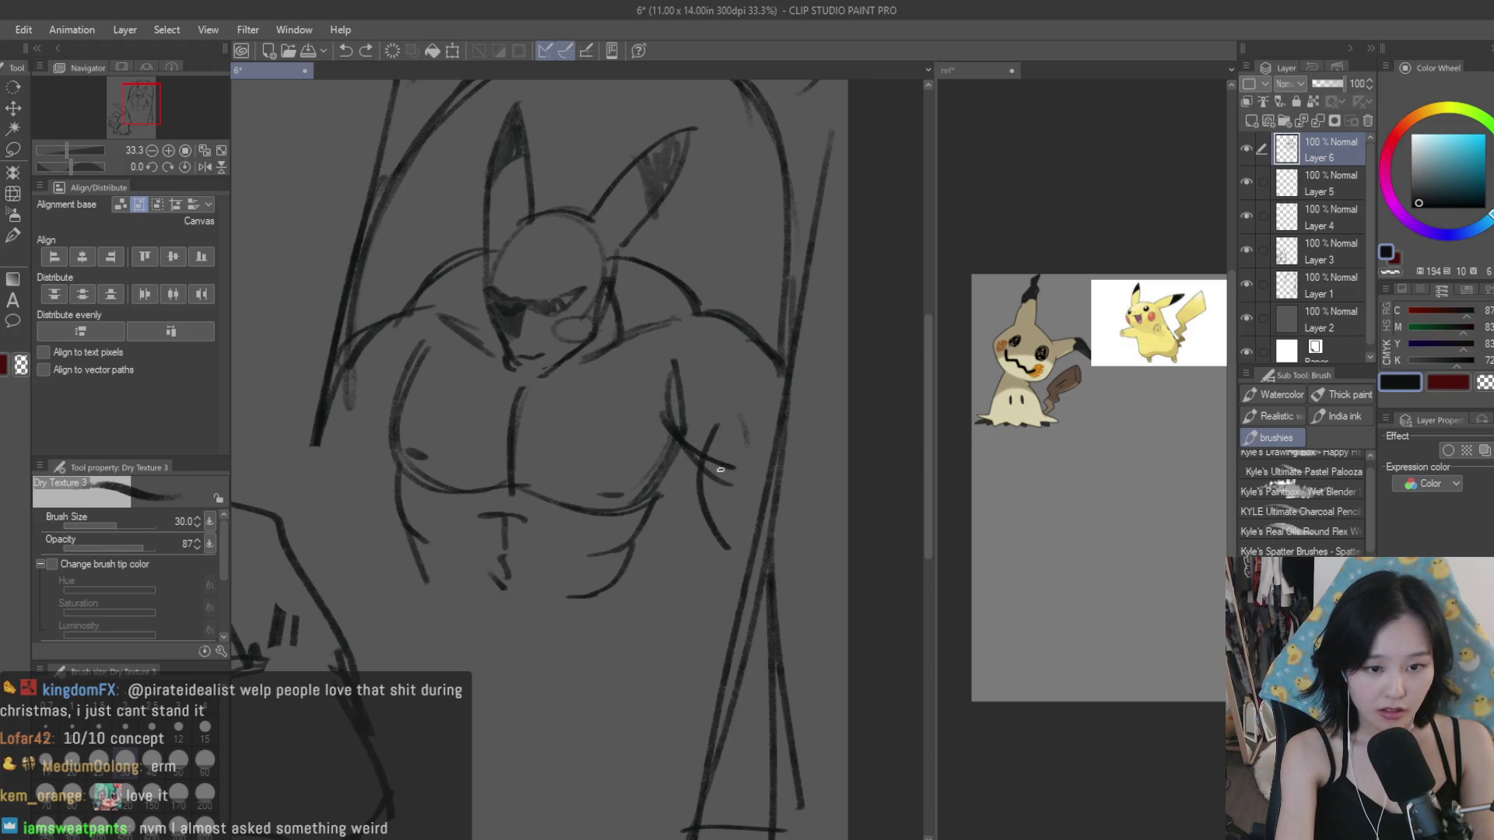
{"action": "left_click_drag", "start_coordinate": [734, 372], "coordinate": [739, 465]}
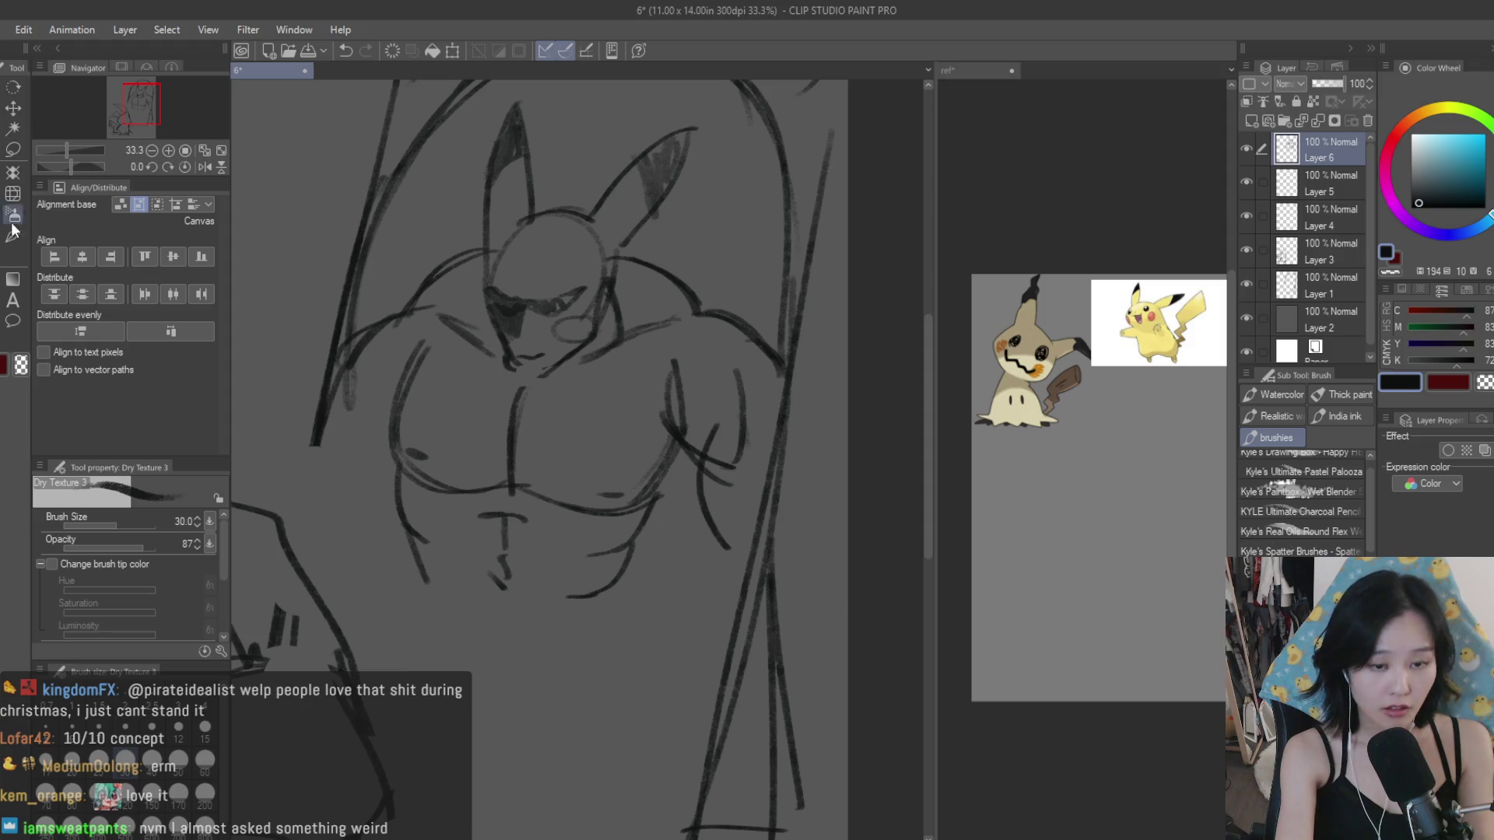
Step: Try short strokes near the belly, erasing and undoing the ones that miss
{"action": "key", "text": "e"}
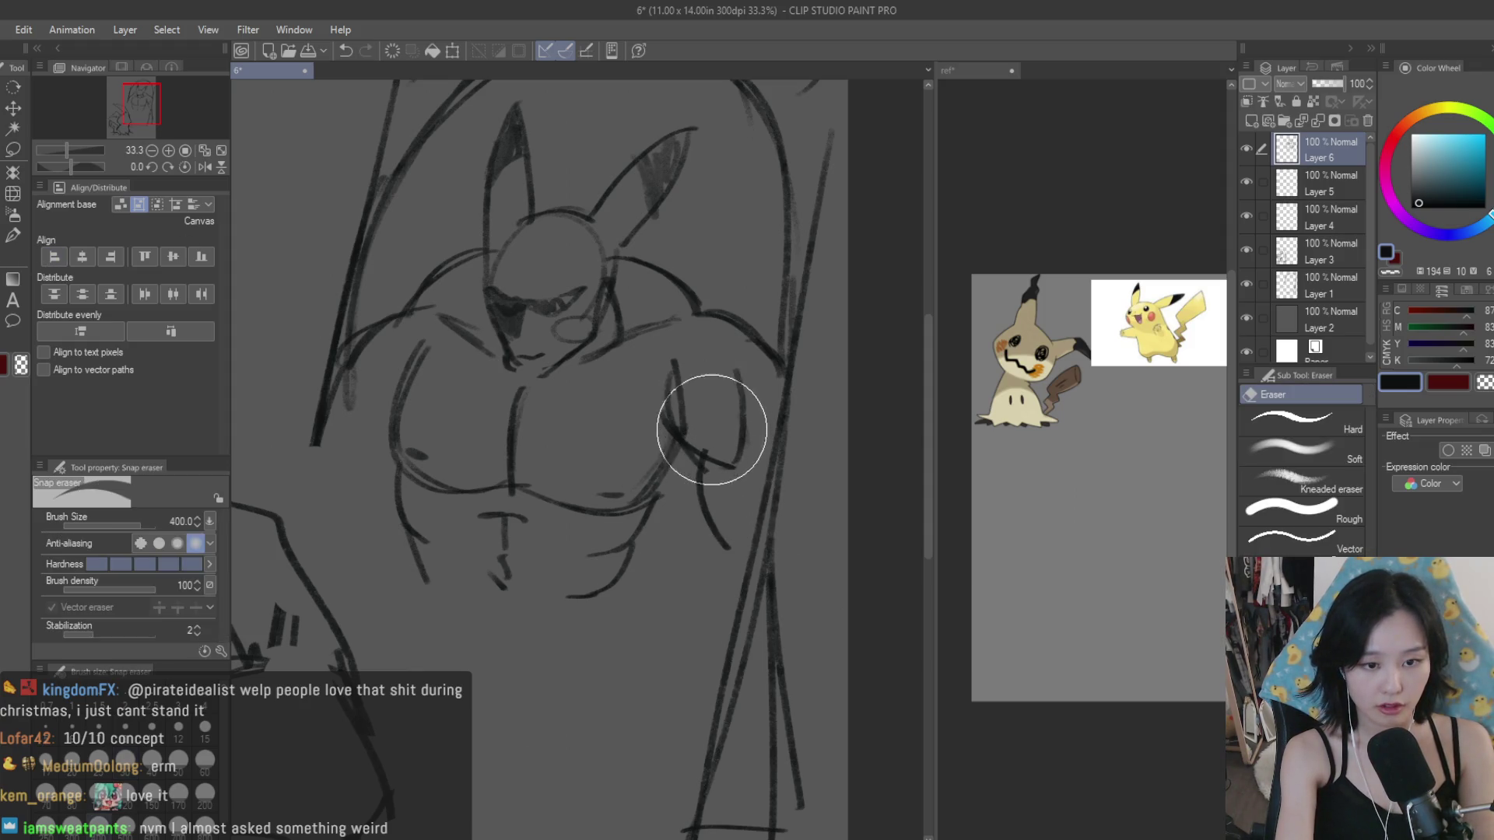
{"action": "key", "text": "b"}
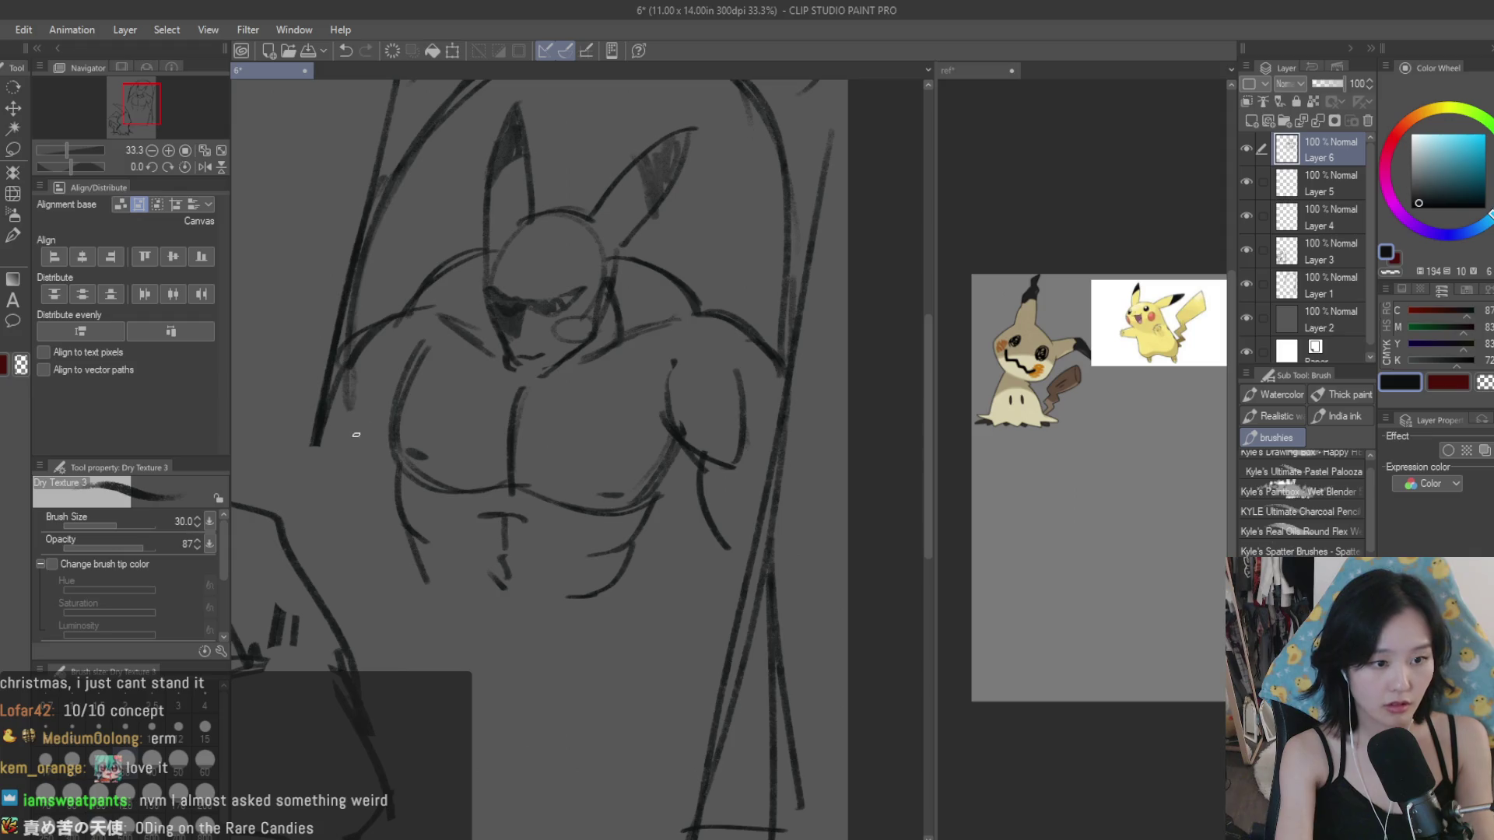
{"action": "key", "text": "ctrl+z"}
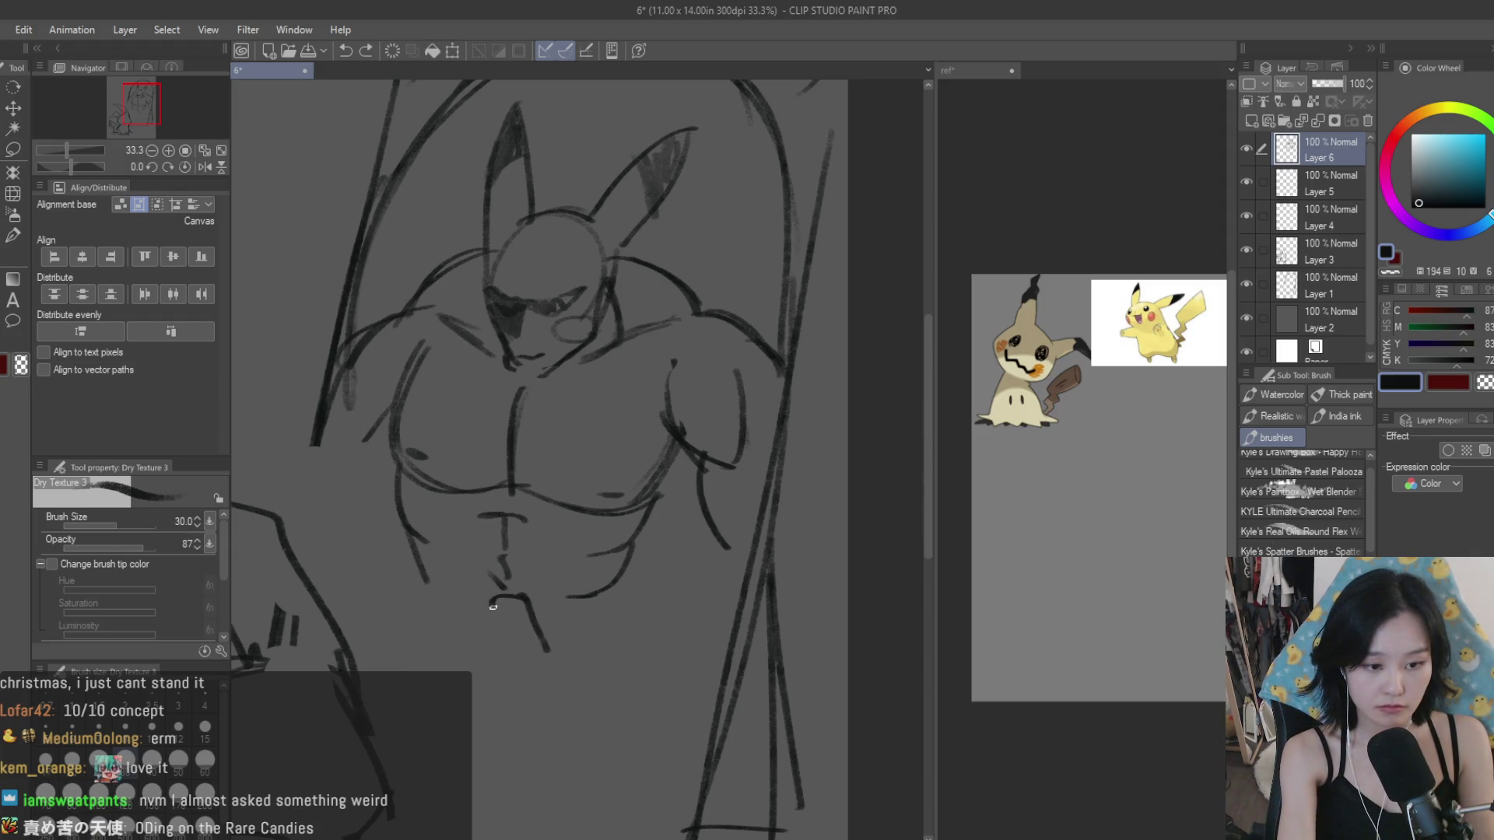
{"action": "mouse_move", "coordinate": [511, 625]}
{"action": "left_mouse_down"}
{"action": "mouse_move", "coordinate": [495, 607]}
{"action": "mouse_move", "coordinate": [470, 645]}
{"action": "mouse_move", "coordinate": [463, 627]}
{"action": "left_mouse_up"}
{"action": "key", "text": "ctrl+z"}
{"action": "key", "text": "ctrl+z"}
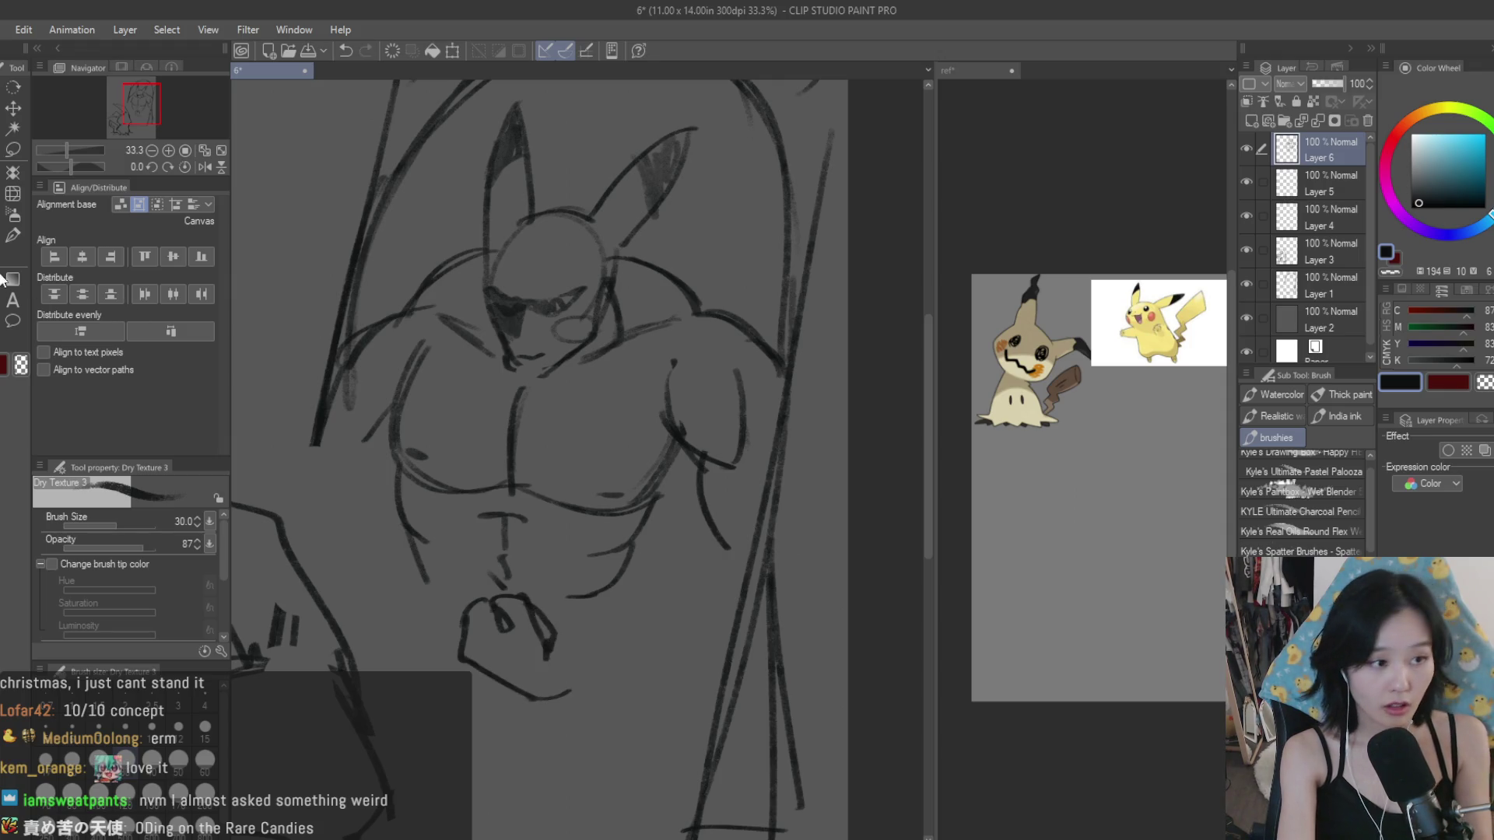
{"action": "key", "text": "e"}
{"action": "key", "text": "b"}
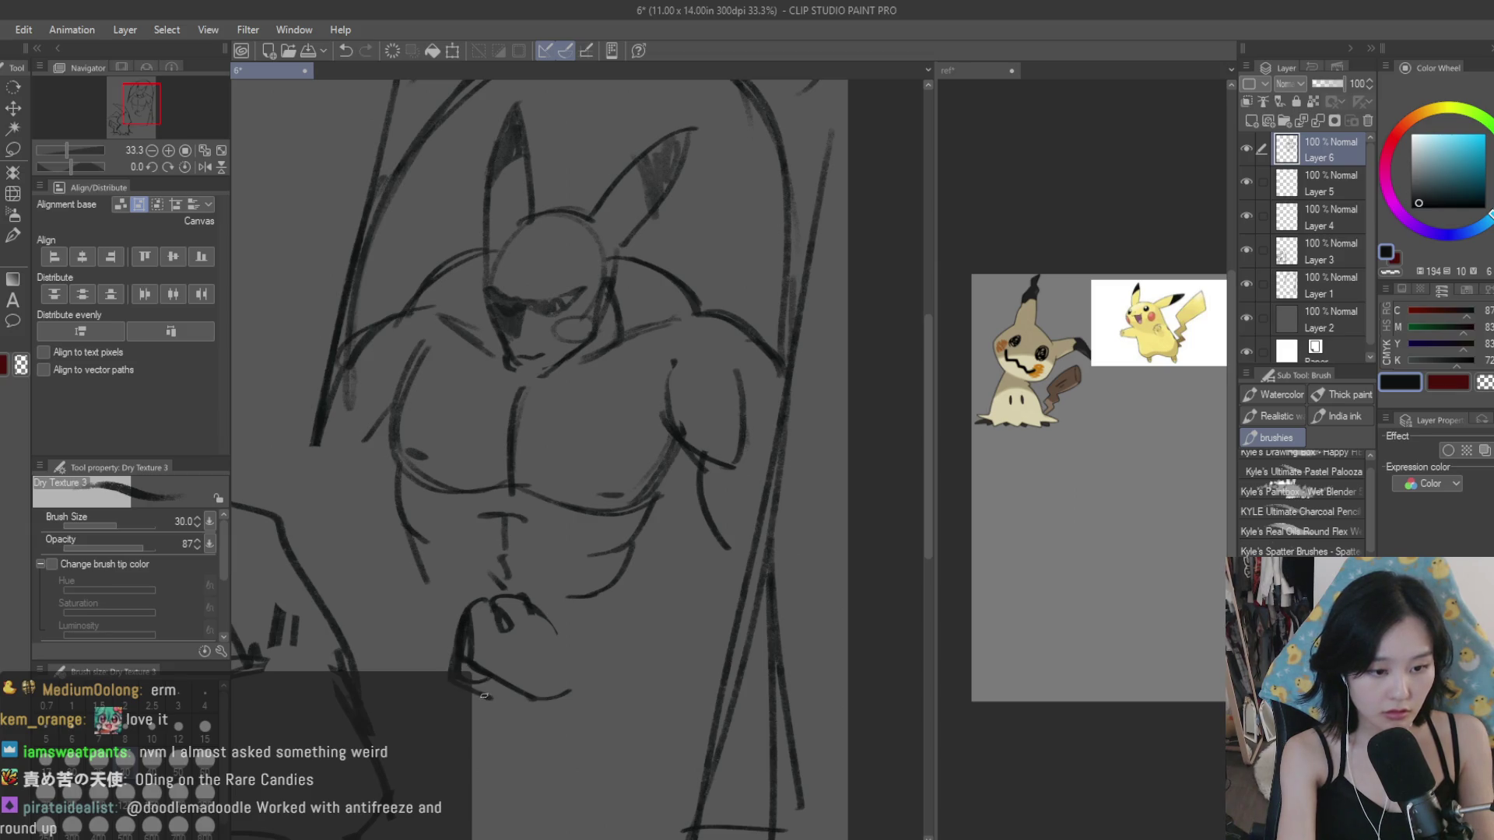
{"action": "key", "text": "ctrl+z"}
{"action": "key", "text": "ctrl+z"}
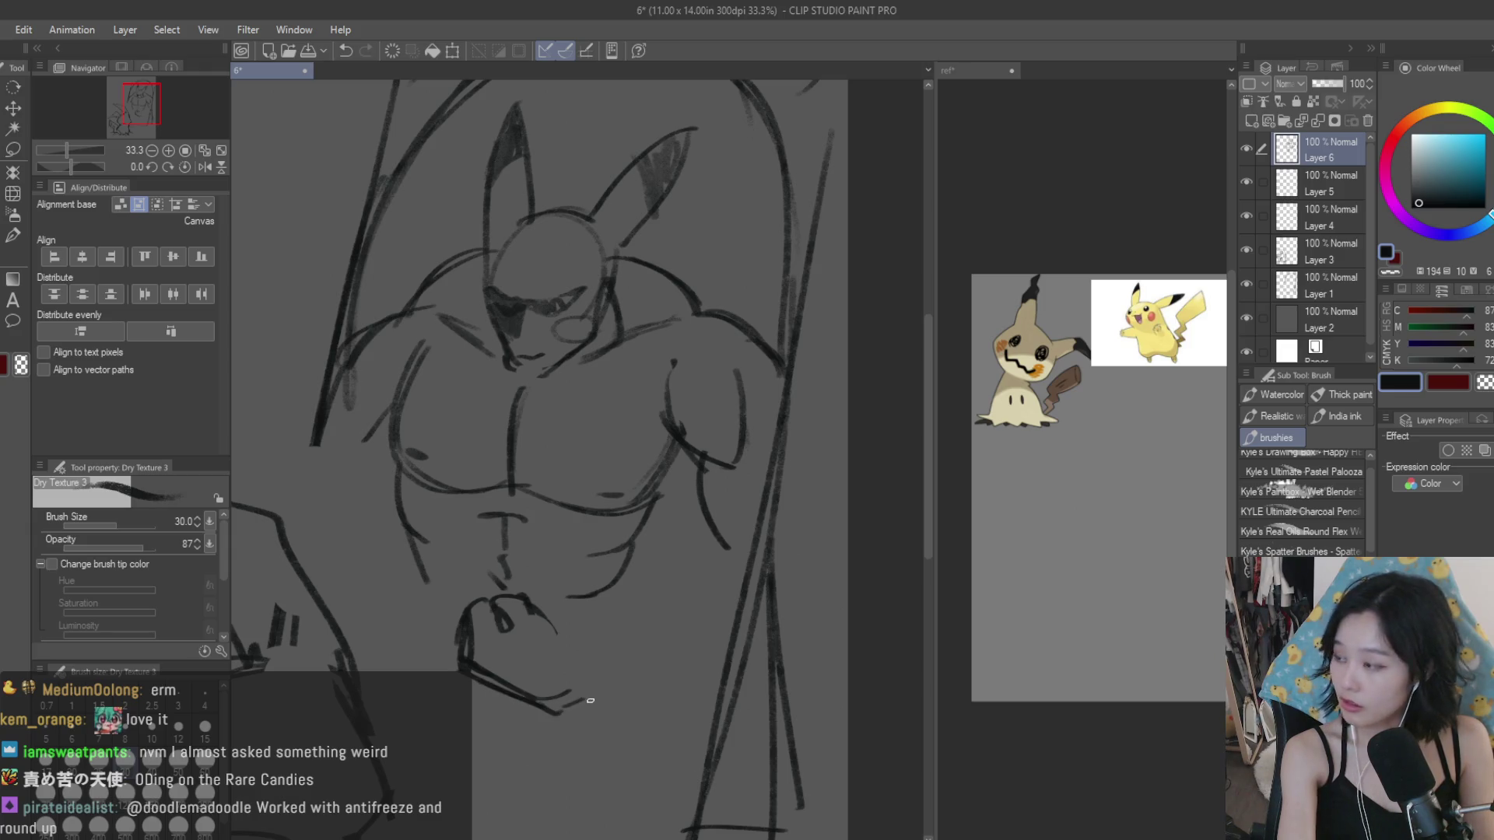
{"action": "key", "text": "ctrl+z"}
Step: Draw the forearm line across the lower body and the bent arm's upper edge
{"action": "left_click_drag", "start_coordinate": [795, 593], "coordinate": [581, 700]}
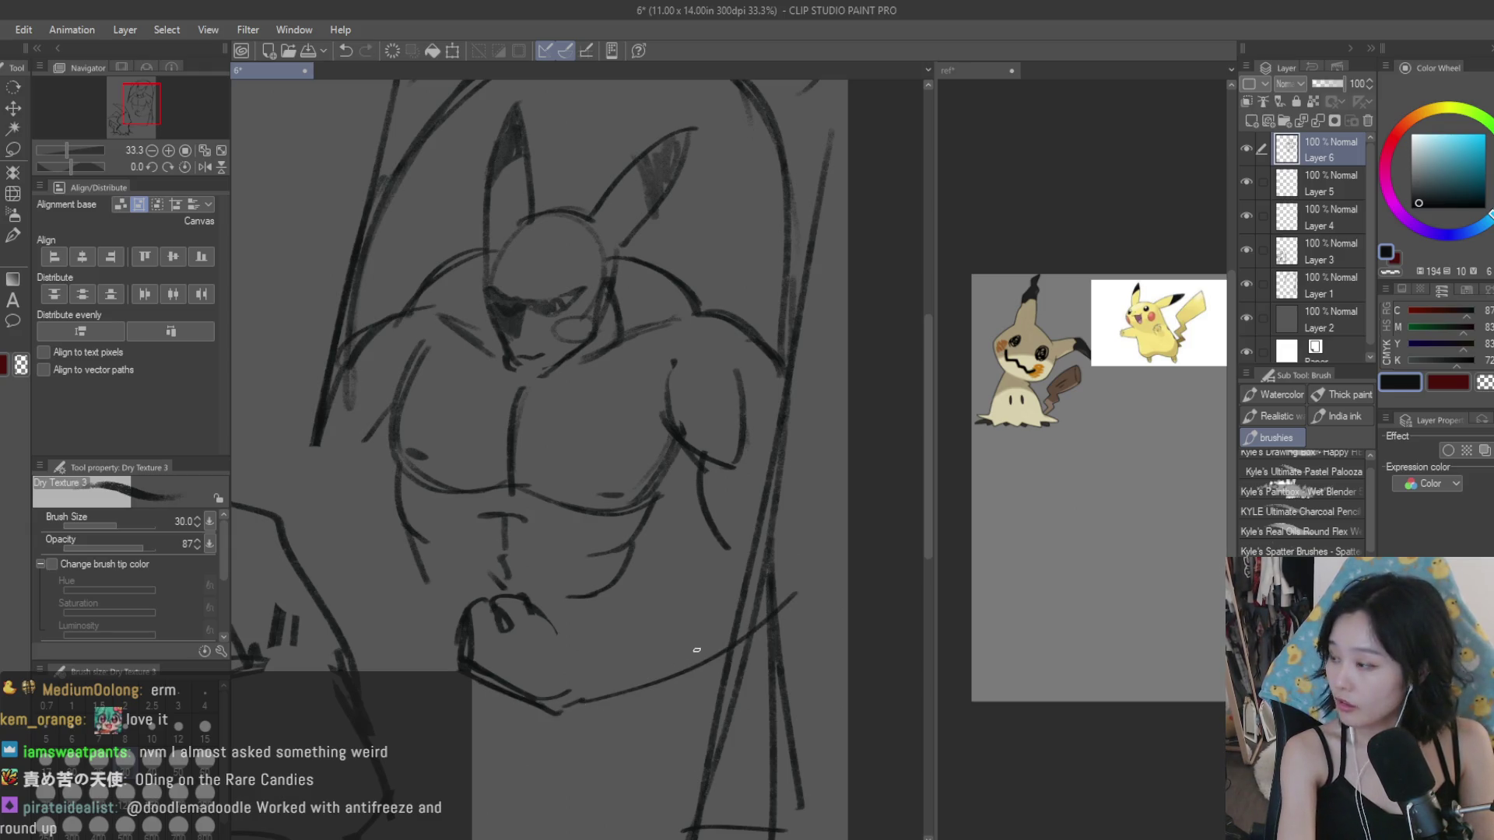
{"action": "key", "text": "ctrl+z"}
{"action": "left_click_drag", "start_coordinate": [781, 615], "coordinate": [572, 694]}
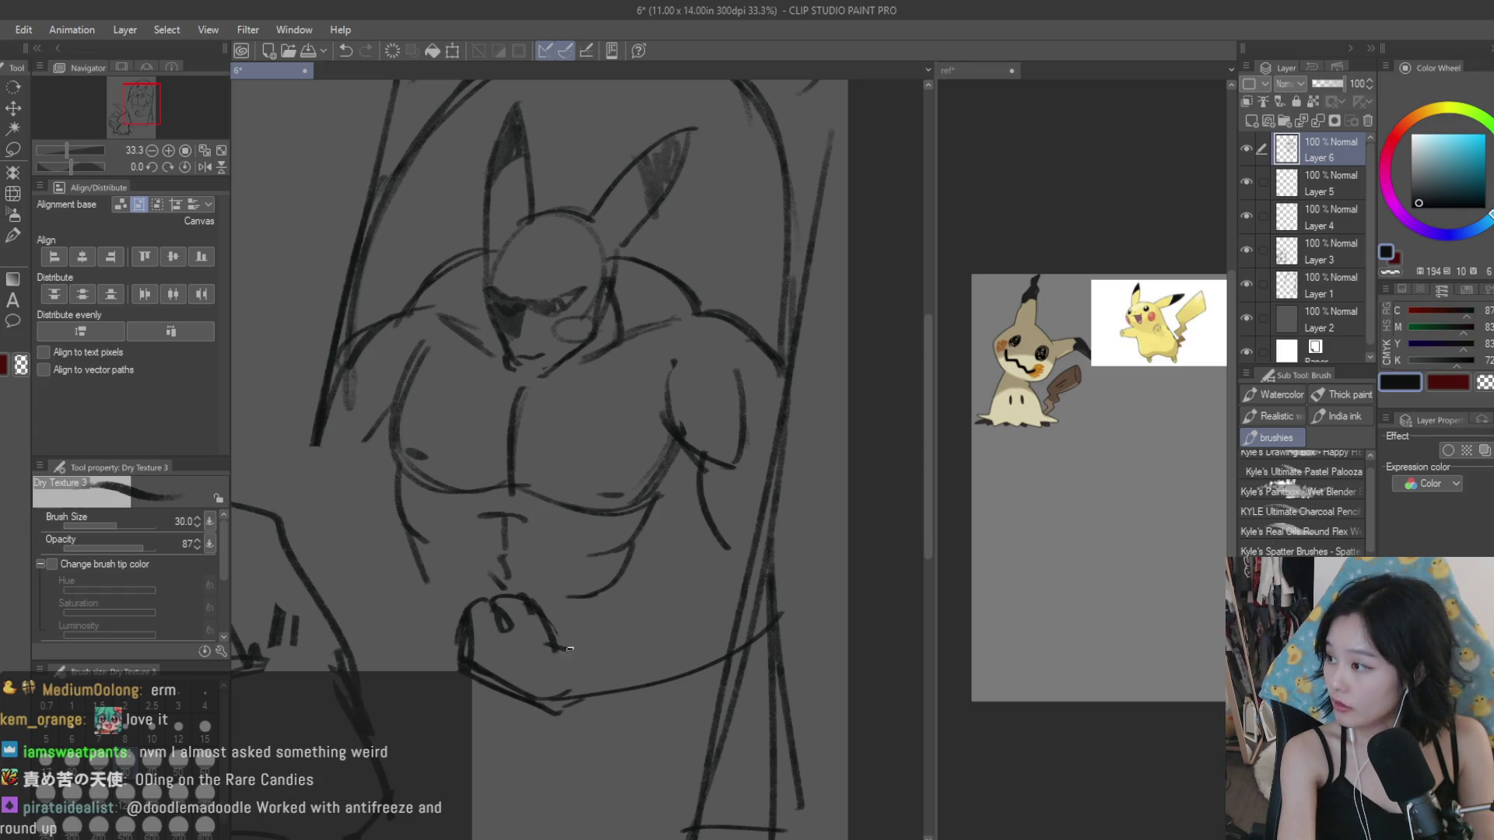
{"action": "left_click_drag", "start_coordinate": [739, 552], "coordinate": [614, 625]}
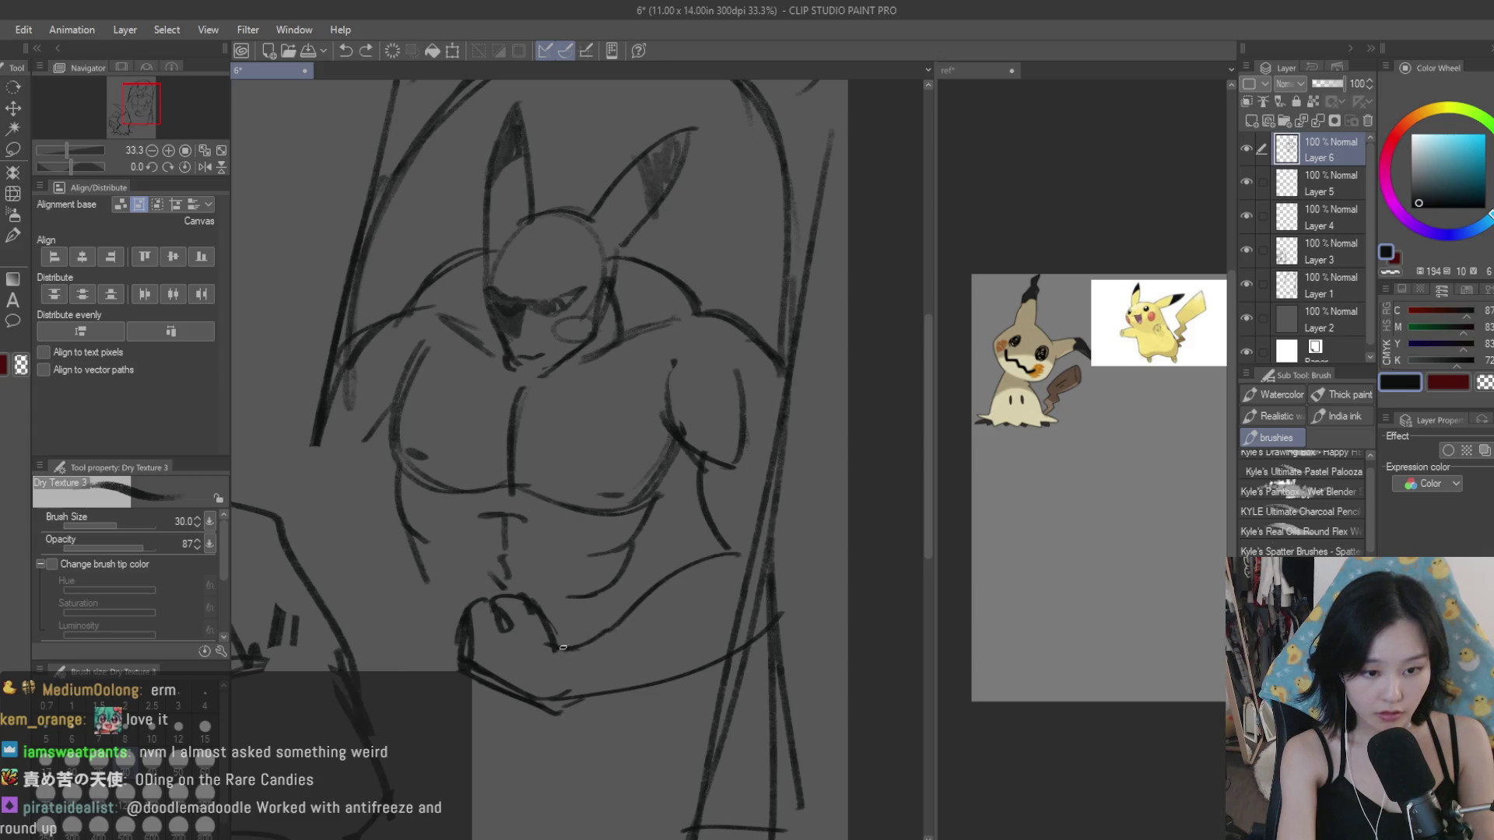
{"action": "scroll", "coordinate": [562, 647], "scroll_direction": "down", "scroll_amount": 4}
{"action": "left_click", "coordinate": [13, 149]}
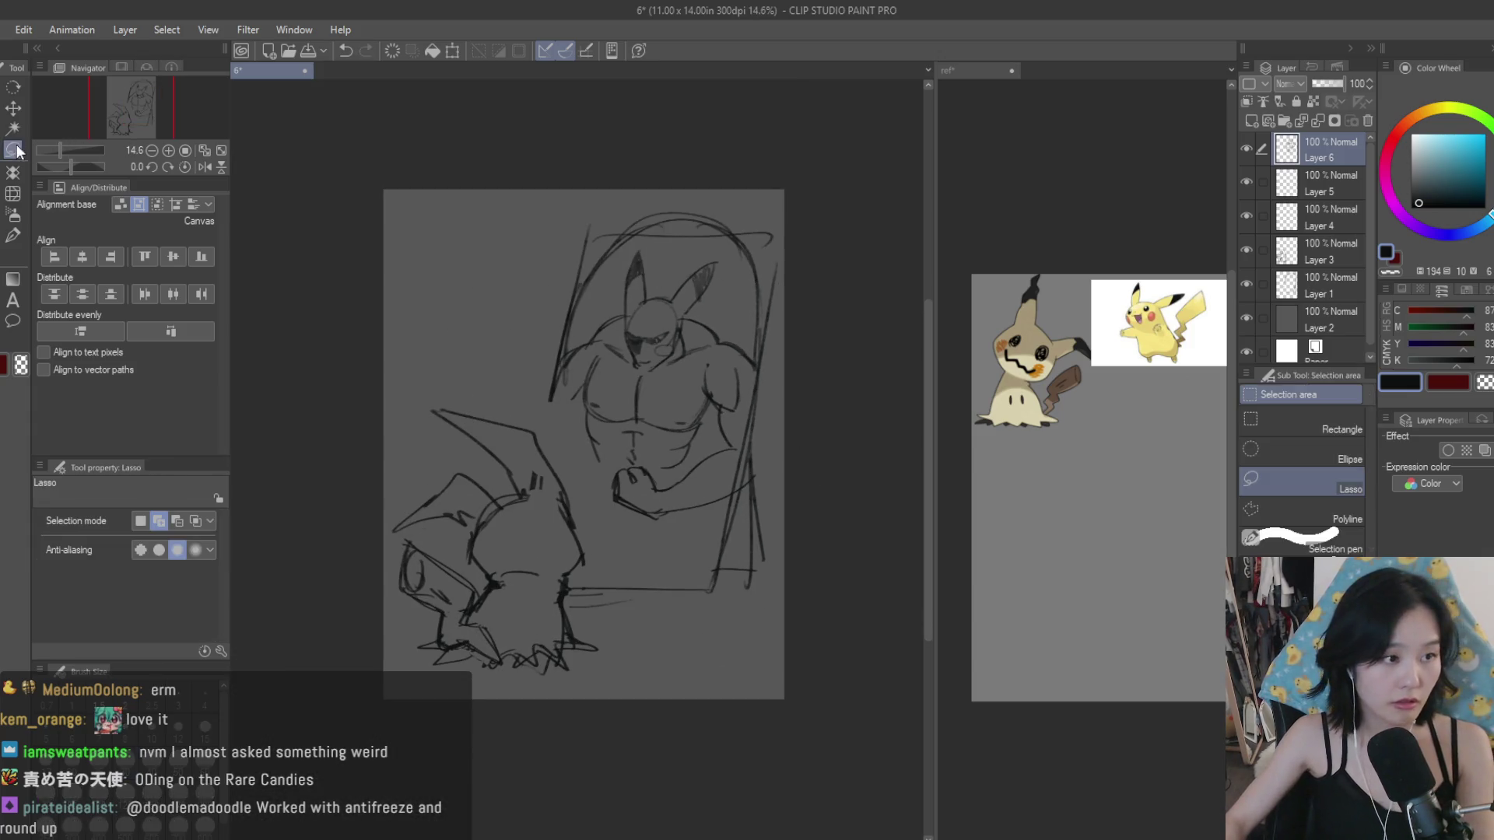
Step: Lasso the bent arm, shrink it to 89% and shift it up-right
{"action": "scroll", "coordinate": [644, 438], "scroll_direction": "up", "scroll_amount": 2}
{"action": "left_click_drag", "start_coordinate": [599, 418], "coordinate": [762, 393]}
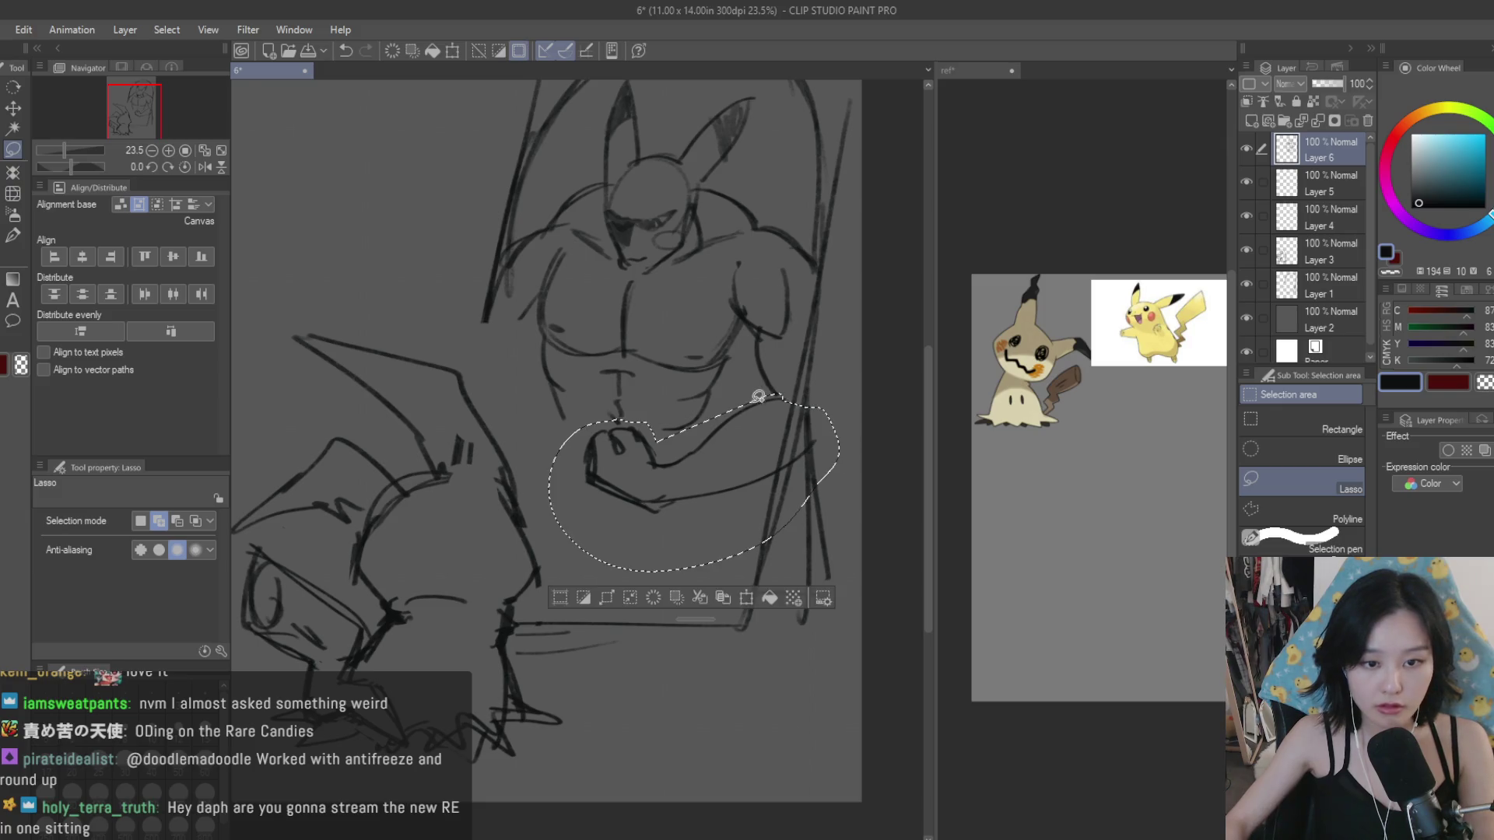
{"action": "scroll", "coordinate": [767, 395], "scroll_direction": "up", "scroll_amount": 3}
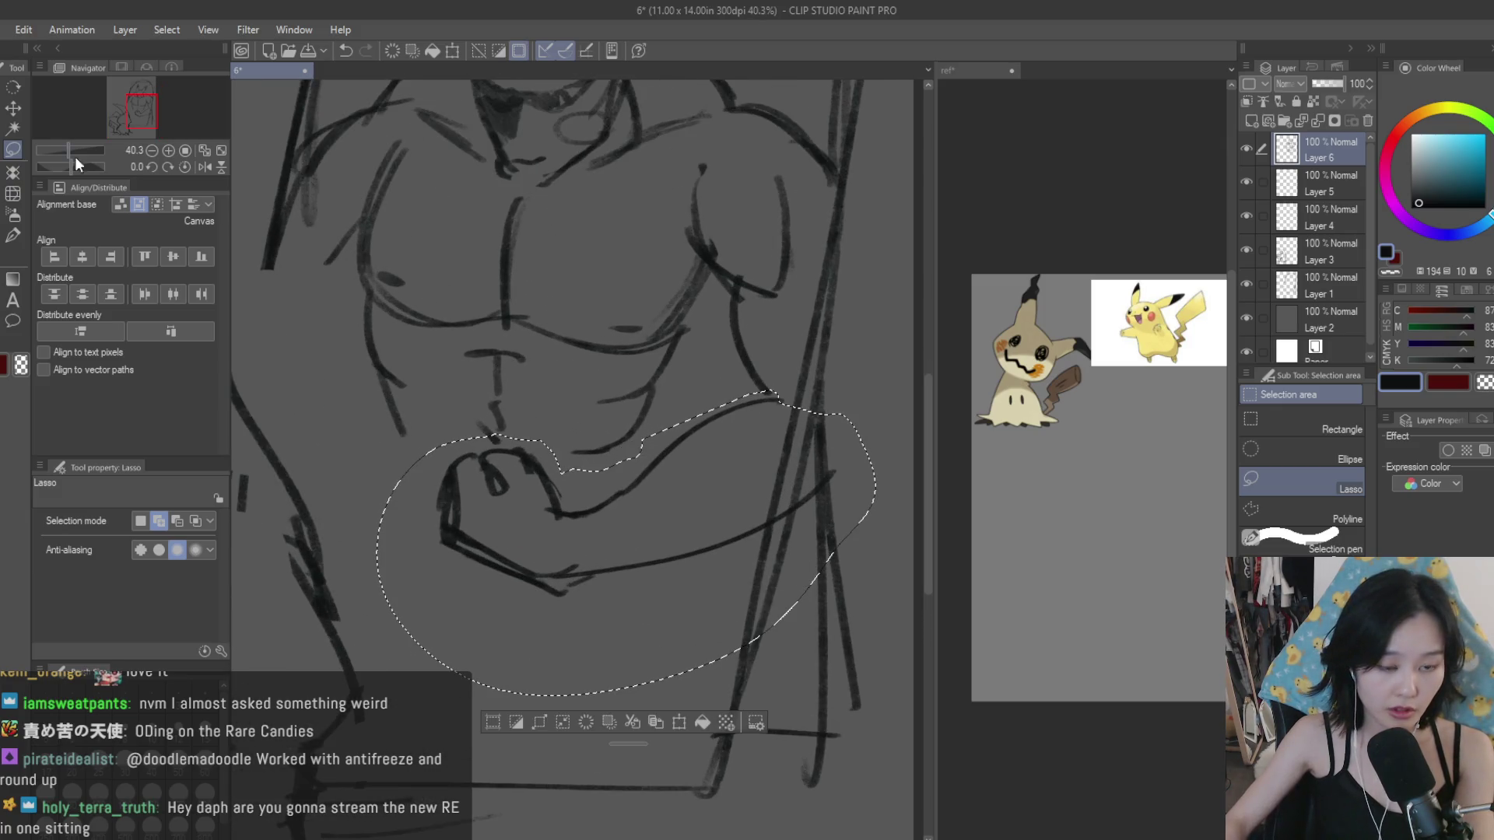
{"action": "left_click_drag", "start_coordinate": [453, 410], "coordinate": [512, 441]}
{"action": "scroll", "coordinate": [634, 523], "scroll_direction": "down", "scroll_amount": 2}
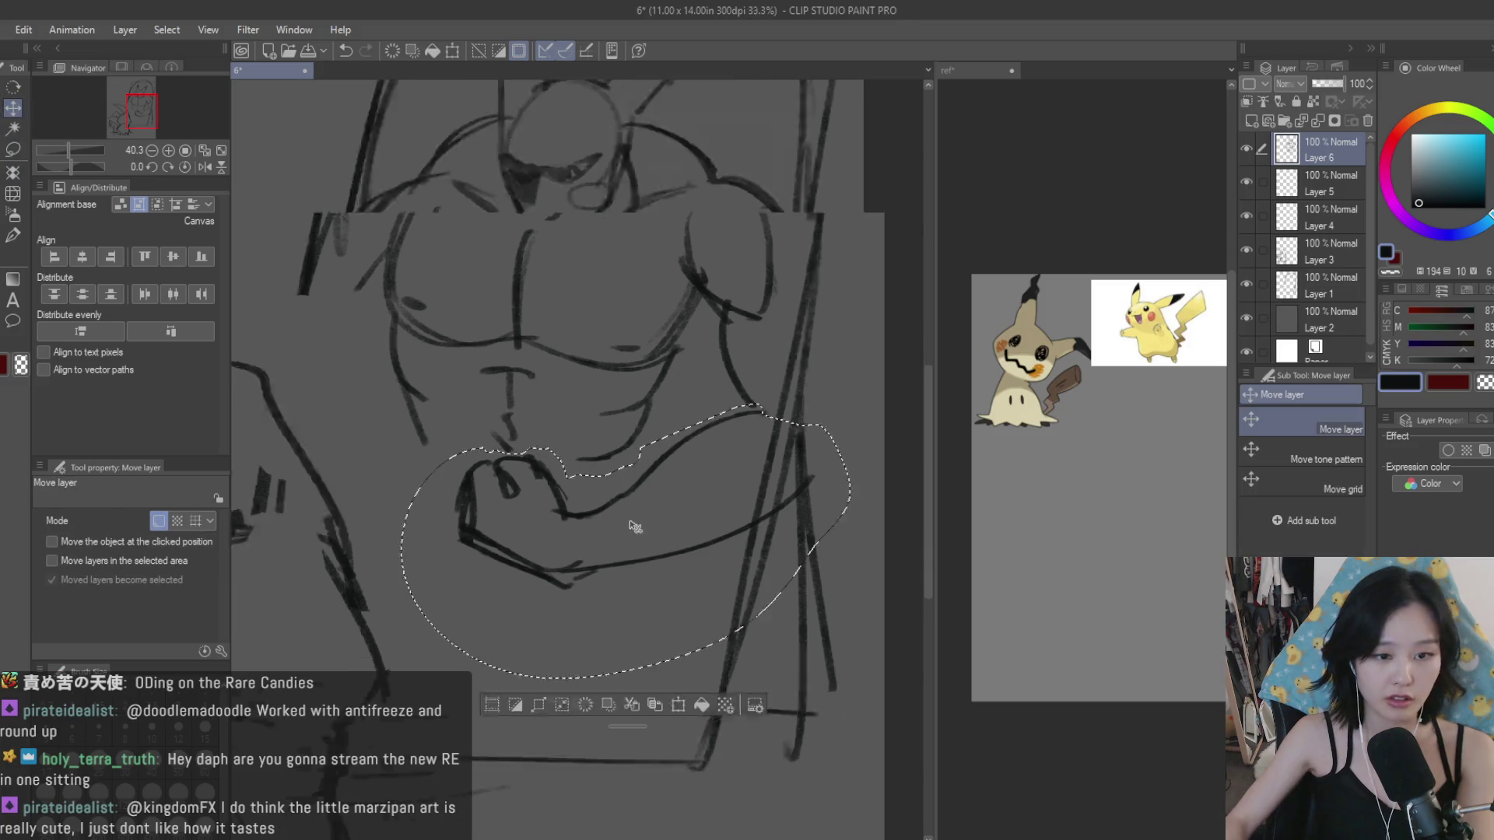
{"action": "key", "text": "ctrl+t"}
{"action": "mouse_move", "coordinate": [696, 504]}
{"action": "left_mouse_down"}
{"action": "mouse_move", "coordinate": [739, 544]}
{"action": "mouse_move", "coordinate": [763, 526]}
{"action": "left_mouse_up"}
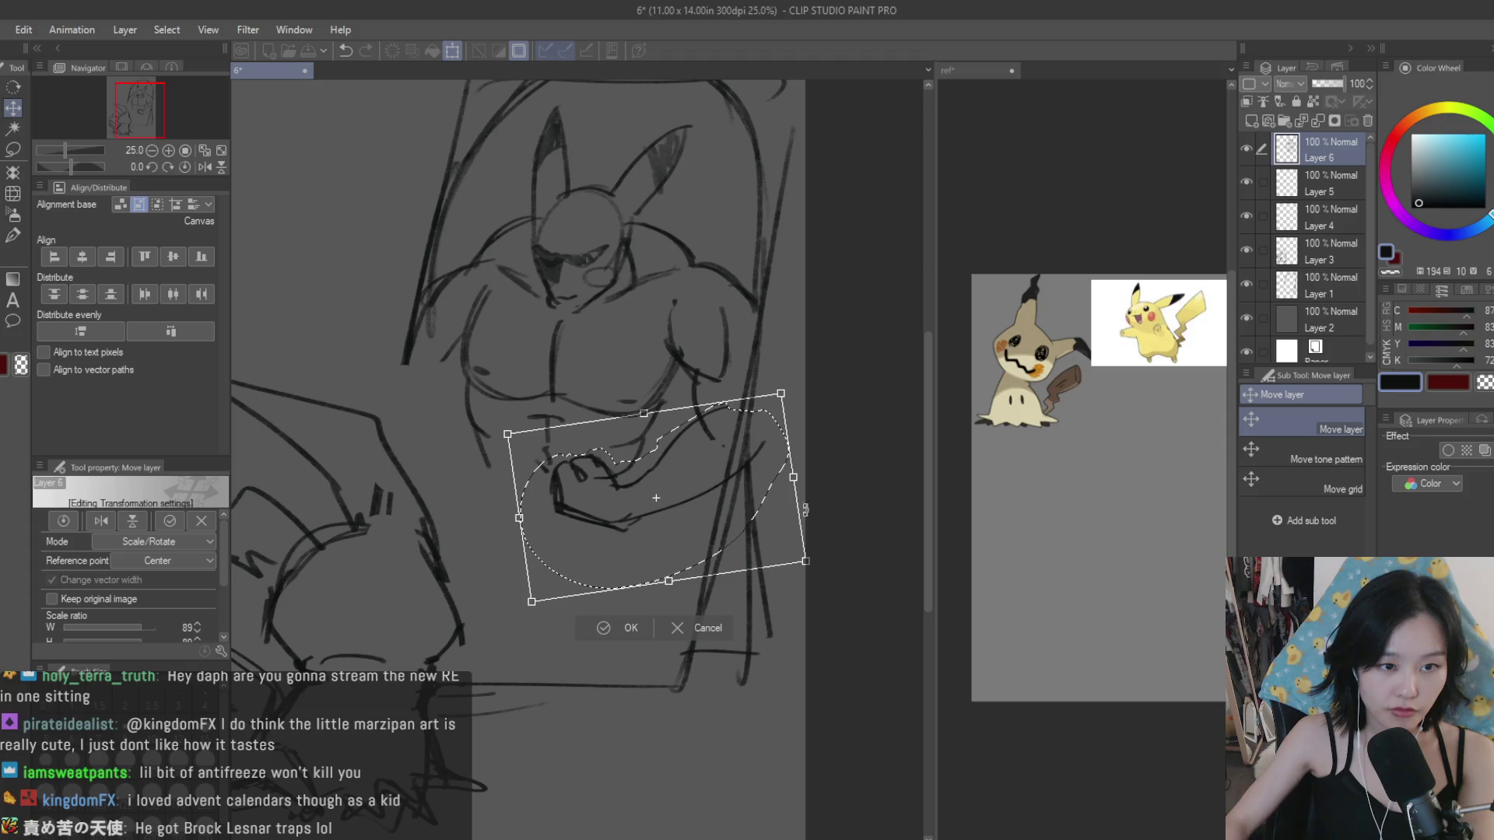
{"action": "left_click_drag", "start_coordinate": [721, 524], "coordinate": [720, 521]}
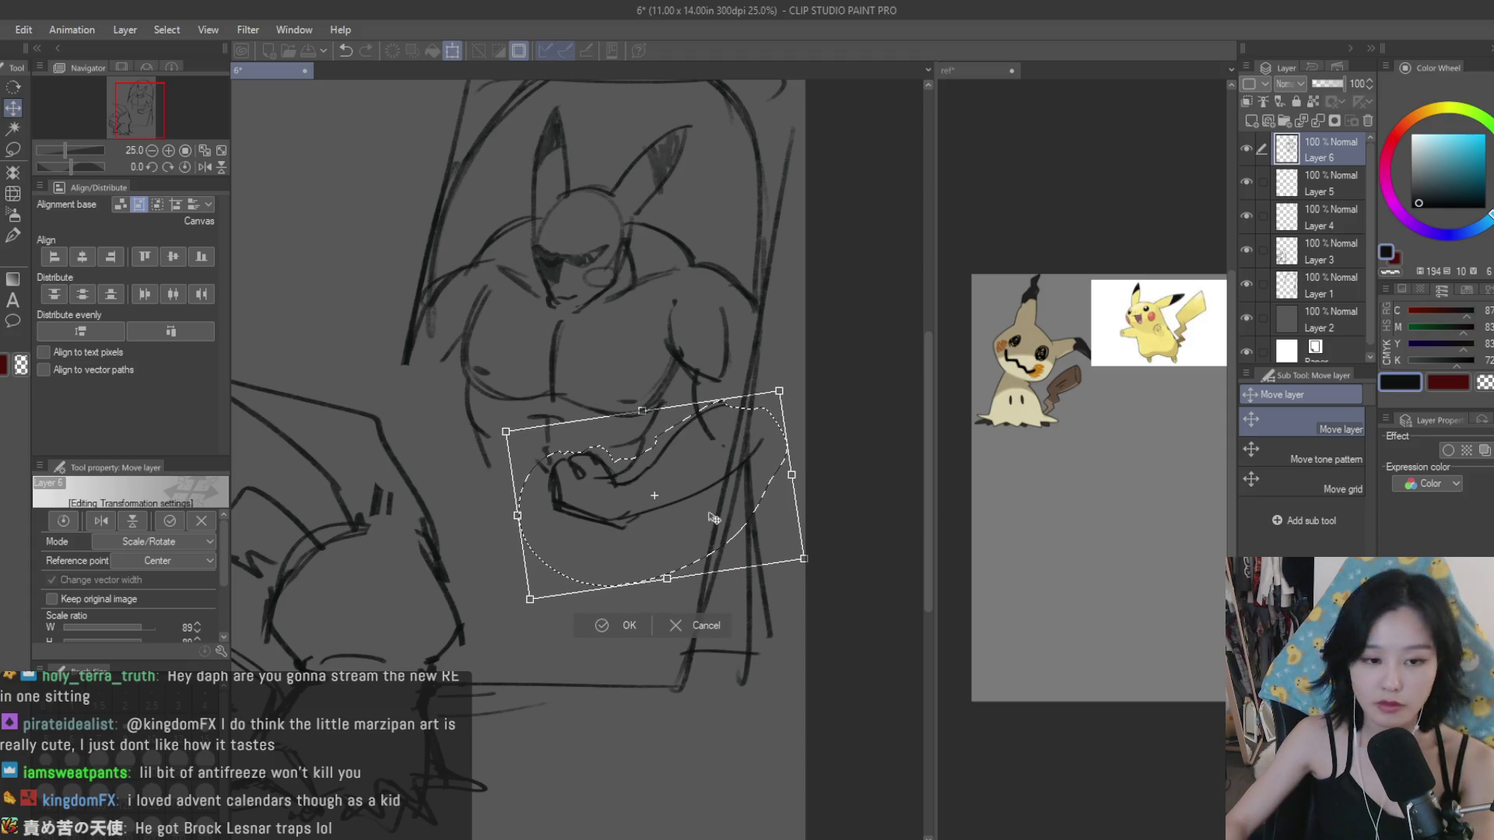
{"action": "key", "text": "Return"}
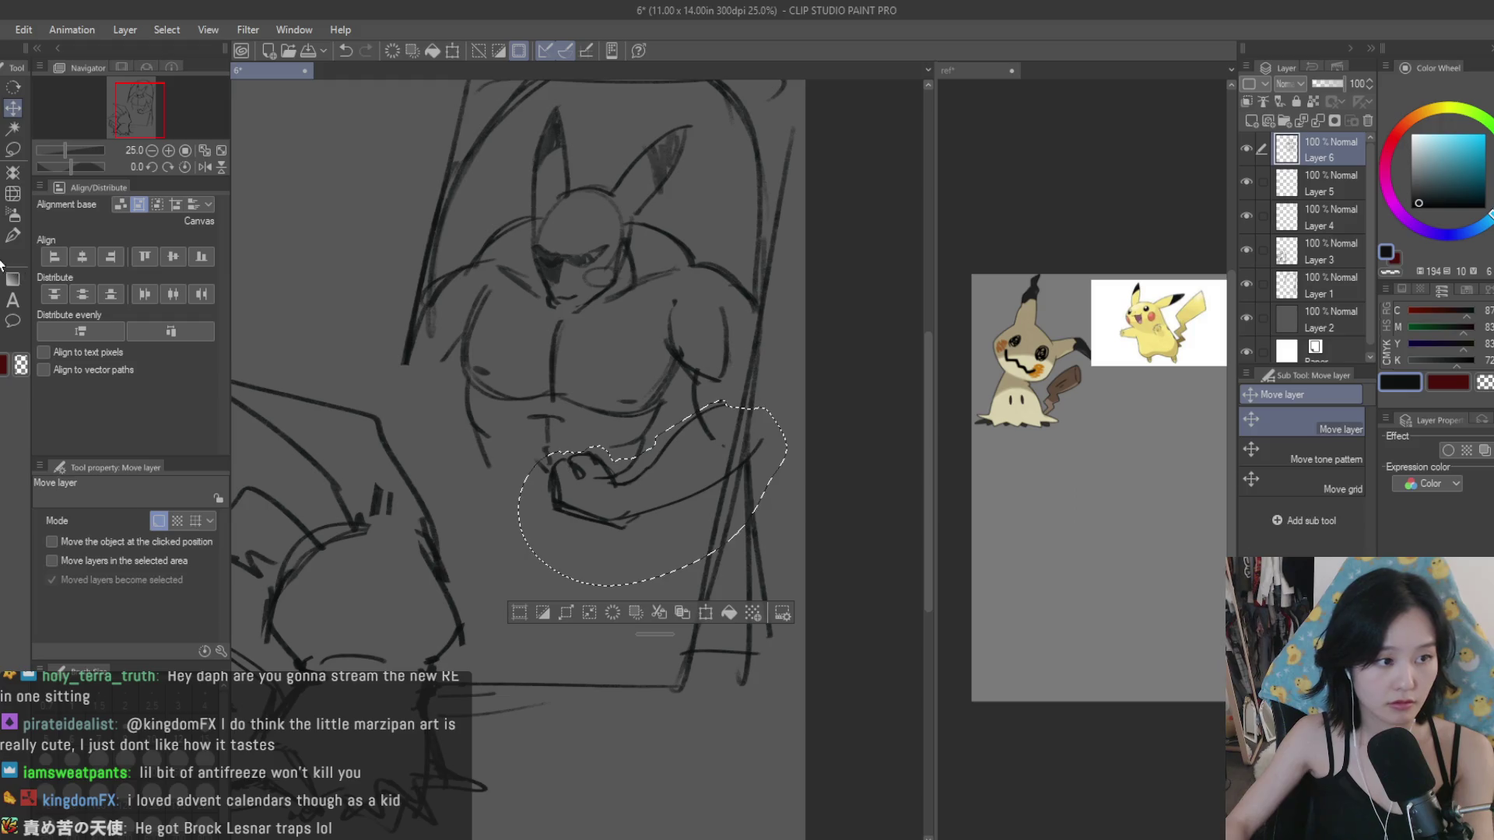
Step: Switch to the eraser and reduce its size to 80
{"action": "key", "text": "e"}
{"action": "scroll", "coordinate": [715, 444], "scroll_direction": "up", "scroll_amount": 2}
{"action": "key", "text": "bracketleft"}
{"action": "key", "text": "bracketleft"}
{"action": "key", "text": "bracketleft"}
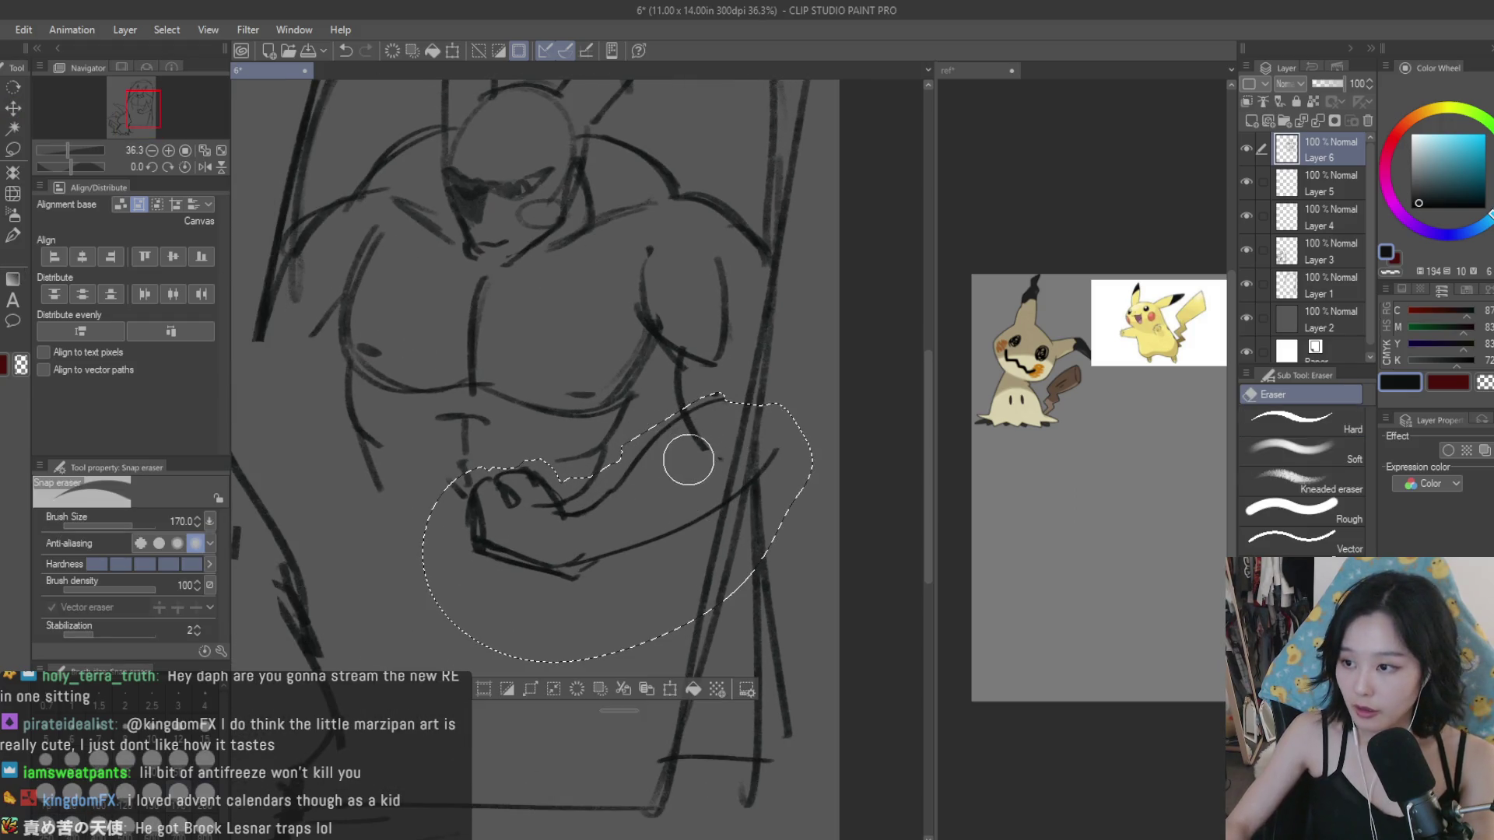
{"action": "key", "text": "bracketleft"}
{"action": "key", "text": "bracketleft"}
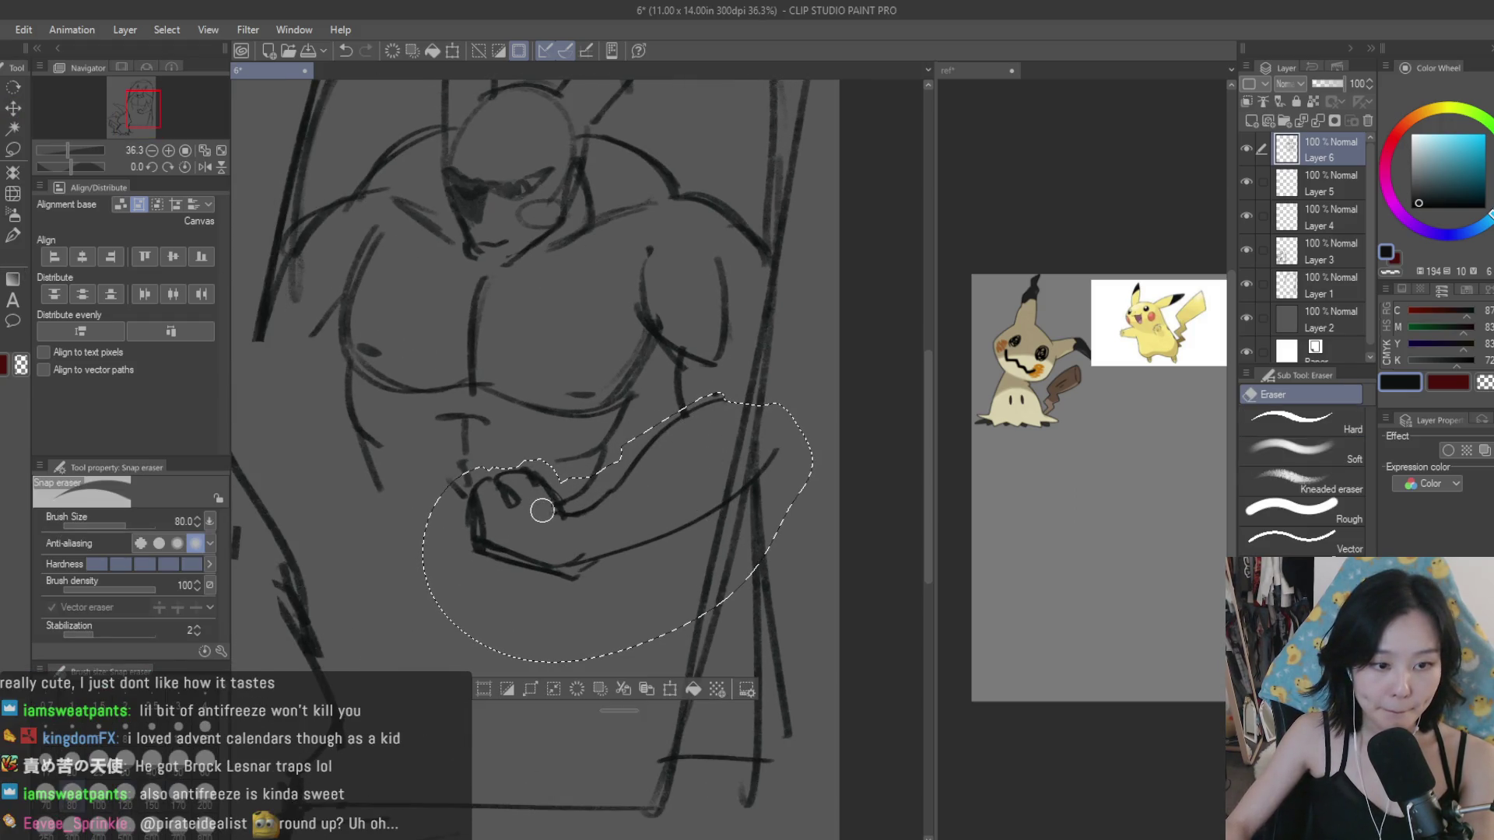
Step: Copy the selected arm sketch and paste it onto a new layer
{"action": "scroll", "coordinate": [747, 539], "scroll_direction": "down", "scroll_amount": 1}
{"action": "scroll", "coordinate": [747, 538], "scroll_direction": "down", "scroll_amount": 1}
{"action": "key", "text": "ctrl+c"}
{"action": "key", "text": "ctrl+v"}
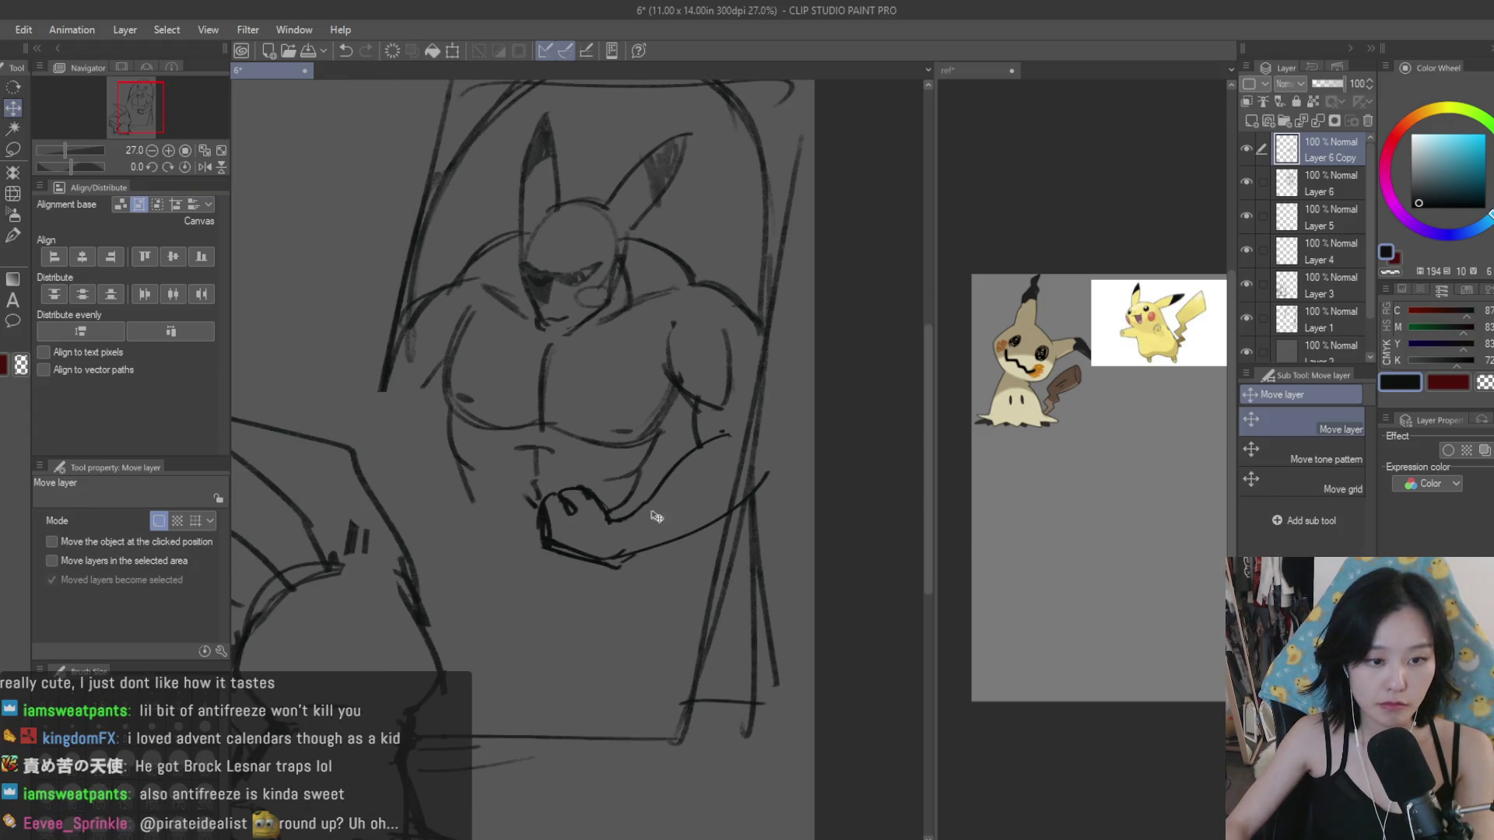
Step: Flip the pasted arm horizontally, move it left, rotate it and scale it to 88%
{"action": "key", "text": "ctrl+t"}
{"action": "left_click", "coordinate": [102, 520]}
{"action": "left_click_drag", "start_coordinate": [647, 506], "coordinate": [451, 471]}
{"action": "left_click_drag", "start_coordinate": [587, 498], "coordinate": [547, 545]}
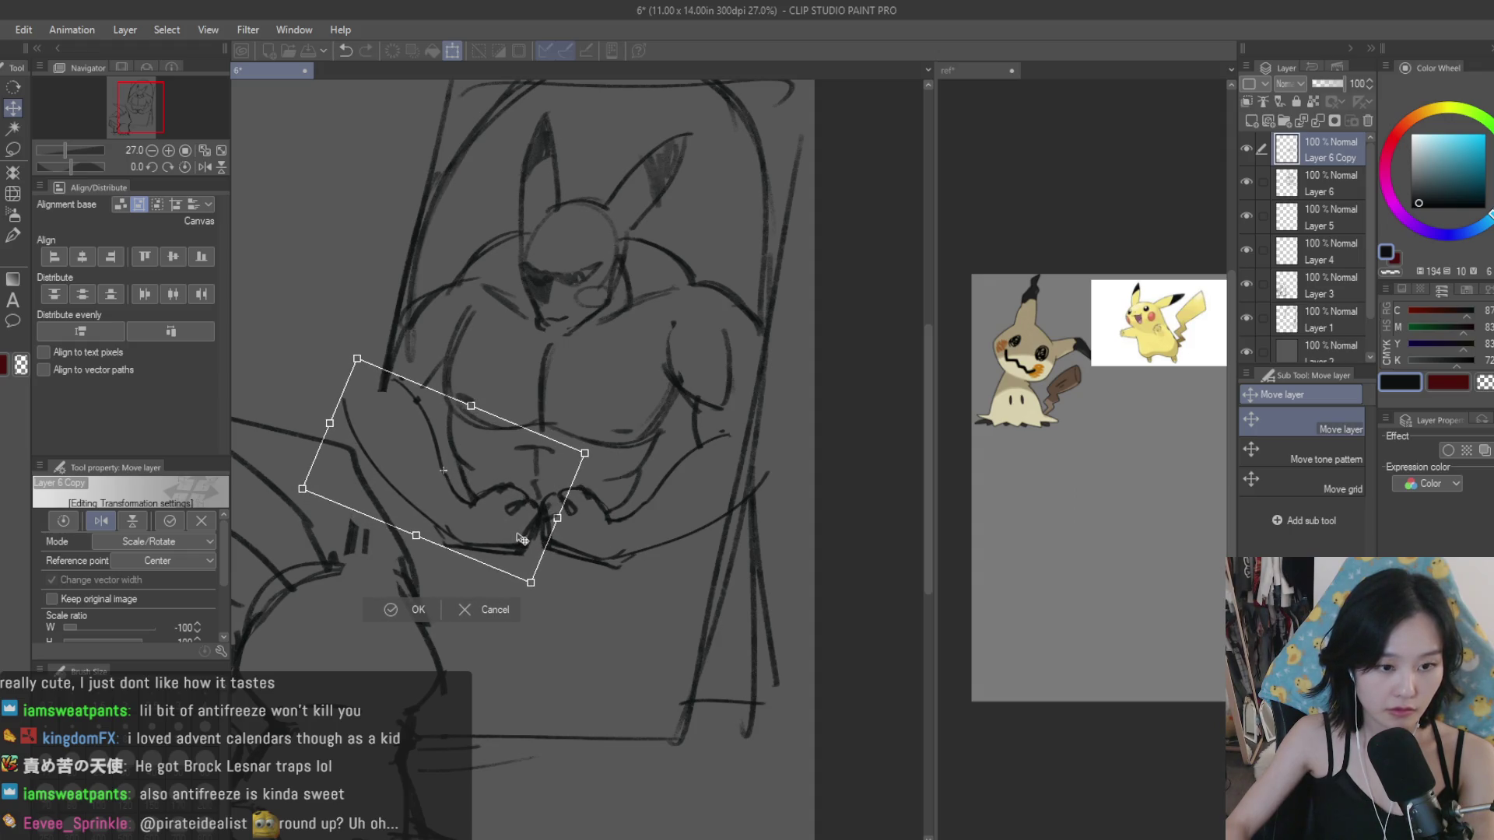
{"action": "left_click_drag", "start_coordinate": [342, 410], "coordinate": [343, 430]}
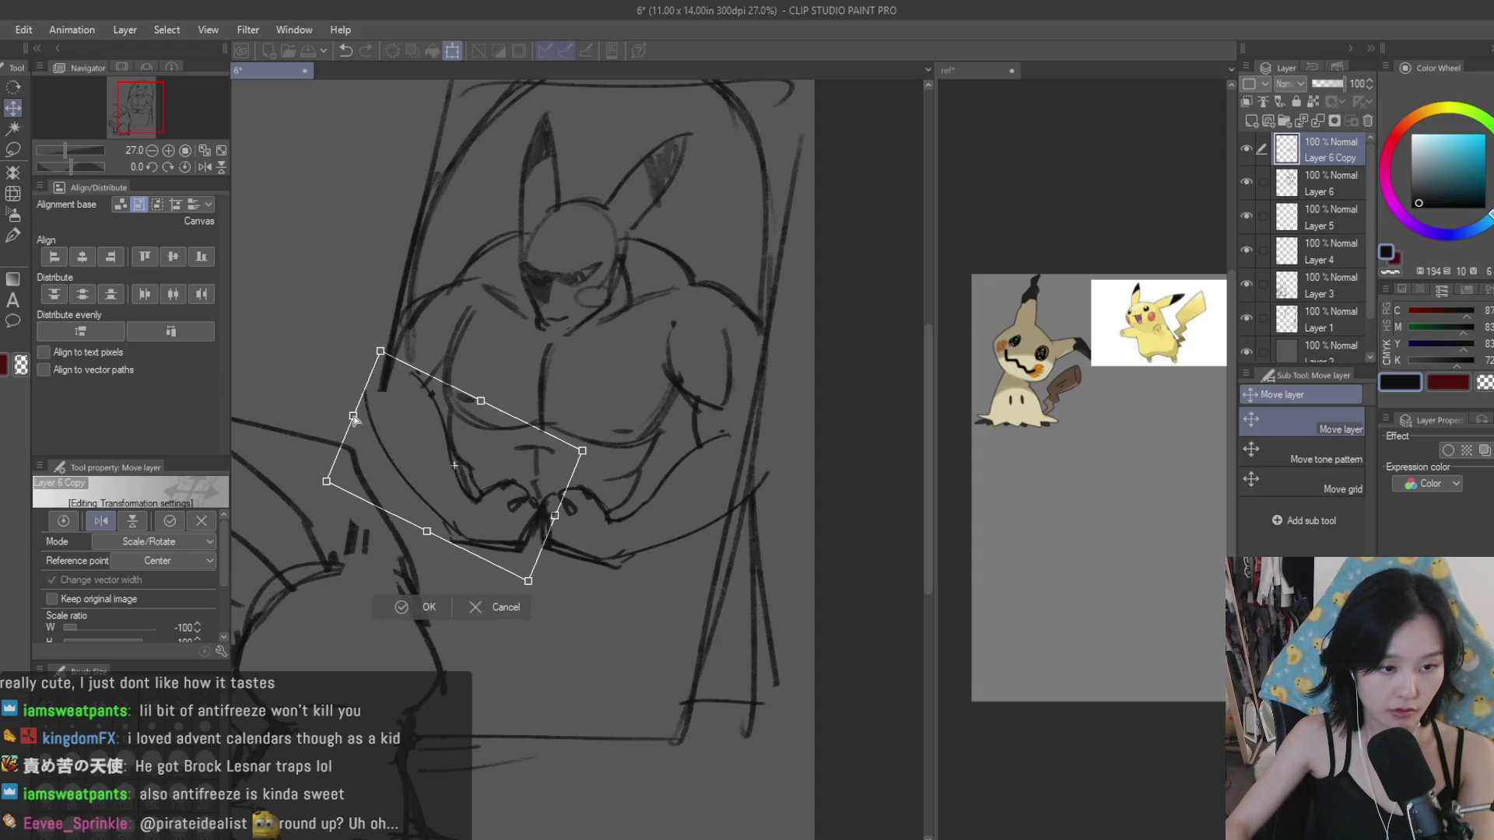
{"action": "left_click_drag", "start_coordinate": [370, 362], "coordinate": [370, 374]}
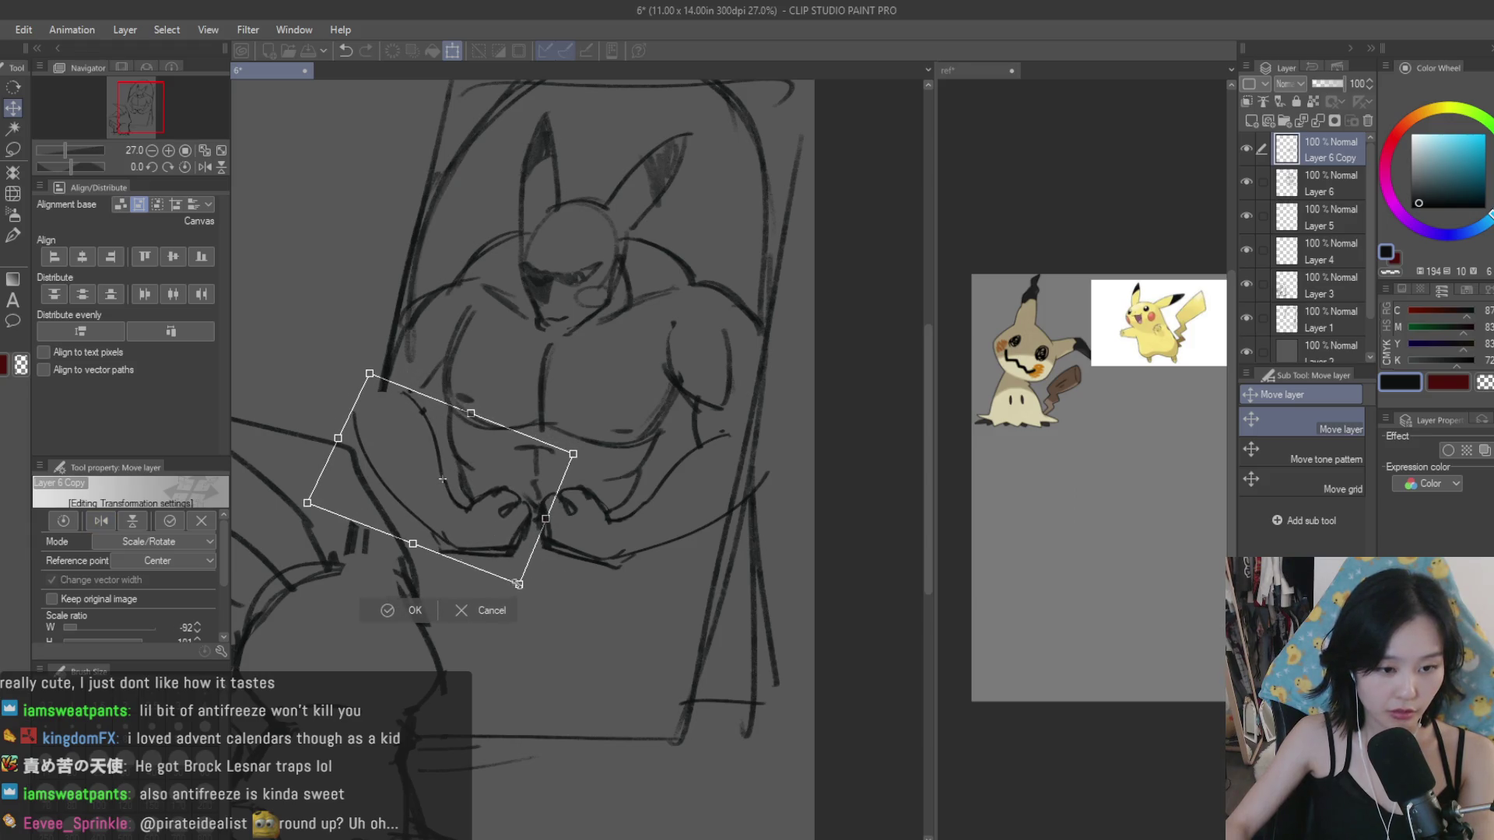
{"action": "left_click_drag", "start_coordinate": [519, 582], "coordinate": [517, 576]}
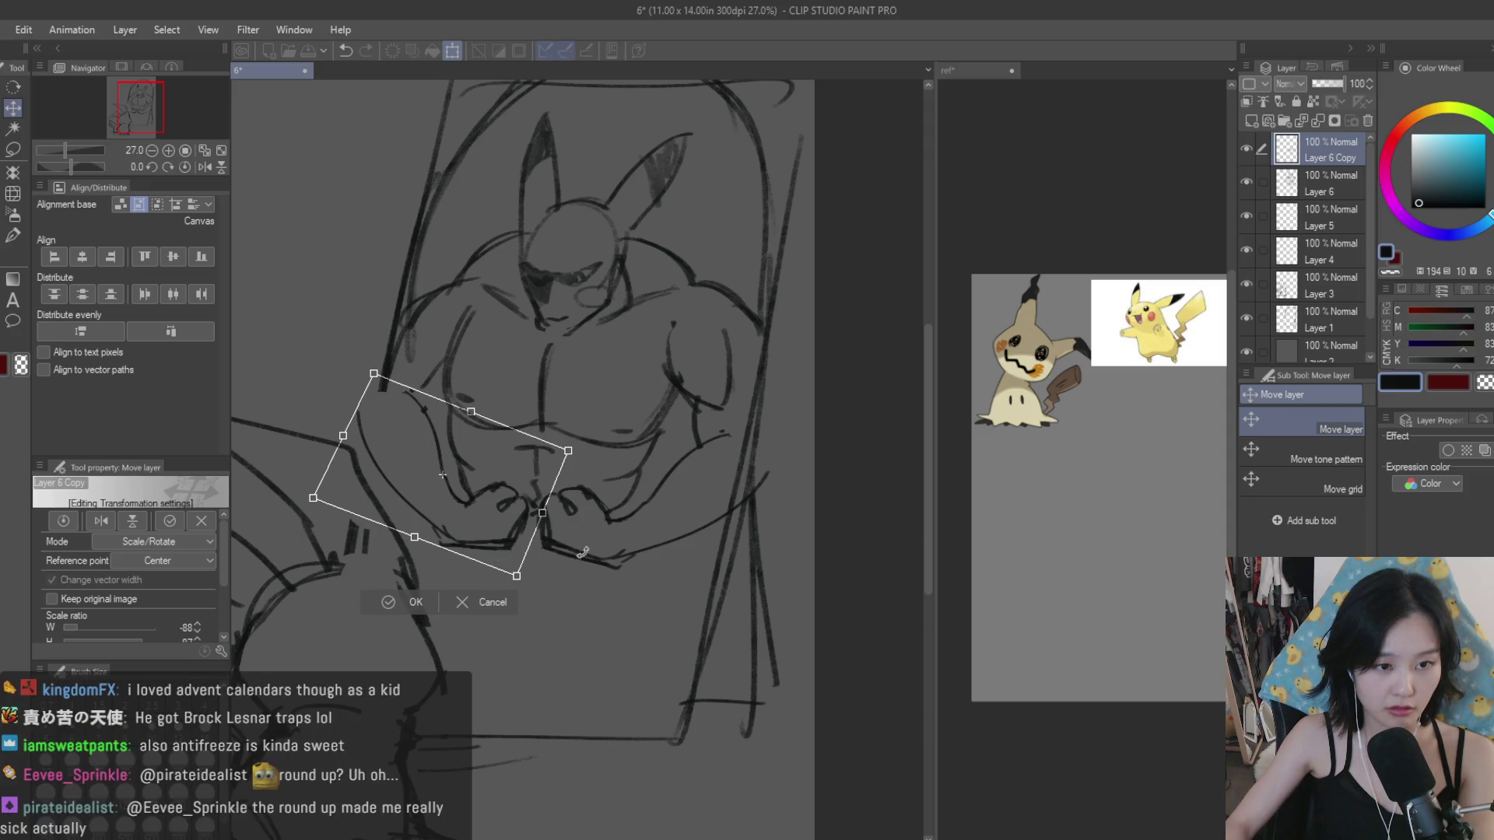
Step: Confirm the mirrored arm's placement and merge it down into Layer 6
{"action": "scroll", "coordinate": [500, 558], "scroll_direction": "down", "scroll_amount": 3}
{"action": "scroll", "coordinate": [545, 537], "scroll_direction": "up", "scroll_amount": 2}
{"action": "scroll", "coordinate": [580, 515], "scroll_direction": "up", "scroll_amount": 1}
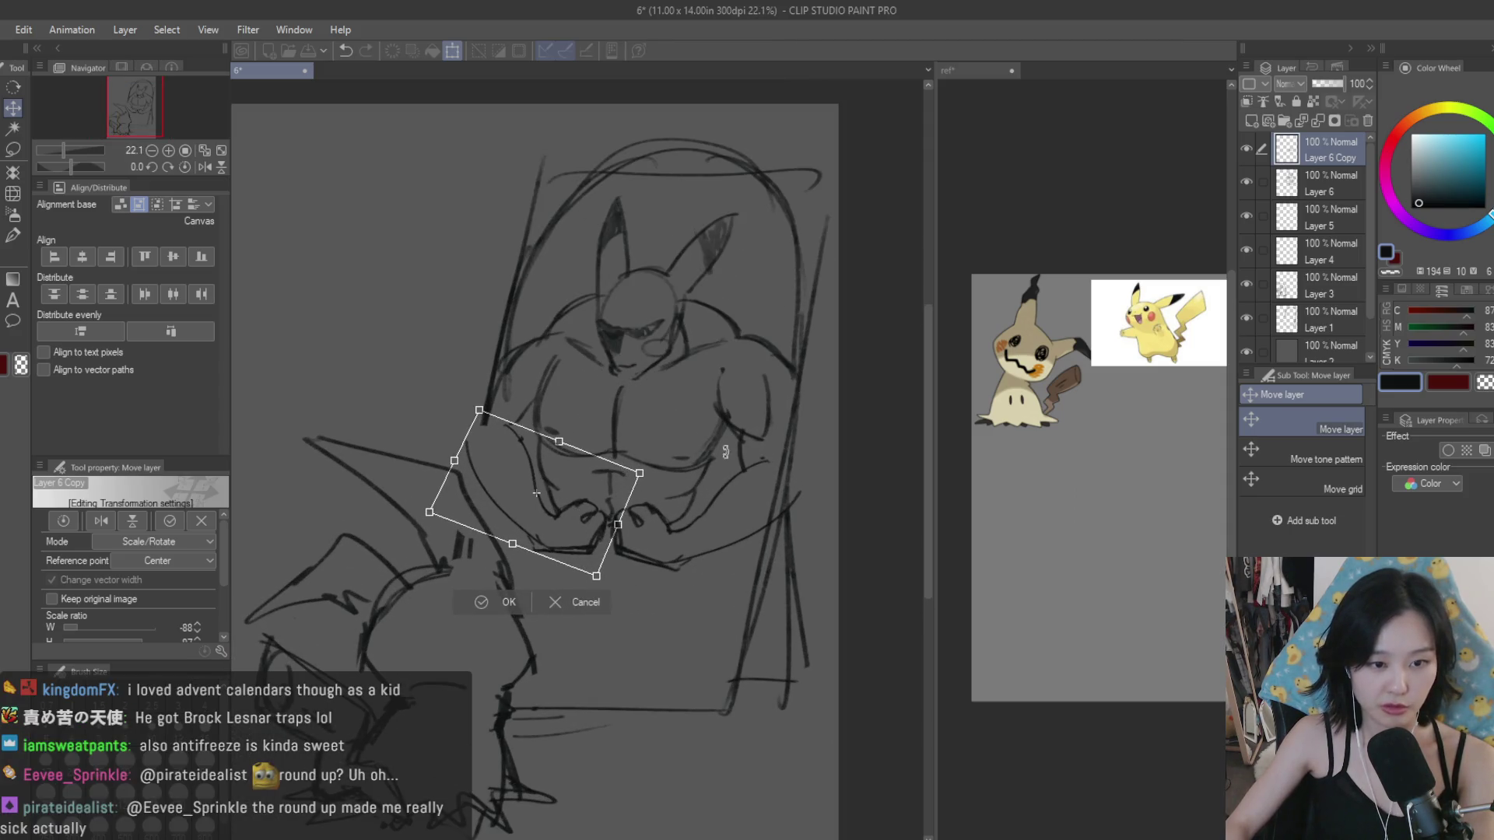
{"action": "key", "text": "Return"}
{"action": "scroll", "coordinate": [723, 482], "scroll_direction": "down", "scroll_amount": 2}
{"action": "scroll", "coordinate": [723, 498], "scroll_direction": "down", "scroll_amount": 2}
{"action": "scroll", "coordinate": [721, 510], "scroll_direction": "up", "scroll_amount": 2}
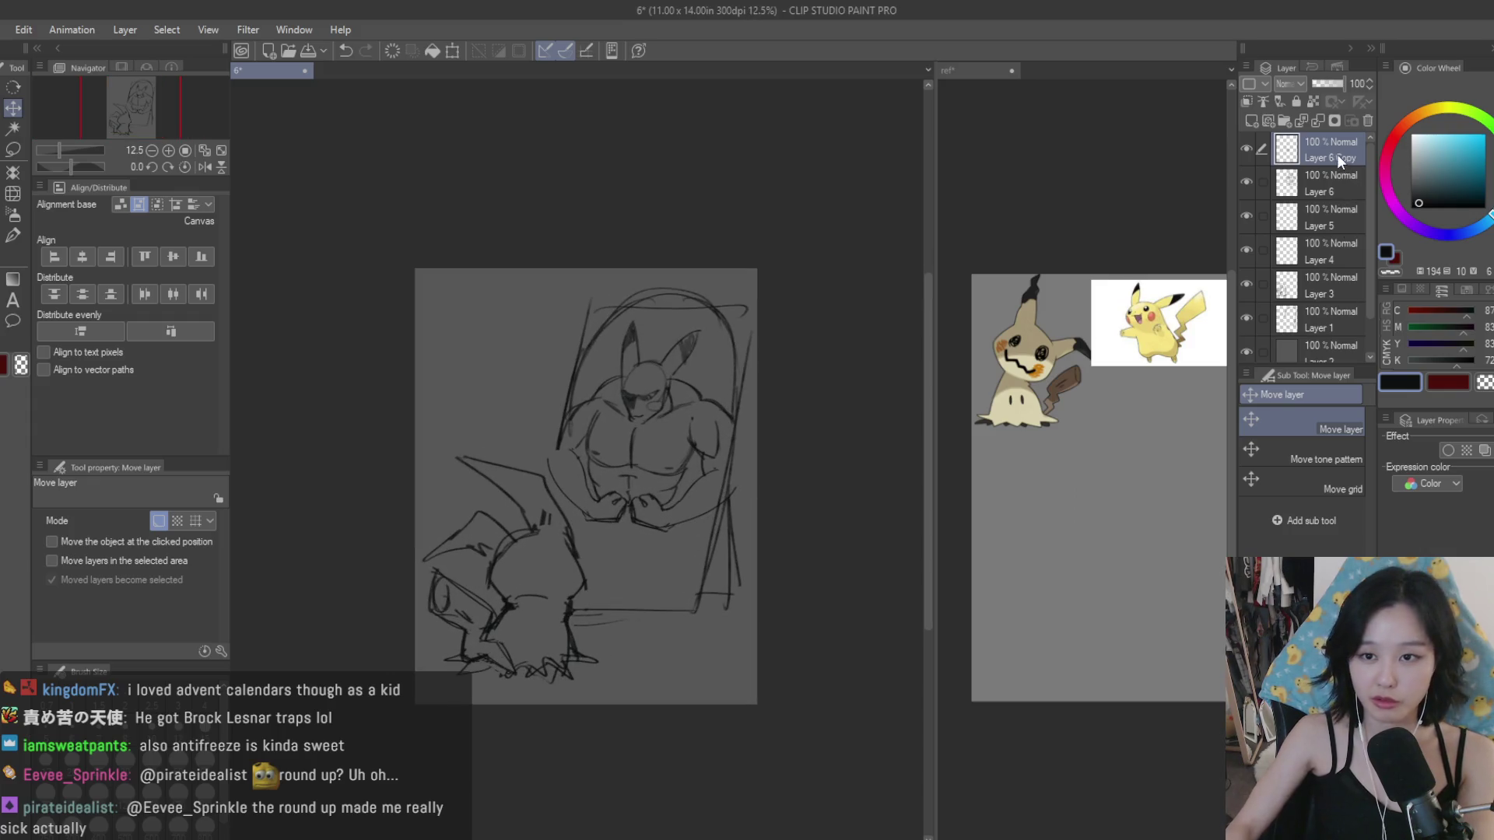
{"action": "key", "text": "Delete"}
{"action": "scroll", "coordinate": [820, 460], "scroll_direction": "up", "scroll_amount": 1}
Step: Erase the stray lines below the belly near the hand
{"action": "key", "text": "e"}
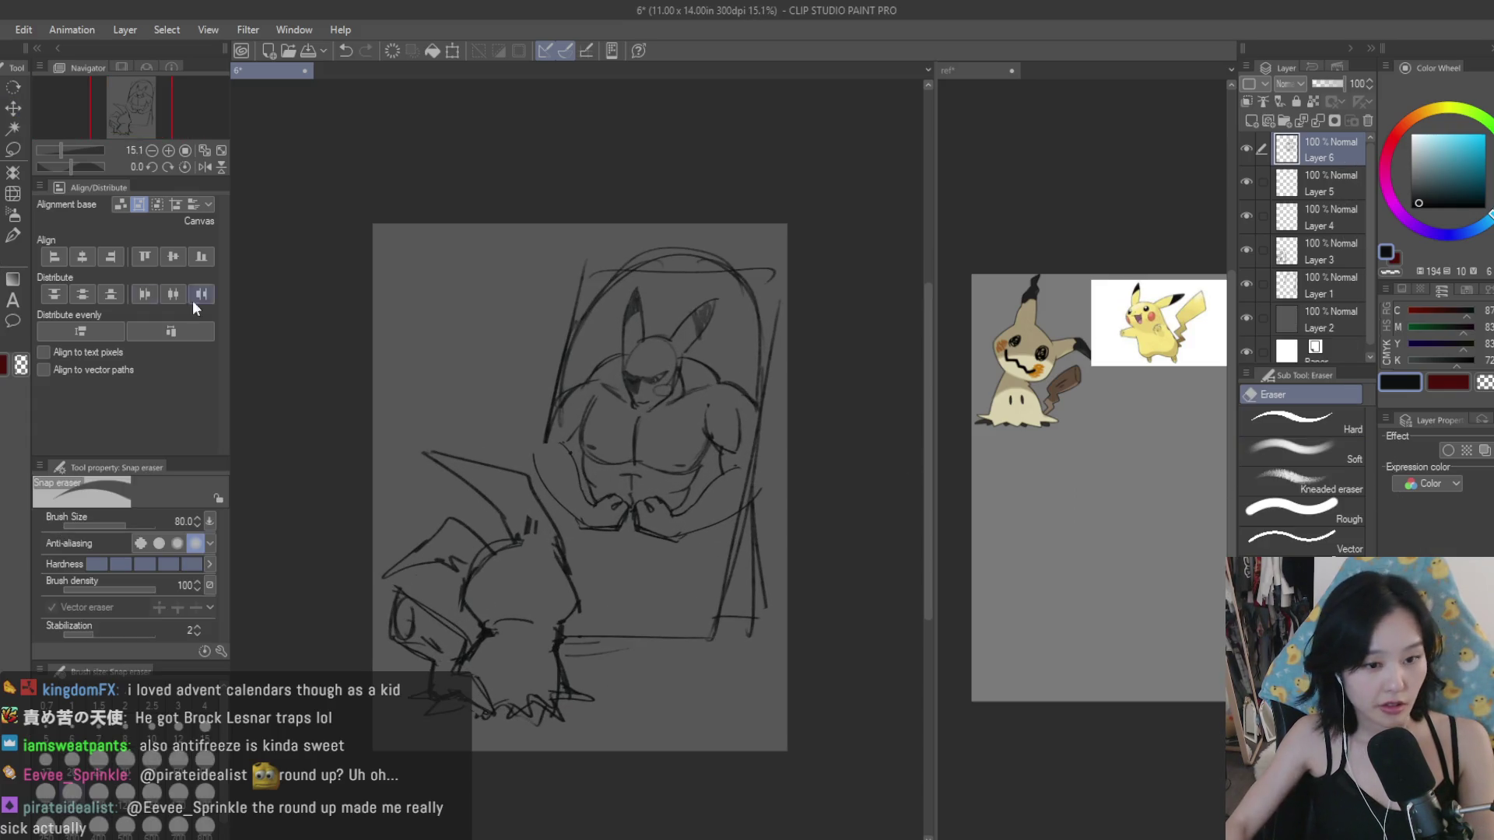
{"action": "scroll", "coordinate": [561, 472], "scroll_direction": "up", "scroll_amount": 4}
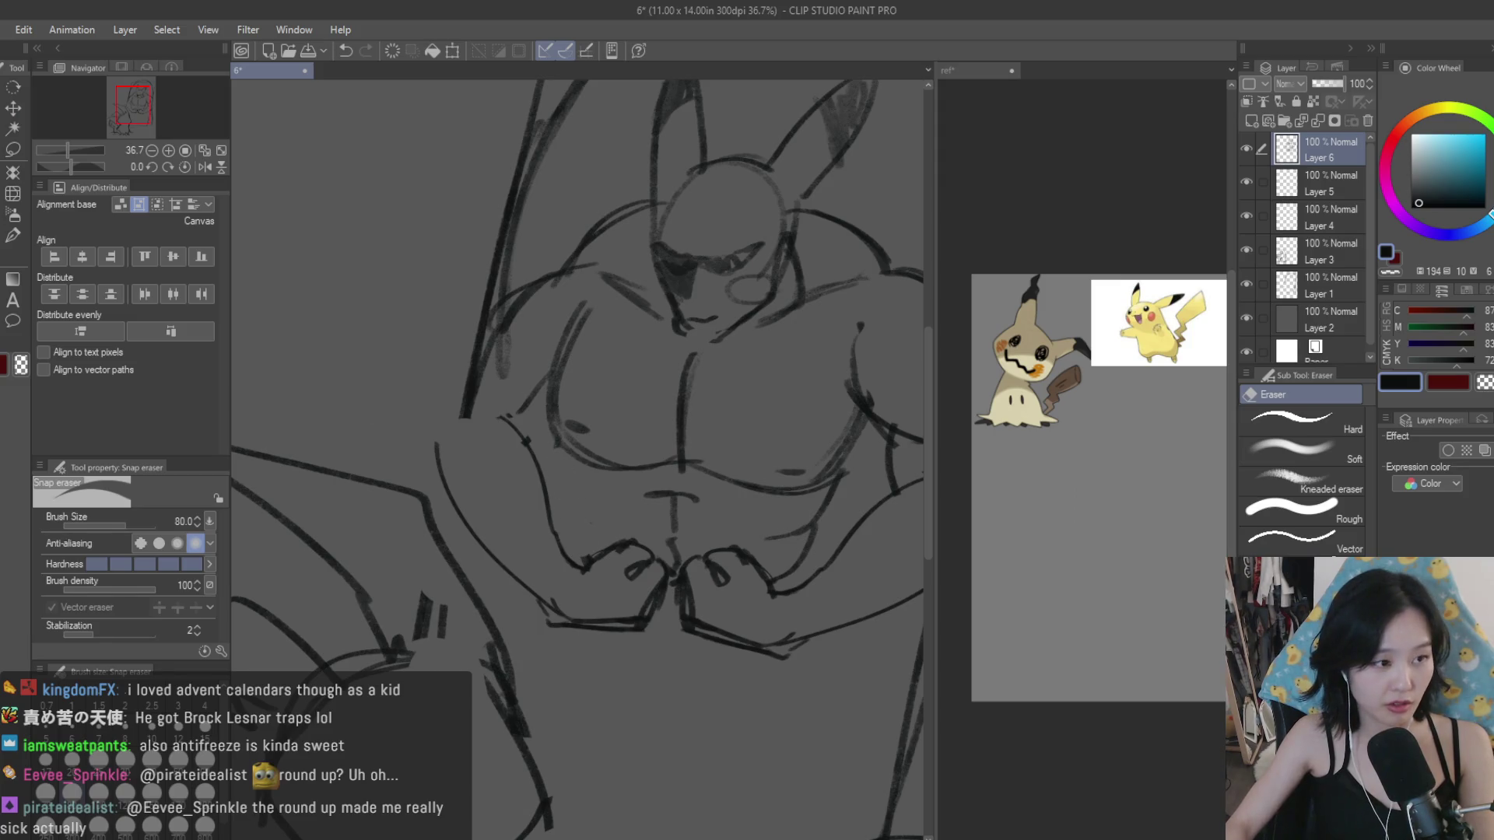
{"action": "key", "text": "b"}
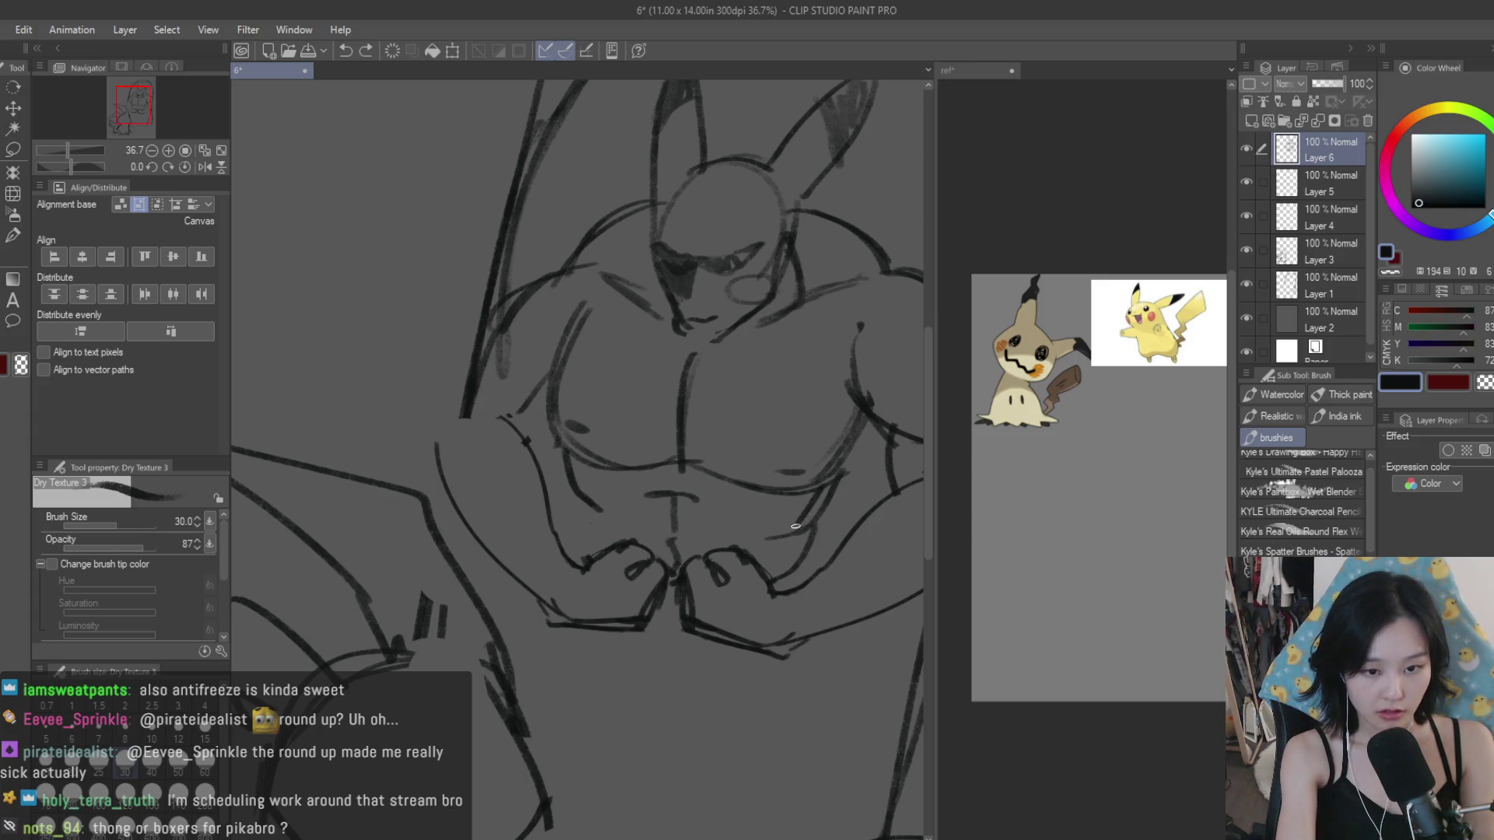
{"action": "key", "text": "e"}
{"action": "mouse_move", "coordinate": [814, 514]}
{"action": "left_mouse_down"}
{"action": "mouse_move", "coordinate": [767, 544]}
{"action": "mouse_move", "coordinate": [817, 516]}
{"action": "left_mouse_up"}
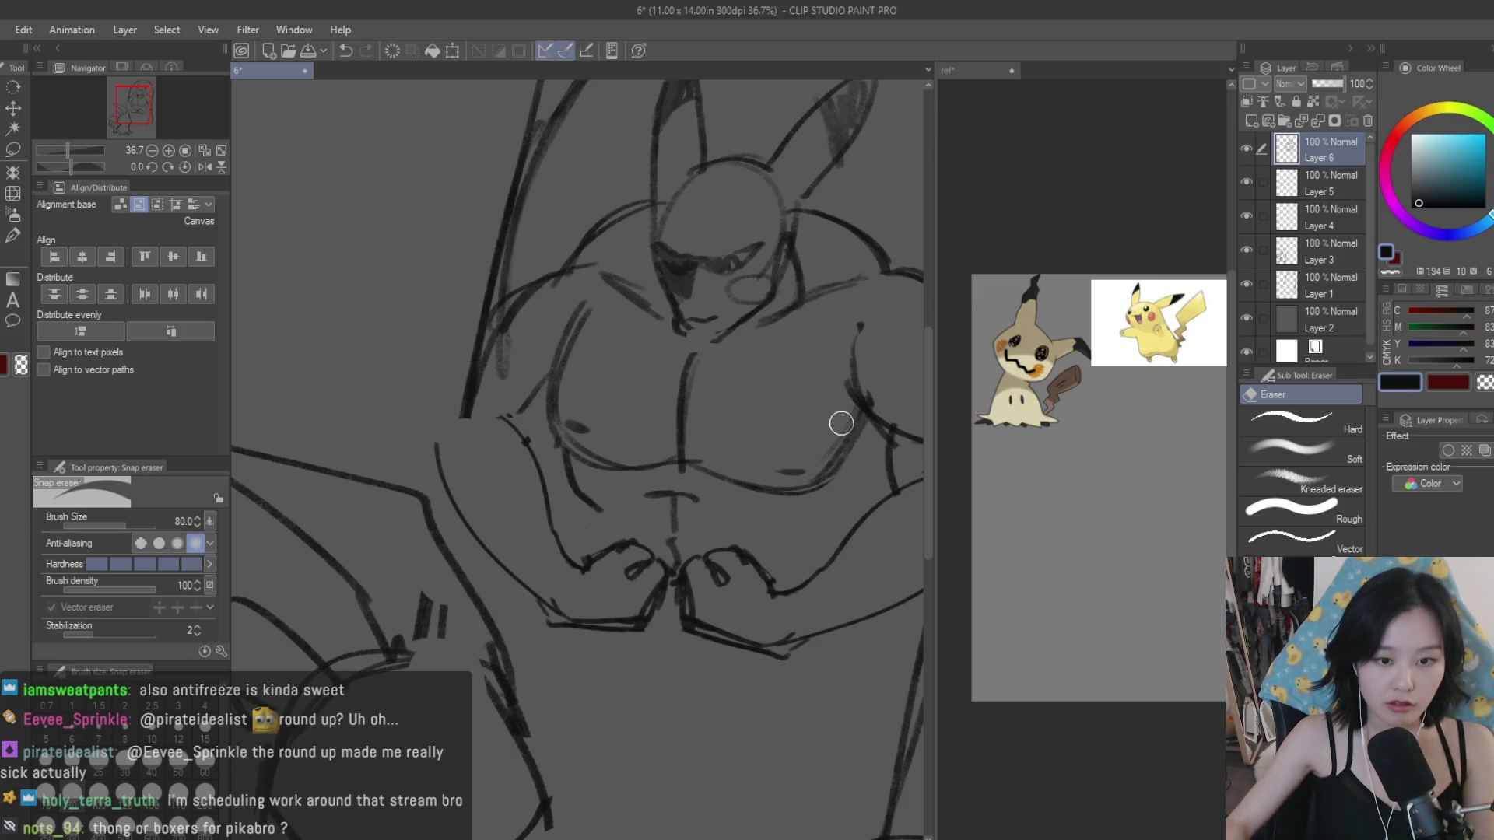
{"action": "scroll", "coordinate": [494, 397], "scroll_direction": "down", "scroll_amount": 2}
Step: Sketch a short stroke on the torso with the Dry Texture 3 brush
{"action": "key", "text": "b"}
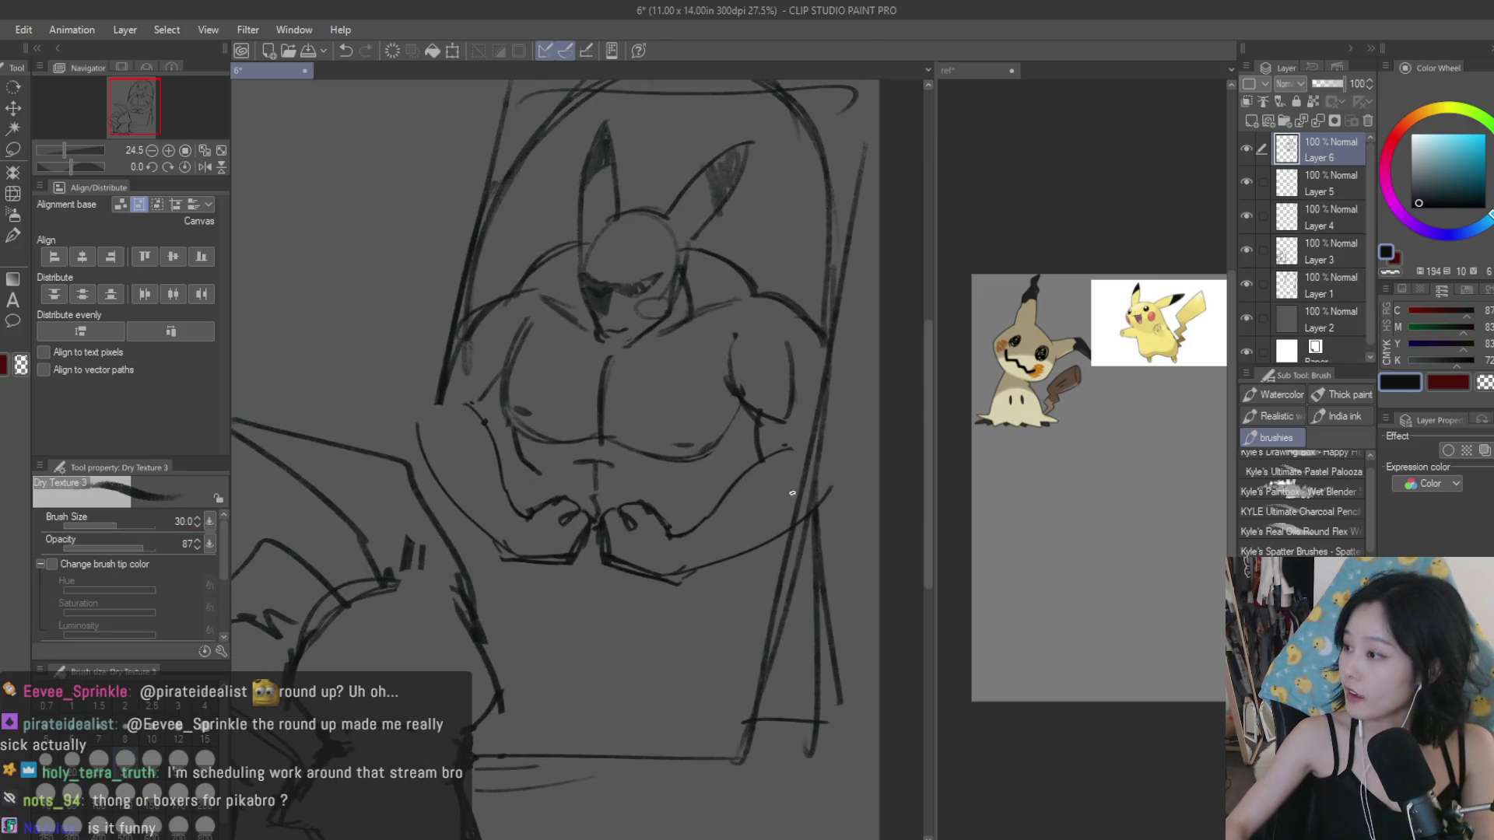
{"action": "scroll", "coordinate": [774, 479], "scroll_direction": "up", "scroll_amount": 1}
{"action": "key", "text": "ctrl+z"}
{"action": "mouse_move", "coordinate": [732, 436]}
{"action": "left_mouse_down"}
{"action": "mouse_move", "coordinate": [739, 479]}
{"action": "mouse_move", "coordinate": [688, 504]}
{"action": "left_mouse_up"}
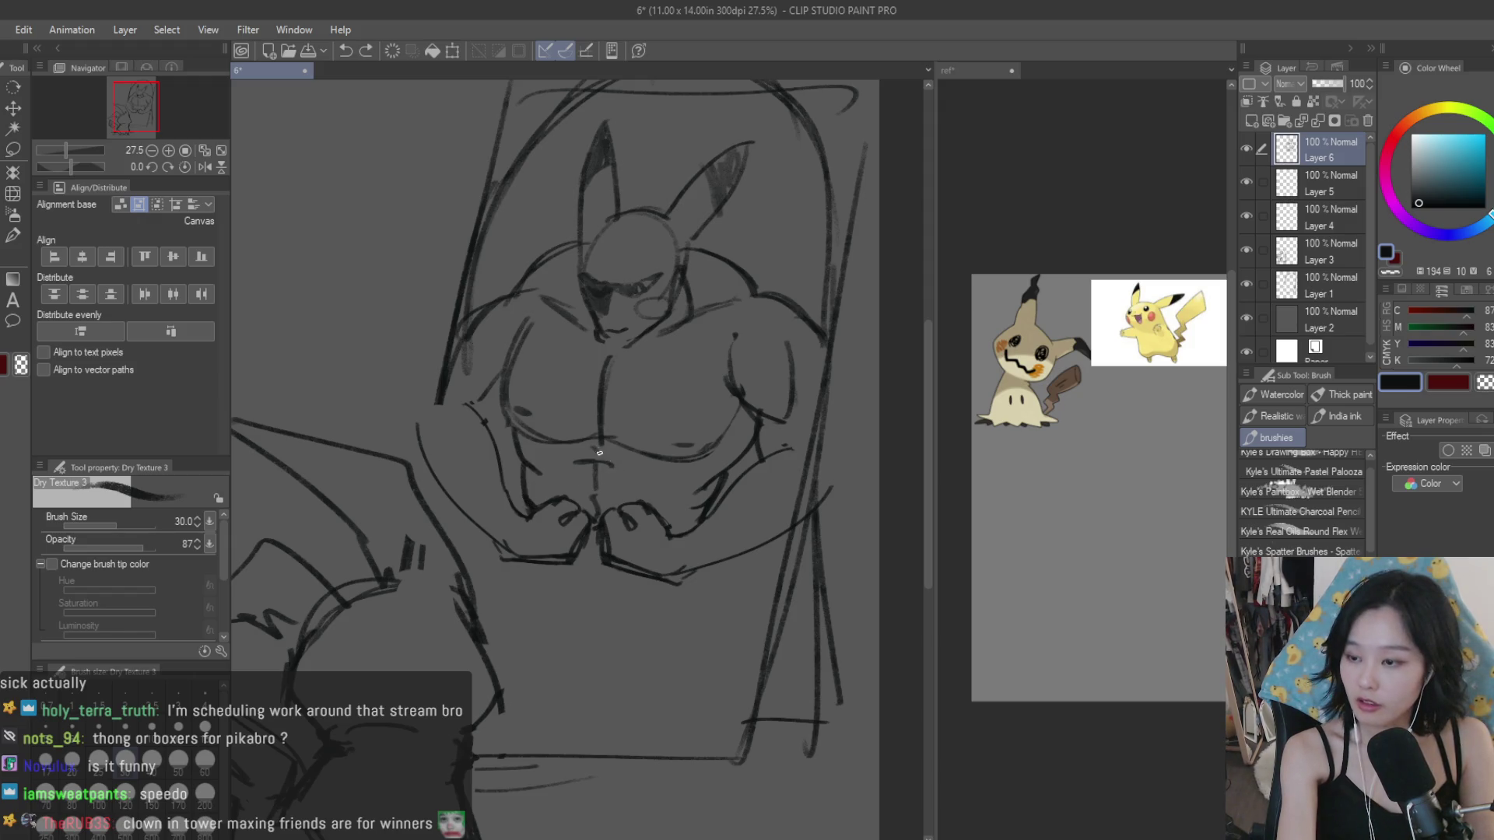
{"action": "scroll", "coordinate": [599, 451], "scroll_direction": "down", "scroll_amount": 3}
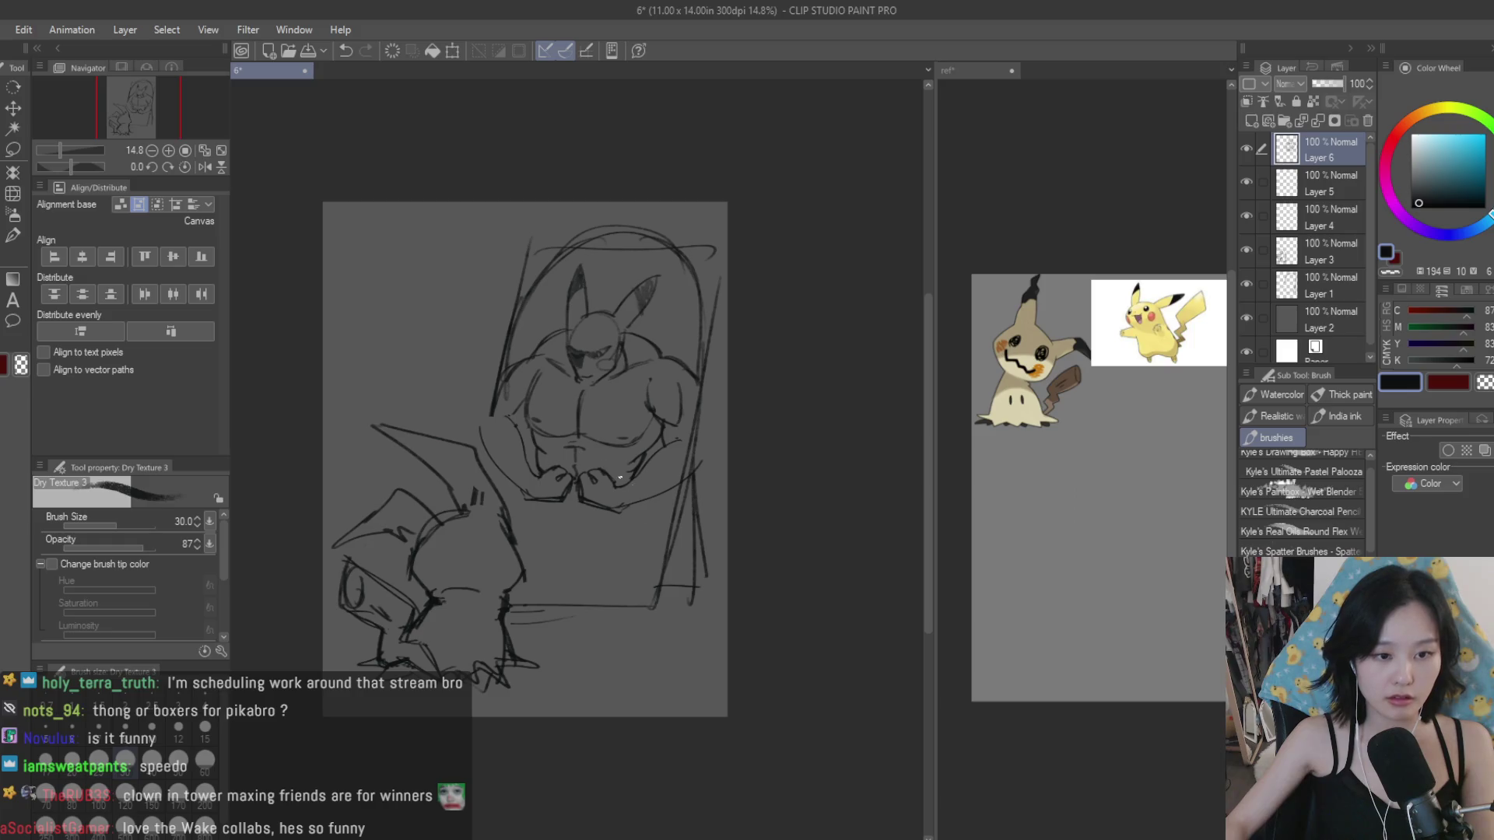
{"action": "scroll", "coordinate": [505, 436], "scroll_direction": "up", "scroll_amount": 2}
{"action": "scroll", "coordinate": [498, 439], "scroll_direction": "up", "scroll_amount": 1}
{"action": "scroll", "coordinate": [490, 444], "scroll_direction": "up", "scroll_amount": 2}
Step: Draw a curved contour line down the chest, redoing the first attempt
{"action": "left_click_drag", "start_coordinate": [548, 498], "coordinate": [489, 446]}
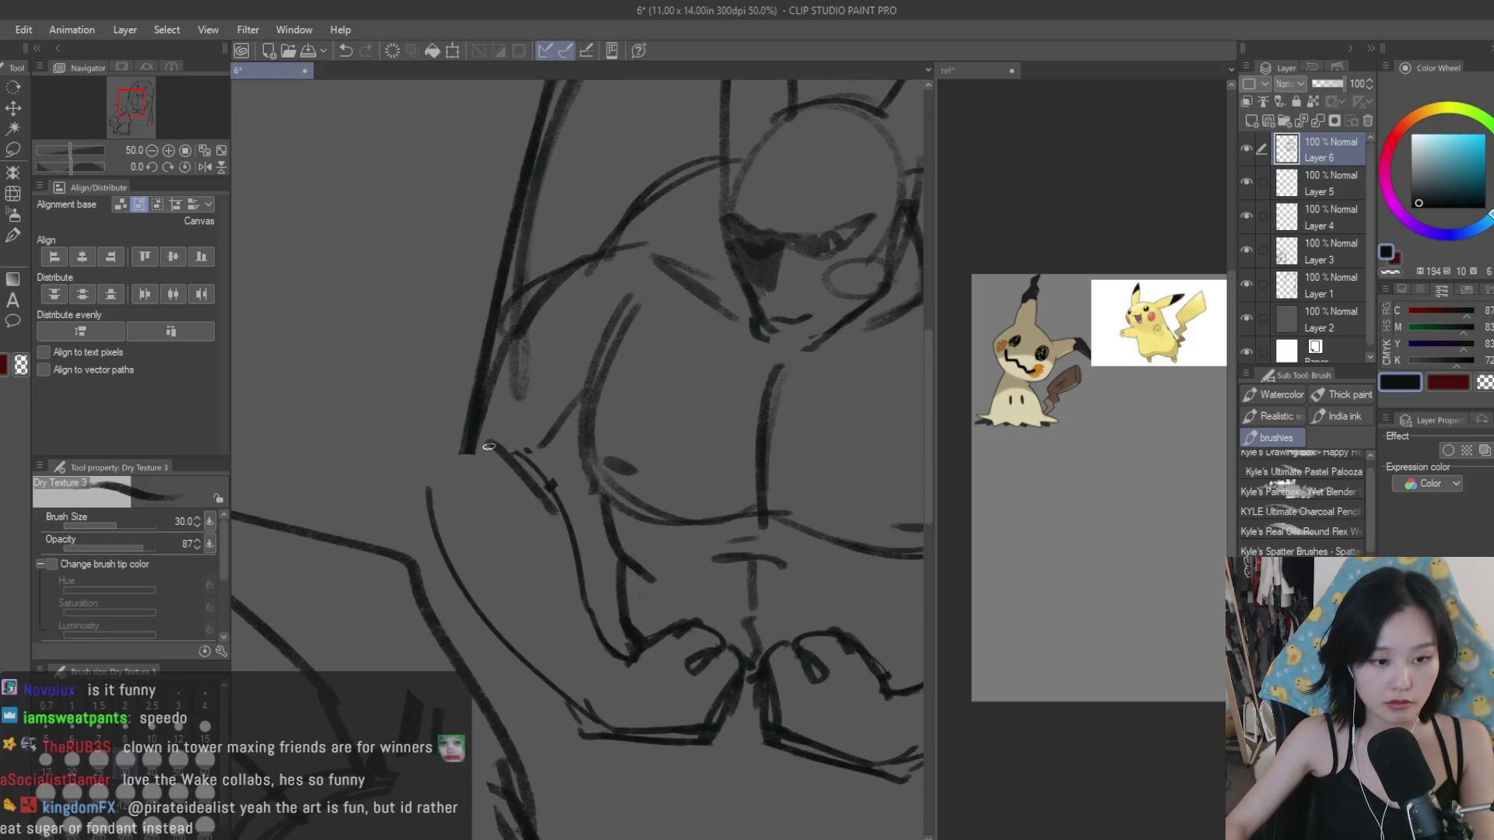
{"action": "key", "text": "ctrl+z"}
{"action": "key", "text": "e"}
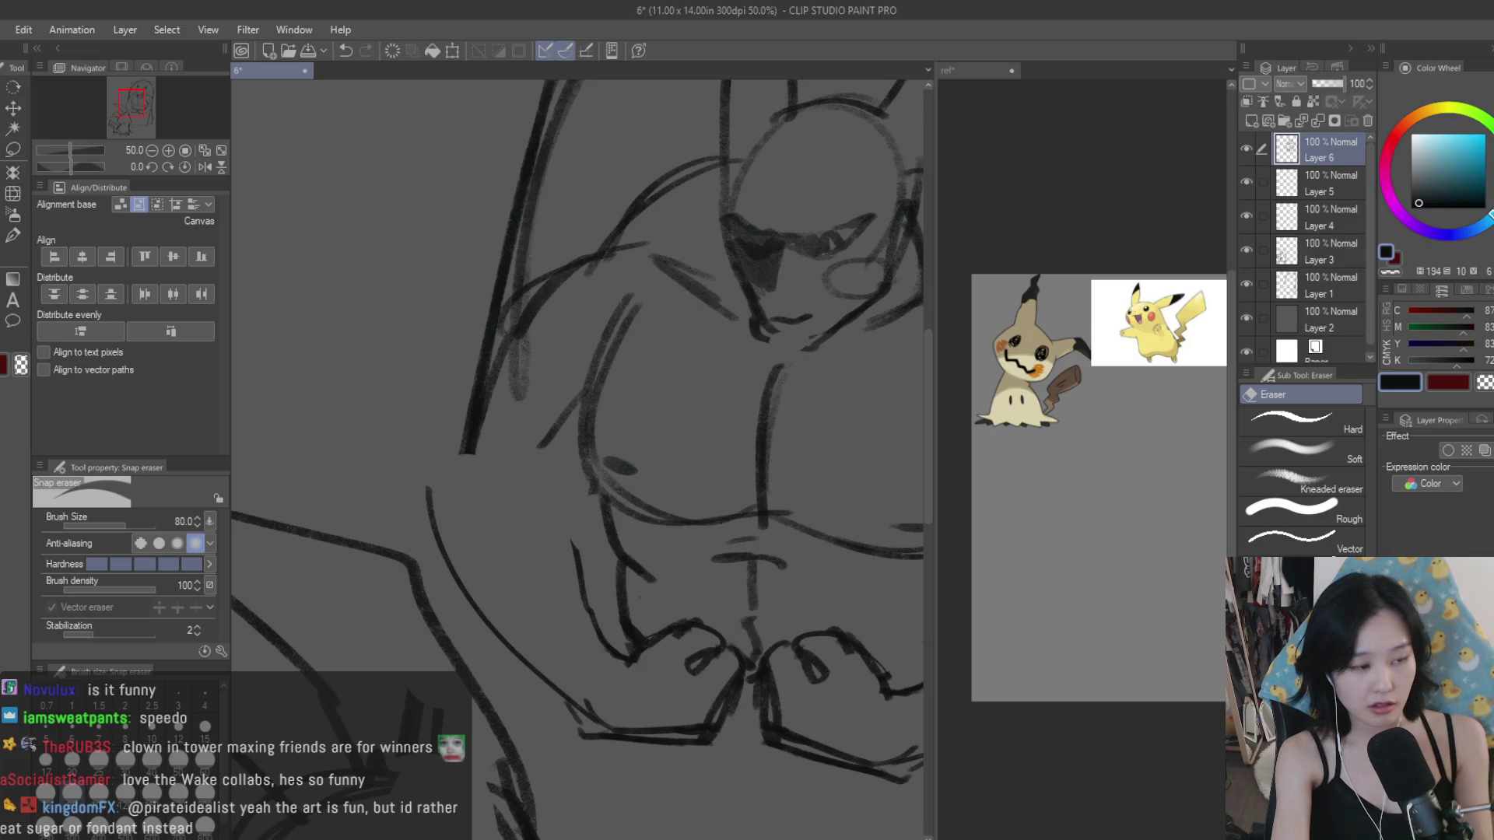
{"action": "key", "text": "b"}
{"action": "left_click_drag", "start_coordinate": [514, 470], "coordinate": [571, 577]}
{"action": "scroll", "coordinate": [516, 462], "scroll_direction": "down", "scroll_amount": 2}
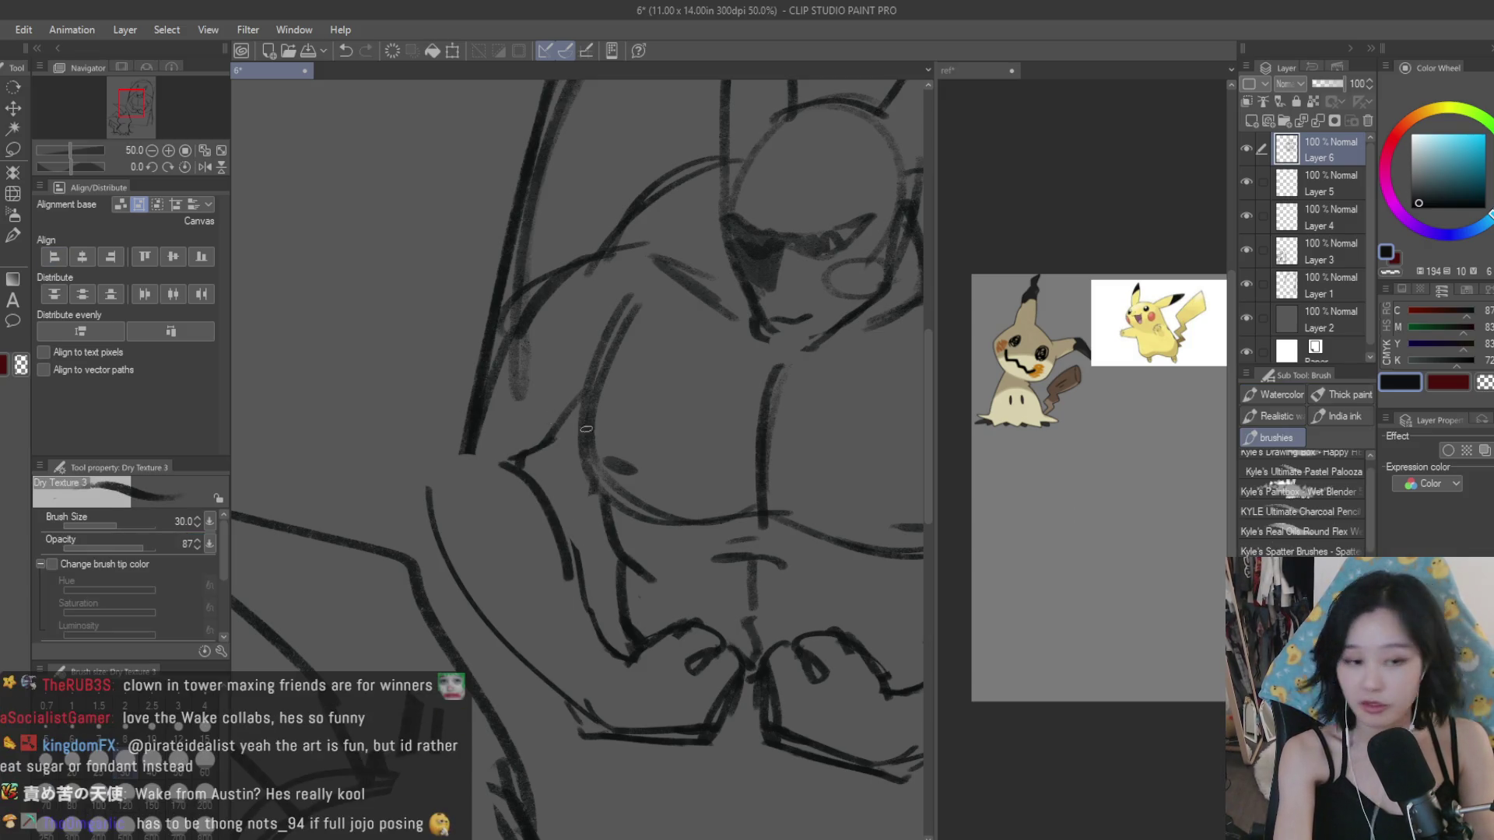
{"action": "scroll", "coordinate": [494, 506], "scroll_direction": "down", "scroll_amount": 2}
{"action": "scroll", "coordinate": [848, 507], "scroll_direction": "up", "scroll_amount": 1}
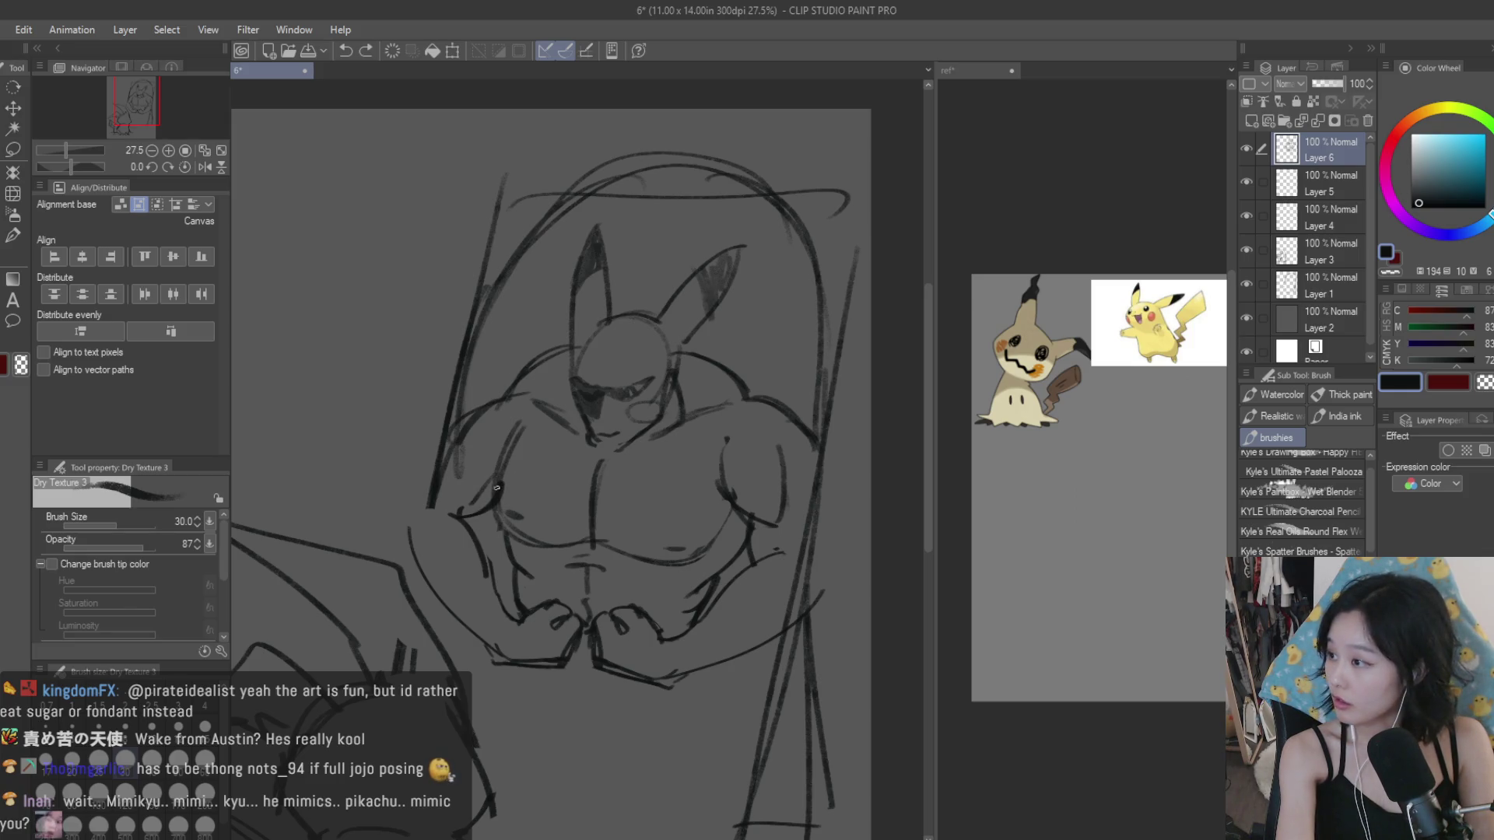
Step: Erase bits of the chest and arm linework
{"action": "key", "text": "e"}
{"action": "left_click_drag", "start_coordinate": [516, 477], "coordinate": [517, 428]}
{"action": "left_click_drag", "start_coordinate": [467, 470], "coordinate": [450, 493]}
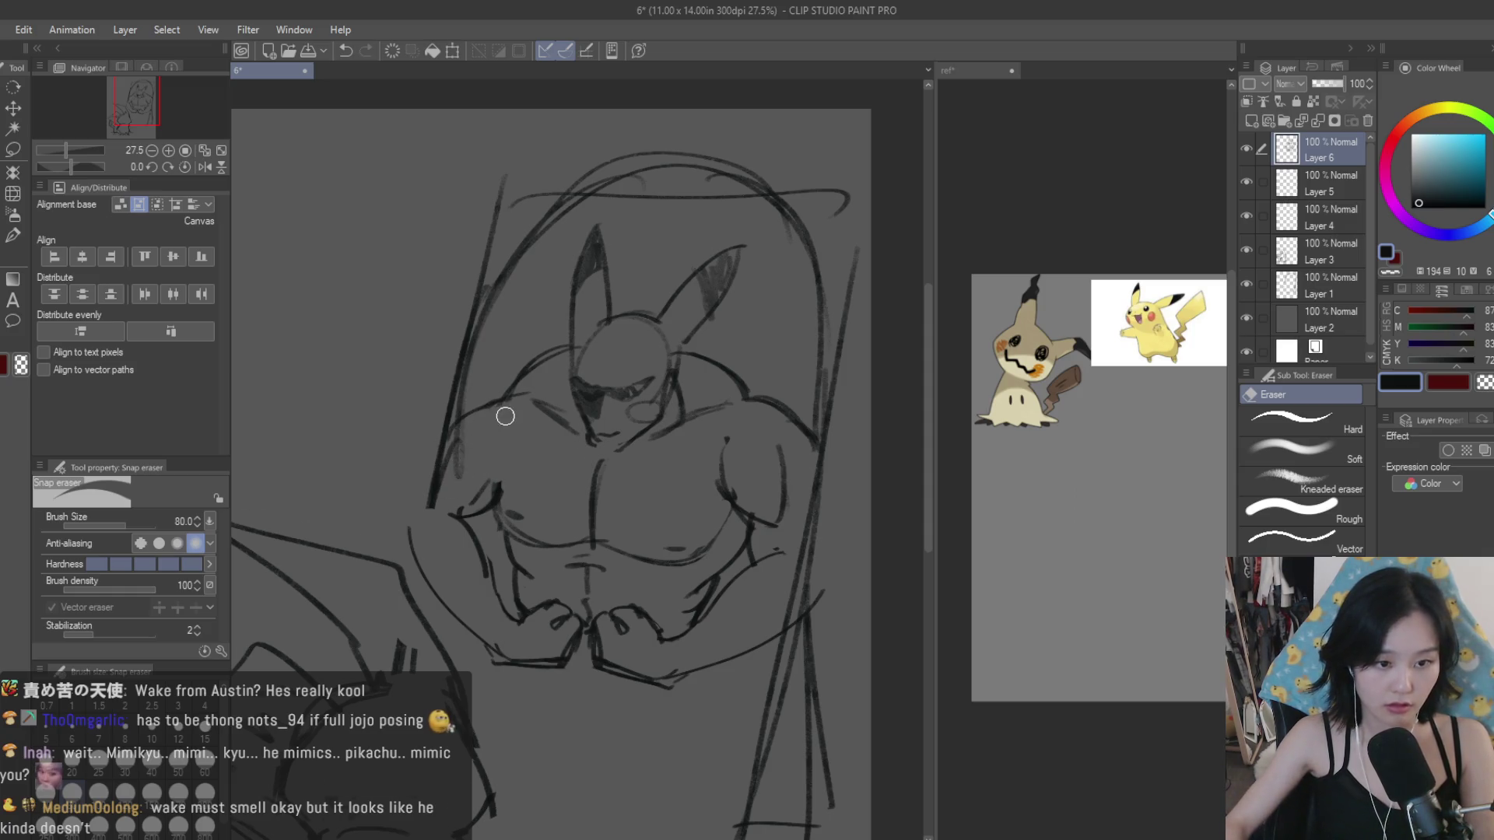
{"action": "scroll", "coordinate": [504, 417], "scroll_direction": "down", "scroll_amount": 4}
{"action": "scroll", "coordinate": [545, 350], "scroll_direction": "up", "scroll_amount": 3}
{"action": "key", "text": "b"}
{"action": "scroll", "coordinate": [546, 350], "scroll_direction": "up", "scroll_amount": 2}
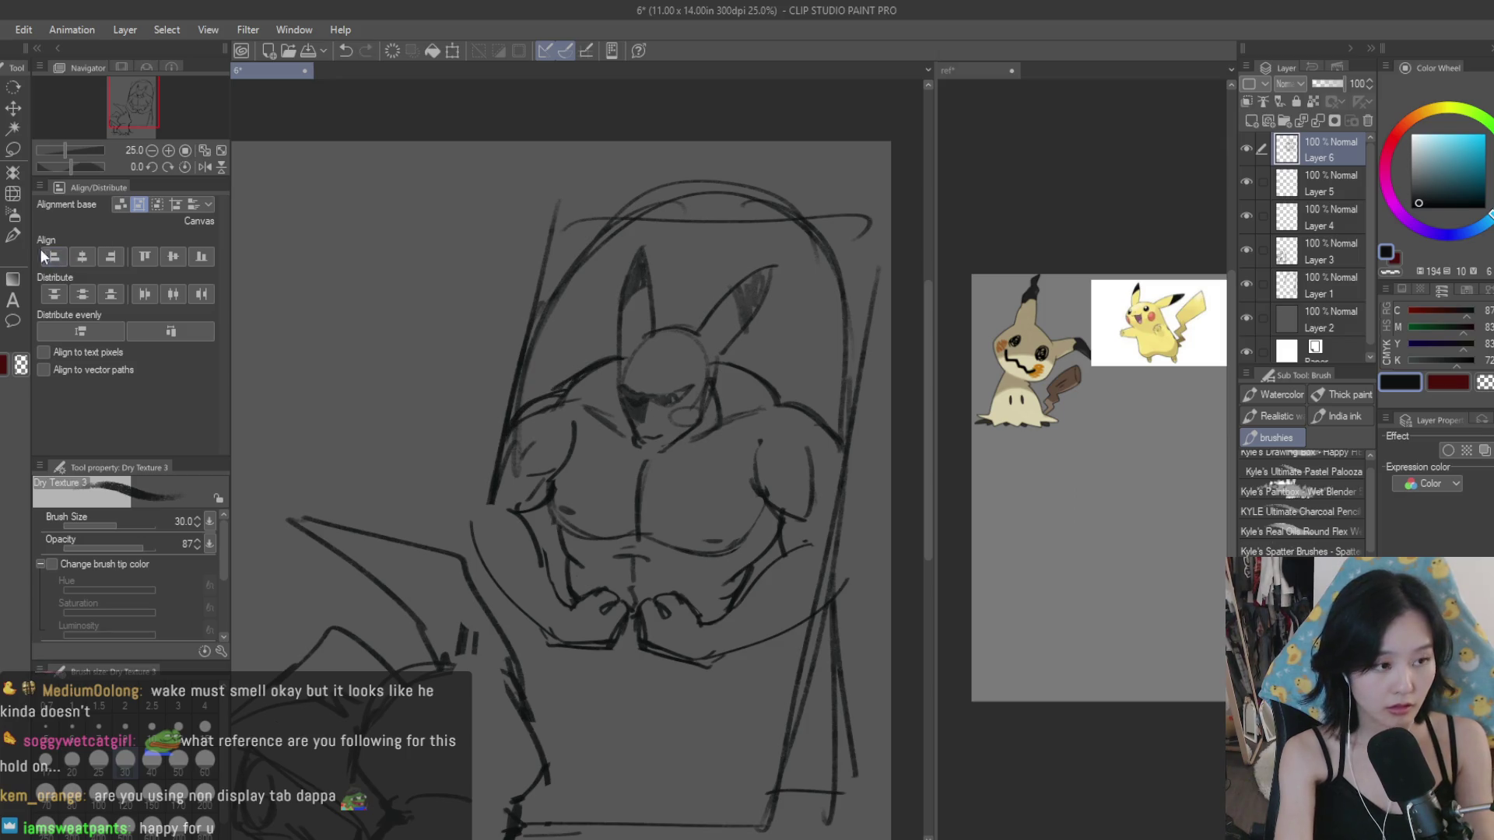
Step: Erase some of the chest and shoulder strokes
{"action": "key", "text": "e"}
{"action": "left_click_drag", "start_coordinate": [576, 420], "coordinate": [562, 403]}
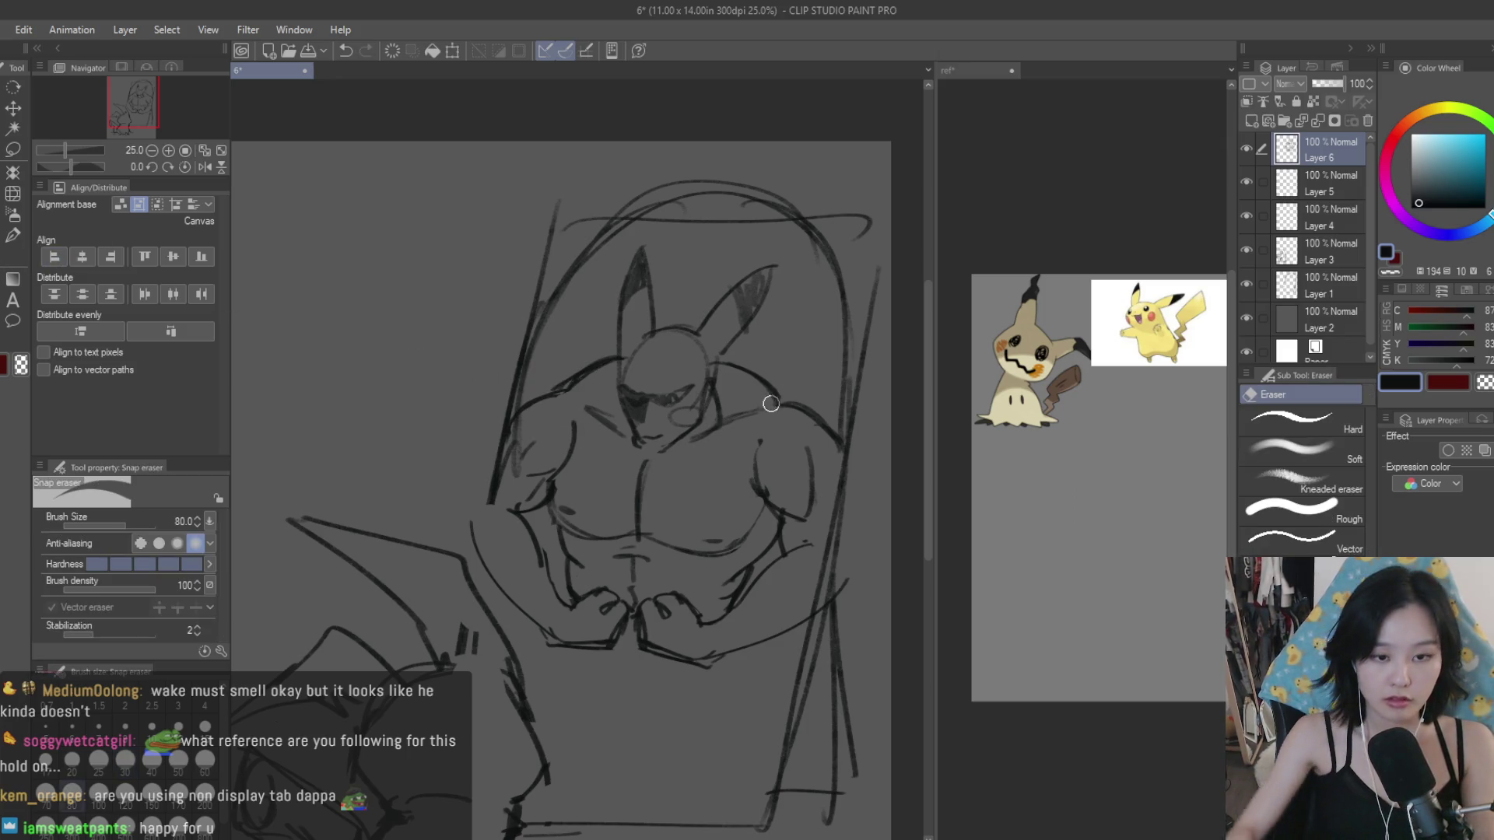
{"action": "scroll", "coordinate": [724, 461], "scroll_direction": "down", "scroll_amount": 5}
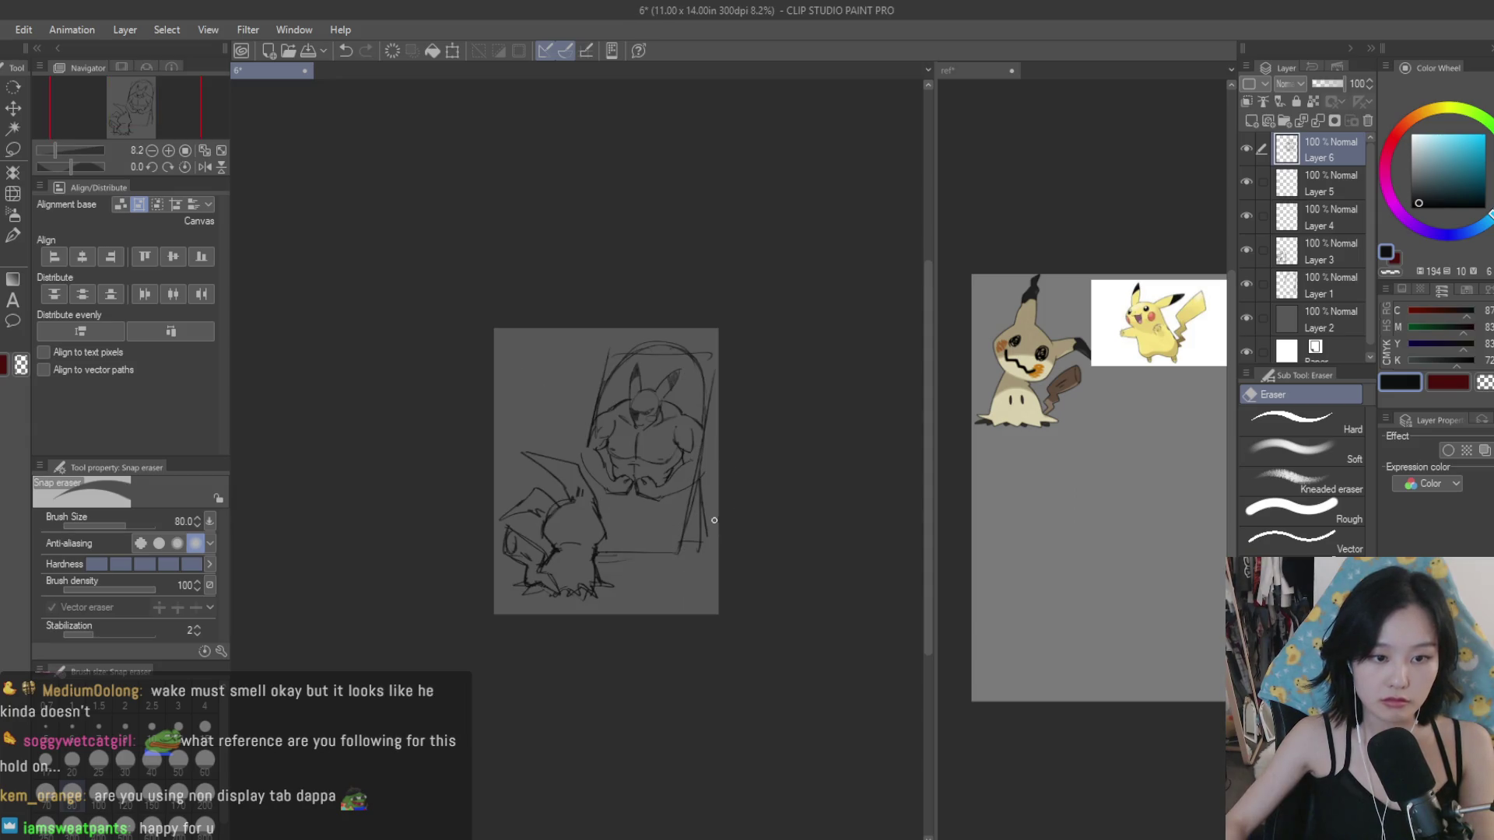
{"action": "scroll", "coordinate": [685, 475], "scroll_direction": "up", "scroll_amount": 3}
{"action": "scroll", "coordinate": [653, 427], "scroll_direction": "up", "scroll_amount": 2}
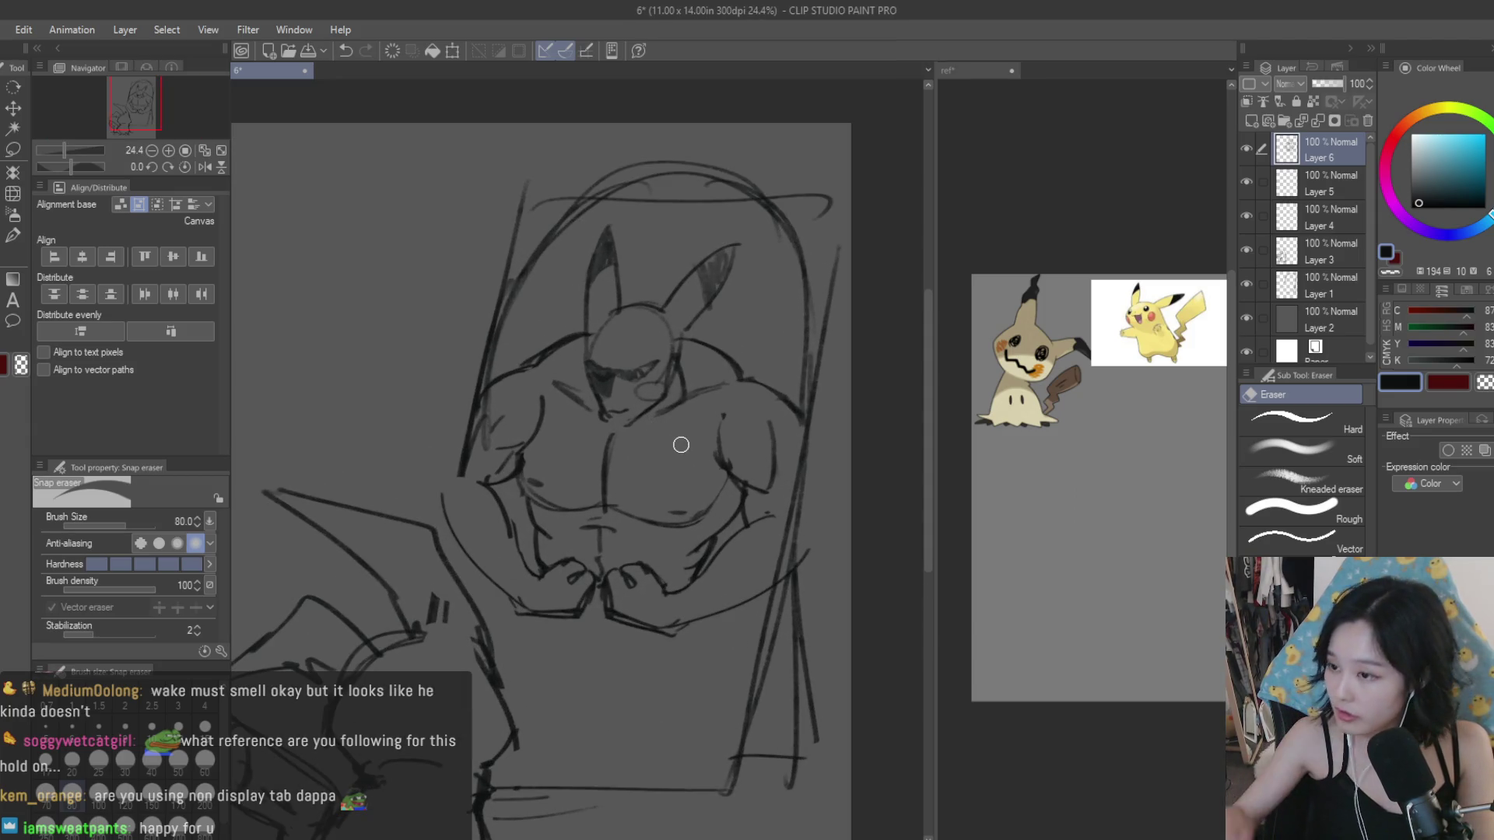
{"action": "scroll", "coordinate": [633, 516], "scroll_direction": "up", "scroll_amount": 1}
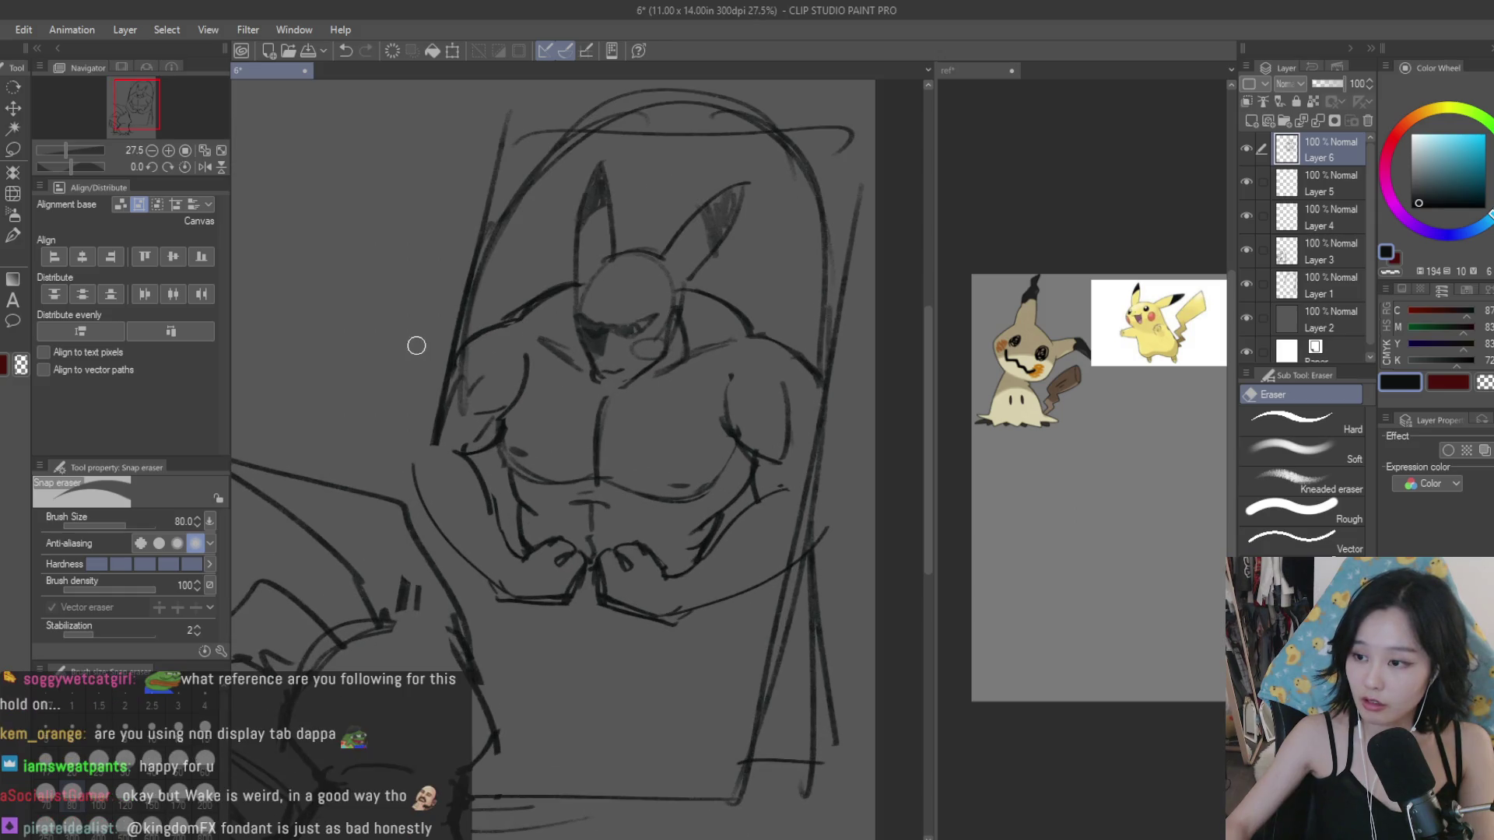
Step: Add a short stroke defining the right pectoral with the Dry Texture 3 brush
{"action": "key", "text": "b"}
{"action": "scroll", "coordinate": [687, 557], "scroll_direction": "down", "scroll_amount": 2}
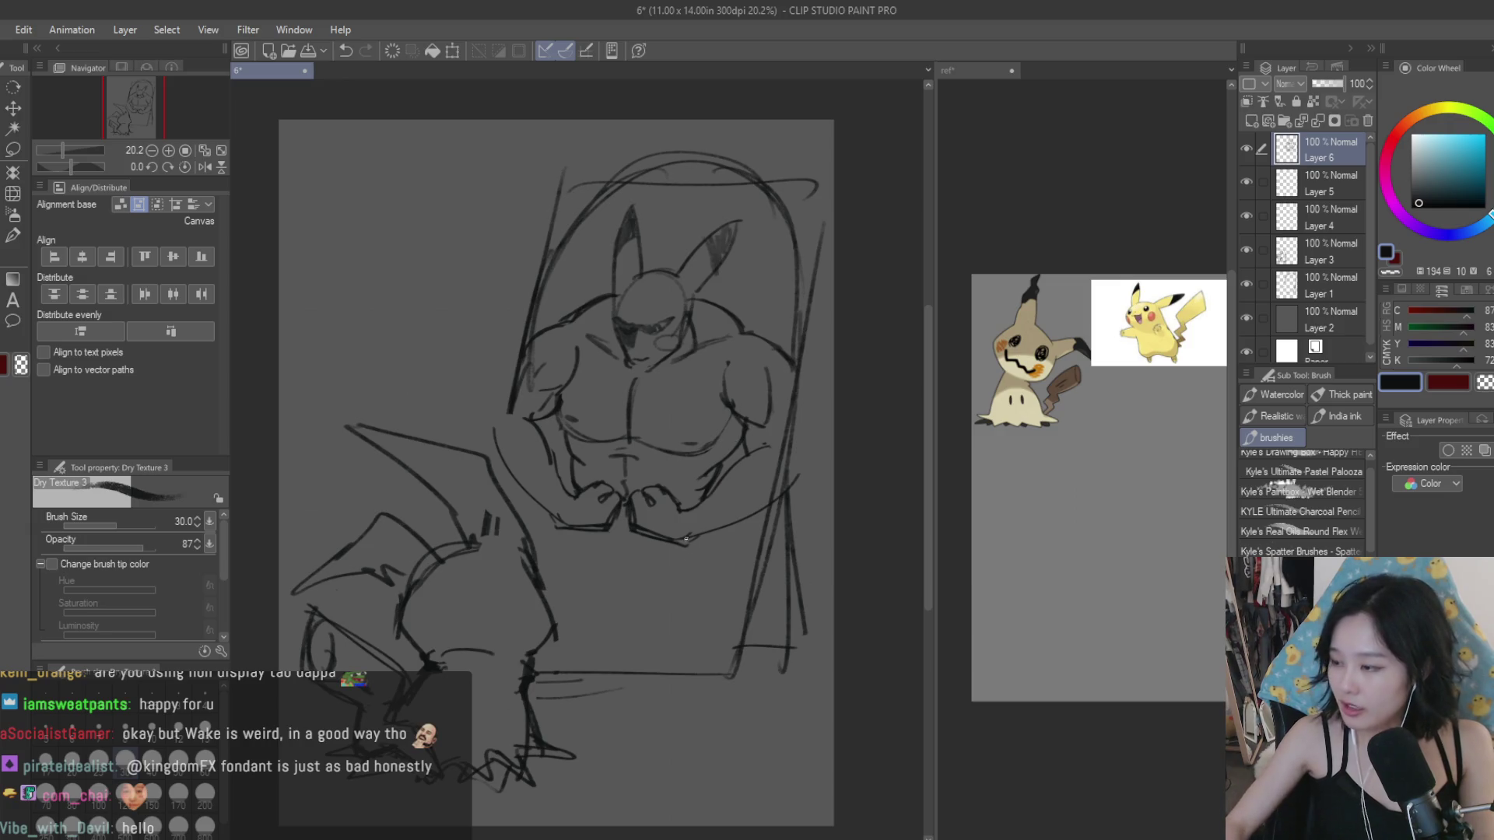
{"action": "scroll", "coordinate": [678, 535], "scroll_direction": "up", "scroll_amount": 1}
{"action": "scroll", "coordinate": [678, 535], "scroll_direction": "up", "scroll_amount": 1}
{"action": "scroll", "coordinate": [676, 476], "scroll_direction": "up", "scroll_amount": 1}
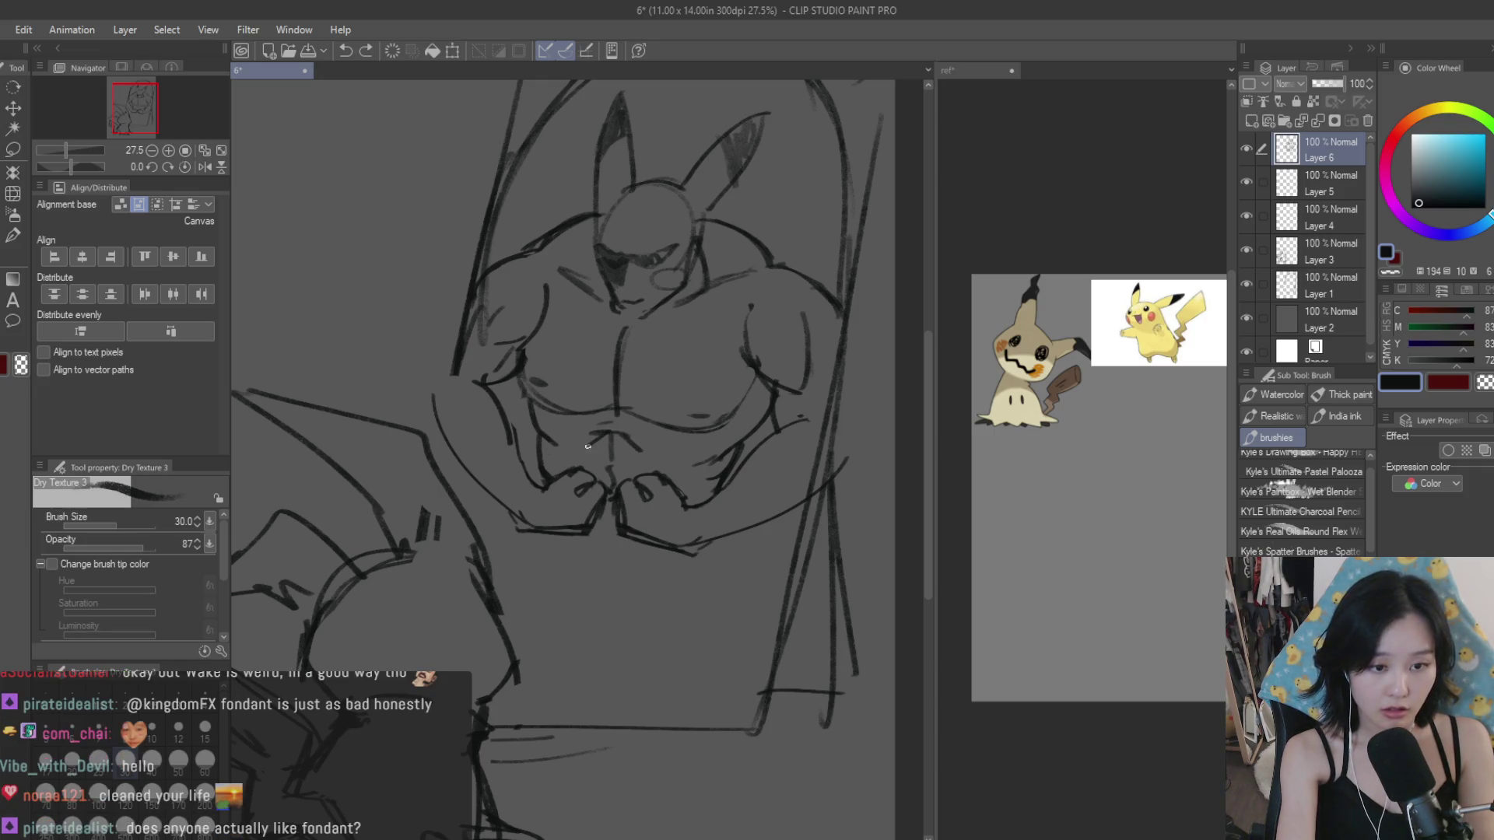
{"action": "left_click_drag", "start_coordinate": [749, 308], "coordinate": [760, 372]}
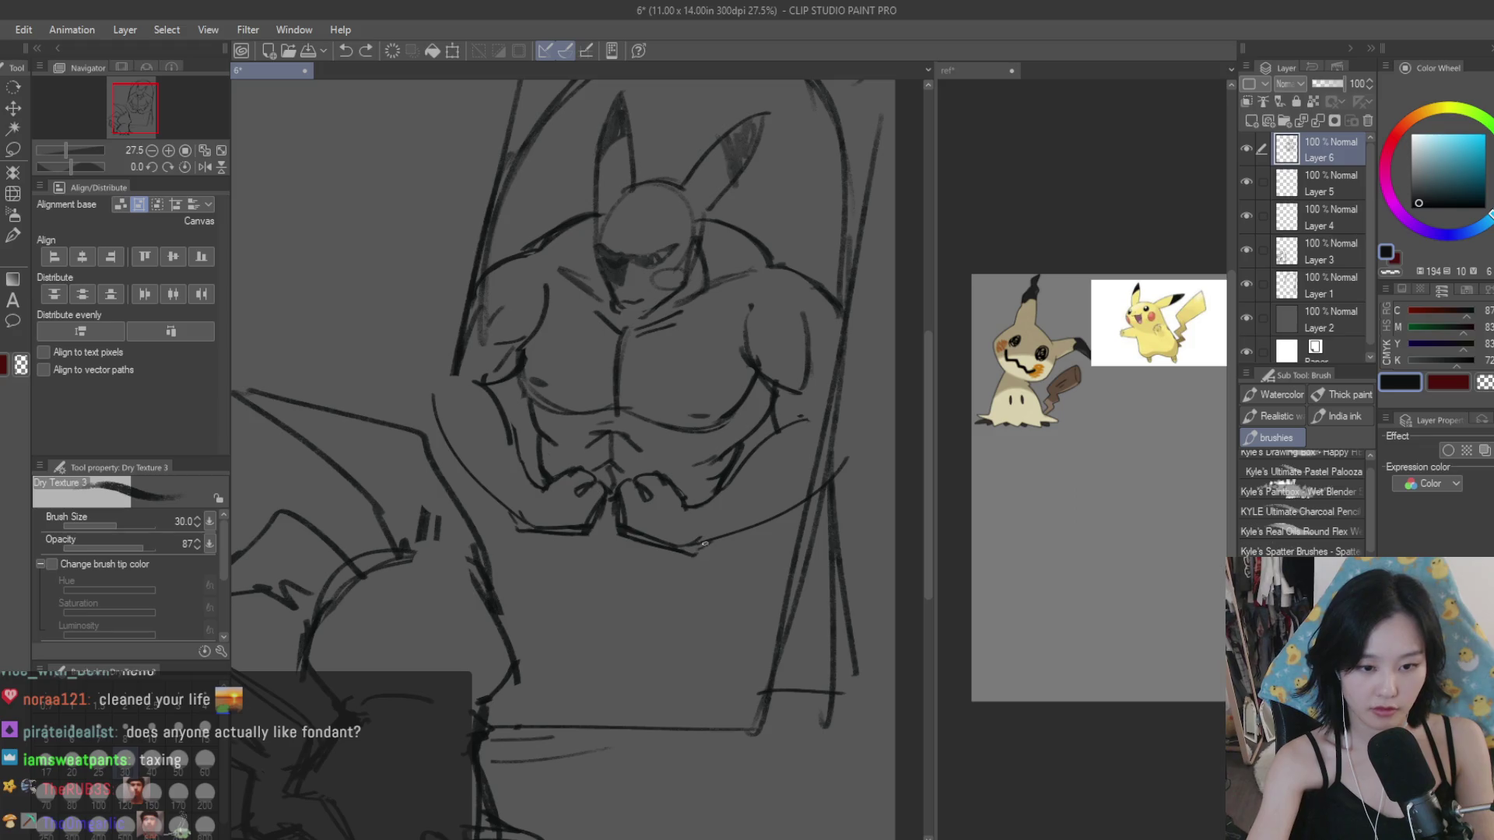
Step: Sketch a curved leg line and the inner leg line below the reflected Pikachu's torso, undoing one stroke
{"action": "left_click_drag", "start_coordinate": [710, 542], "coordinate": [727, 647]}
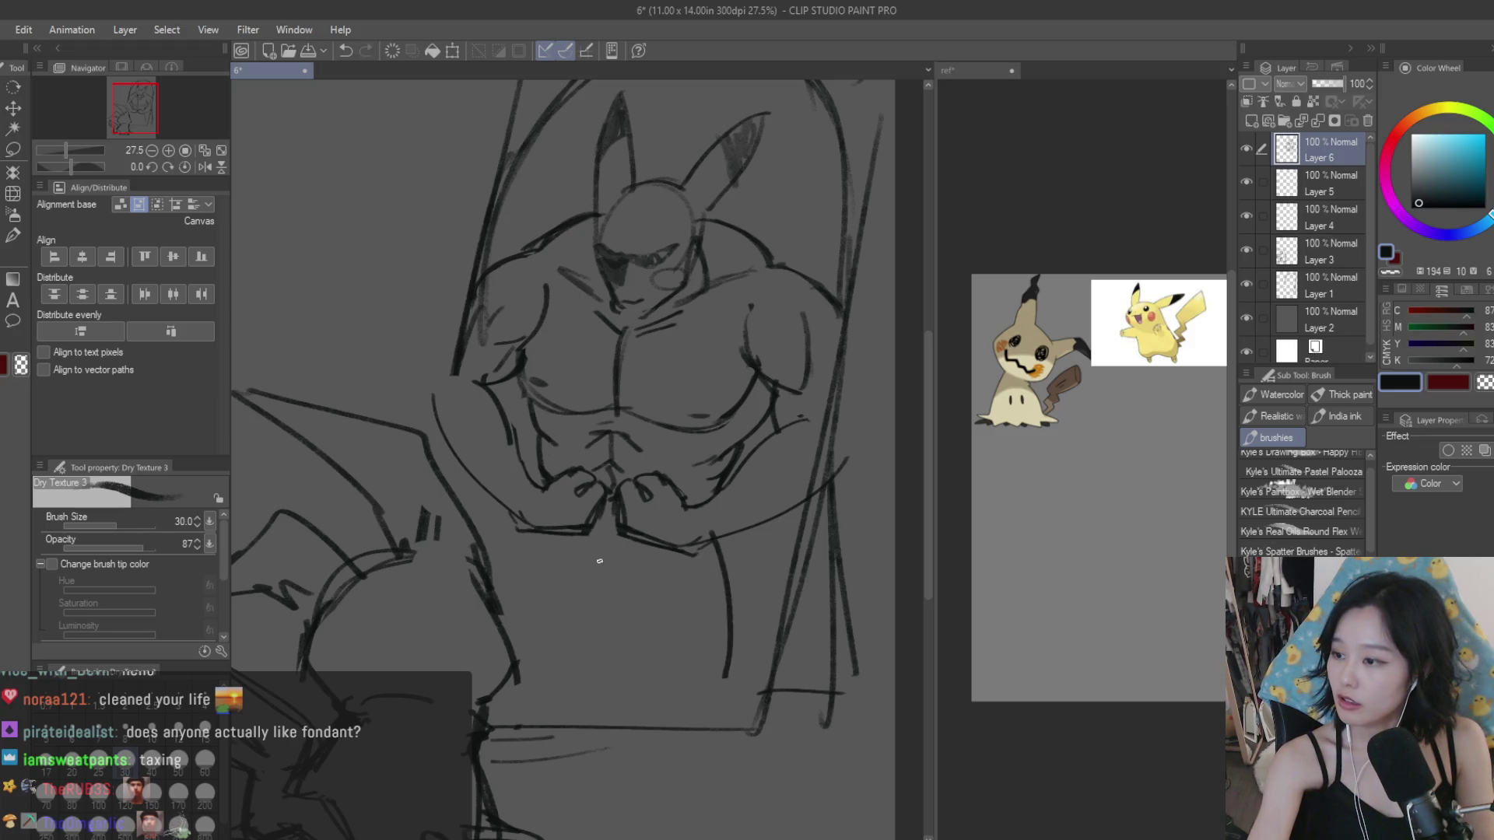
{"action": "left_click_drag", "start_coordinate": [620, 577], "coordinate": [647, 722]}
{"action": "key", "text": "ctrl+z"}
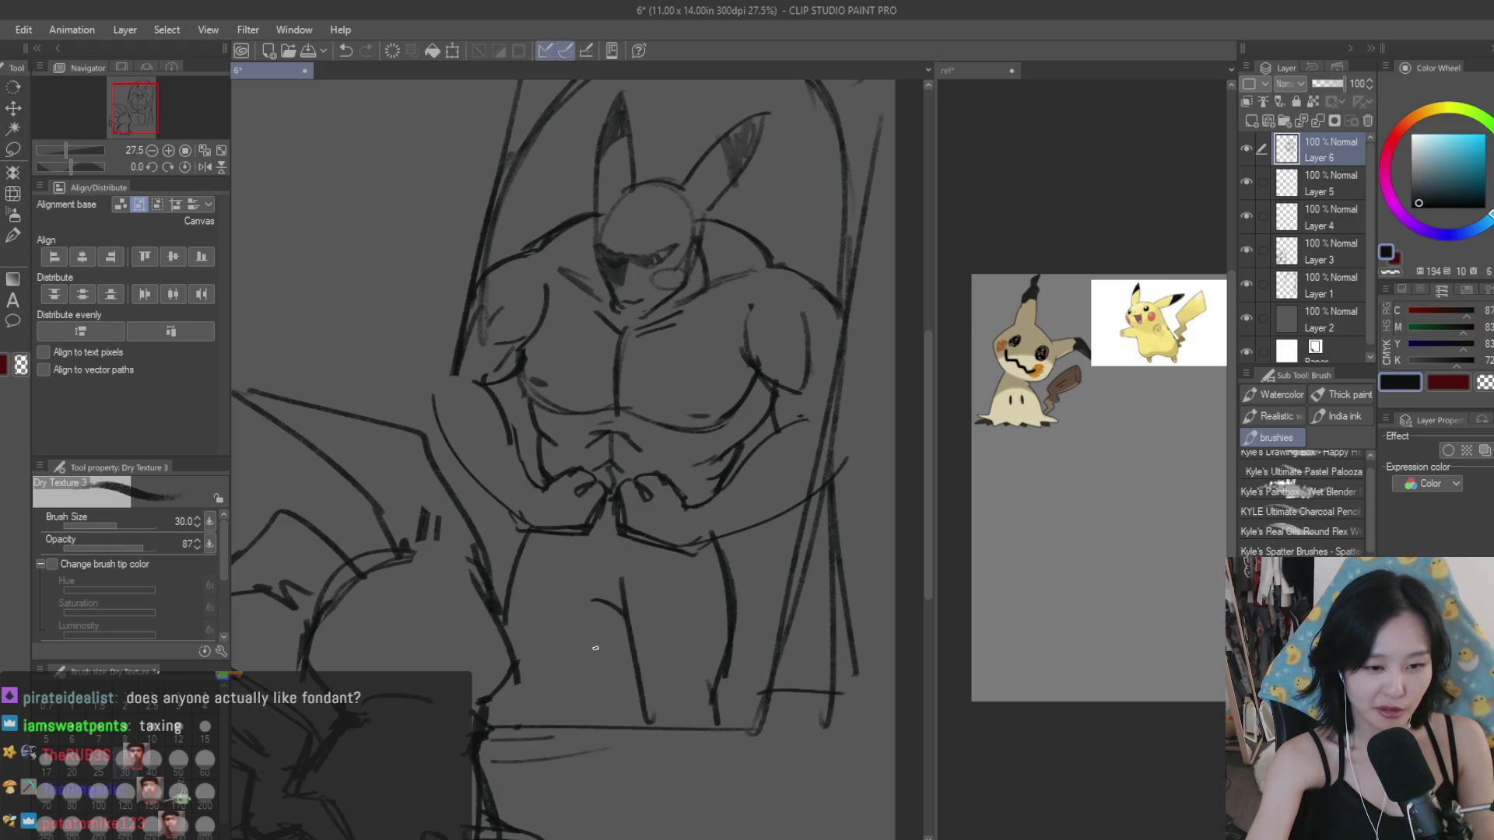
{"action": "left_click_drag", "start_coordinate": [606, 589], "coordinate": [564, 724]}
{"action": "scroll", "coordinate": [564, 706], "scroll_direction": "down", "scroll_amount": 4}
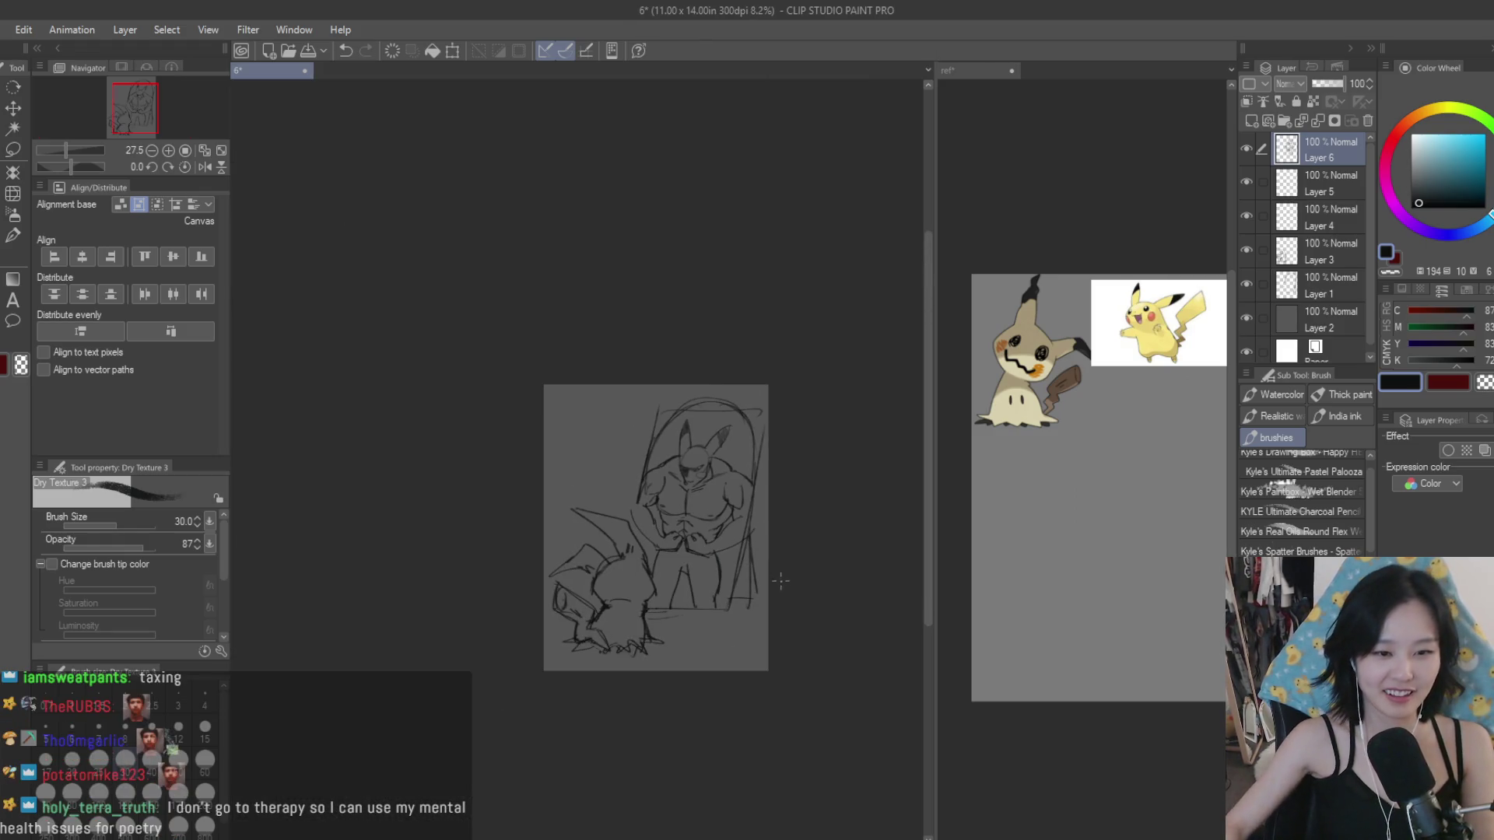
{"action": "scroll", "coordinate": [716, 530], "scroll_direction": "up", "scroll_amount": 3}
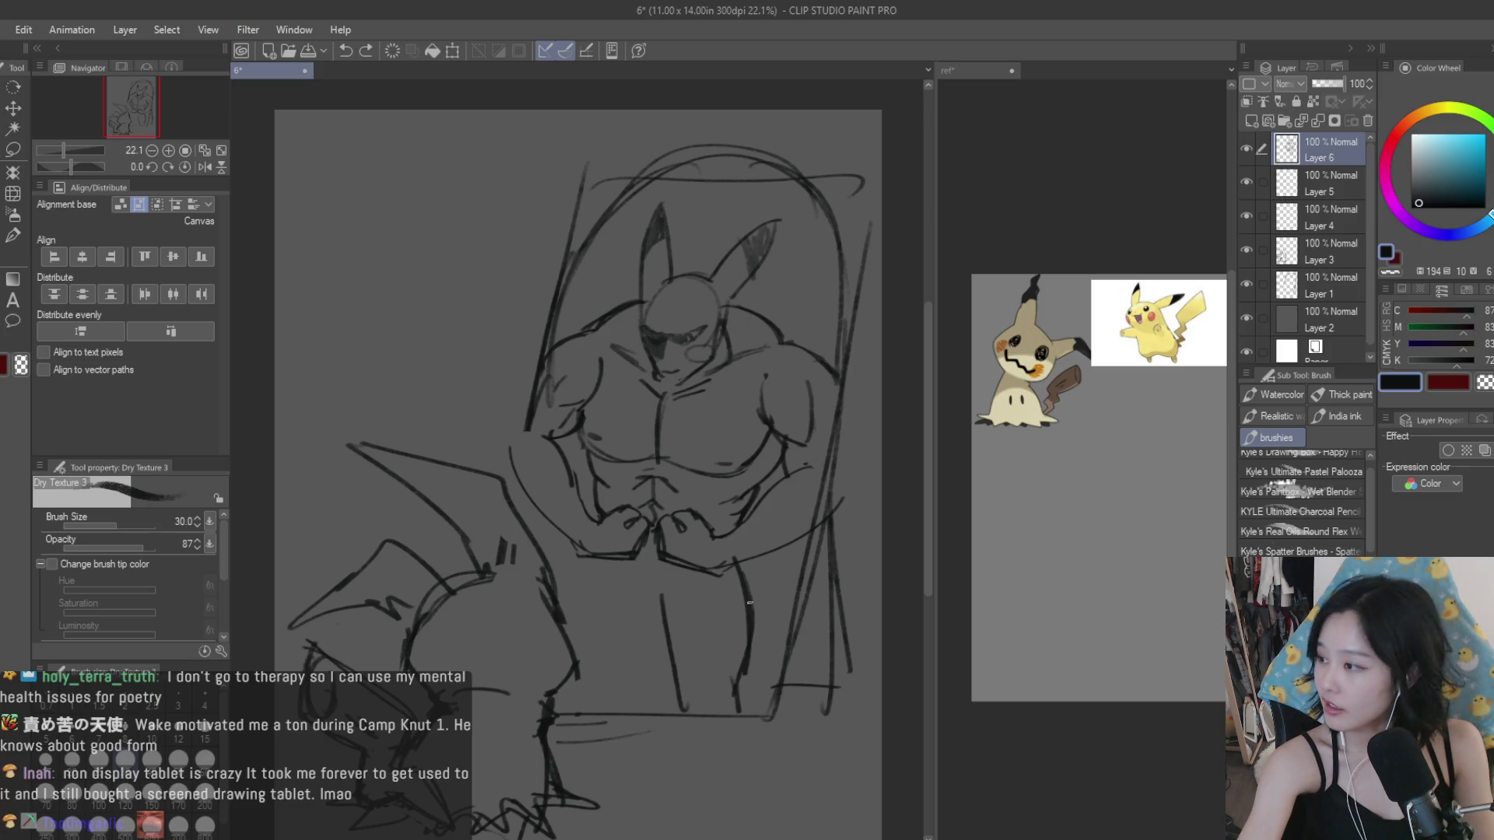
Step: Redraw the right side of the leg longer and add a short stroke between the legs
{"action": "key", "text": "ctrl+z"}
{"action": "left_click_drag", "start_coordinate": [751, 576], "coordinate": [737, 713]}
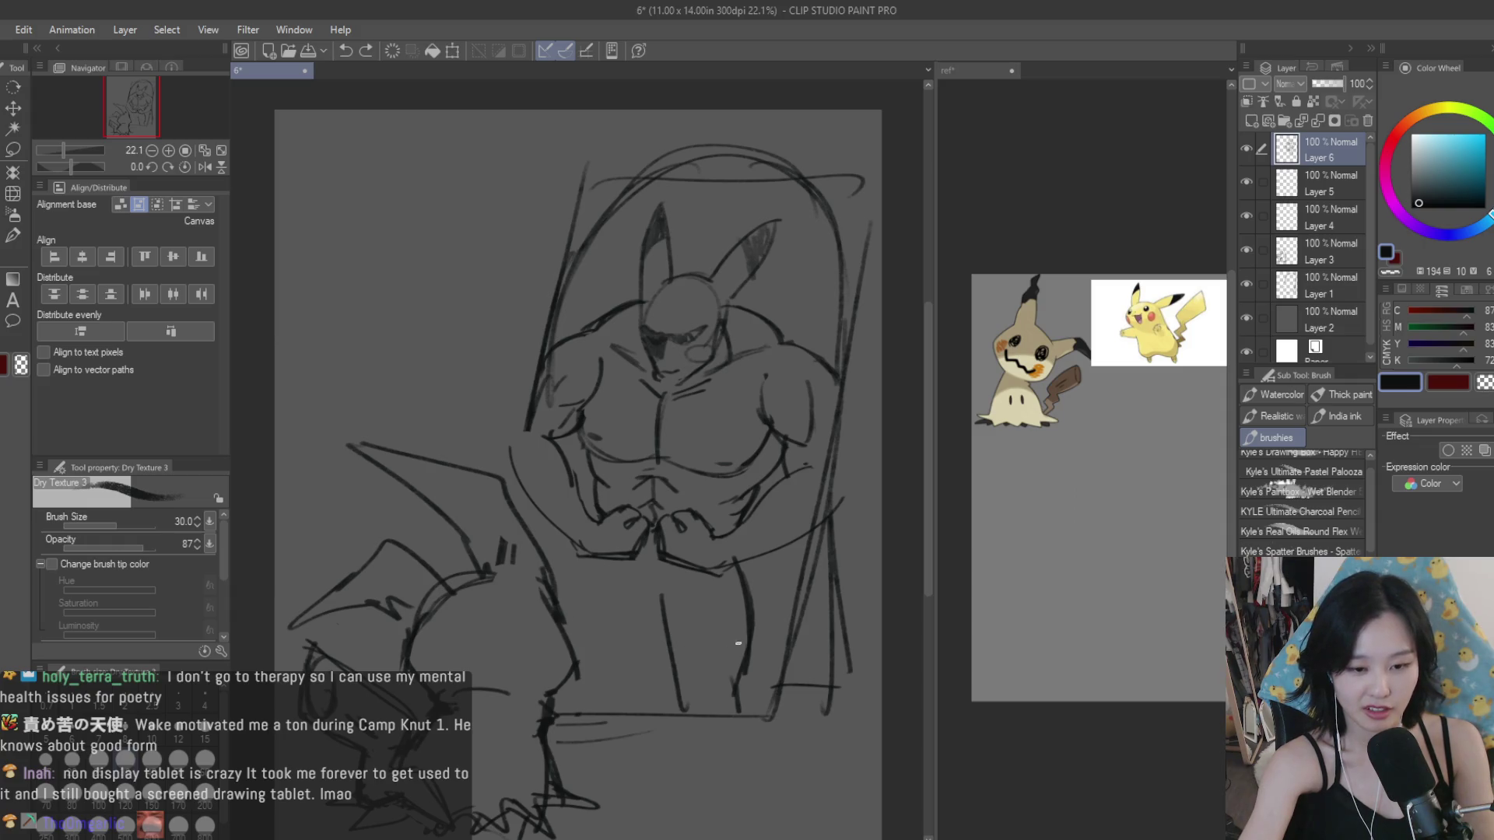
{"action": "left_click_drag", "start_coordinate": [626, 593], "coordinate": [638, 623]}
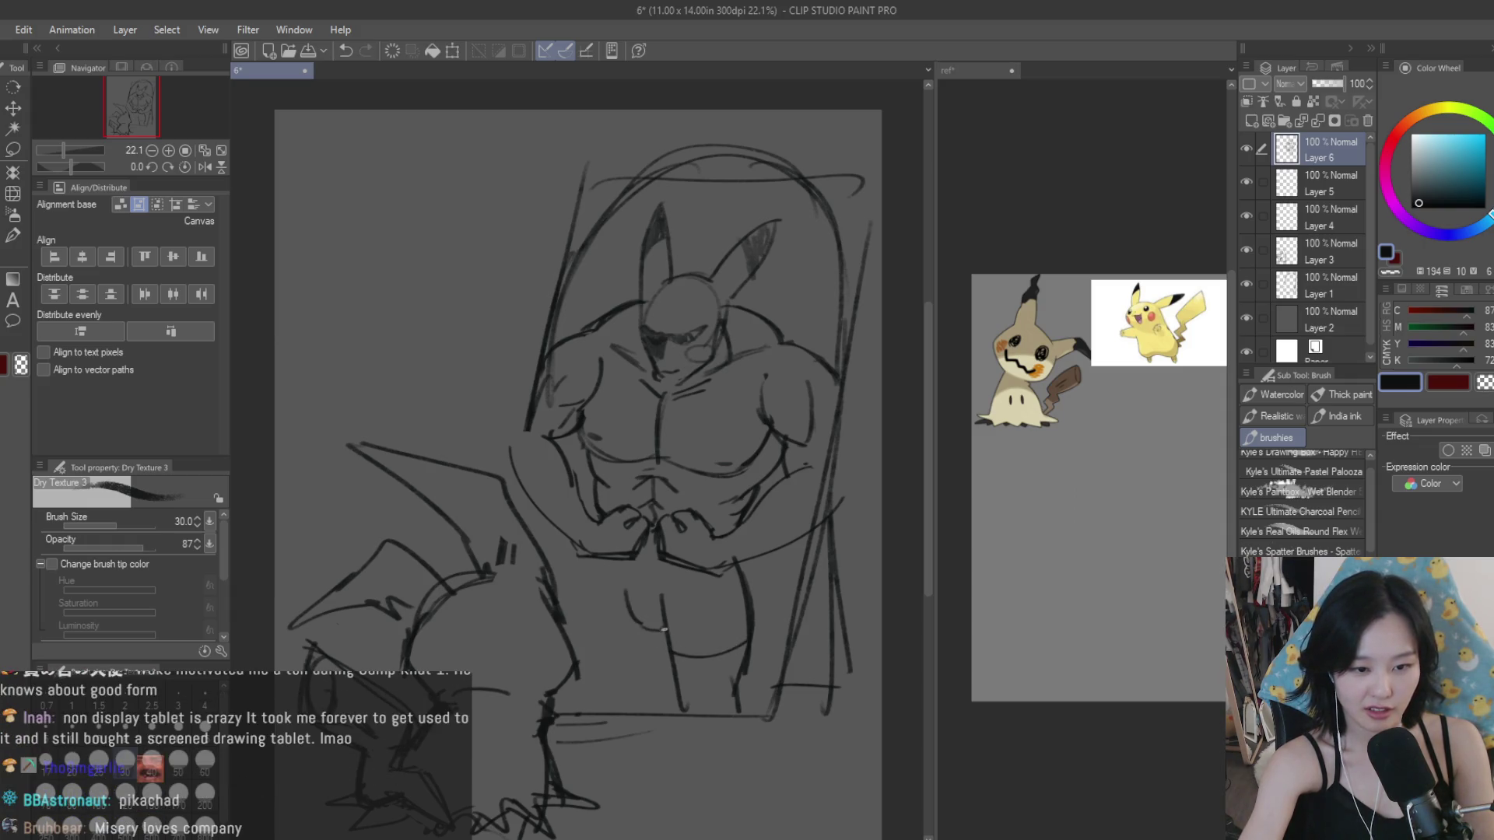
{"action": "key", "text": "ctrl+z"}
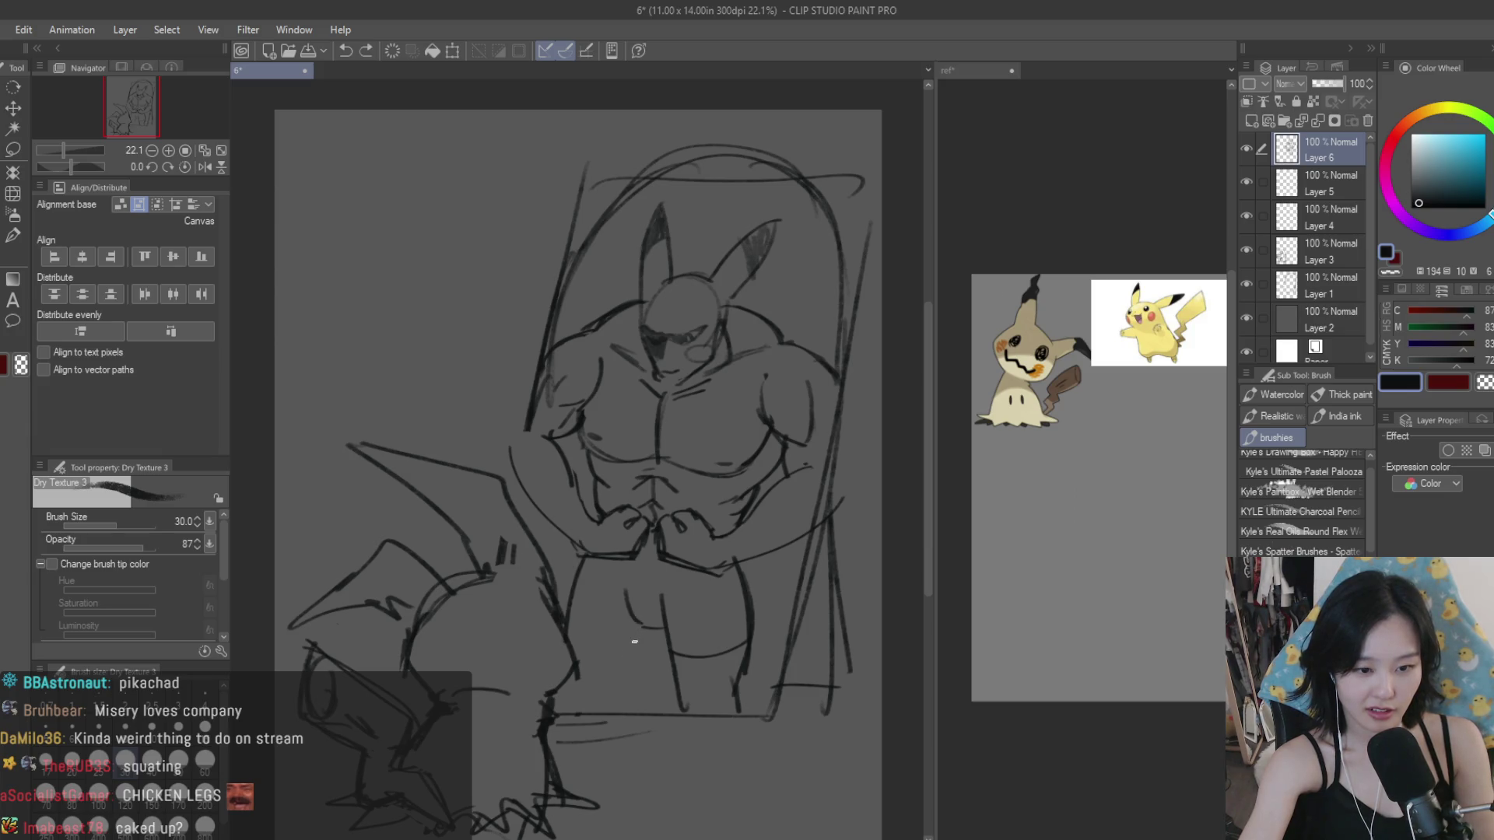
{"action": "left_click_drag", "start_coordinate": [645, 640], "coordinate": [642, 663]}
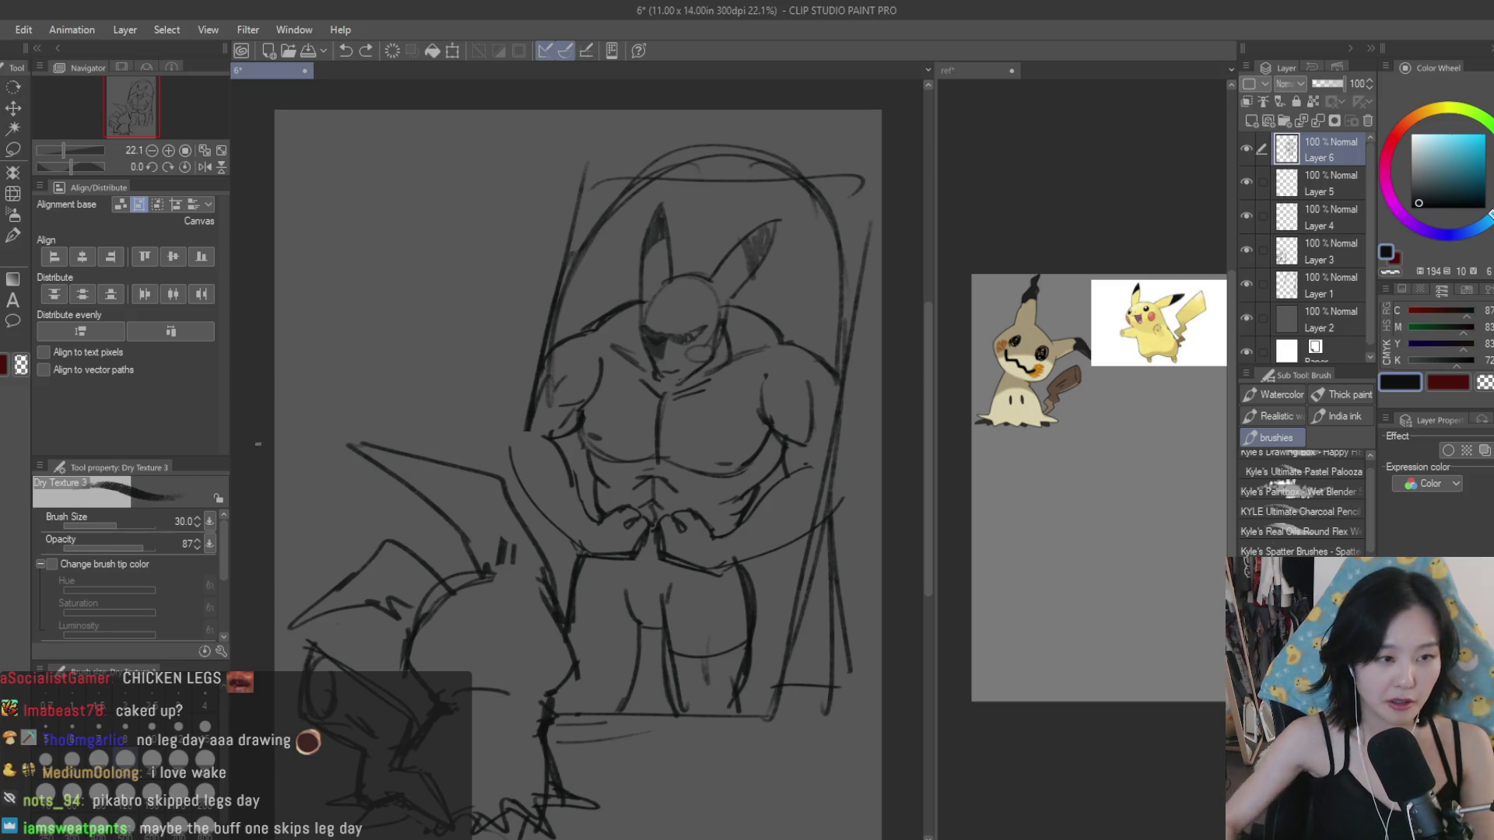
{"action": "key", "text": "e"}
{"action": "scroll", "coordinate": [721, 554], "scroll_direction": "up", "scroll_amount": 1}
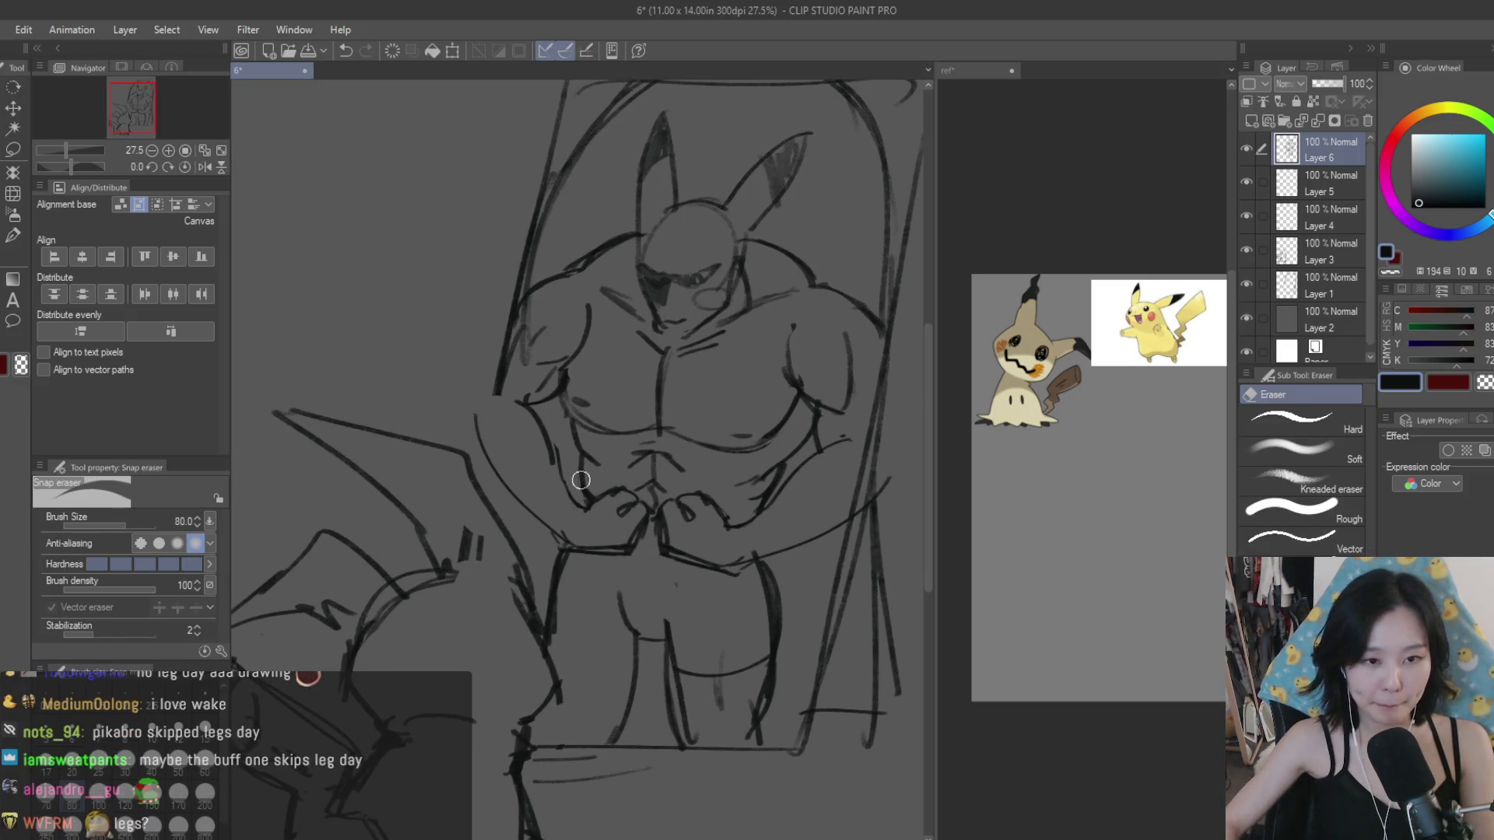
Step: Erase the sketch lines below the reflected Pikachu's face
{"action": "scroll", "coordinate": [700, 260], "scroll_direction": "up", "scroll_amount": 2}
{"action": "scroll", "coordinate": [633, 300], "scroll_direction": "up", "scroll_amount": 1}
{"action": "scroll", "coordinate": [641, 243], "scroll_direction": "up", "scroll_amount": 2}
{"action": "mouse_move", "coordinate": [627, 403]}
{"action": "left_mouse_down"}
{"action": "mouse_move", "coordinate": [600, 464]}
{"action": "mouse_move", "coordinate": [661, 444]}
{"action": "left_mouse_up"}
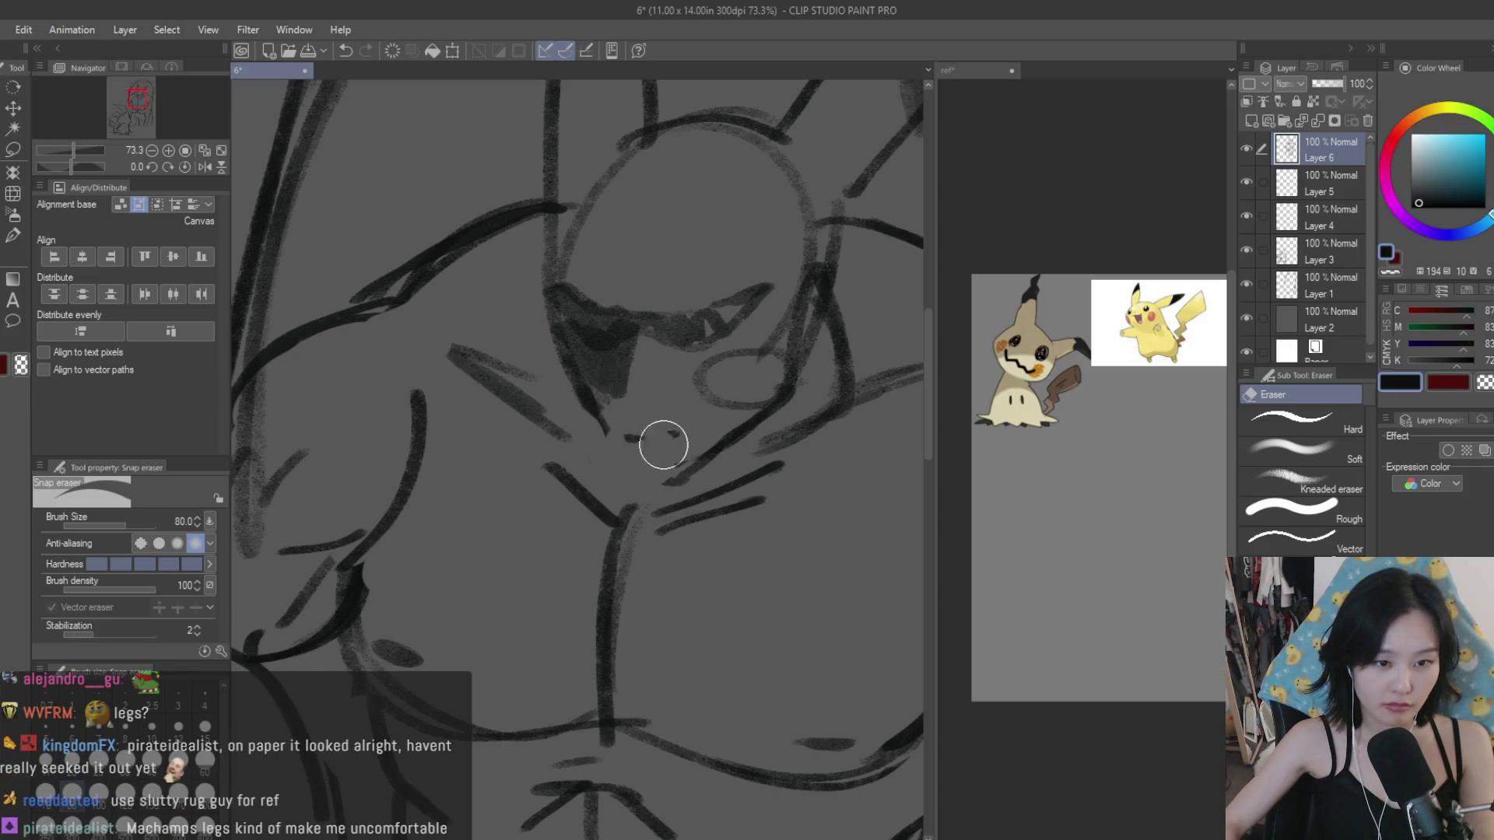
Step: Draw a new mouth curve and a small triangular nose on the face
{"action": "left_click", "coordinate": [11, 319]}
{"action": "scroll", "coordinate": [595, 412], "scroll_direction": "up", "scroll_amount": 1}
{"action": "mouse_move", "coordinate": [600, 392]}
{"action": "left_mouse_down"}
{"action": "mouse_move", "coordinate": [597, 427]}
{"action": "mouse_move", "coordinate": [633, 493]}
{"action": "mouse_move", "coordinate": [707, 500]}
{"action": "left_mouse_up"}
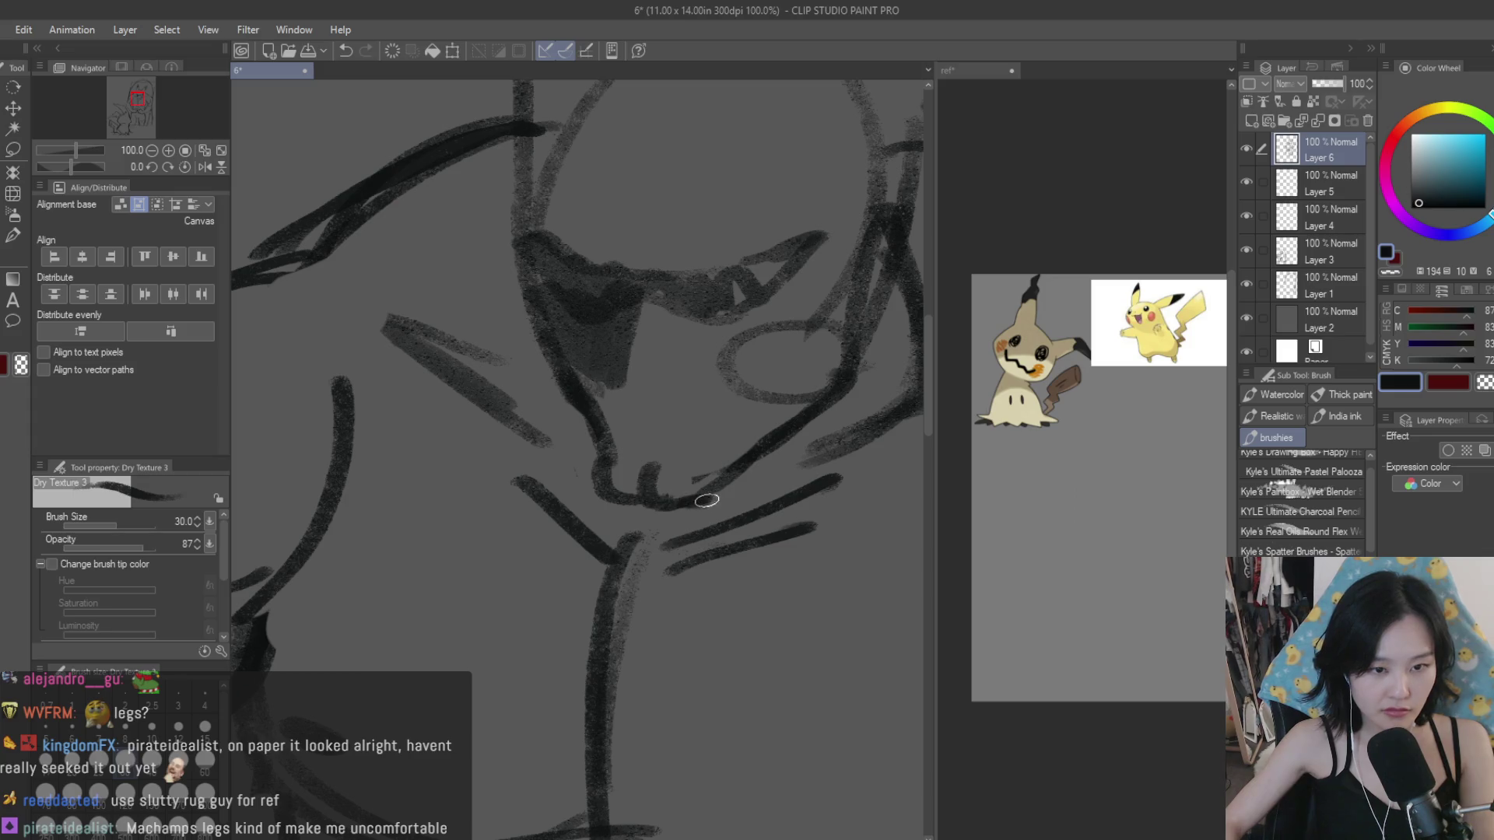
{"action": "scroll", "coordinate": [679, 420], "scroll_direction": "up", "scroll_amount": 1}
{"action": "left_click_drag", "start_coordinate": [601, 410], "coordinate": [597, 412]}
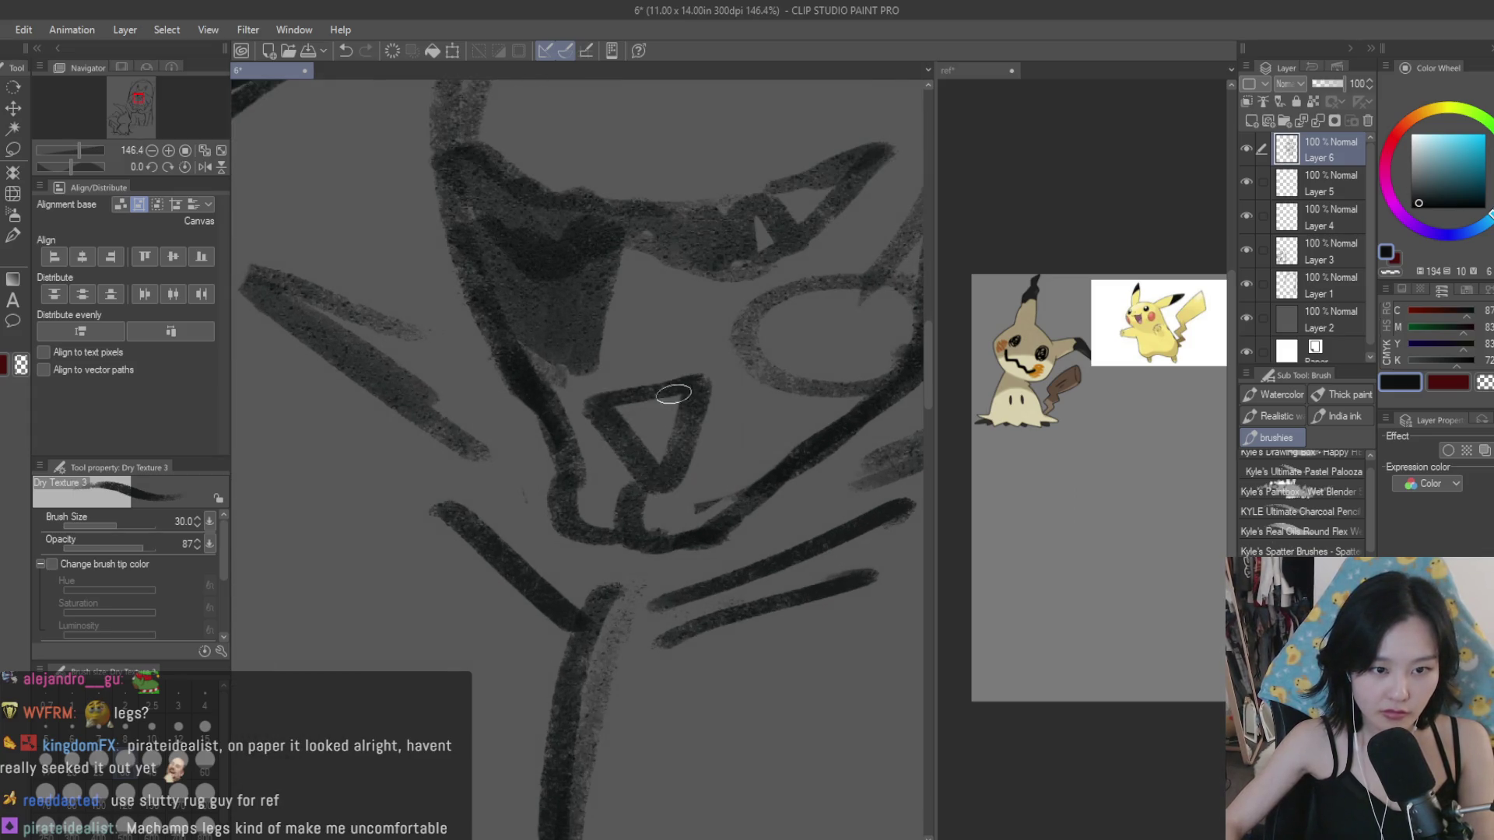
Step: Darken a thick band across the reflected Pikachu's eyes
{"action": "scroll", "coordinate": [673, 395], "scroll_direction": "down", "scroll_amount": 3}
{"action": "scroll", "coordinate": [593, 432], "scroll_direction": "up", "scroll_amount": 1}
{"action": "mouse_move", "coordinate": [530, 333]}
{"action": "left_mouse_down"}
{"action": "mouse_move", "coordinate": [591, 365]}
{"action": "mouse_move", "coordinate": [727, 335]}
{"action": "left_mouse_up"}
{"action": "left_click_drag", "start_coordinate": [614, 358], "coordinate": [661, 367]}
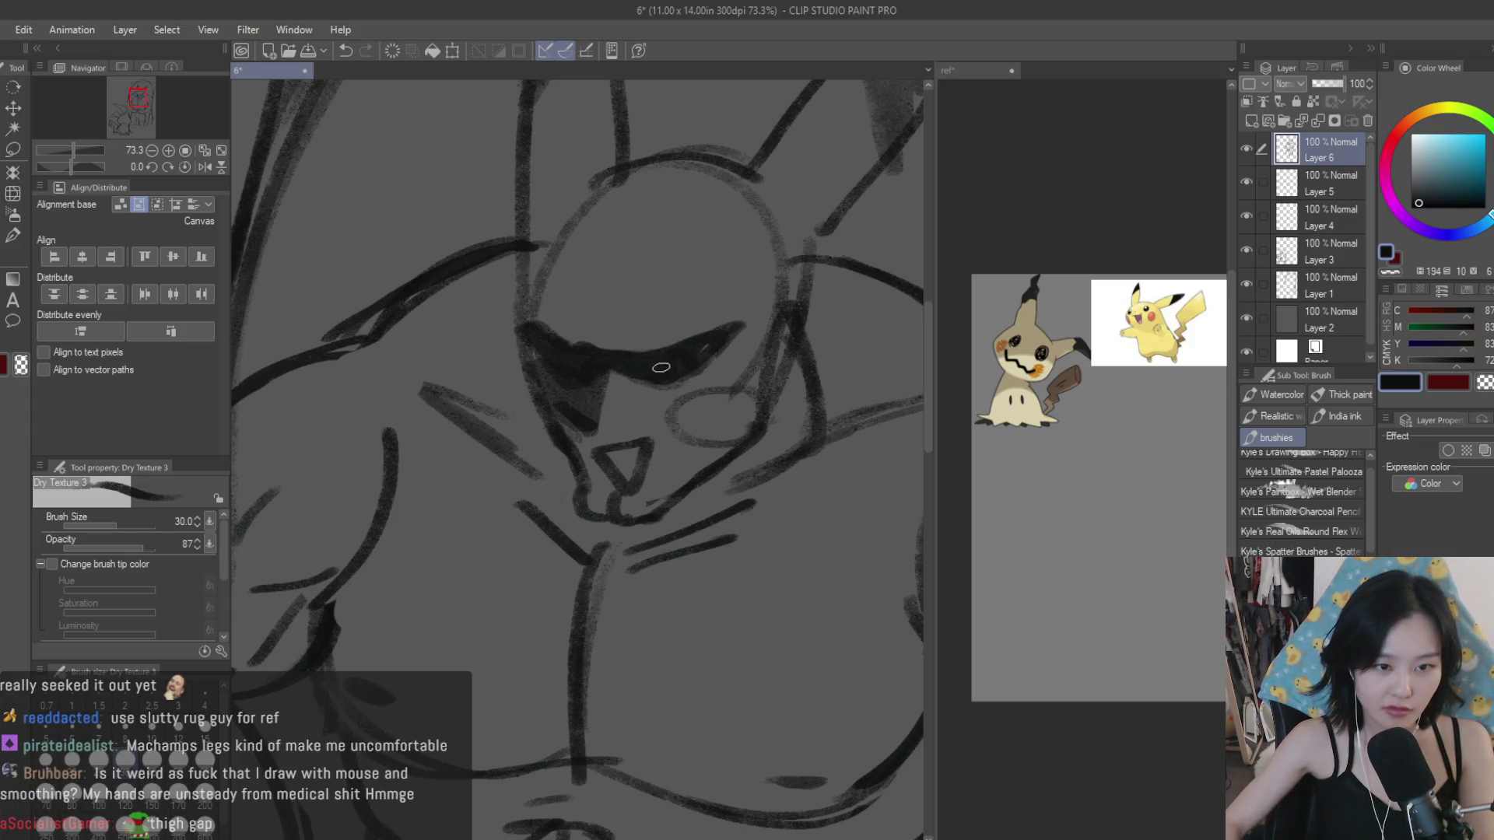
{"action": "scroll", "coordinate": [589, 402], "scroll_direction": "down", "scroll_amount": 1}
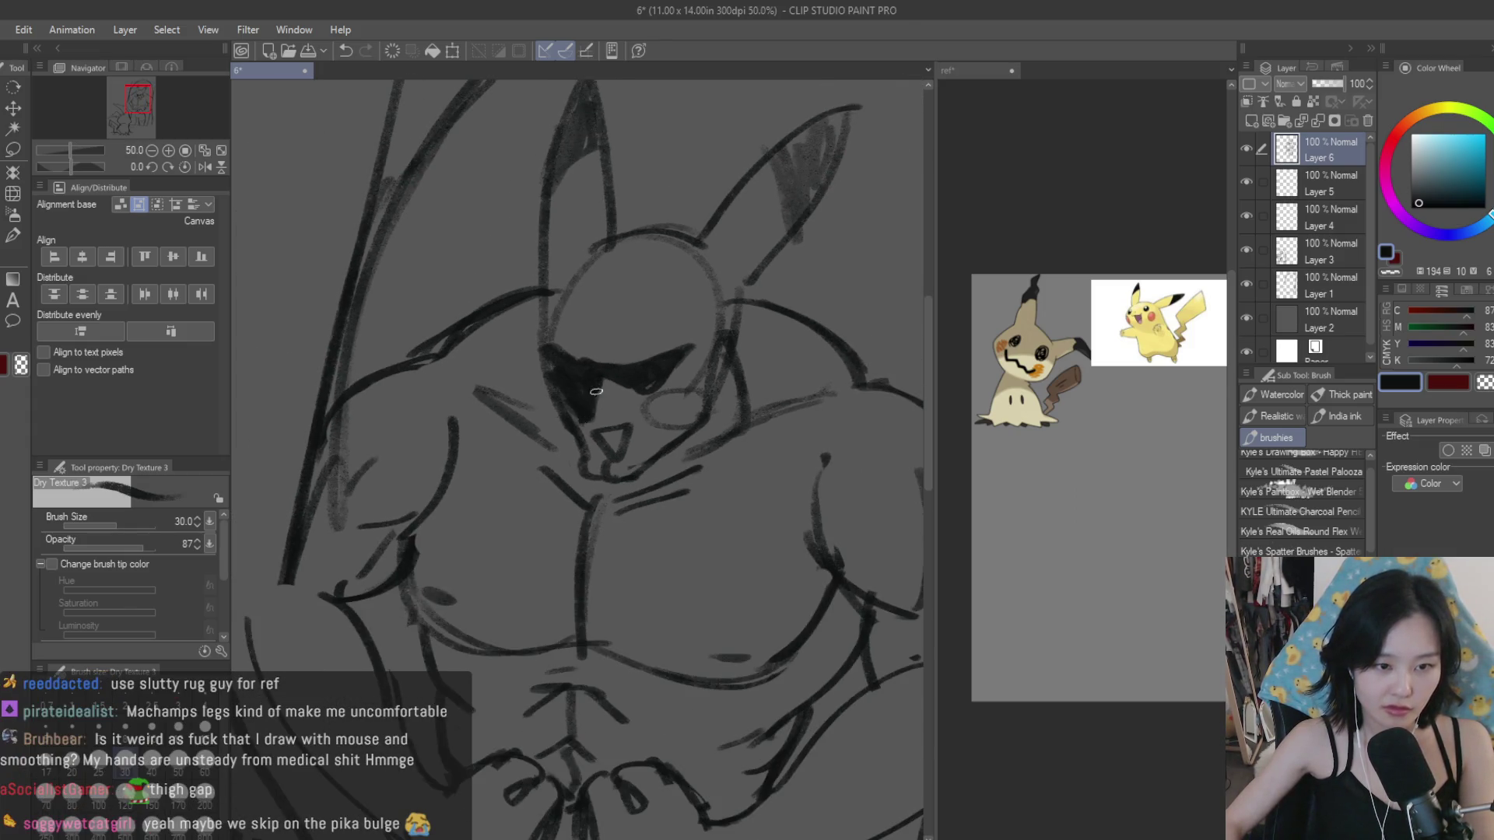
{"action": "scroll", "coordinate": [596, 392], "scroll_direction": "down", "scroll_amount": 4}
{"action": "scroll", "coordinate": [596, 391], "scroll_direction": "down", "scroll_amount": 2}
{"action": "scroll", "coordinate": [666, 375], "scroll_direction": "up", "scroll_amount": 2}
{"action": "scroll", "coordinate": [666, 375], "scroll_direction": "up", "scroll_amount": 1}
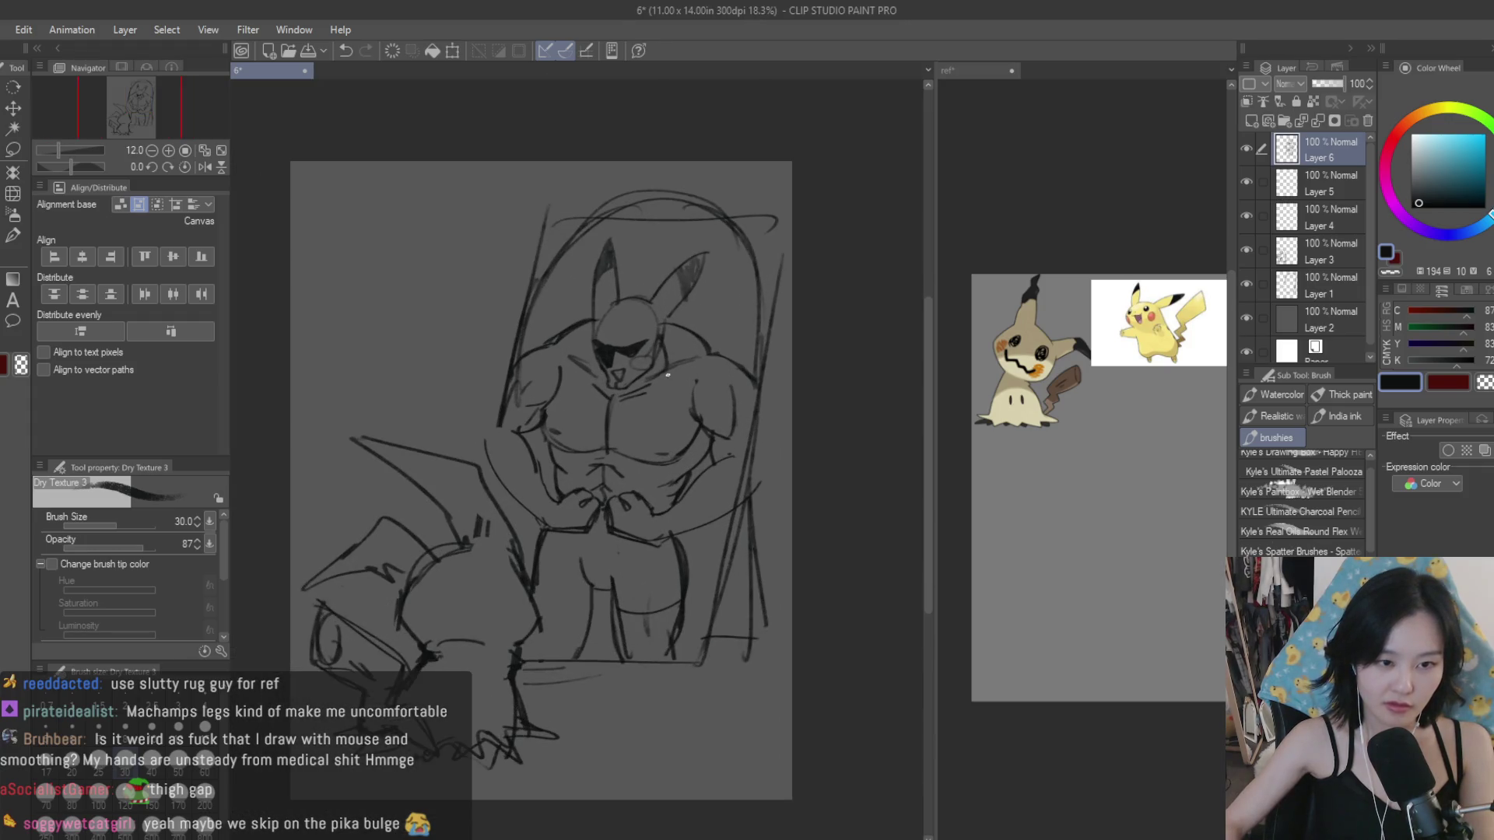
Step: Save the drawing with Ctrl+S
{"action": "key", "text": "e"}
{"action": "scroll", "coordinate": [667, 375], "scroll_direction": "up", "scroll_amount": 1}
{"action": "scroll", "coordinate": [667, 375], "scroll_direction": "up", "scroll_amount": 1}
{"action": "scroll", "coordinate": [715, 428], "scroll_direction": "down", "scroll_amount": 2}
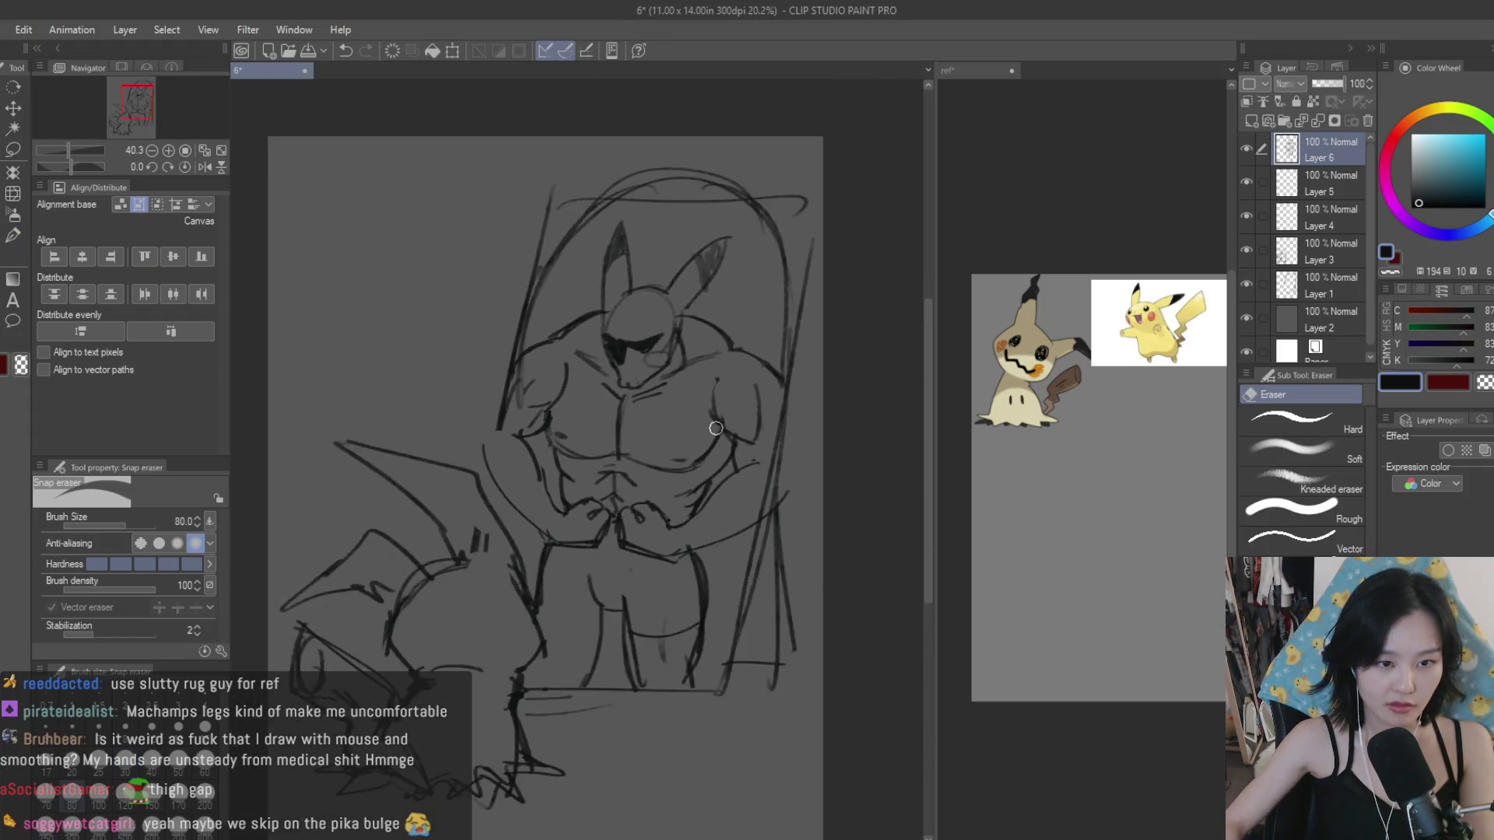
{"action": "scroll", "coordinate": [716, 428], "scroll_direction": "down", "scroll_amount": 2}
{"action": "scroll", "coordinate": [715, 428], "scroll_direction": "up", "scroll_amount": 1}
{"action": "scroll", "coordinate": [724, 374], "scroll_direction": "up", "scroll_amount": 1}
{"action": "scroll", "coordinate": [732, 312], "scroll_direction": "up", "scroll_amount": 1}
{"action": "key", "text": "ctrl+s"}
Step: Add short strokes to the legs, a curved hip stroke and one across the lower legs
{"action": "scroll", "coordinate": [727, 436], "scroll_direction": "down", "scroll_amount": 2}
{"action": "scroll", "coordinate": [792, 523], "scroll_direction": "down", "scroll_amount": 2}
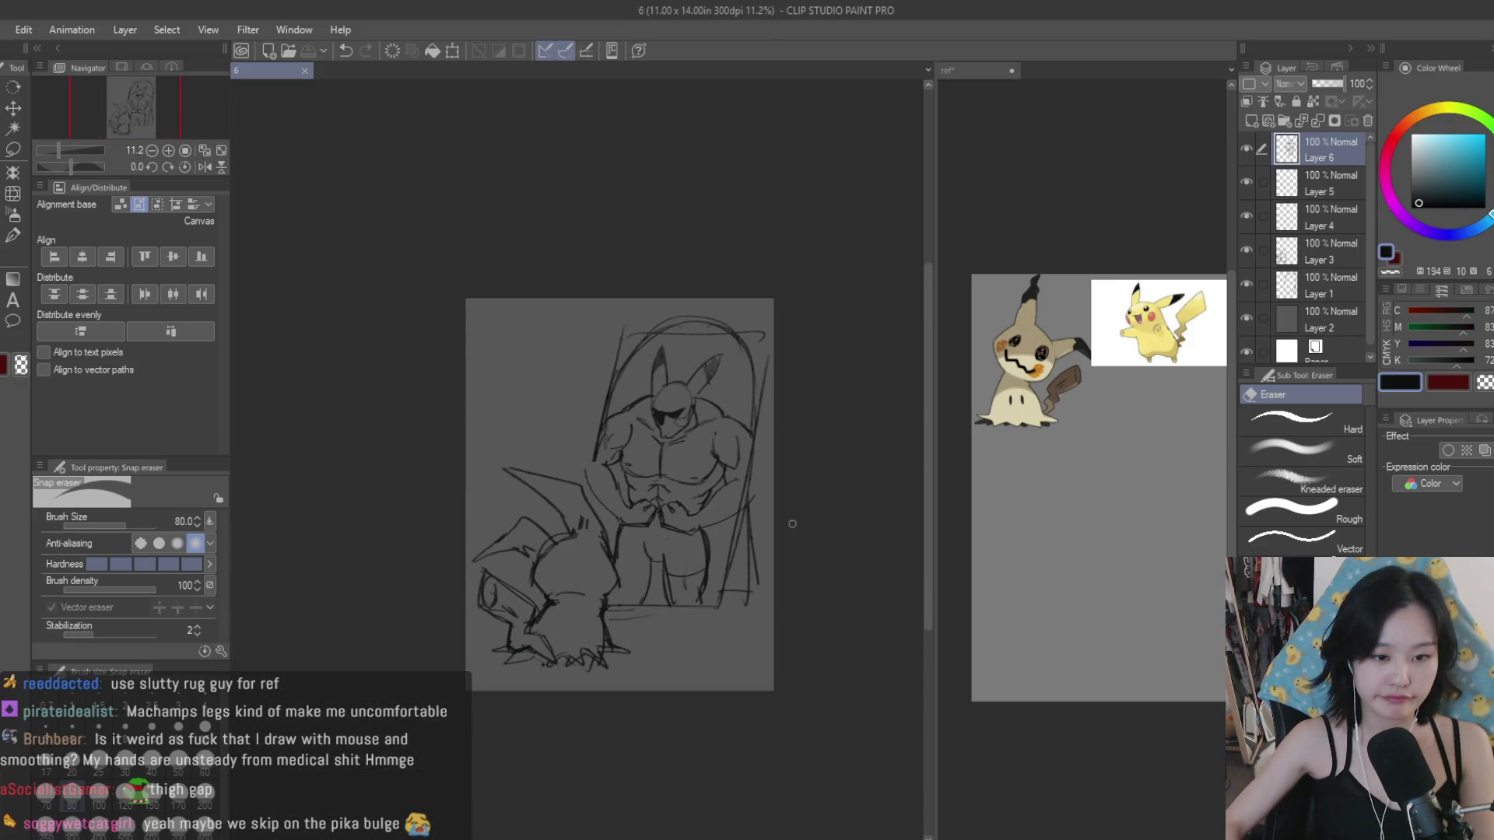
{"action": "scroll", "coordinate": [794, 526], "scroll_direction": "down", "scroll_amount": 1}
{"action": "scroll", "coordinate": [804, 534], "scroll_direction": "up", "scroll_amount": 2}
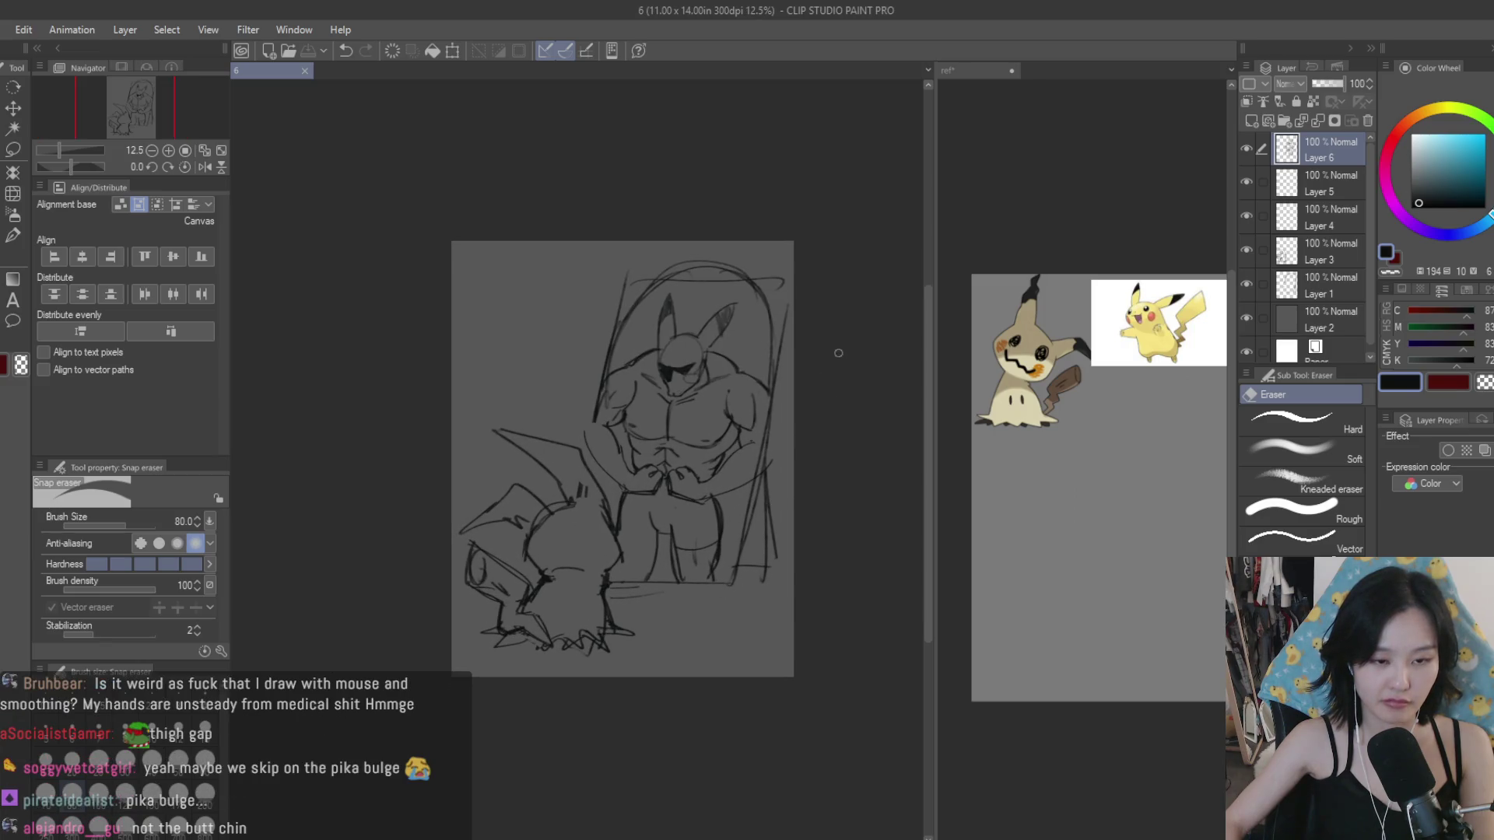
{"action": "scroll", "coordinate": [834, 341], "scroll_direction": "up", "scroll_amount": 1}
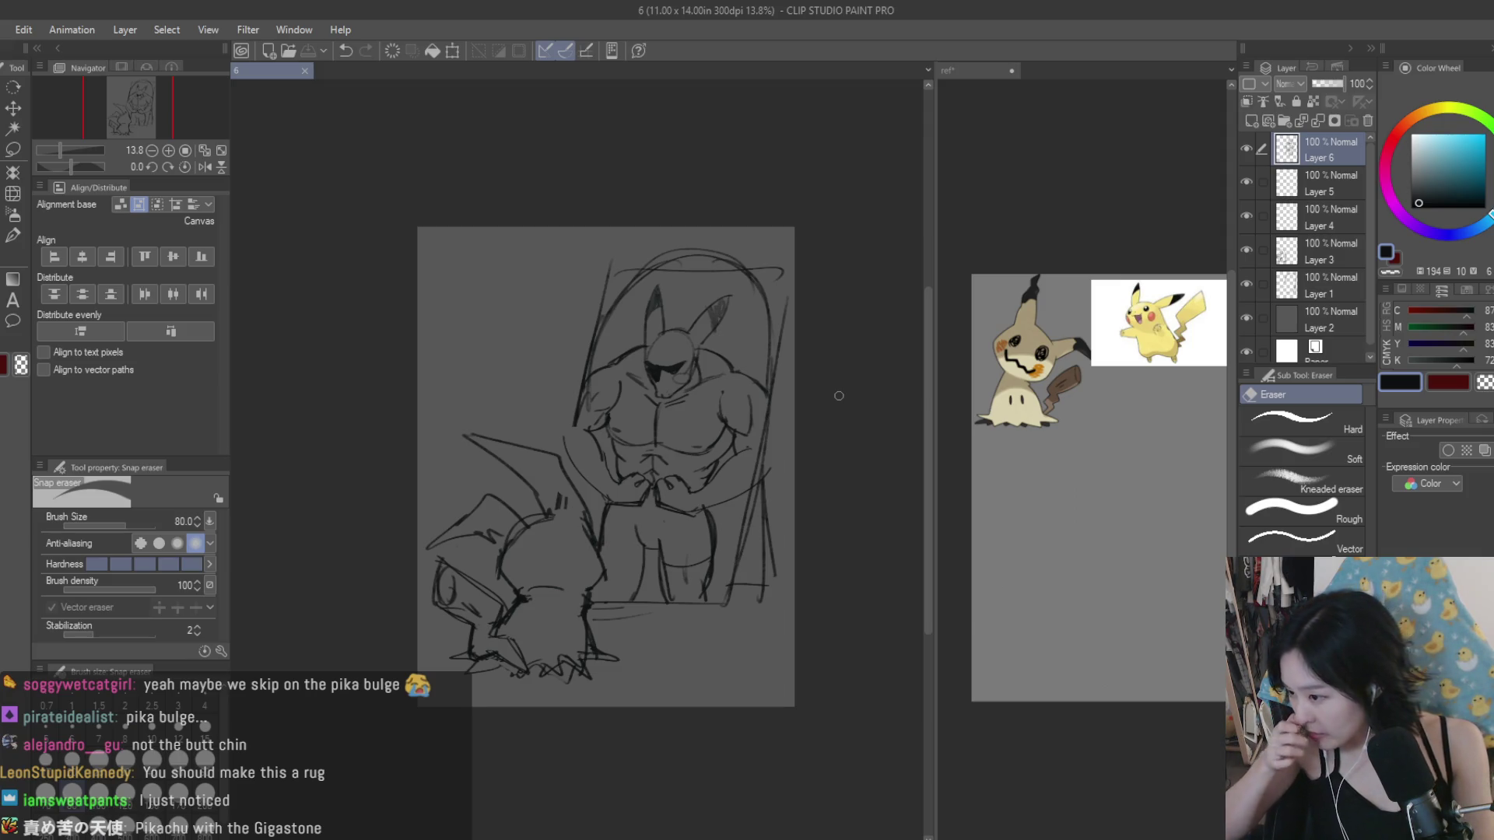
{"action": "scroll", "coordinate": [554, 520], "scroll_direction": "up", "scroll_amount": 1}
{"action": "scroll", "coordinate": [554, 520], "scroll_direction": "up", "scroll_amount": 3}
{"action": "scroll", "coordinate": [554, 520], "scroll_direction": "up", "scroll_amount": 1}
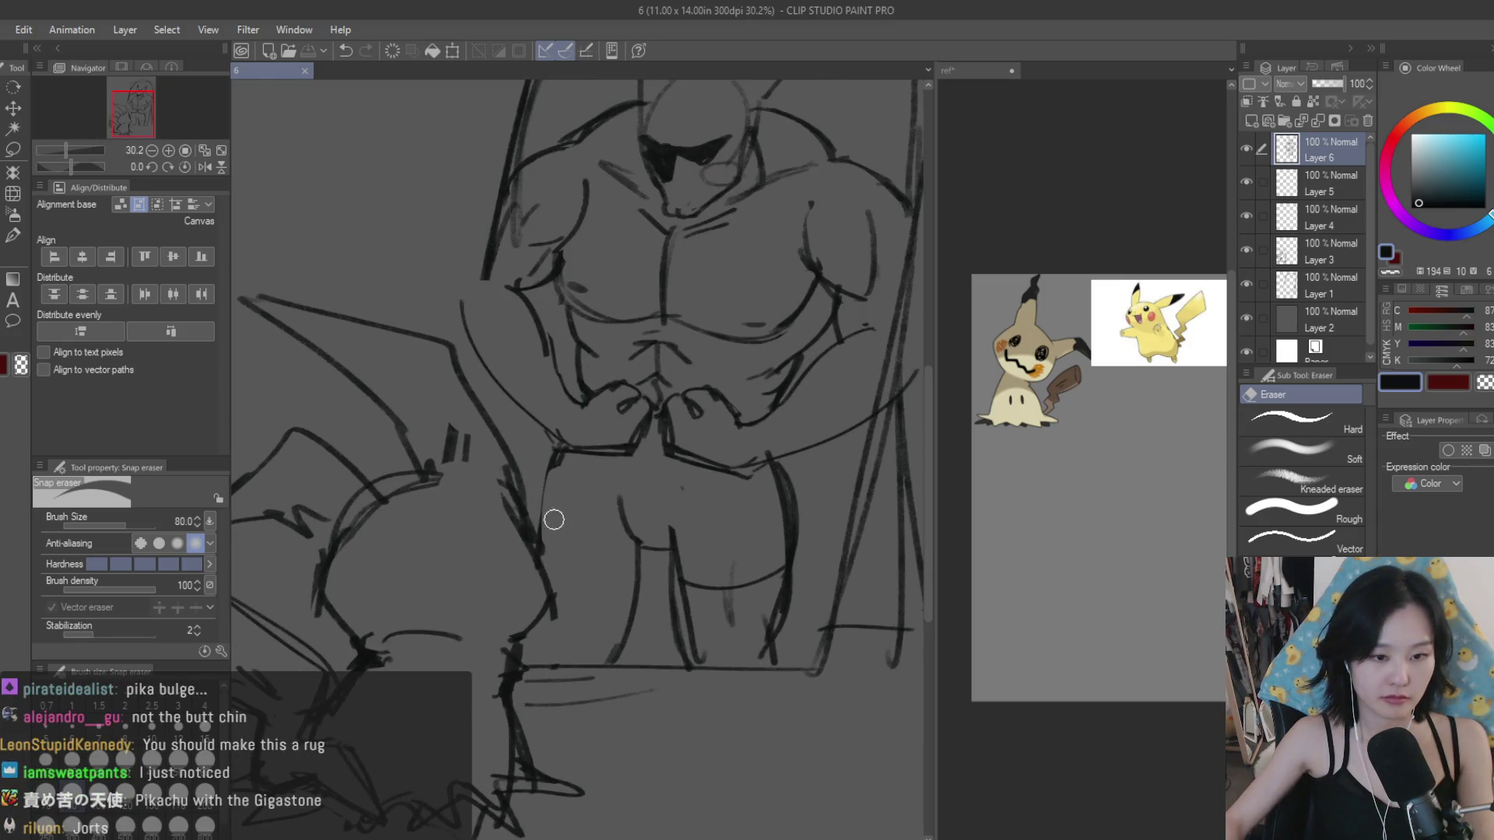
{"action": "key", "text": "b"}
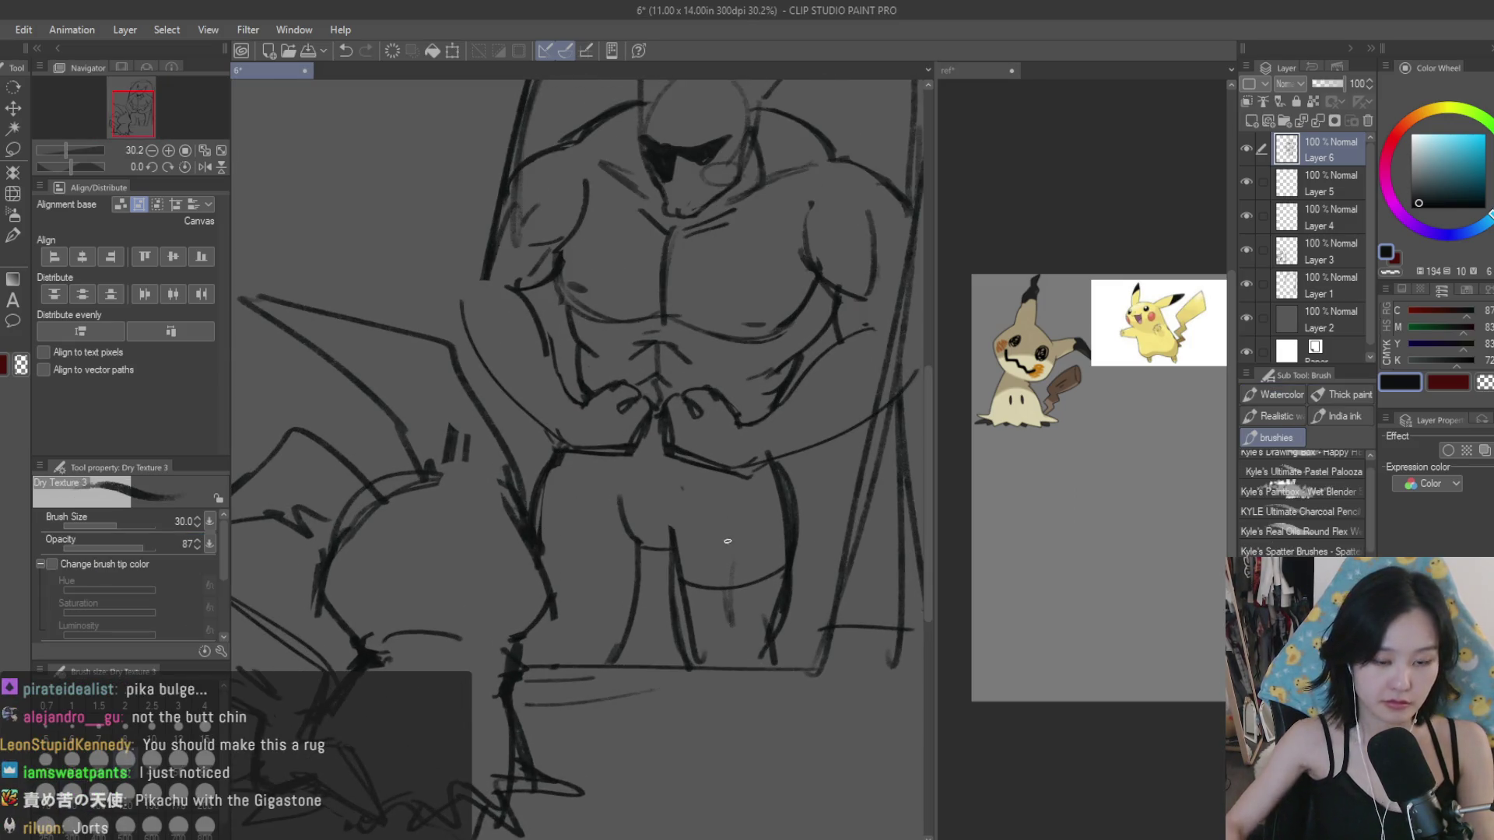
{"action": "left_click_drag", "start_coordinate": [737, 557], "coordinate": [722, 592]}
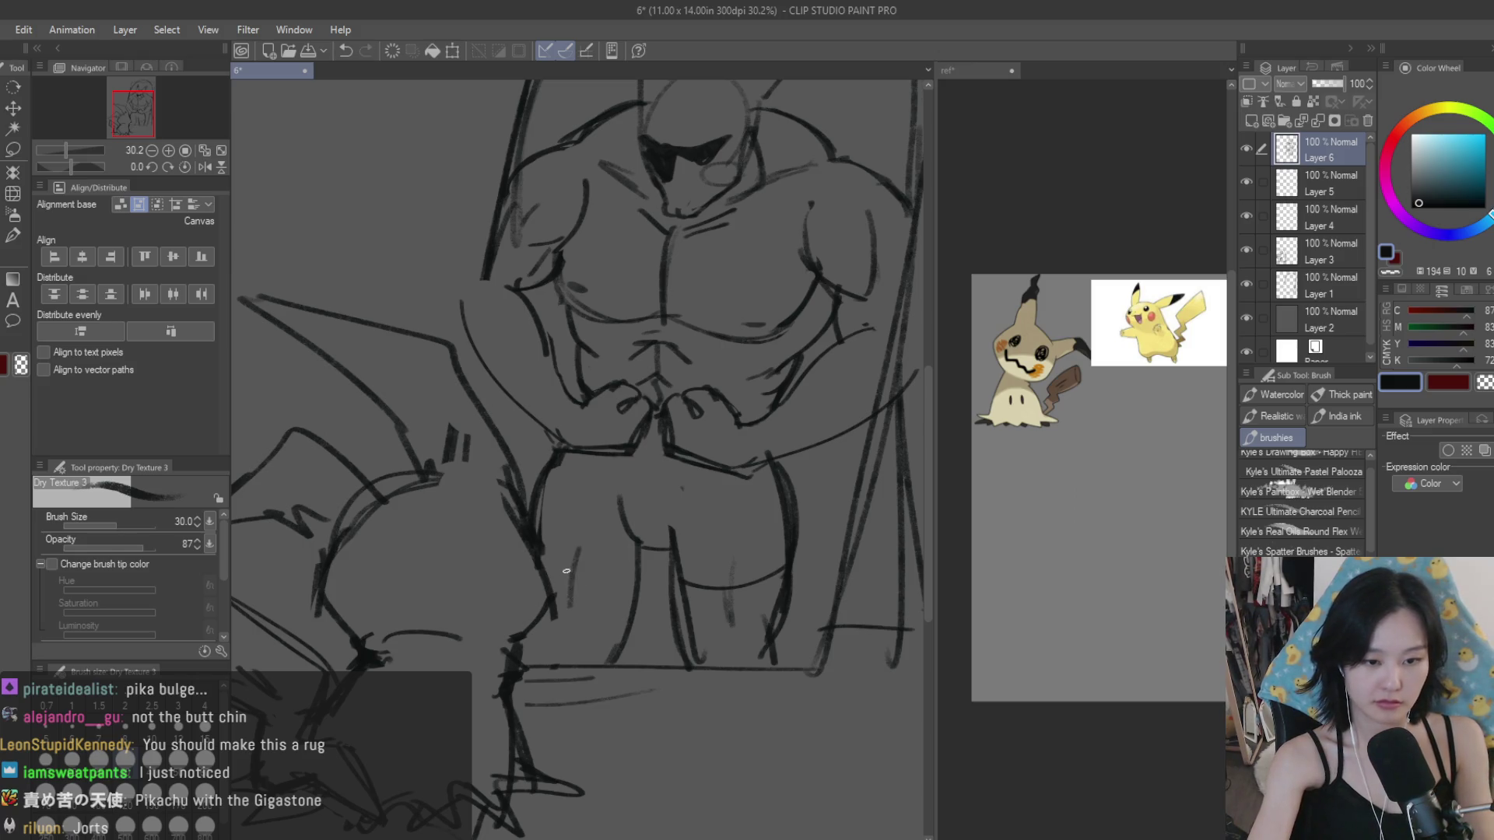
{"action": "left_click_drag", "start_coordinate": [619, 495], "coordinate": [640, 537]}
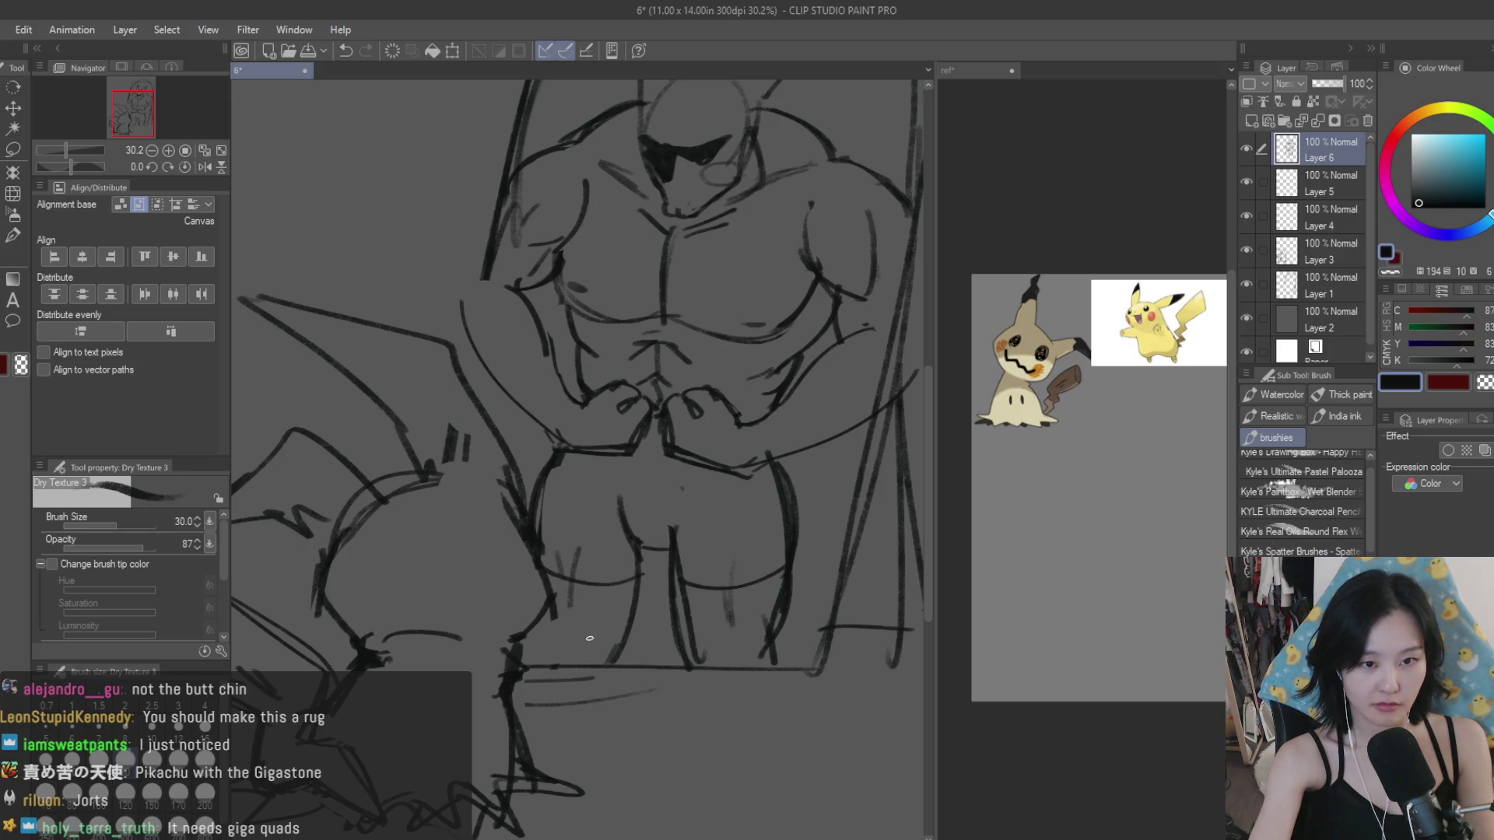
{"action": "key", "text": "e"}
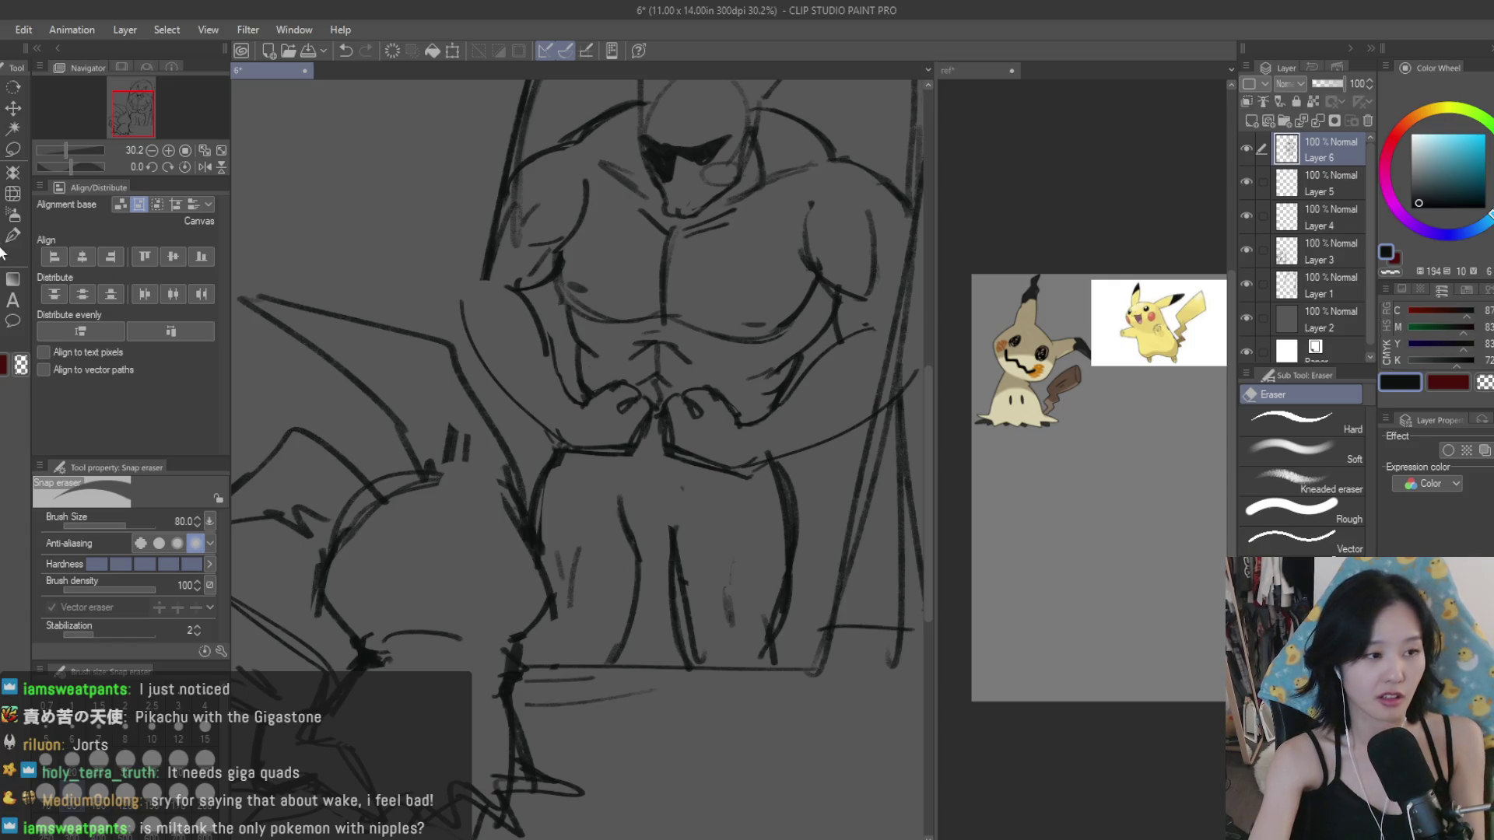
{"action": "key", "text": "b"}
{"action": "left_click_drag", "start_coordinate": [662, 563], "coordinate": [672, 564]}
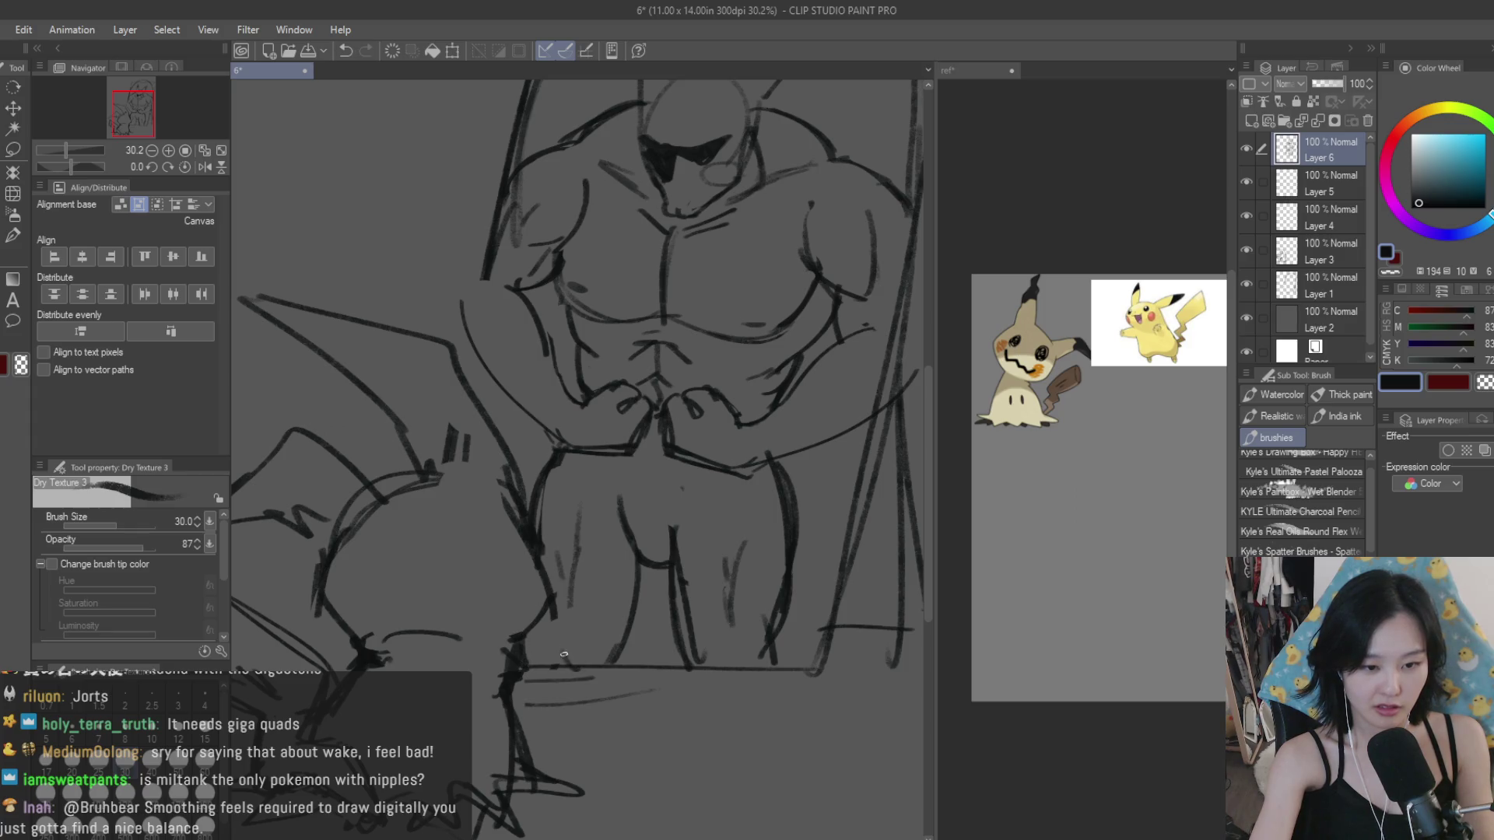
Step: Draw and redraw the upper arm curve, then add a stroke near the right hand
{"action": "scroll", "coordinate": [688, 505], "scroll_direction": "down", "scroll_amount": 3}
{"action": "scroll", "coordinate": [778, 560], "scroll_direction": "down", "scroll_amount": 2}
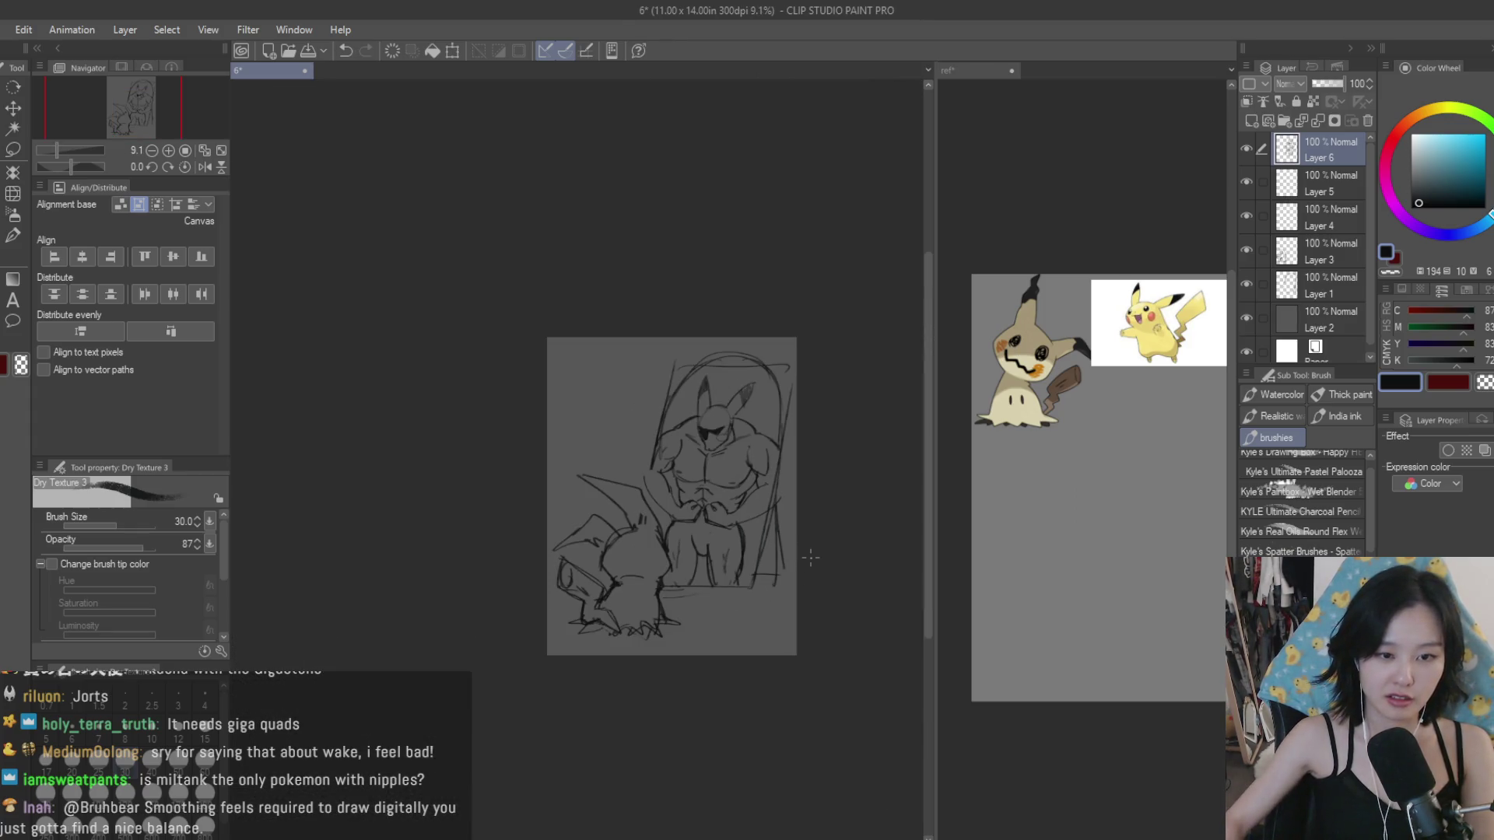
{"action": "scroll", "coordinate": [778, 544], "scroll_direction": "up", "scroll_amount": 1}
{"action": "scroll", "coordinate": [661, 505], "scroll_direction": "up", "scroll_amount": 2}
{"action": "scroll", "coordinate": [563, 449], "scroll_direction": "up", "scroll_amount": 1}
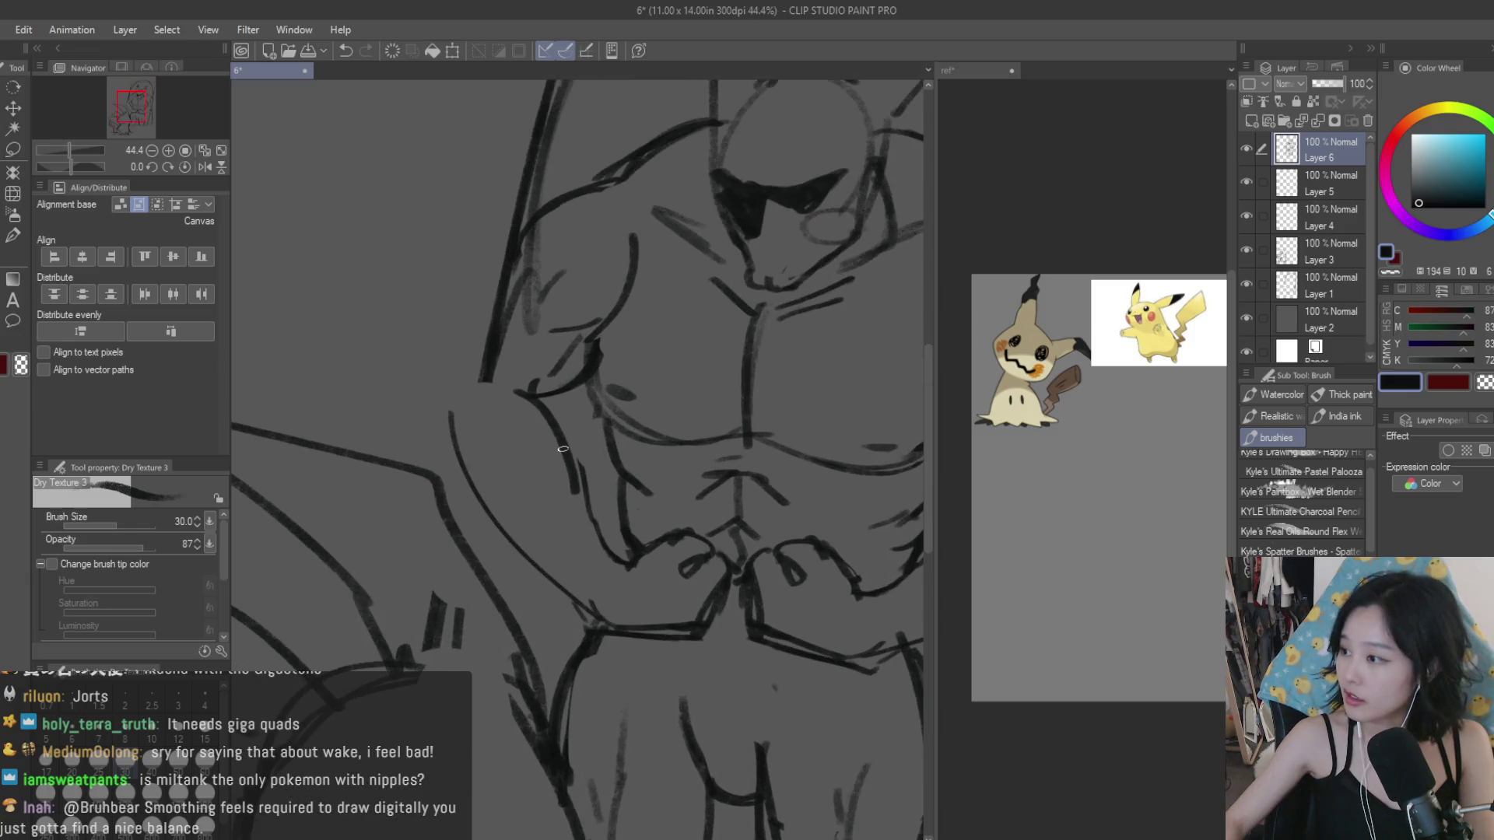
{"action": "mouse_move", "coordinate": [515, 394]}
{"action": "left_mouse_down"}
{"action": "mouse_move", "coordinate": [584, 477]}
{"action": "mouse_move", "coordinate": [579, 507]}
{"action": "left_mouse_up"}
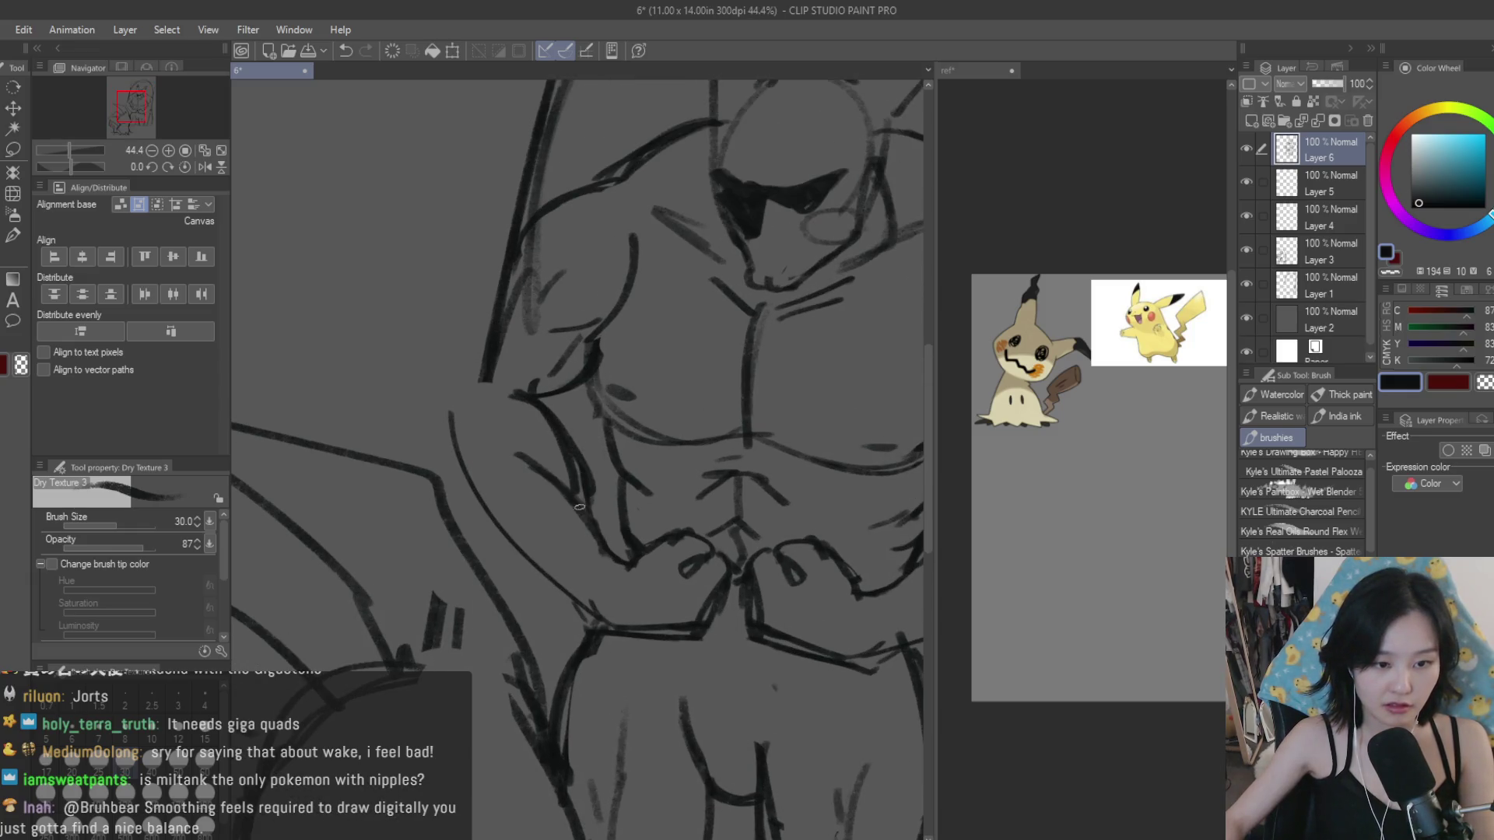
{"action": "mouse_move", "coordinate": [448, 417]}
{"action": "left_mouse_down"}
{"action": "mouse_move", "coordinate": [451, 486]}
{"action": "mouse_move", "coordinate": [556, 591]}
{"action": "left_mouse_up"}
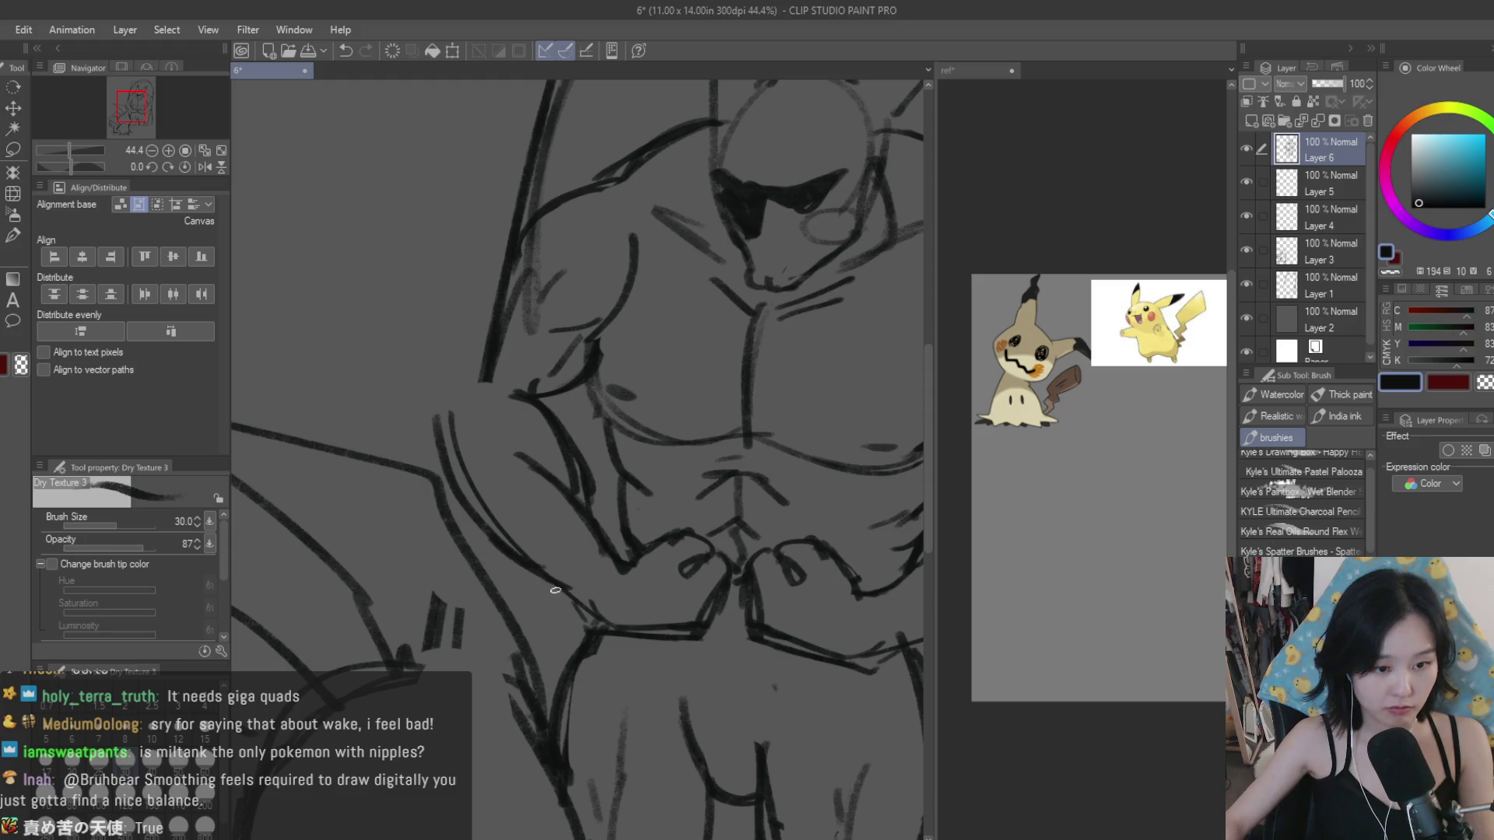
{"action": "scroll", "coordinate": [552, 565], "scroll_direction": "down", "scroll_amount": 2}
{"action": "left_click_drag", "start_coordinate": [856, 515], "coordinate": [734, 585]}
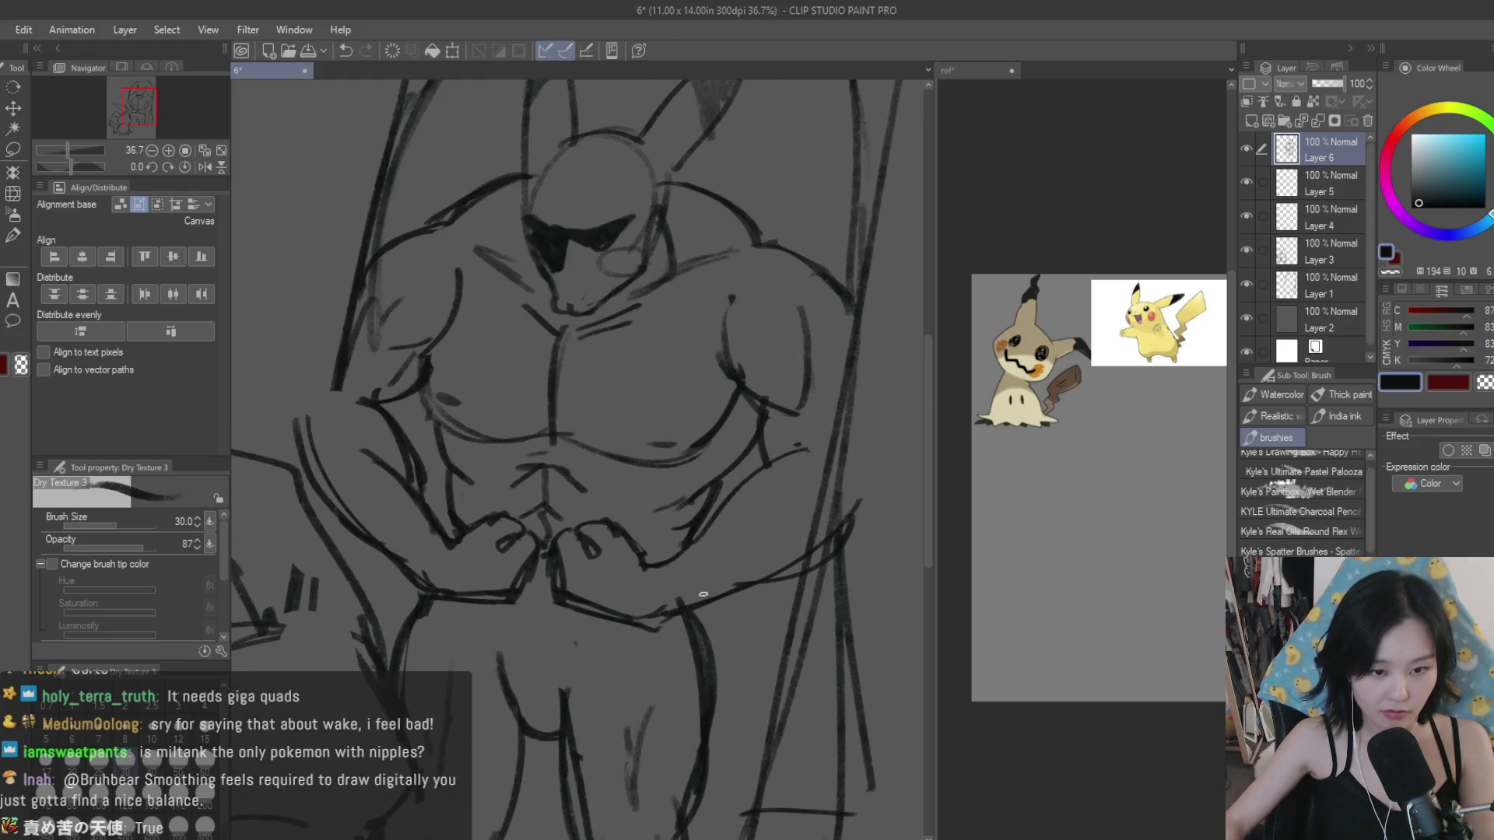
Step: Erase the stray line near the figure's hands
{"action": "key", "text": "e"}
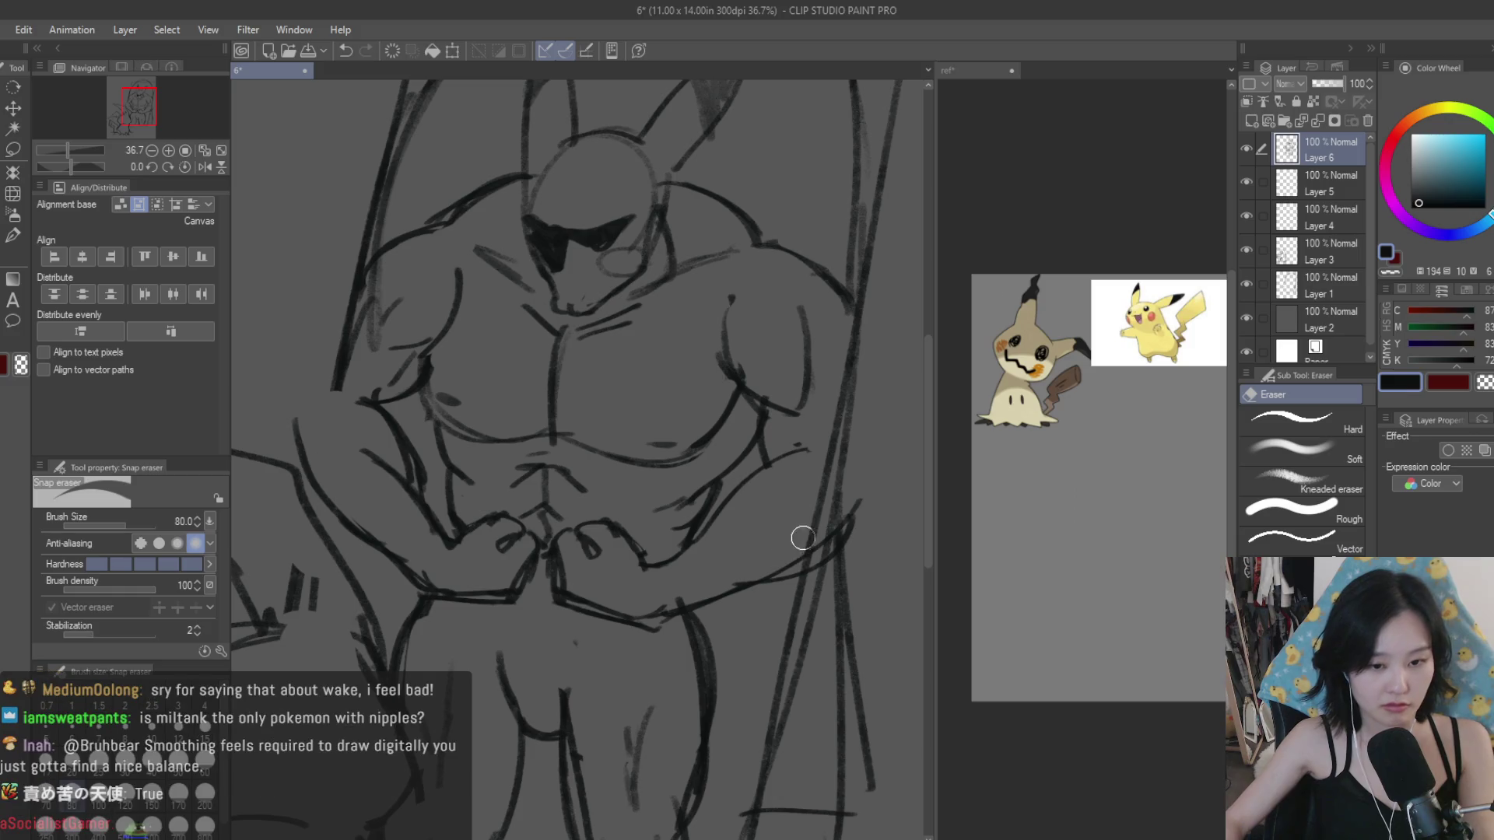
{"action": "scroll", "coordinate": [857, 513], "scroll_direction": "down", "scroll_amount": 4}
{"action": "scroll", "coordinate": [790, 544], "scroll_direction": "down", "scroll_amount": 2}
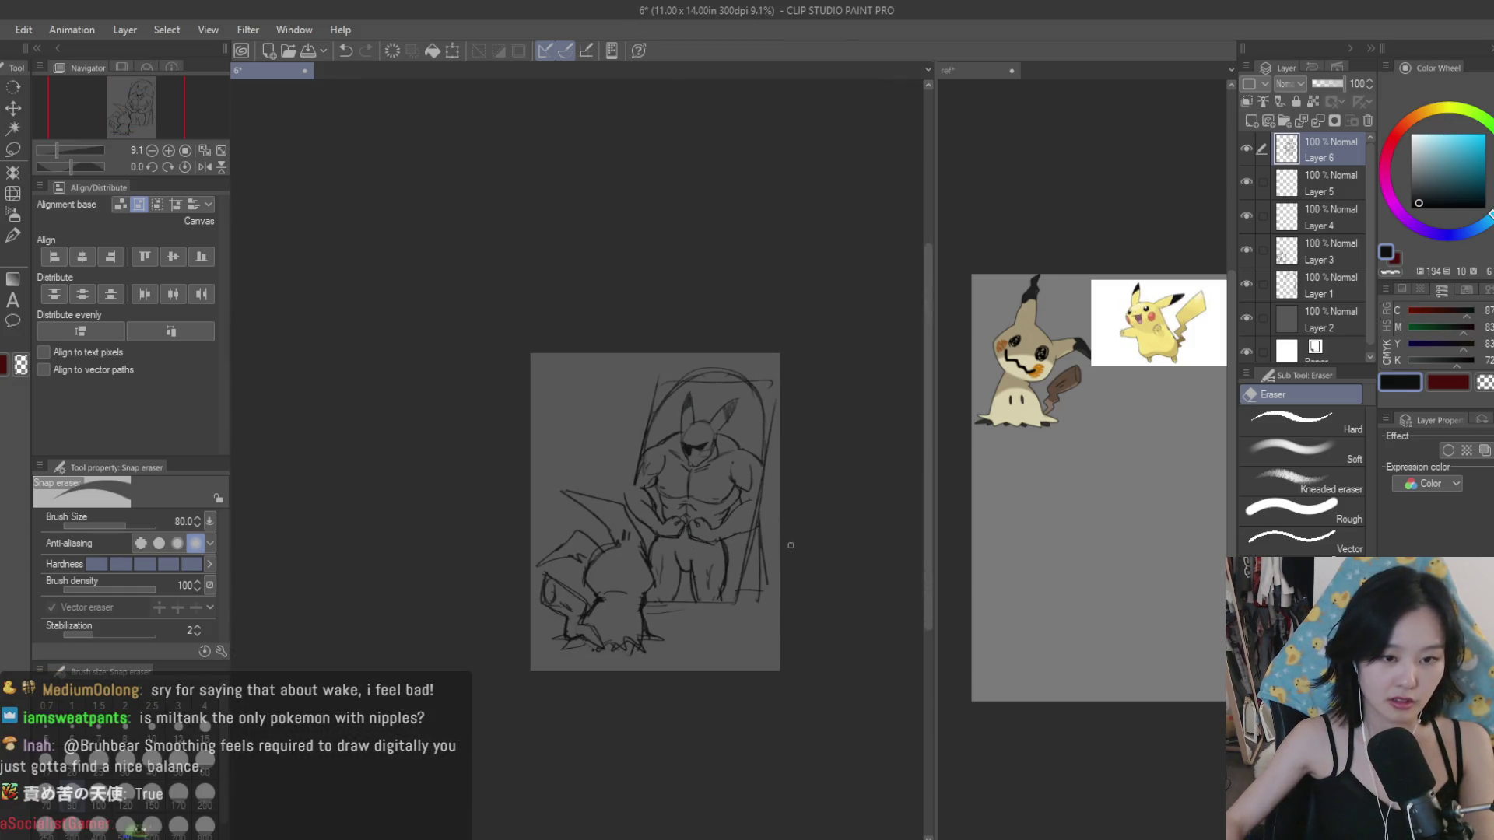
{"action": "scroll", "coordinate": [784, 542], "scroll_direction": "up", "scroll_amount": 2}
{"action": "scroll", "coordinate": [763, 627], "scroll_direction": "up", "scroll_amount": 2}
{"action": "scroll", "coordinate": [446, 473], "scroll_direction": "up", "scroll_amount": 1}
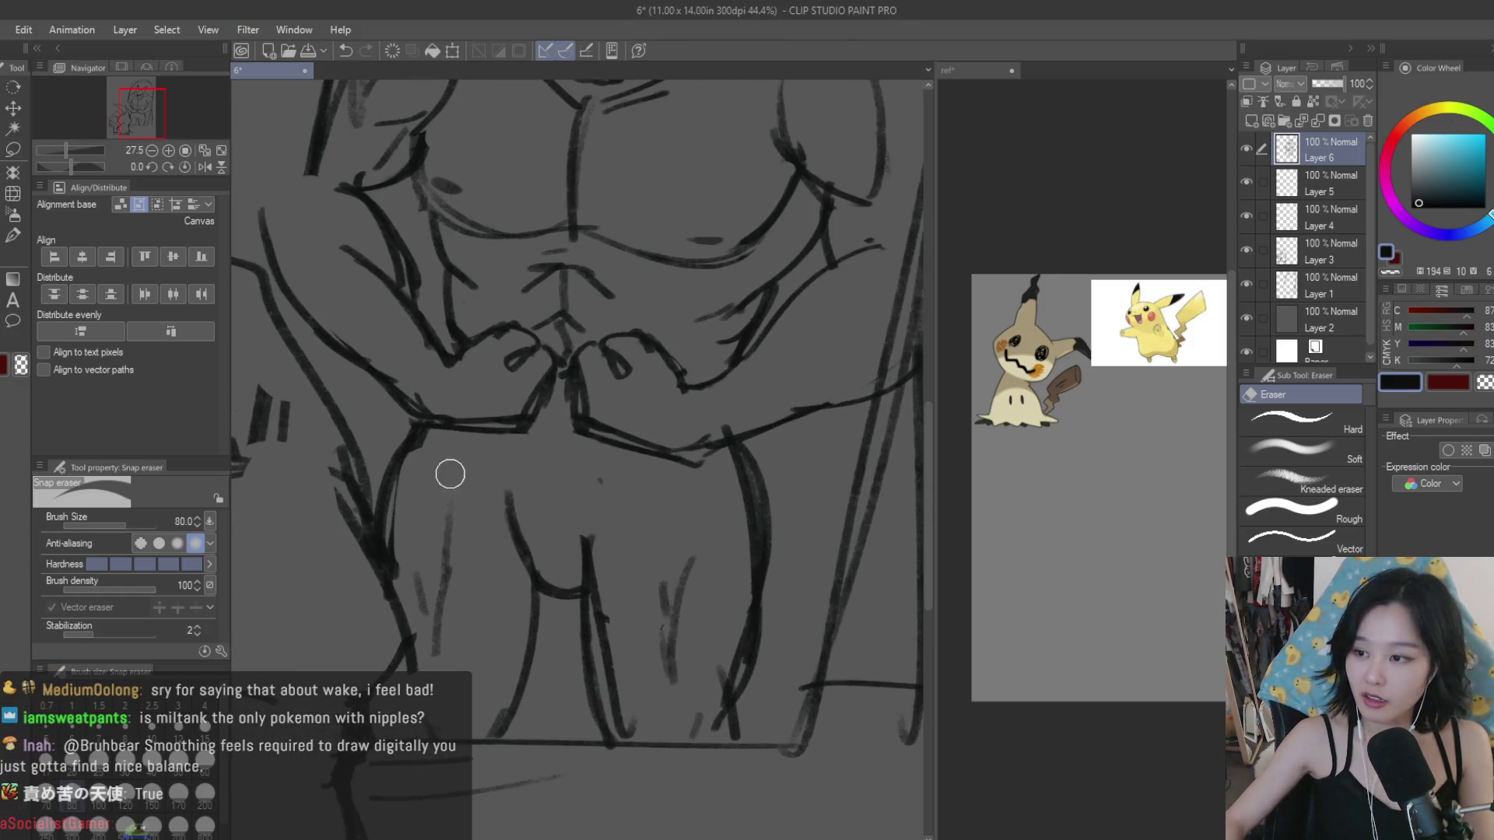
{"action": "scroll", "coordinate": [474, 480], "scroll_direction": "up", "scroll_amount": 1}
{"action": "left_click_drag", "start_coordinate": [504, 490], "coordinate": [524, 554]}
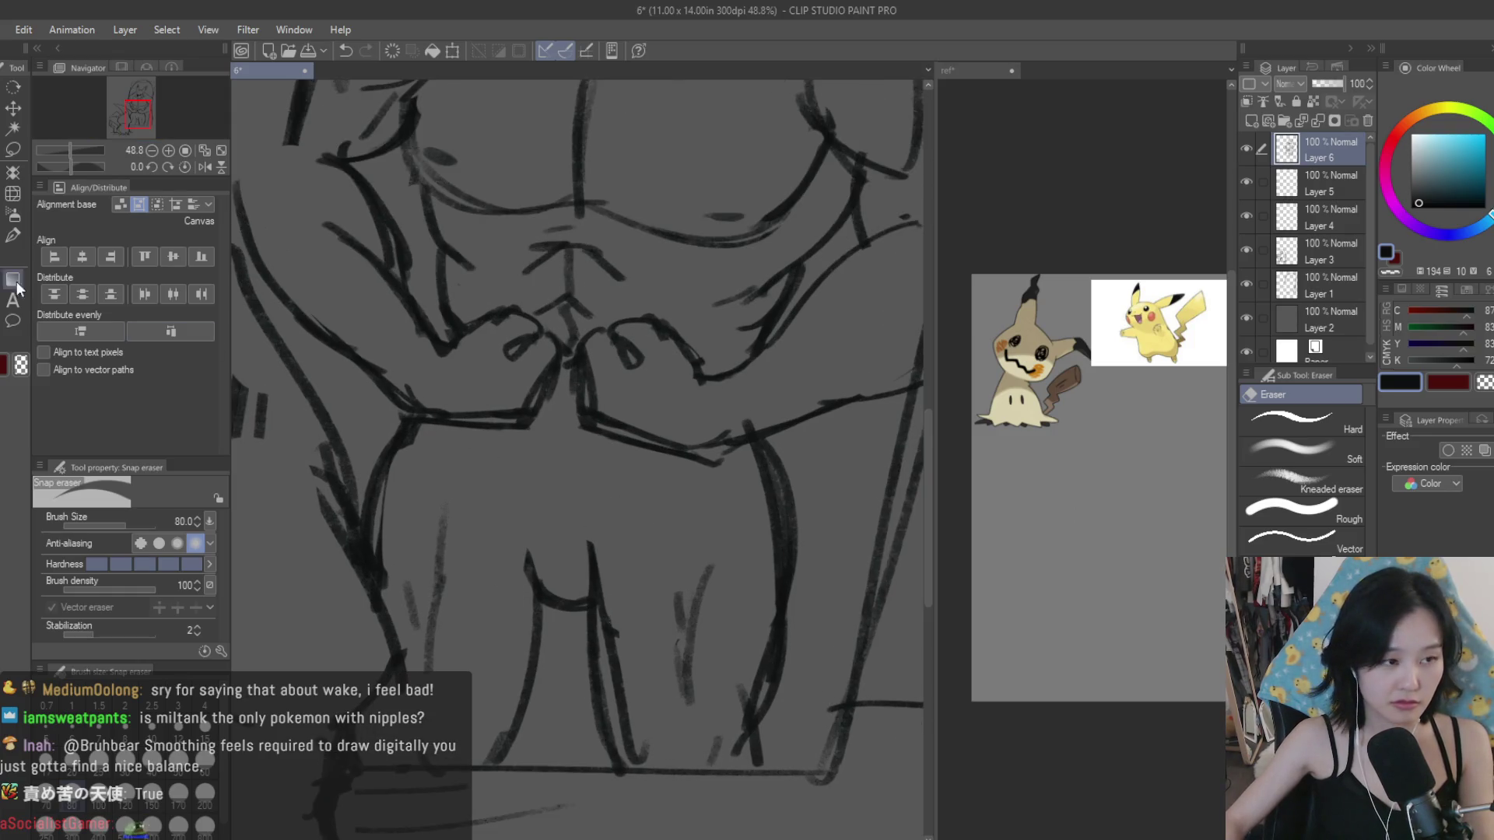
{"action": "key", "text": "b"}
Step: Begin a freehand selection around the reflected Pikachu's chin
{"action": "scroll", "coordinate": [603, 578], "scroll_direction": "down", "scroll_amount": 2}
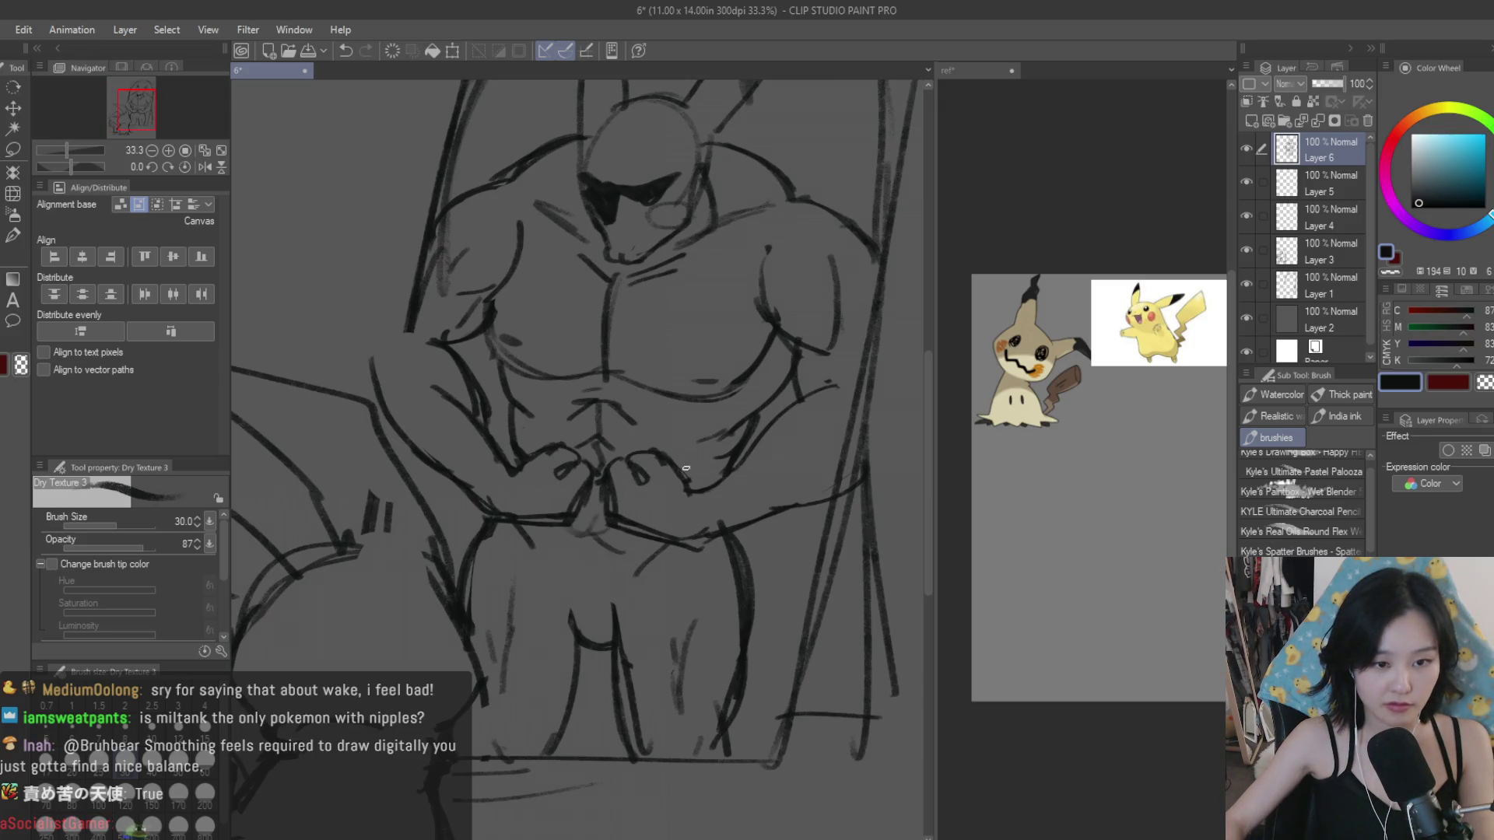
{"action": "scroll", "coordinate": [591, 389], "scroll_direction": "down", "scroll_amount": 2}
{"action": "scroll", "coordinate": [498, 311], "scroll_direction": "up", "scroll_amount": 1}
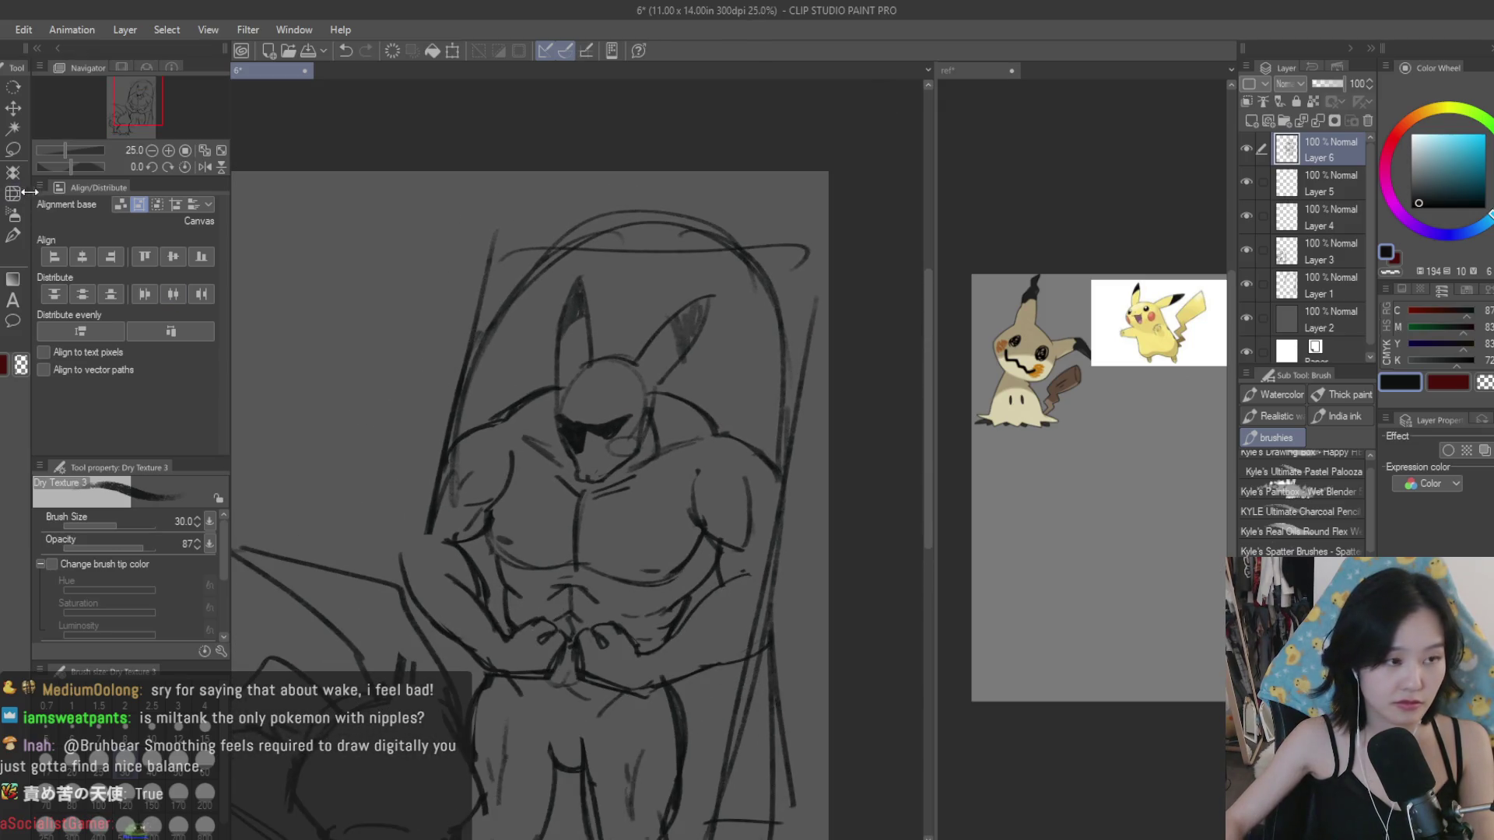
{"action": "key", "text": "m"}
{"action": "scroll", "coordinate": [684, 373], "scroll_direction": "down", "scroll_amount": 1}
{"action": "scroll", "coordinate": [543, 417], "scroll_direction": "up", "scroll_amount": 2}
{"action": "scroll", "coordinate": [467, 428], "scroll_direction": "up", "scroll_amount": 1}
{"action": "left_click_drag", "start_coordinate": [455, 423], "coordinate": [520, 461]}
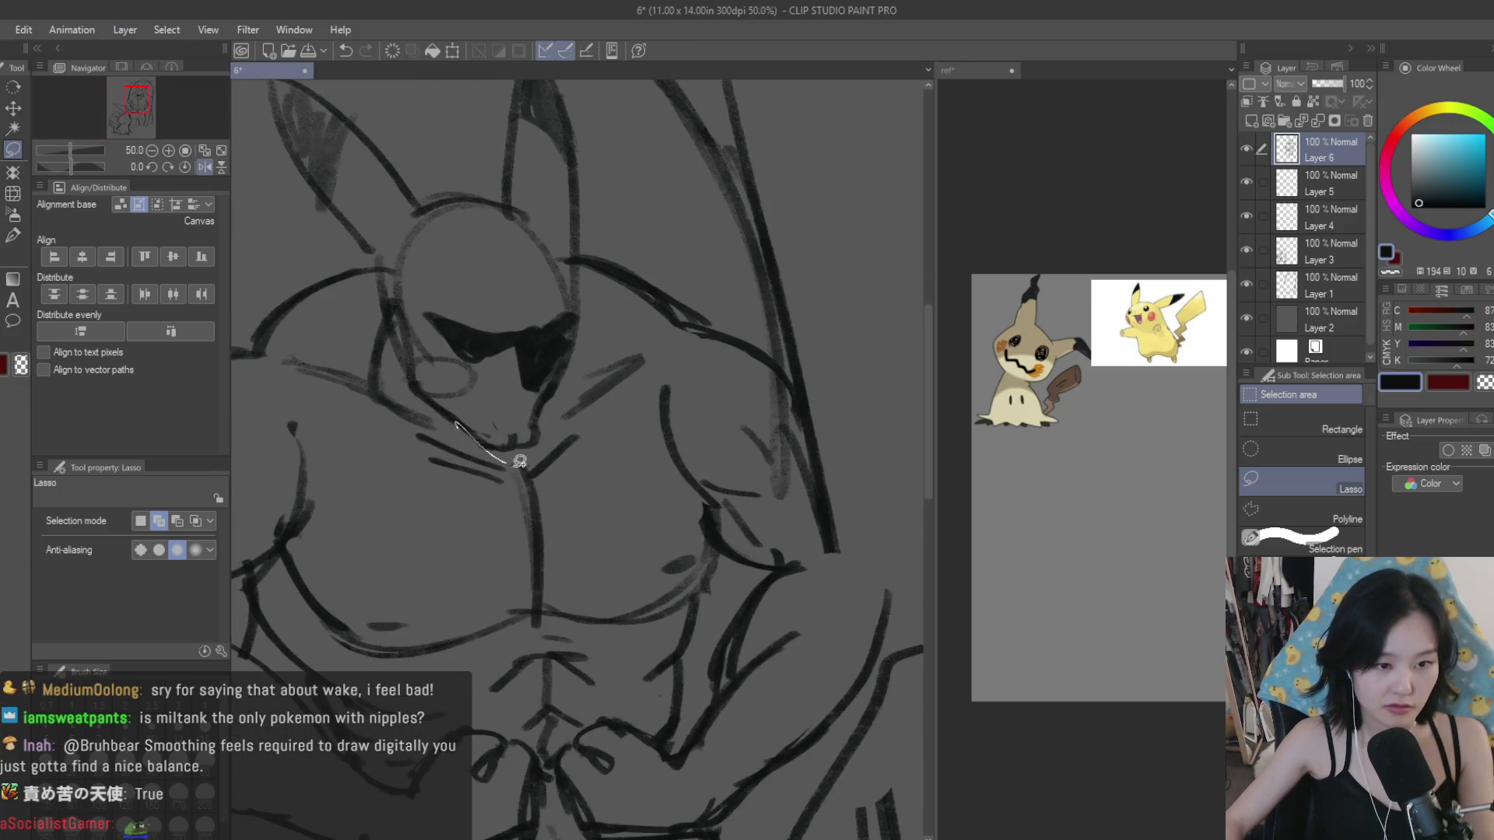
Step: Extend the freehand selection around the head and add the left ear
{"action": "left_click_drag", "start_coordinate": [608, 291], "coordinate": [266, 141]}
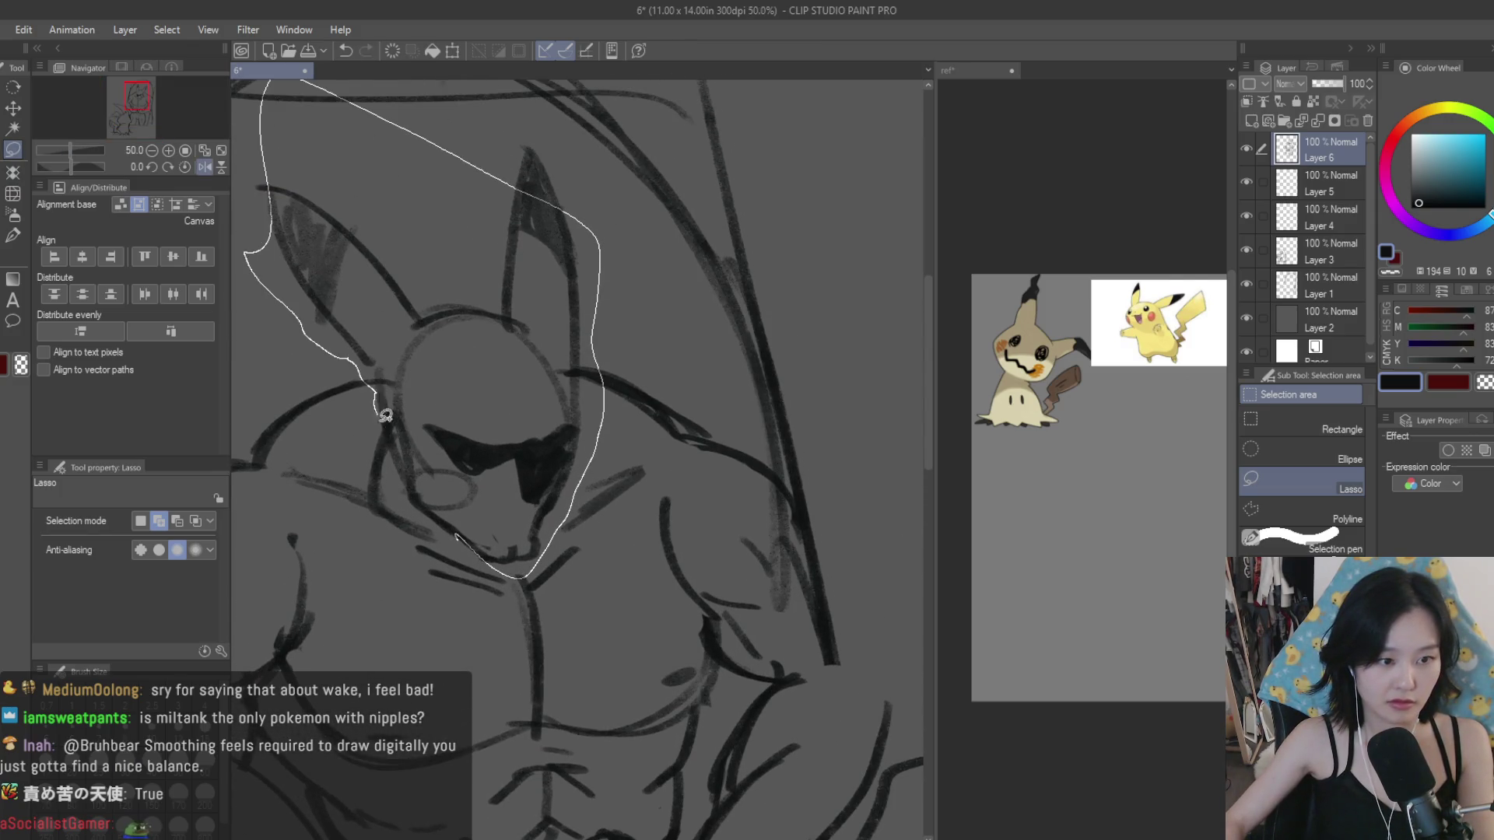
{"action": "left_click_drag", "start_coordinate": [385, 414], "coordinate": [384, 417]}
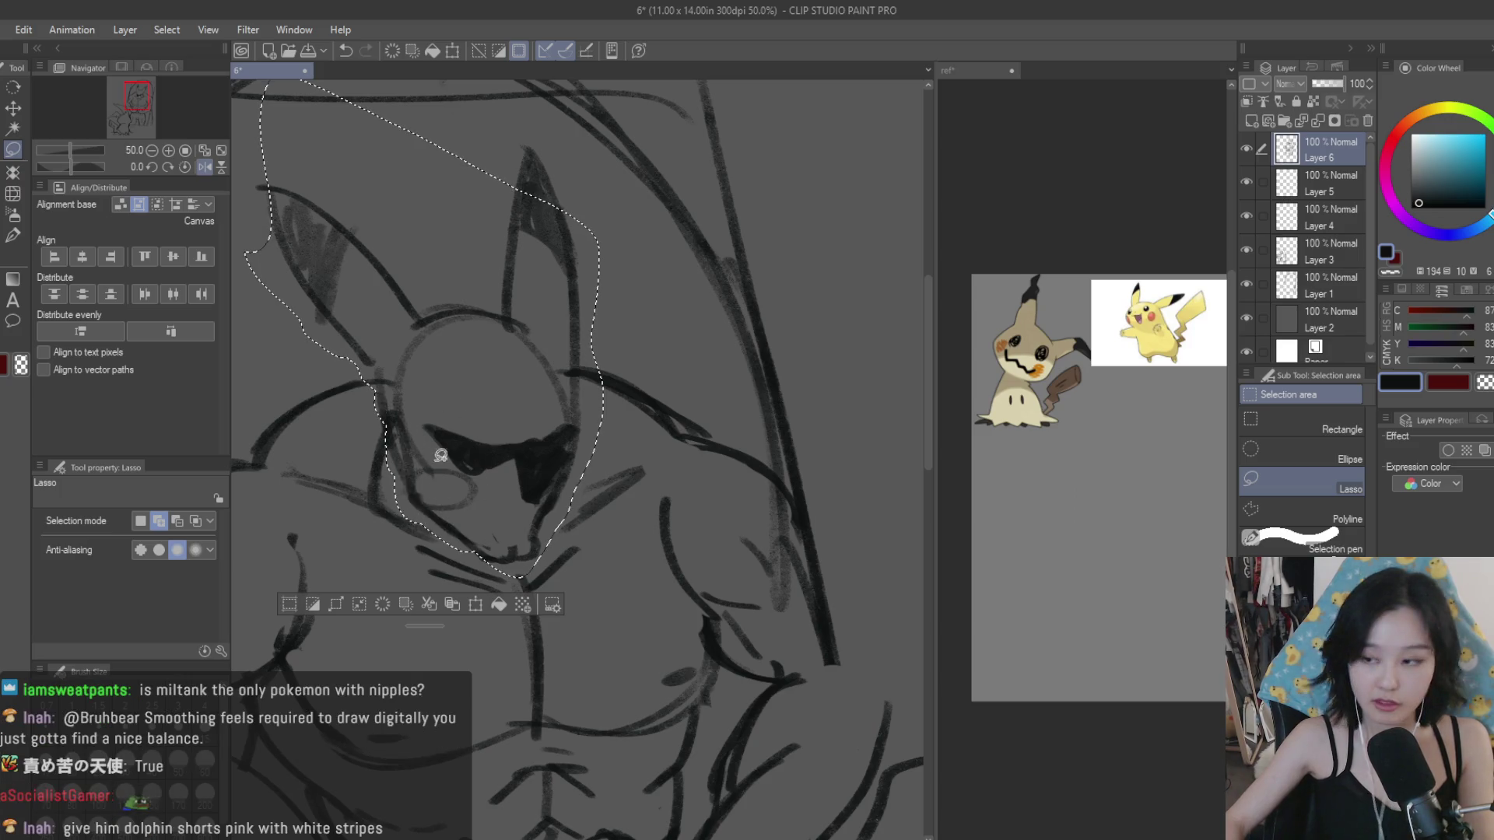
{"action": "left_click_drag", "start_coordinate": [436, 292], "coordinate": [406, 375]}
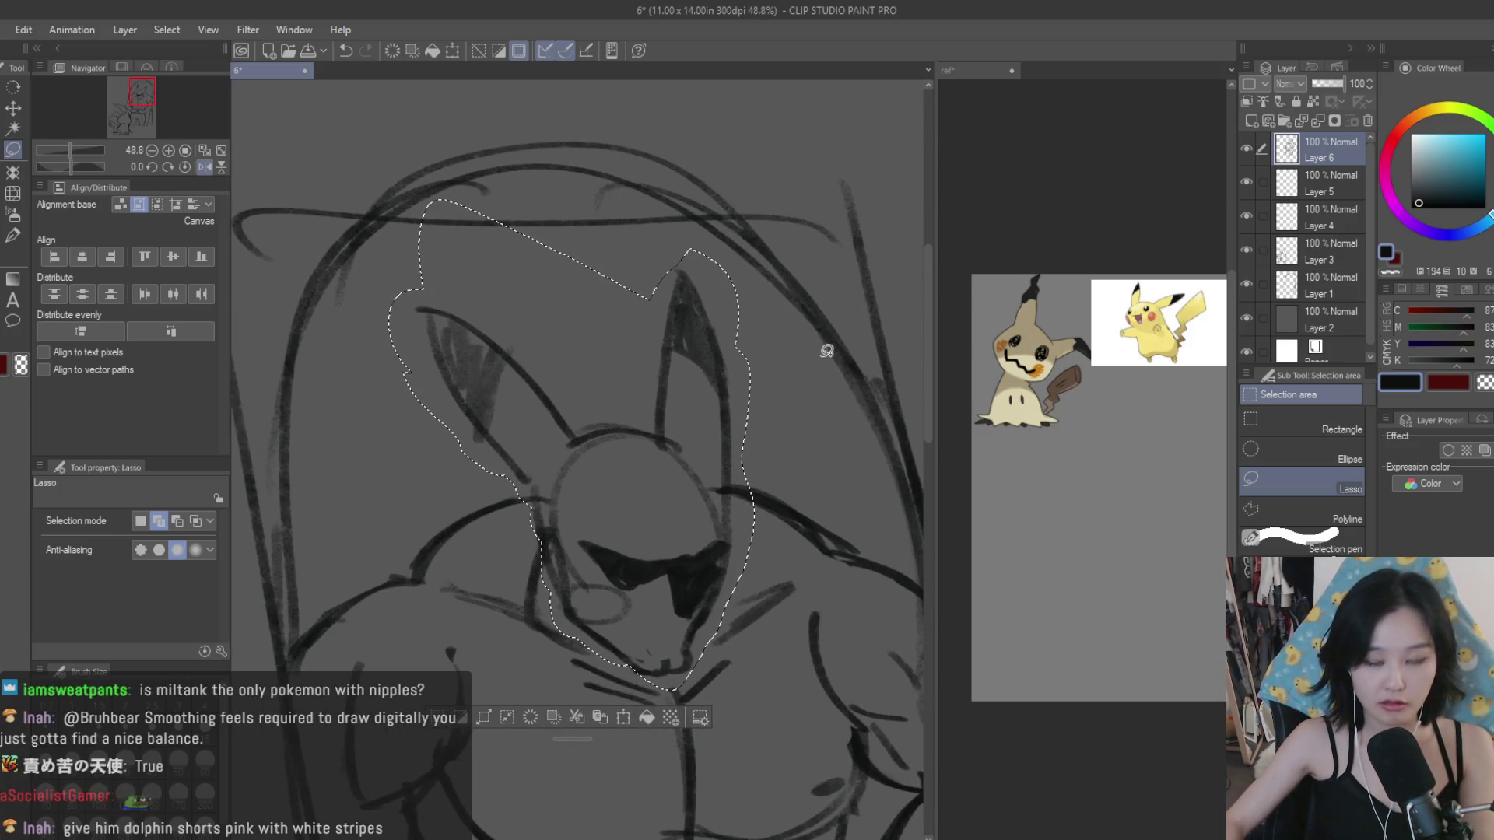
{"action": "scroll", "coordinate": [762, 340], "scroll_direction": "down", "scroll_amount": 3}
Step: Scale and rotate the selected head with Ctrl+T, apply it and clear the selection
{"action": "key", "text": "ctrl+t"}
{"action": "scroll", "coordinate": [713, 350], "scroll_direction": "up", "scroll_amount": 1}
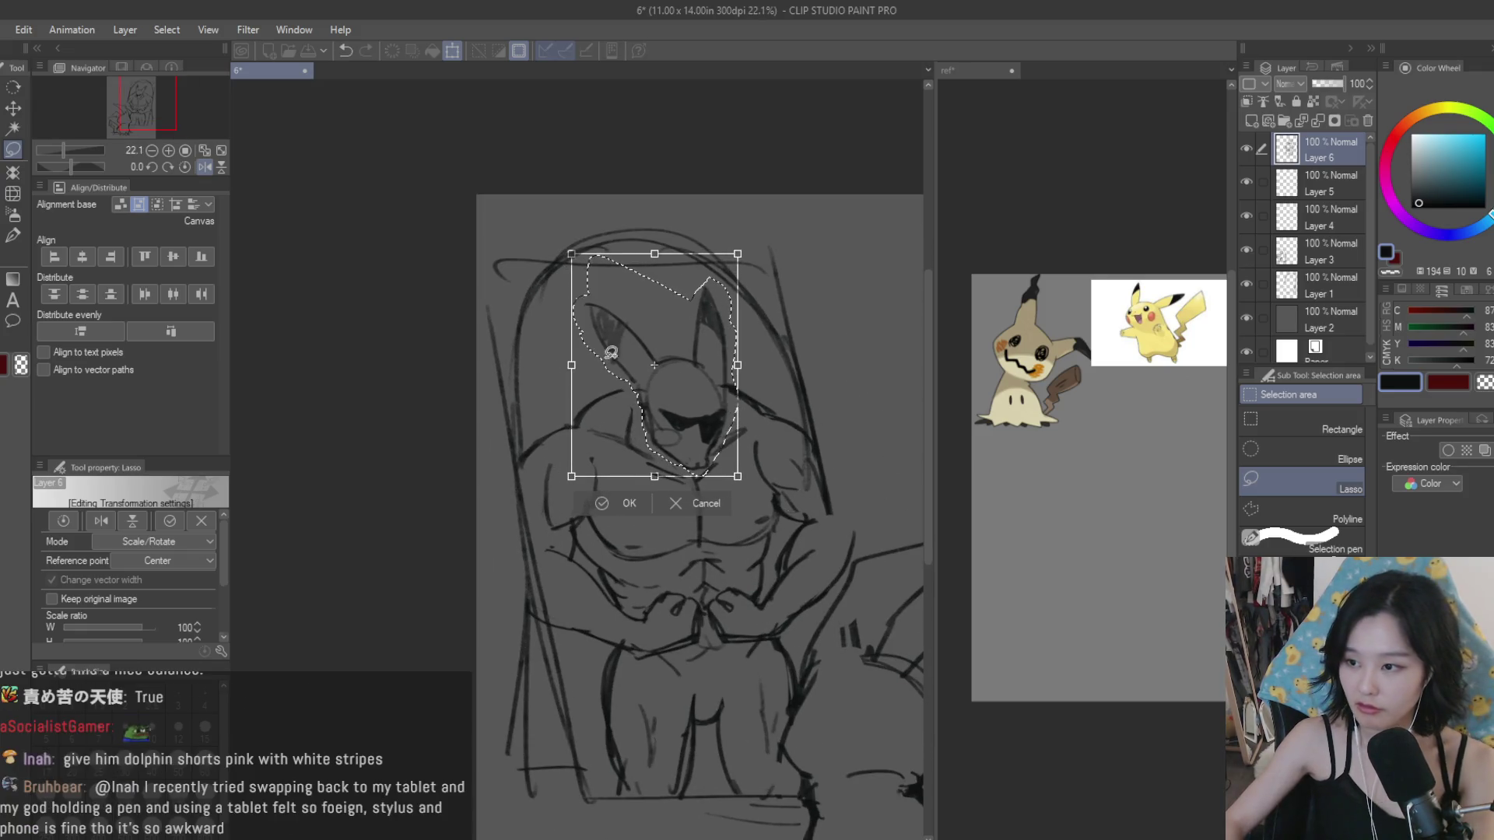
{"action": "key", "text": "Return"}
{"action": "key", "text": "ctrl+d"}
{"action": "scroll", "coordinate": [693, 356], "scroll_direction": "down", "scroll_amount": 2}
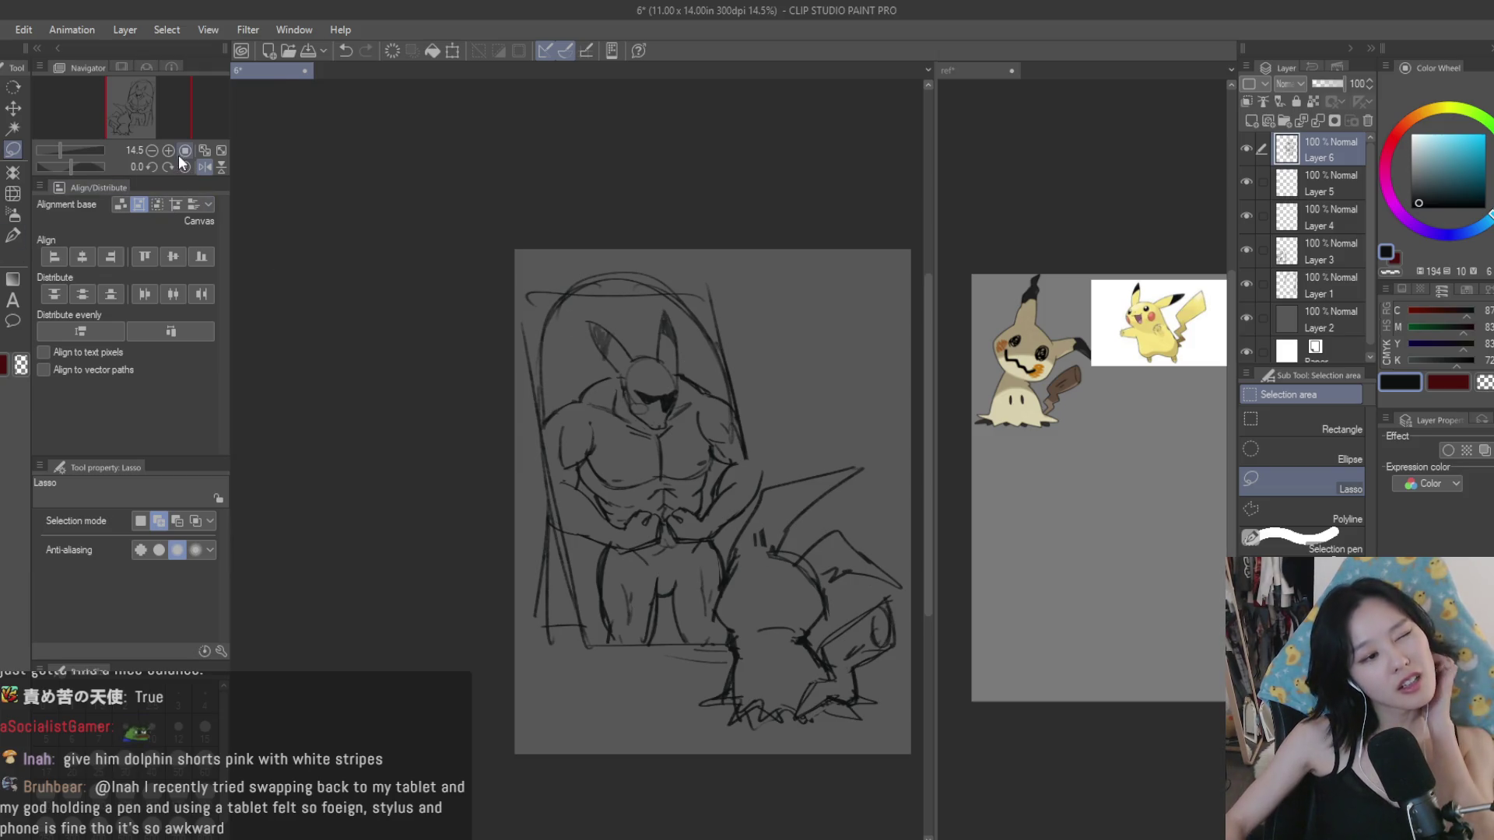
{"action": "scroll", "coordinate": [544, 389], "scroll_direction": "up", "scroll_amount": 5}
Step: Draw the outline of the reflected Pikachu's right hip and leg
{"action": "key", "text": "b"}
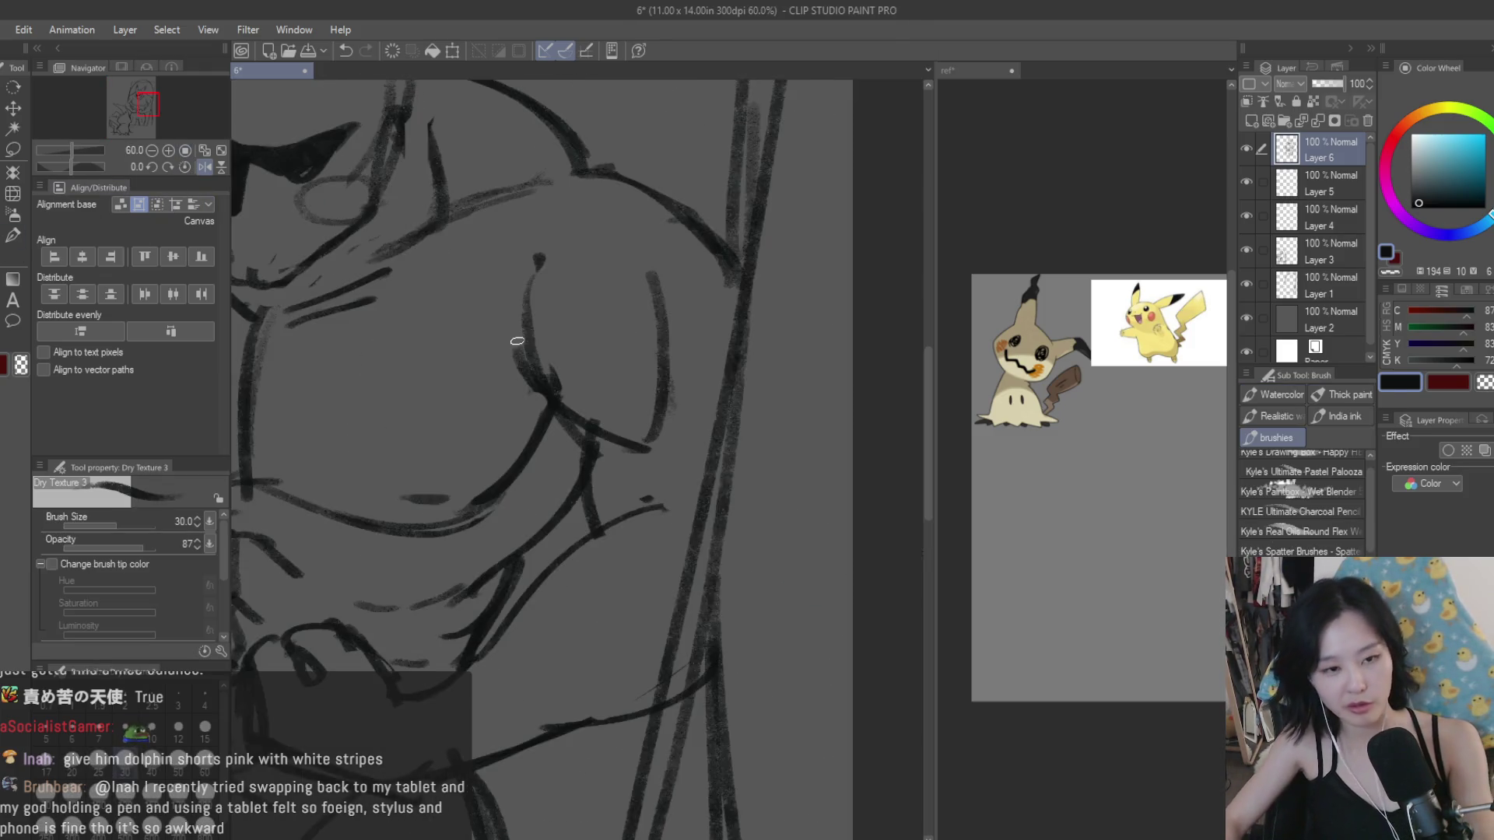
{"action": "scroll", "coordinate": [516, 341], "scroll_direction": "down", "scroll_amount": 3}
{"action": "scroll", "coordinate": [544, 242], "scroll_direction": "up", "scroll_amount": 4}
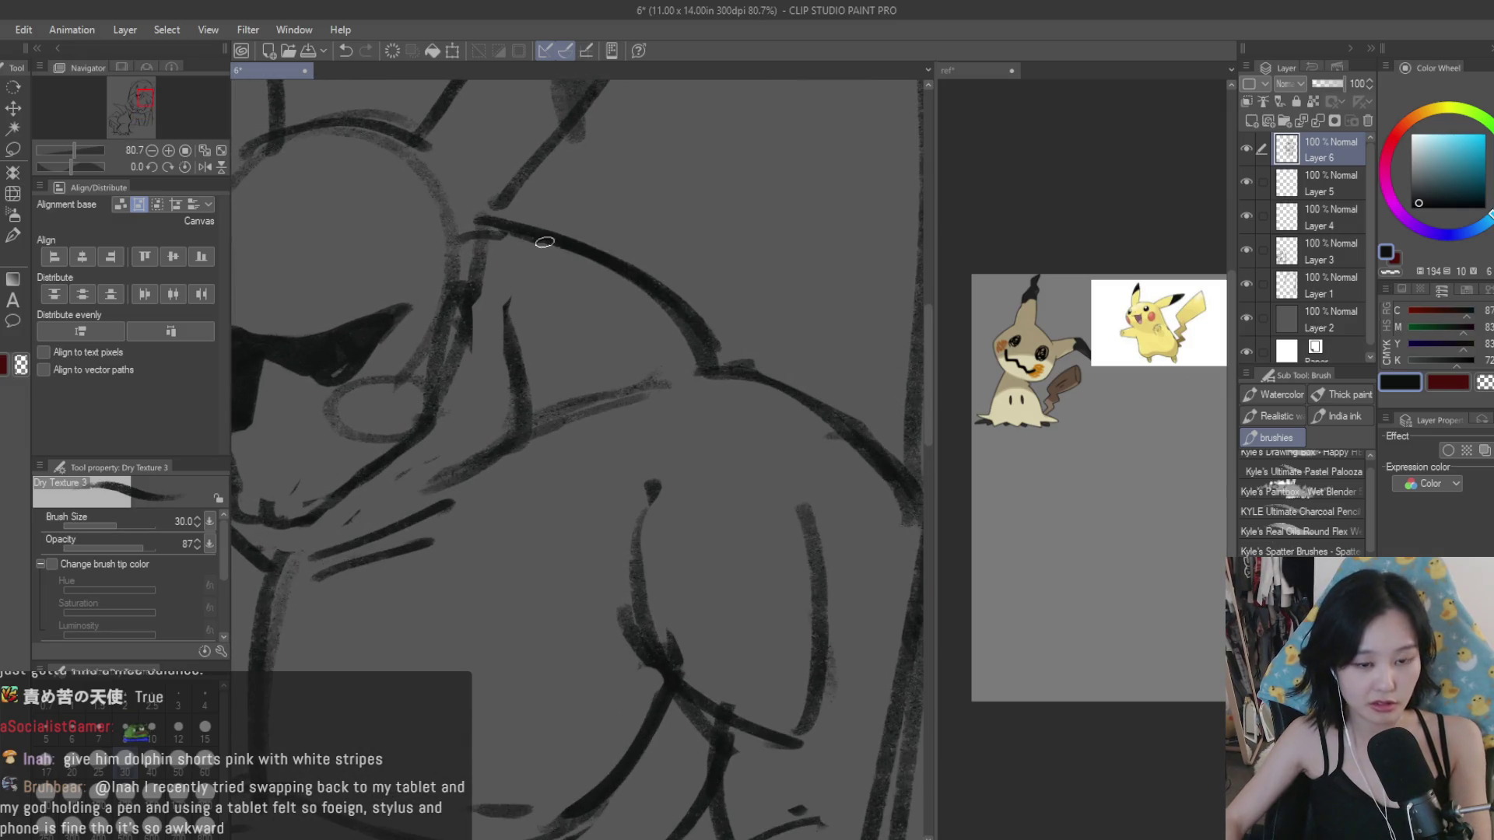
{"action": "scroll", "coordinate": [734, 384], "scroll_direction": "down", "scroll_amount": 5}
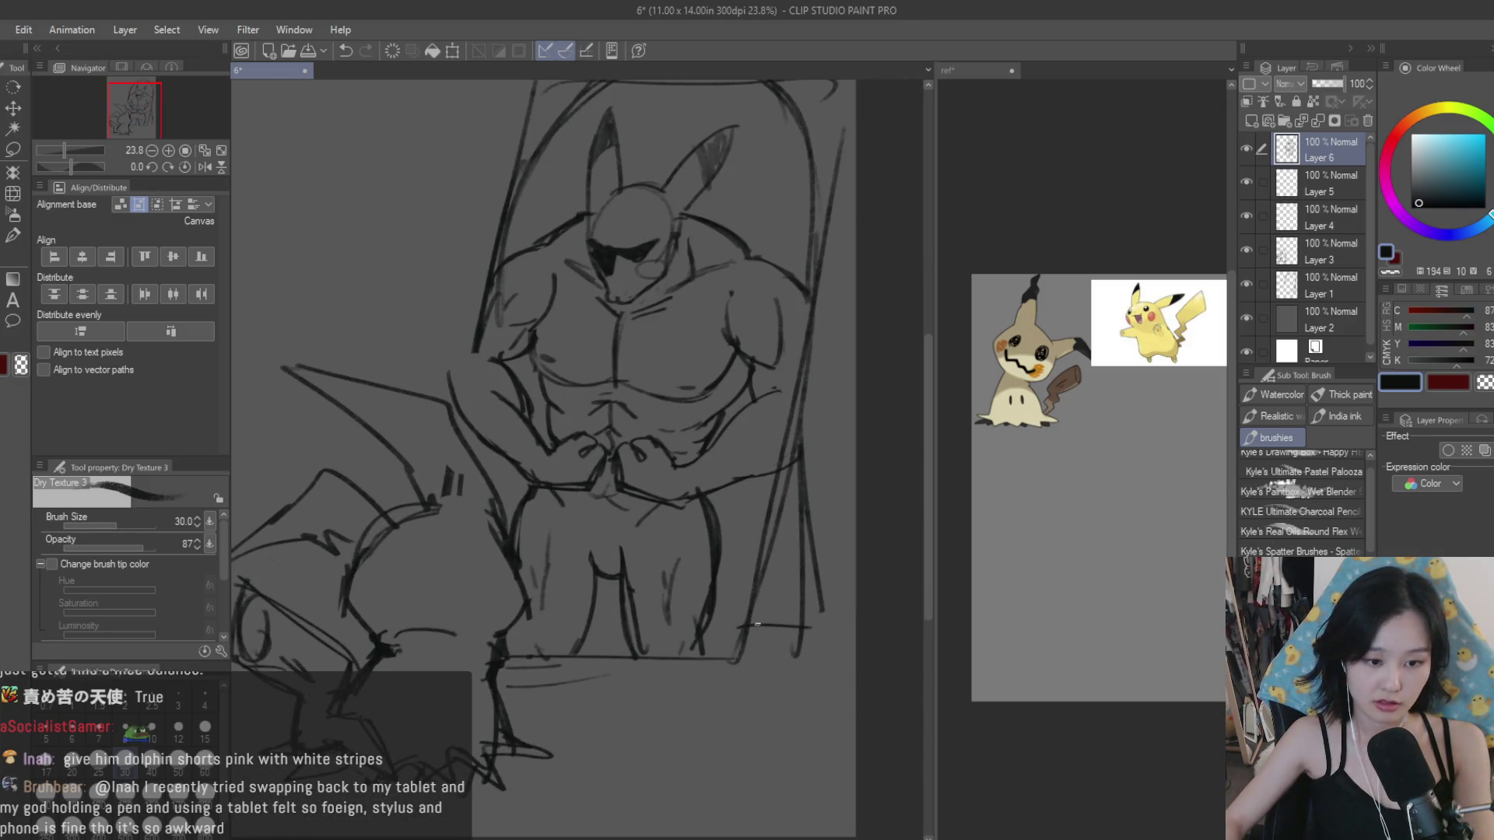
{"action": "scroll", "coordinate": [600, 596], "scroll_direction": "up", "scroll_amount": 2}
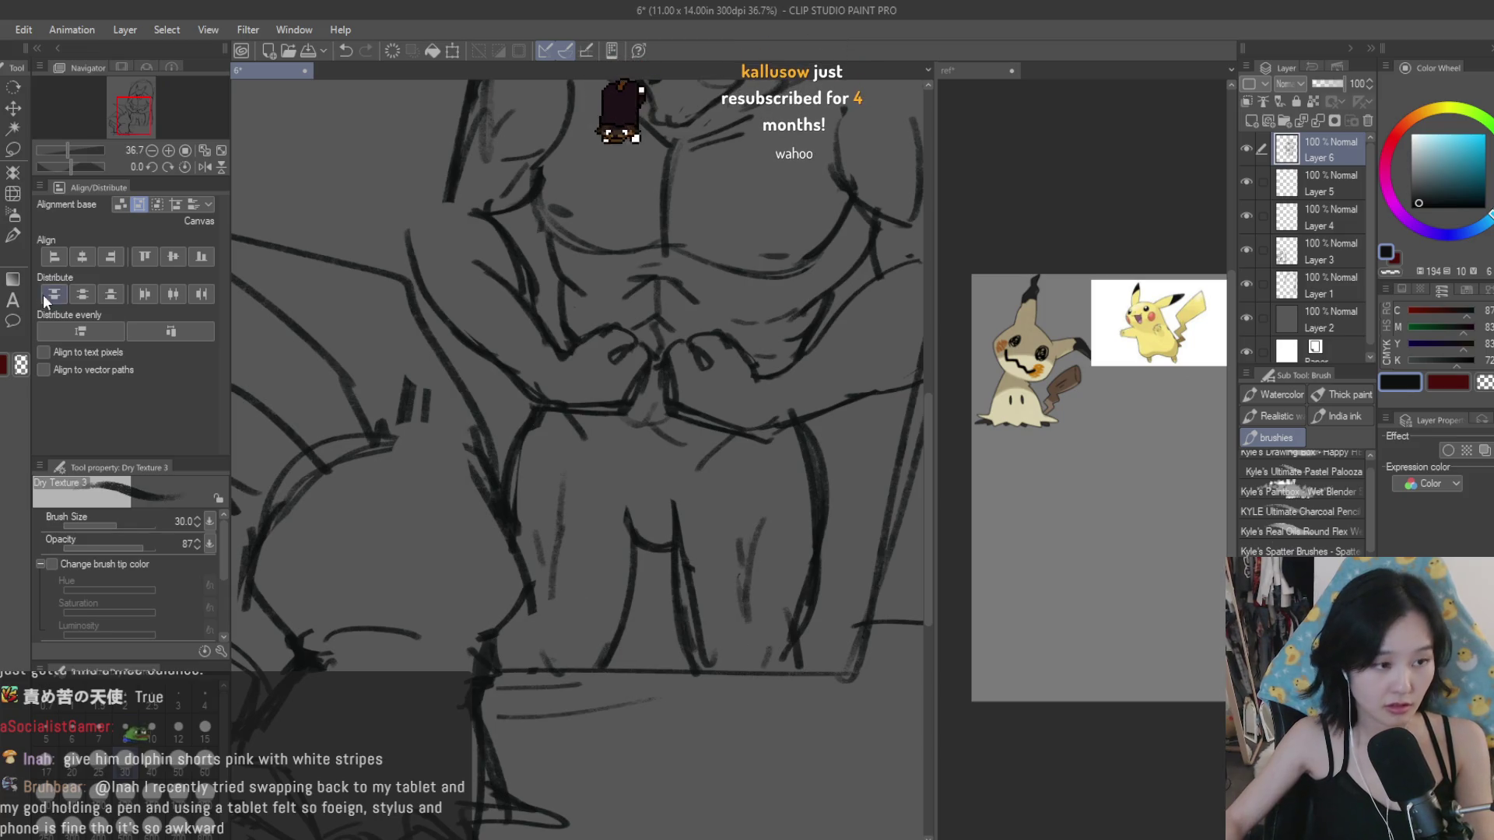
{"action": "key", "text": "e"}
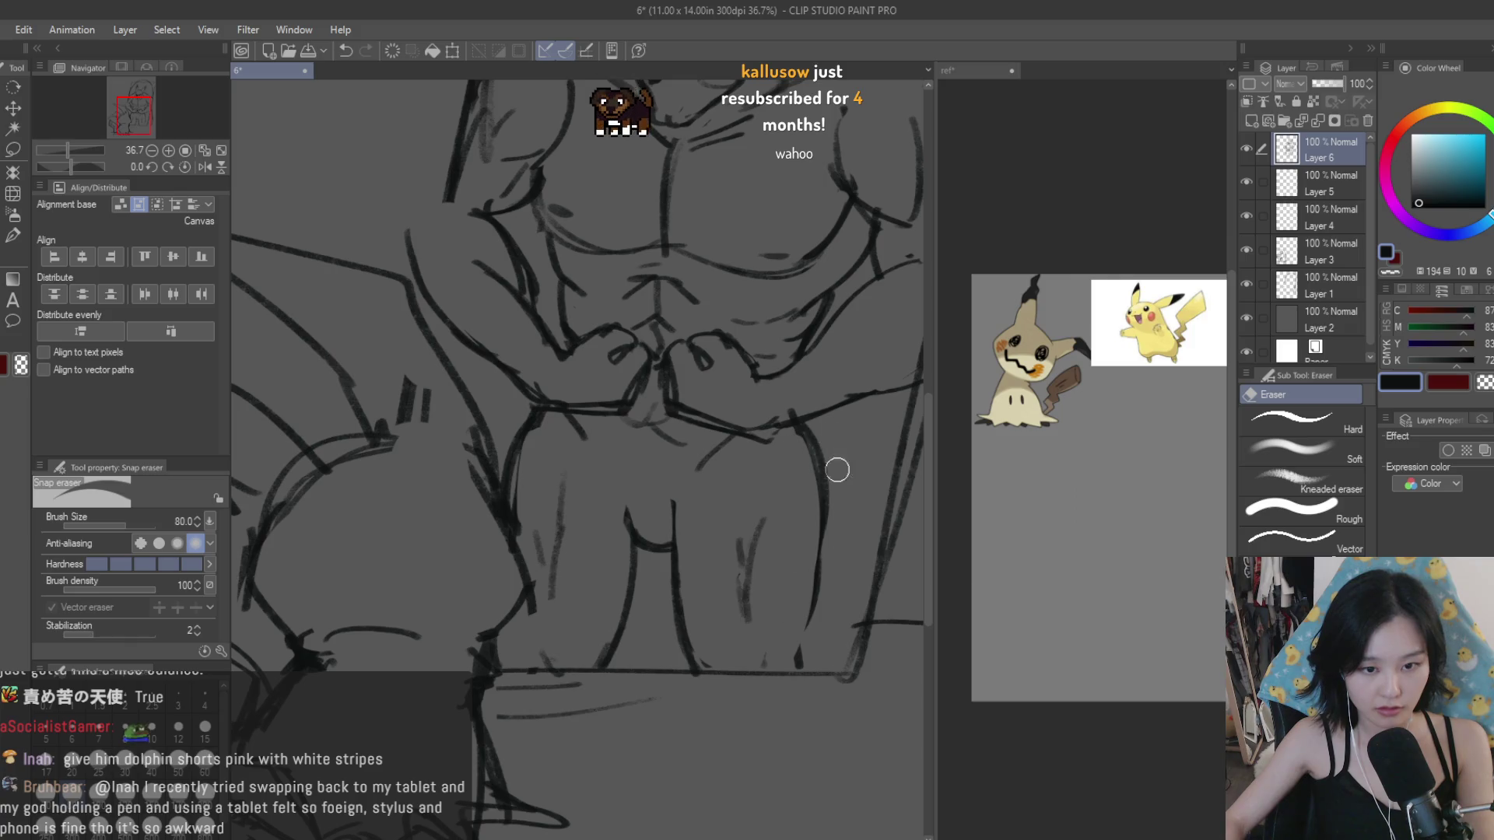
{"action": "key", "text": "b"}
{"action": "left_click_drag", "start_coordinate": [825, 525], "coordinate": [804, 668]}
{"action": "scroll", "coordinate": [804, 668], "scroll_direction": "down", "scroll_amount": 2}
{"action": "scroll", "coordinate": [778, 638], "scroll_direction": "down", "scroll_amount": 2}
{"action": "scroll", "coordinate": [759, 614], "scroll_direction": "up", "scroll_amount": 1}
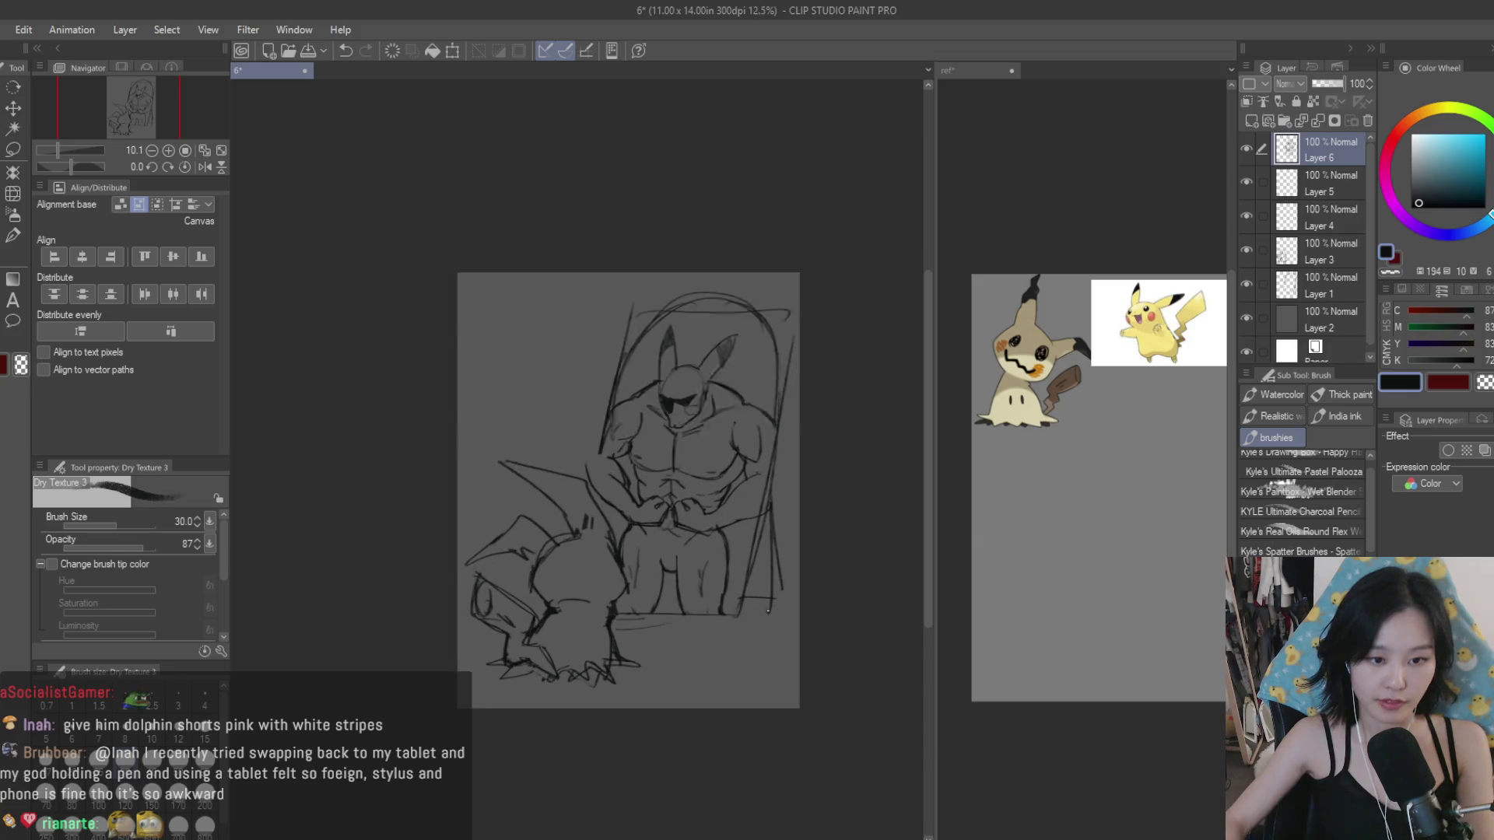
{"action": "scroll", "coordinate": [698, 515], "scroll_direction": "up", "scroll_amount": 2}
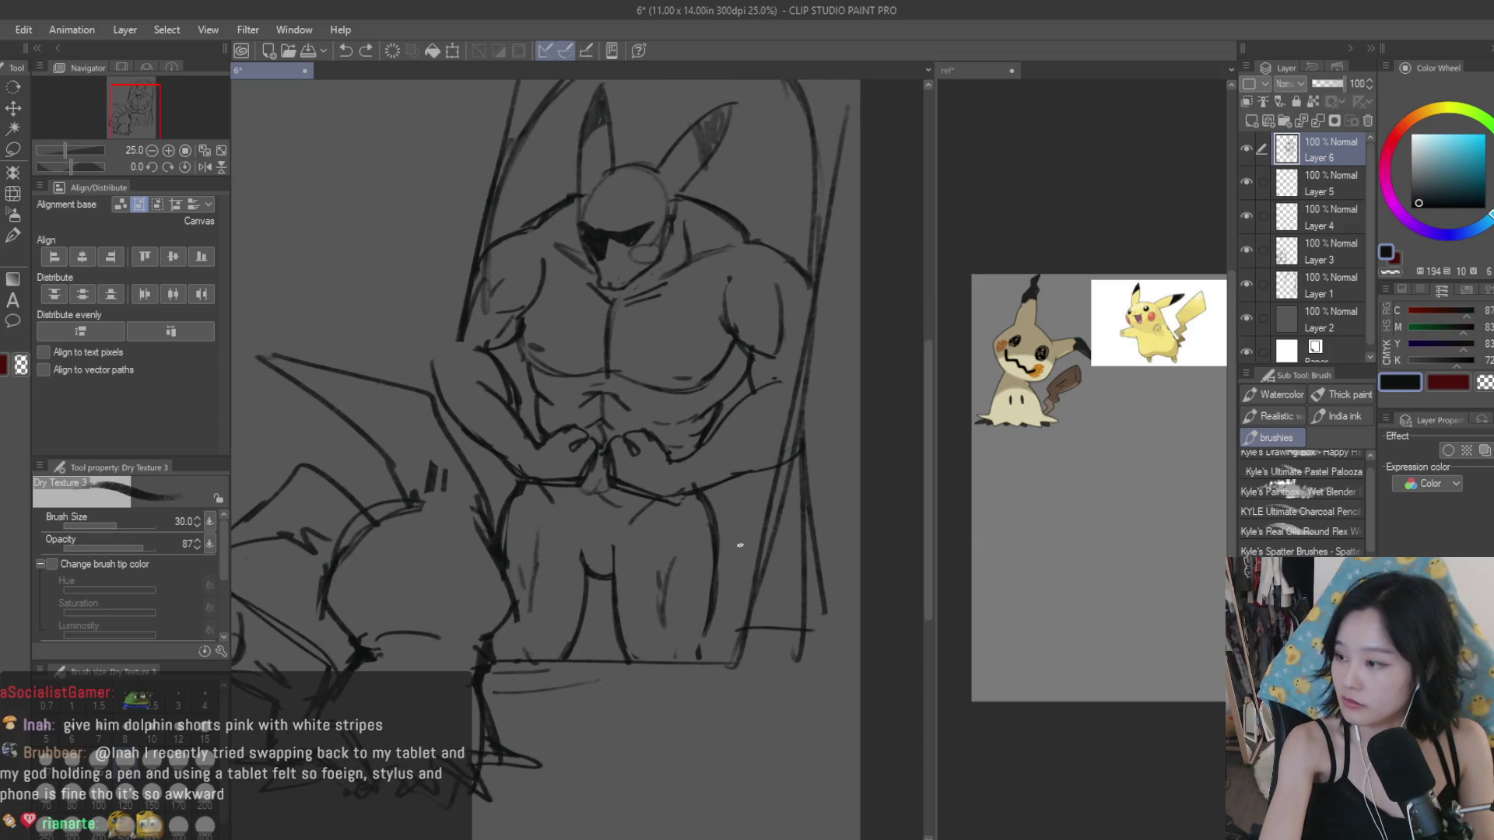
Step: Redraw the right leg contour twice for a cleaner line
{"action": "left_click_drag", "start_coordinate": [703, 497], "coordinate": [714, 587]}
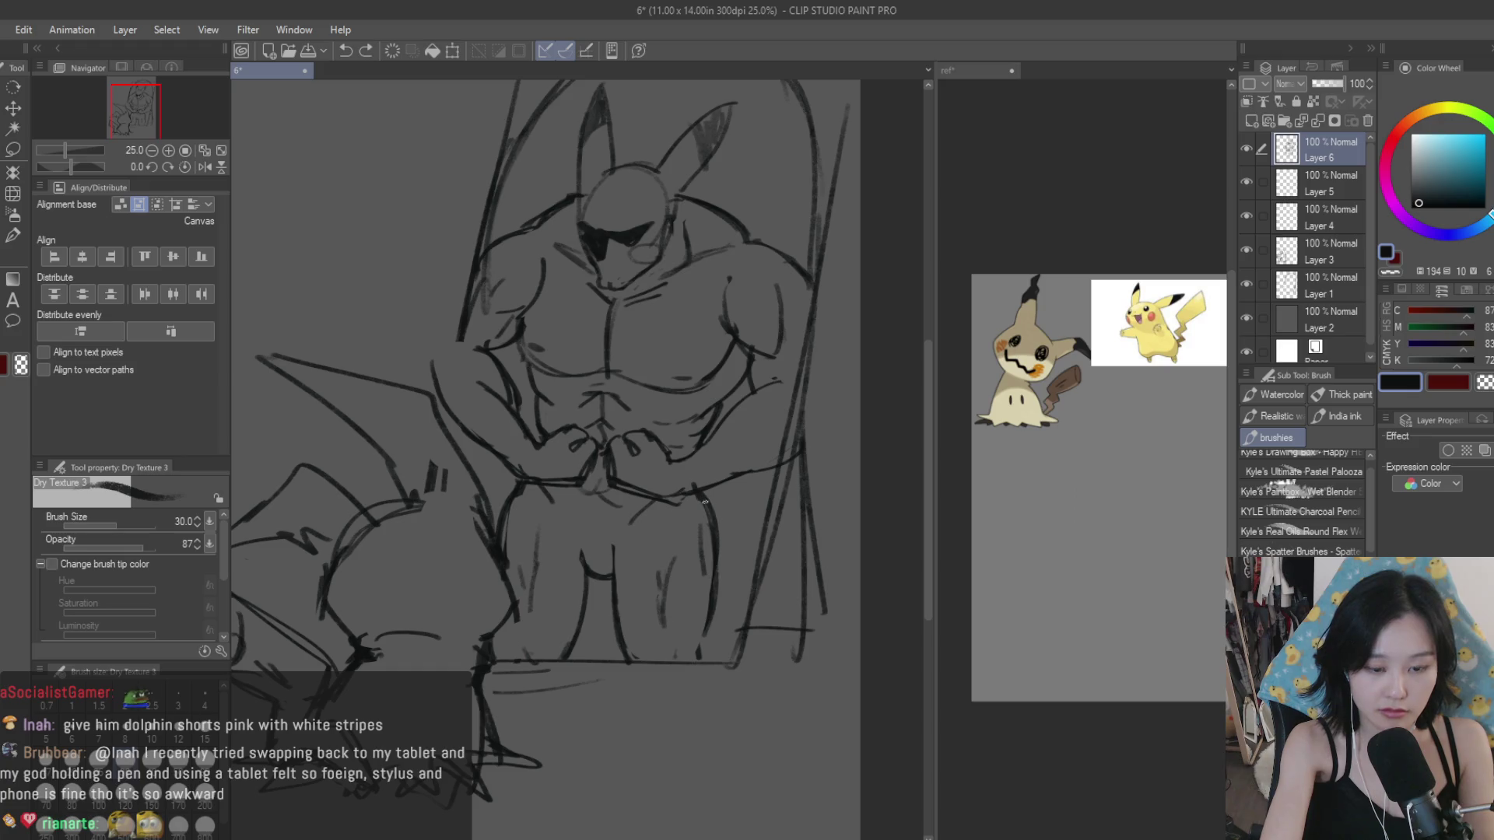
{"action": "left_click_drag", "start_coordinate": [705, 498], "coordinate": [712, 591]}
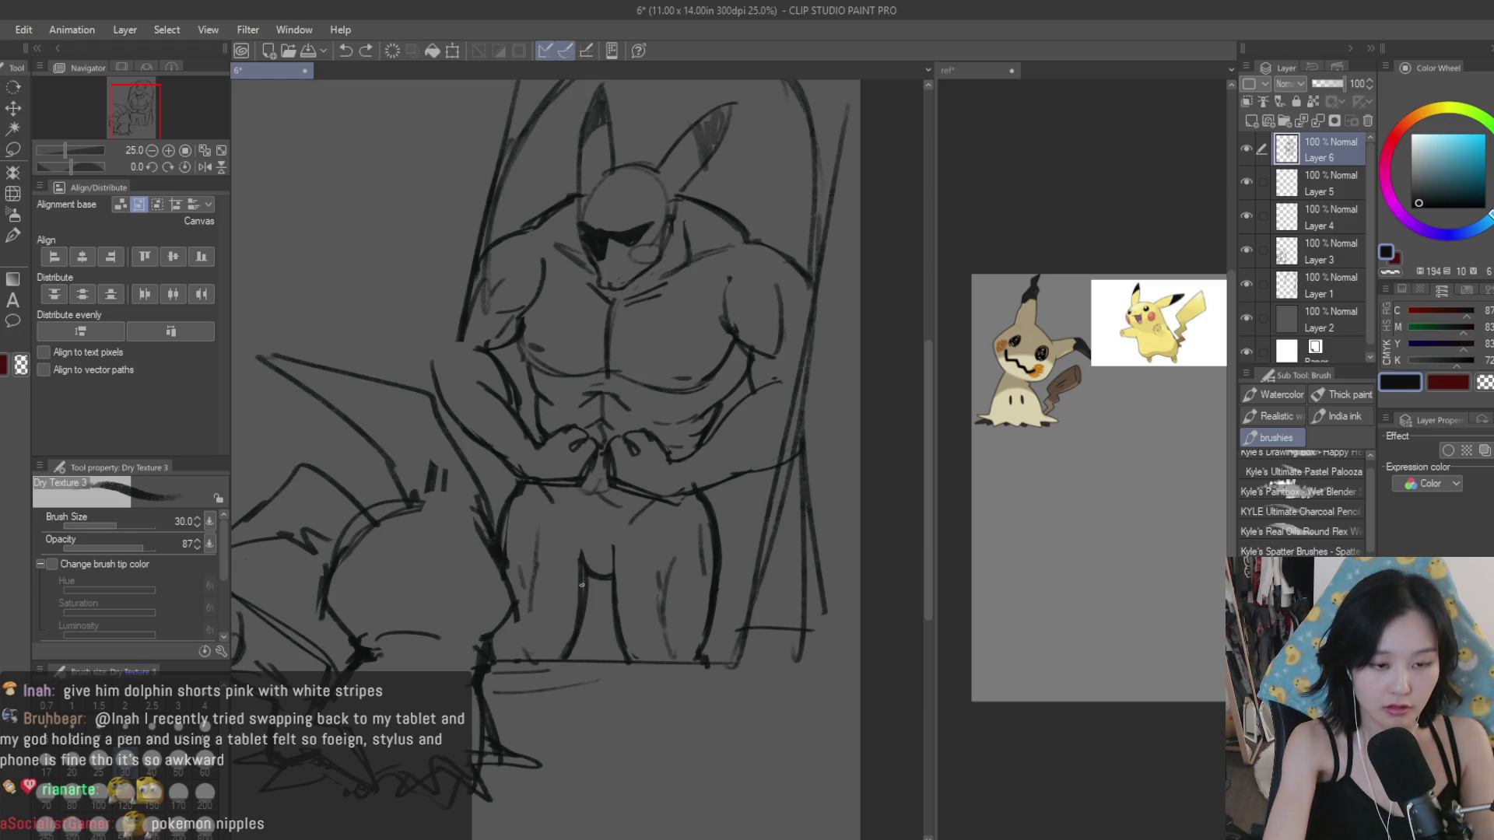
{"action": "scroll", "coordinate": [582, 585], "scroll_direction": "down", "scroll_amount": 3}
{"action": "scroll", "coordinate": [582, 585], "scroll_direction": "up", "scroll_amount": 4}
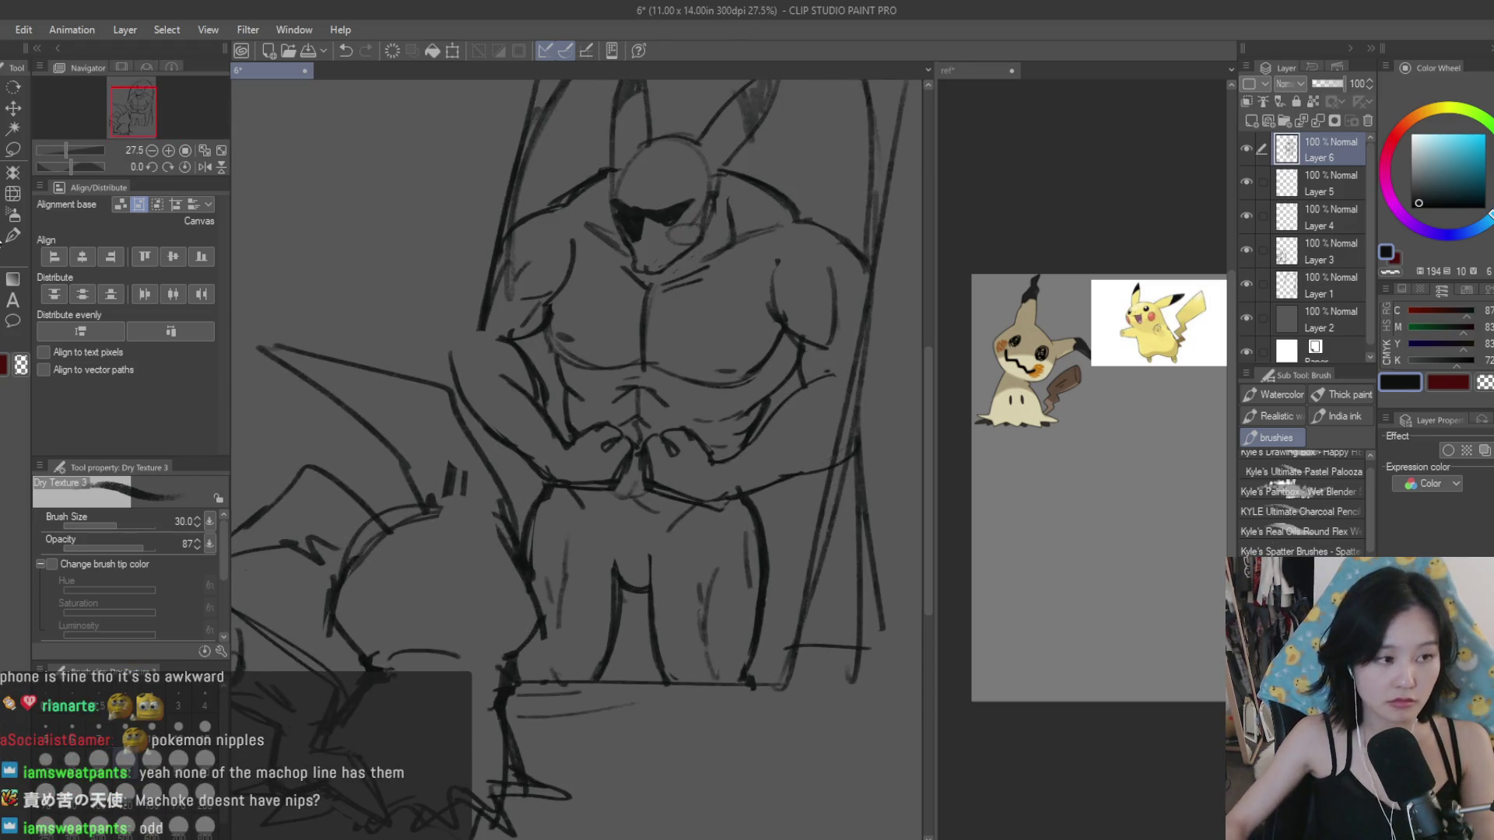
{"action": "key", "text": "e"}
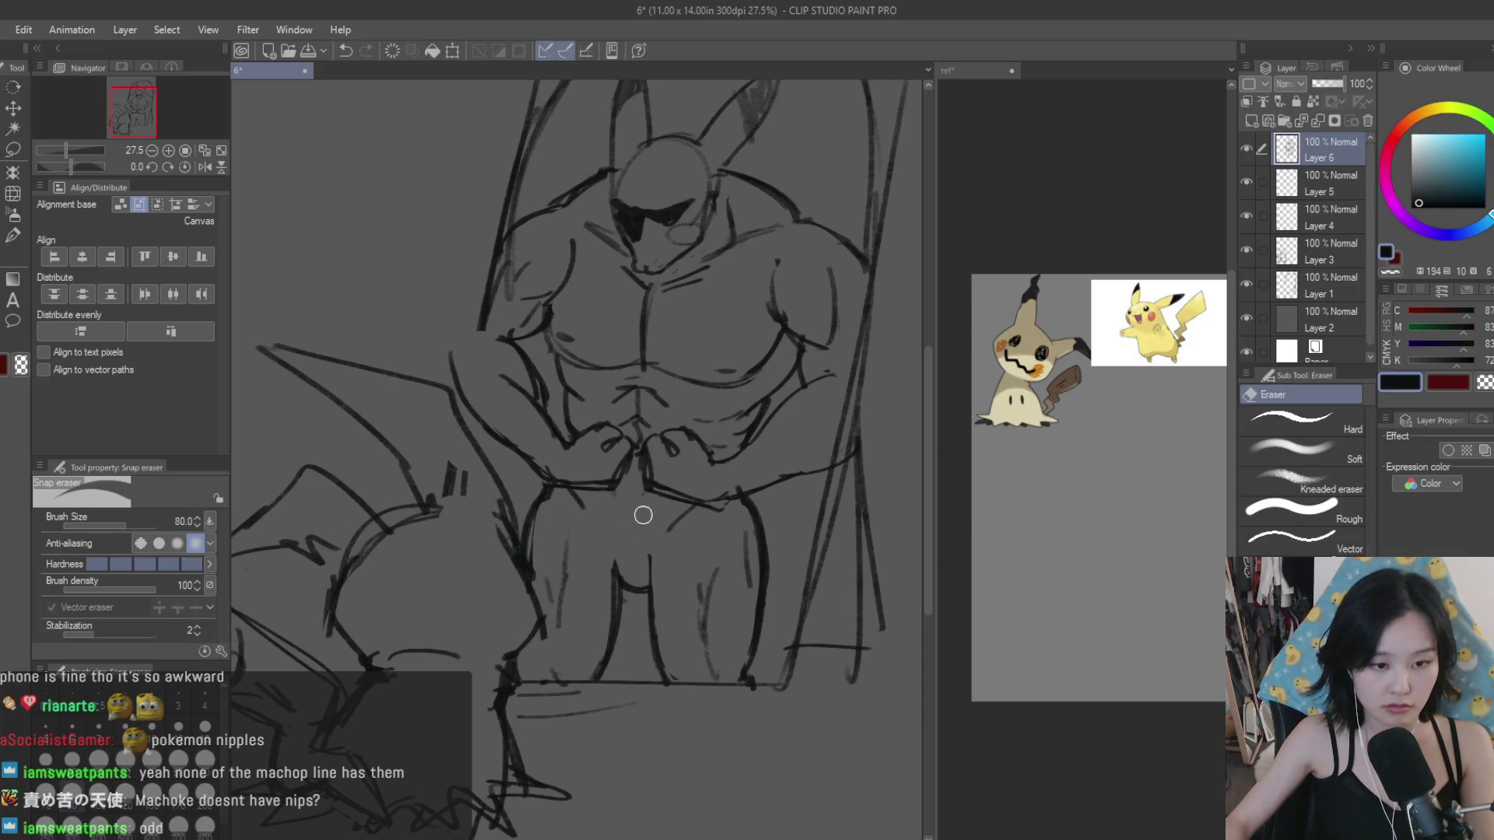
{"action": "scroll", "coordinate": [643, 515], "scroll_direction": "down", "scroll_amount": 3}
{"action": "scroll", "coordinate": [669, 525], "scroll_direction": "down", "scroll_amount": 3}
{"action": "scroll", "coordinate": [728, 534], "scroll_direction": "up", "scroll_amount": 2}
{"action": "scroll", "coordinate": [698, 538], "scroll_direction": "up", "scroll_amount": 2}
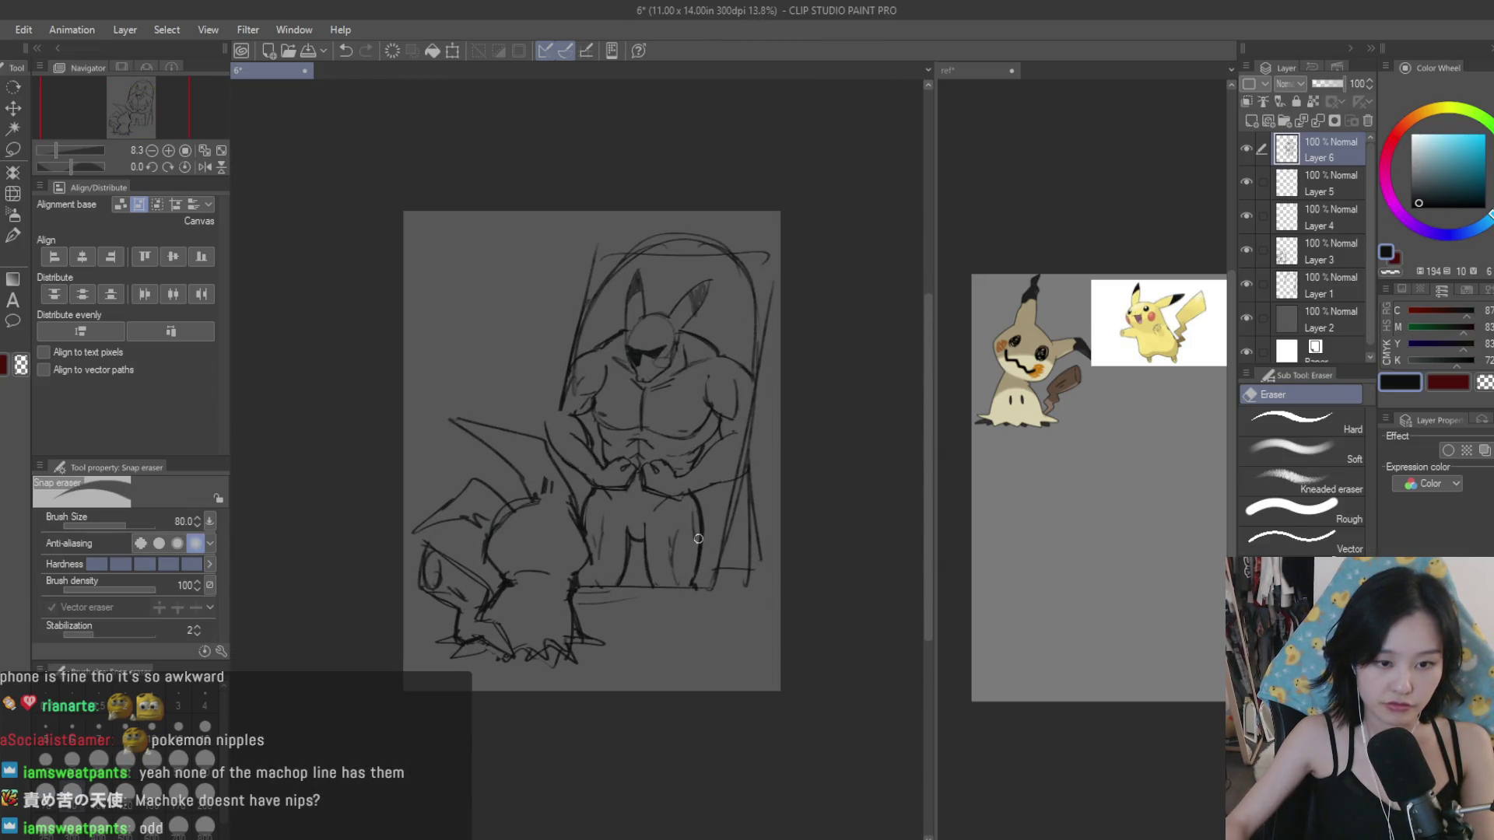
{"action": "scroll", "coordinate": [607, 520], "scroll_direction": "up", "scroll_amount": 3}
Step: Select the inner-leg strokes, shift them slightly right, then drop the selection
{"action": "left_click_drag", "start_coordinate": [626, 506], "coordinate": [613, 656]}
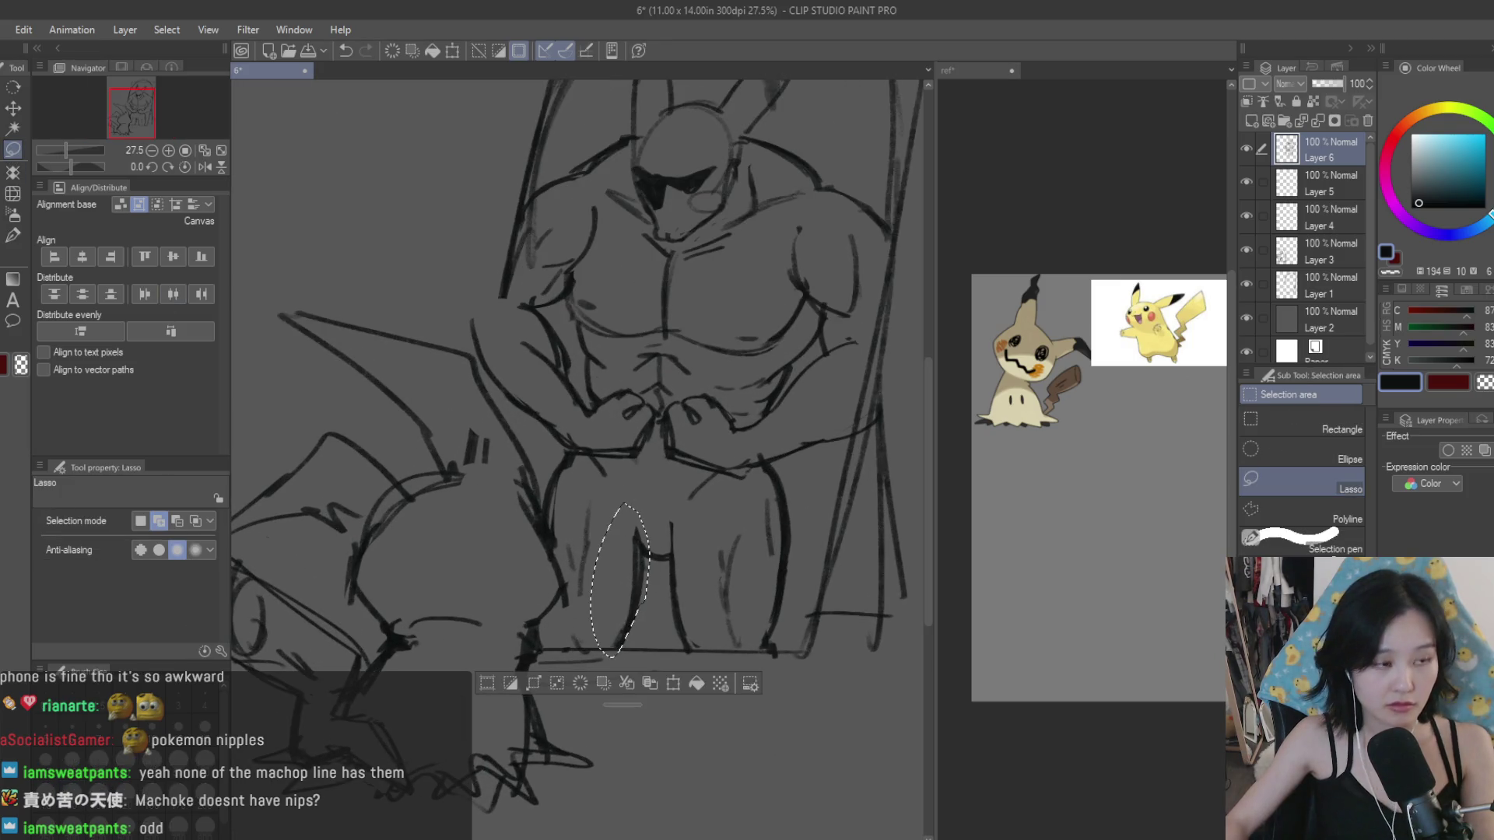
{"action": "key", "text": "k"}
{"action": "scroll", "coordinate": [679, 589], "scroll_direction": "up", "scroll_amount": 1}
{"action": "left_click_drag", "start_coordinate": [658, 605], "coordinate": [670, 603]}
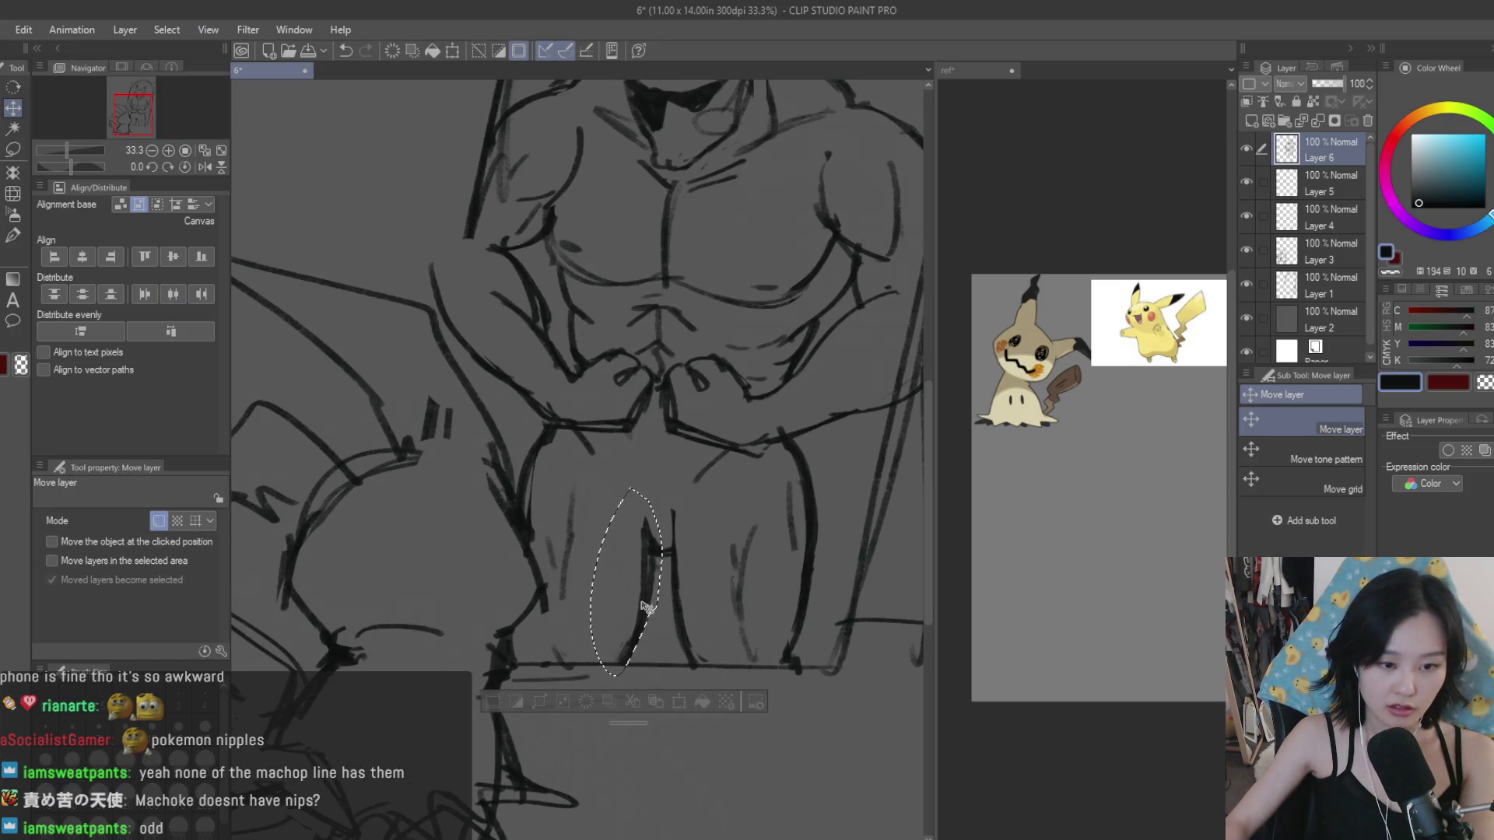
{"action": "key", "text": "ctrl+d"}
Step: Erase the old lines on the muscular Pikachu's lower legs
{"action": "key", "text": "b"}
{"action": "scroll", "coordinate": [719, 679], "scroll_direction": "down", "scroll_amount": 1}
{"action": "scroll", "coordinate": [719, 678], "scroll_direction": "down", "scroll_amount": 1}
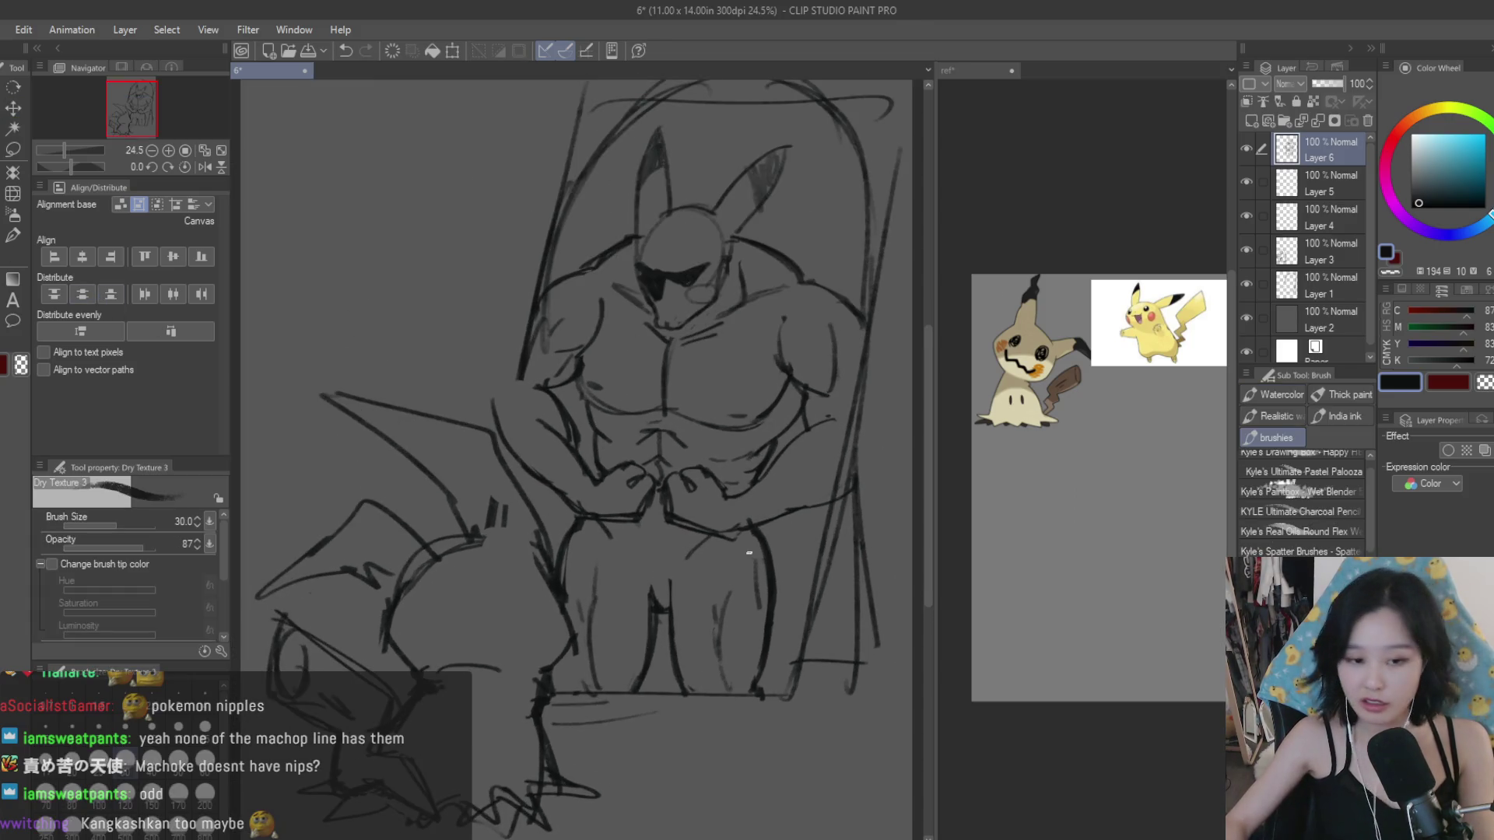
{"action": "key", "text": "e"}
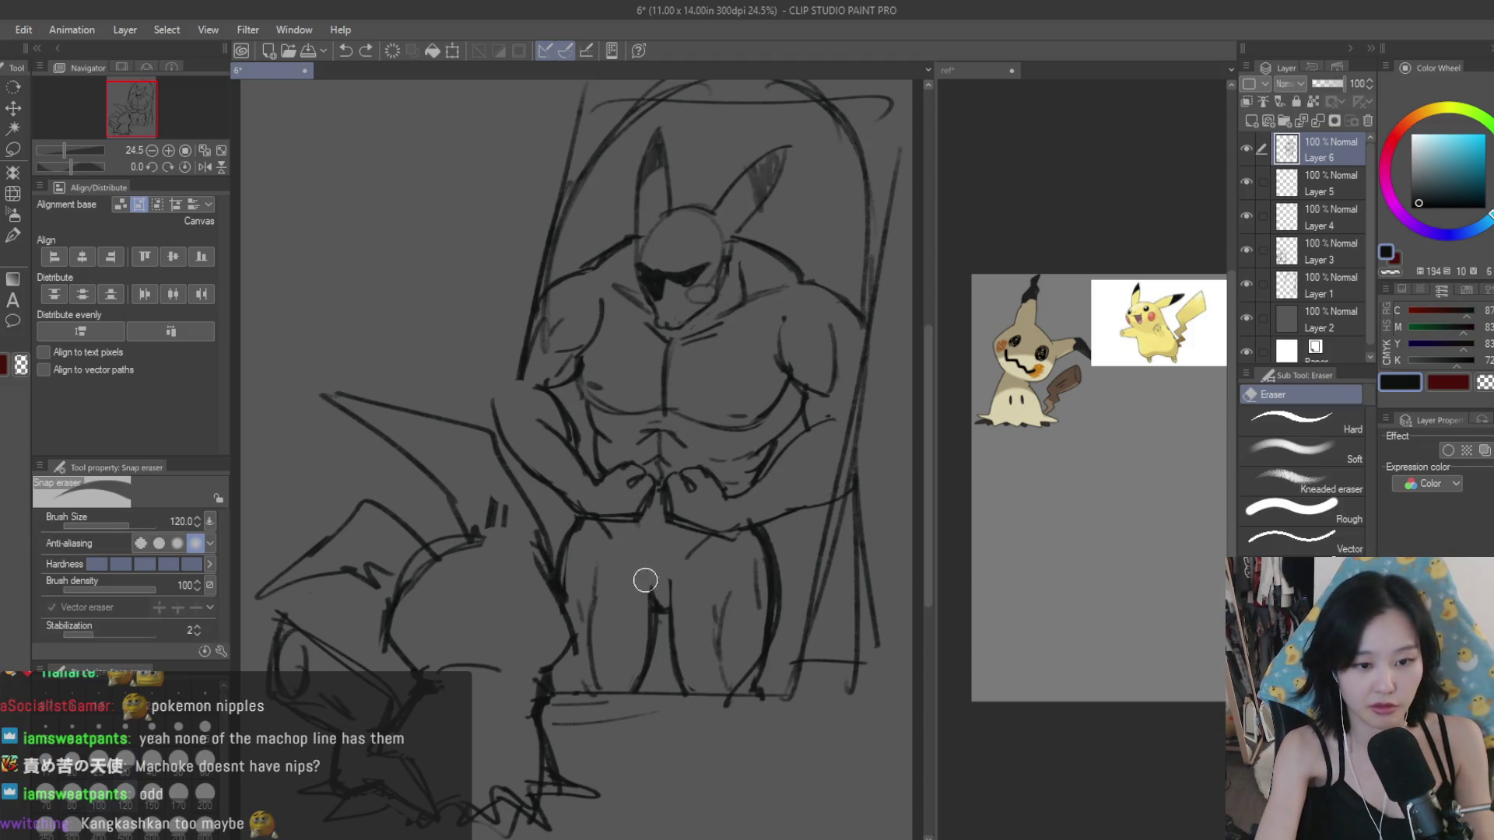
{"action": "scroll", "coordinate": [763, 490], "scroll_direction": "down", "scroll_amount": 2}
{"action": "scroll", "coordinate": [763, 490], "scroll_direction": "up", "scroll_amount": 2}
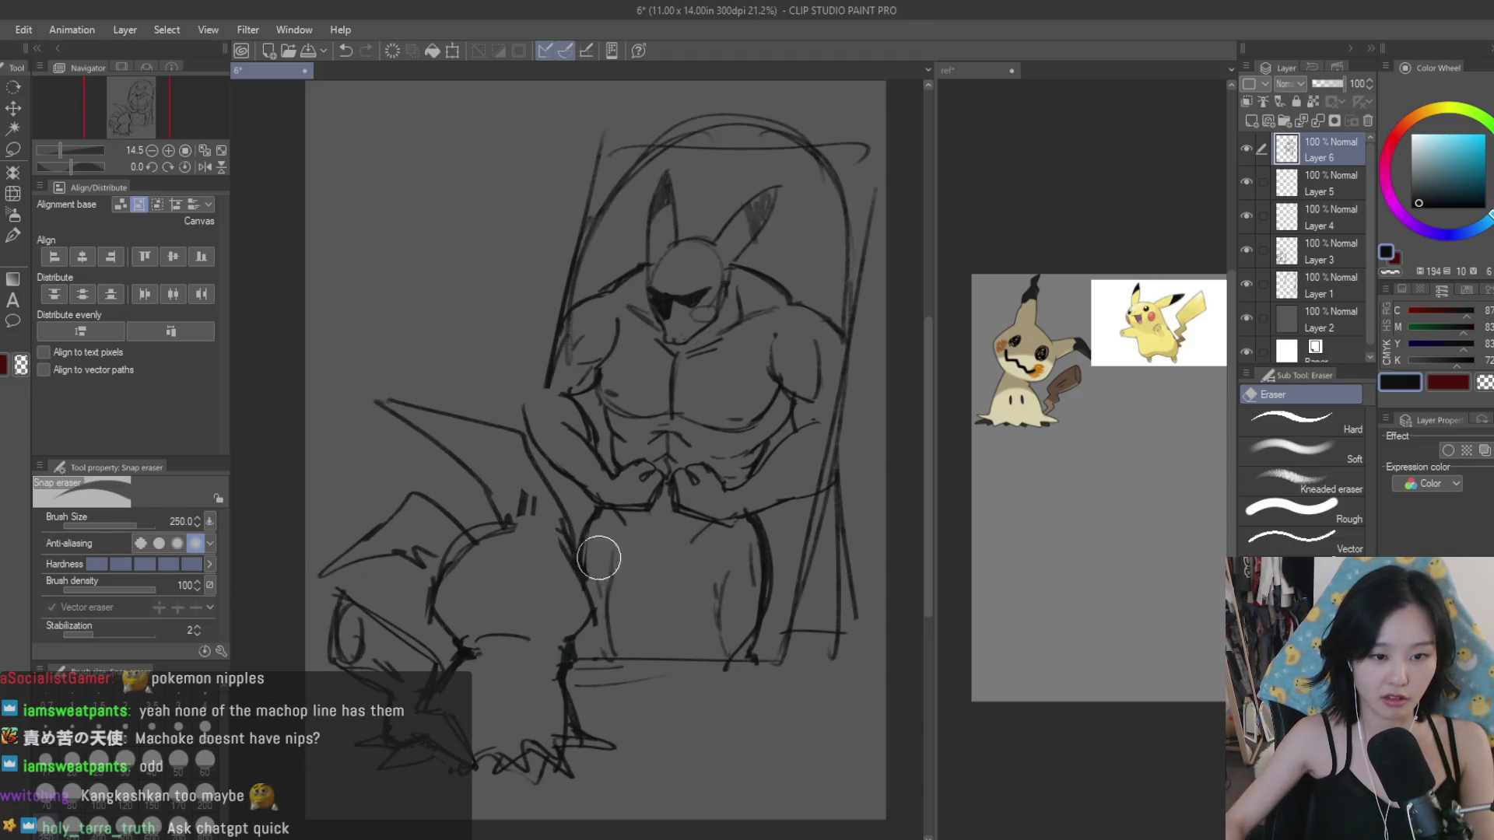
{"action": "scroll", "coordinate": [740, 624], "scroll_direction": "up", "scroll_amount": 1}
{"action": "key", "text": "b"}
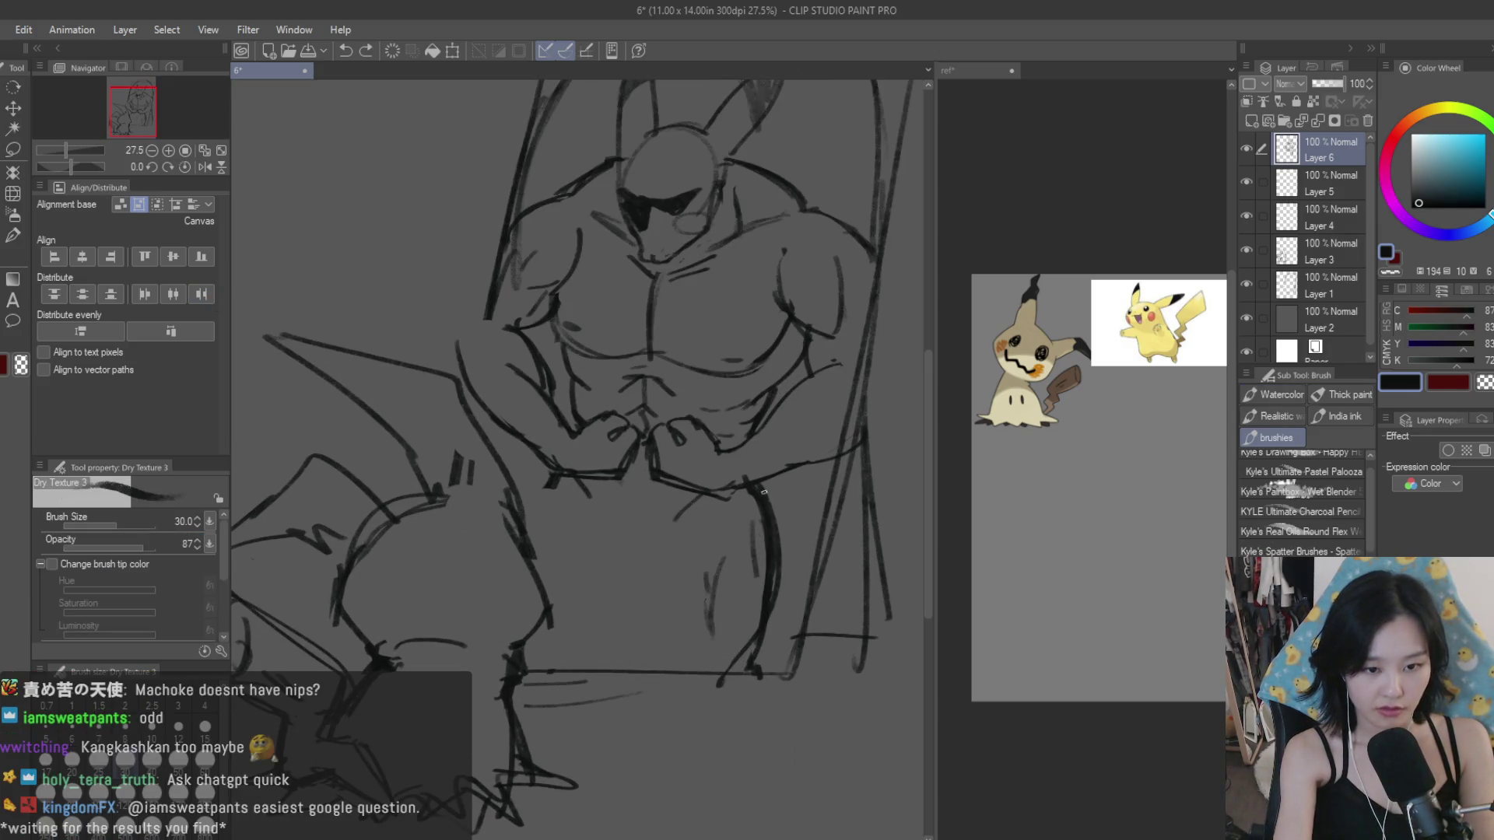
{"action": "key", "text": "e"}
{"action": "left_click_drag", "start_coordinate": [739, 522], "coordinate": [787, 590]}
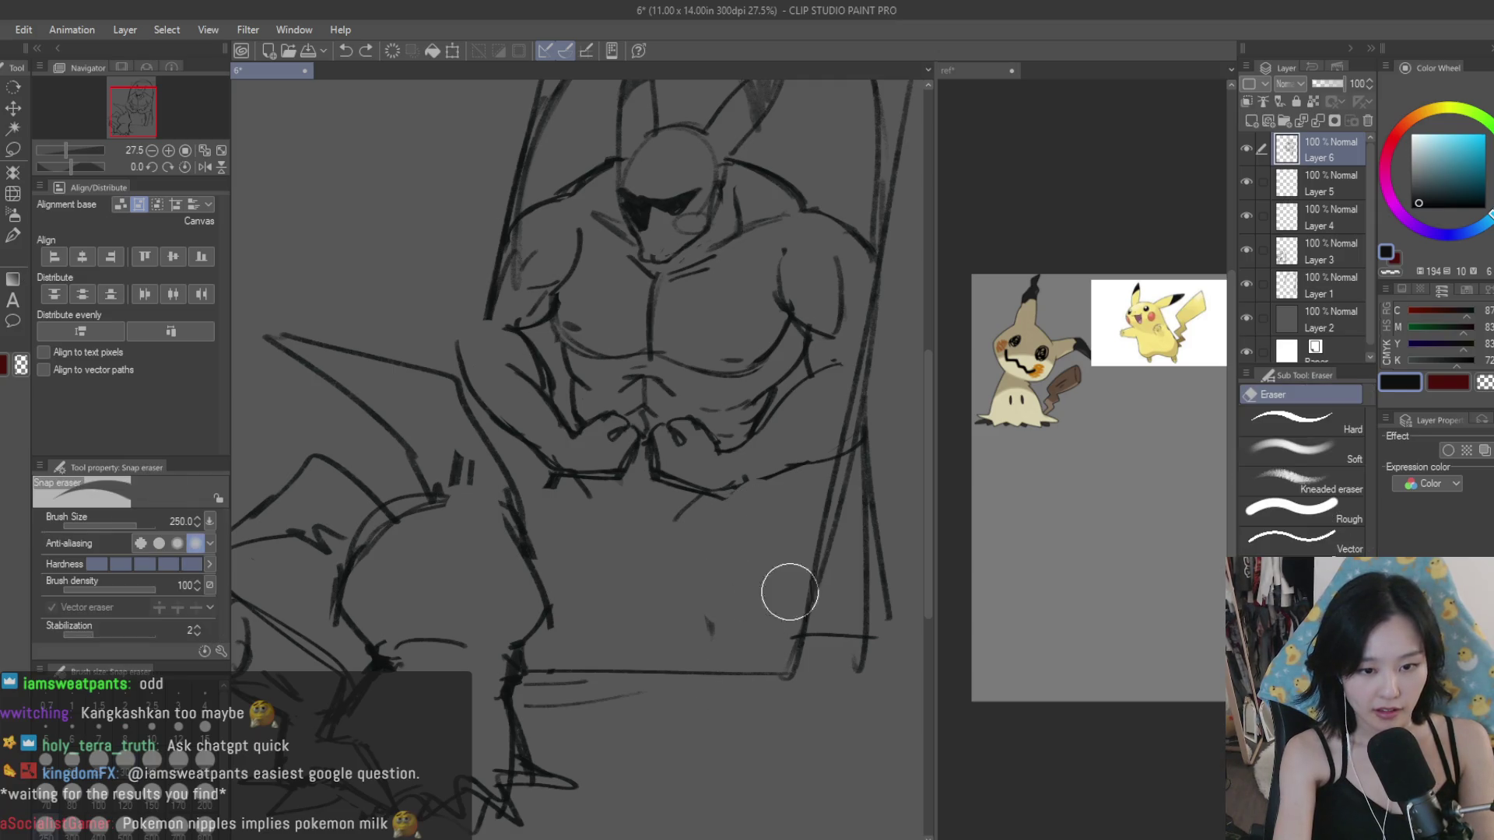
Step: Redraw the right leg, the curve below the hands and a short lap stroke, undoing missteps
{"action": "key", "text": "b"}
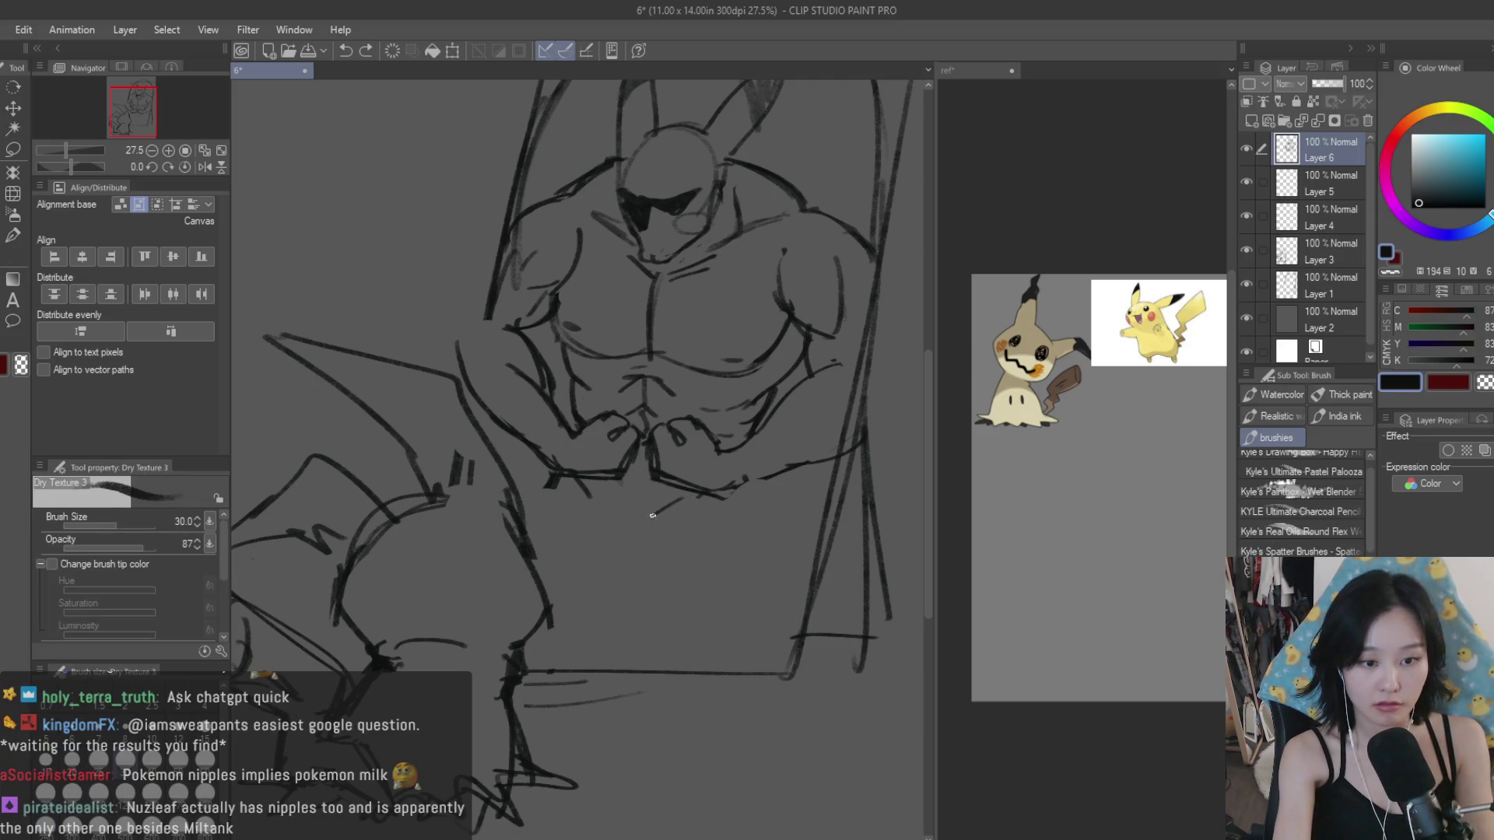
{"action": "left_click_drag", "start_coordinate": [749, 517], "coordinate": [714, 620]}
{"action": "key", "text": "ctrl+z"}
{"action": "left_click_drag", "start_coordinate": [753, 515], "coordinate": [747, 573]}
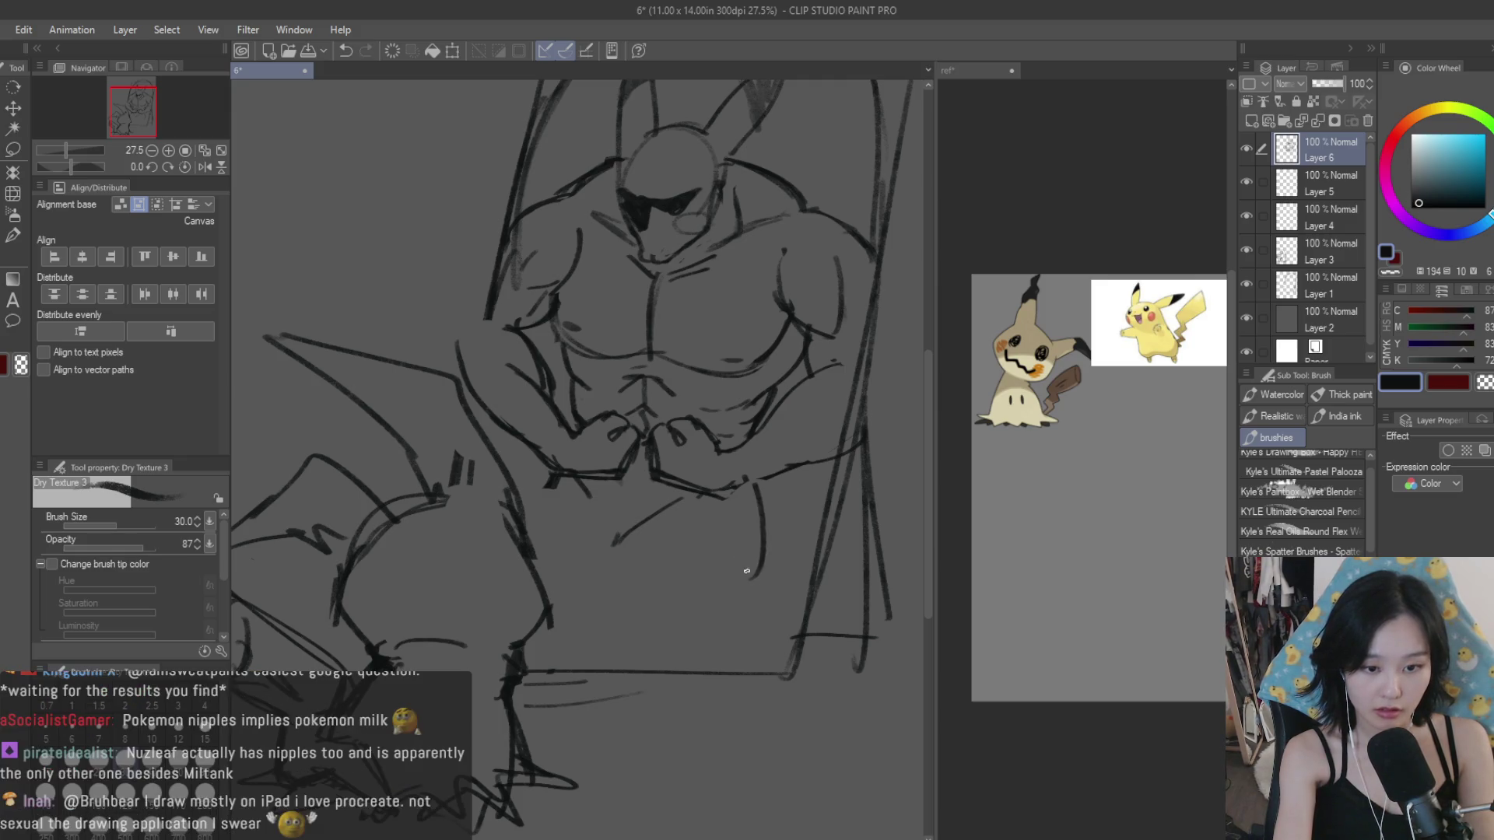
{"action": "mouse_move", "coordinate": [668, 508]}
{"action": "left_mouse_down"}
{"action": "mouse_move", "coordinate": [618, 562]}
{"action": "mouse_move", "coordinate": [615, 601]}
{"action": "left_mouse_up"}
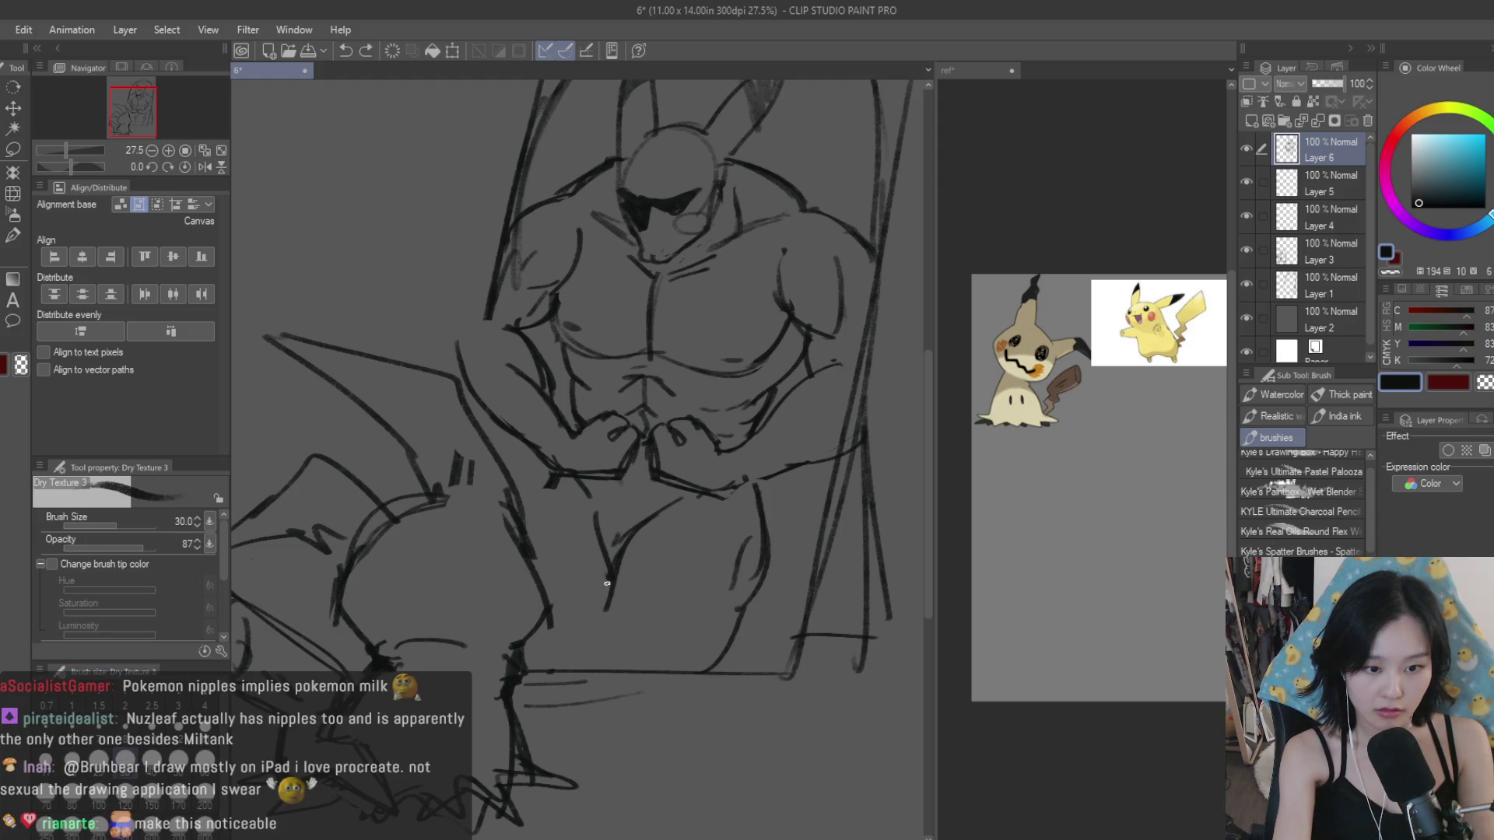
{"action": "left_click_drag", "start_coordinate": [694, 538], "coordinate": [662, 619]}
{"action": "key", "text": "ctrl+z"}
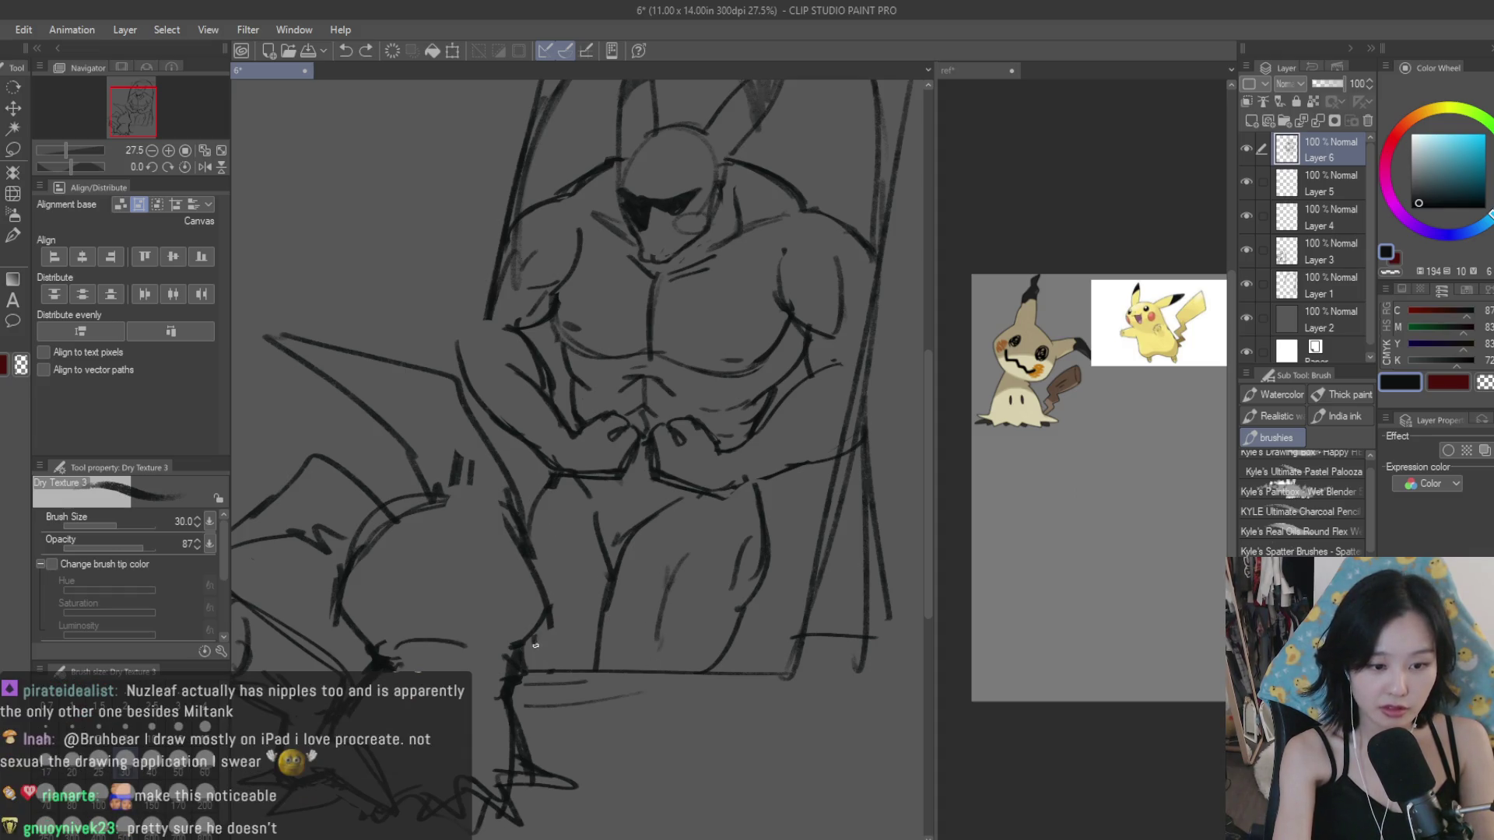
{"action": "left_click_drag", "start_coordinate": [612, 566], "coordinate": [608, 555]}
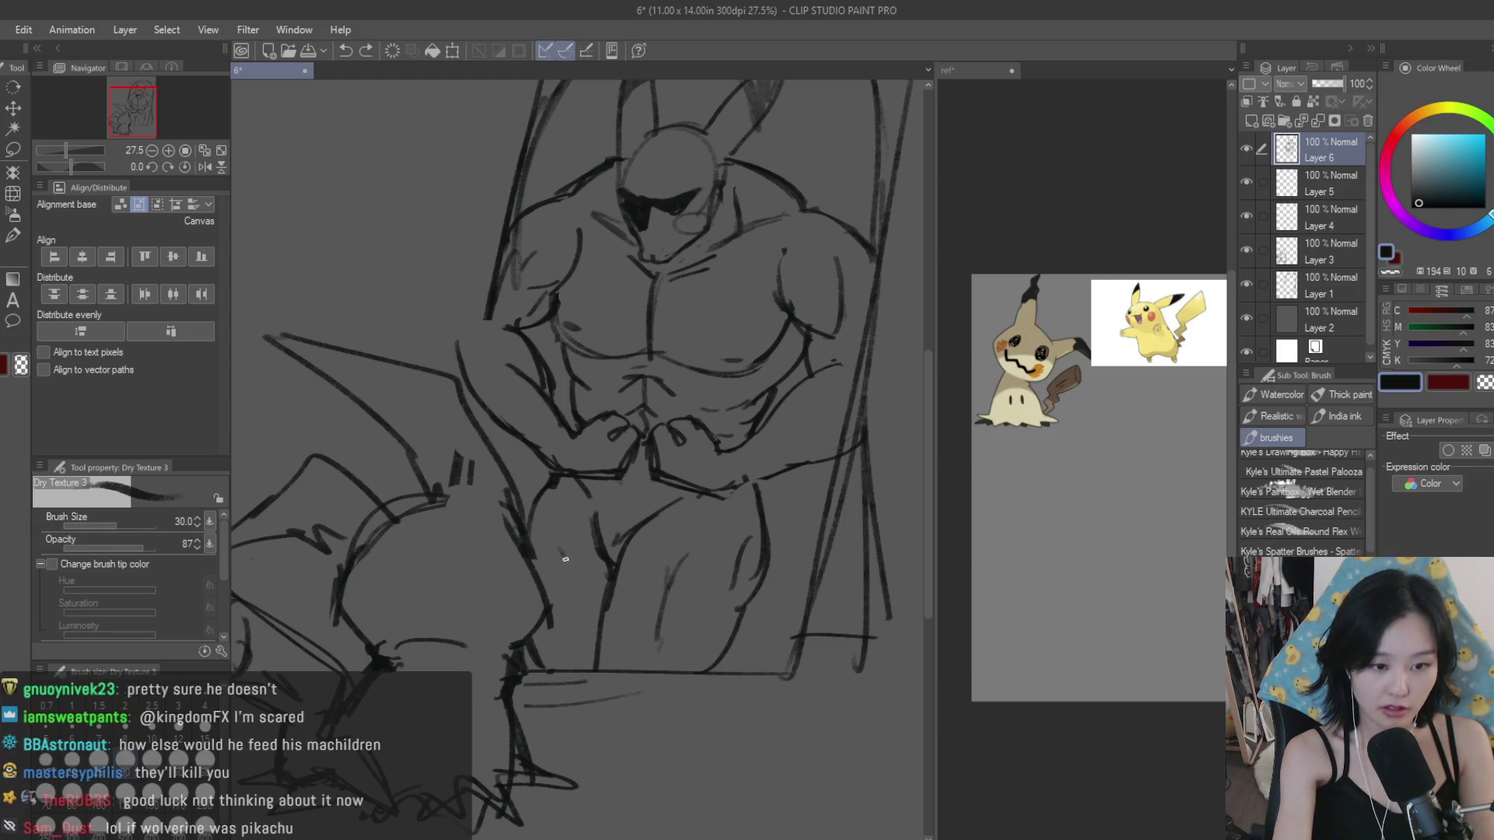
Step: Flip the canvas horizontally to check the leg proportions
{"action": "scroll", "coordinate": [777, 604], "scroll_direction": "down", "scroll_amount": 1}
{"action": "scroll", "coordinate": [776, 605], "scroll_direction": "down", "scroll_amount": 2}
{"action": "scroll", "coordinate": [777, 605], "scroll_direction": "down", "scroll_amount": 2}
{"action": "scroll", "coordinate": [776, 604], "scroll_direction": "up", "scroll_amount": 1}
{"action": "key", "text": "h"}
{"action": "key", "text": "h"}
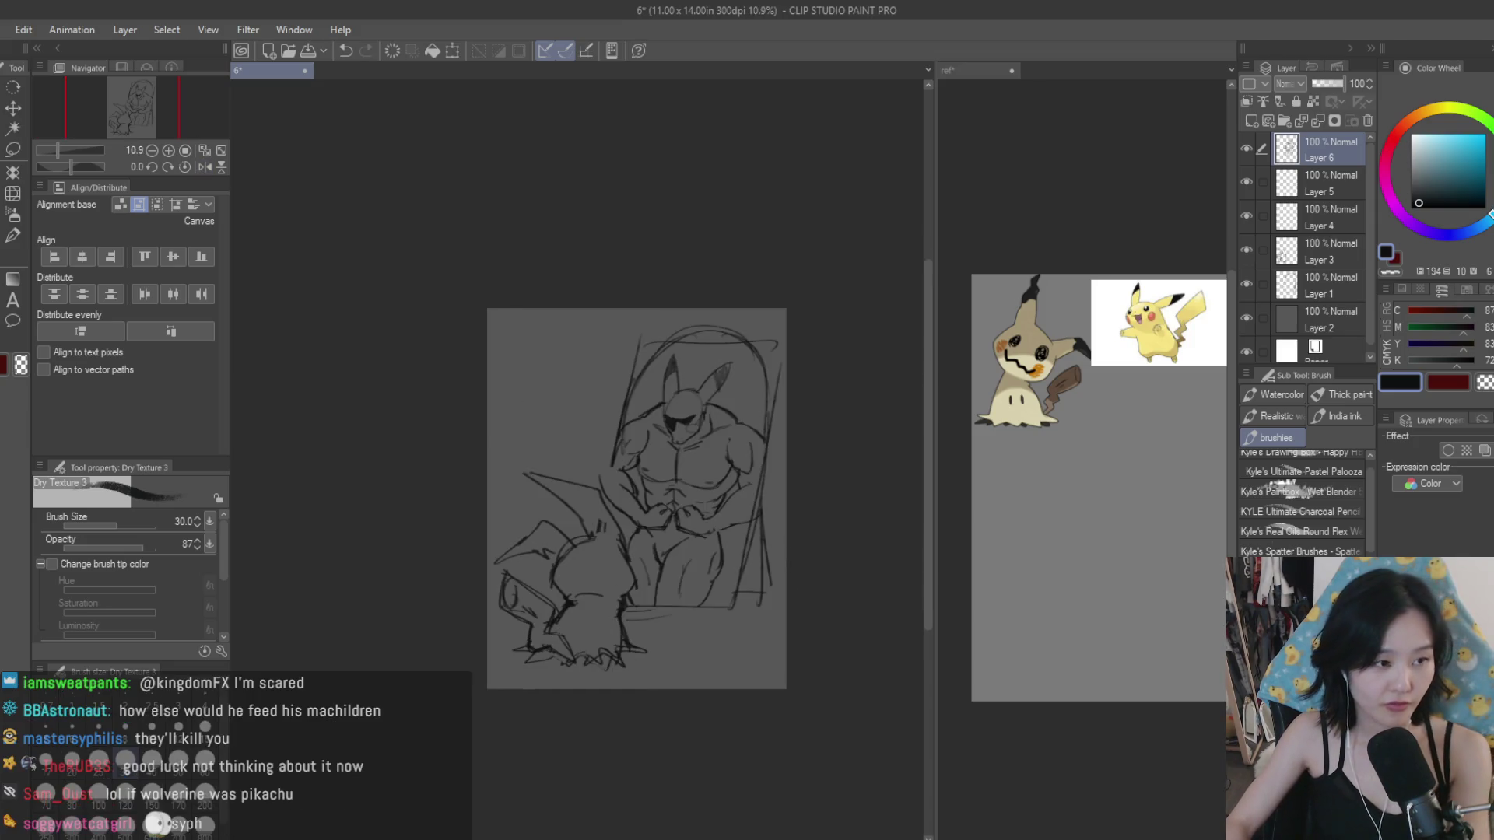
Step: Undo the last short lap stroke, then select Layers 5, 4, 3 and 1 with Layer 6
{"action": "key", "text": "e"}
{"action": "scroll", "coordinate": [667, 617], "scroll_direction": "up", "scroll_amount": 1}
{"action": "scroll", "coordinate": [657, 567], "scroll_direction": "up", "scroll_amount": 2}
{"action": "scroll", "coordinate": [847, 558], "scroll_direction": "down", "scroll_amount": 3}
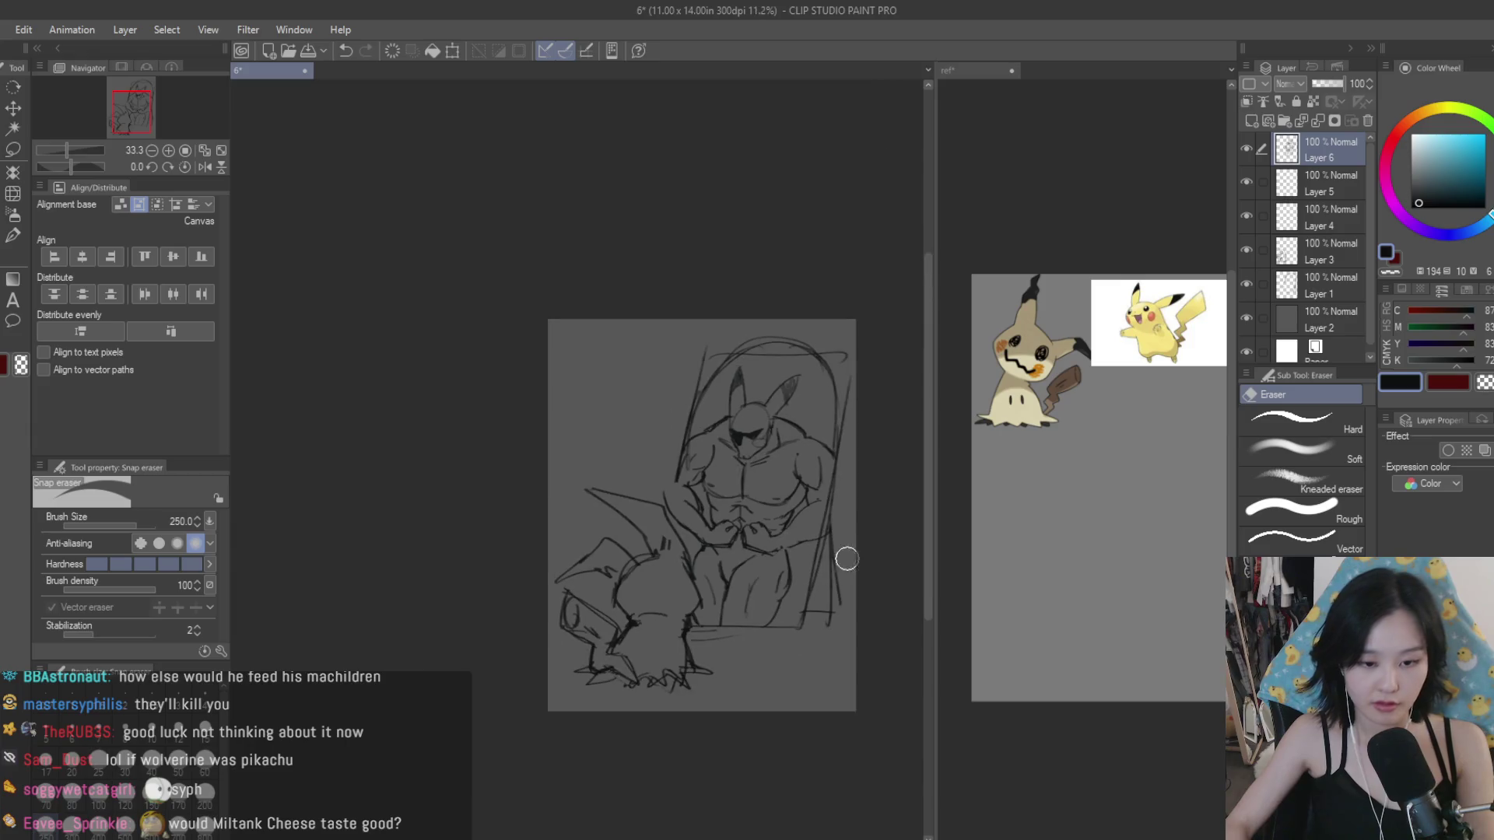
{"action": "scroll", "coordinate": [771, 523], "scroll_direction": "up", "scroll_amount": 1}
{"action": "key", "text": "b"}
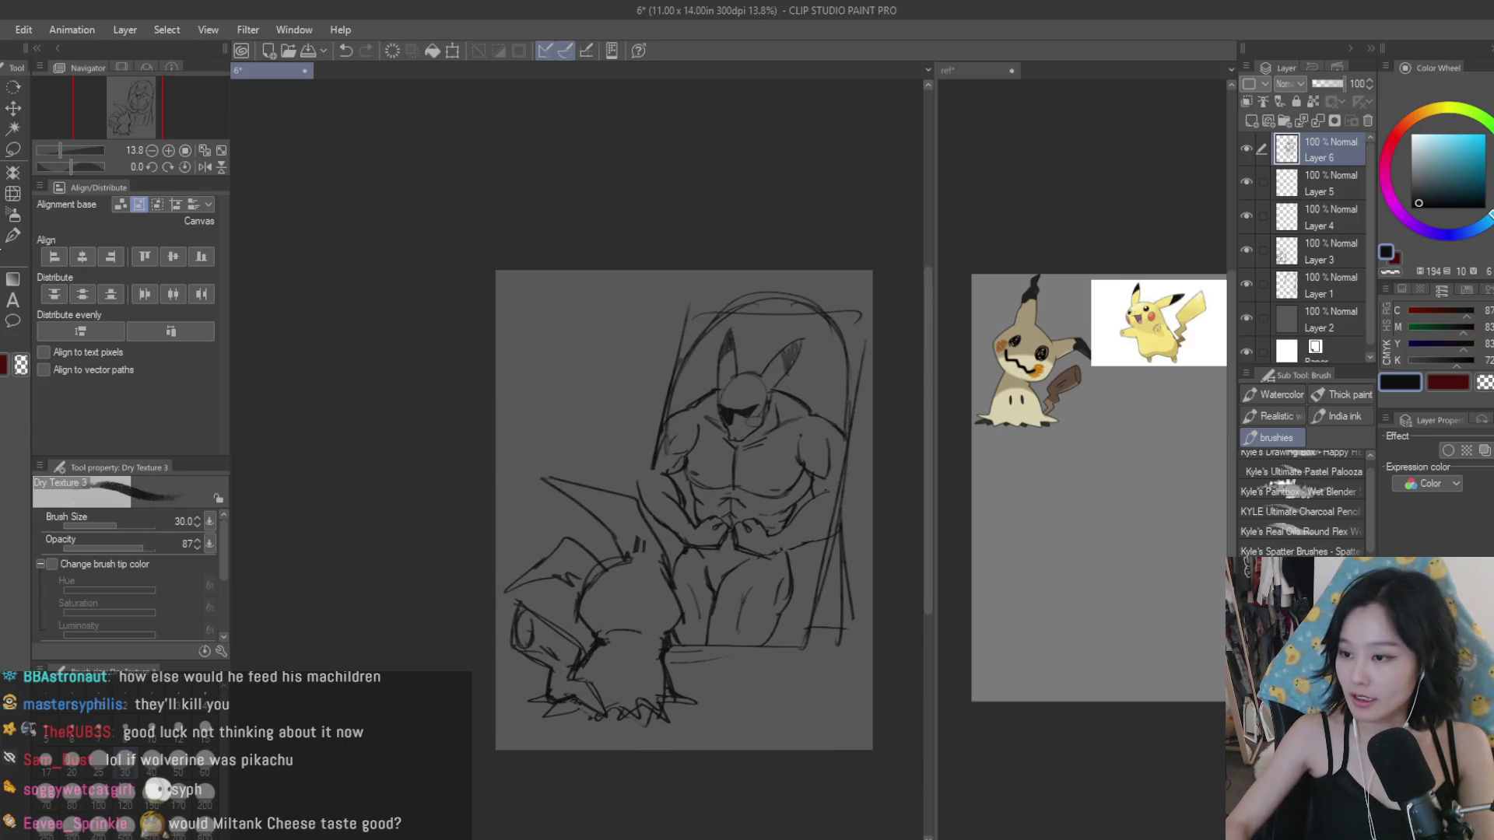
{"action": "scroll", "coordinate": [825, 420], "scroll_direction": "up", "scroll_amount": 2}
{"action": "scroll", "coordinate": [824, 420], "scroll_direction": "up", "scroll_amount": 1}
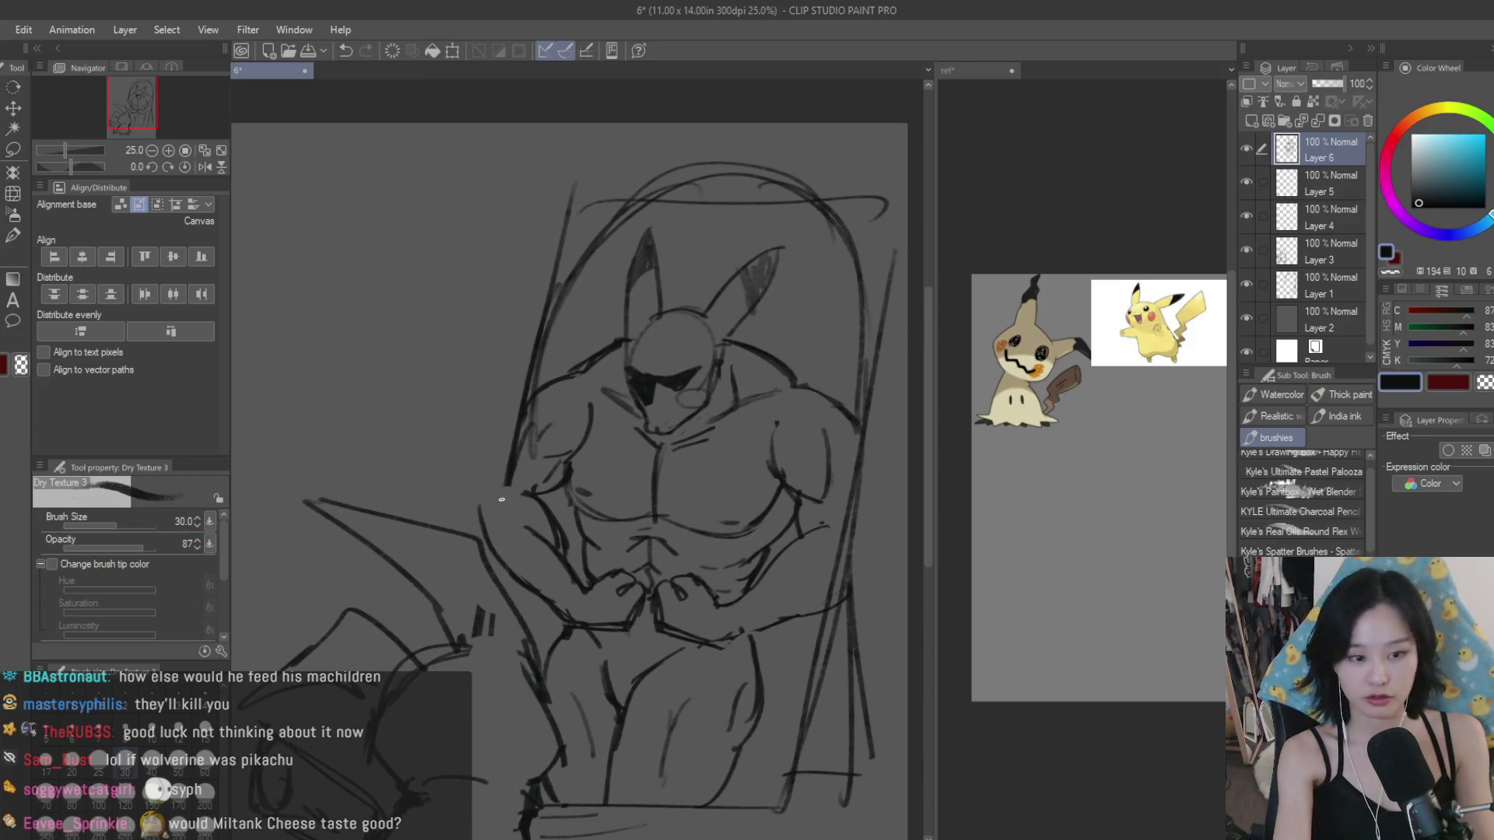
{"action": "key", "text": "ctrl+z"}
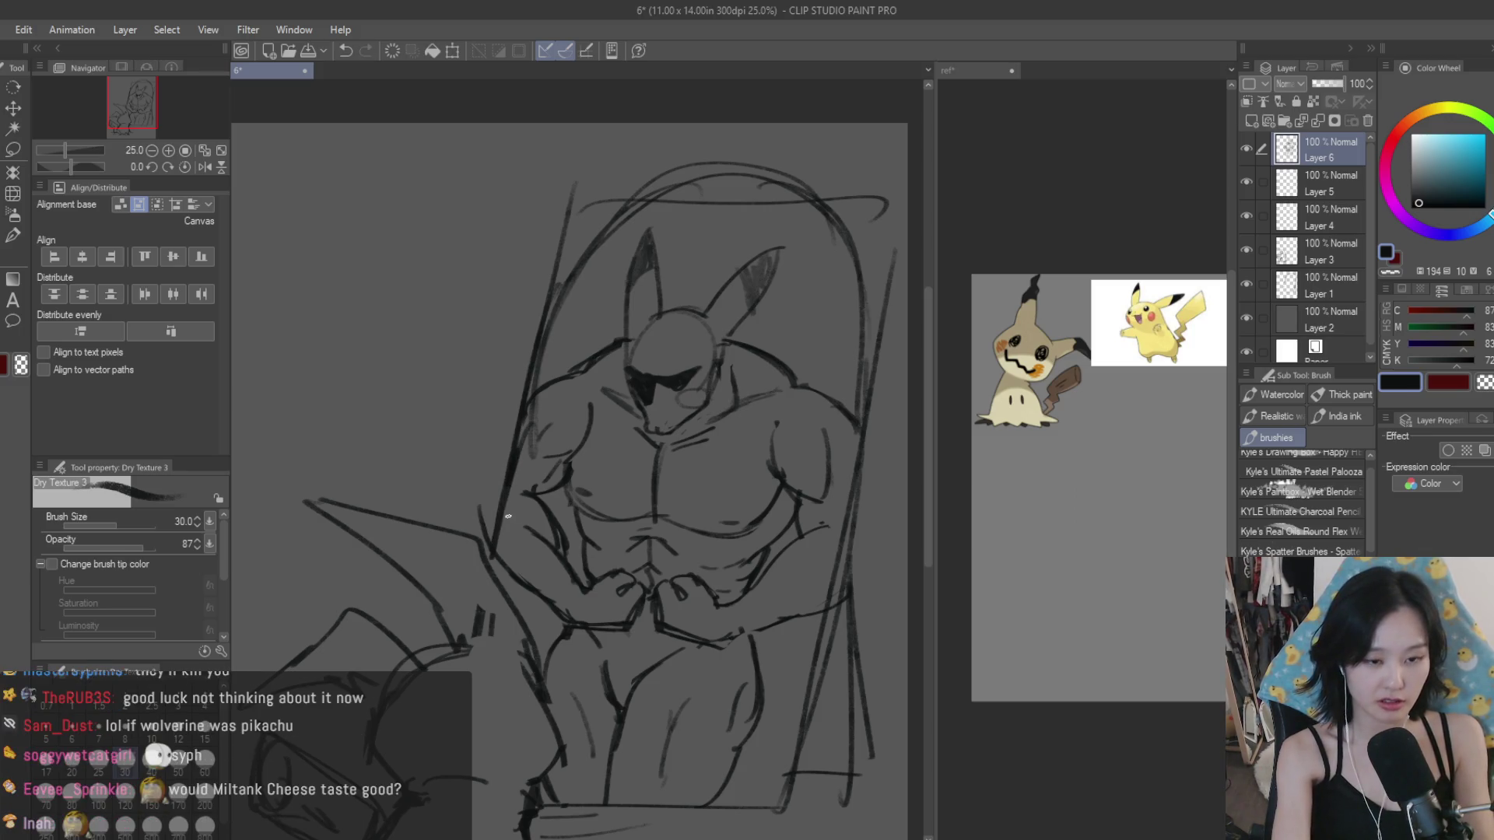
{"action": "key", "text": "e"}
{"action": "scroll", "coordinate": [725, 450], "scroll_direction": "down", "scroll_amount": 4}
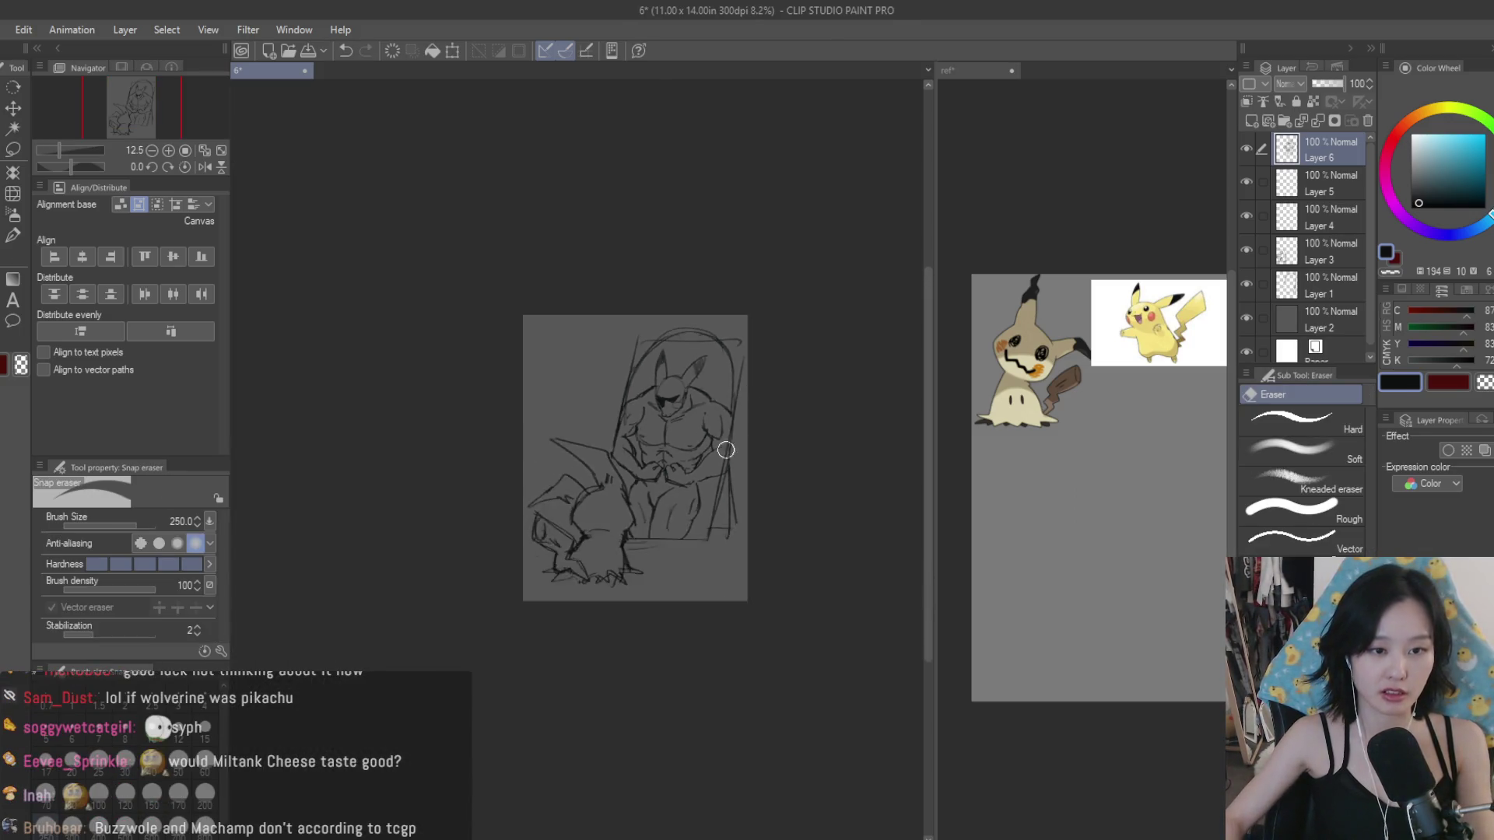
{"action": "scroll", "coordinate": [725, 450], "scroll_direction": "up", "scroll_amount": 3}
{"action": "left_click", "coordinate": [1333, 287], "text": "shift"}
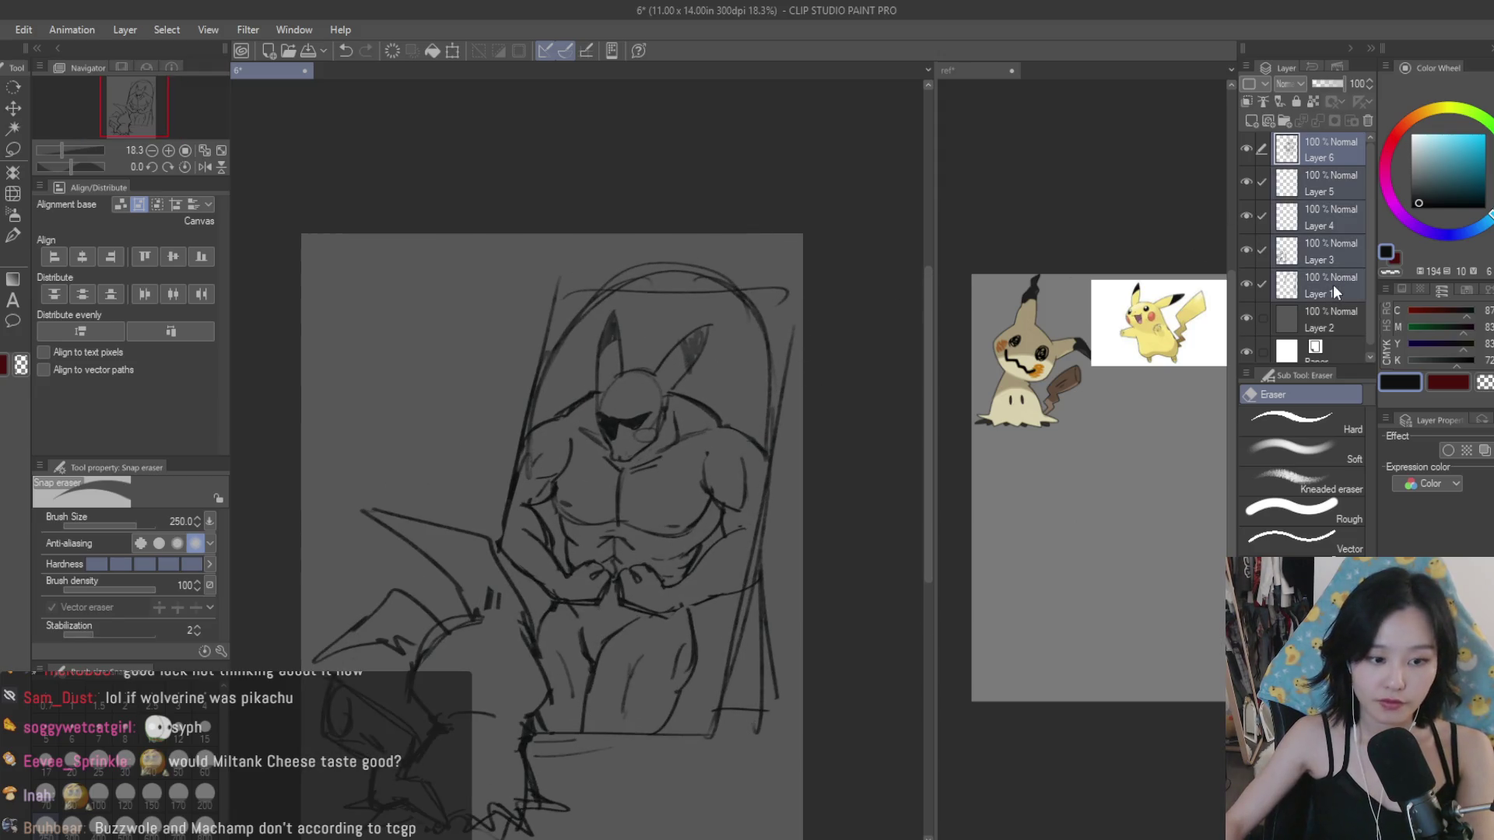
Step: Merge the selected sketch layers with Shift+Alt+E and erase the stray chair stroke
{"action": "key", "text": "shift+alt+e"}
{"action": "scroll", "coordinate": [524, 623], "scroll_direction": "down", "scroll_amount": 1}
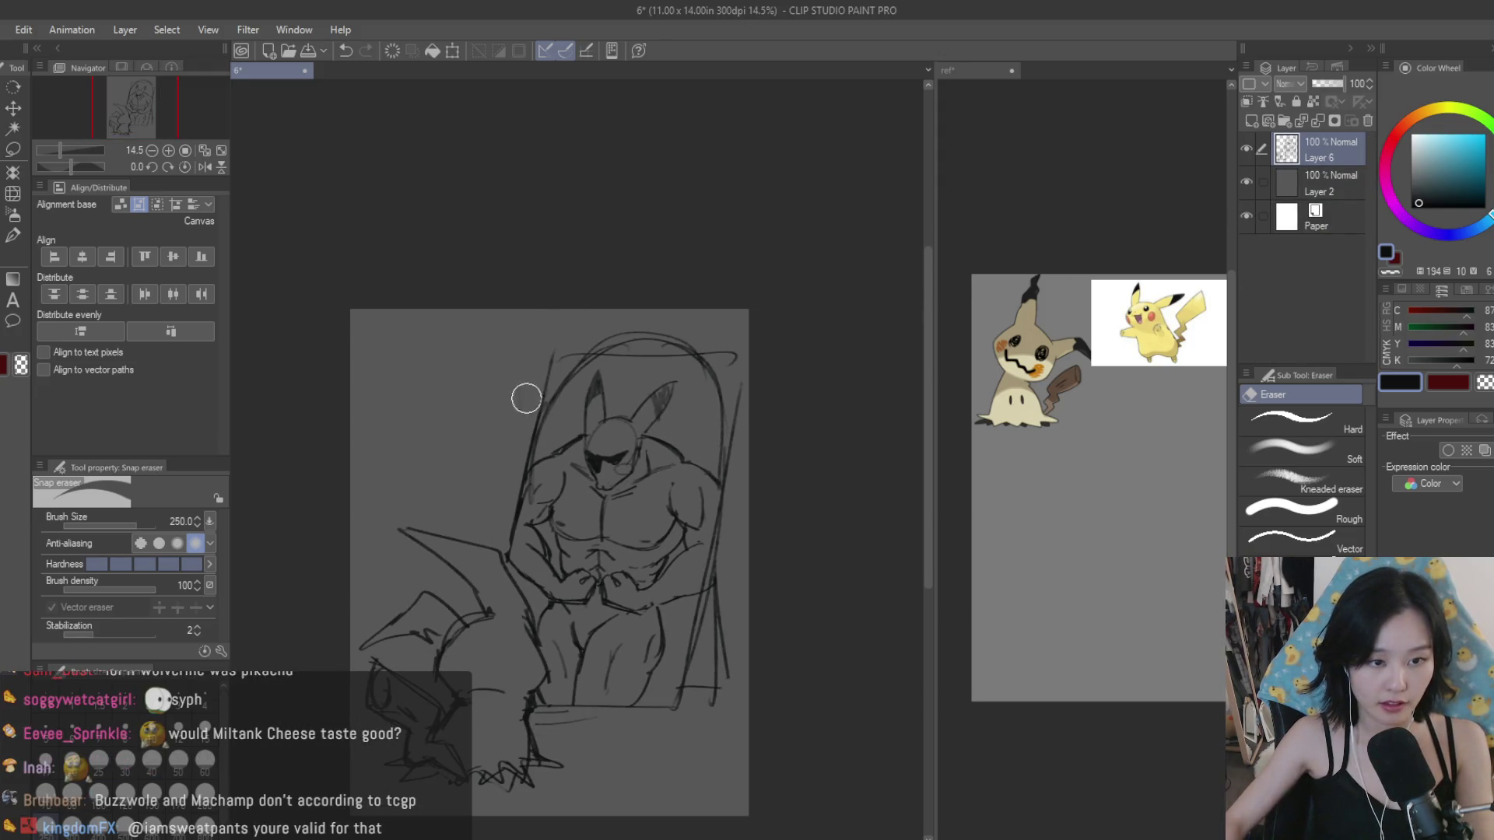
{"action": "left_click_drag", "start_coordinate": [676, 308], "coordinate": [750, 433]}
{"action": "scroll", "coordinate": [748, 360], "scroll_direction": "down", "scroll_amount": 3}
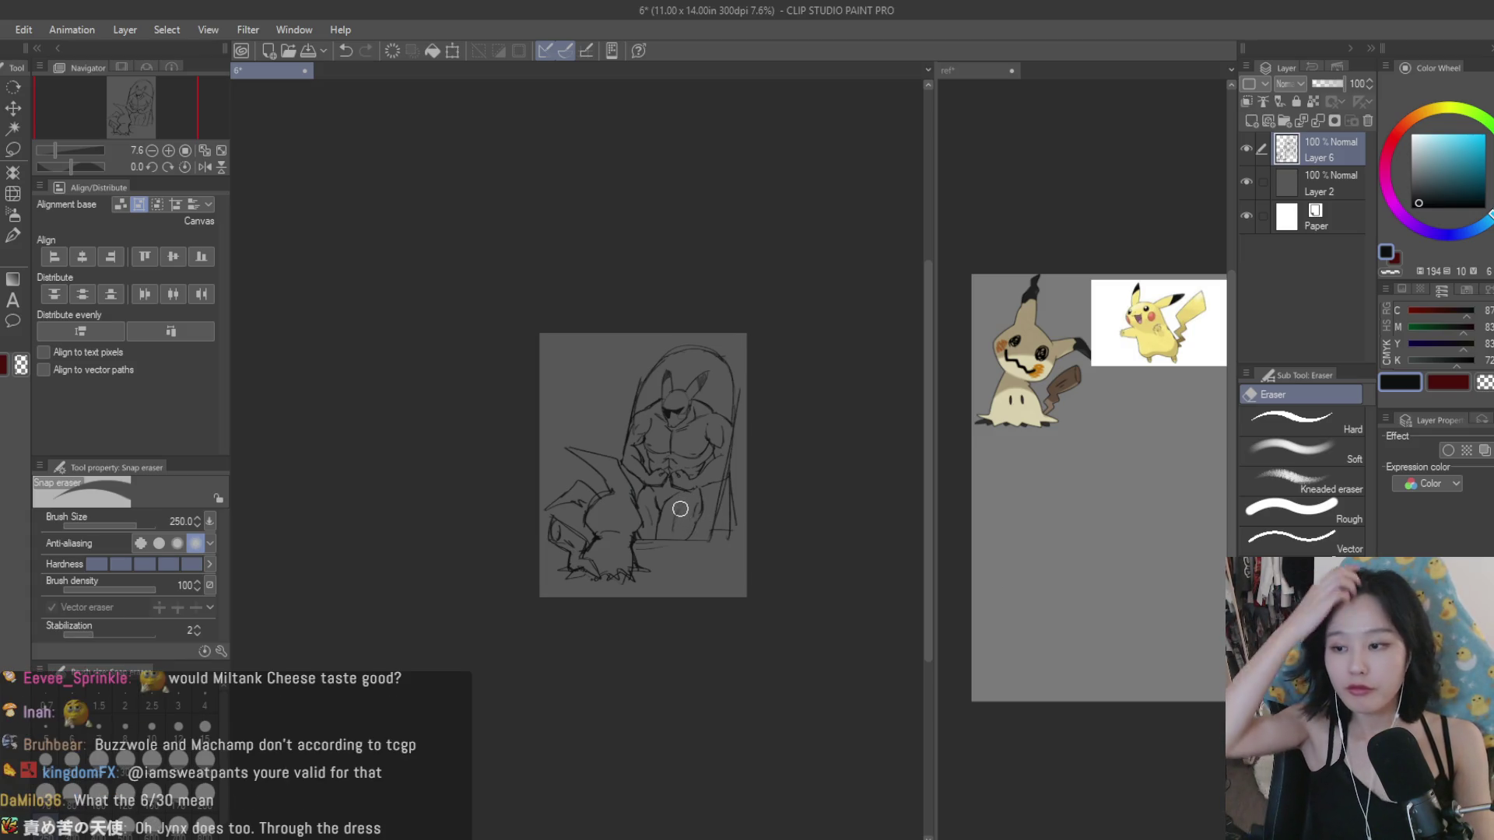
Step: Zoom around the merged sketch to review it, returning to the sketching brush
{"action": "scroll", "coordinate": [734, 473], "scroll_direction": "up", "scroll_amount": 2}
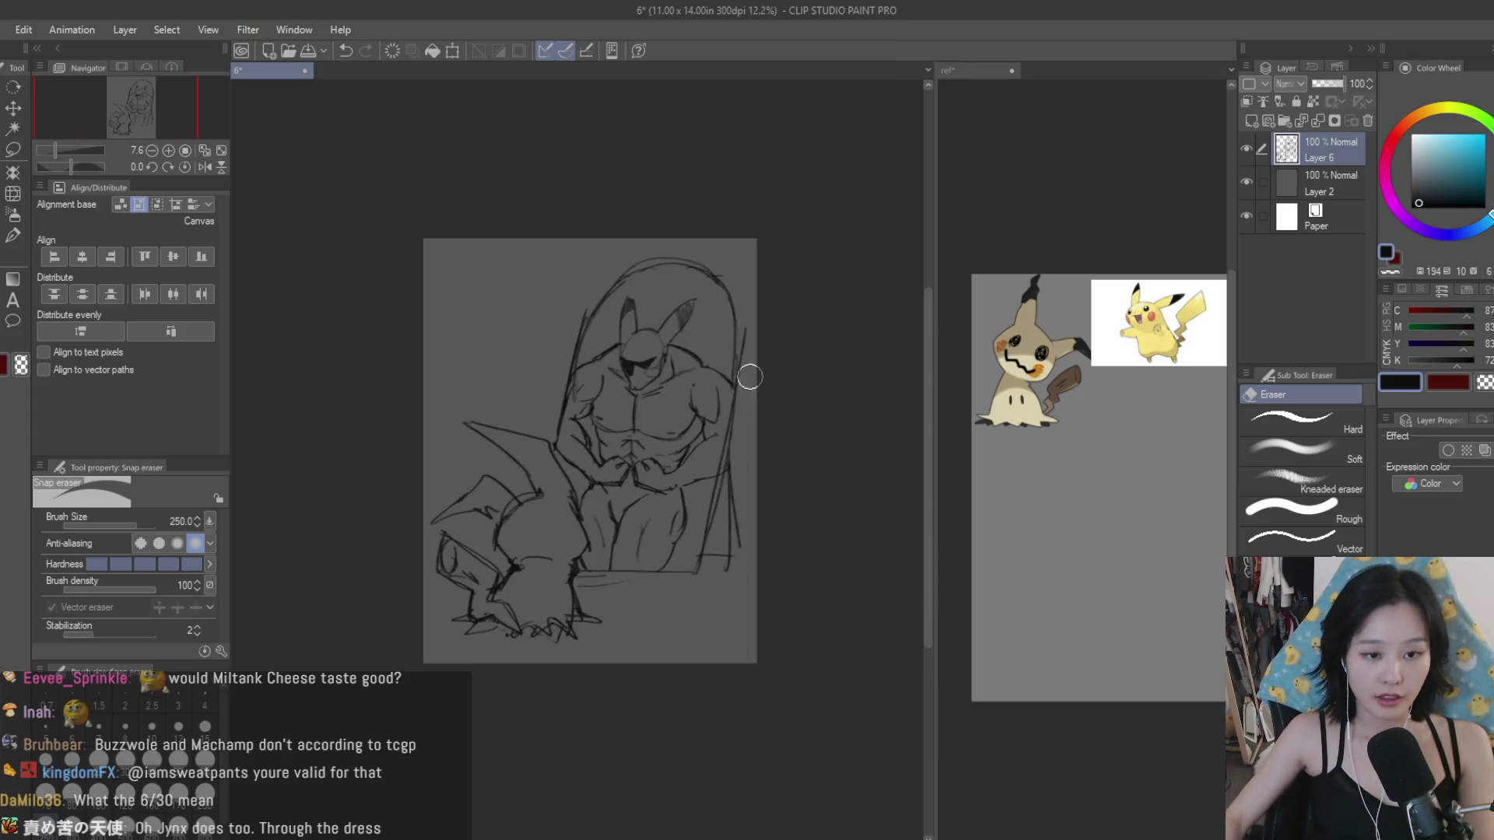
{"action": "scroll", "coordinate": [747, 373], "scroll_direction": "up", "scroll_amount": 2}
{"action": "scroll", "coordinate": [500, 306], "scroll_direction": "down", "scroll_amount": 1}
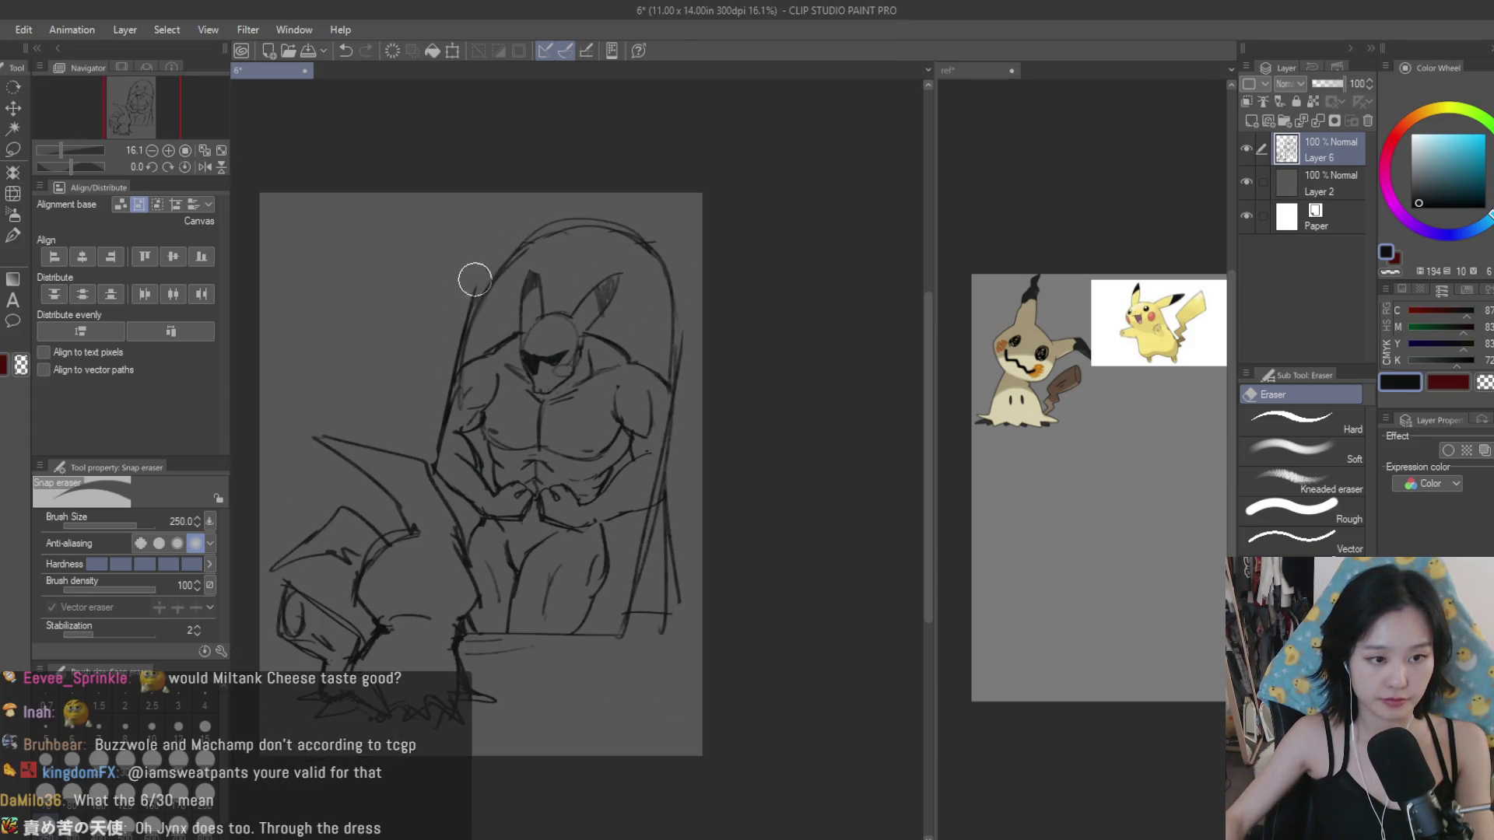
{"action": "scroll", "coordinate": [534, 437], "scroll_direction": "down", "scroll_amount": 3}
{"action": "scroll", "coordinate": [534, 437], "scroll_direction": "up", "scroll_amount": 1}
{"action": "scroll", "coordinate": [534, 438], "scroll_direction": "up", "scroll_amount": 2}
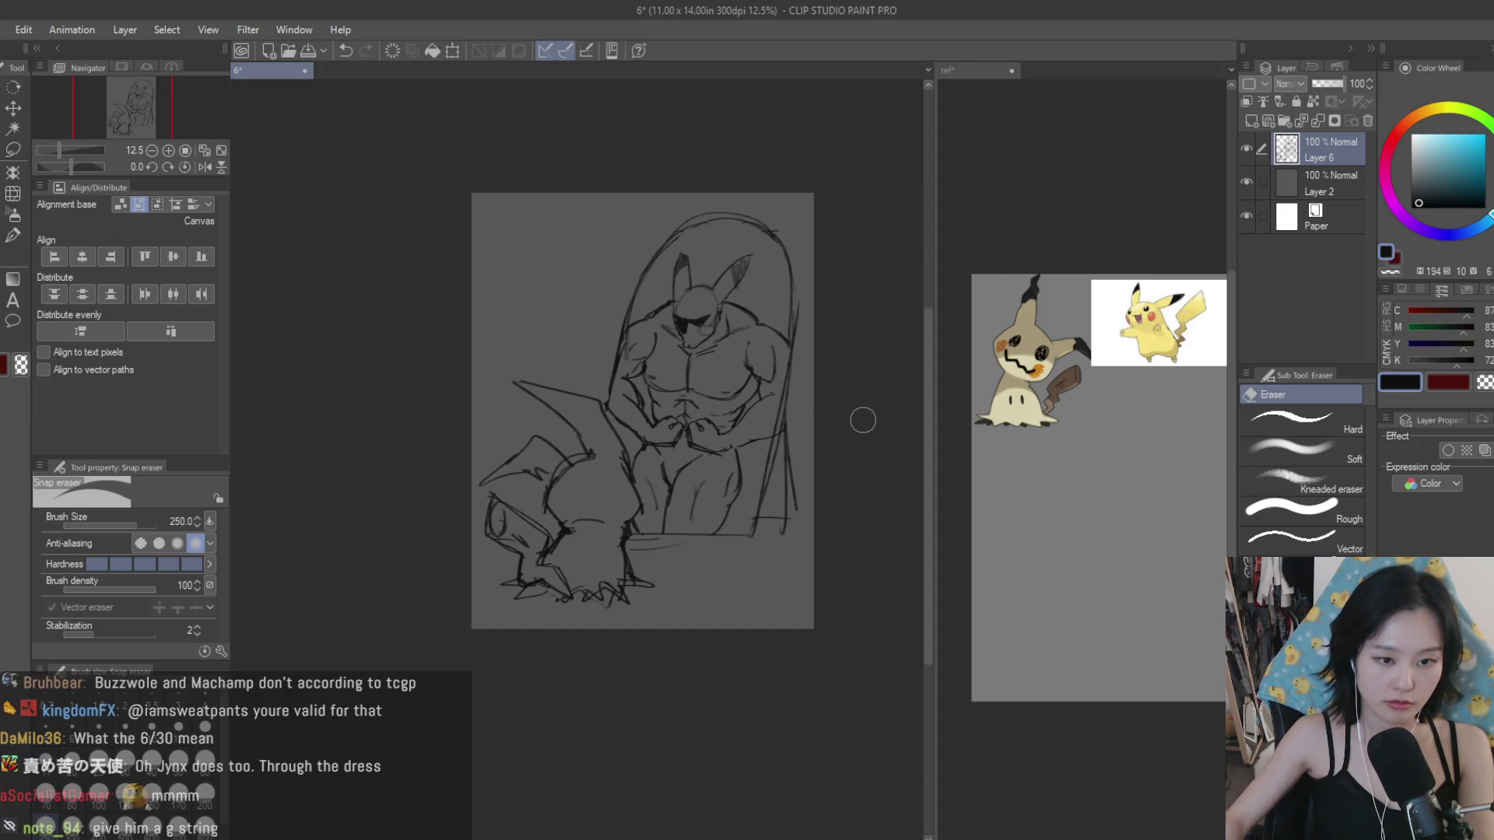
{"action": "scroll", "coordinate": [868, 418], "scroll_direction": "up", "scroll_amount": 1}
{"action": "scroll", "coordinate": [868, 424], "scroll_direction": "up", "scroll_amount": 1}
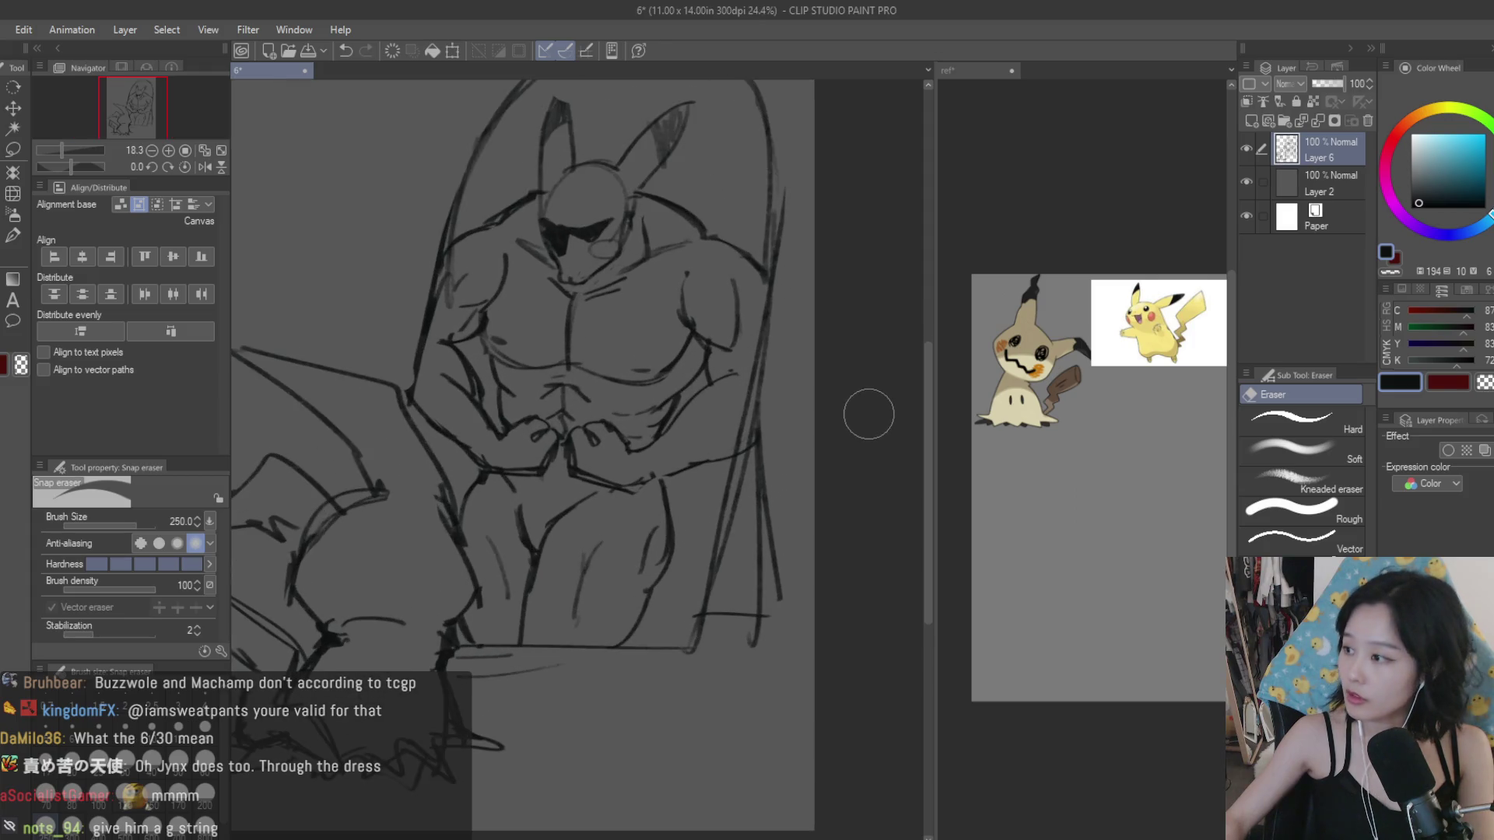
{"action": "key", "text": "b"}
{"action": "scroll", "coordinate": [503, 432], "scroll_direction": "up", "scroll_amount": 1}
{"action": "scroll", "coordinate": [504, 432], "scroll_direction": "up", "scroll_amount": 1}
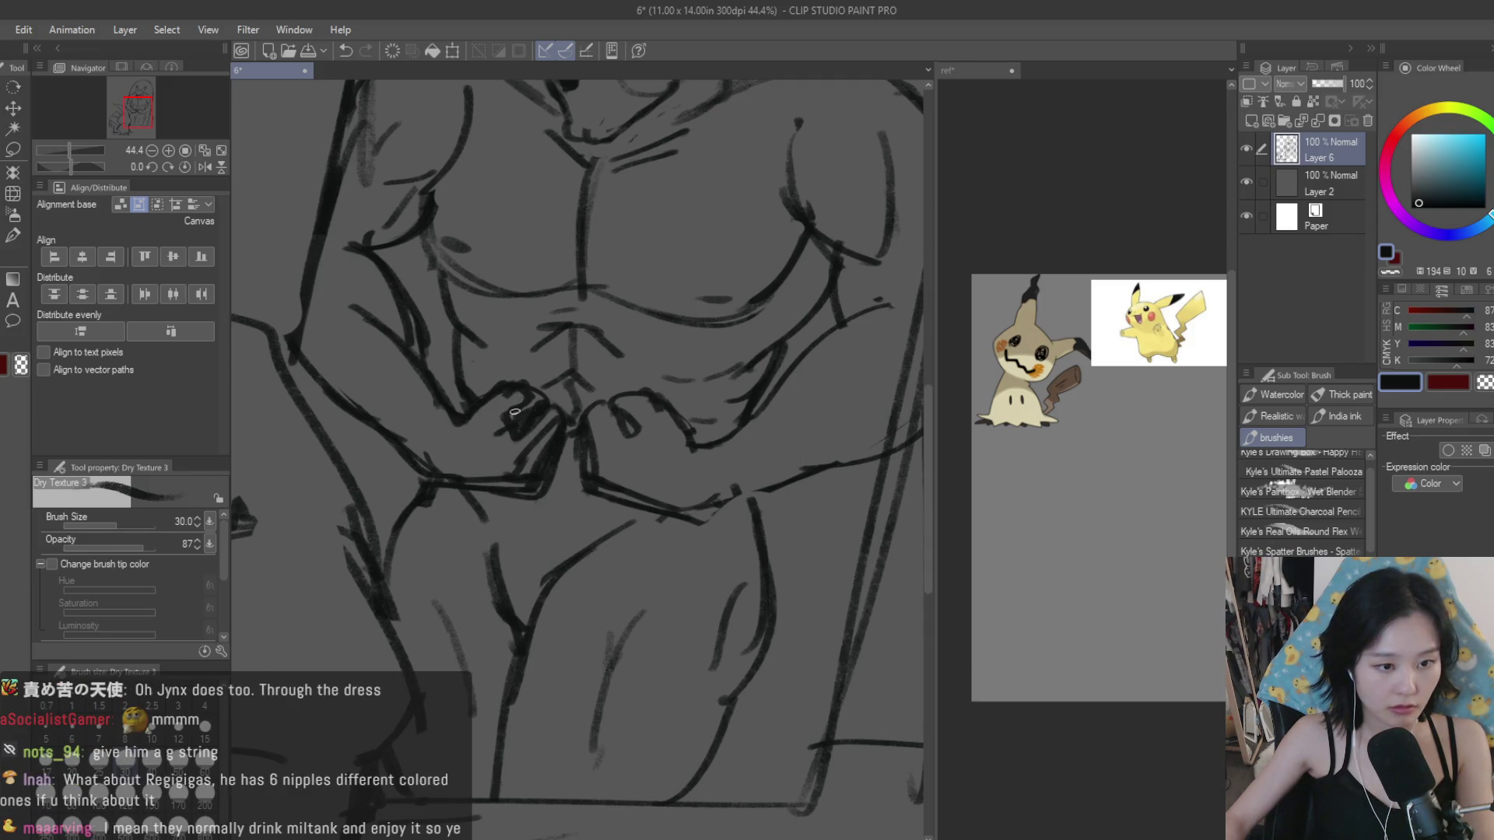
Step: Erase the rough lines around the reflected Pikachu's left fist
{"action": "key", "text": "e"}
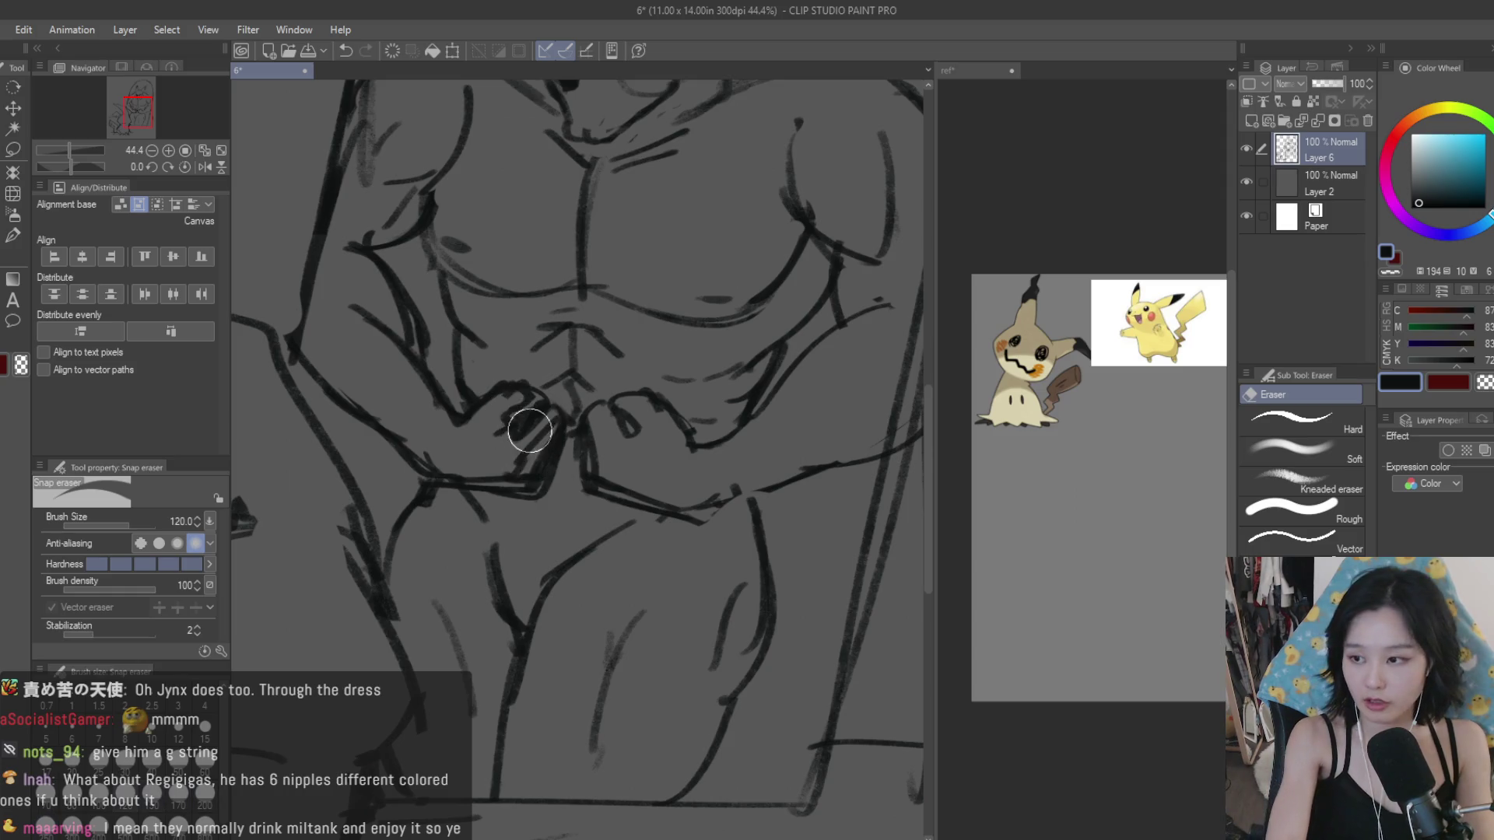
{"action": "scroll", "coordinate": [527, 415], "scroll_direction": "up", "scroll_amount": 2}
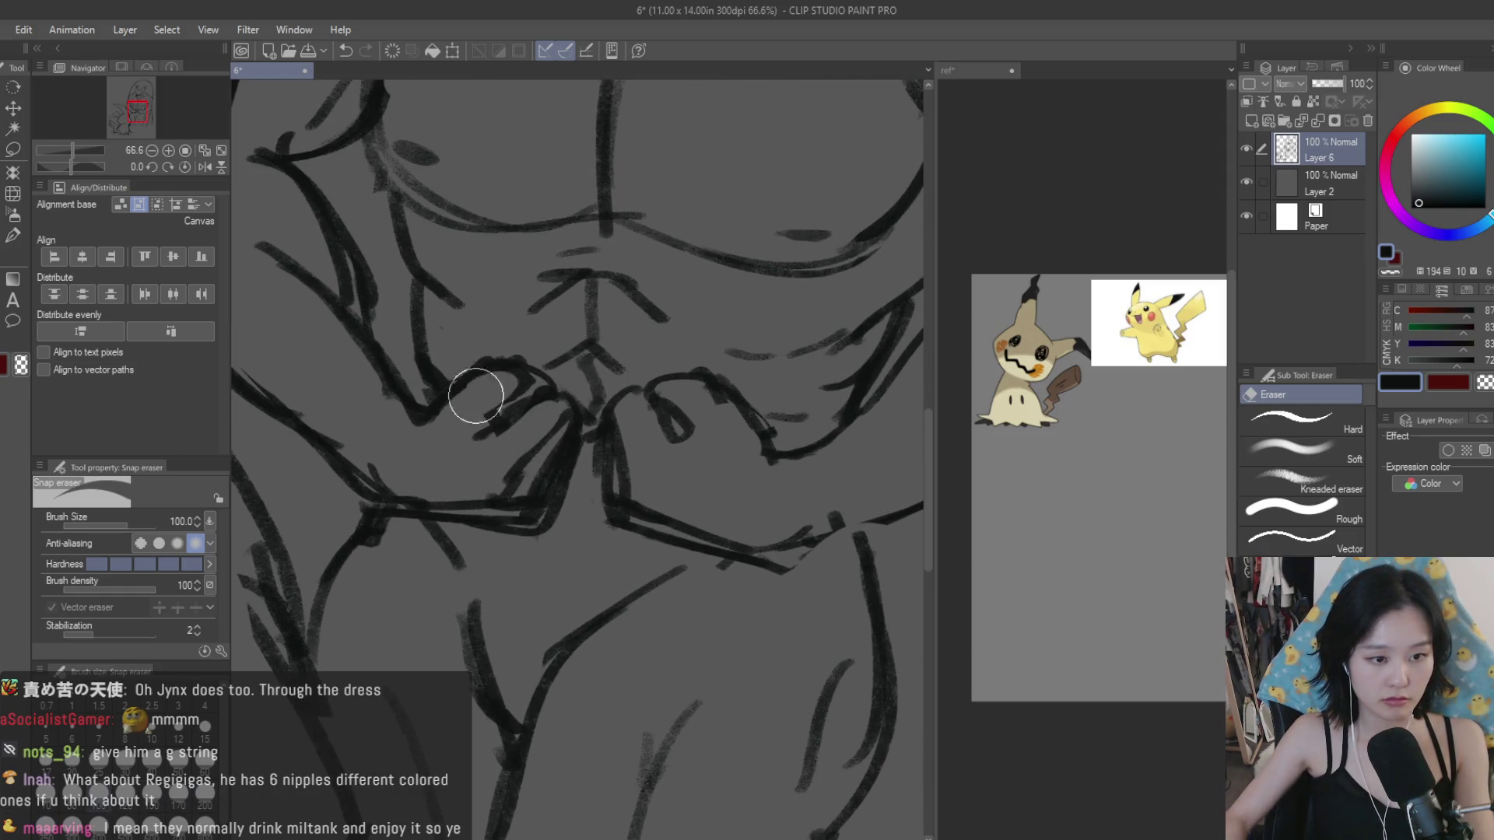
{"action": "left_click_drag", "start_coordinate": [537, 409], "coordinate": [548, 398]}
{"action": "key", "text": "b"}
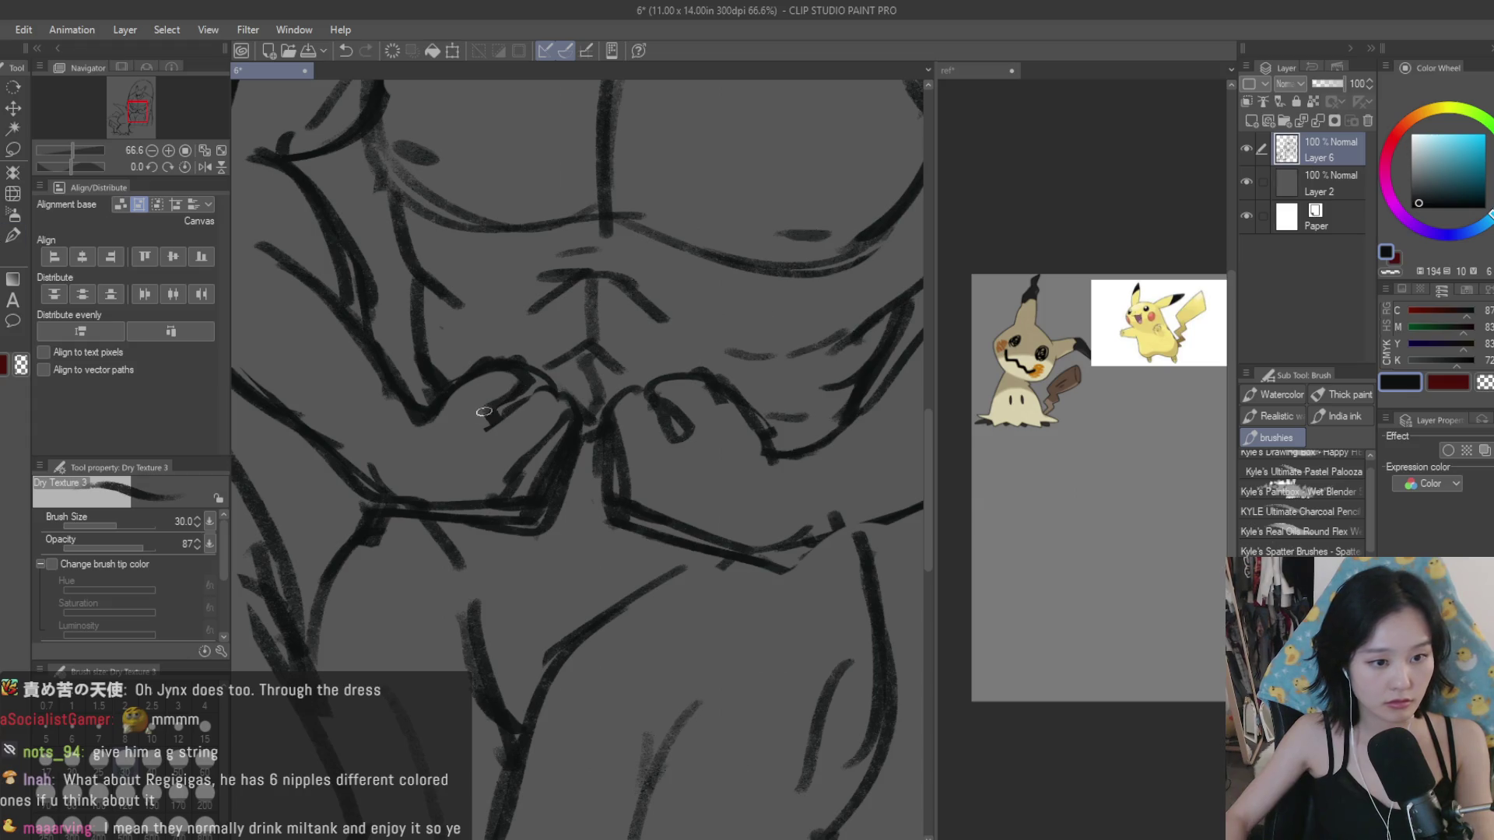
{"action": "scroll", "coordinate": [547, 480], "scroll_direction": "down", "scroll_amount": 2}
{"action": "key", "text": "e"}
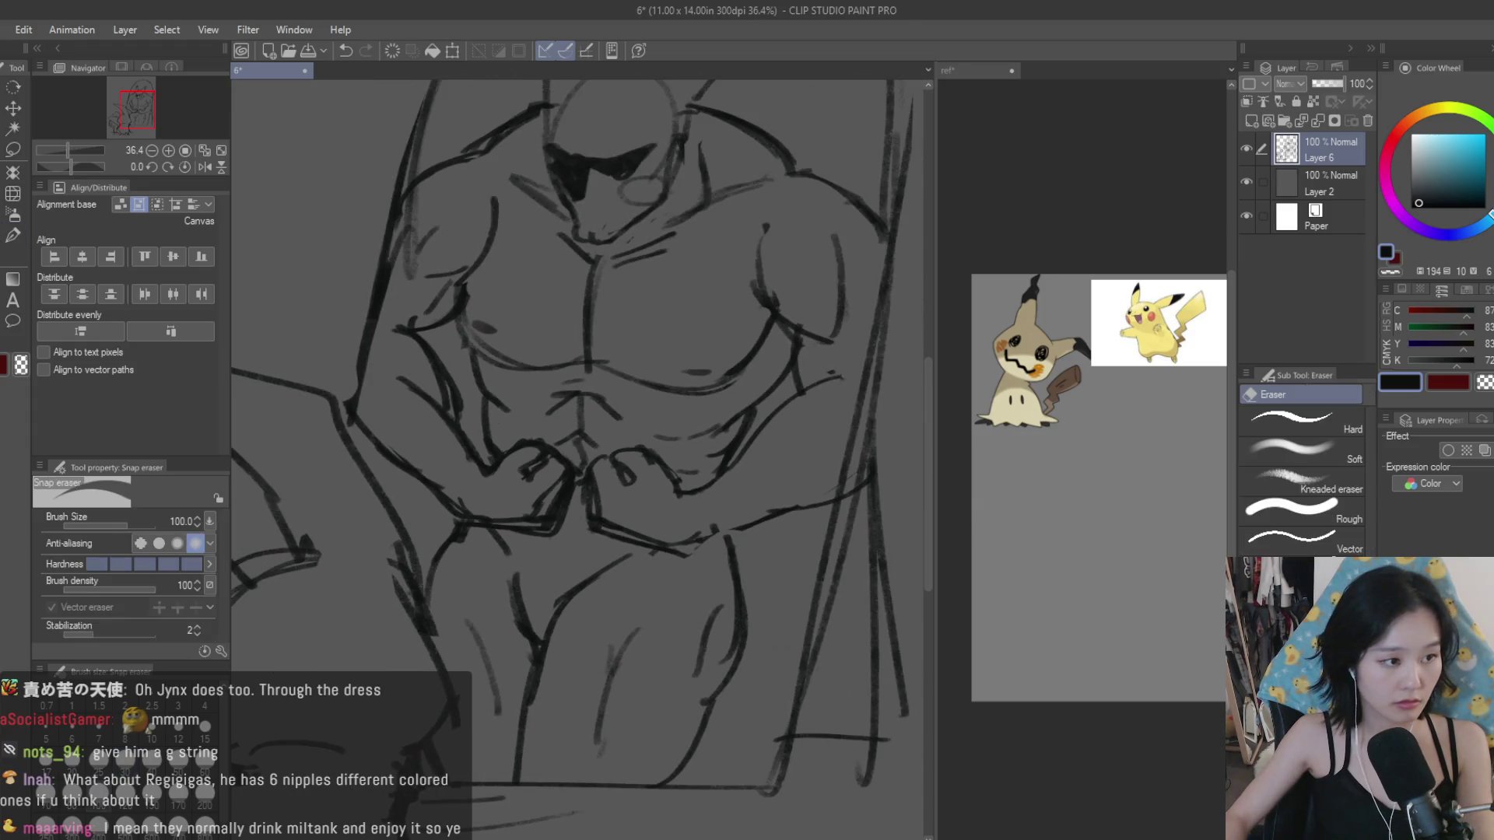
{"action": "scroll", "coordinate": [556, 490], "scroll_direction": "up", "scroll_amount": 1}
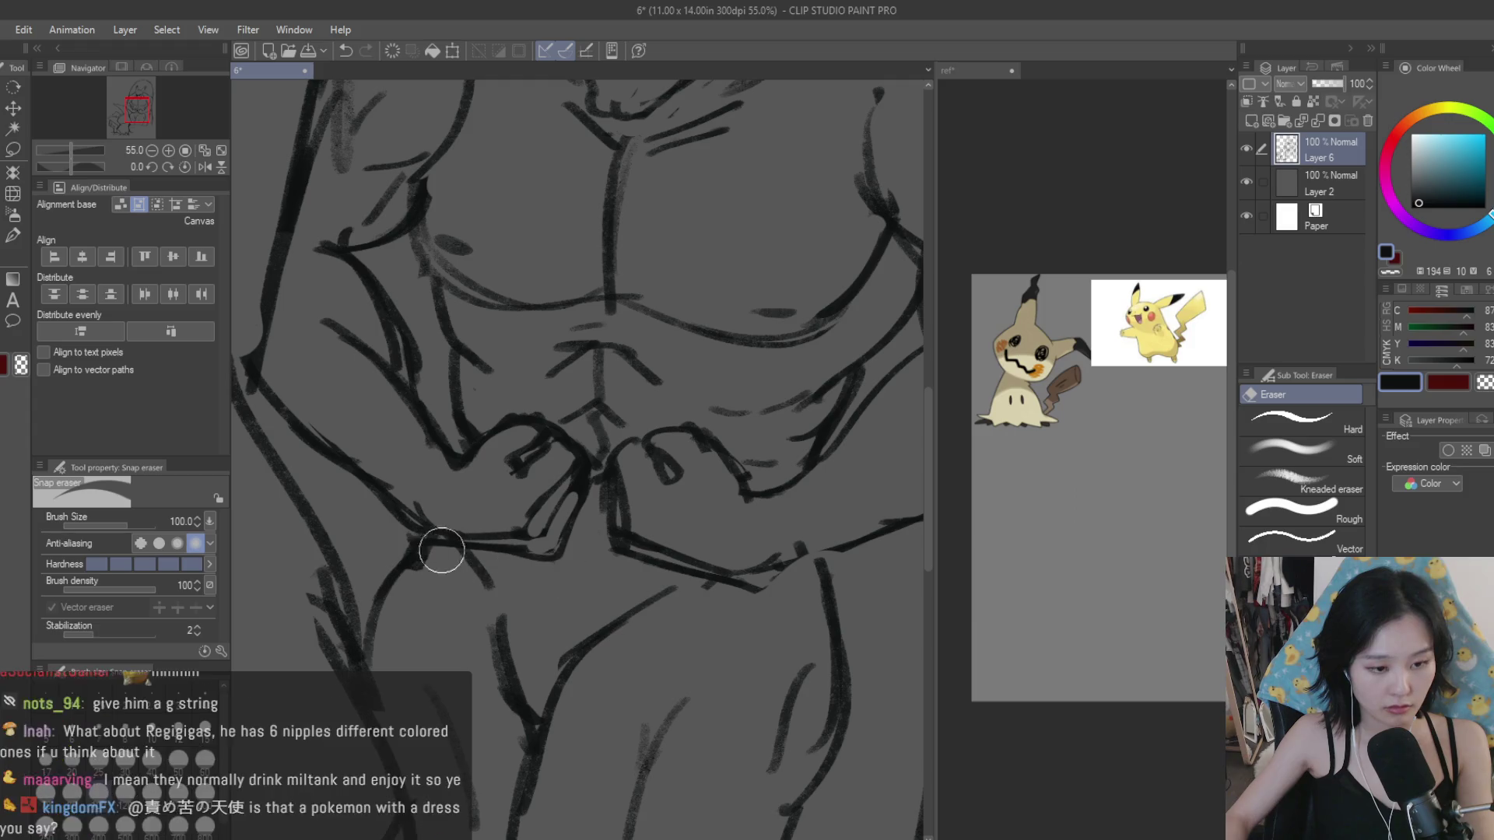
{"action": "scroll", "coordinate": [424, 494], "scroll_direction": "down", "scroll_amount": 2}
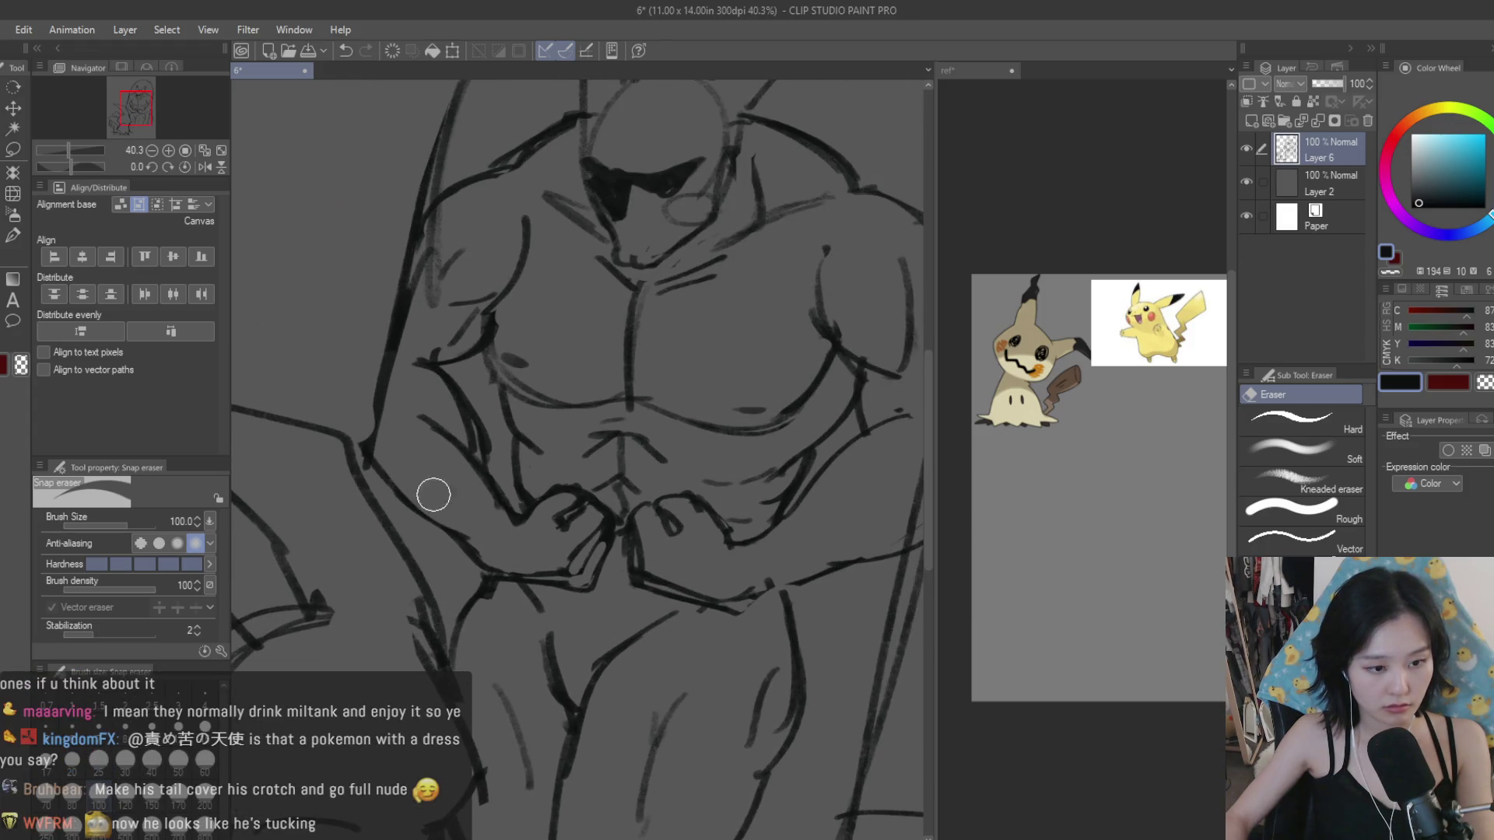
Step: Try a line along the left arm's edge with the Dry Texture 3 brush, then undo it
{"action": "key", "text": "b"}
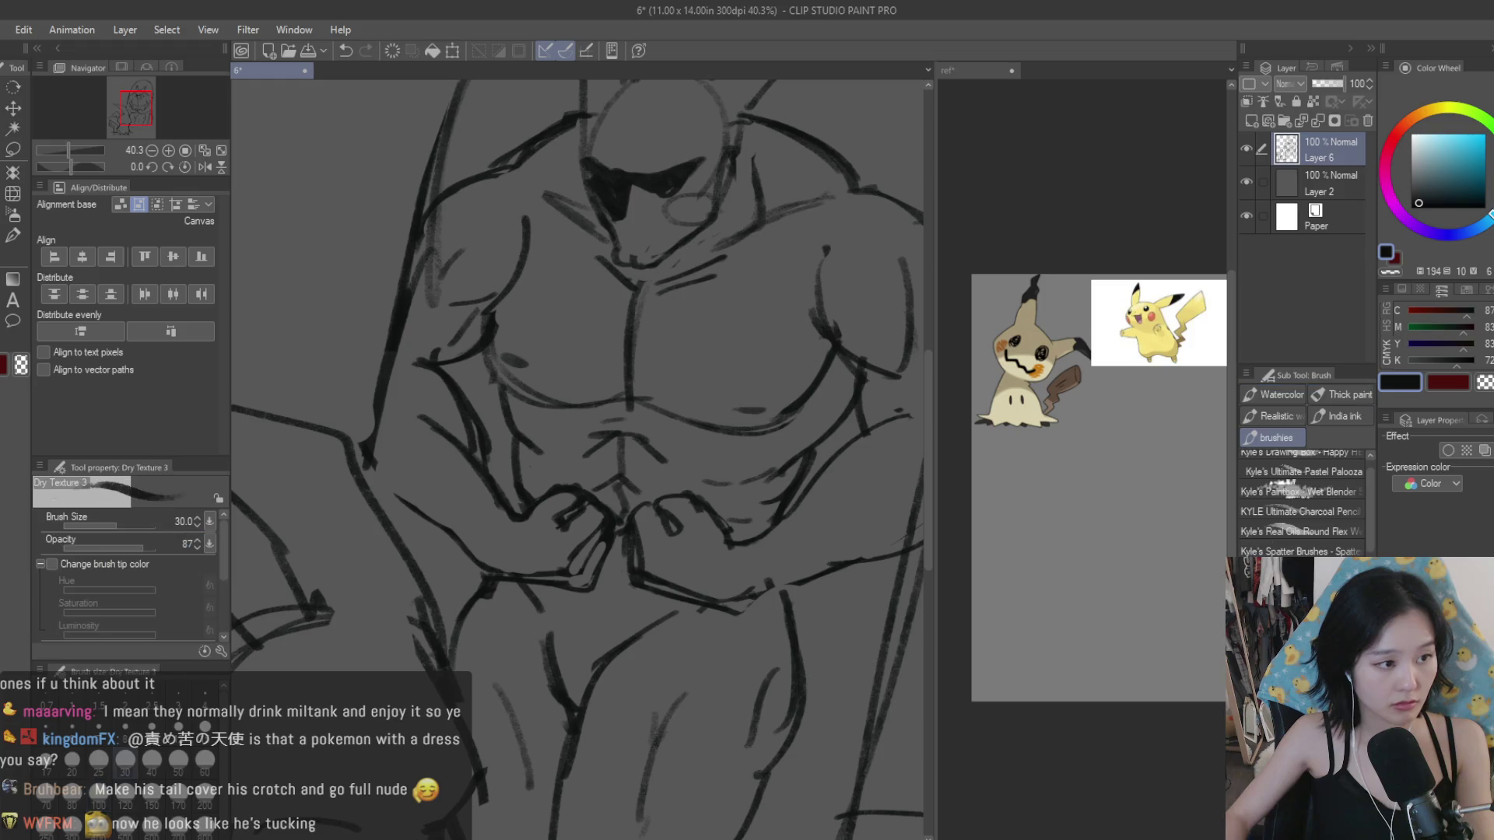
{"action": "scroll", "coordinate": [784, 533], "scroll_direction": "down", "scroll_amount": 1}
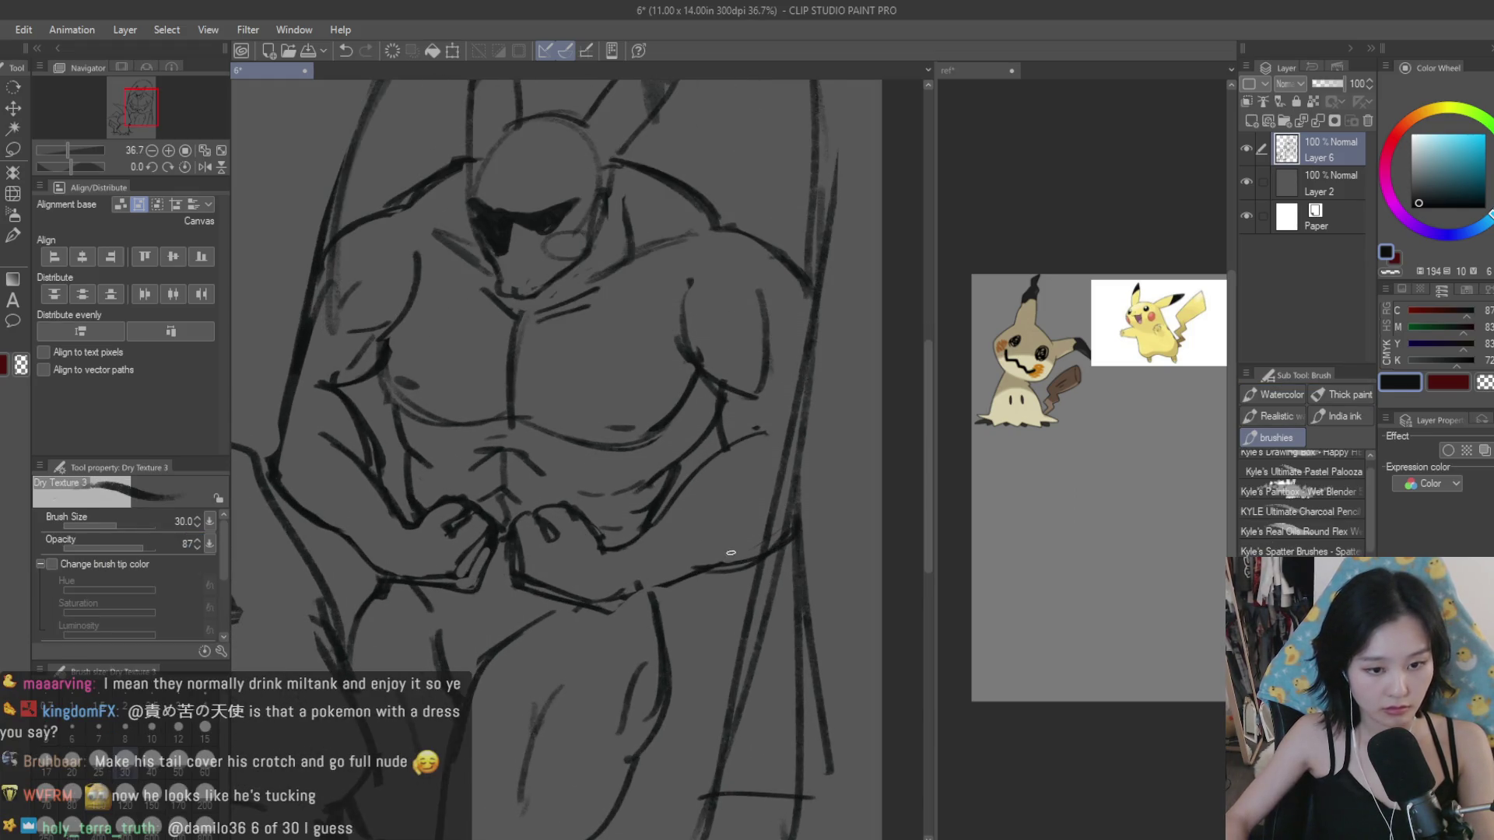
{"action": "scroll", "coordinate": [618, 602], "scroll_direction": "down", "scroll_amount": 4}
{"action": "scroll", "coordinate": [468, 530], "scroll_direction": "up", "scroll_amount": 3}
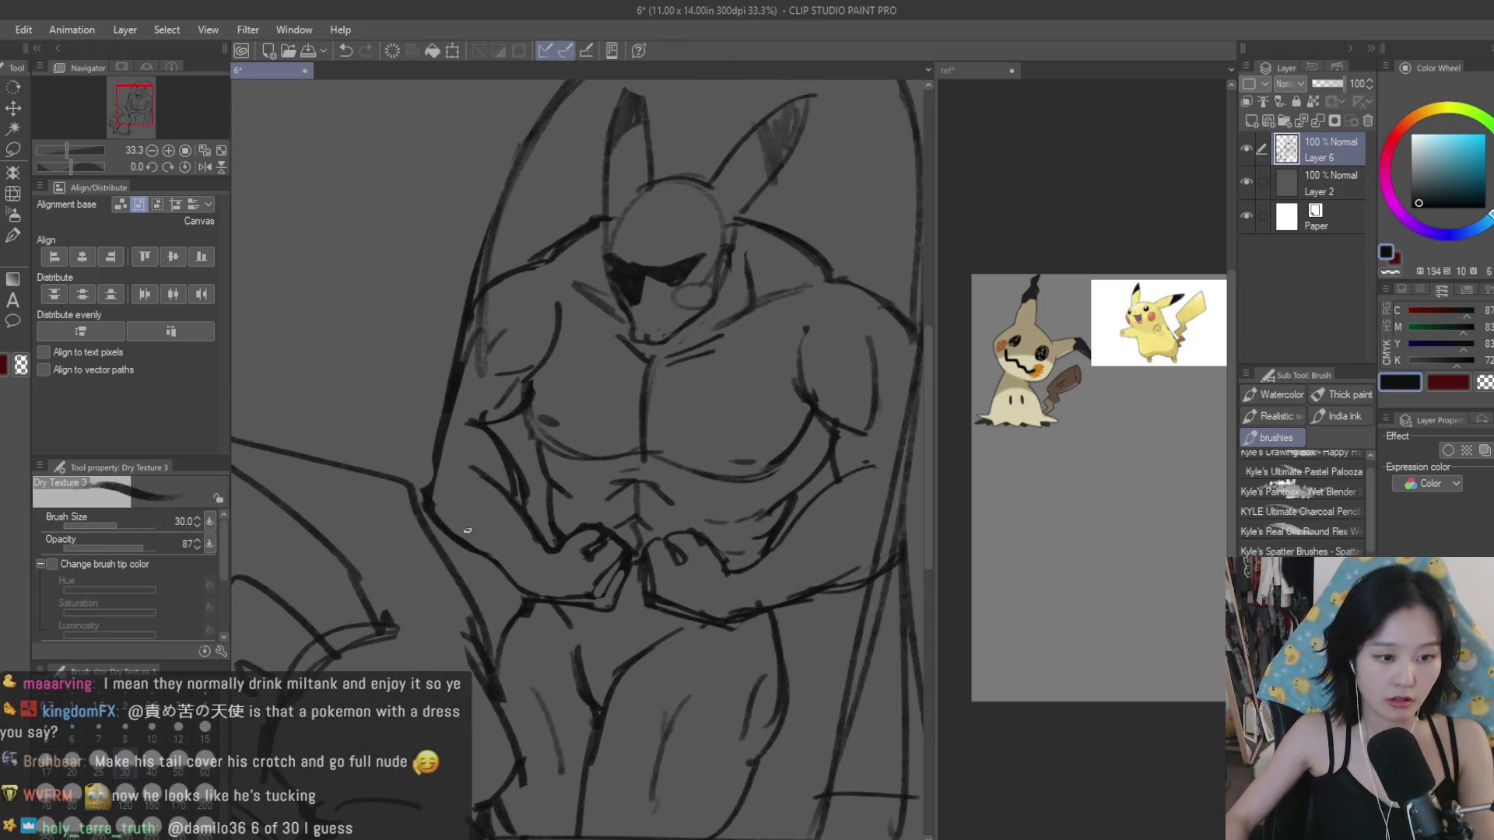
{"action": "left_click_drag", "start_coordinate": [446, 537], "coordinate": [489, 561]}
{"action": "key", "text": "ctrl+z"}
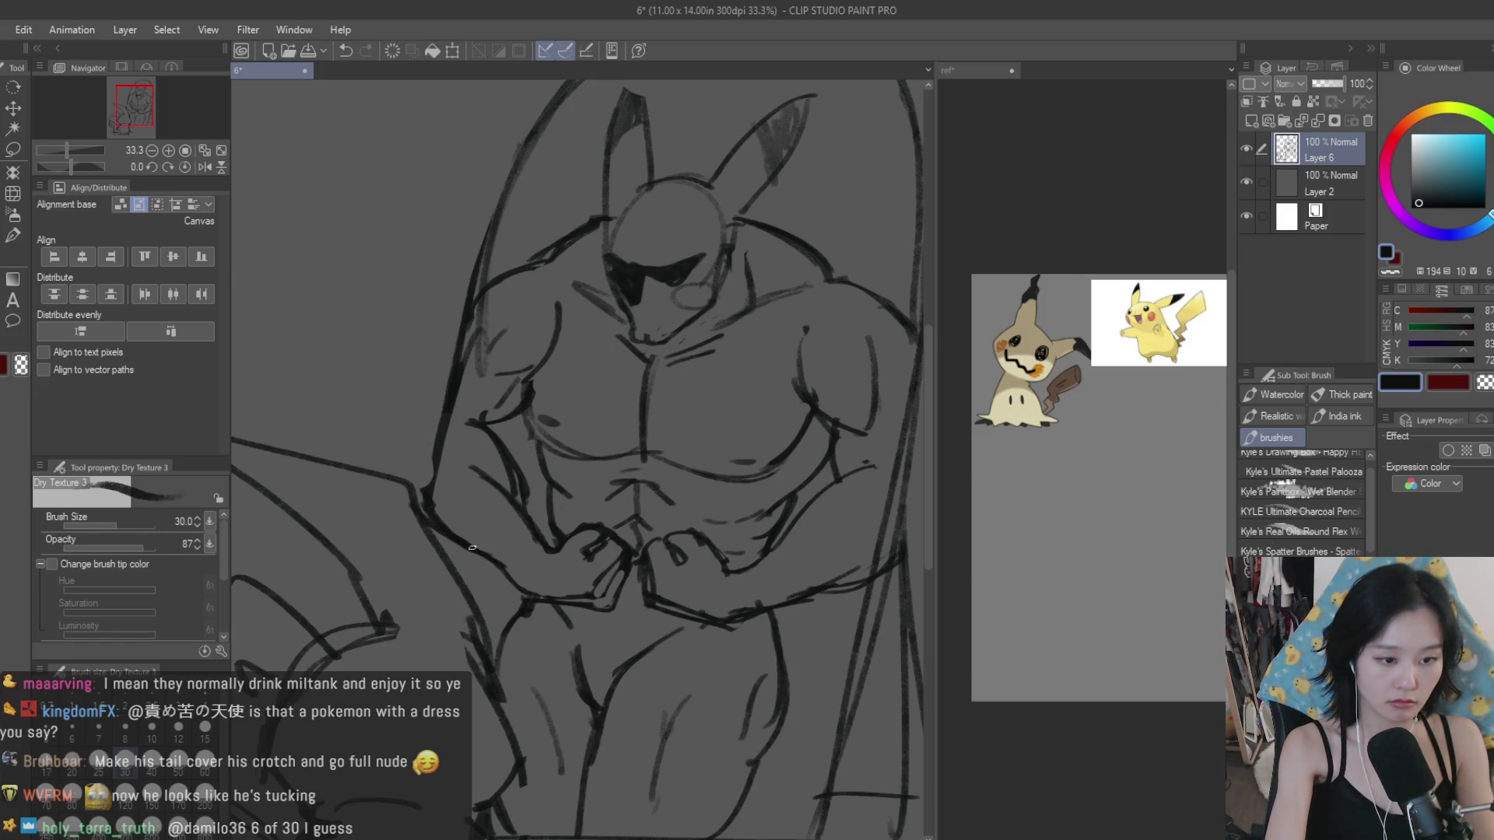
{"action": "scroll", "coordinate": [424, 502], "scroll_direction": "down", "scroll_amount": 2}
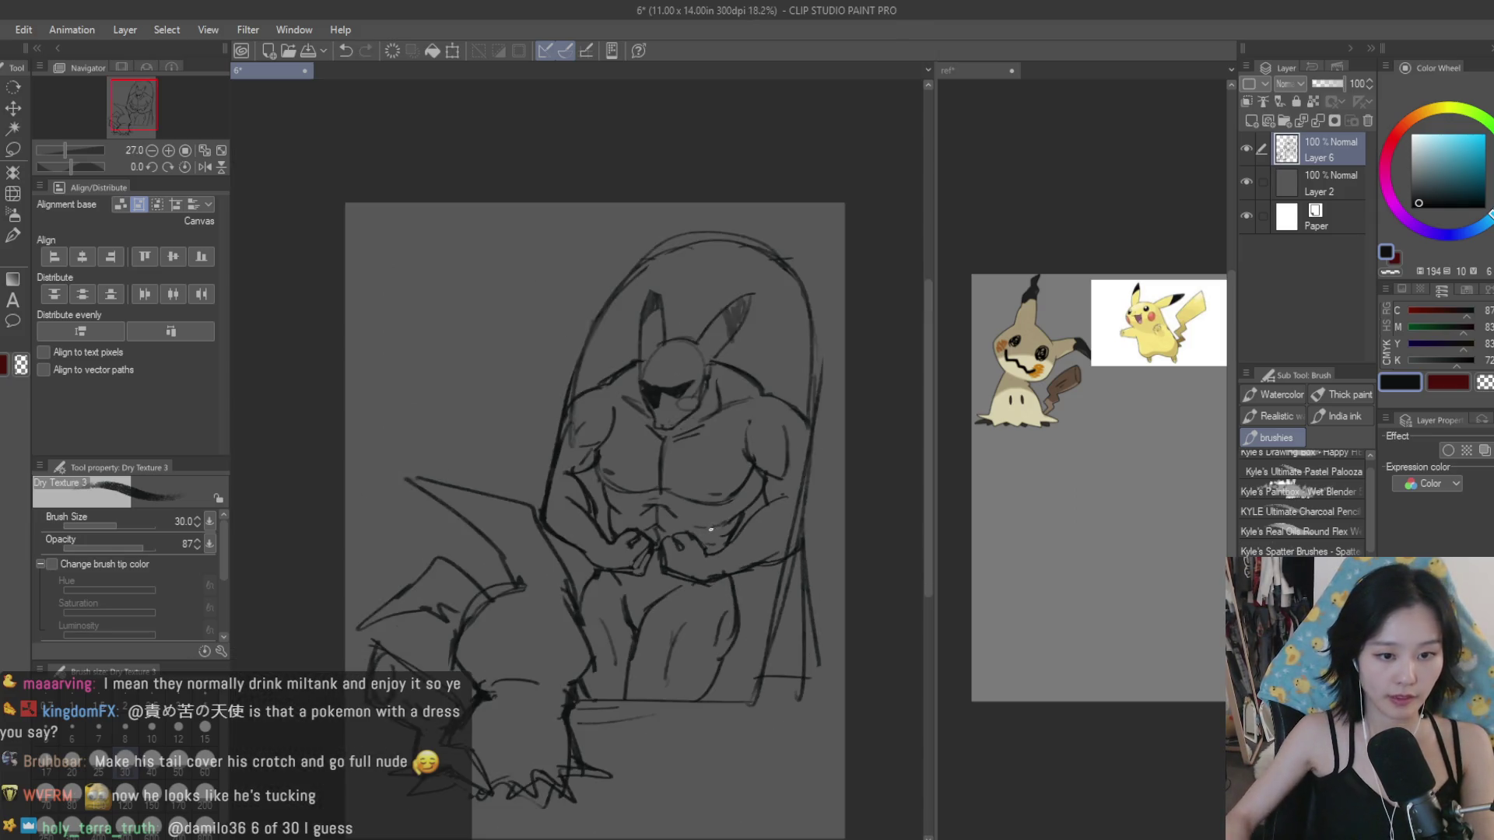
Step: Replace the short line at the muscular Pikachu's right knee
{"action": "scroll", "coordinate": [424, 503], "scroll_direction": "down", "scroll_amount": 2}
{"action": "scroll", "coordinate": [583, 506], "scroll_direction": "up", "scroll_amount": 2}
{"action": "left_click", "coordinate": [14, 281]}
{"action": "scroll", "coordinate": [564, 400], "scroll_direction": "up", "scroll_amount": 2}
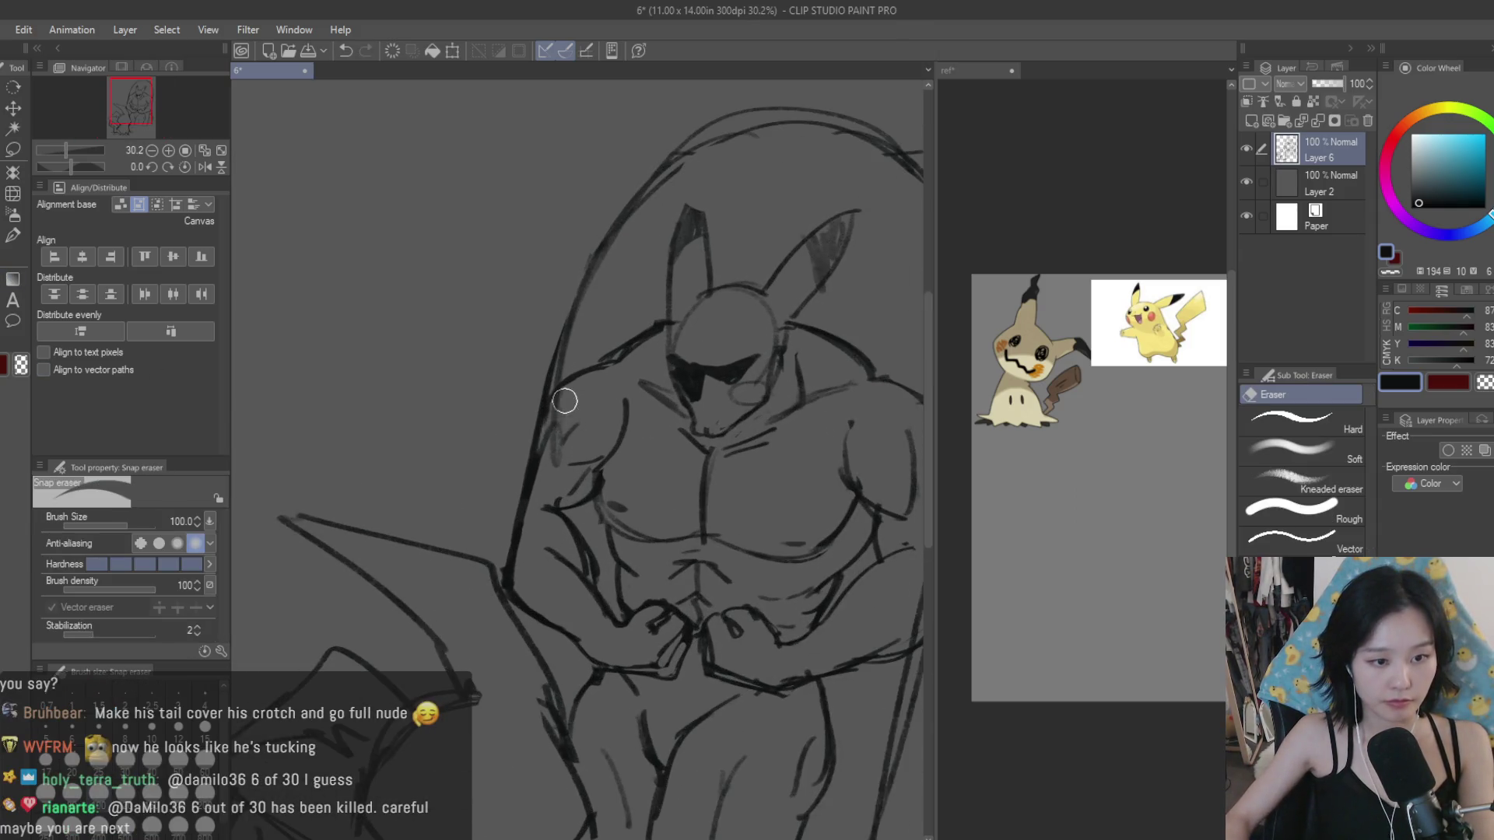
{"action": "scroll", "coordinate": [556, 459], "scroll_direction": "down", "scroll_amount": 2}
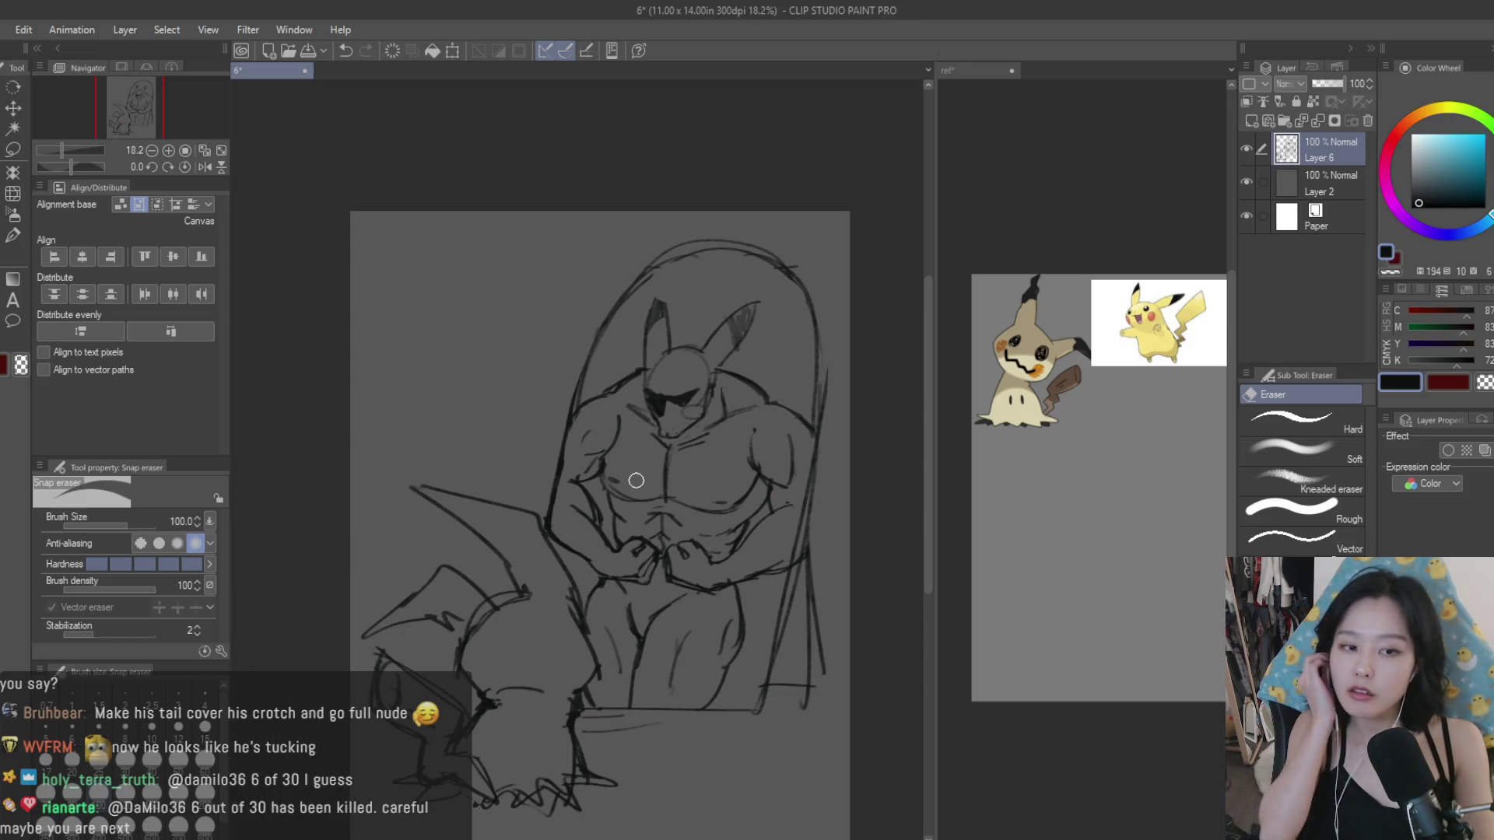
{"action": "key", "text": "b"}
{"action": "scroll", "coordinate": [738, 606], "scroll_direction": "up", "scroll_amount": 1}
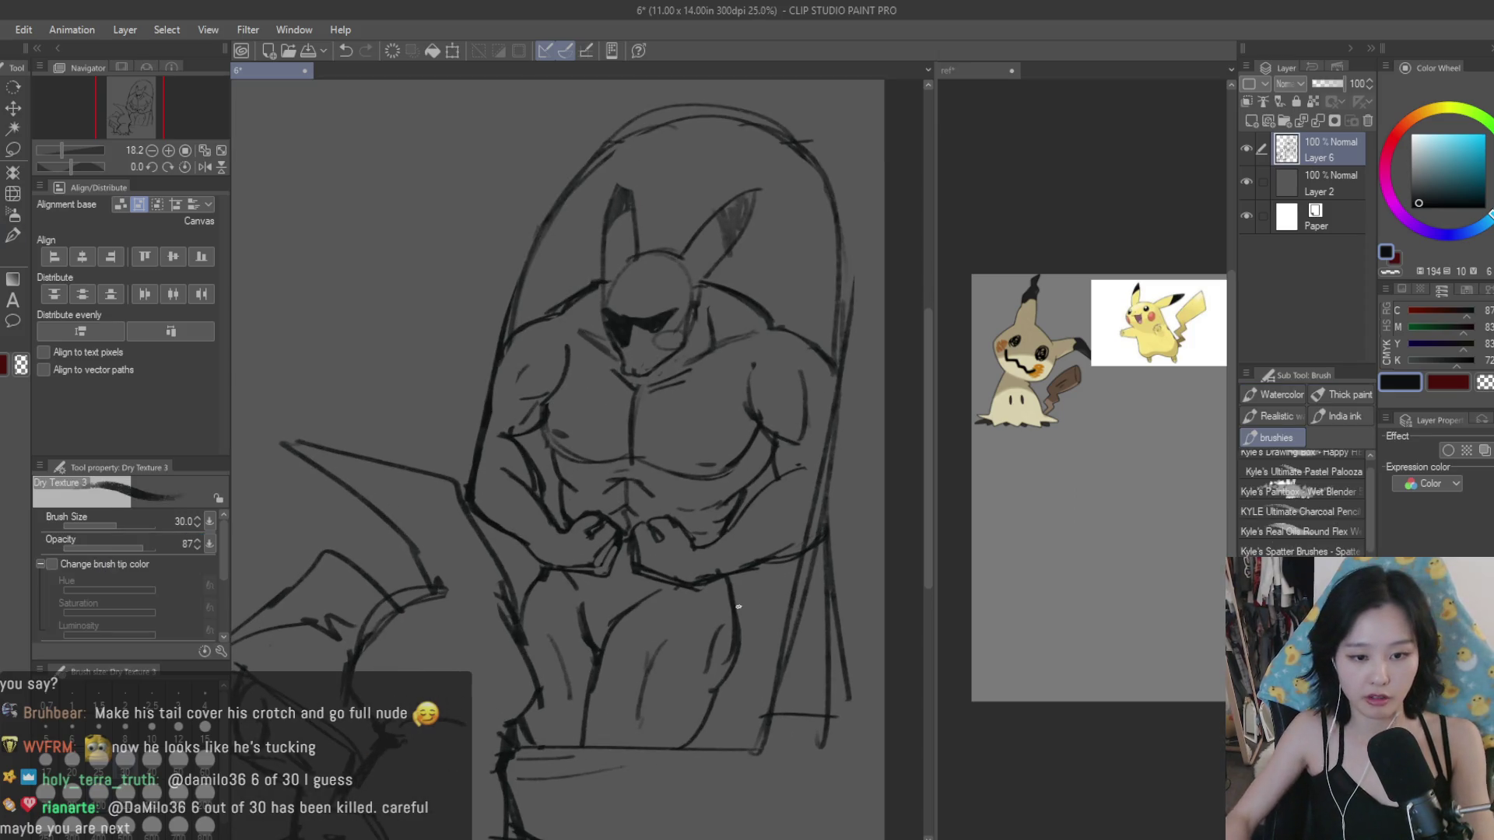
{"action": "key", "text": "ctrl+z"}
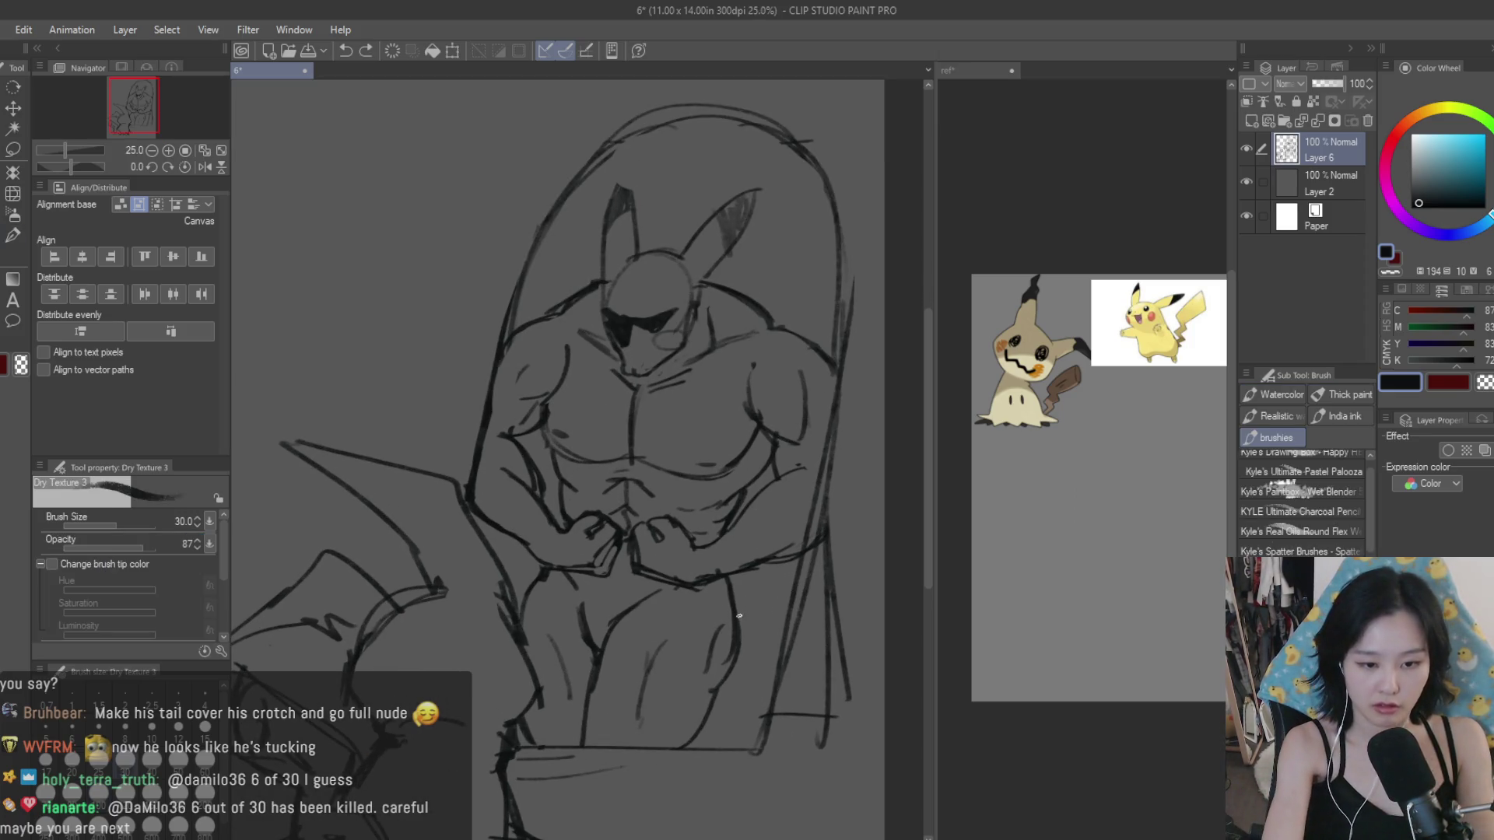
{"action": "left_click_drag", "start_coordinate": [775, 597], "coordinate": [804, 594]}
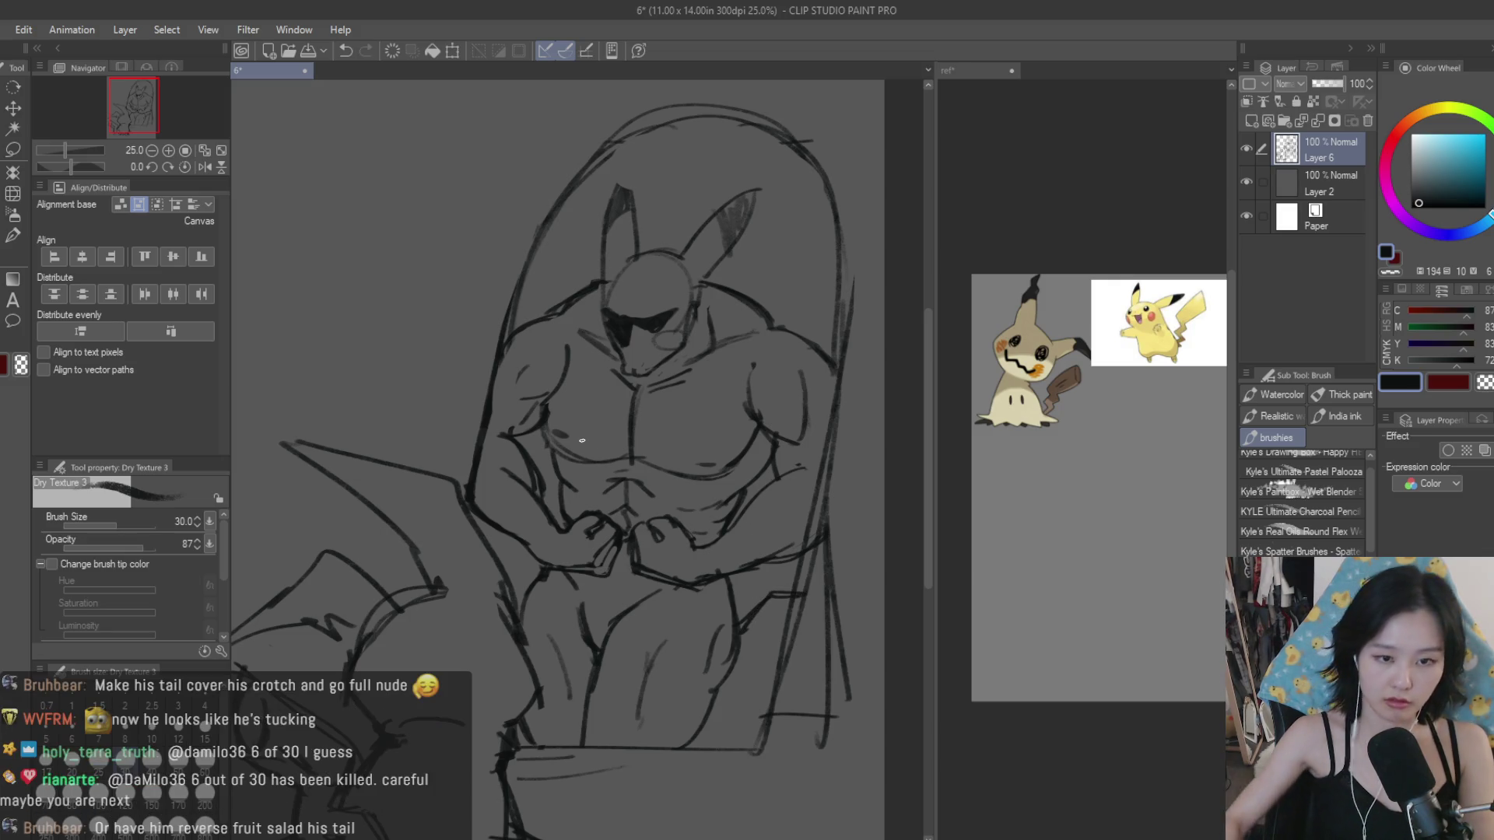
Step: Add a stroke to the reflected Pikachu's body near the upper torso
{"action": "scroll", "coordinate": [753, 530], "scroll_direction": "down", "scroll_amount": 1}
{"action": "scroll", "coordinate": [665, 404], "scroll_direction": "up", "scroll_amount": 2}
{"action": "scroll", "coordinate": [763, 565], "scroll_direction": "down", "scroll_amount": 3}
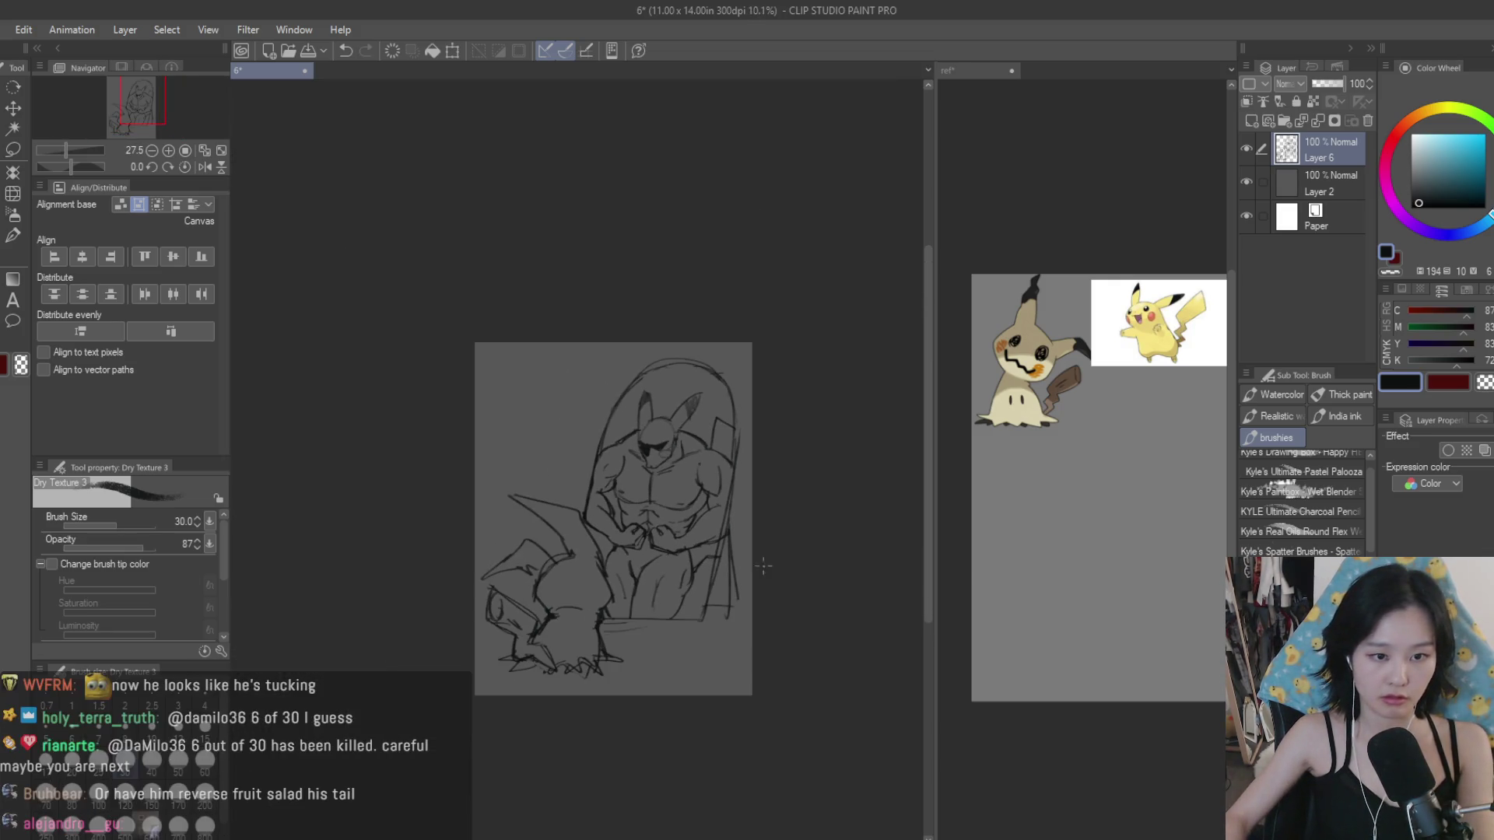
{"action": "scroll", "coordinate": [759, 482], "scroll_direction": "up", "scroll_amount": 2}
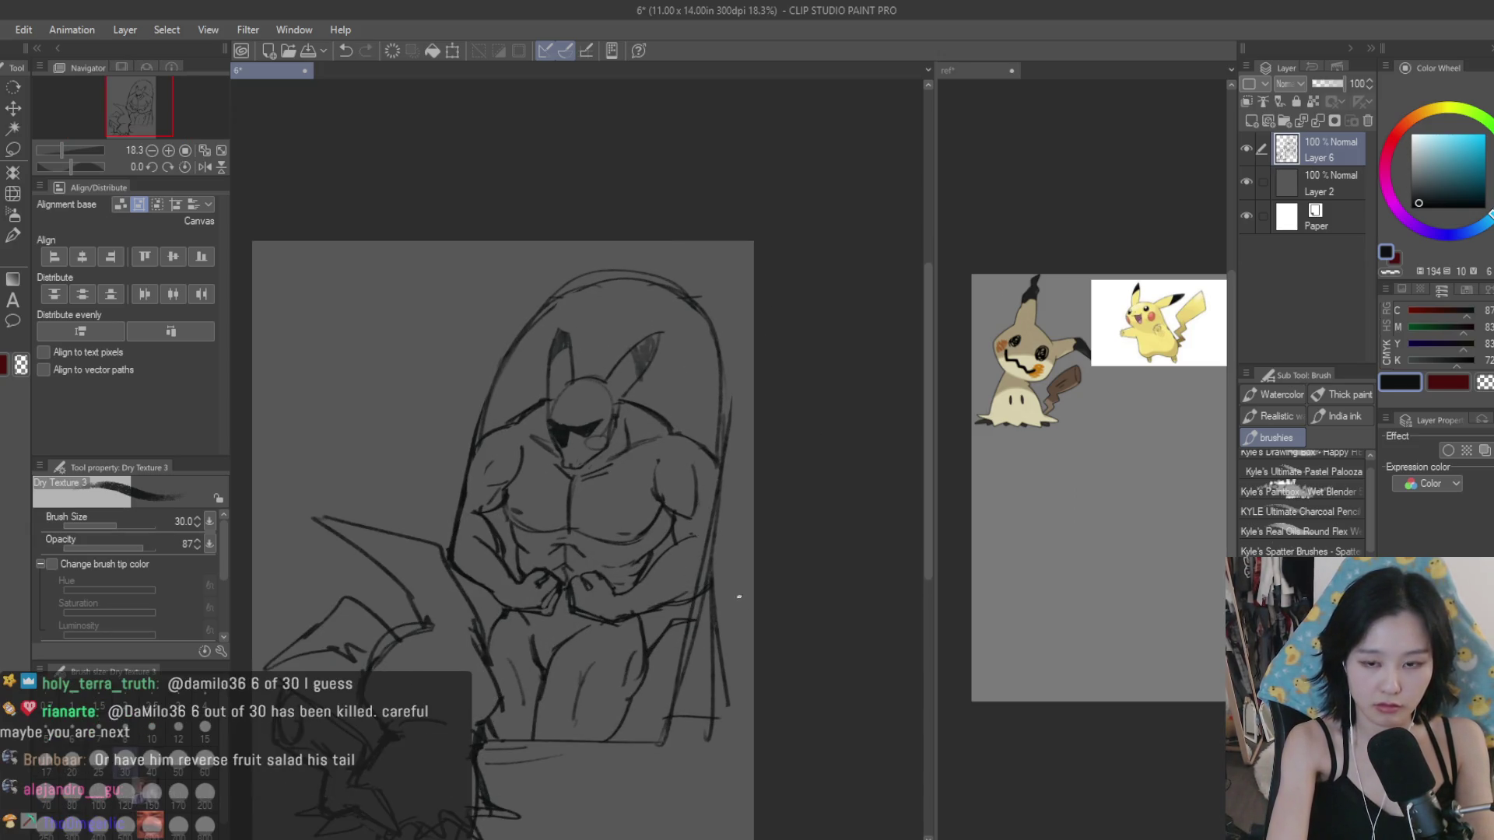
{"action": "left_click_drag", "start_coordinate": [671, 433], "coordinate": [722, 396]}
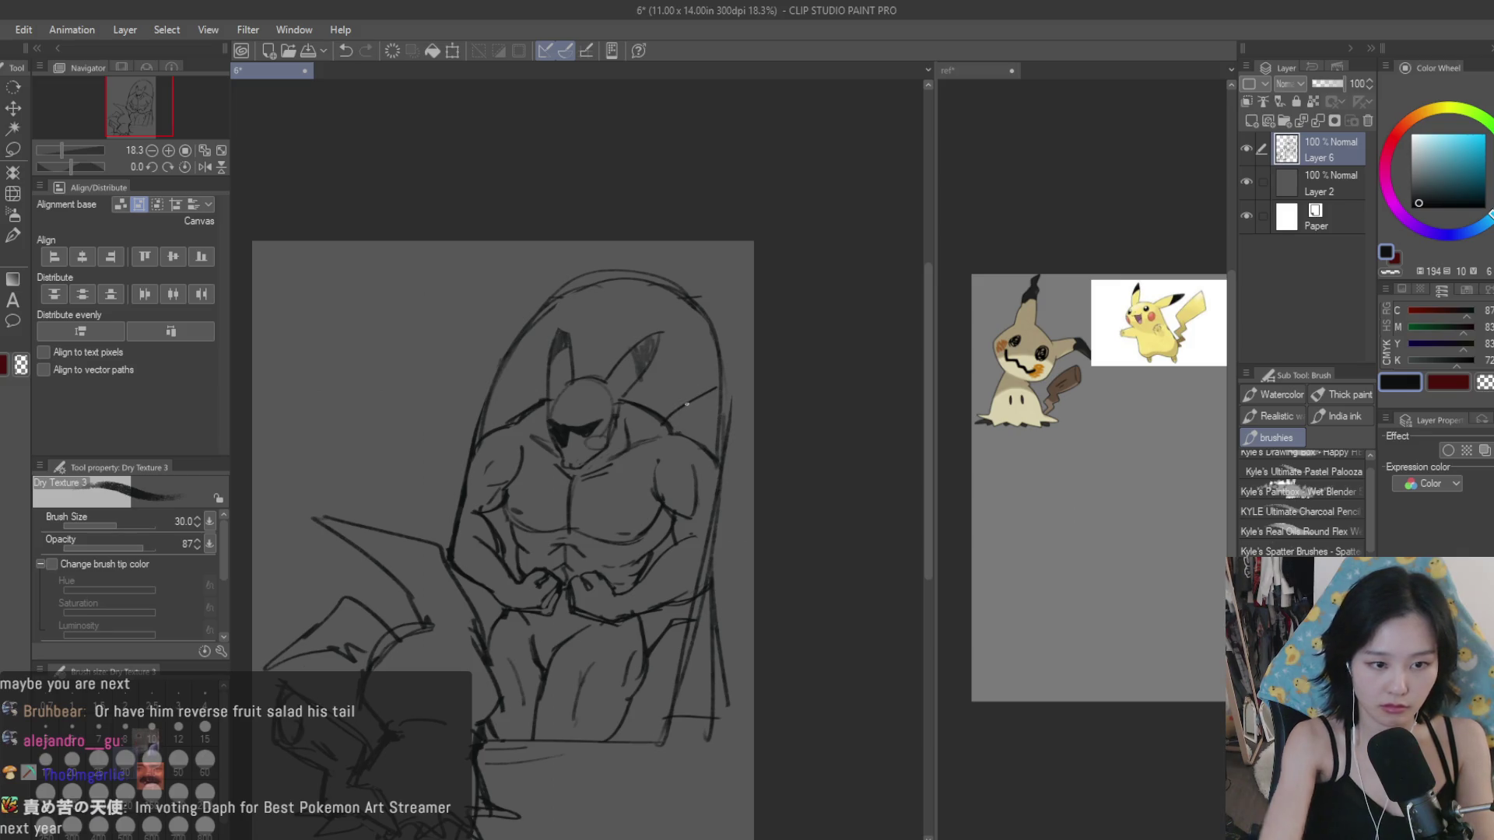
{"action": "scroll", "coordinate": [591, 436], "scroll_direction": "up", "scroll_amount": 2}
{"action": "scroll", "coordinate": [545, 460], "scroll_direction": "up", "scroll_amount": 2}
{"action": "scroll", "coordinate": [545, 460], "scroll_direction": "up", "scroll_amount": 1}
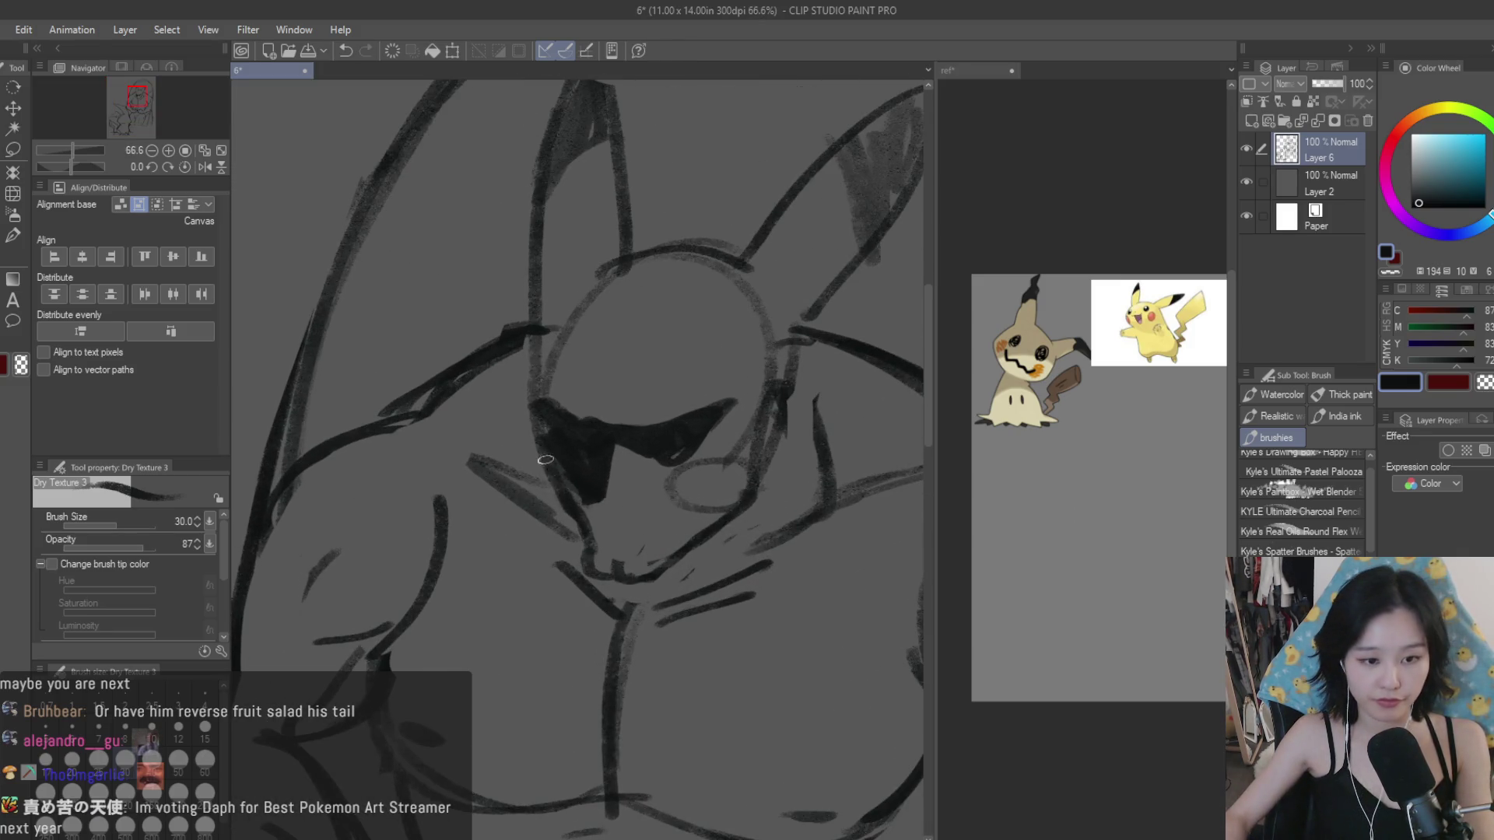
Step: Darken the top curve of the muscular Pikachu's head
{"action": "scroll", "coordinate": [666, 570], "scroll_direction": "down", "scroll_amount": 1}
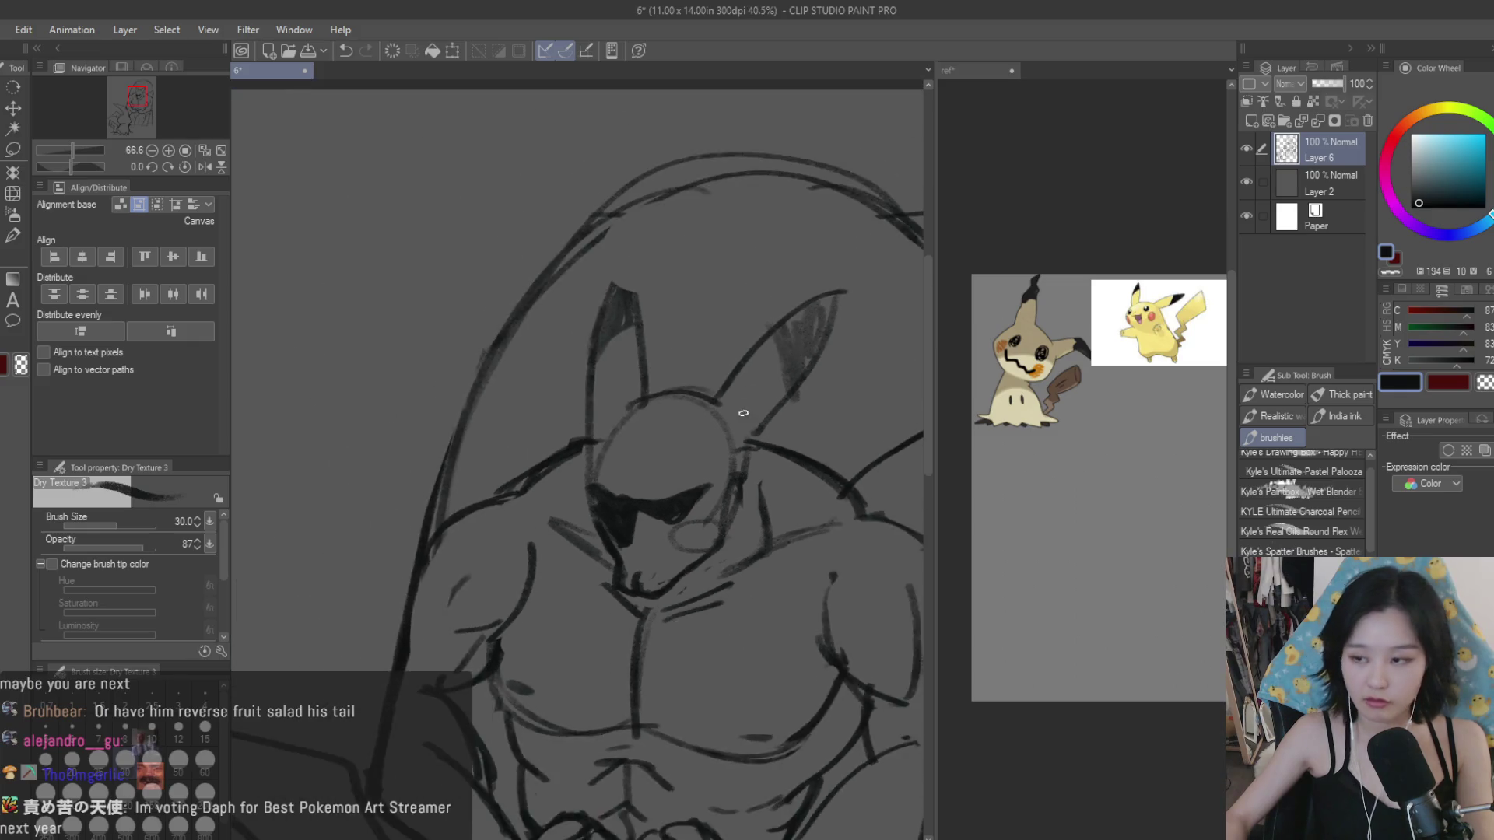
{"action": "scroll", "coordinate": [690, 319], "scroll_direction": "down", "scroll_amount": 1}
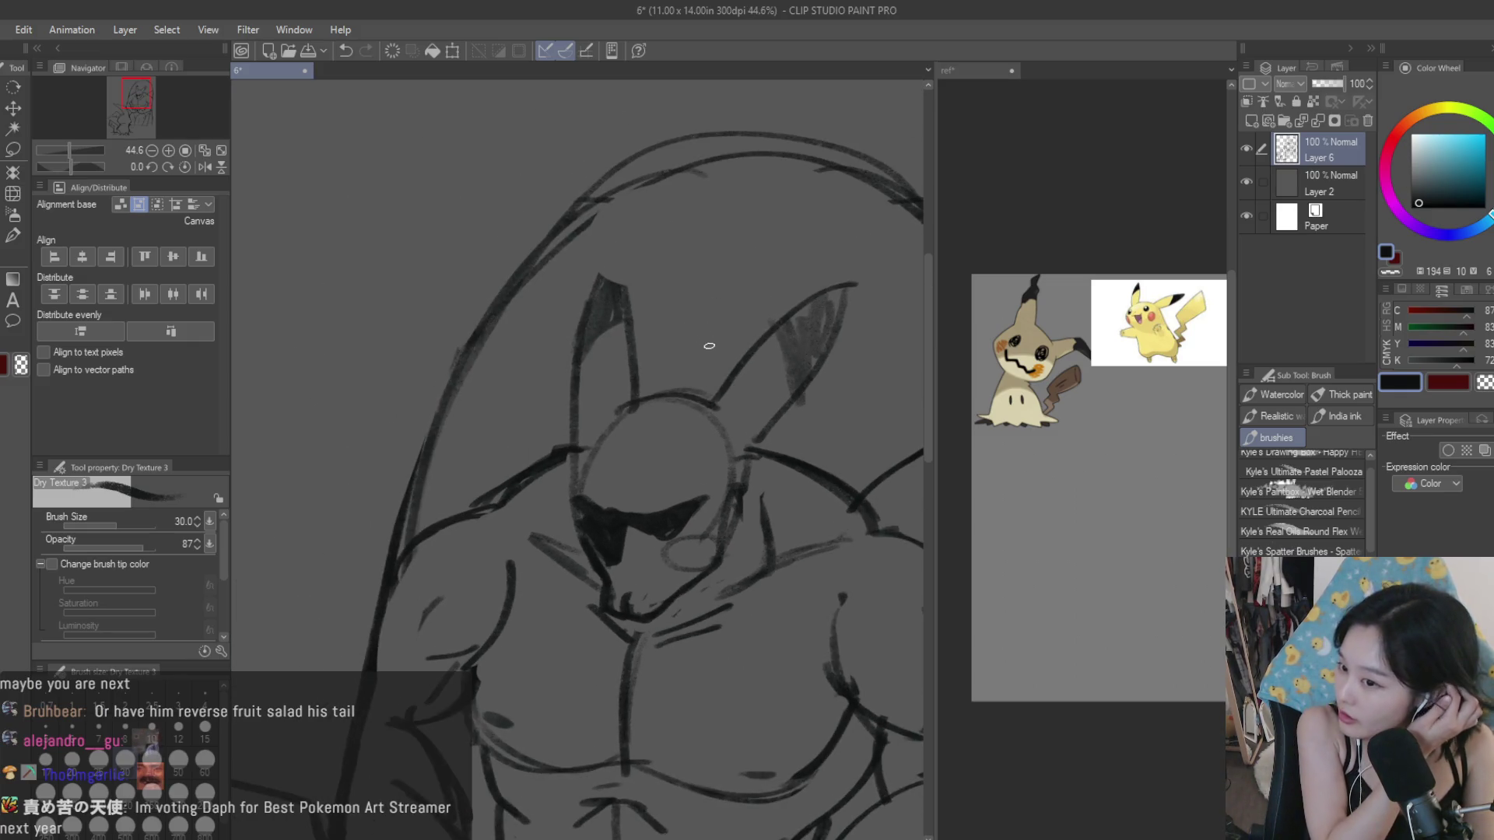
{"action": "scroll", "coordinate": [706, 343], "scroll_direction": "up", "scroll_amount": 1}
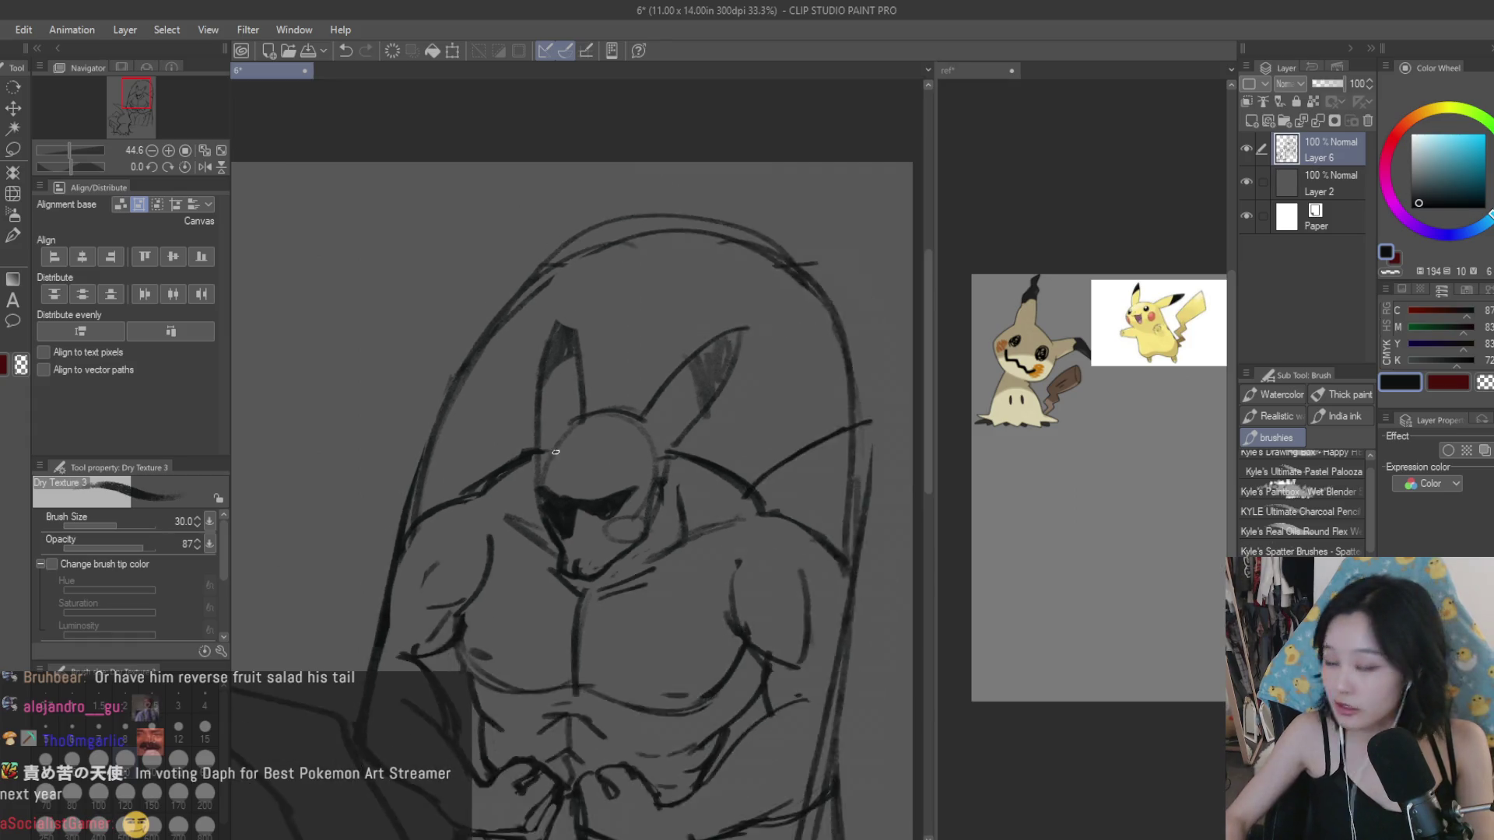
{"action": "scroll", "coordinate": [556, 418], "scroll_direction": "up", "scroll_amount": 1}
{"action": "left_click_drag", "start_coordinate": [515, 424], "coordinate": [663, 433]}
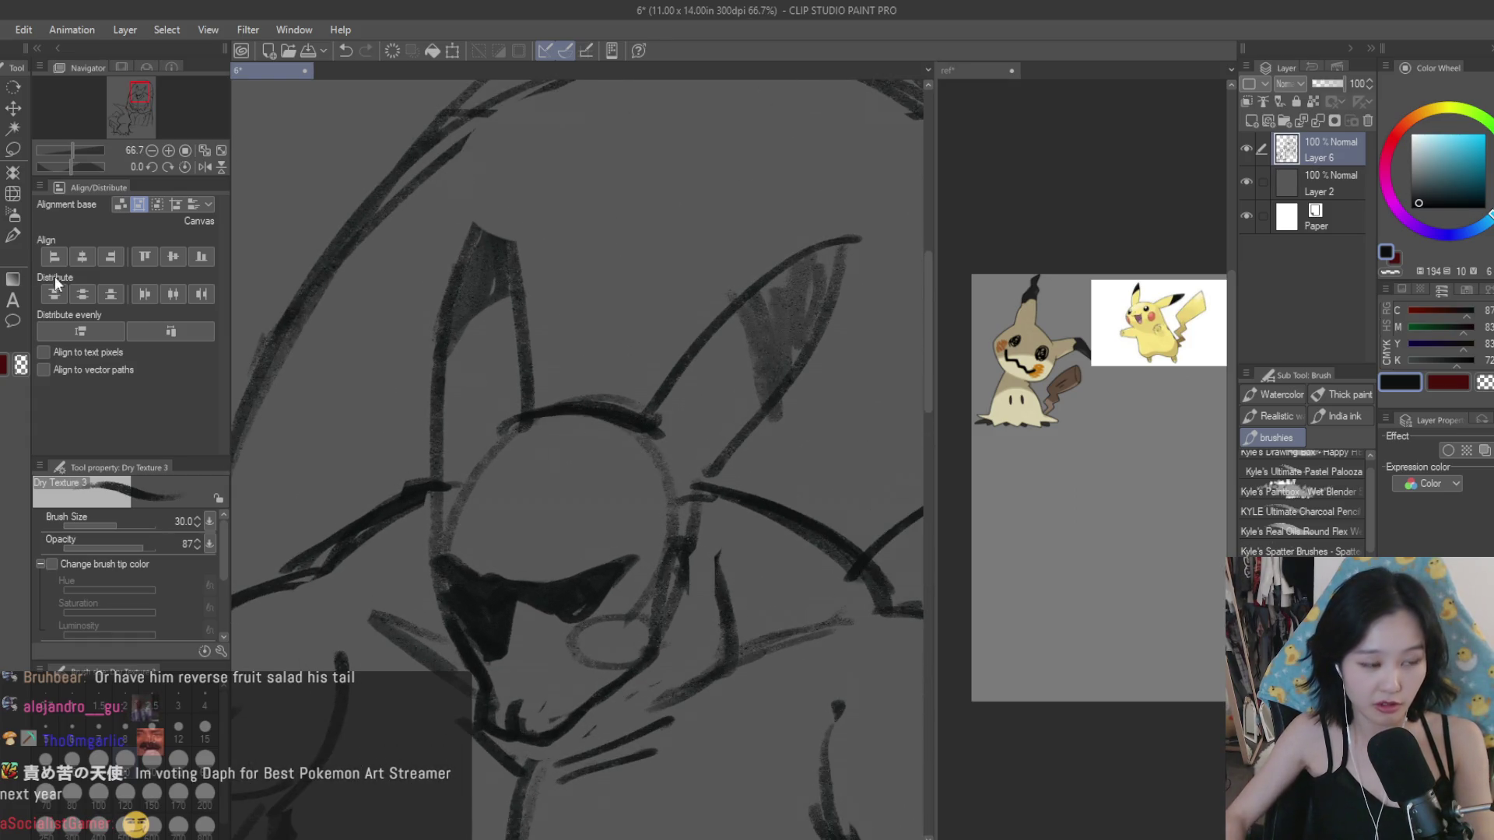
Step: Shade both ears: the left ear tip and the right ear's inner edge and inside
{"action": "key", "text": "e"}
{"action": "scroll", "coordinate": [576, 384], "scroll_direction": "down", "scroll_amount": 2}
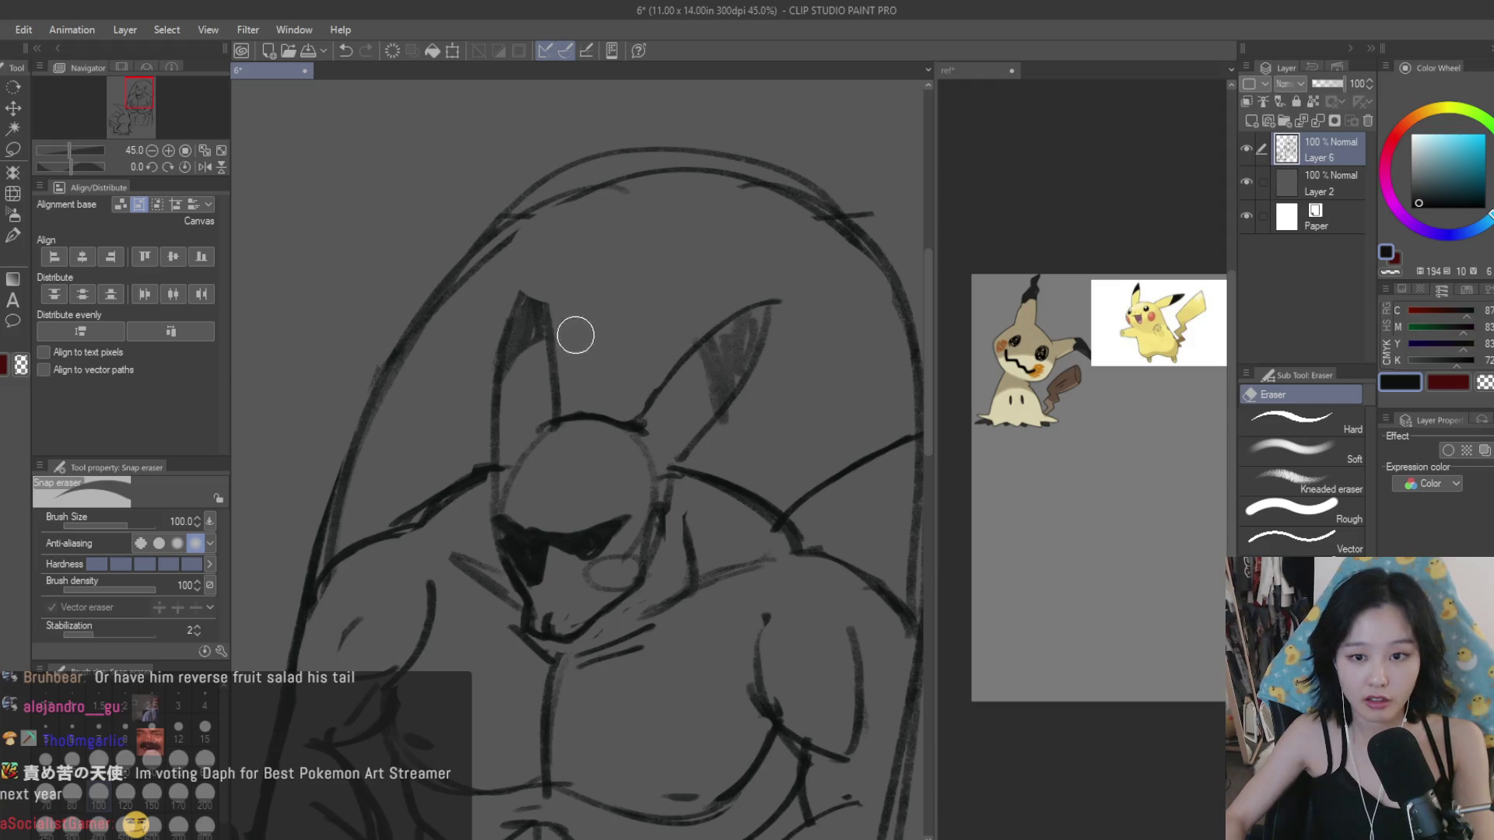
{"action": "key", "text": "b"}
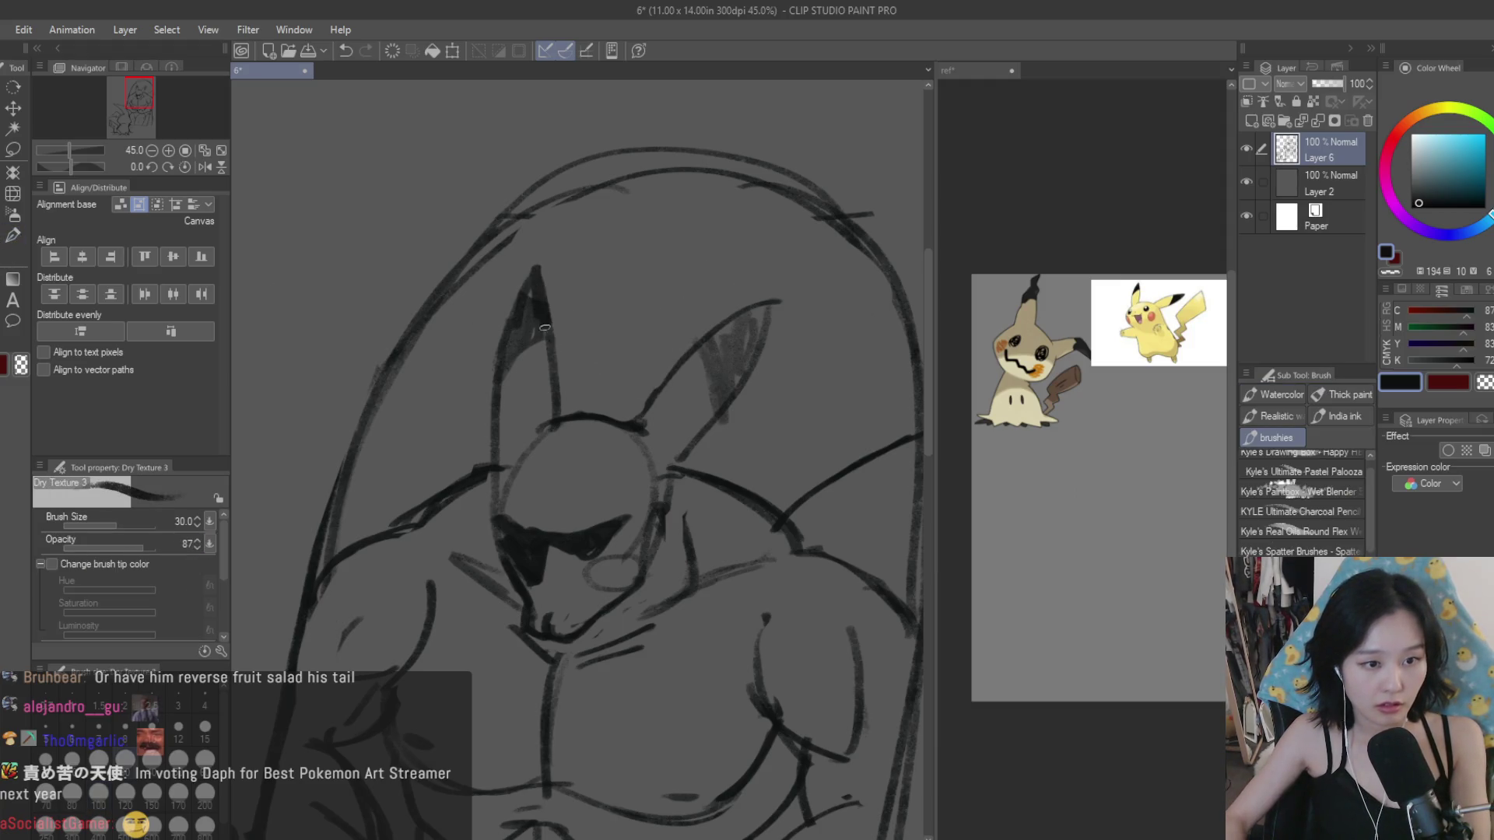
{"action": "left_click_drag", "start_coordinate": [544, 328], "coordinate": [526, 287]}
{"action": "left_click_drag", "start_coordinate": [770, 300], "coordinate": [669, 370]}
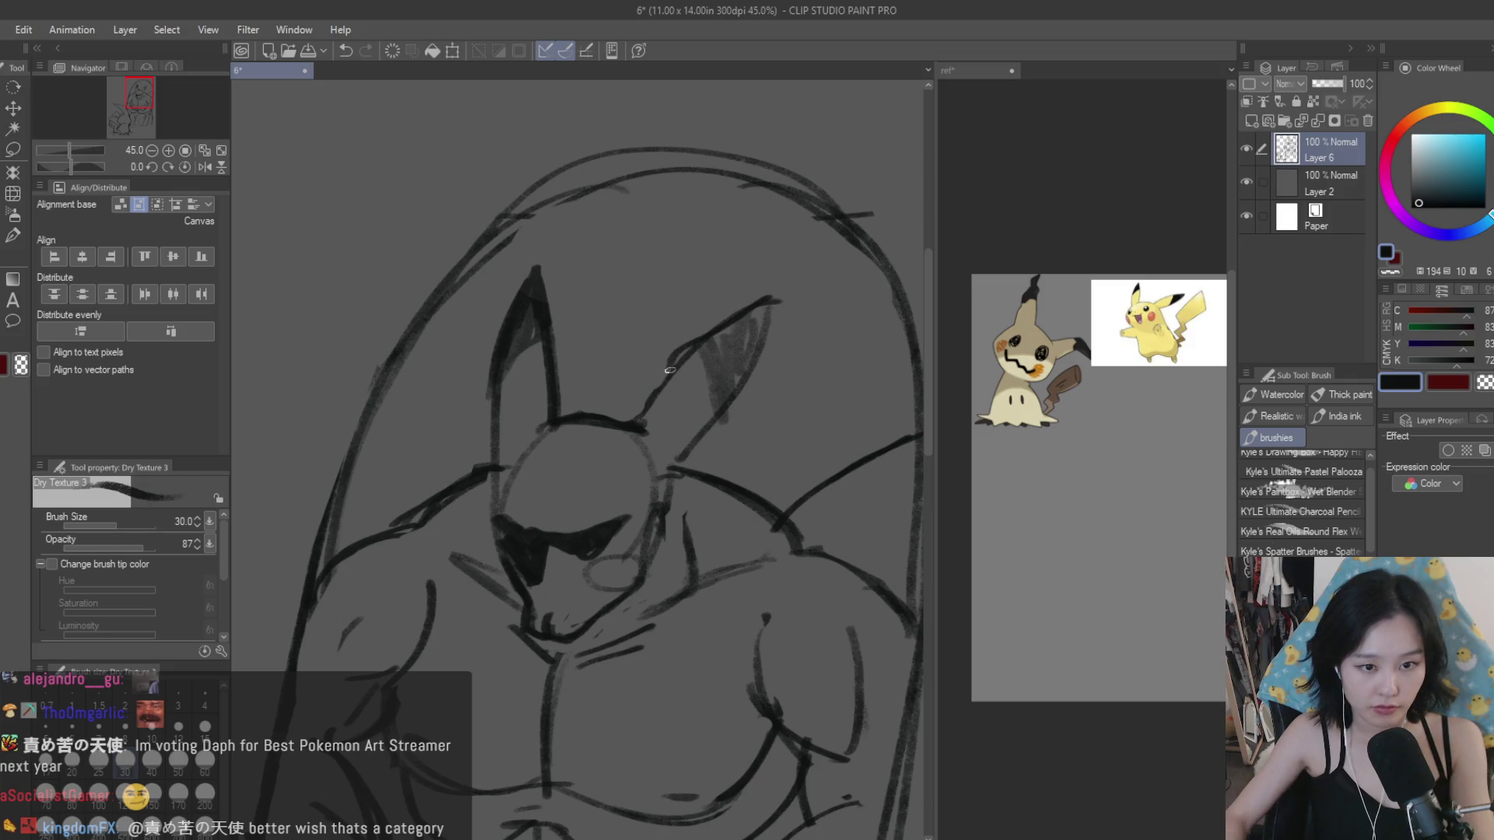
{"action": "left_click_drag", "start_coordinate": [735, 321], "coordinate": [689, 478]}
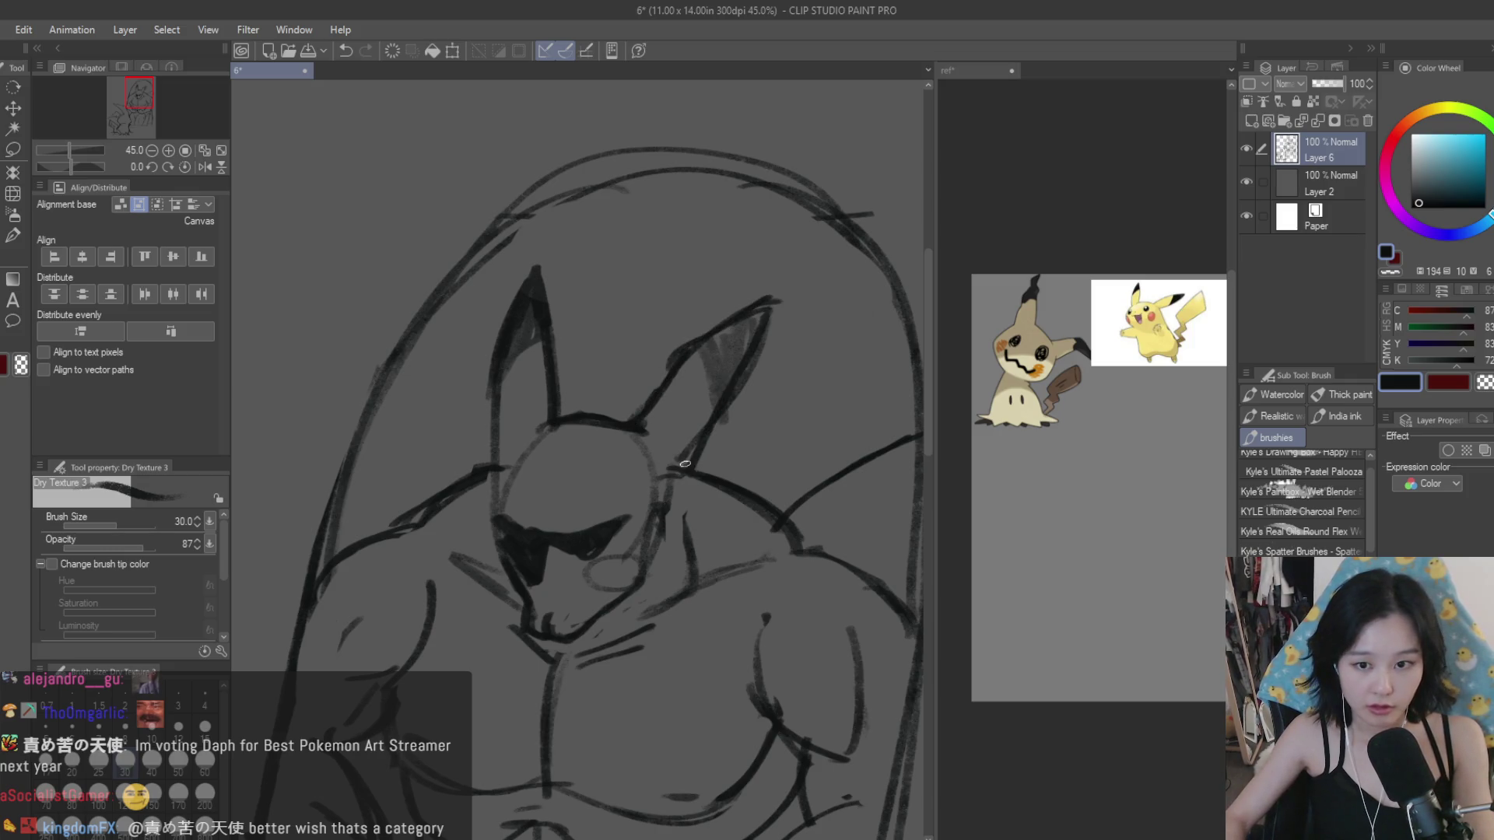
{"action": "left_click_drag", "start_coordinate": [717, 393], "coordinate": [752, 331]}
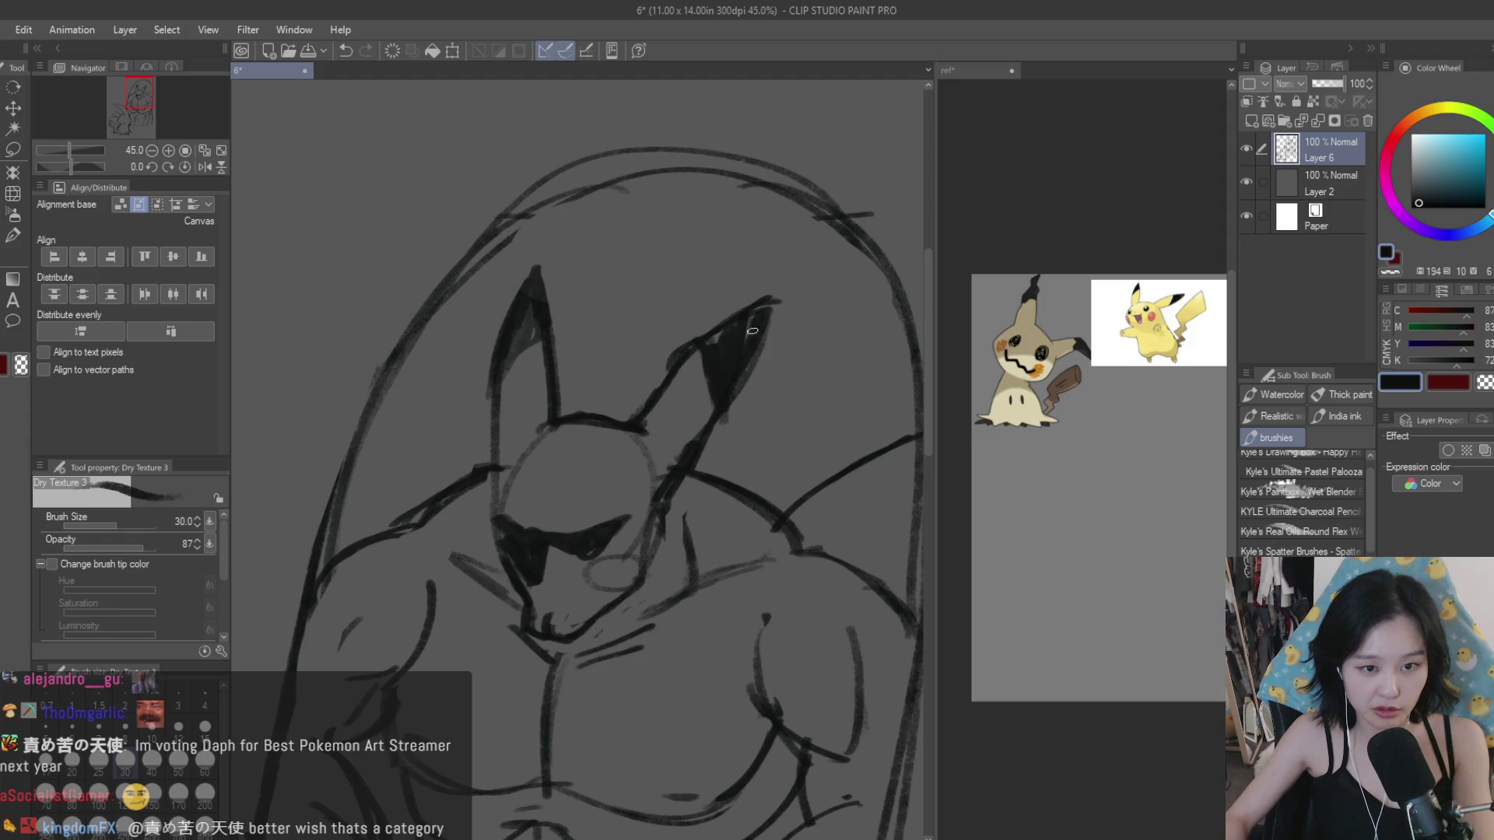
{"action": "left_click_drag", "start_coordinate": [540, 336], "coordinate": [504, 366]}
Step: Add a dark stroke down the reflected Pikachu's face
{"action": "scroll", "coordinate": [763, 567], "scroll_direction": "down", "scroll_amount": 3}
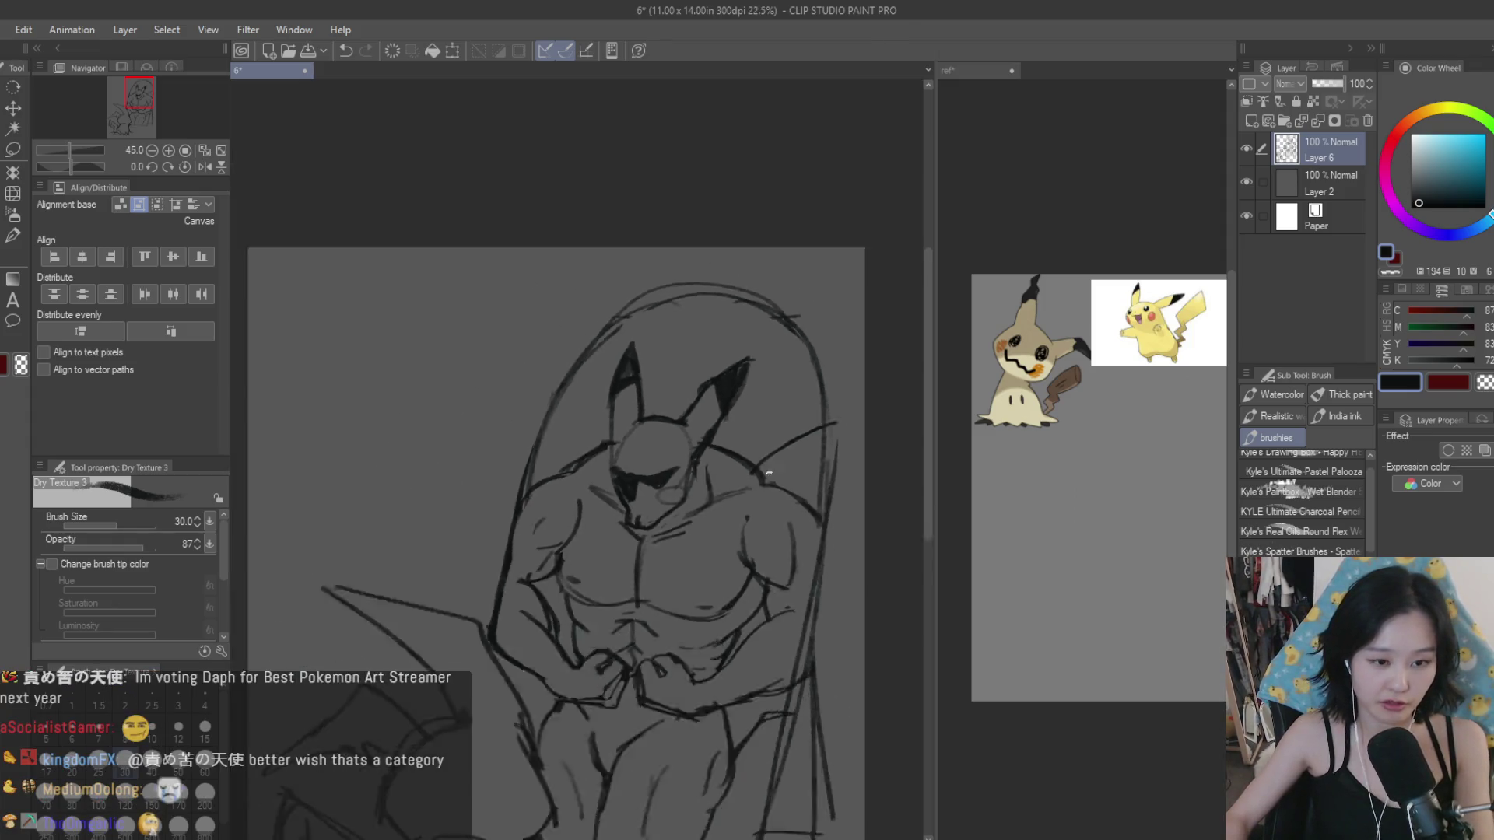
{"action": "scroll", "coordinate": [763, 567], "scroll_direction": "up", "scroll_amount": 2}
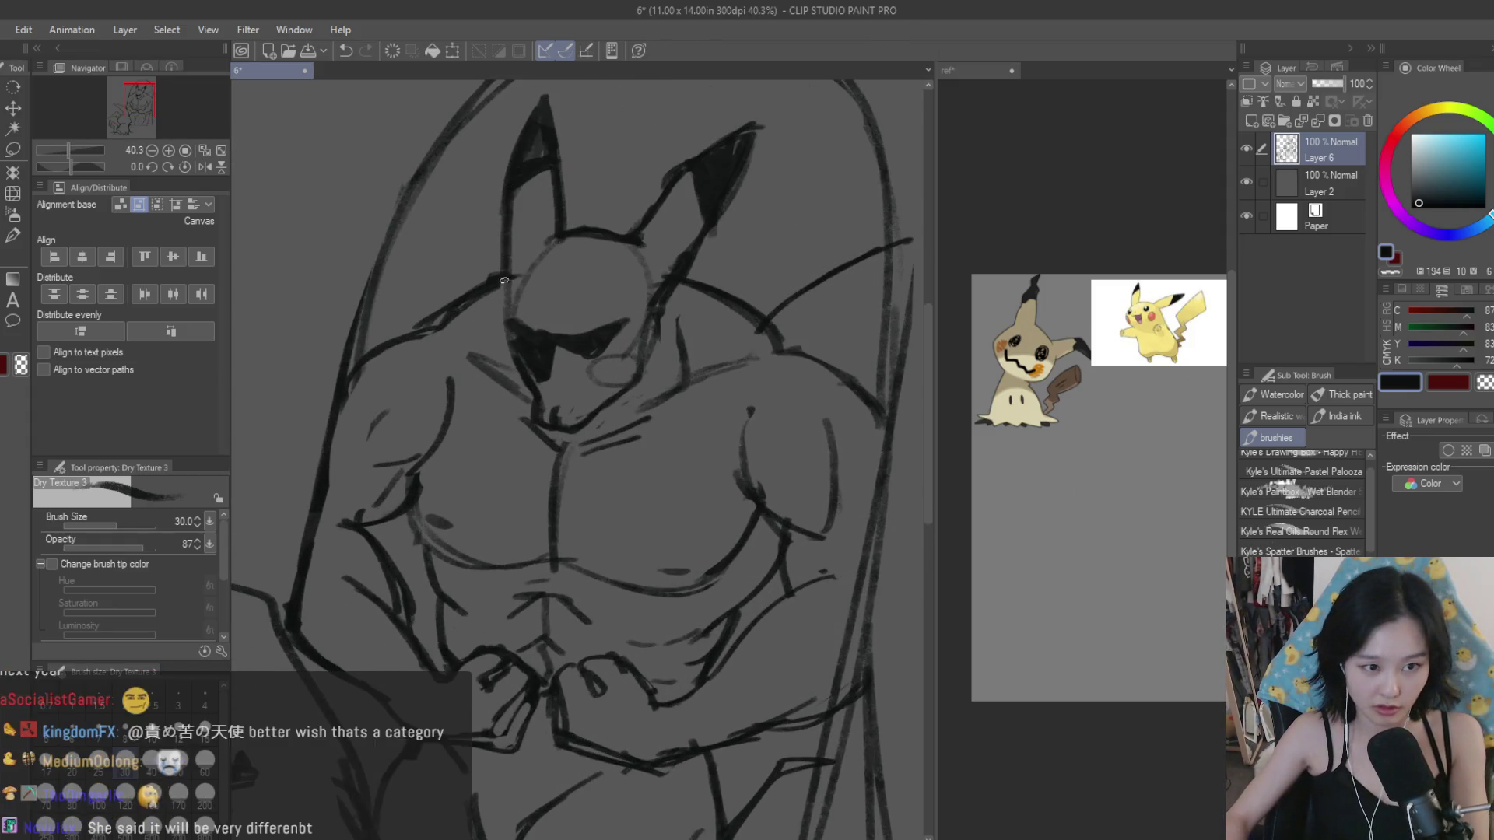
{"action": "scroll", "coordinate": [507, 331], "scroll_direction": "down", "scroll_amount": 2}
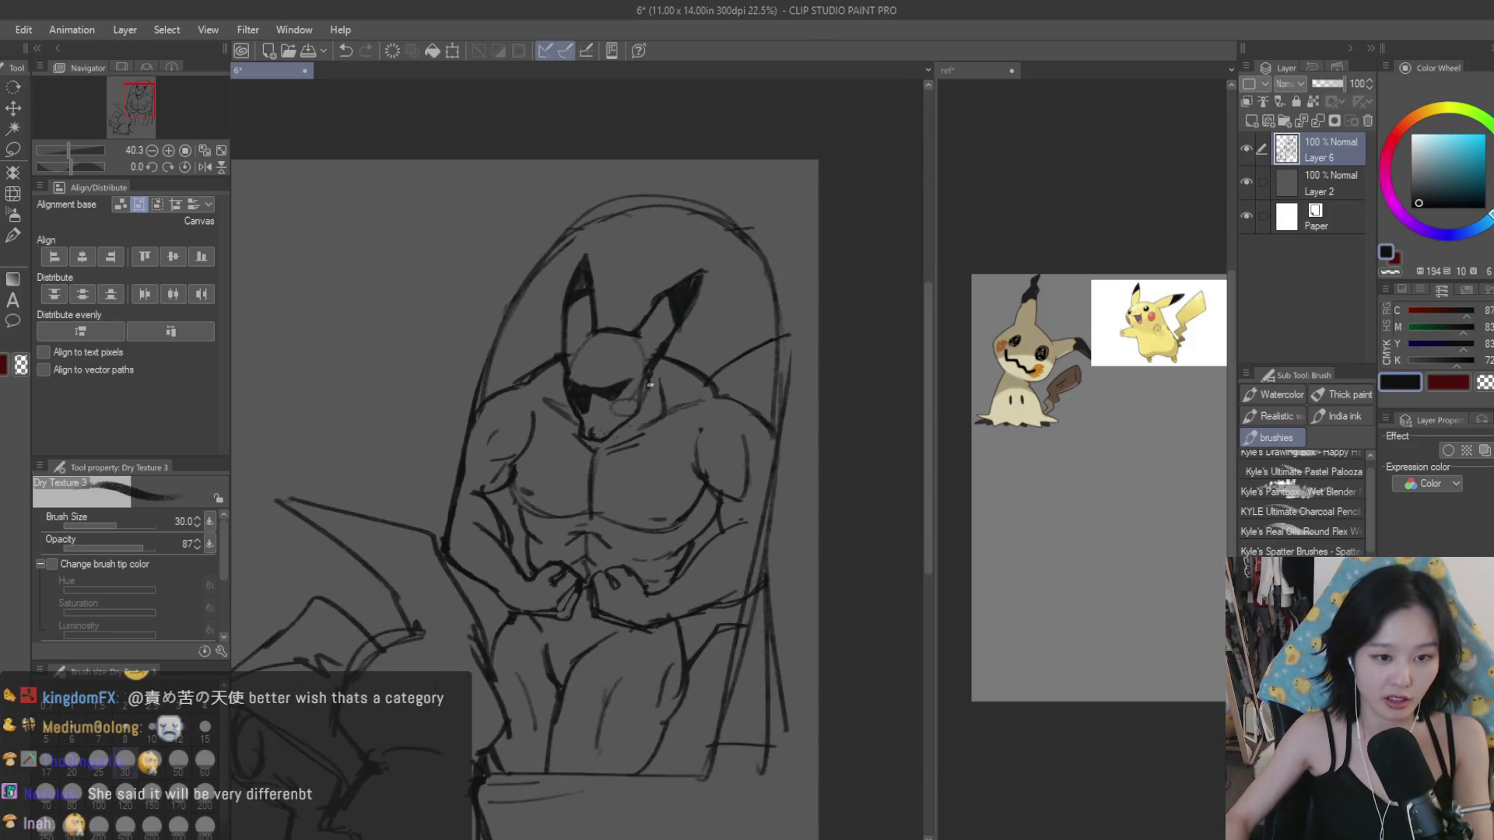
{"action": "scroll", "coordinate": [650, 397], "scroll_direction": "up", "scroll_amount": 3}
{"action": "mouse_move", "coordinate": [669, 403]}
{"action": "left_mouse_down"}
{"action": "mouse_move", "coordinate": [646, 467]}
{"action": "mouse_move", "coordinate": [623, 442]}
{"action": "left_mouse_up"}
Step: Strengthen the mirror frame's right outline and extend its upper-right arc
{"action": "key", "text": "e"}
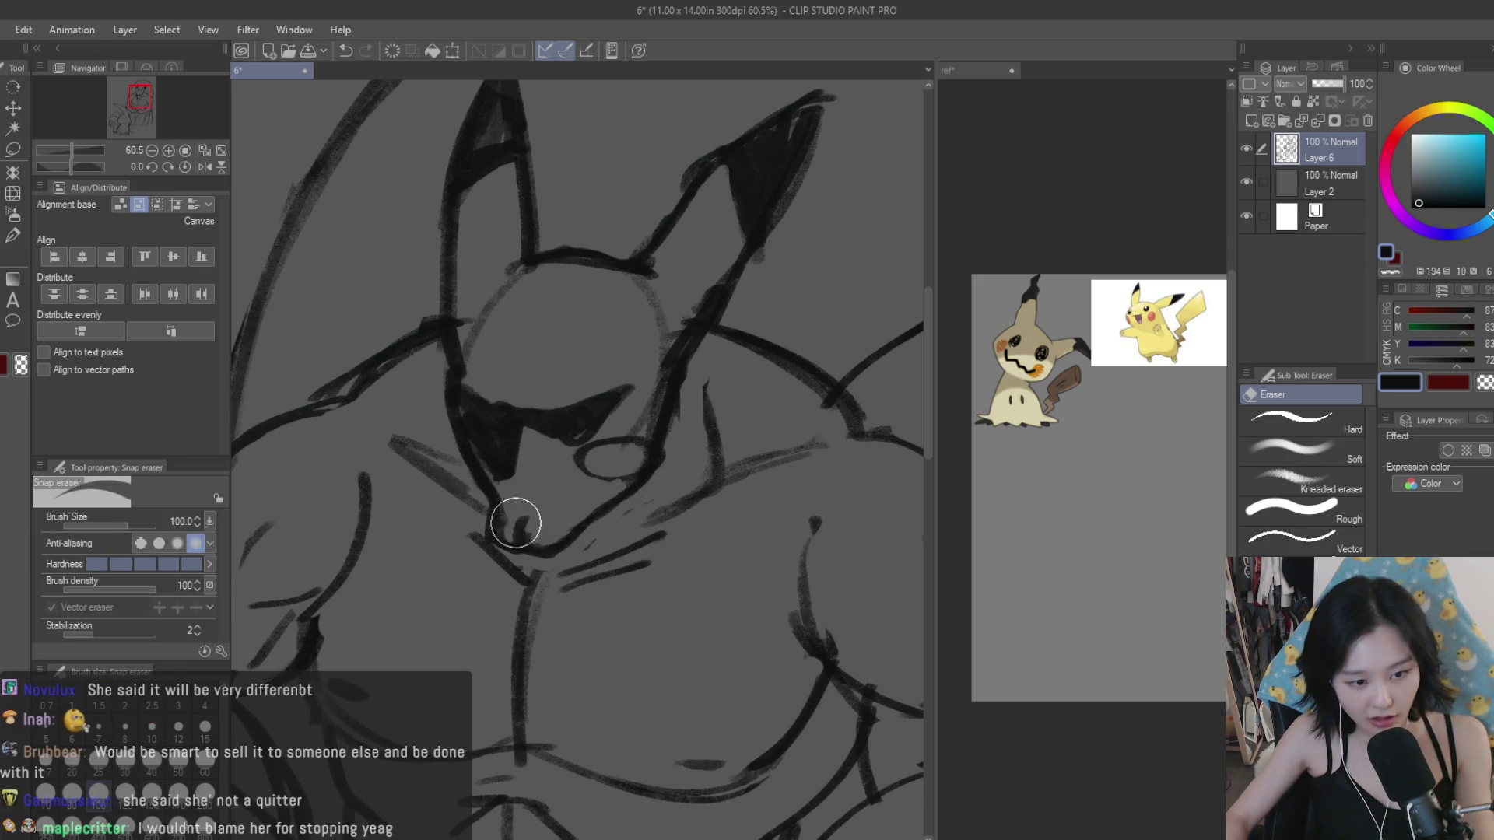
{"action": "scroll", "coordinate": [541, 523], "scroll_direction": "down", "scroll_amount": 4}
{"action": "scroll", "coordinate": [701, 433], "scroll_direction": "down", "scroll_amount": 1}
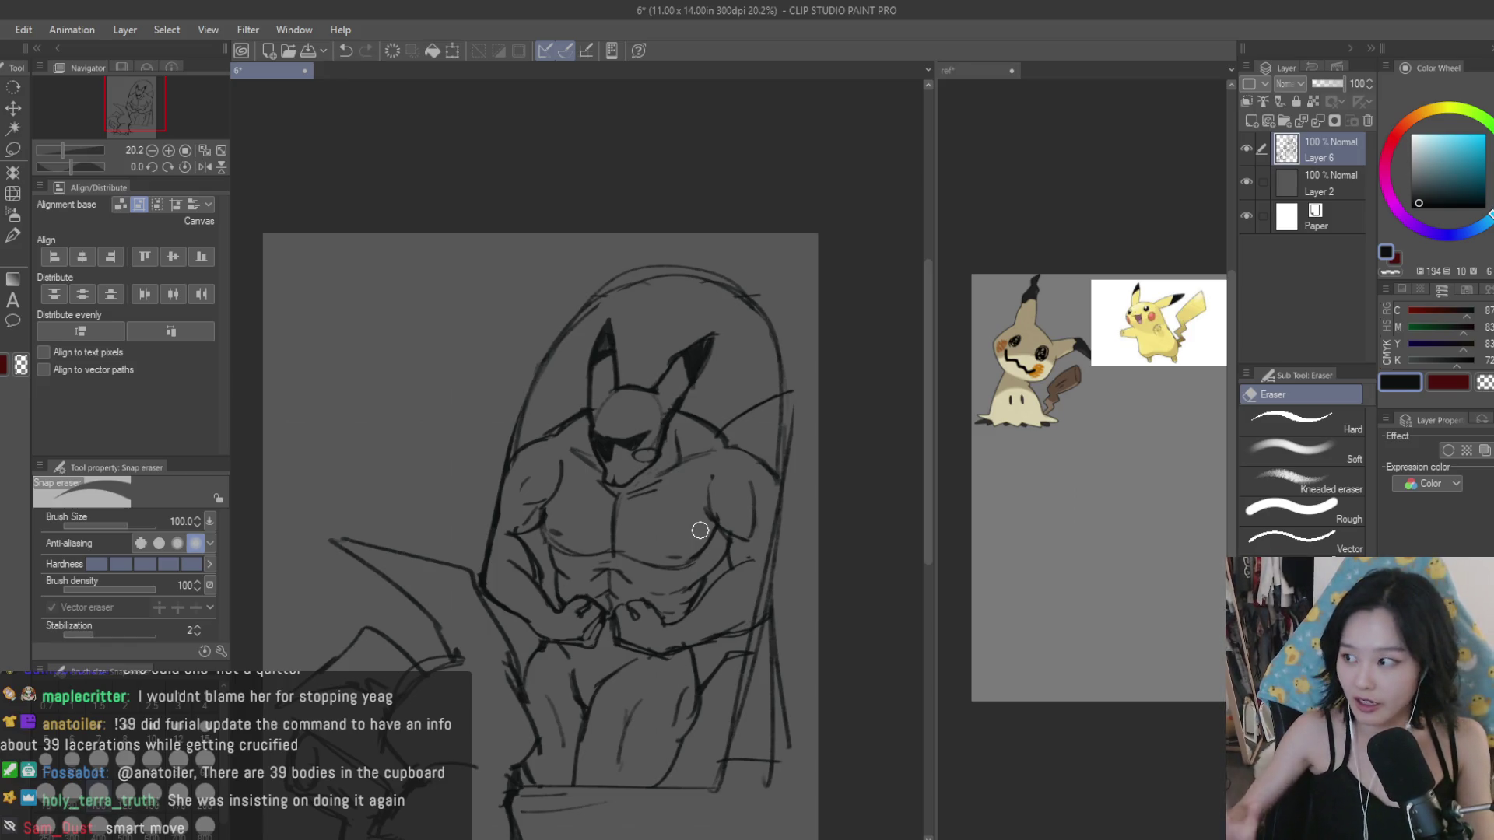
{"action": "scroll", "coordinate": [733, 321], "scroll_direction": "up", "scroll_amount": 2}
{"action": "scroll", "coordinate": [700, 295], "scroll_direction": "up", "scroll_amount": 2}
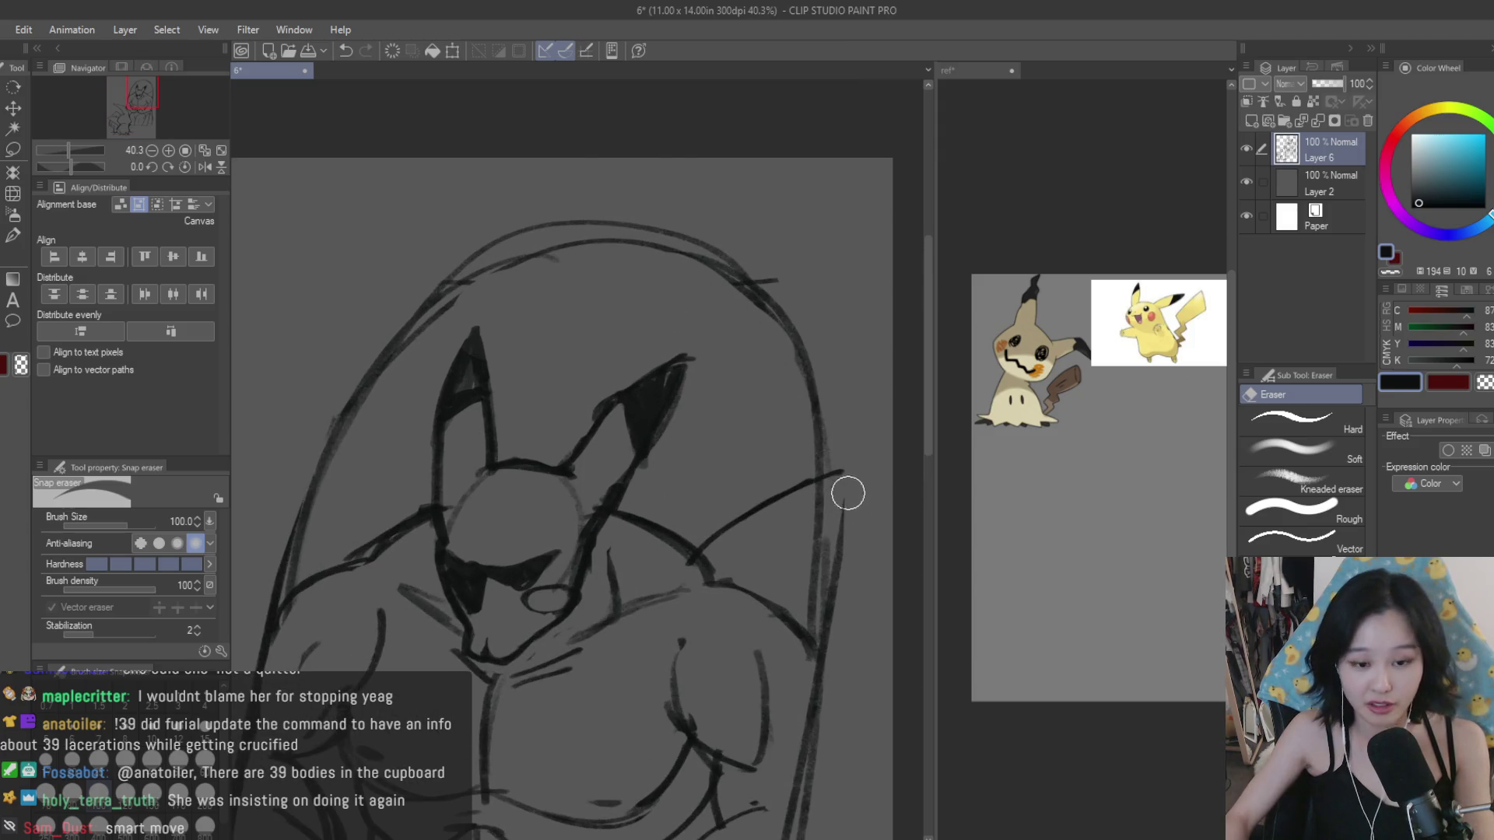
{"action": "scroll", "coordinate": [817, 483], "scroll_direction": "down", "scroll_amount": 2}
{"action": "scroll", "coordinate": [833, 417], "scroll_direction": "down", "scroll_amount": 2}
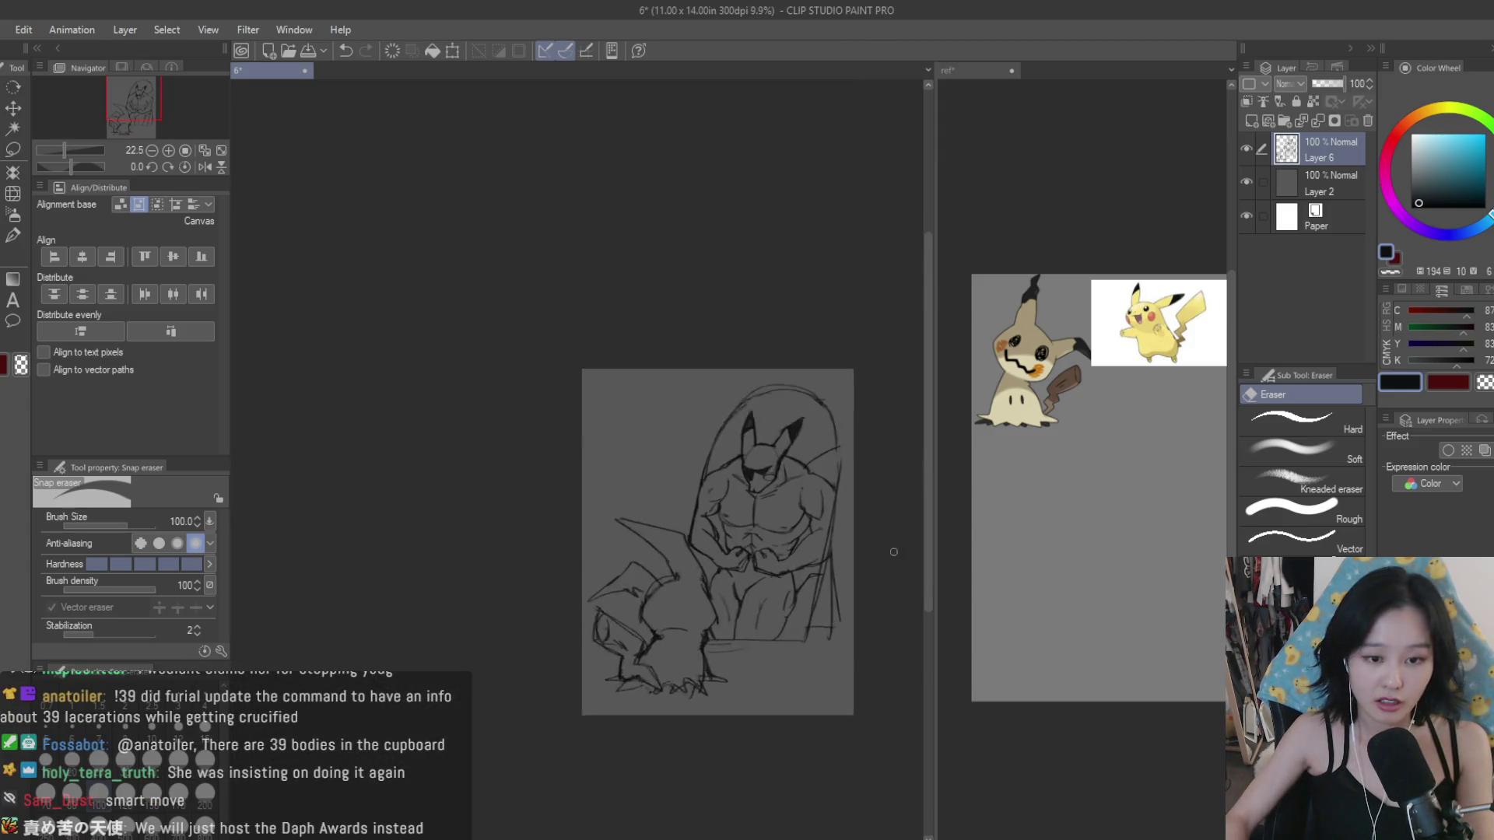
{"action": "scroll", "coordinate": [856, 506], "scroll_direction": "up", "scroll_amount": 1}
{"action": "key", "text": "b"}
{"action": "scroll", "coordinate": [802, 410], "scroll_direction": "up", "scroll_amount": 3}
{"action": "left_click_drag", "start_coordinate": [898, 393], "coordinate": [887, 580]}
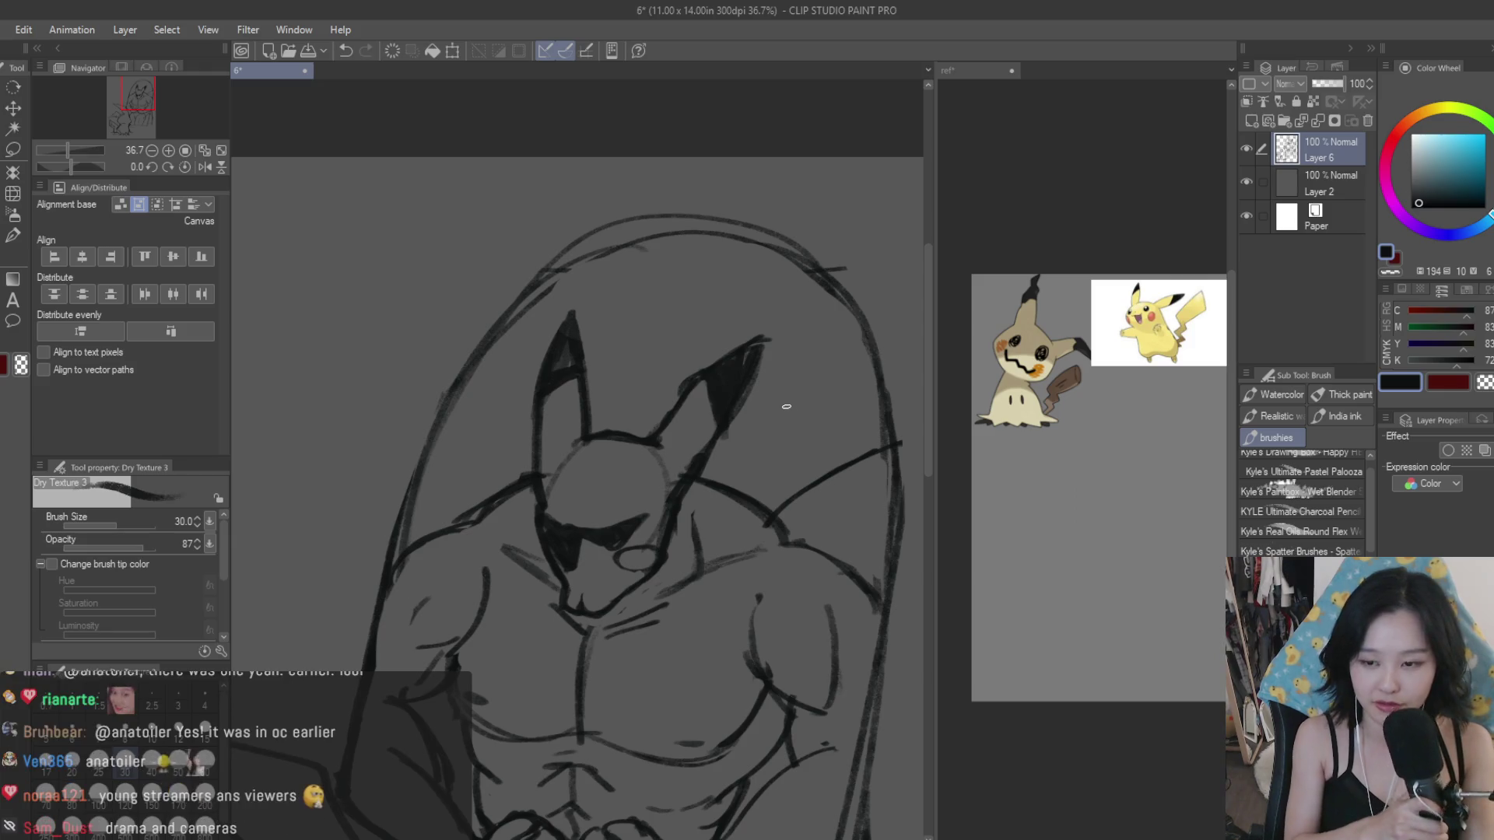
{"action": "mouse_move", "coordinate": [802, 250]}
{"action": "left_mouse_down"}
{"action": "mouse_move", "coordinate": [864, 332]}
{"action": "mouse_move", "coordinate": [903, 498]}
{"action": "left_mouse_up"}
Step: Erase the doubled lines along the mirror's top arc with the Snap eraser
{"action": "key", "text": "ctrl+minus"}
{"action": "key", "text": "e"}
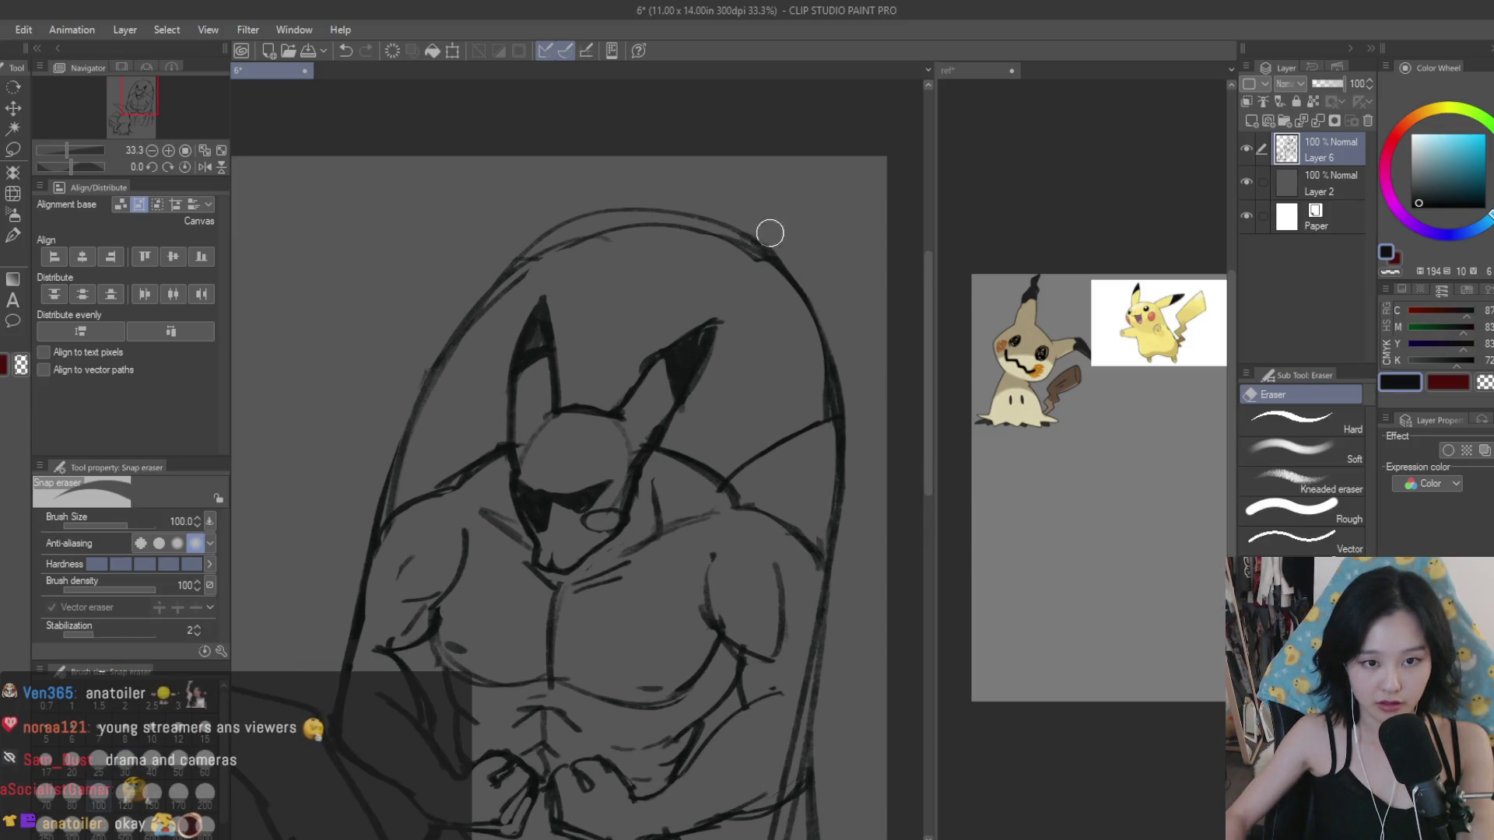
{"action": "key", "text": "ctrl+minus"}
{"action": "key", "text": "b"}
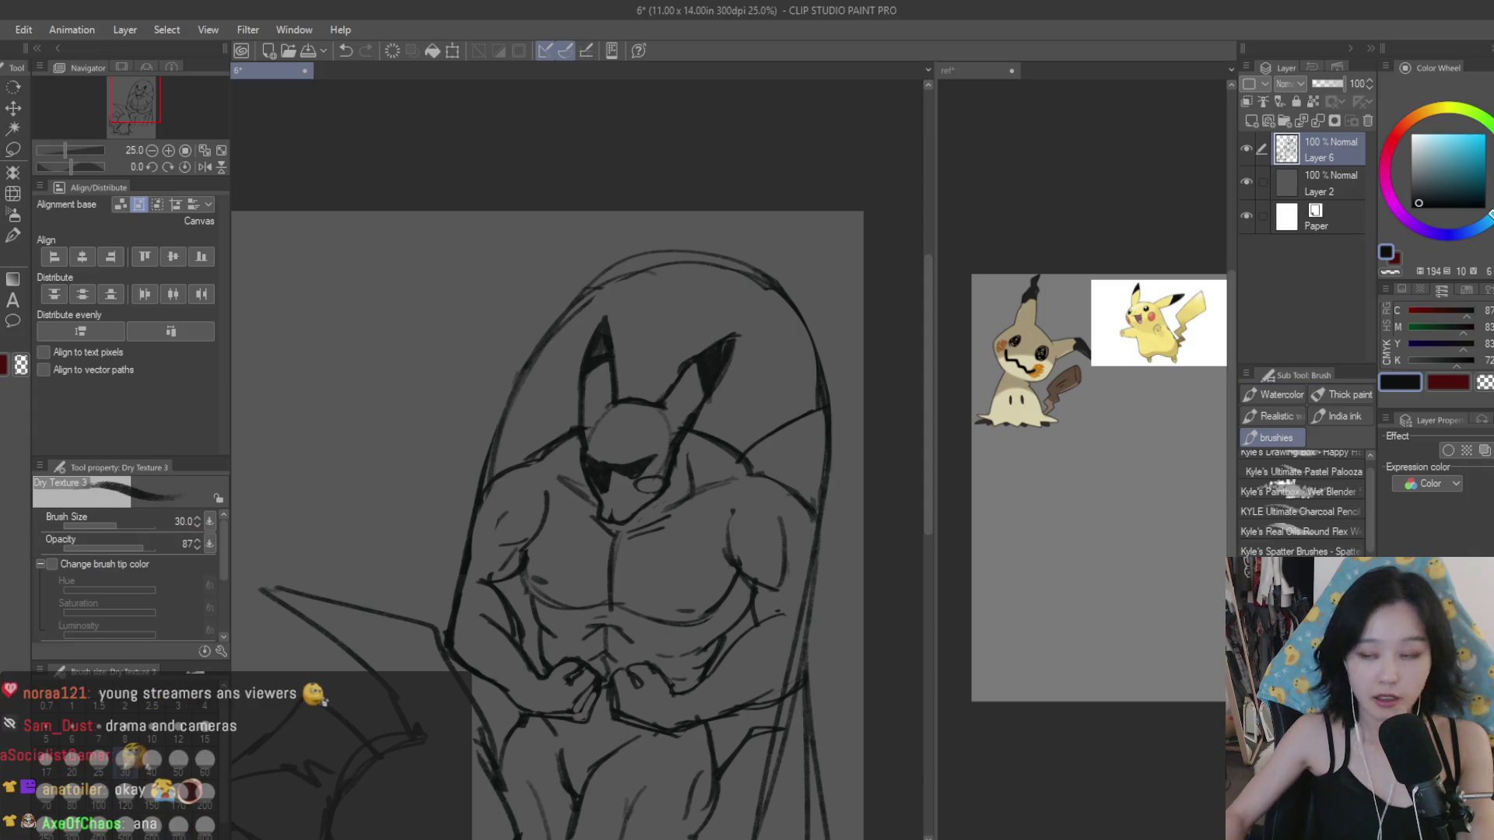
{"action": "scroll", "coordinate": [645, 296], "scroll_direction": "up", "scroll_amount": 1}
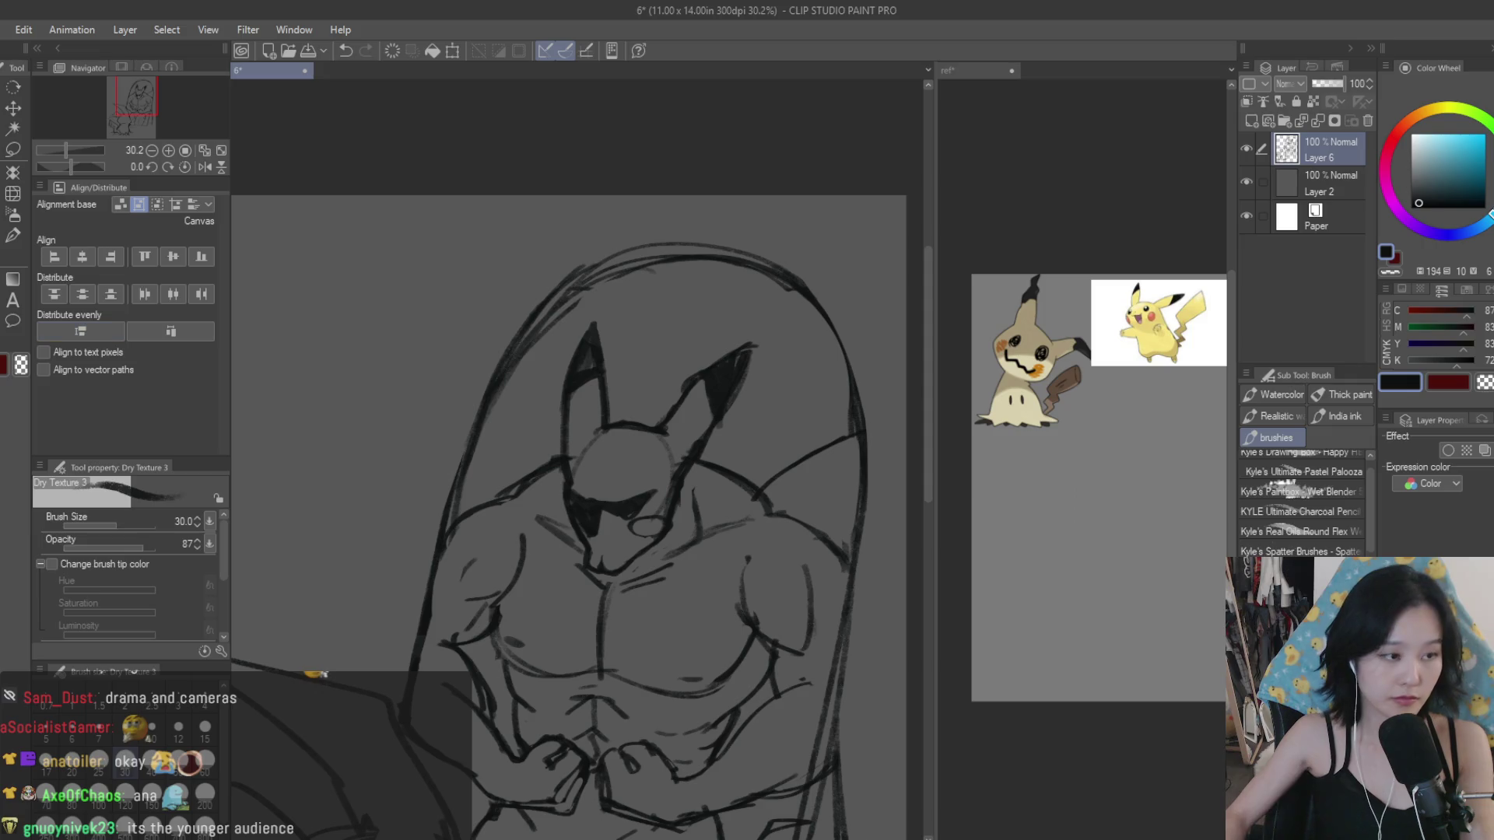
{"action": "key", "text": "e"}
{"action": "left_click_drag", "start_coordinate": [609, 284], "coordinate": [803, 318]}
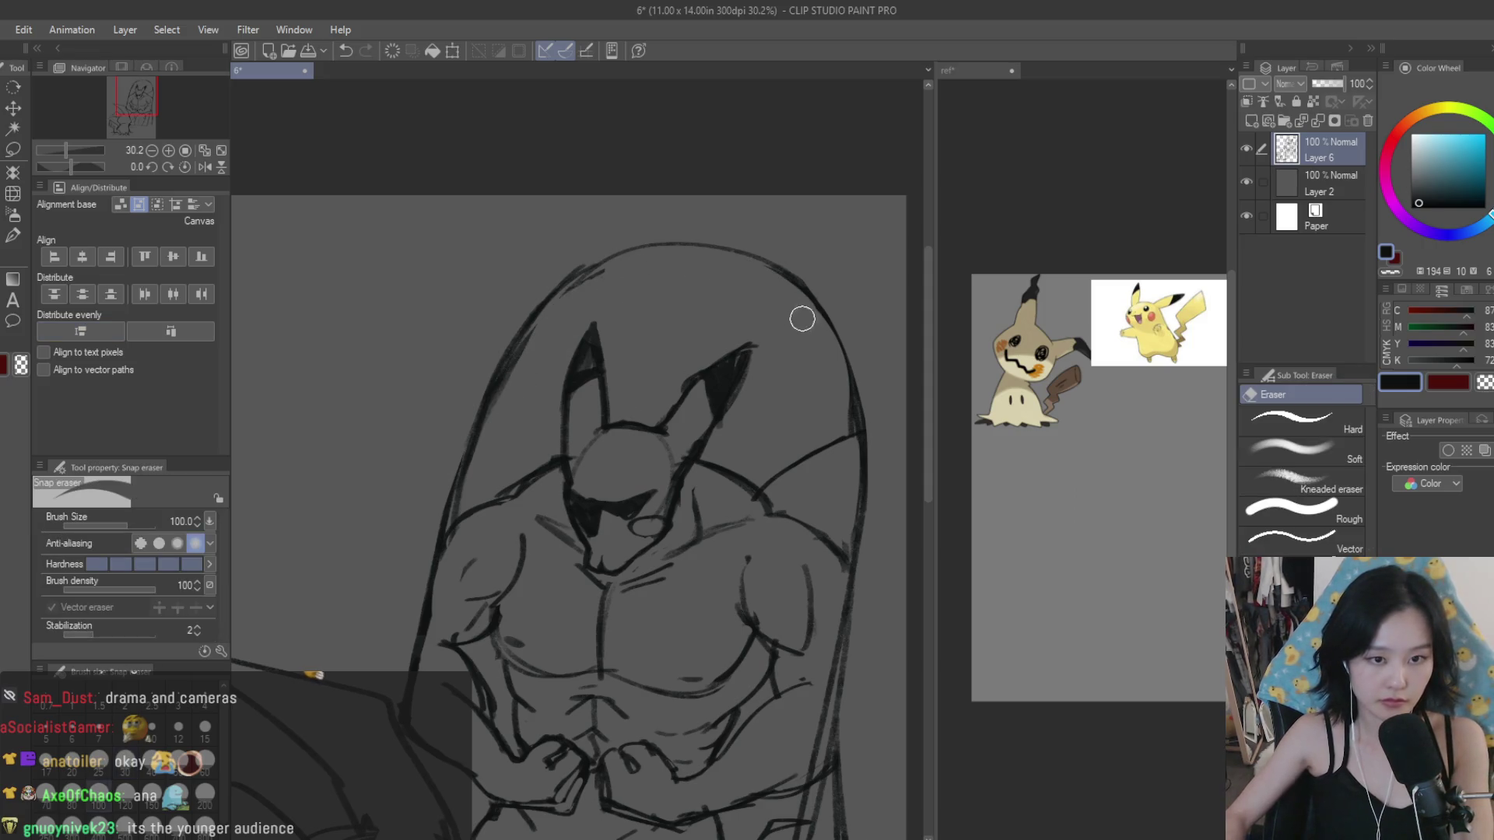
{"action": "scroll", "coordinate": [818, 367], "scroll_direction": "down", "scroll_amount": 2}
{"action": "scroll", "coordinate": [751, 326], "scroll_direction": "down", "scroll_amount": 5}
{"action": "scroll", "coordinate": [809, 420], "scroll_direction": "down", "scroll_amount": 1}
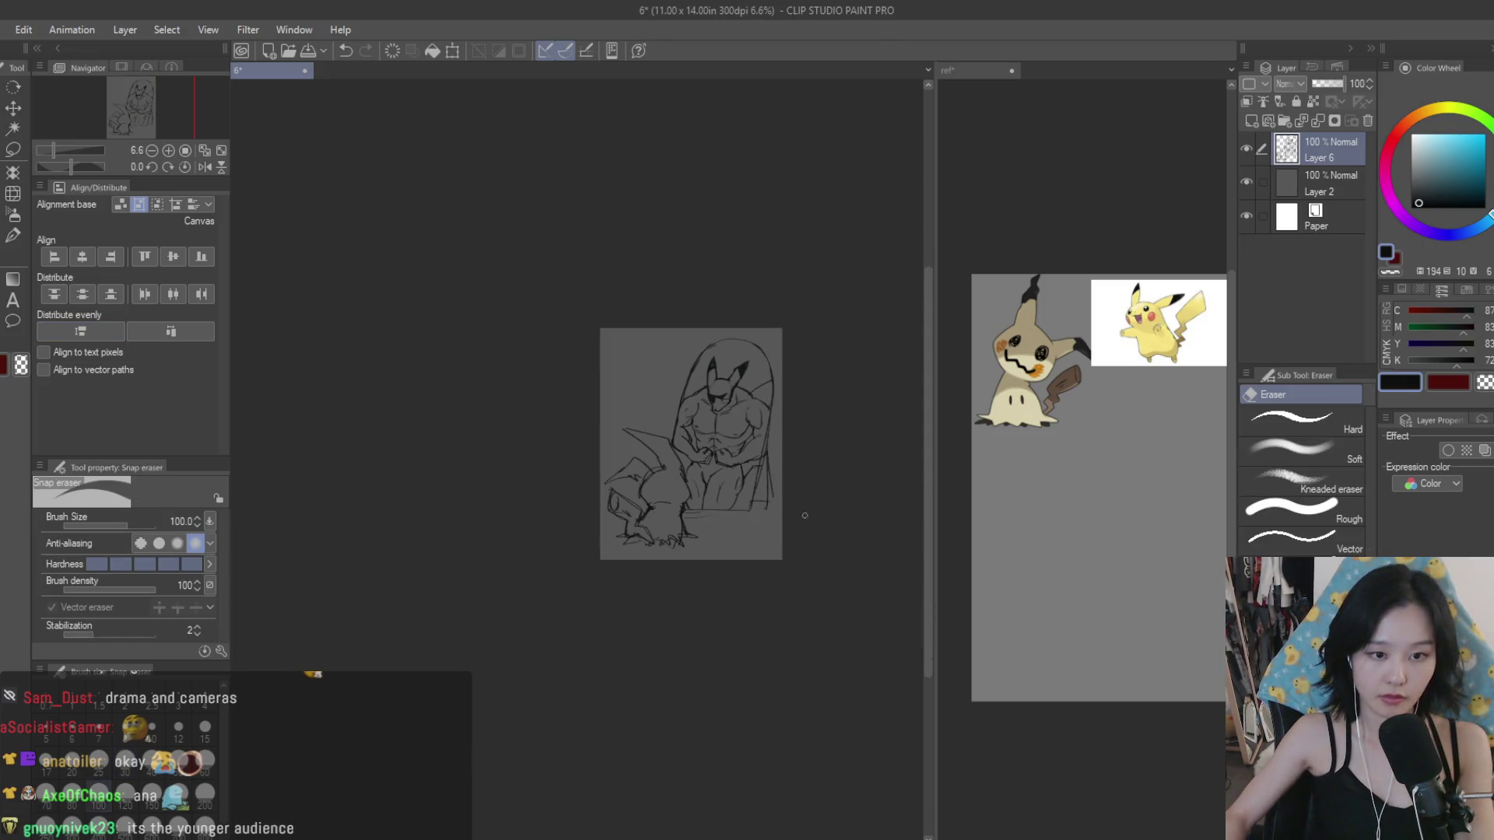
{"action": "scroll", "coordinate": [799, 449], "scroll_direction": "up", "scroll_amount": 4}
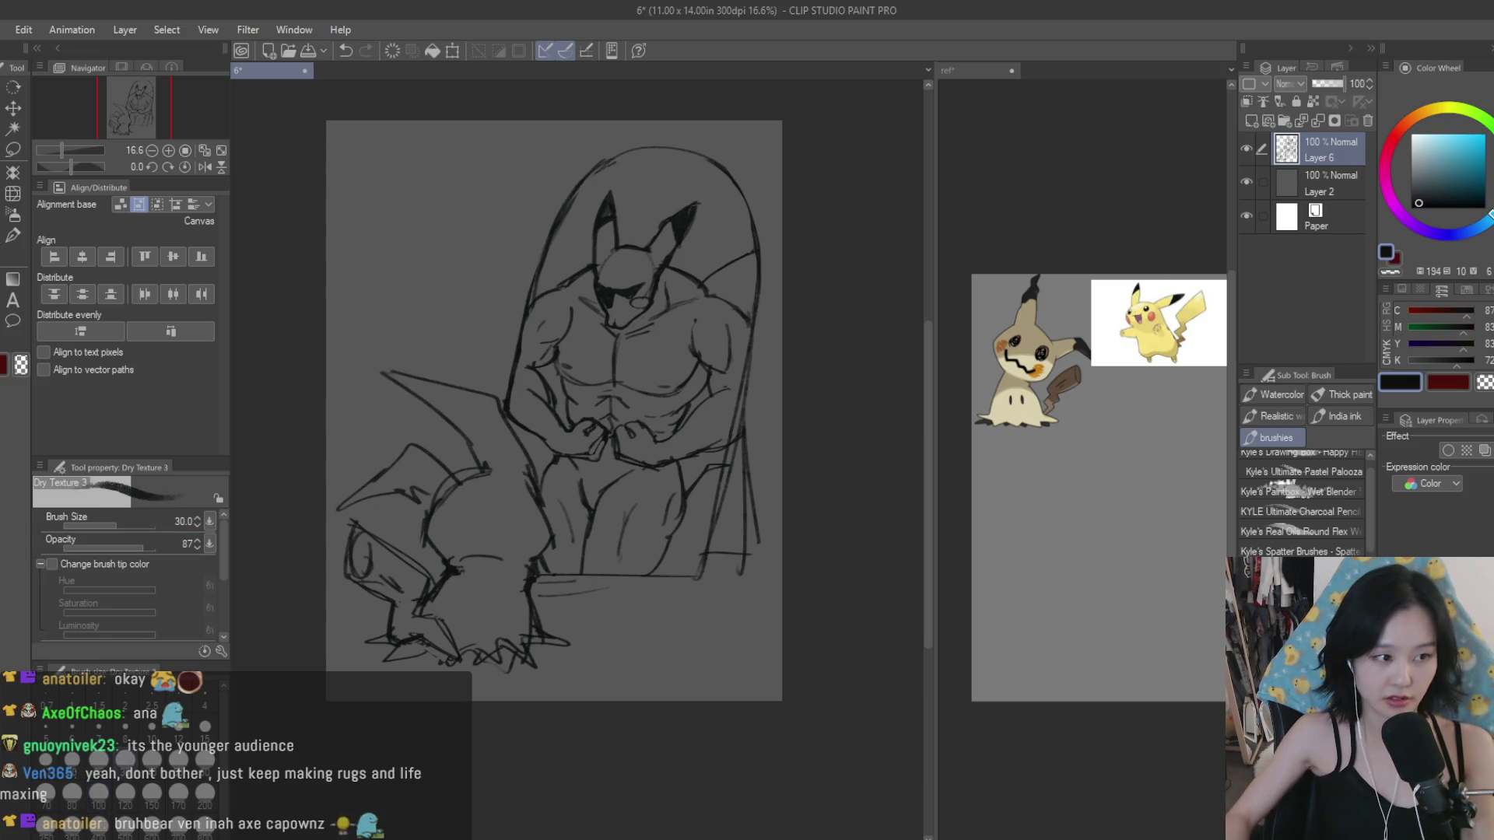
{"action": "key", "text": "b"}
{"action": "scroll", "coordinate": [619, 511], "scroll_direction": "up", "scroll_amount": 5}
Step: Ink a dark stroke on the muscular Pikachu's thigh and trim a short sketch line on the leg
{"action": "left_click_drag", "start_coordinate": [689, 488], "coordinate": [658, 584]}
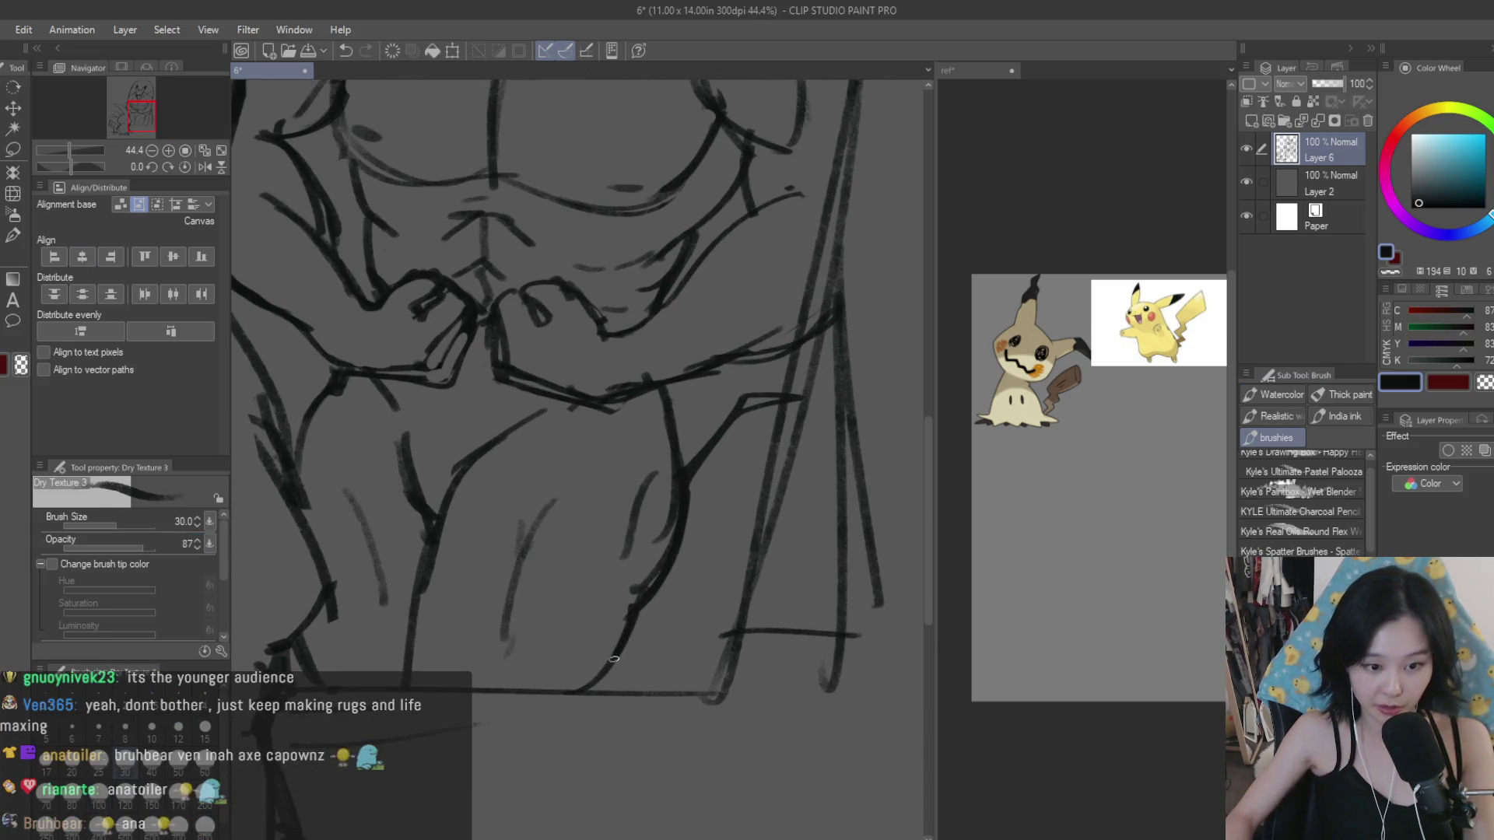
{"action": "key", "text": "e"}
{"action": "left_click_drag", "start_coordinate": [636, 566], "coordinate": [620, 599]}
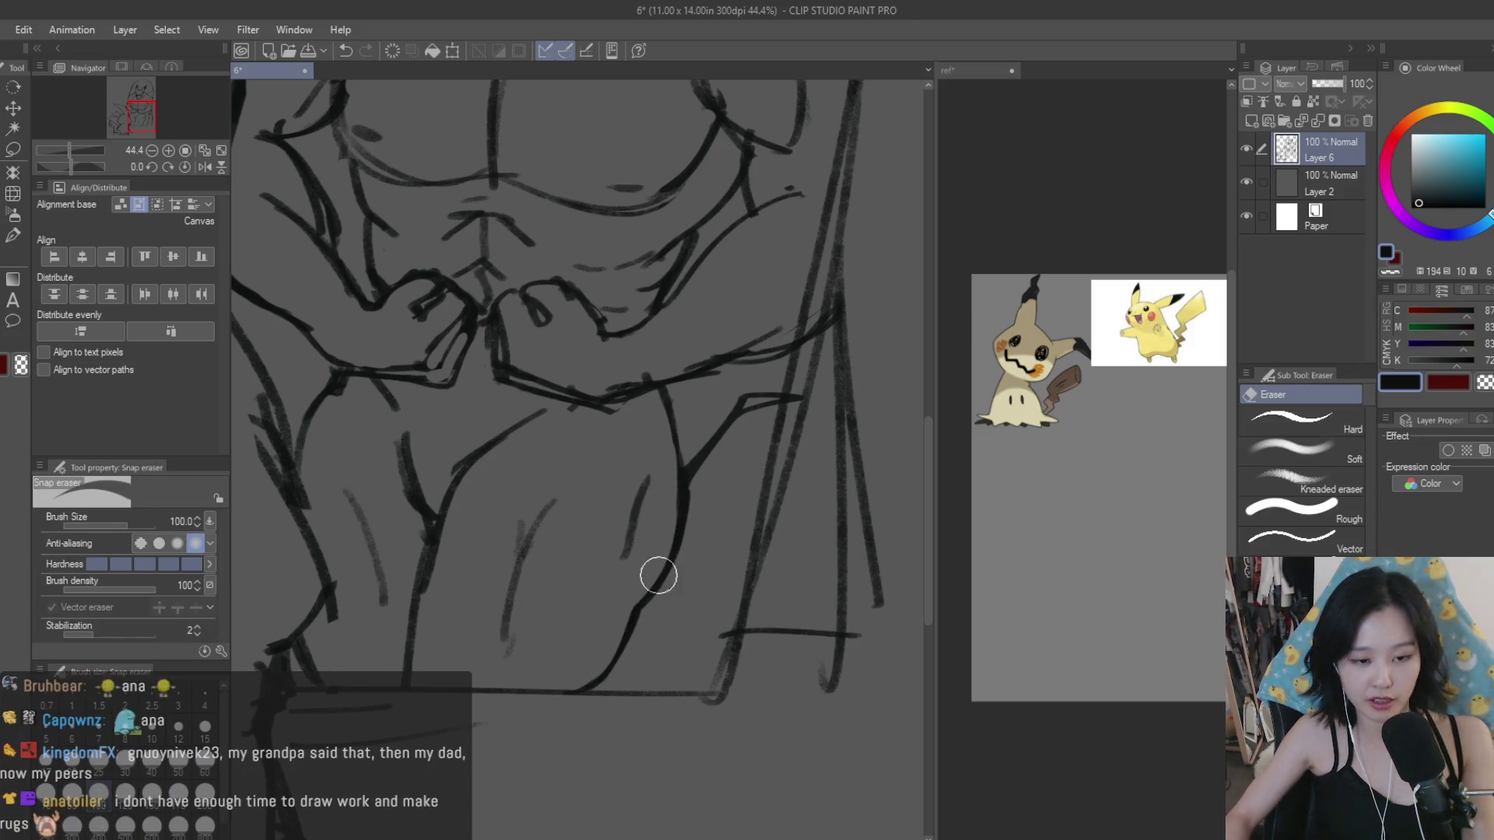
{"action": "scroll", "coordinate": [700, 568], "scroll_direction": "down", "scroll_amount": 3}
{"action": "key", "text": "b"}
{"action": "scroll", "coordinate": [680, 590], "scroll_direction": "up", "scroll_amount": 2}
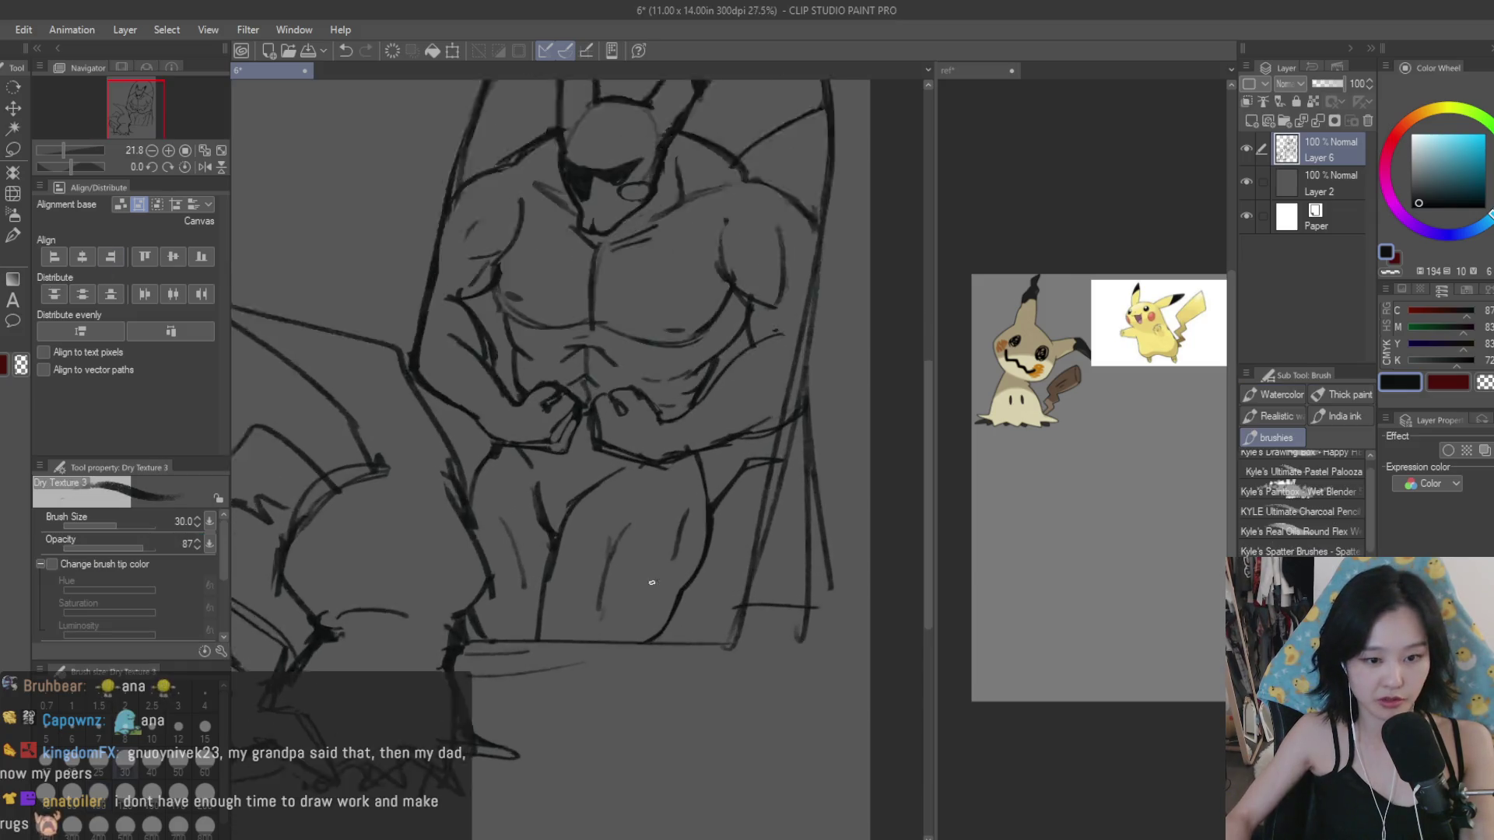
{"action": "scroll", "coordinate": [679, 590], "scroll_direction": "up", "scroll_amount": 2}
{"action": "scroll", "coordinate": [655, 643], "scroll_direction": "down", "scroll_amount": 5}
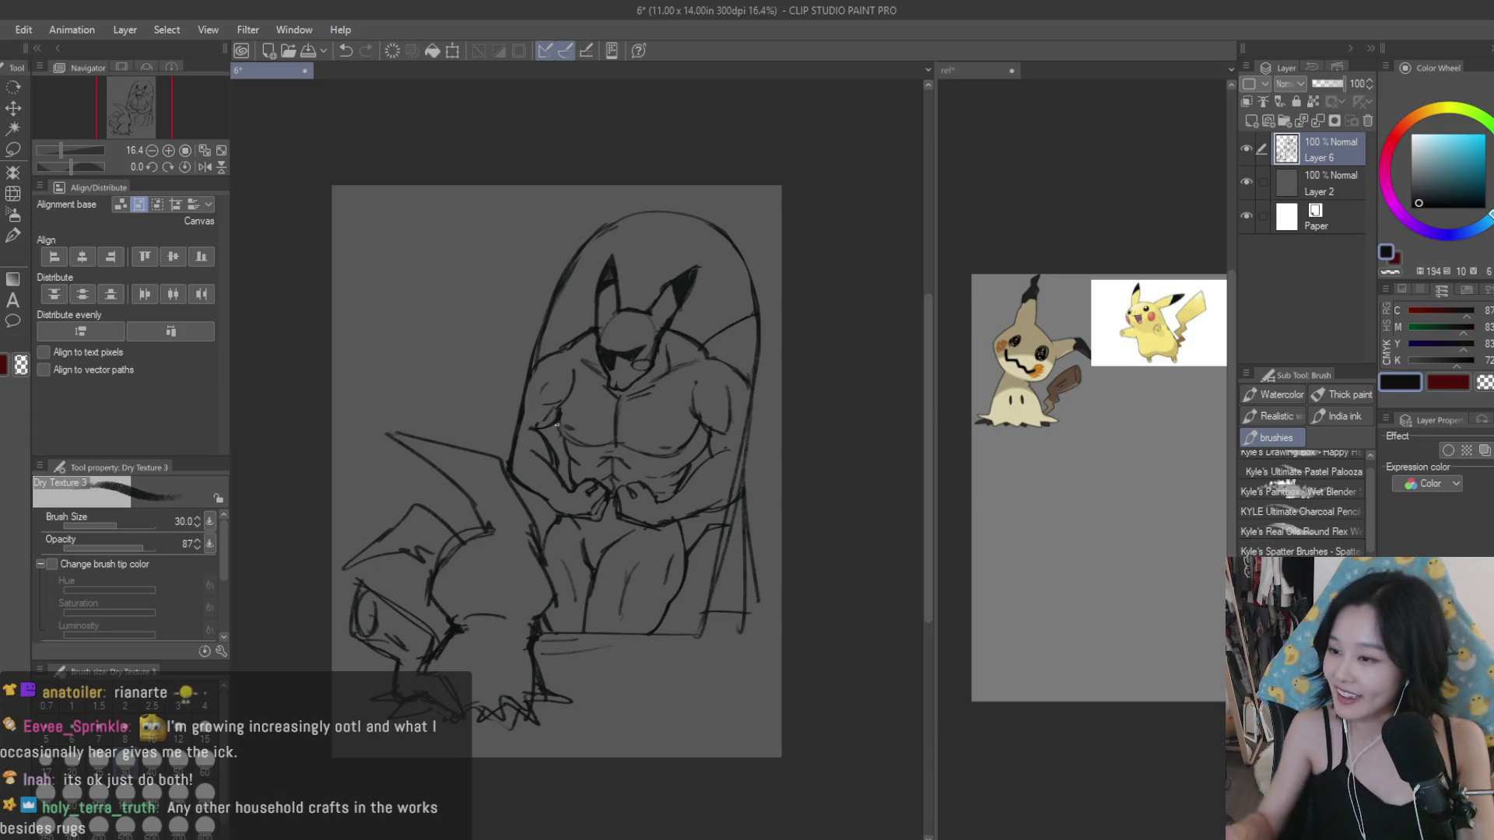
{"action": "scroll", "coordinate": [767, 428], "scroll_direction": "down", "scroll_amount": 2}
{"action": "scroll", "coordinate": [767, 413], "scroll_direction": "up", "scroll_amount": 1}
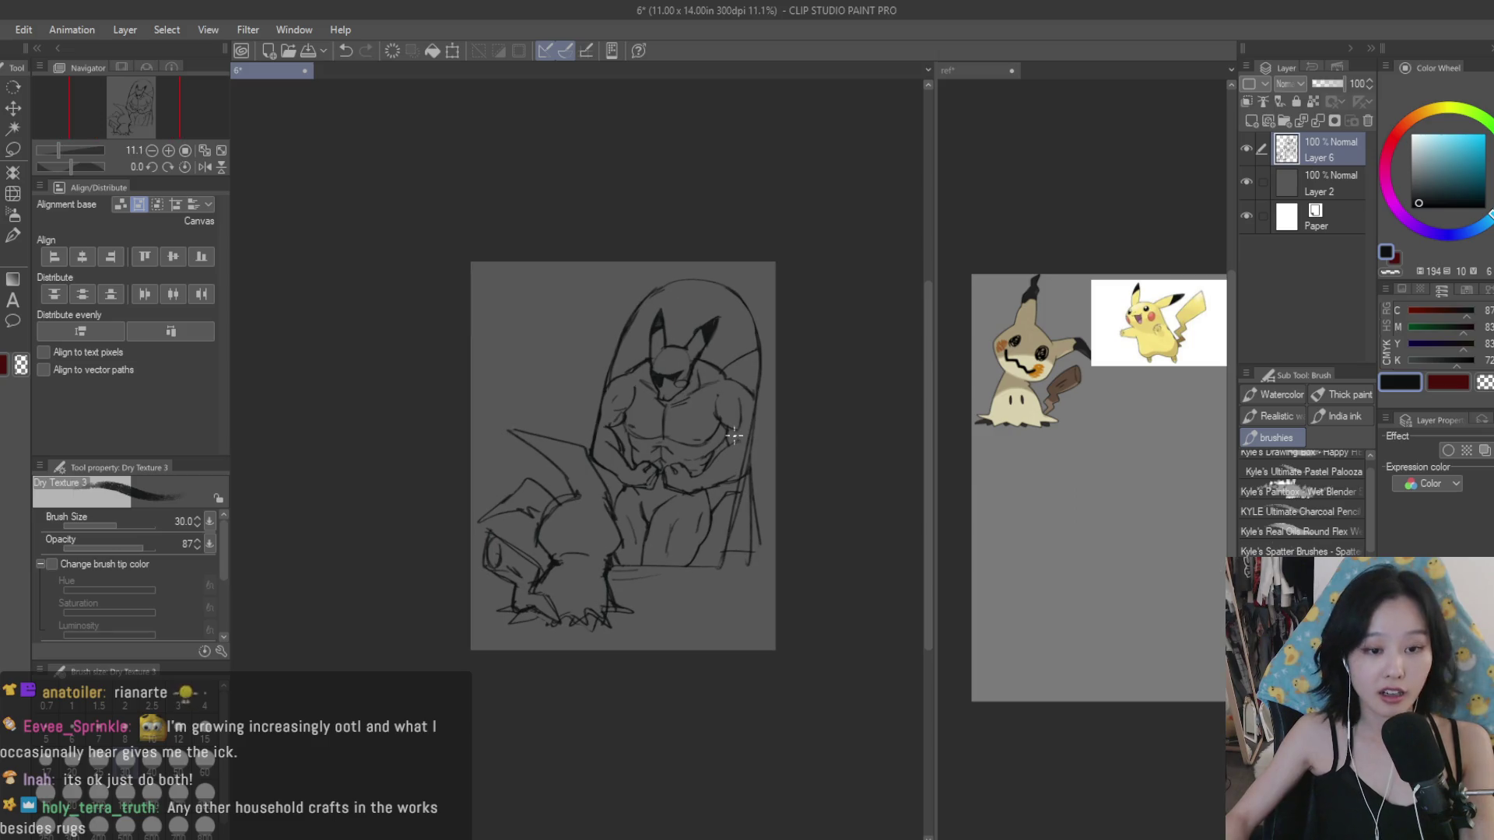
{"action": "scroll", "coordinate": [769, 374], "scroll_direction": "up", "scroll_amount": 1}
{"action": "scroll", "coordinate": [772, 324], "scroll_direction": "up", "scroll_amount": 3}
{"action": "scroll", "coordinate": [772, 324], "scroll_direction": "up", "scroll_amount": 2}
{"action": "scroll", "coordinate": [792, 336], "scroll_direction": "up", "scroll_amount": 2}
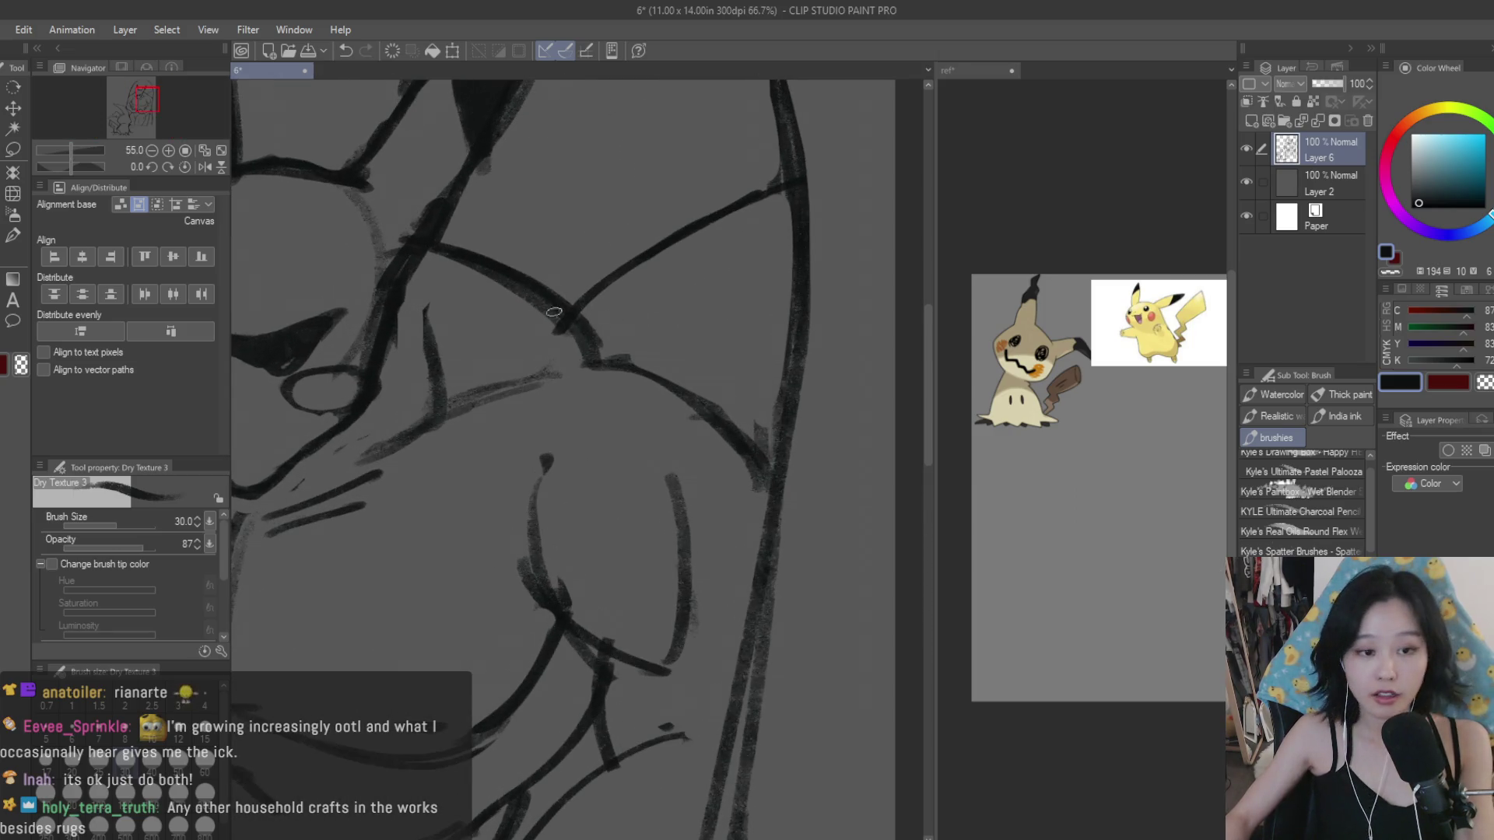
Step: Darken a body contour and redraw the muscular Pikachu's head contour, erasing where needed
{"action": "left_click_drag", "start_coordinate": [587, 353], "coordinate": [755, 445]}
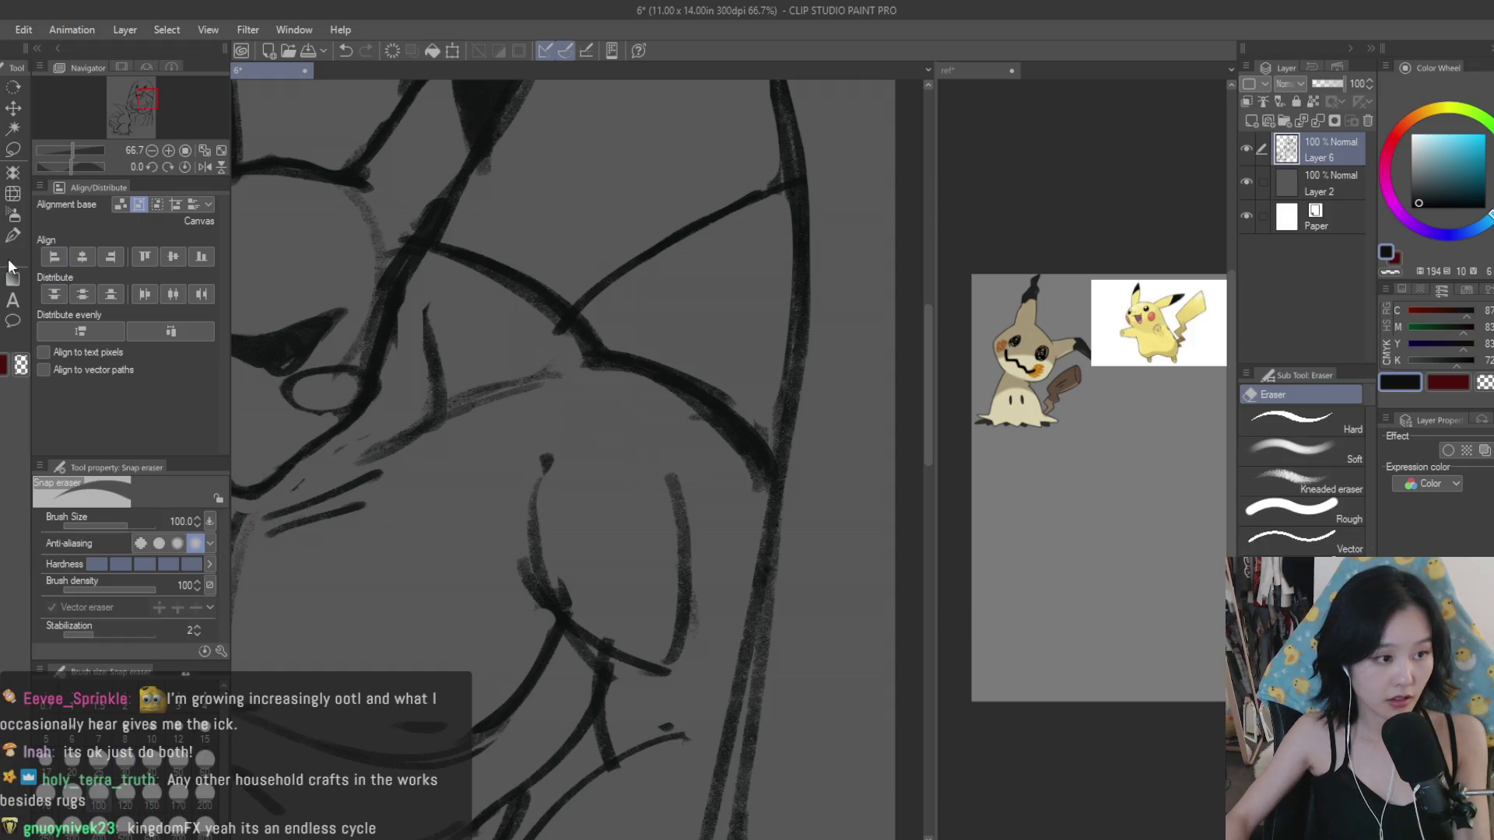
{"action": "key", "text": "e"}
{"action": "scroll", "coordinate": [725, 465], "scroll_direction": "down", "scroll_amount": 4}
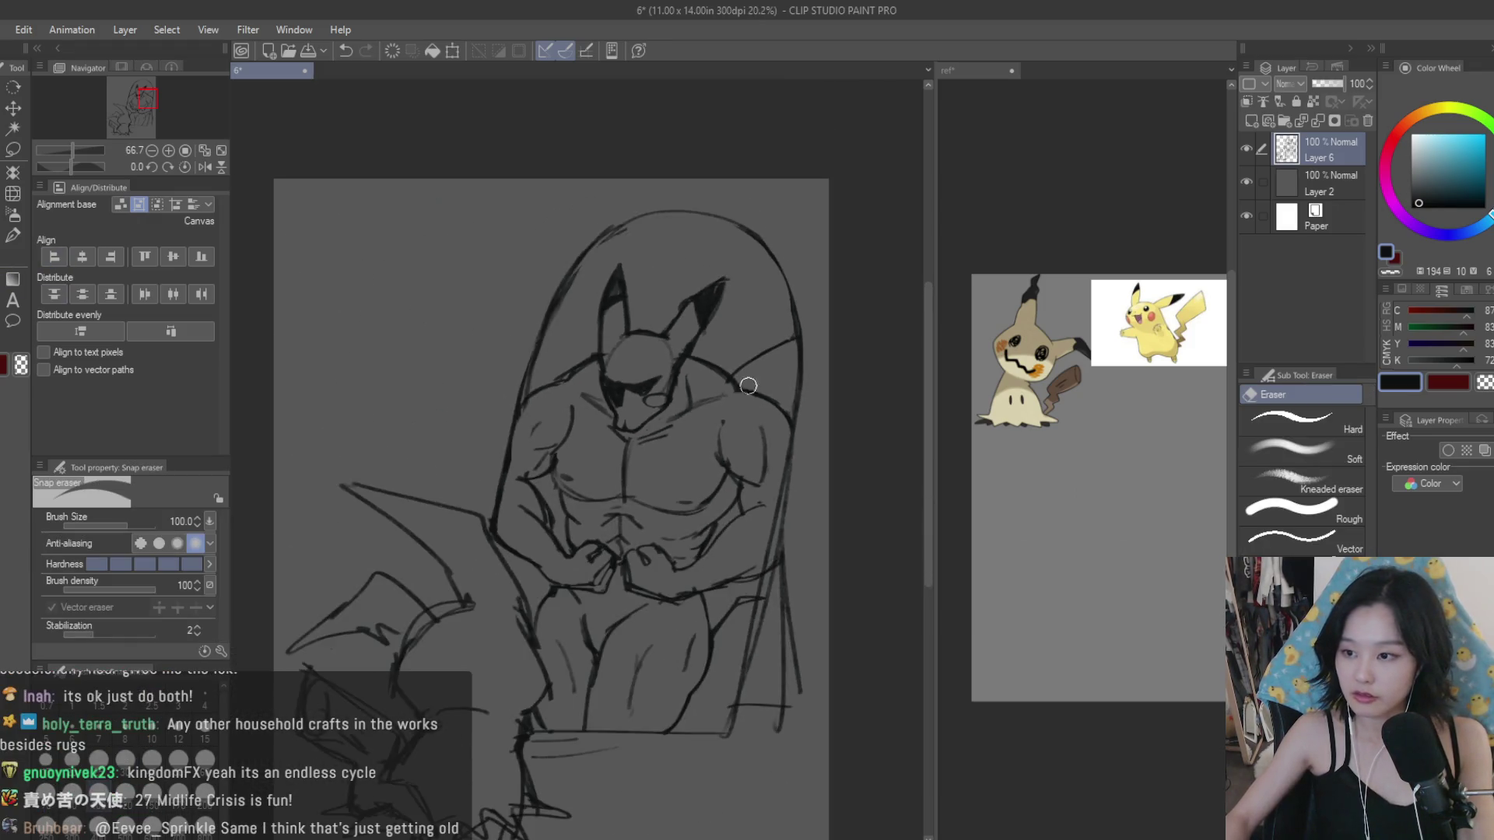
{"action": "scroll", "coordinate": [557, 390], "scroll_direction": "up", "scroll_amount": 2}
{"action": "scroll", "coordinate": [621, 374], "scroll_direction": "up", "scroll_amount": 1}
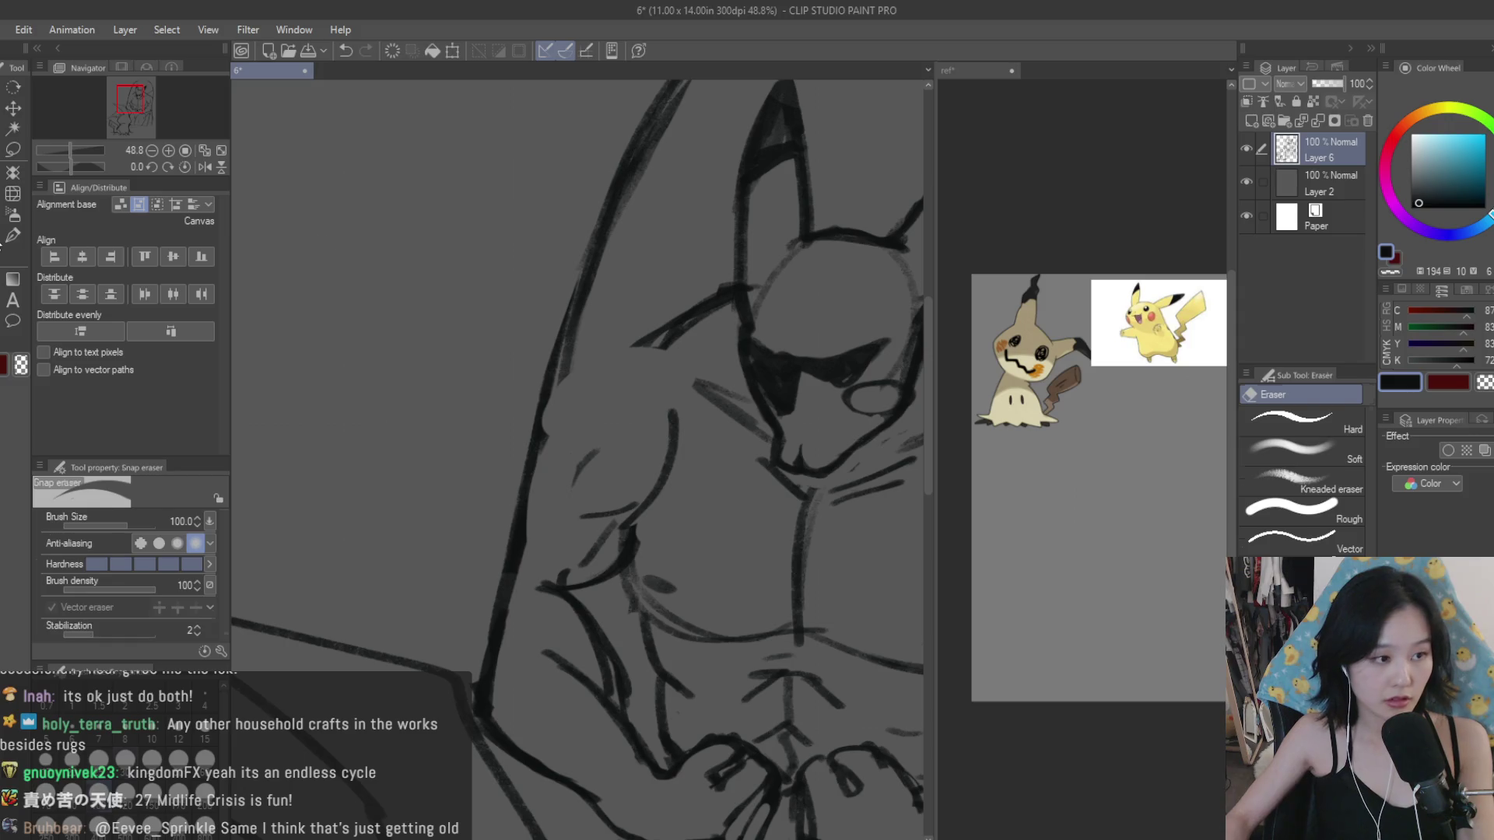
{"action": "key", "text": "b"}
{"action": "scroll", "coordinate": [622, 350], "scroll_direction": "up", "scroll_amount": 1}
{"action": "left_click_drag", "start_coordinate": [544, 380], "coordinate": [704, 332]}
{"action": "scroll", "coordinate": [656, 339], "scroll_direction": "up", "scroll_amount": 1}
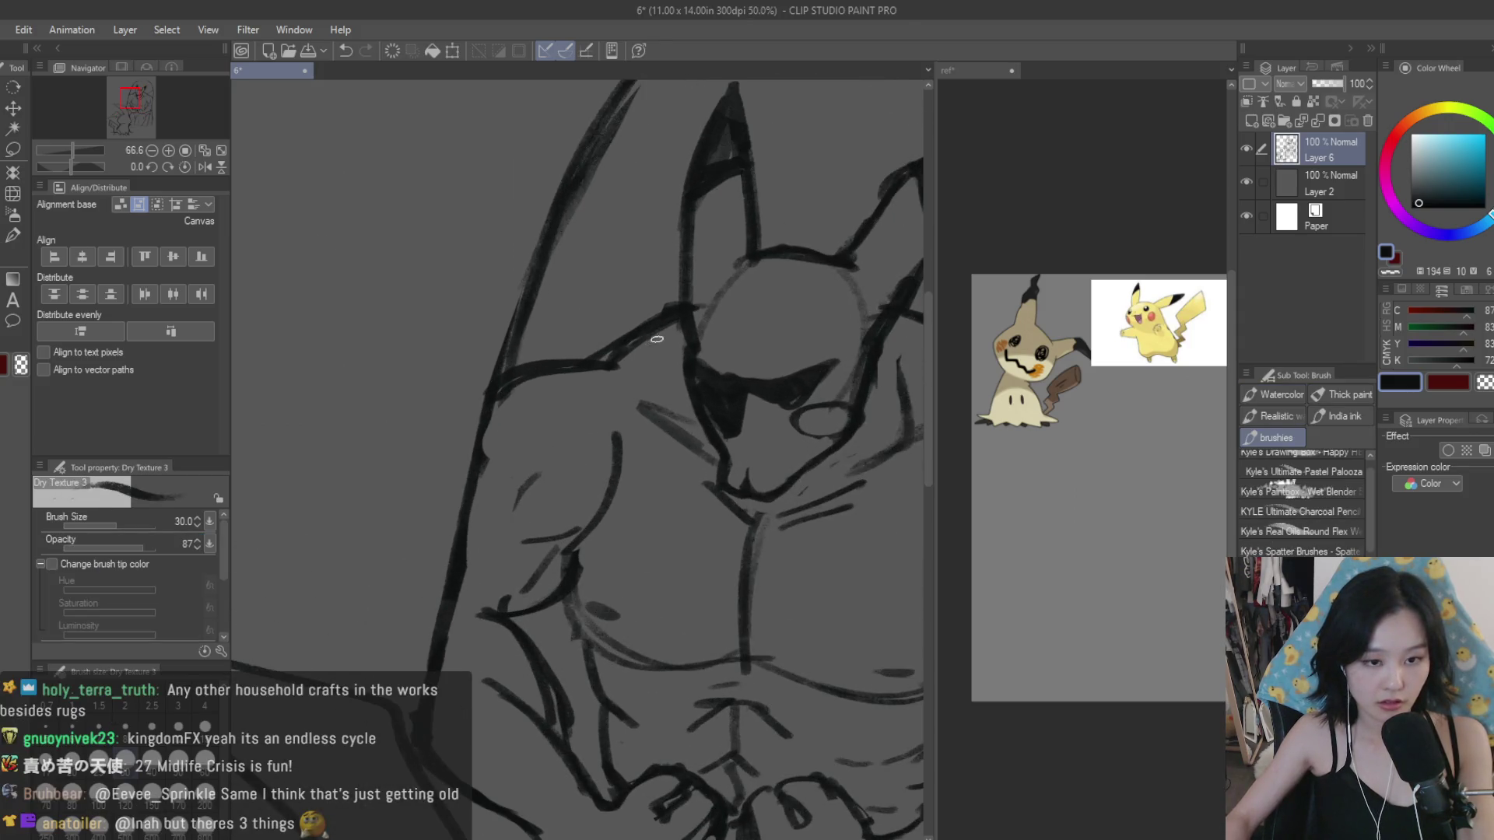
{"action": "scroll", "coordinate": [657, 339], "scroll_direction": "down", "scroll_amount": 2}
{"action": "scroll", "coordinate": [657, 339], "scroll_direction": "down", "scroll_amount": 2}
{"action": "scroll", "coordinate": [760, 407], "scroll_direction": "up", "scroll_amount": 3}
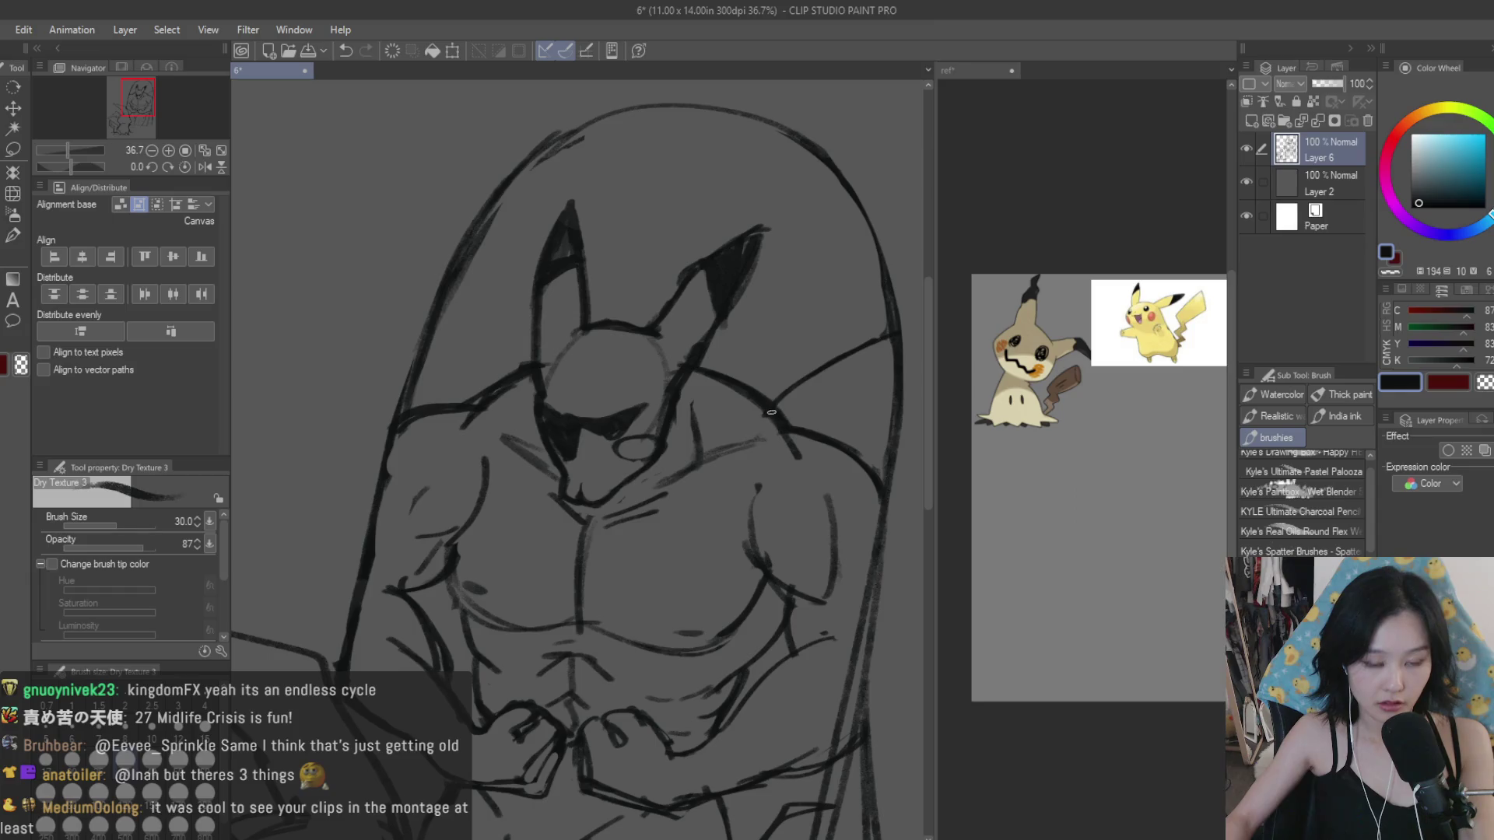
{"action": "key", "text": "e"}
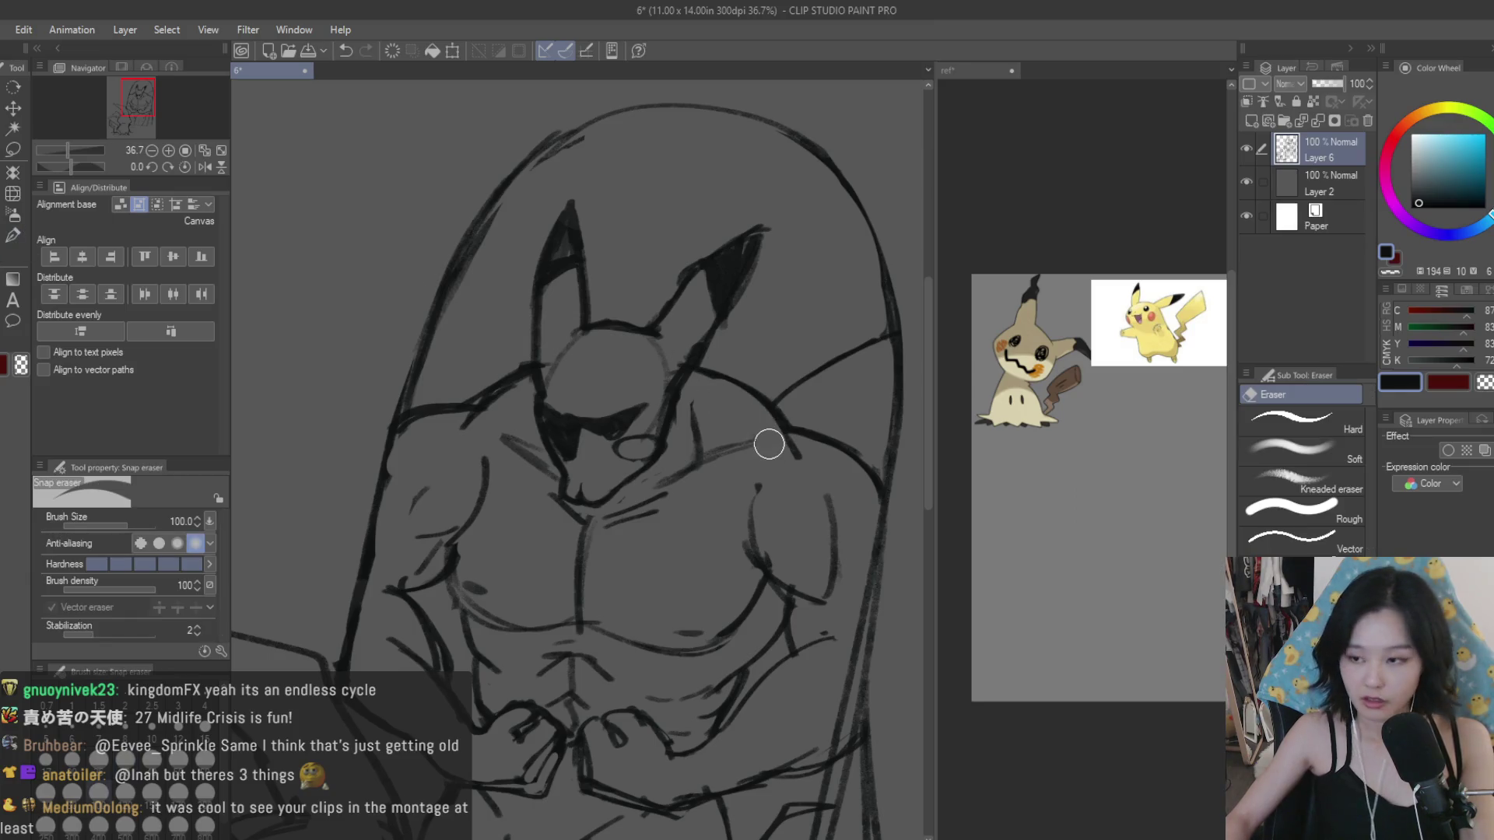
{"action": "scroll", "coordinate": [768, 445], "scroll_direction": "down", "scroll_amount": 3}
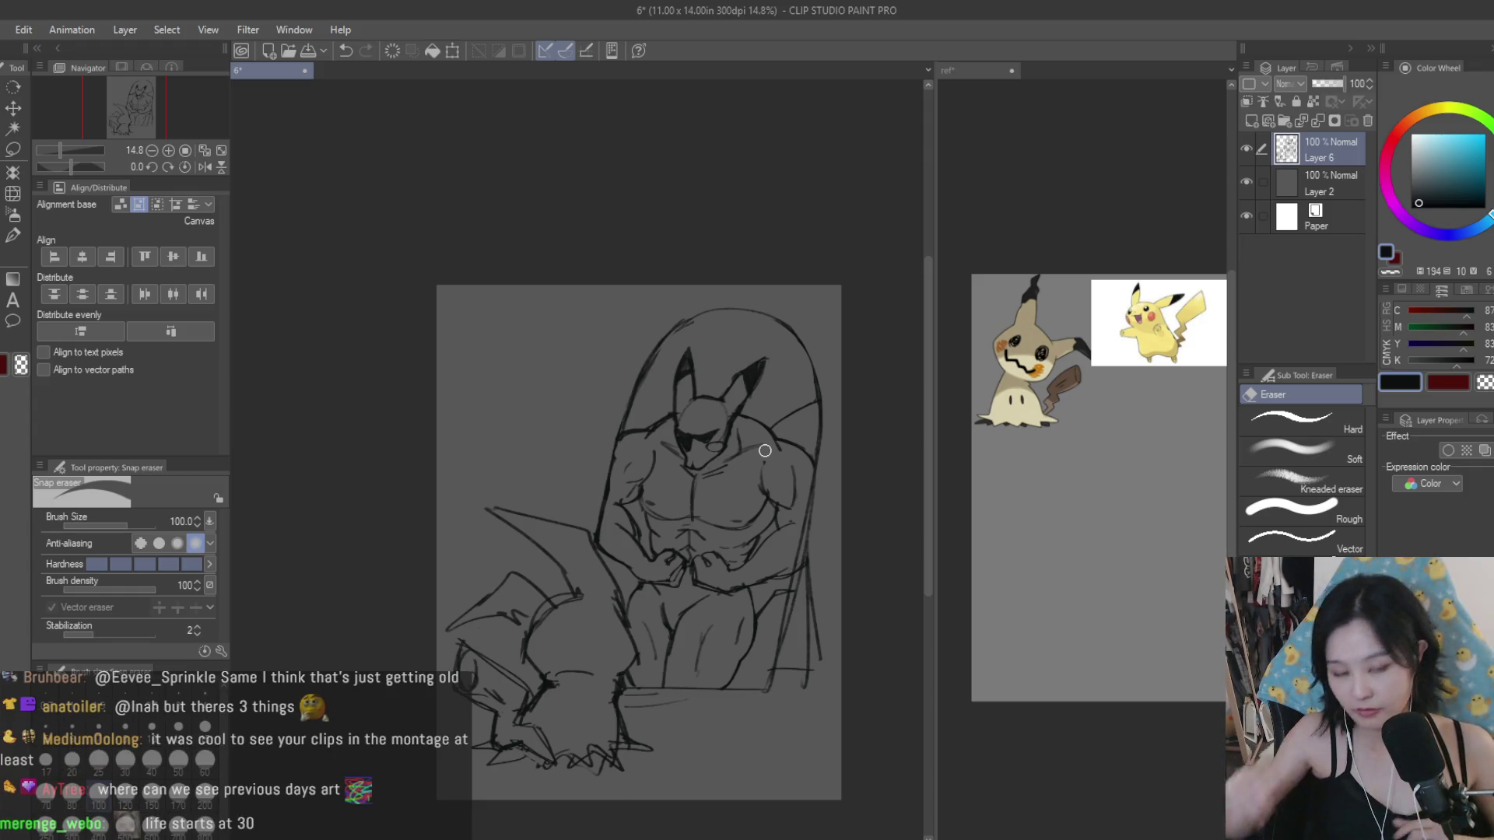
{"action": "scroll", "coordinate": [764, 365], "scroll_direction": "up", "scroll_amount": 3}
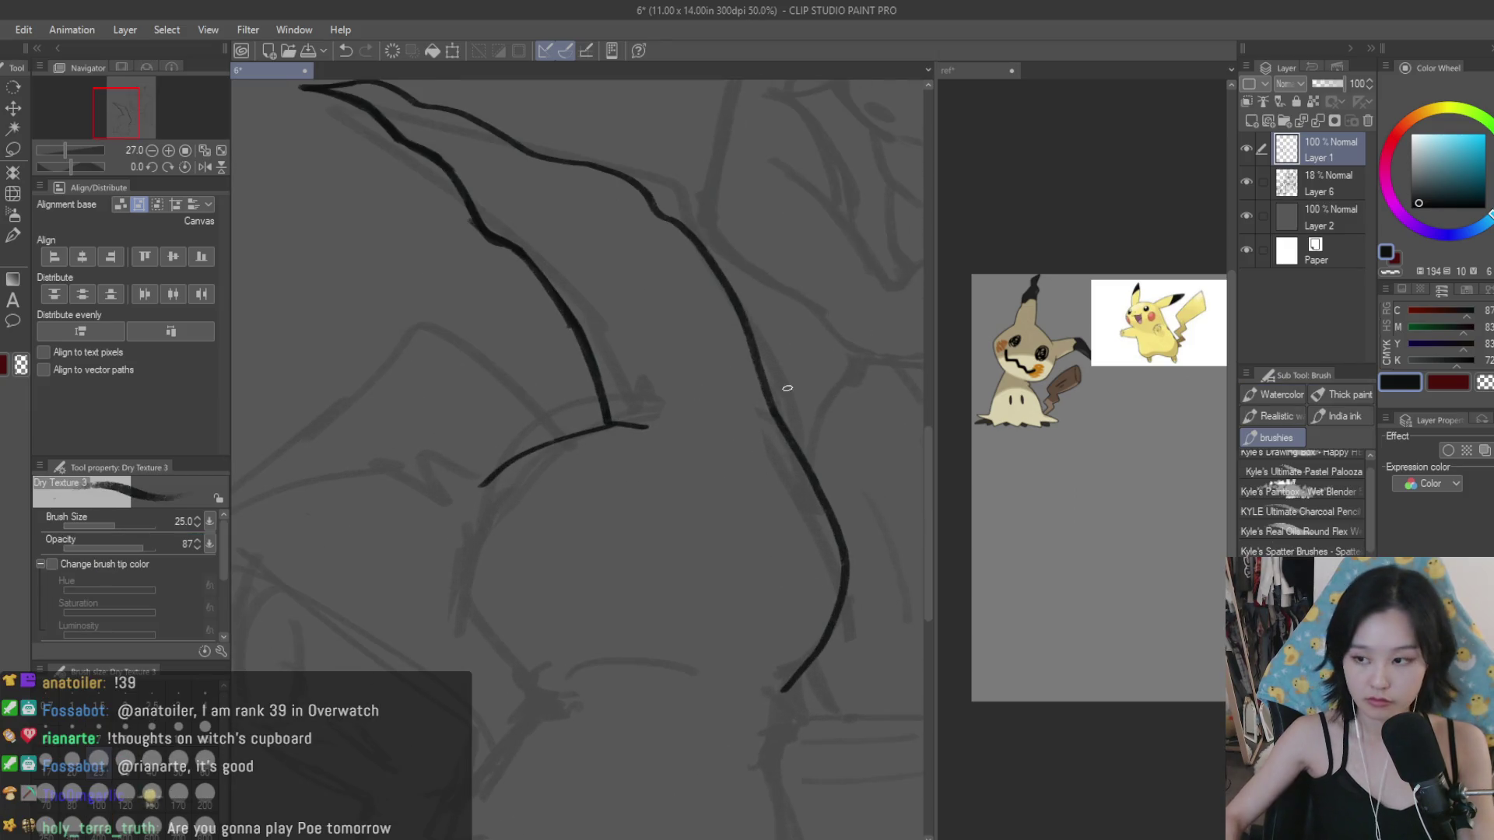
Step: Ink the first ear's lower curve, undoing and redrawing it until it sits right
{"action": "key", "text": "ctrl+z"}
{"action": "mouse_move", "coordinate": [788, 429]}
{"action": "left_mouse_down"}
{"action": "mouse_move", "coordinate": [837, 568]}
{"action": "mouse_move", "coordinate": [777, 682]}
{"action": "left_mouse_up"}
{"action": "key", "text": "ctrl+z"}
{"action": "scroll", "coordinate": [835, 486], "scroll_direction": "down", "scroll_amount": 2}
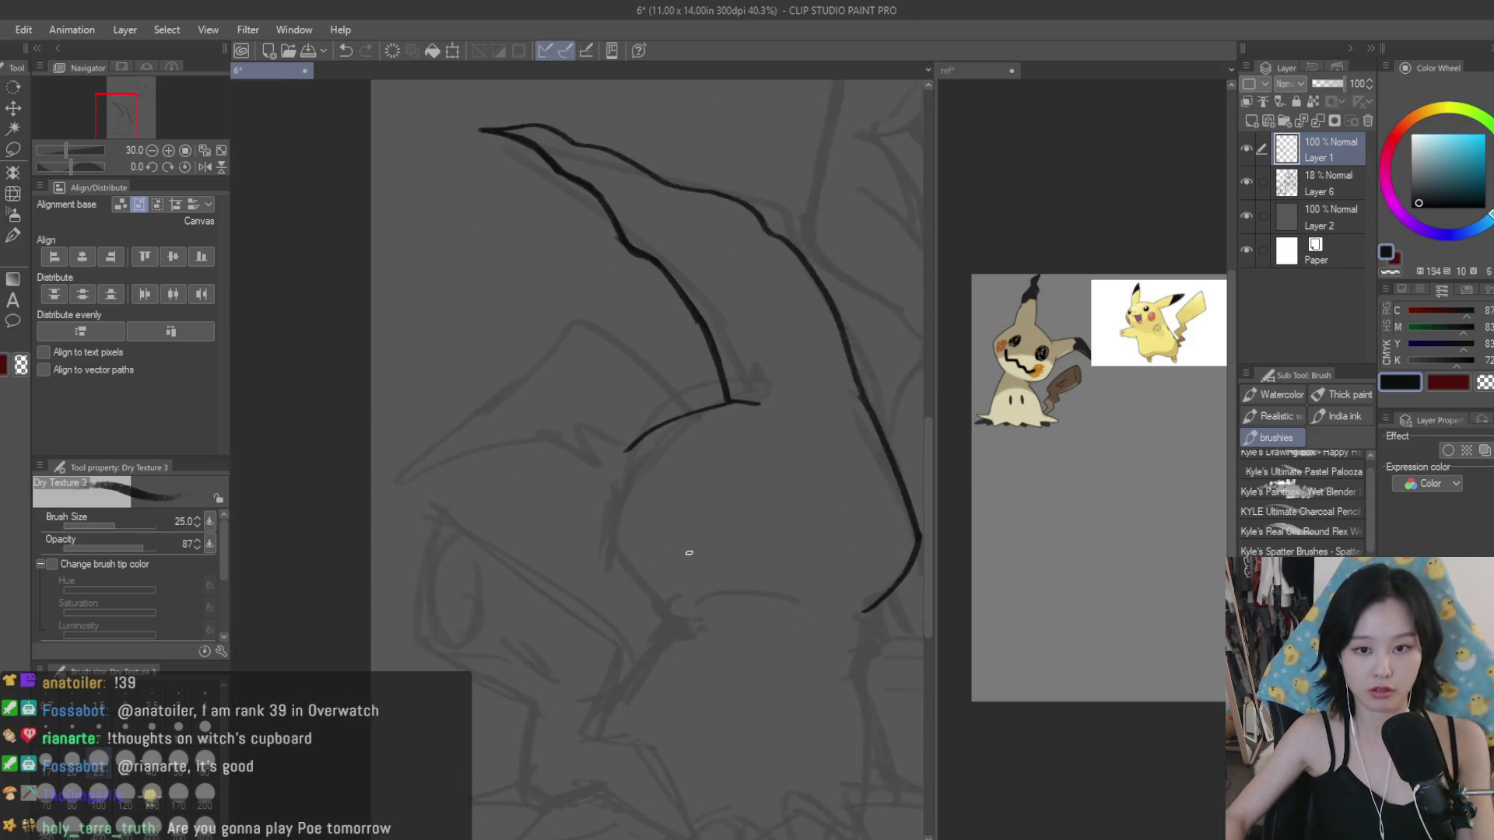
{"action": "scroll", "coordinate": [608, 486], "scroll_direction": "up", "scroll_amount": 2}
{"action": "scroll", "coordinate": [604, 560], "scroll_direction": "down", "scroll_amount": 1}
{"action": "left_click_drag", "start_coordinate": [552, 537], "coordinate": [614, 607]}
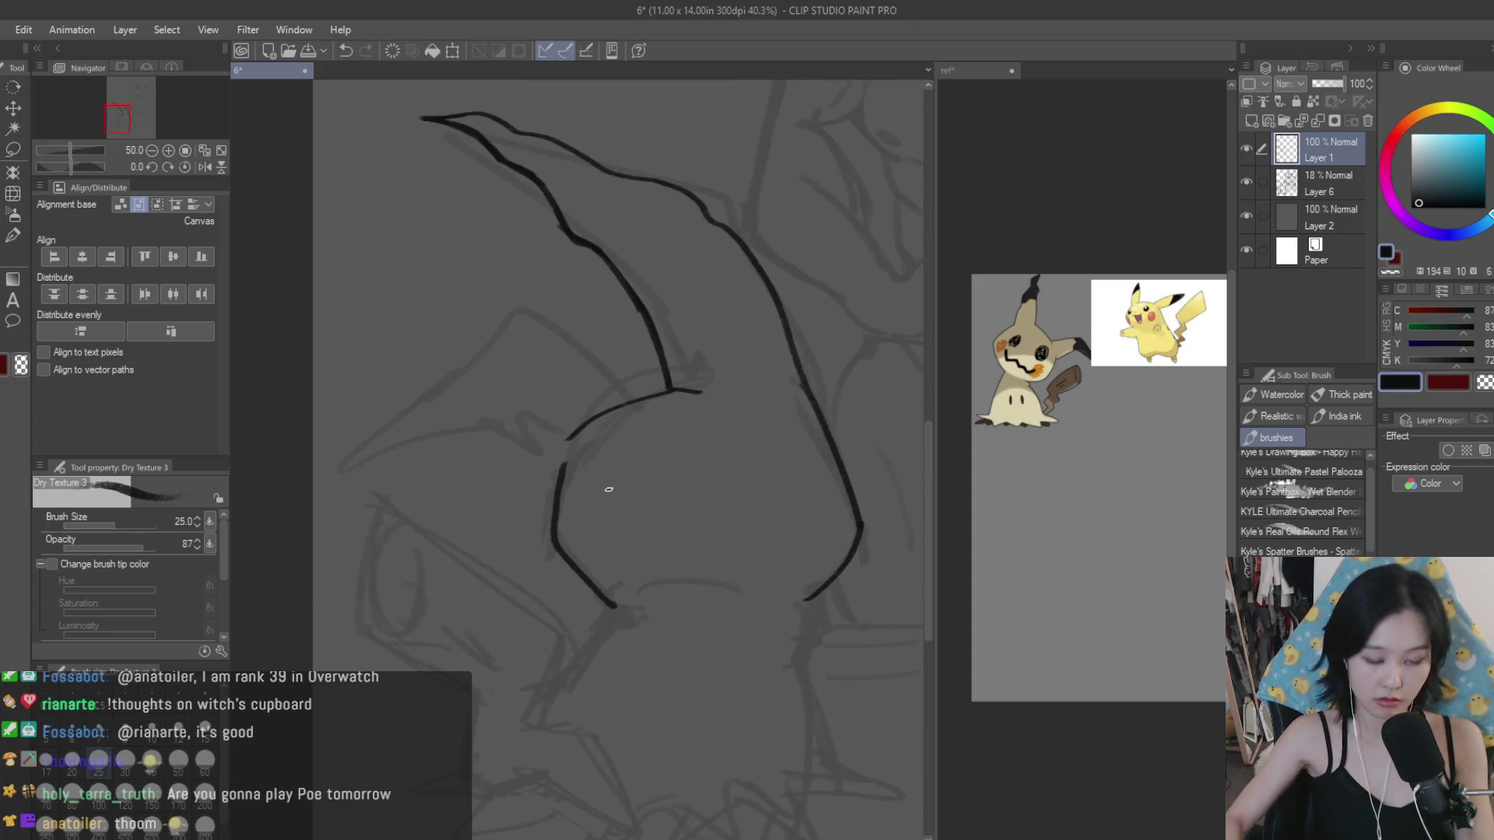
{"action": "key", "text": "ctrl+z"}
{"action": "key", "text": "ctrl+z"}
{"action": "key", "text": "ctrl+z"}
{"action": "left_click_drag", "start_coordinate": [570, 465], "coordinate": [634, 618]}
{"action": "key", "text": "ctrl+z"}
{"action": "key", "text": "ctrl+z"}
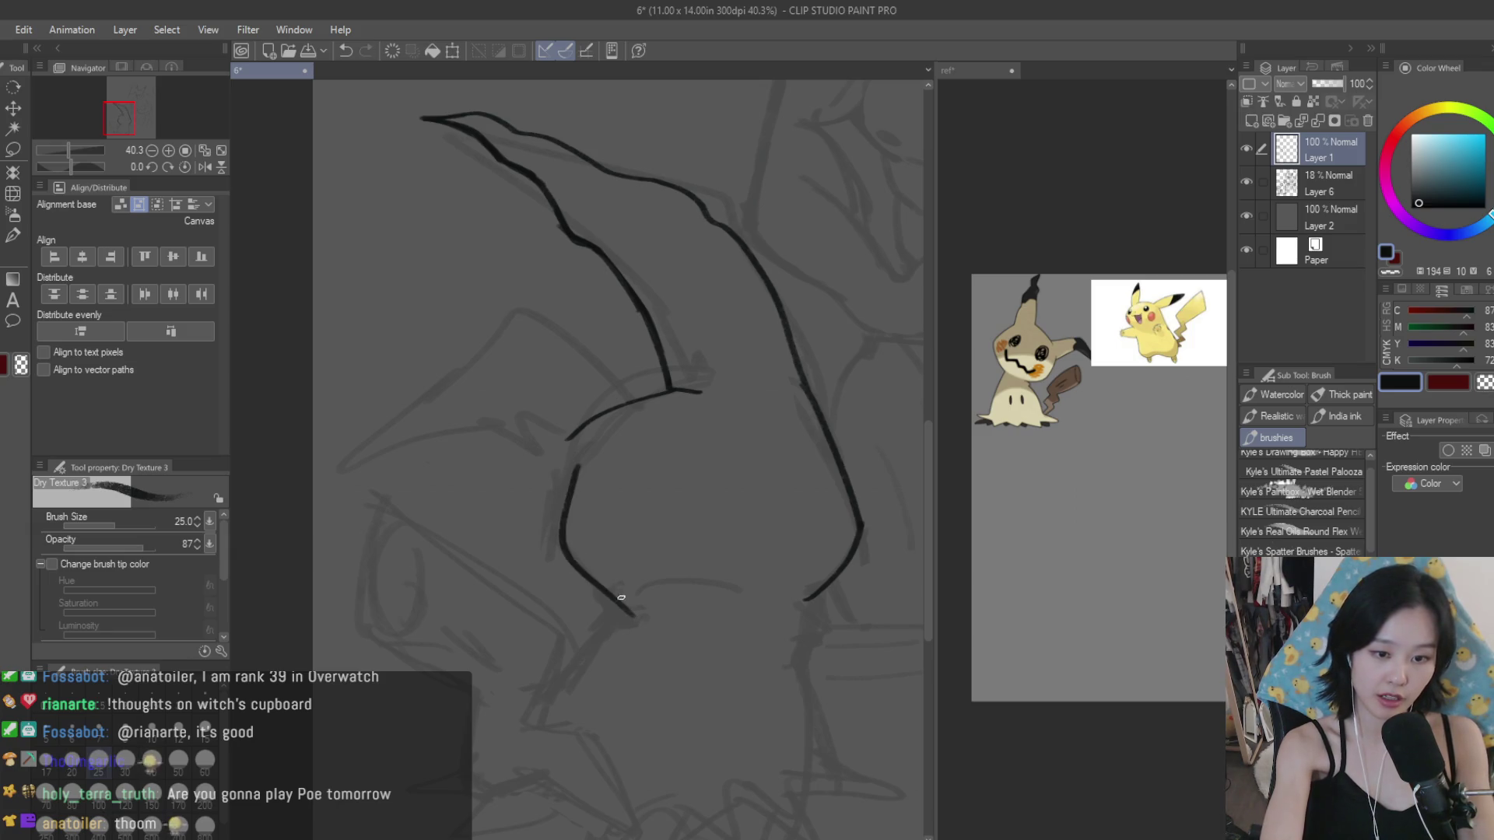
Step: Draw a smooth outer arc for the second ear, join the ear bases, and trim the joining stroke
{"action": "key", "text": "ctrl+z"}
{"action": "left_click_drag", "start_coordinate": [572, 465], "coordinate": [626, 603]}
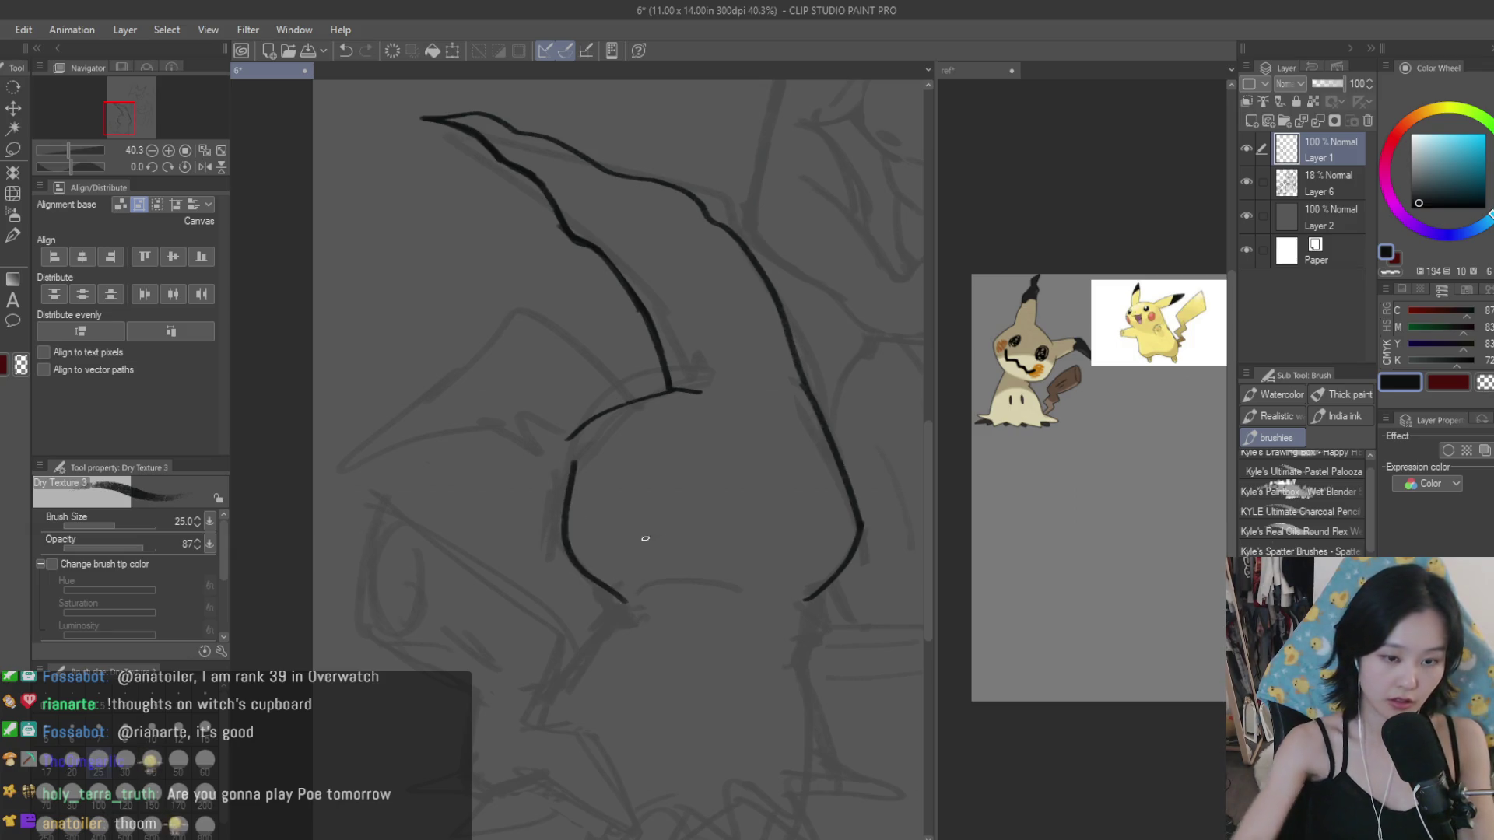
{"action": "scroll", "coordinate": [669, 410], "scroll_direction": "up", "scroll_amount": 2}
{"action": "mouse_move", "coordinate": [567, 326]}
{"action": "left_mouse_down"}
{"action": "mouse_move", "coordinate": [473, 356]}
{"action": "mouse_move", "coordinate": [359, 443]}
{"action": "left_mouse_up"}
{"action": "key", "text": "ctrl+z"}
{"action": "mouse_move", "coordinate": [673, 408]}
{"action": "left_mouse_down"}
{"action": "mouse_move", "coordinate": [373, 377]}
{"action": "mouse_move", "coordinate": [347, 395]}
{"action": "left_mouse_up"}
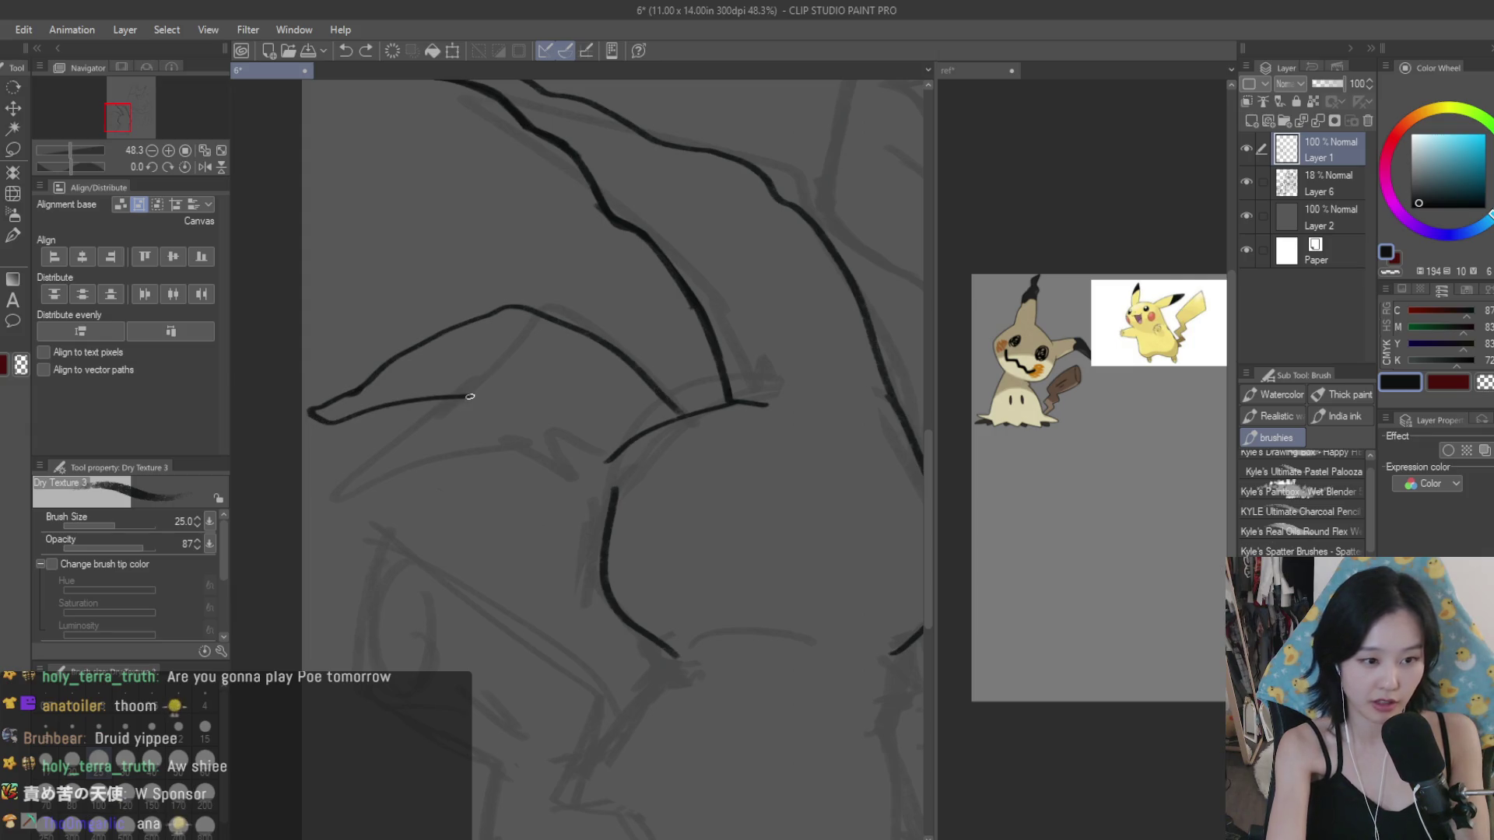
{"action": "mouse_move", "coordinate": [516, 409]}
{"action": "left_mouse_down"}
{"action": "mouse_move", "coordinate": [607, 487]}
{"action": "mouse_move", "coordinate": [604, 520]}
{"action": "left_mouse_up"}
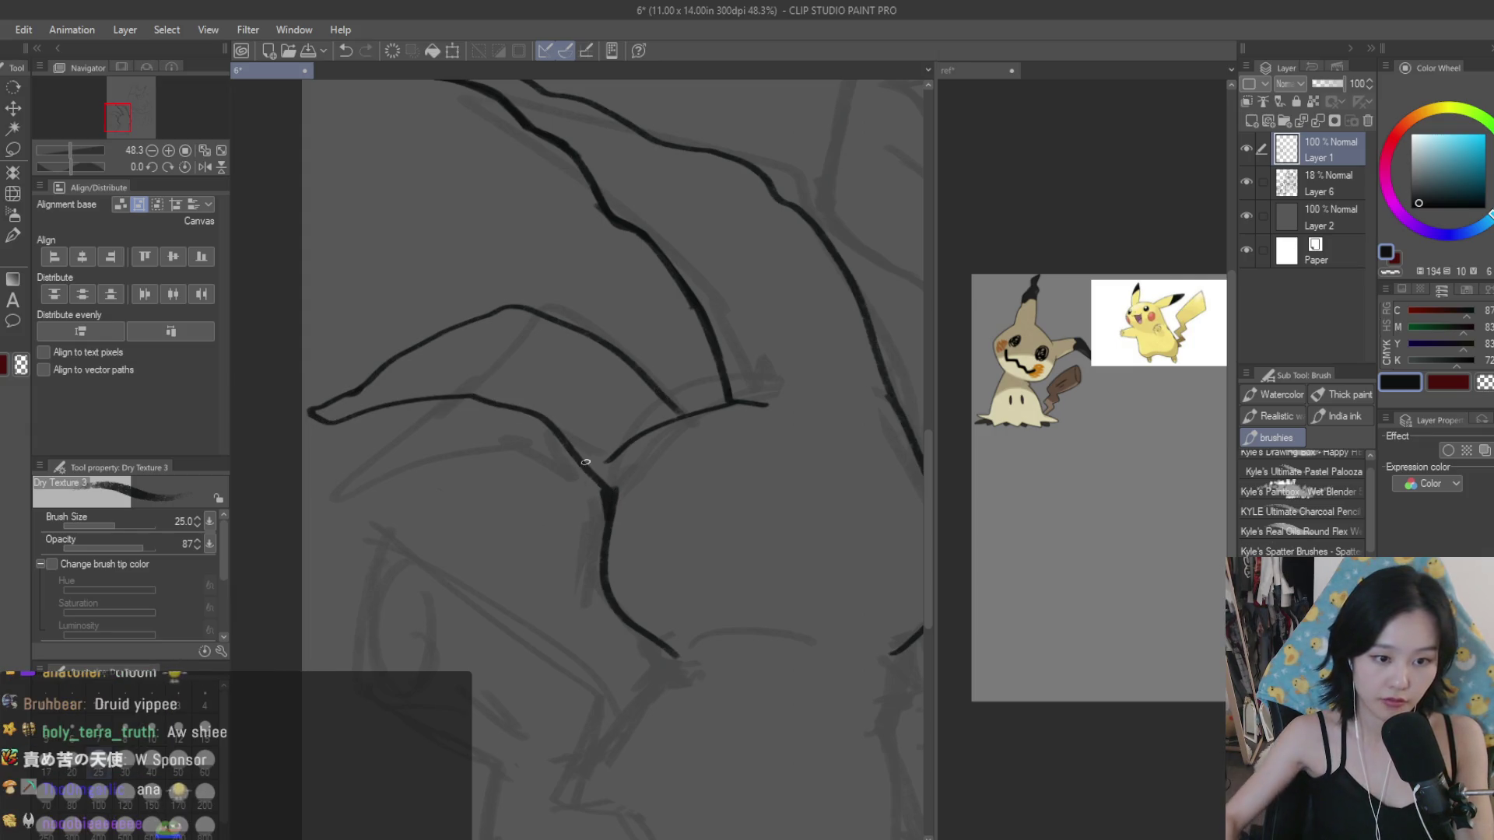
{"action": "key", "text": "e"}
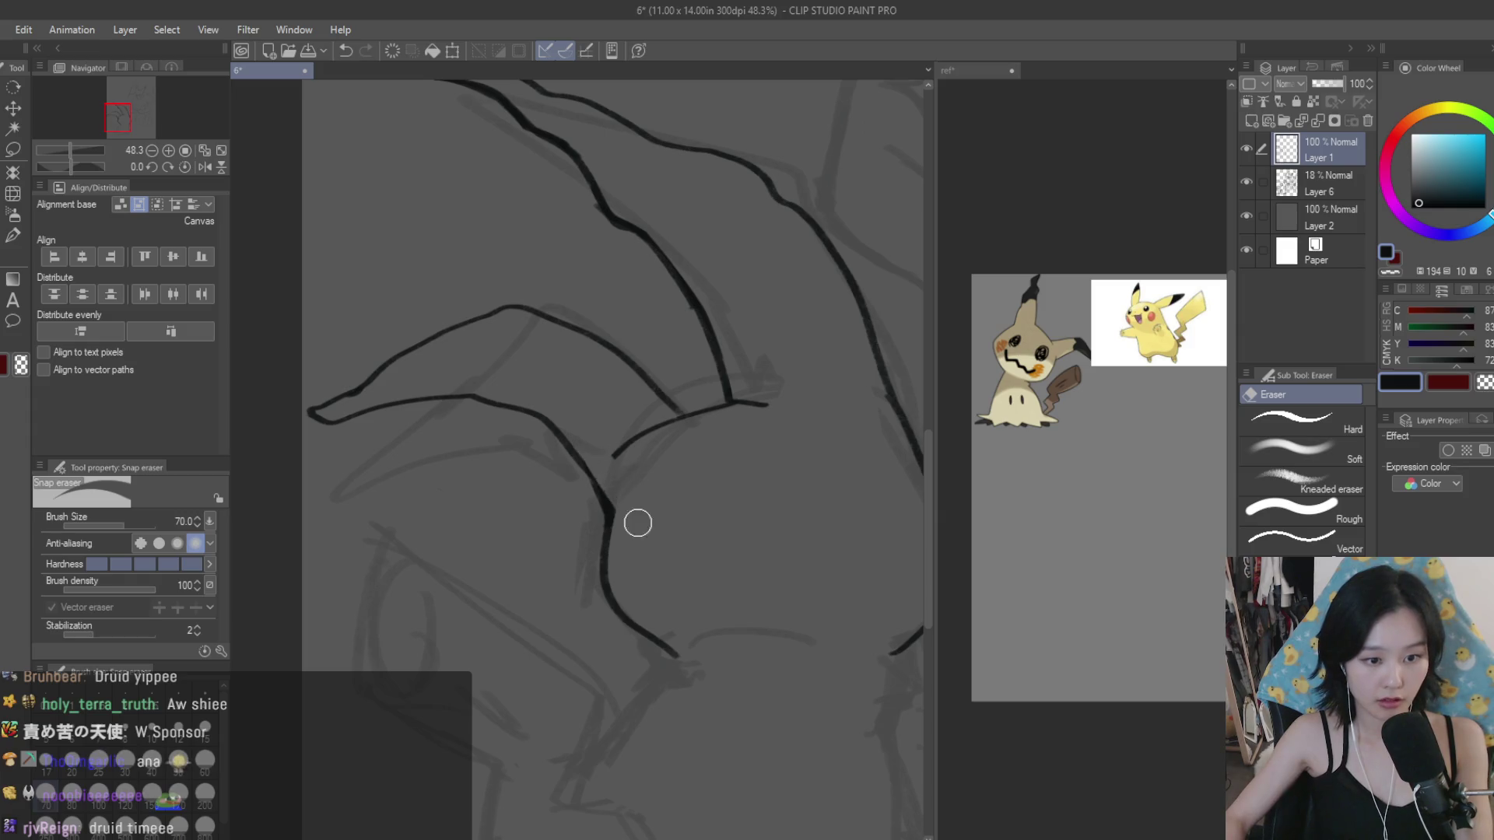
{"action": "left_click_drag", "start_coordinate": [603, 475], "coordinate": [623, 435]}
{"action": "scroll", "coordinate": [651, 417], "scroll_direction": "down", "scroll_amount": 5}
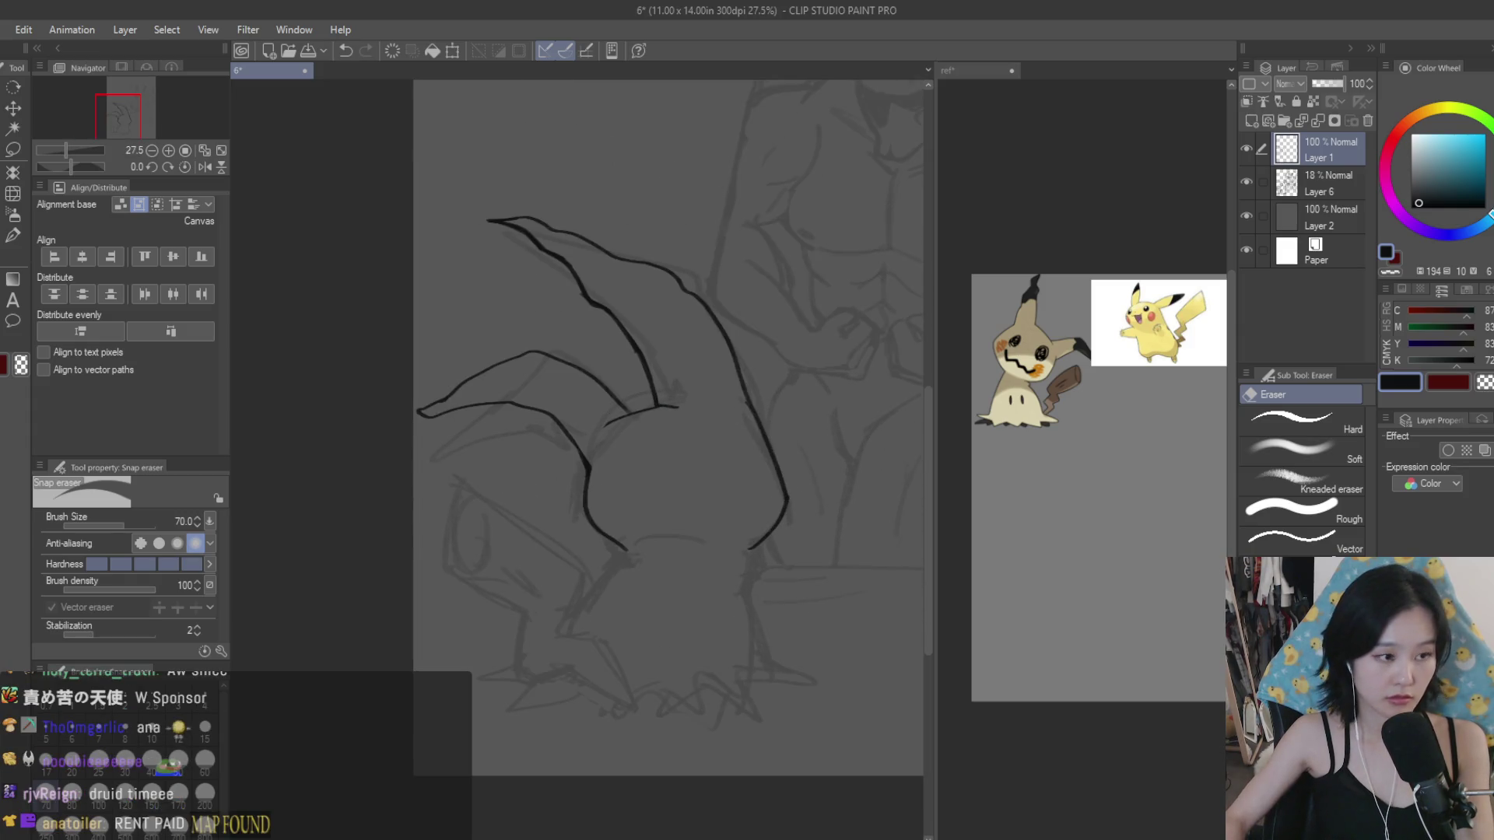
{"action": "key", "text": "b"}
{"action": "scroll", "coordinate": [651, 412], "scroll_direction": "up", "scroll_amount": 3}
{"action": "scroll", "coordinate": [652, 412], "scroll_direction": "up", "scroll_amount": 3}
{"action": "scroll", "coordinate": [657, 411], "scroll_direction": "down", "scroll_amount": 3}
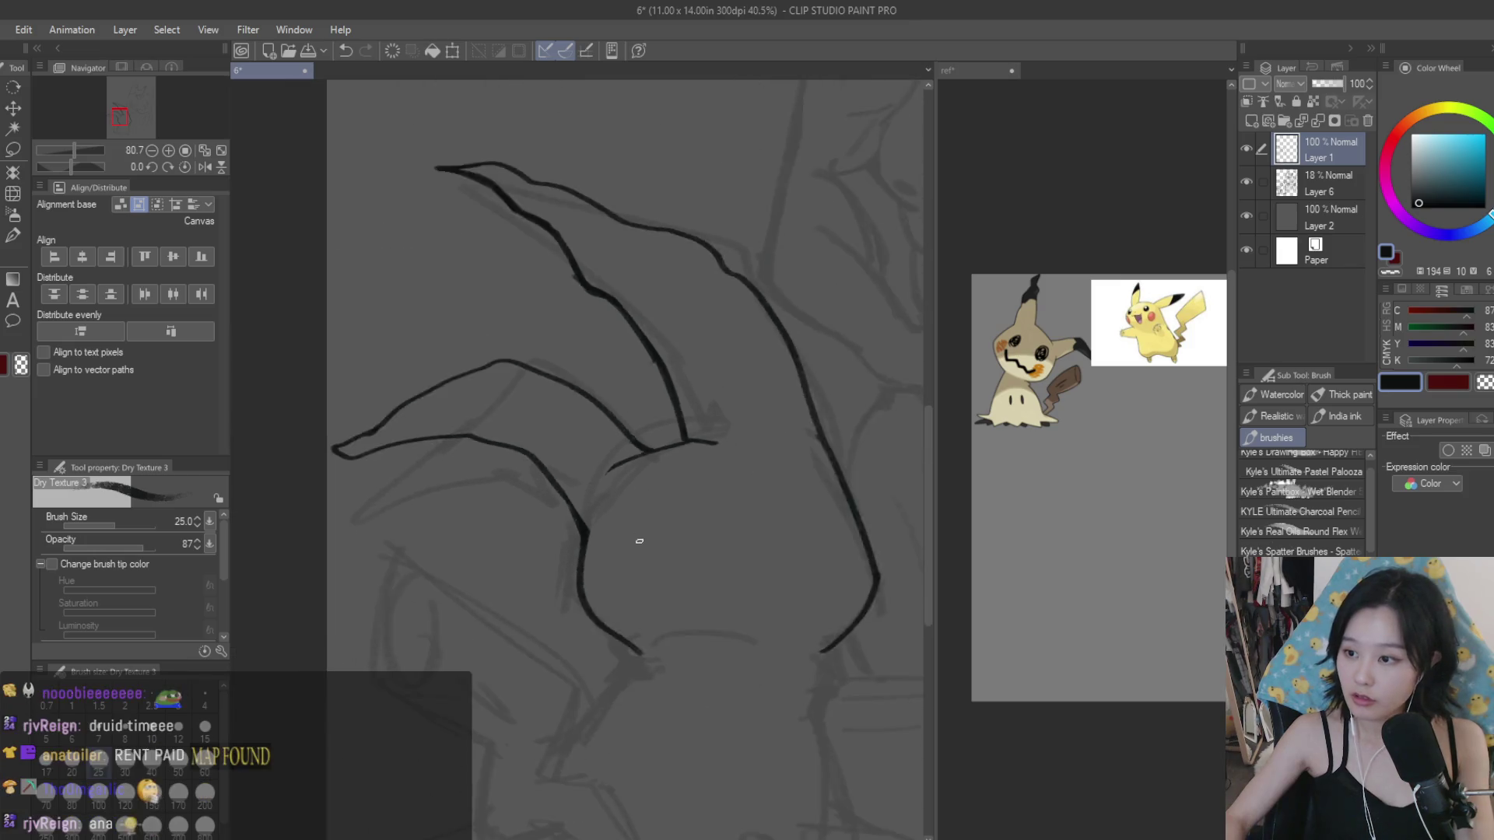
{"action": "scroll", "coordinate": [636, 536], "scroll_direction": "down", "scroll_amount": 2}
{"action": "scroll", "coordinate": [746, 466], "scroll_direction": "down", "scroll_amount": 2}
Step: Mirror the canvas view to check the small Pikachu's ear proportions
{"action": "key", "text": "y"}
{"action": "key", "text": "h"}
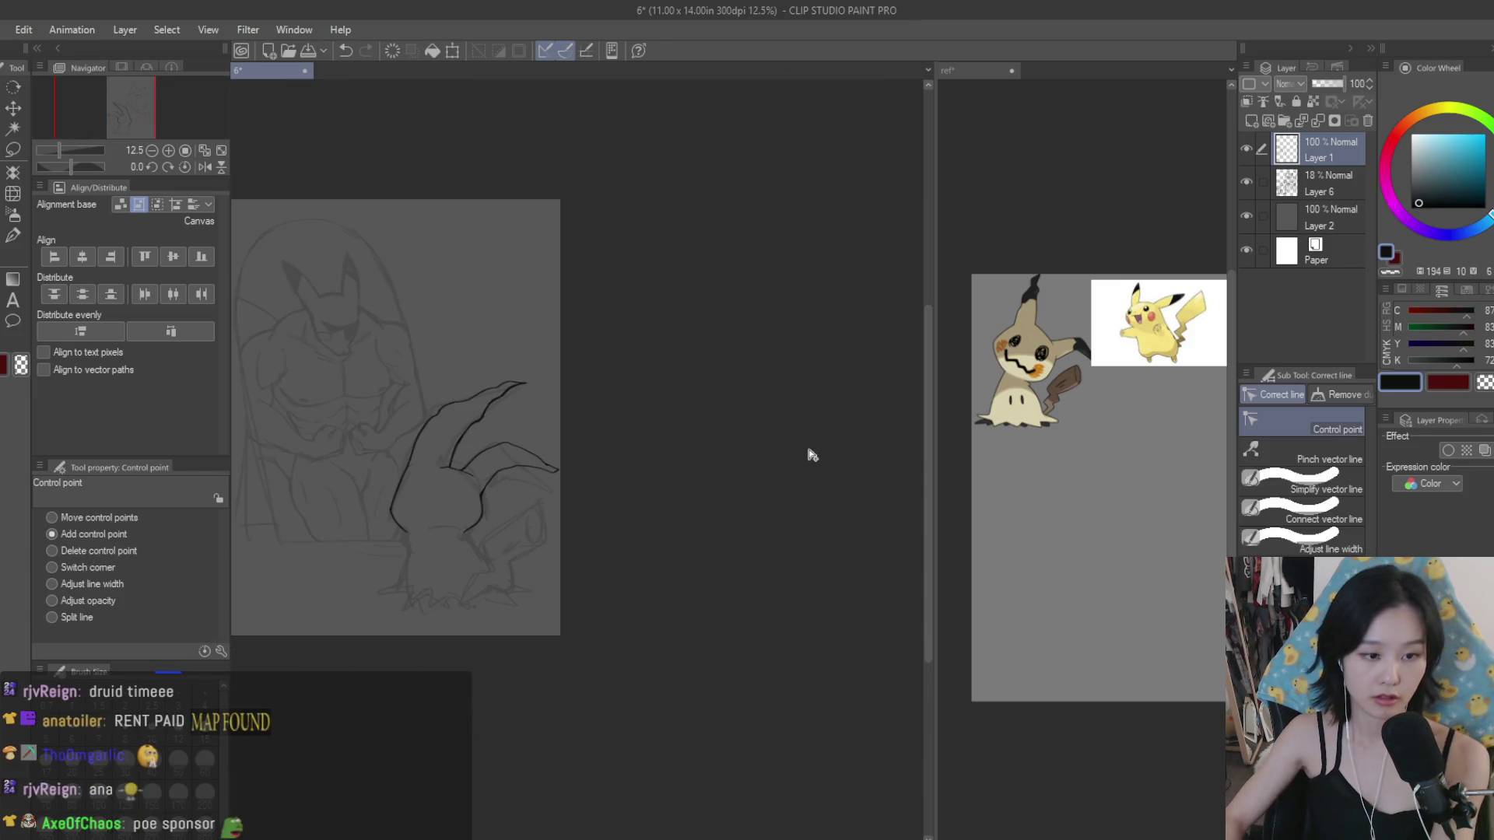
{"action": "scroll", "coordinate": [809, 455], "scroll_direction": "up", "scroll_amount": 1}
{"action": "scroll", "coordinate": [797, 450], "scroll_direction": "up", "scroll_amount": 1}
{"action": "scroll", "coordinate": [741, 448], "scroll_direction": "up", "scroll_amount": 1}
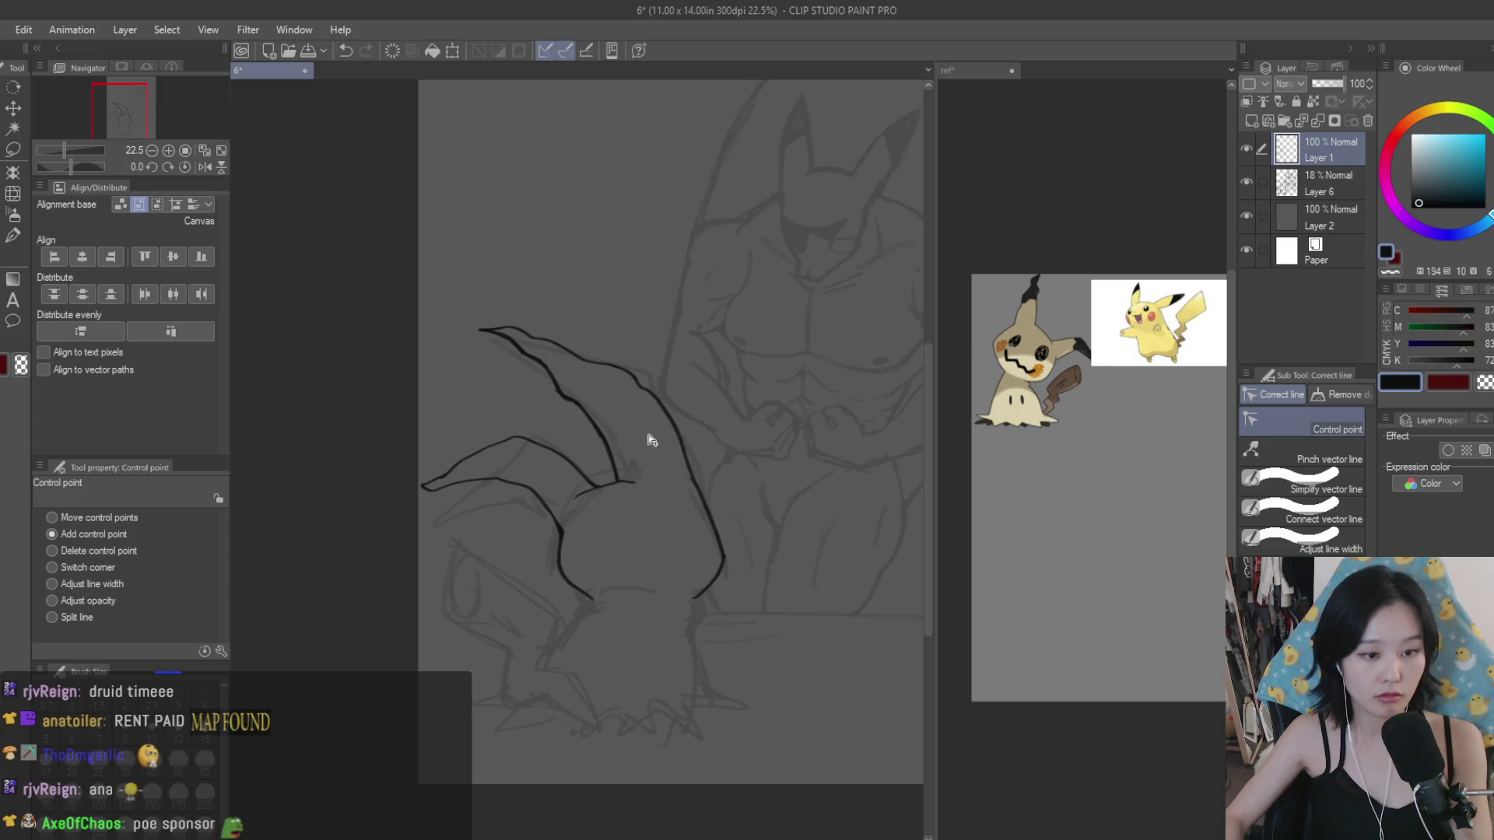
{"action": "scroll", "coordinate": [518, 449], "scroll_direction": "up", "scroll_amount": 1}
{"action": "scroll", "coordinate": [540, 433], "scroll_direction": "up", "scroll_amount": 1}
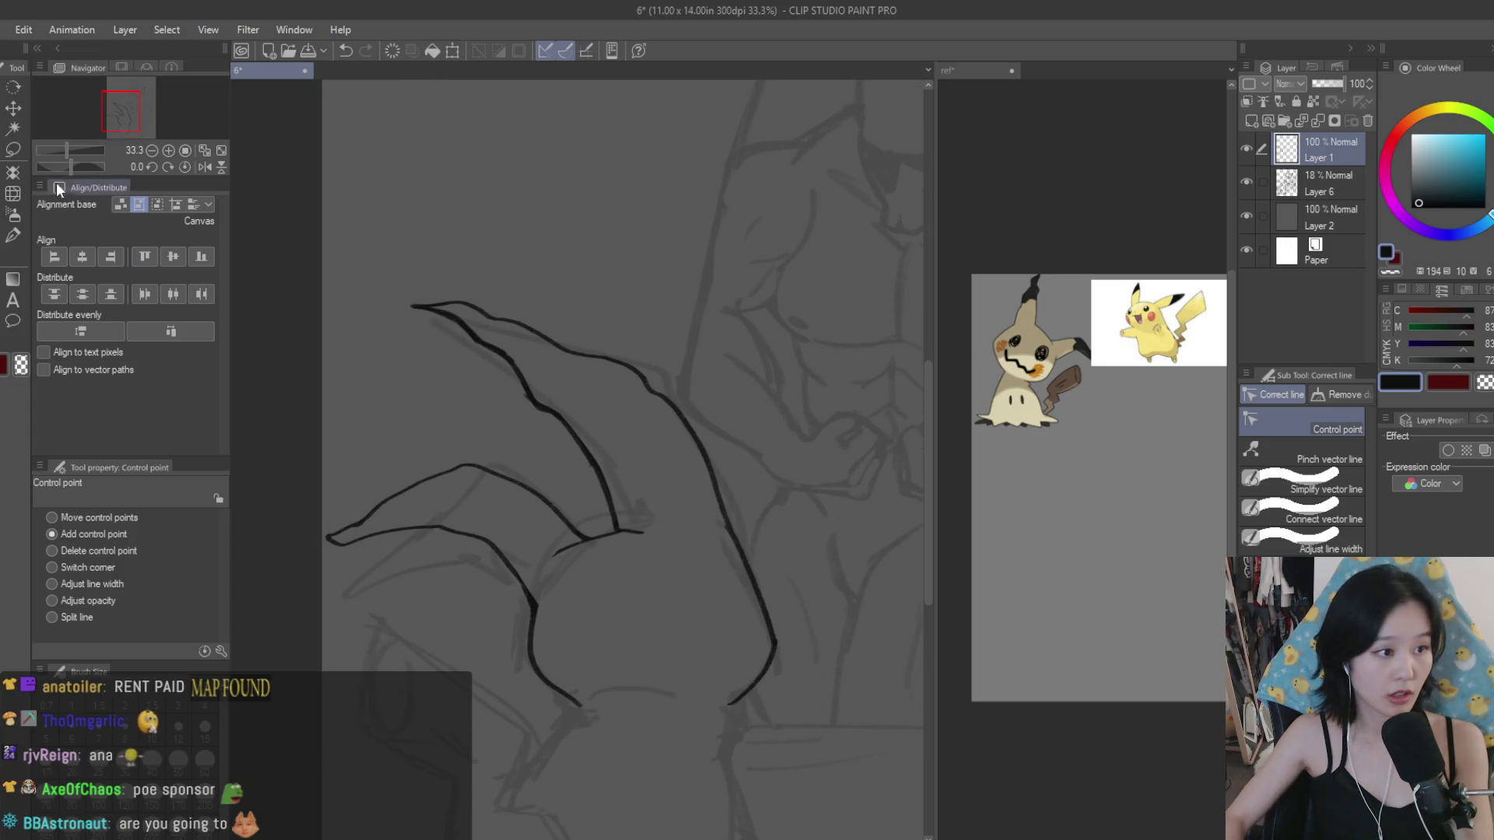
Step: Lasso the upper ear stroke, skew and shorten it with Ctrl+T, then deselect
{"action": "key", "text": "m"}
{"action": "scroll", "coordinate": [458, 298], "scroll_direction": "up", "scroll_amount": 1}
{"action": "left_click_drag", "start_coordinate": [368, 233], "coordinate": [718, 384]}
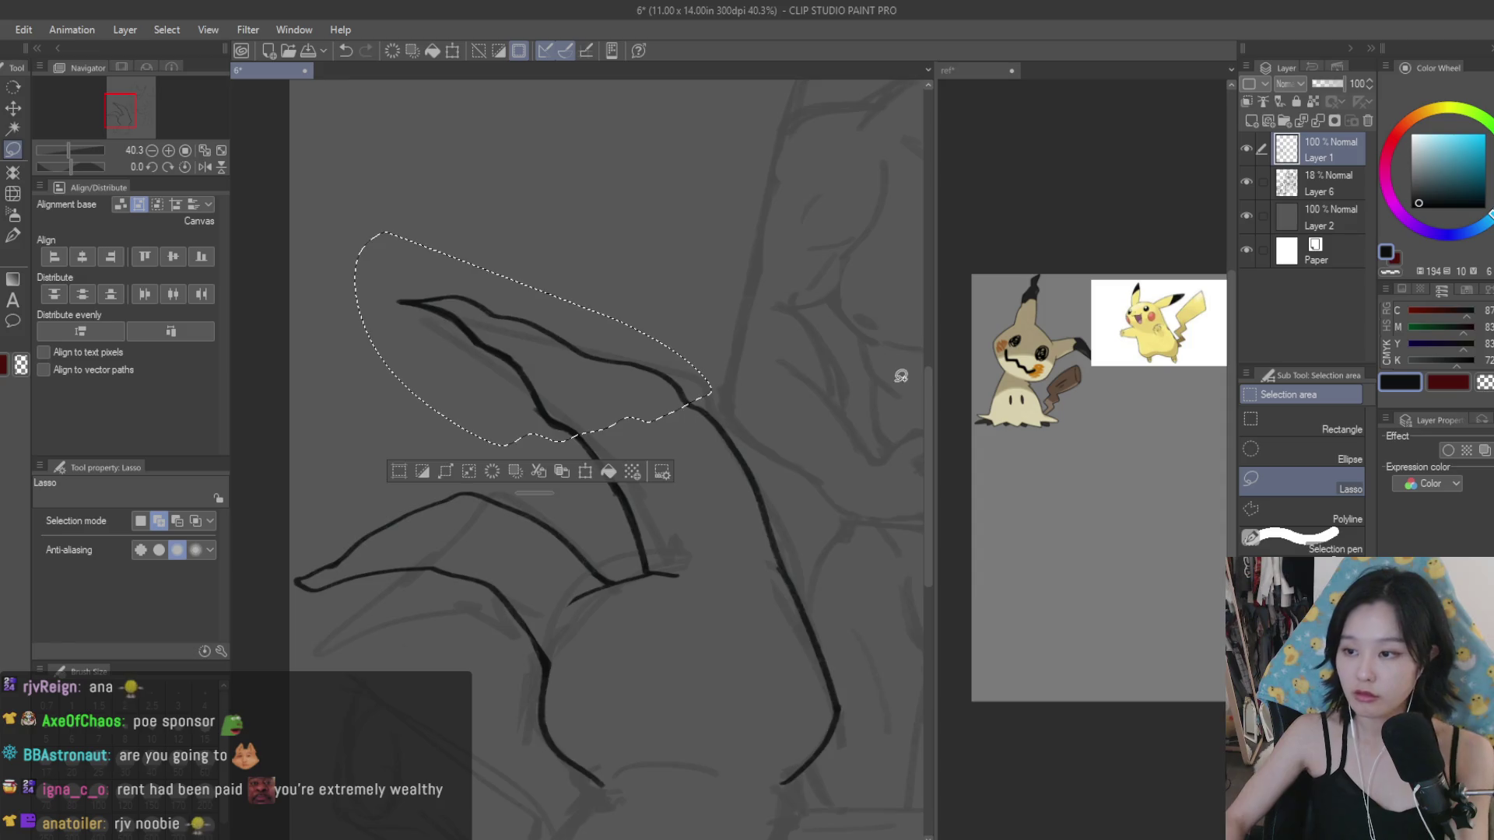
{"action": "scroll", "coordinate": [901, 374], "scroll_direction": "down", "scroll_amount": 1}
{"action": "key", "text": "ctrl+t"}
{"action": "left_click_drag", "start_coordinate": [626, 270], "coordinate": [648, 292]}
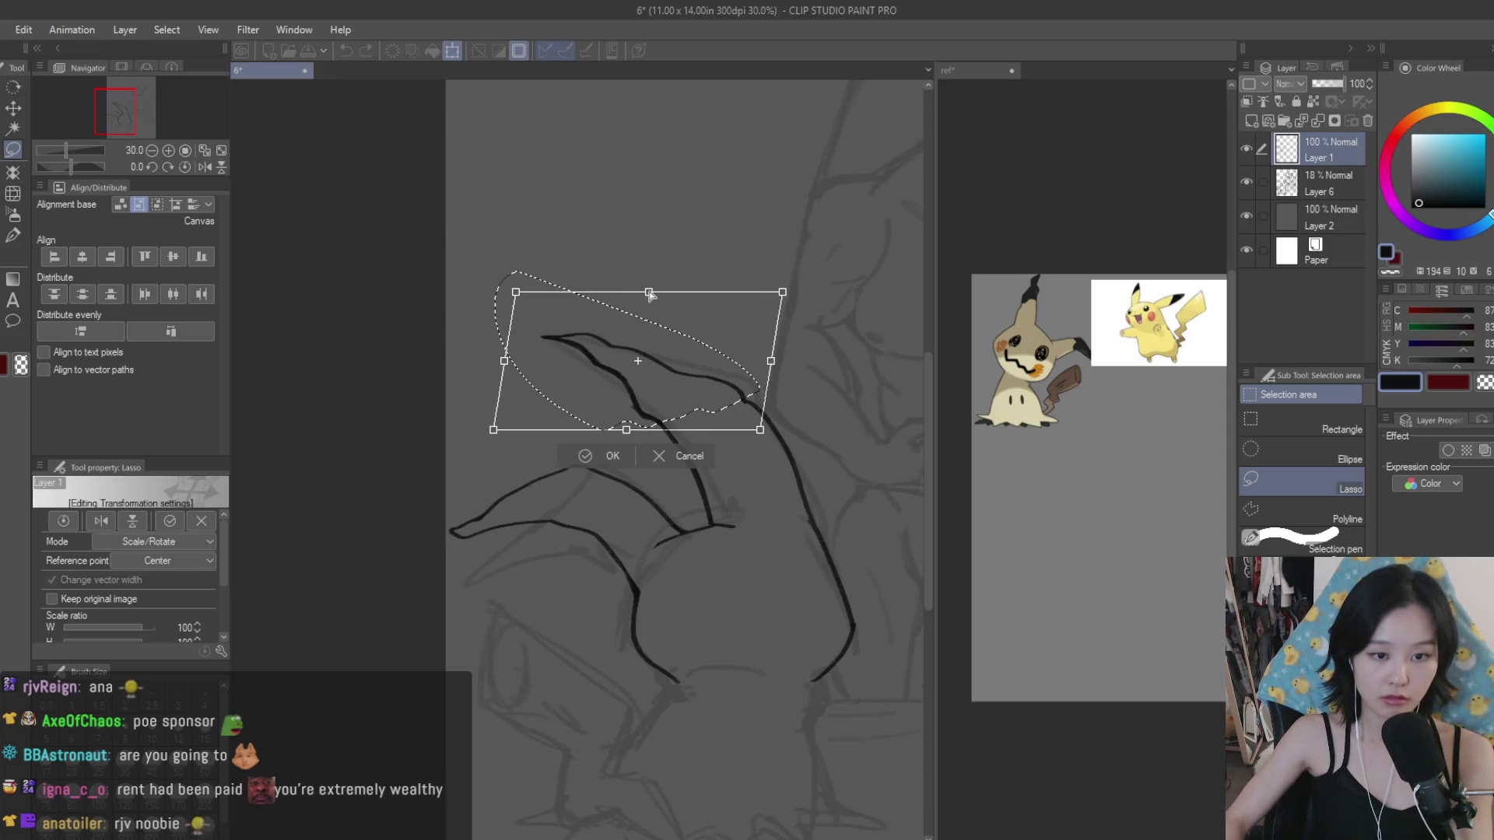
{"action": "left_click_drag", "start_coordinate": [717, 364], "coordinate": [724, 370]}
{"action": "key", "text": "Return"}
{"action": "key", "text": "ctrl+d"}
{"action": "key", "text": "e"}
{"action": "scroll", "coordinate": [645, 432], "scroll_direction": "up", "scroll_amount": 3}
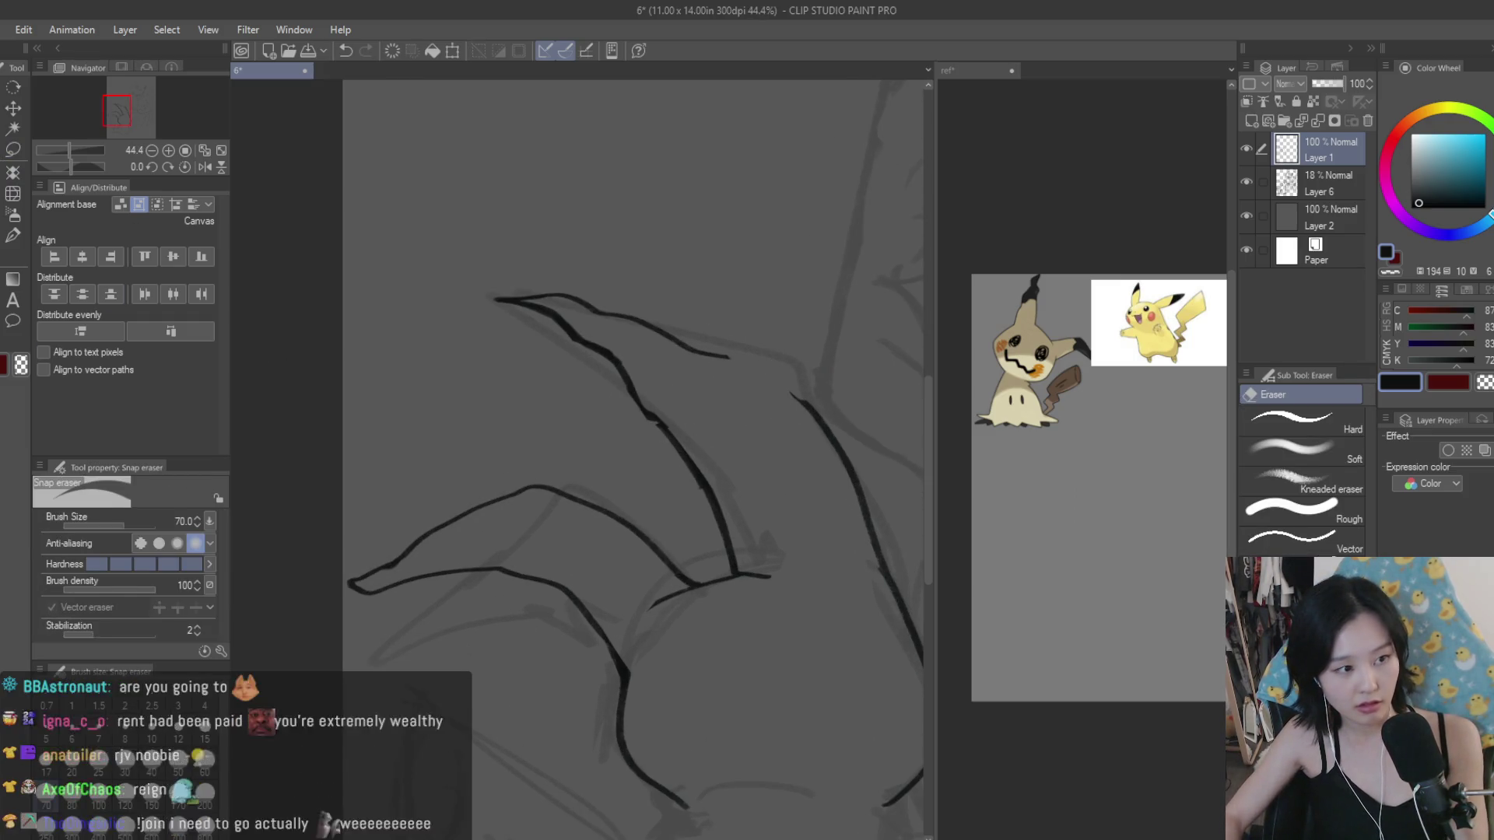
Step: Darken the upper ear line and redraw it so it joins the lower head curve
{"action": "key", "text": "b"}
{"action": "scroll", "coordinate": [764, 333], "scroll_direction": "up", "scroll_amount": 2}
{"action": "scroll", "coordinate": [764, 333], "scroll_direction": "up", "scroll_amount": 2}
{"action": "left_click_drag", "start_coordinate": [814, 426], "coordinate": [868, 481]}
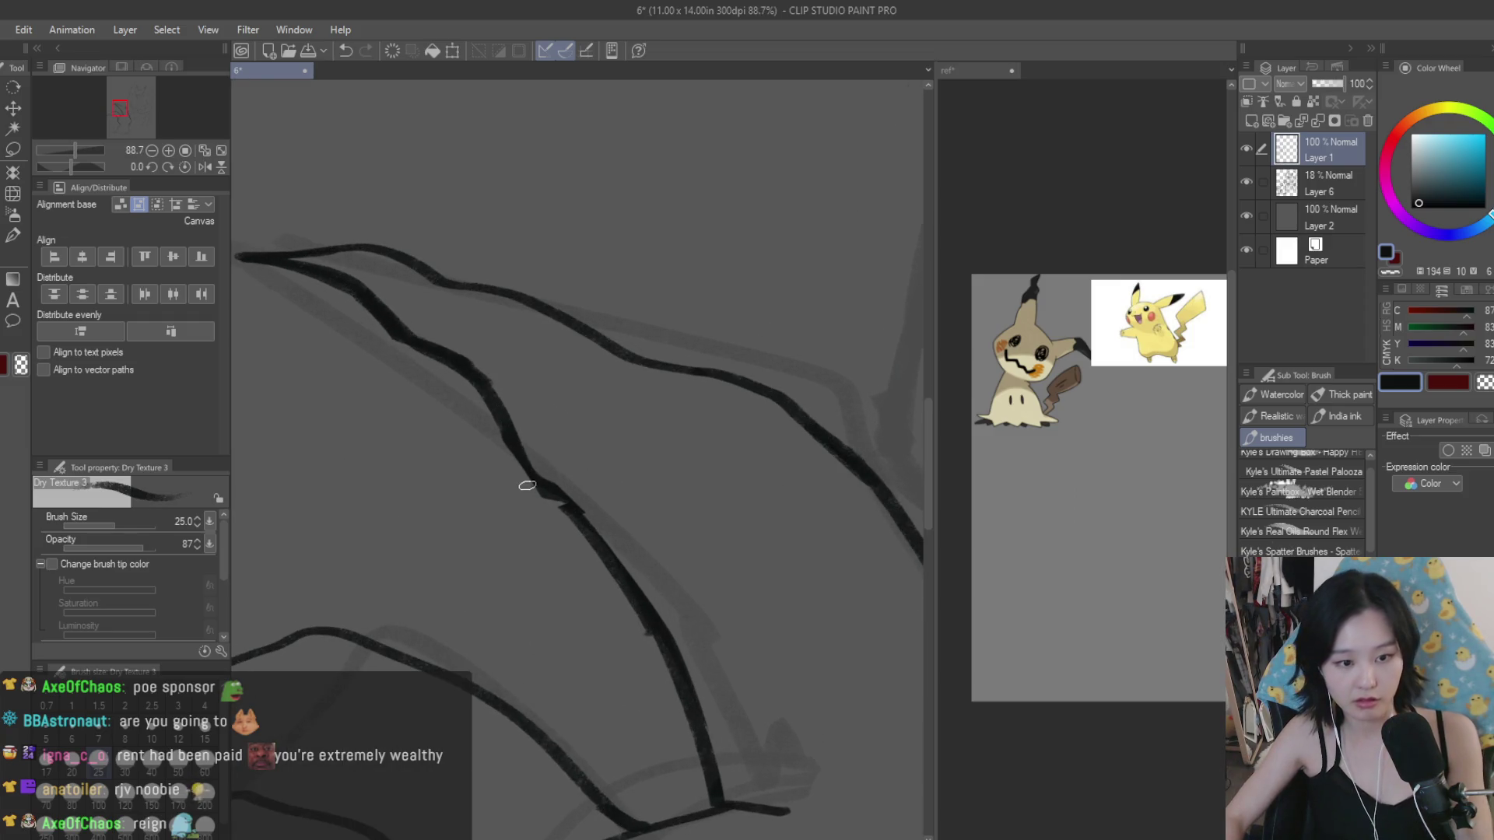
{"action": "scroll", "coordinate": [596, 540], "scroll_direction": "down", "scroll_amount": 2}
{"action": "scroll", "coordinate": [718, 424], "scroll_direction": "down", "scroll_amount": 3}
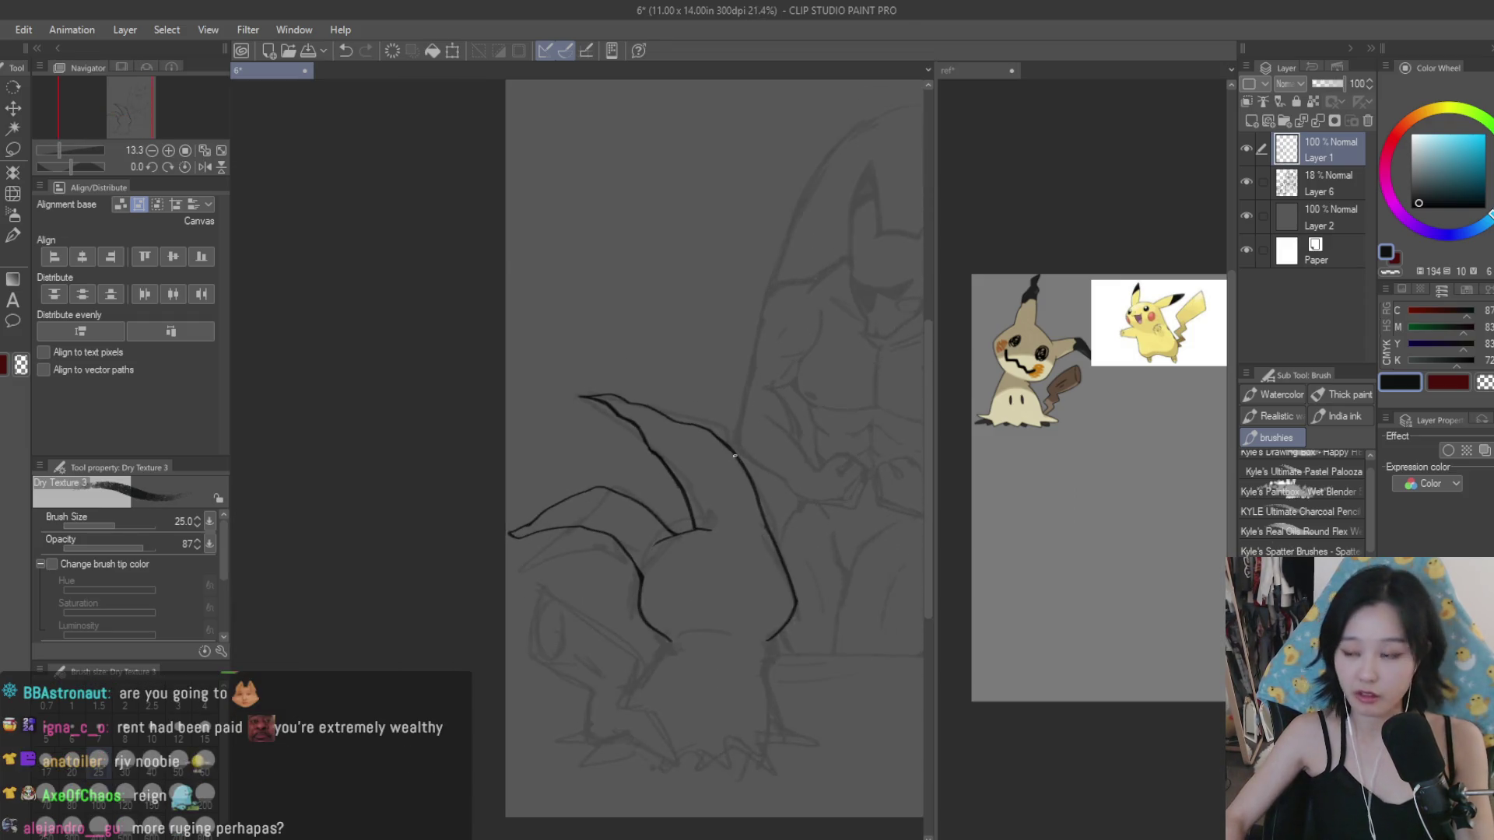
{"action": "left_click", "coordinate": [11, 278]}
{"action": "scroll", "coordinate": [731, 440], "scroll_direction": "up", "scroll_amount": 1}
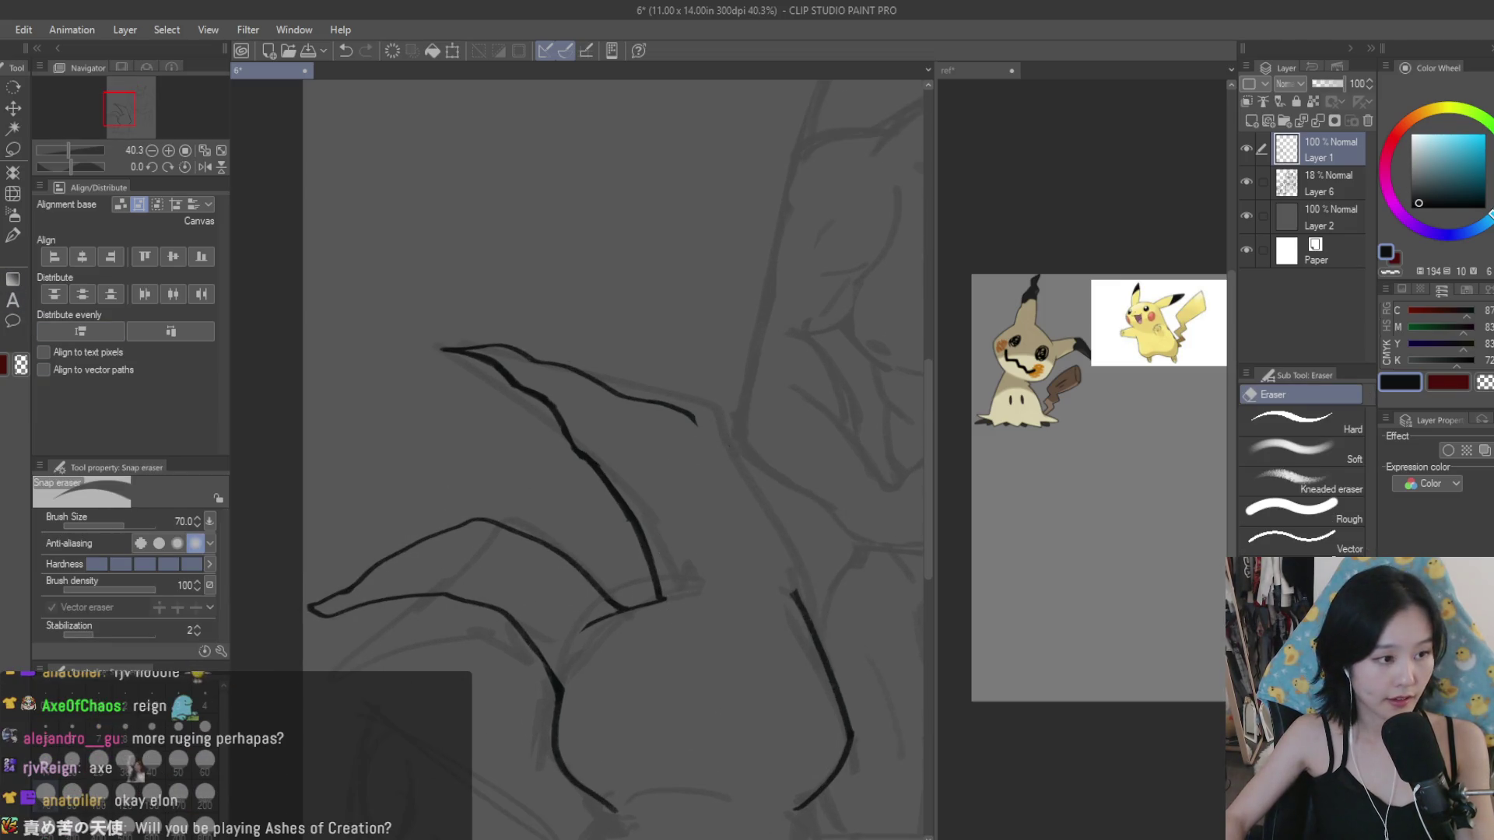
{"action": "key", "text": "b"}
{"action": "key", "text": "ctrl+z"}
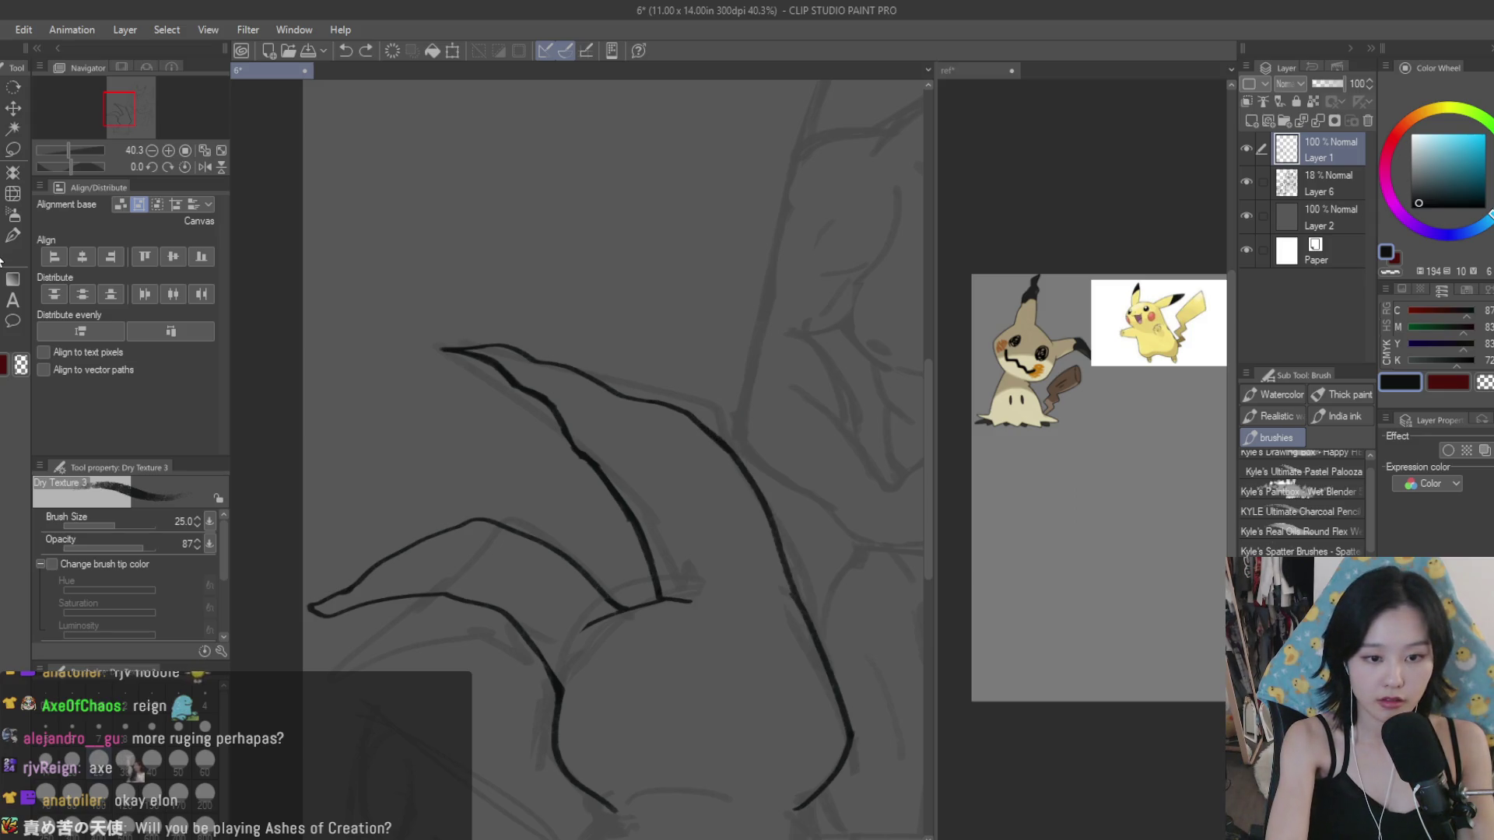
{"action": "key", "text": "ctrl+y"}
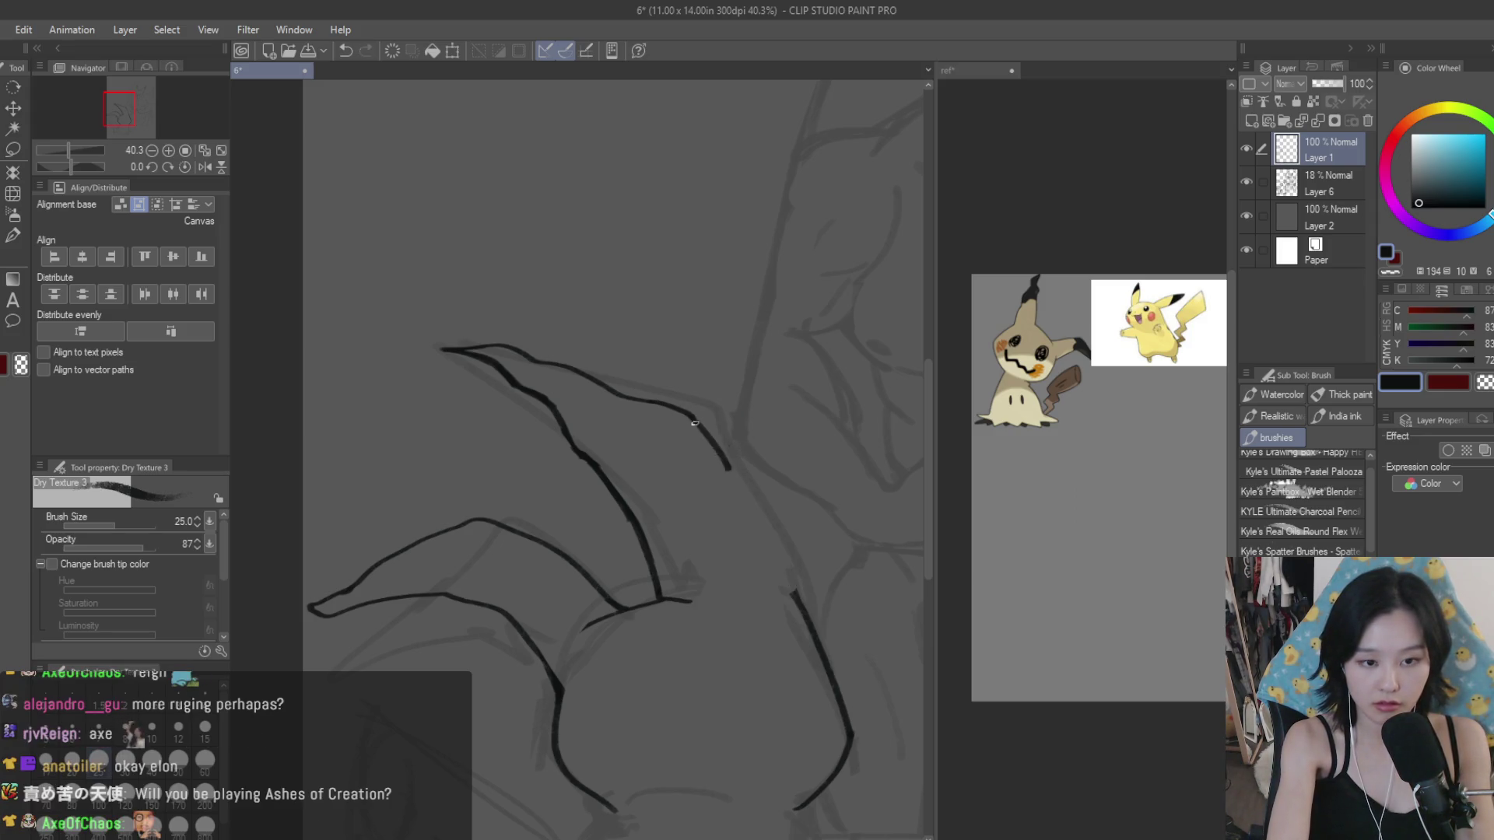
{"action": "left_click_drag", "start_coordinate": [709, 436], "coordinate": [798, 595]}
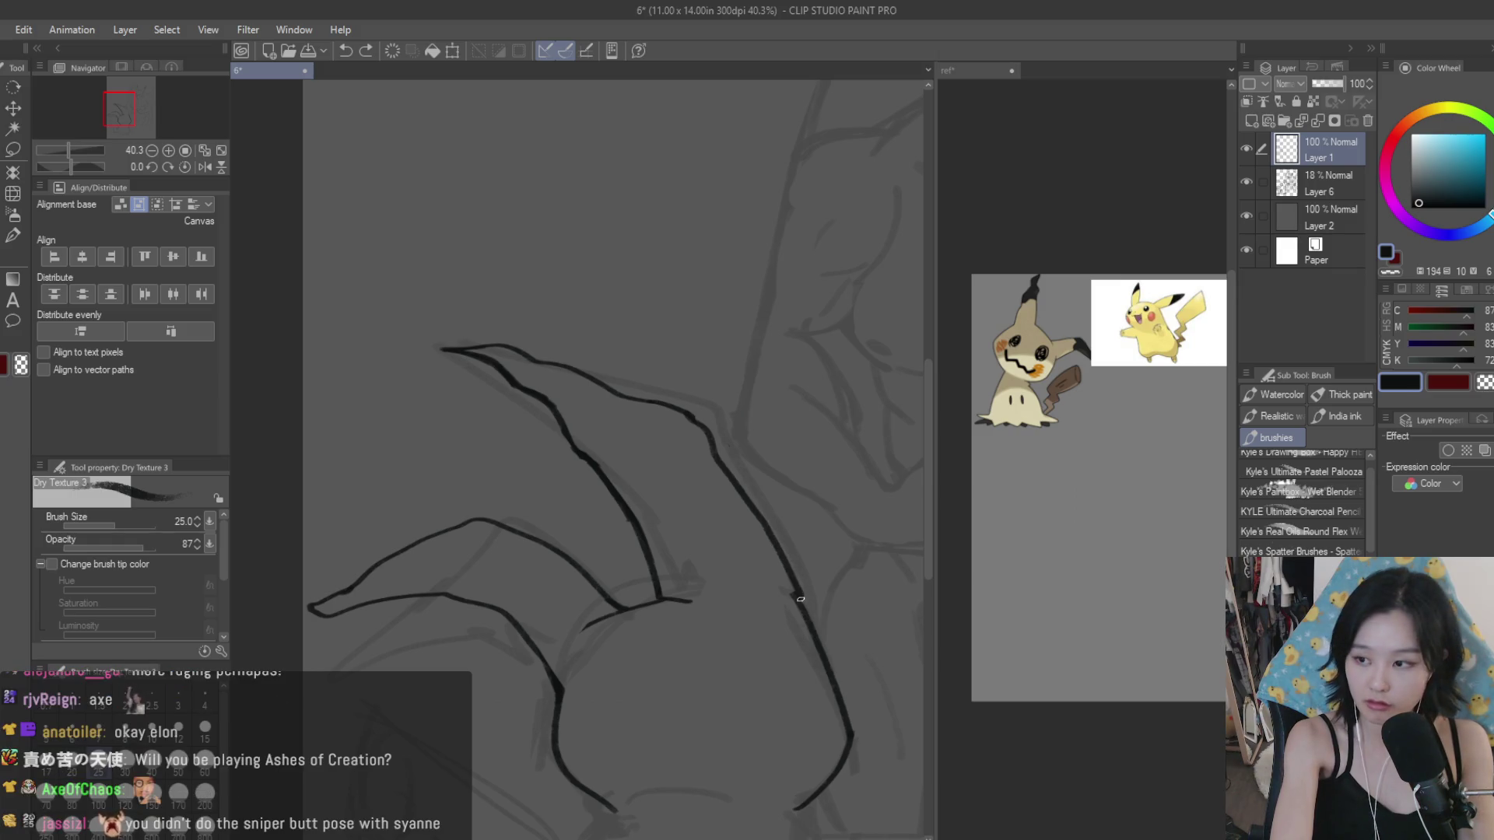
{"action": "scroll", "coordinate": [702, 426], "scroll_direction": "down", "scroll_amount": 5}
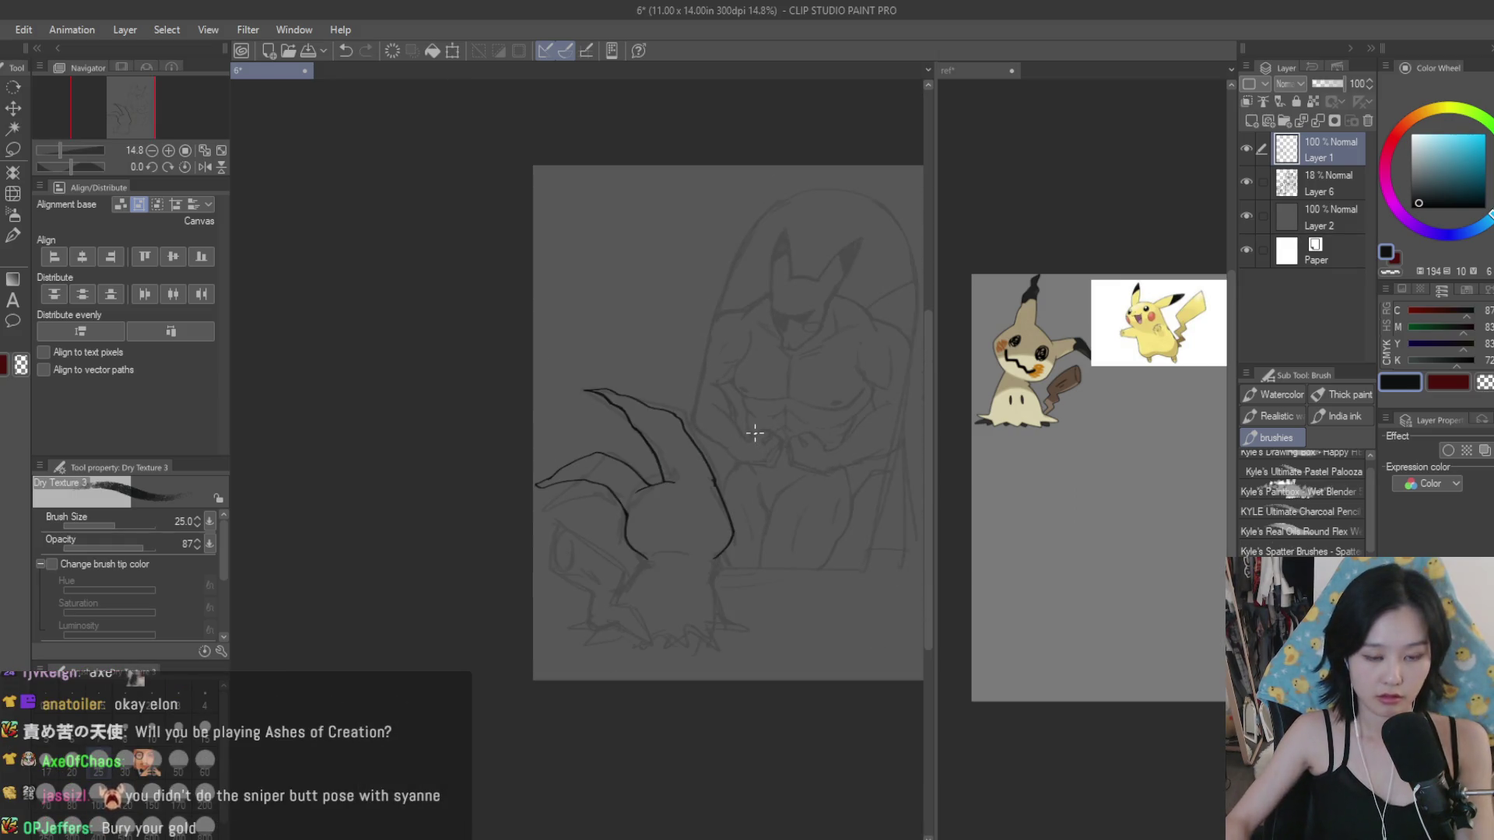
Step: Mirror the view to check the drawing, then try a small curled body stroke and undo it
{"action": "key", "text": "h"}
{"action": "key", "text": "h"}
{"action": "scroll", "coordinate": [791, 465], "scroll_direction": "up", "scroll_amount": 1}
{"action": "key", "text": "e"}
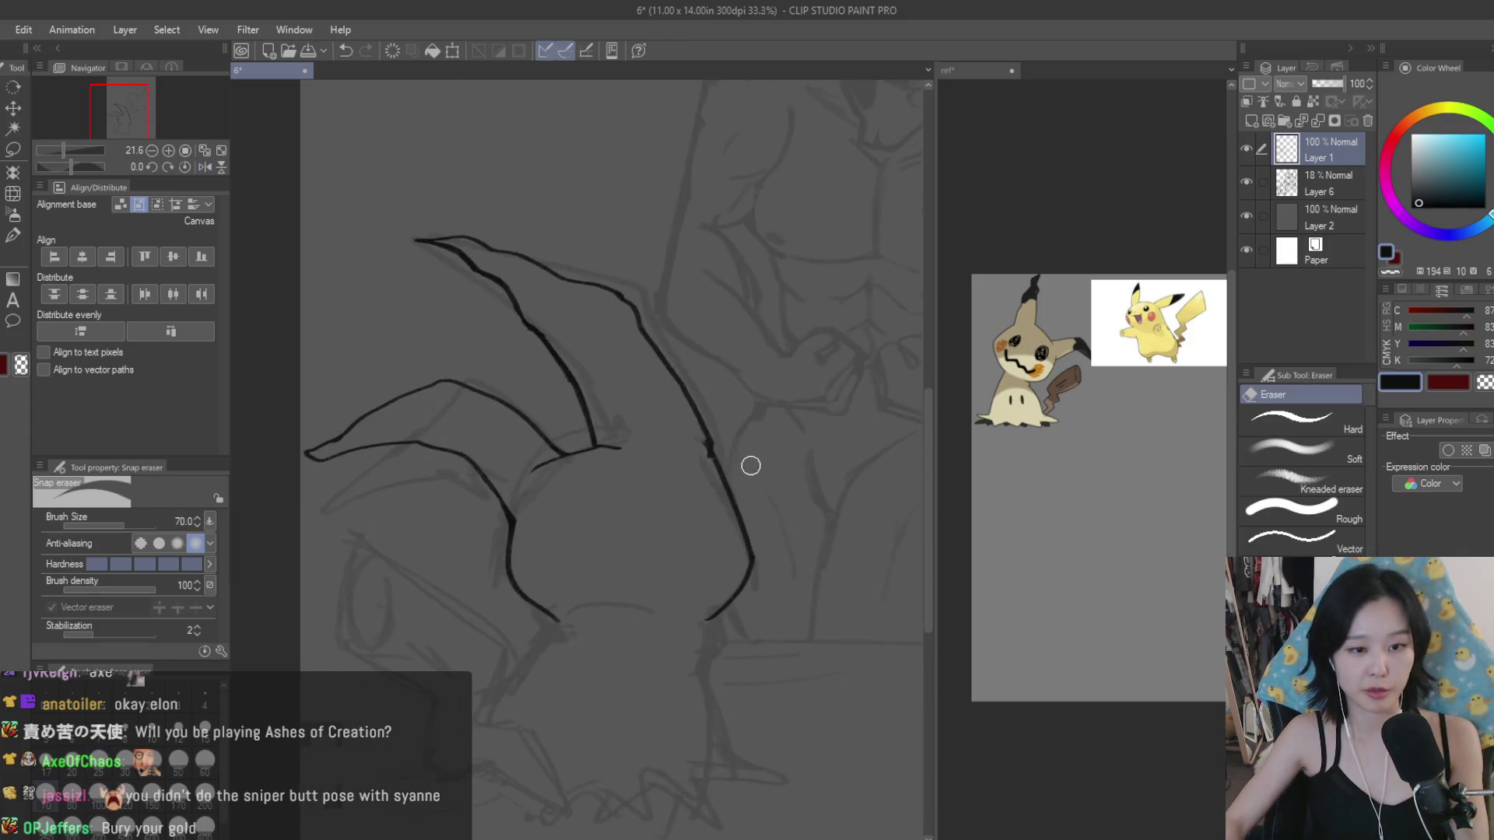
{"action": "scroll", "coordinate": [751, 467], "scroll_direction": "up", "scroll_amount": 3}
{"action": "scroll", "coordinate": [677, 524], "scroll_direction": "up", "scroll_amount": 3}
{"action": "scroll", "coordinate": [648, 536], "scroll_direction": "down", "scroll_amount": 2}
{"action": "scroll", "coordinate": [734, 477], "scroll_direction": "down", "scroll_amount": 1}
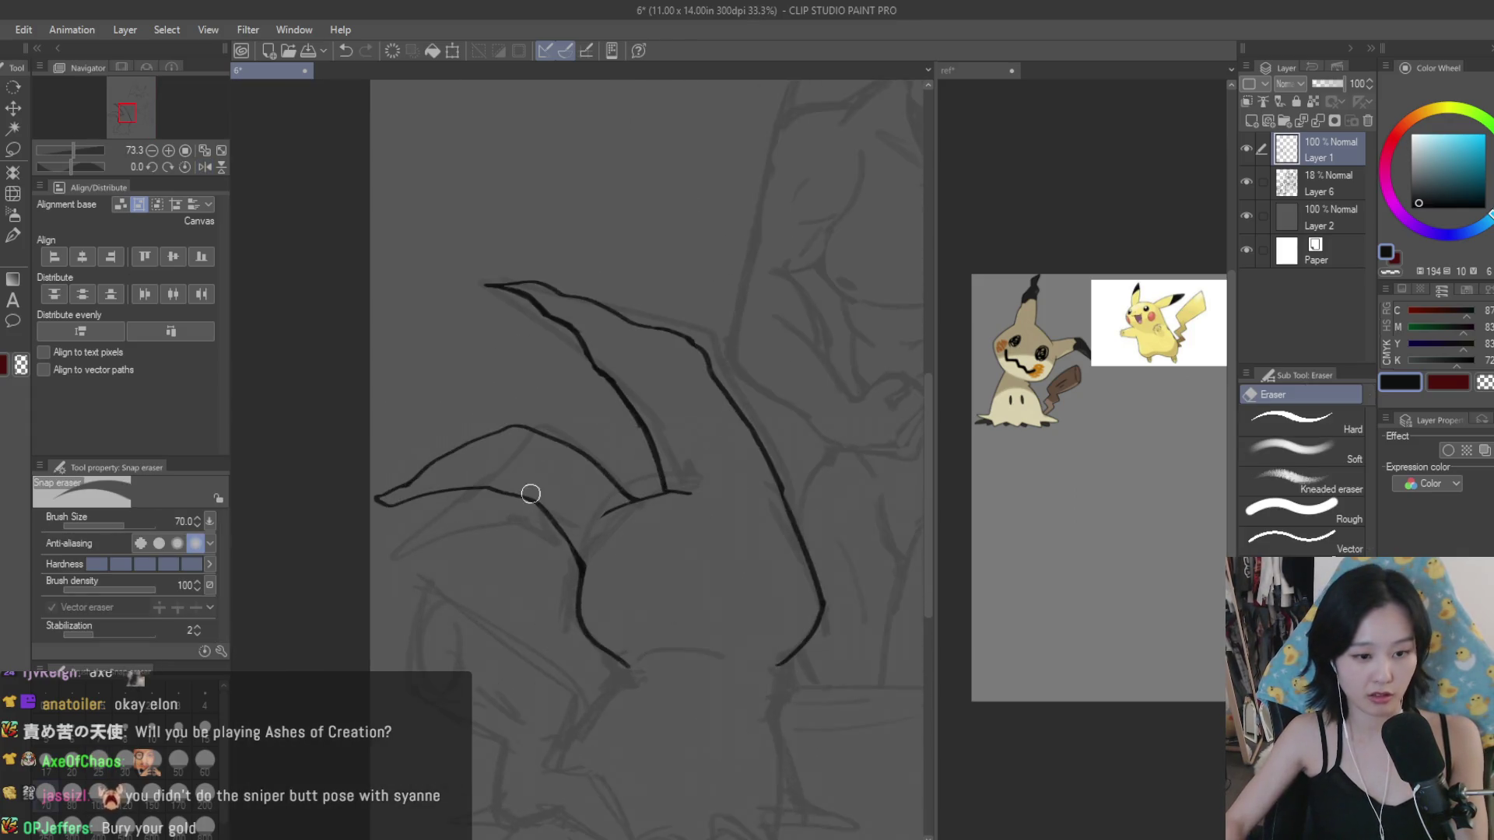
{"action": "key", "text": "b"}
{"action": "scroll", "coordinate": [516, 493], "scroll_direction": "up", "scroll_amount": 4}
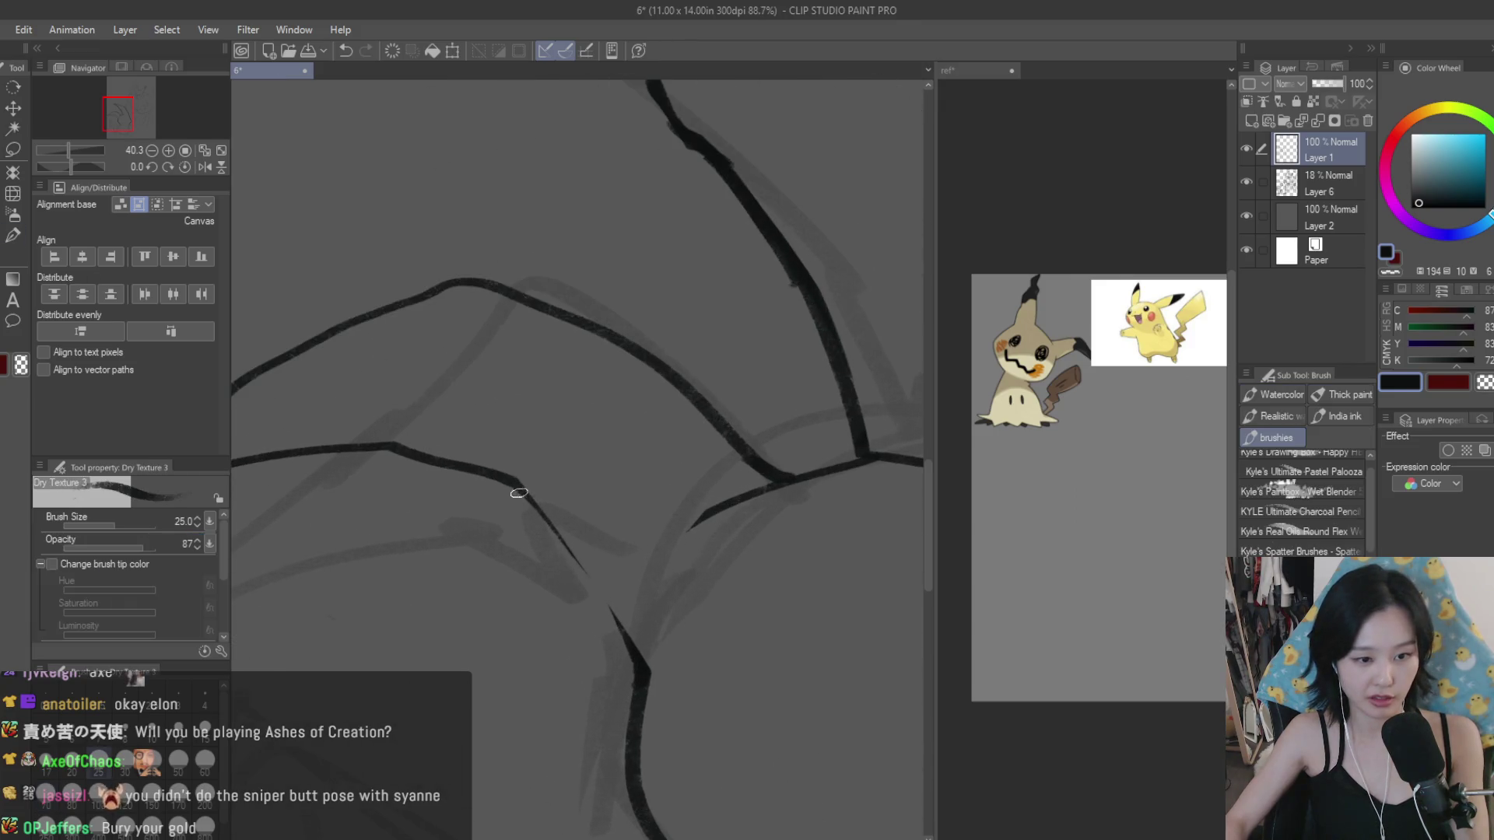
{"action": "scroll", "coordinate": [571, 494], "scroll_direction": "down", "scroll_amount": 3}
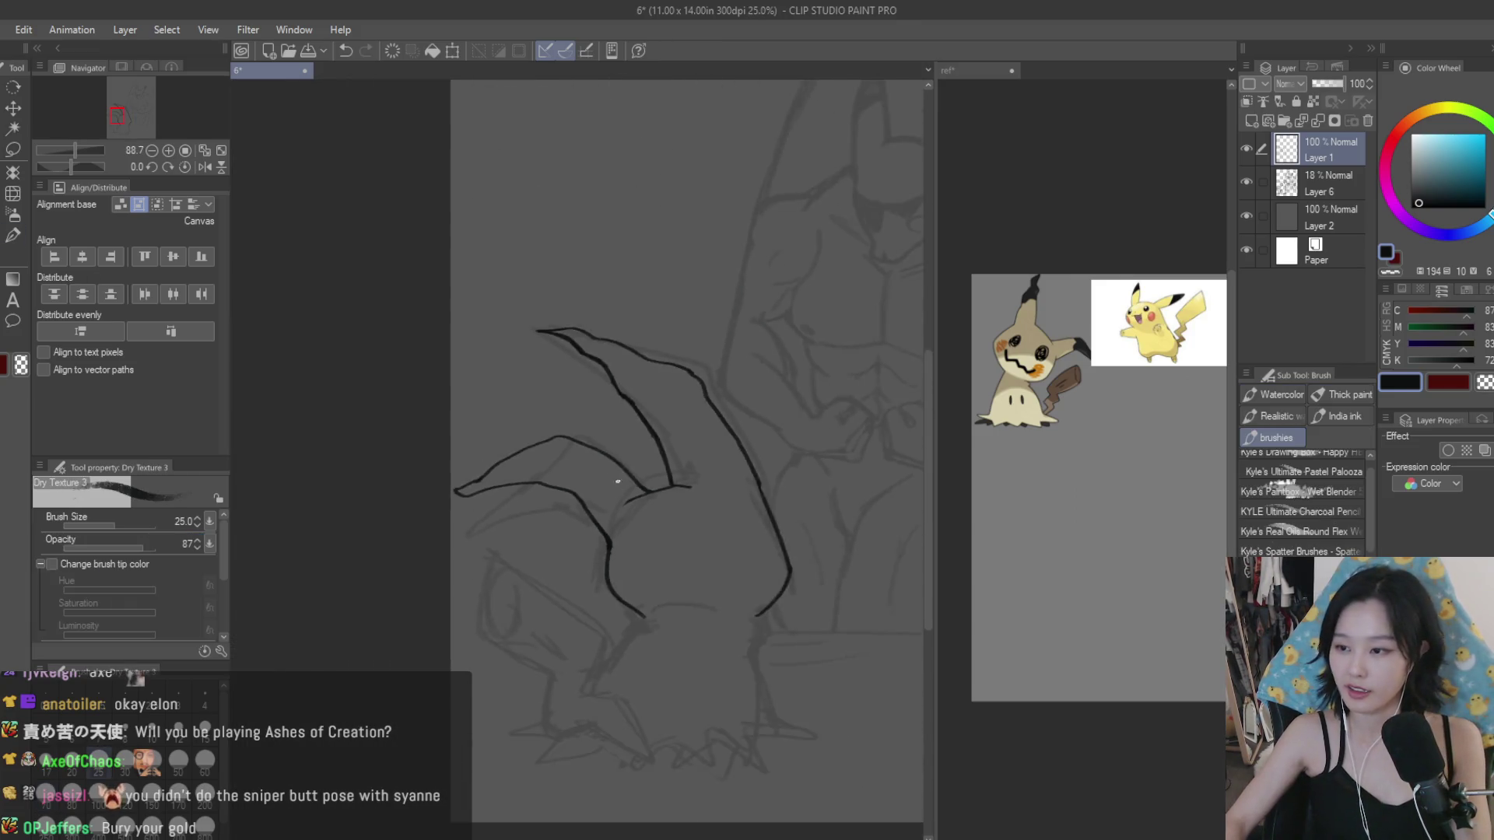
{"action": "scroll", "coordinate": [622, 490], "scroll_direction": "down", "scroll_amount": 2}
{"action": "scroll", "coordinate": [604, 490], "scroll_direction": "up", "scroll_amount": 2}
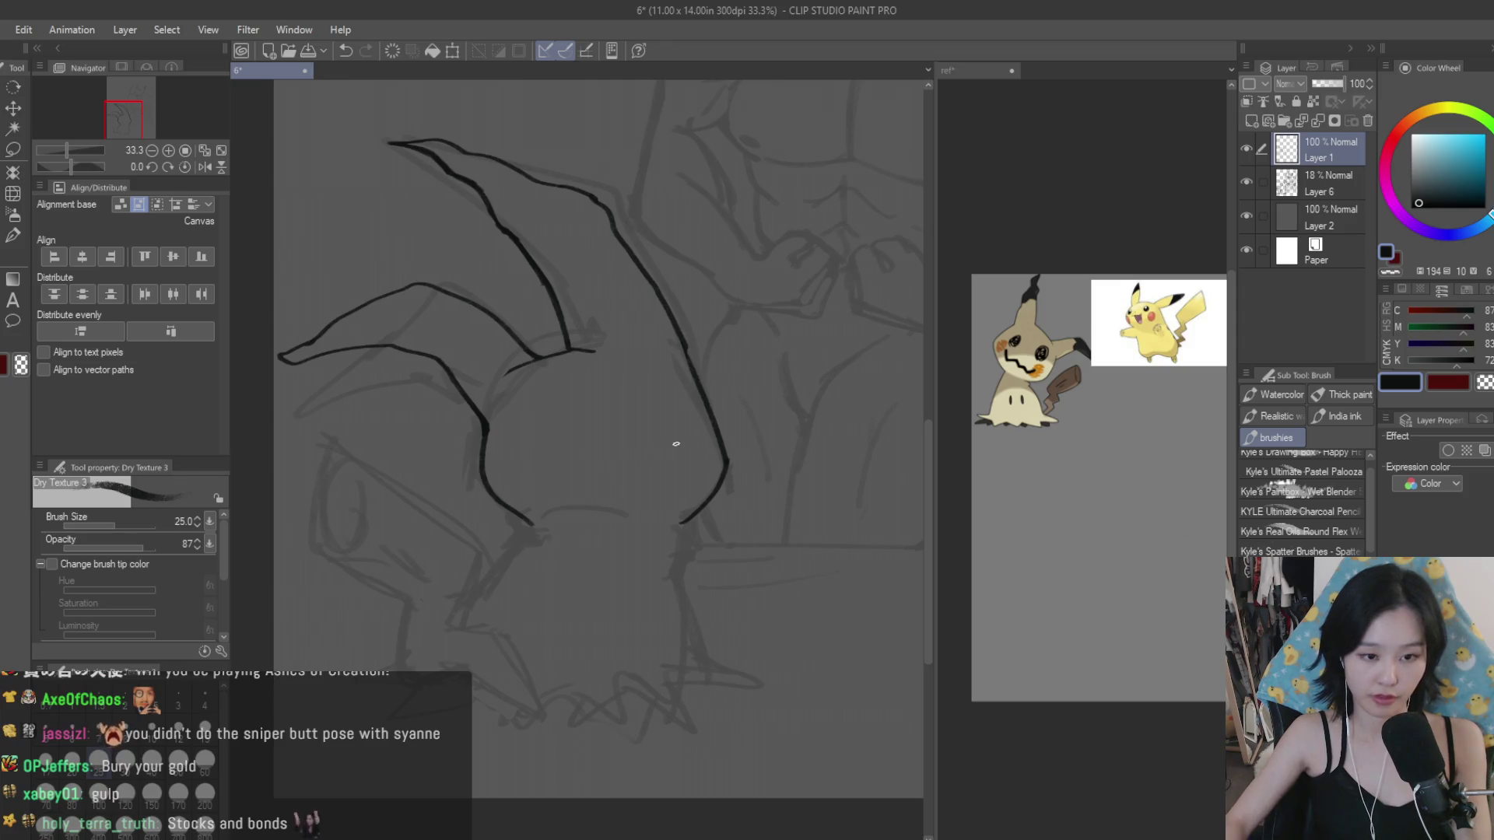
{"action": "scroll", "coordinate": [676, 444], "scroll_direction": "up", "scroll_amount": 3}
{"action": "left_click_drag", "start_coordinate": [721, 444], "coordinate": [661, 493]}
{"action": "scroll", "coordinate": [713, 478], "scroll_direction": "down", "scroll_amount": 3}
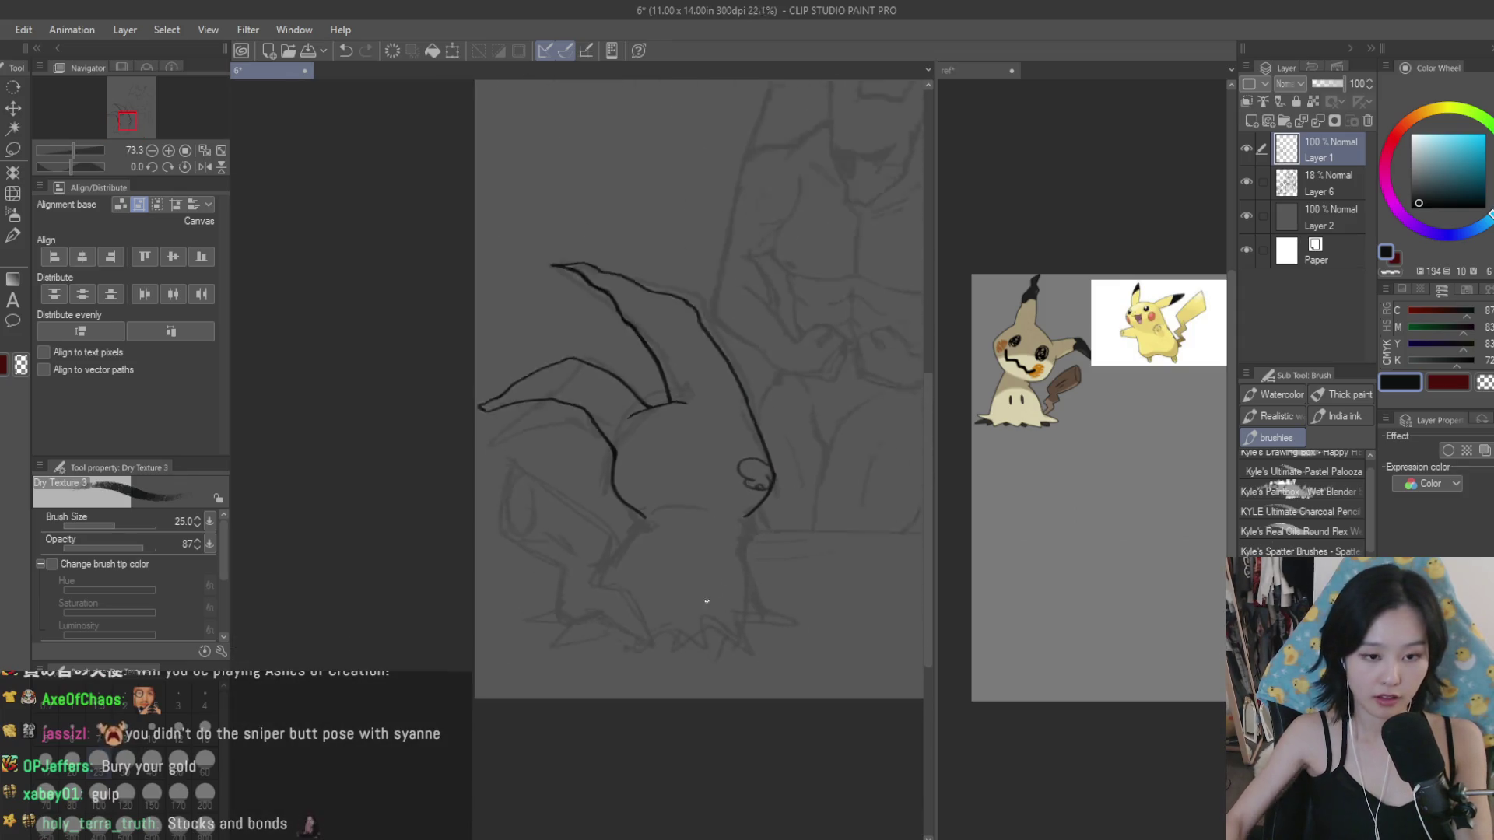
{"action": "scroll", "coordinate": [706, 600], "scroll_direction": "up", "scroll_amount": 1}
{"action": "key", "text": "ctrl+z"}
{"action": "scroll", "coordinate": [700, 593], "scroll_direction": "up", "scroll_amount": 1}
{"action": "scroll", "coordinate": [760, 471], "scroll_direction": "up", "scroll_amount": 2}
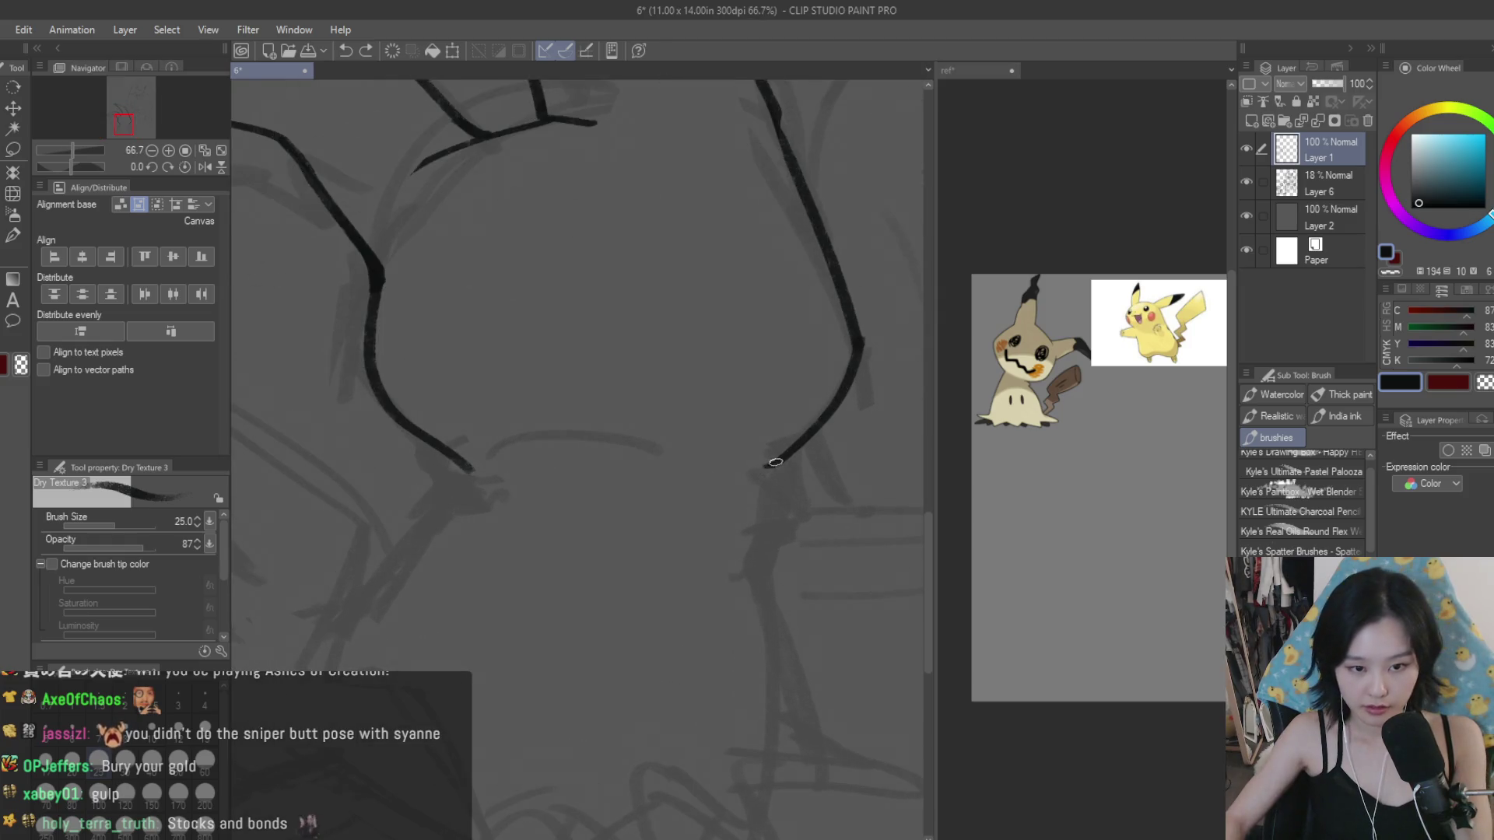
Step: Draw the neck curve under the head and extend the right contour down the body
{"action": "key", "text": "ctrl+z"}
{"action": "mouse_move", "coordinate": [470, 470]}
{"action": "left_mouse_down"}
{"action": "mouse_move", "coordinate": [450, 498]}
{"action": "mouse_move", "coordinate": [680, 453]}
{"action": "left_mouse_up"}
{"action": "left_click_drag", "start_coordinate": [770, 481], "coordinate": [770, 572]}
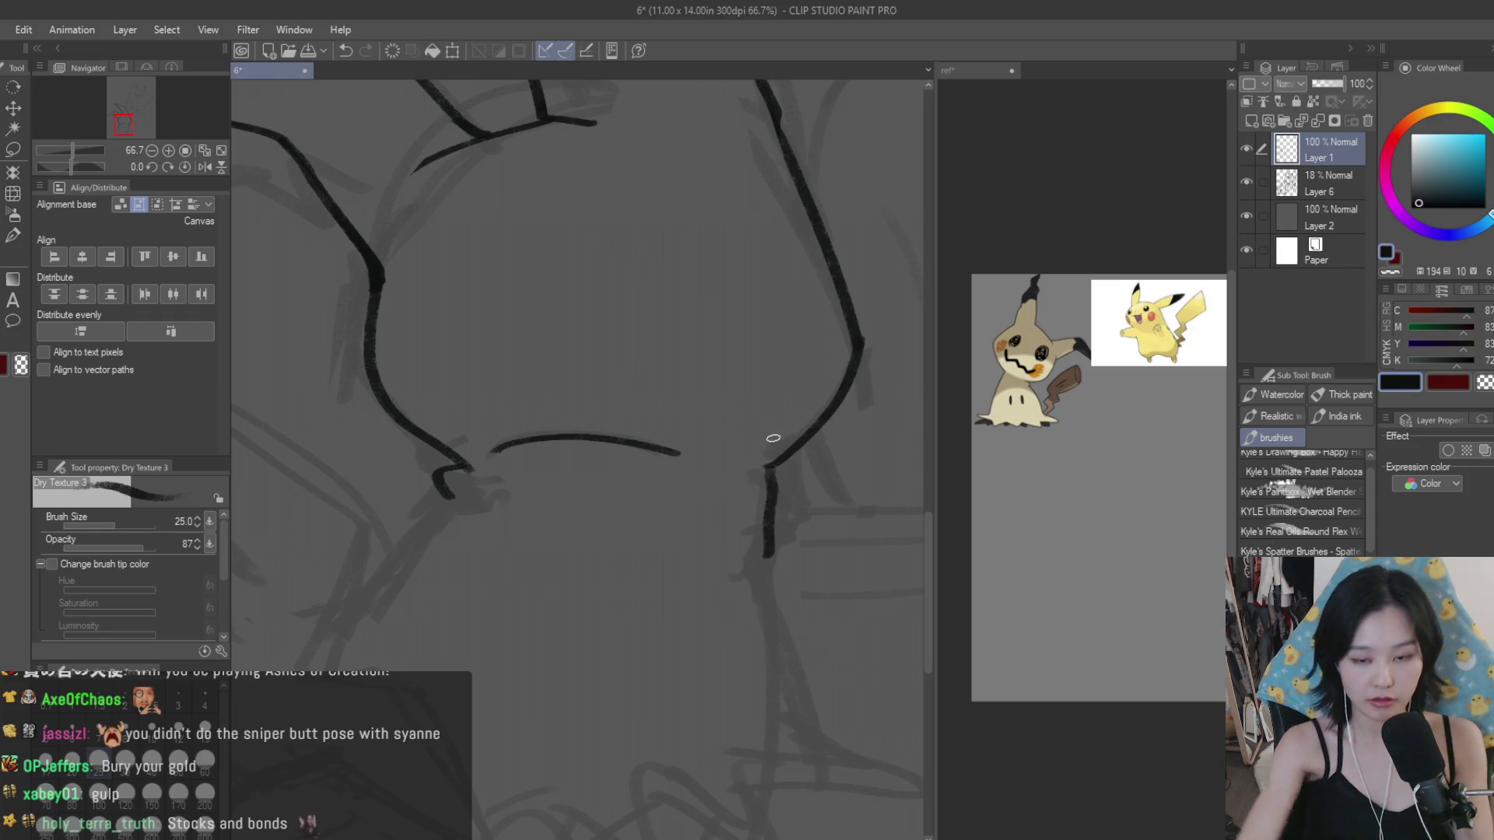
{"action": "scroll", "coordinate": [771, 544], "scroll_direction": "down", "scroll_amount": 2}
{"action": "scroll", "coordinate": [767, 529], "scroll_direction": "up", "scroll_amount": 2}
{"action": "left_click_drag", "start_coordinate": [760, 491], "coordinate": [778, 739]}
{"action": "scroll", "coordinate": [756, 560], "scroll_direction": "down", "scroll_amount": 2}
{"action": "scroll", "coordinate": [613, 524], "scroll_direction": "up", "scroll_amount": 2}
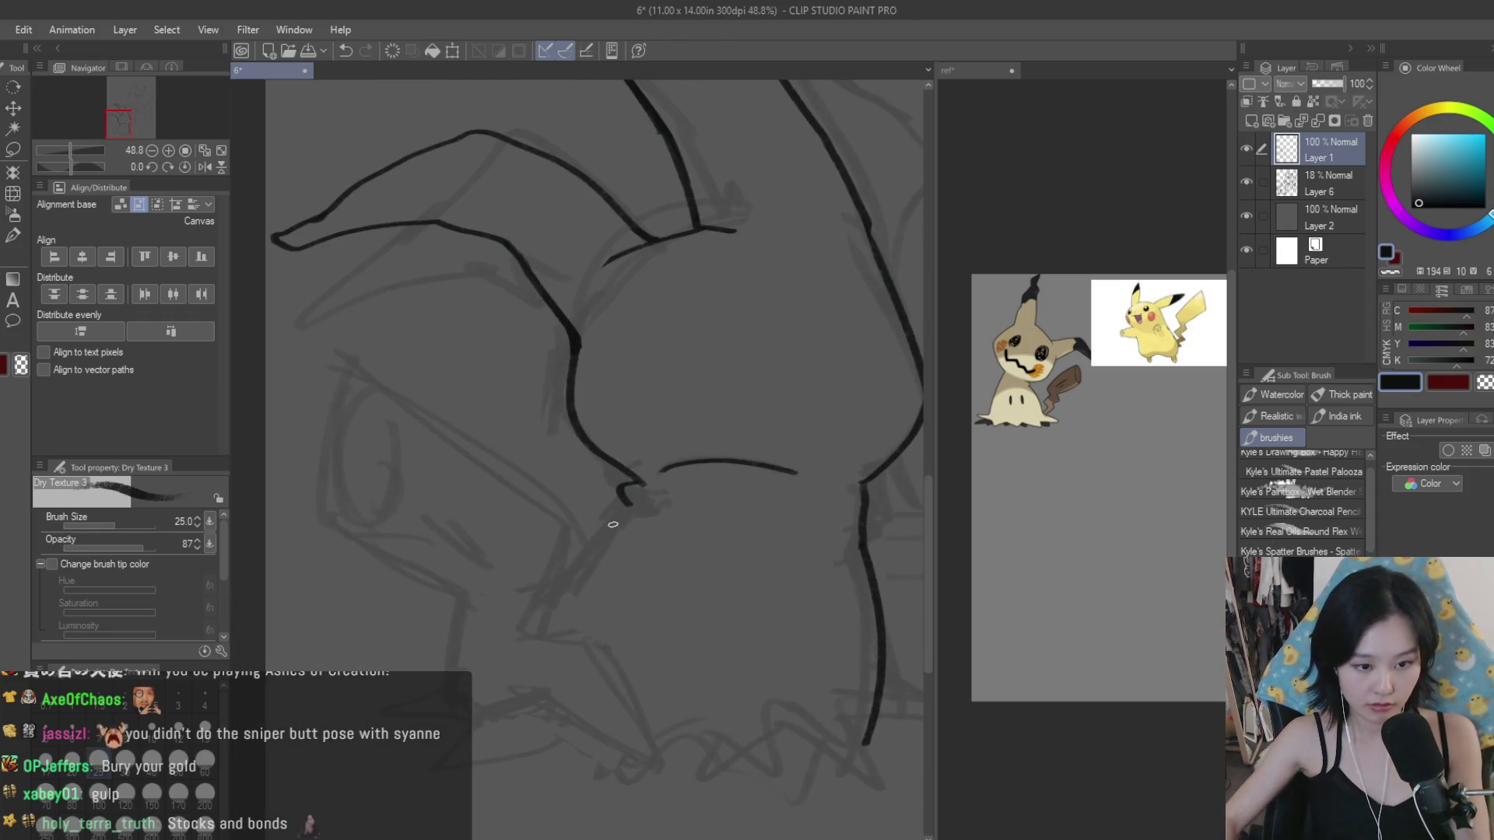
{"action": "scroll", "coordinate": [552, 579], "scroll_direction": "down", "scroll_amount": 1}
{"action": "scroll", "coordinate": [661, 545], "scroll_direction": "down", "scroll_amount": 1}
{"action": "key", "text": "ctrl+z"}
{"action": "key", "text": "ctrl+z"}
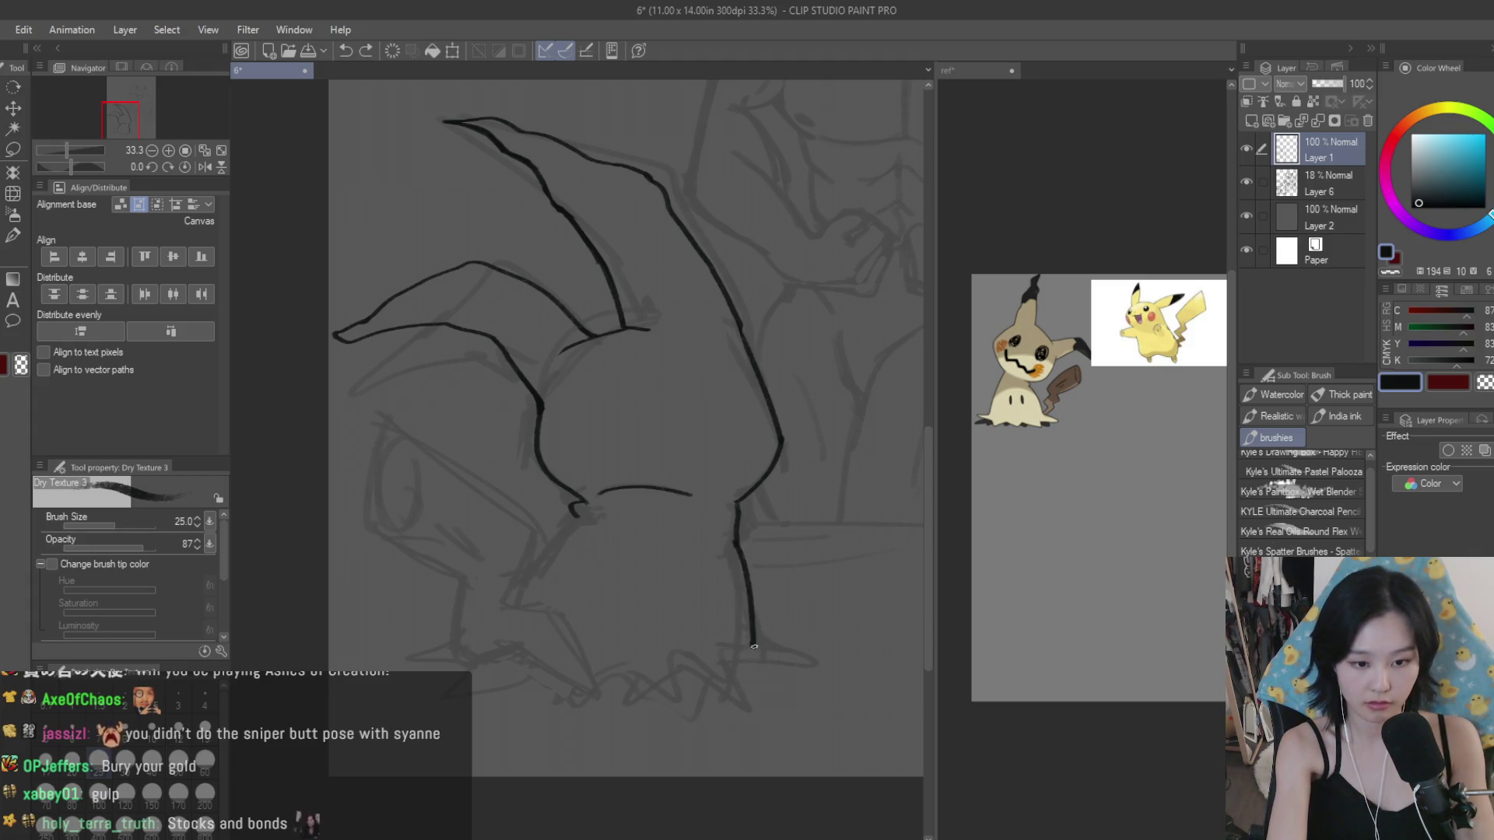
Step: Redraw the bottom hook until the right contour ends in a pointed tip
{"action": "left_click_drag", "start_coordinate": [753, 645], "coordinate": [719, 675]}
{"action": "key", "text": "ctrl+z"}
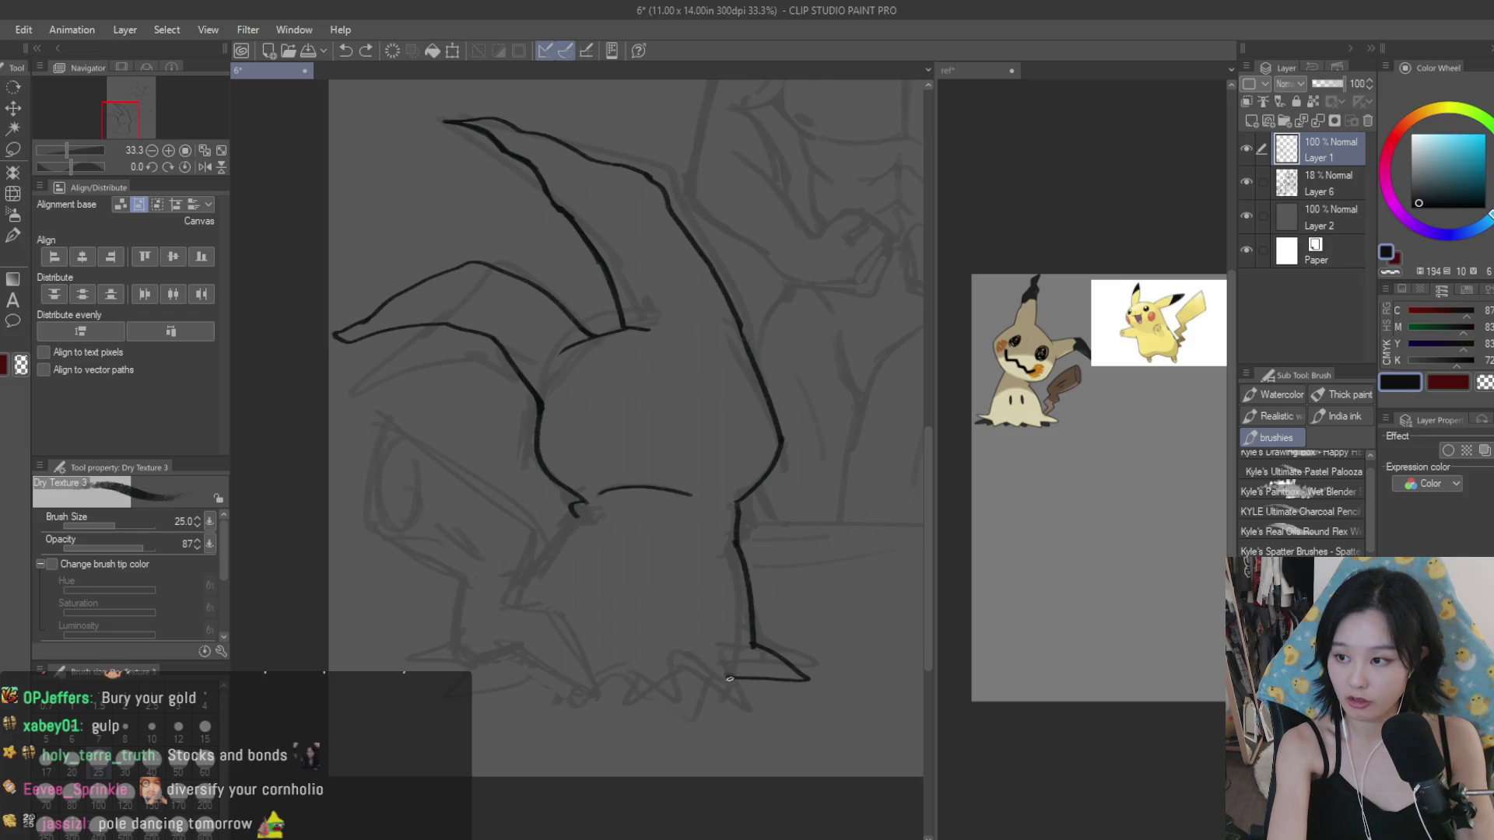
{"action": "key", "text": "ctrl+z"}
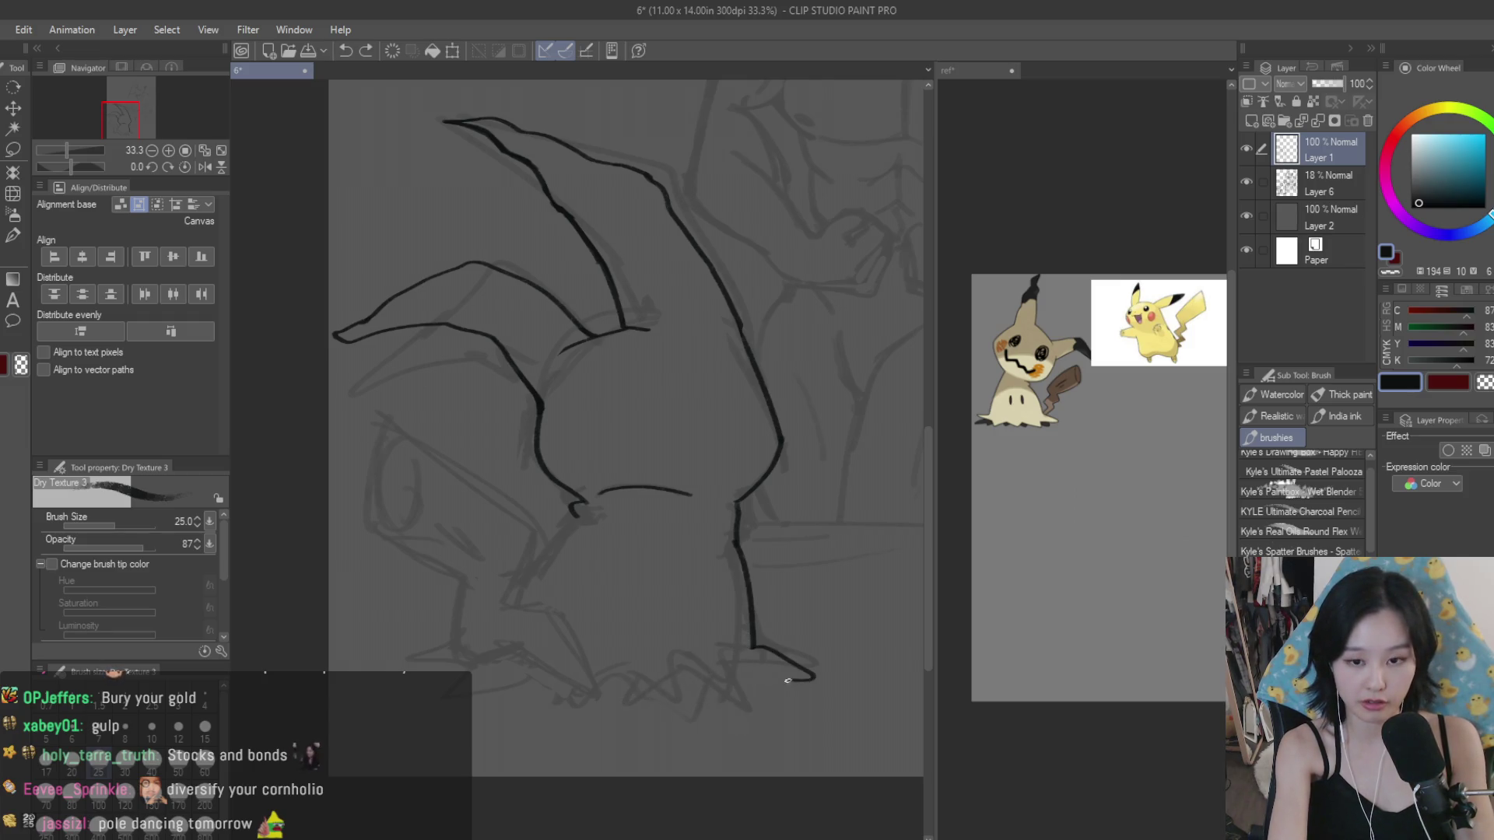
{"action": "key", "text": "ctrl+z"}
{"action": "left_click_drag", "start_coordinate": [753, 646], "coordinate": [759, 679]}
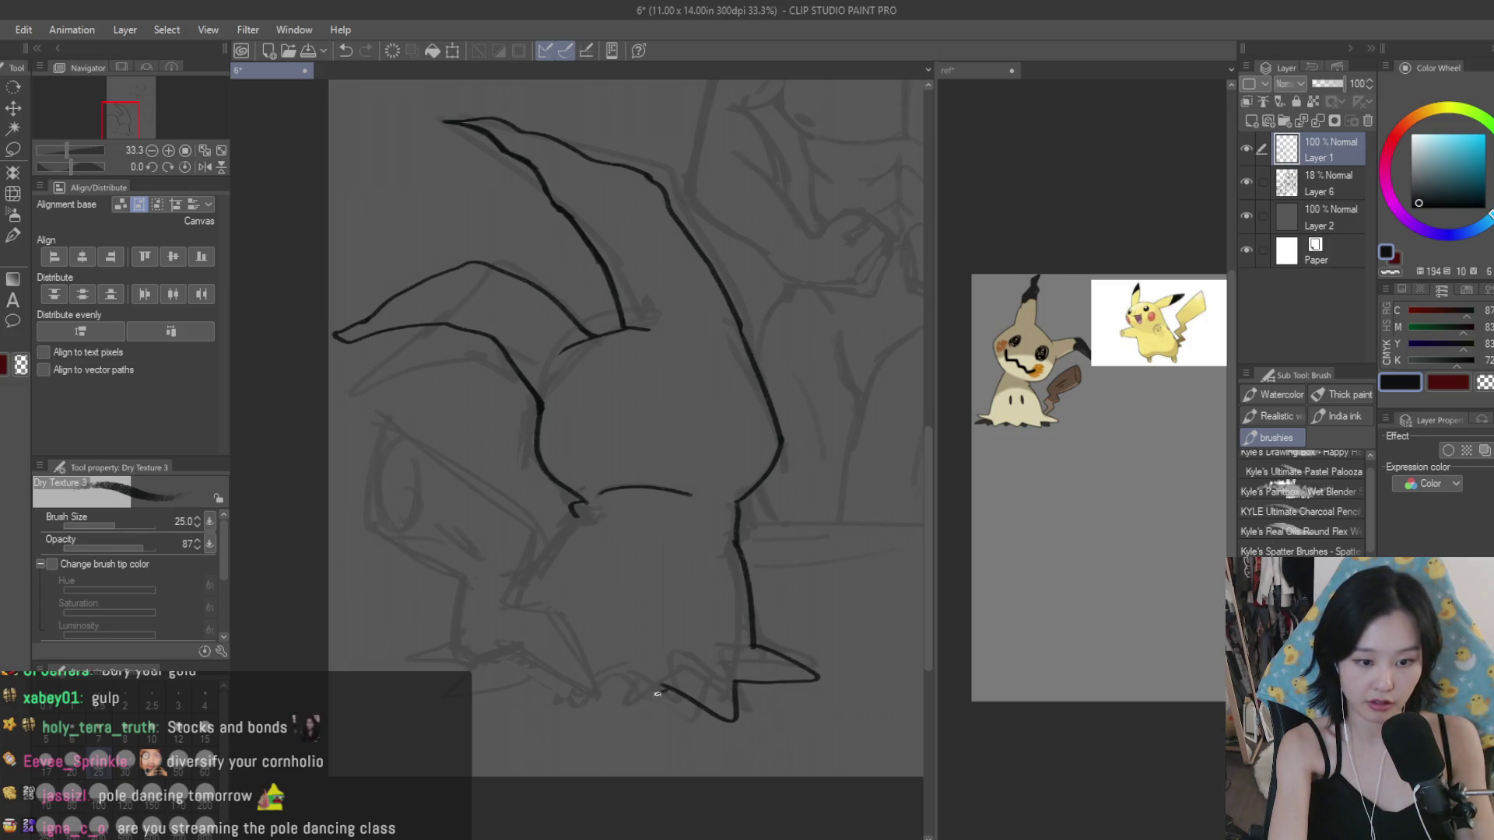
Step: Try the hooked bottom-left hem edge several times, undoing each unsatisfying zigzag stroke
{"action": "key", "text": "ctrl+z"}
{"action": "left_click_drag", "start_coordinate": [460, 625], "coordinate": [479, 687]}
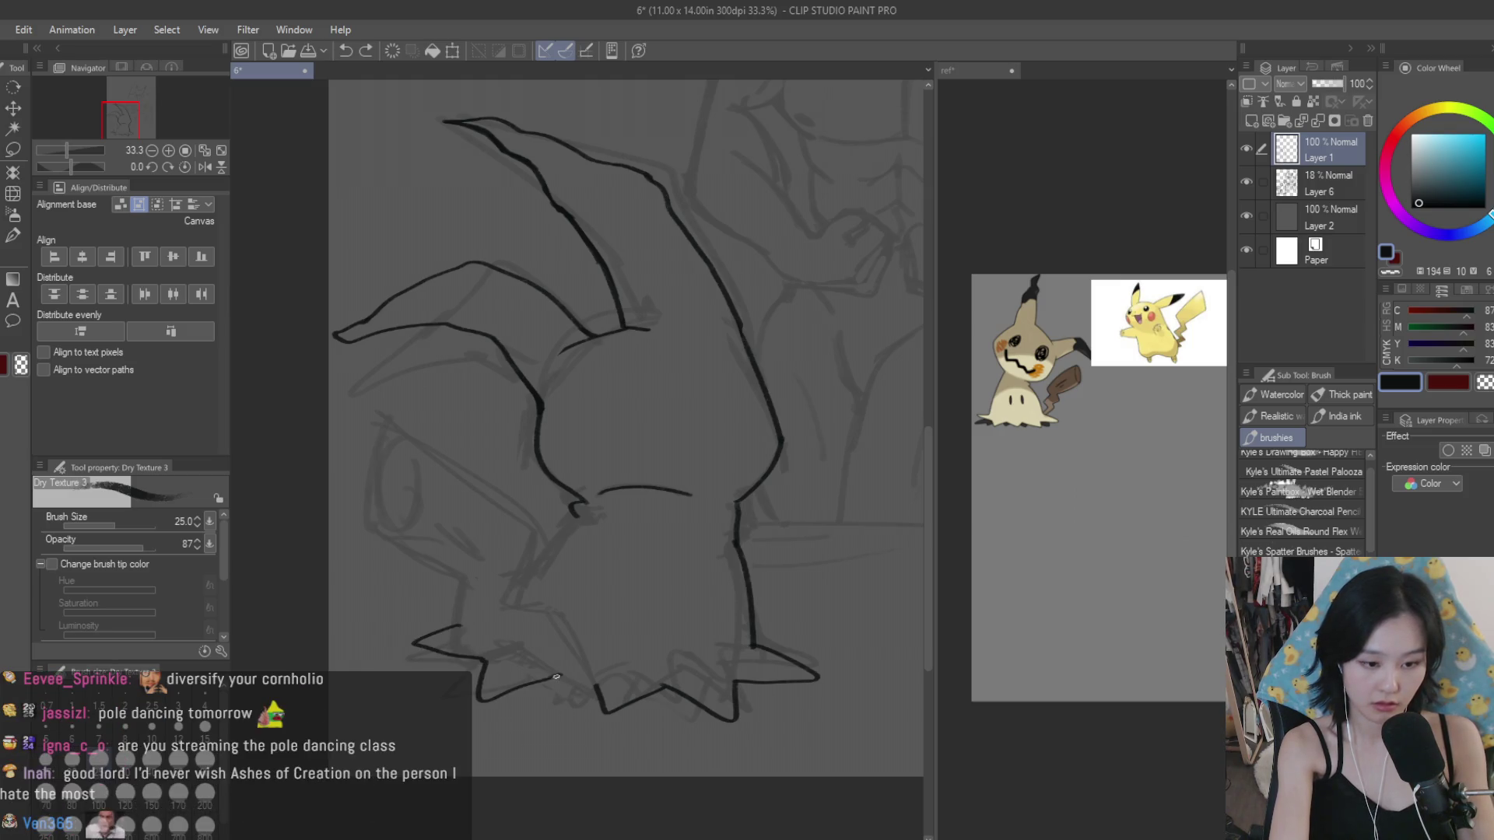
{"action": "key", "text": "ctrl+z"}
{"action": "key", "text": "ctrl+z"}
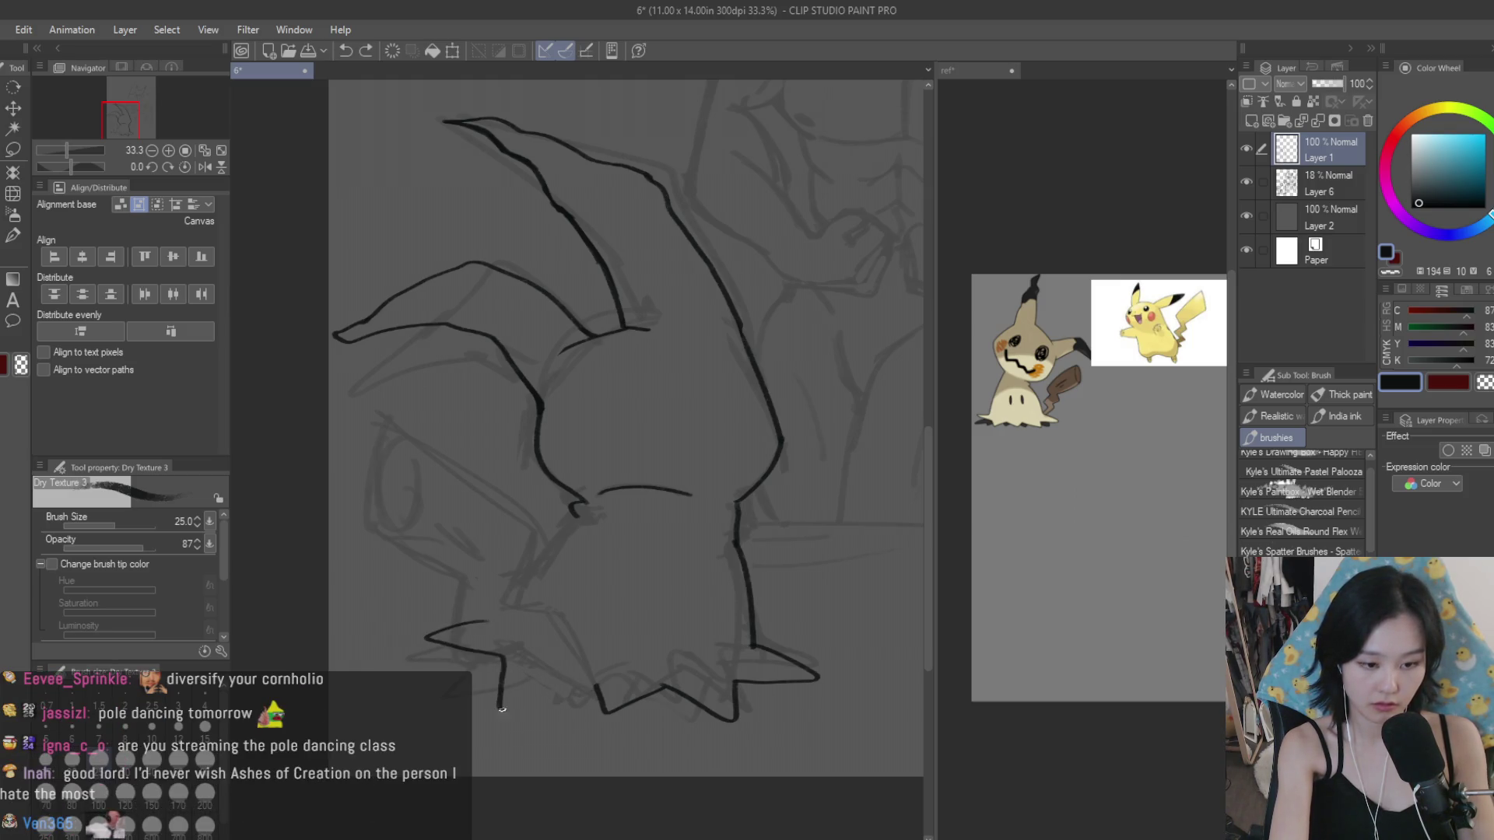
{"action": "key", "text": "ctrl+z"}
{"action": "left_click_drag", "start_coordinate": [587, 681], "coordinate": [436, 630]}
{"action": "key", "text": "ctrl+z"}
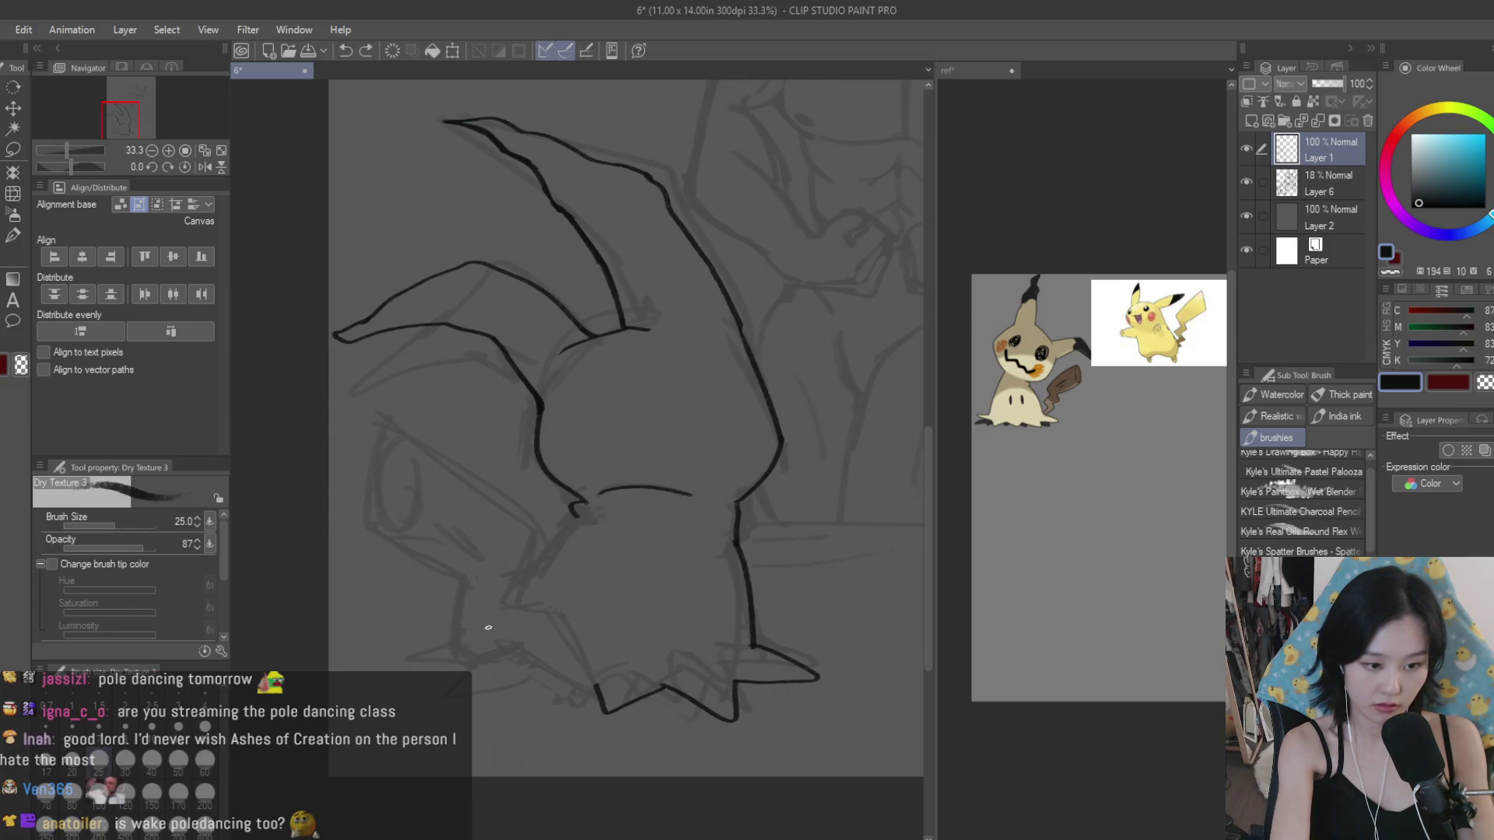
{"action": "key", "text": "ctrl+z"}
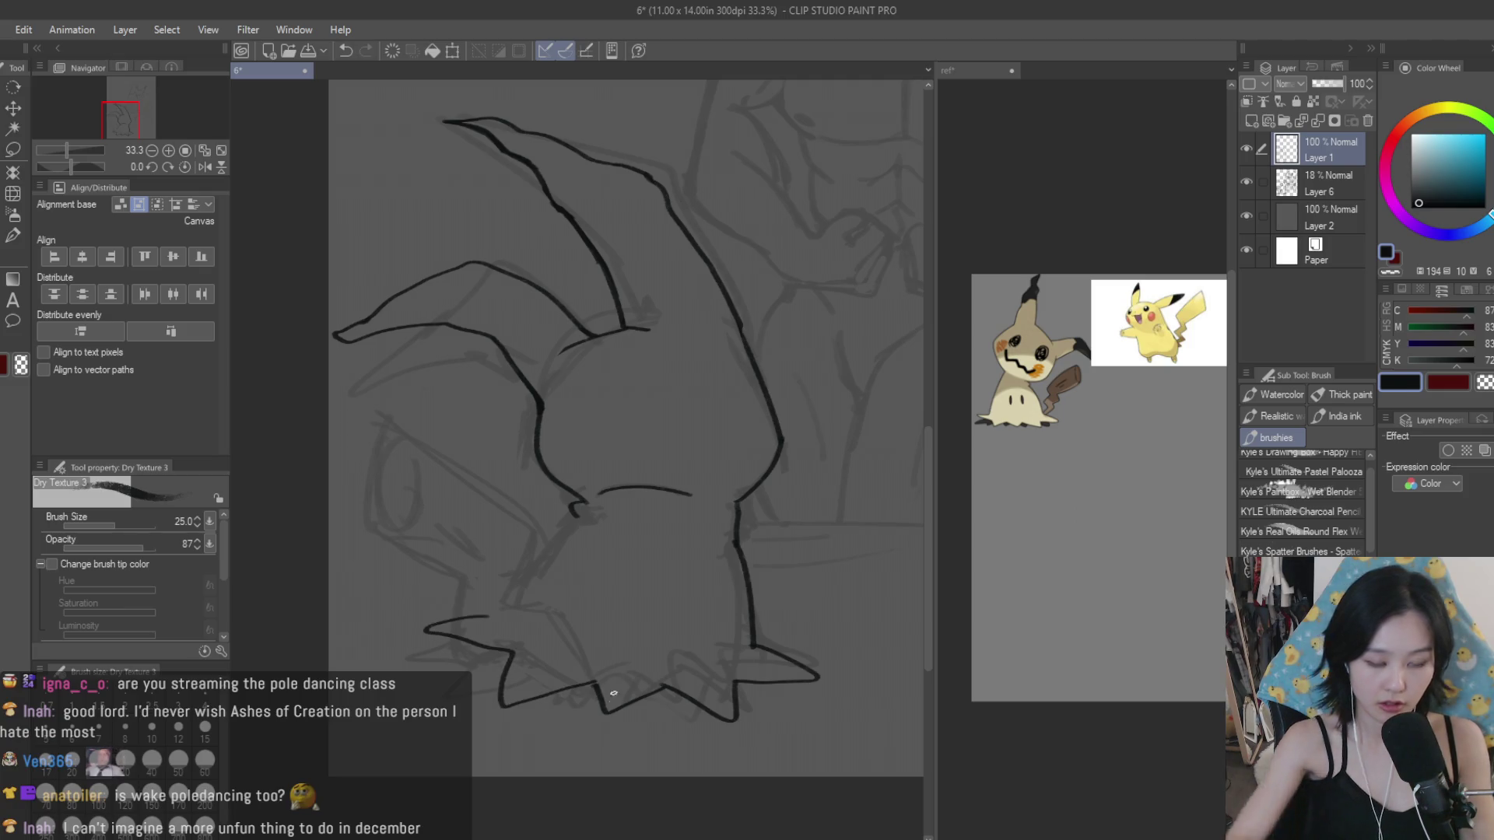
{"action": "scroll", "coordinate": [700, 500], "scroll_direction": "down", "scroll_amount": 4}
{"action": "scroll", "coordinate": [701, 501], "scroll_direction": "down", "scroll_amount": 1}
{"action": "scroll", "coordinate": [679, 481], "scroll_direction": "up", "scroll_amount": 3}
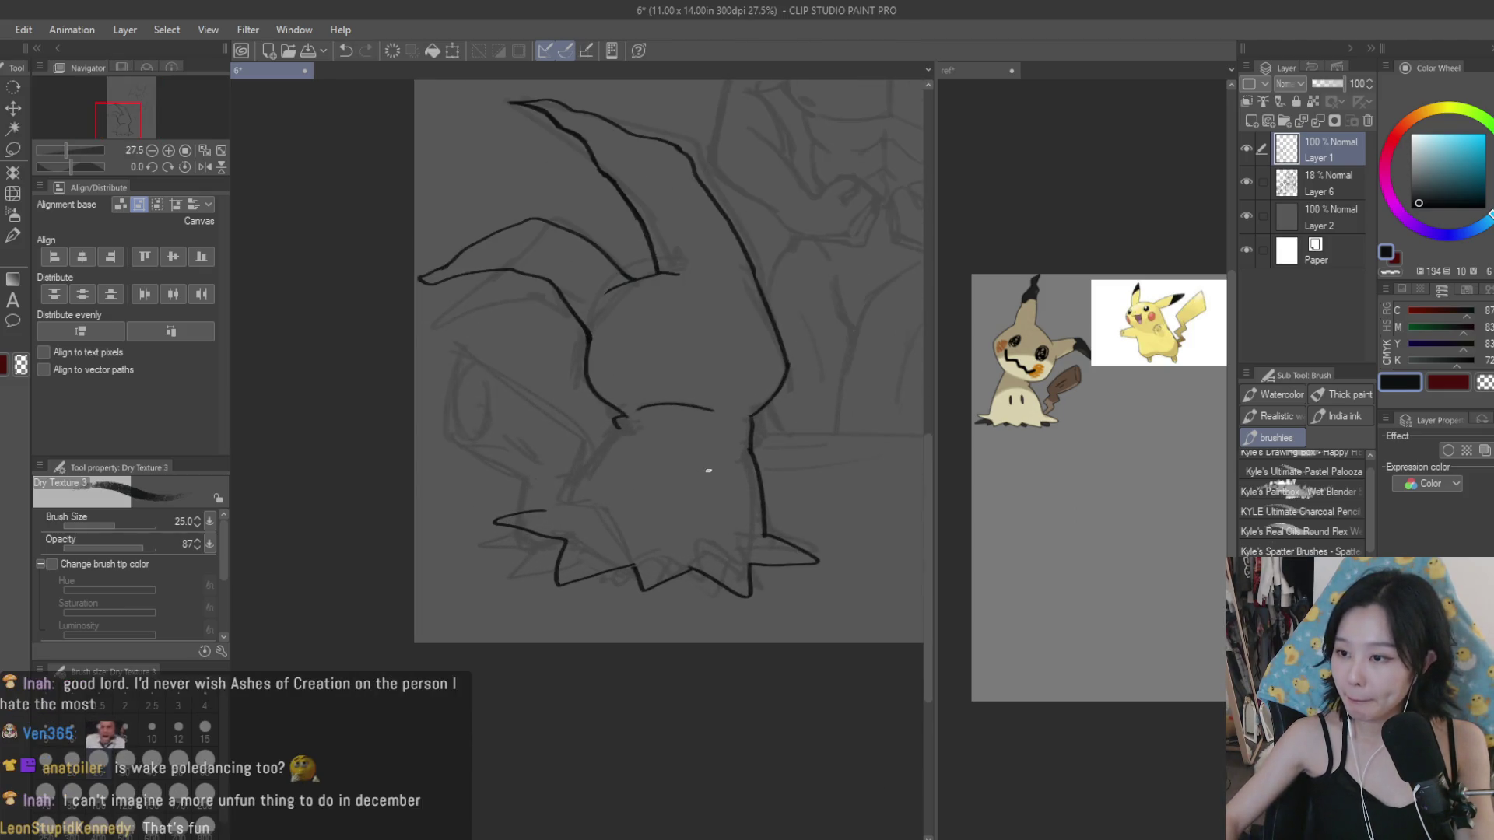
{"action": "scroll", "coordinate": [622, 534], "scroll_direction": "up", "scroll_amount": 1}
Step: After a check with the eraser, join the V's bottom to the hem line with the brush
{"action": "key", "text": "e"}
{"action": "scroll", "coordinate": [478, 543], "scroll_direction": "up", "scroll_amount": 1}
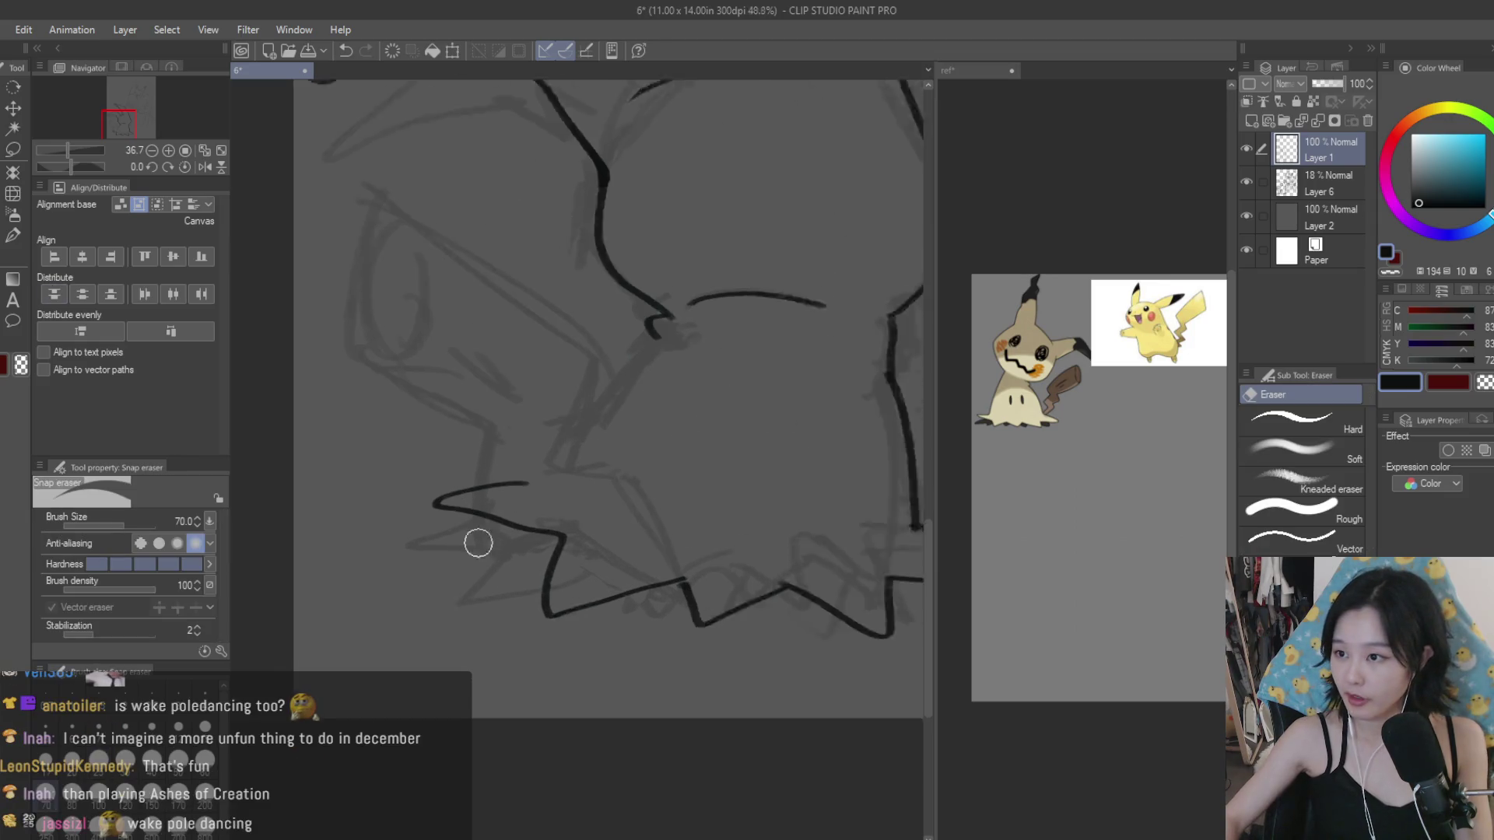
{"action": "scroll", "coordinate": [478, 544], "scroll_direction": "up", "scroll_amount": 1}
{"action": "scroll", "coordinate": [535, 632], "scroll_direction": "up", "scroll_amount": 1}
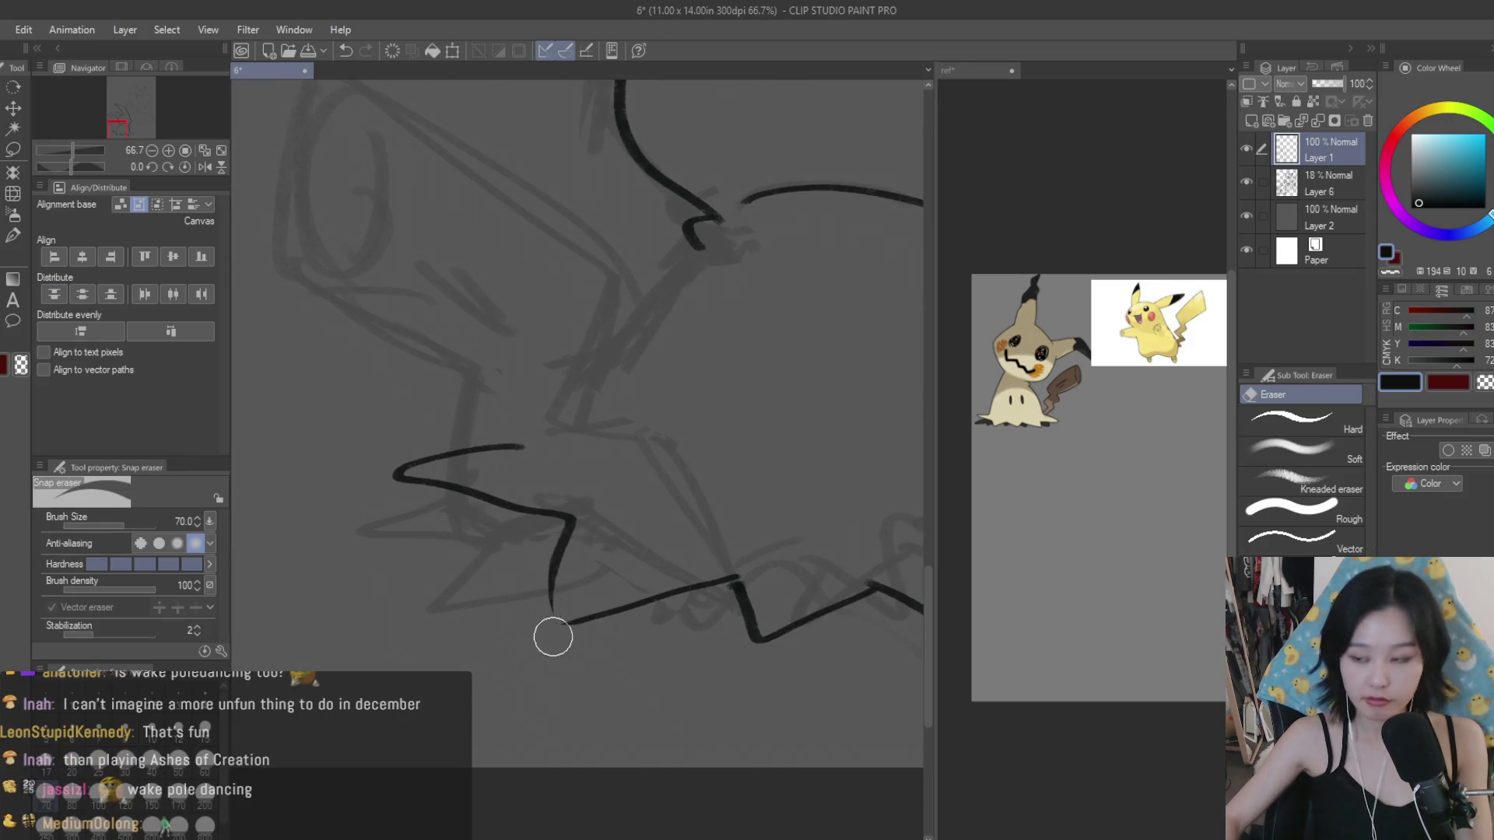
{"action": "key", "text": "b"}
{"action": "scroll", "coordinate": [565, 601], "scroll_direction": "up", "scroll_amount": 2}
{"action": "left_click_drag", "start_coordinate": [534, 573], "coordinate": [658, 609]}
Step: Extend the zigzag hem to the right with two more short jagged strokes
{"action": "scroll", "coordinate": [658, 609], "scroll_direction": "down", "scroll_amount": 1}
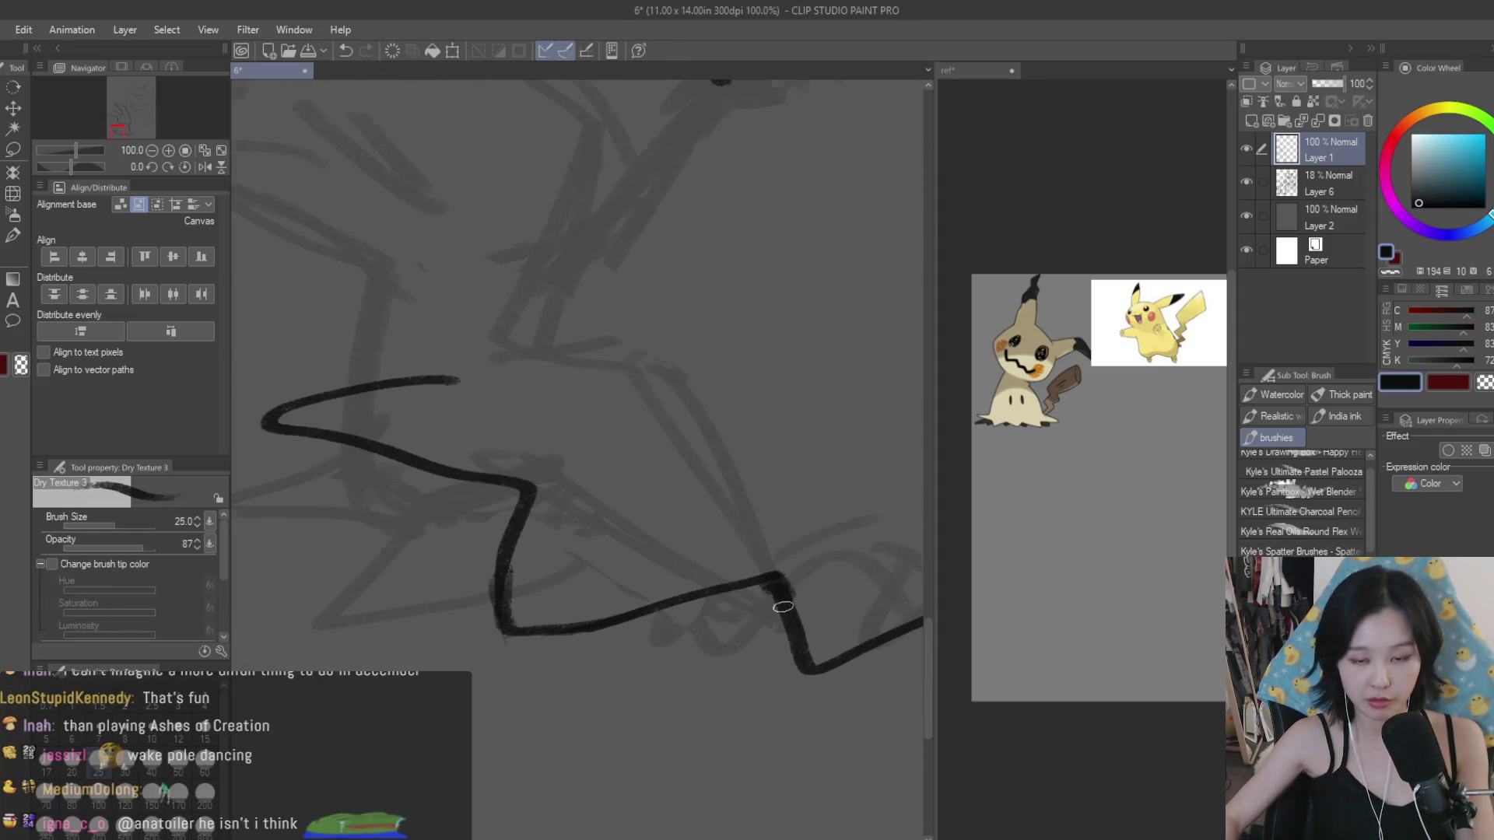
{"action": "scroll", "coordinate": [773, 599], "scroll_direction": "down", "scroll_amount": 2}
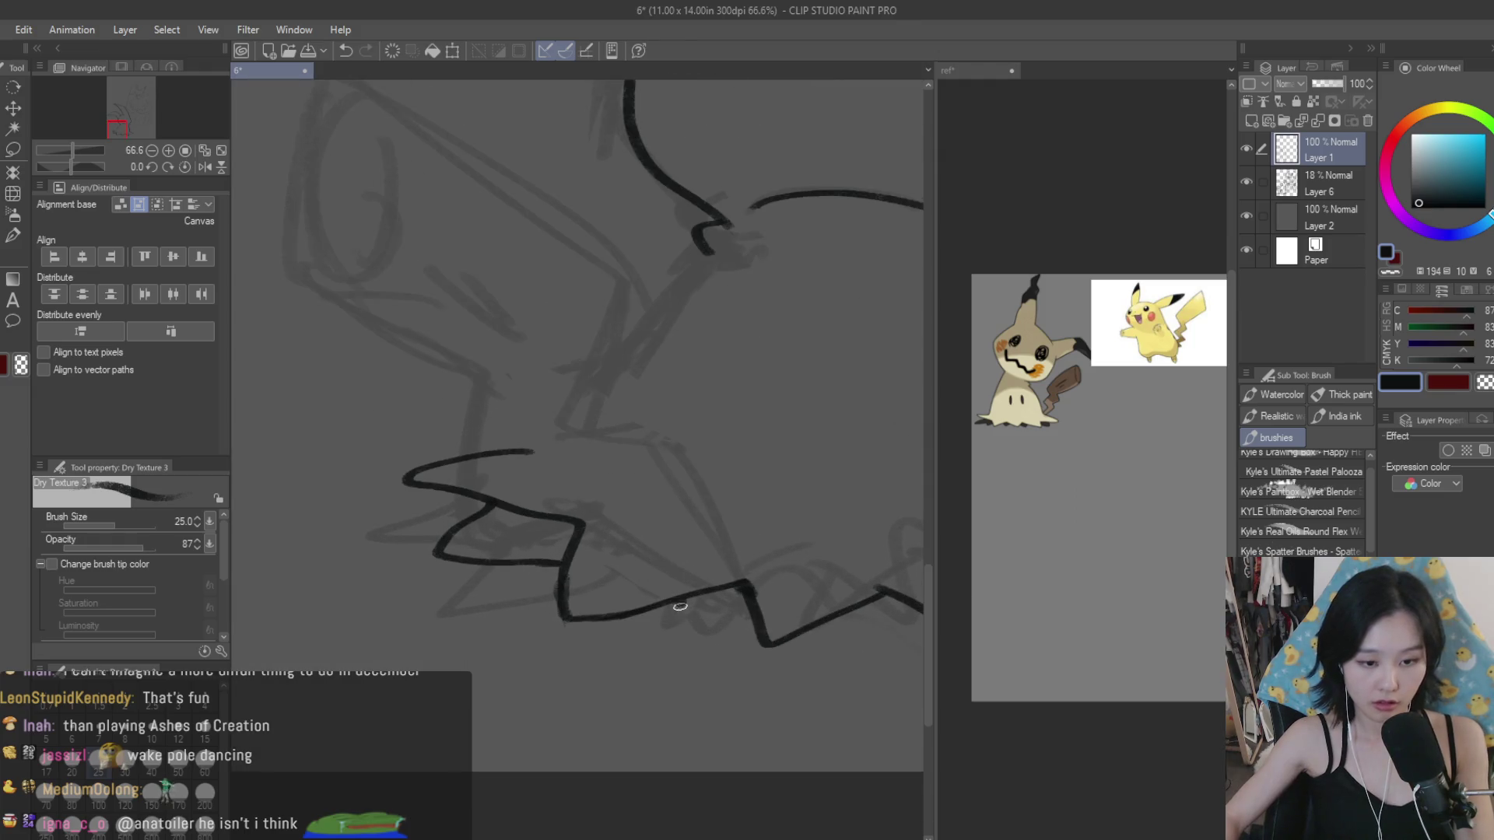
{"action": "scroll", "coordinate": [591, 560], "scroll_direction": "up", "scroll_amount": 2}
{"action": "scroll", "coordinate": [688, 608], "scroll_direction": "down", "scroll_amount": 2}
{"action": "left_click_drag", "start_coordinate": [689, 609], "coordinate": [798, 655]}
{"action": "scroll", "coordinate": [545, 646], "scroll_direction": "up", "scroll_amount": 2}
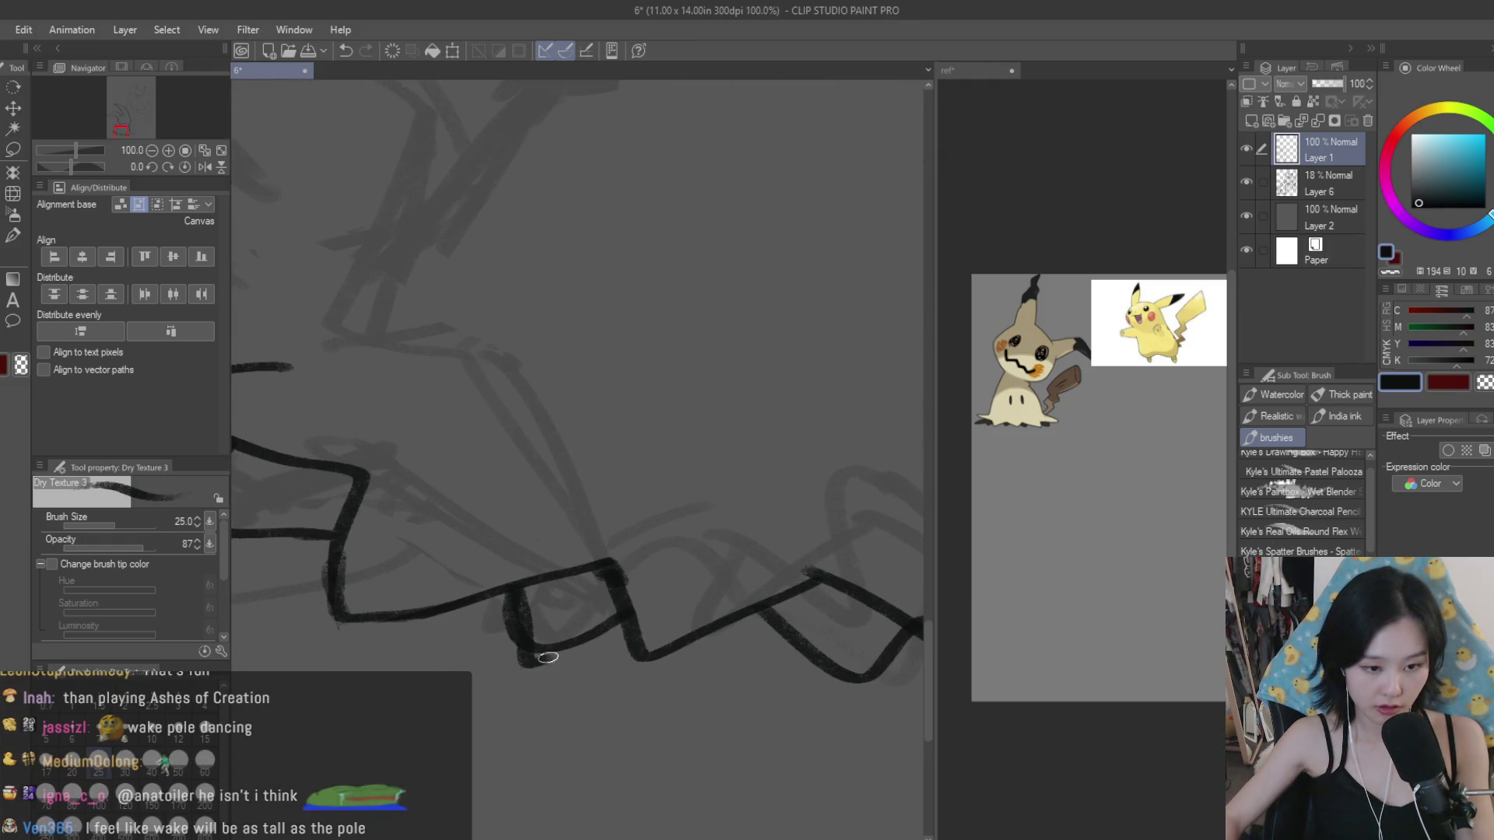
{"action": "left_click_drag", "start_coordinate": [824, 593], "coordinate": [881, 637]}
{"action": "scroll", "coordinate": [700, 615], "scroll_direction": "down", "scroll_amount": 5}
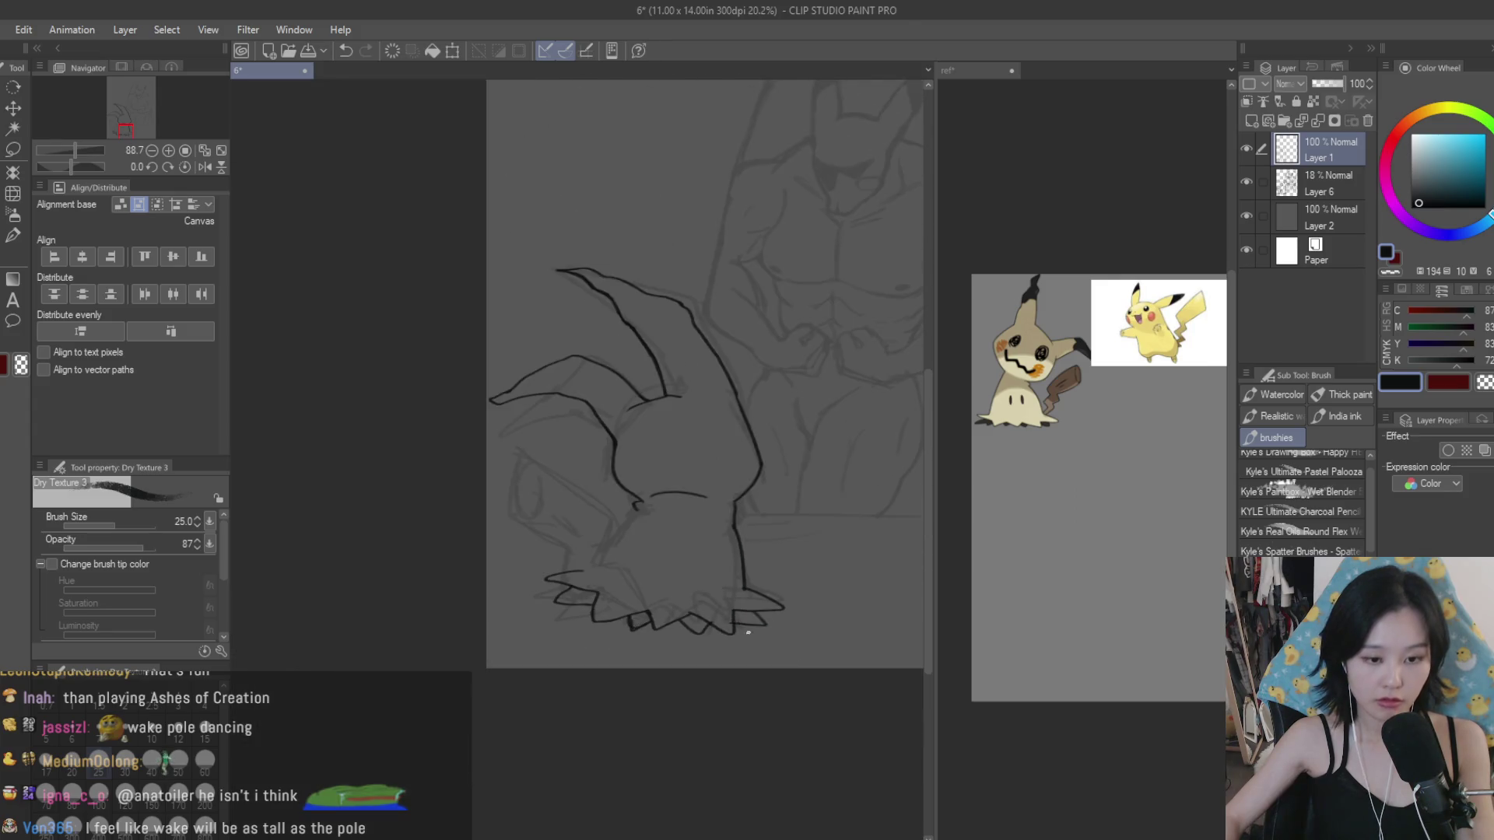
{"action": "scroll", "coordinate": [689, 611], "scroll_direction": "up", "scroll_amount": 1}
{"action": "key", "text": "e"}
{"action": "scroll", "coordinate": [690, 599], "scroll_direction": "up", "scroll_amount": 3}
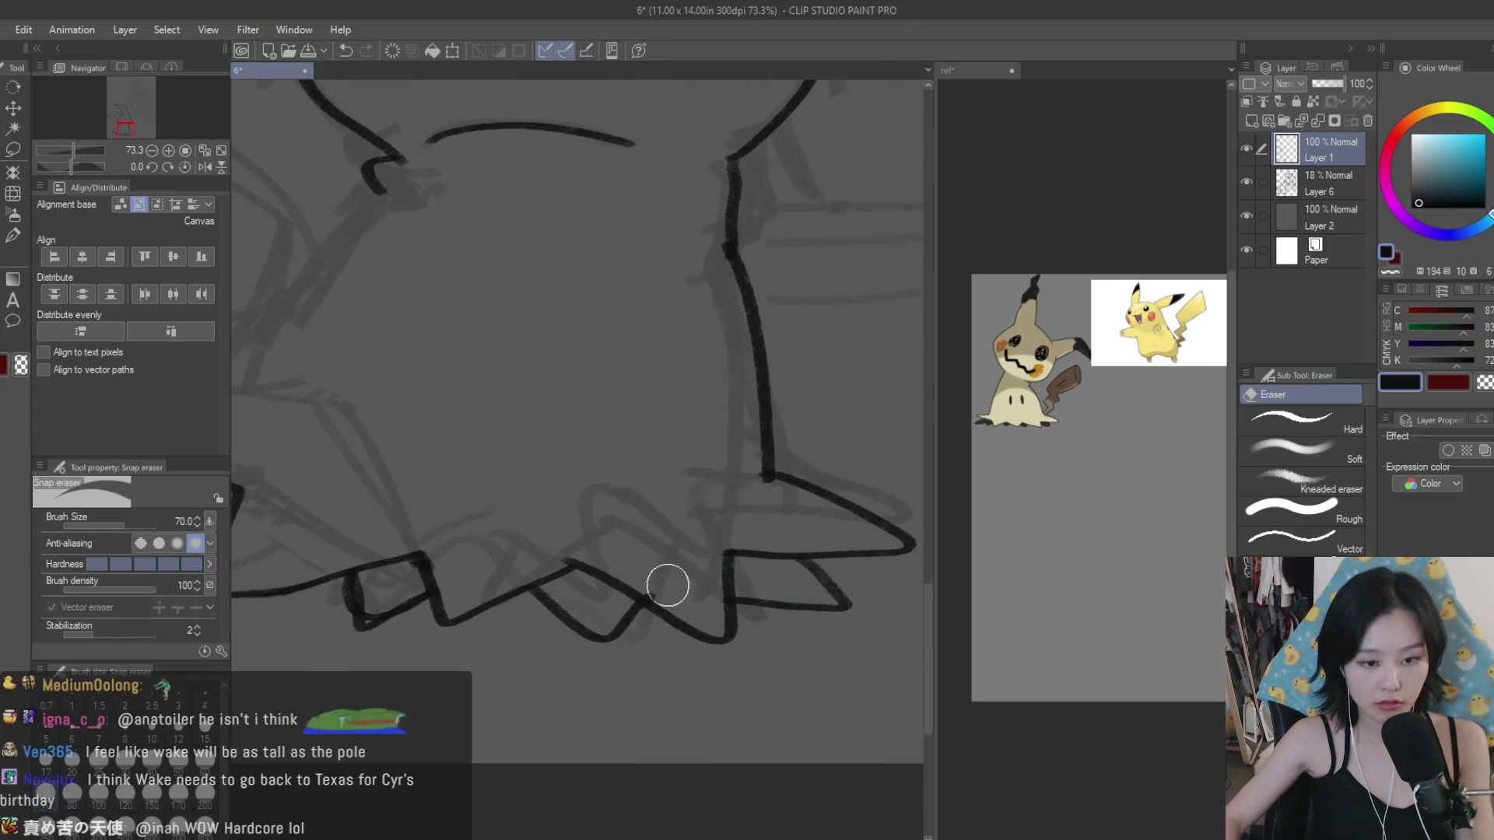
{"action": "scroll", "coordinate": [661, 591], "scroll_direction": "down", "scroll_amount": 1}
{"action": "scroll", "coordinate": [692, 661], "scroll_direction": "down", "scroll_amount": 1}
{"action": "scroll", "coordinate": [518, 639], "scroll_direction": "up", "scroll_amount": 2}
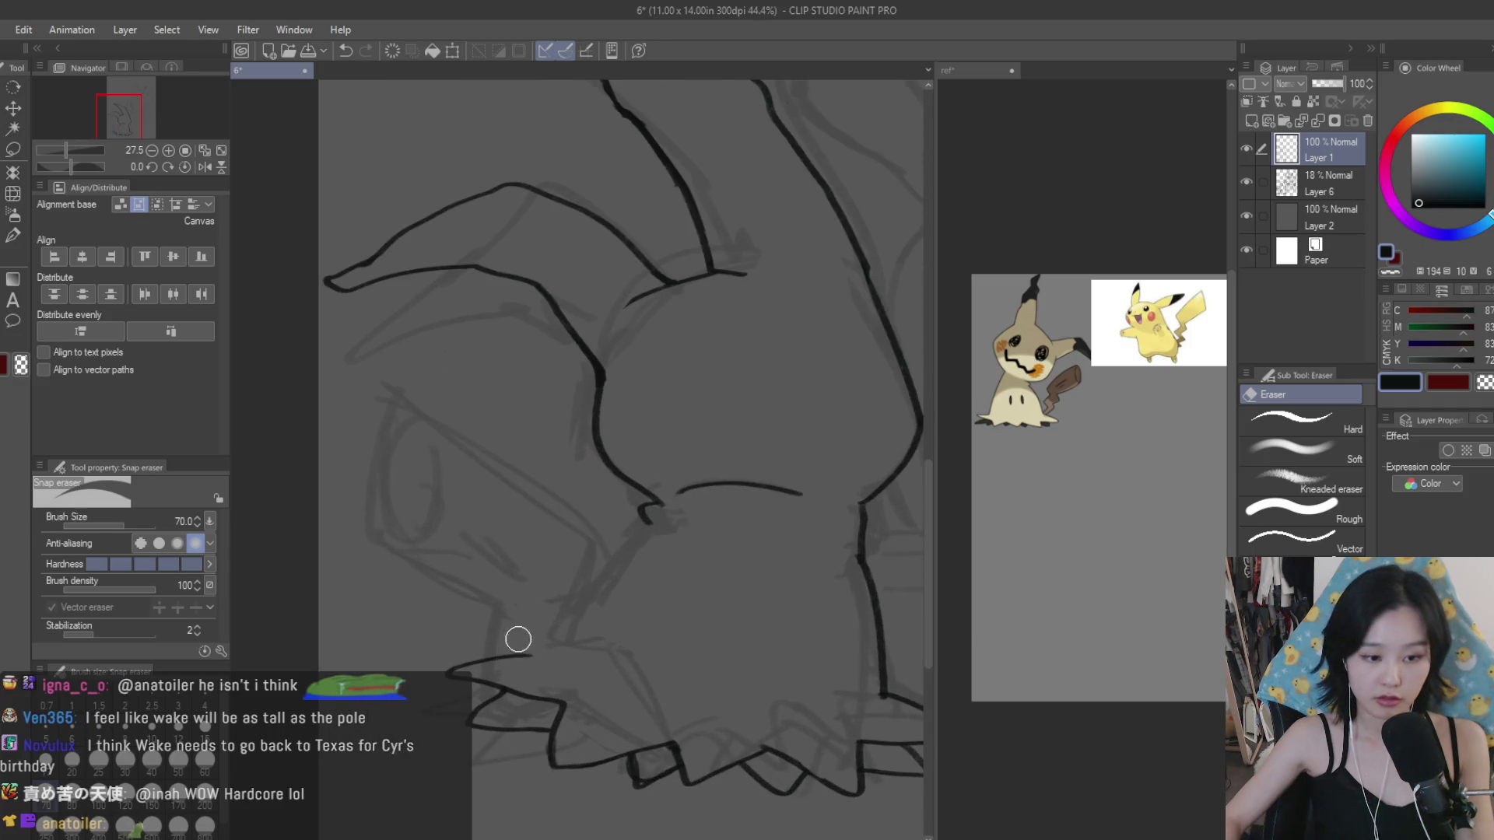
{"action": "key", "text": "b"}
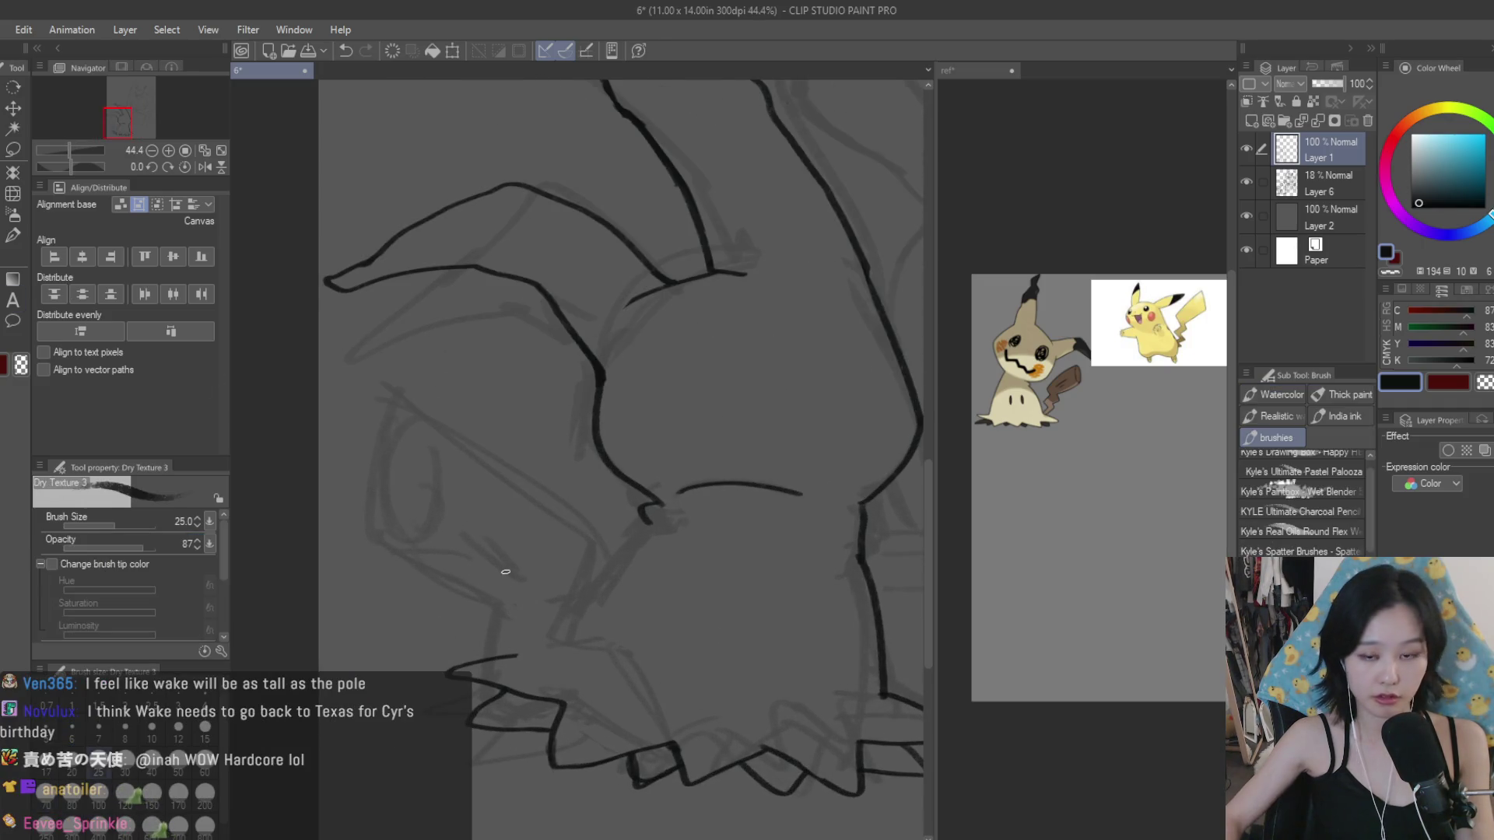
{"action": "scroll", "coordinate": [700, 545], "scroll_direction": "down", "scroll_amount": 5}
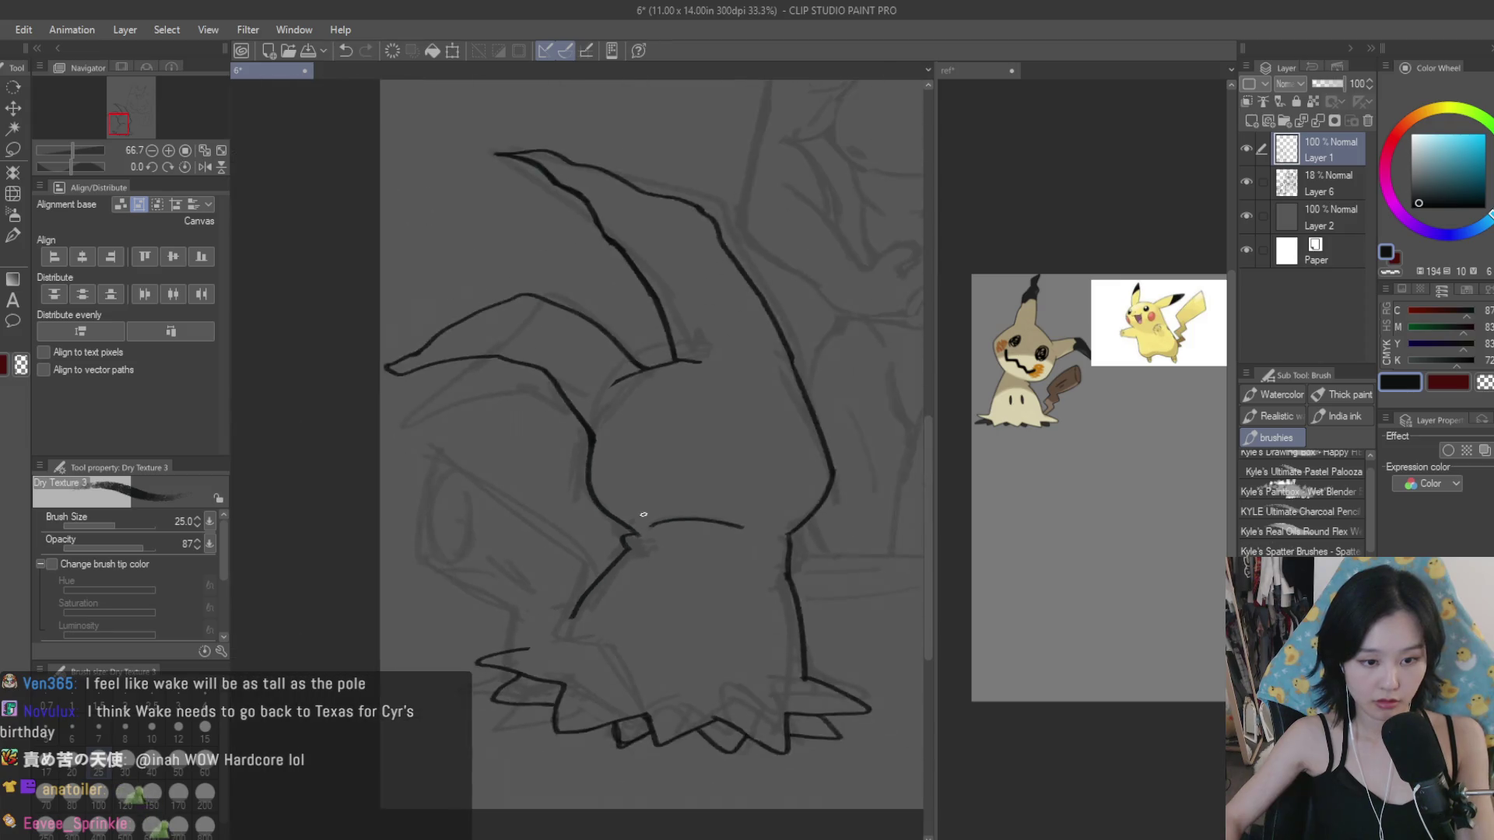
{"action": "scroll", "coordinate": [778, 510], "scroll_direction": "up", "scroll_amount": 2}
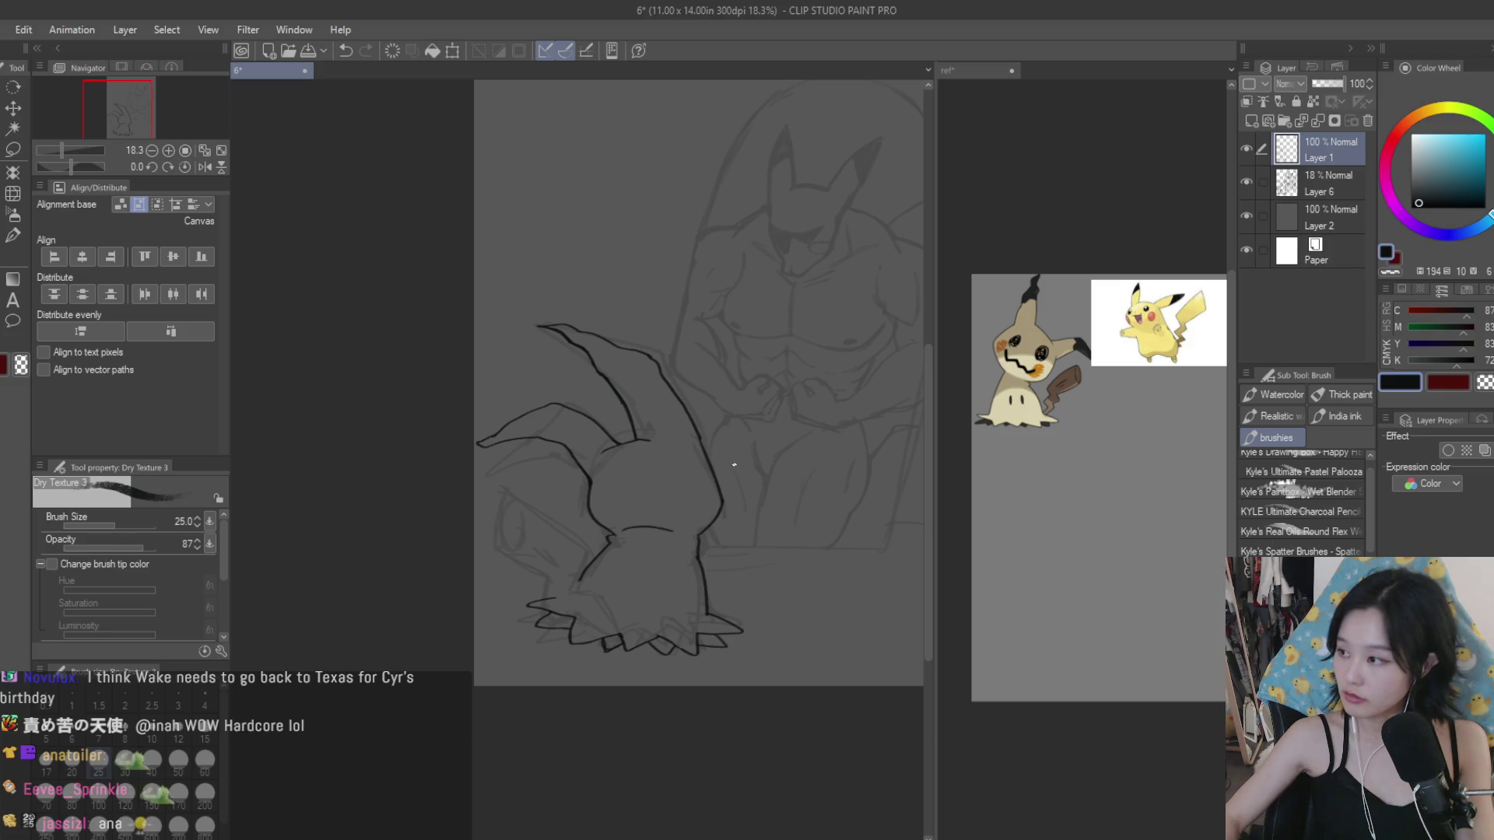
{"action": "scroll", "coordinate": [734, 464], "scroll_direction": "down", "scroll_amount": 2}
{"action": "scroll", "coordinate": [700, 506], "scroll_direction": "down", "scroll_amount": 1}
{"action": "scroll", "coordinate": [564, 606], "scroll_direction": "up", "scroll_amount": 2}
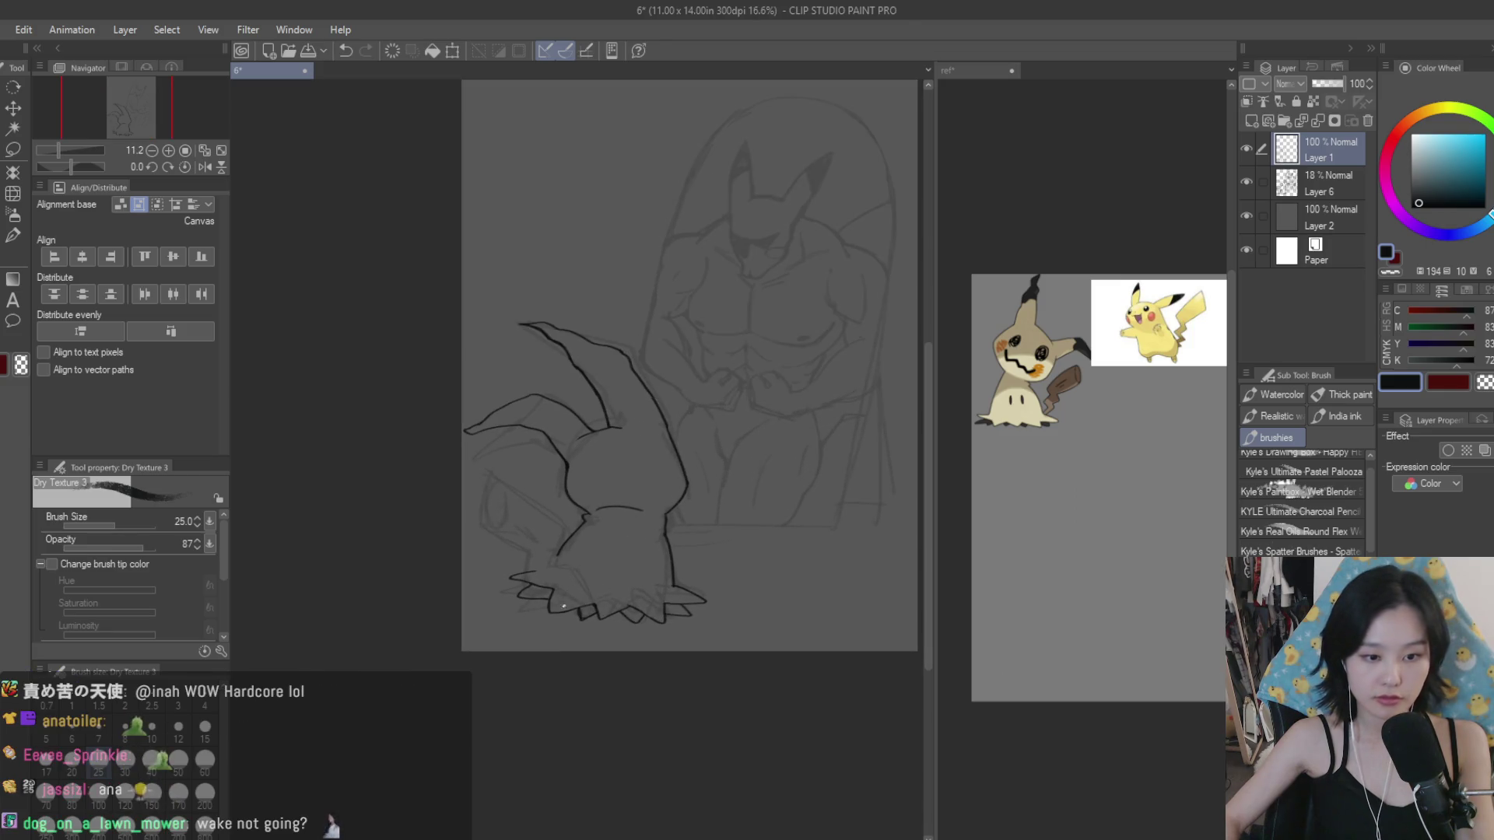
{"action": "scroll", "coordinate": [564, 606], "scroll_direction": "up", "scroll_amount": 2}
{"action": "scroll", "coordinate": [545, 506], "scroll_direction": "up", "scroll_amount": 2}
Step: Ink the rounded lower-left limb's curve and lower edge, redrawing until it links toward the hem
{"action": "left_click_drag", "start_coordinate": [441, 393], "coordinate": [436, 560]}
{"action": "key", "text": "ctrl+z"}
{"action": "mouse_move", "coordinate": [443, 393]}
{"action": "left_mouse_down"}
{"action": "mouse_move", "coordinate": [424, 540]}
{"action": "mouse_move", "coordinate": [490, 421]}
{"action": "mouse_move", "coordinate": [535, 438]}
{"action": "mouse_move", "coordinate": [623, 534]}
{"action": "mouse_move", "coordinate": [634, 576]}
{"action": "left_mouse_up"}
{"action": "key", "text": "ctrl+z"}
{"action": "key", "text": "ctrl+z"}
{"action": "left_click_drag", "start_coordinate": [405, 534], "coordinate": [591, 626]}
{"action": "key", "text": "ctrl+z"}
{"action": "key", "text": "ctrl+z"}
{"action": "key", "text": "ctrl+z"}
{"action": "left_click_drag", "start_coordinate": [424, 545], "coordinate": [572, 622]}
{"action": "left_click_drag", "start_coordinate": [634, 577], "coordinate": [631, 657]}
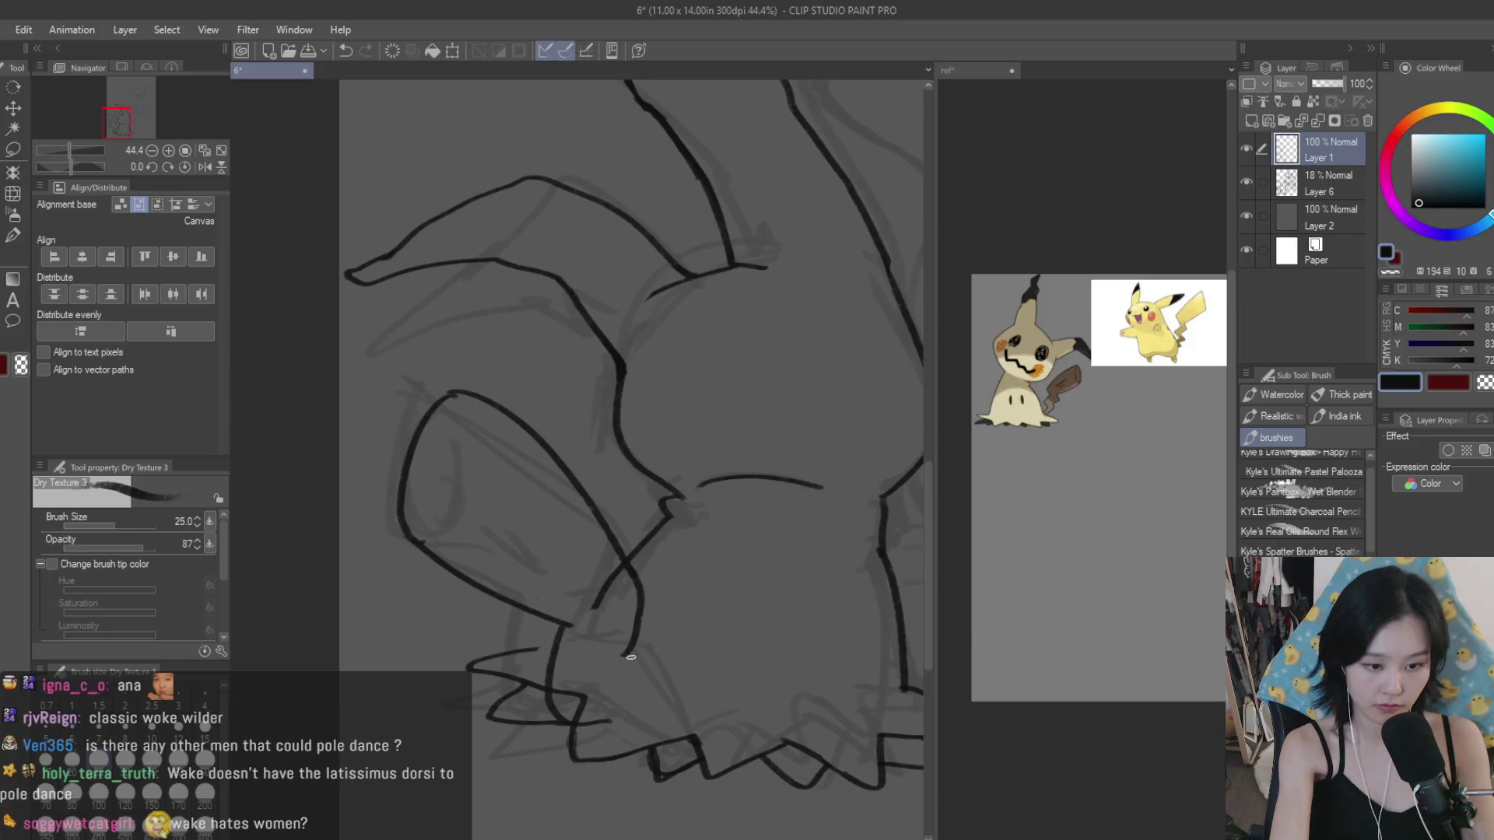
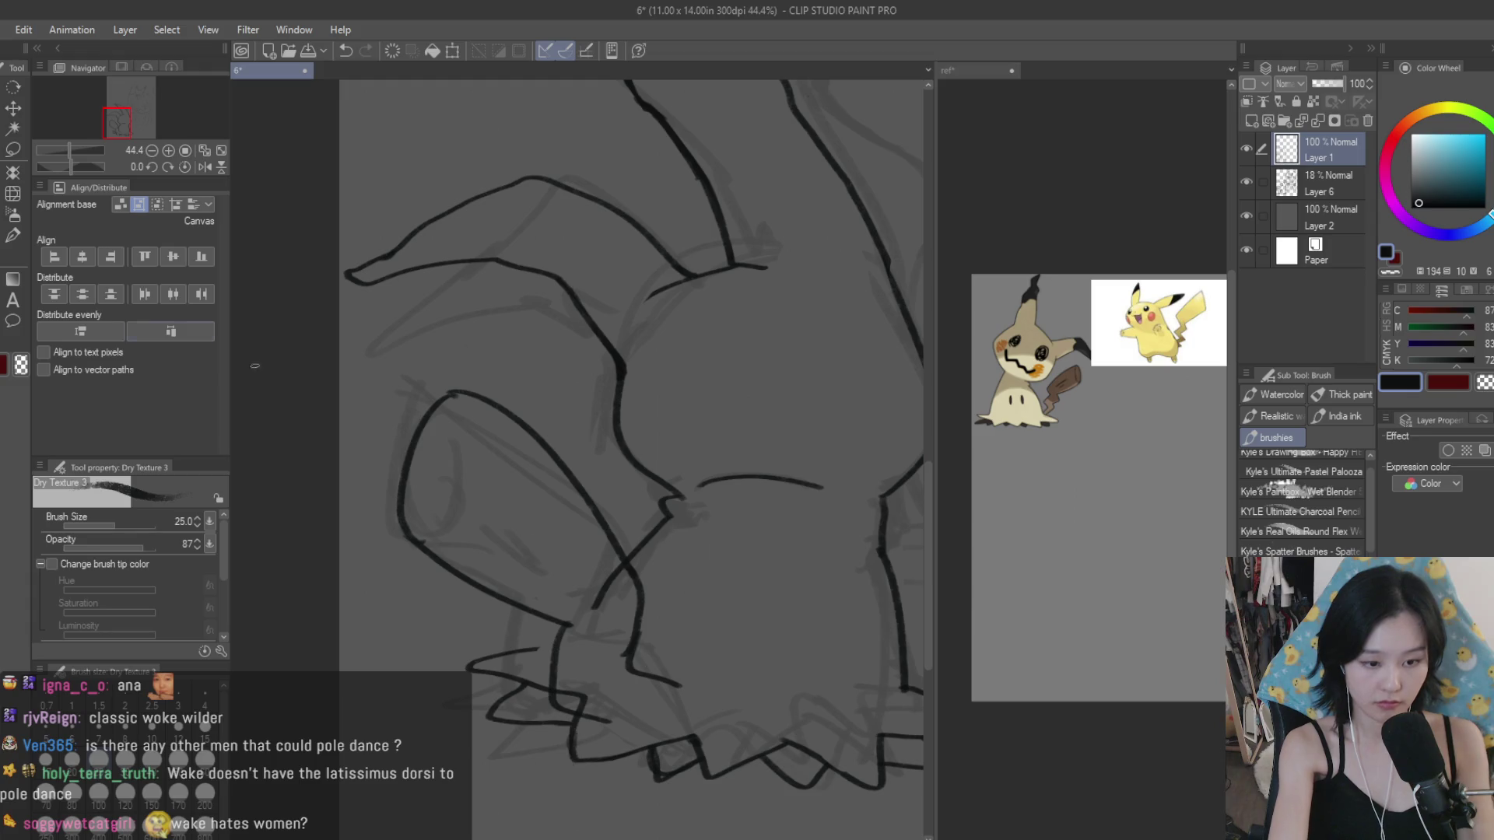
Step: Redraw Mimikyu's lower leg as a longer, straighter ink line
{"action": "key", "text": "e"}
{"action": "scroll", "coordinate": [579, 641], "scroll_direction": "up", "scroll_amount": 2}
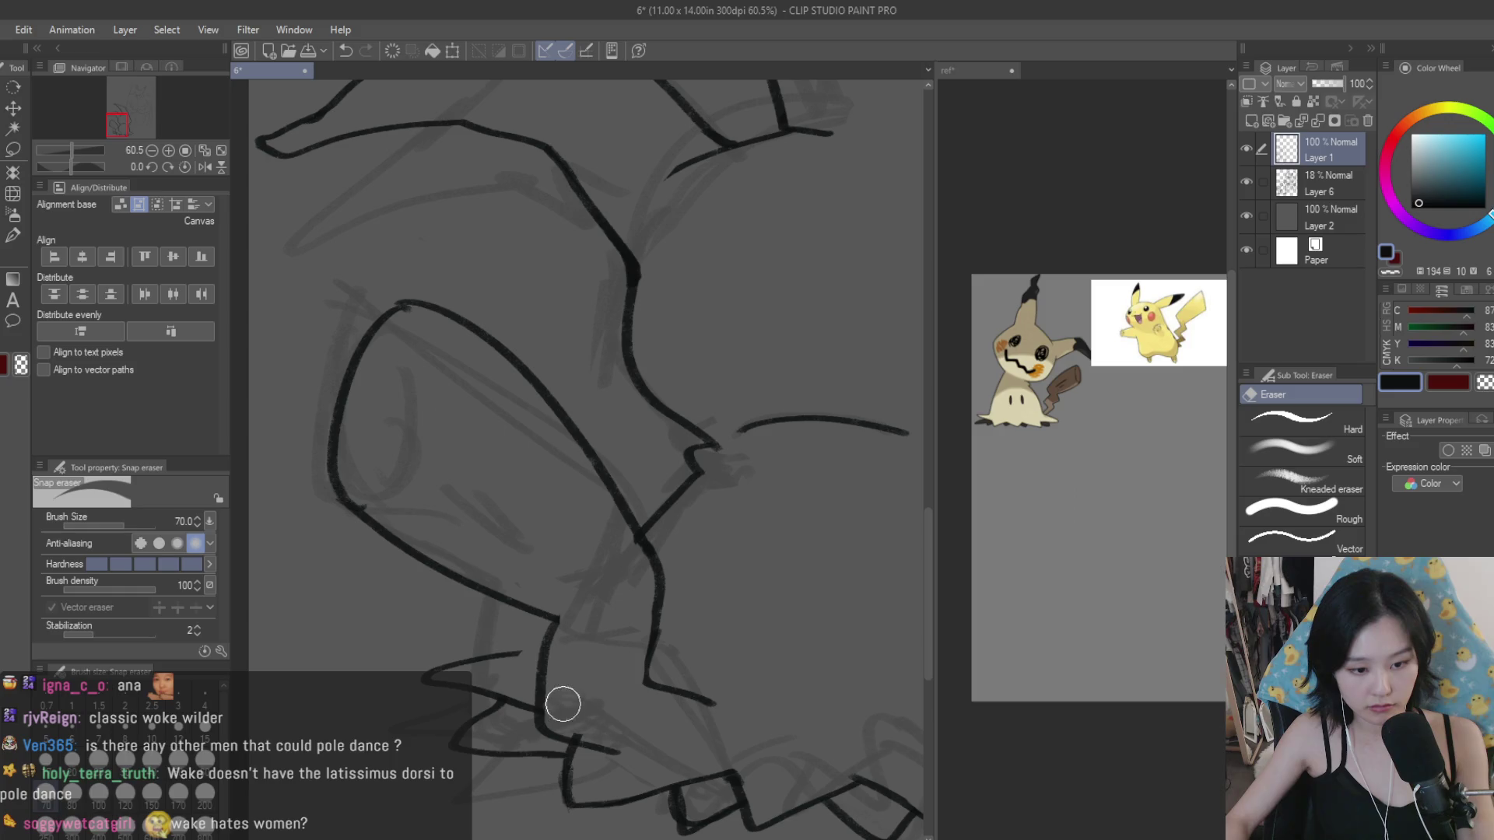
{"action": "scroll", "coordinate": [633, 704], "scroll_direction": "down", "scroll_amount": 3}
{"action": "scroll", "coordinate": [684, 517], "scroll_direction": "down", "scroll_amount": 2}
{"action": "scroll", "coordinate": [684, 537], "scroll_direction": "up", "scroll_amount": 2}
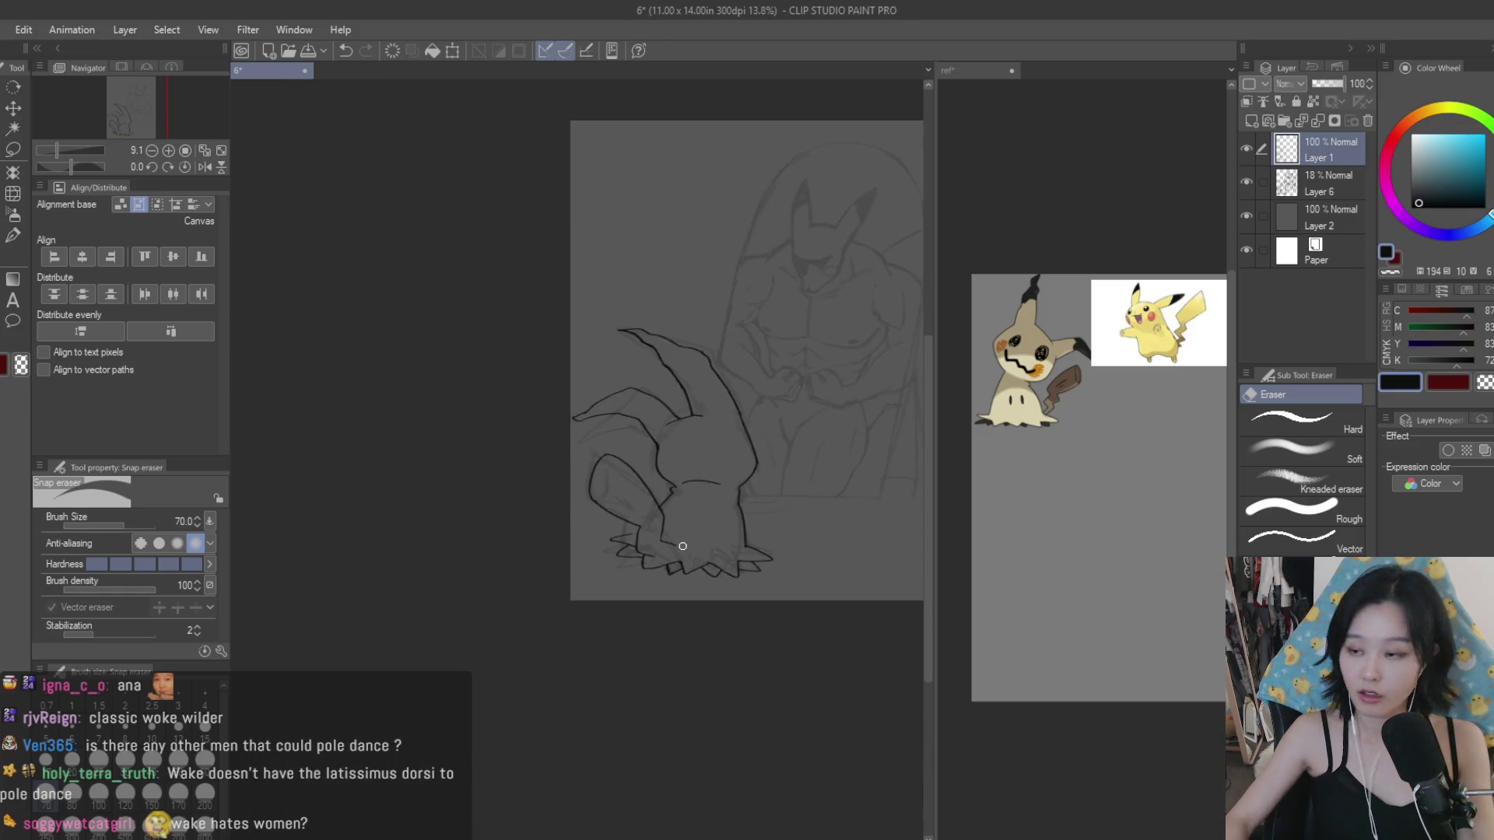
{"action": "scroll", "coordinate": [683, 544], "scroll_direction": "up", "scroll_amount": 2}
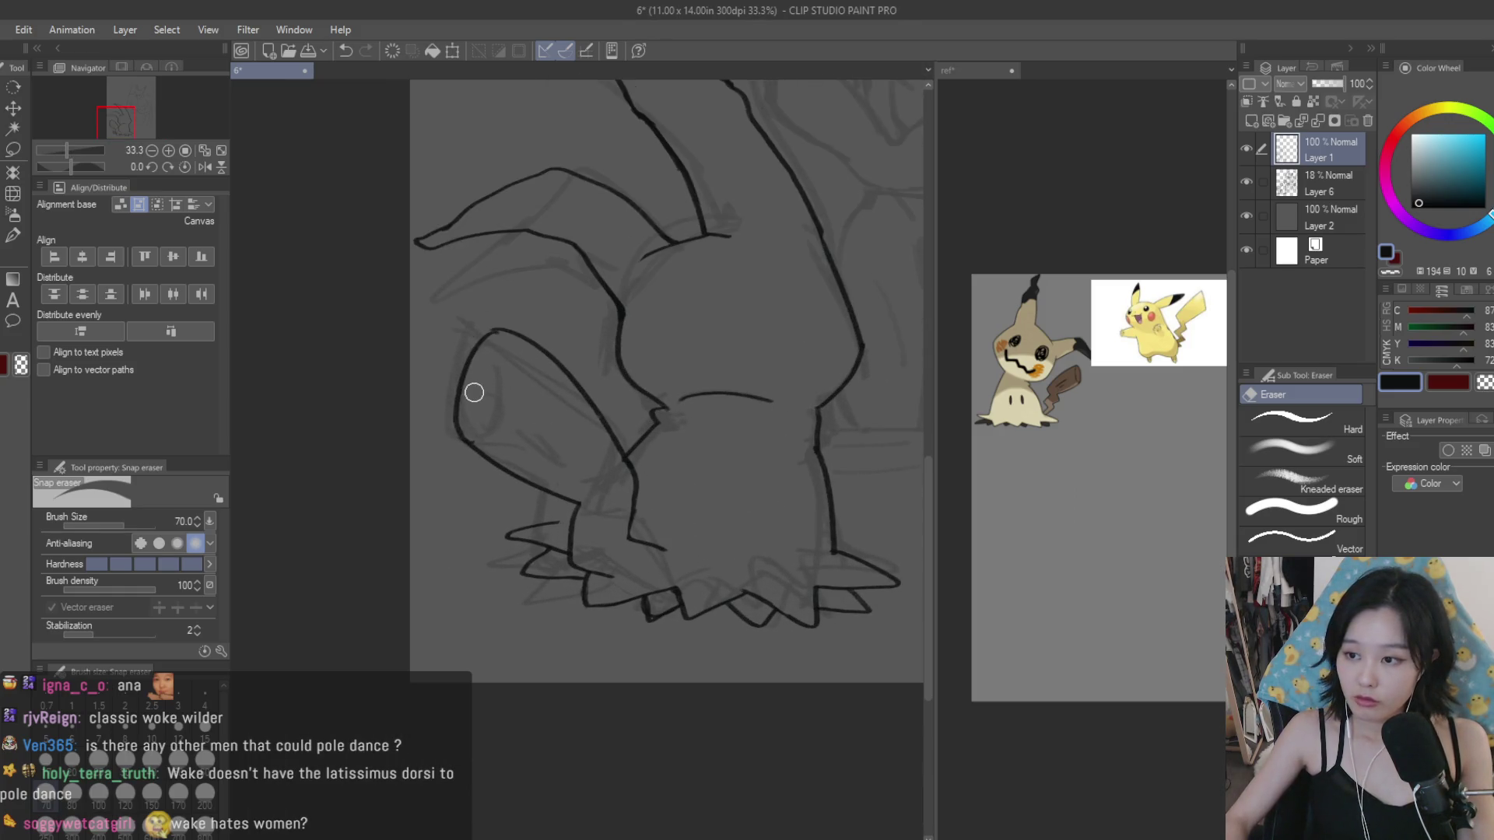
{"action": "key", "text": "b"}
{"action": "scroll", "coordinate": [685, 545], "scroll_direction": "up", "scroll_amount": 3}
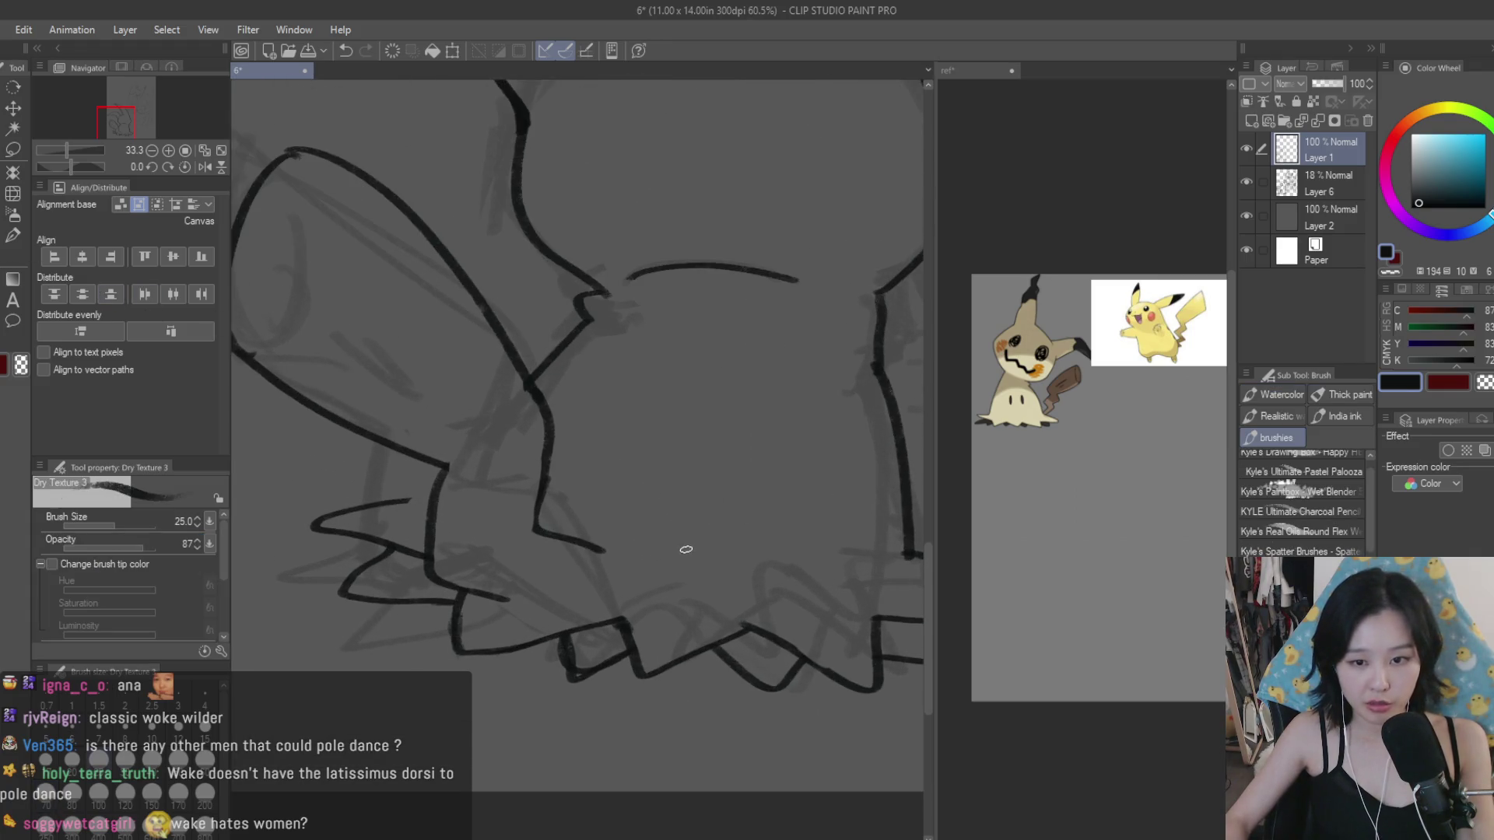
{"action": "left_click_drag", "start_coordinate": [619, 621], "coordinate": [602, 563]}
{"action": "key", "text": "ctrl+z"}
{"action": "left_click_drag", "start_coordinate": [611, 649], "coordinate": [599, 554]}
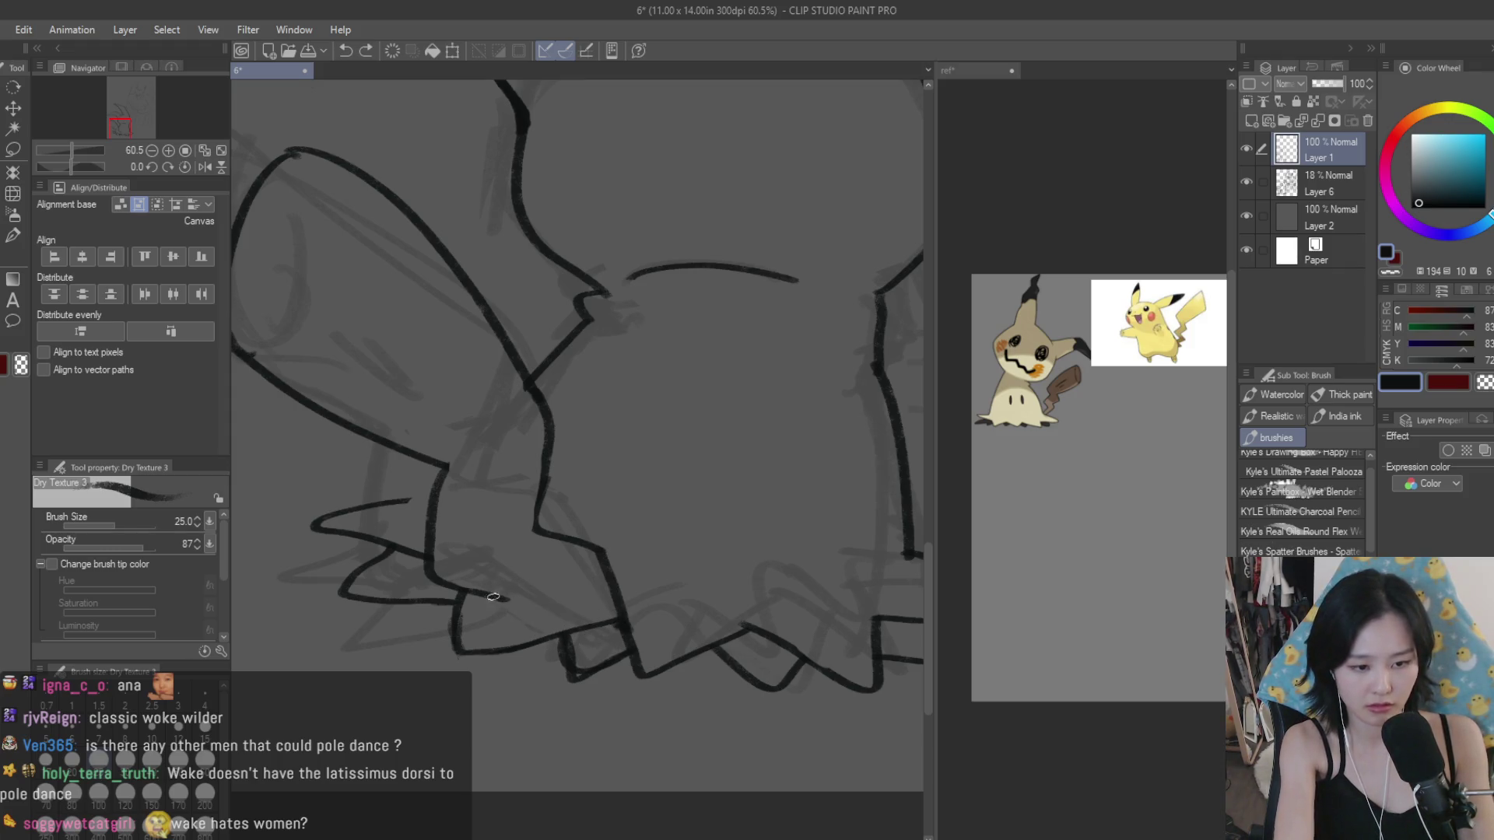
Step: Ink Mimikyu's spiky base and erase the overlapping strokes there
{"action": "left_click_drag", "start_coordinate": [490, 593], "coordinate": [625, 632]}
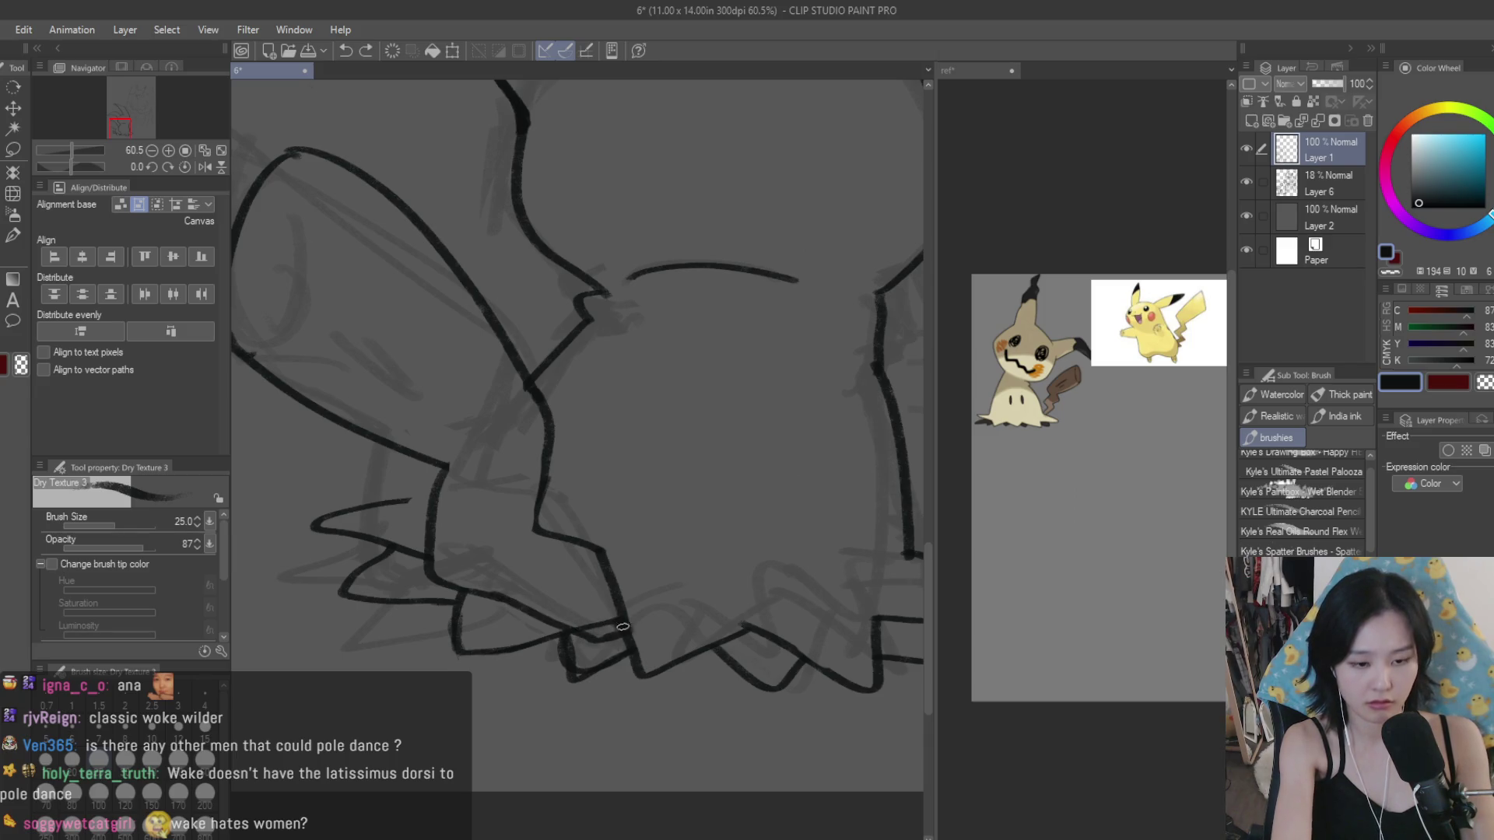
{"action": "key", "text": "e"}
{"action": "scroll", "coordinate": [599, 615], "scroll_direction": "up", "scroll_amount": 2}
{"action": "mouse_move", "coordinate": [577, 650]}
{"action": "left_mouse_down"}
{"action": "mouse_move", "coordinate": [590, 687]}
{"action": "mouse_move", "coordinate": [633, 677]}
{"action": "mouse_move", "coordinate": [600, 620]}
{"action": "mouse_move", "coordinate": [686, 647]}
{"action": "left_mouse_up"}
Step: Extend the curve along Mimikyu's base and add a spike
{"action": "key", "text": "b"}
{"action": "scroll", "coordinate": [555, 619], "scroll_direction": "up", "scroll_amount": 2}
{"action": "mouse_move", "coordinate": [534, 634]}
{"action": "left_mouse_down"}
{"action": "mouse_move", "coordinate": [515, 716]}
{"action": "mouse_move", "coordinate": [694, 677]}
{"action": "left_mouse_up"}
{"action": "scroll", "coordinate": [606, 595], "scroll_direction": "down", "scroll_amount": 4}
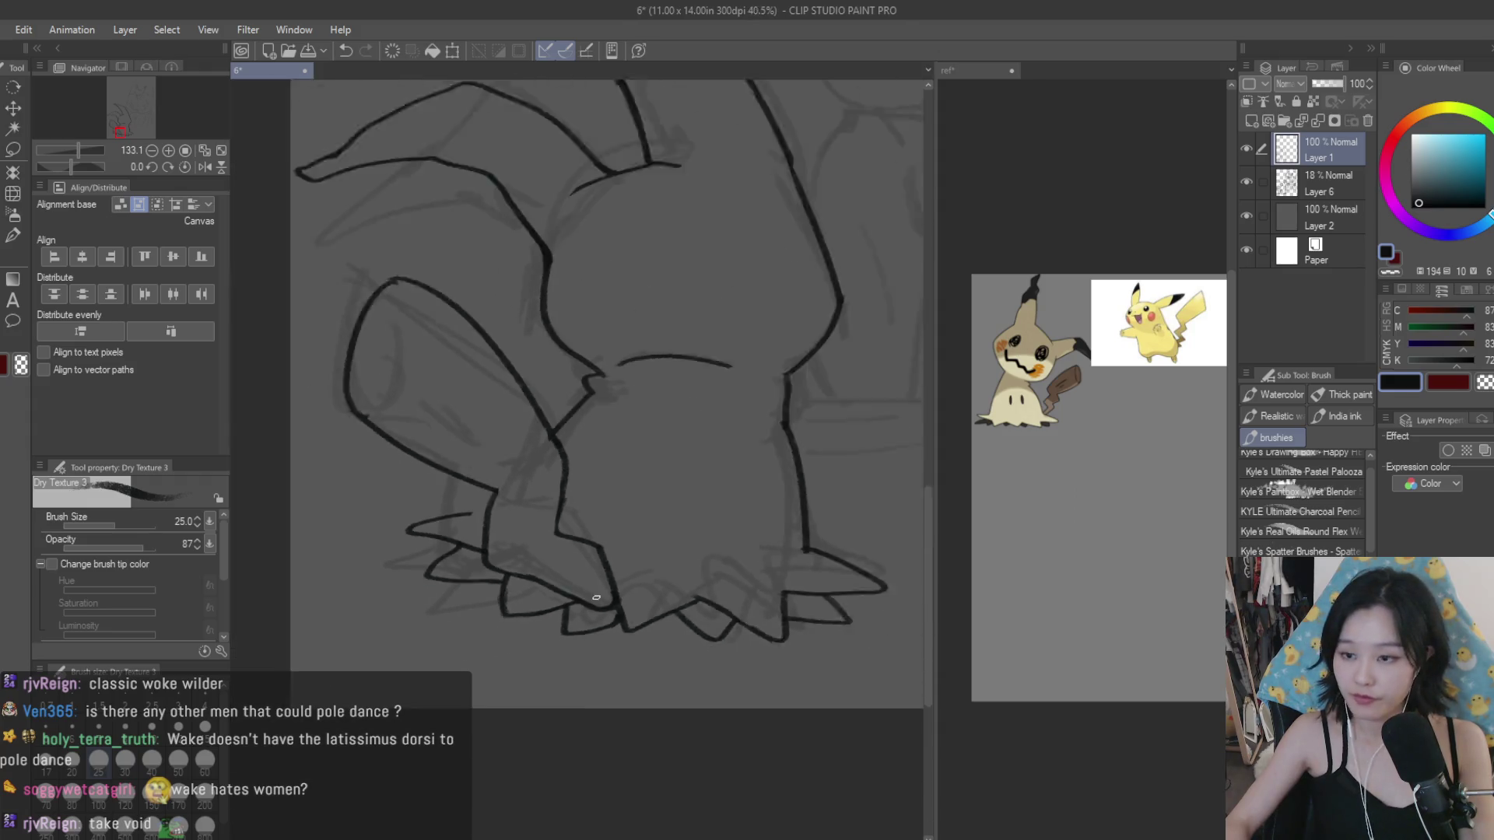
{"action": "scroll", "coordinate": [654, 634], "scroll_direction": "down", "scroll_amount": 3}
{"action": "scroll", "coordinate": [699, 671], "scroll_direction": "down", "scroll_amount": 2}
{"action": "scroll", "coordinate": [598, 577], "scroll_direction": "up", "scroll_amount": 4}
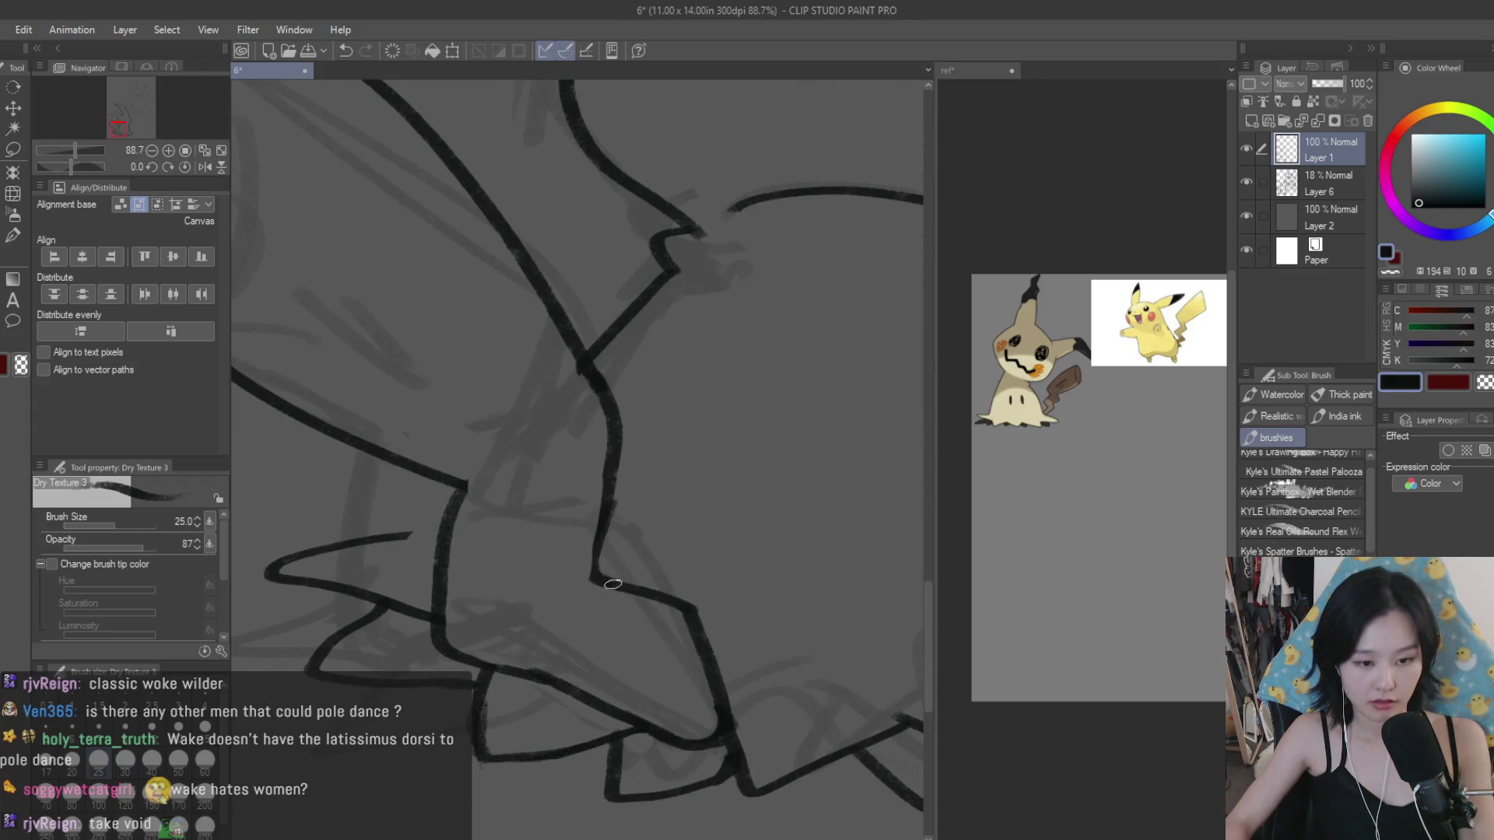
Step: Touch up Mimikyu's outline, alternating the Snap eraser and Dry Texture 3 brush
{"action": "left_click", "coordinate": [9, 276]}
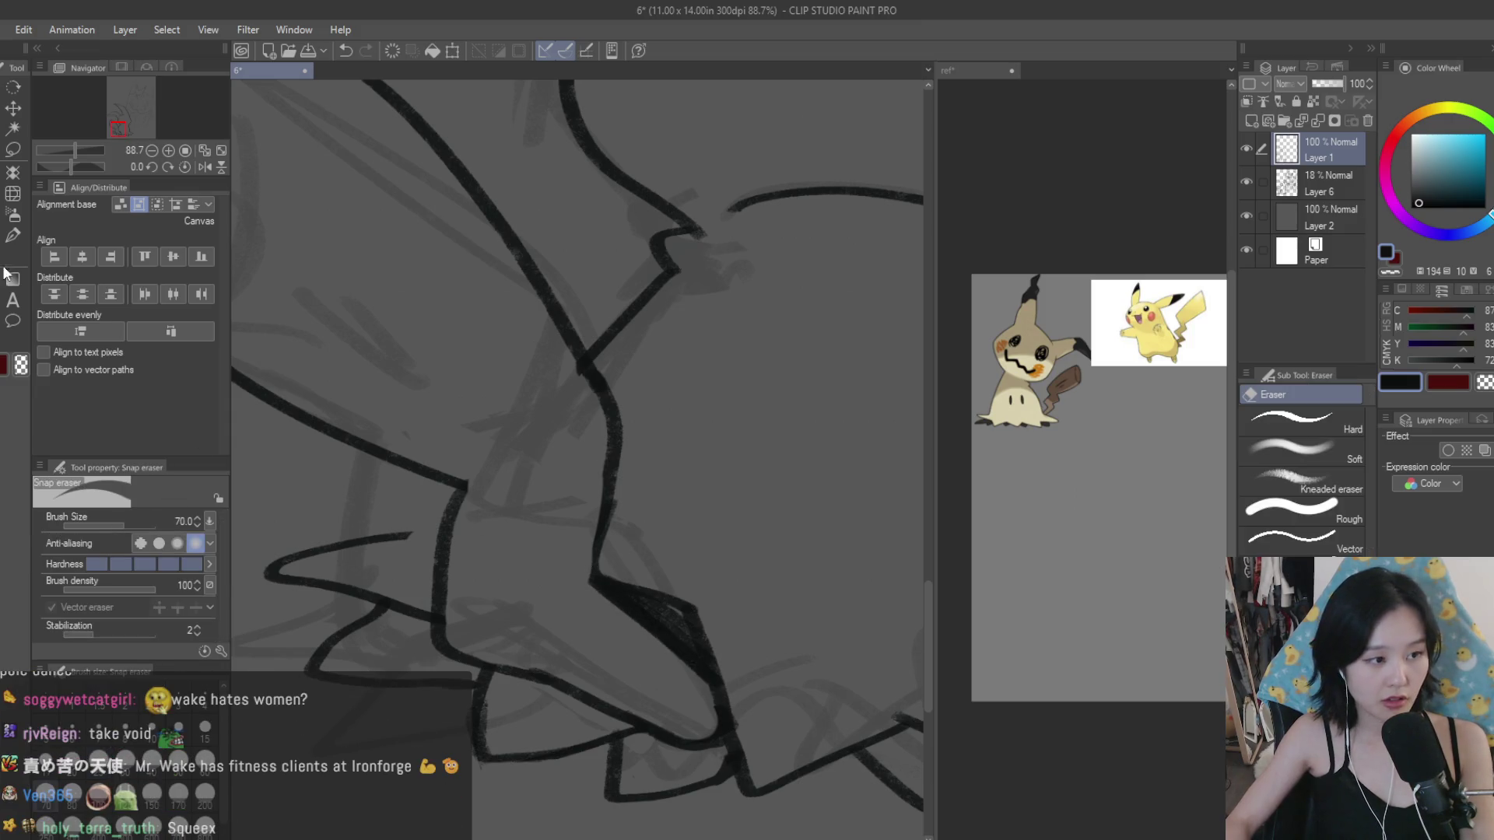
{"action": "scroll", "coordinate": [591, 591], "scroll_direction": "down", "scroll_amount": 3}
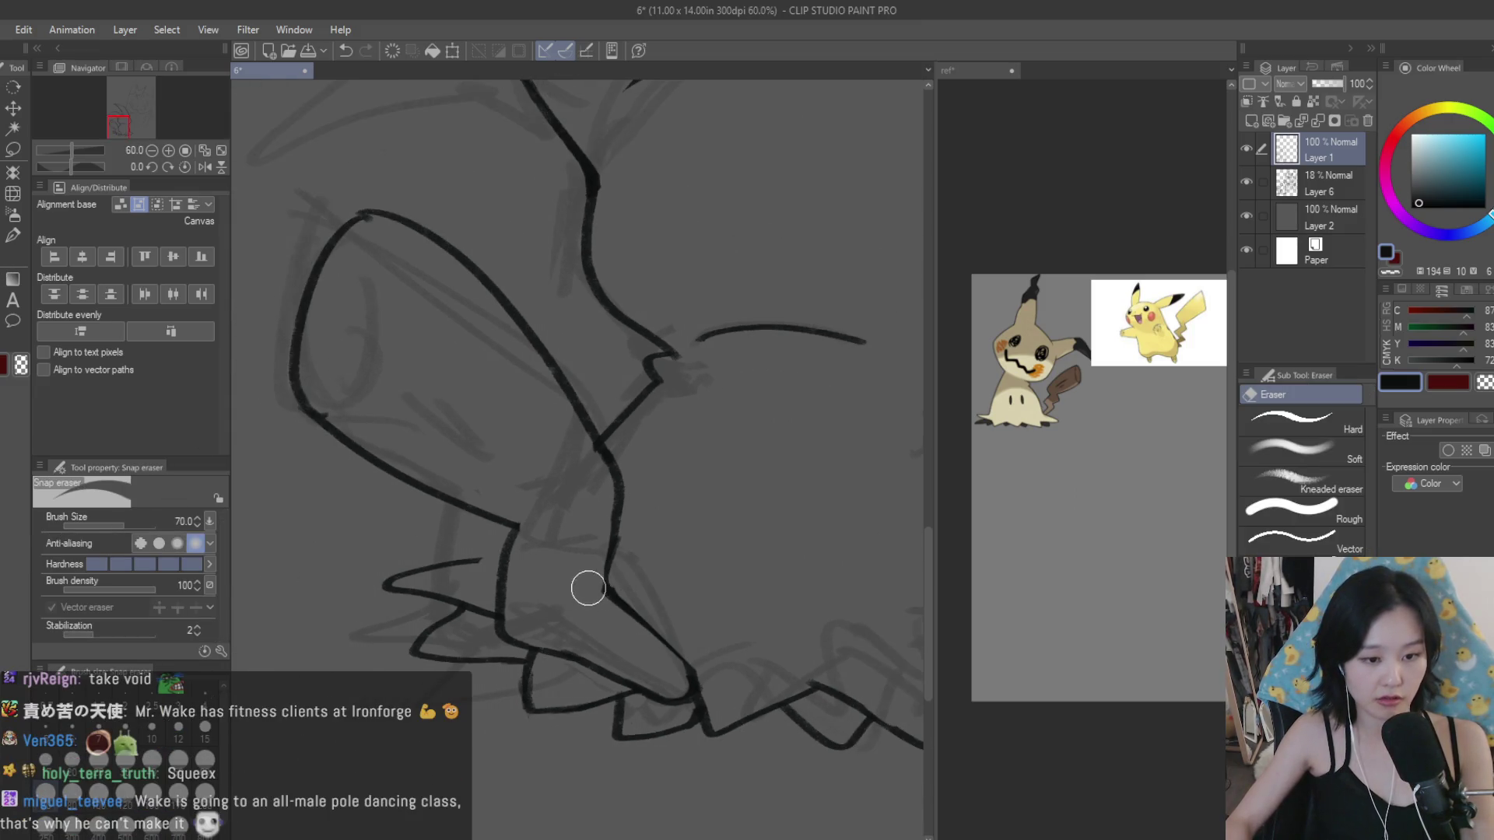
{"action": "scroll", "coordinate": [643, 594], "scroll_direction": "down", "scroll_amount": 2}
{"action": "scroll", "coordinate": [643, 595], "scroll_direction": "down", "scroll_amount": 1}
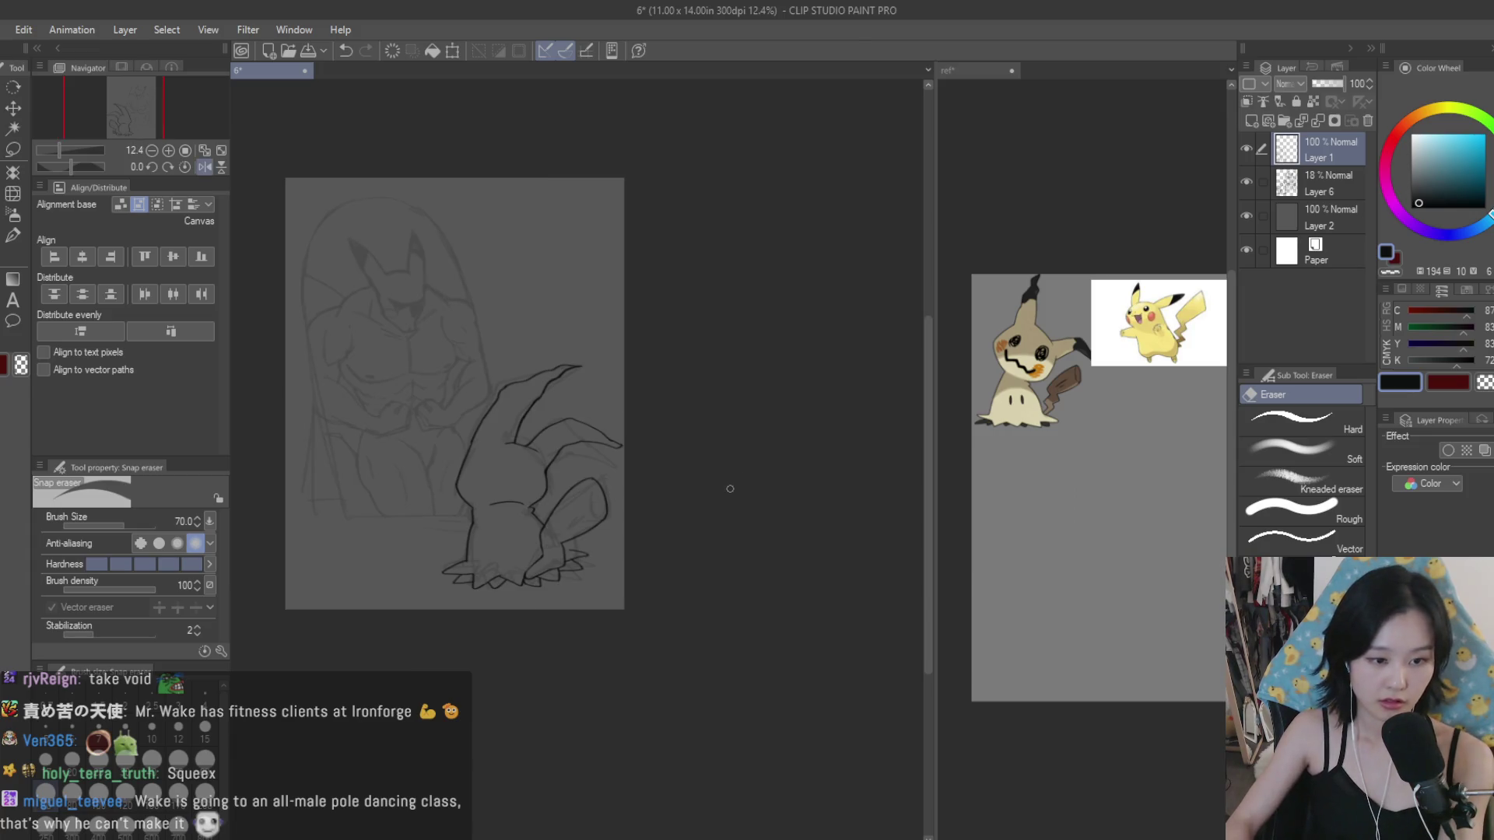
{"action": "key", "text": "b"}
{"action": "scroll", "coordinate": [665, 478], "scroll_direction": "up", "scroll_amount": 1}
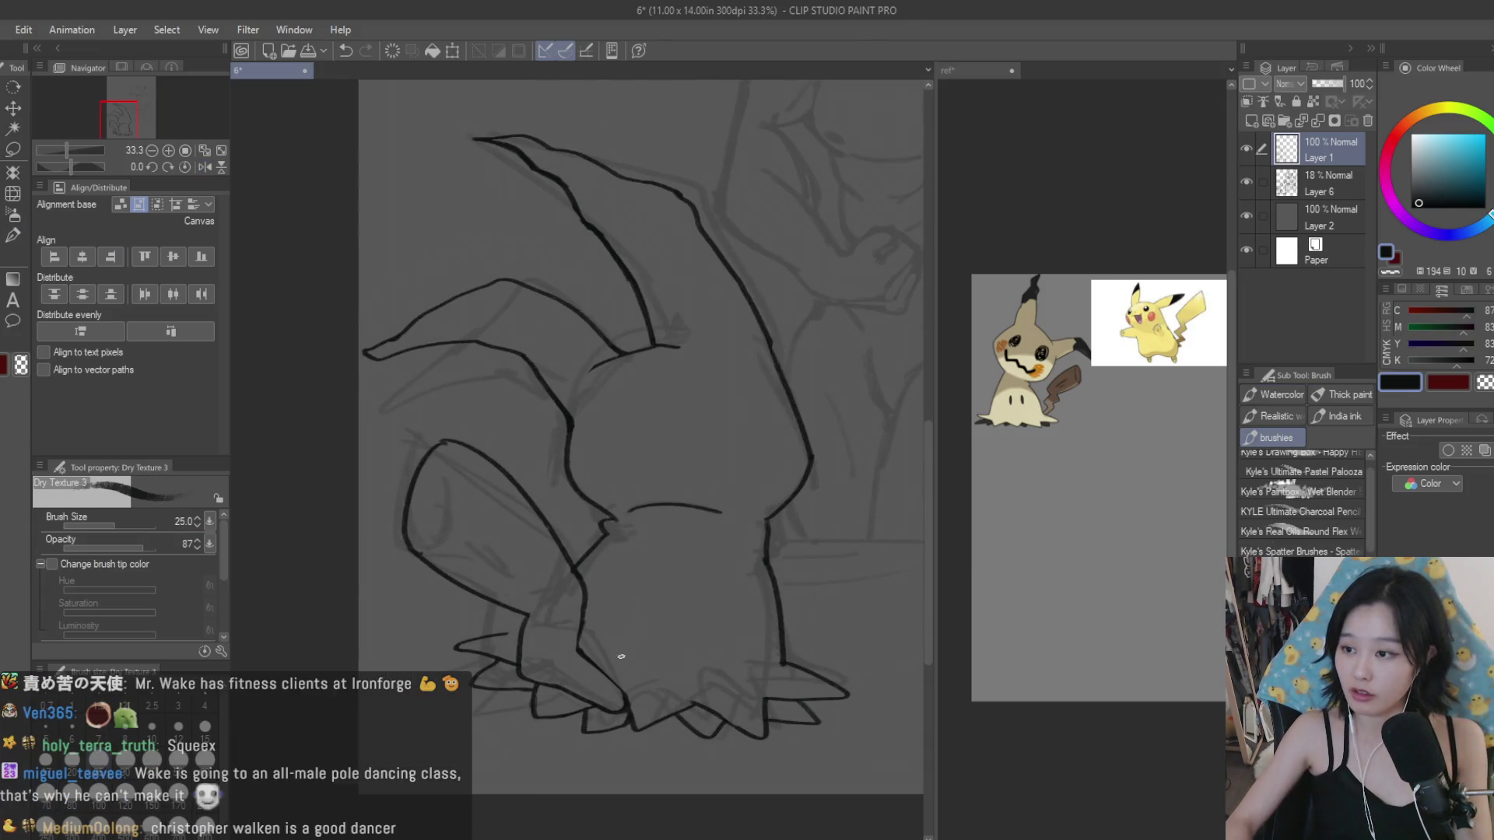
{"action": "scroll", "coordinate": [619, 649], "scroll_direction": "up", "scroll_amount": 2}
{"action": "scroll", "coordinate": [617, 645], "scroll_direction": "up", "scroll_amount": 1}
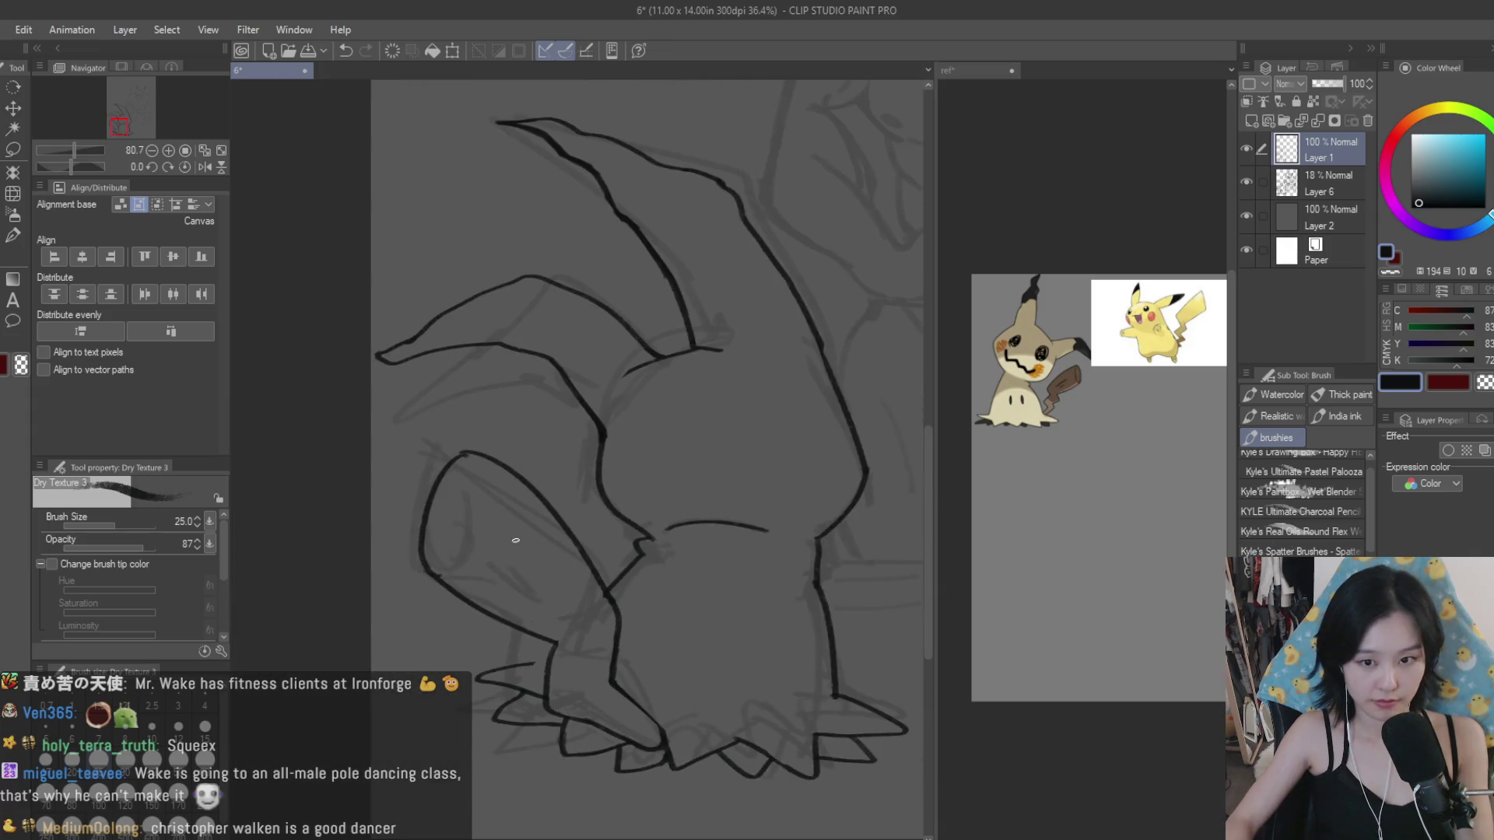
{"action": "scroll", "coordinate": [430, 566], "scroll_direction": "up", "scroll_amount": 1}
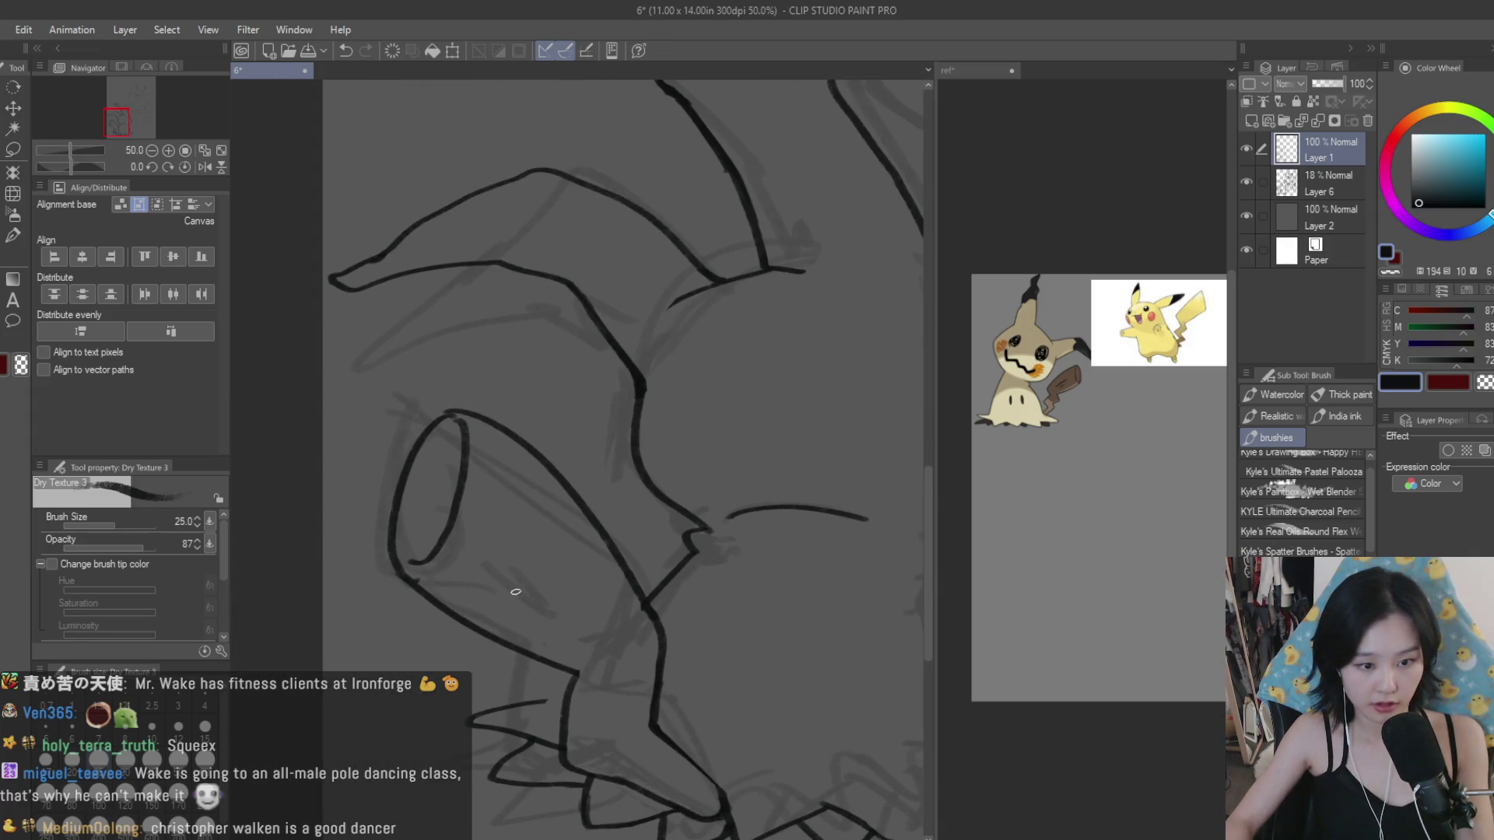
{"action": "scroll", "coordinate": [534, 565], "scroll_direction": "down", "scroll_amount": 5}
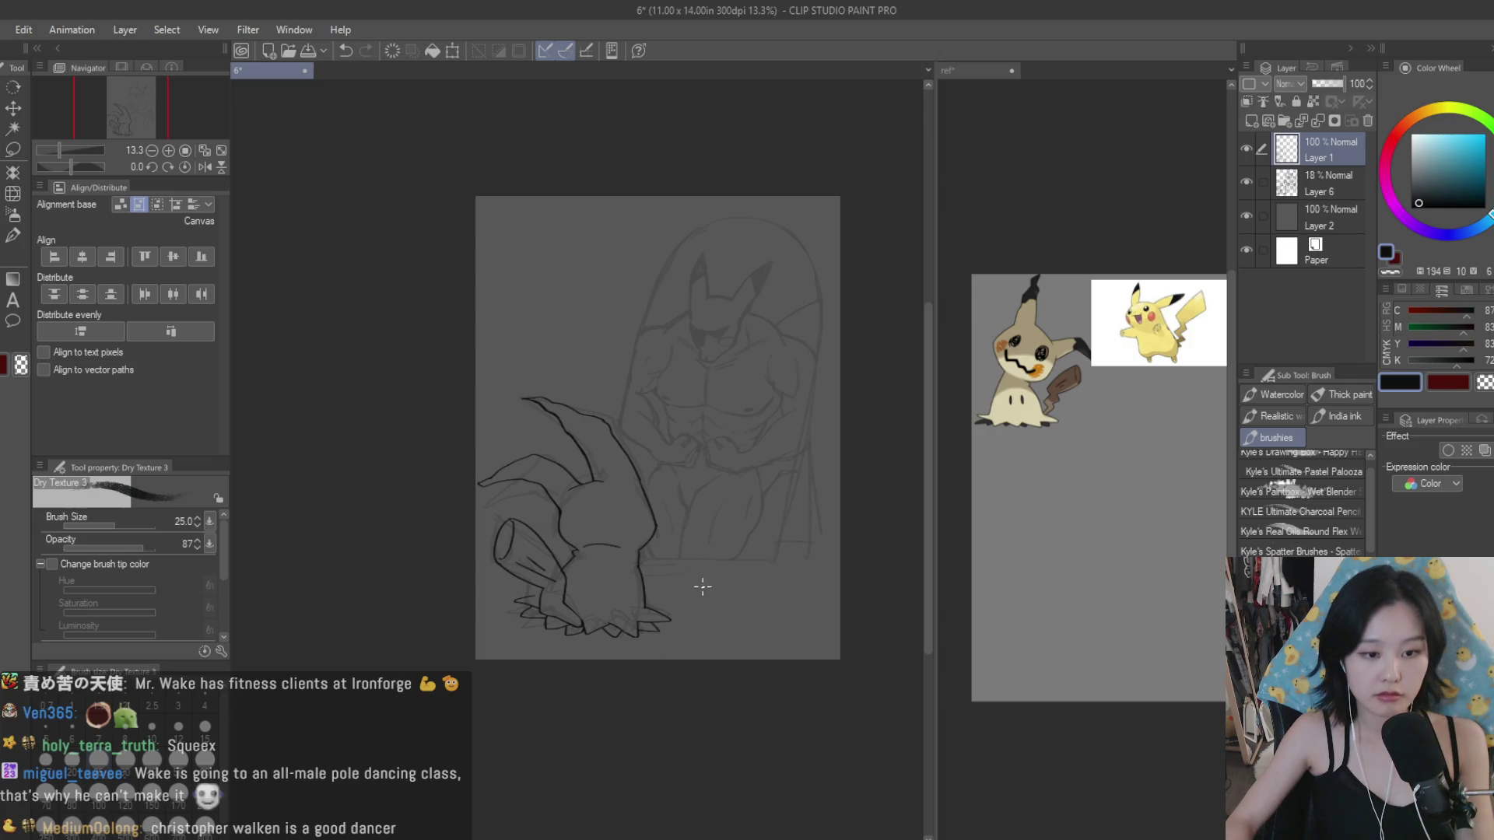
{"action": "scroll", "coordinate": [669, 610], "scroll_direction": "up", "scroll_amount": 3}
{"action": "scroll", "coordinate": [622, 599], "scroll_direction": "up", "scroll_amount": 5}
{"action": "scroll", "coordinate": [564, 585], "scroll_direction": "up", "scroll_amount": 7}
{"action": "scroll", "coordinate": [564, 585], "scroll_direction": "down", "scroll_amount": 4}
{"action": "scroll", "coordinate": [584, 537], "scroll_direction": "down", "scroll_amount": 2}
{"action": "scroll", "coordinate": [615, 467], "scroll_direction": "down", "scroll_amount": 2}
{"action": "scroll", "coordinate": [643, 383], "scroll_direction": "up", "scroll_amount": 2}
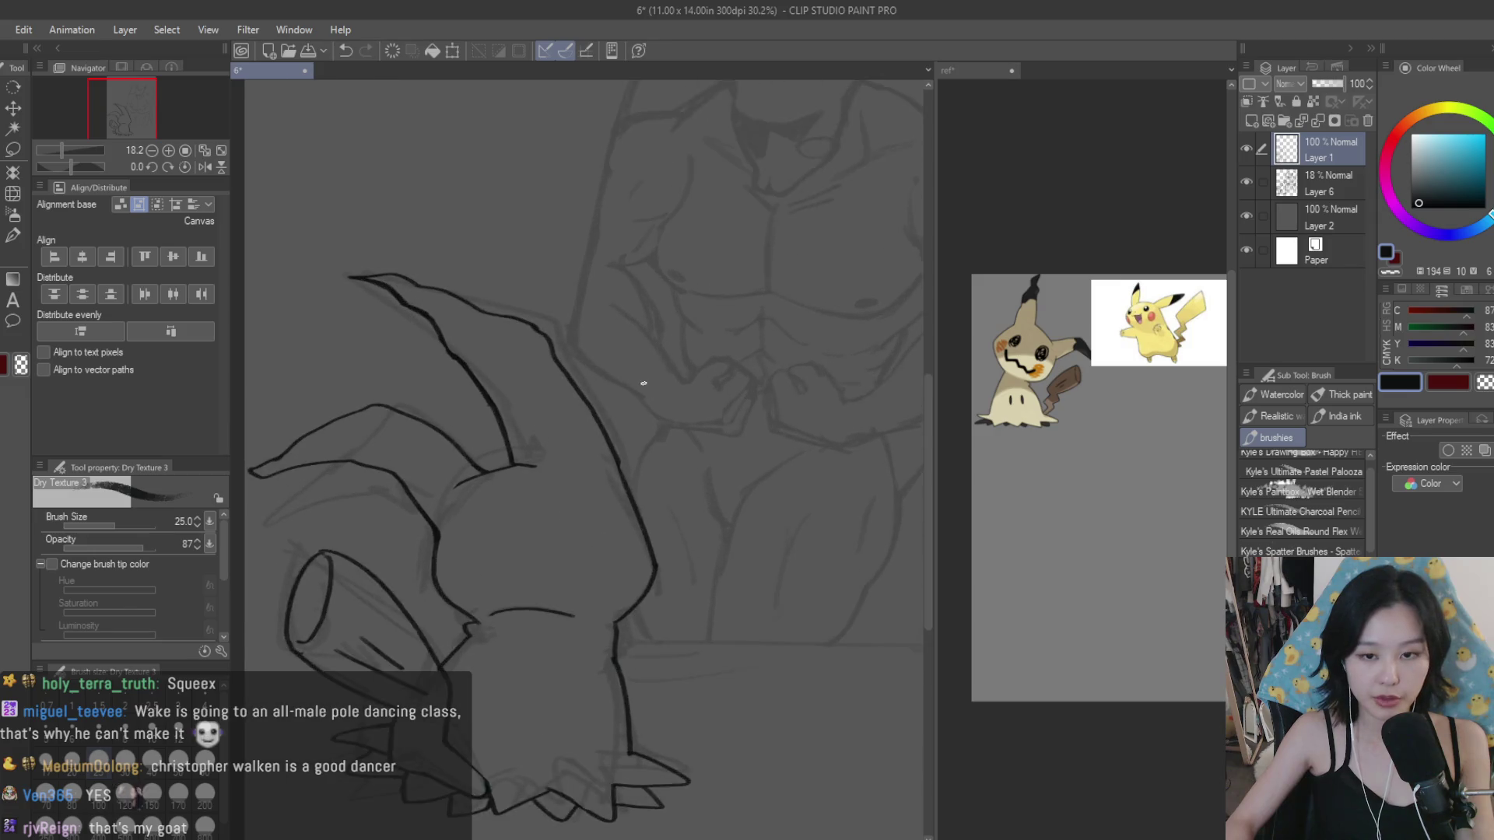
{"action": "scroll", "coordinate": [643, 383], "scroll_direction": "up", "scroll_amount": 3}
Step: Ink the right side of the arched frame in black
{"action": "key", "text": "e"}
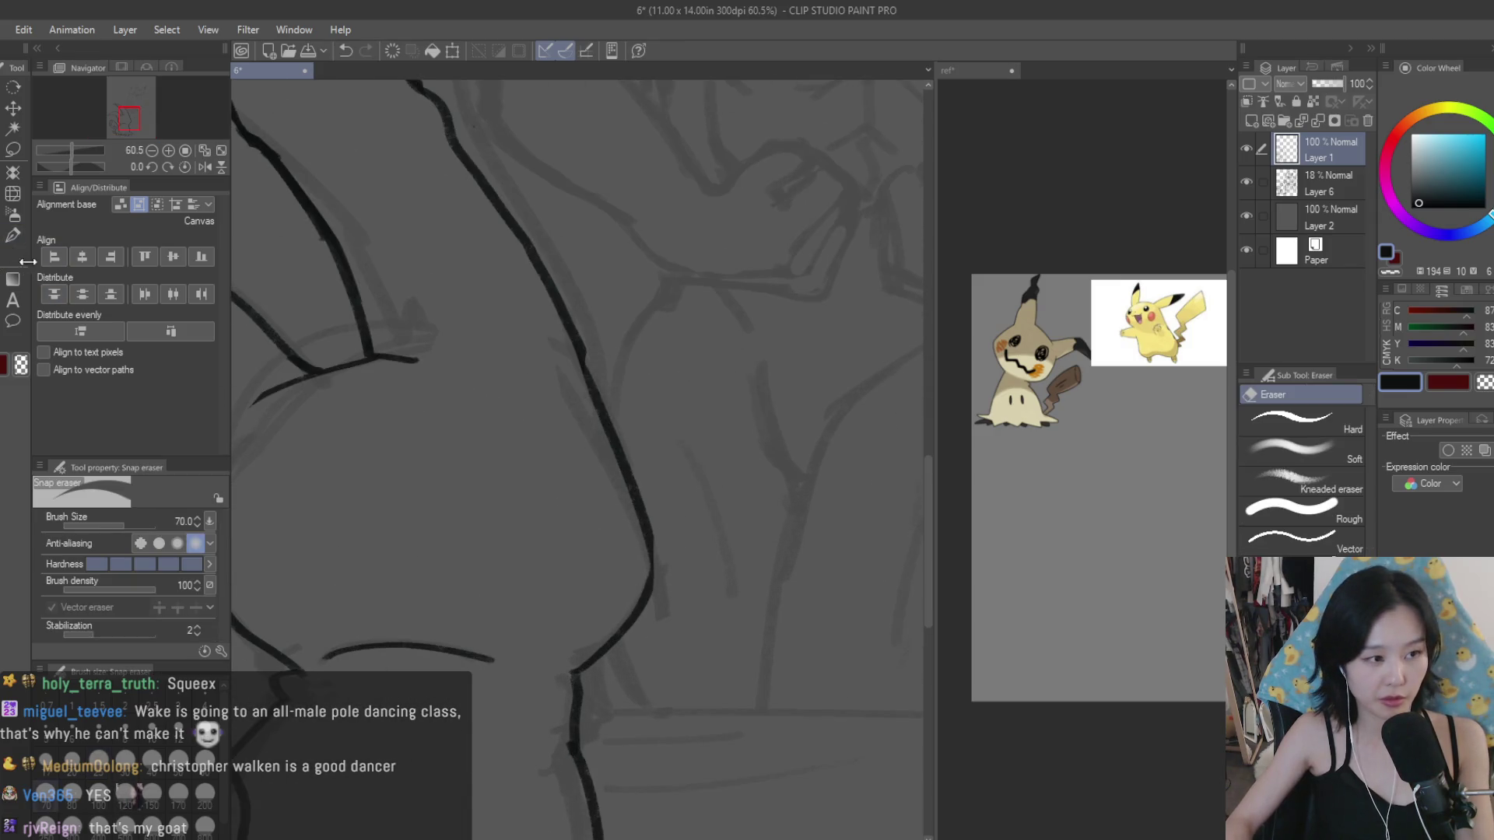
{"action": "key", "text": "b"}
{"action": "scroll", "coordinate": [642, 611], "scroll_direction": "up", "scroll_amount": 2}
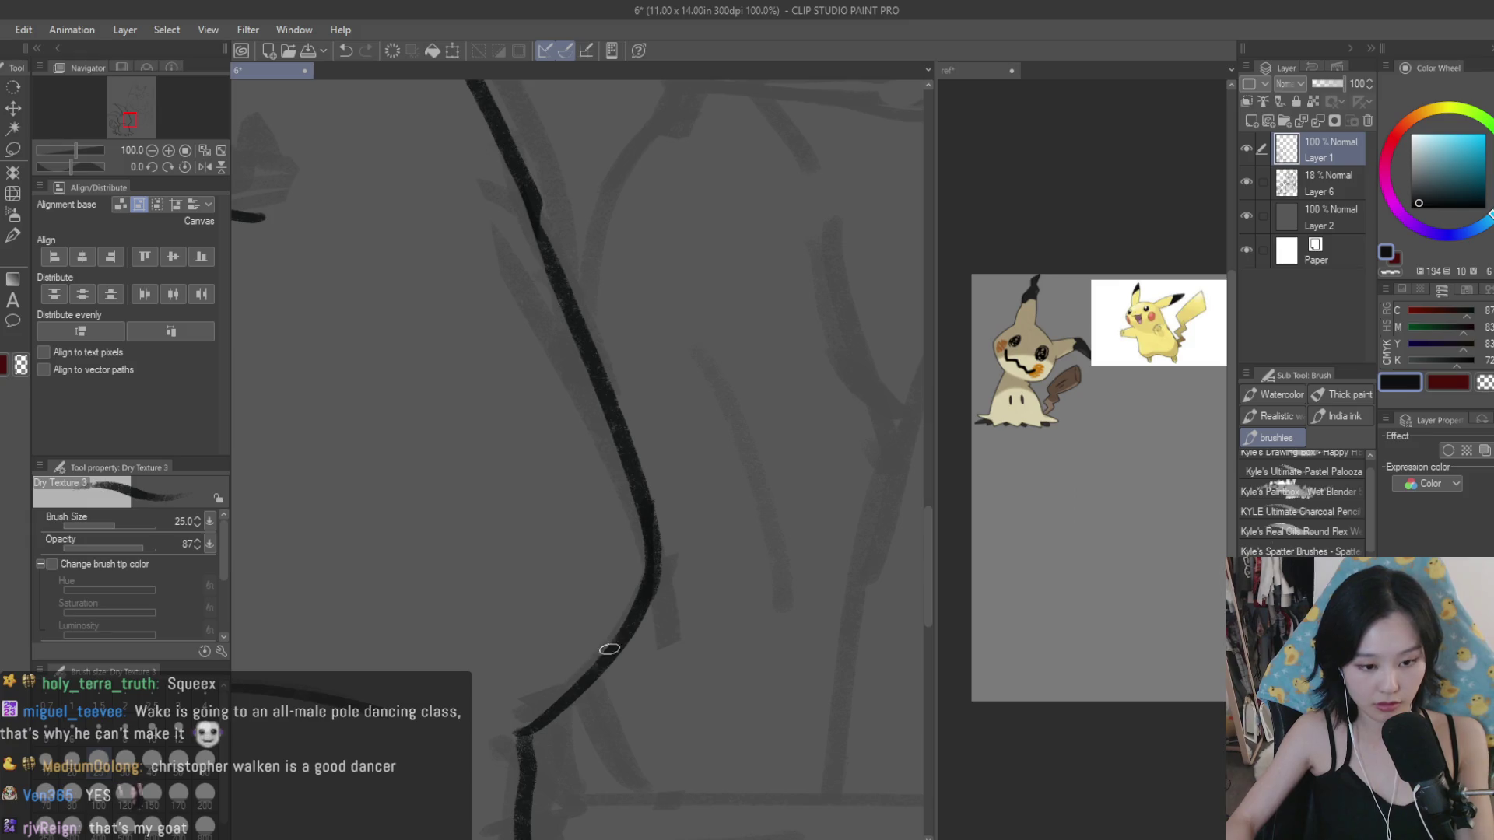
{"action": "scroll", "coordinate": [544, 736], "scroll_direction": "down", "scroll_amount": 2}
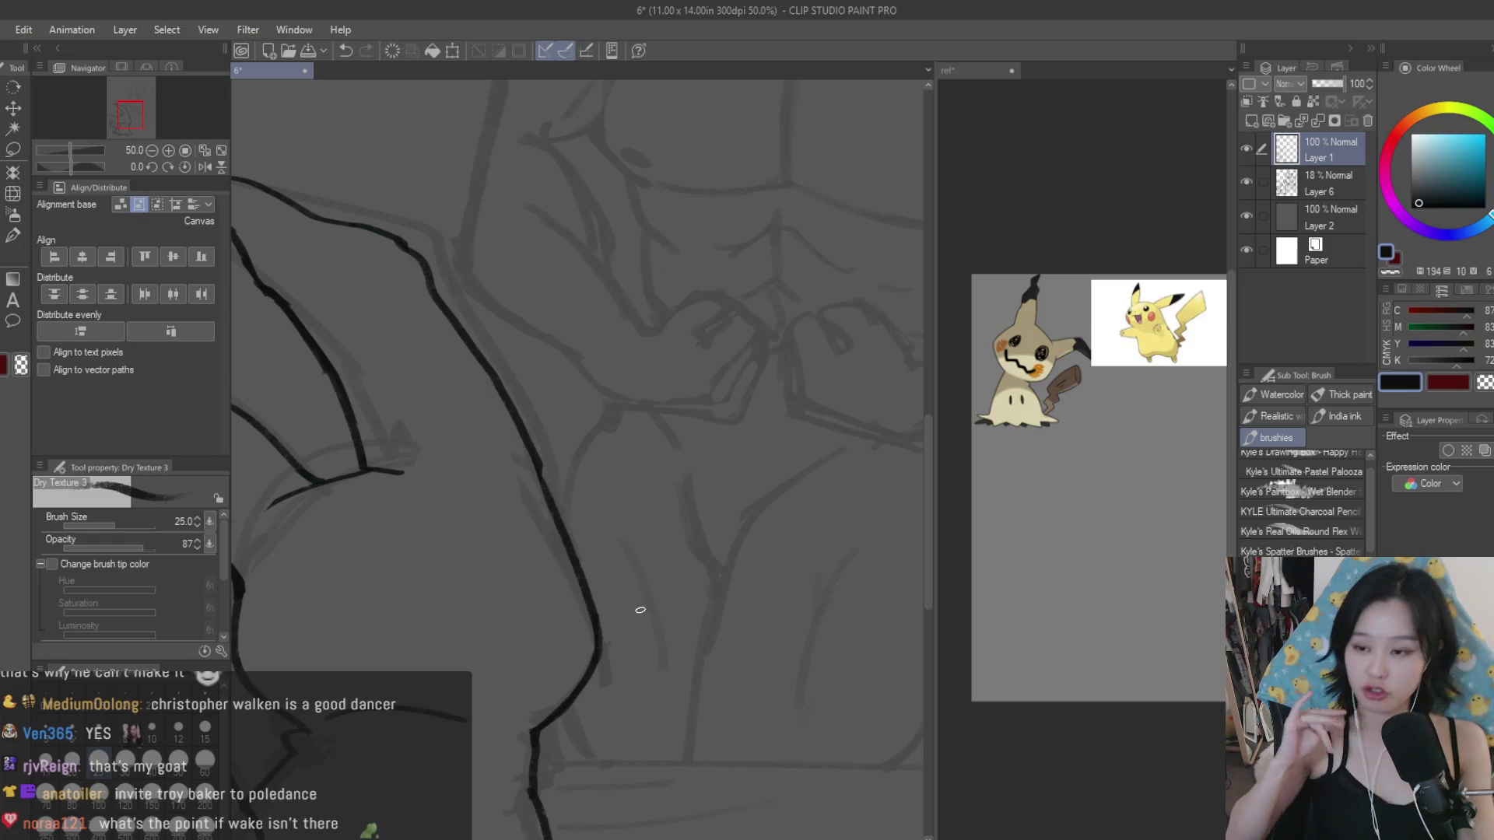
{"action": "scroll", "coordinate": [602, 654], "scroll_direction": "down", "scroll_amount": 3}
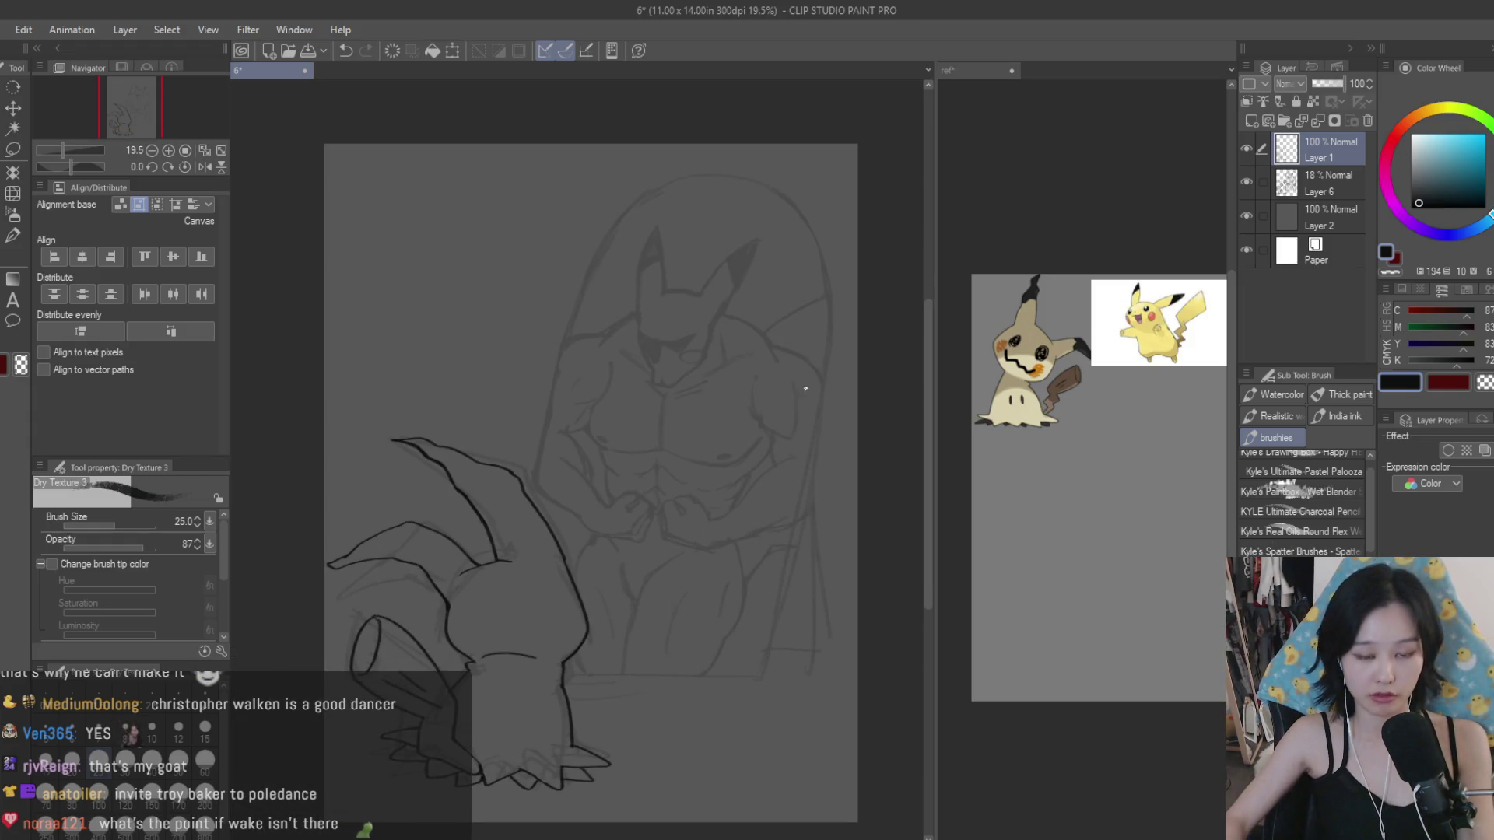
{"action": "scroll", "coordinate": [805, 390], "scroll_direction": "up", "scroll_amount": 1}
{"action": "mouse_move", "coordinate": [753, 177]}
{"action": "left_mouse_down"}
{"action": "mouse_move", "coordinate": [854, 305]}
{"action": "mouse_move", "coordinate": [859, 413]}
{"action": "mouse_move", "coordinate": [814, 601]}
{"action": "left_mouse_up"}
Step: Undo the overlong lower part of the arch's right-edge line
{"action": "scroll", "coordinate": [867, 352], "scroll_direction": "down", "scroll_amount": 1}
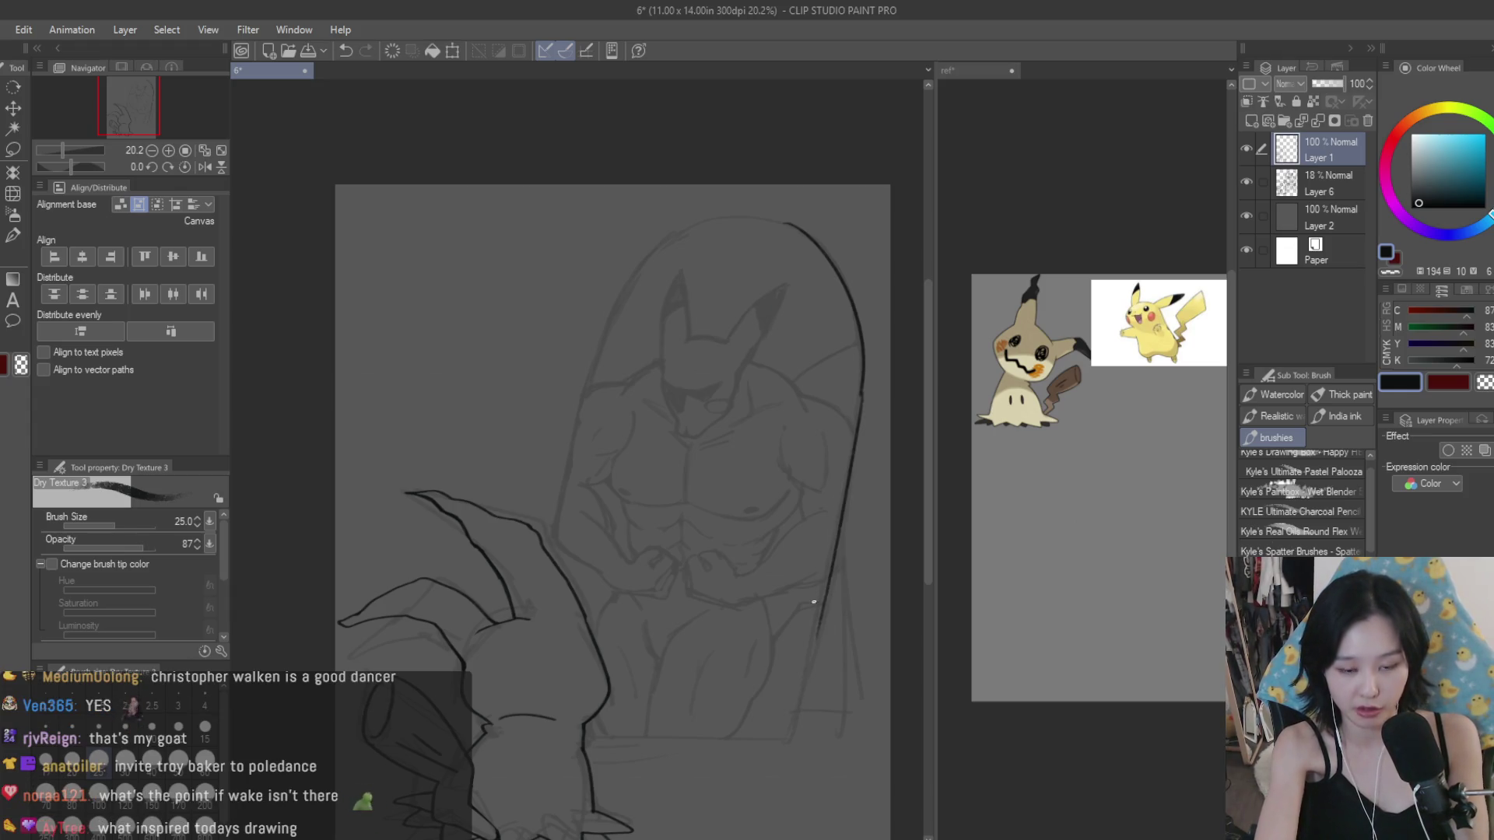
{"action": "key", "text": "ctrl+z"}
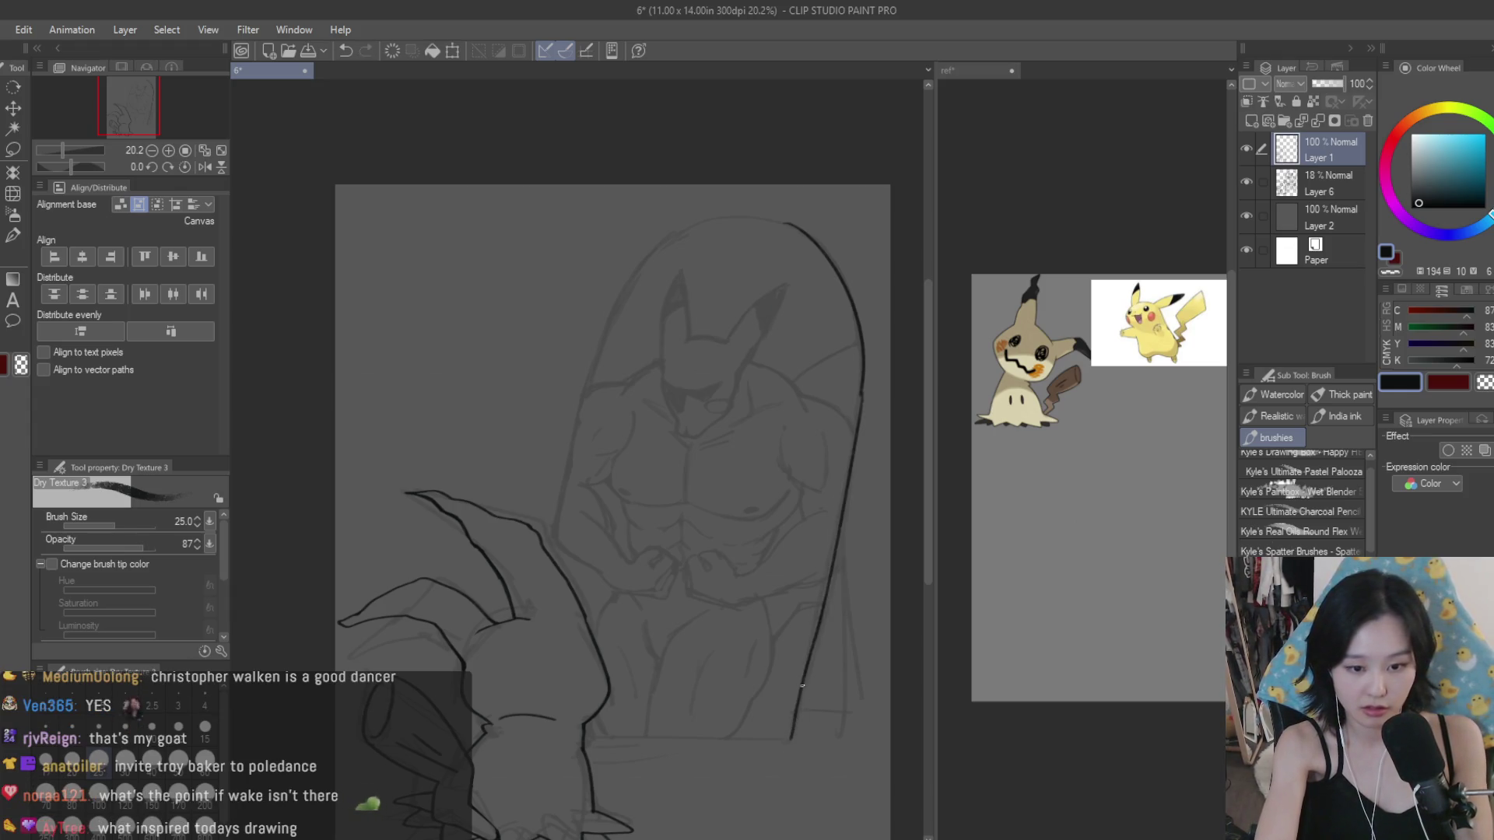
{"action": "key", "text": "ctrl+z"}
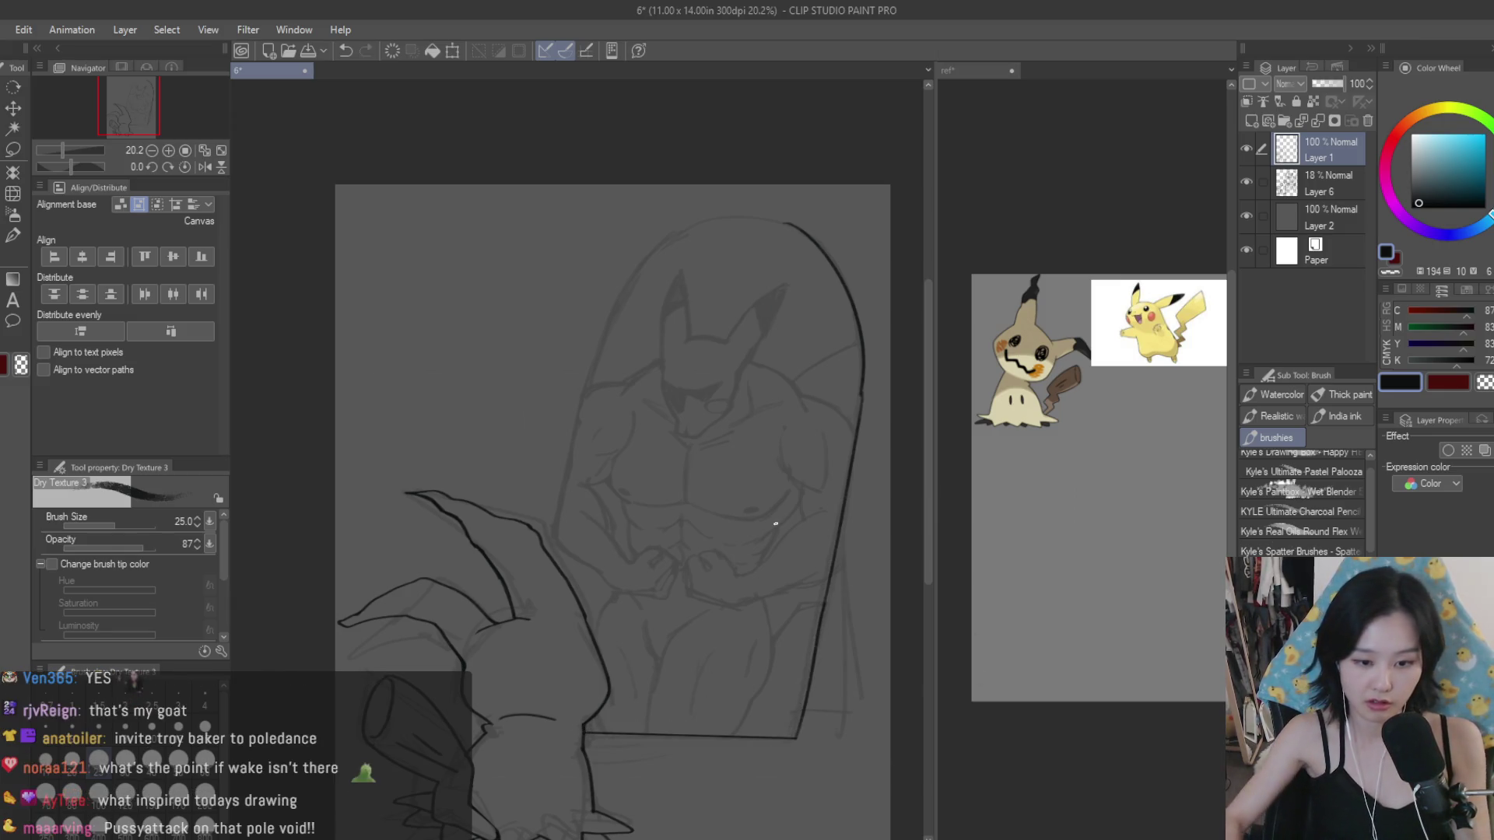
{"action": "scroll", "coordinate": [770, 466], "scroll_direction": "down", "scroll_amount": 2}
{"action": "scroll", "coordinate": [847, 506], "scroll_direction": "up", "scroll_amount": 2}
{"action": "scroll", "coordinate": [783, 606], "scroll_direction": "up", "scroll_amount": 3}
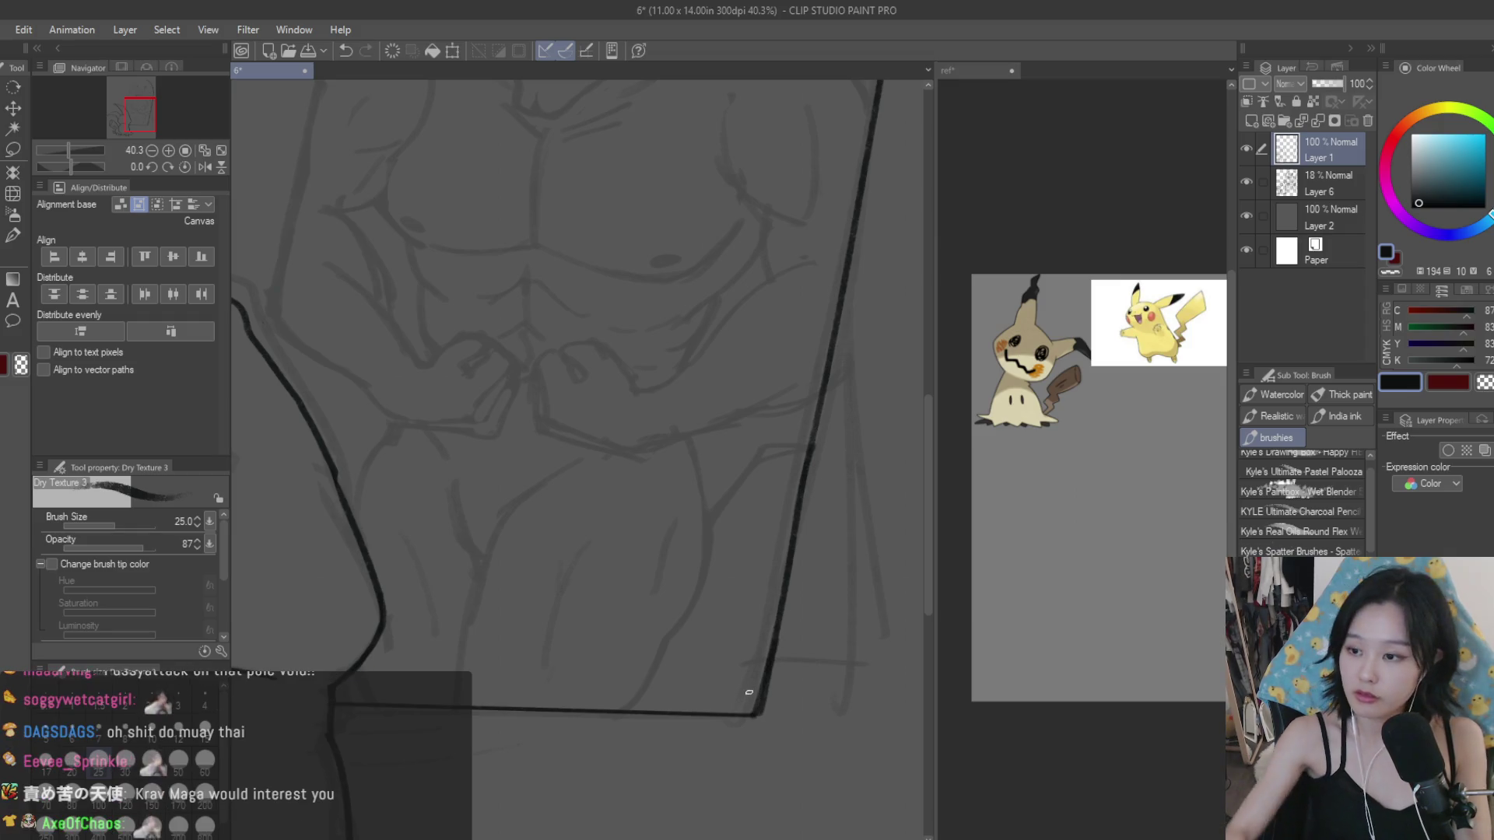
{"action": "scroll", "coordinate": [766, 669], "scroll_direction": "down", "scroll_amount": 2}
{"action": "scroll", "coordinate": [817, 692], "scroll_direction": "down", "scroll_amount": 3}
{"action": "scroll", "coordinate": [834, 361], "scroll_direction": "up", "scroll_amount": 2}
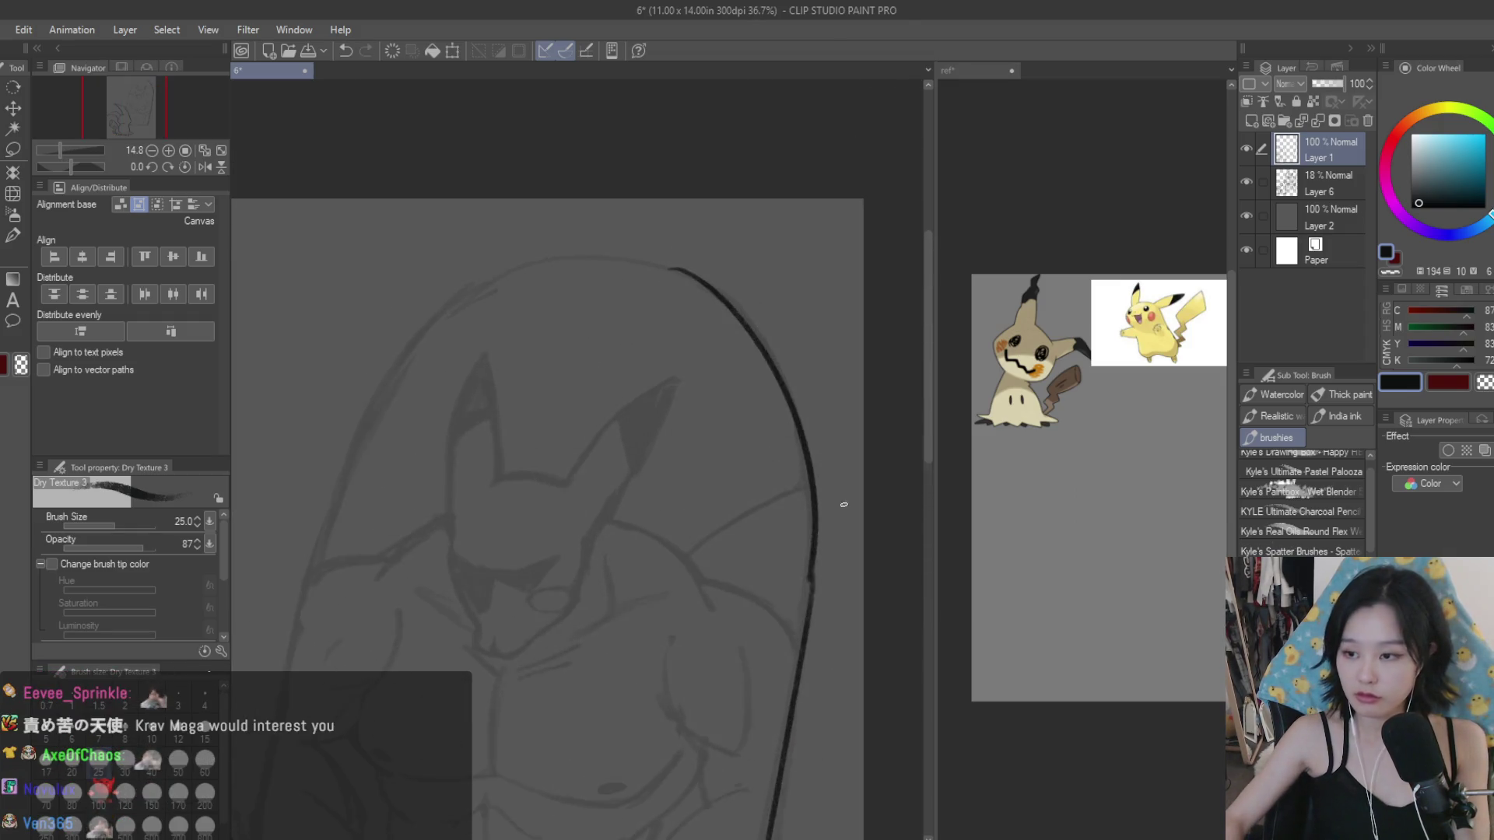
{"action": "scroll", "coordinate": [813, 568], "scroll_direction": "up", "scroll_amount": 2}
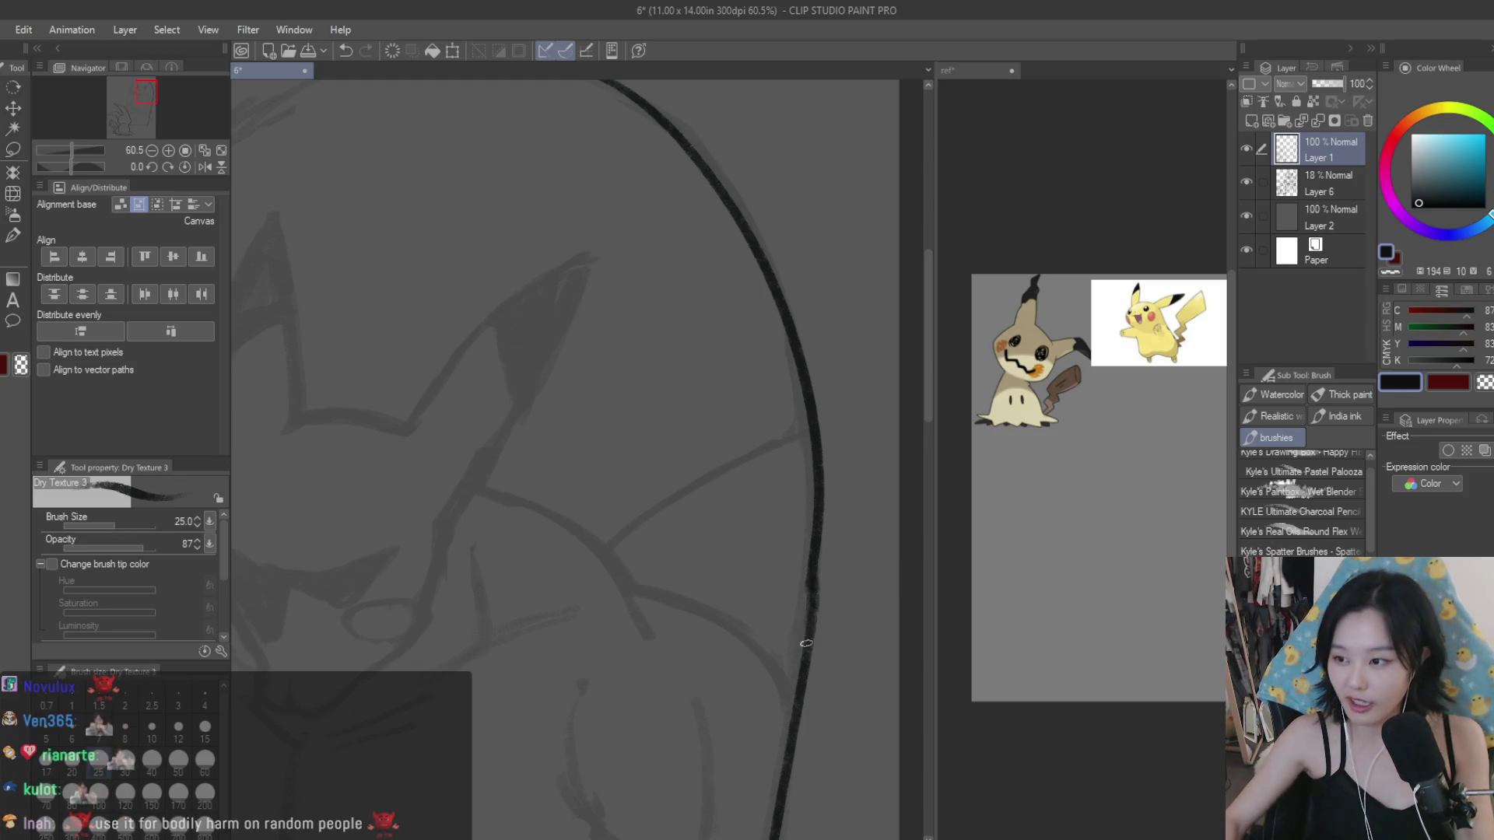
{"action": "scroll", "coordinate": [806, 638], "scroll_direction": "down", "scroll_amount": 3}
Step: Redraw the top arc of the frame with the Dry Texture 3 brush
{"action": "left_click", "coordinate": [17, 240]}
{"action": "scroll", "coordinate": [772, 440], "scroll_direction": "up", "scroll_amount": 1}
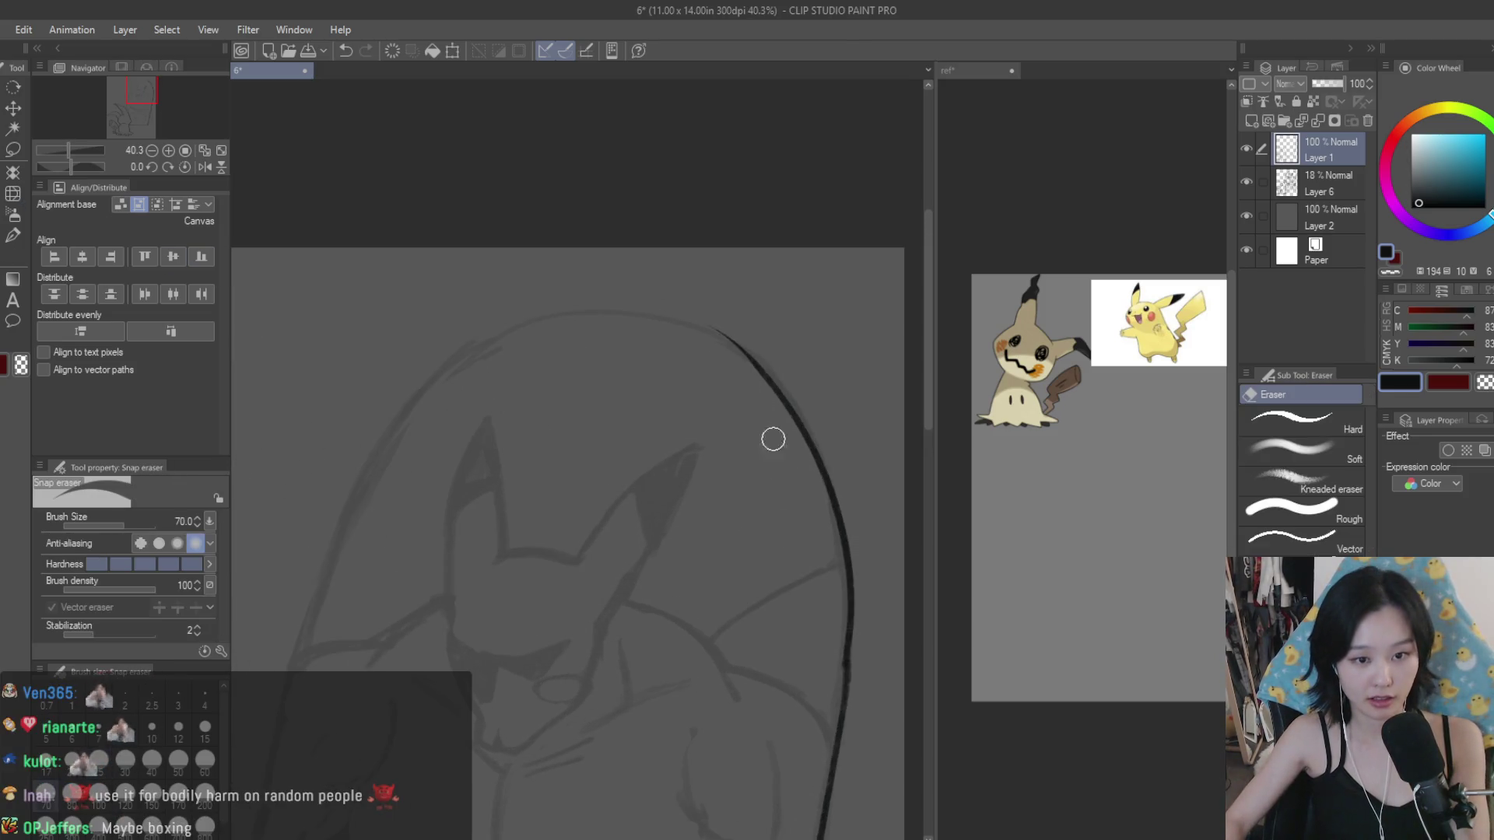
{"action": "scroll", "coordinate": [739, 336], "scroll_direction": "down", "scroll_amount": 2}
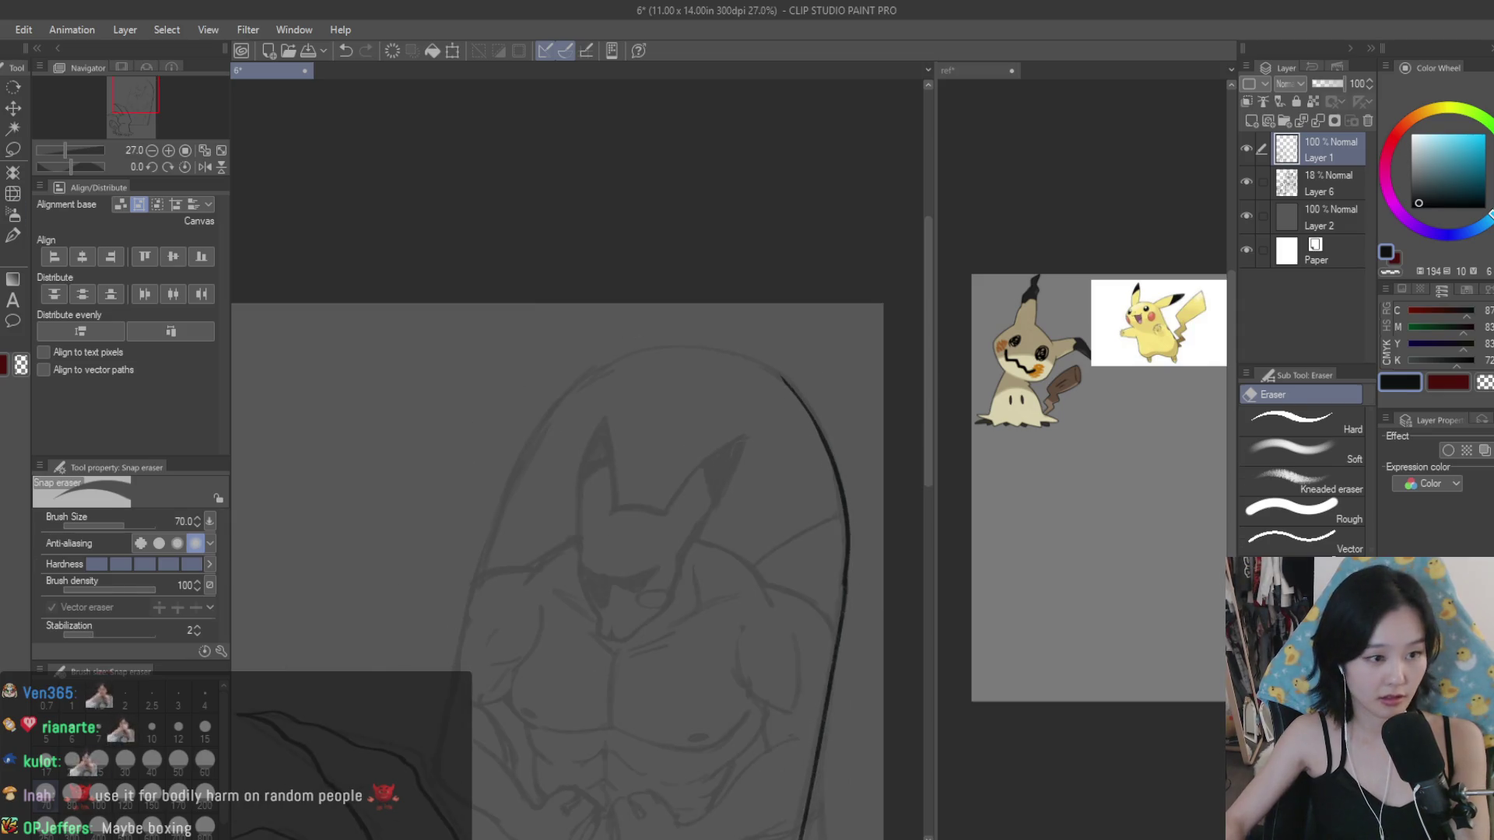
{"action": "key", "text": "b"}
{"action": "scroll", "coordinate": [688, 352], "scroll_direction": "up", "scroll_amount": 1}
{"action": "key", "text": "ctrl+z"}
{"action": "left_click_drag", "start_coordinate": [614, 356], "coordinate": [825, 447]}
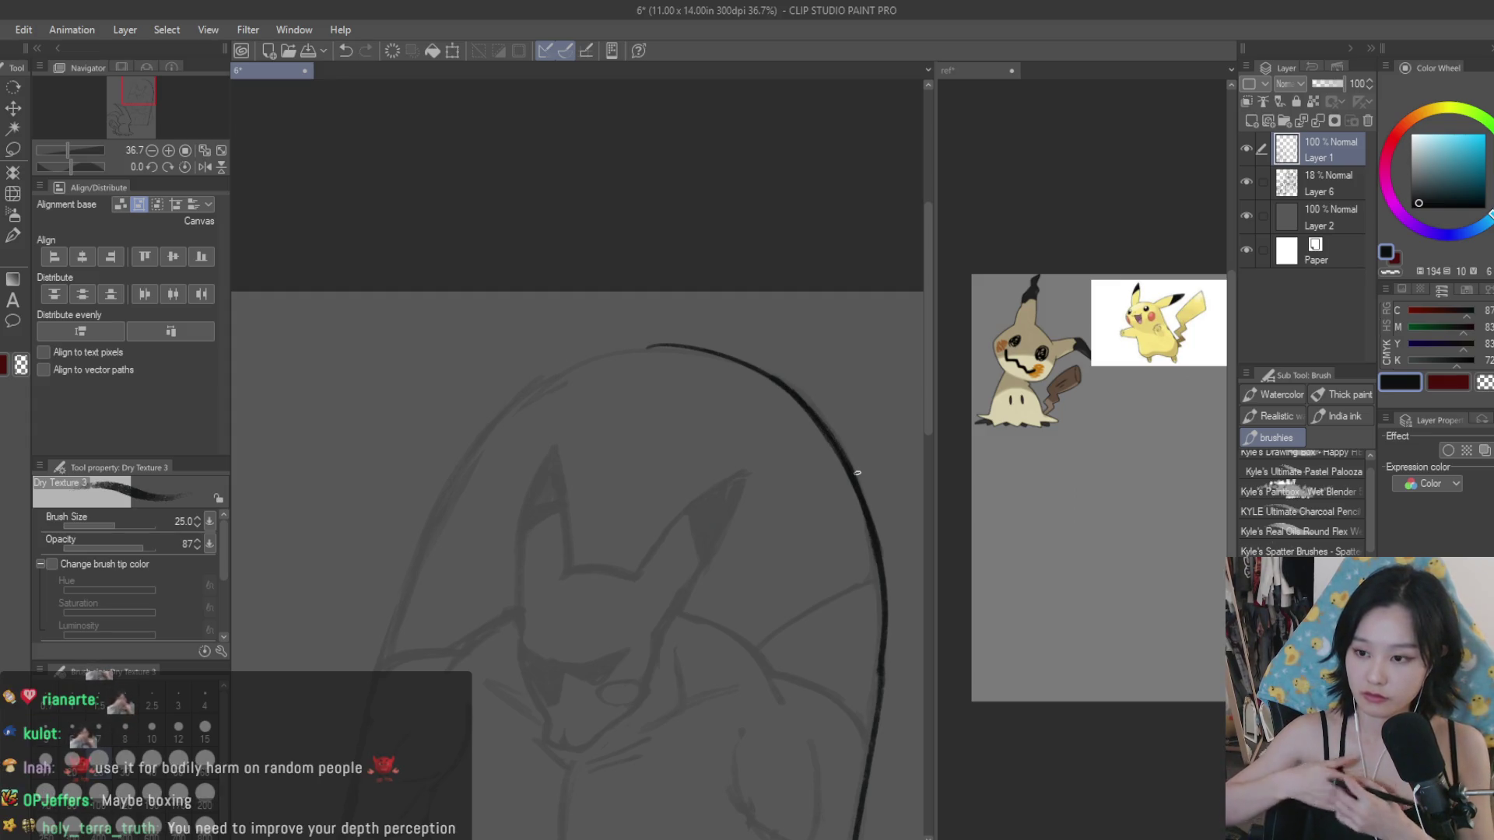
{"action": "scroll", "coordinate": [741, 233], "scroll_direction": "down", "scroll_amount": 3}
{"action": "scroll", "coordinate": [741, 256], "scroll_direction": "down", "scroll_amount": 1}
{"action": "scroll", "coordinate": [876, 244], "scroll_direction": "down", "scroll_amount": 1}
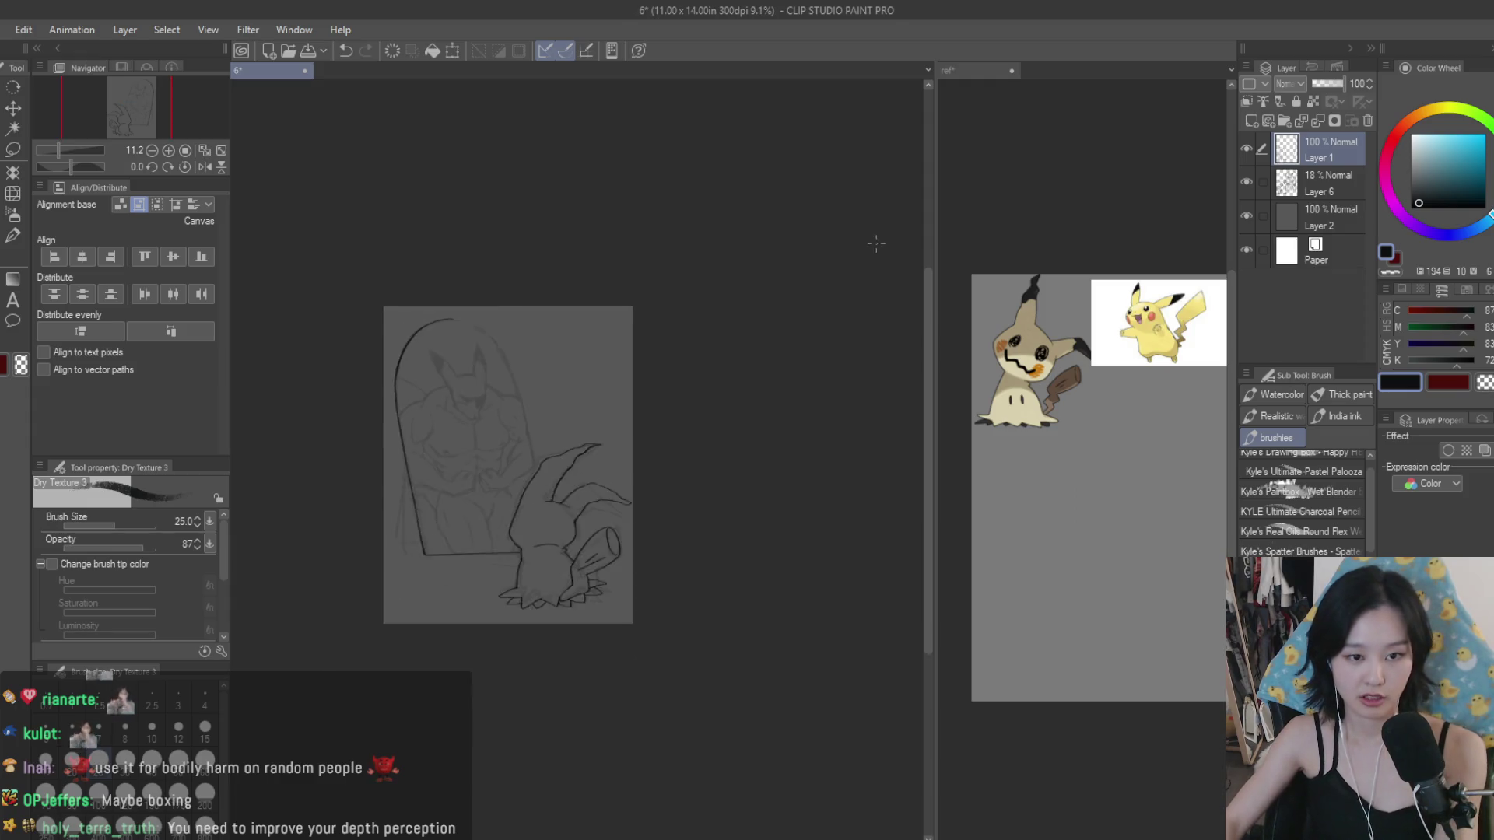
Step: Replace the unsatisfying long stroke on the arch's right side with a cleaner one
{"action": "scroll", "coordinate": [778, 280], "scroll_direction": "up", "scroll_amount": 1}
{"action": "scroll", "coordinate": [701, 311], "scroll_direction": "up", "scroll_amount": 1}
{"action": "scroll", "coordinate": [701, 312], "scroll_direction": "up", "scroll_amount": 2}
{"action": "scroll", "coordinate": [701, 311], "scroll_direction": "up", "scroll_amount": 1}
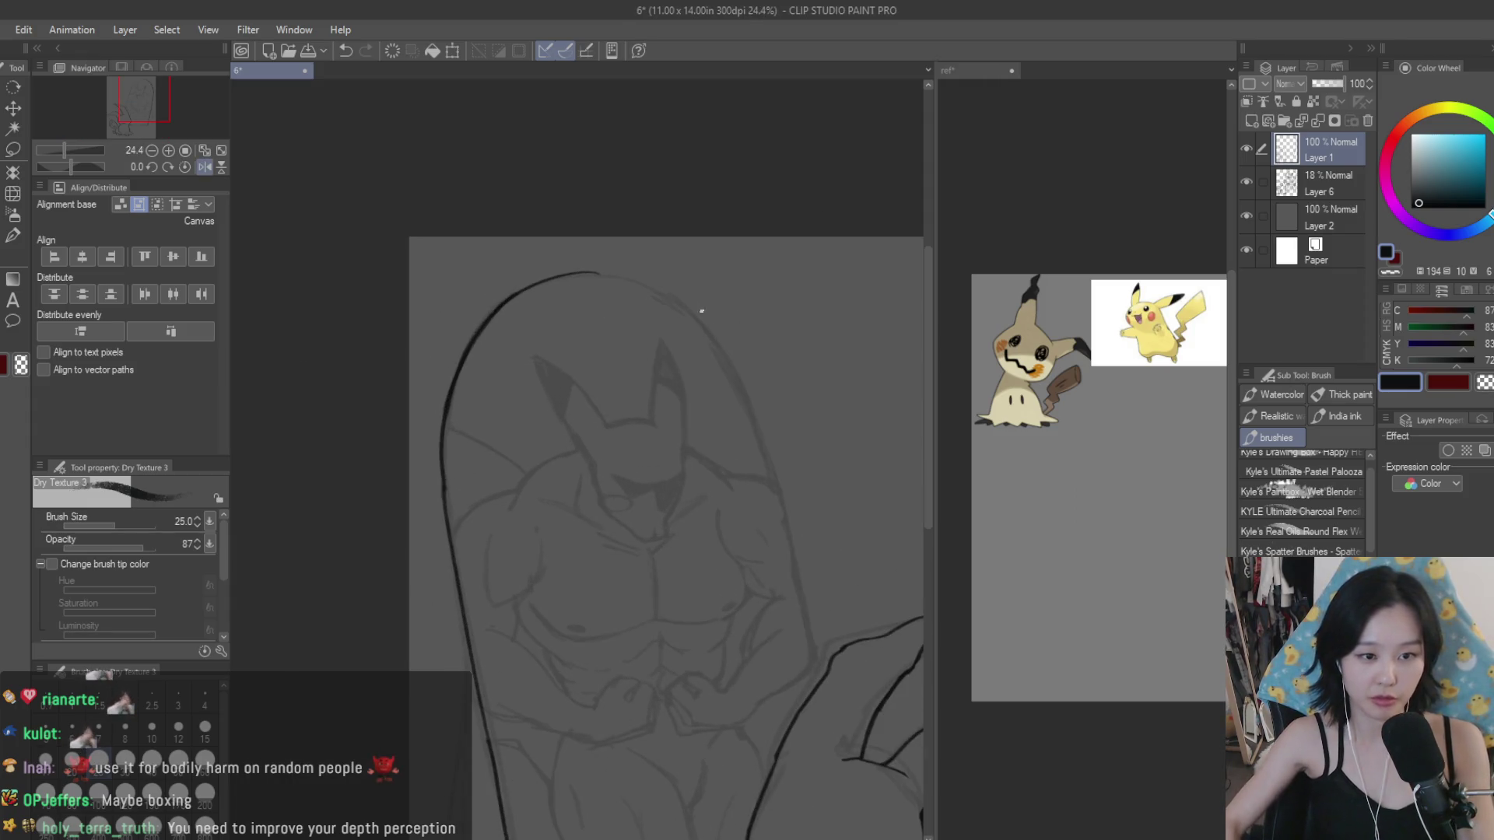
{"action": "key", "text": "ctrl+z"}
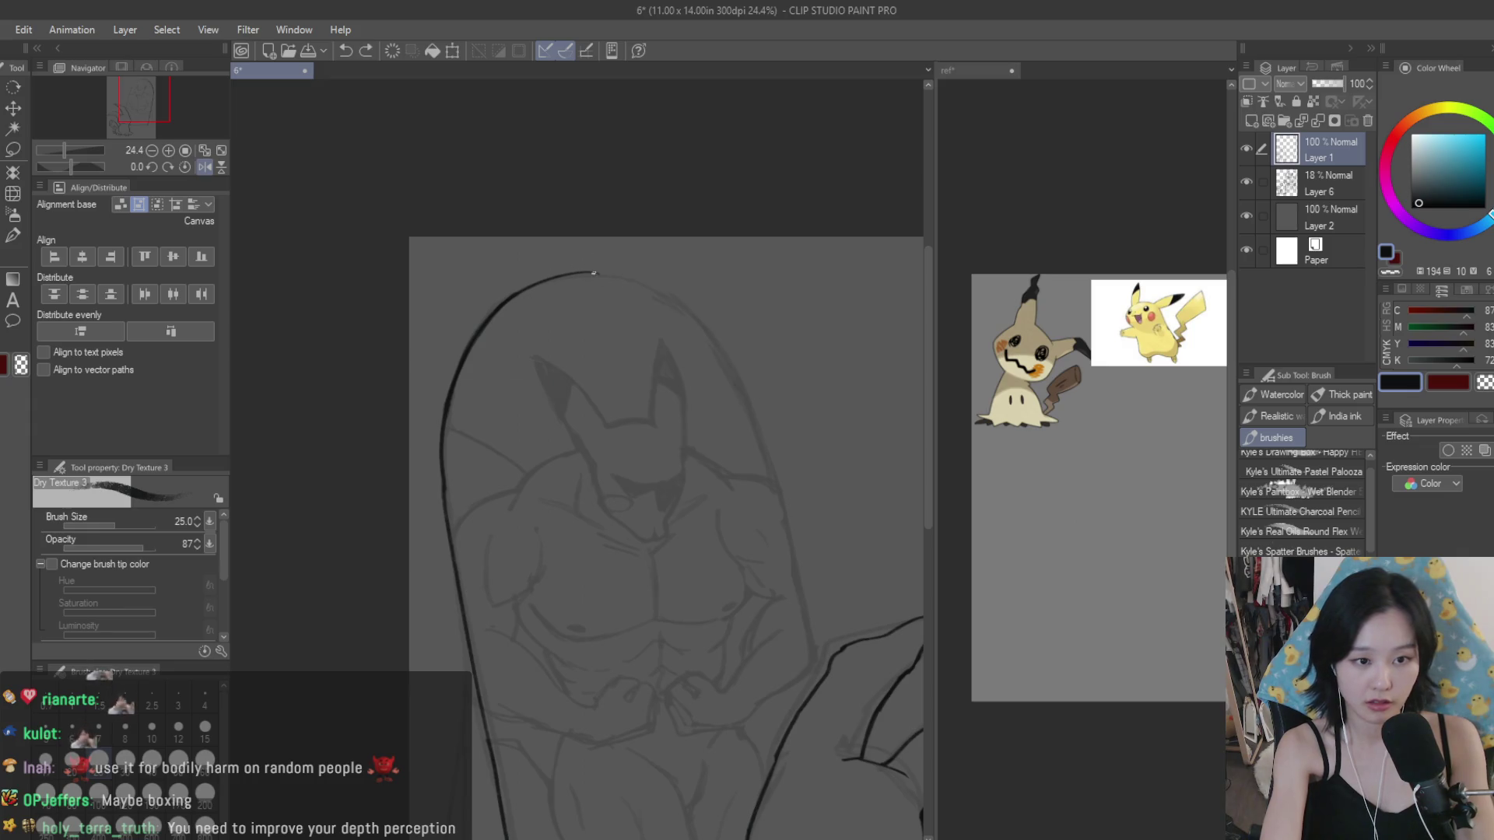
{"action": "left_click_drag", "start_coordinate": [708, 340], "coordinate": [821, 638]}
{"action": "key", "text": "ctrl+z"}
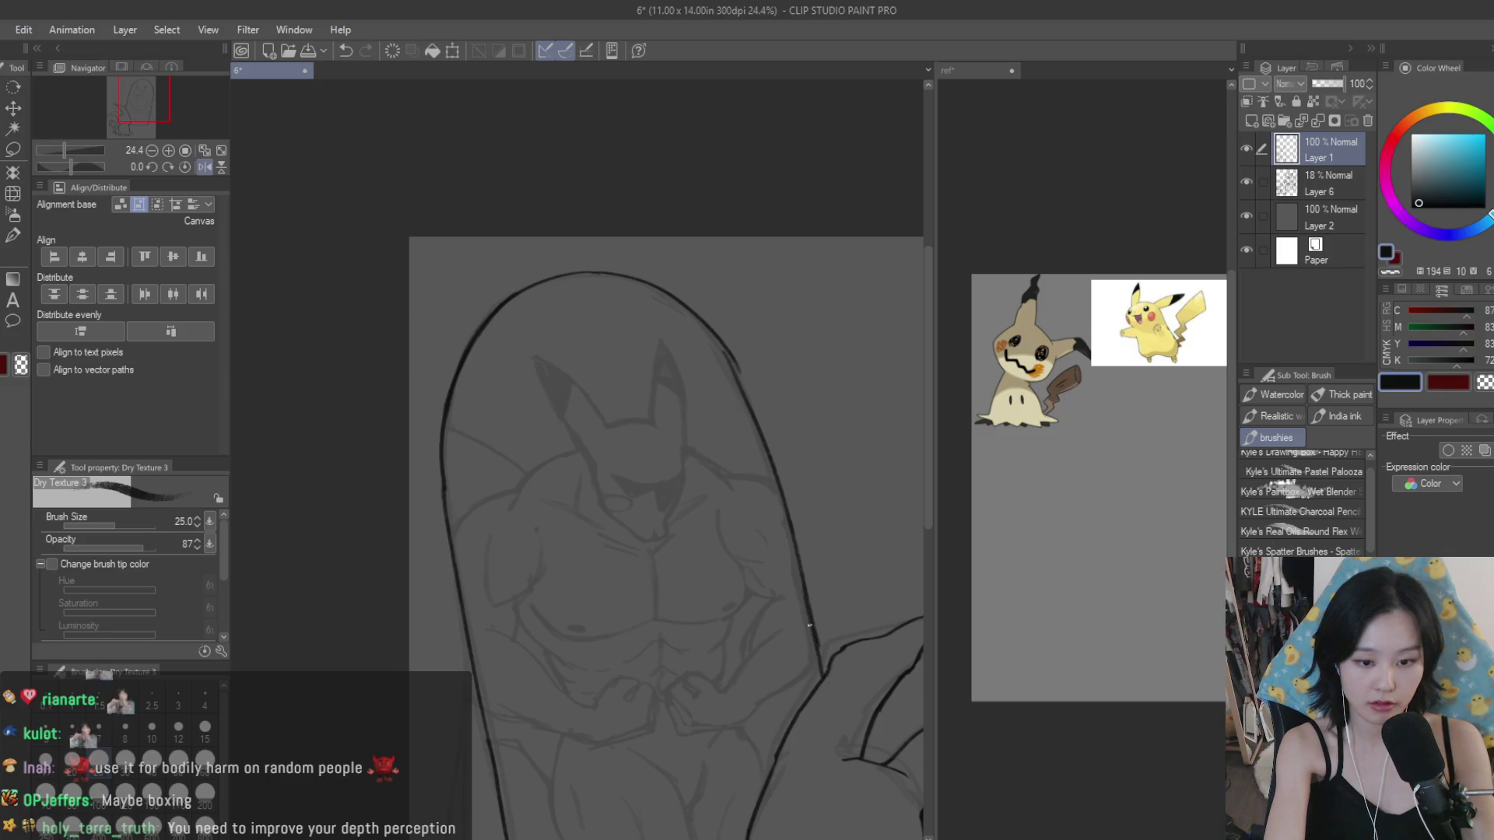
{"action": "left_click_drag", "start_coordinate": [721, 350], "coordinate": [743, 384]}
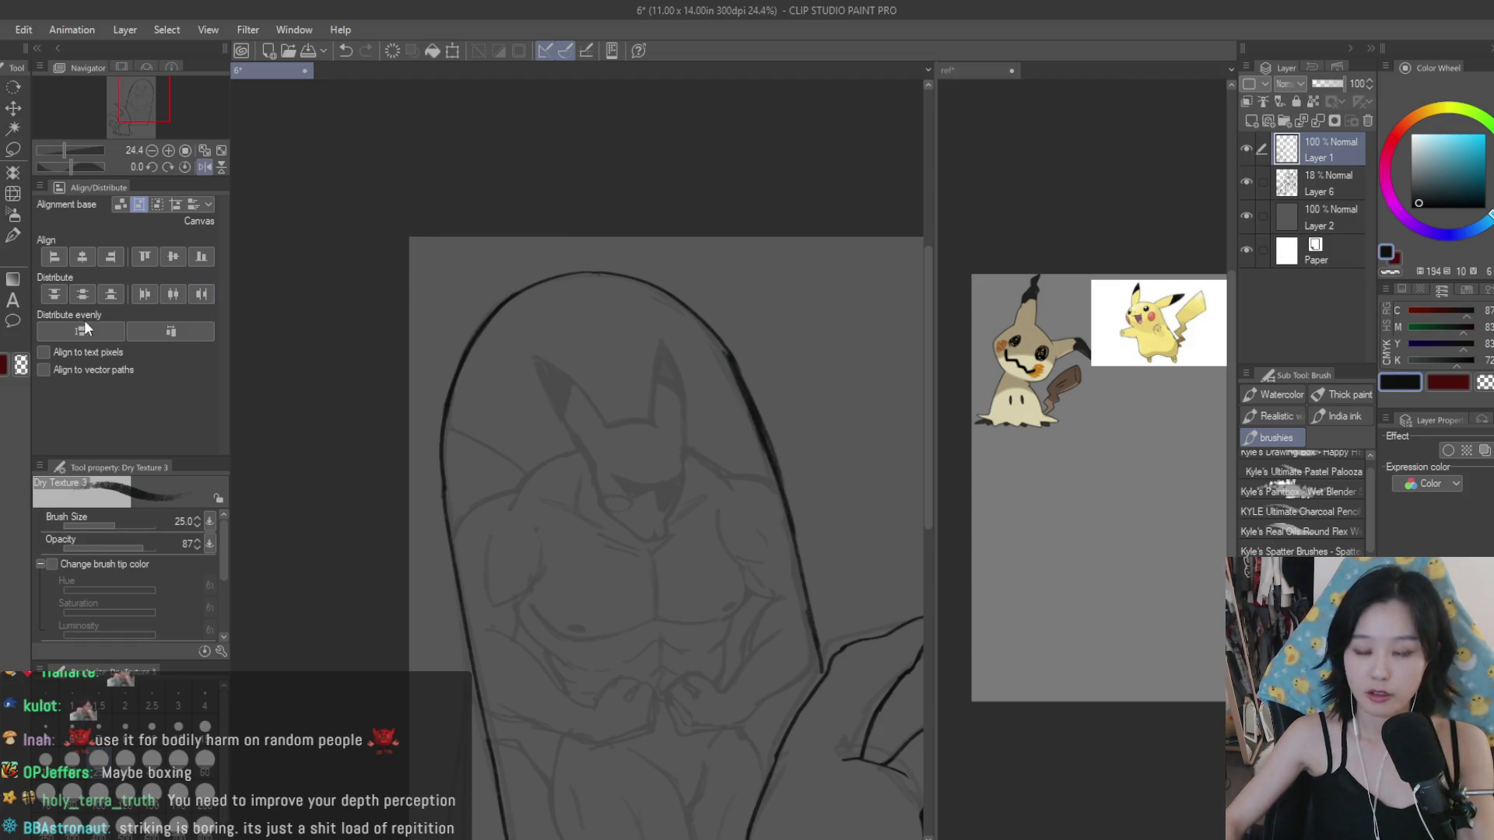
Step: Clean up the arch's right side with the Snap eraser
{"action": "key", "text": "e"}
{"action": "scroll", "coordinate": [727, 354], "scroll_direction": "up", "scroll_amount": 1}
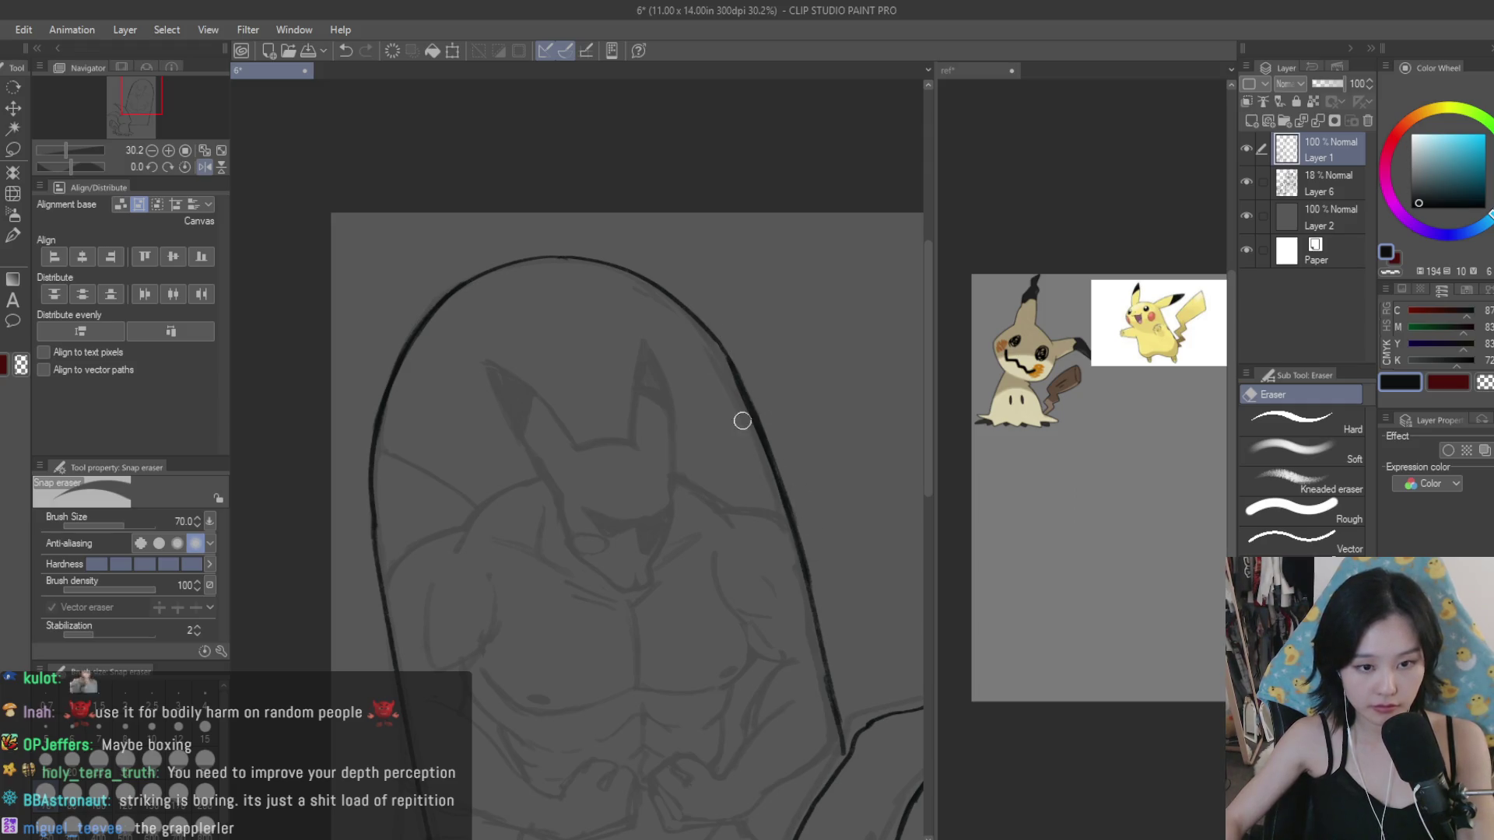
{"action": "scroll", "coordinate": [763, 477], "scroll_direction": "down", "scroll_amount": 4}
{"action": "scroll", "coordinate": [747, 337], "scroll_direction": "down", "scroll_amount": 2}
{"action": "scroll", "coordinate": [827, 360], "scroll_direction": "up", "scroll_amount": 1}
{"action": "key", "text": "b"}
{"action": "scroll", "coordinate": [757, 353], "scroll_direction": "up", "scroll_amount": 2}
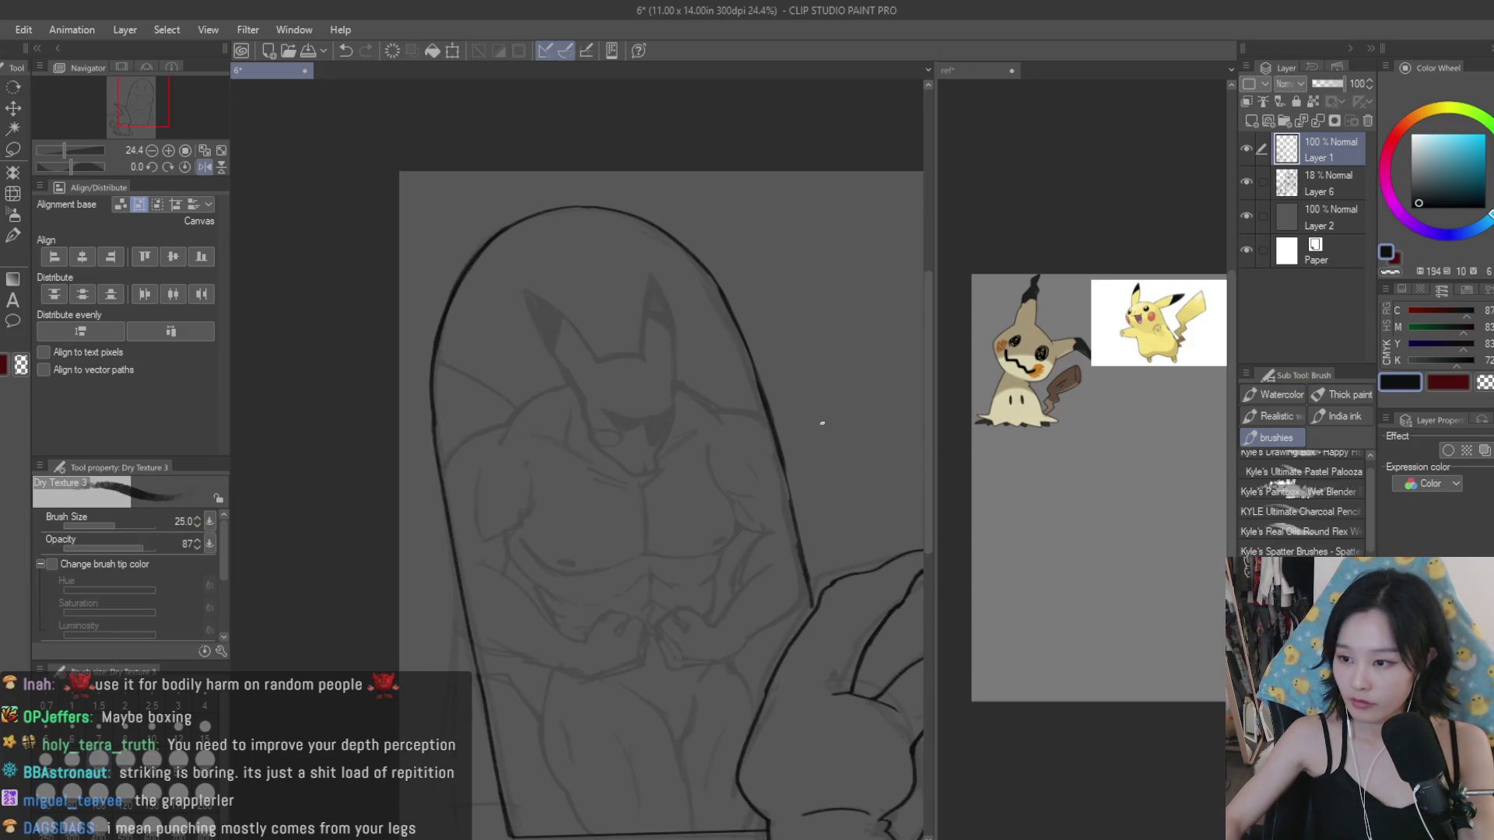
{"action": "scroll", "coordinate": [861, 472], "scroll_direction": "down", "scroll_amount": 1}
{"action": "scroll", "coordinate": [856, 360], "scroll_direction": "up", "scroll_amount": 2}
{"action": "scroll", "coordinate": [798, 352], "scroll_direction": "up", "scroll_amount": 2}
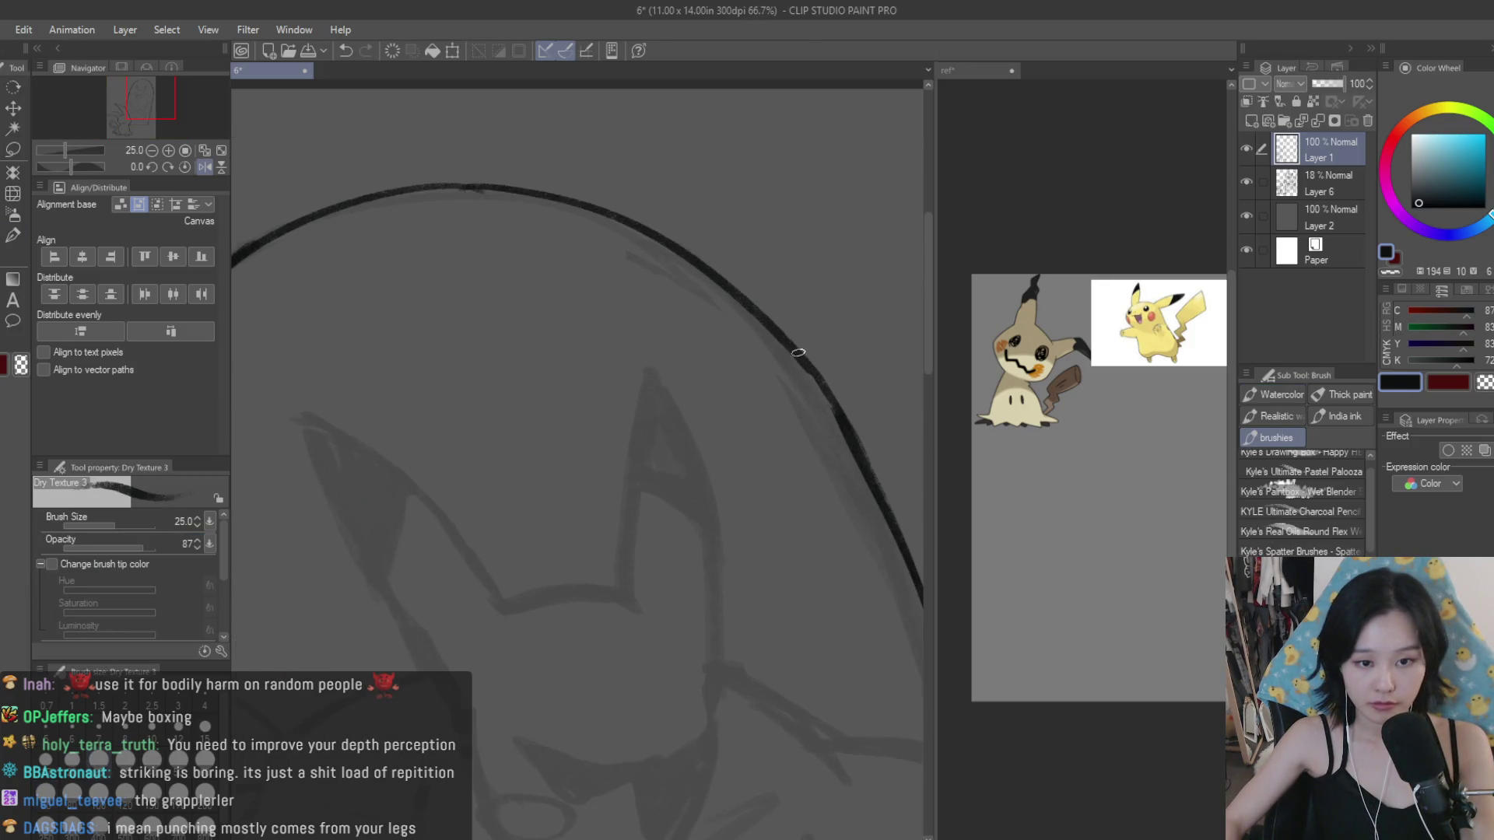
{"action": "scroll", "coordinate": [792, 348], "scroll_direction": "down", "scroll_amount": 2}
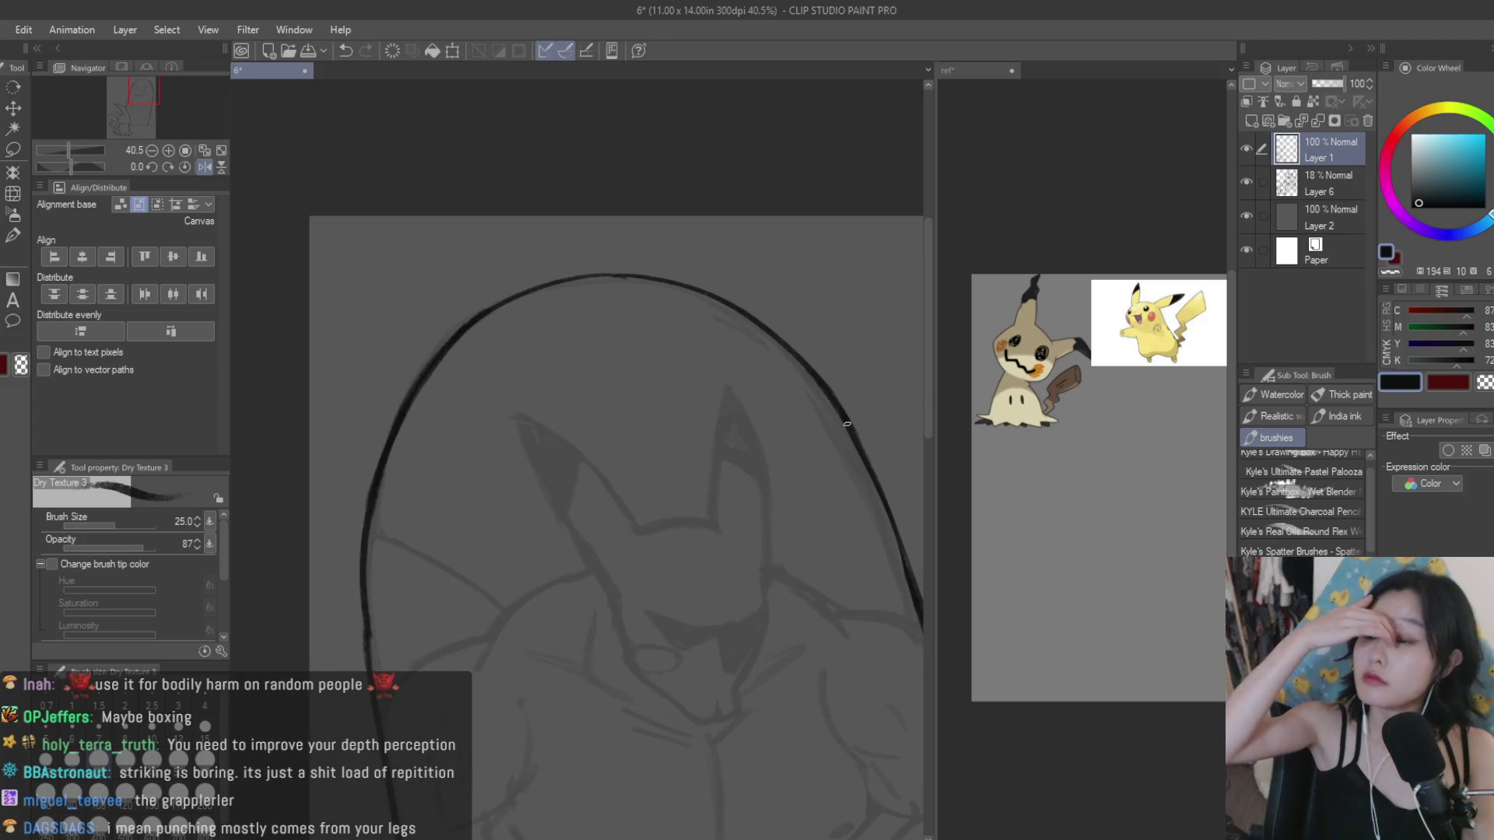
{"action": "scroll", "coordinate": [605, 273], "scroll_direction": "up", "scroll_amount": 2}
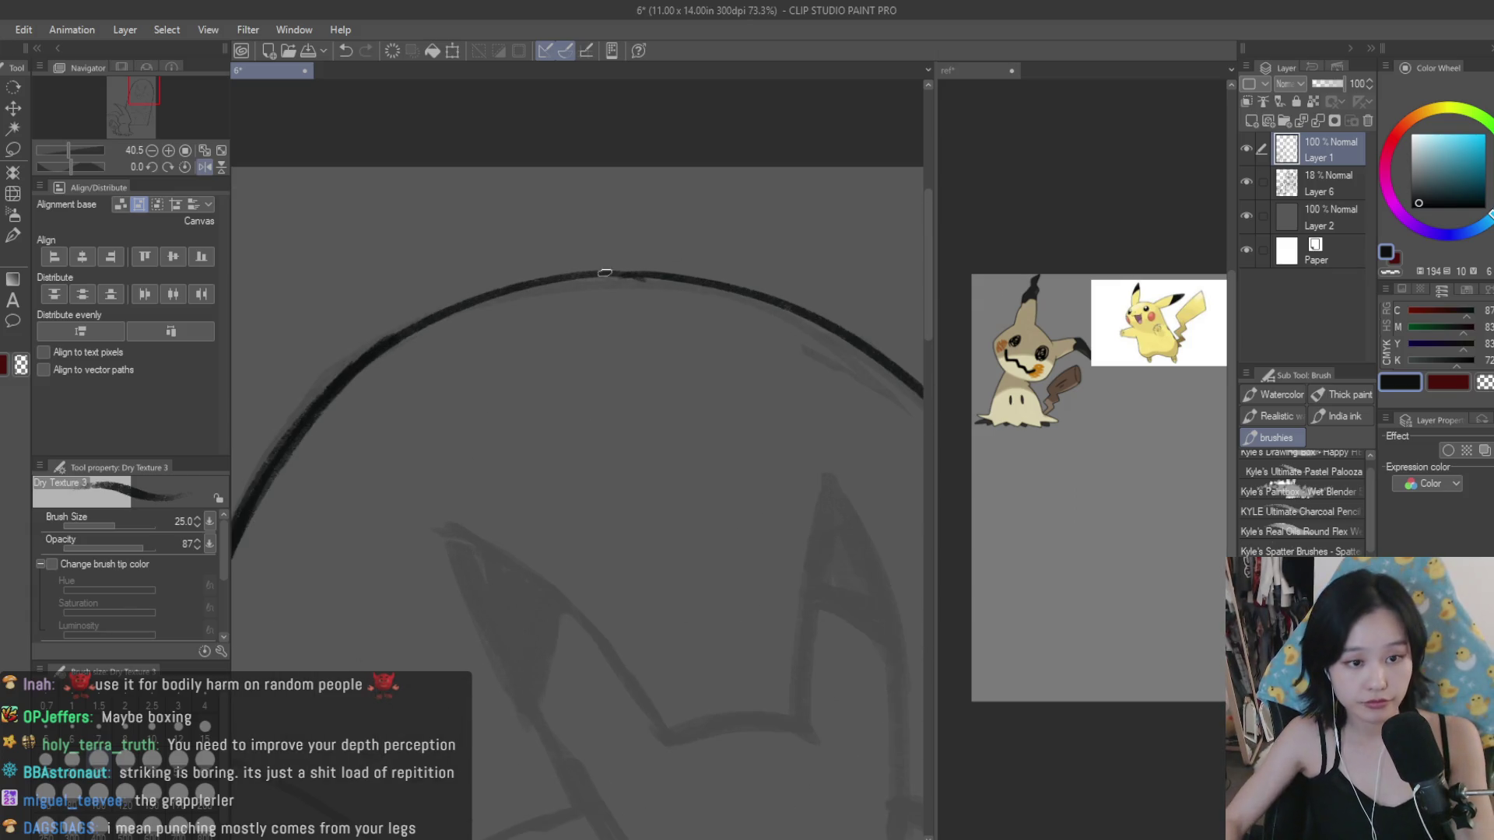
{"action": "scroll", "coordinate": [607, 280], "scroll_direction": "down", "scroll_amount": 3}
{"action": "scroll", "coordinate": [816, 577], "scroll_direction": "up", "scroll_amount": 2}
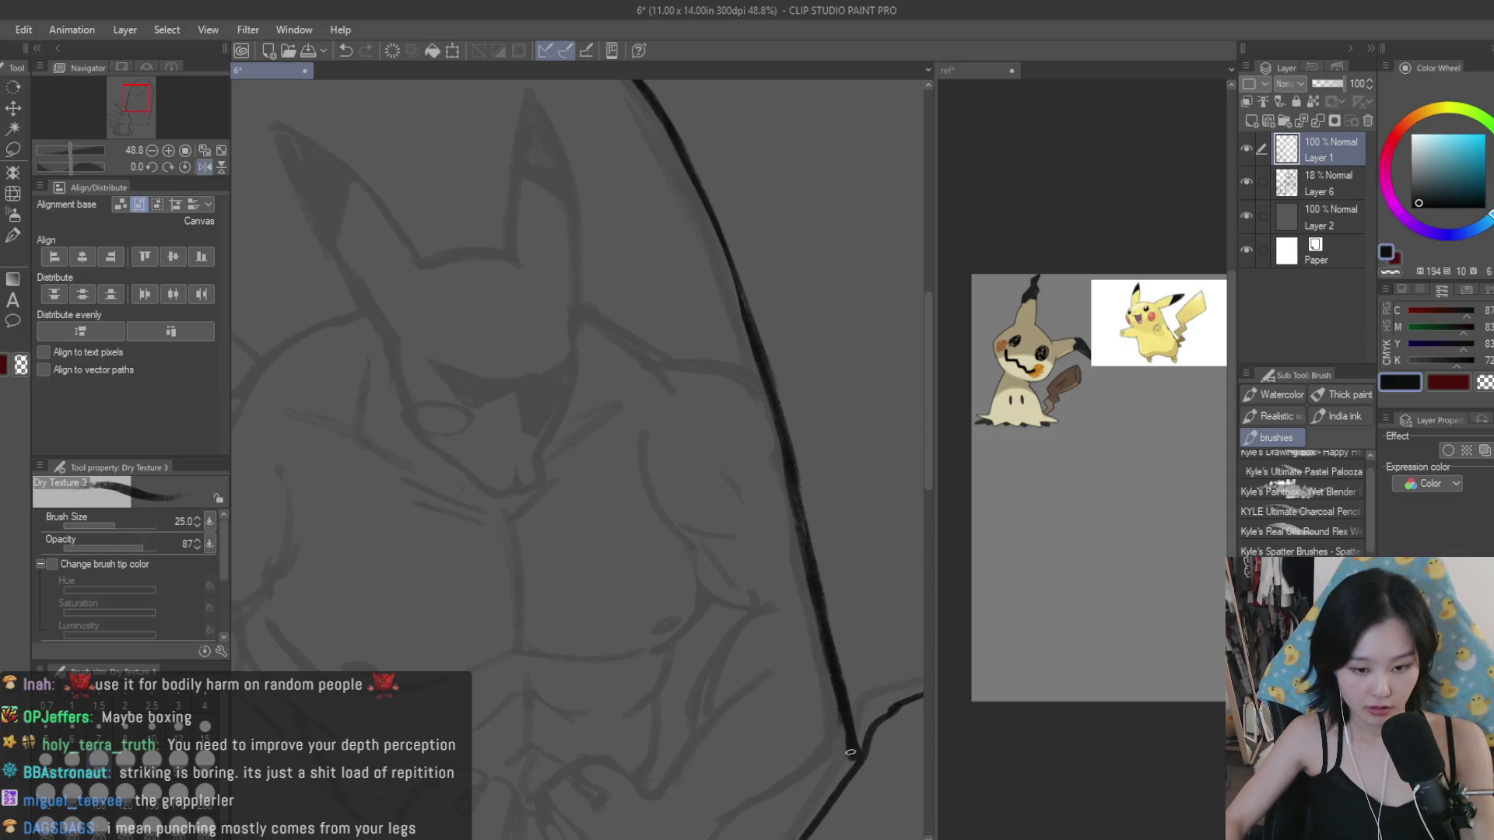
{"action": "scroll", "coordinate": [754, 426], "scroll_direction": "down", "scroll_amount": 3}
Step: Erase further stray strokes along the arch outline
{"action": "key", "text": "e"}
{"action": "scroll", "coordinate": [755, 352], "scroll_direction": "up", "scroll_amount": 1}
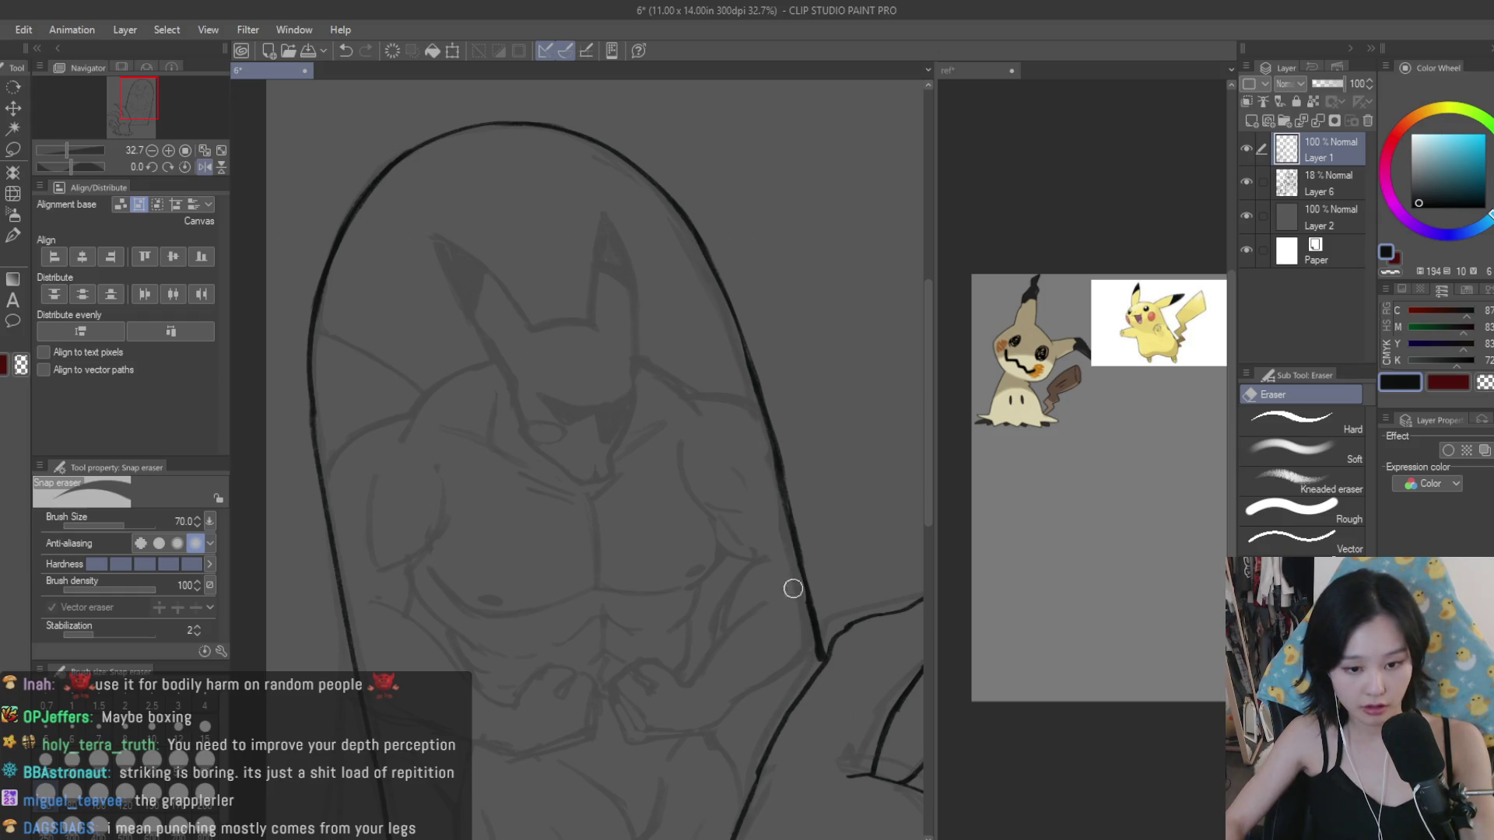
{"action": "scroll", "coordinate": [767, 436], "scroll_direction": "down", "scroll_amount": 2}
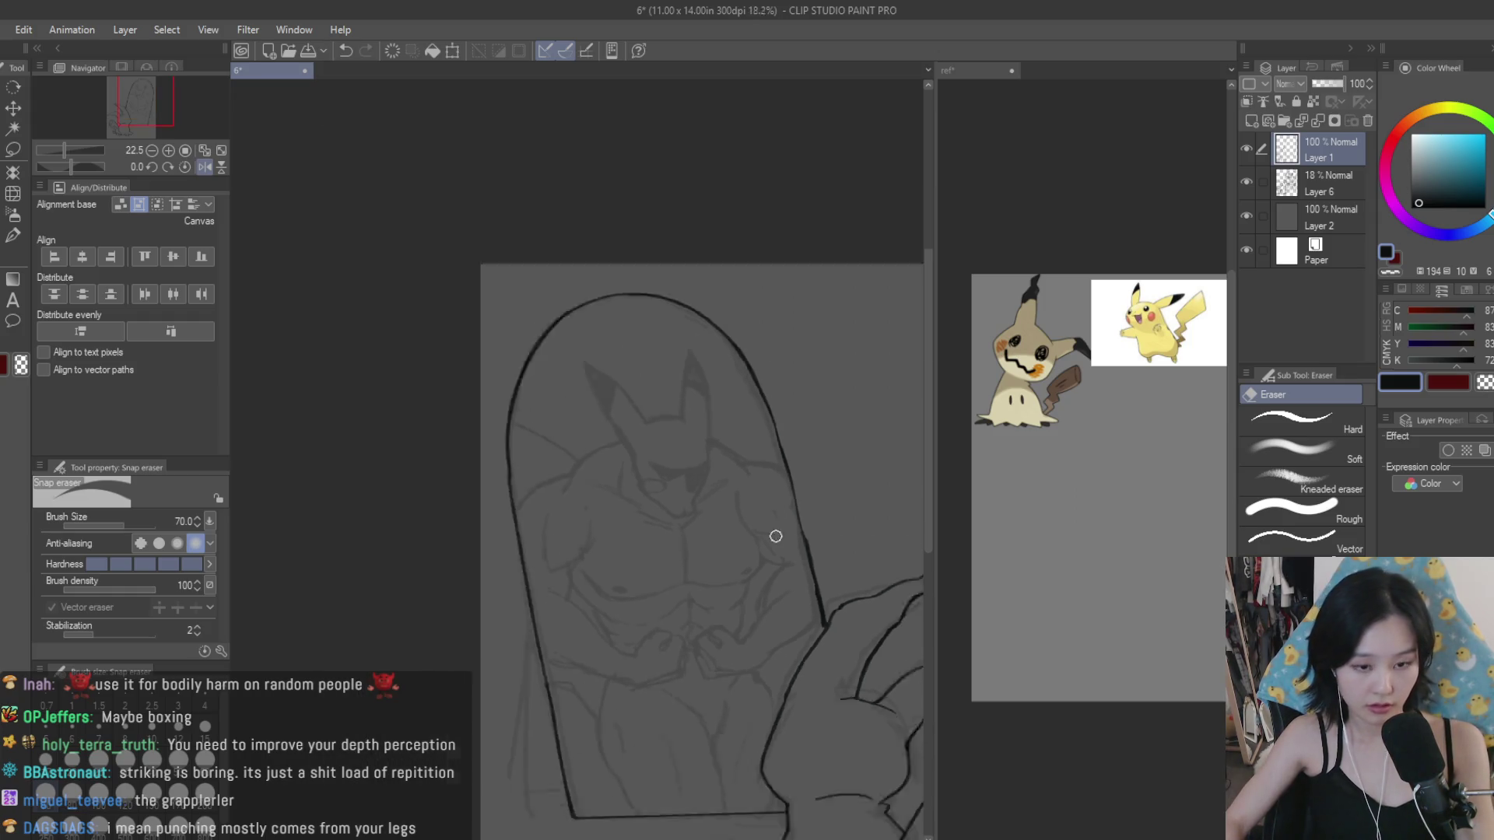
{"action": "scroll", "coordinate": [824, 517], "scroll_direction": "up", "scroll_amount": 1}
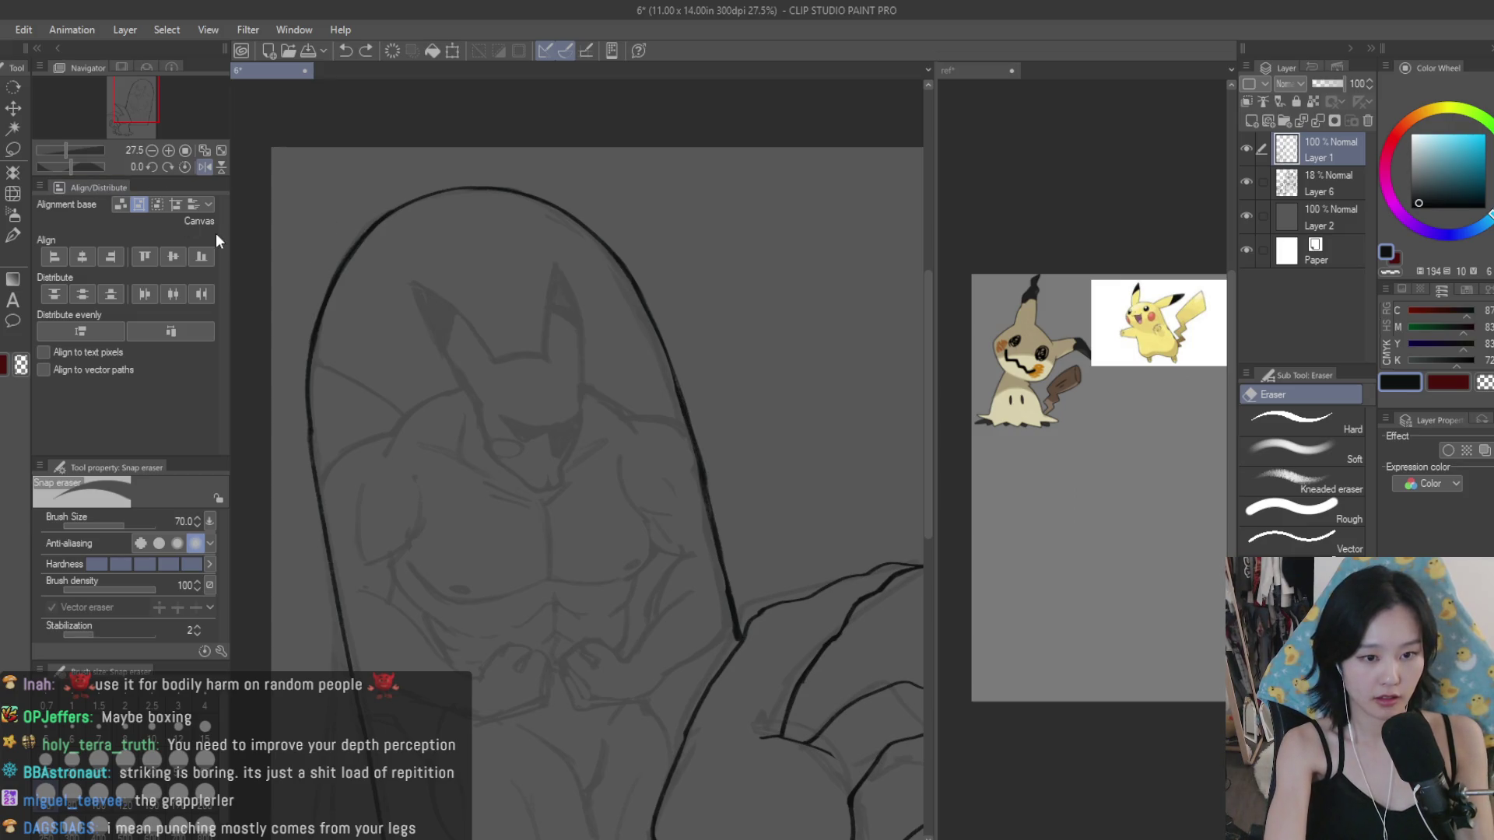
{"action": "key", "text": "b"}
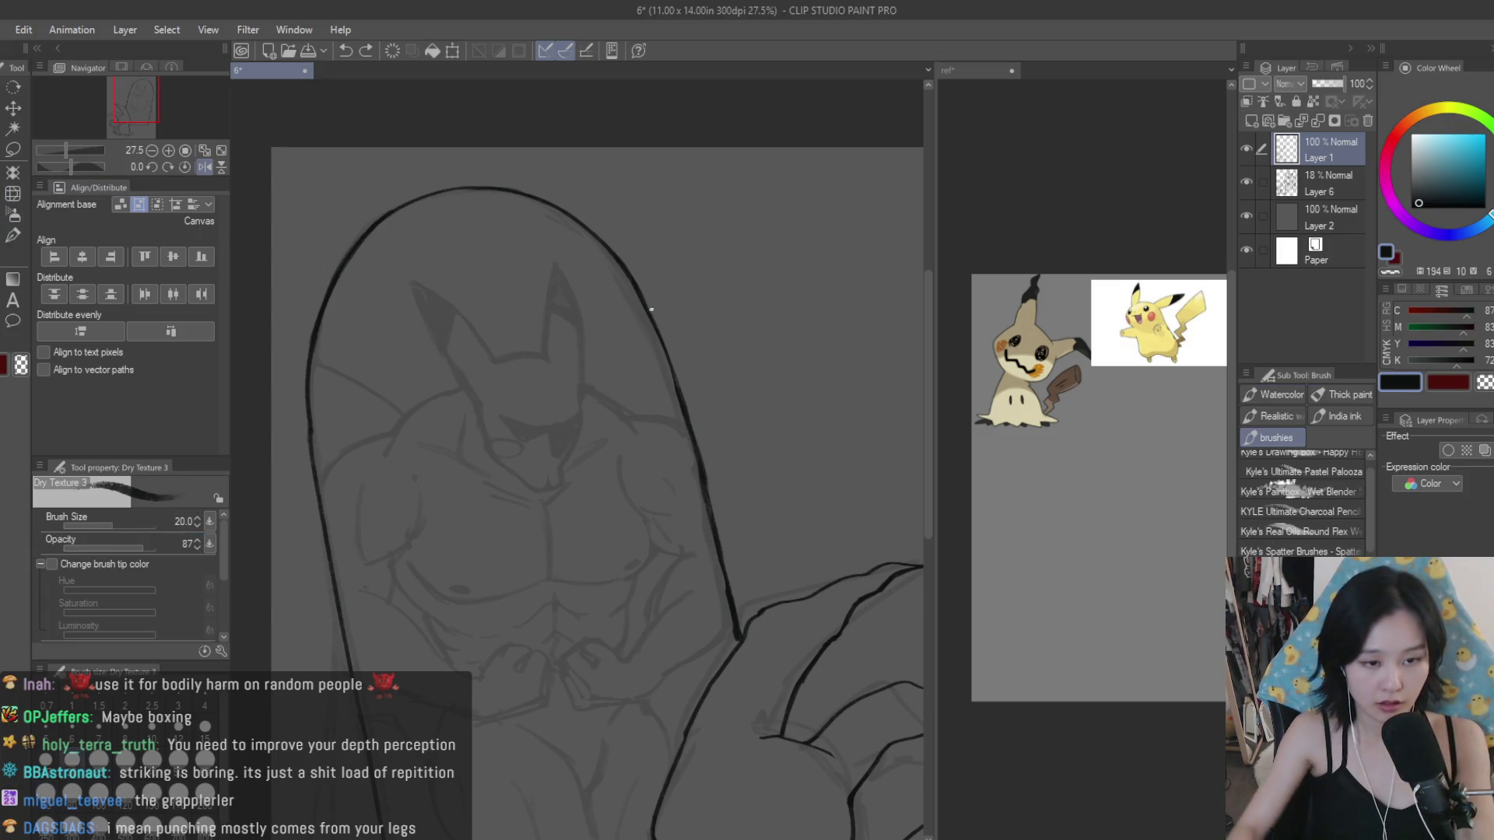
{"action": "scroll", "coordinate": [651, 310], "scroll_direction": "up", "scroll_amount": 2}
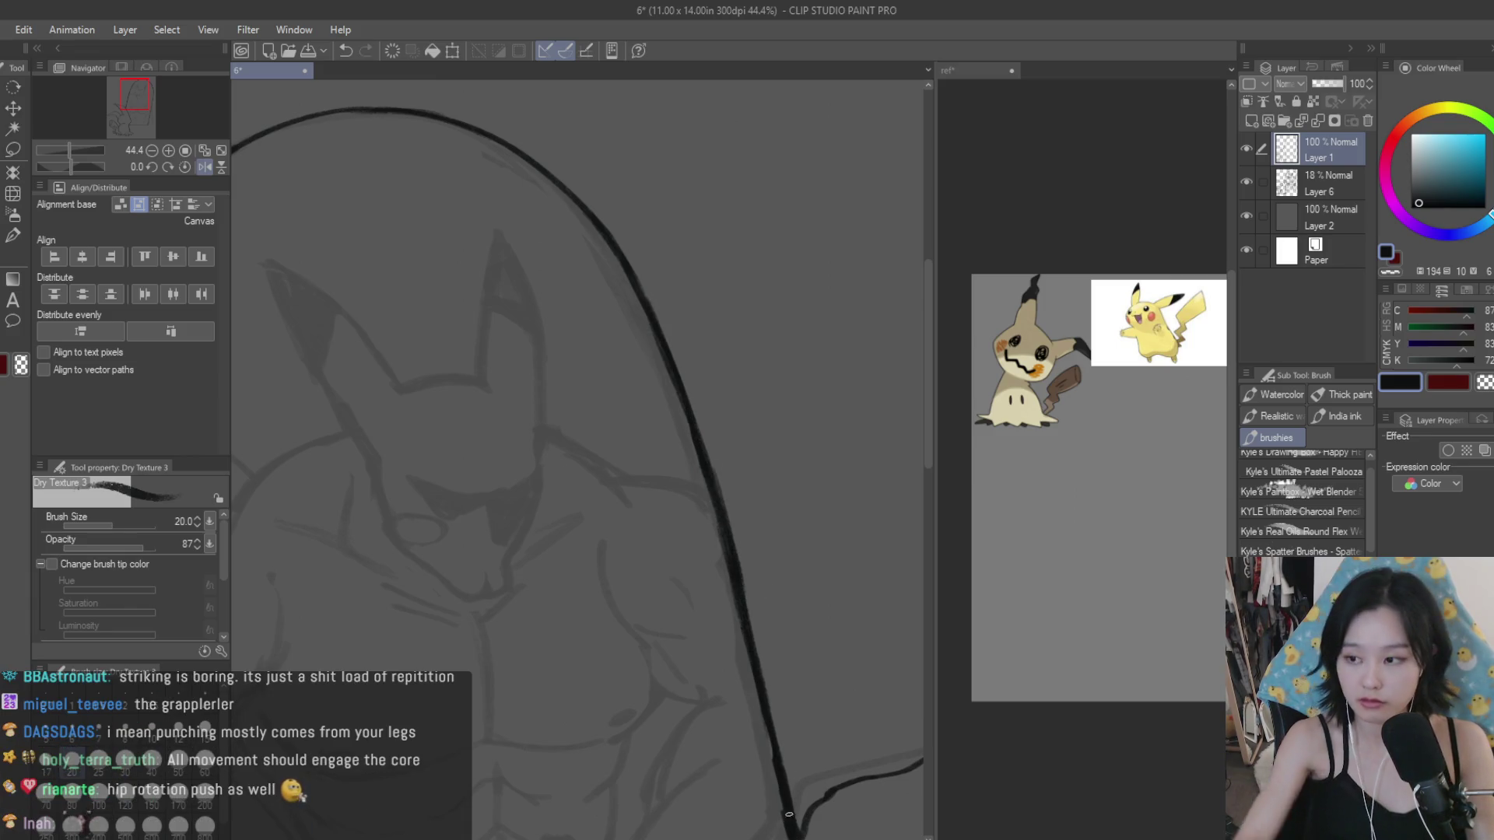
{"action": "key", "text": "e"}
{"action": "scroll", "coordinate": [767, 489], "scroll_direction": "down", "scroll_amount": 1}
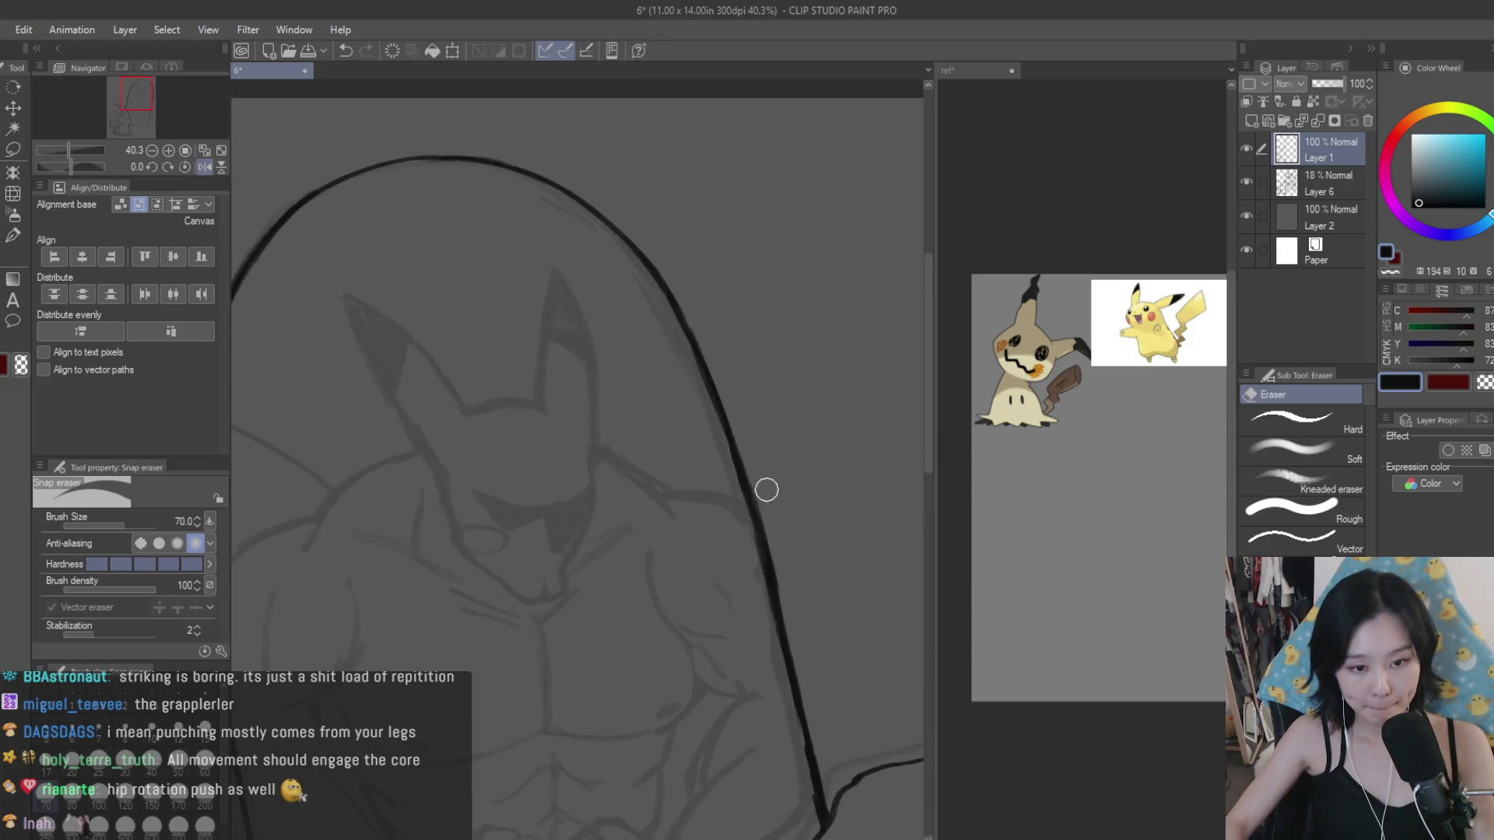
{"action": "scroll", "coordinate": [826, 646], "scroll_direction": "down", "scroll_amount": 5}
Step: Pan to show the whole page and switch to freehand selection
{"action": "left_click_drag", "start_coordinate": [871, 370], "coordinate": [761, 370]}
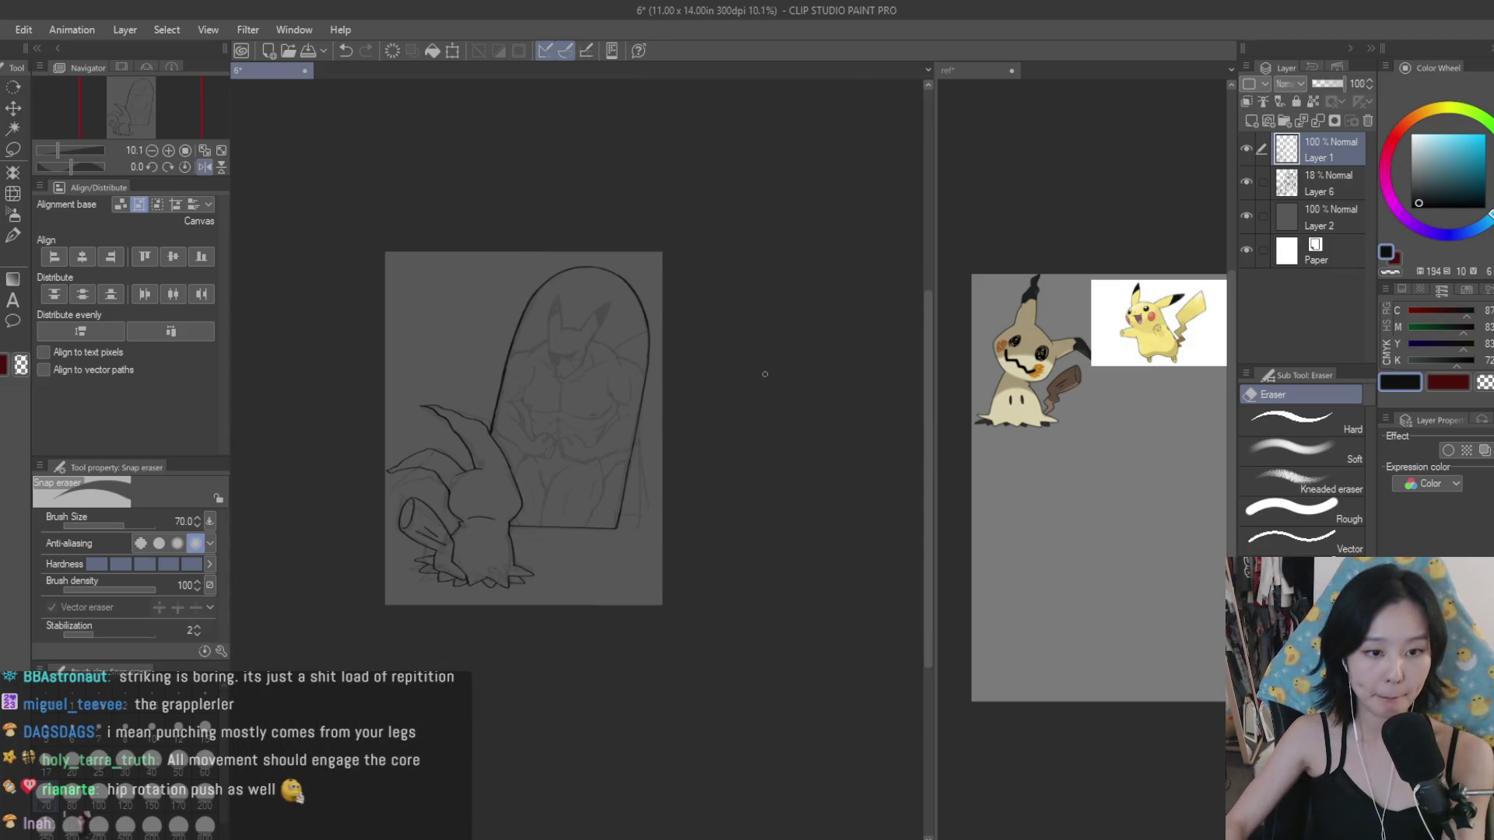
{"action": "scroll", "coordinate": [761, 370], "scroll_direction": "up", "scroll_amount": 1}
{"action": "key", "text": "b"}
{"action": "scroll", "coordinate": [543, 417], "scroll_direction": "up", "scroll_amount": 2}
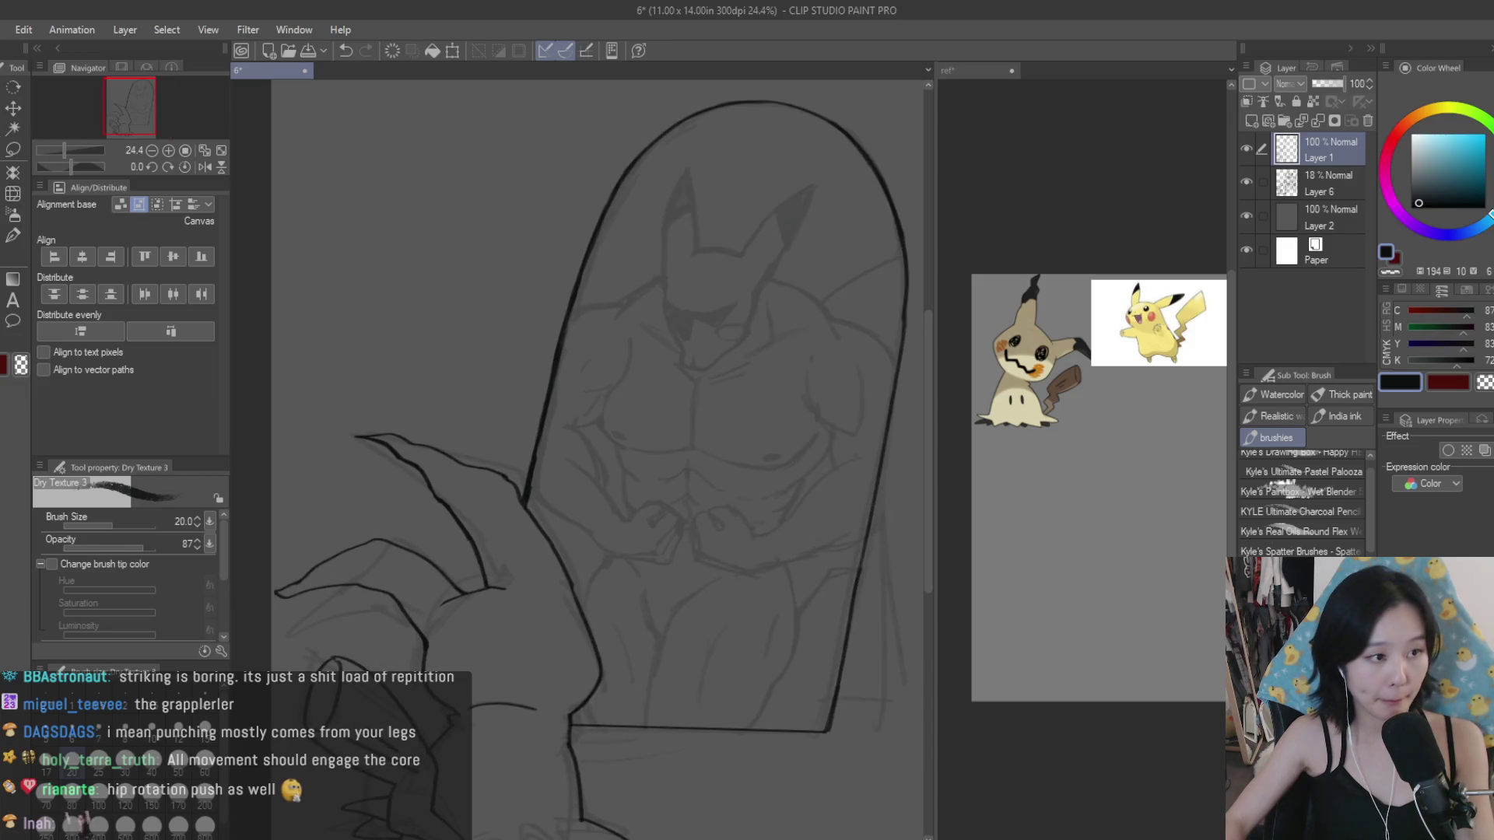
{"action": "key", "text": "m"}
{"action": "scroll", "coordinate": [540, 440], "scroll_direction": "up", "scroll_amount": 2}
{"action": "scroll", "coordinate": [508, 549], "scroll_direction": "up", "scroll_amount": 1}
{"action": "scroll", "coordinate": [627, 476], "scroll_direction": "down", "scroll_amount": 2}
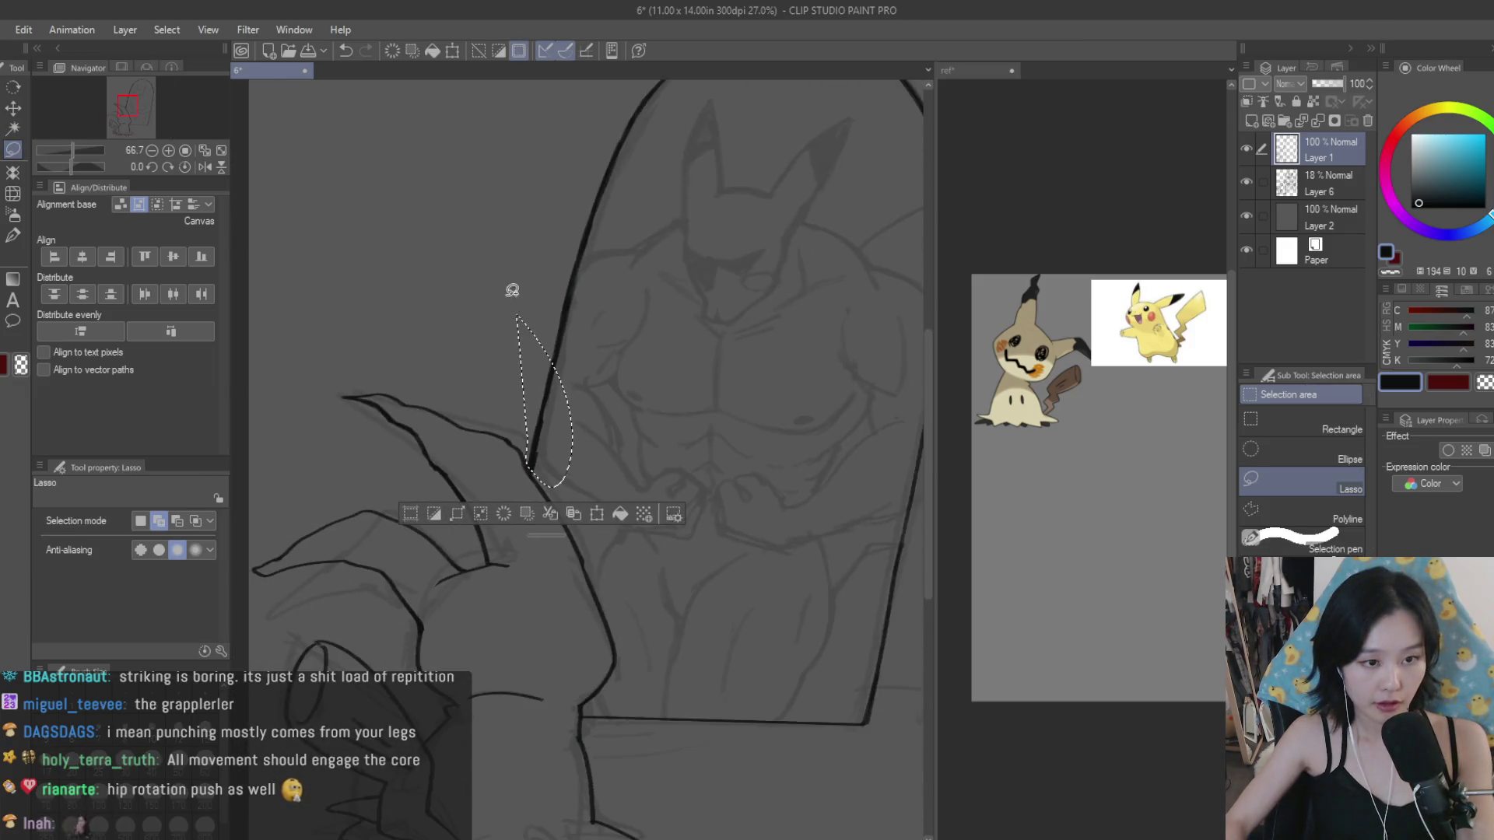
Step: Rotate the lasso-selected upper-left arch stretch slightly counter-clockwise with Ctrl+T
{"action": "scroll", "coordinate": [529, 334], "scroll_direction": "down", "scroll_amount": 2}
{"action": "left_click_drag", "start_coordinate": [529, 335], "coordinate": [787, 105]}
{"action": "scroll", "coordinate": [825, 242], "scroll_direction": "up", "scroll_amount": 2}
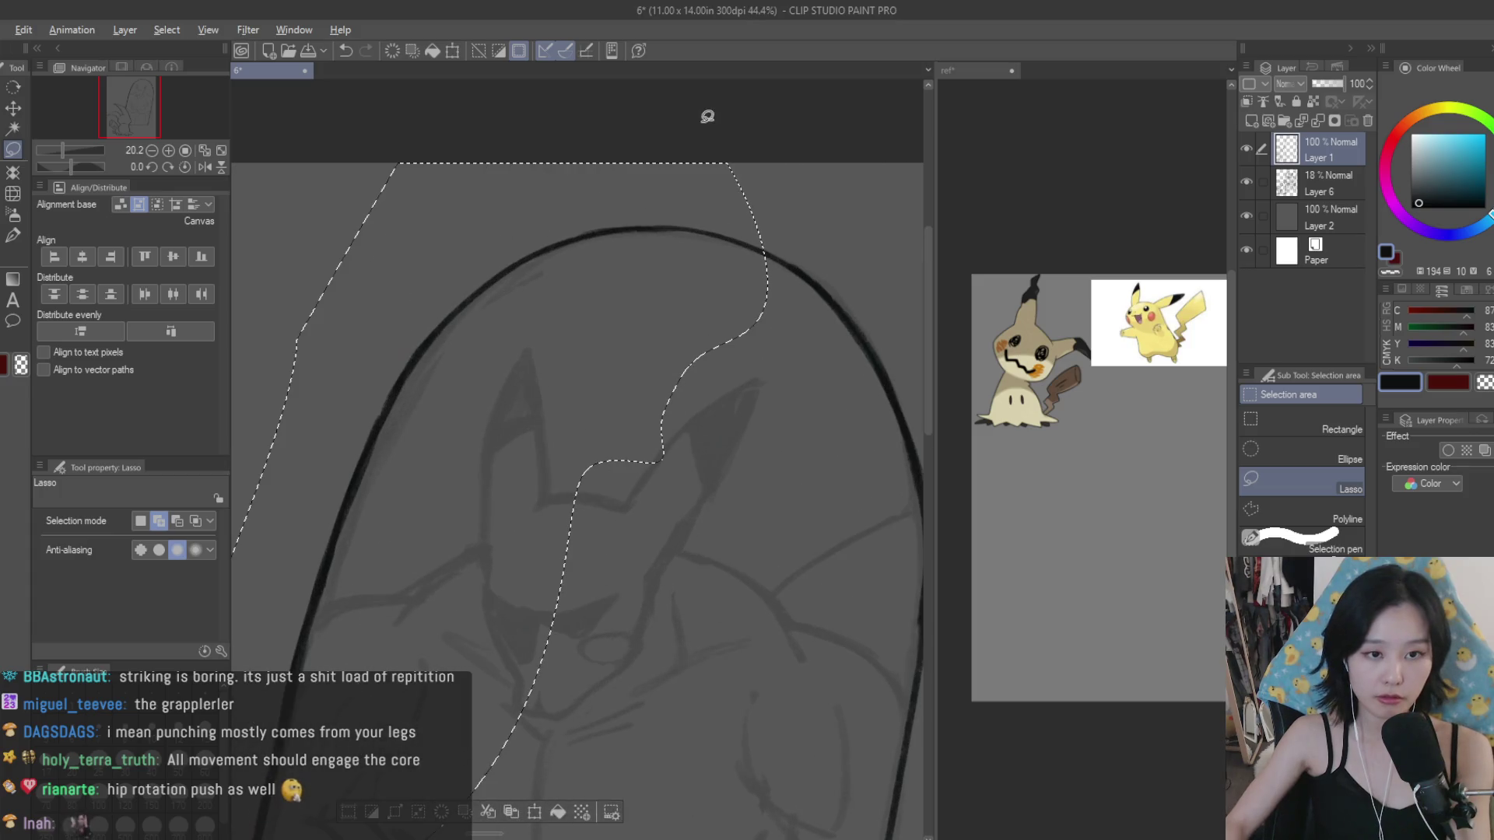
{"action": "scroll", "coordinate": [838, 227], "scroll_direction": "down", "scroll_amount": 2}
{"action": "key", "text": "ctrl+t"}
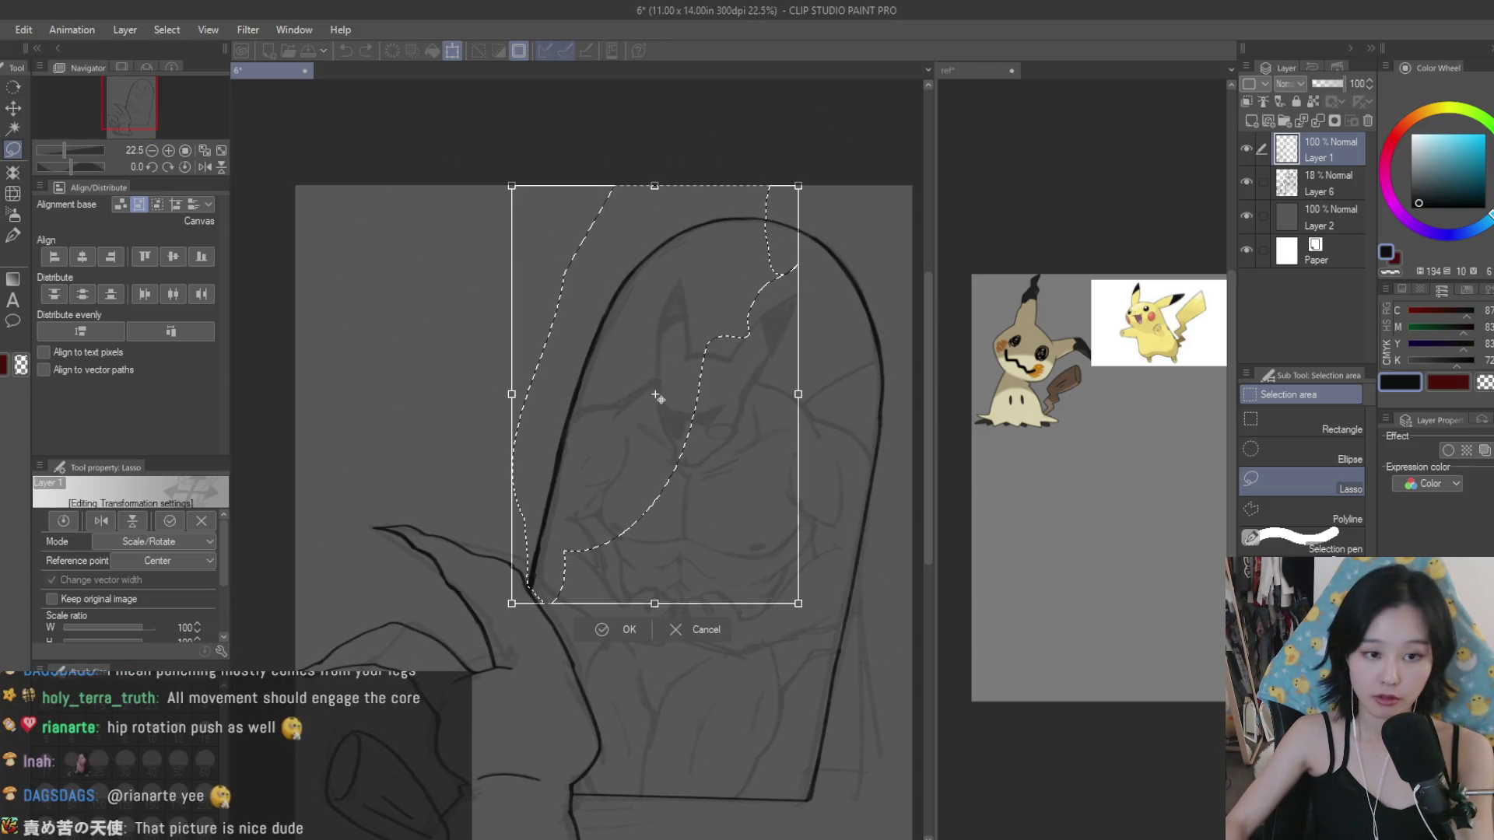
{"action": "scroll", "coordinate": [535, 554], "scroll_direction": "up", "scroll_amount": 1}
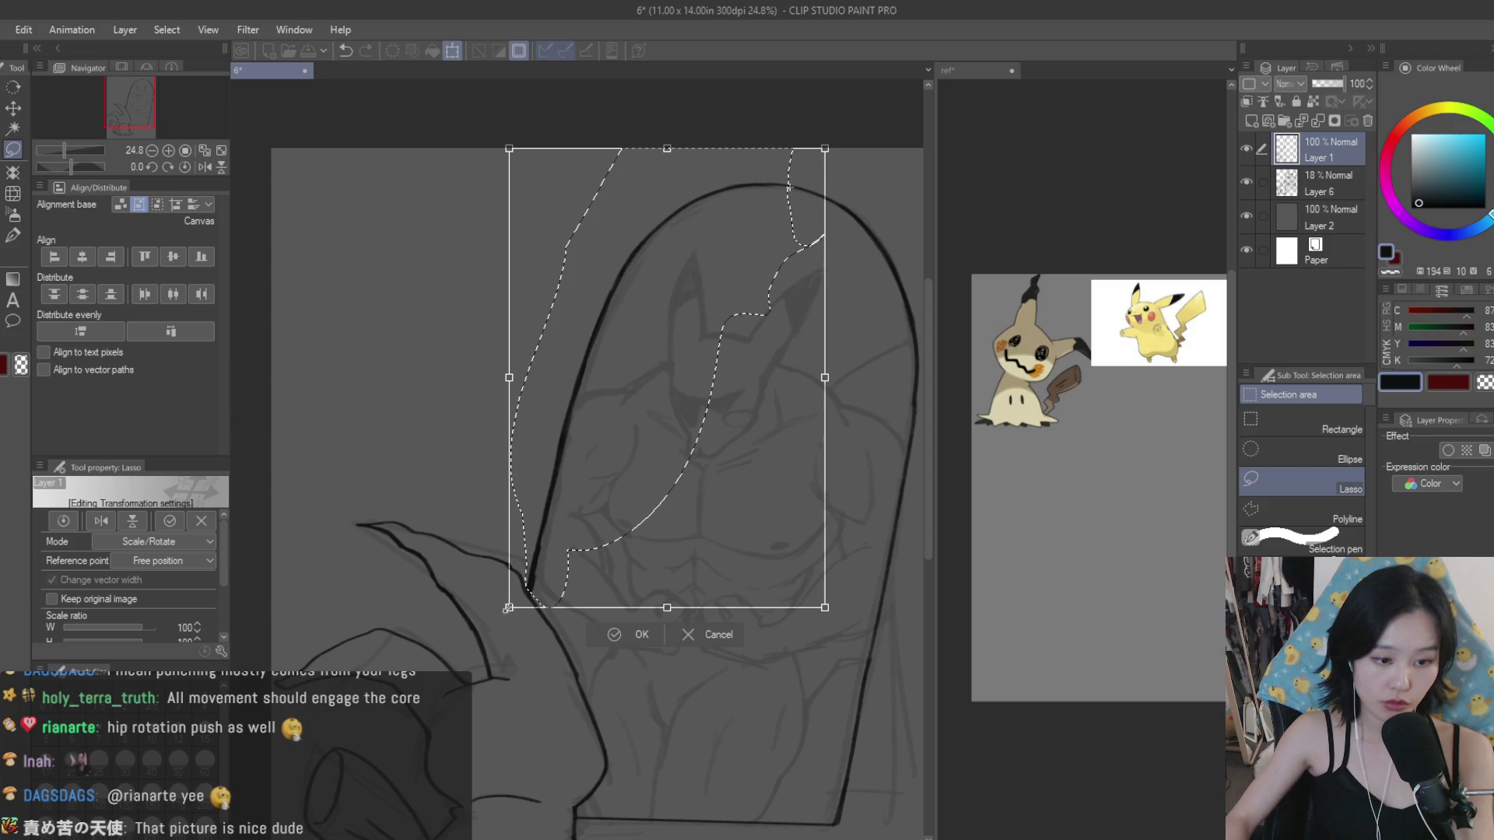
{"action": "left_click_drag", "start_coordinate": [478, 624], "coordinate": [492, 630]}
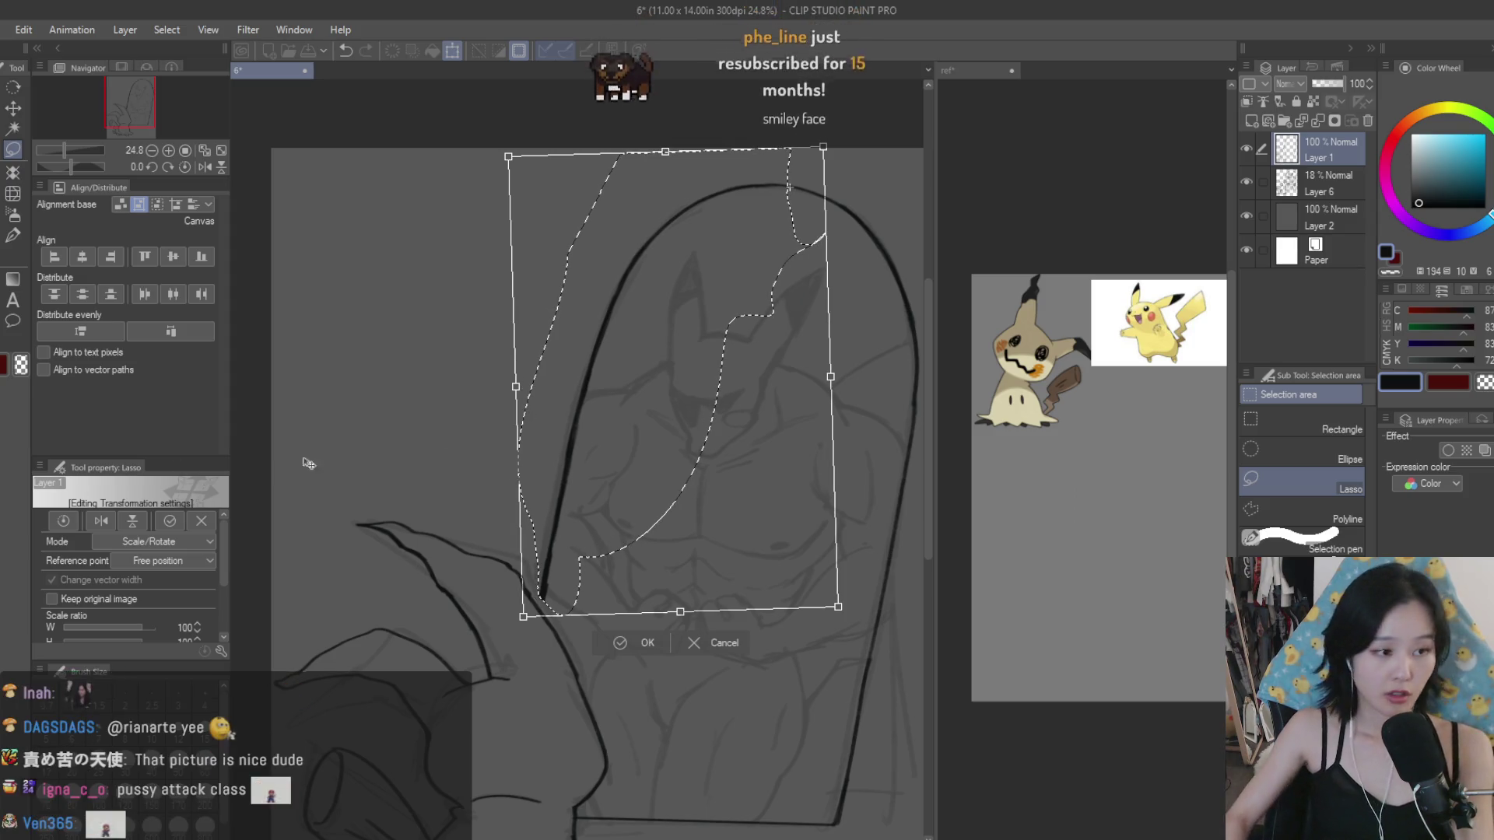
{"action": "key", "text": "Return"}
Step: Deselect, save the drawing, and zoom to 100% on the line junction
{"action": "key", "text": "ctrl+d"}
{"action": "key", "text": "ctrl+s"}
{"action": "key", "text": "b"}
{"action": "key", "text": "ctrl+alt+0"}
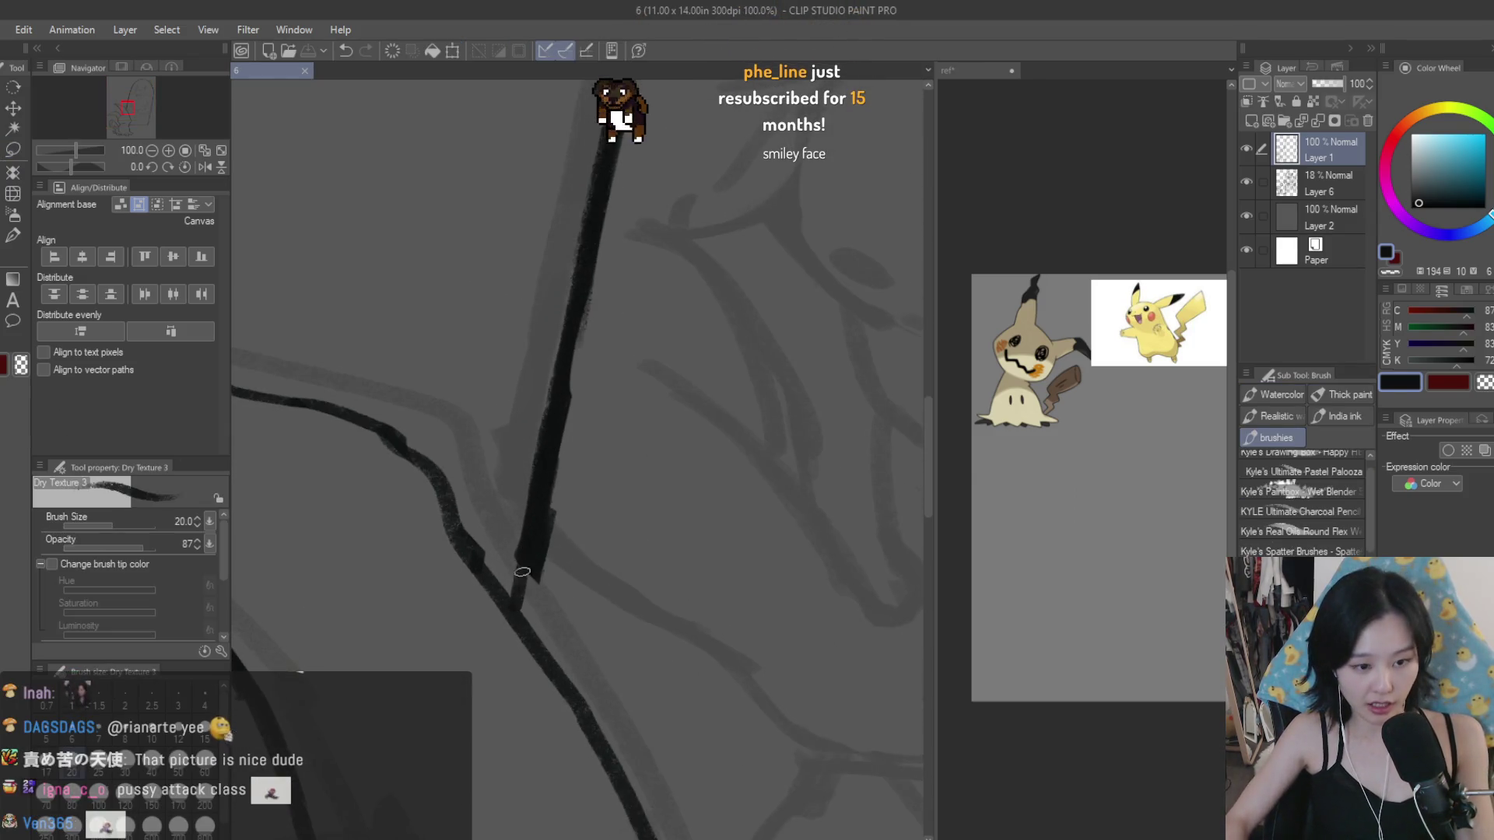
Step: Erase the overshooting arch end where it meets the fist
{"action": "key", "text": "e"}
{"action": "left_click_drag", "start_coordinate": [574, 523], "coordinate": [598, 408]}
{"action": "scroll", "coordinate": [573, 480], "scroll_direction": "down", "scroll_amount": 5}
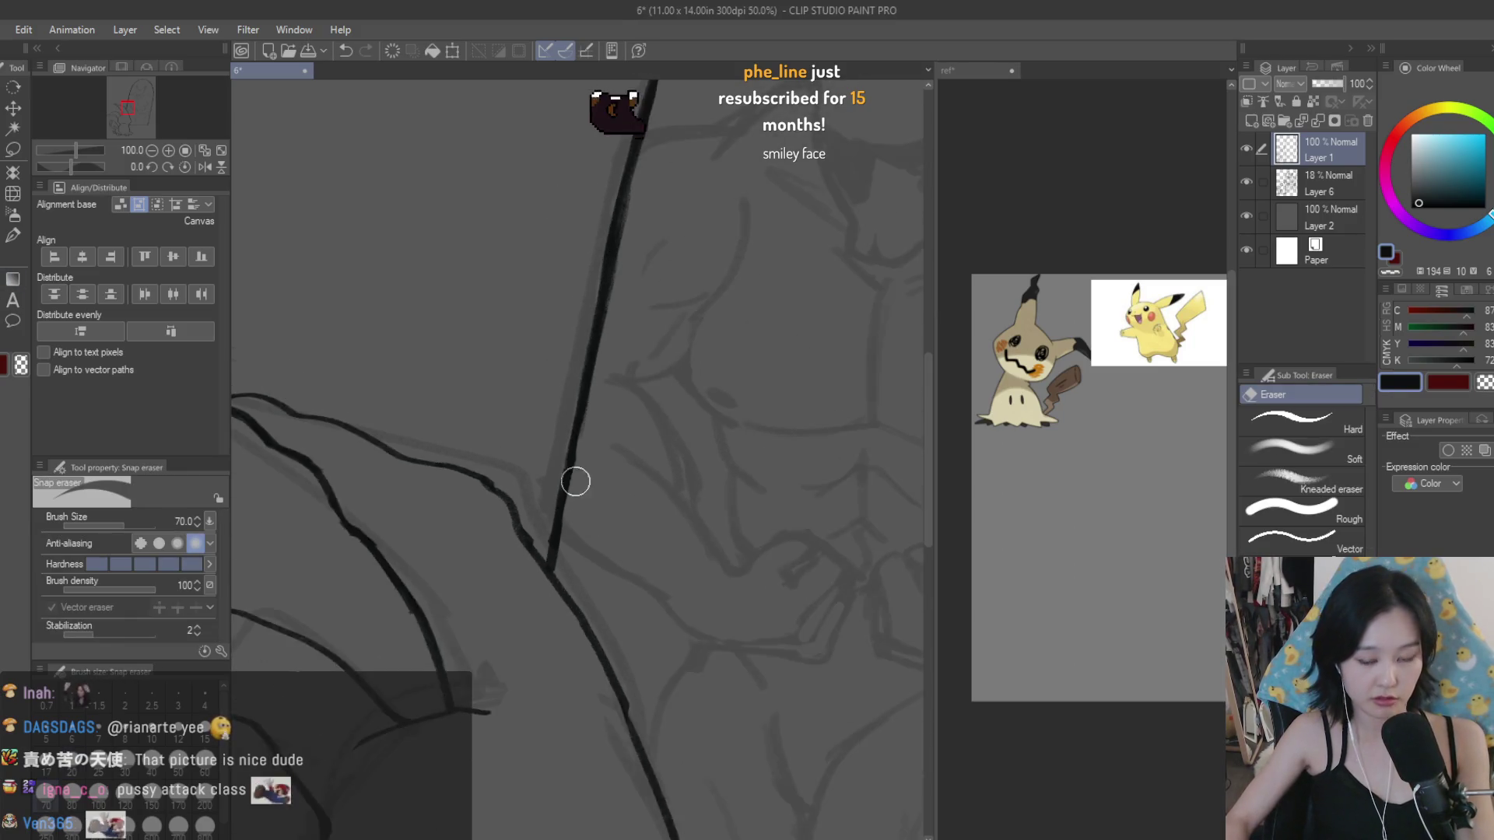
{"action": "scroll", "coordinate": [646, 379], "scroll_direction": "down", "scroll_amount": 2}
{"action": "key", "text": "b"}
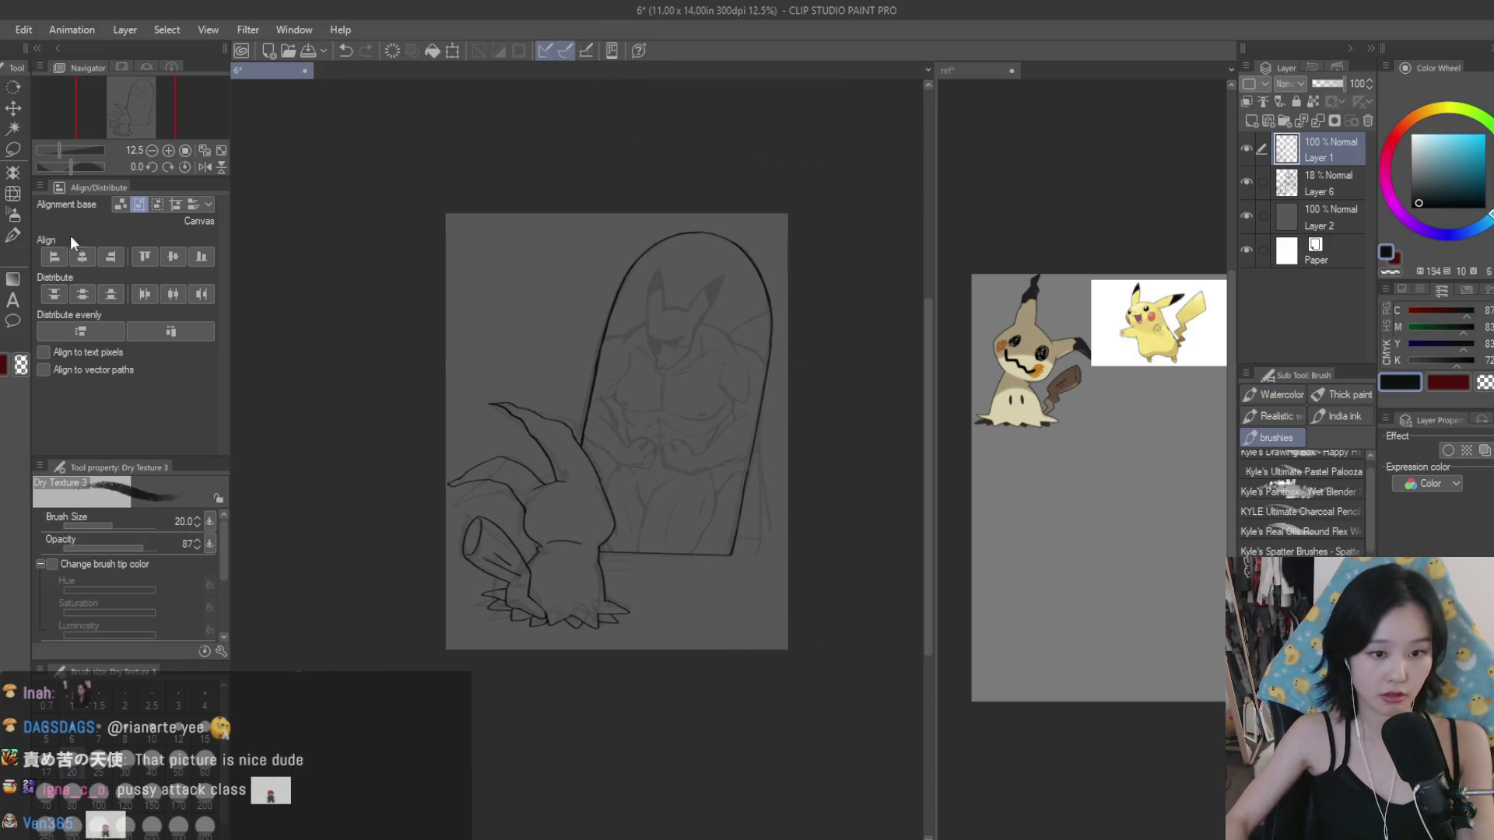
{"action": "scroll", "coordinate": [713, 436], "scroll_direction": "up", "scroll_amount": 3}
Step: Draw a second vertical right-side edge and join both lines along the bottom
{"action": "left_click_drag", "start_coordinate": [827, 459], "coordinate": [823, 739]}
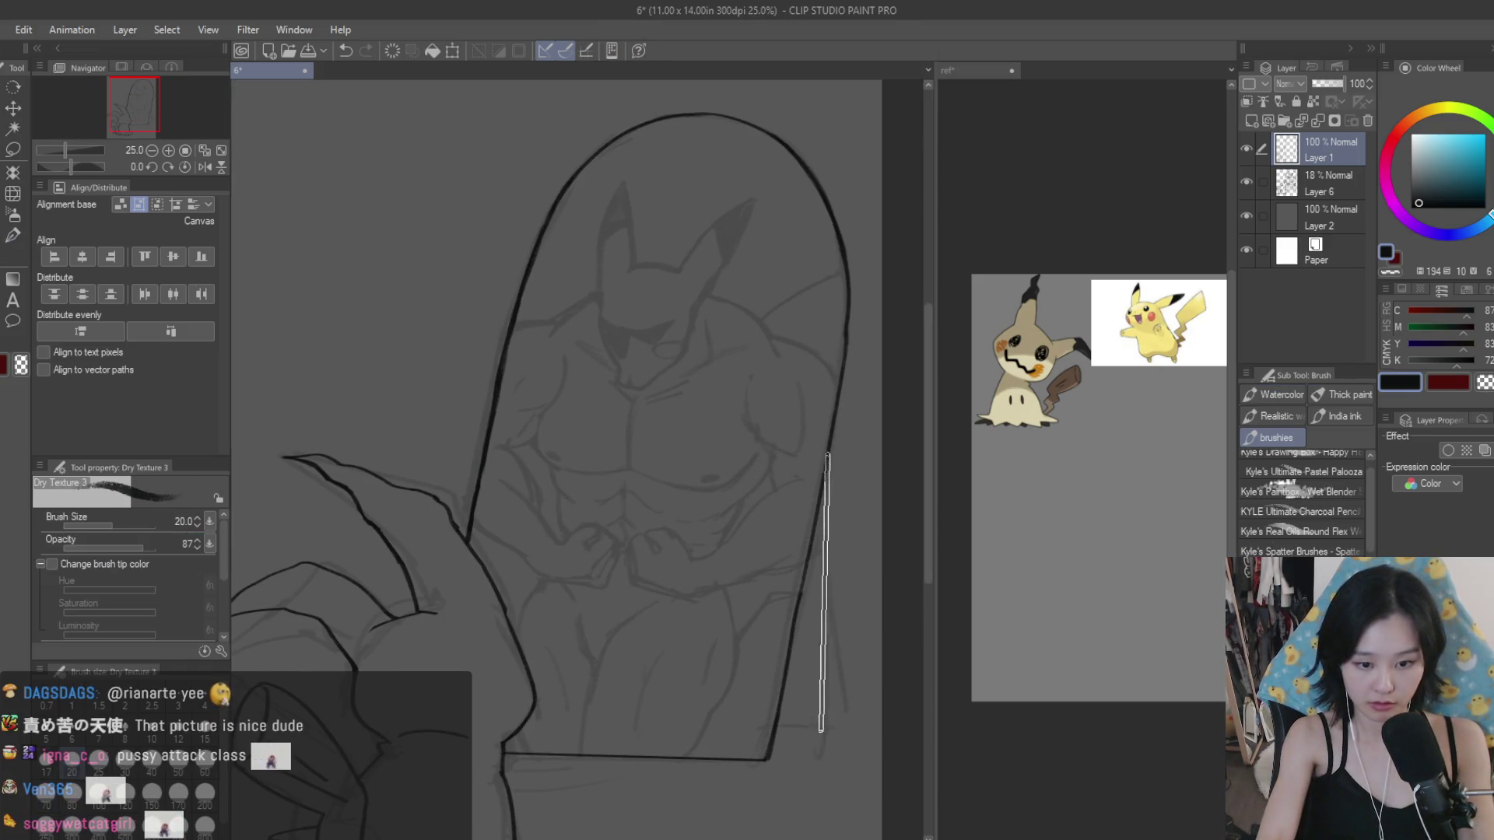
{"action": "scroll", "coordinate": [821, 720], "scroll_direction": "down", "scroll_amount": 2}
{"action": "scroll", "coordinate": [768, 517], "scroll_direction": "up", "scroll_amount": 3}
{"action": "scroll", "coordinate": [727, 584], "scroll_direction": "up", "scroll_amount": 3}
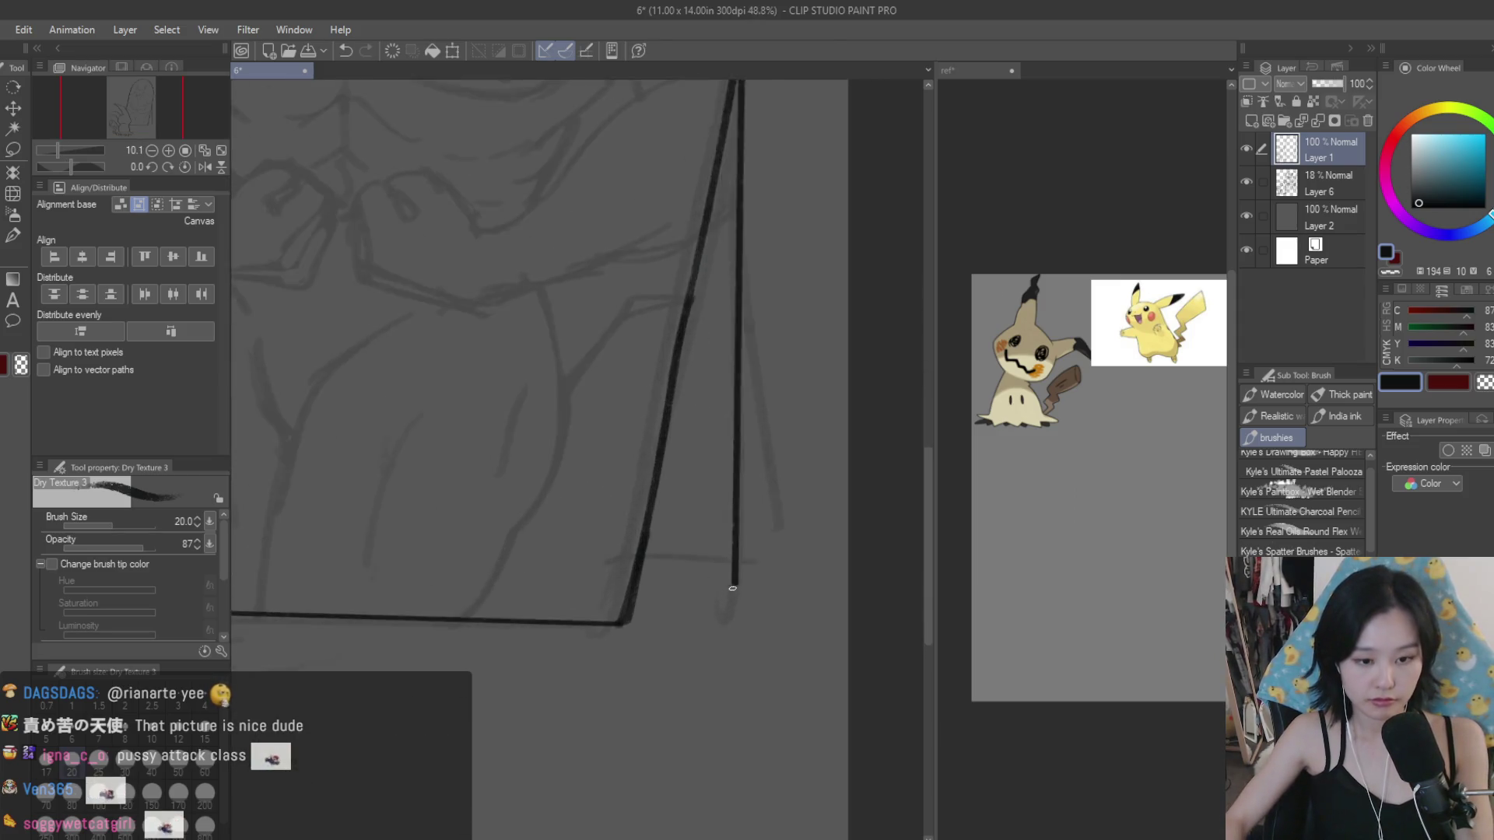
{"action": "scroll", "coordinate": [706, 589], "scroll_direction": "up", "scroll_amount": 2}
{"action": "left_click_drag", "start_coordinate": [583, 582], "coordinate": [771, 594]}
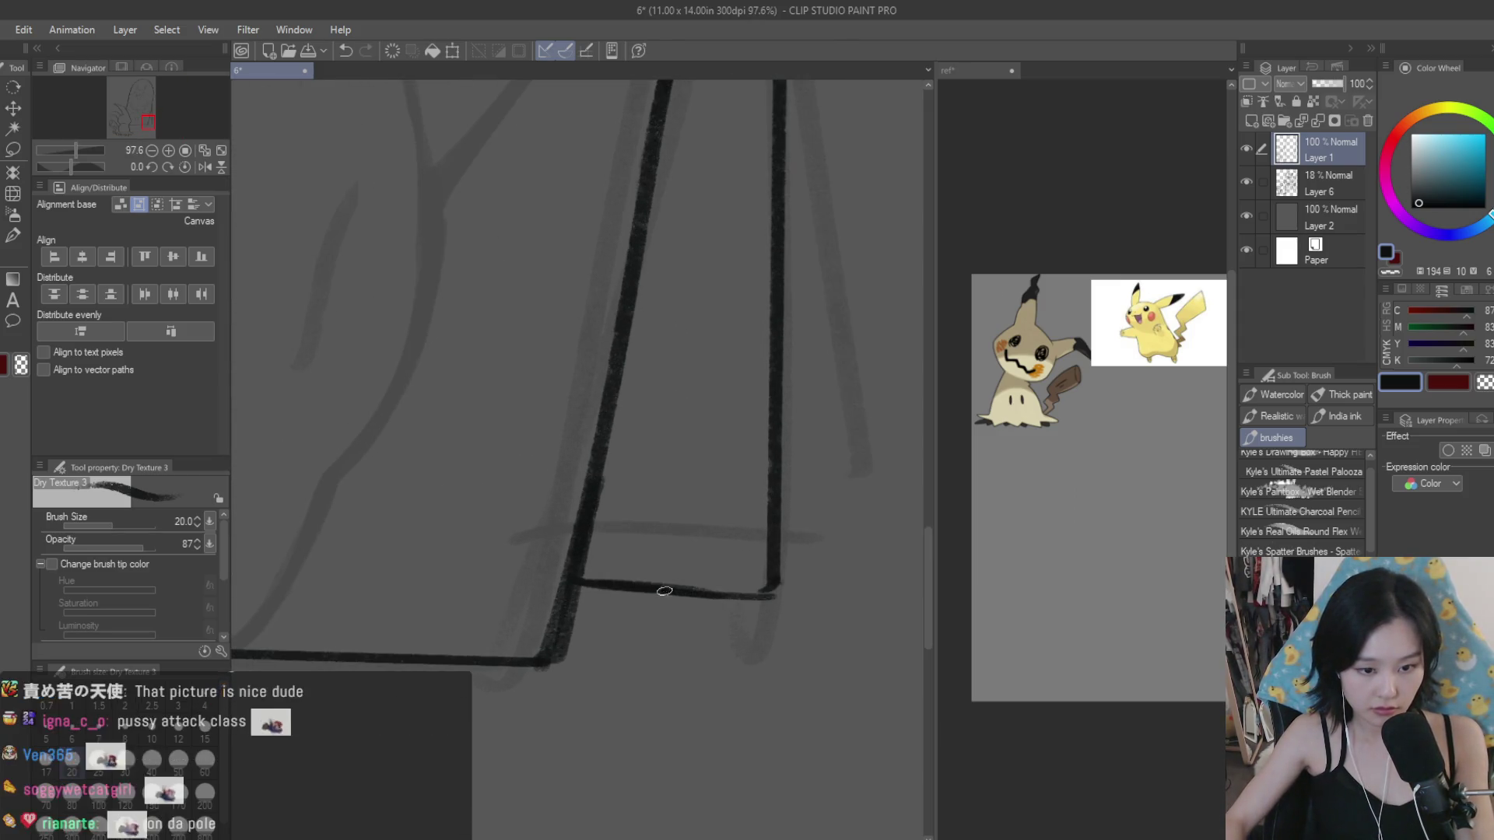
{"action": "scroll", "coordinate": [771, 594], "scroll_direction": "down", "scroll_amount": 3}
{"action": "scroll", "coordinate": [801, 594], "scroll_direction": "down", "scroll_amount": 3}
{"action": "scroll", "coordinate": [825, 595], "scroll_direction": "down", "scroll_amount": 1}
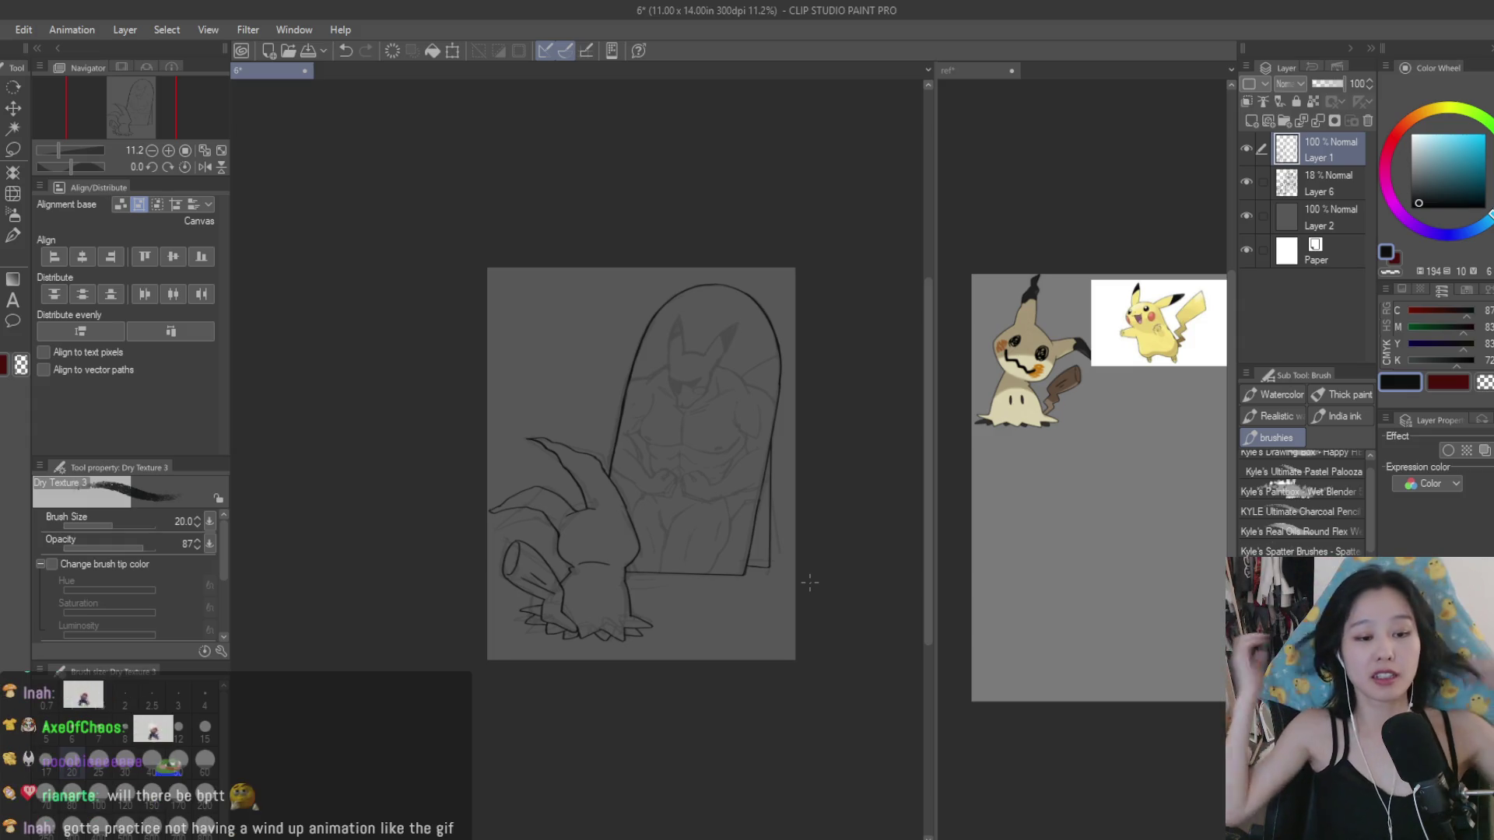
Step: Toggle Layer 1 off and on, then mirror the canvas and back to check proportions against the sketch
{"action": "left_click", "coordinate": [1249, 156]}
{"action": "left_click", "coordinate": [1249, 156]}
{"action": "scroll", "coordinate": [781, 335], "scroll_direction": "down", "scroll_amount": 2}
{"action": "key", "text": "h"}
{"action": "key", "text": "i"}
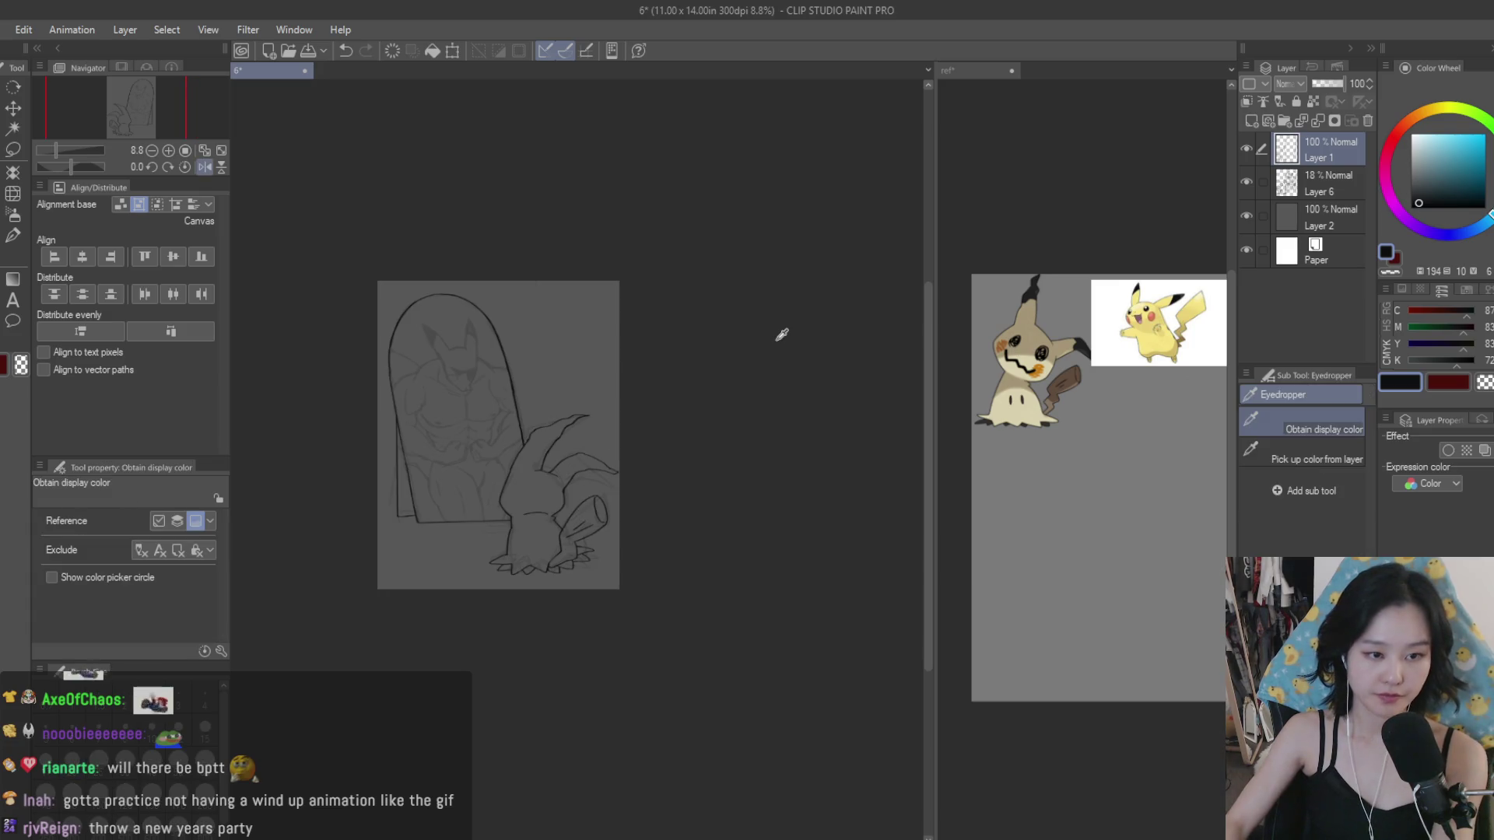
{"action": "key", "text": "h"}
{"action": "scroll", "coordinate": [781, 335], "scroll_direction": "up", "scroll_amount": 2}
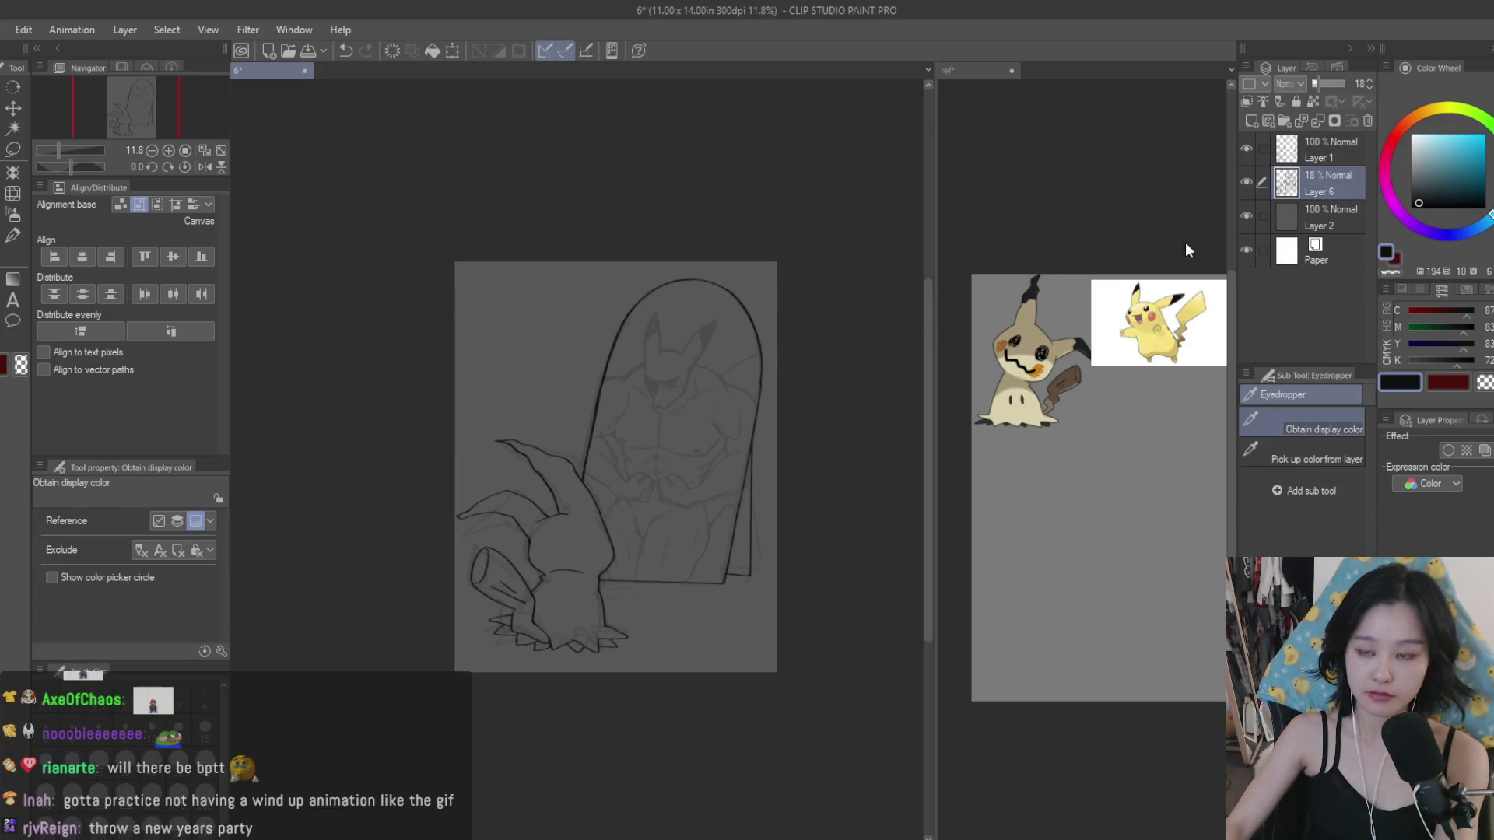
{"action": "scroll", "coordinate": [801, 543], "scroll_direction": "up", "scroll_amount": 2}
{"action": "scroll", "coordinate": [800, 543], "scroll_direction": "down", "scroll_amount": 1}
Step: Bring the whole drawing back into view and save it with Ctrl+S
{"action": "left_click", "coordinate": [13, 109]}
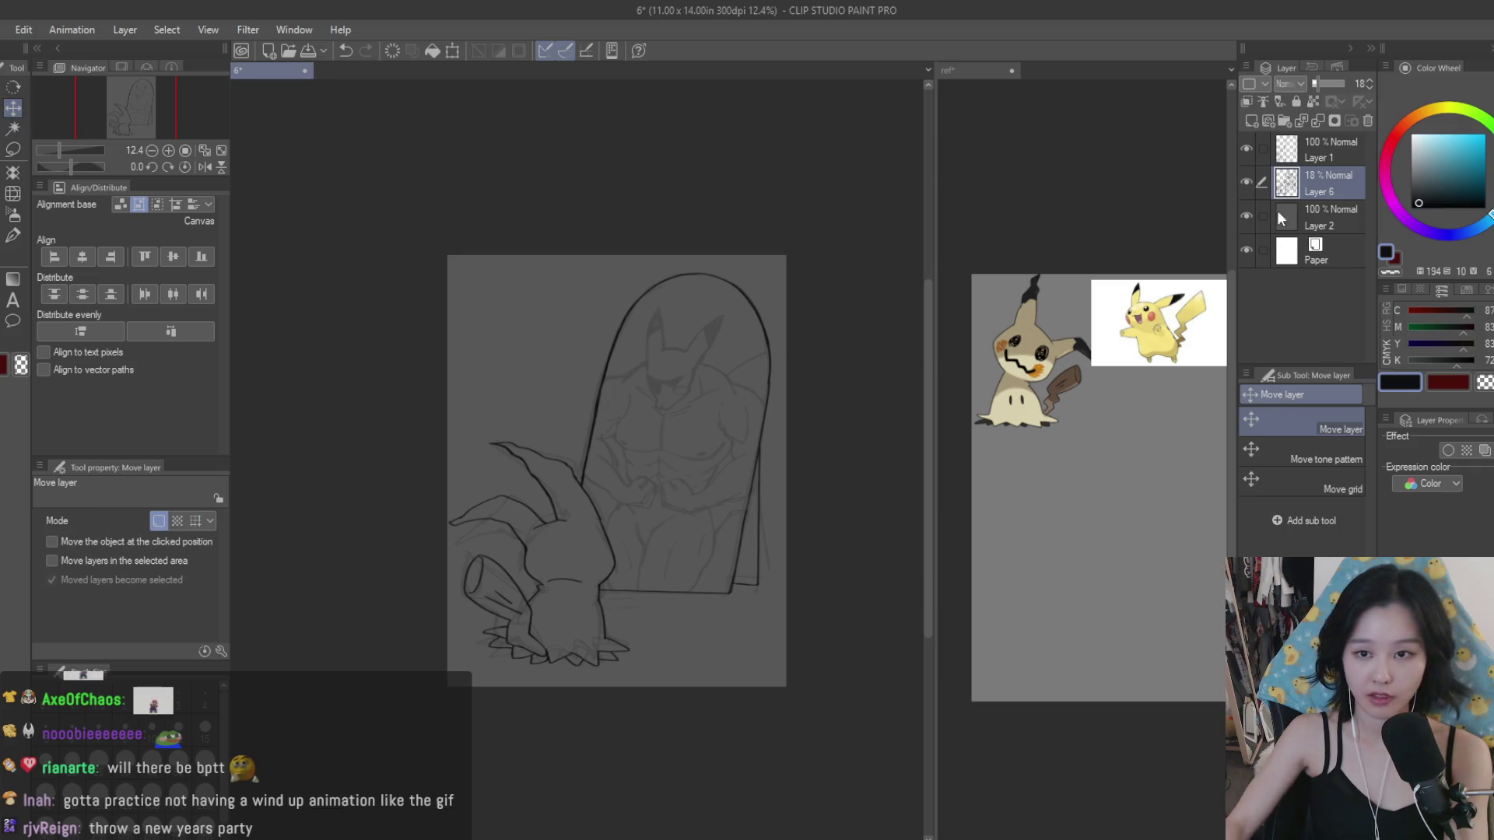
{"action": "scroll", "coordinate": [684, 475], "scroll_direction": "up", "scroll_amount": 1}
{"action": "scroll", "coordinate": [691, 462], "scroll_direction": "up", "scroll_amount": 1}
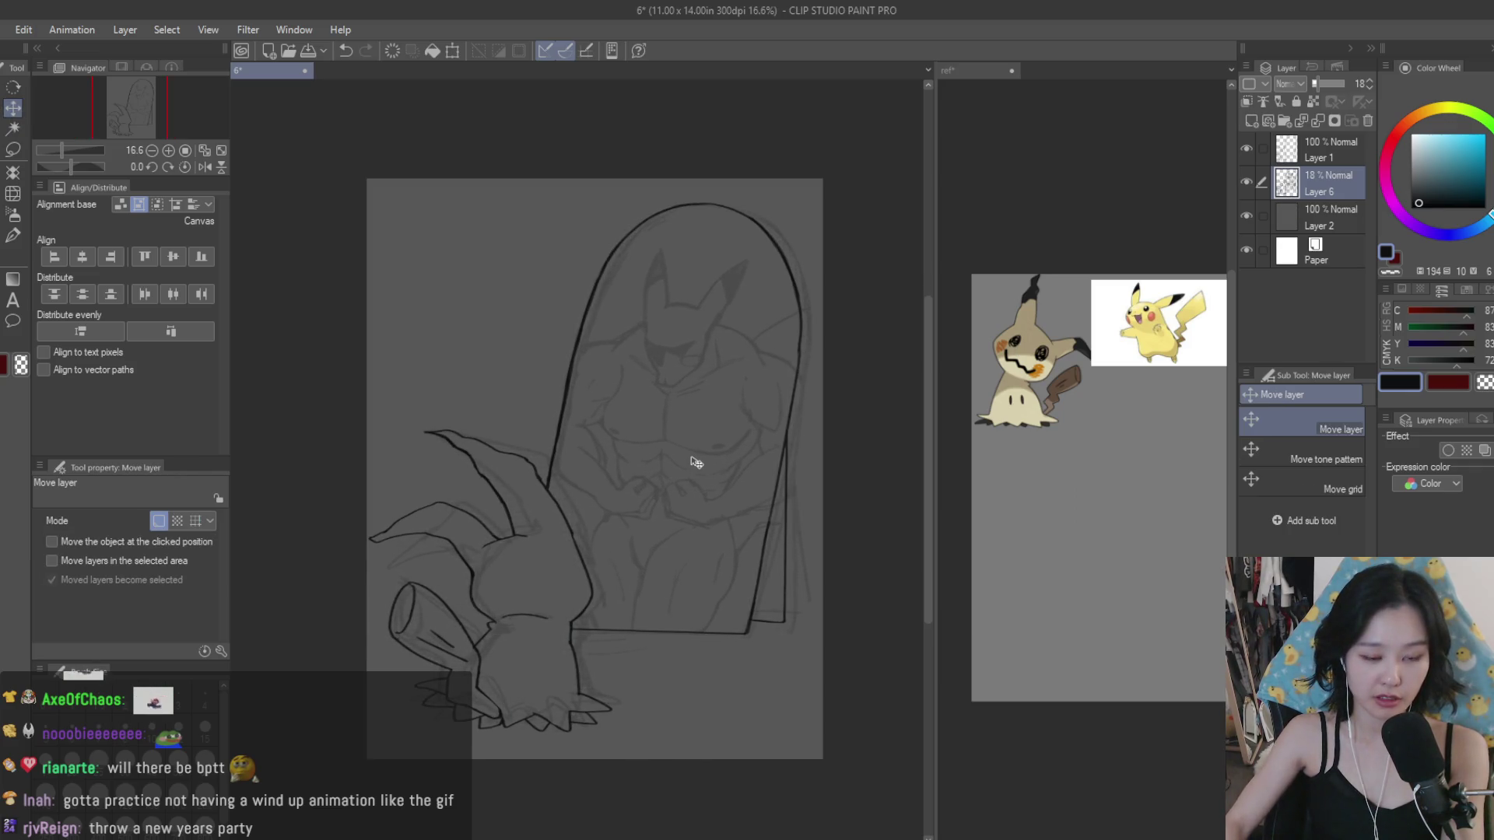
{"action": "scroll", "coordinate": [932, 420], "scroll_direction": "down", "scroll_amount": 1}
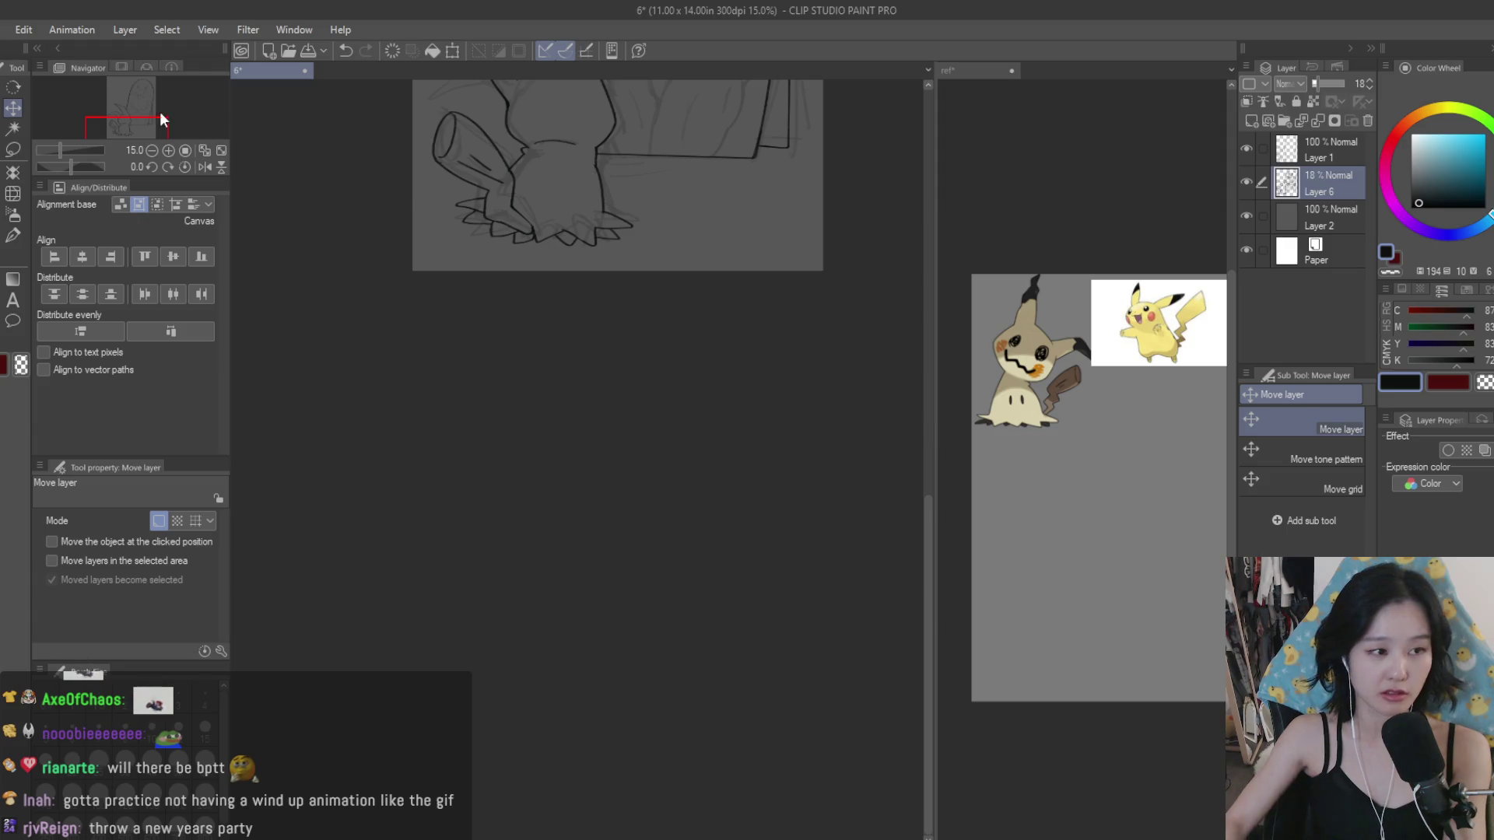
{"action": "left_click_drag", "start_coordinate": [162, 119], "coordinate": [147, 97]}
{"action": "scroll", "coordinate": [594, 448], "scroll_direction": "up", "scroll_amount": 2}
{"action": "key", "text": "ctrl+s"}
Step: Make Layer 1 active and return to the Dry Texture inking brush
{"action": "left_click", "coordinate": [1322, 150]}
{"action": "key", "text": "b"}
{"action": "scroll", "coordinate": [689, 148], "scroll_direction": "up", "scroll_amount": 4}
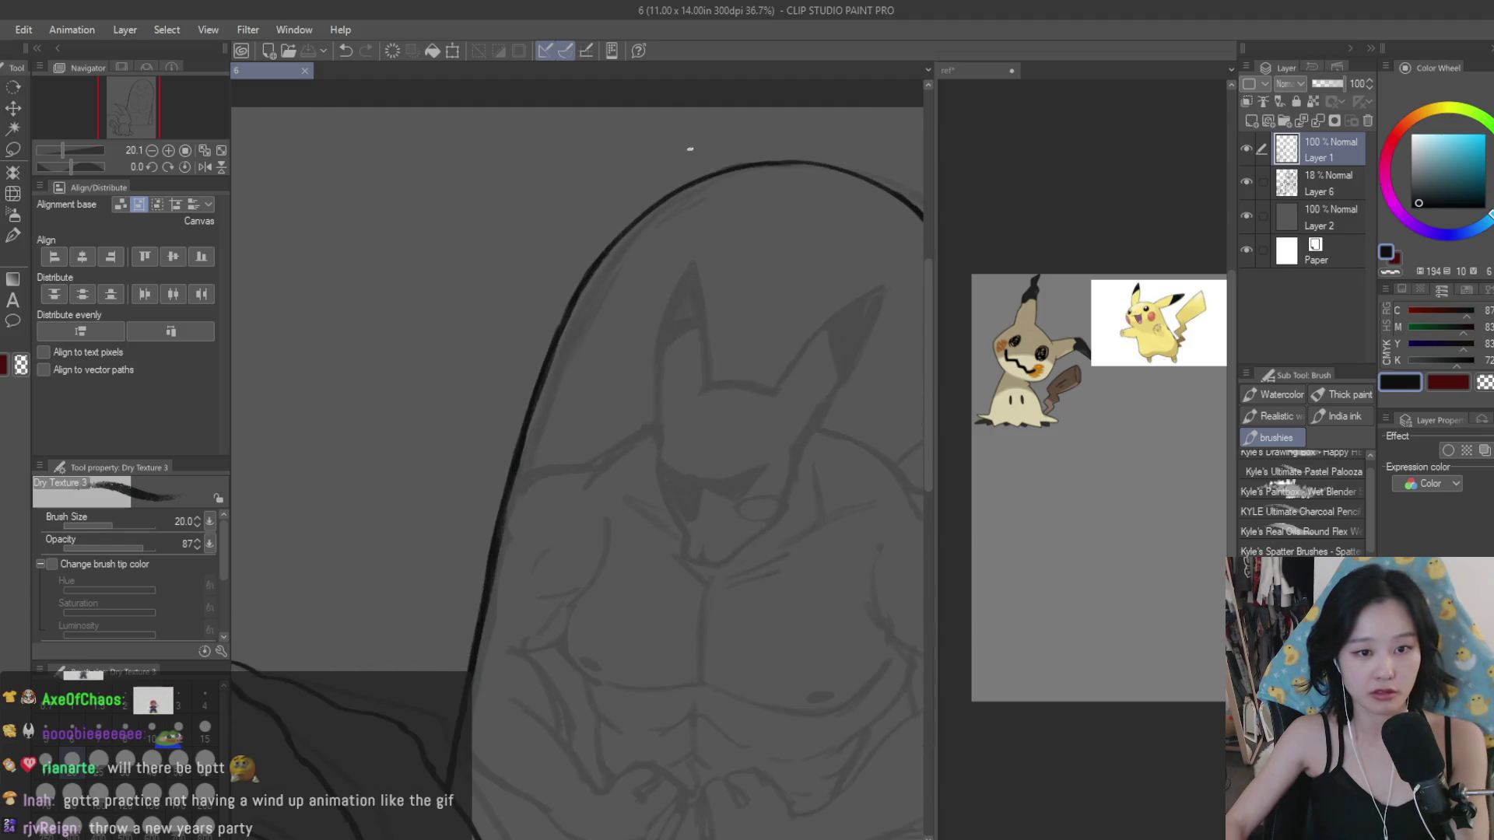
Step: Ink the pointed left ear's stroke, undoing and redrawing it once
{"action": "left_click_drag", "start_coordinate": [695, 251], "coordinate": [707, 393]}
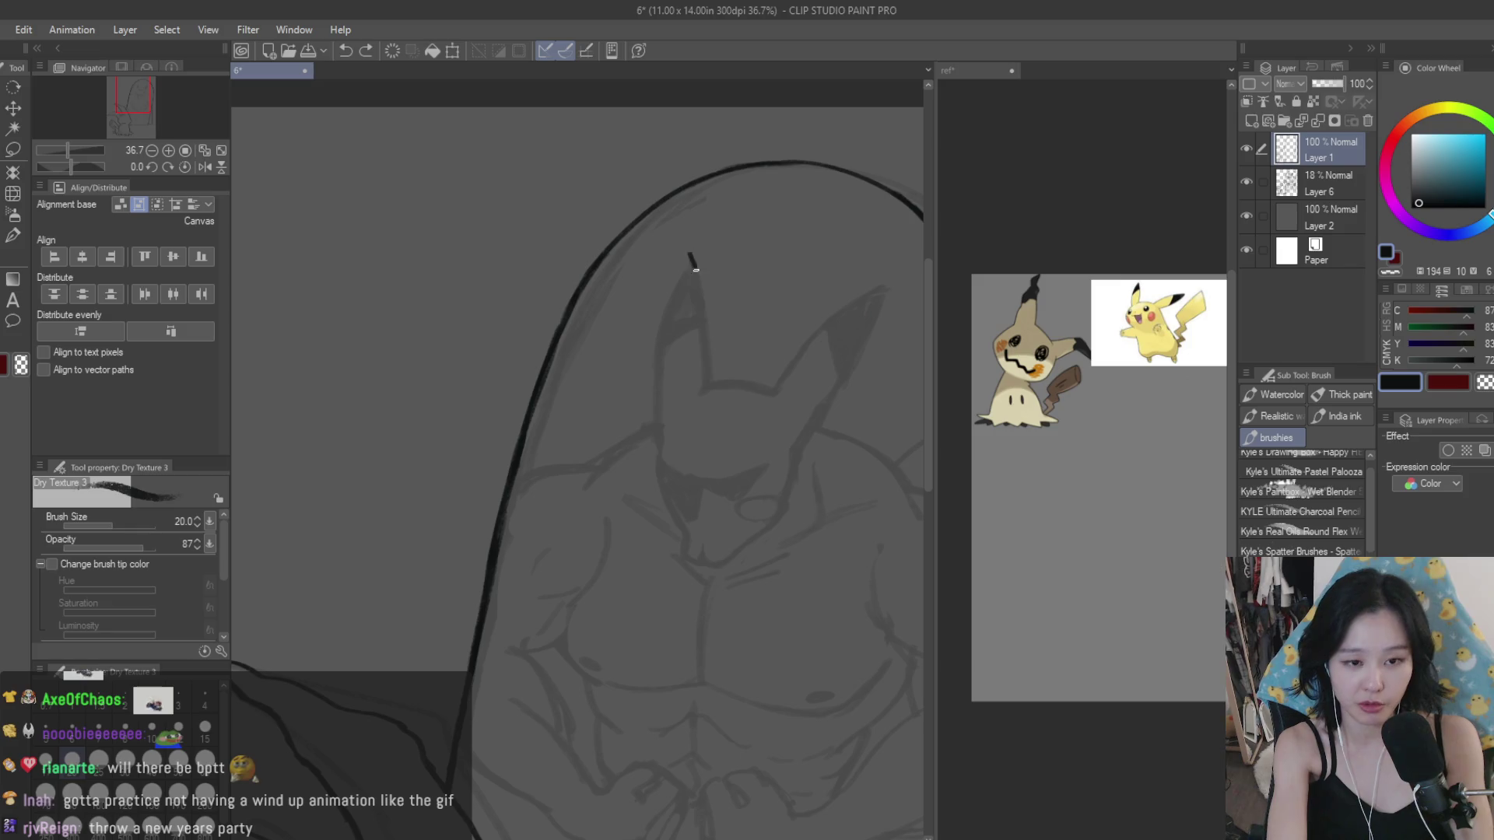
{"action": "key", "text": "ctrl+z"}
{"action": "left_click_drag", "start_coordinate": [689, 259], "coordinate": [653, 389]}
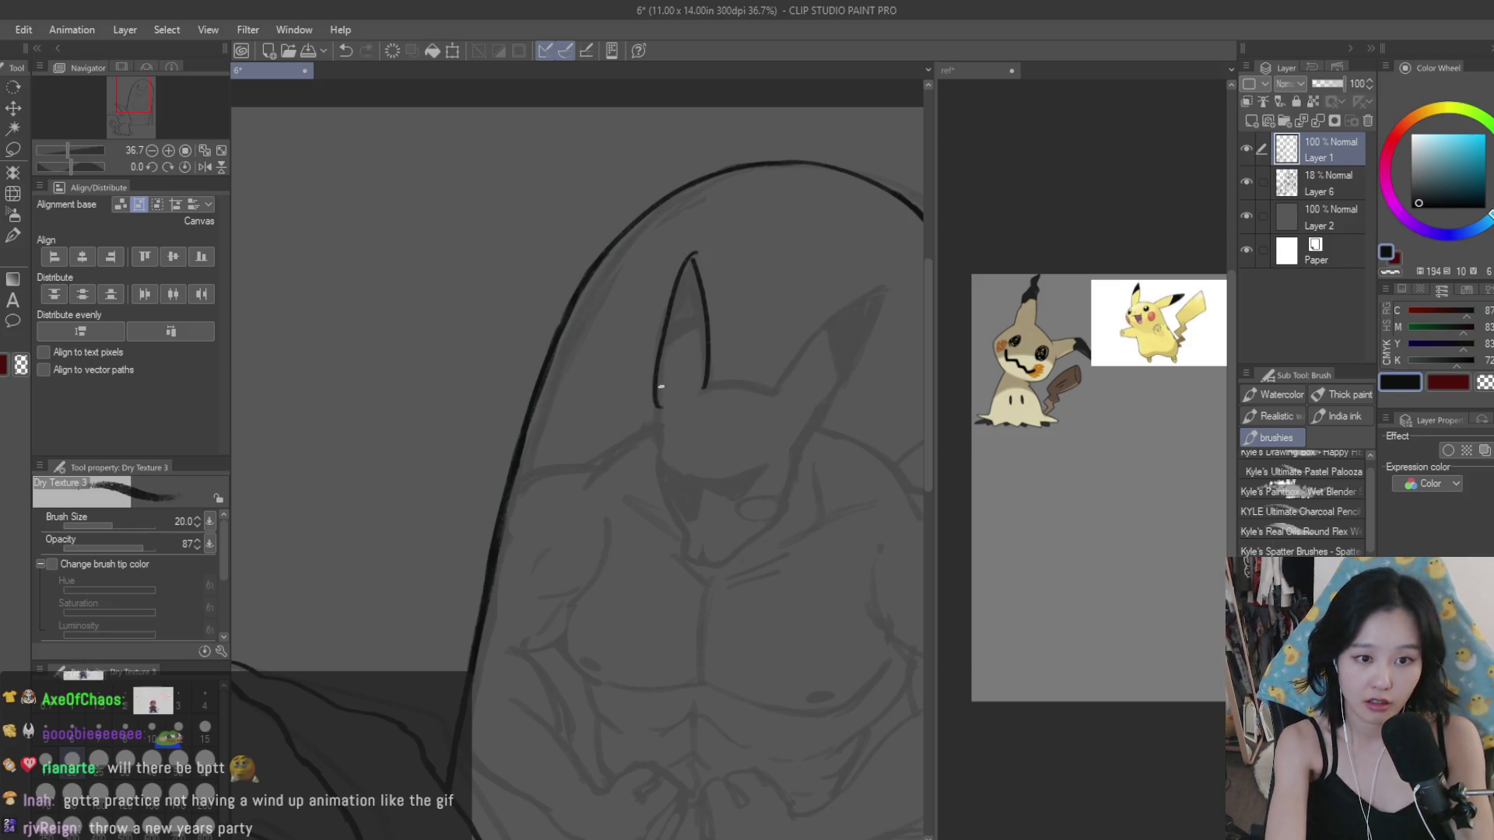
{"action": "scroll", "coordinate": [673, 425], "scroll_direction": "up", "scroll_amount": 2}
{"action": "scroll", "coordinate": [669, 451], "scroll_direction": "up", "scroll_amount": 2}
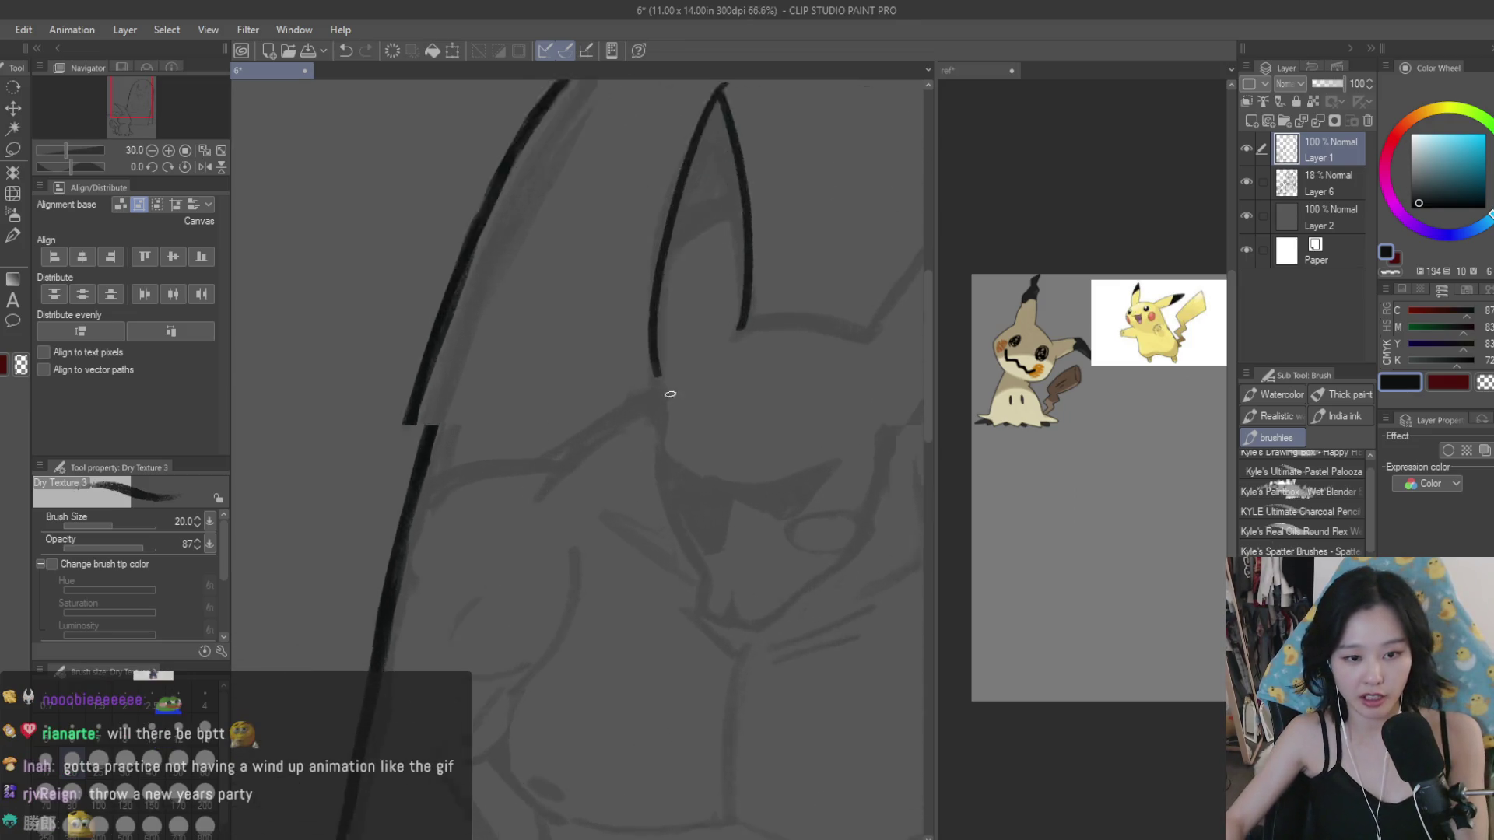
{"action": "scroll", "coordinate": [661, 482], "scroll_direction": "up", "scroll_amount": 2}
Step: Try several strokes for the face line below the ear, undoing each unsatisfying one
{"action": "mouse_move", "coordinate": [658, 493]}
{"action": "left_mouse_down"}
{"action": "mouse_move", "coordinate": [674, 600]}
{"action": "mouse_move", "coordinate": [722, 696]}
{"action": "left_mouse_up"}
{"action": "key", "text": "ctrl+z"}
{"action": "left_click_drag", "start_coordinate": [670, 572], "coordinate": [742, 739]}
{"action": "key", "text": "ctrl+z"}
{"action": "left_click_drag", "start_coordinate": [686, 603], "coordinate": [737, 743]}
{"action": "key", "text": "ctrl+z"}
{"action": "mouse_move", "coordinate": [668, 575]}
{"action": "left_mouse_down"}
{"action": "mouse_move", "coordinate": [734, 747]}
{"action": "mouse_move", "coordinate": [778, 812]}
{"action": "left_mouse_up"}
{"action": "key", "text": "ctrl+z"}
{"action": "key", "text": "ctrl+z"}
{"action": "key", "text": "ctrl+z"}
Step: Ink the jaw line down to the chin and thicken its lower end
{"action": "scroll", "coordinate": [559, 615], "scroll_direction": "down", "scroll_amount": 2}
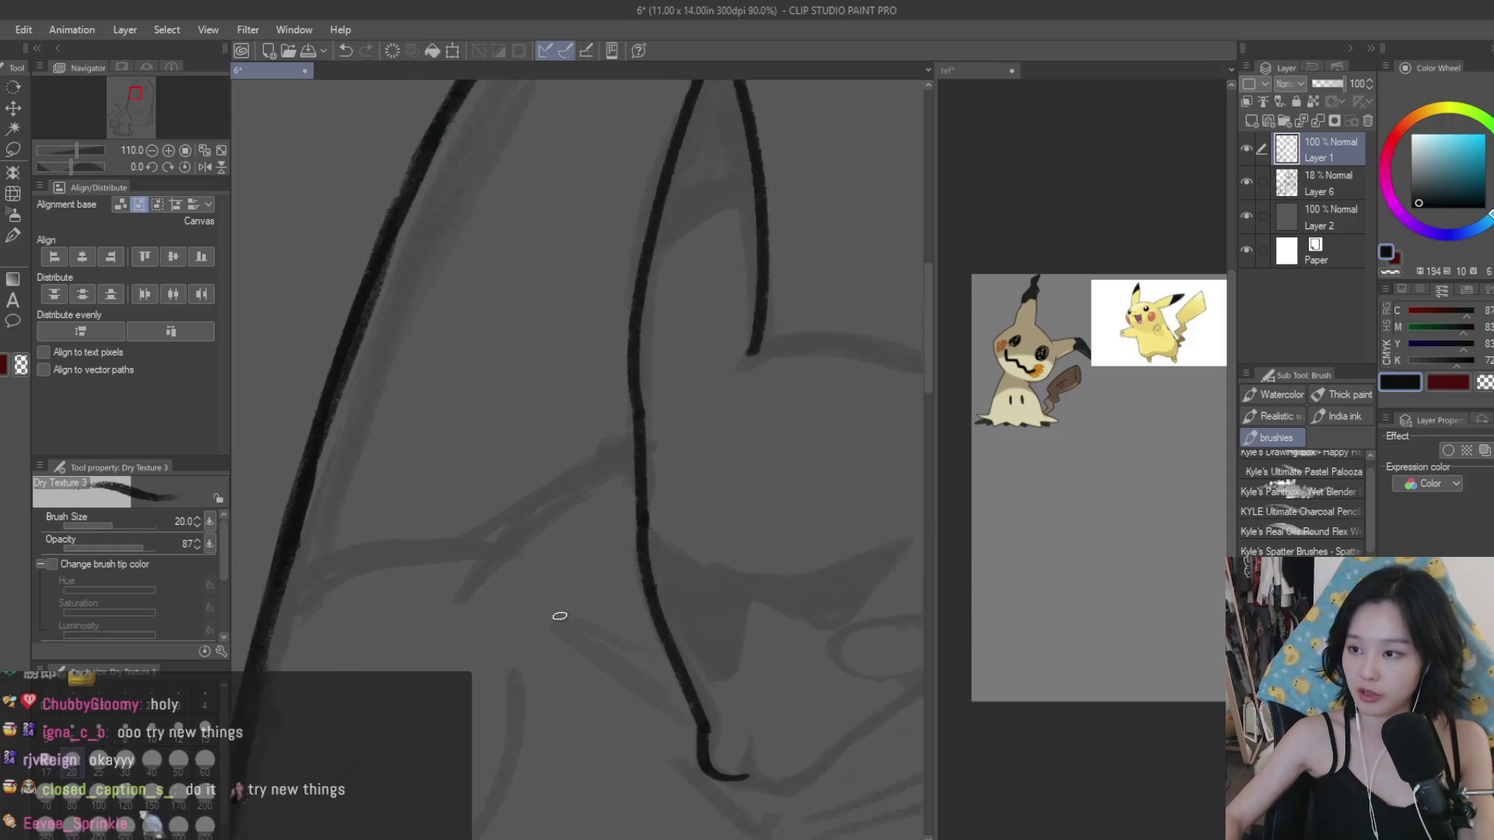
{"action": "scroll", "coordinate": [721, 728], "scroll_direction": "down", "scroll_amount": 1}
{"action": "scroll", "coordinate": [784, 611], "scroll_direction": "up", "scroll_amount": 3}
{"action": "scroll", "coordinate": [588, 646], "scroll_direction": "up", "scroll_amount": 2}
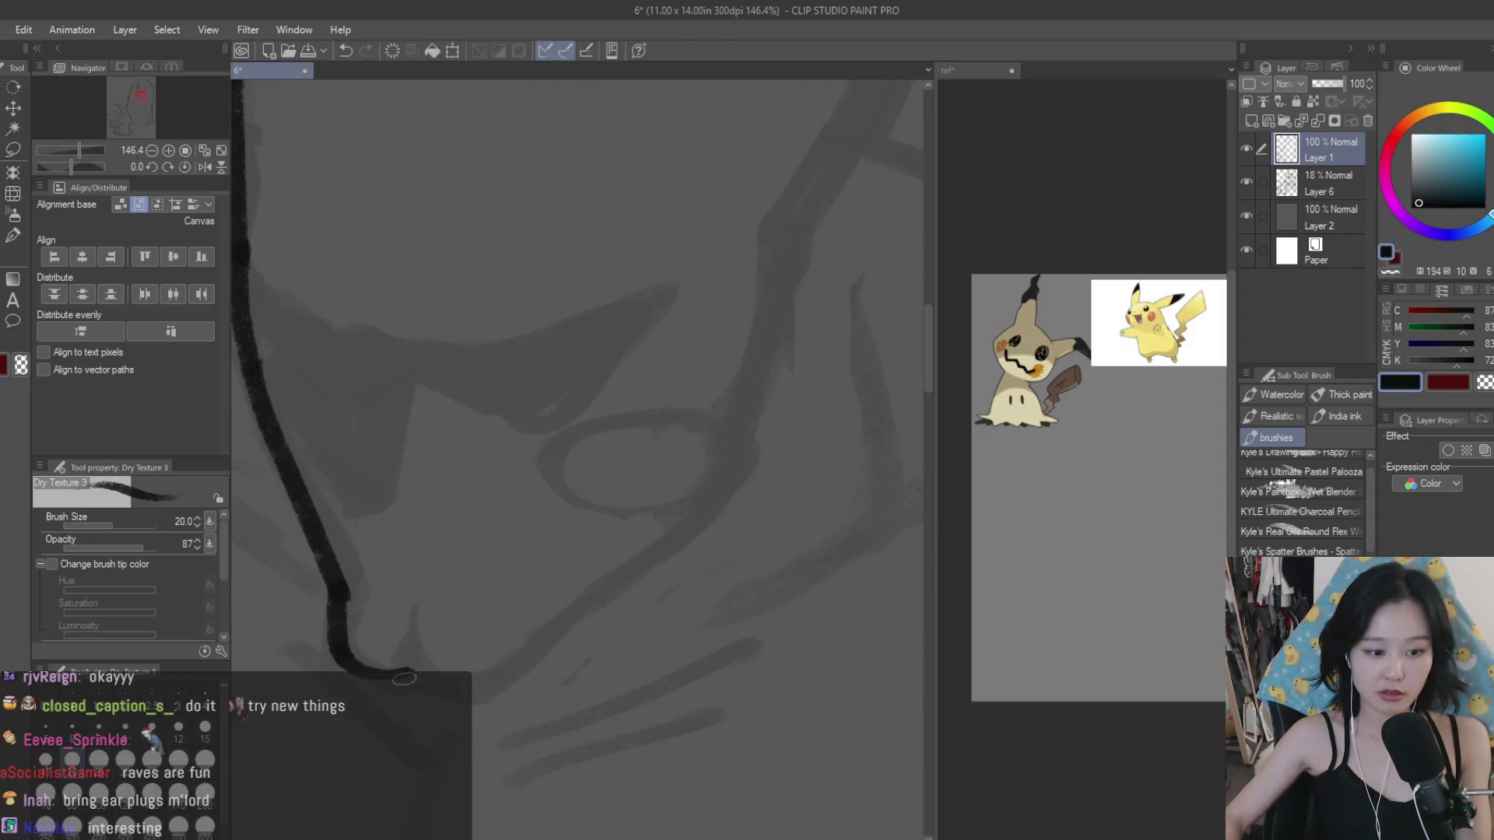
{"action": "scroll", "coordinate": [596, 674], "scroll_direction": "down", "scroll_amount": 2}
{"action": "mouse_move", "coordinate": [750, 393]}
{"action": "left_mouse_down"}
{"action": "mouse_move", "coordinate": [654, 583]}
{"action": "mouse_move", "coordinate": [525, 688]}
{"action": "left_mouse_up"}
{"action": "key", "text": "ctrl+z"}
{"action": "left_click_drag", "start_coordinate": [636, 603], "coordinate": [538, 677]}
{"action": "key", "text": "e"}
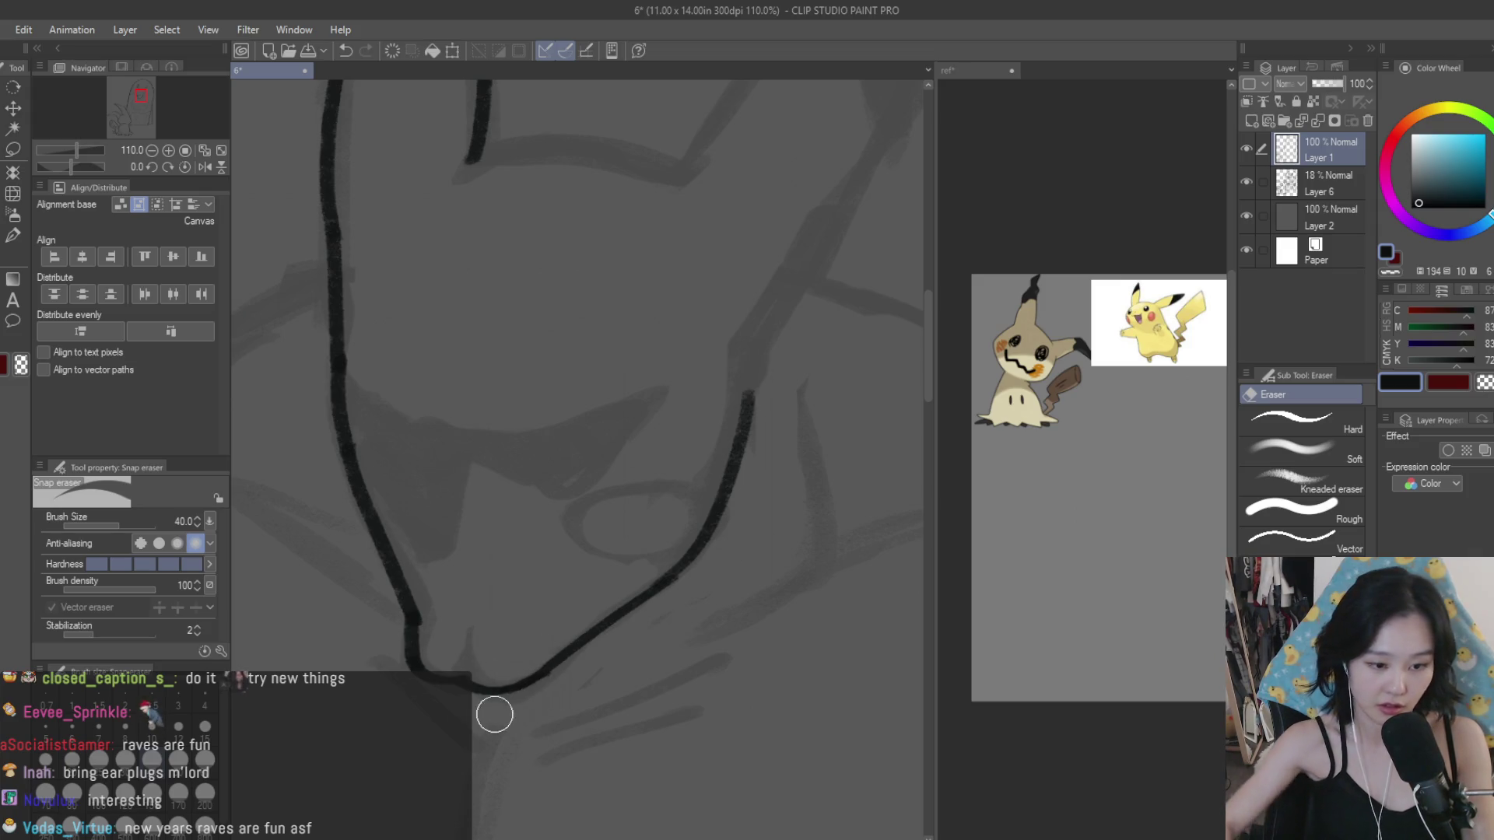
{"action": "scroll", "coordinate": [679, 492], "scroll_direction": "down", "scroll_amount": 3}
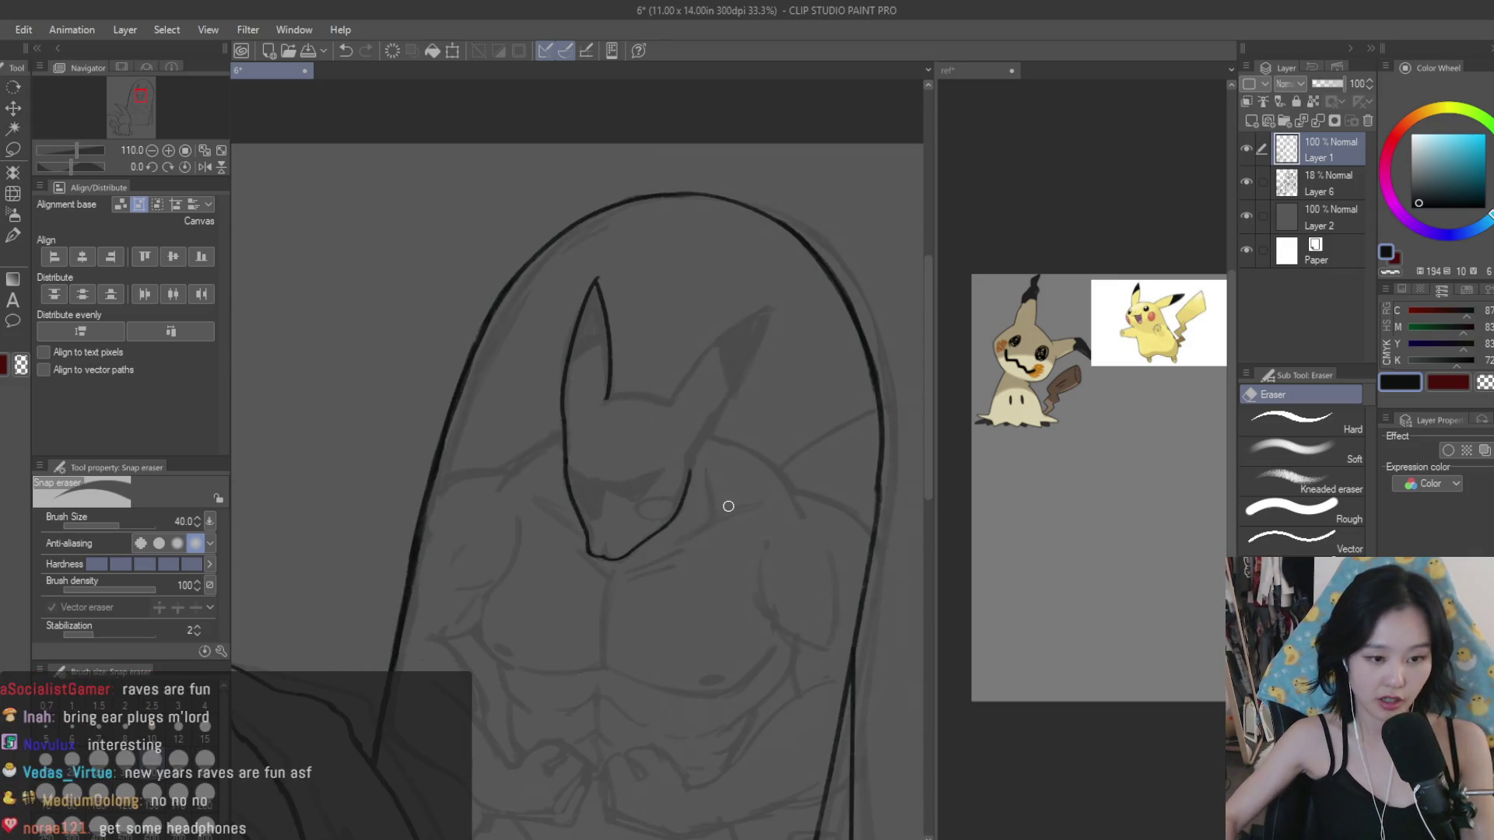
{"action": "key", "text": "b"}
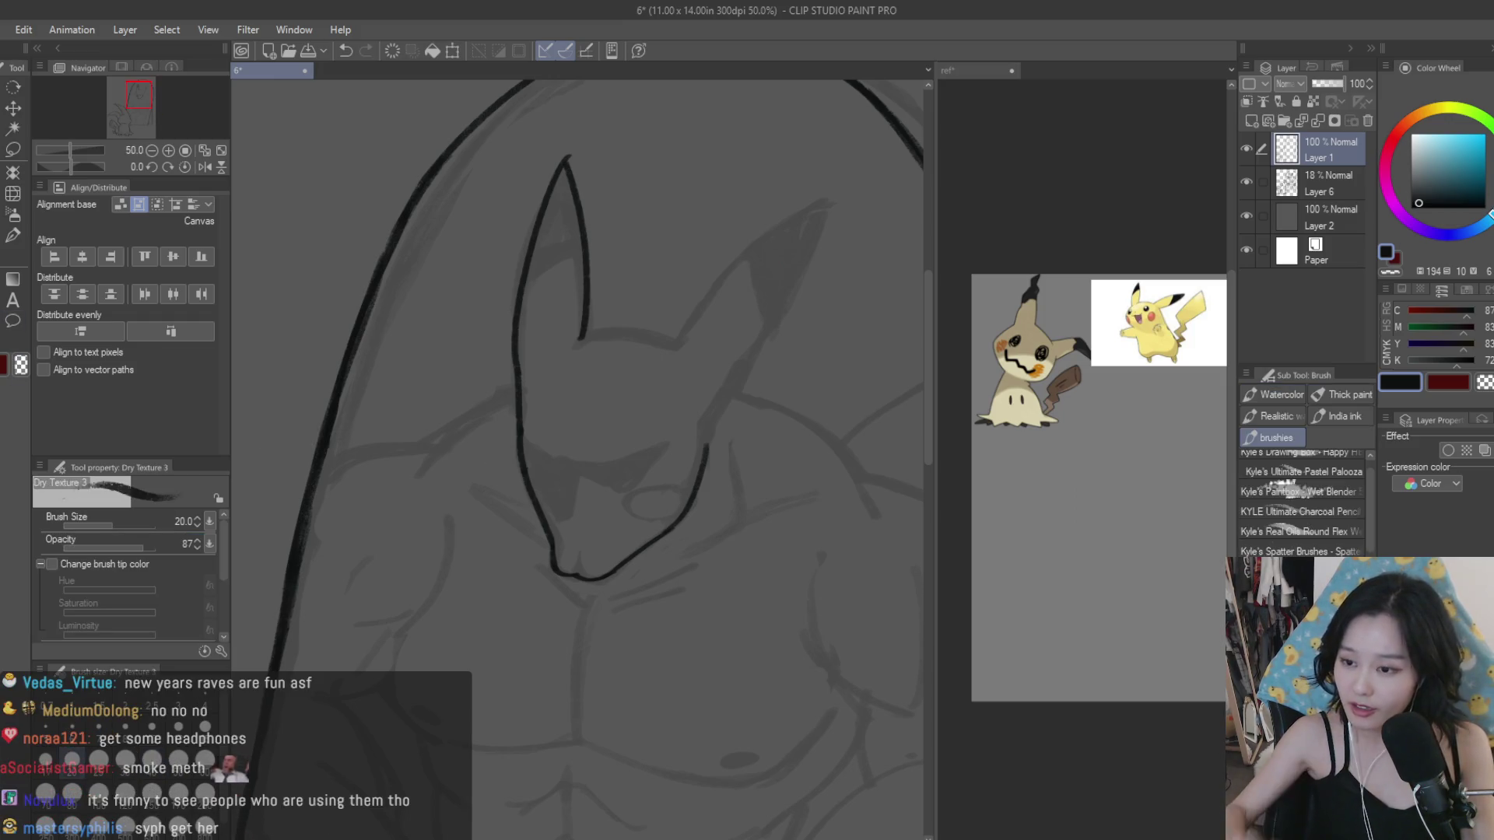
Step: Zoom in on the face and ink the eye's jagged top edge, thickening the hook
{"action": "scroll", "coordinate": [659, 614], "scroll_direction": "up", "scroll_amount": 1}
{"action": "scroll", "coordinate": [659, 614], "scroll_direction": "up", "scroll_amount": 2}
{"action": "scroll", "coordinate": [659, 614], "scroll_direction": "up", "scroll_amount": 2}
{"action": "scroll", "coordinate": [659, 614], "scroll_direction": "up", "scroll_amount": 2}
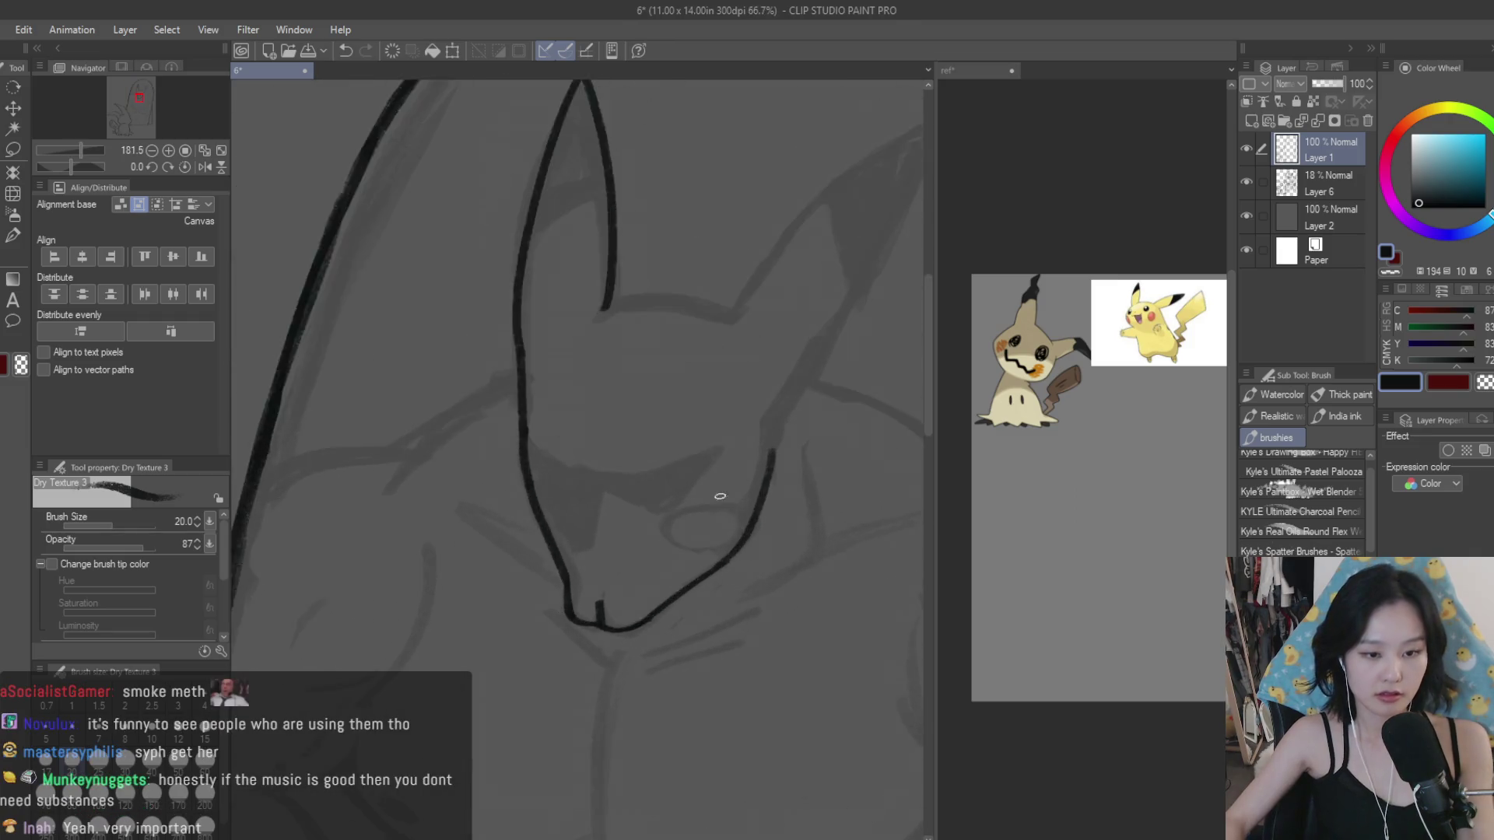
{"action": "scroll", "coordinate": [717, 493], "scroll_direction": "up", "scroll_amount": 2}
{"action": "mouse_move", "coordinate": [530, 445]}
{"action": "left_mouse_down"}
{"action": "mouse_move", "coordinate": [633, 516]}
{"action": "mouse_move", "coordinate": [657, 507]}
{"action": "left_mouse_up"}
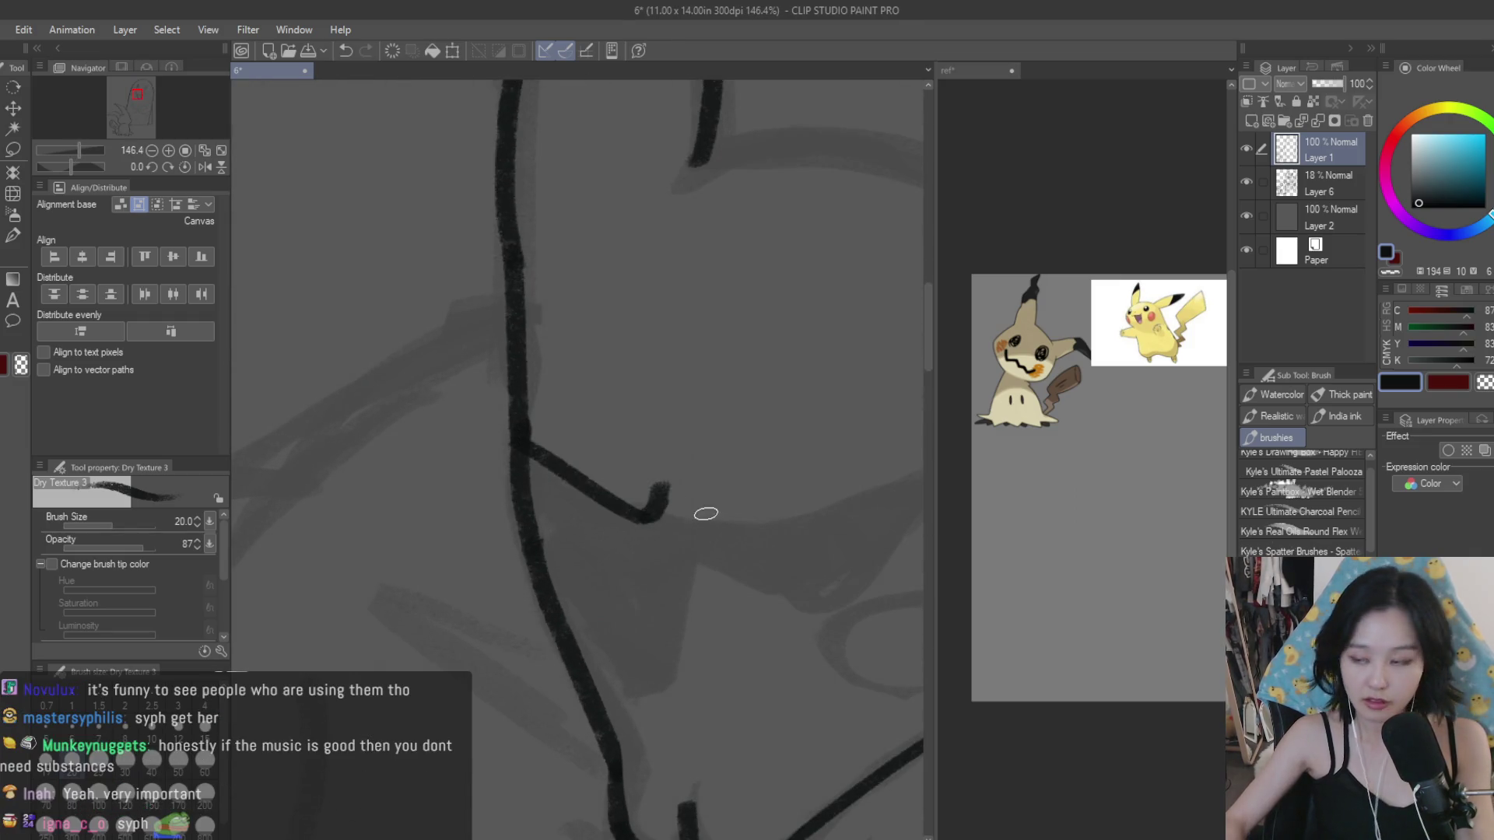
{"action": "scroll", "coordinate": [661, 518], "scroll_direction": "up", "scroll_amount": 1}
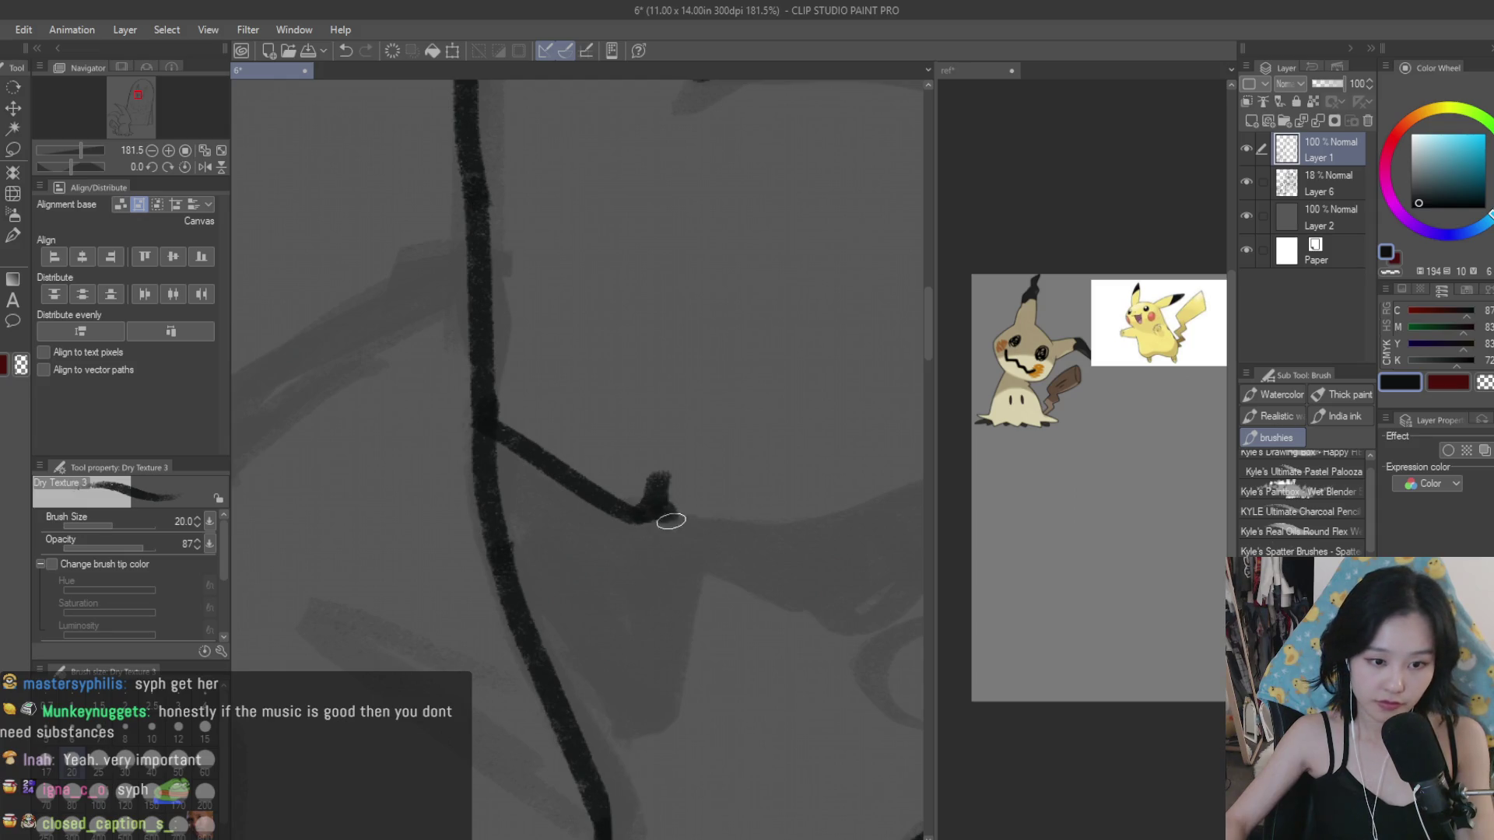
{"action": "mouse_move", "coordinate": [667, 512]}
{"action": "left_mouse_down"}
{"action": "mouse_move", "coordinate": [747, 527]}
{"action": "mouse_move", "coordinate": [751, 487]}
{"action": "left_mouse_up"}
{"action": "left_click_drag", "start_coordinate": [627, 500], "coordinate": [654, 492]}
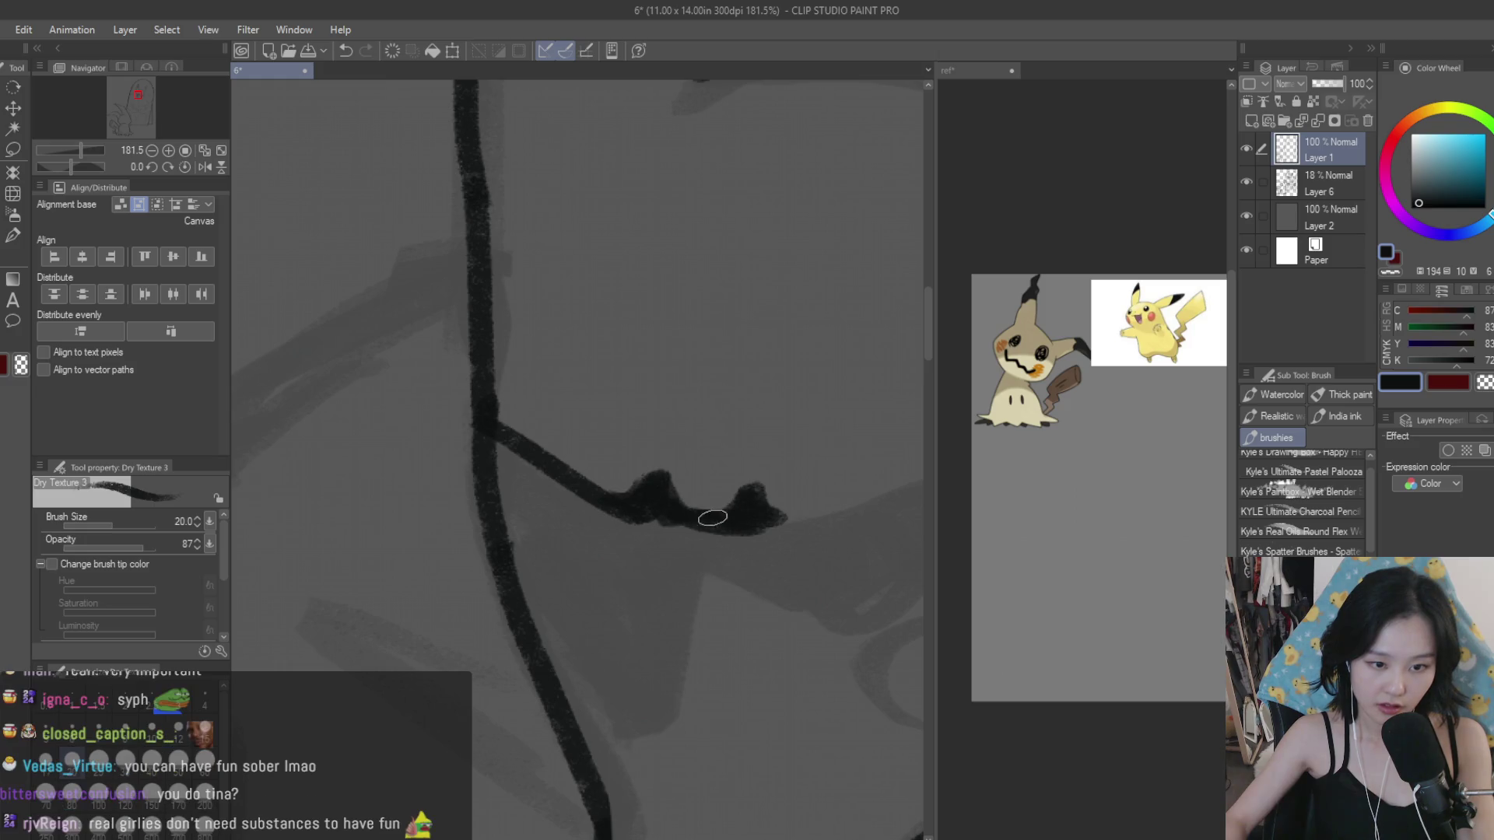
Step: Draw the lower edge of the eye
{"action": "scroll", "coordinate": [736, 517], "scroll_direction": "down", "scroll_amount": 3}
{"action": "scroll", "coordinate": [747, 498], "scroll_direction": "down", "scroll_amount": 2}
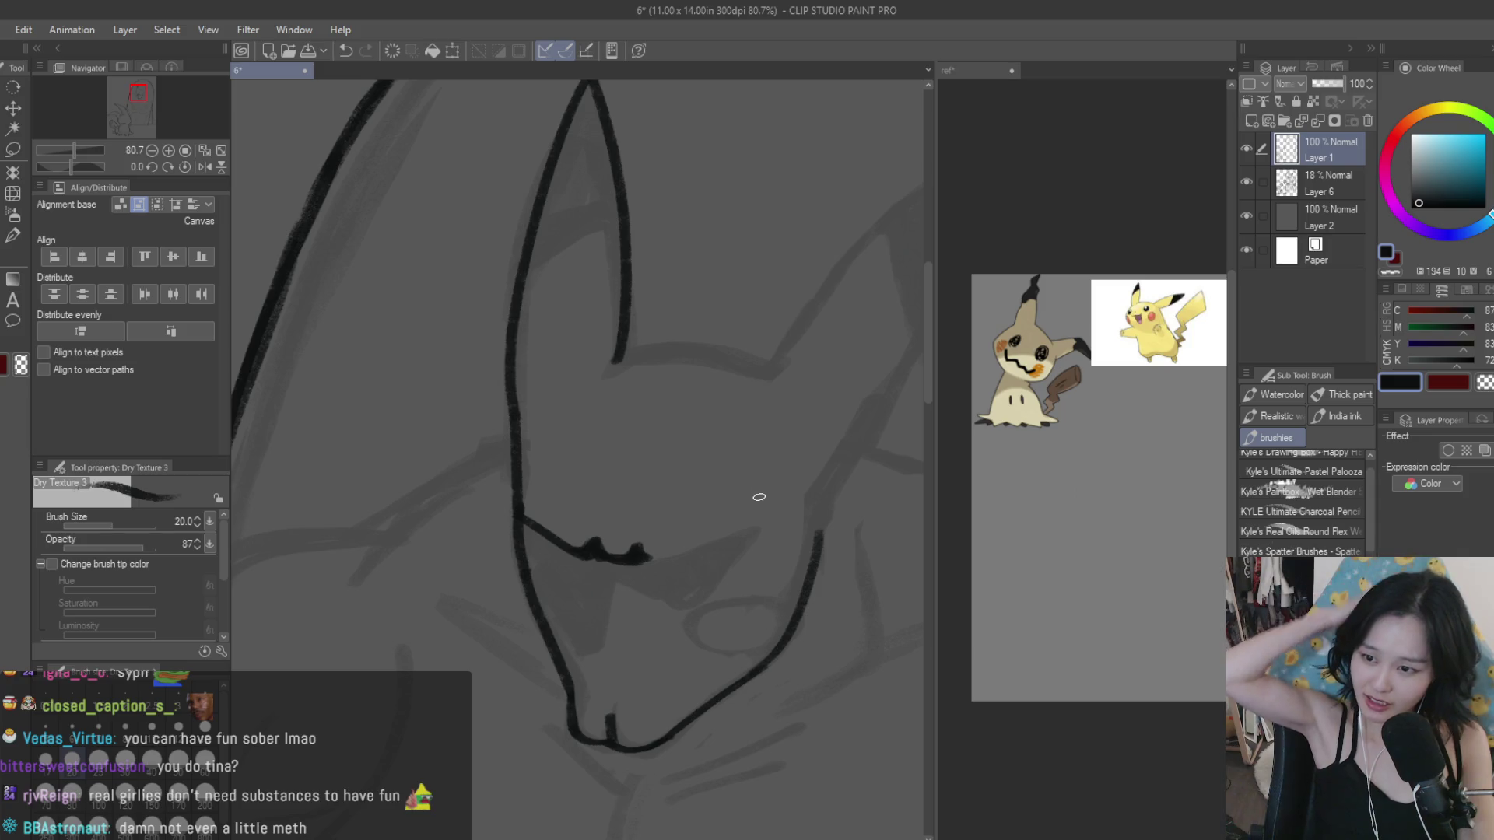
{"action": "mouse_move", "coordinate": [760, 529]}
{"action": "left_mouse_down"}
{"action": "mouse_move", "coordinate": [691, 544]}
{"action": "mouse_move", "coordinate": [753, 533]}
{"action": "left_mouse_up"}
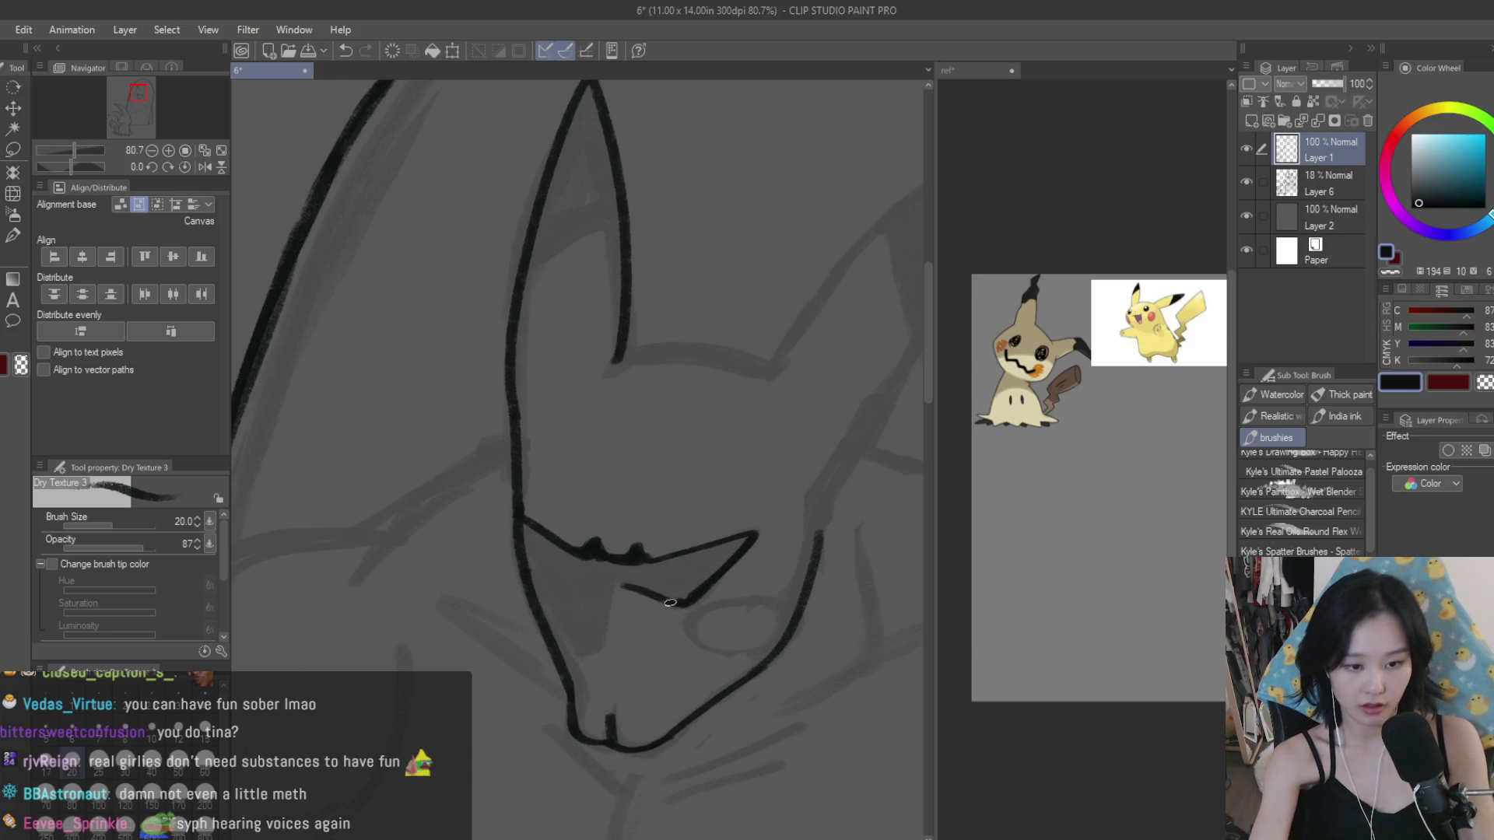
Step: Close the gap under the eye, erase a notch on top, and start filling it black
{"action": "left_click_drag", "start_coordinate": [596, 645], "coordinate": [561, 654]}
{"action": "left_click_drag", "start_coordinate": [596, 537], "coordinate": [585, 553]}
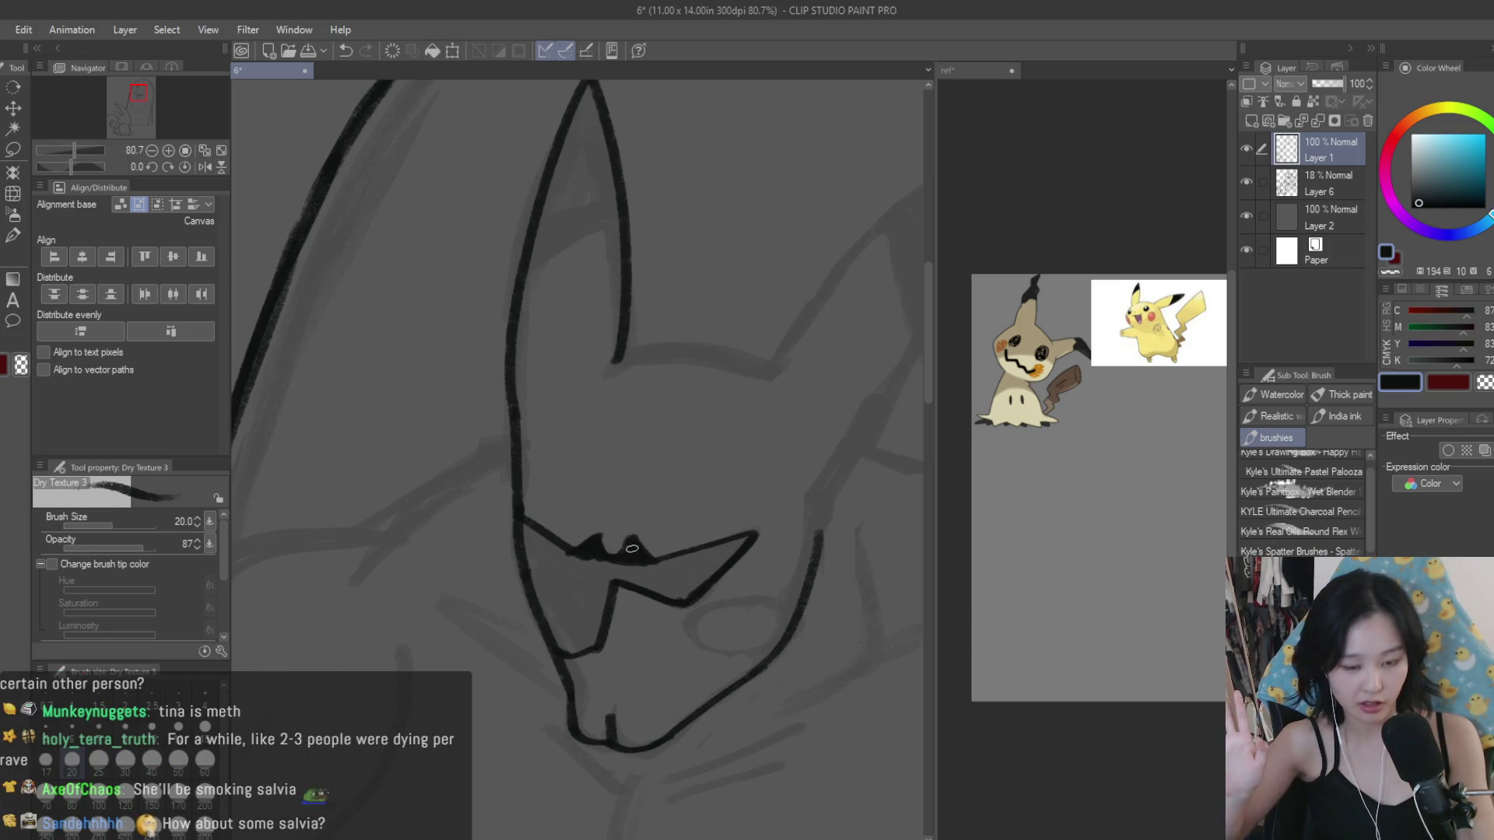
{"action": "key", "text": "e"}
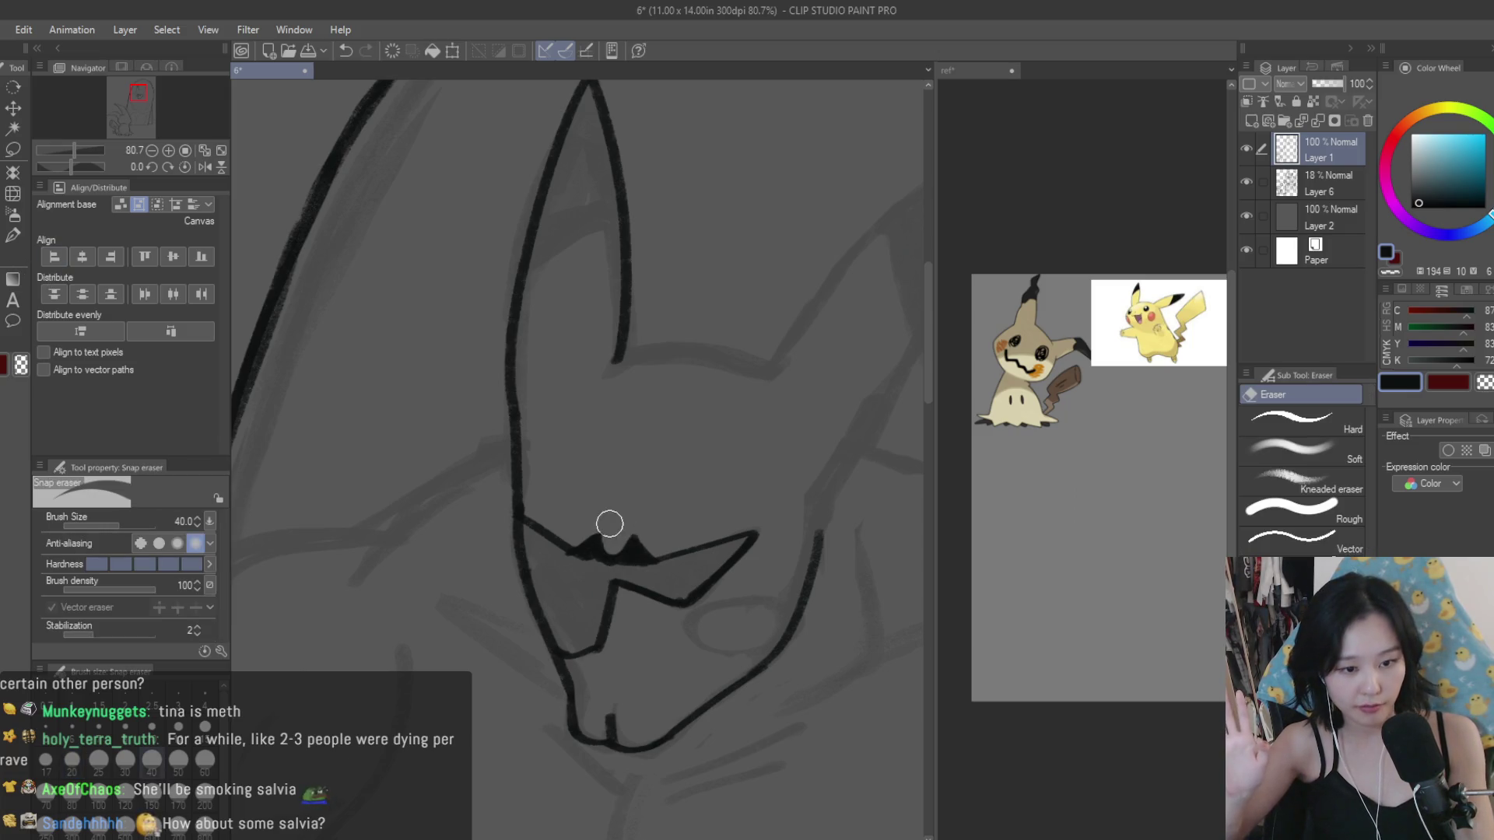
{"action": "left_click", "coordinate": [608, 532]}
{"action": "key", "text": "b"}
{"action": "left_click_drag", "start_coordinate": [577, 554], "coordinate": [582, 615]}
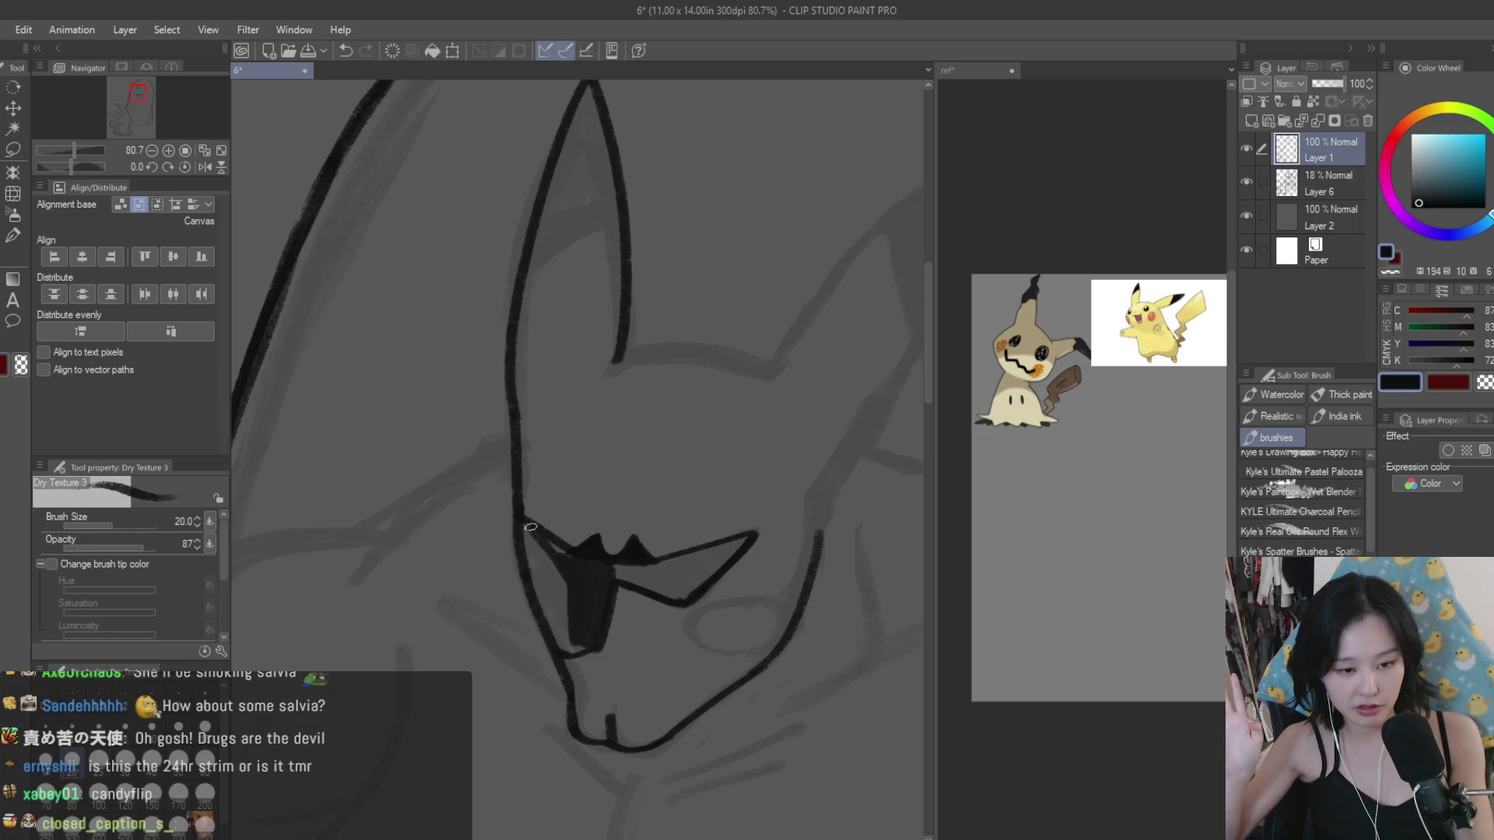
{"action": "left_click_drag", "start_coordinate": [533, 544], "coordinate": [528, 550]}
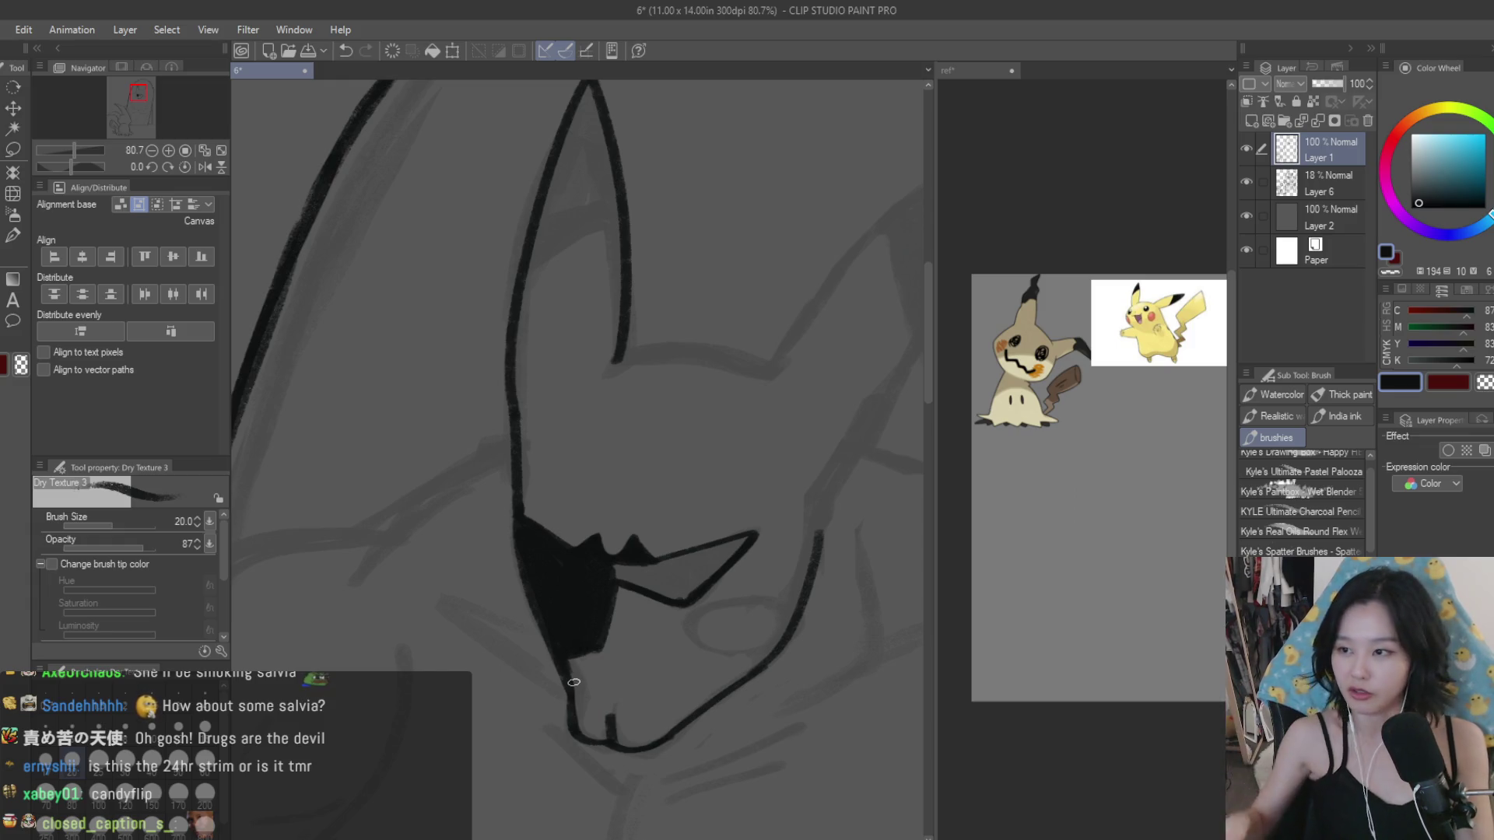
Step: Cover the remaining grey inside the eye and reshape a spike on its upper edge
{"action": "scroll", "coordinate": [607, 560], "scroll_direction": "up", "scroll_amount": 3}
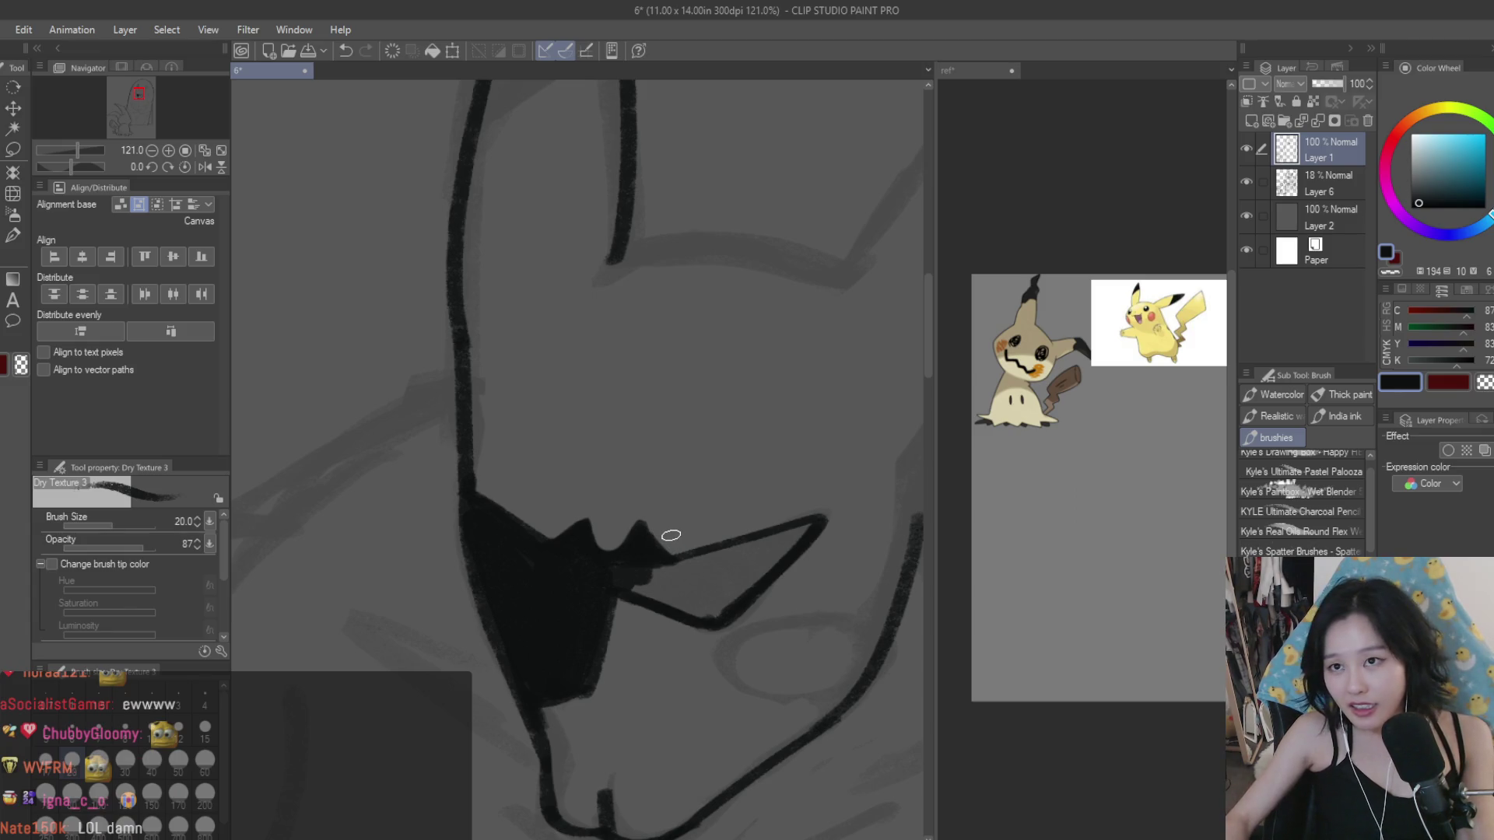
{"action": "mouse_move", "coordinate": [778, 539]}
{"action": "left_mouse_down"}
{"action": "mouse_move", "coordinate": [739, 579]}
{"action": "mouse_move", "coordinate": [700, 584]}
{"action": "mouse_move", "coordinate": [712, 561]}
{"action": "left_mouse_up"}
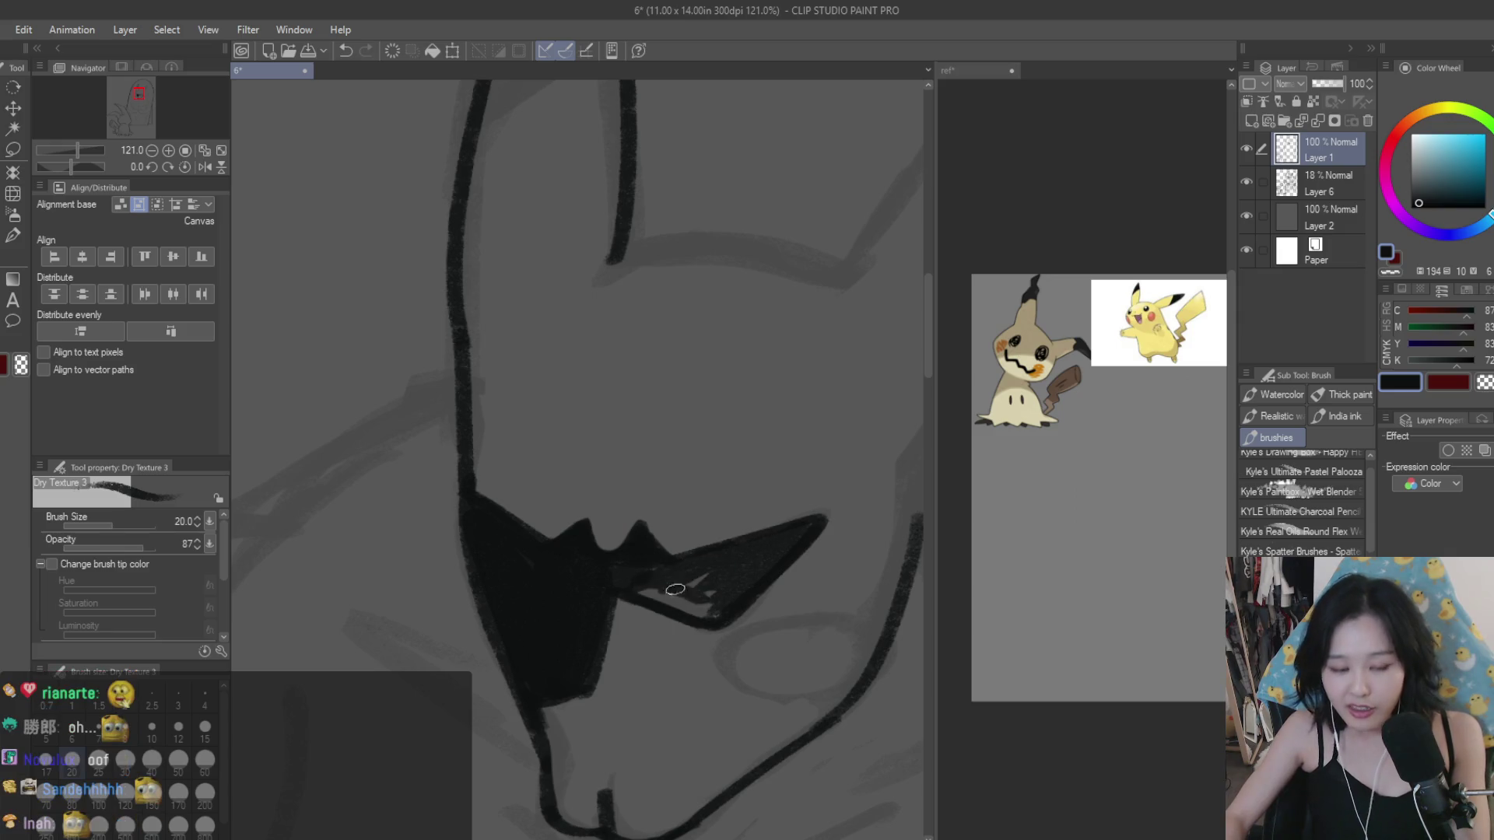
{"action": "mouse_move", "coordinate": [664, 608]}
{"action": "left_mouse_down"}
{"action": "mouse_move", "coordinate": [707, 580]}
{"action": "mouse_move", "coordinate": [627, 596]}
{"action": "mouse_move", "coordinate": [717, 616]}
{"action": "mouse_move", "coordinate": [782, 543]}
{"action": "left_mouse_up"}
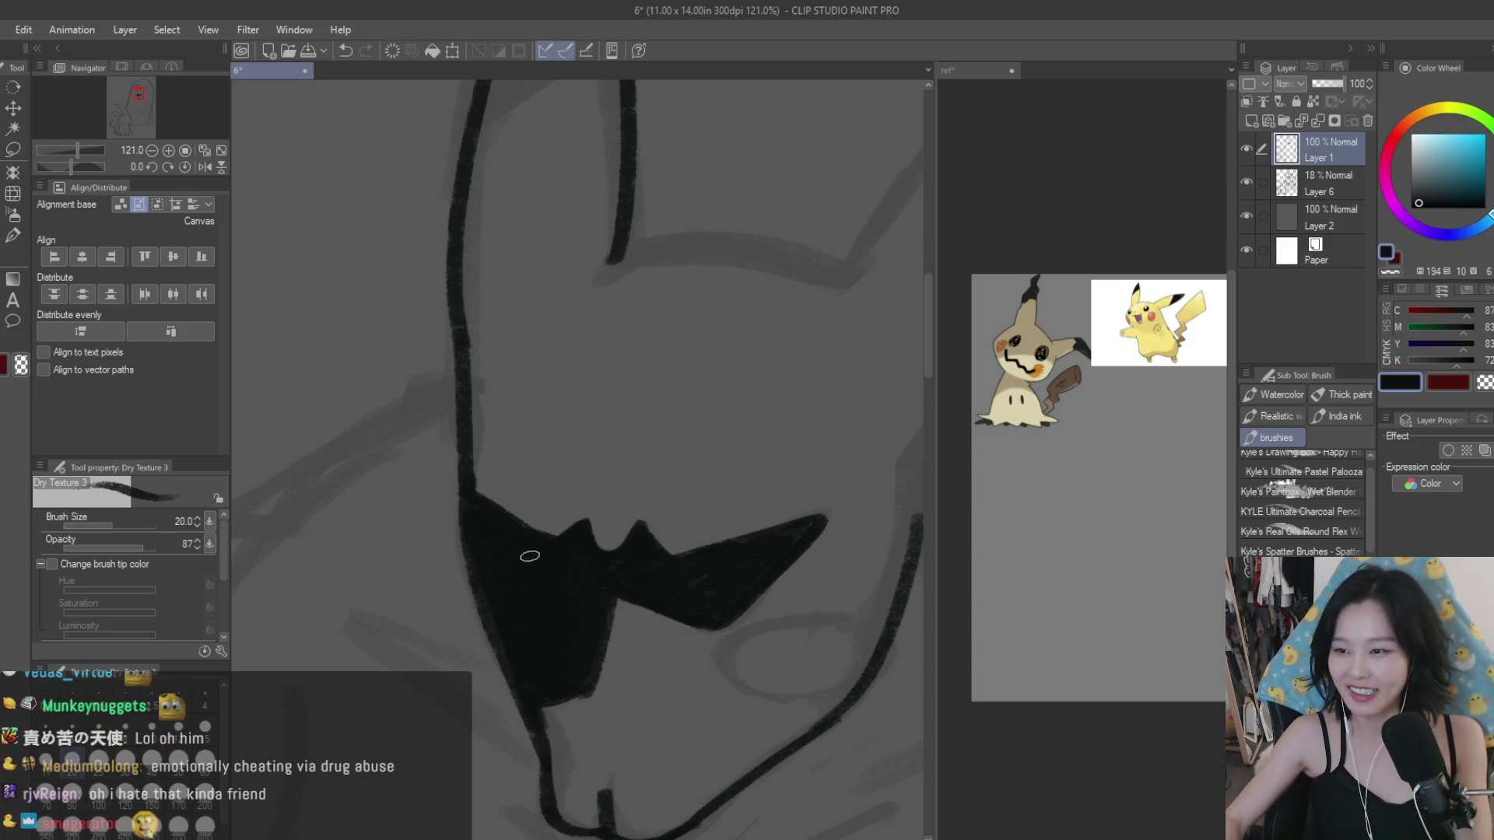
{"action": "left_click_drag", "start_coordinate": [574, 515], "coordinate": [557, 550]}
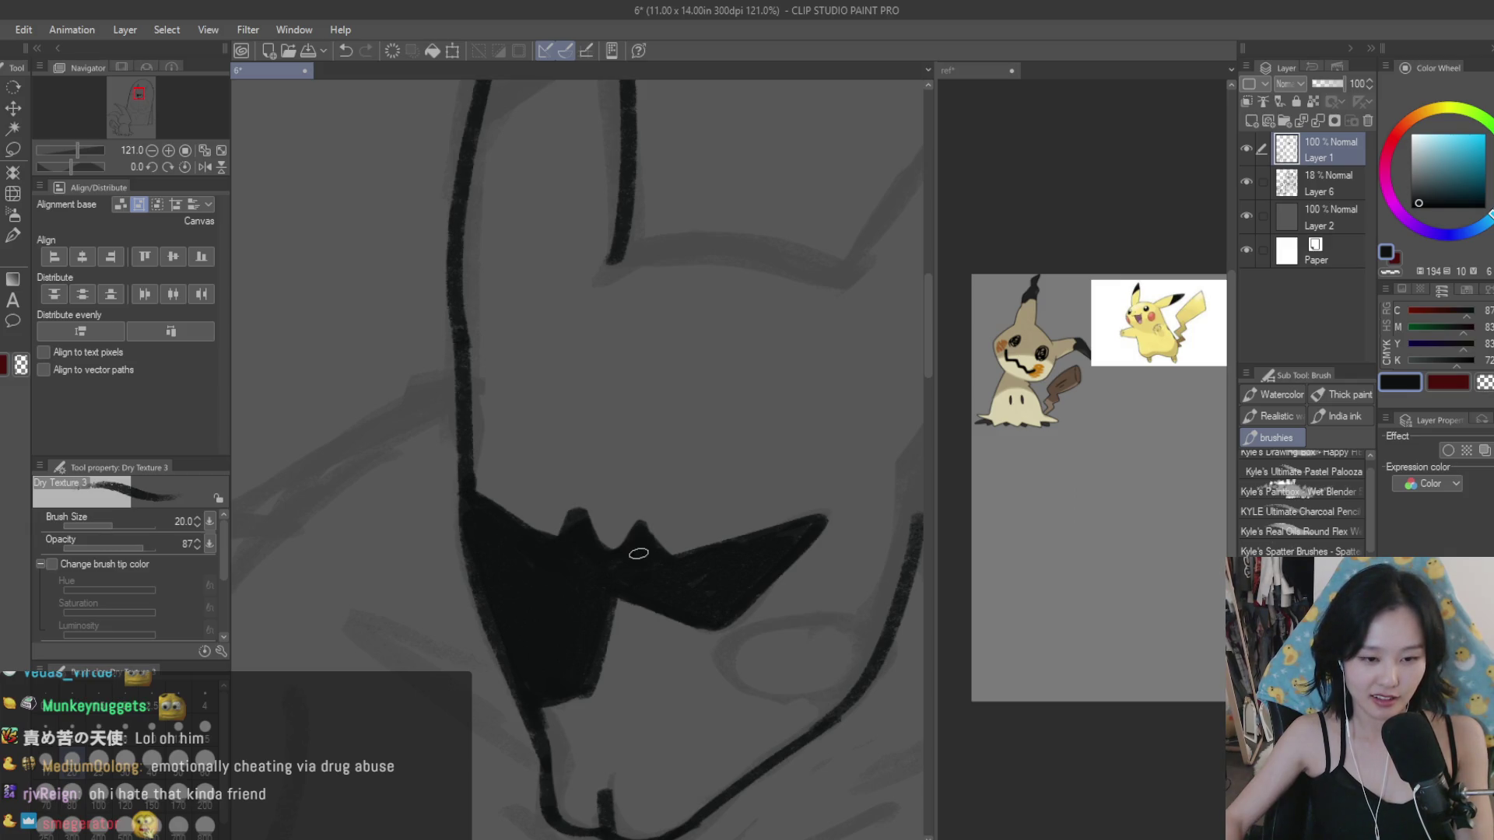
{"action": "scroll", "coordinate": [621, 548], "scroll_direction": "down", "scroll_amount": 1}
{"action": "scroll", "coordinate": [620, 548], "scroll_direction": "down", "scroll_amount": 4}
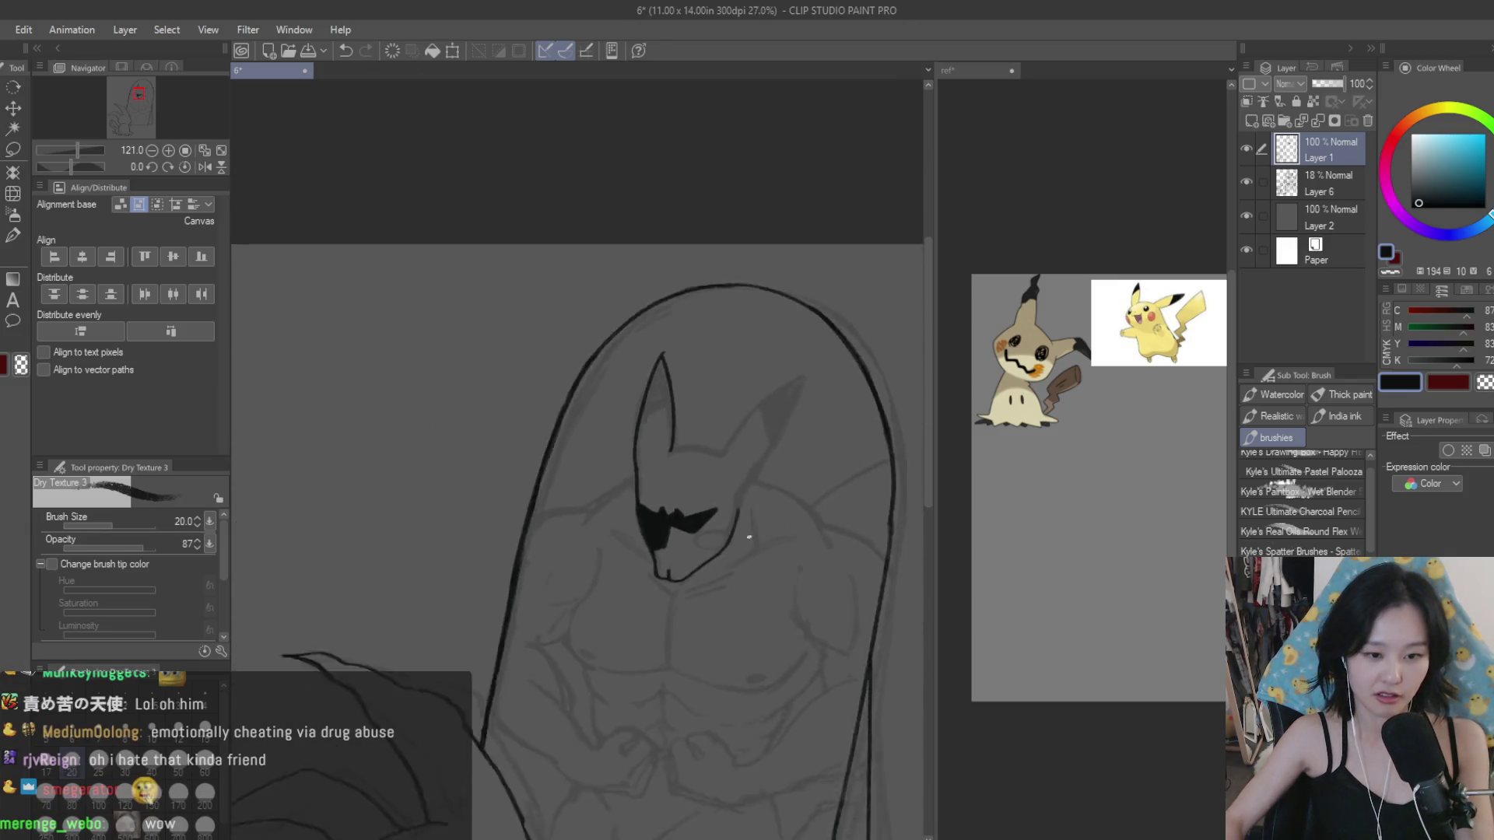
{"action": "scroll", "coordinate": [567, 534], "scroll_direction": "up", "scroll_amount": 3}
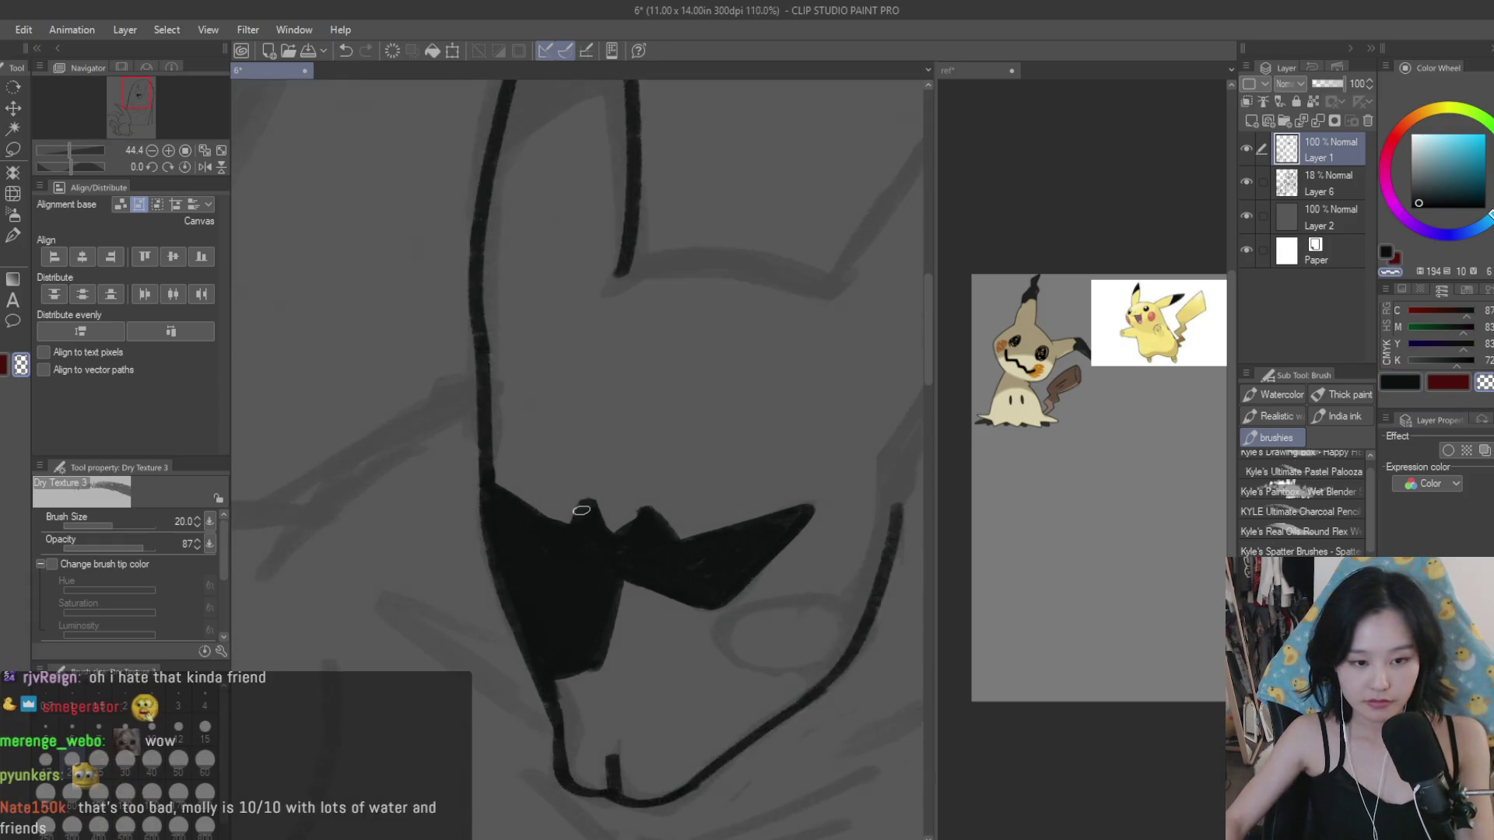
{"action": "scroll", "coordinate": [567, 534], "scroll_direction": "up", "scroll_amount": 3}
{"action": "mouse_move", "coordinate": [720, 516]}
{"action": "left_mouse_down"}
{"action": "mouse_move", "coordinate": [794, 534]}
{"action": "mouse_move", "coordinate": [691, 571]}
{"action": "left_mouse_up"}
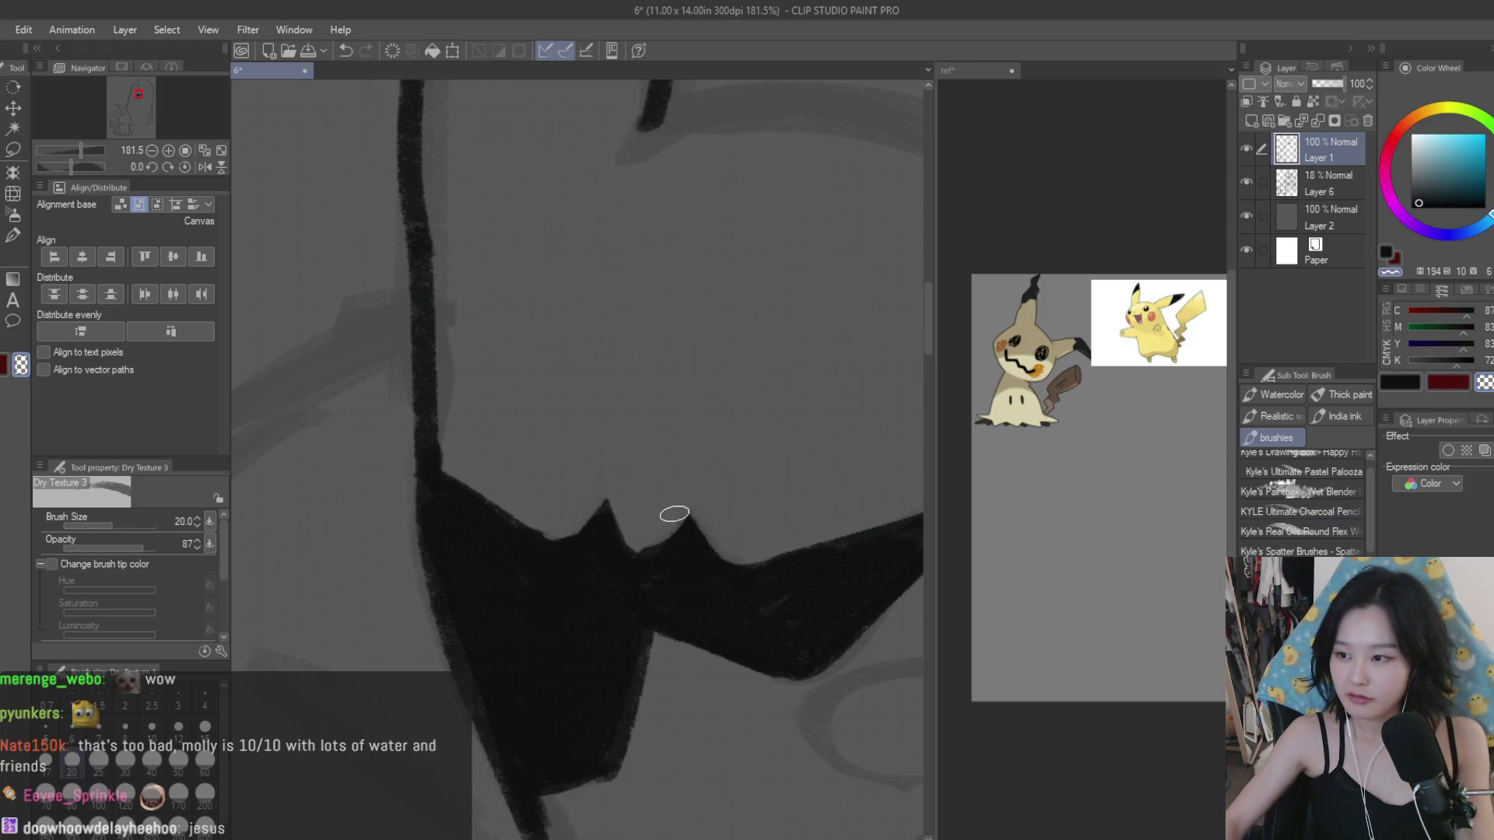
{"action": "scroll", "coordinate": [674, 513], "scroll_direction": "up", "scroll_amount": 1}
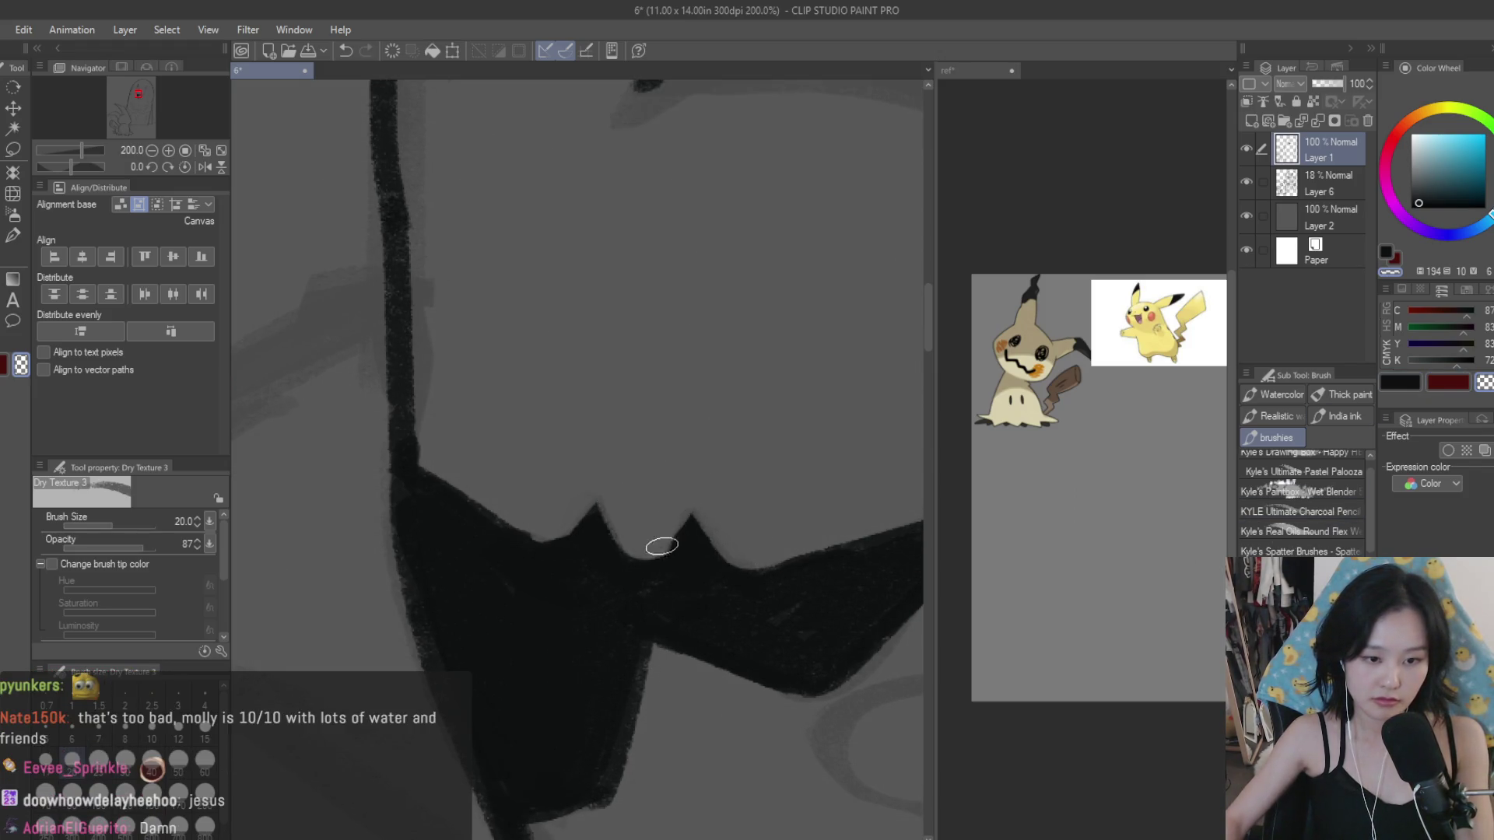
{"action": "scroll", "coordinate": [685, 512], "scroll_direction": "down", "scroll_amount": 3}
{"action": "scroll", "coordinate": [685, 512], "scroll_direction": "down", "scroll_amount": 3}
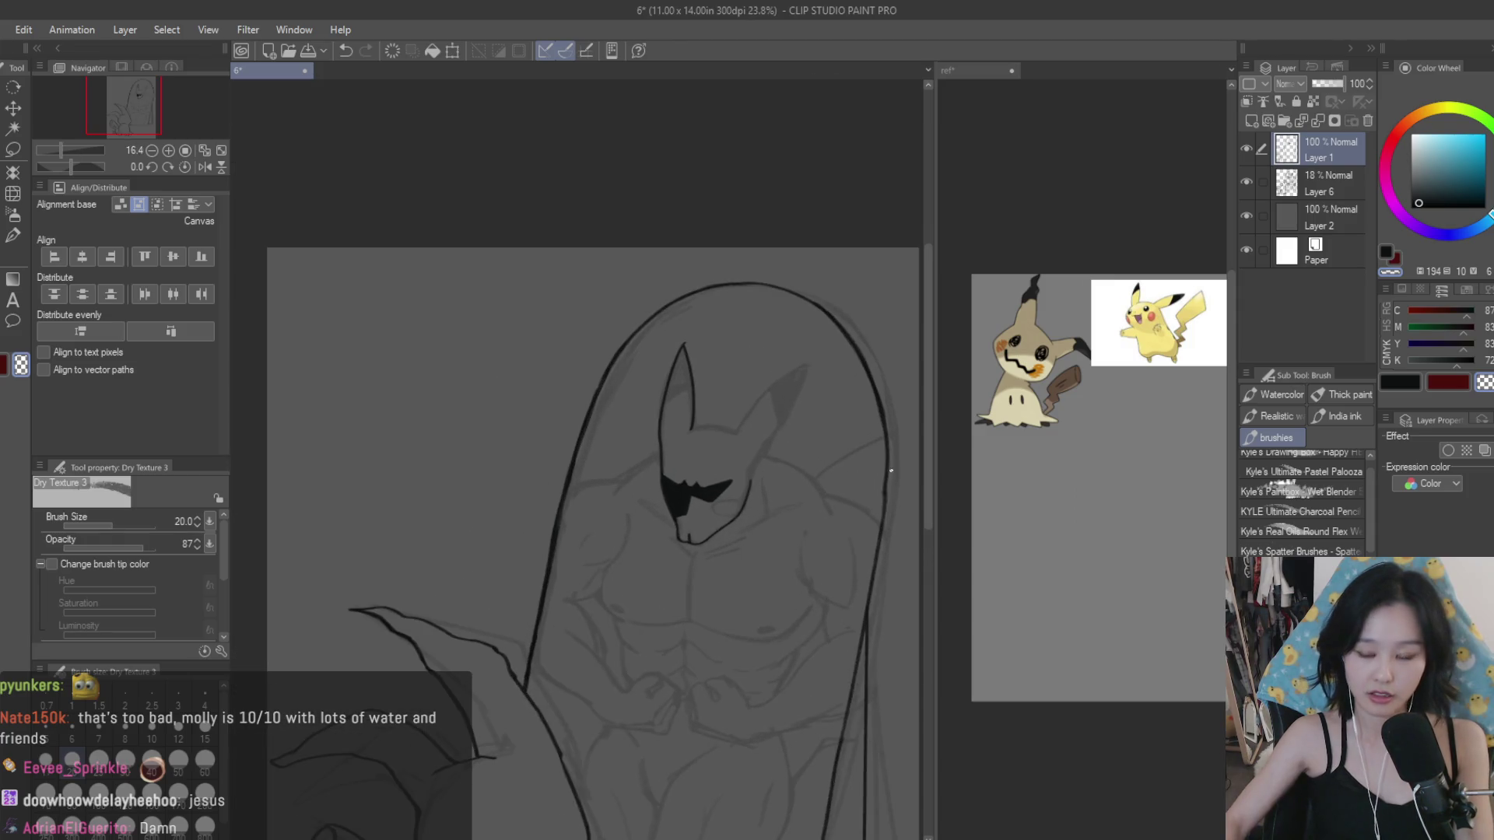
Step: Switch to the dark colour and extend the eye fill down toward the muzzle
{"action": "left_click", "coordinate": [1405, 387]}
{"action": "scroll", "coordinate": [705, 484], "scroll_direction": "up", "scroll_amount": 2}
{"action": "scroll", "coordinate": [610, 414], "scroll_direction": "up", "scroll_amount": 2}
{"action": "scroll", "coordinate": [541, 450], "scroll_direction": "up", "scroll_amount": 1}
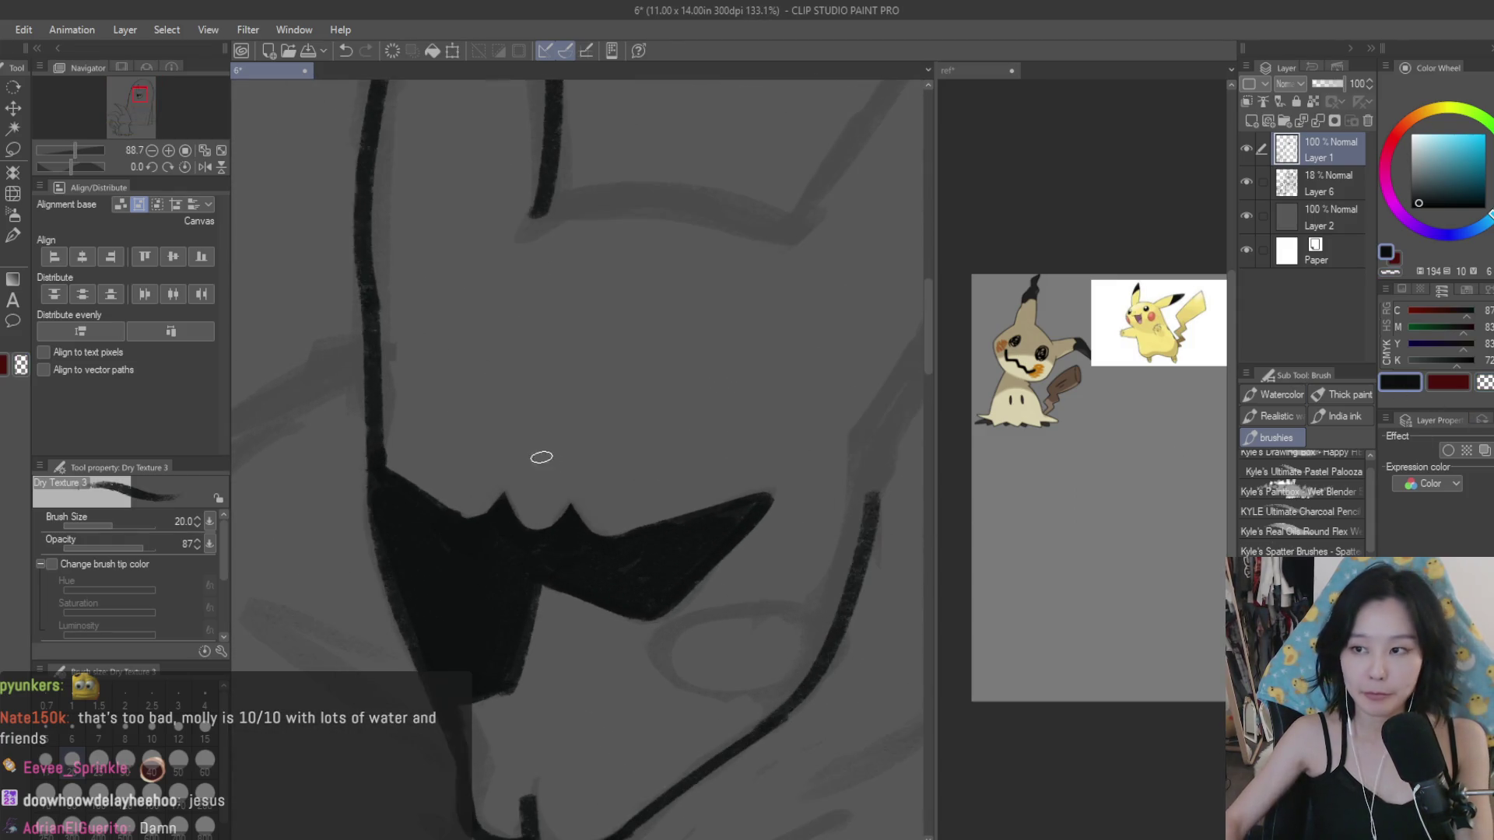
{"action": "scroll", "coordinate": [560, 484], "scroll_direction": "up", "scroll_amount": 1}
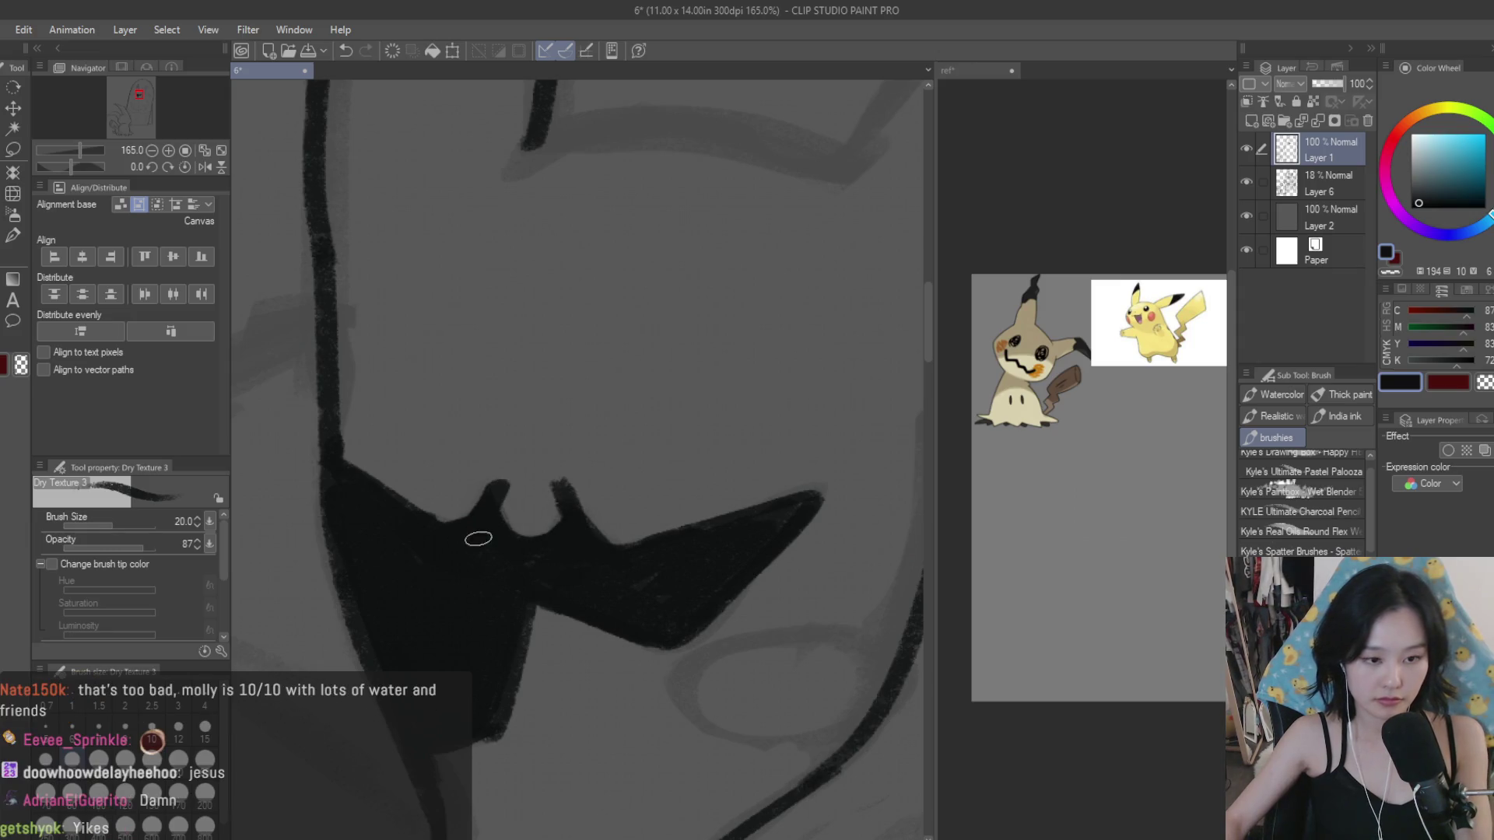
{"action": "scroll", "coordinate": [477, 526], "scroll_direction": "down", "scroll_amount": 3}
{"action": "scroll", "coordinate": [674, 628], "scroll_direction": "up", "scroll_amount": 3}
{"action": "left_click_drag", "start_coordinate": [572, 557], "coordinate": [624, 573]}
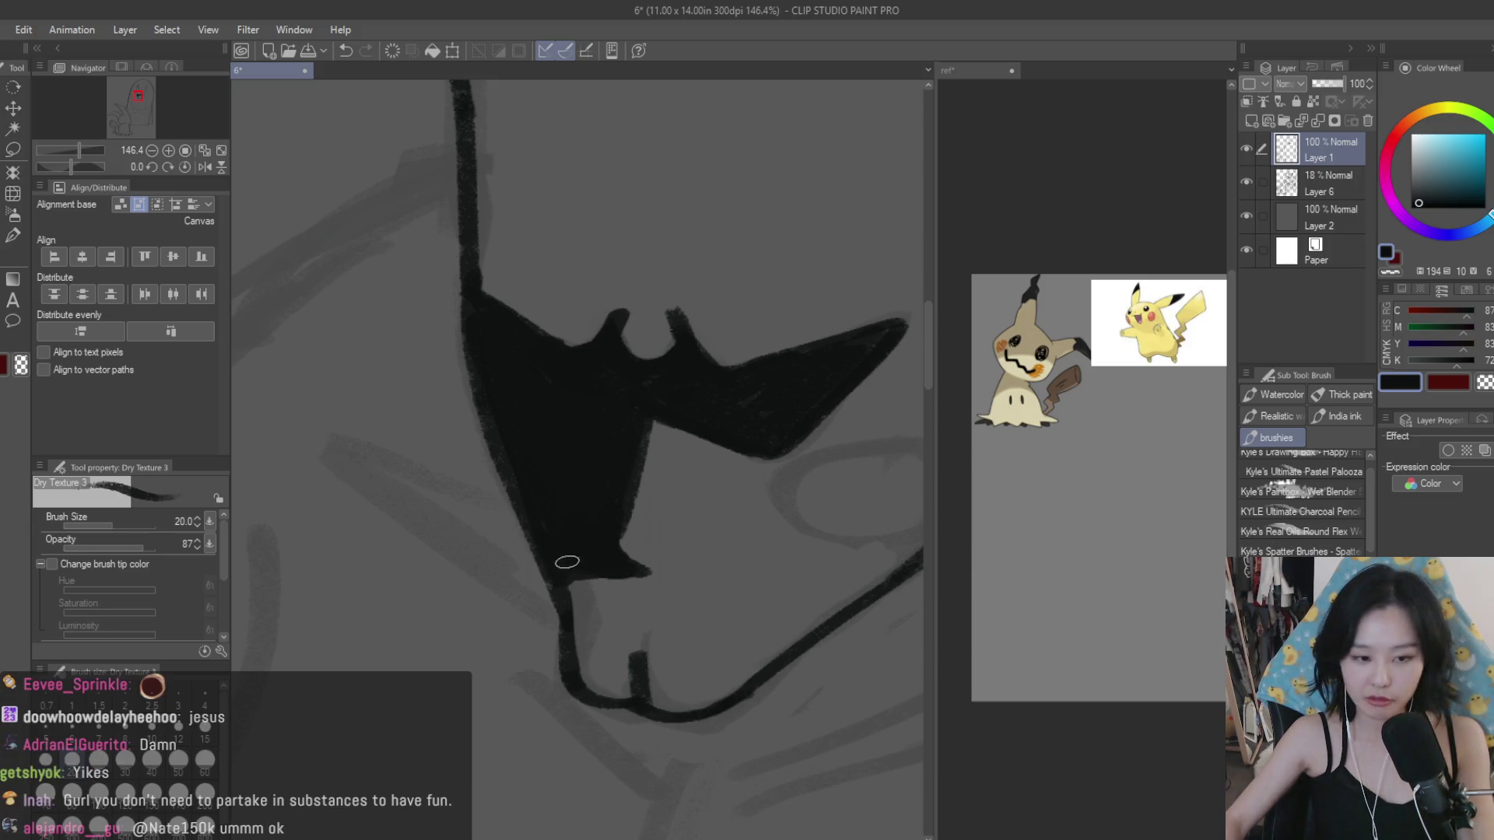
Step: Set the brush colour to black and frame the whole head in view
{"action": "scroll", "coordinate": [560, 586], "scroll_direction": "down", "scroll_amount": 3}
{"action": "scroll", "coordinate": [786, 493], "scroll_direction": "down", "scroll_amount": 3}
{"action": "scroll", "coordinate": [786, 493], "scroll_direction": "down", "scroll_amount": 2}
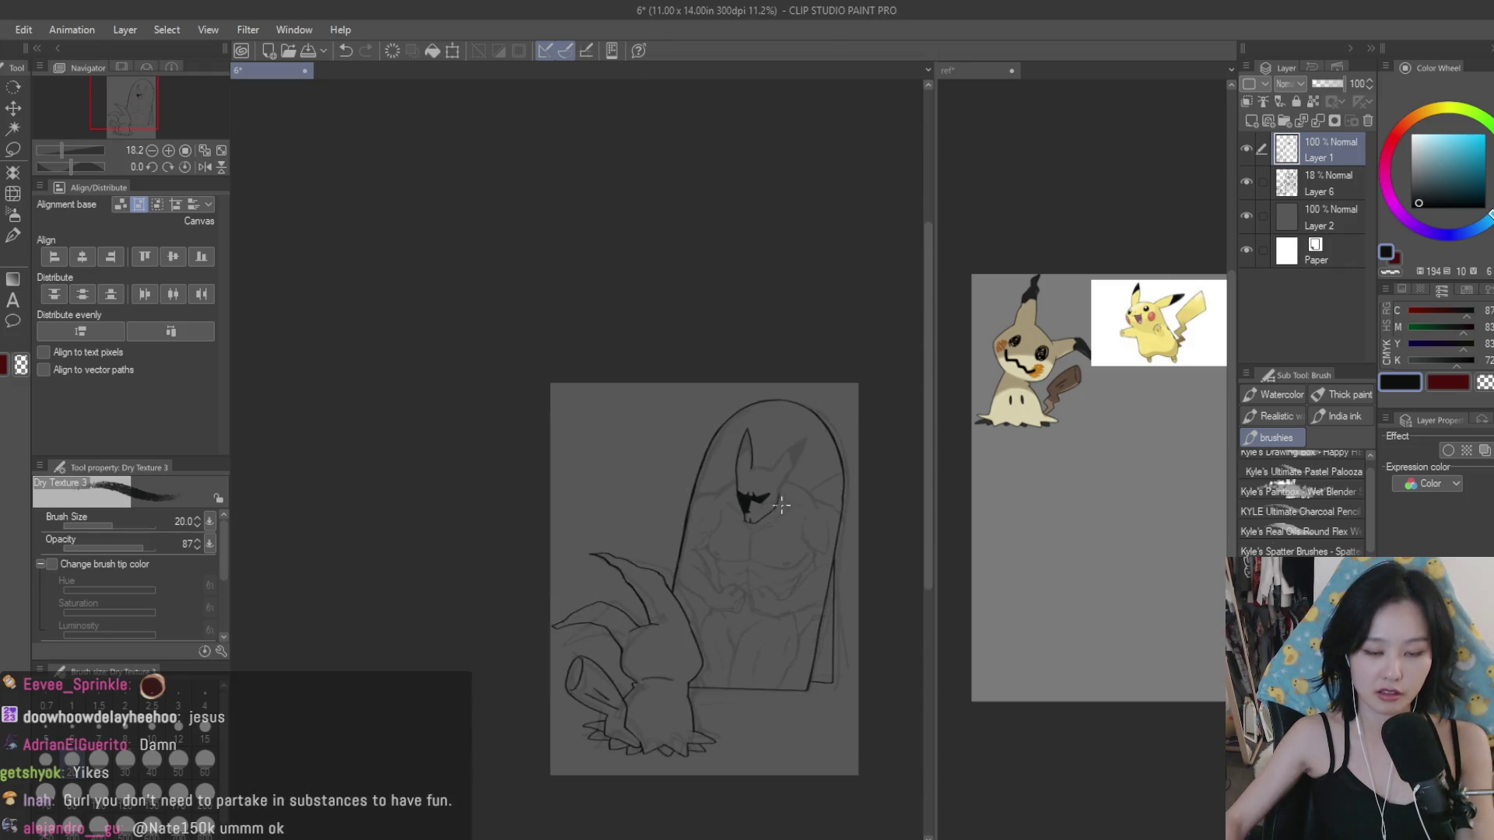
{"action": "scroll", "coordinate": [991, 497], "scroll_direction": "up", "scroll_amount": 1}
{"action": "scroll", "coordinate": [690, 484], "scroll_direction": "up", "scroll_amount": 2}
{"action": "scroll", "coordinate": [690, 484], "scroll_direction": "up", "scroll_amount": 3}
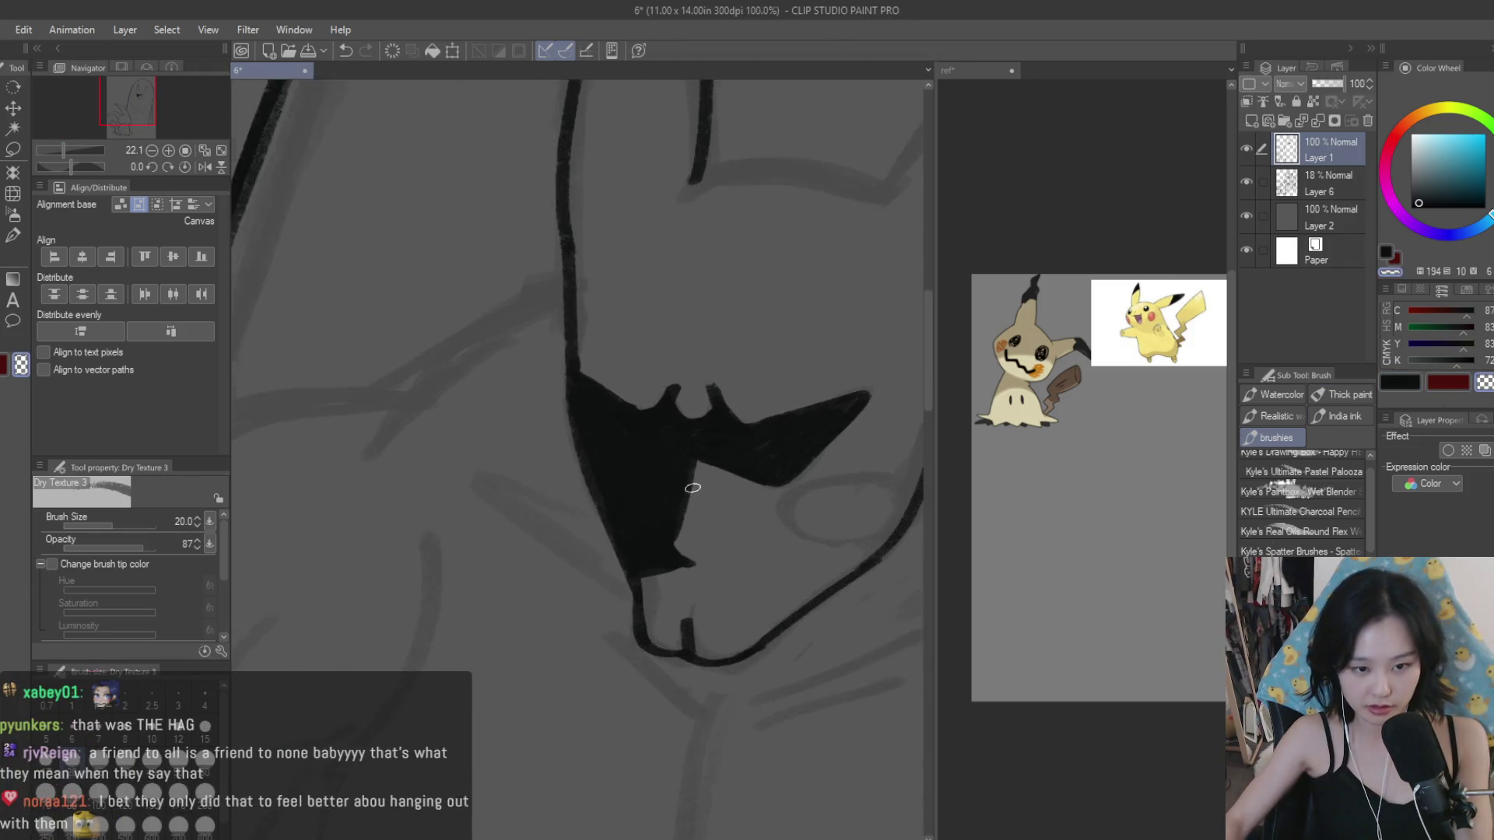
{"action": "scroll", "coordinate": [689, 484], "scroll_direction": "up", "scroll_amount": 3}
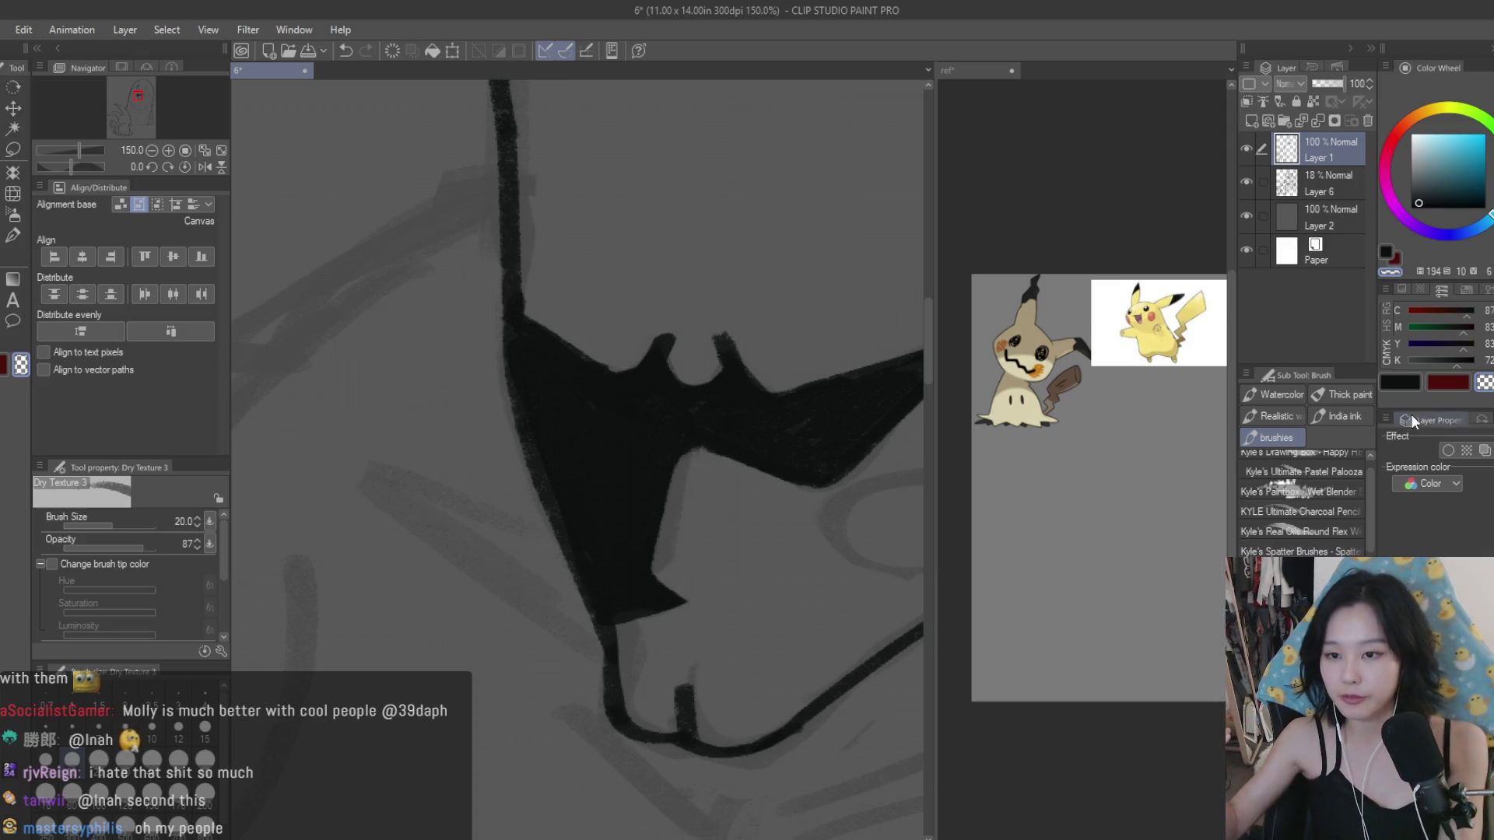
{"action": "left_click", "coordinate": [1397, 381]}
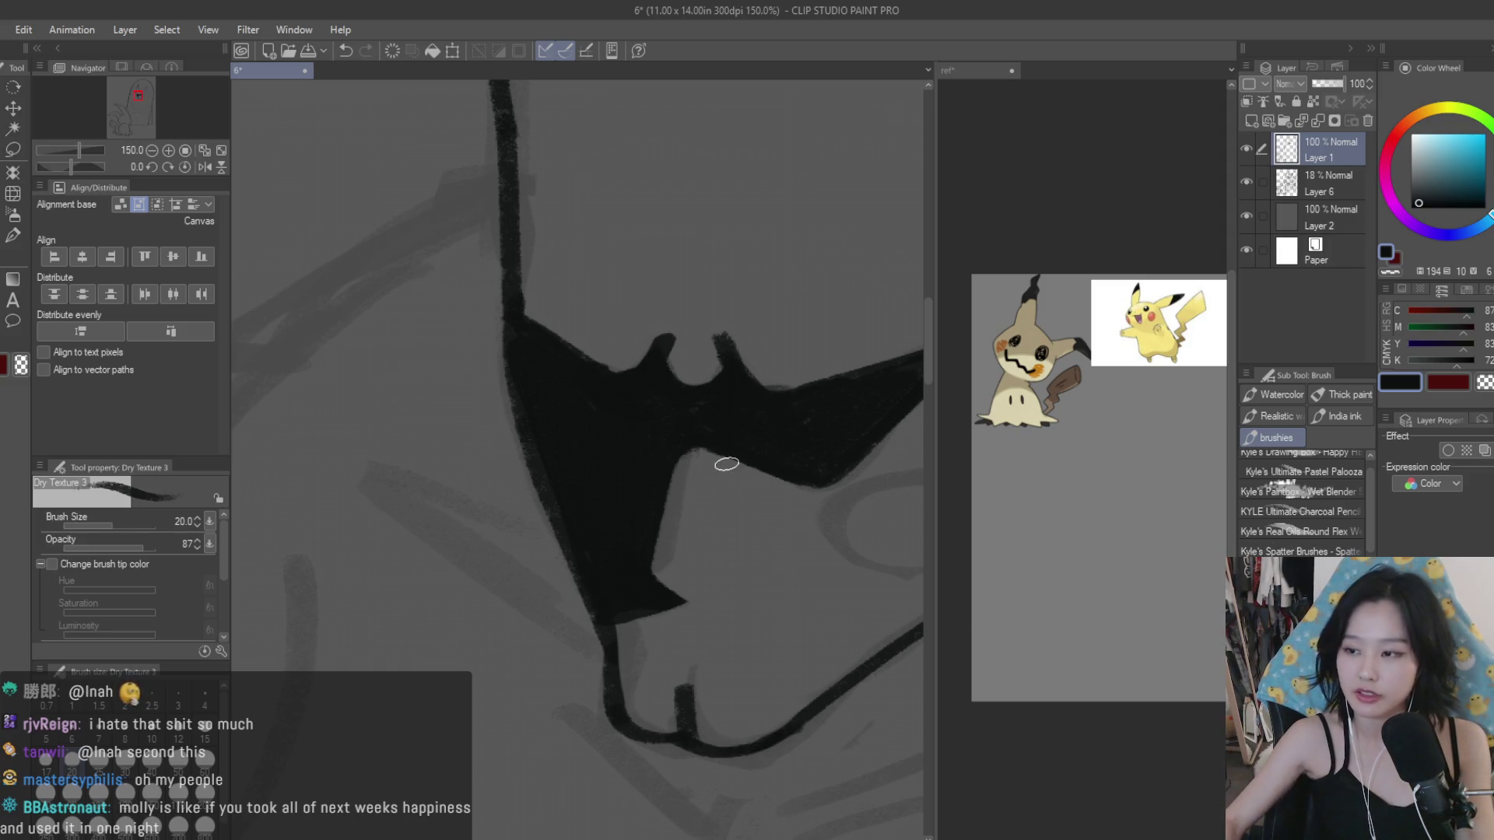
{"action": "scroll", "coordinate": [722, 464], "scroll_direction": "down", "scroll_amount": 5}
{"action": "left_click_drag", "start_coordinate": [890, 345], "coordinate": [797, 411]}
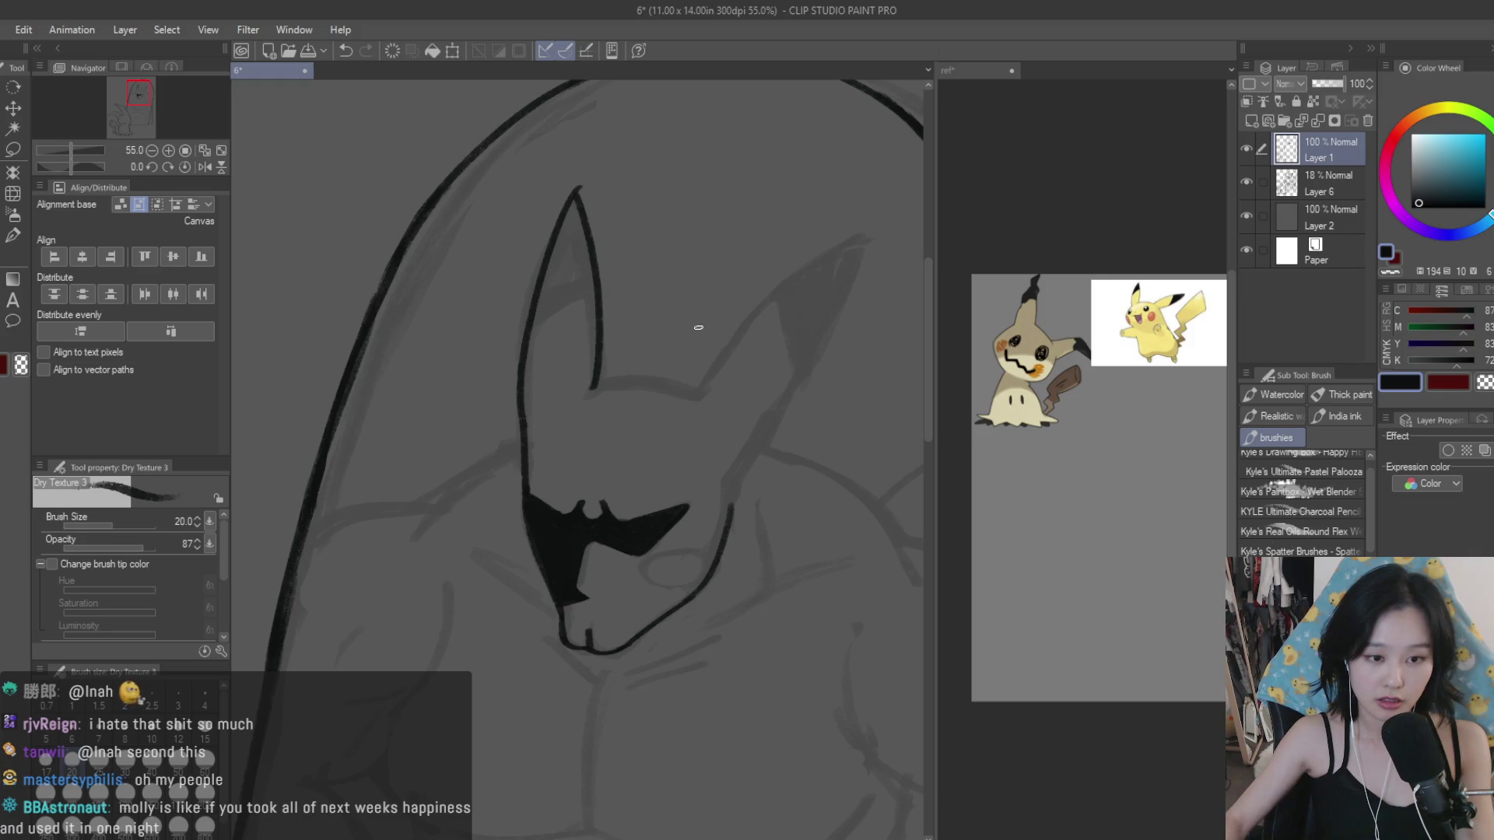
Step: Ink the bottom line of the left ear
{"action": "scroll", "coordinate": [697, 328], "scroll_direction": "up", "scroll_amount": 2}
{"action": "scroll", "coordinate": [760, 300], "scroll_direction": "up", "scroll_amount": 2}
{"action": "left_click_drag", "start_coordinate": [622, 580], "coordinate": [343, 582]}
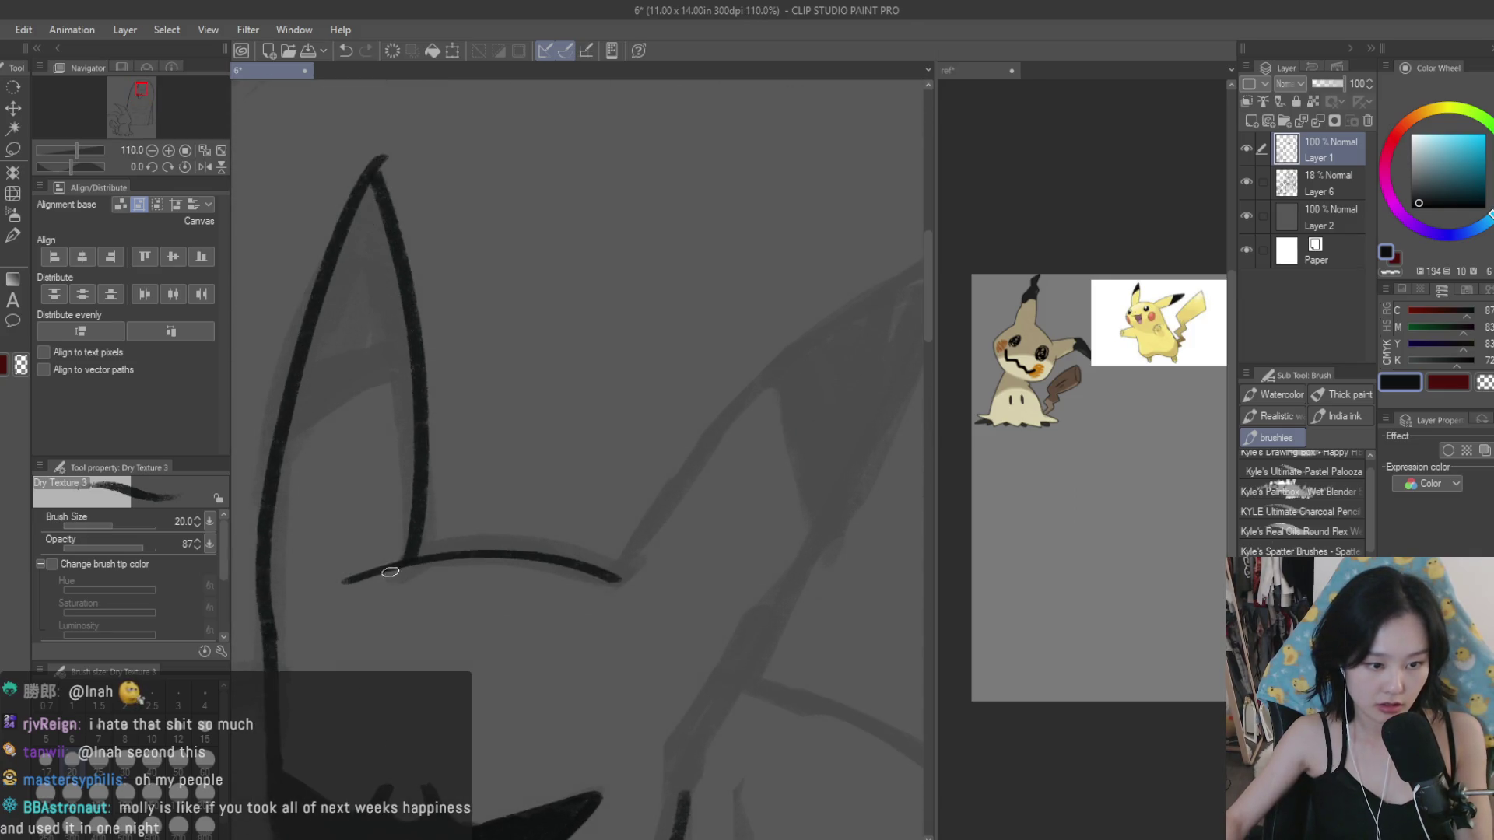
{"action": "scroll", "coordinate": [446, 553], "scroll_direction": "down", "scroll_amount": 3}
{"action": "scroll", "coordinate": [700, 504], "scroll_direction": "down", "scroll_amount": 1}
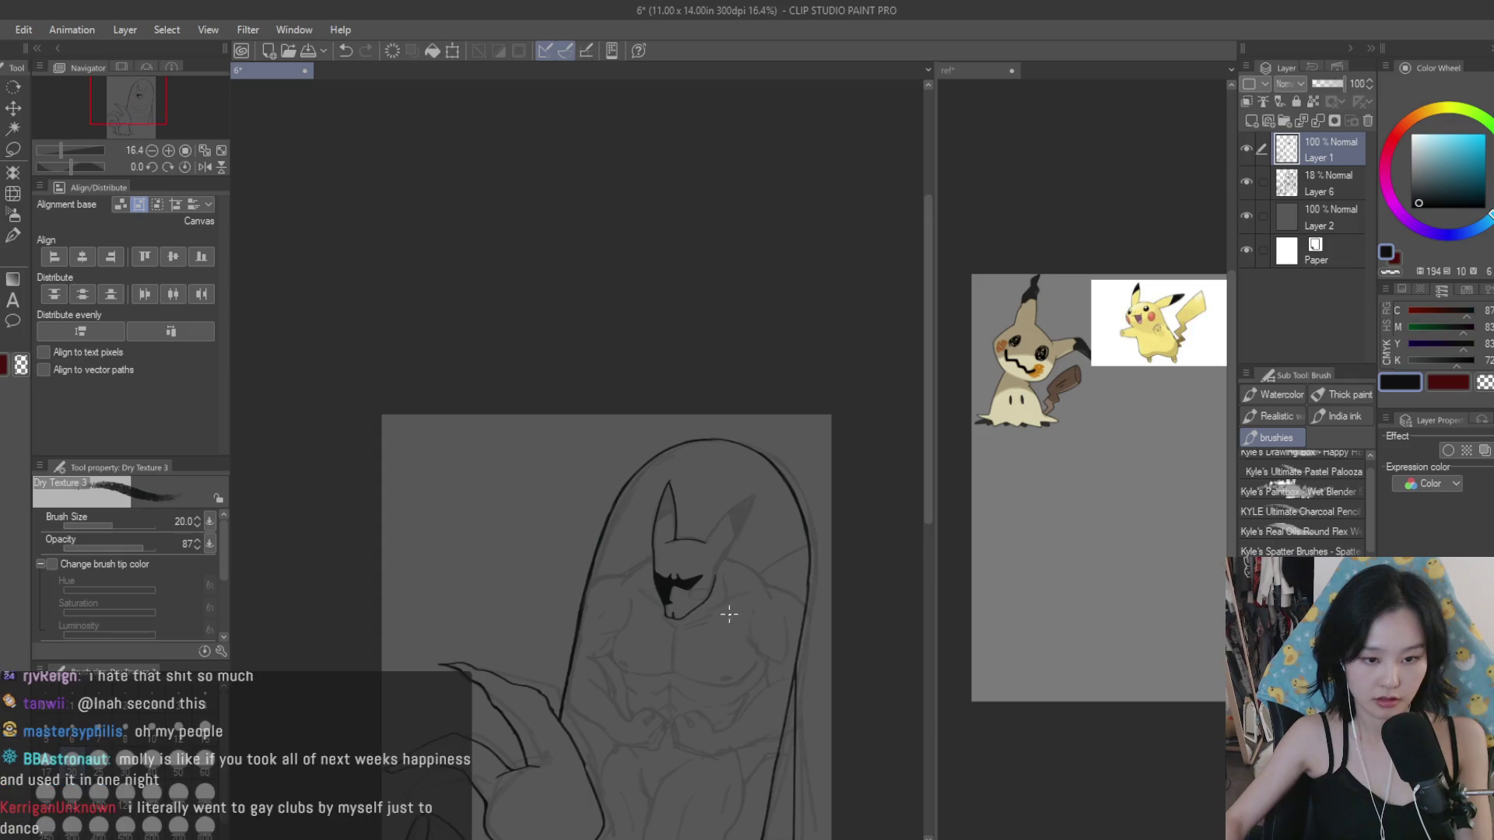
{"action": "scroll", "coordinate": [679, 569], "scroll_direction": "up", "scroll_amount": 1}
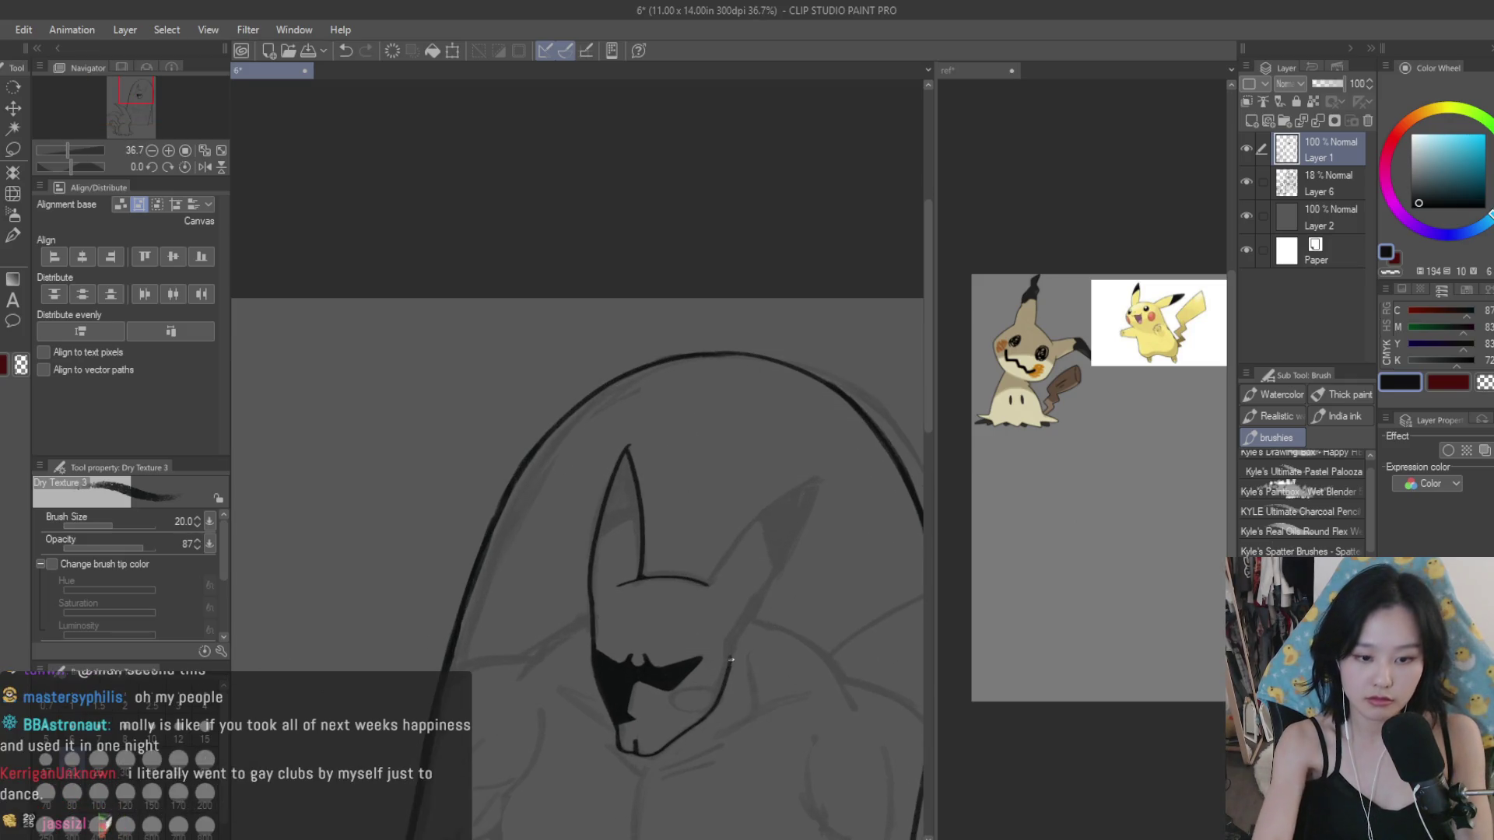
Step: Outline the right ear's outer edge and inner line, then erase stray marks
{"action": "left_click_drag", "start_coordinate": [817, 481], "coordinate": [733, 637]}
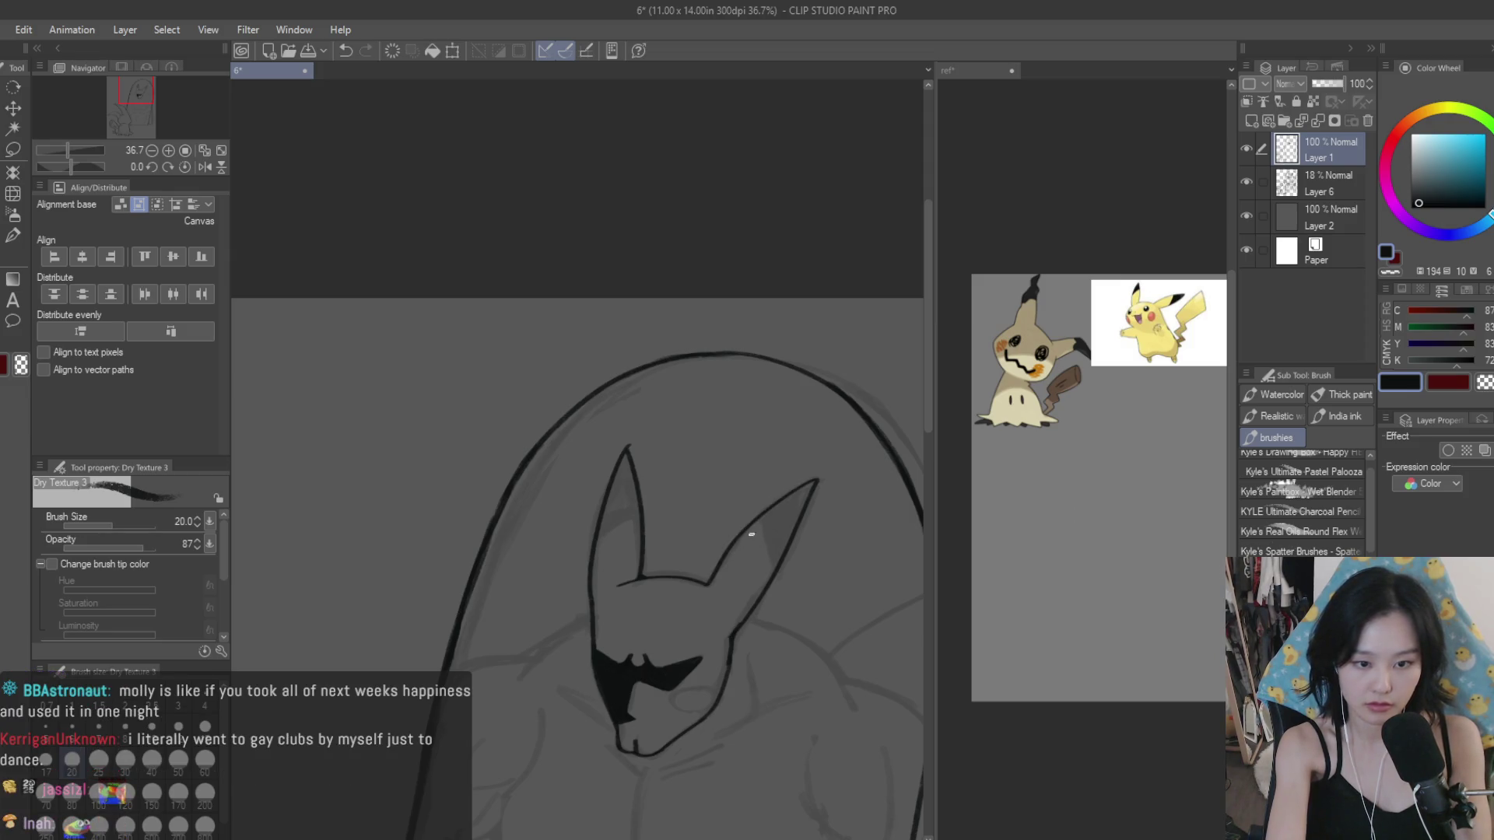
{"action": "left_click_drag", "start_coordinate": [752, 534], "coordinate": [706, 585]}
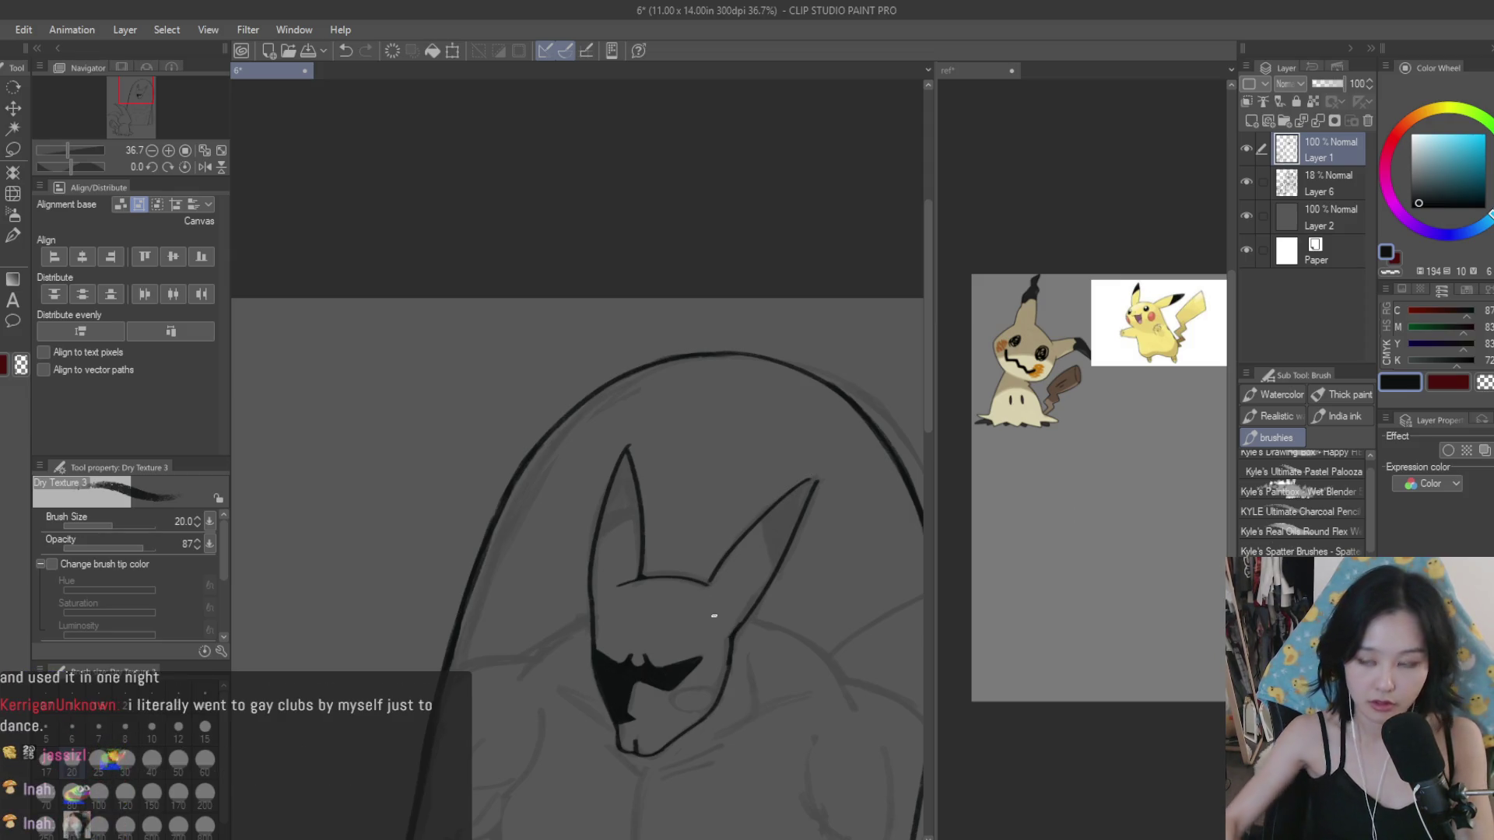
{"action": "scroll", "coordinate": [708, 565], "scroll_direction": "up", "scroll_amount": 3}
{"action": "scroll", "coordinate": [731, 560], "scroll_direction": "up", "scroll_amount": 2}
{"action": "scroll", "coordinate": [743, 584], "scroll_direction": "up", "scroll_amount": 1}
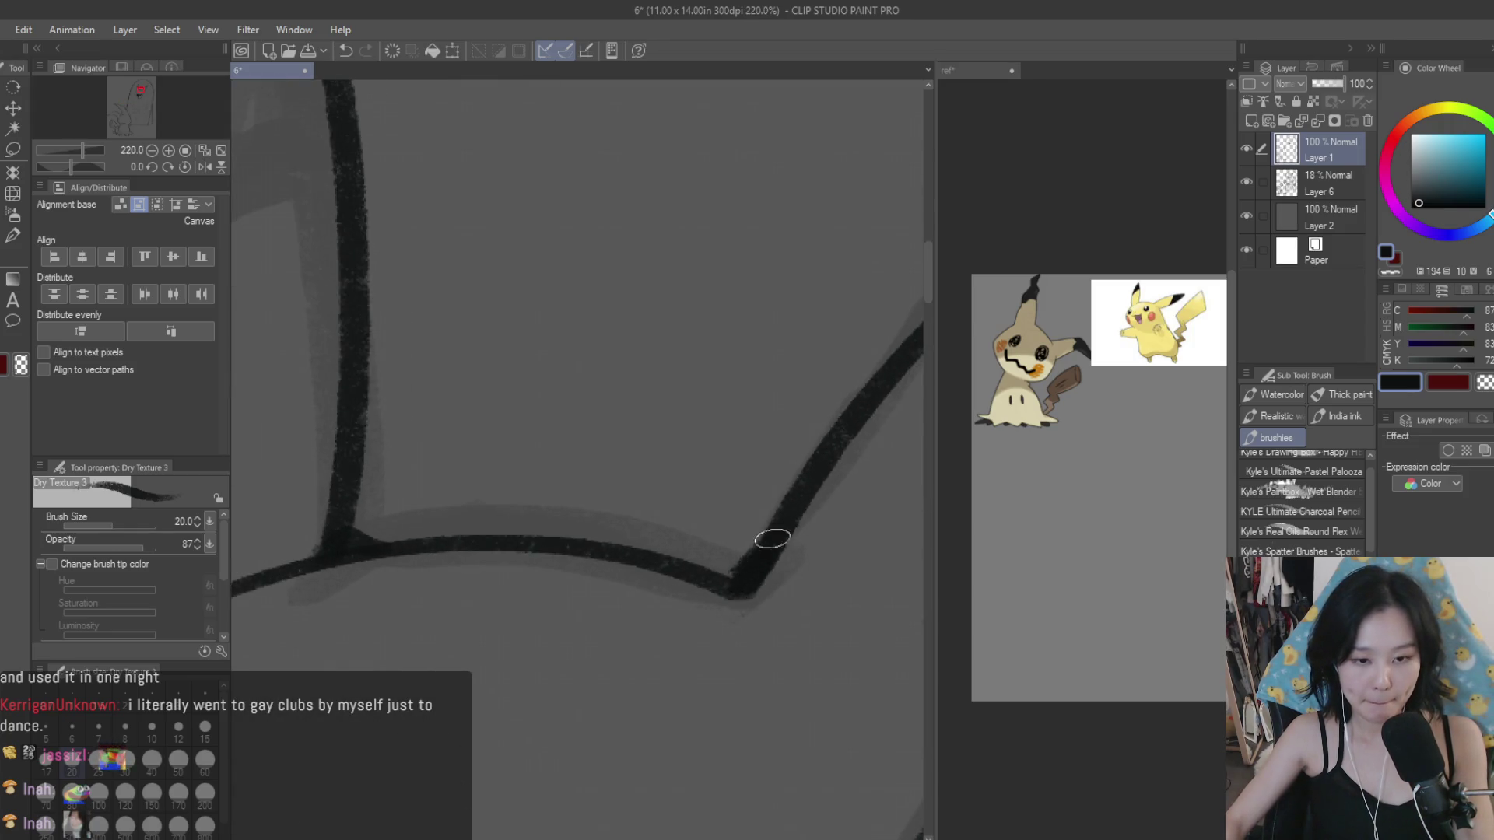
{"action": "key", "text": "e"}
{"action": "scroll", "coordinate": [726, 483], "scroll_direction": "down", "scroll_amount": 2}
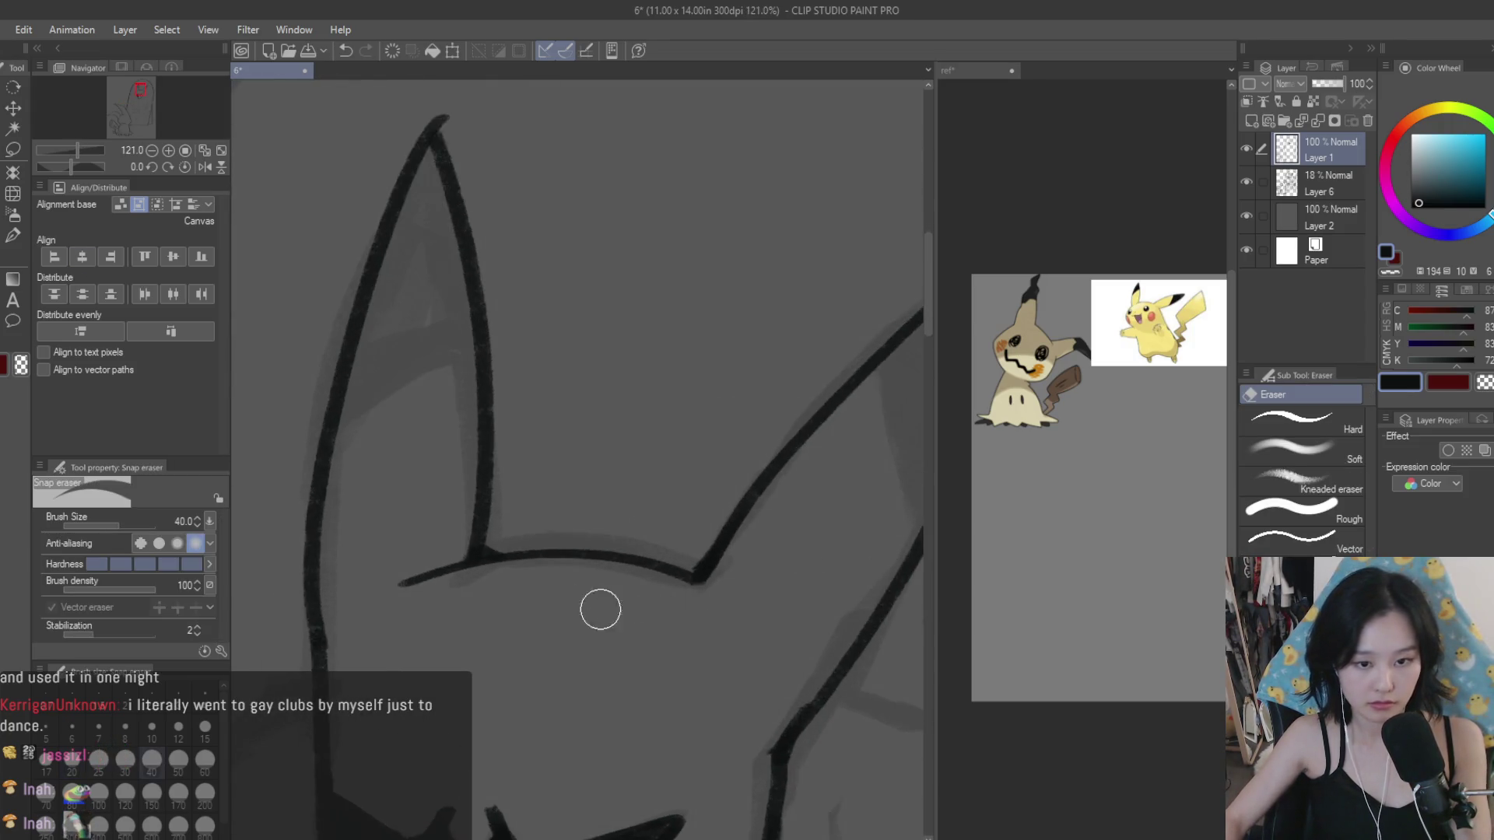
{"action": "scroll", "coordinate": [600, 607], "scroll_direction": "down", "scroll_amount": 1}
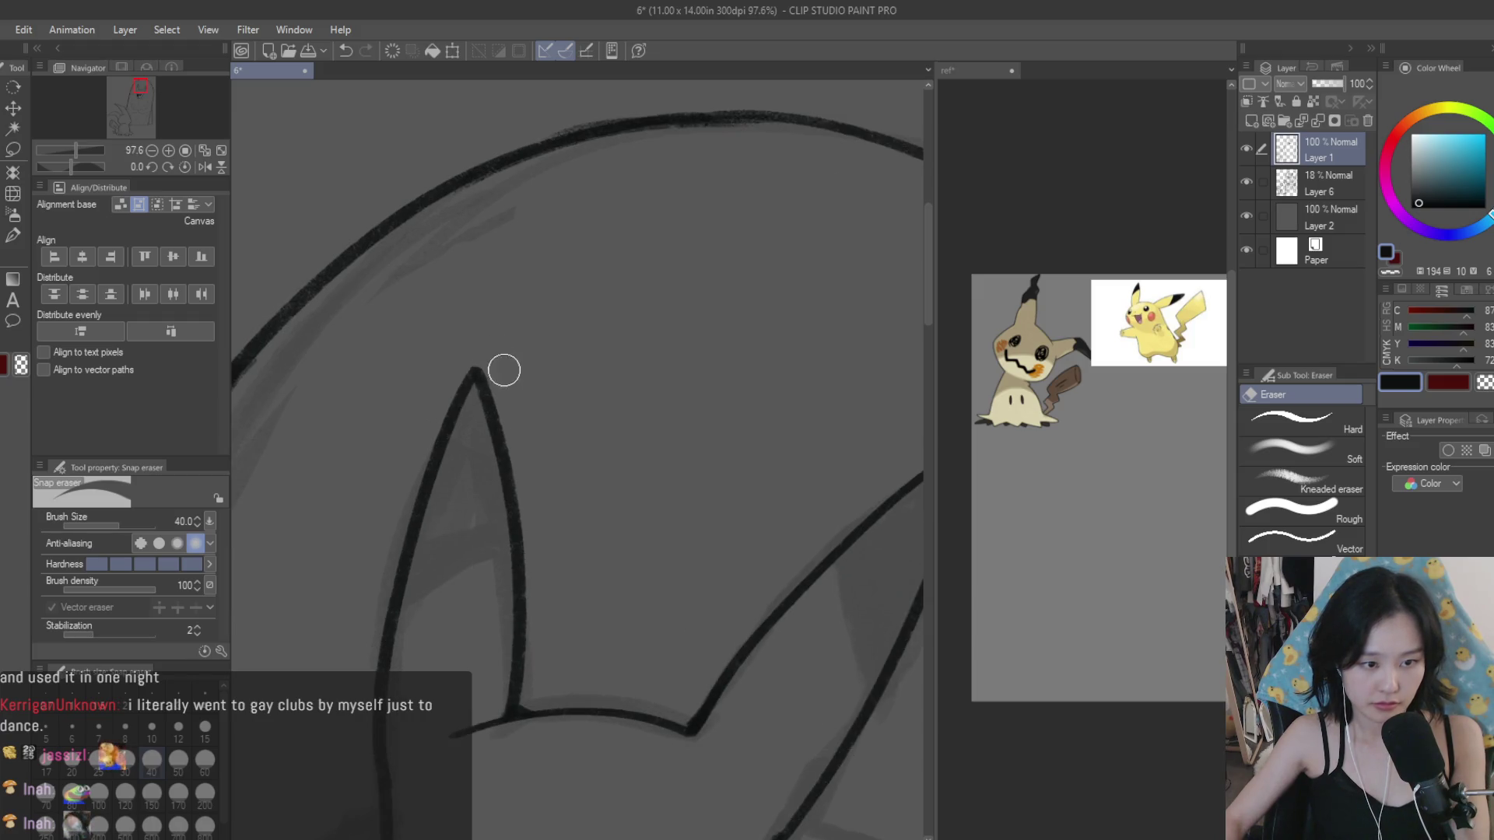
{"action": "key", "text": "b"}
{"action": "scroll", "coordinate": [840, 467], "scroll_direction": "up", "scroll_amount": 3}
Step: Thicken the right ear's tip curve and darken its inner line
{"action": "mouse_move", "coordinate": [786, 494]}
{"action": "left_mouse_down"}
{"action": "mouse_move", "coordinate": [848, 465]}
{"action": "mouse_move", "coordinate": [750, 516]}
{"action": "left_mouse_up"}
{"action": "left_click_drag", "start_coordinate": [833, 459], "coordinate": [730, 523]}
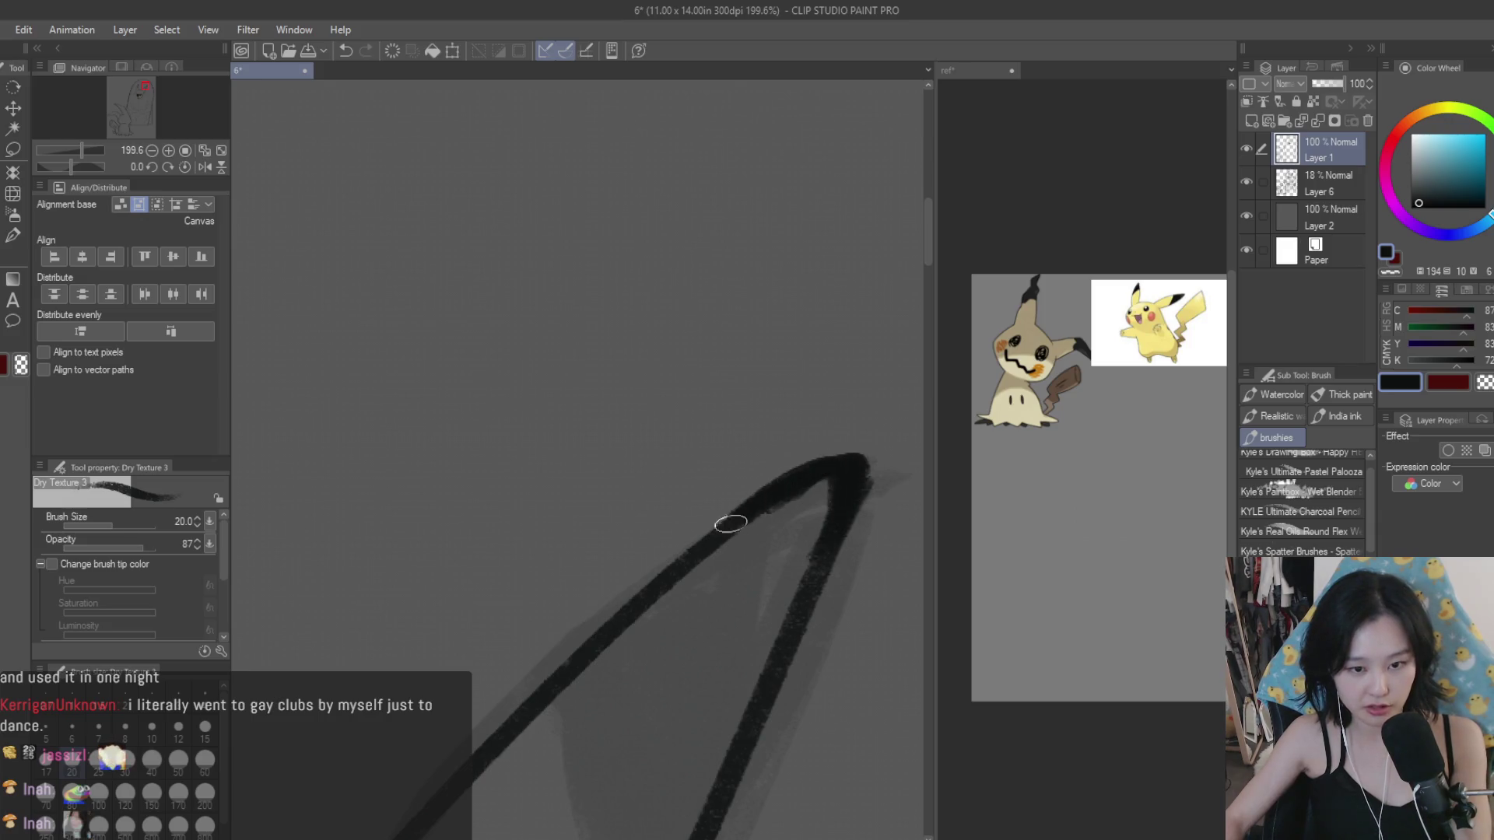
{"action": "left_click_drag", "start_coordinate": [780, 627], "coordinate": [817, 494]}
{"action": "scroll", "coordinate": [817, 494], "scroll_direction": "down", "scroll_amount": 3}
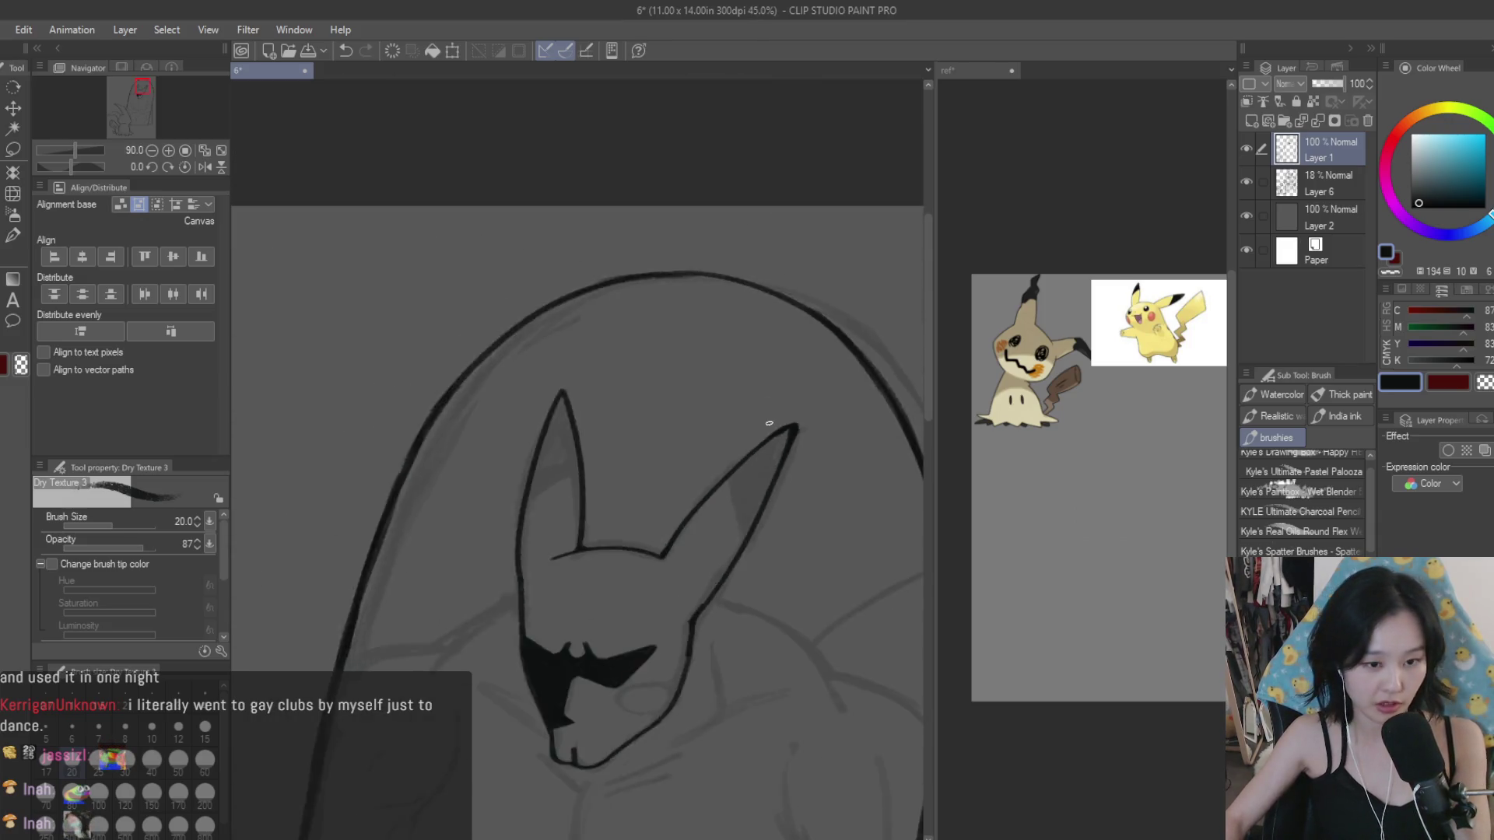
{"action": "scroll", "coordinate": [816, 467], "scroll_direction": "down", "scroll_amount": 2}
{"action": "scroll", "coordinate": [817, 466], "scroll_direction": "up", "scroll_amount": 1}
Step: Clean stray lines with the eraser and fill the right ear's inner tip solid black
{"action": "key", "text": "e"}
{"action": "scroll", "coordinate": [774, 350], "scroll_direction": "up", "scroll_amount": 2}
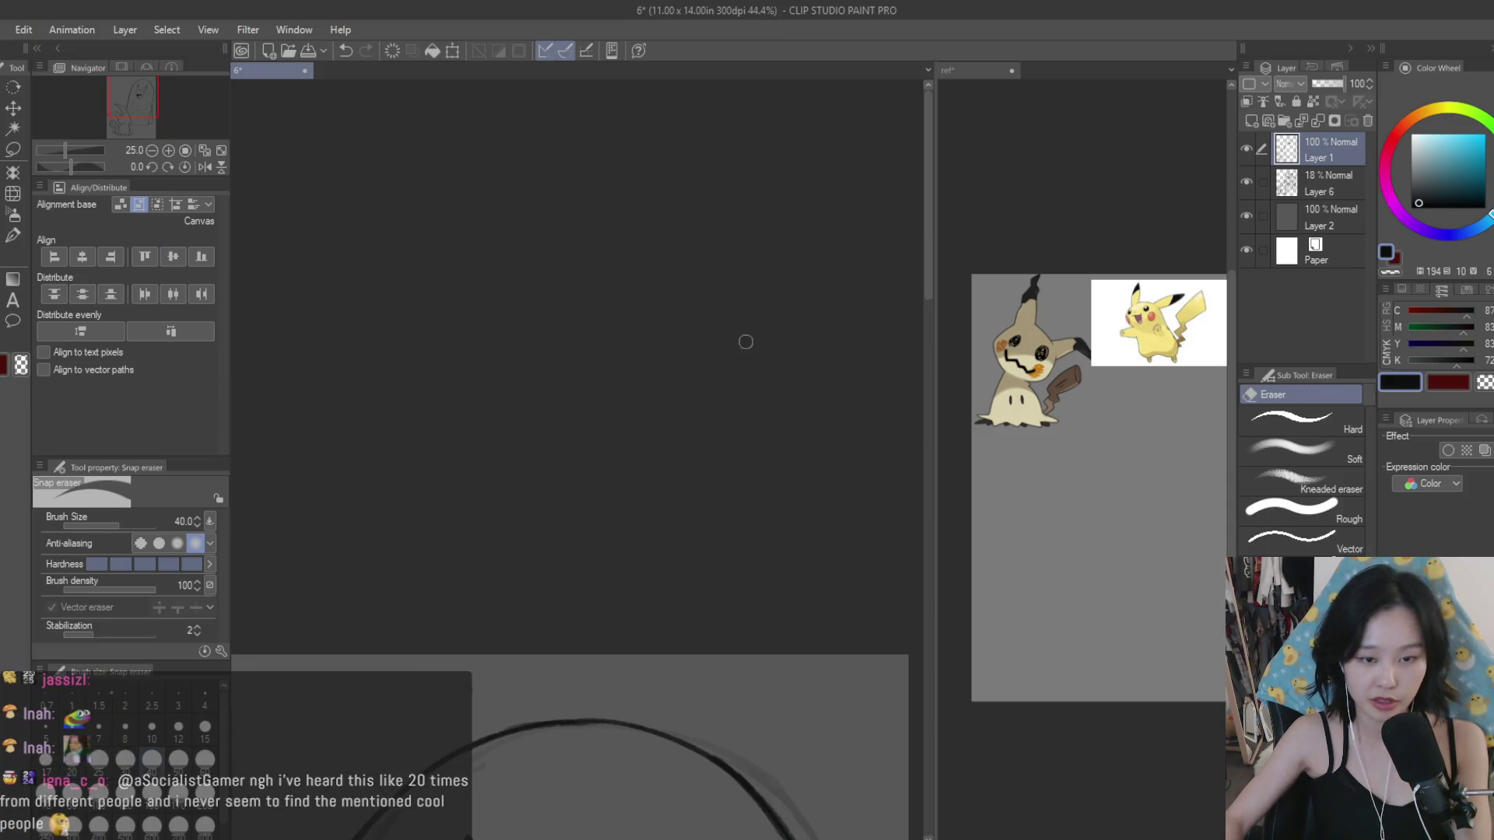
{"action": "scroll", "coordinate": [844, 378], "scroll_direction": "up", "scroll_amount": 2}
{"action": "scroll", "coordinate": [650, 394], "scroll_direction": "up", "scroll_amount": 1}
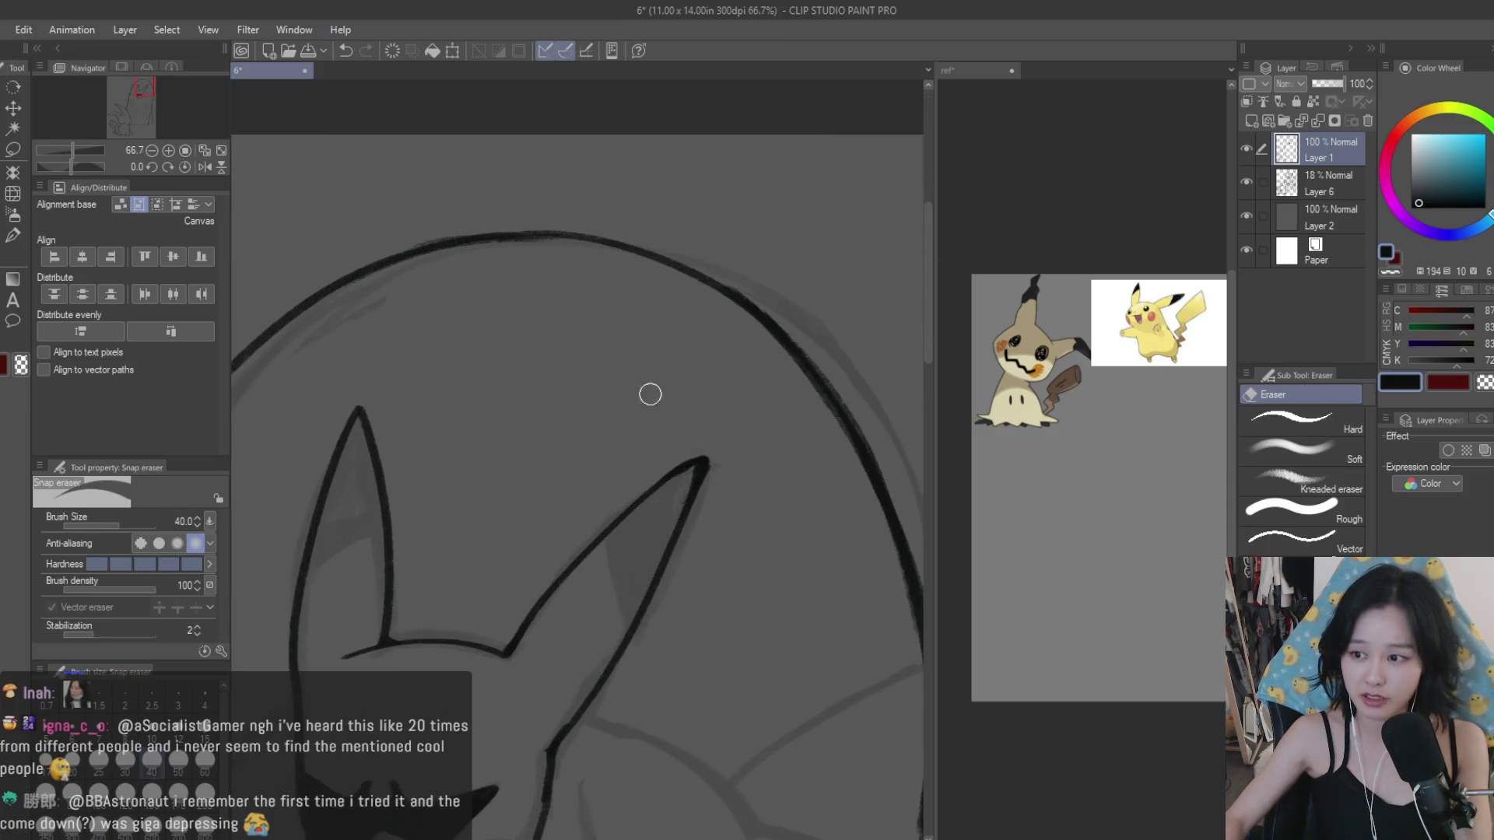
{"action": "scroll", "coordinate": [754, 500], "scroll_direction": "up", "scroll_amount": 1}
{"action": "scroll", "coordinate": [719, 482], "scroll_direction": "up", "scroll_amount": 1}
{"action": "scroll", "coordinate": [719, 483], "scroll_direction": "up", "scroll_amount": 1}
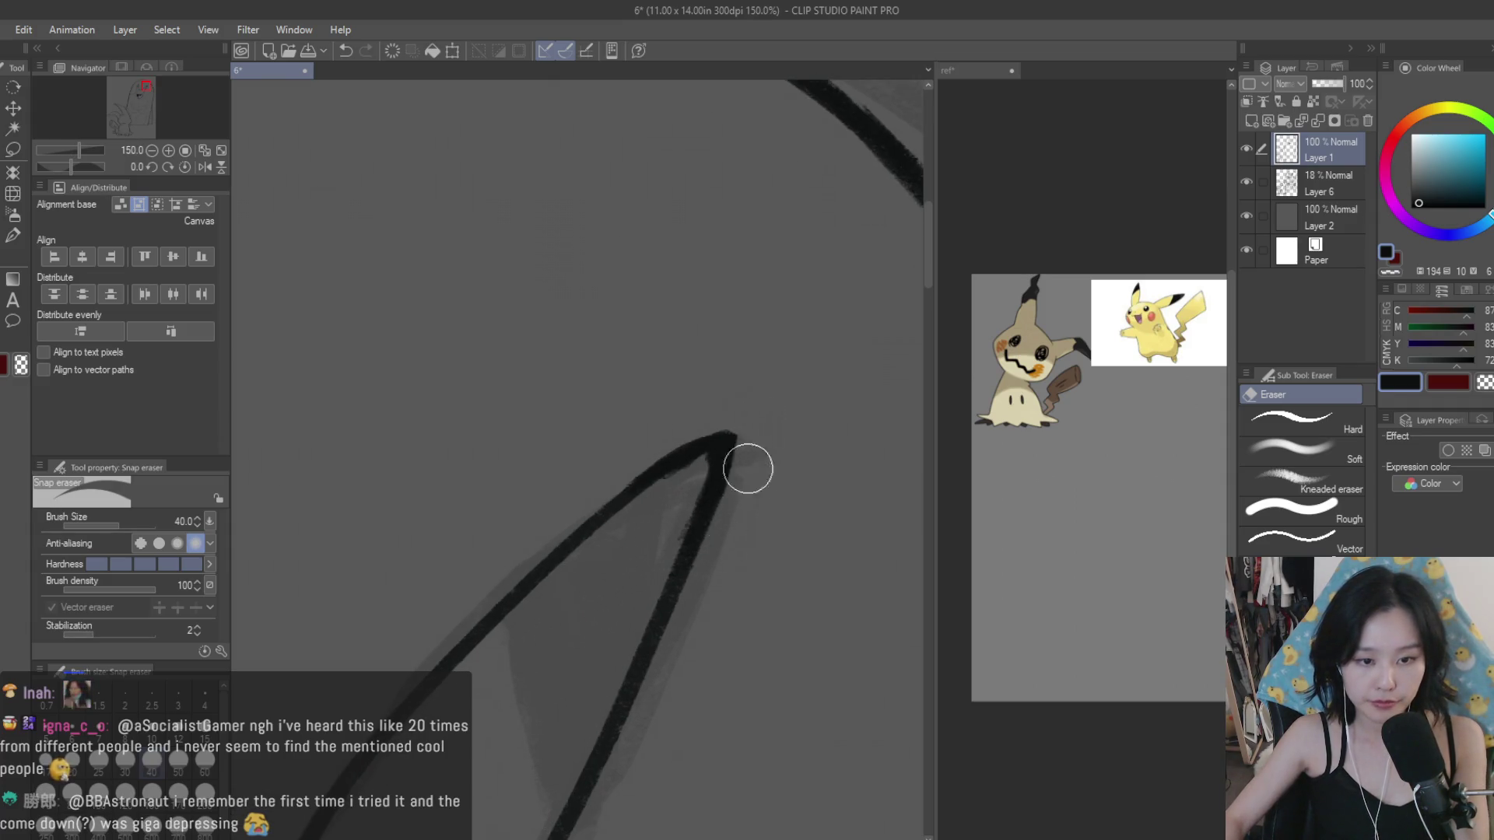
{"action": "scroll", "coordinate": [444, 310], "scroll_direction": "down", "scroll_amount": 5}
{"action": "key", "text": "b"}
{"action": "scroll", "coordinate": [786, 419], "scroll_direction": "up", "scroll_amount": 3}
{"action": "left_click_drag", "start_coordinate": [677, 440], "coordinate": [712, 567]}
{"action": "scroll", "coordinate": [740, 431], "scroll_direction": "down", "scroll_amount": 1}
{"action": "left_click_drag", "start_coordinate": [799, 373], "coordinate": [739, 464]}
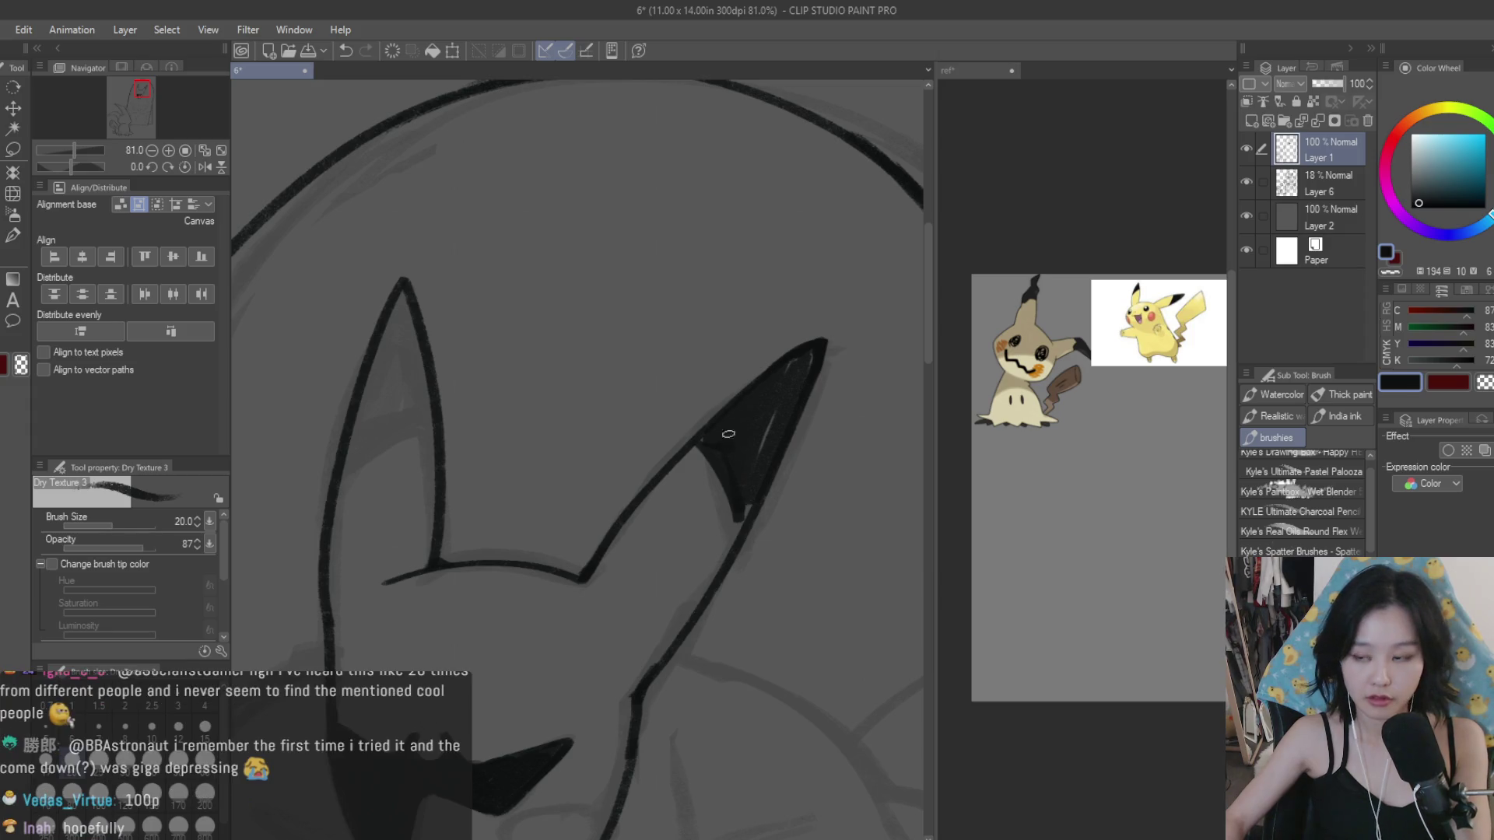
Step: Fill the other ear's tip solid black, touching up its inner edge, then zoom out
{"action": "scroll", "coordinate": [752, 477], "scroll_direction": "up", "scroll_amount": 2}
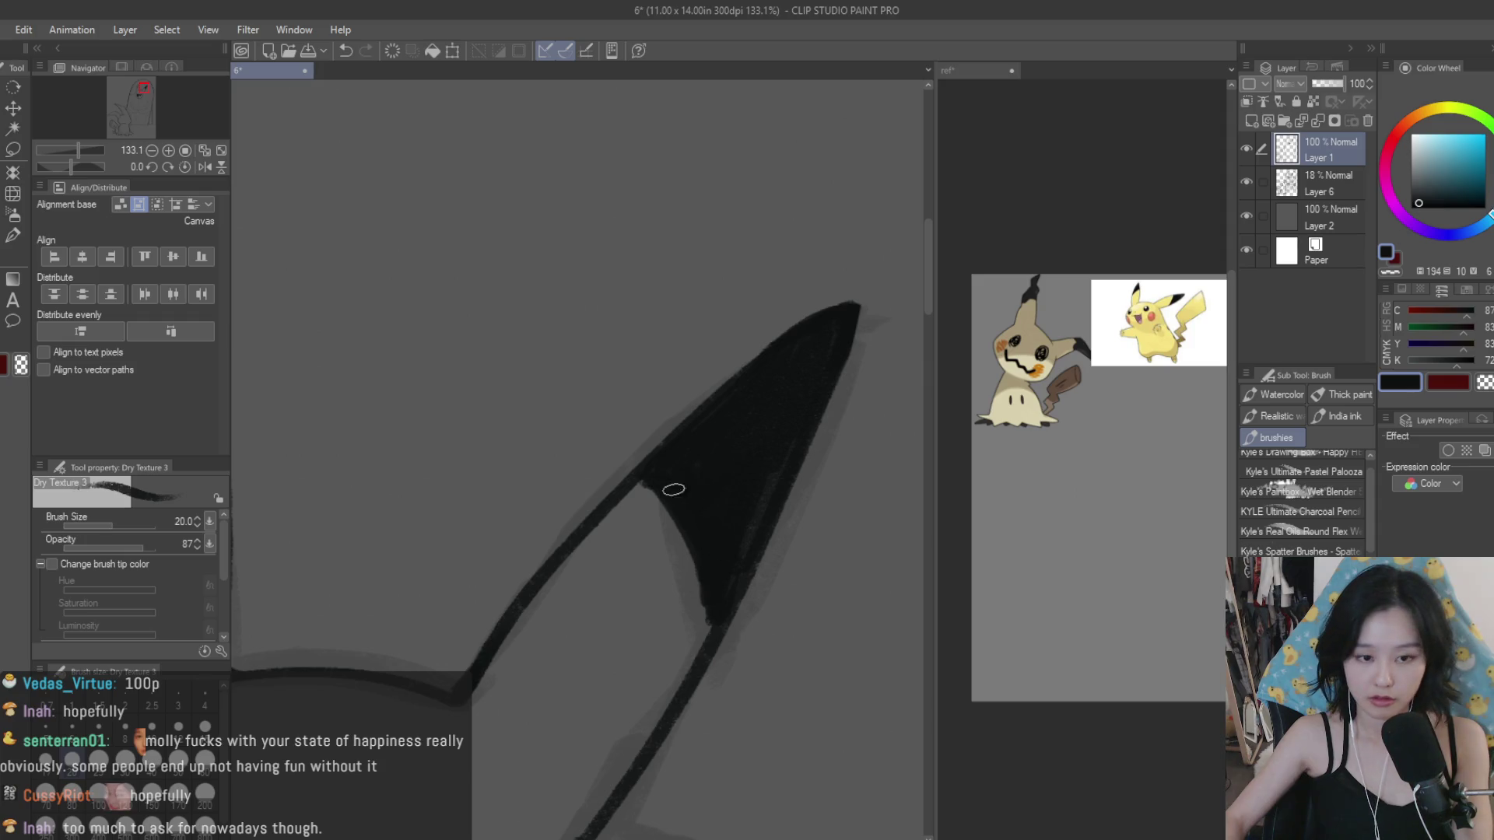
{"action": "scroll", "coordinate": [798, 428], "scroll_direction": "down", "scroll_amount": 2}
{"action": "scroll", "coordinate": [638, 389], "scroll_direction": "up", "scroll_amount": 2}
{"action": "mouse_move", "coordinate": [673, 484]}
{"action": "left_mouse_down"}
{"action": "mouse_move", "coordinate": [547, 554]}
{"action": "mouse_move", "coordinate": [568, 433]}
{"action": "mouse_move", "coordinate": [615, 314]}
{"action": "mouse_move", "coordinate": [650, 407]}
{"action": "mouse_move", "coordinate": [573, 515]}
{"action": "left_mouse_up"}
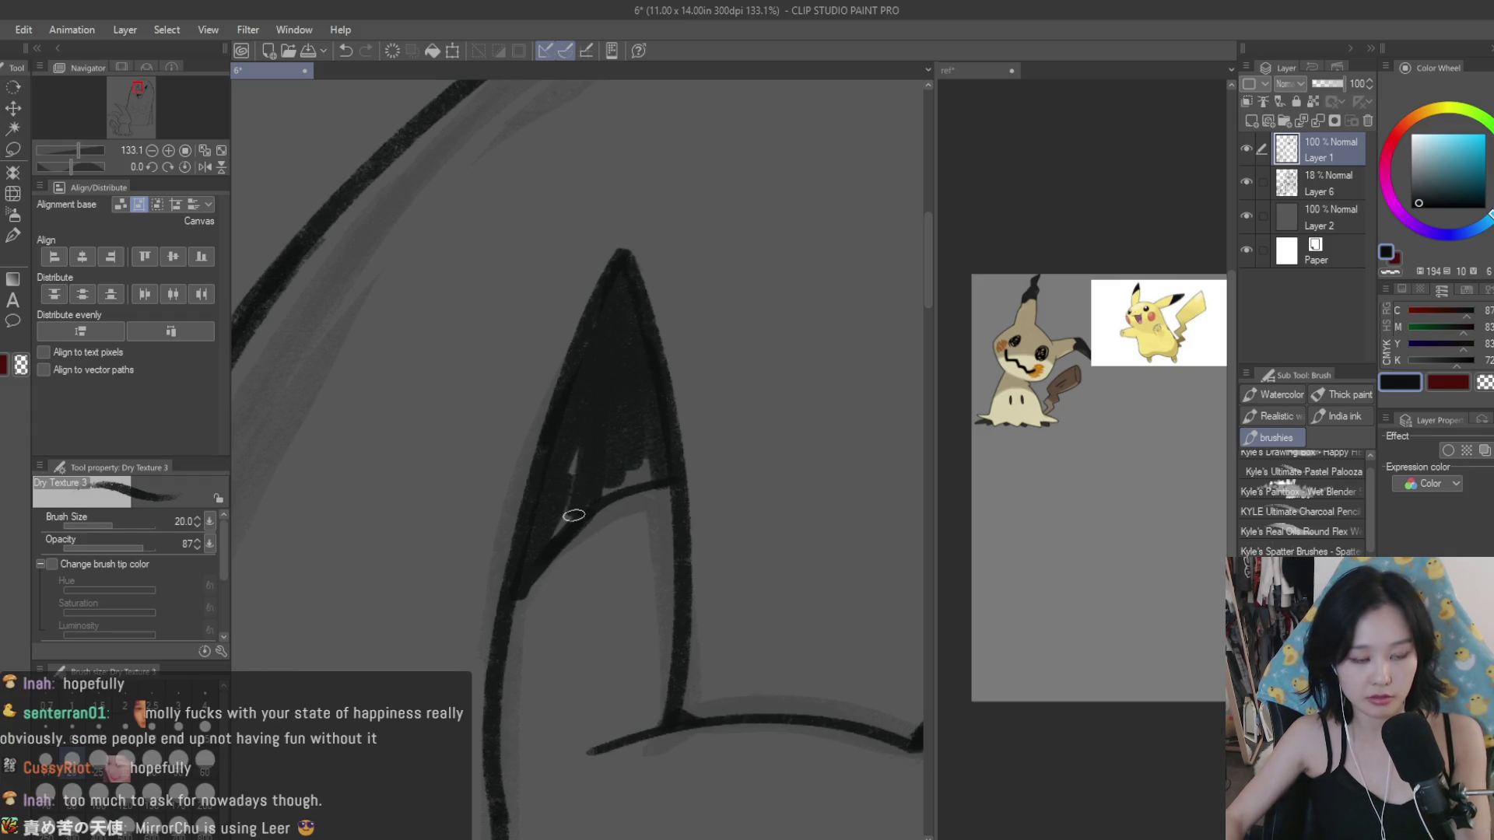
{"action": "left_click_drag", "start_coordinate": [576, 422], "coordinate": [603, 498]}
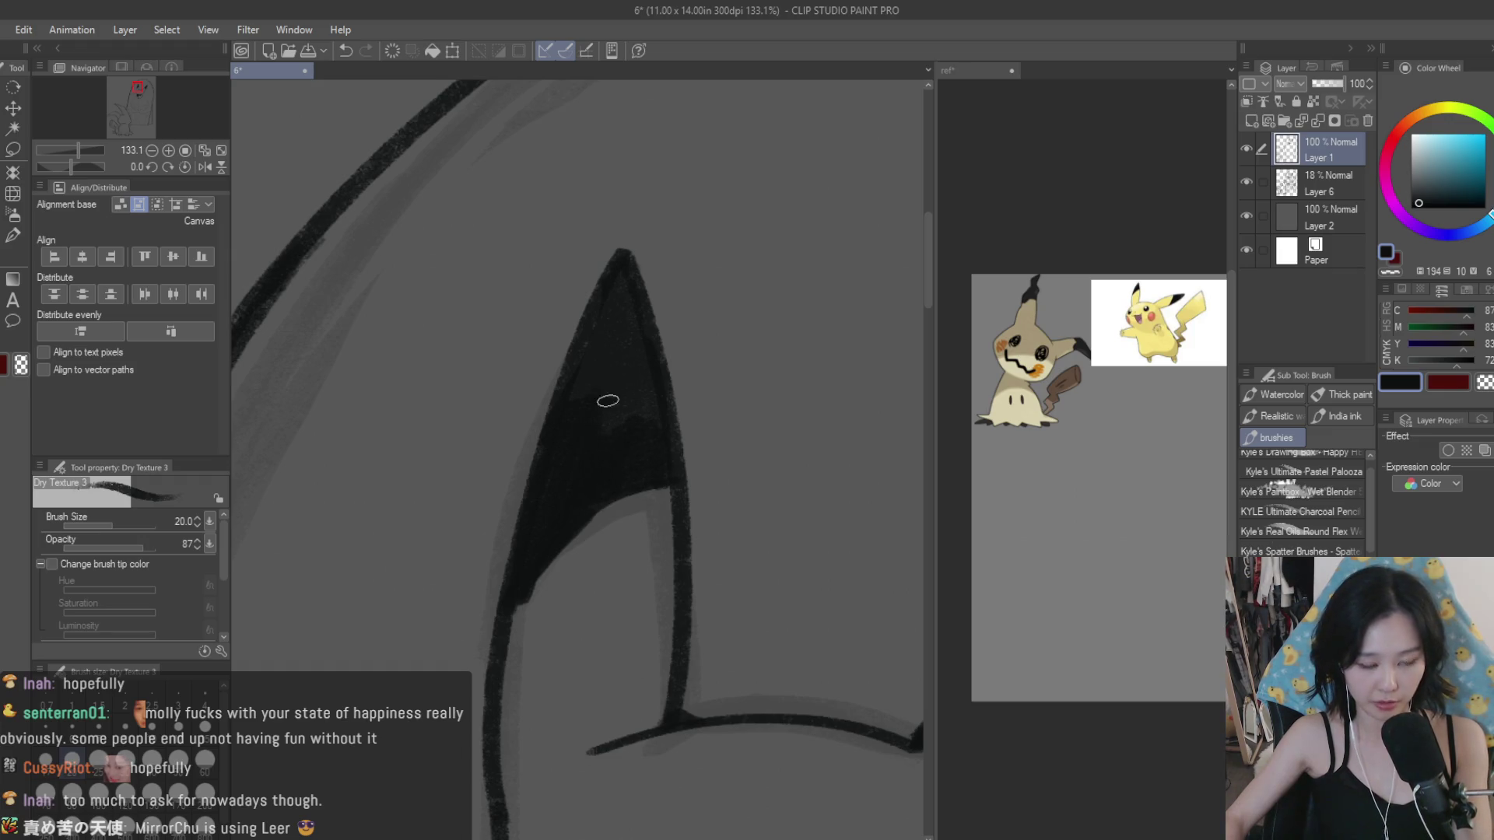
{"action": "left_click_drag", "start_coordinate": [618, 308], "coordinate": [644, 323]}
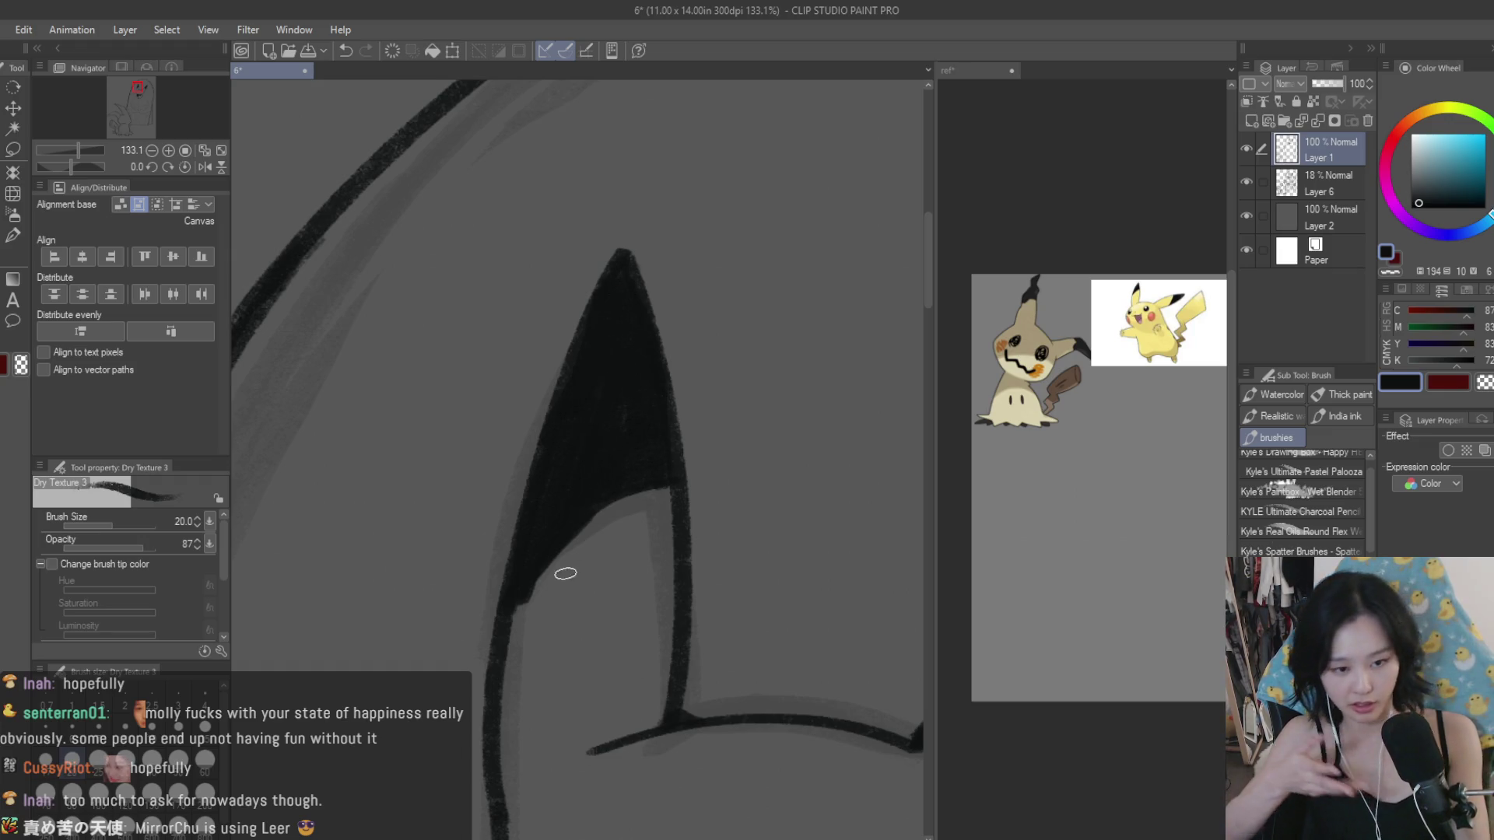
{"action": "left_click_drag", "start_coordinate": [568, 574], "coordinate": [520, 580]}
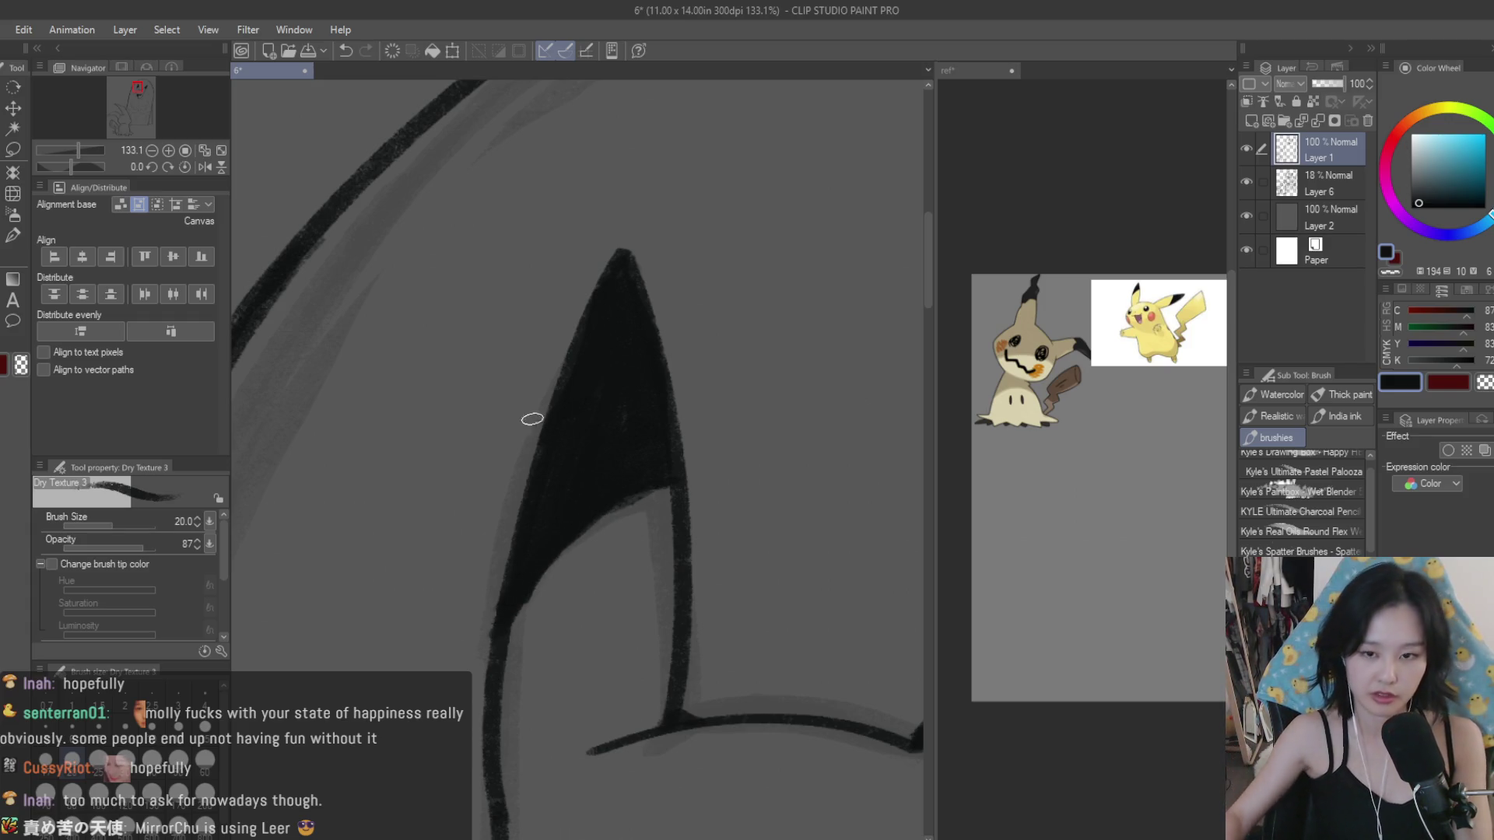
{"action": "scroll", "coordinate": [530, 417], "scroll_direction": "down", "scroll_amount": 5}
{"action": "scroll", "coordinate": [669, 358], "scroll_direction": "down", "scroll_amount": 2}
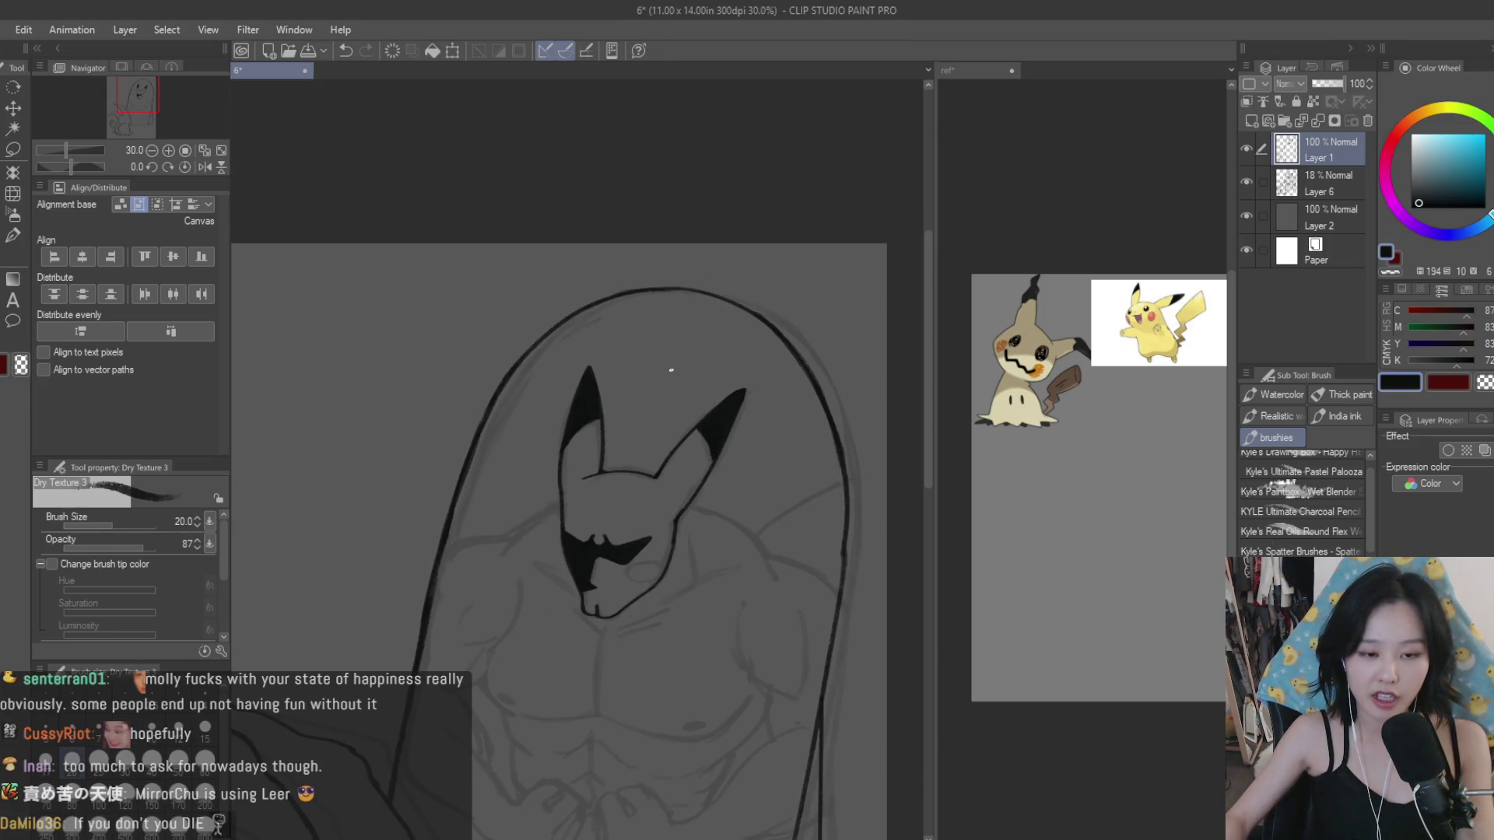
Step: Redraw the ear-to-cheek line and the shoulder line running out to the frame
{"action": "scroll", "coordinate": [638, 370], "scroll_direction": "down", "scroll_amount": 2}
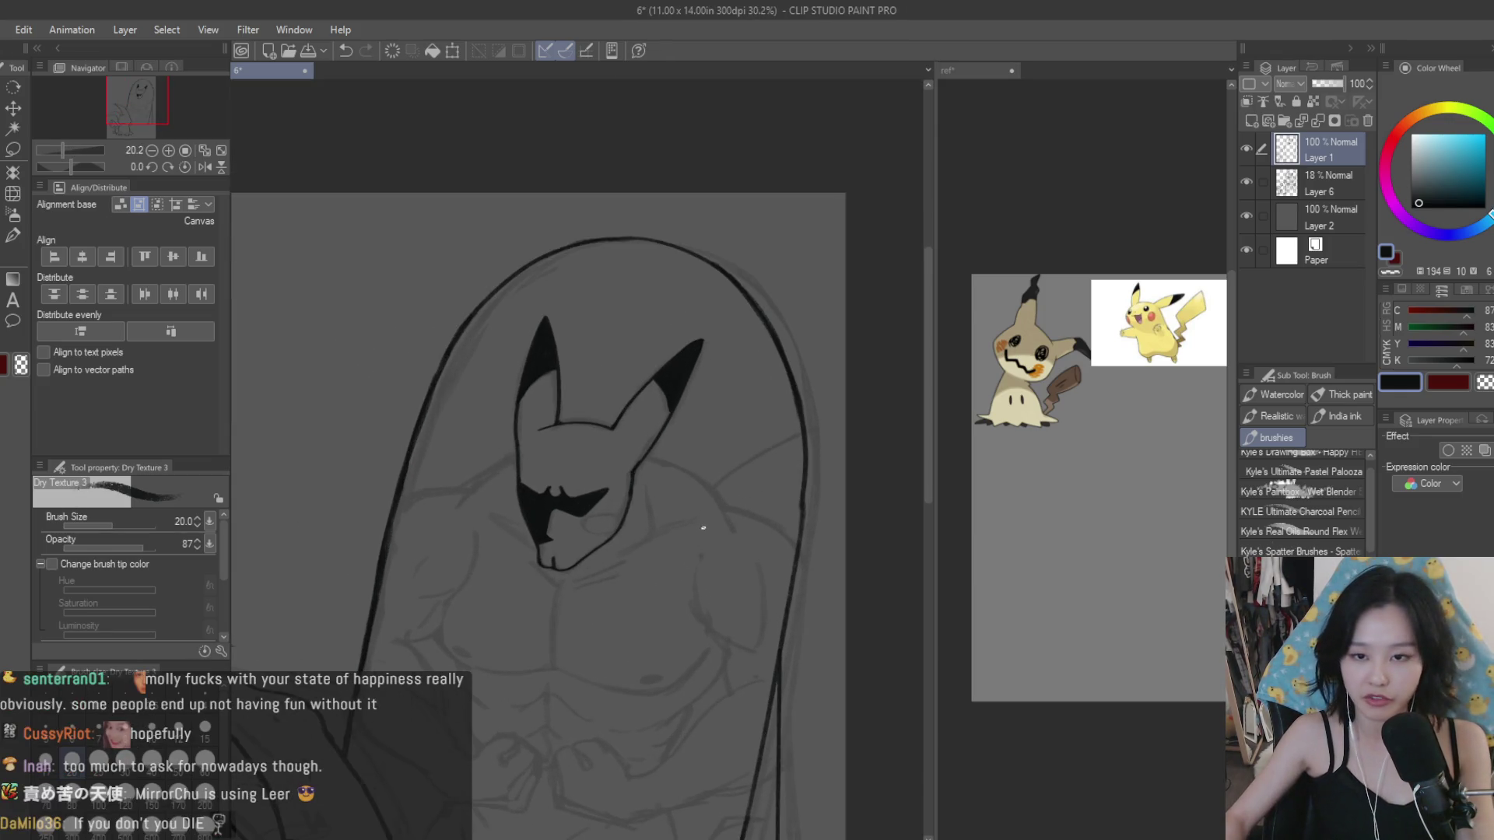
{"action": "scroll", "coordinate": [713, 514], "scroll_direction": "up", "scroll_amount": 2}
{"action": "scroll", "coordinate": [669, 459], "scroll_direction": "up", "scroll_amount": 3}
{"action": "scroll", "coordinate": [591, 393], "scroll_direction": "up", "scroll_amount": 2}
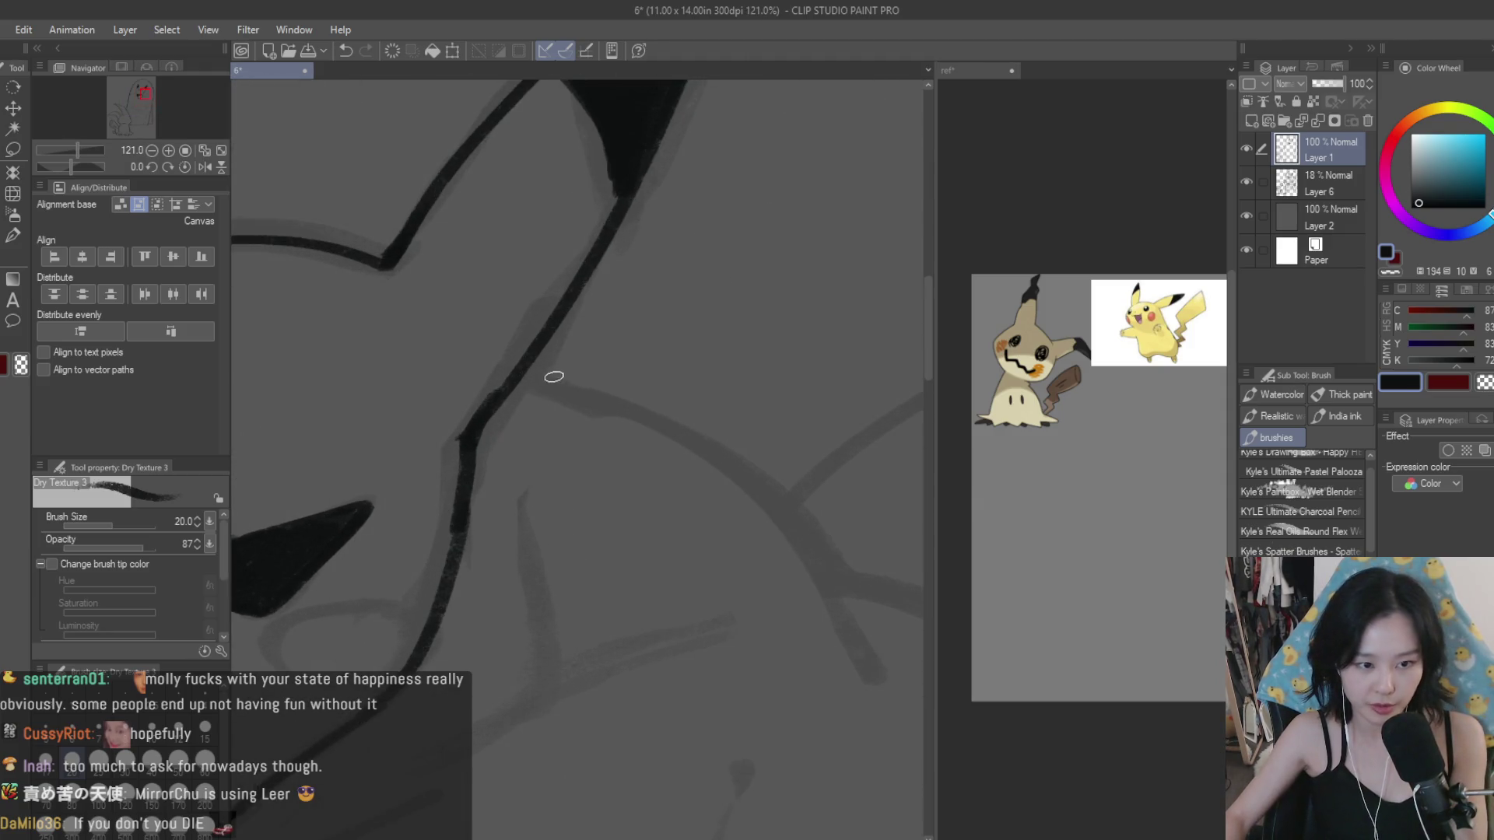
{"action": "scroll", "coordinate": [536, 381], "scroll_direction": "up", "scroll_amount": 2}
{"action": "scroll", "coordinate": [534, 385], "scroll_direction": "down", "scroll_amount": 2}
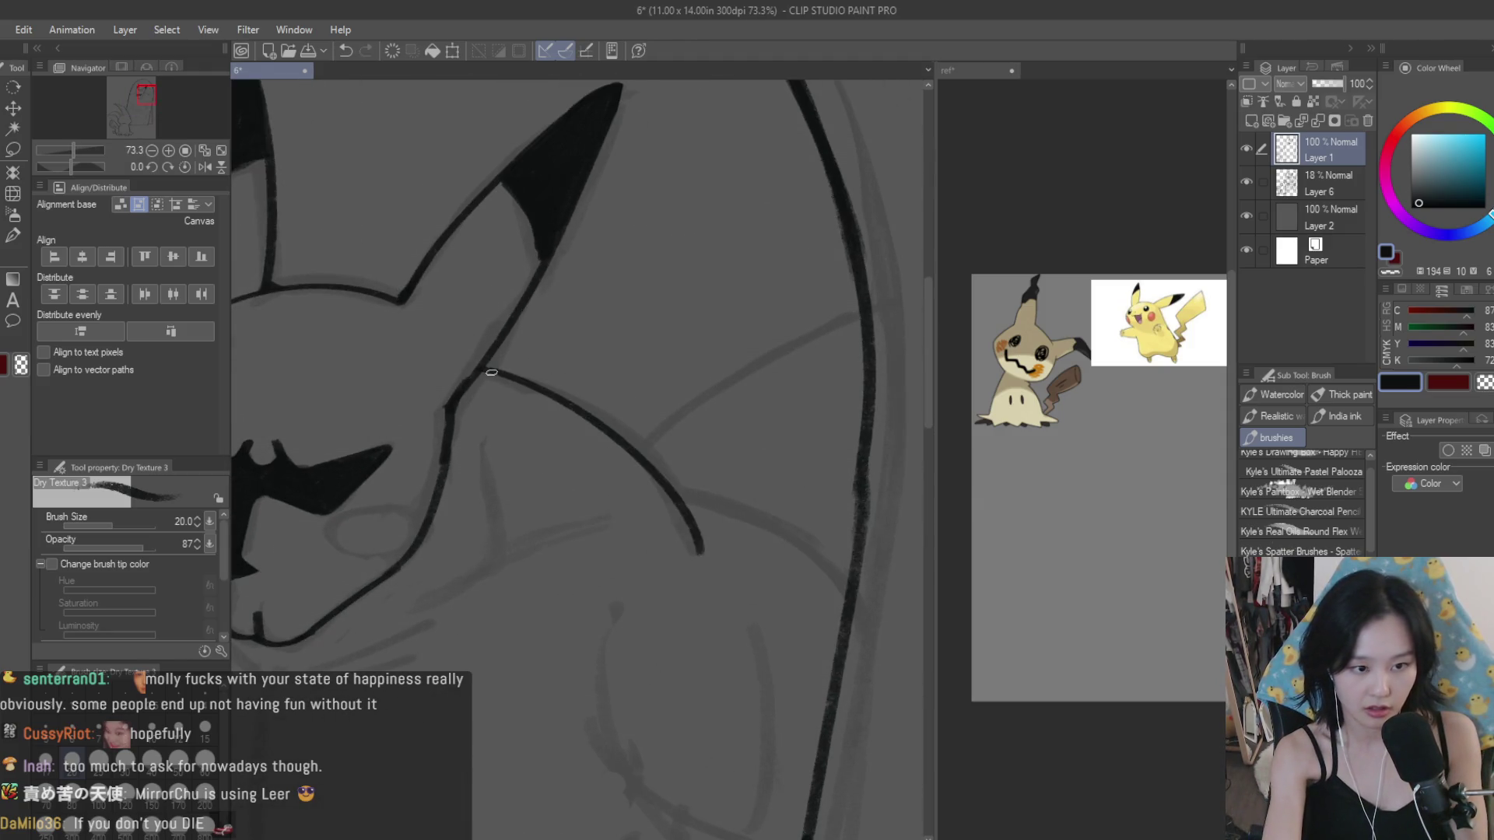
{"action": "key", "text": "ctrl+z"}
{"action": "mouse_move", "coordinate": [484, 369]}
{"action": "left_mouse_down"}
{"action": "mouse_move", "coordinate": [674, 508]}
{"action": "mouse_move", "coordinate": [848, 593]}
{"action": "left_mouse_up"}
{"action": "key", "text": "ctrl+z"}
{"action": "left_click_drag", "start_coordinate": [663, 492], "coordinate": [845, 588]}
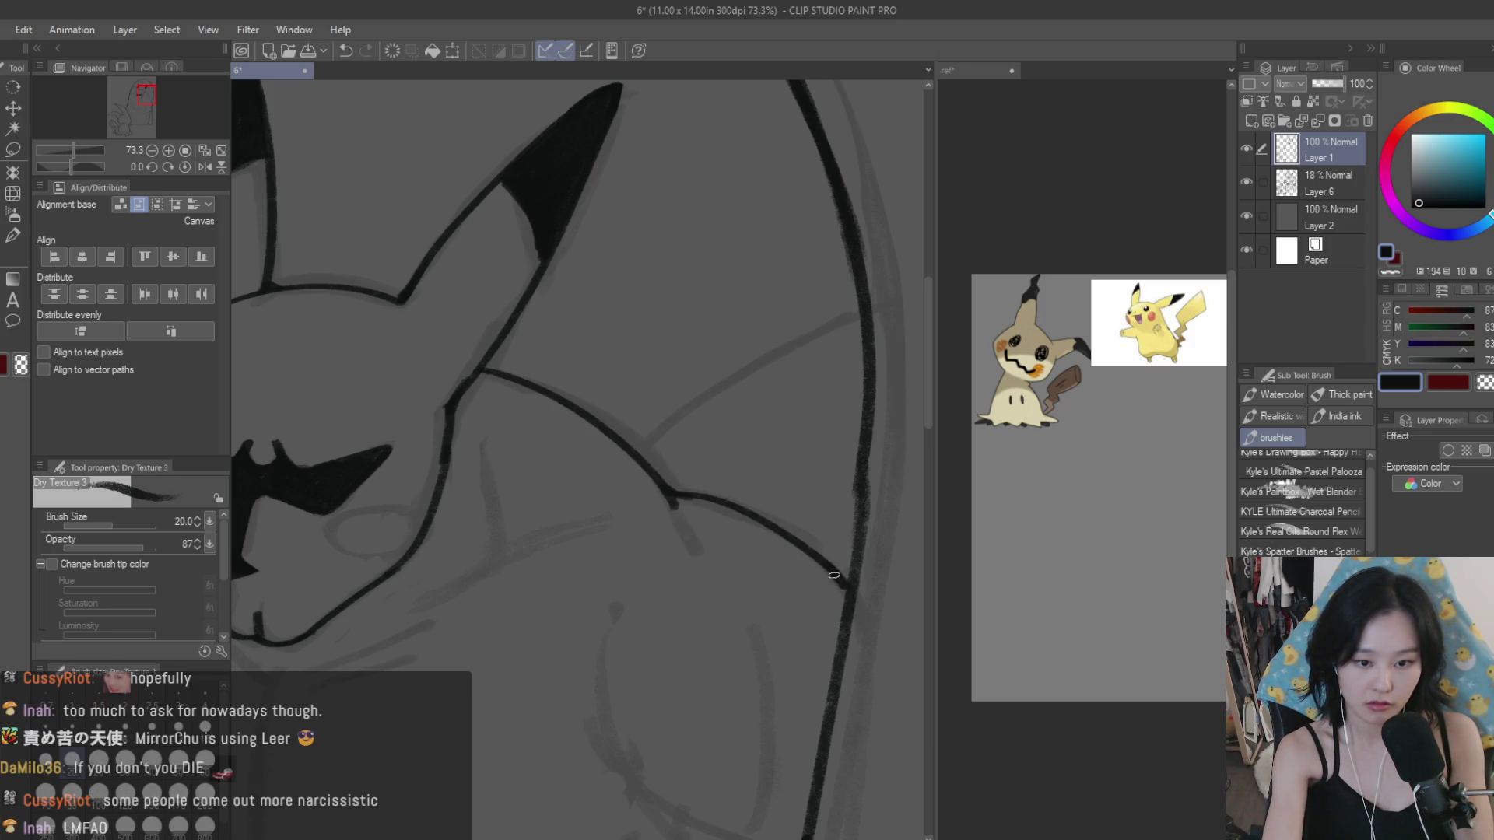
Step: Redraw the right shoulder line as a shorter stroke near the head
{"action": "scroll", "coordinate": [761, 504], "scroll_direction": "down", "scroll_amount": 2}
{"action": "scroll", "coordinate": [778, 494], "scroll_direction": "down", "scroll_amount": 2}
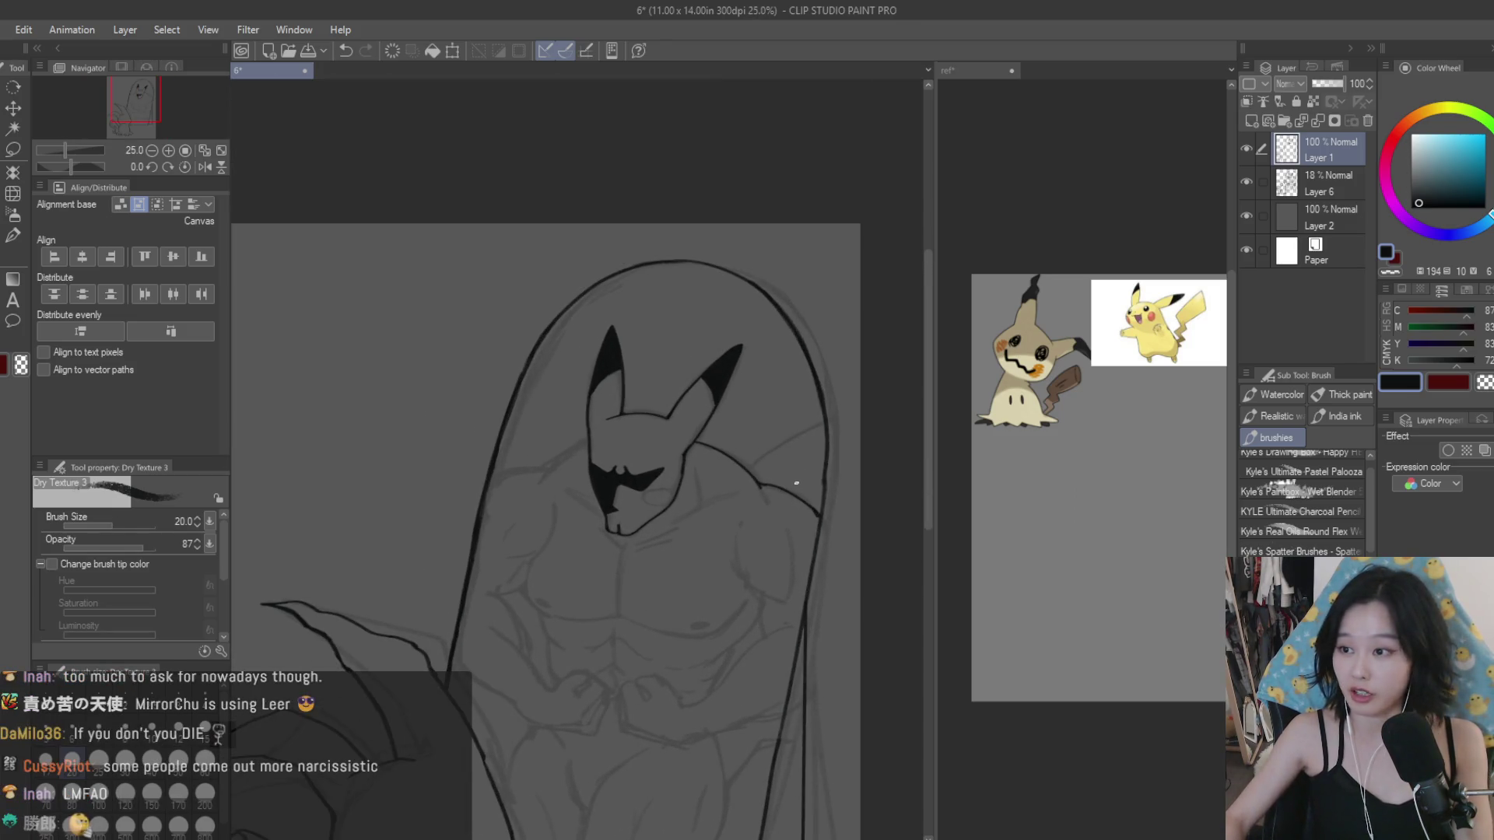
{"action": "scroll", "coordinate": [796, 483], "scroll_direction": "up", "scroll_amount": 1}
{"action": "scroll", "coordinate": [801, 471], "scroll_direction": "up", "scroll_amount": 1}
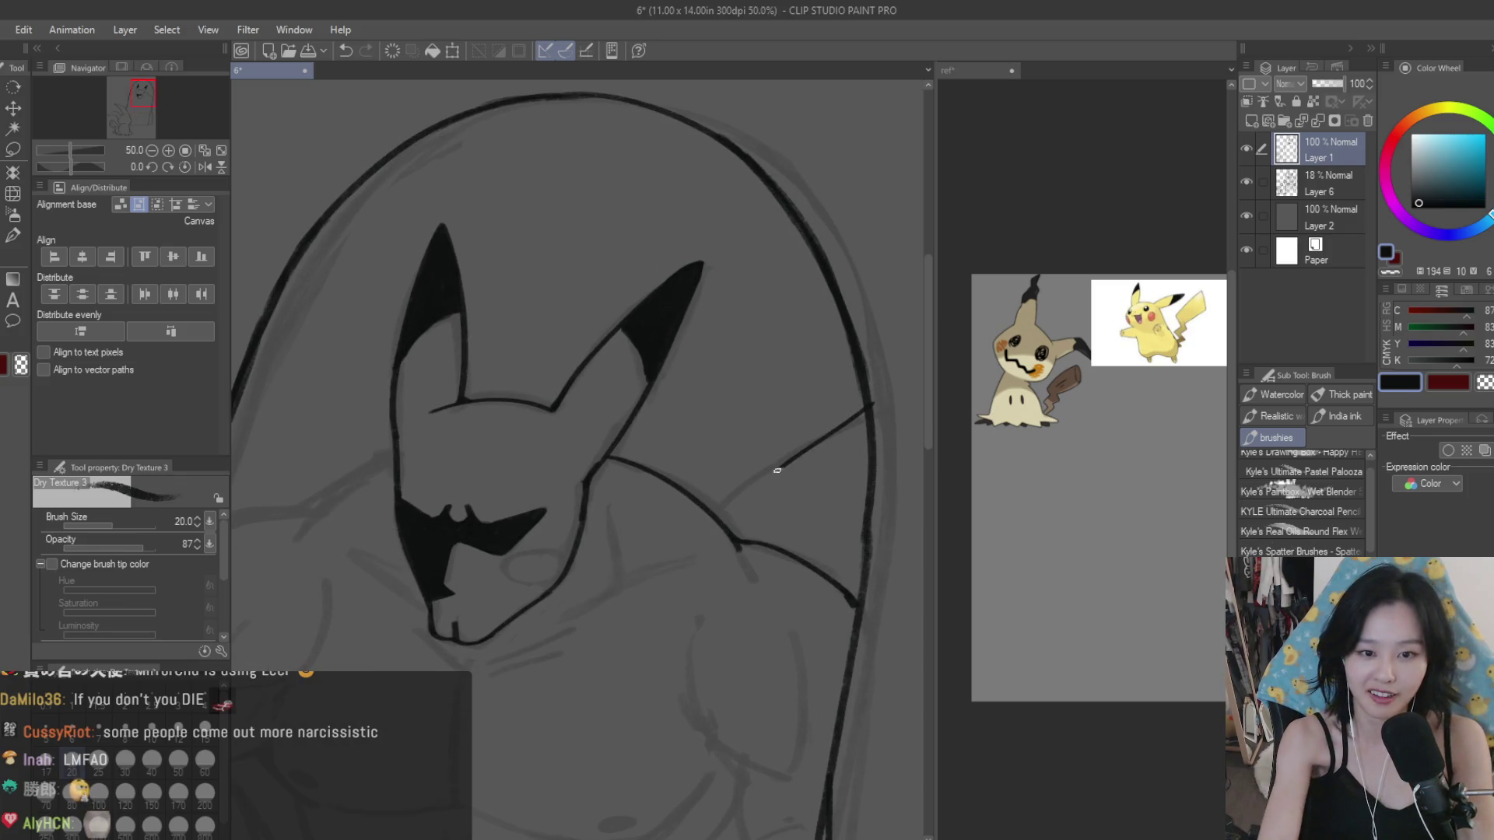
{"action": "key", "text": "ctrl+z"}
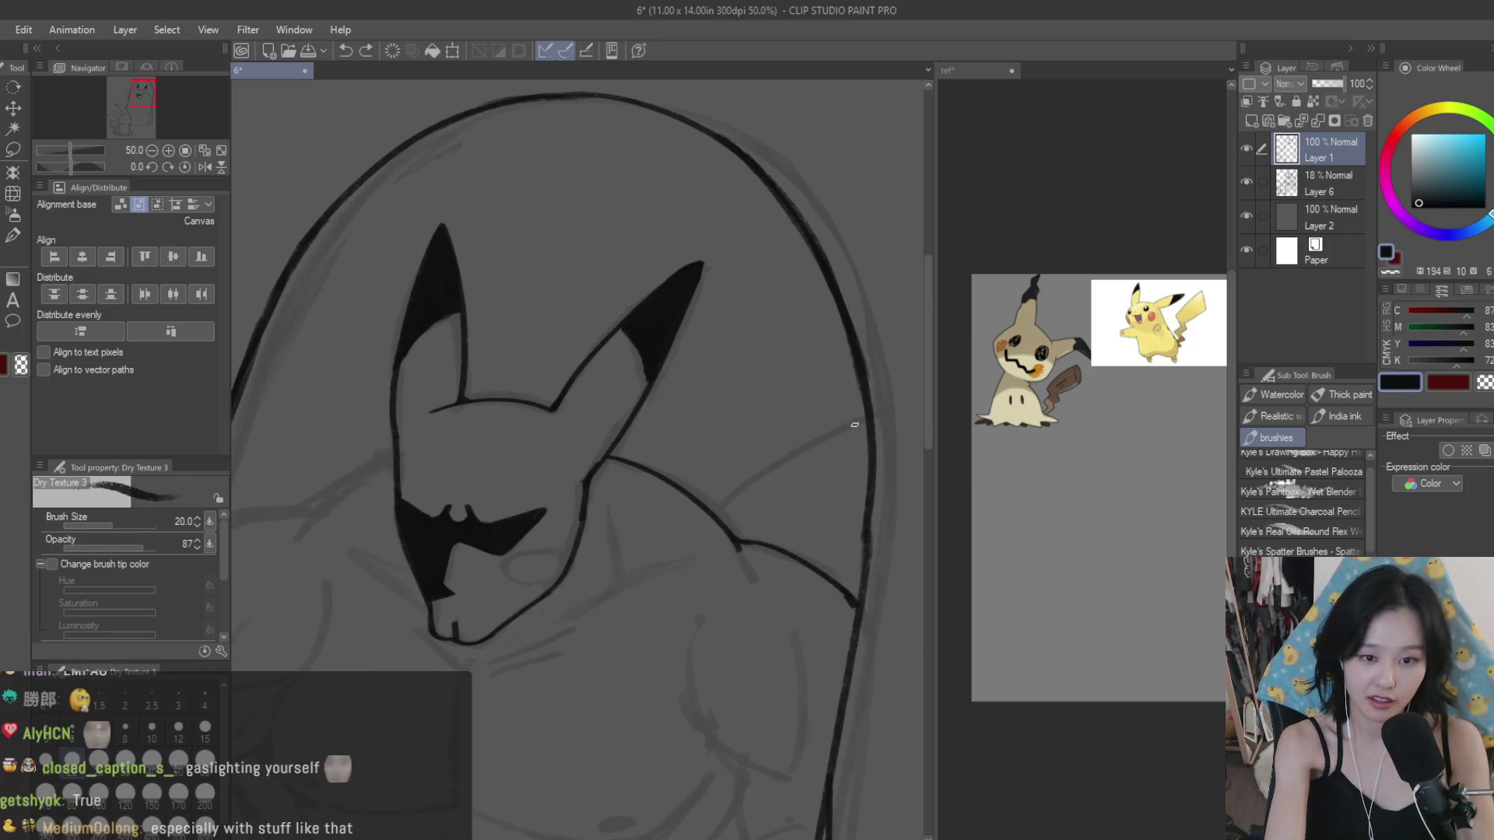
{"action": "left_click_drag", "start_coordinate": [865, 410], "coordinate": [717, 503]}
{"action": "key", "text": "ctrl+z"}
{"action": "left_click_drag", "start_coordinate": [866, 413], "coordinate": [841, 428]}
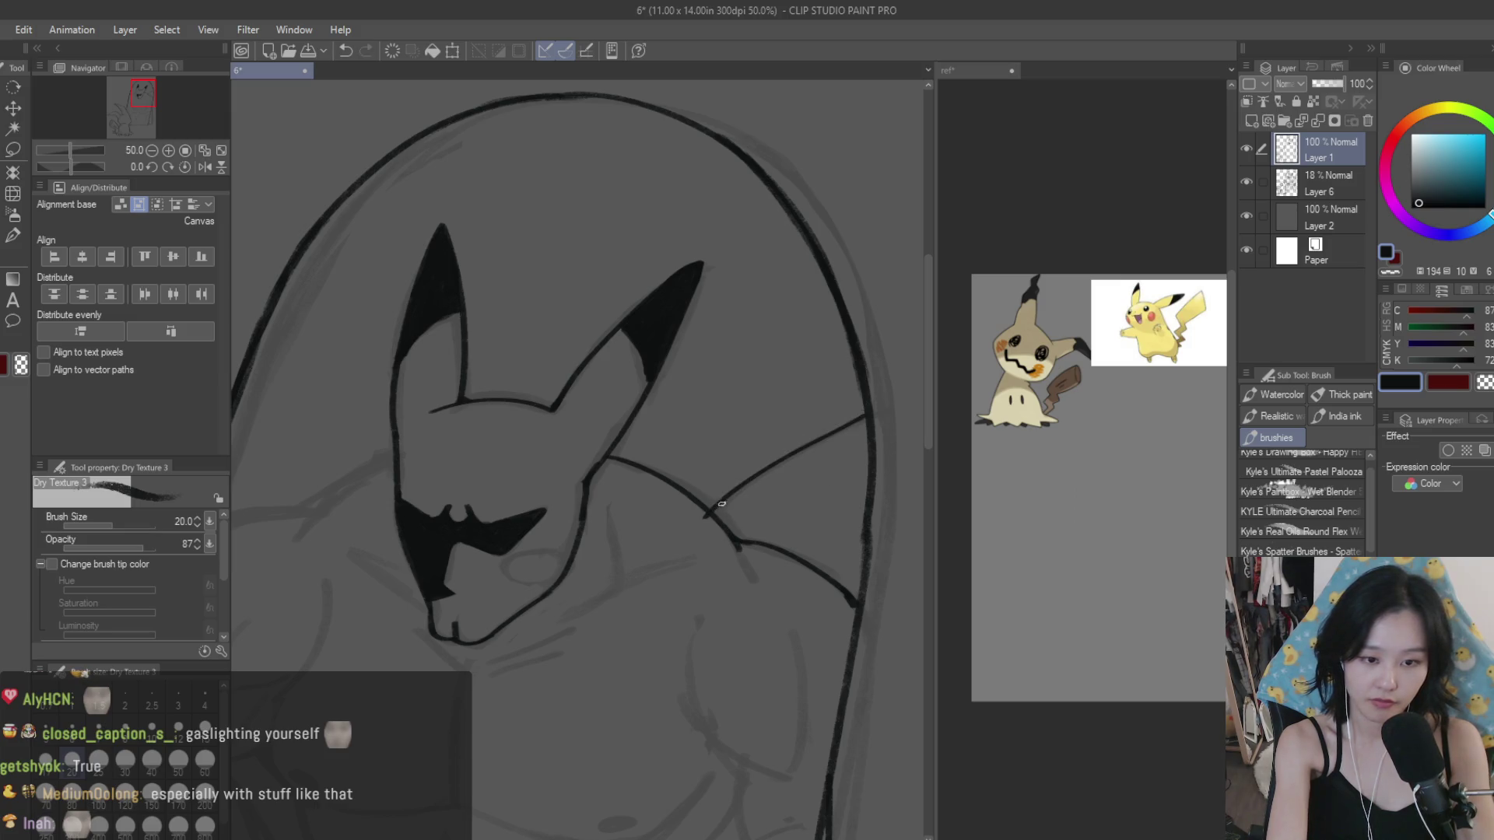
Step: Clean up with the Snap eraser, then ink the shoulder line across to the frame edge
{"action": "key", "text": "e"}
{"action": "scroll", "coordinate": [721, 505], "scroll_direction": "up", "scroll_amount": 3}
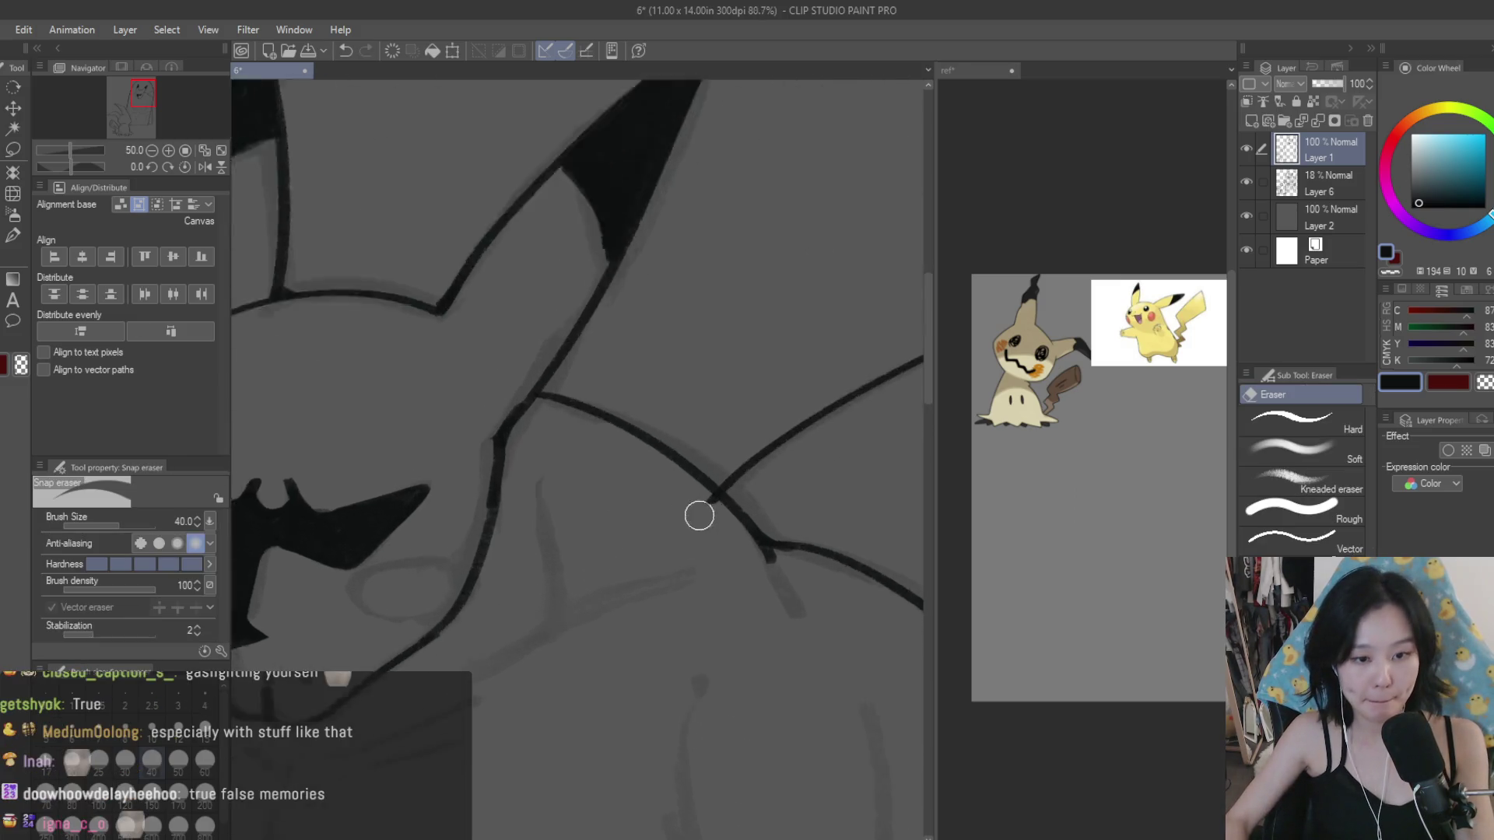
{"action": "scroll", "coordinate": [699, 515], "scroll_direction": "up", "scroll_amount": 2}
{"action": "scroll", "coordinate": [732, 516], "scroll_direction": "down", "scroll_amount": 3}
{"action": "scroll", "coordinate": [664, 431], "scroll_direction": "down", "scroll_amount": 4}
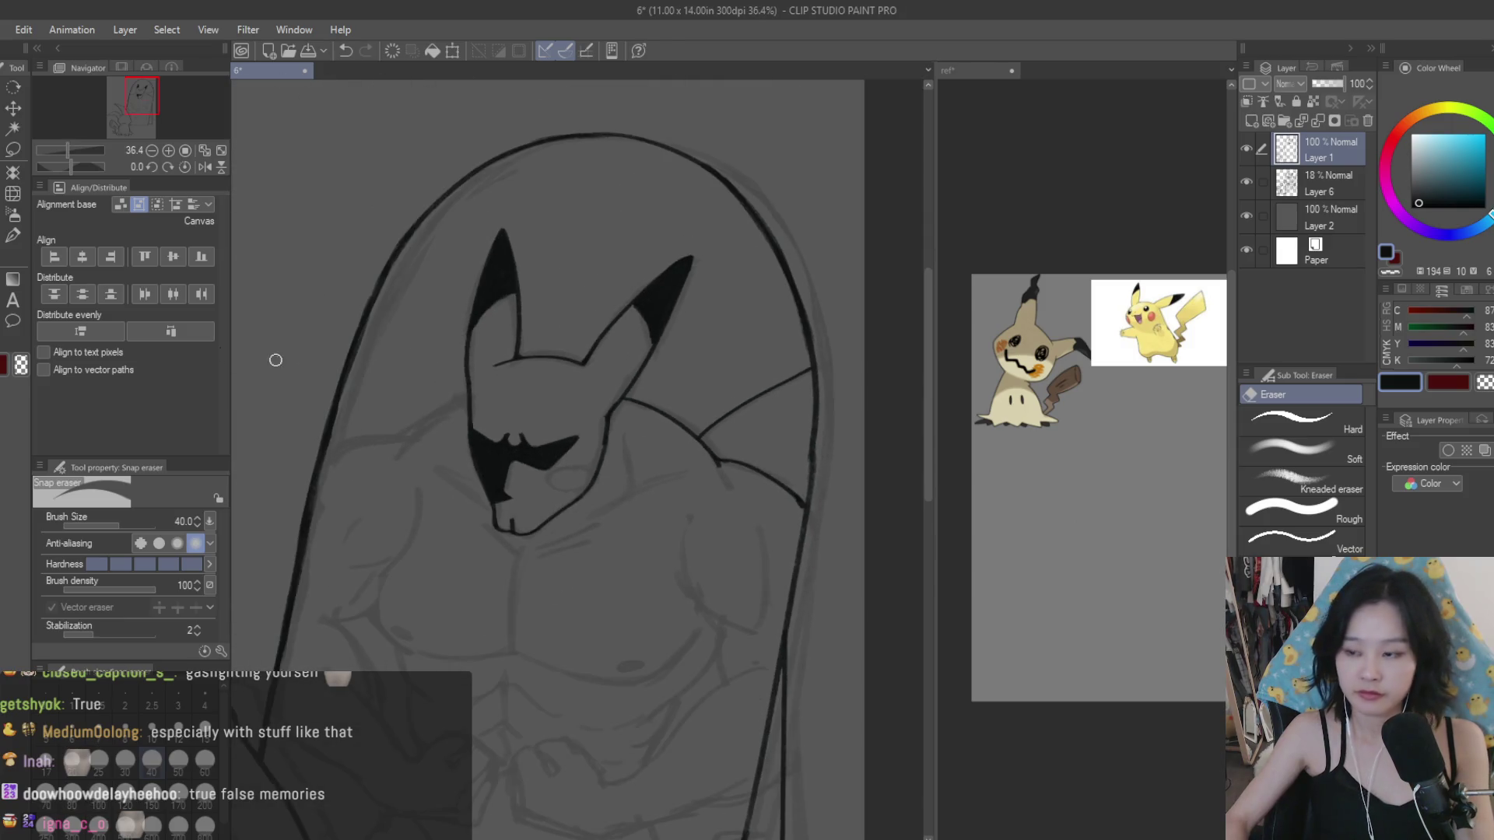
{"action": "key", "text": "b"}
{"action": "scroll", "coordinate": [573, 472], "scroll_direction": "up", "scroll_amount": 1}
{"action": "scroll", "coordinate": [573, 472], "scroll_direction": "up", "scroll_amount": 1}
{"action": "scroll", "coordinate": [572, 472], "scroll_direction": "up", "scroll_amount": 1}
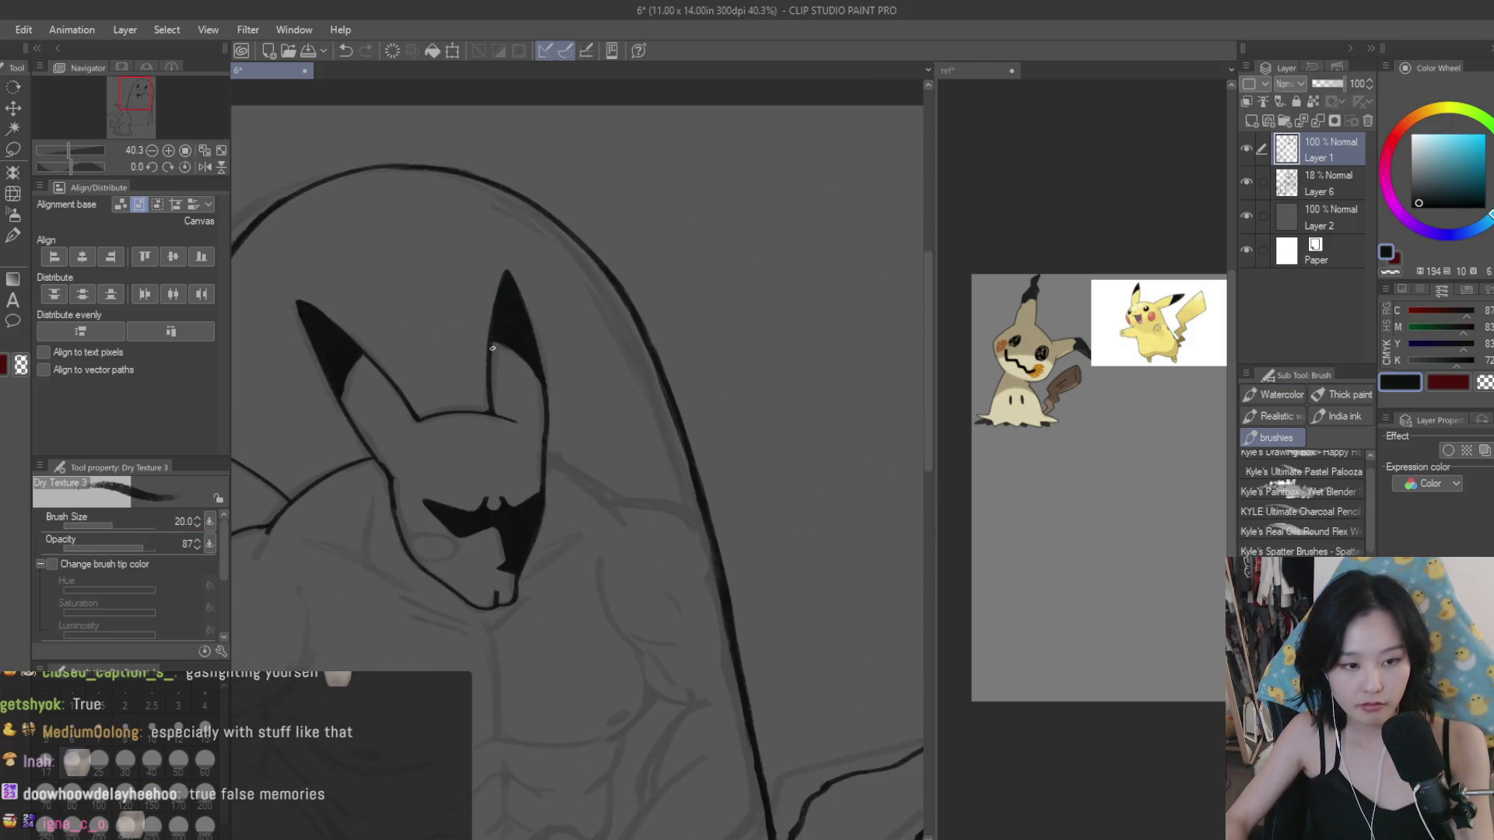
{"action": "scroll", "coordinate": [573, 472], "scroll_direction": "up", "scroll_amount": 1}
{"action": "scroll", "coordinate": [572, 472], "scroll_direction": "up", "scroll_amount": 1}
{"action": "scroll", "coordinate": [553, 436], "scroll_direction": "down", "scroll_amount": 1}
{"action": "scroll", "coordinate": [610, 423], "scroll_direction": "down", "scroll_amount": 1}
{"action": "scroll", "coordinate": [685, 459], "scroll_direction": "up", "scroll_amount": 2}
{"action": "scroll", "coordinate": [703, 474], "scroll_direction": "up", "scroll_amount": 2}
{"action": "left_click_drag", "start_coordinate": [619, 473], "coordinate": [823, 510]}
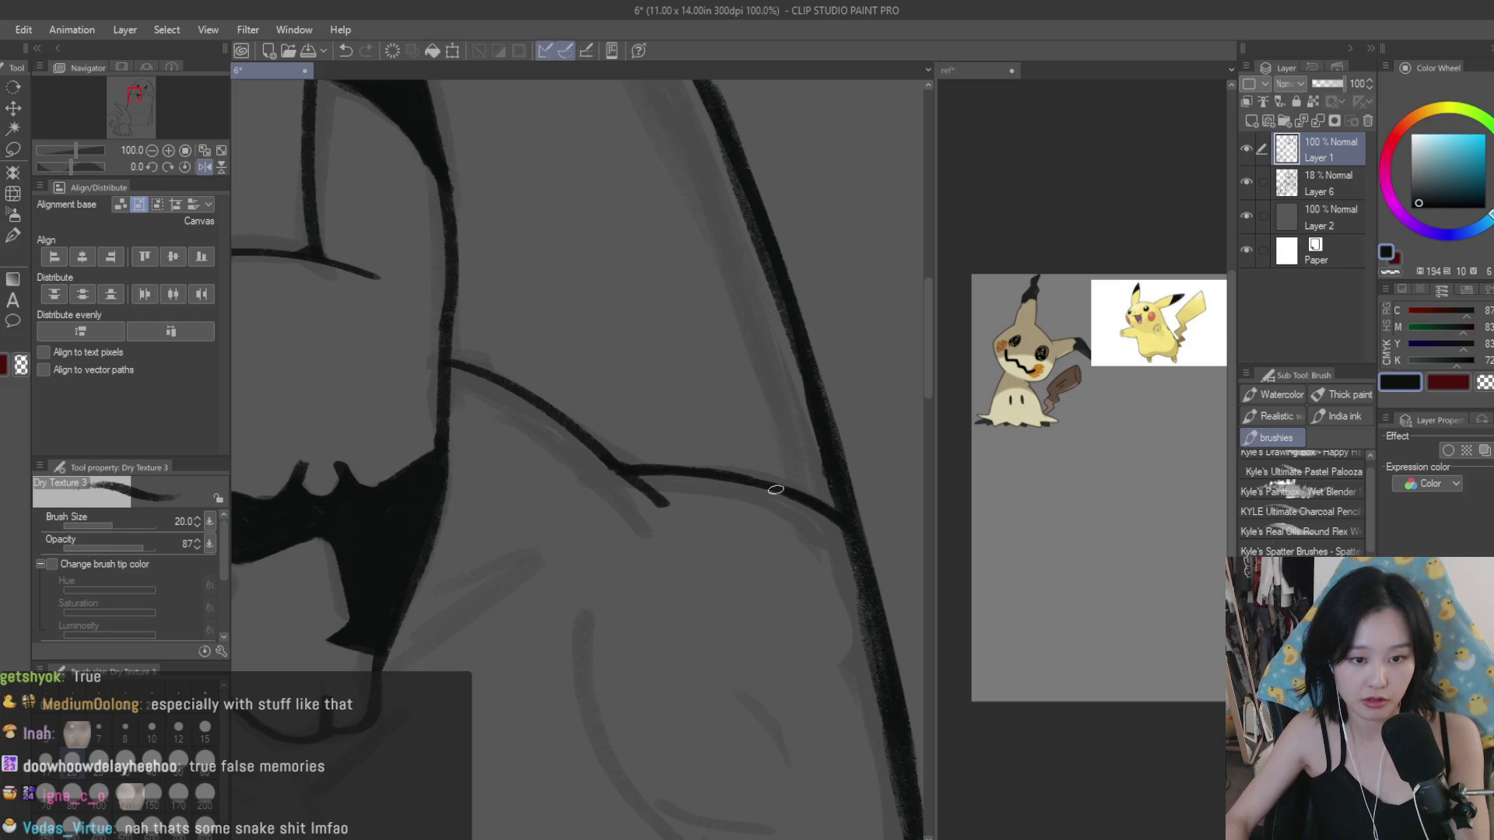
{"action": "scroll", "coordinate": [834, 519], "scroll_direction": "down", "scroll_amount": 2}
{"action": "scroll", "coordinate": [700, 467], "scroll_direction": "down", "scroll_amount": 1}
{"action": "scroll", "coordinate": [622, 436], "scroll_direction": "up", "scroll_amount": 1}
{"action": "scroll", "coordinate": [547, 400], "scroll_direction": "up", "scroll_amount": 1}
{"action": "scroll", "coordinate": [548, 400], "scroll_direction": "up", "scroll_amount": 2}
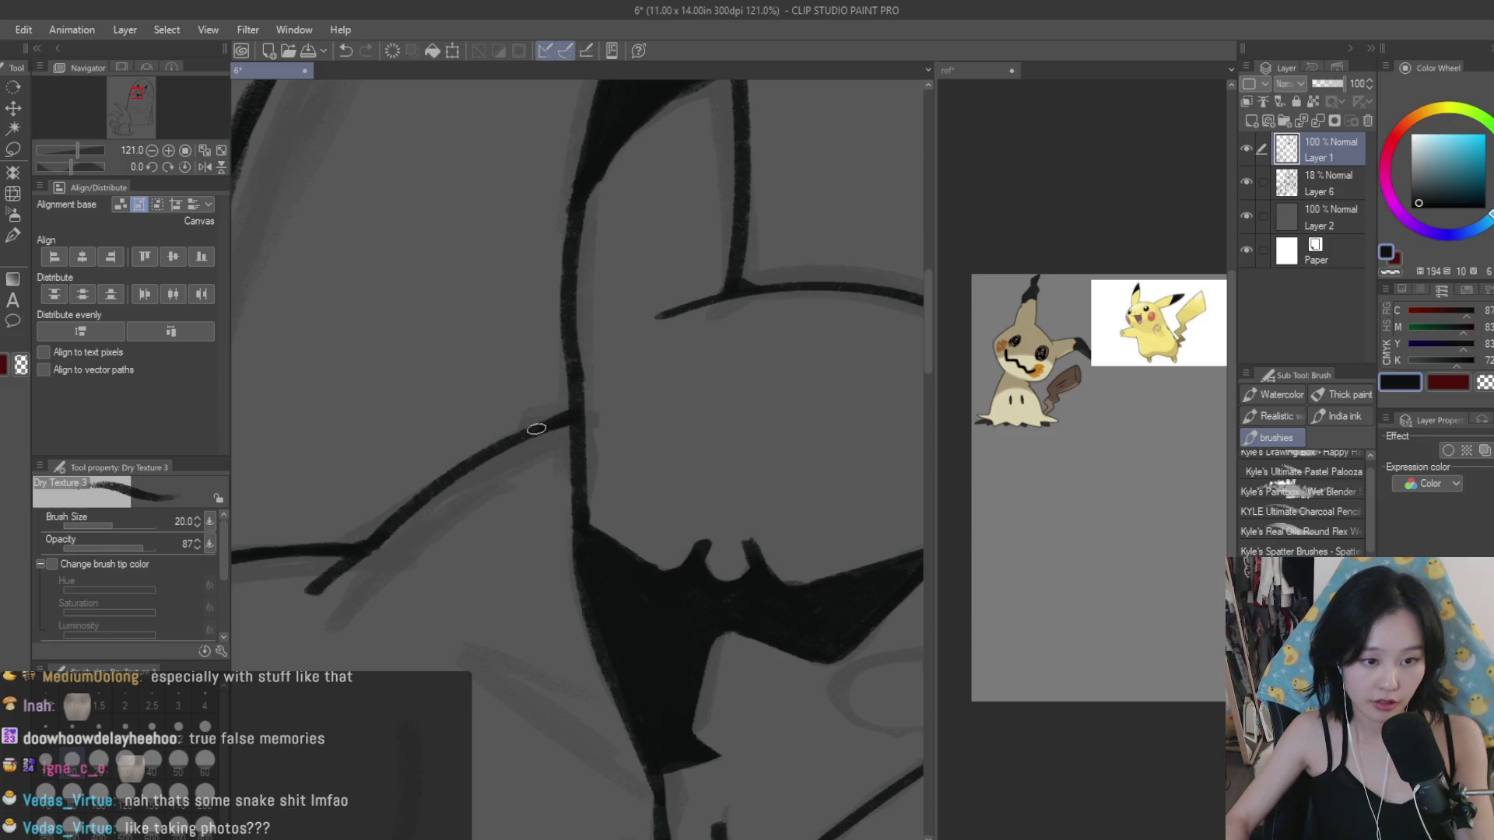
{"action": "scroll", "coordinate": [481, 412], "scroll_direction": "down", "scroll_amount": 2}
{"action": "scroll", "coordinate": [567, 393], "scroll_direction": "up", "scroll_amount": 3}
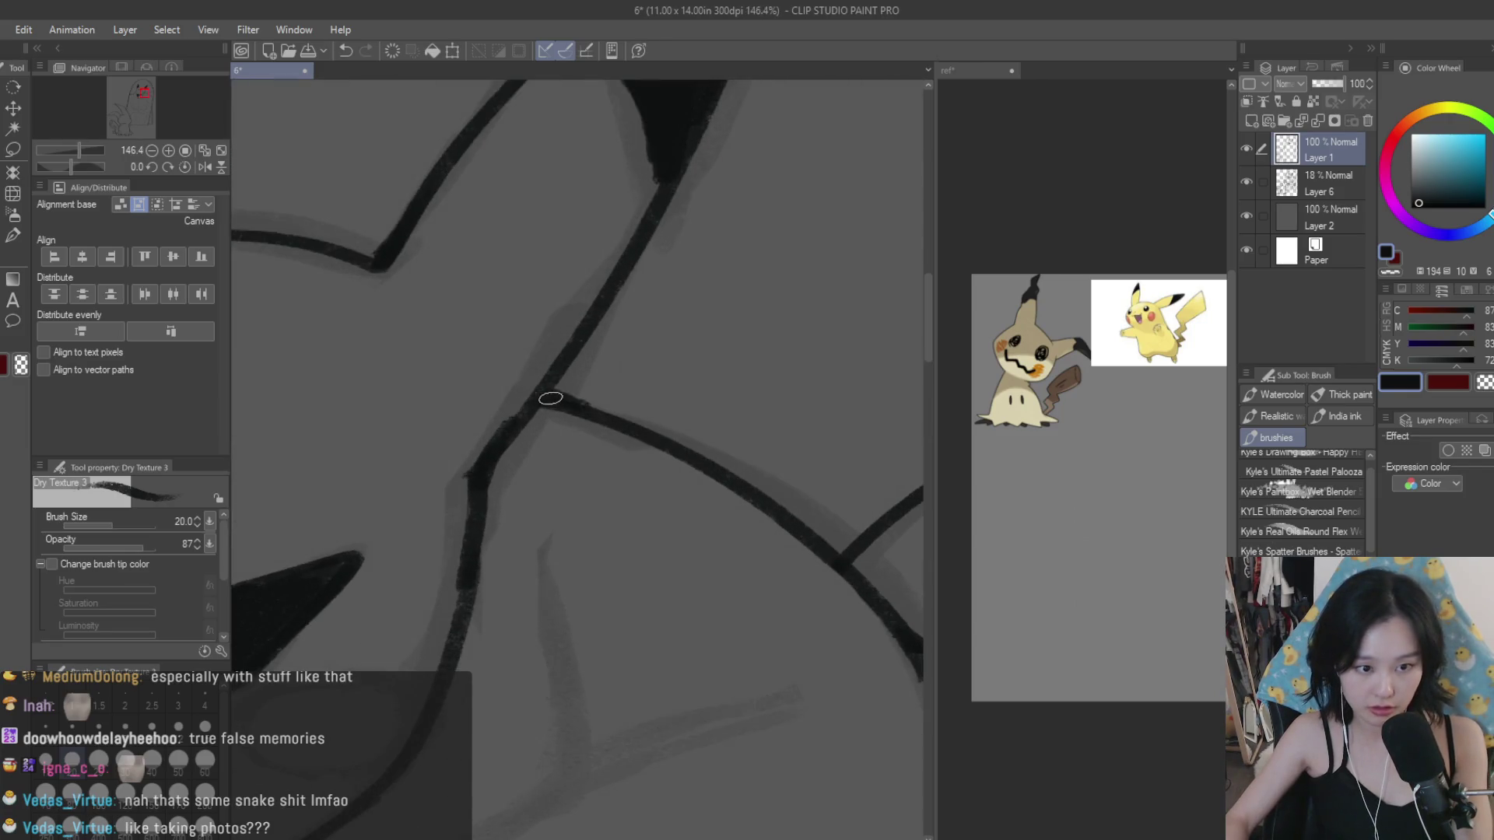
{"action": "scroll", "coordinate": [554, 400], "scroll_direction": "down", "scroll_amount": 1}
{"action": "scroll", "coordinate": [734, 406], "scroll_direction": "down", "scroll_amount": 2}
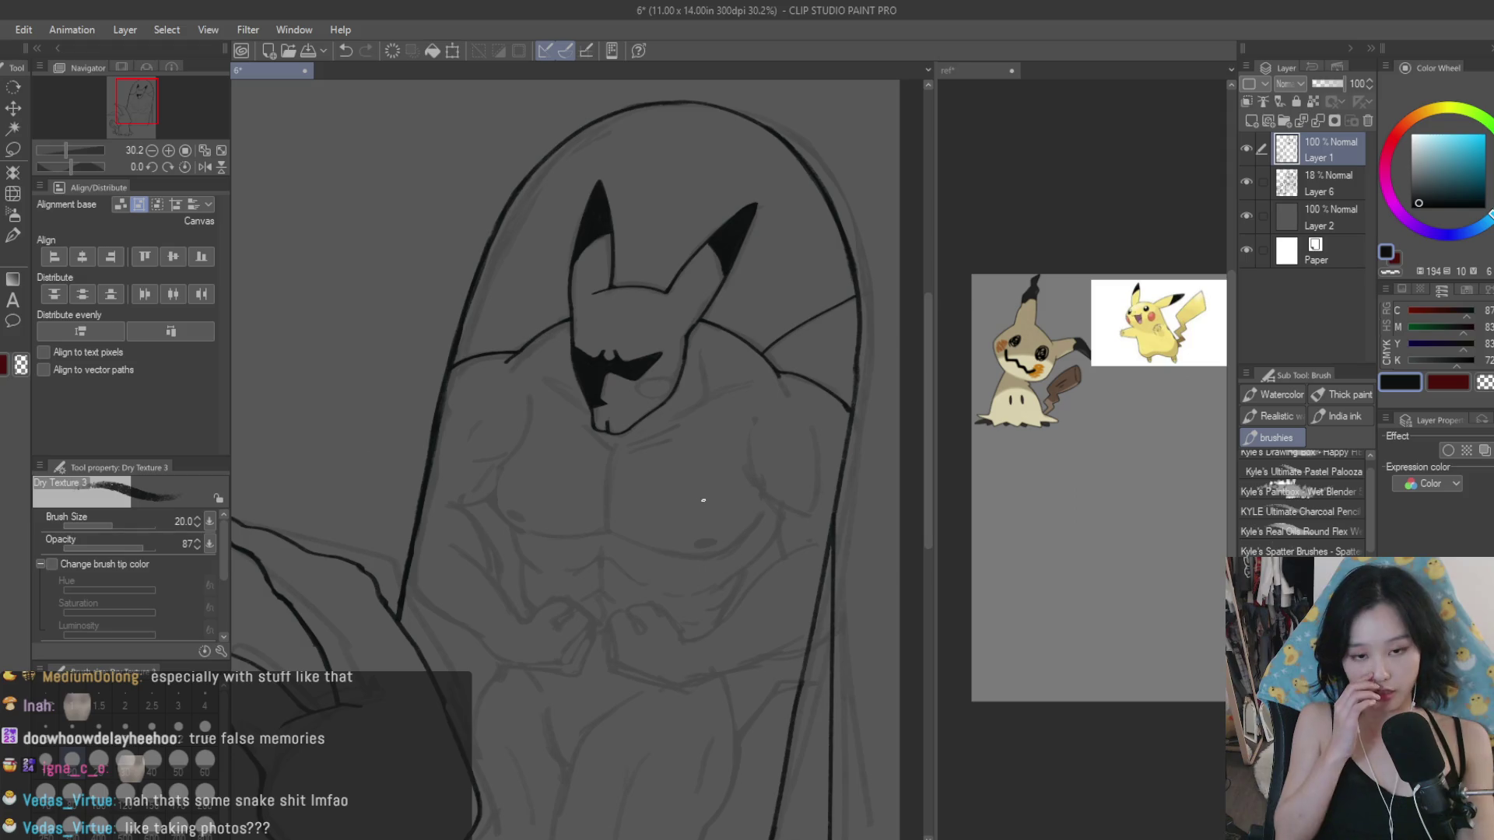
{"action": "scroll", "coordinate": [875, 296], "scroll_direction": "up", "scroll_amount": 3}
{"action": "scroll", "coordinate": [867, 300], "scroll_direction": "up", "scroll_amount": 1}
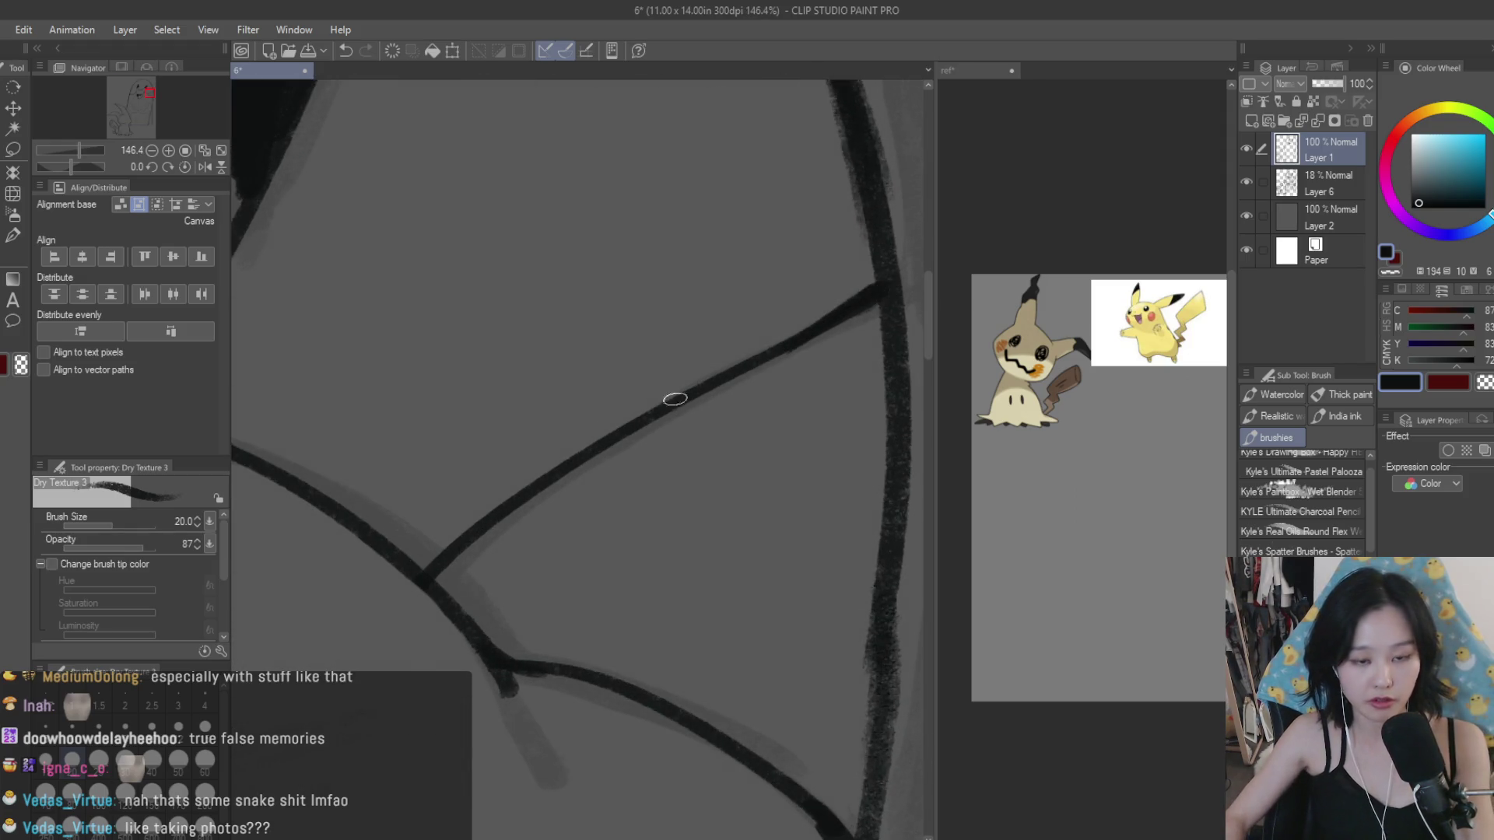
{"action": "scroll", "coordinate": [490, 532], "scroll_direction": "up", "scroll_amount": 1}
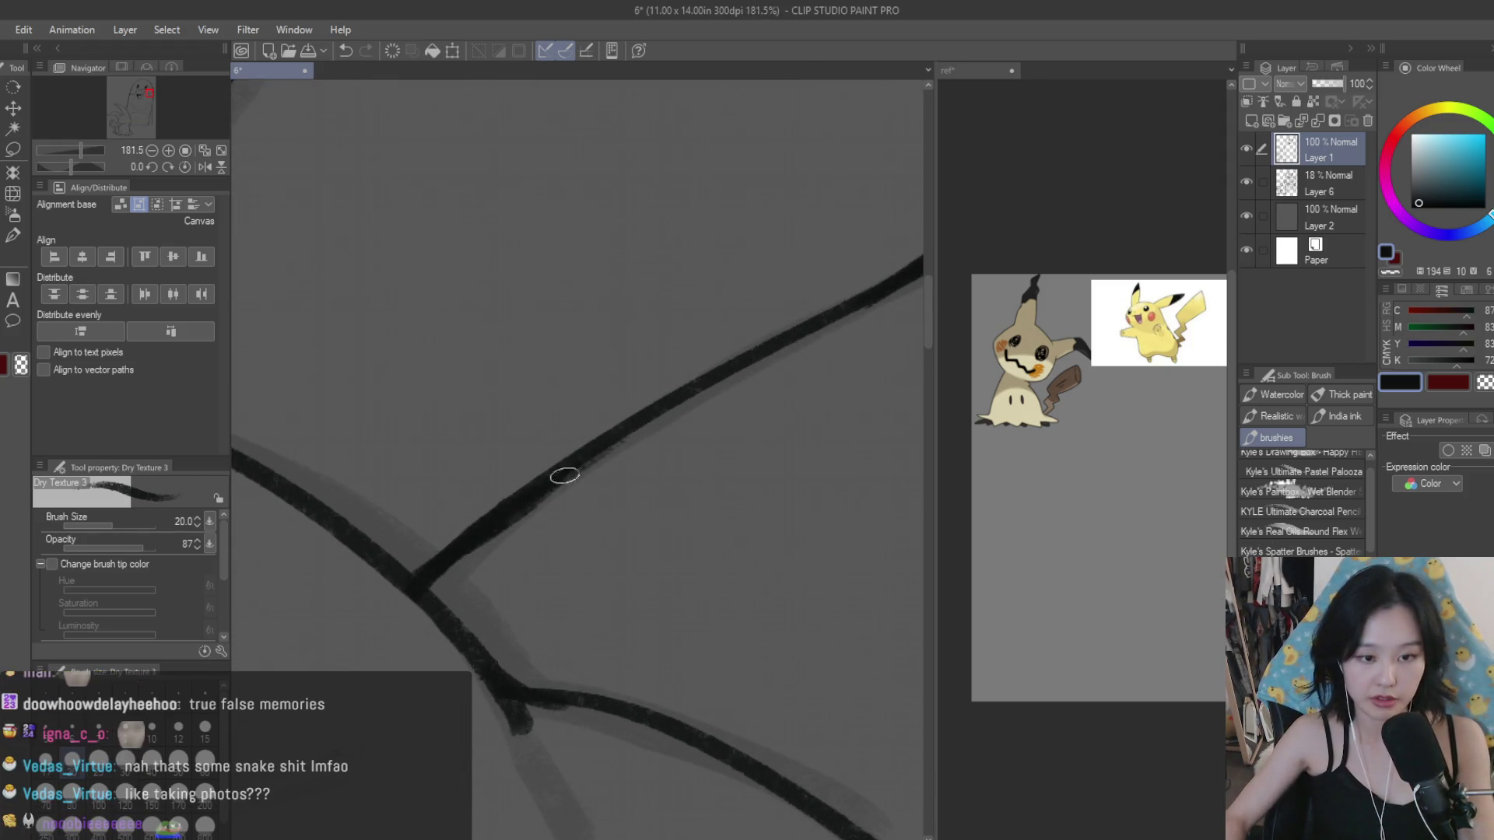
{"action": "scroll", "coordinate": [793, 428], "scroll_direction": "down", "scroll_amount": 4}
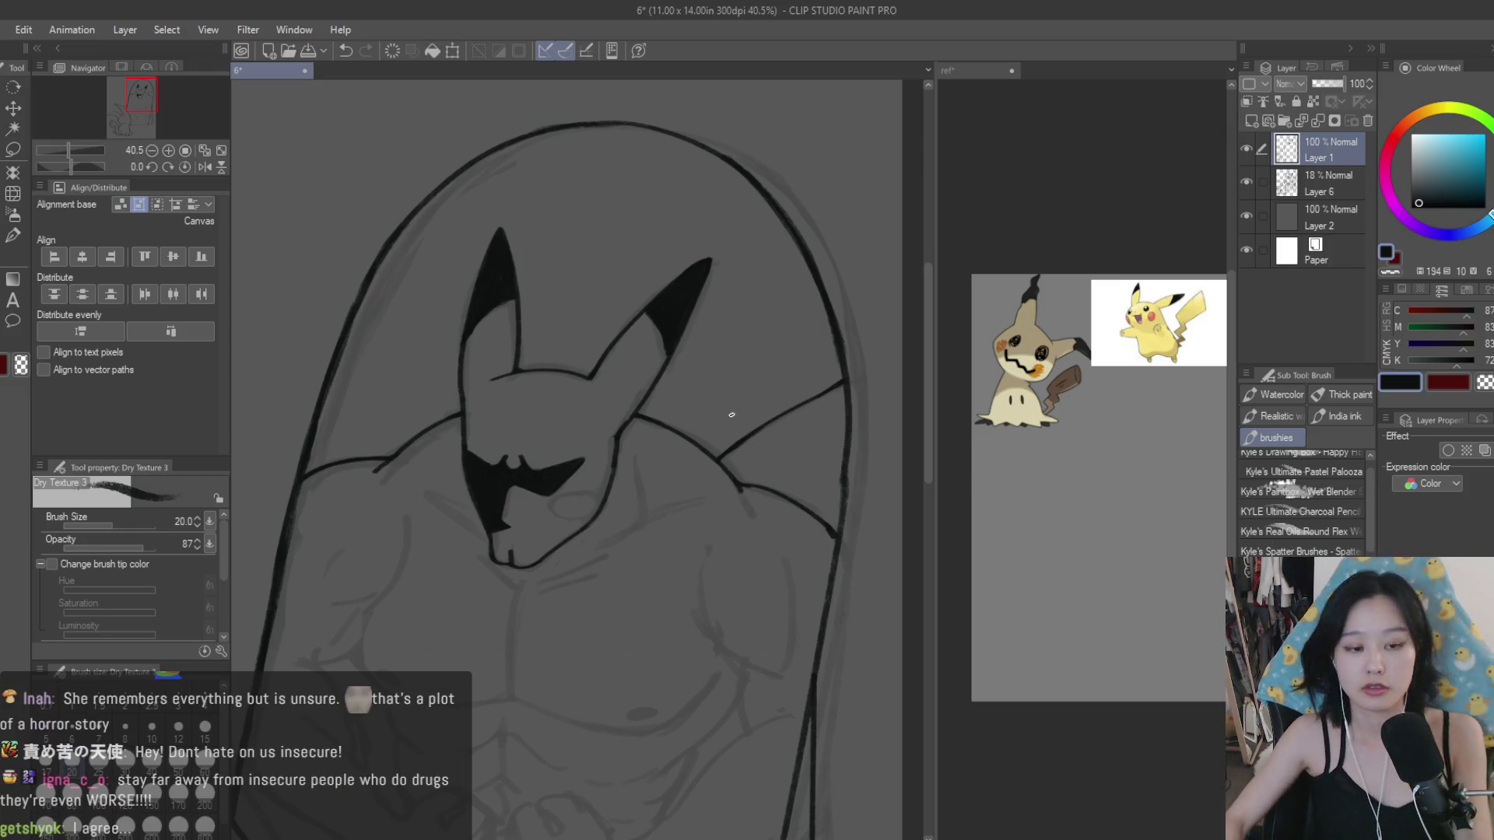
Step: Ink a chest line right of the face and a line rising from the chest toward the head
{"action": "scroll", "coordinate": [839, 423], "scroll_direction": "down", "scroll_amount": 5}
{"action": "scroll", "coordinate": [711, 524], "scroll_direction": "up", "scroll_amount": 5}
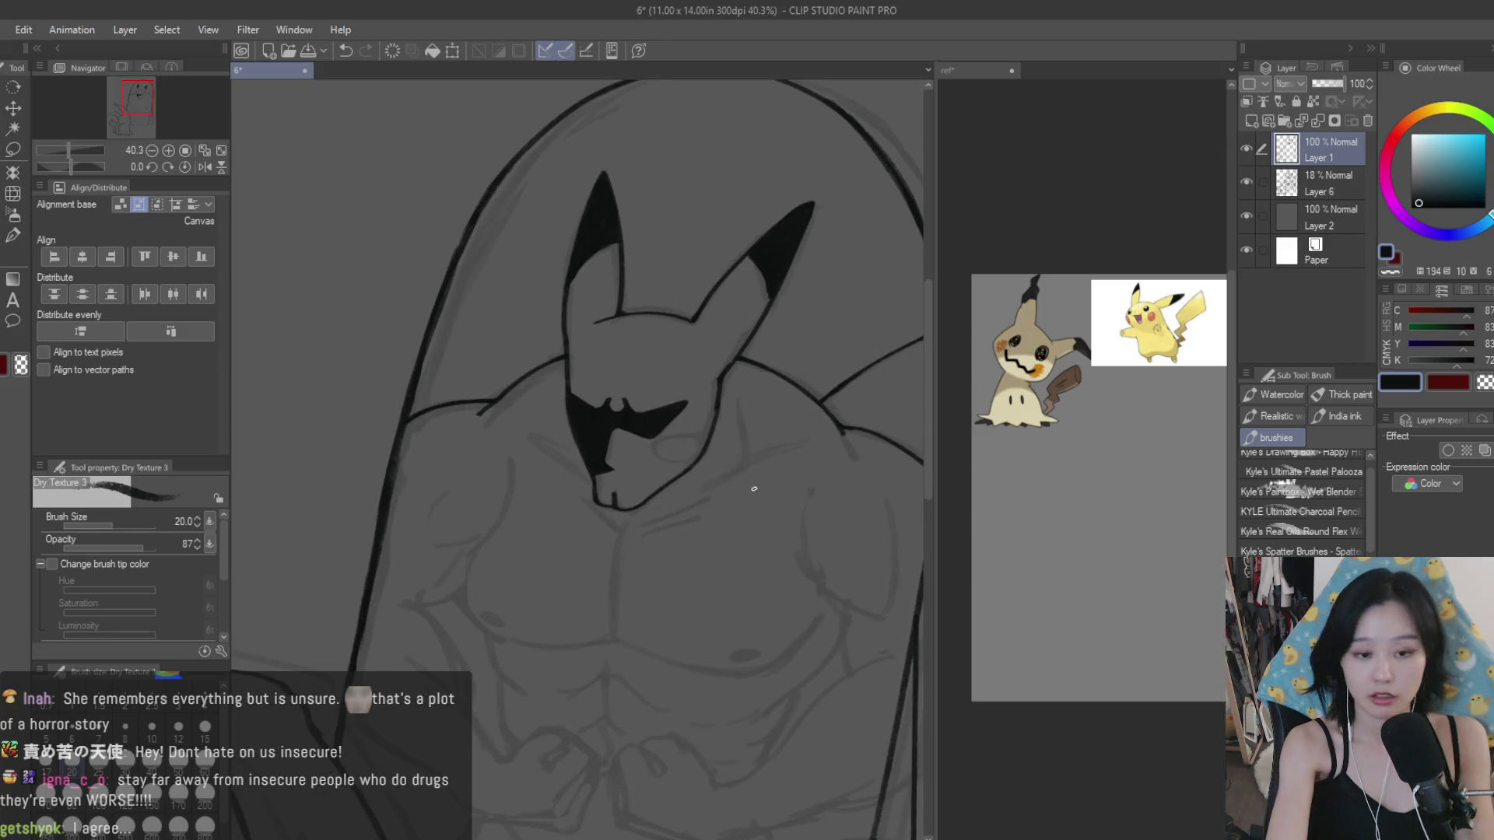
{"action": "left_click_drag", "start_coordinate": [792, 452], "coordinate": [722, 477]}
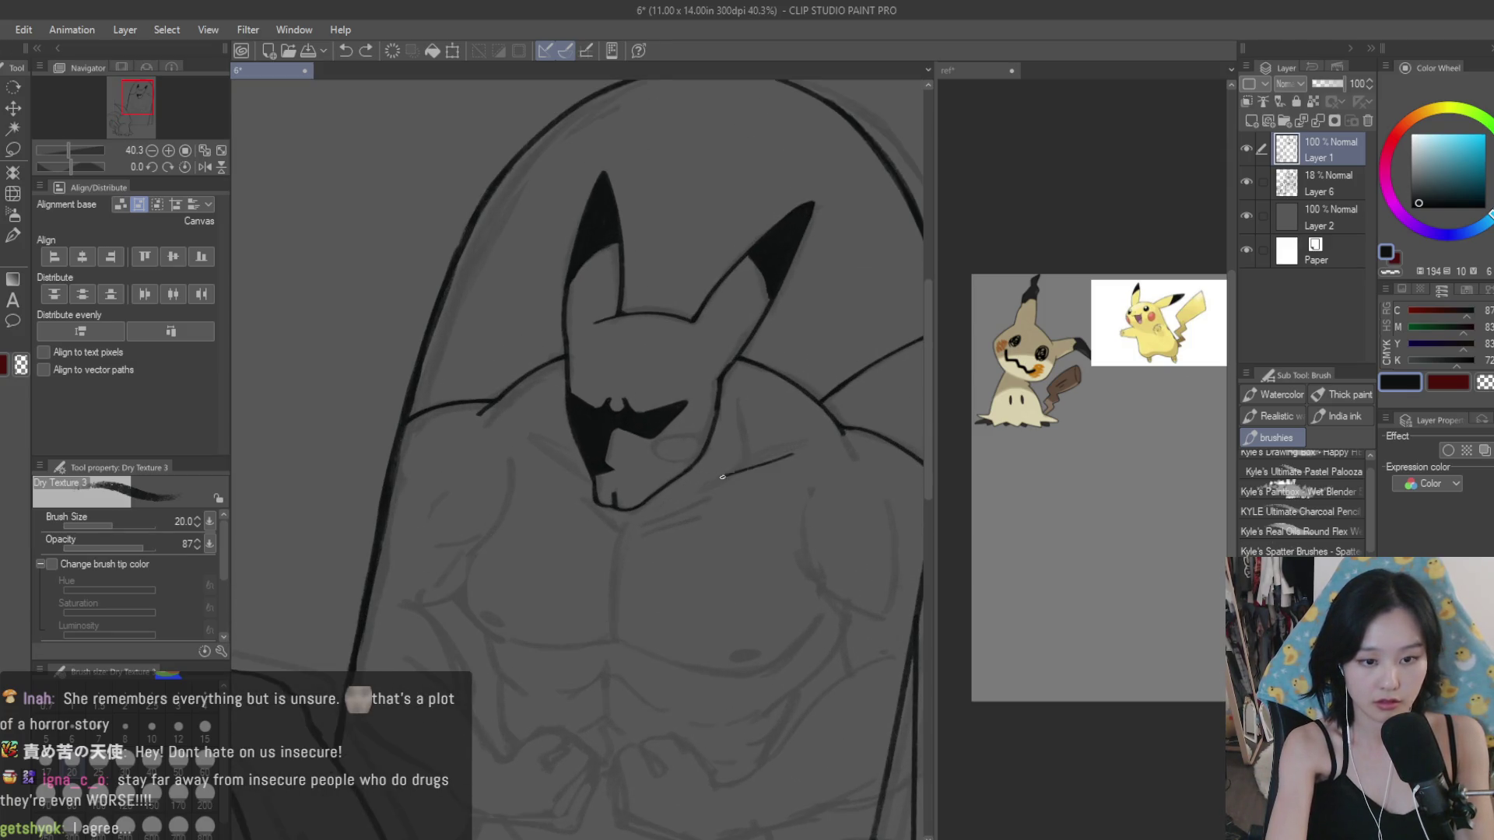
{"action": "scroll", "coordinate": [734, 427], "scroll_direction": "up", "scroll_amount": 5}
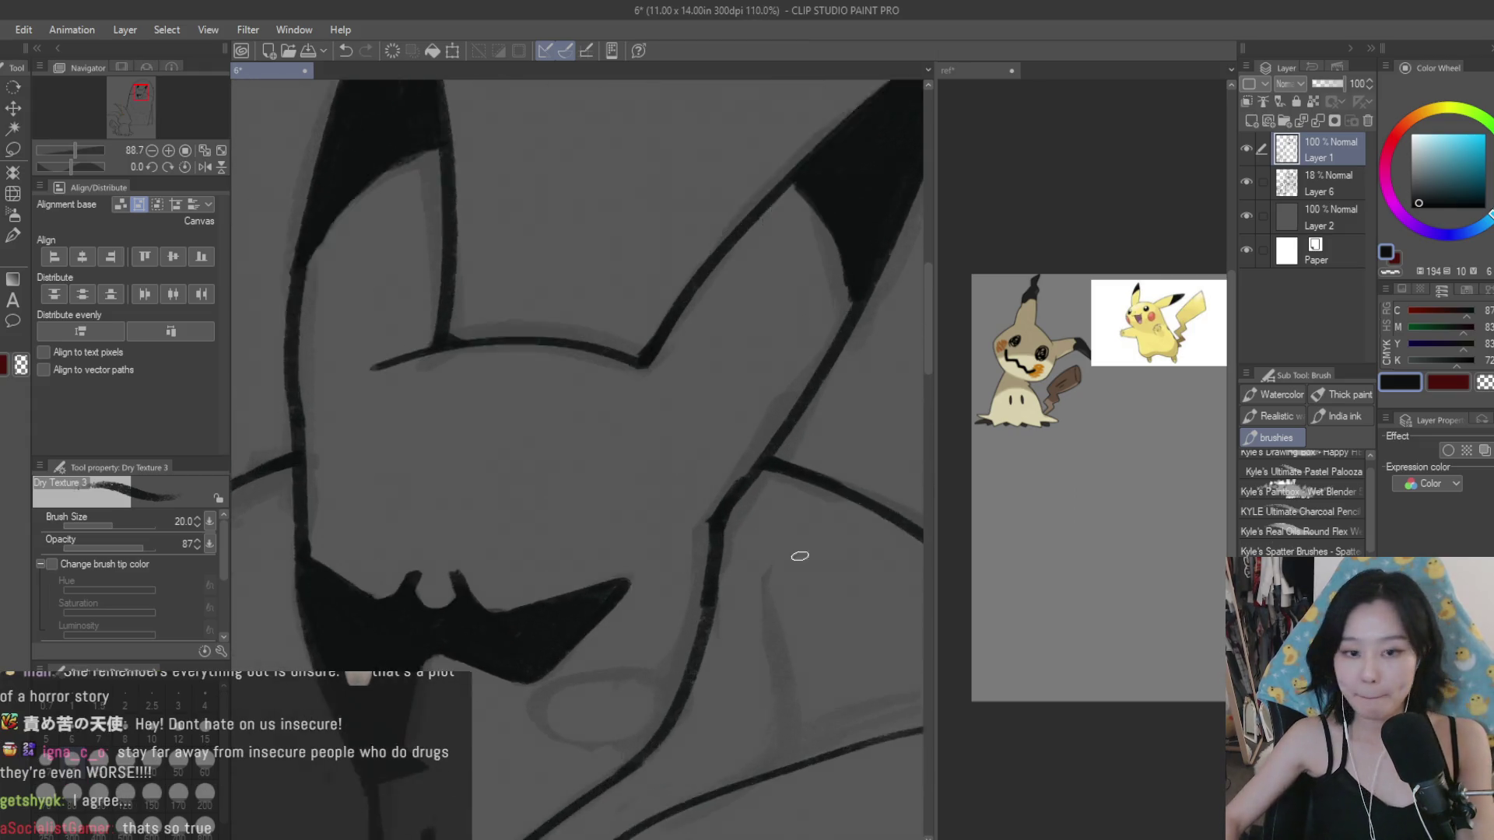
{"action": "scroll", "coordinate": [834, 738], "scroll_direction": "up", "scroll_amount": 1}
{"action": "mouse_move", "coordinate": [809, 704]}
{"action": "left_mouse_down"}
{"action": "mouse_move", "coordinate": [726, 600]}
{"action": "mouse_move", "coordinate": [778, 661]}
{"action": "left_mouse_up"}
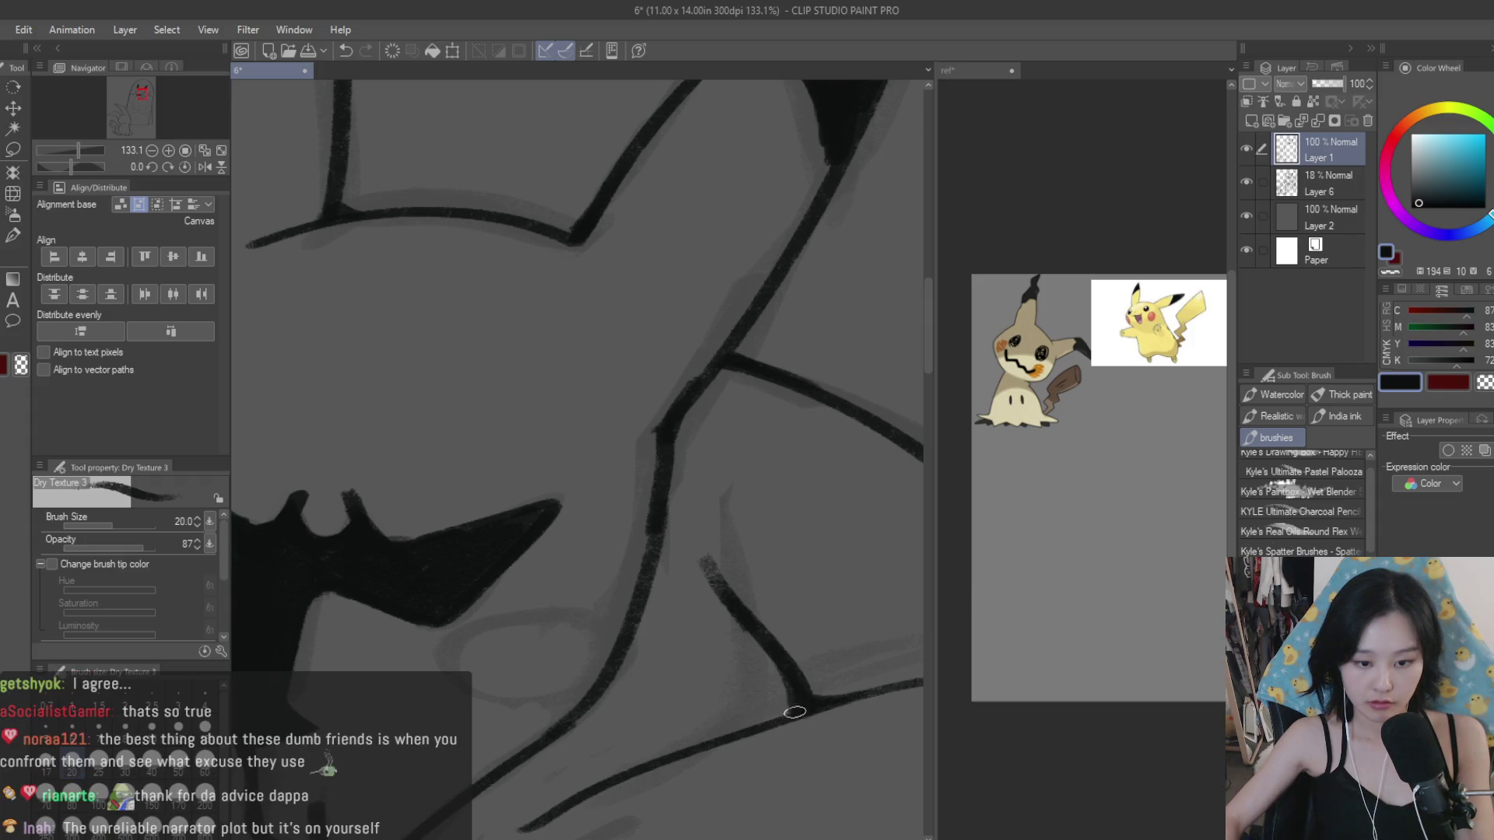
Step: Ink the neck line left of the chin and a short vertical chest muscle stroke
{"action": "scroll", "coordinate": [791, 703], "scroll_direction": "down", "scroll_amount": 1}
{"action": "scroll", "coordinate": [517, 620], "scroll_direction": "down", "scroll_amount": 1}
{"action": "left_click_drag", "start_coordinate": [463, 597], "coordinate": [576, 662]}
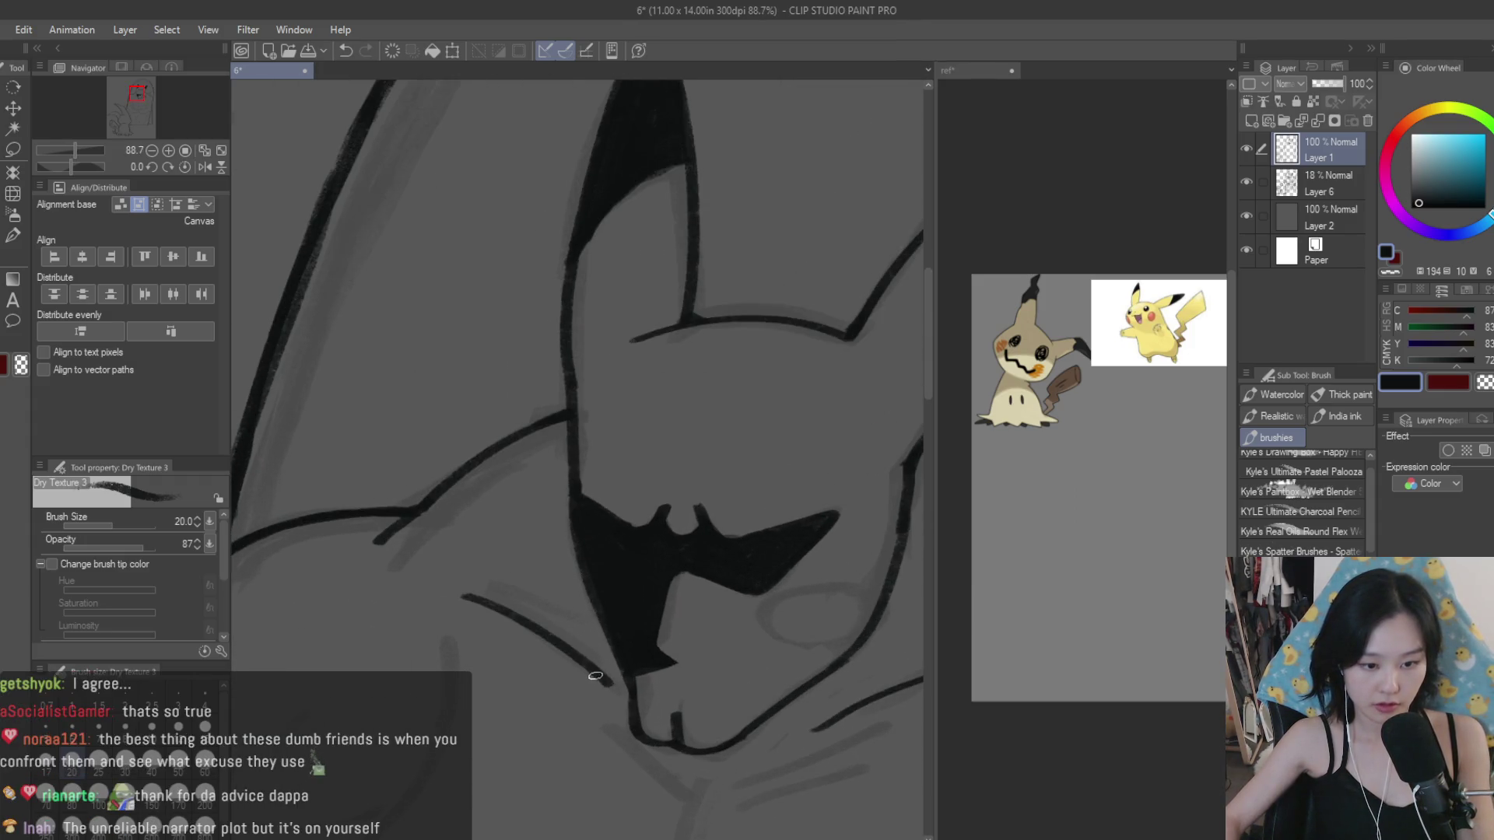
{"action": "scroll", "coordinate": [540, 558], "scroll_direction": "down", "scroll_amount": 2}
{"action": "scroll", "coordinate": [549, 508], "scroll_direction": "up", "scroll_amount": 1}
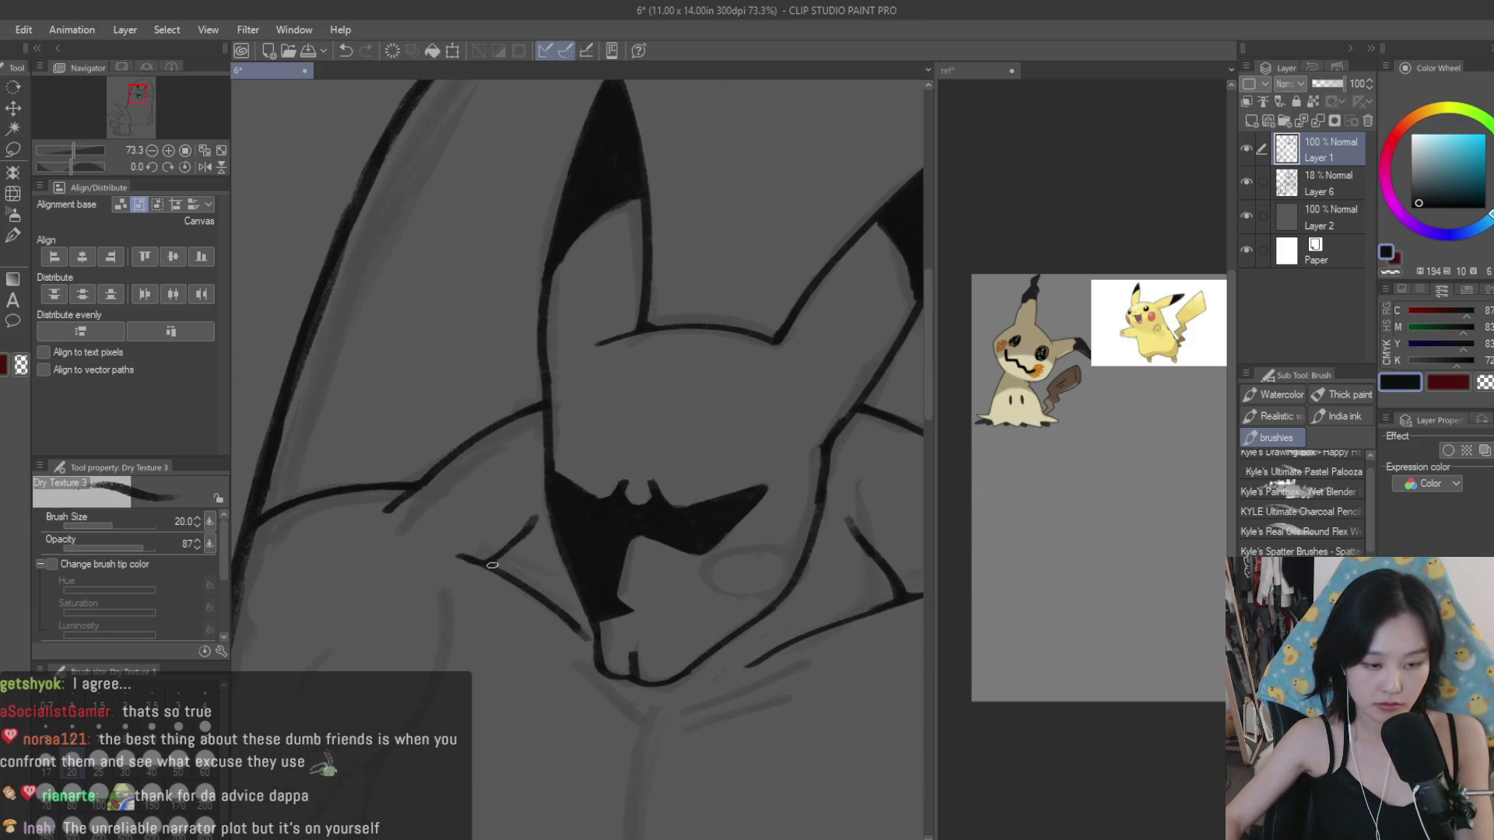
{"action": "scroll", "coordinate": [551, 494], "scroll_direction": "down", "scroll_amount": 2}
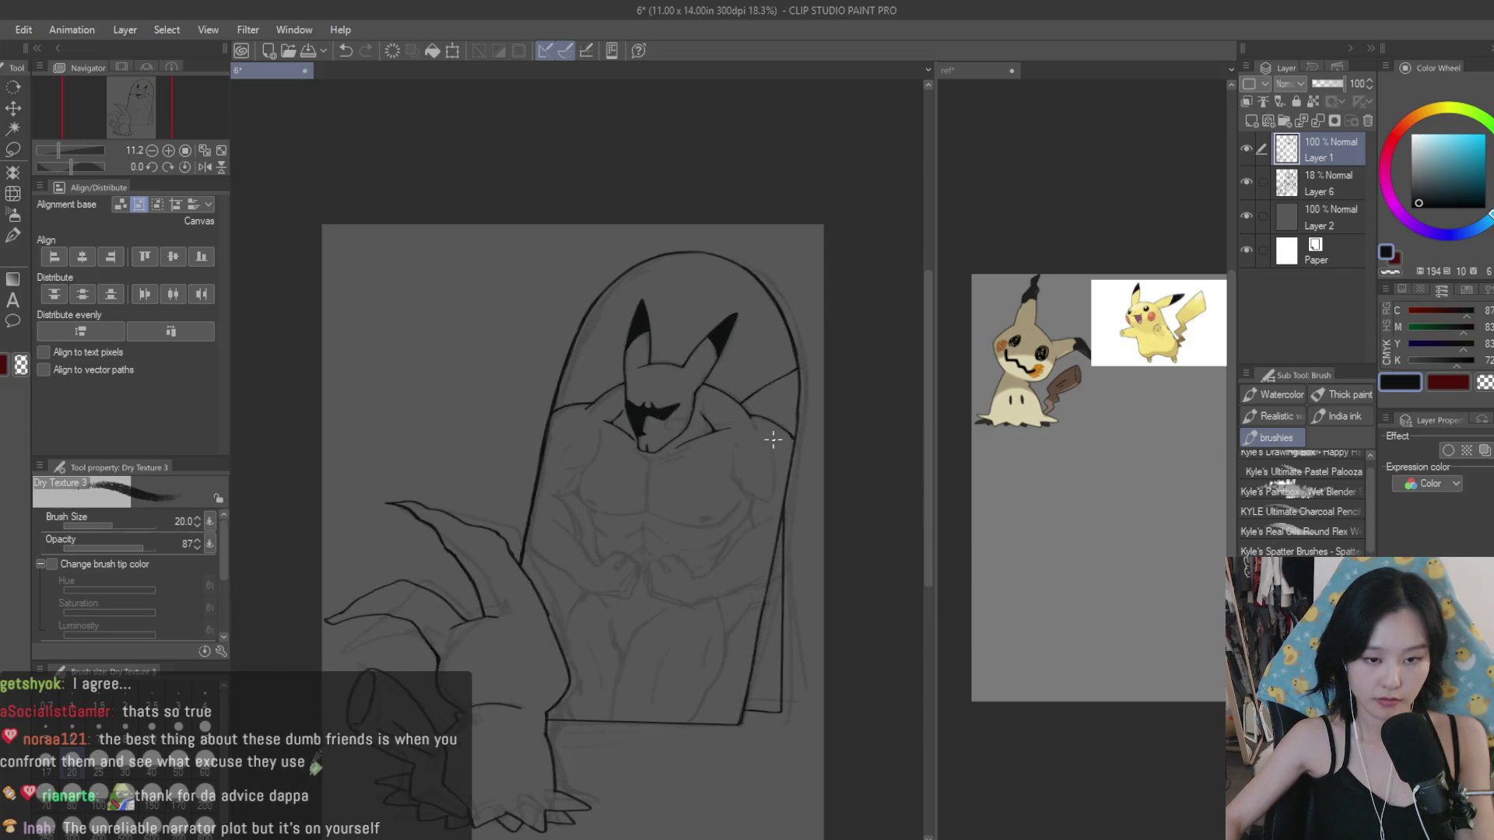
{"action": "scroll", "coordinate": [740, 447], "scroll_direction": "up", "scroll_amount": 2}
{"action": "left_click_drag", "start_coordinate": [680, 454], "coordinate": [689, 534]}
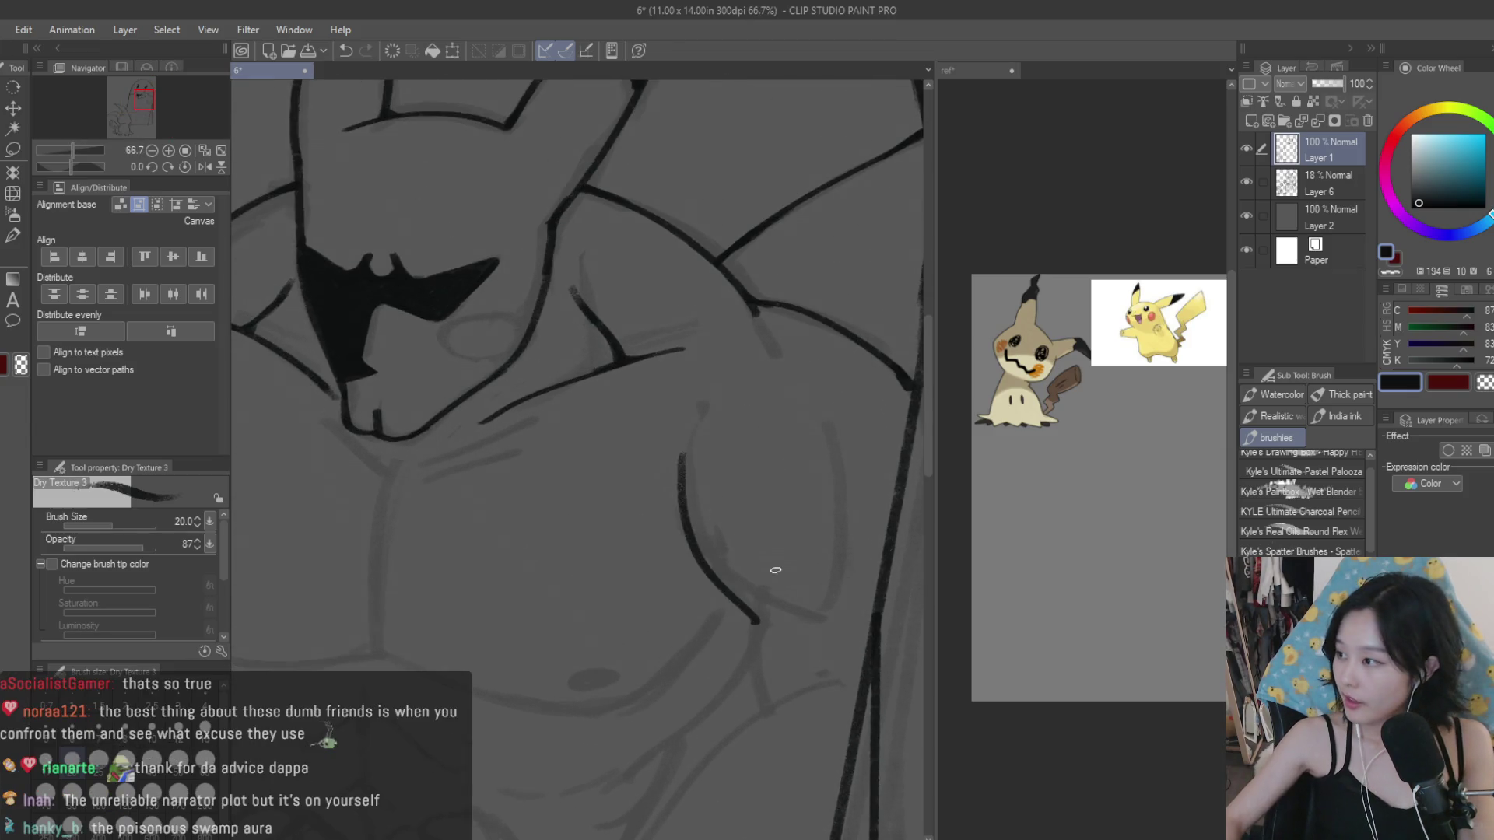
Step: Replace the short chest stroke with a curved pectoral line across the right chest
{"action": "key", "text": "ctrl+z"}
{"action": "left_click_drag", "start_coordinate": [678, 514], "coordinate": [817, 616]}
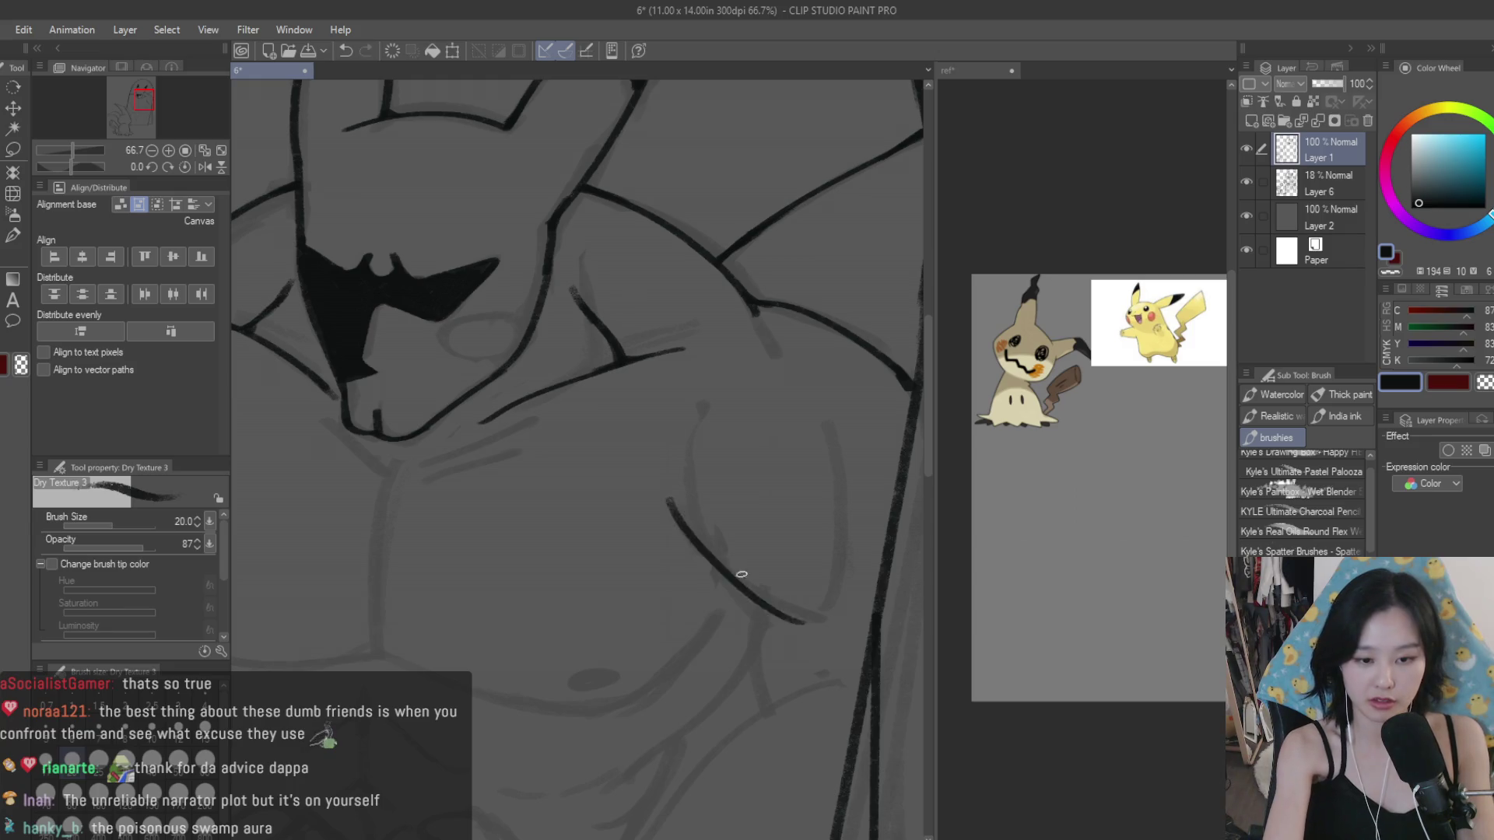
{"action": "key", "text": "ctrl+z"}
{"action": "left_click_drag", "start_coordinate": [679, 515], "coordinate": [797, 633]}
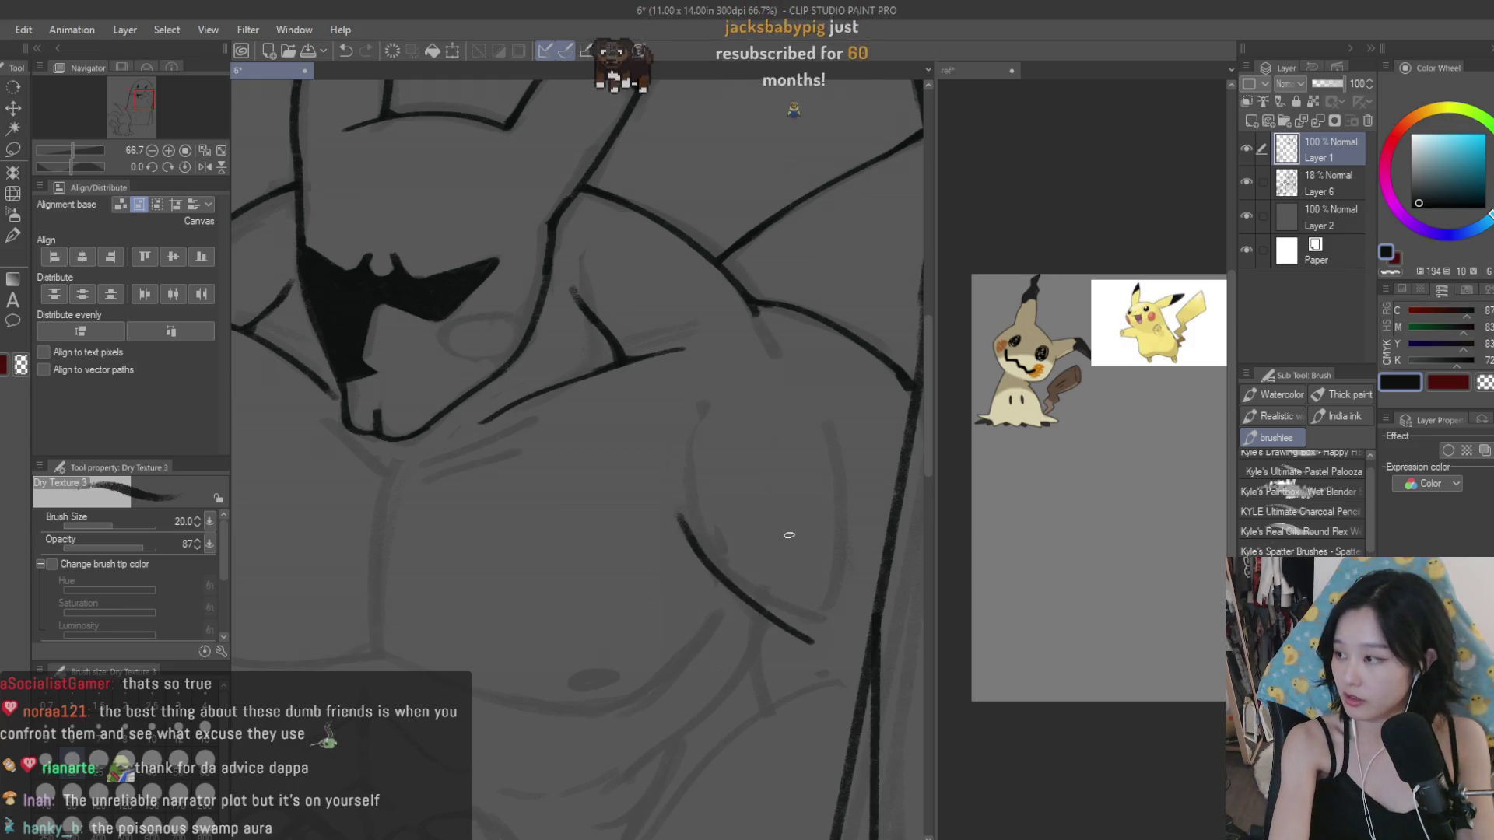
{"action": "key", "text": "ctrl+z"}
{"action": "left_click_drag", "start_coordinate": [688, 576], "coordinate": [763, 625]}
{"action": "key", "text": "ctrl+z"}
{"action": "left_click_drag", "start_coordinate": [669, 551], "coordinate": [773, 628]}
{"action": "key", "text": "ctrl+z"}
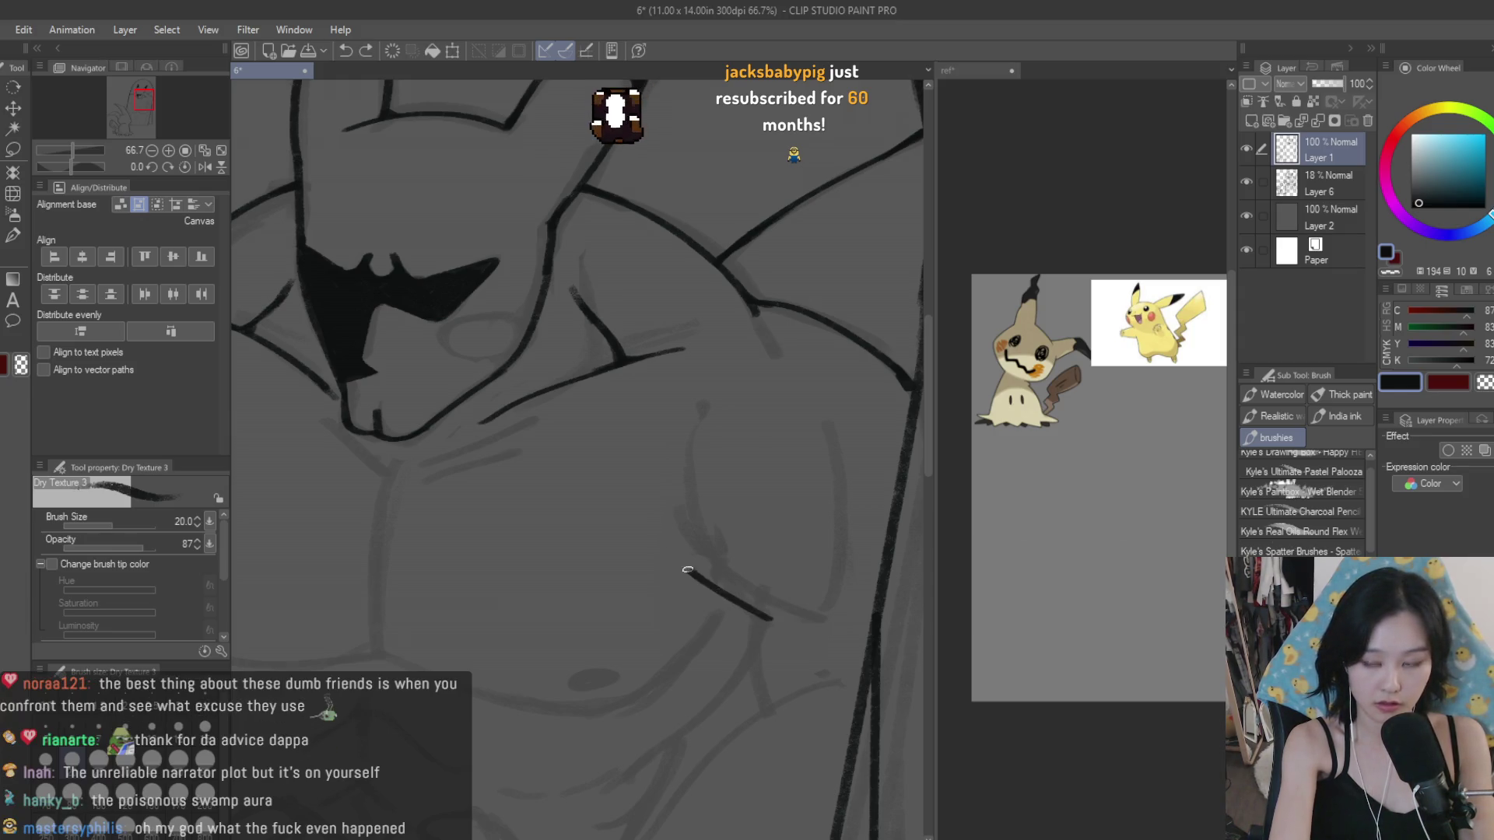
{"action": "key", "text": "ctrl+z"}
{"action": "left_click_drag", "start_coordinate": [661, 557], "coordinate": [774, 627]}
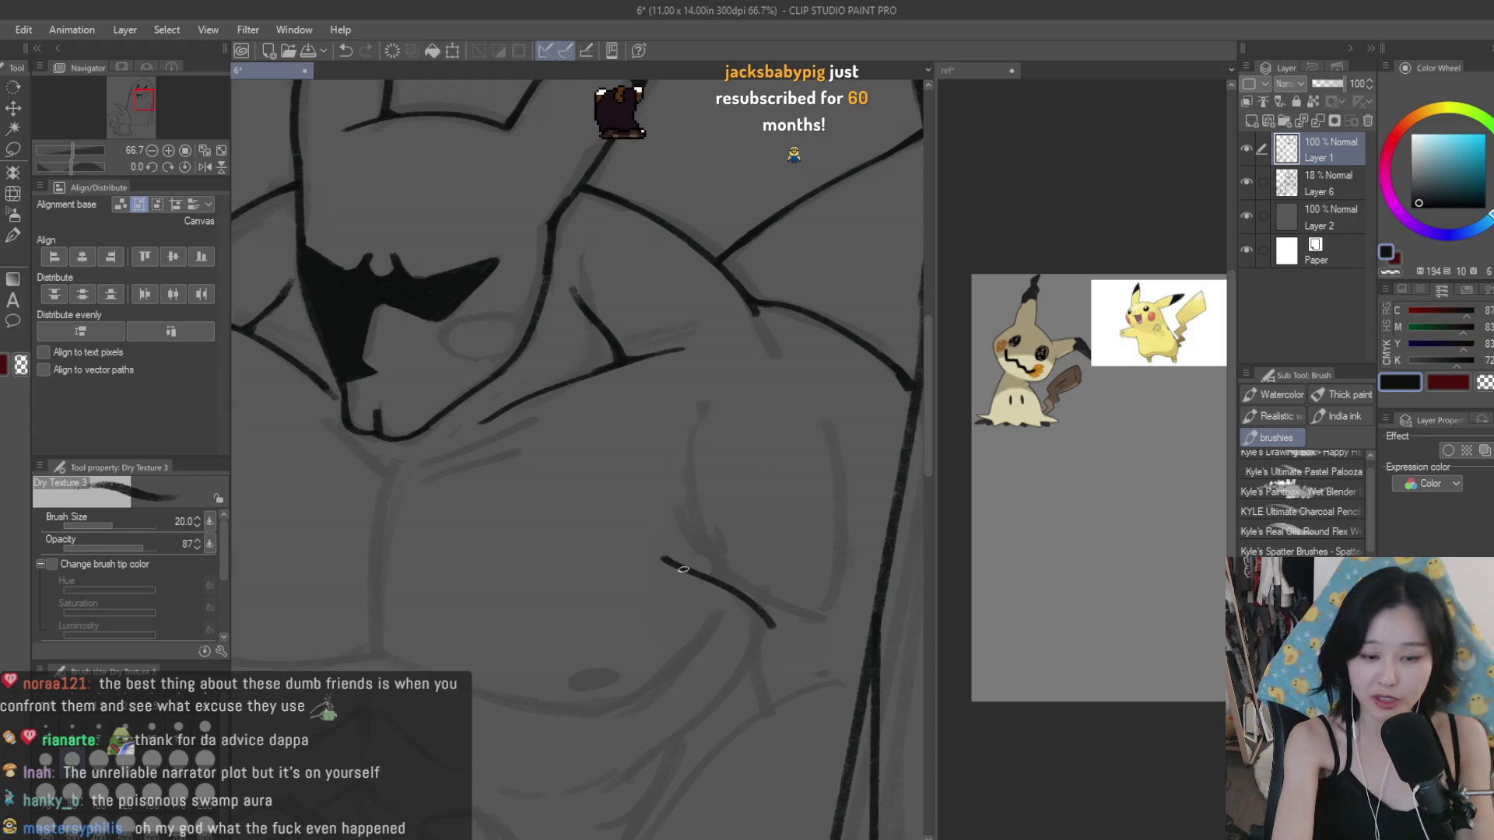
Step: Add a short vertical chest line and erase the stray left tip of the lower stroke
{"action": "left_click_drag", "start_coordinate": [685, 427], "coordinate": [674, 480]}
{"action": "key", "text": "ctrl+z"}
{"action": "mouse_move", "coordinate": [677, 415]}
{"action": "left_mouse_down"}
{"action": "mouse_move", "coordinate": [671, 466]}
{"action": "mouse_move", "coordinate": [708, 549]}
{"action": "left_mouse_up"}
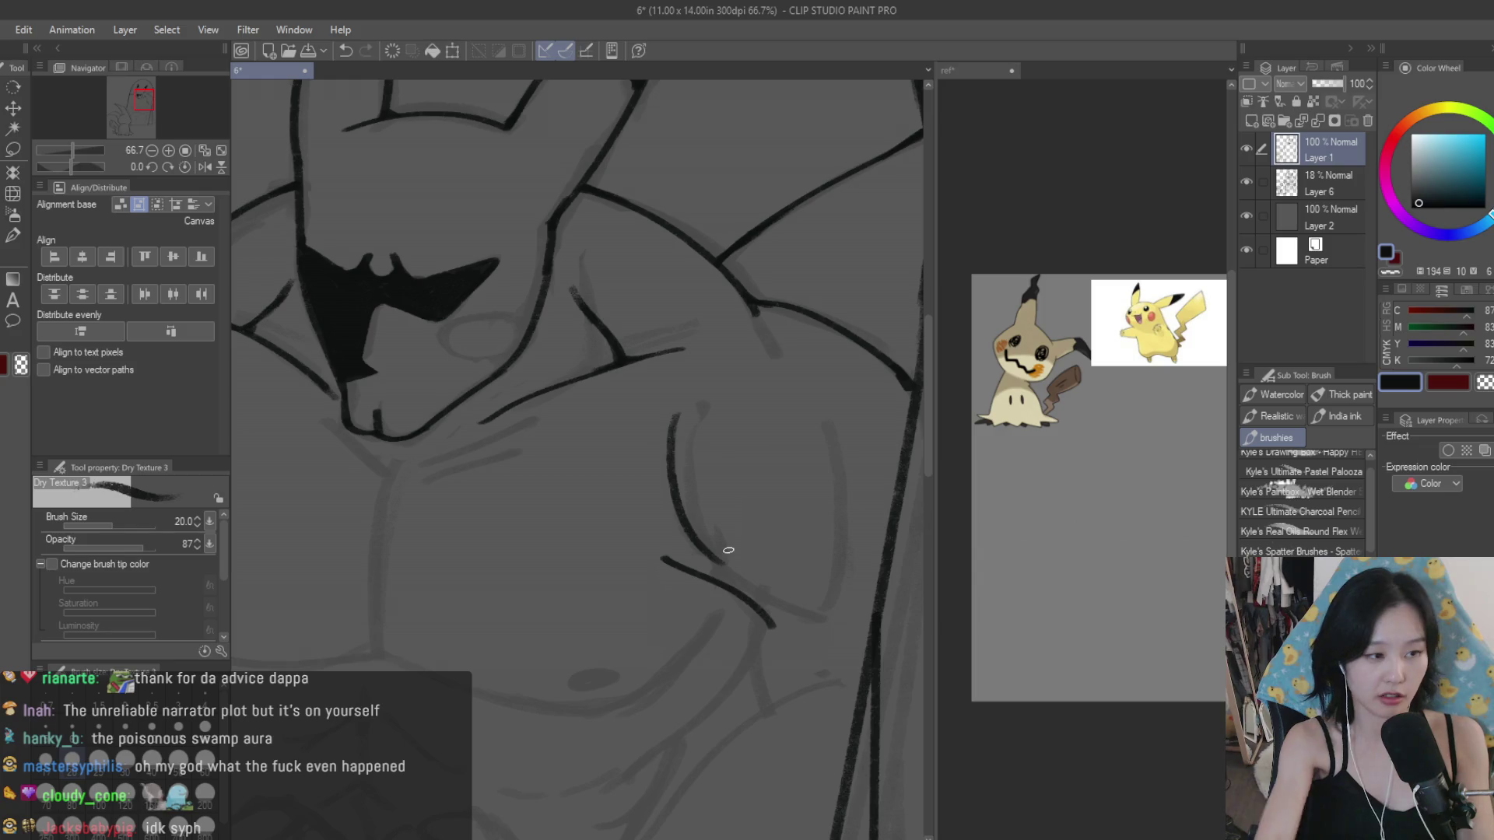
{"action": "left_click", "coordinate": [17, 257]}
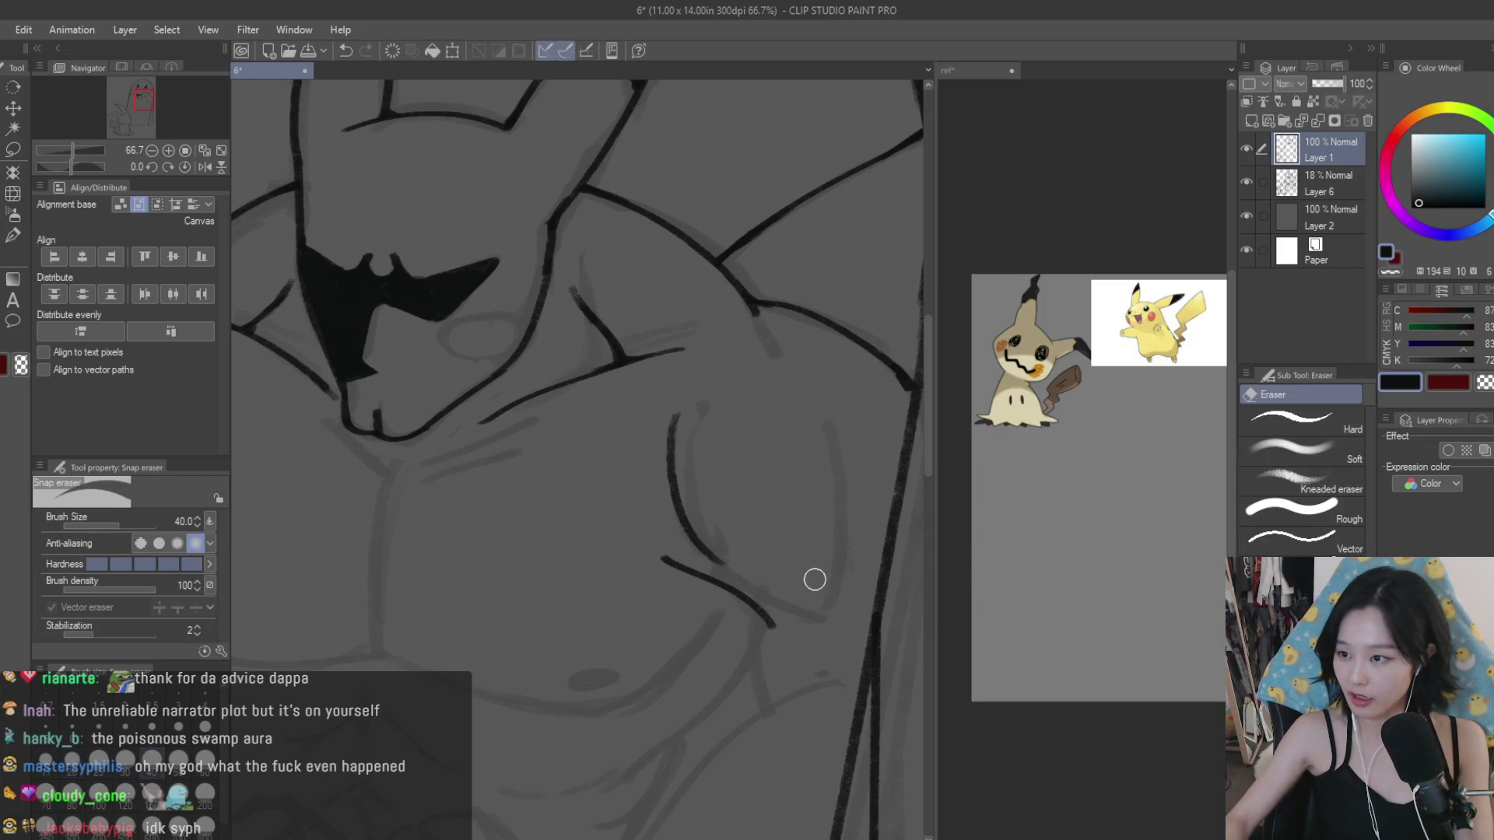
{"action": "scroll", "coordinate": [773, 576], "scroll_direction": "up", "scroll_amount": 3}
{"action": "left_click_drag", "start_coordinate": [586, 539], "coordinate": [510, 437]}
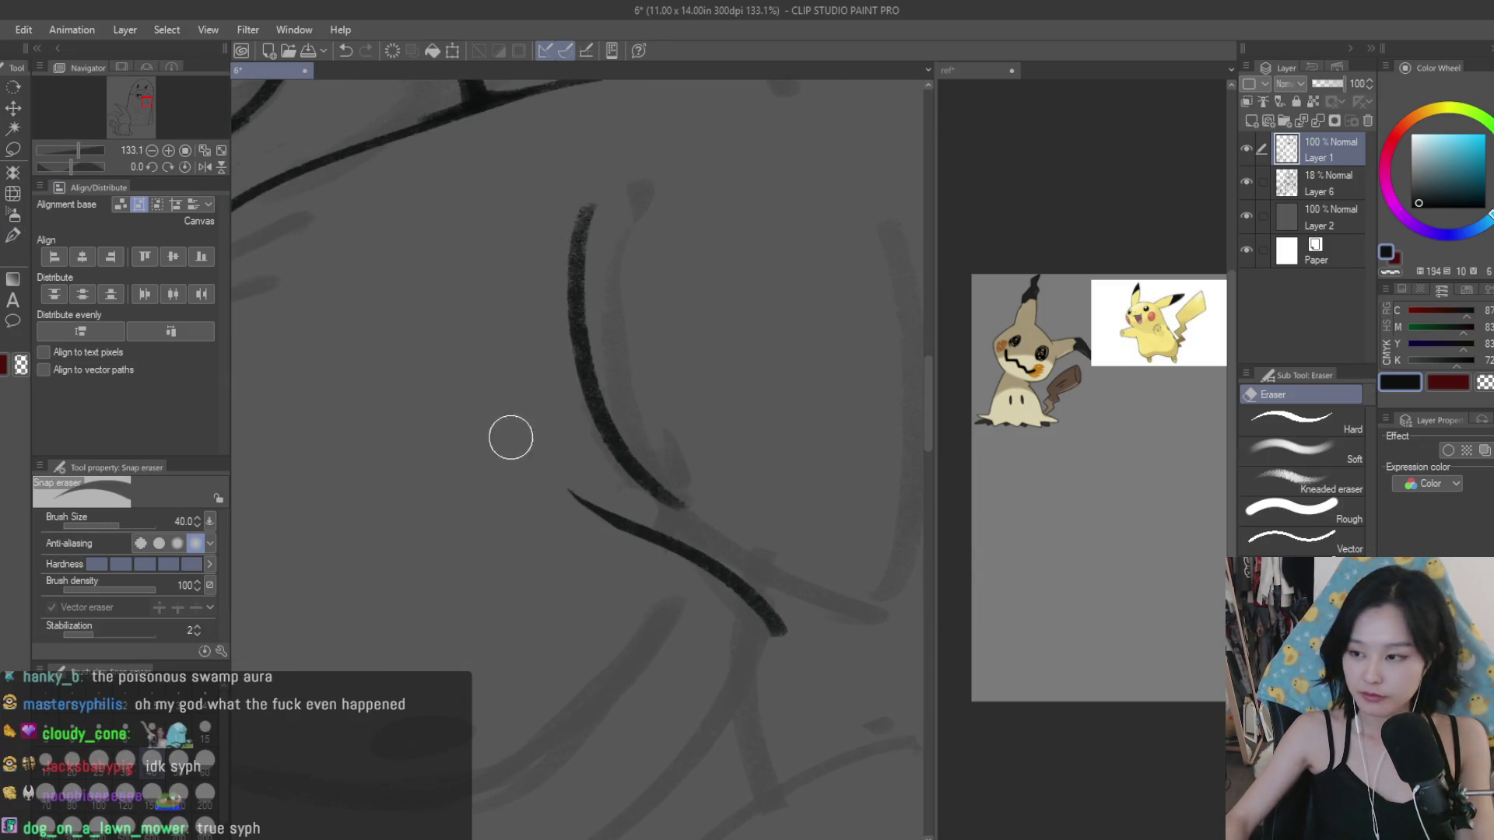
{"action": "key", "text": "b"}
{"action": "scroll", "coordinate": [674, 467], "scroll_direction": "down", "scroll_amount": 2}
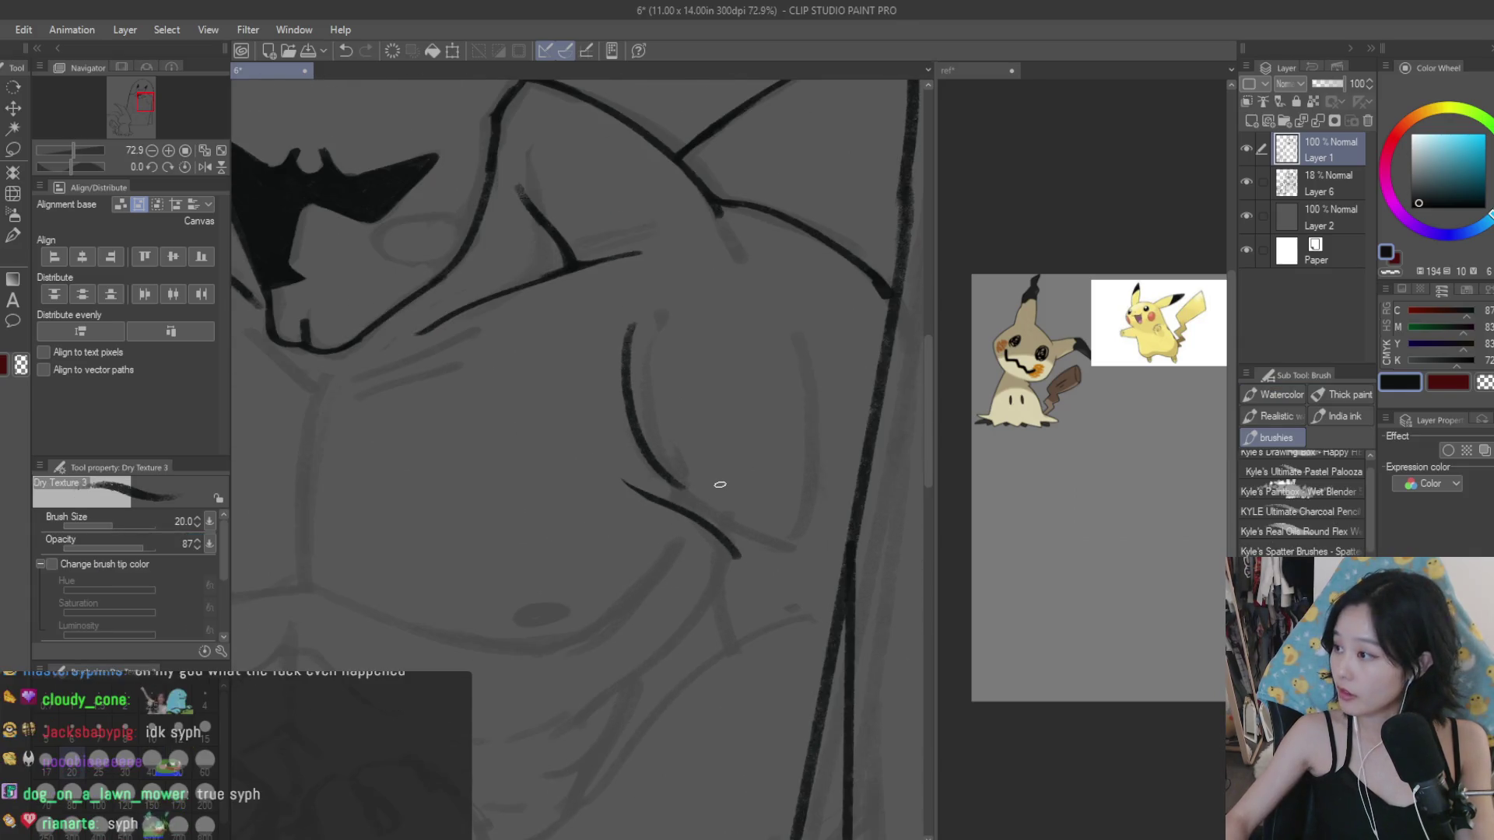
Step: Draw a long curved line down the chest's side and trim its overshoot and lower tip
{"action": "left_click_drag", "start_coordinate": [717, 553], "coordinate": [731, 678]}
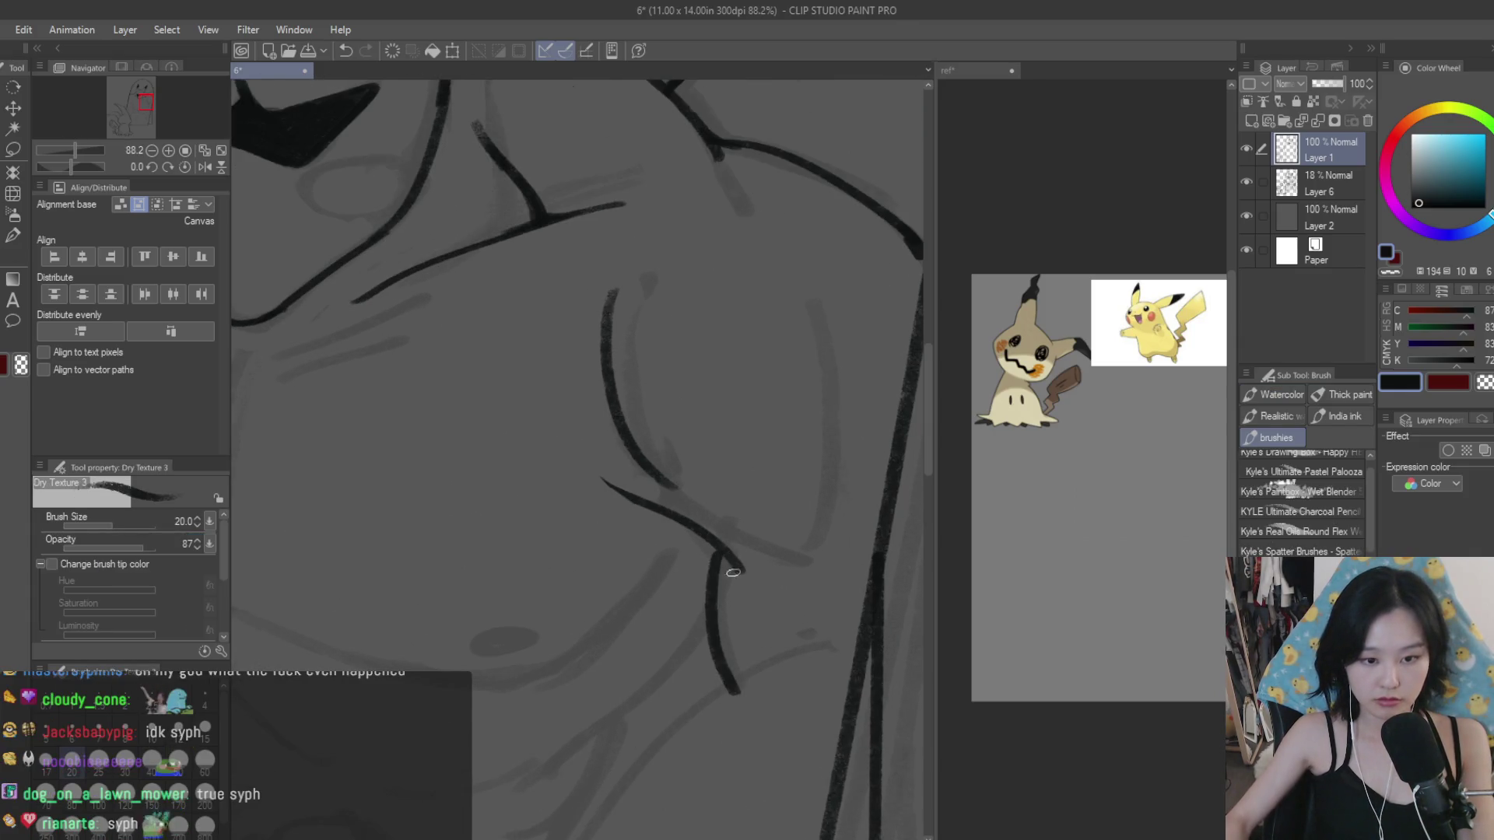
{"action": "key", "text": "ctrl+z"}
{"action": "left_click_drag", "start_coordinate": [733, 515], "coordinate": [778, 738]}
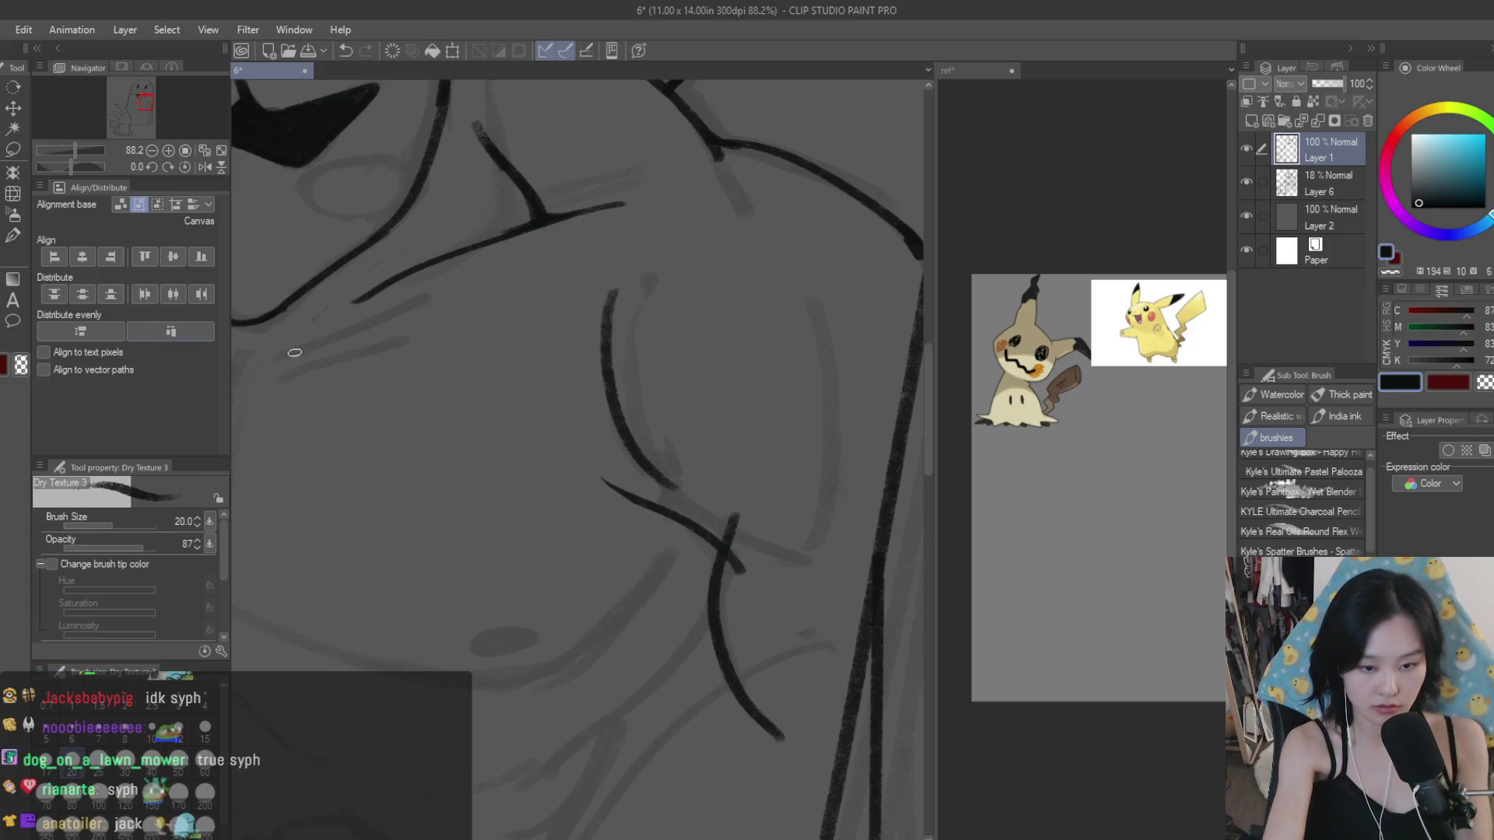
{"action": "key", "text": "e"}
{"action": "scroll", "coordinate": [733, 545], "scroll_direction": "up", "scroll_amount": 2}
{"action": "left_click_drag", "start_coordinate": [734, 544], "coordinate": [737, 587]}
{"action": "left_click_drag", "start_coordinate": [778, 787], "coordinate": [726, 802]}
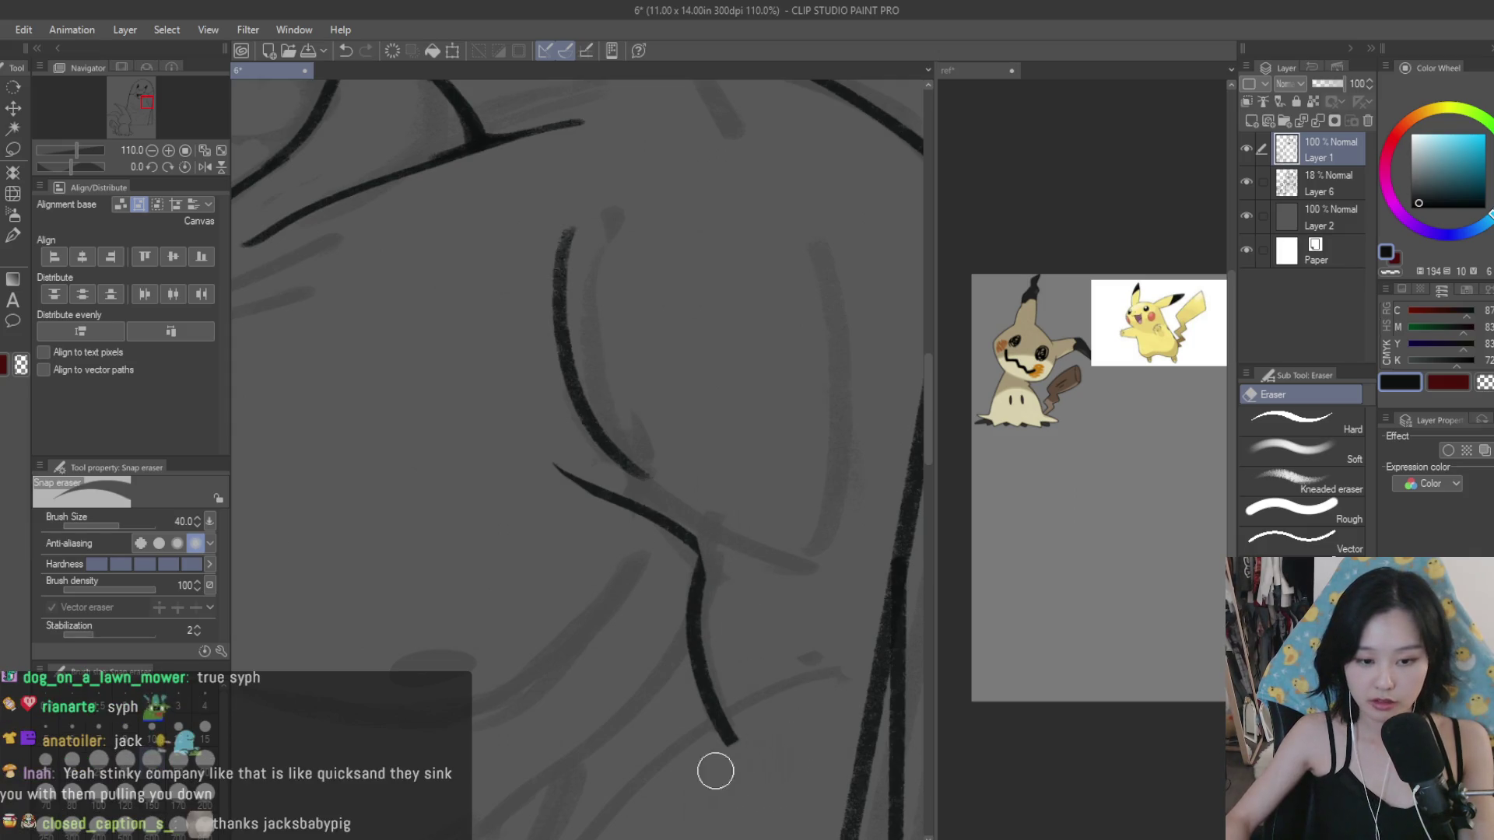
{"action": "scroll", "coordinate": [714, 770], "scroll_direction": "down", "scroll_amount": 3}
{"action": "scroll", "coordinate": [738, 477], "scroll_direction": "up", "scroll_amount": 2}
Step: Extend a short stroke to the right from the line junction
{"action": "key", "text": "b"}
{"action": "scroll", "coordinate": [713, 494], "scroll_direction": "up", "scroll_amount": 1}
{"action": "scroll", "coordinate": [740, 567], "scroll_direction": "up", "scroll_amount": 1}
{"action": "scroll", "coordinate": [687, 563], "scroll_direction": "up", "scroll_amount": 1}
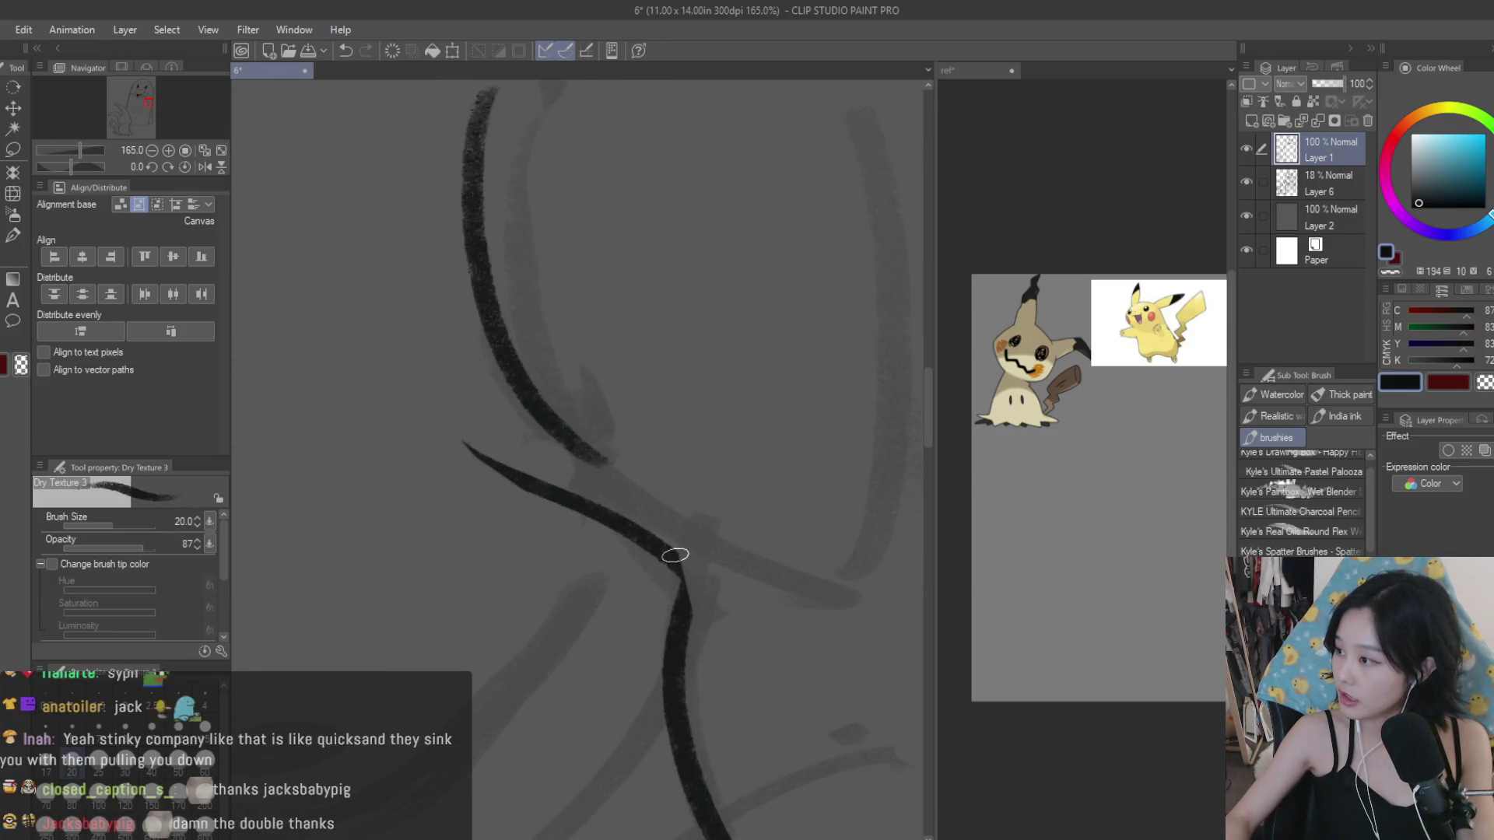
{"action": "scroll", "coordinate": [675, 554], "scroll_direction": "down", "scroll_amount": 1}
{"action": "left_click_drag", "start_coordinate": [686, 571], "coordinate": [756, 599]}
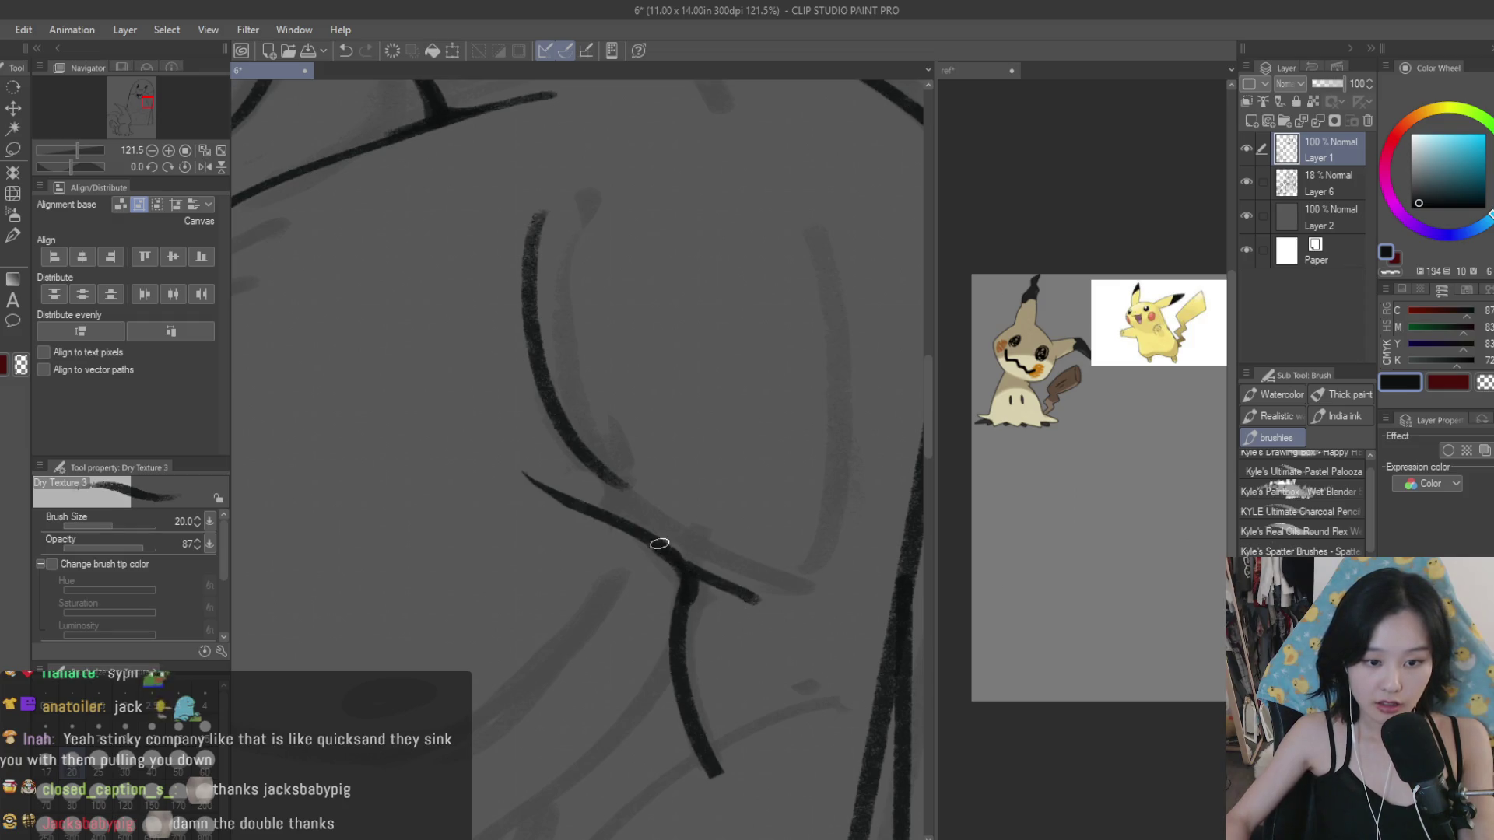
{"action": "scroll", "coordinate": [724, 585], "scroll_direction": "down", "scroll_amount": 3}
{"action": "scroll", "coordinate": [778, 445], "scroll_direction": "down", "scroll_amount": 1}
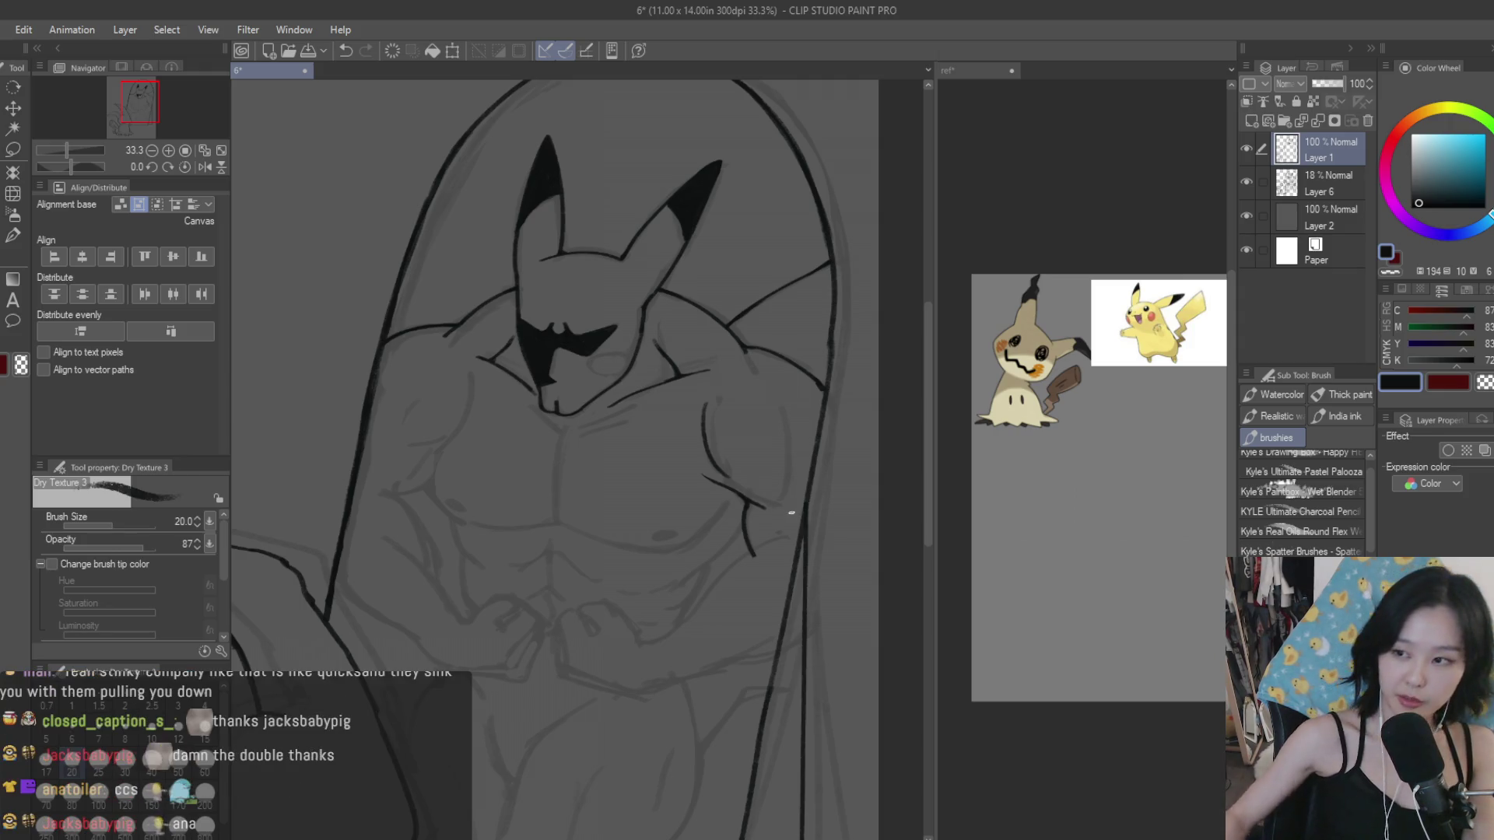
Step: Lasso the inner chest curve, move it into place, and deselect it
{"action": "scroll", "coordinate": [755, 484], "scroll_direction": "up", "scroll_amount": 2}
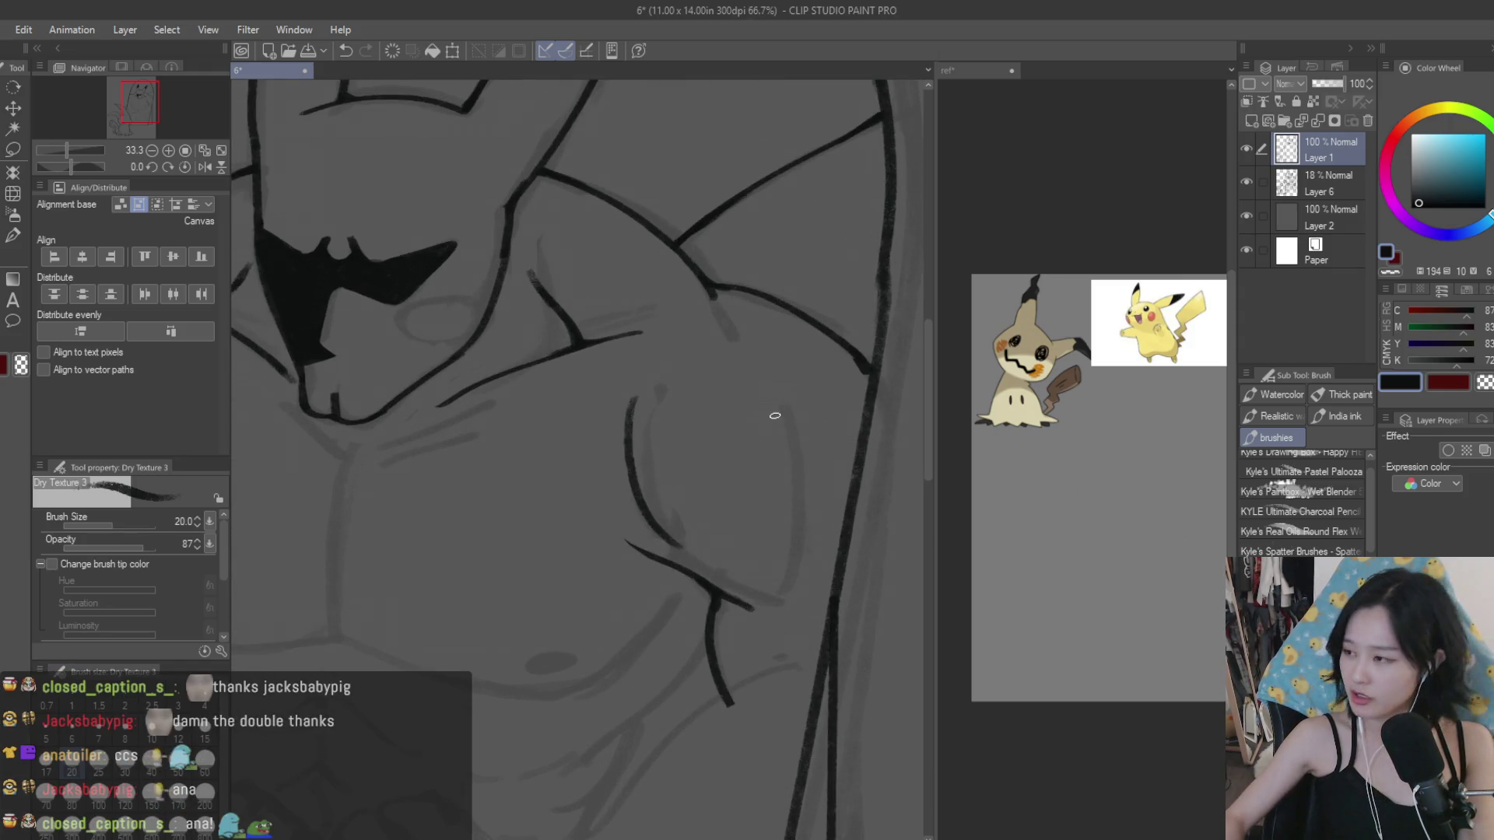
{"action": "key", "text": "e"}
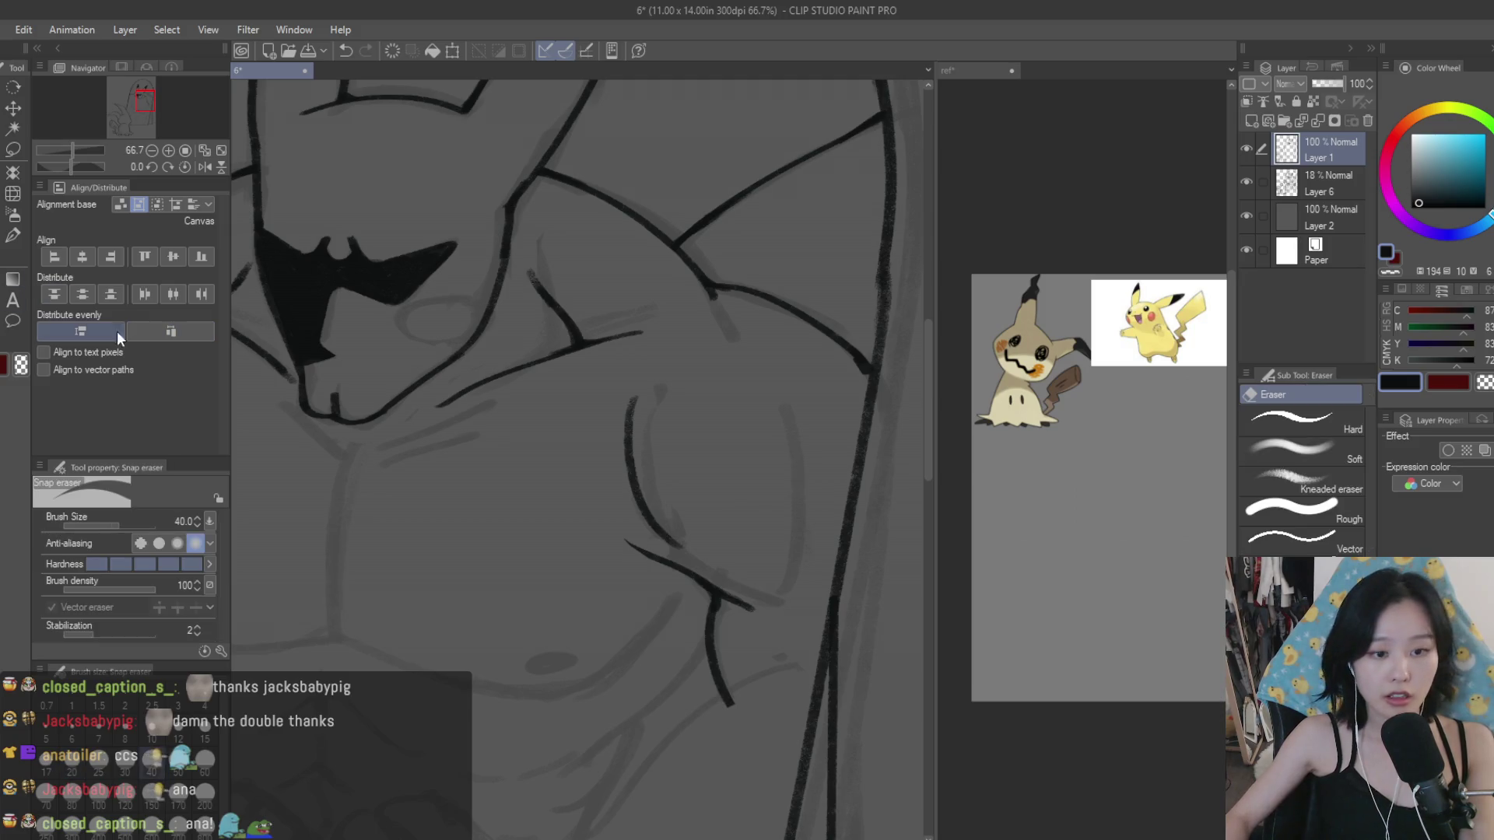
{"action": "scroll", "coordinate": [723, 514], "scroll_direction": "up", "scroll_amount": 1}
{"action": "key", "text": "m"}
{"action": "left_click_drag", "start_coordinate": [580, 537], "coordinate": [594, 523]}
{"action": "key", "text": "k"}
{"action": "key", "text": "ctrl+d"}
Step: Ink the outer contour of the right arm down beside the pectoral, redrawing until it fits
{"action": "key", "text": "b"}
{"action": "scroll", "coordinate": [731, 521], "scroll_direction": "down", "scroll_amount": 1}
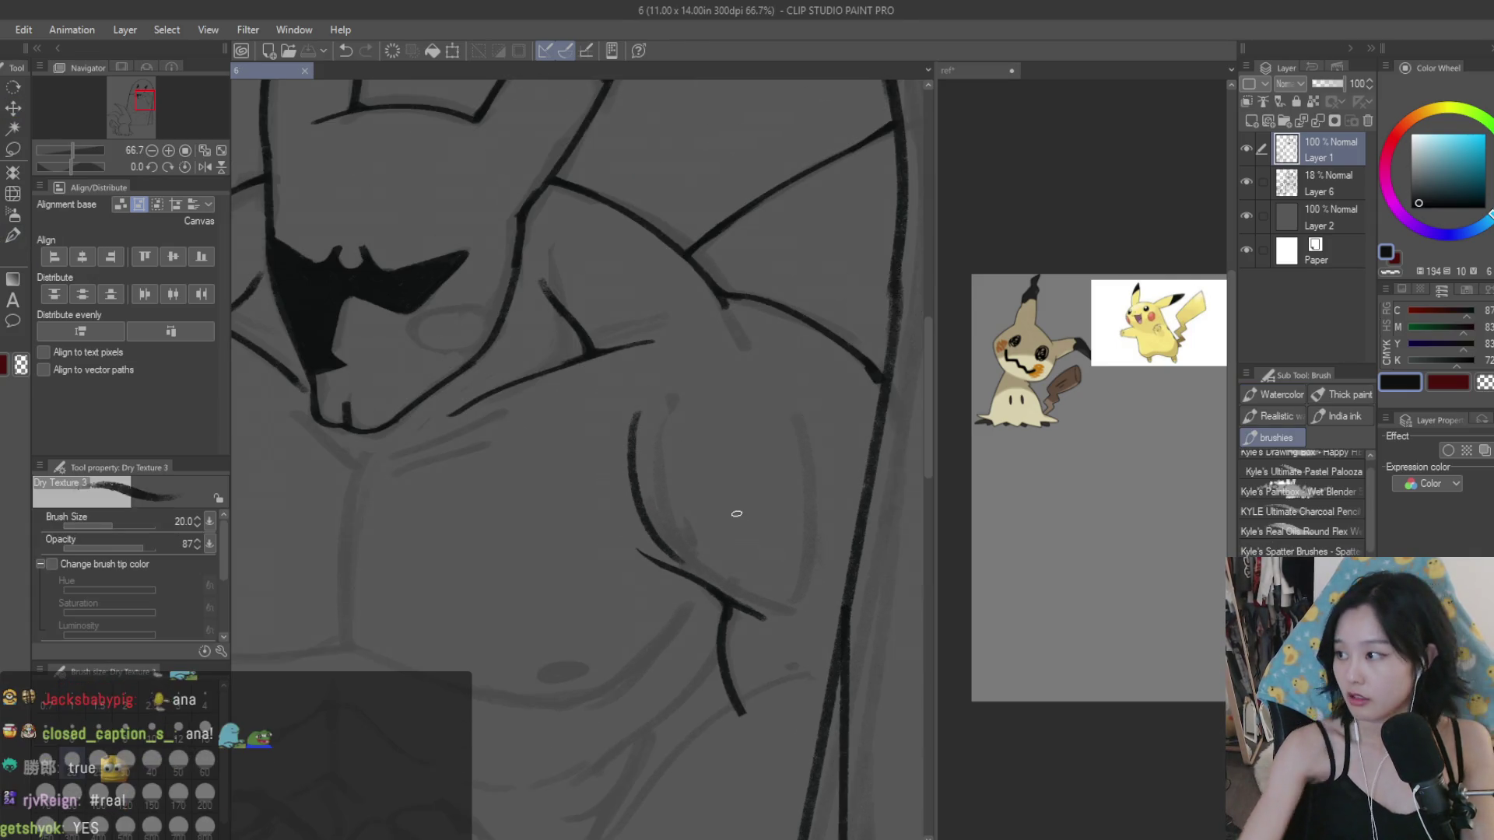
{"action": "left_click_drag", "start_coordinate": [795, 435], "coordinate": [778, 622]}
{"action": "key", "text": "ctrl+z"}
{"action": "left_click_drag", "start_coordinate": [796, 416], "coordinate": [782, 614]}
{"action": "key", "text": "ctrl+z"}
{"action": "key", "text": "ctrl+z"}
{"action": "key", "text": "ctrl+z"}
{"action": "mouse_move", "coordinate": [794, 460]}
{"action": "left_mouse_down"}
{"action": "mouse_move", "coordinate": [782, 615]}
{"action": "mouse_move", "coordinate": [811, 549]}
{"action": "mouse_move", "coordinate": [774, 622]}
{"action": "left_mouse_up"}
{"action": "key", "text": "ctrl+z"}
{"action": "left_click_drag", "start_coordinate": [813, 545], "coordinate": [776, 618]}
{"action": "key", "text": "ctrl+z"}
{"action": "left_click_drag", "start_coordinate": [795, 447], "coordinate": [778, 615]}
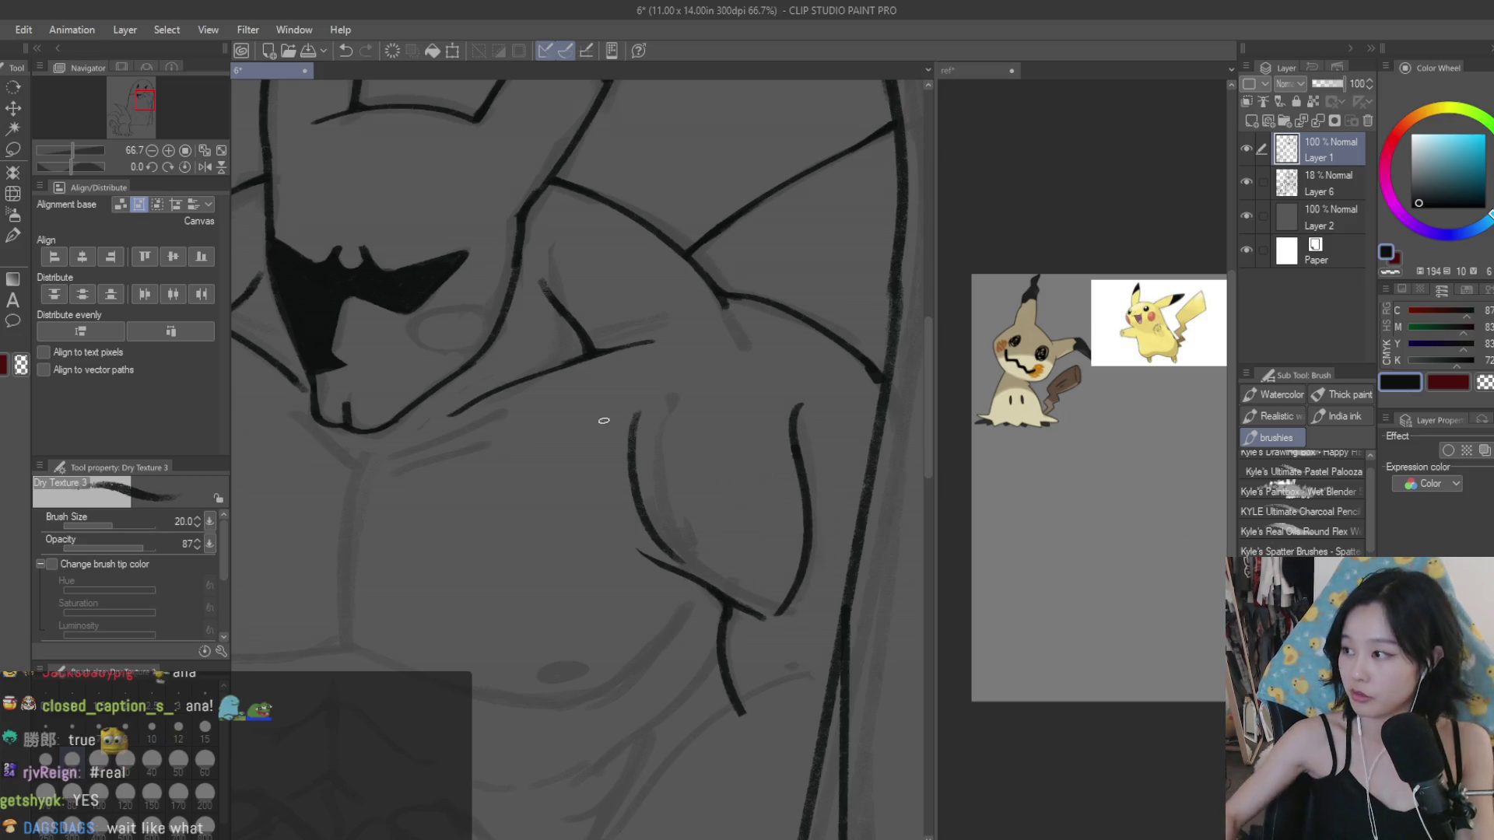
Step: Erase a short section of ink near the top of the arm line, then return to the brush
{"action": "key", "text": "e"}
{"action": "scroll", "coordinate": [814, 437], "scroll_direction": "up", "scroll_amount": 1}
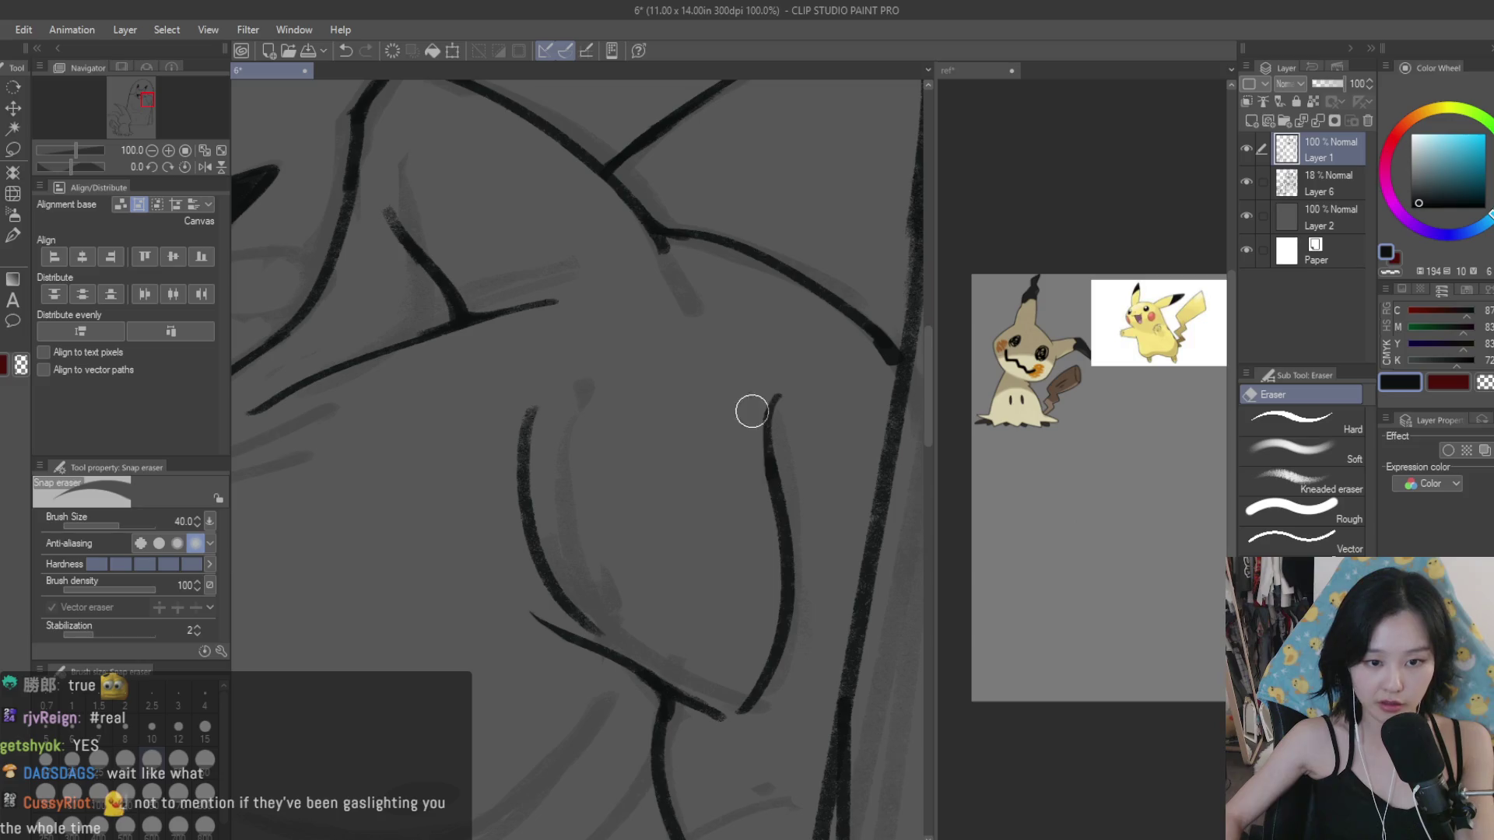
{"action": "left_click_drag", "start_coordinate": [751, 411], "coordinate": [767, 474]}
{"action": "scroll", "coordinate": [800, 448], "scroll_direction": "down", "scroll_amount": 2}
{"action": "key", "text": "b"}
{"action": "scroll", "coordinate": [690, 325], "scroll_direction": "up", "scroll_amount": 3}
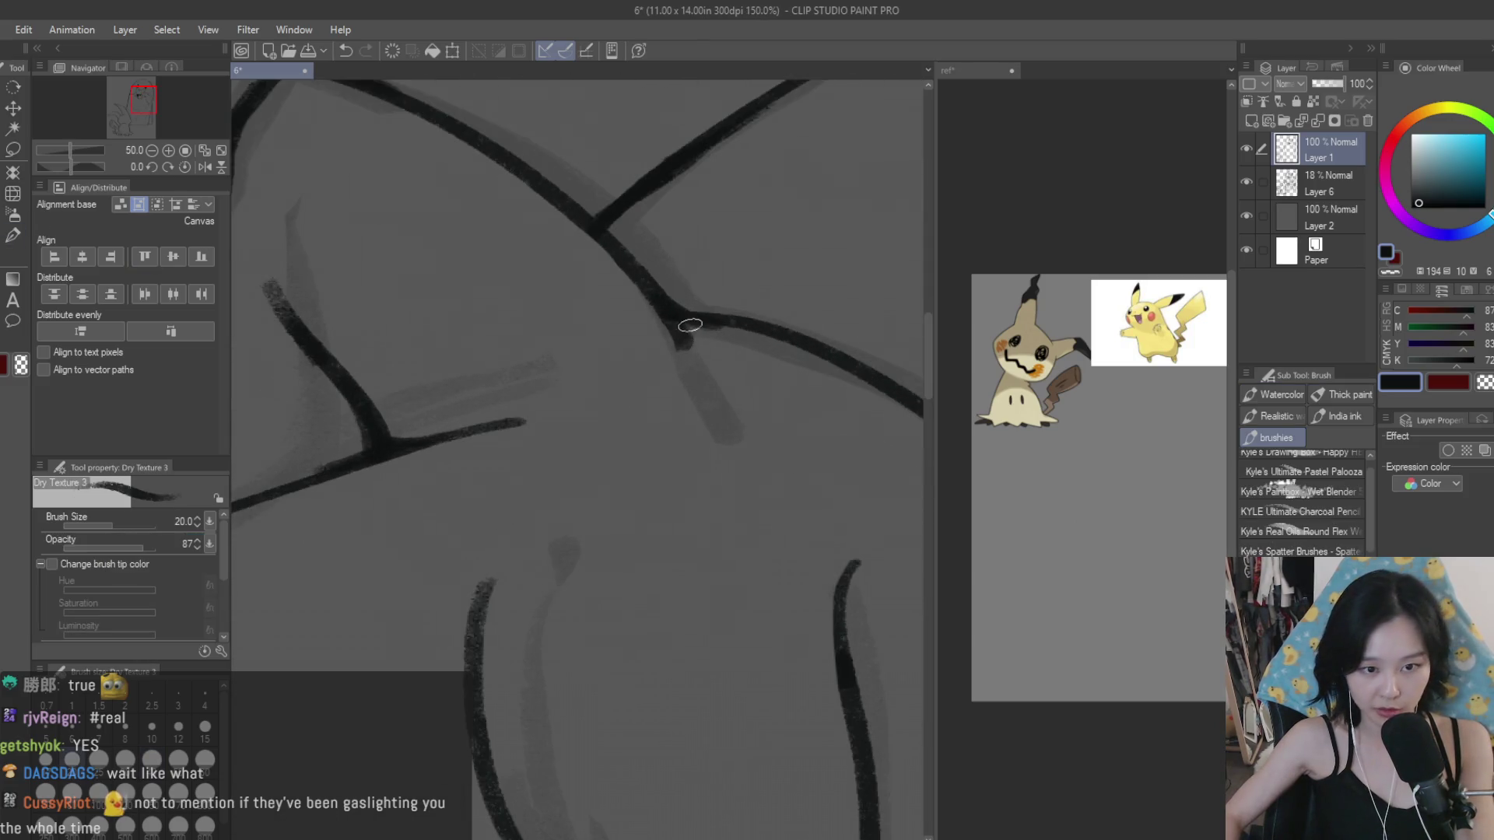
{"action": "scroll", "coordinate": [778, 389], "scroll_direction": "down", "scroll_amount": 3}
{"action": "scroll", "coordinate": [817, 420], "scroll_direction": "down", "scroll_amount": 2}
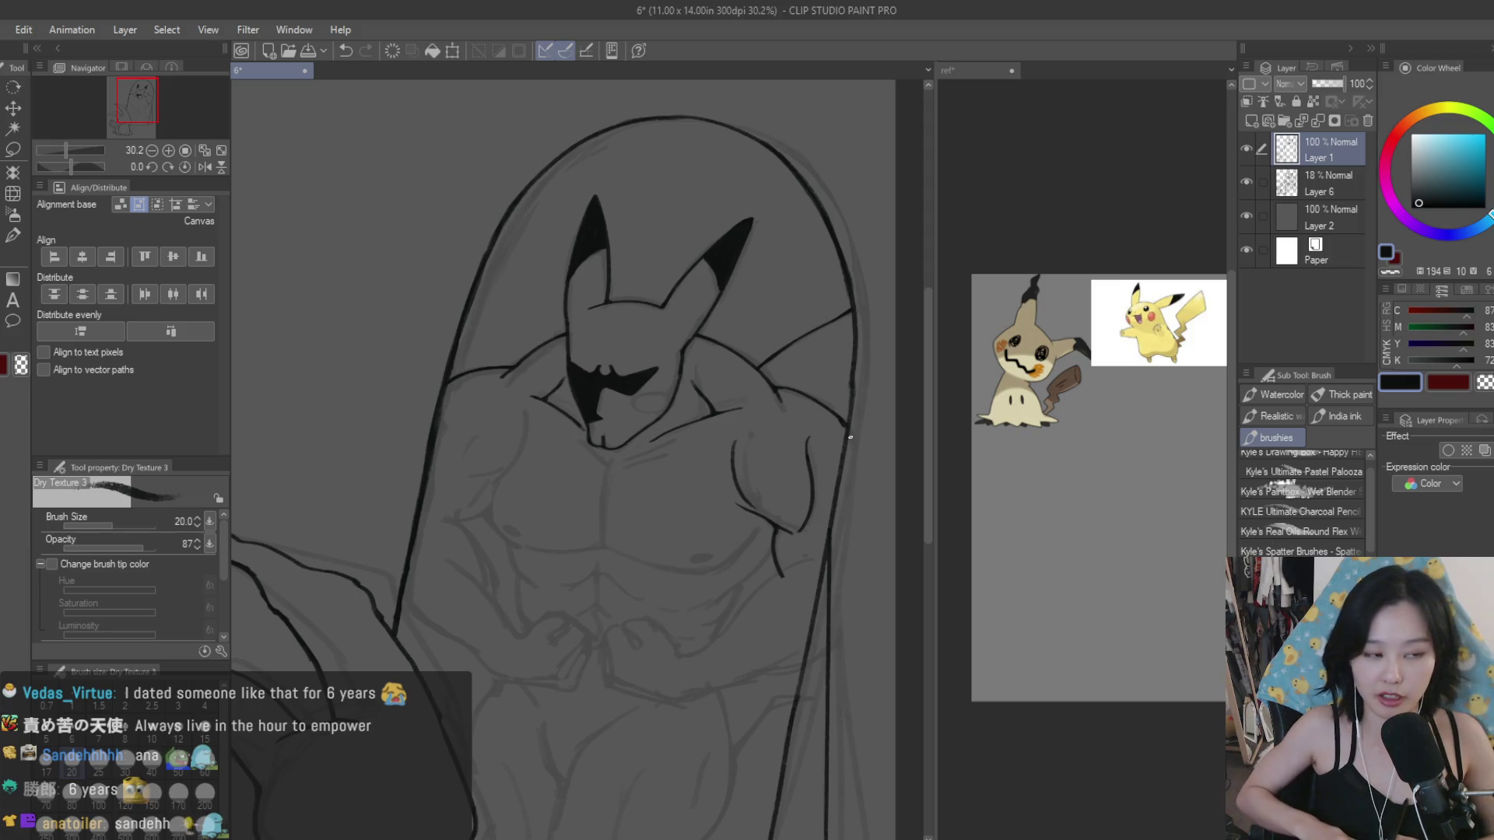
{"action": "key", "text": "e"}
{"action": "scroll", "coordinate": [775, 366], "scroll_direction": "up", "scroll_amount": 1}
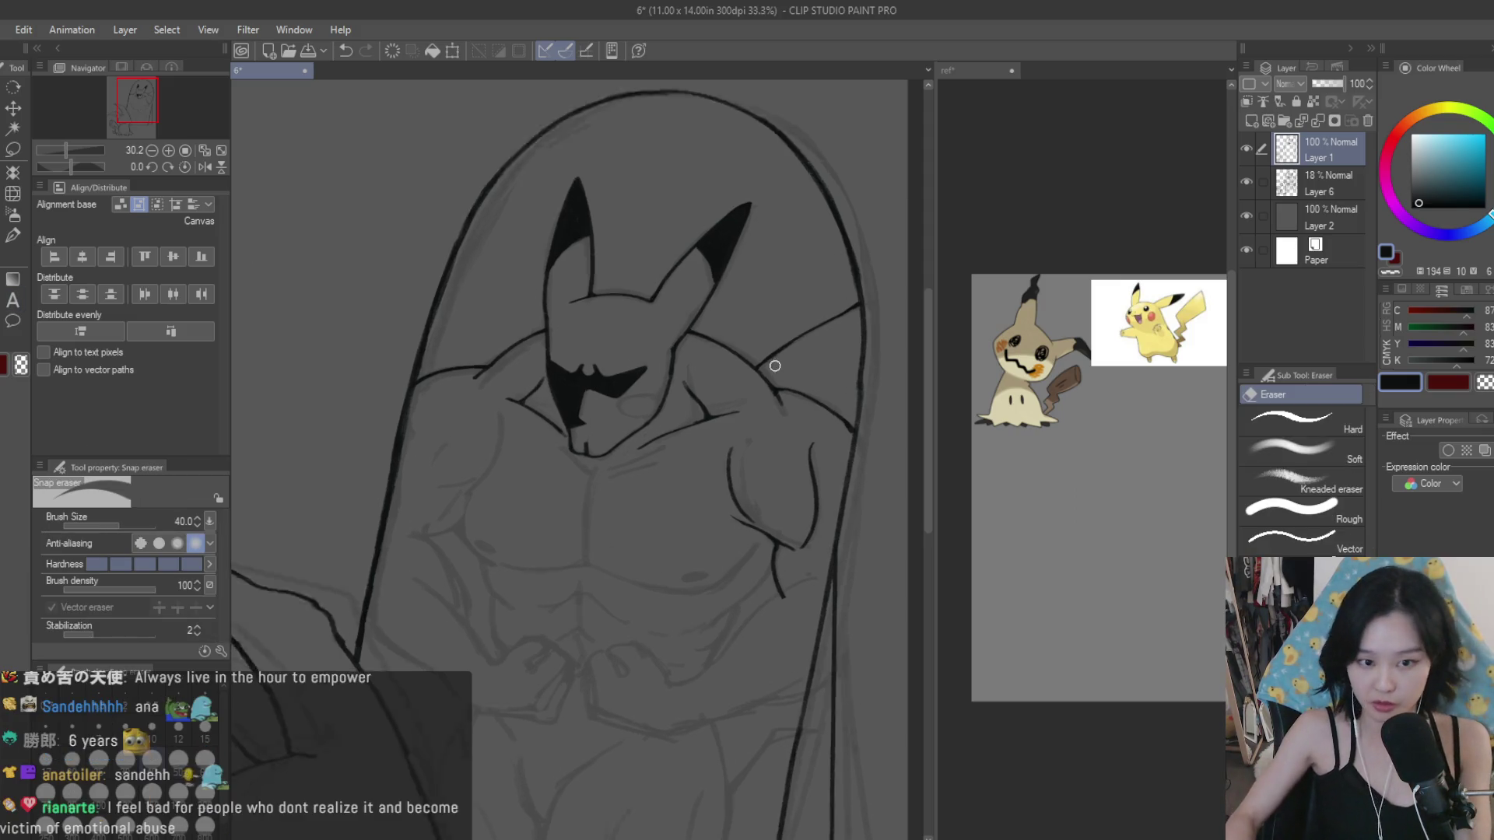
{"action": "scroll", "coordinate": [775, 365], "scroll_direction": "up", "scroll_amount": 2}
{"action": "scroll", "coordinate": [763, 397], "scroll_direction": "up", "scroll_amount": 2}
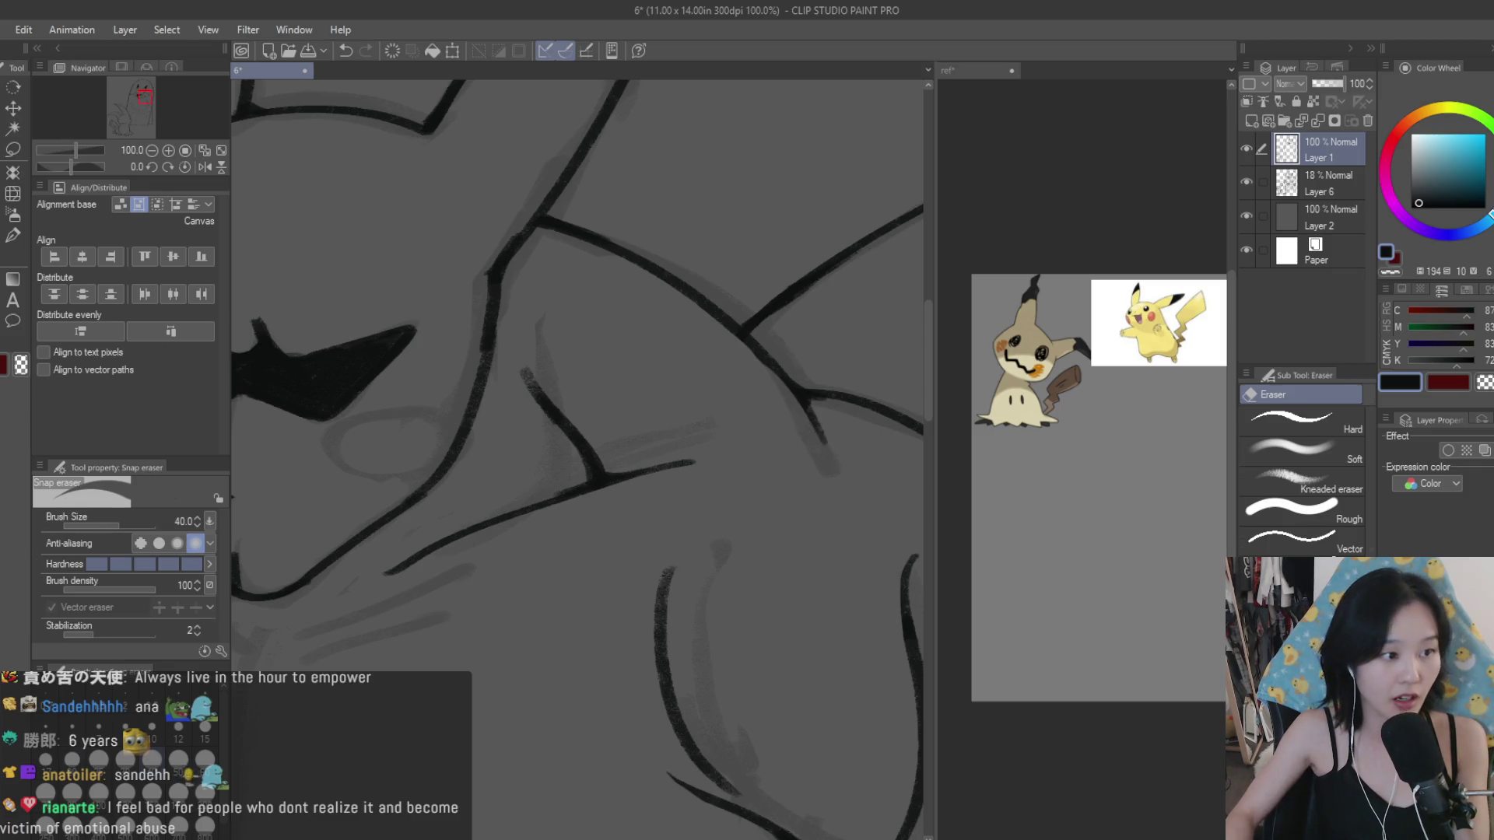
{"action": "key", "text": "b"}
{"action": "scroll", "coordinate": [897, 537], "scroll_direction": "down", "scroll_amount": 1}
{"action": "scroll", "coordinate": [897, 537], "scroll_direction": "down", "scroll_amount": 1}
{"action": "scroll", "coordinate": [897, 537], "scroll_direction": "down", "scroll_amount": 1}
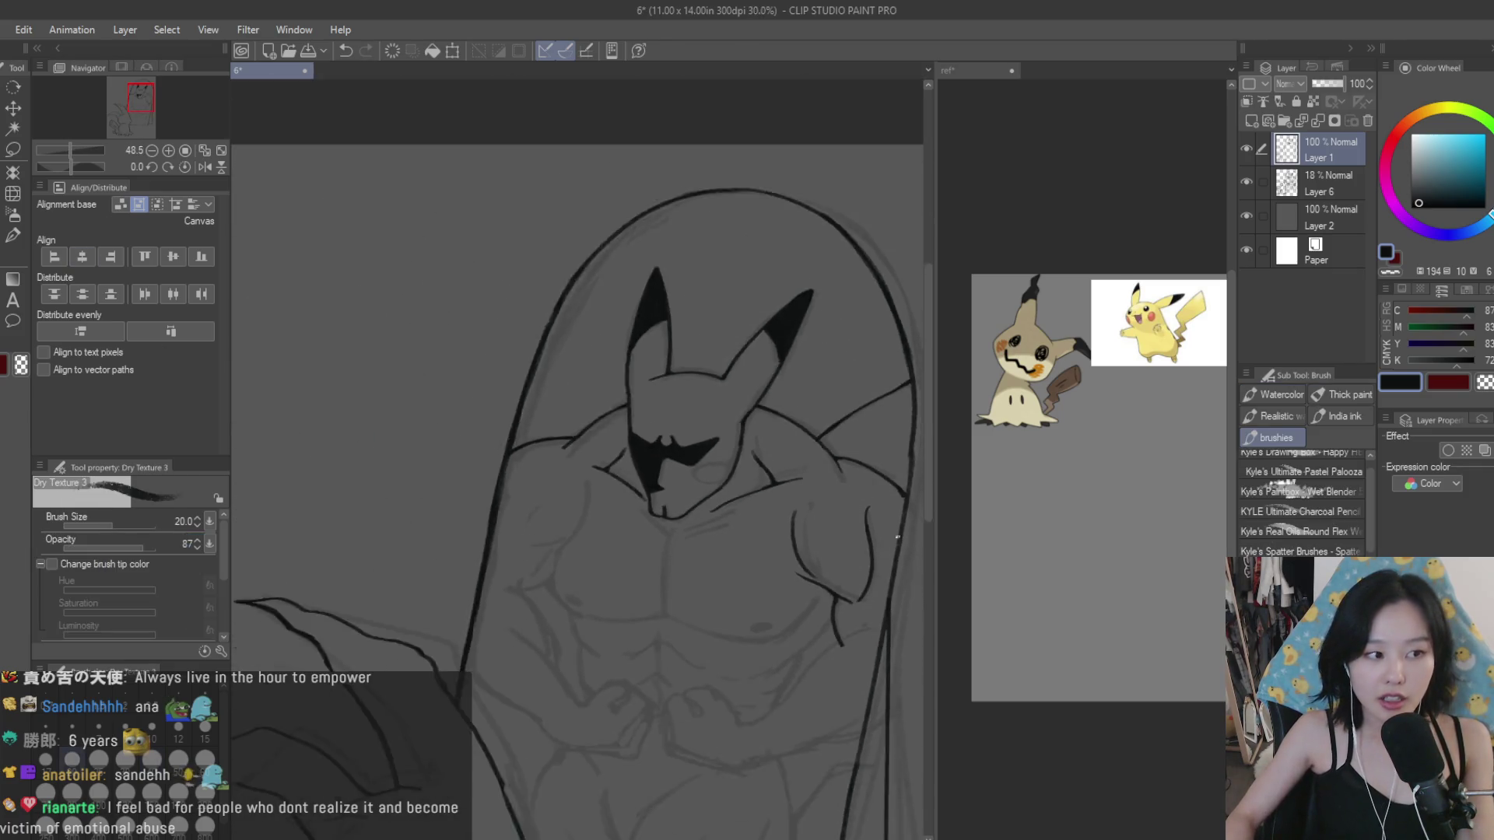
{"action": "scroll", "coordinate": [897, 536], "scroll_direction": "up", "scroll_amount": 2}
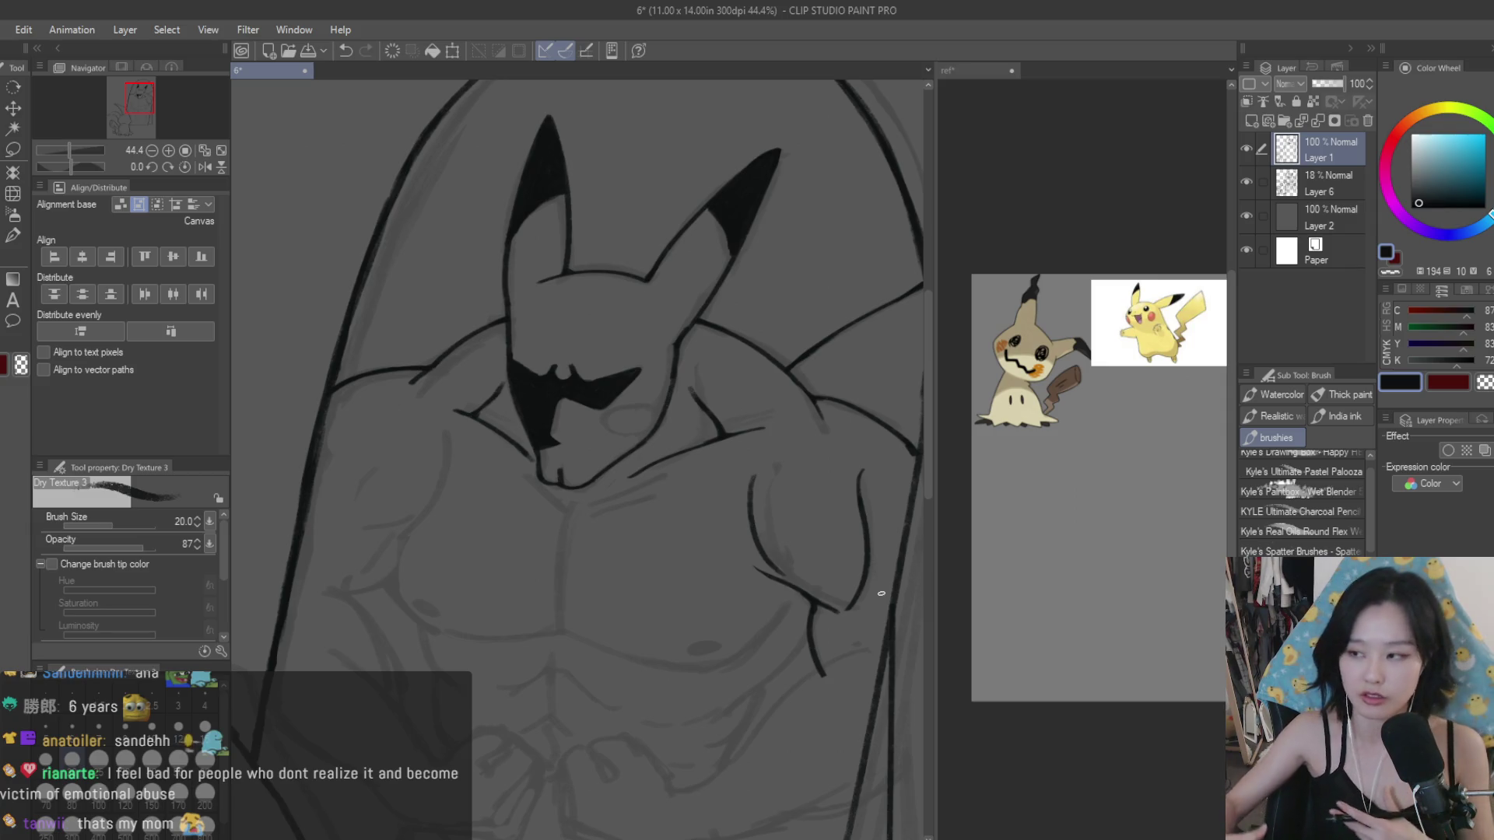
Step: Review the drawing zoomed out, then undo the last curved stroke on the left chest
{"action": "scroll", "coordinate": [866, 467], "scroll_direction": "down", "scroll_amount": 3}
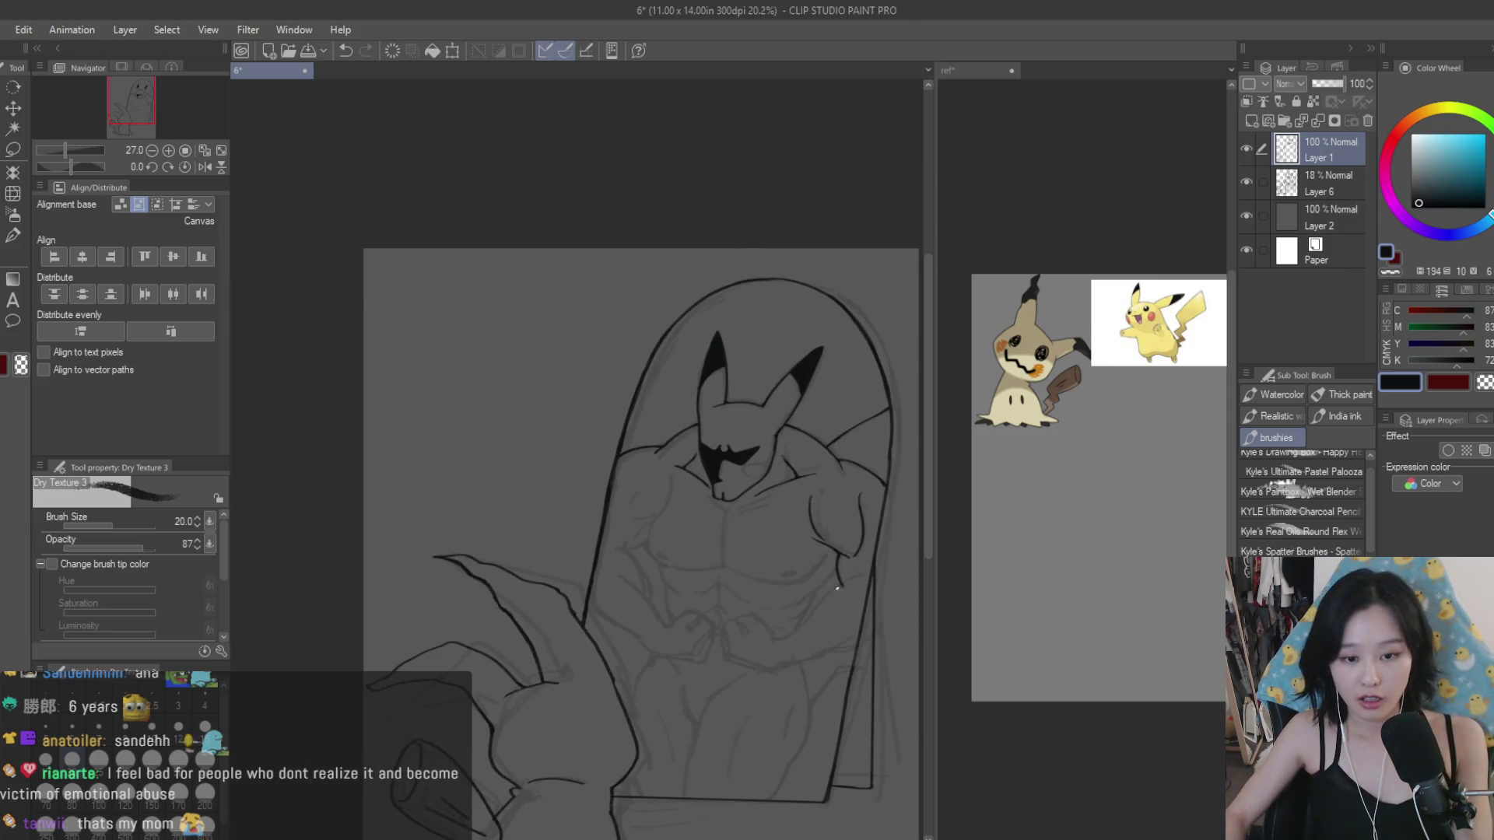
{"action": "scroll", "coordinate": [778, 427], "scroll_direction": "up", "scroll_amount": 2}
{"action": "scroll", "coordinate": [700, 389], "scroll_direction": "down", "scroll_amount": 2}
{"action": "scroll", "coordinate": [660, 363], "scroll_direction": "up", "scroll_amount": 1}
{"action": "scroll", "coordinate": [660, 363], "scroll_direction": "up", "scroll_amount": 1}
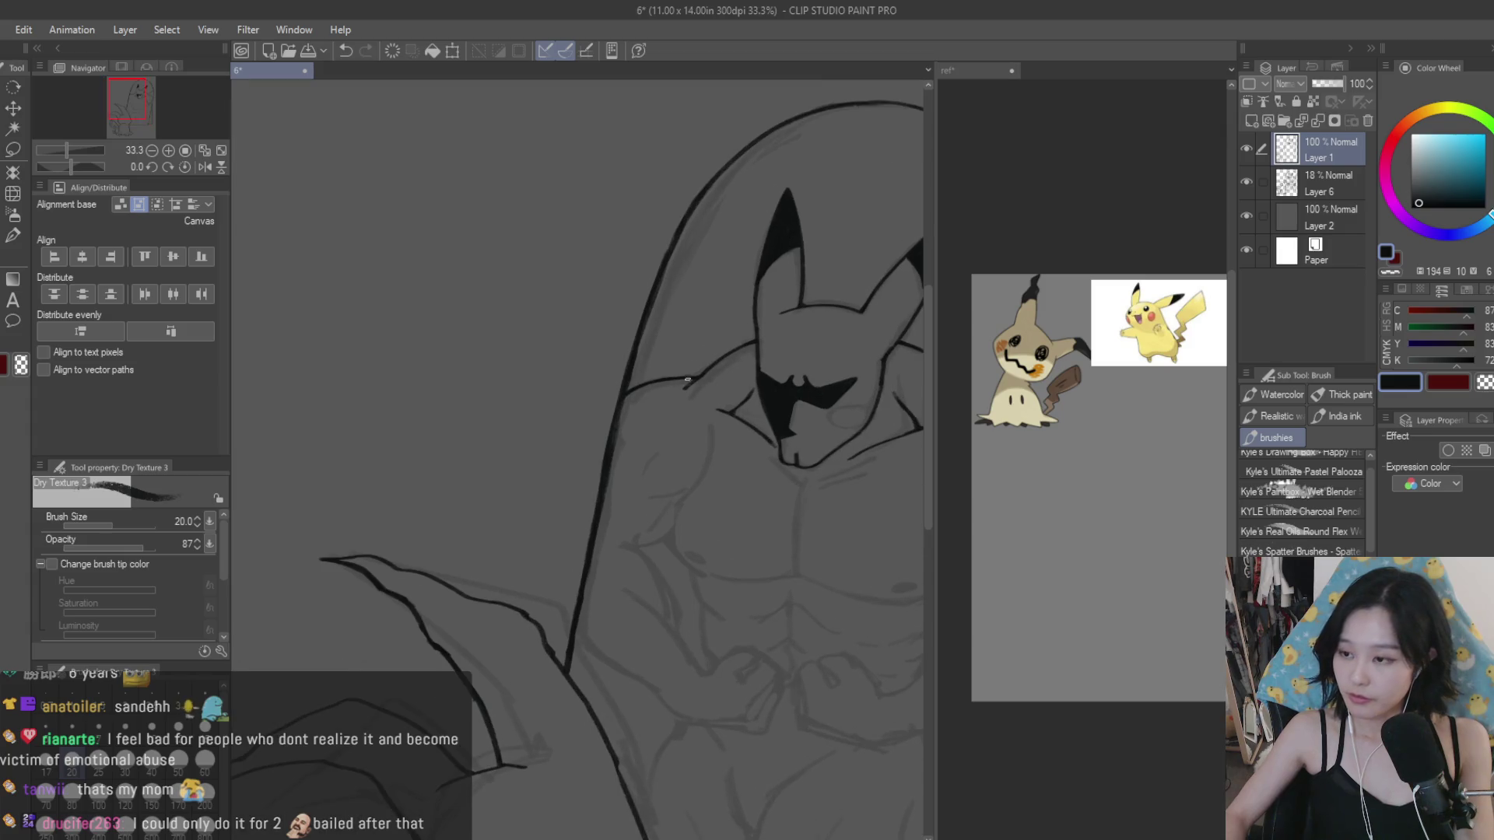
{"action": "scroll", "coordinate": [690, 442], "scroll_direction": "down", "scroll_amount": 2}
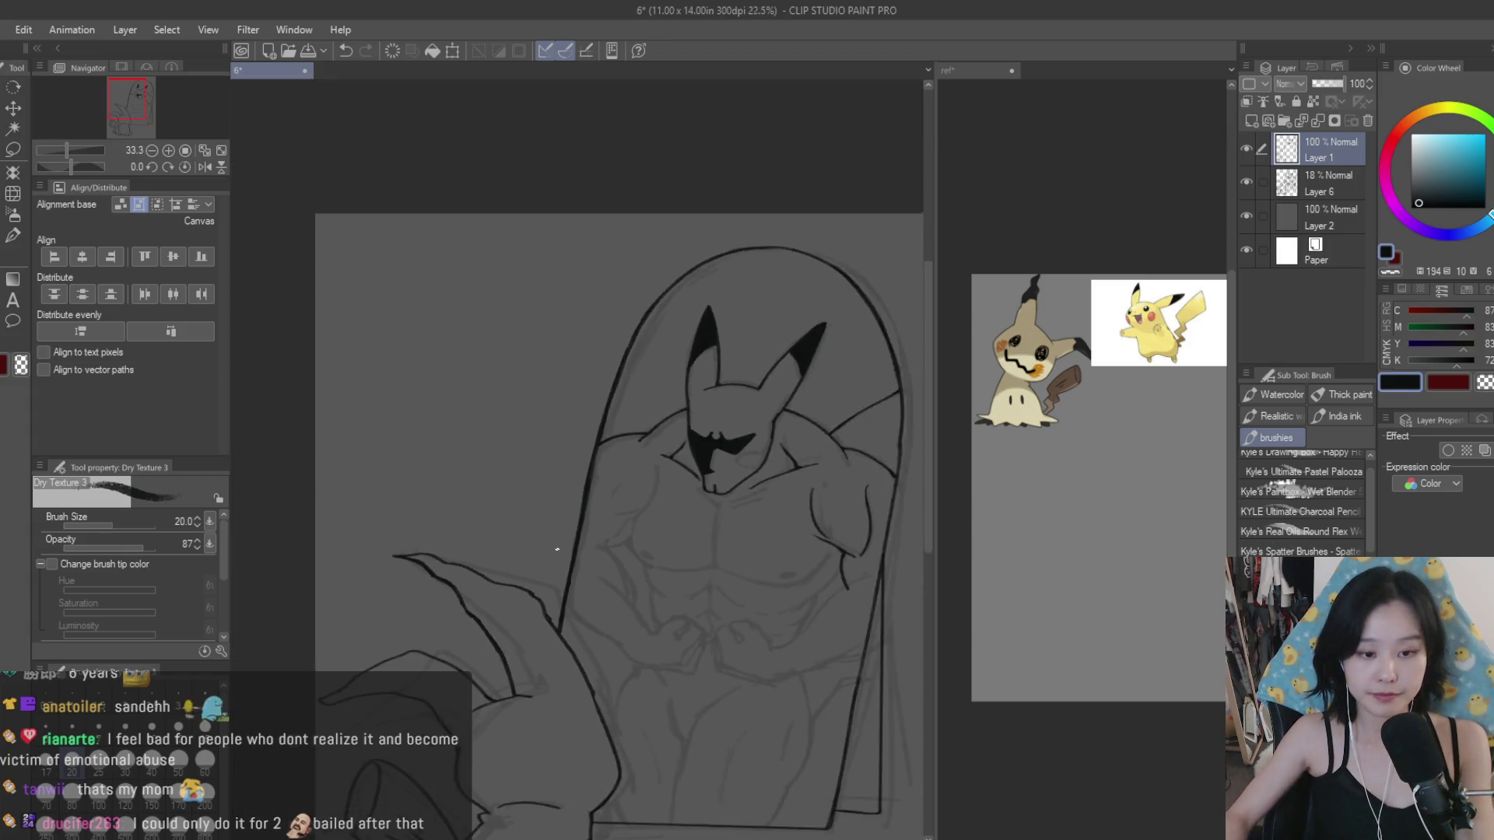
{"action": "scroll", "coordinate": [557, 543], "scroll_direction": "up", "scroll_amount": 3}
{"action": "scroll", "coordinate": [610, 493], "scroll_direction": "up", "scroll_amount": 1}
{"action": "key", "text": "ctrl+z"}
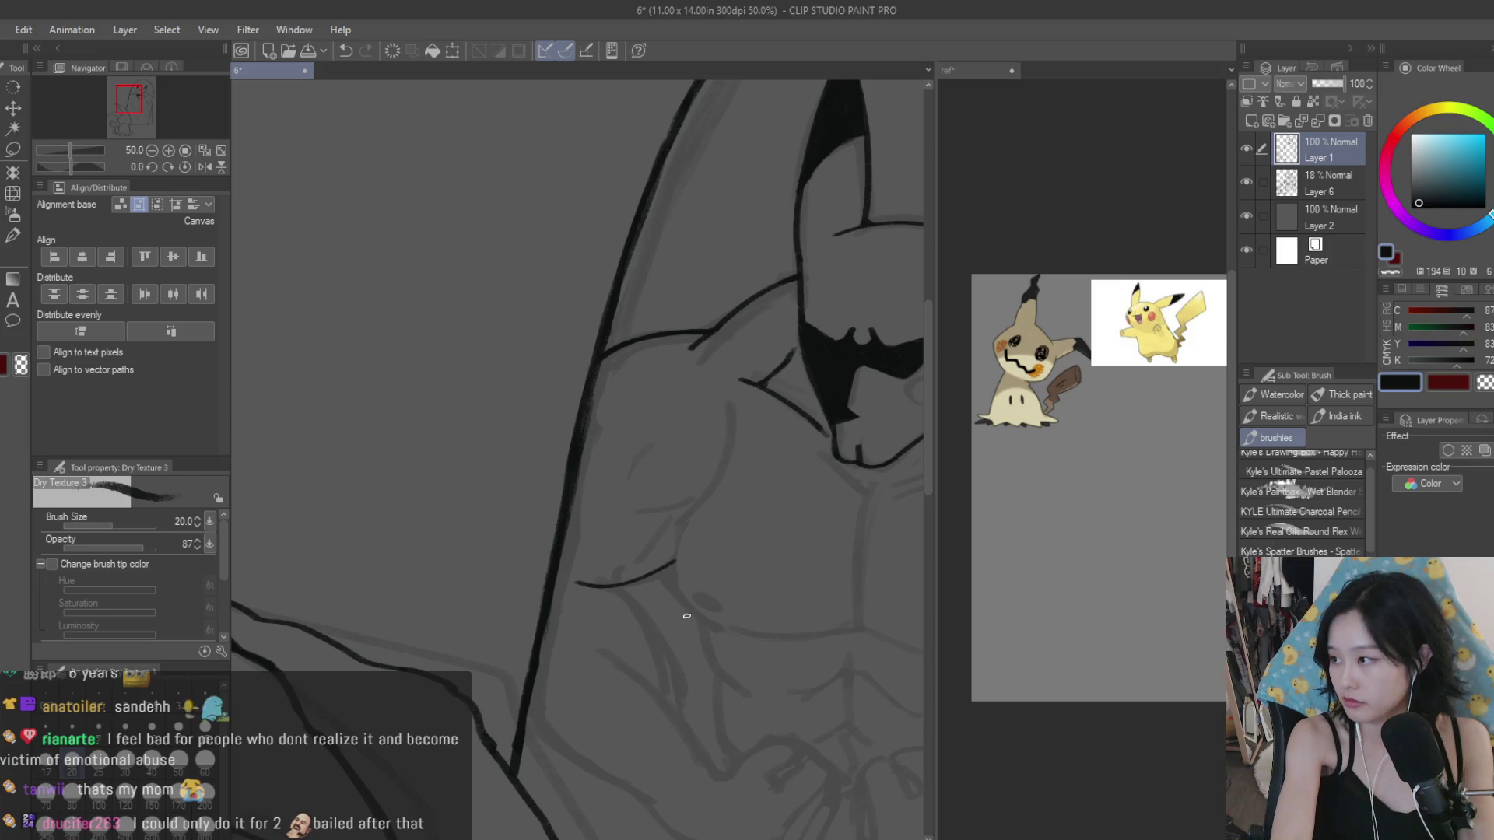
Step: Ink a curve near the left shoulder, undoing a rough pectoral curve
{"action": "left_click_drag", "start_coordinate": [732, 465], "coordinate": [648, 523]}
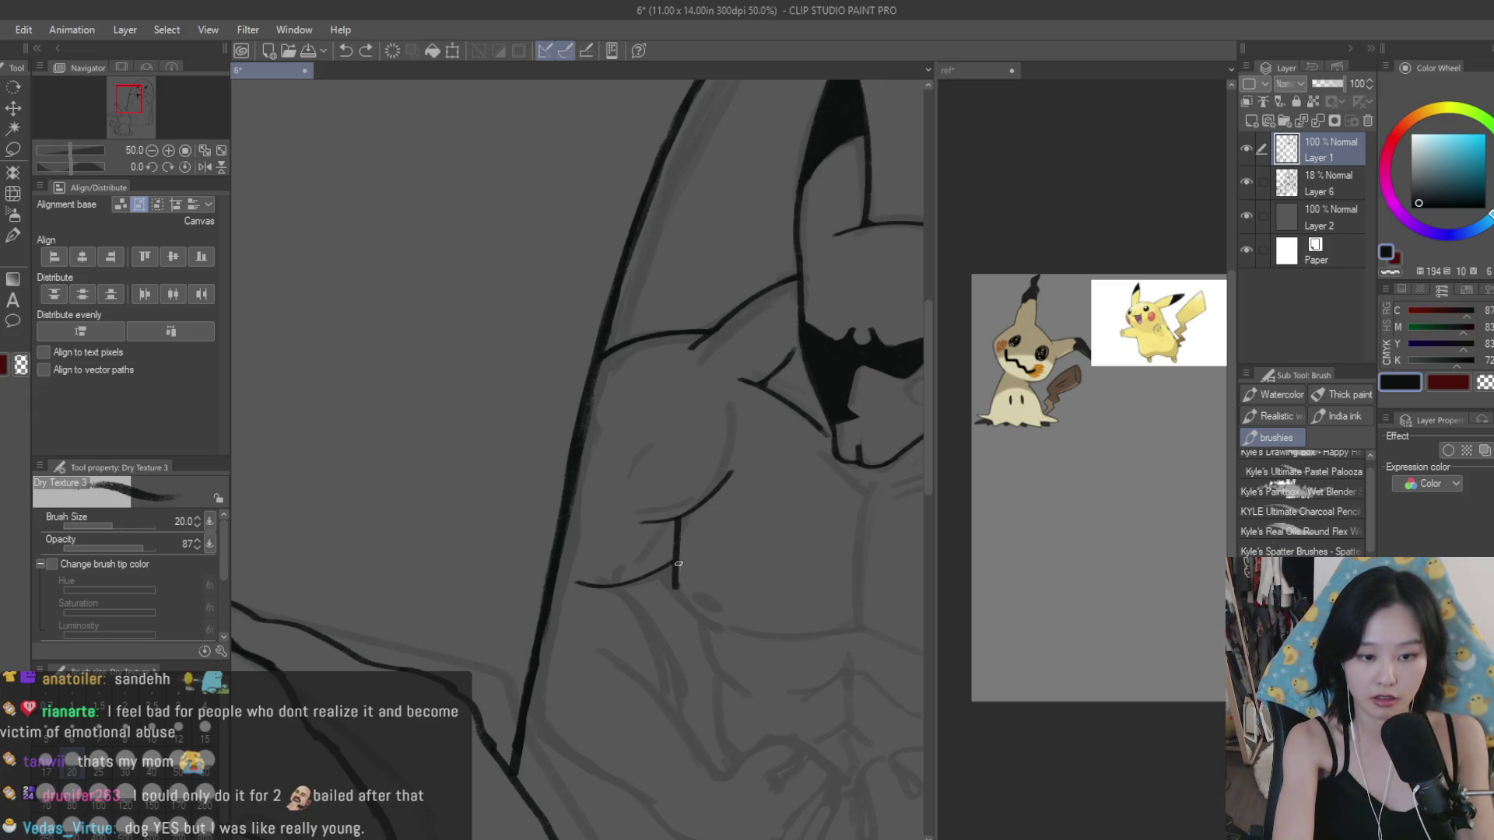
{"action": "left_click_drag", "start_coordinate": [670, 568], "coordinate": [723, 629]}
{"action": "key", "text": "ctrl+z"}
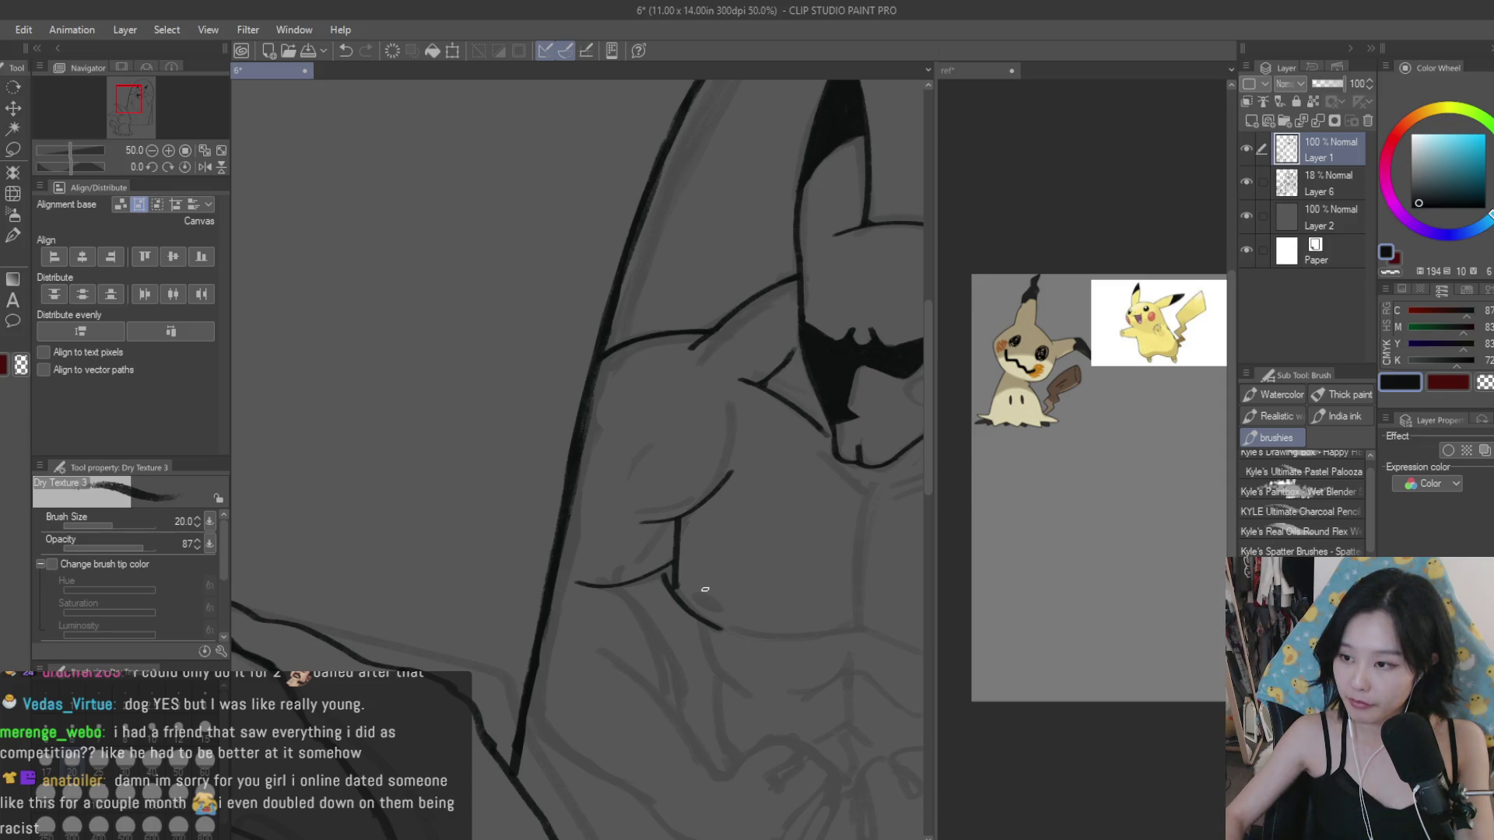
{"action": "scroll", "coordinate": [705, 589], "scroll_direction": "up", "scroll_amount": 2}
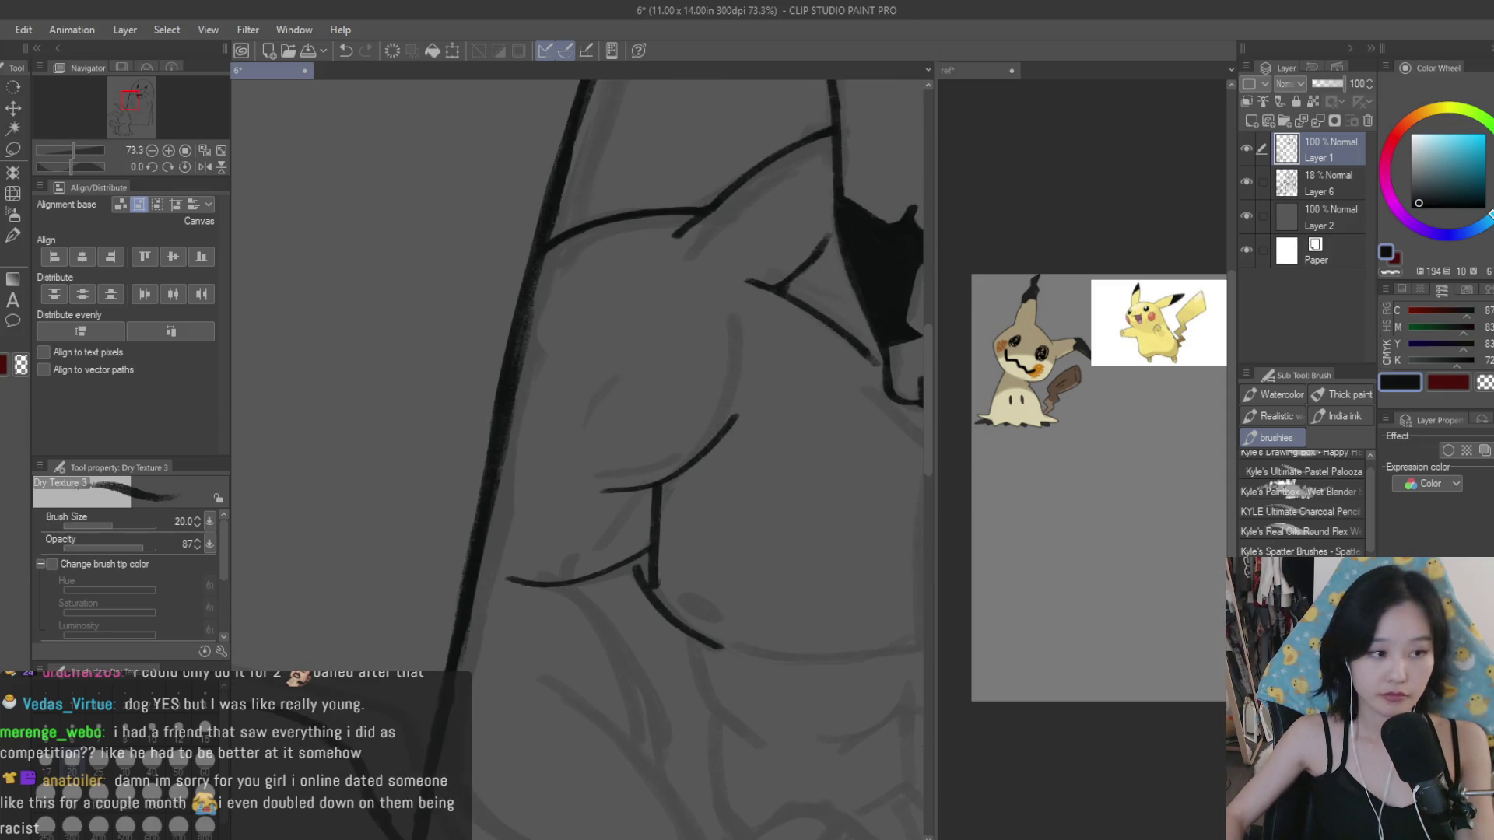
Step: Thicken the junction stroke and redraw the vertical armpit line thicker down to the curve
{"action": "key", "text": "e"}
{"action": "scroll", "coordinate": [624, 477], "scroll_direction": "up", "scroll_amount": 4}
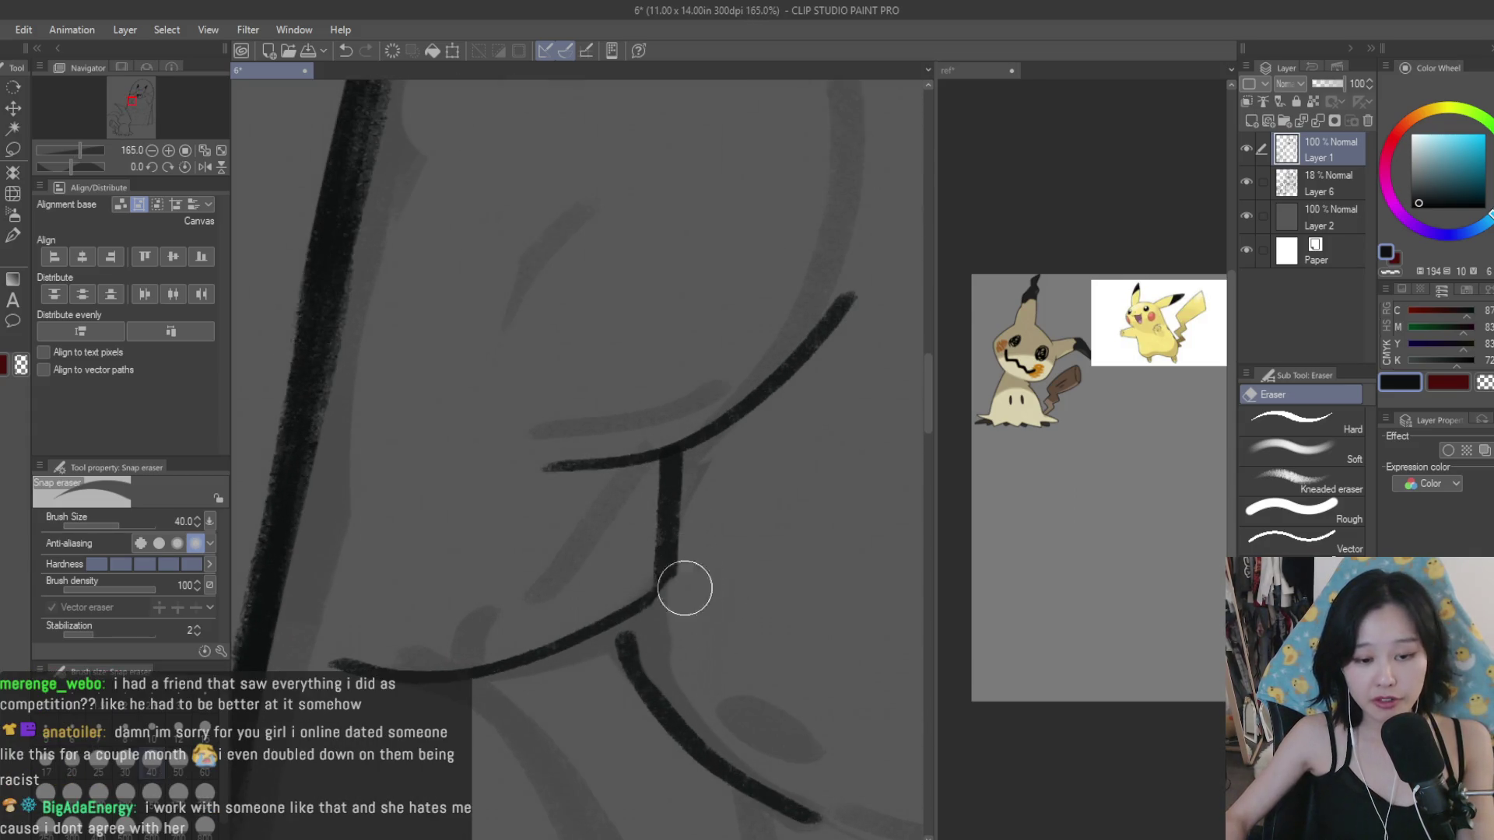
{"action": "key", "text": "b"}
{"action": "scroll", "coordinate": [645, 572], "scroll_direction": "up", "scroll_amount": 1}
{"action": "left_click_drag", "start_coordinate": [664, 578], "coordinate": [626, 625]}
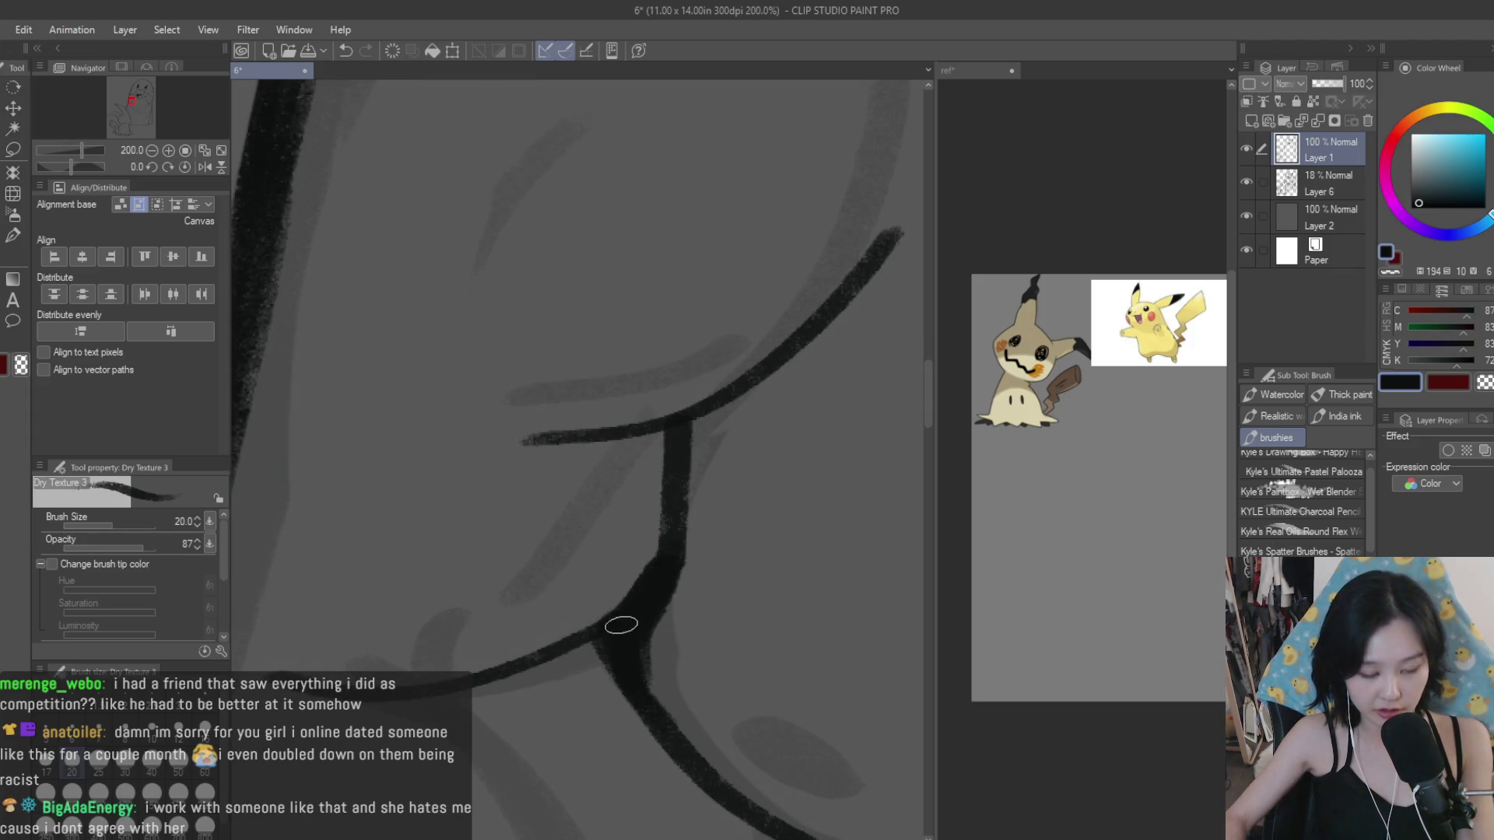
{"action": "scroll", "coordinate": [534, 487], "scroll_direction": "down", "scroll_amount": 3}
{"action": "scroll", "coordinate": [545, 504], "scroll_direction": "down", "scroll_amount": 3}
{"action": "scroll", "coordinate": [540, 508], "scroll_direction": "down", "scroll_amount": 2}
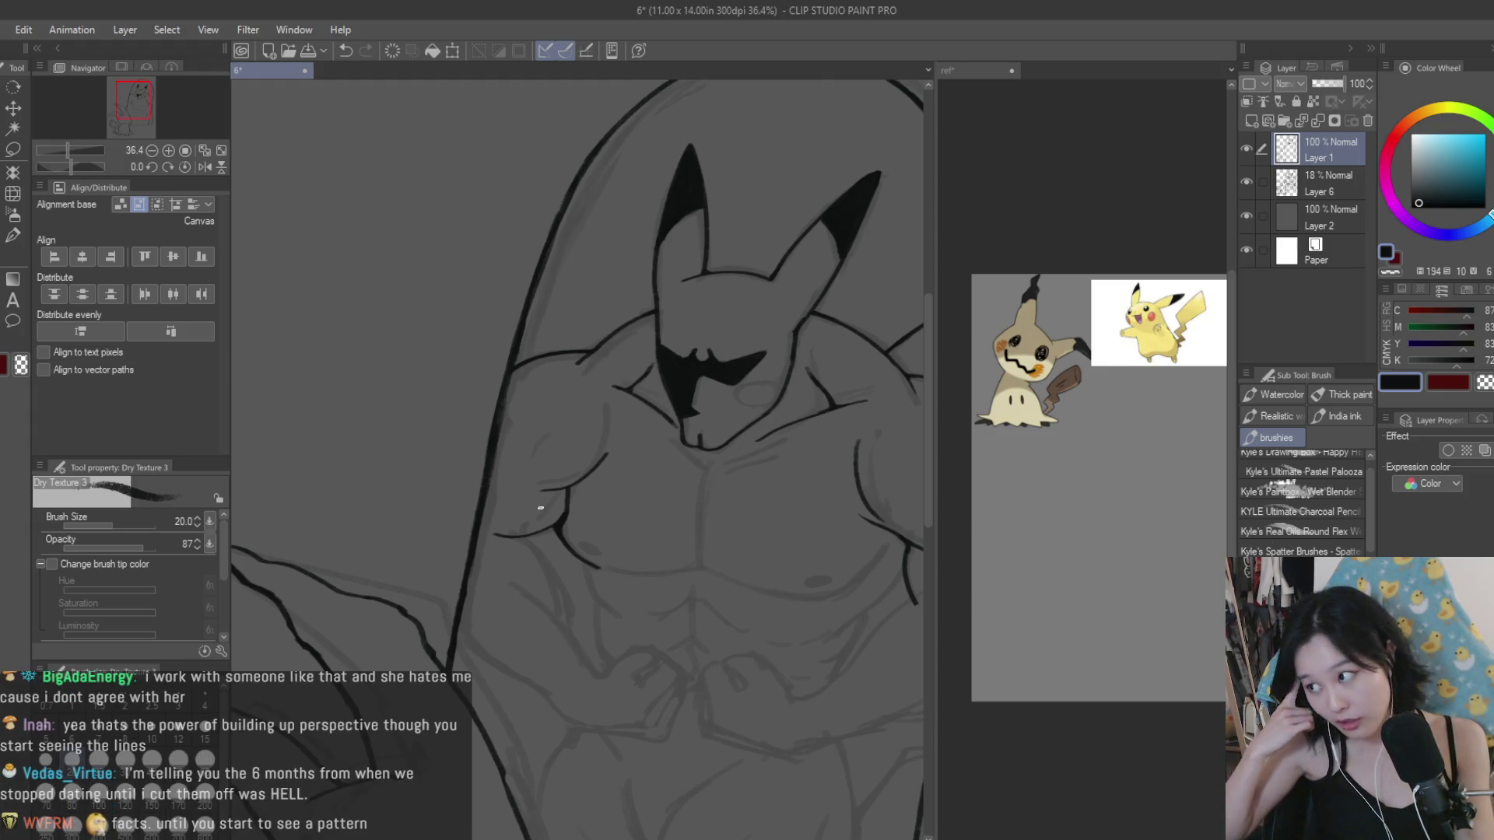
{"action": "scroll", "coordinate": [540, 508], "scroll_direction": "up", "scroll_amount": 2}
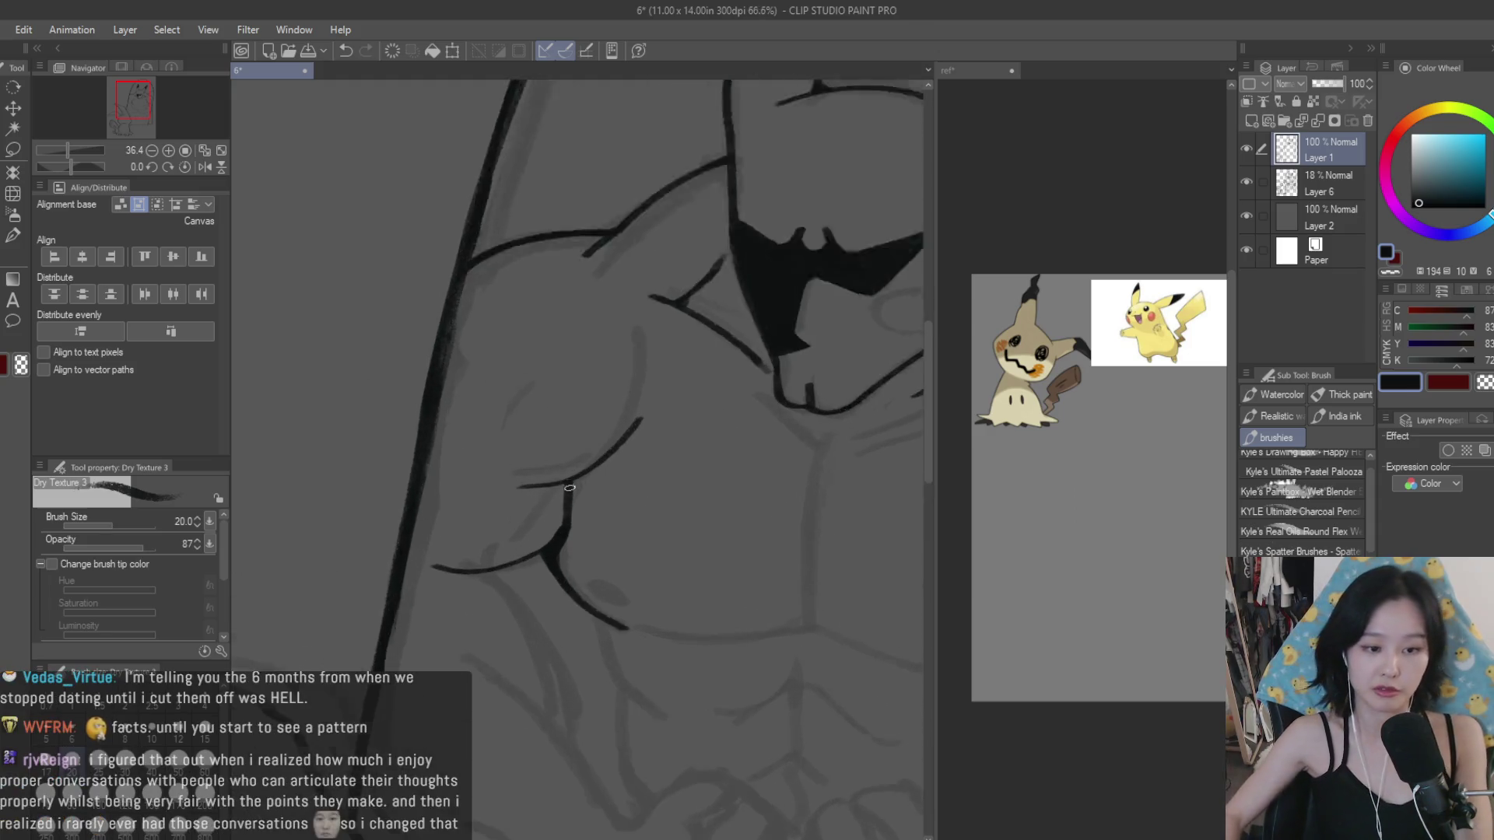
{"action": "scroll", "coordinate": [561, 552], "scroll_direction": "up", "scroll_amount": 2}
{"action": "mouse_move", "coordinate": [561, 552]}
{"action": "left_mouse_down"}
{"action": "mouse_move", "coordinate": [576, 481]}
{"action": "mouse_move", "coordinate": [539, 596]}
{"action": "left_mouse_up"}
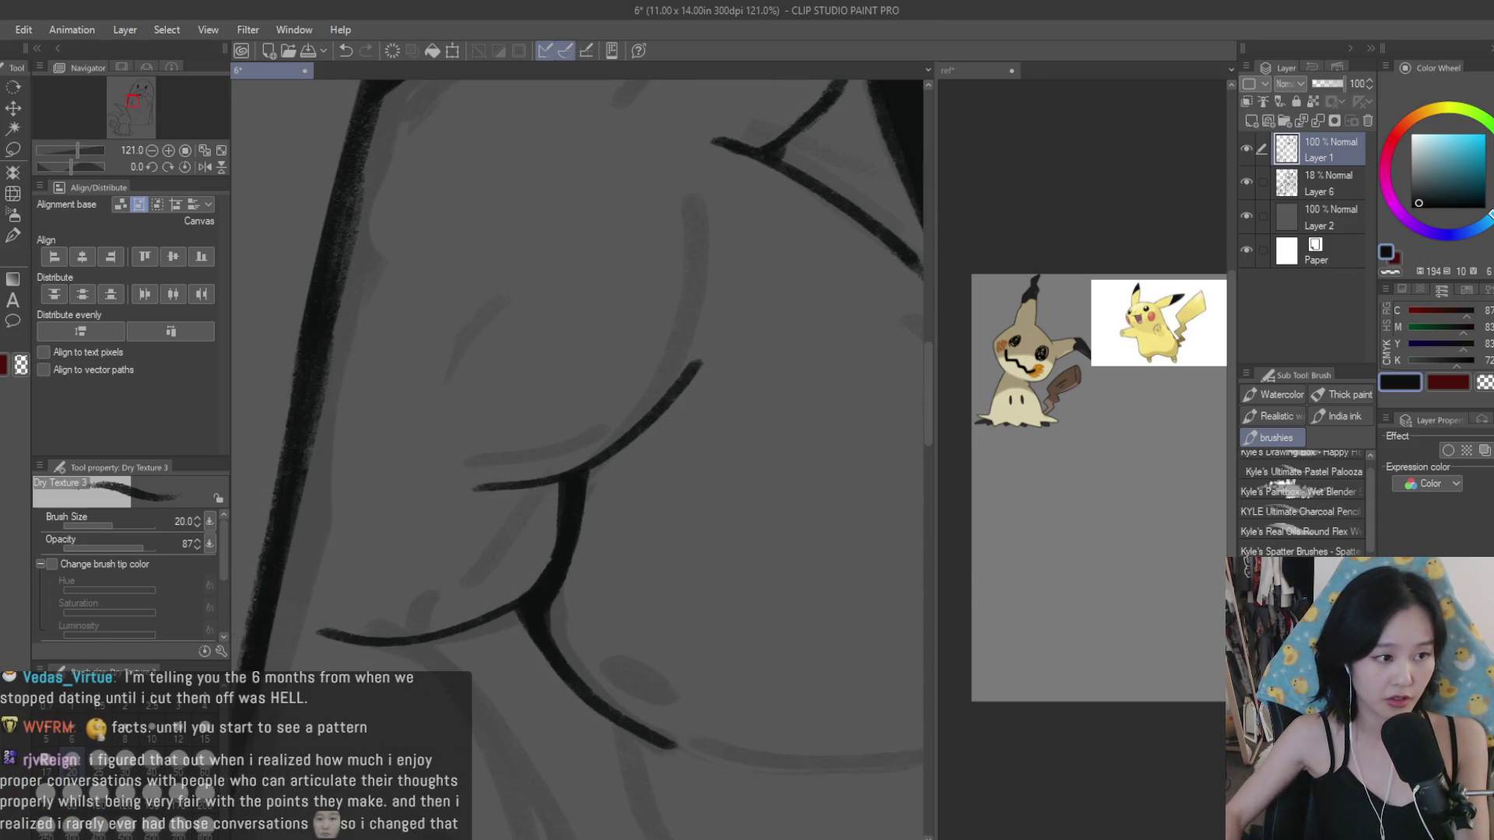
Step: Trim the overshooting end of the horizontal stroke with the Snap eraser
{"action": "key", "text": "e"}
{"action": "scroll", "coordinate": [554, 507], "scroll_direction": "up", "scroll_amount": 1}
{"action": "mouse_move", "coordinate": [572, 494]}
{"action": "left_mouse_down"}
{"action": "mouse_move", "coordinate": [553, 506]}
{"action": "mouse_move", "coordinate": [511, 454]}
{"action": "mouse_move", "coordinate": [466, 483]}
{"action": "left_mouse_up"}
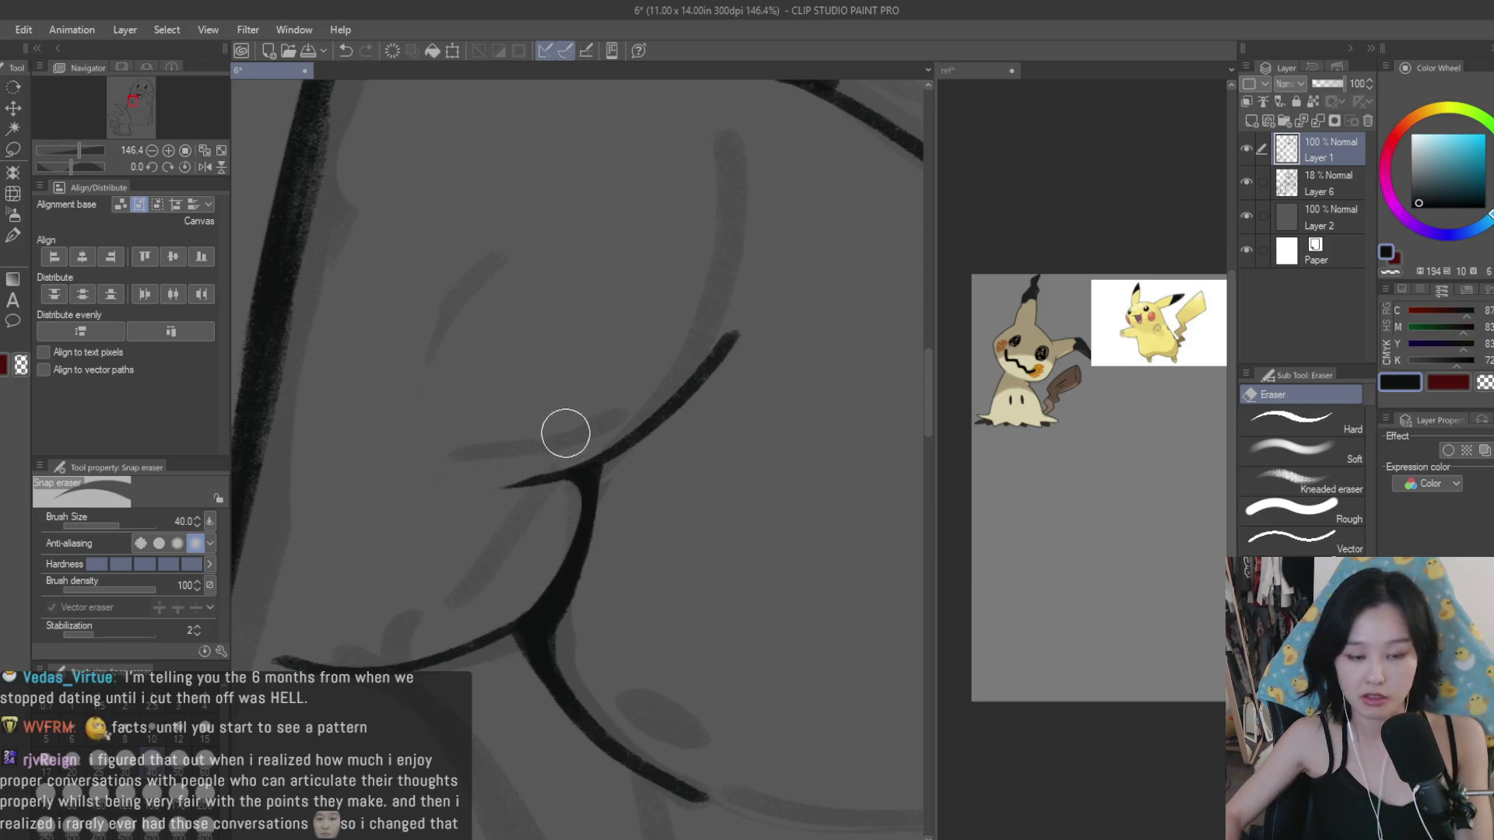
{"action": "key", "text": "b"}
{"action": "scroll", "coordinate": [758, 586], "scroll_direction": "down", "scroll_amount": 1}
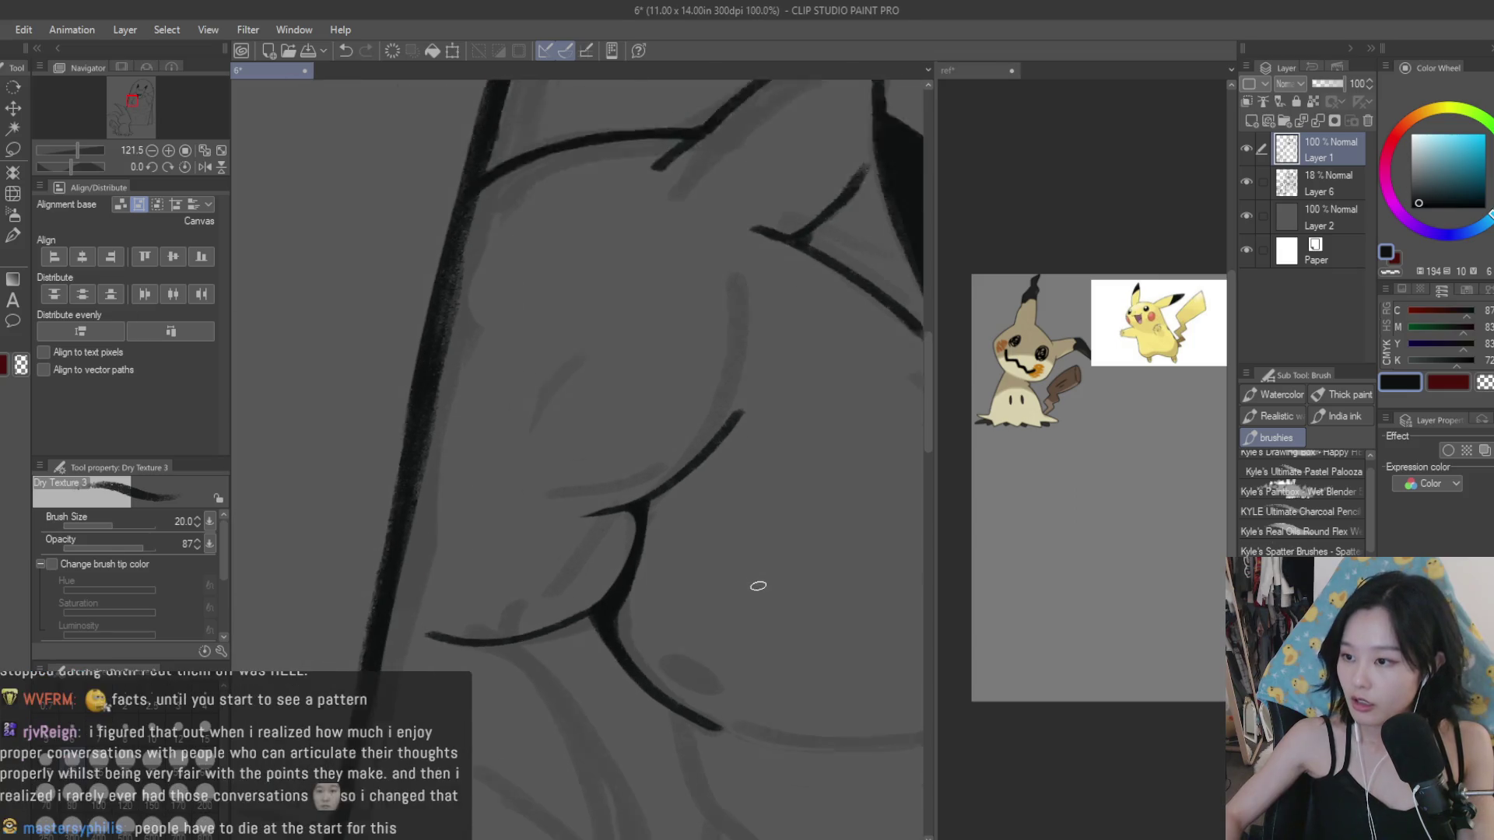
{"action": "scroll", "coordinate": [758, 586], "scroll_direction": "down", "scroll_amount": 1}
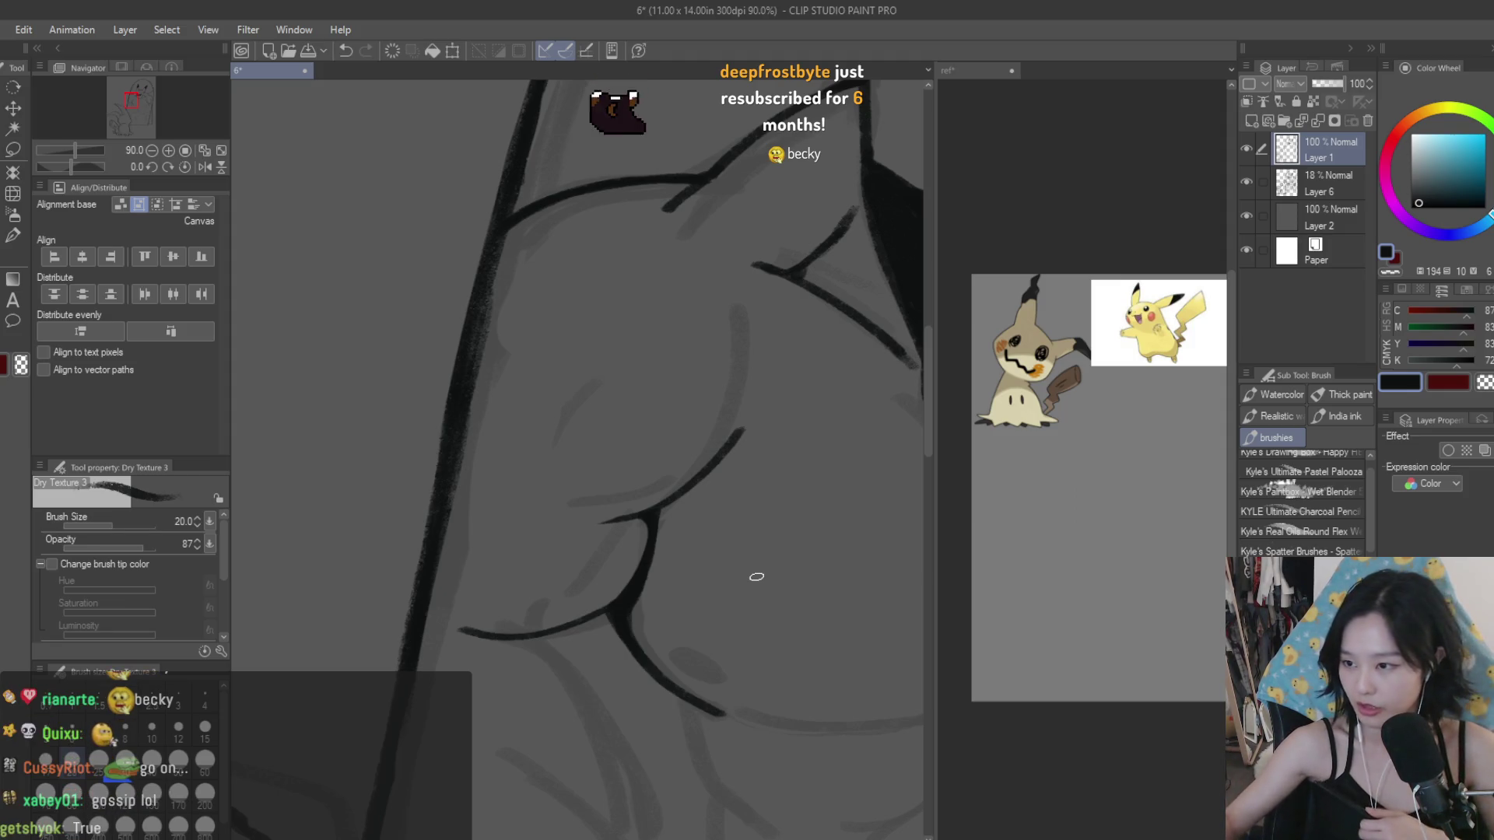
{"action": "scroll", "coordinate": [794, 516], "scroll_direction": "down", "scroll_amount": 1}
{"action": "scroll", "coordinate": [508, 456], "scroll_direction": "down", "scroll_amount": 1}
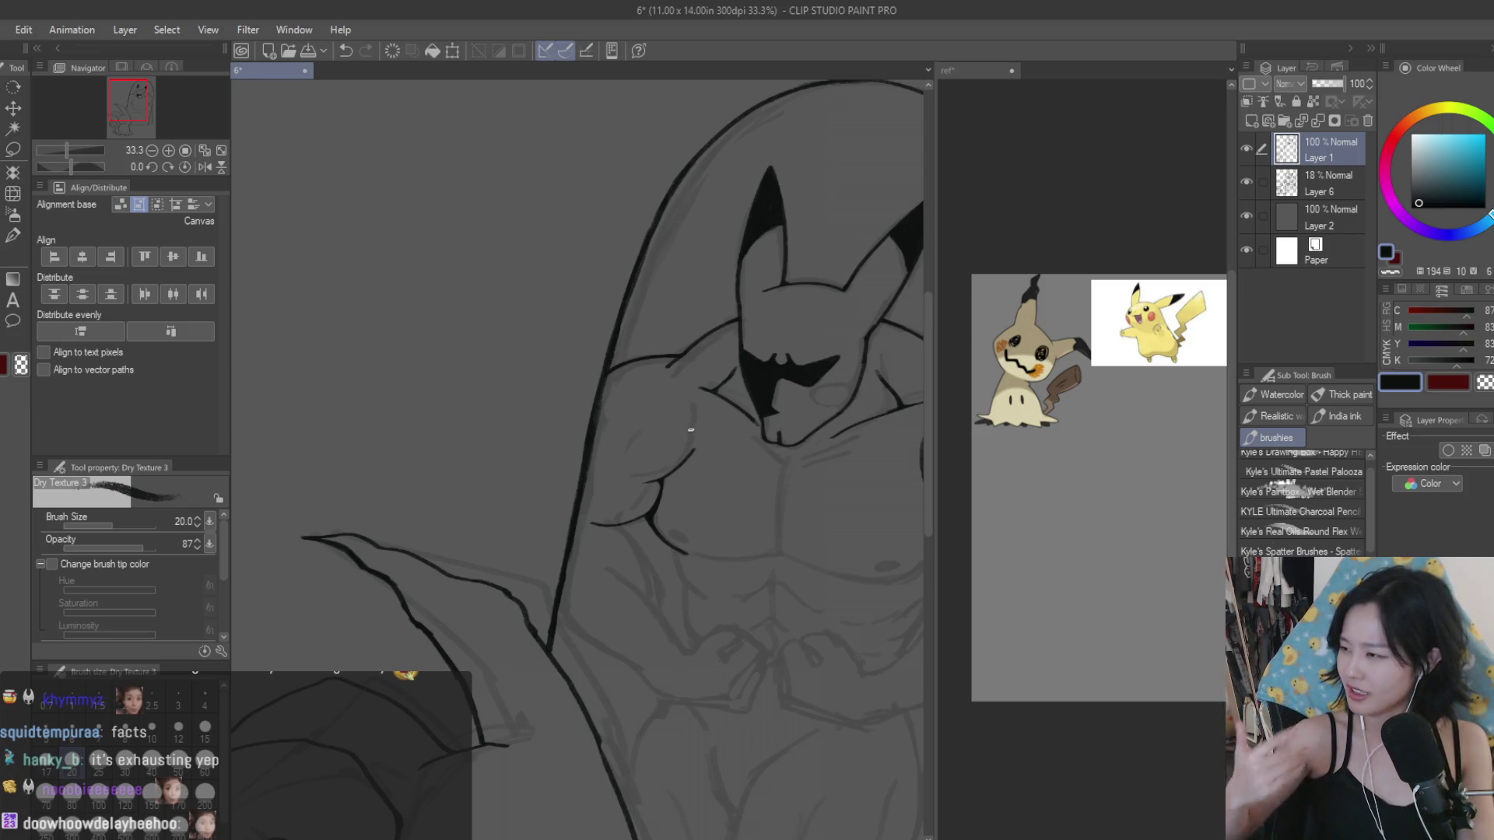
Step: Draw a clean curved muscle line on the left upper arm plus a short accent stroke at its end
{"action": "scroll", "coordinate": [691, 429], "scroll_direction": "up", "scroll_amount": 2}
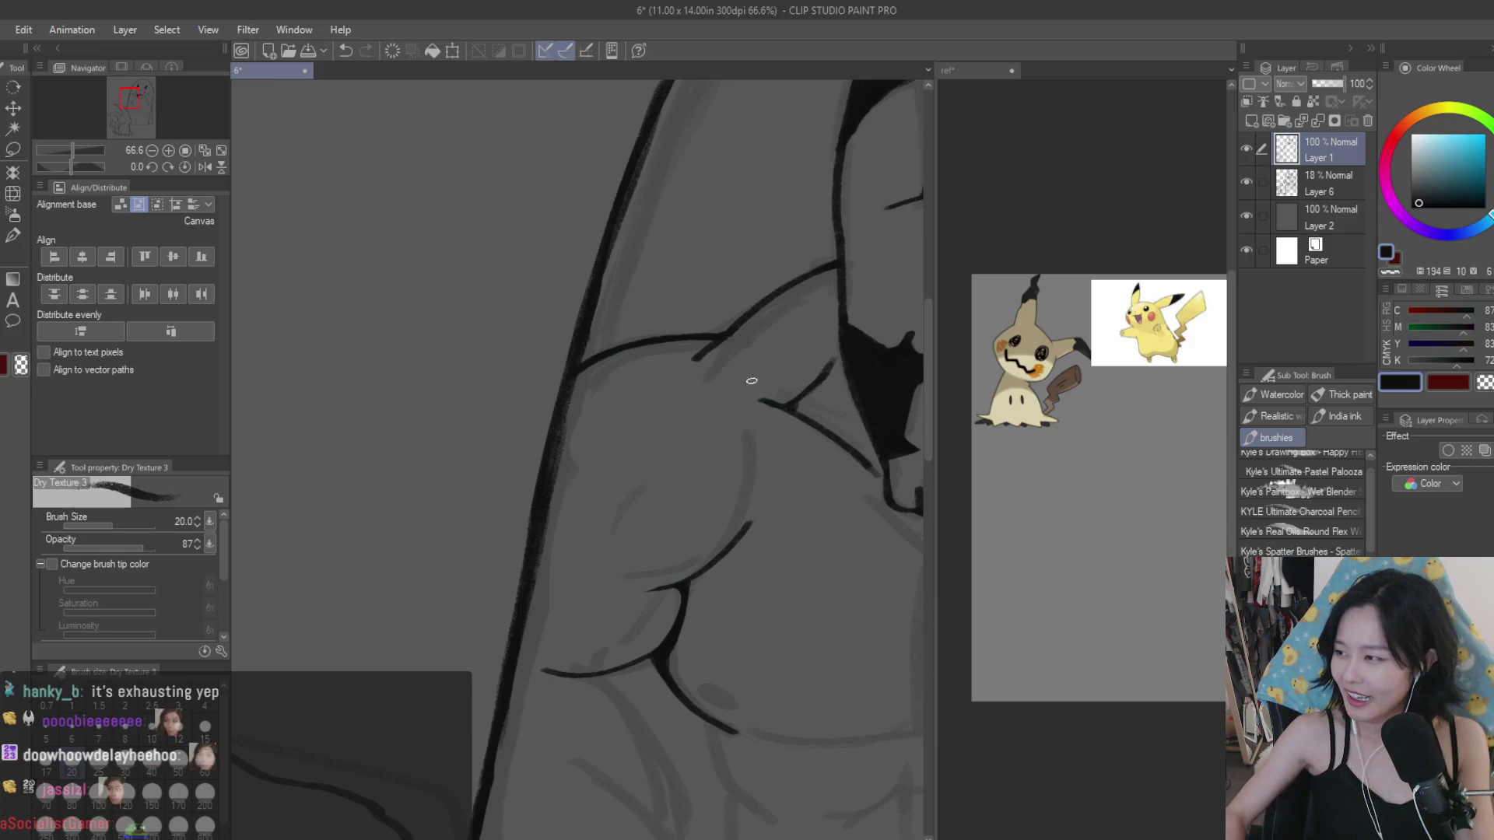
{"action": "left_click_drag", "start_coordinate": [677, 439], "coordinate": [566, 542]}
{"action": "key", "text": "ctrl+z"}
{"action": "left_click_drag", "start_coordinate": [659, 447], "coordinate": [573, 555]}
{"action": "left_click_drag", "start_coordinate": [589, 489], "coordinate": [574, 549]}
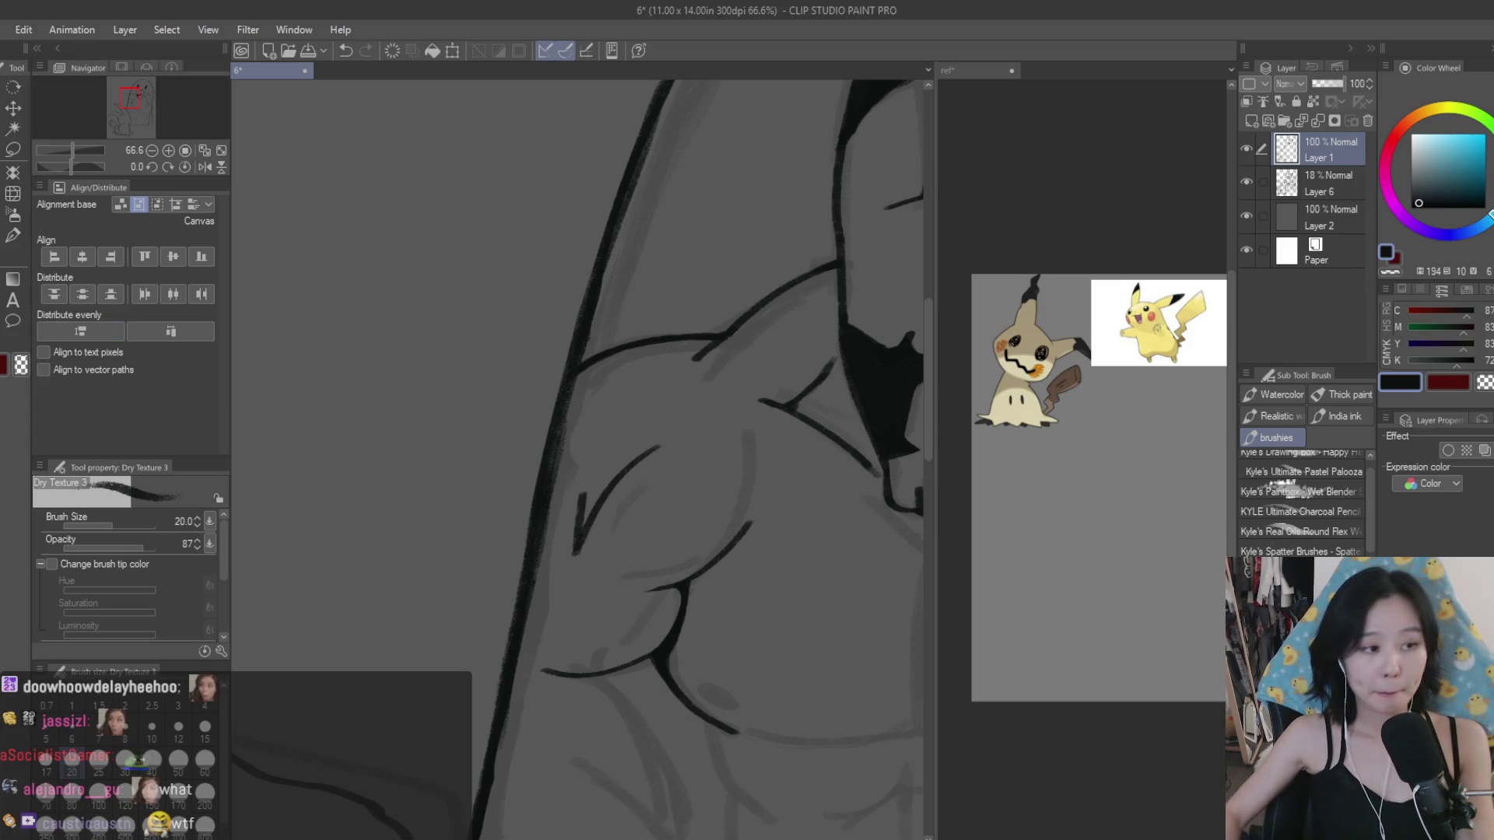
{"action": "key", "text": "e"}
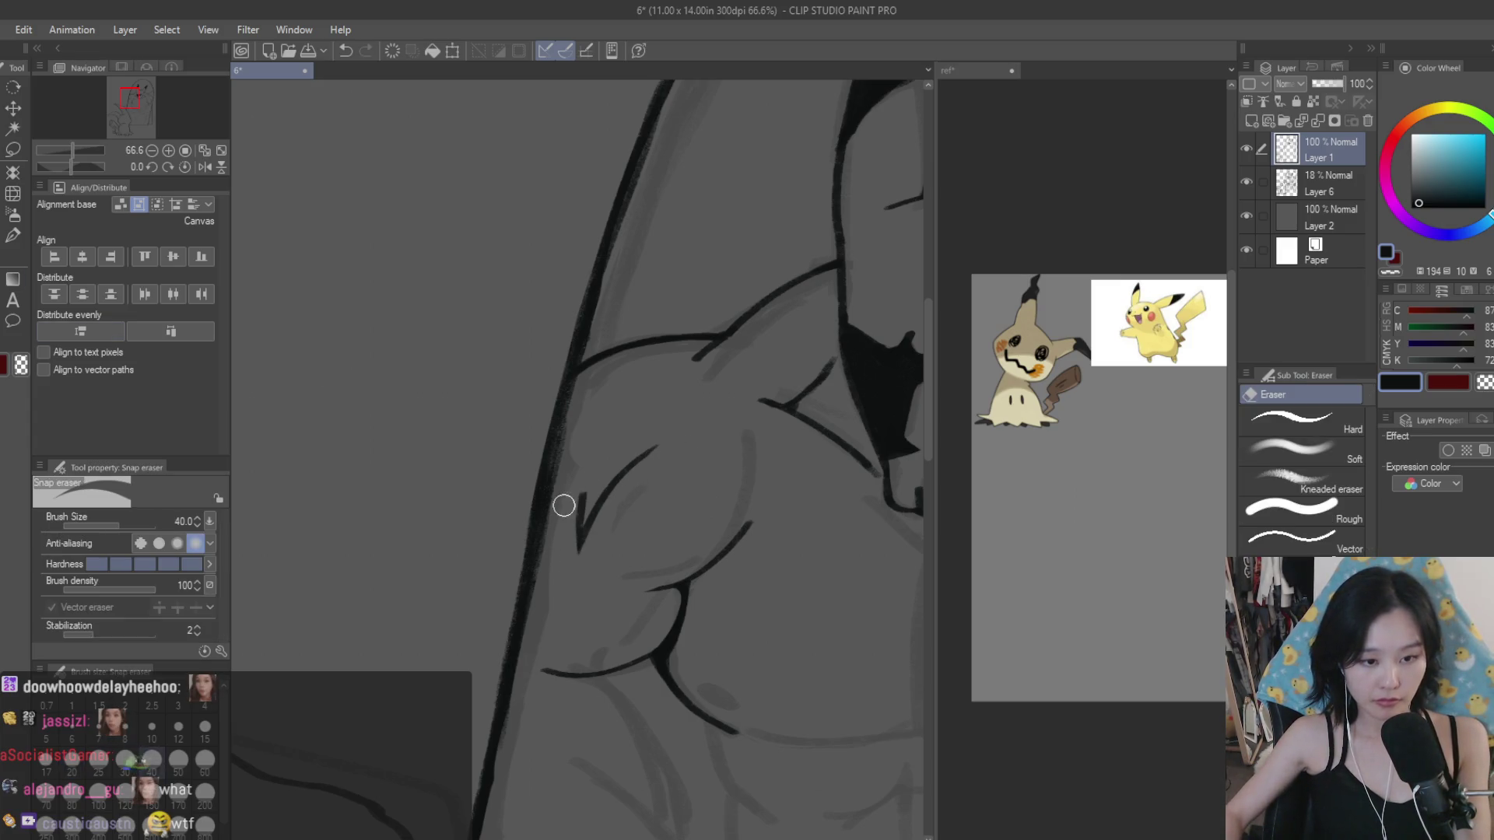
{"action": "scroll", "coordinate": [553, 540], "scroll_direction": "down", "scroll_amount": 5}
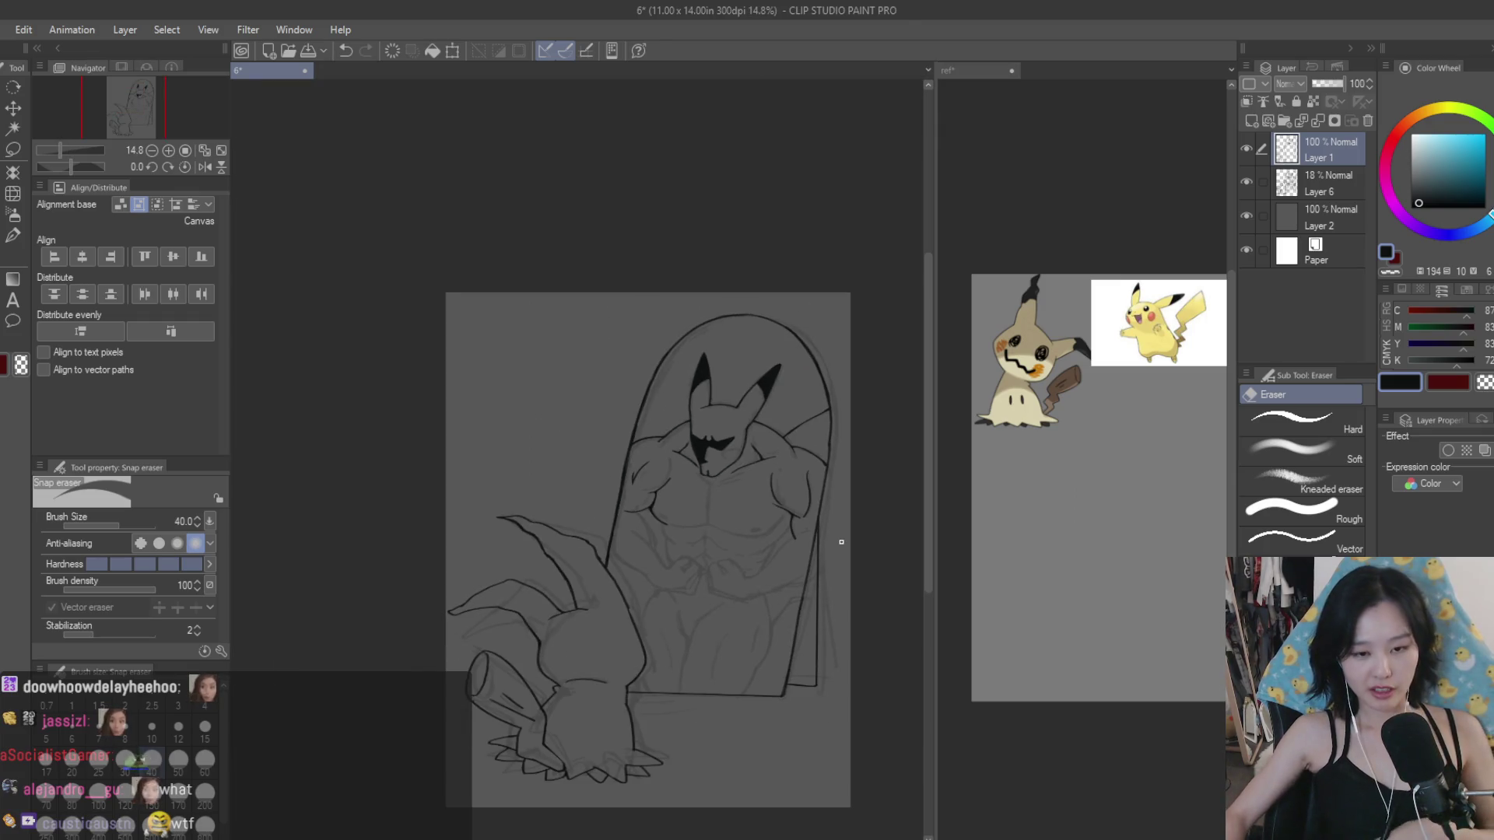
{"action": "scroll", "coordinate": [841, 541], "scroll_direction": "up", "scroll_amount": 1}
{"action": "key", "text": "b"}
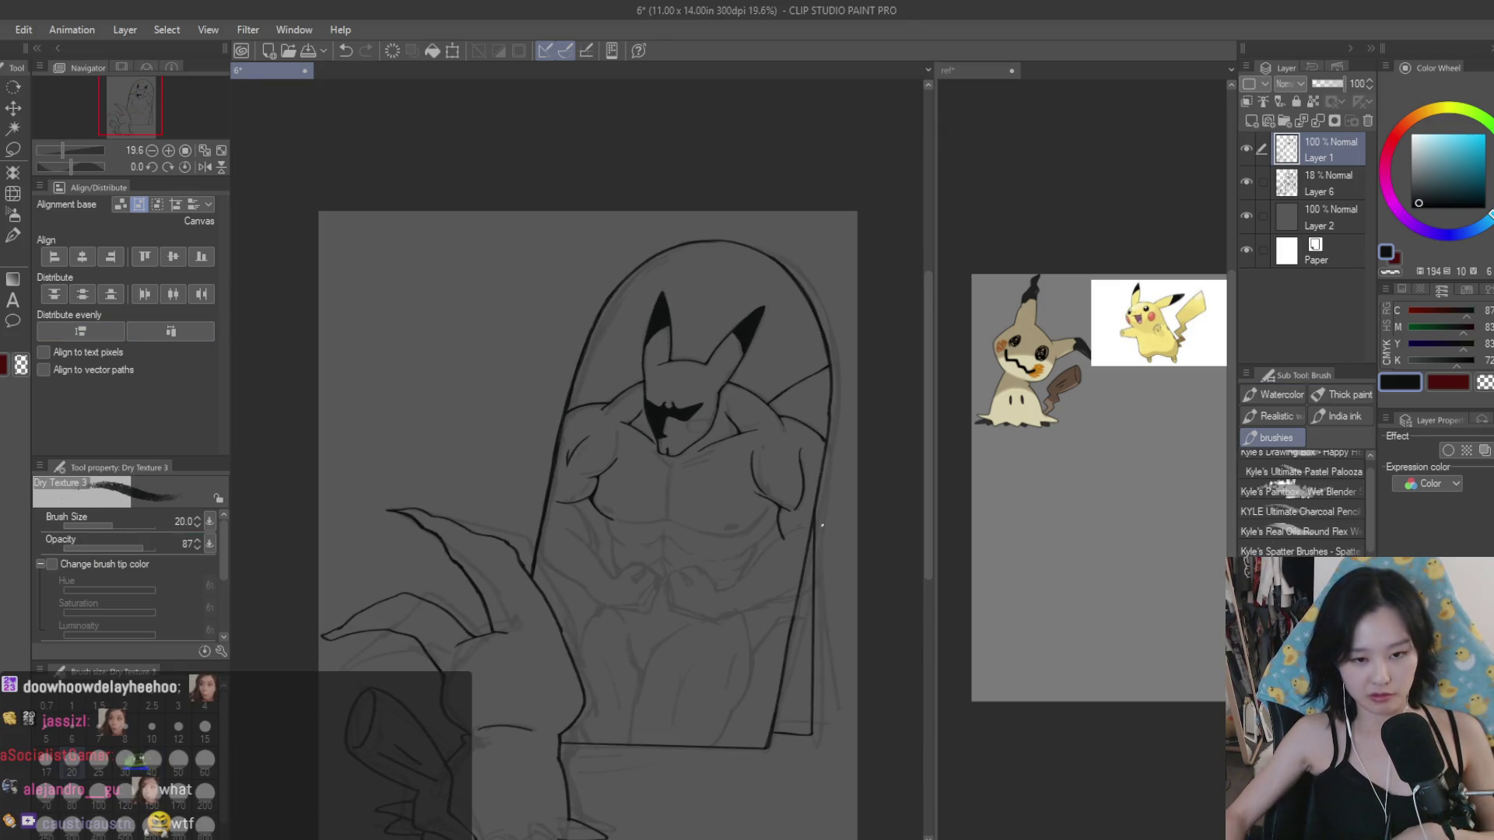
{"action": "scroll", "coordinate": [821, 526], "scroll_direction": "up", "scroll_amount": 3}
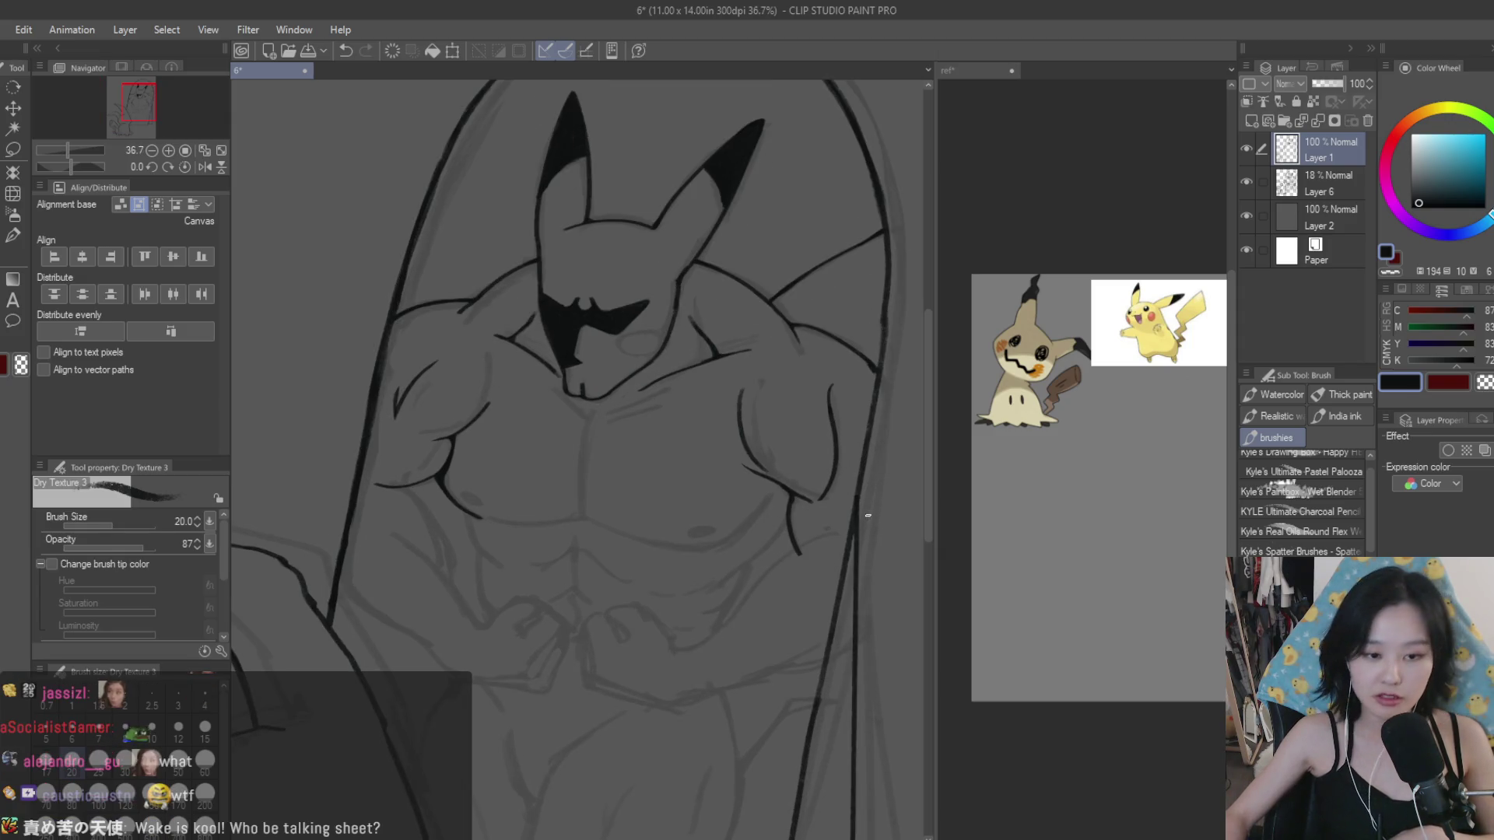
Step: Centre the torso and attempt the vertical sternum line, undoing it to retry
{"action": "left_click_drag", "start_coordinate": [564, 457], "coordinate": [609, 464]}
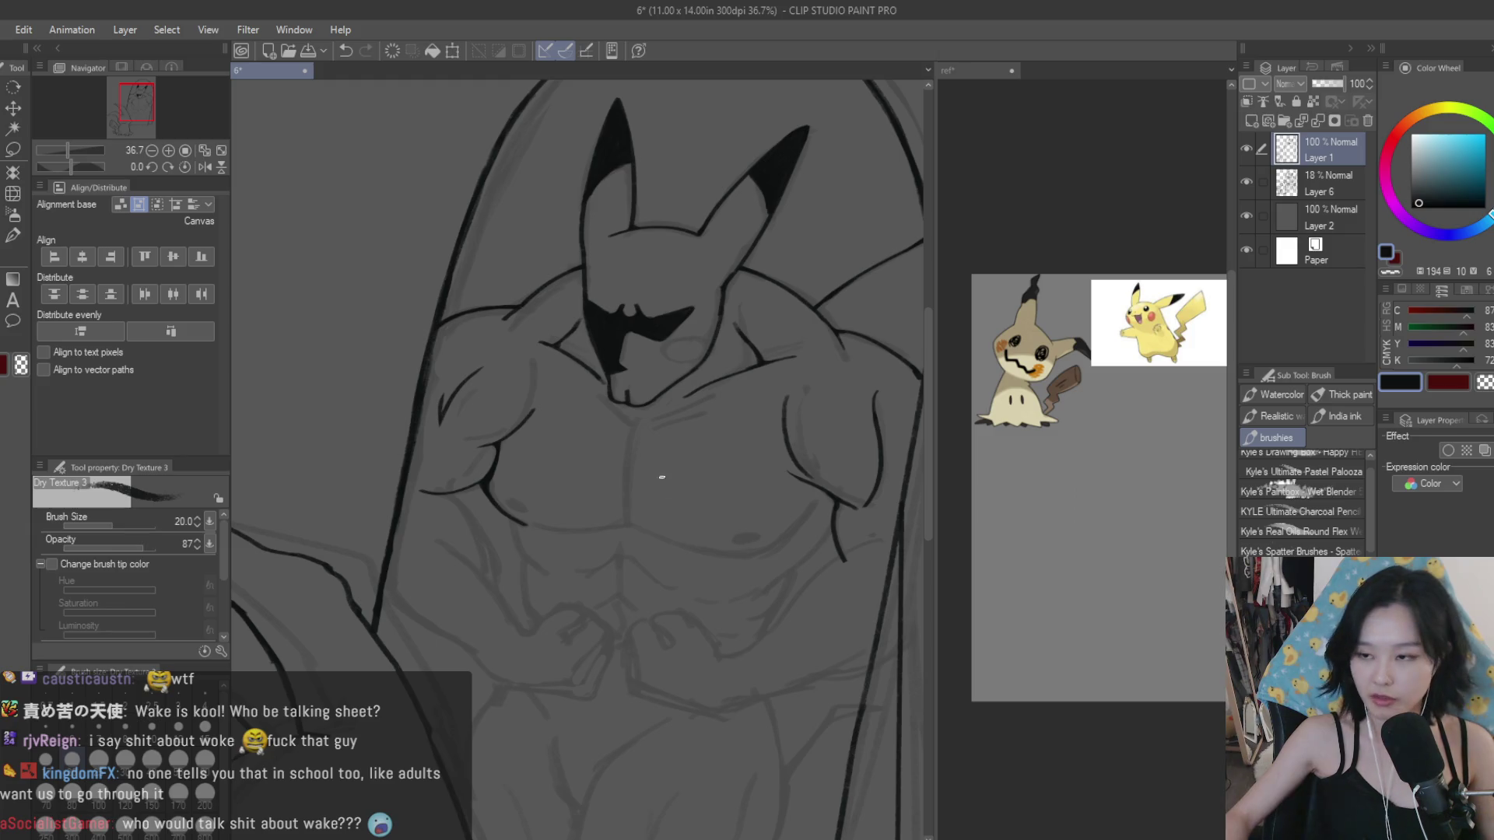
{"action": "scroll", "coordinate": [632, 426], "scroll_direction": "up", "scroll_amount": 3}
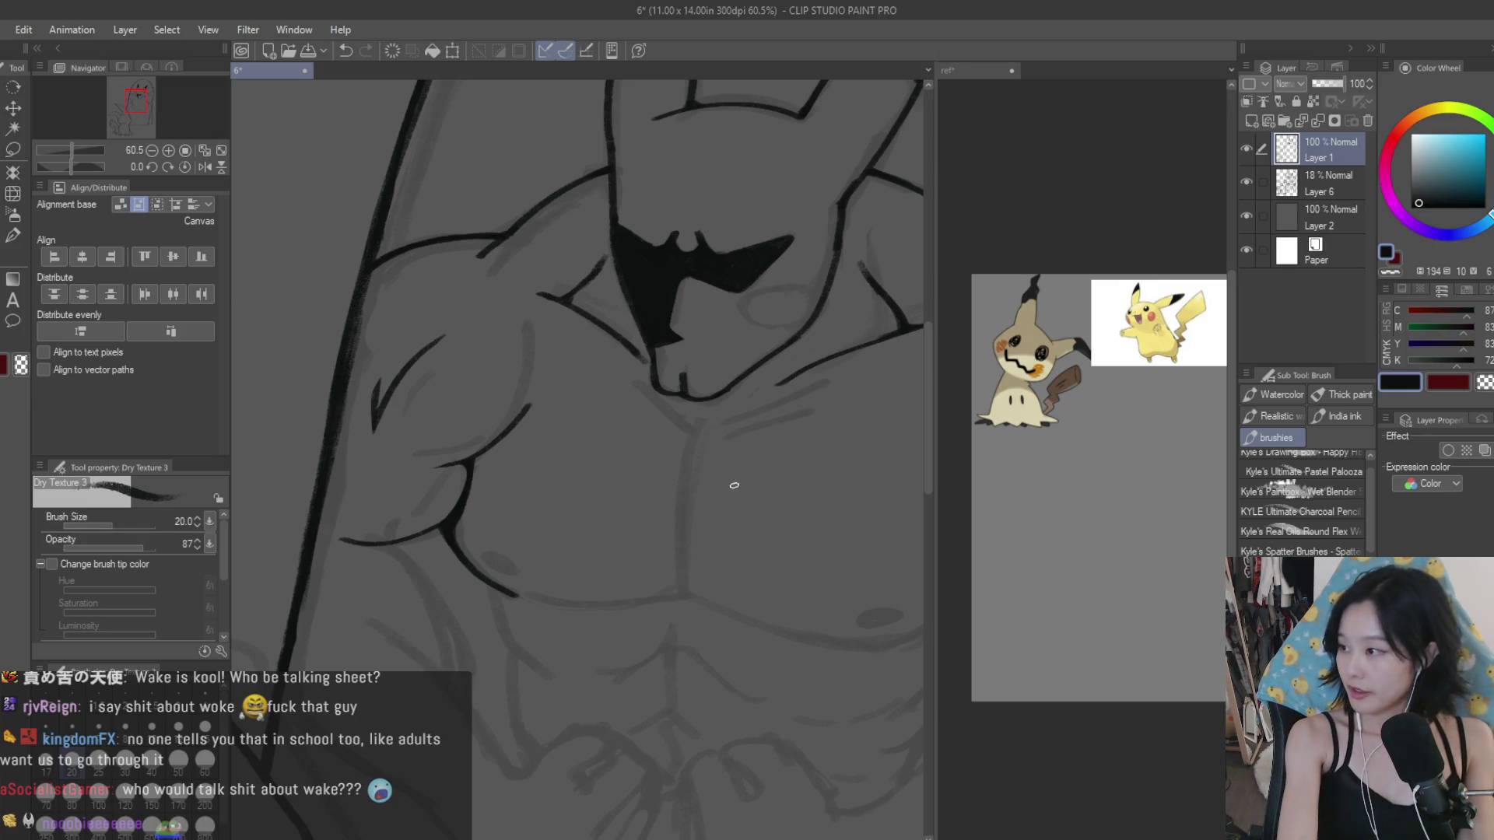
{"action": "key", "text": "ctrl+z"}
{"action": "left_click_drag", "start_coordinate": [689, 469], "coordinate": [681, 592]}
{"action": "key", "text": "ctrl+z"}
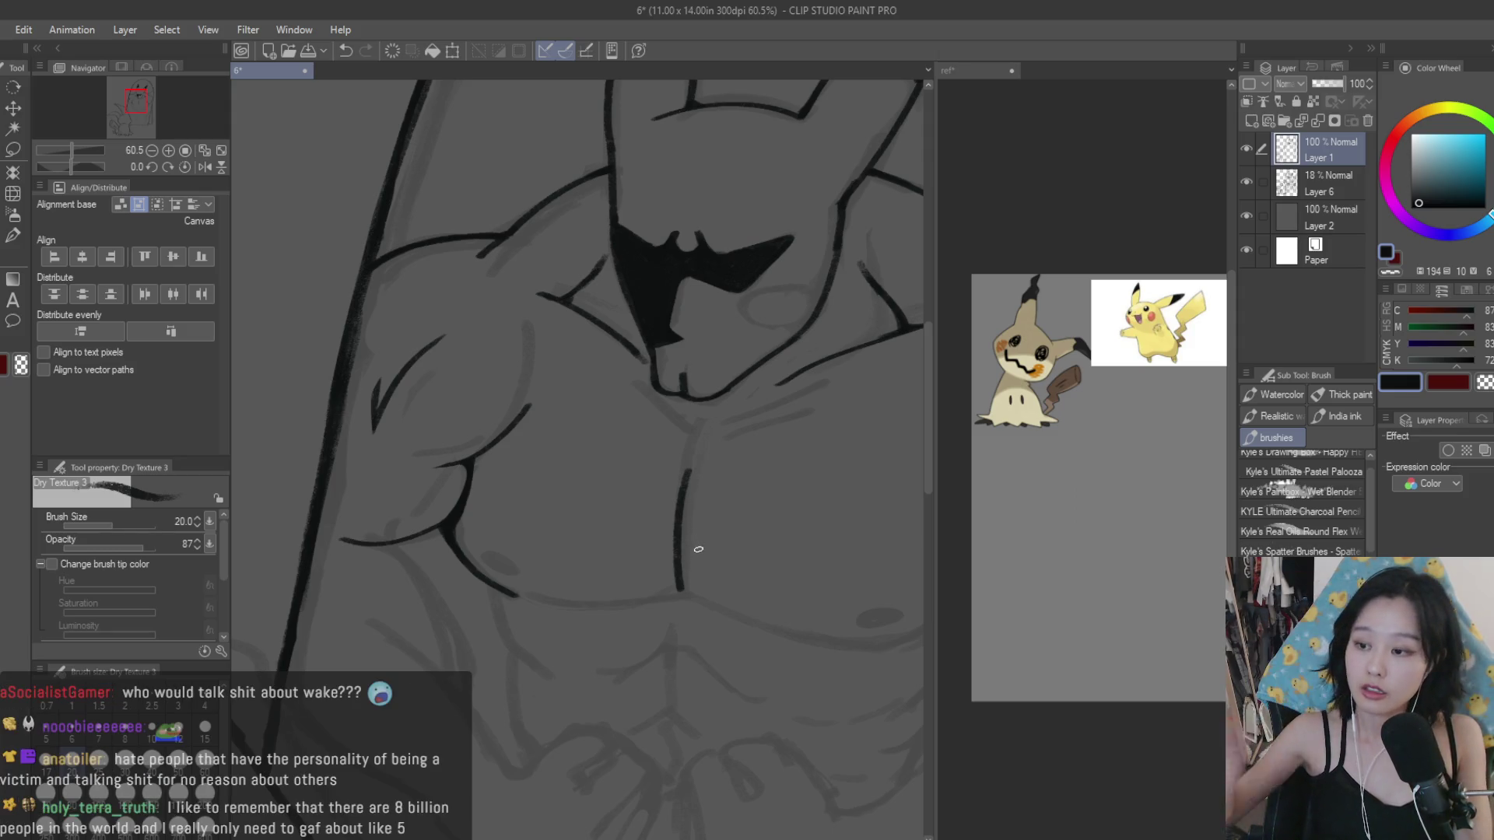
Step: Ink the curve under the right-hand pectoral and up its outer side
{"action": "scroll", "coordinate": [694, 545], "scroll_direction": "down", "scroll_amount": 2}
{"action": "mouse_move", "coordinate": [632, 577]}
{"action": "left_mouse_down"}
{"action": "mouse_move", "coordinate": [810, 626]}
{"action": "mouse_move", "coordinate": [739, 614]}
{"action": "left_mouse_up"}
{"action": "key", "text": "ctrl+z"}
{"action": "key", "text": "ctrl+z"}
{"action": "left_click_drag", "start_coordinate": [635, 578], "coordinate": [785, 623]}
{"action": "key", "text": "ctrl+z"}
{"action": "left_click_drag", "start_coordinate": [629, 574], "coordinate": [794, 622]}
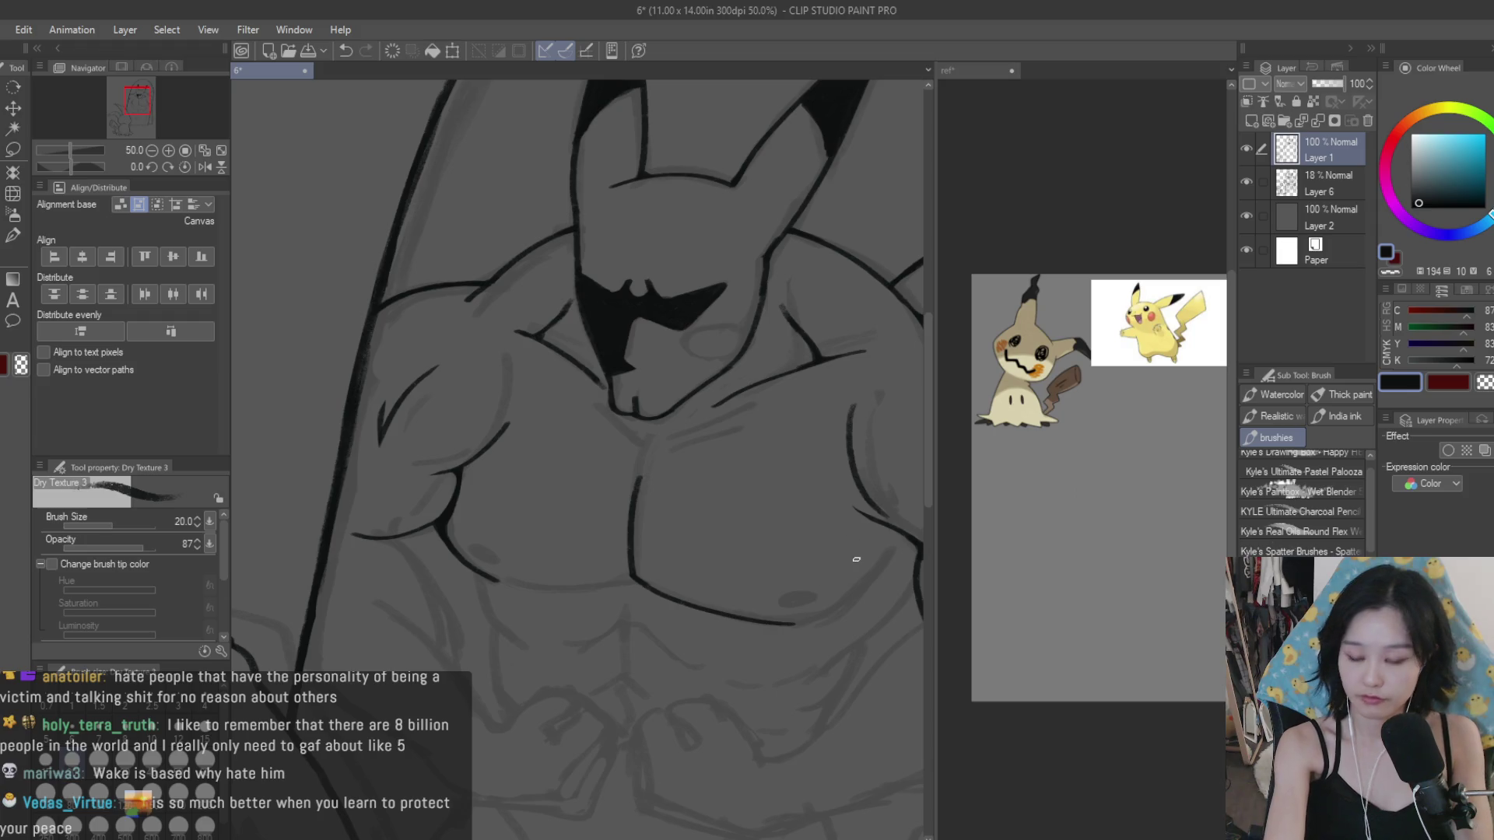
{"action": "left_click_drag", "start_coordinate": [889, 554], "coordinate": [812, 622]}
{"action": "key", "text": "ctrl+z"}
{"action": "left_click_drag", "start_coordinate": [891, 552], "coordinate": [812, 619]}
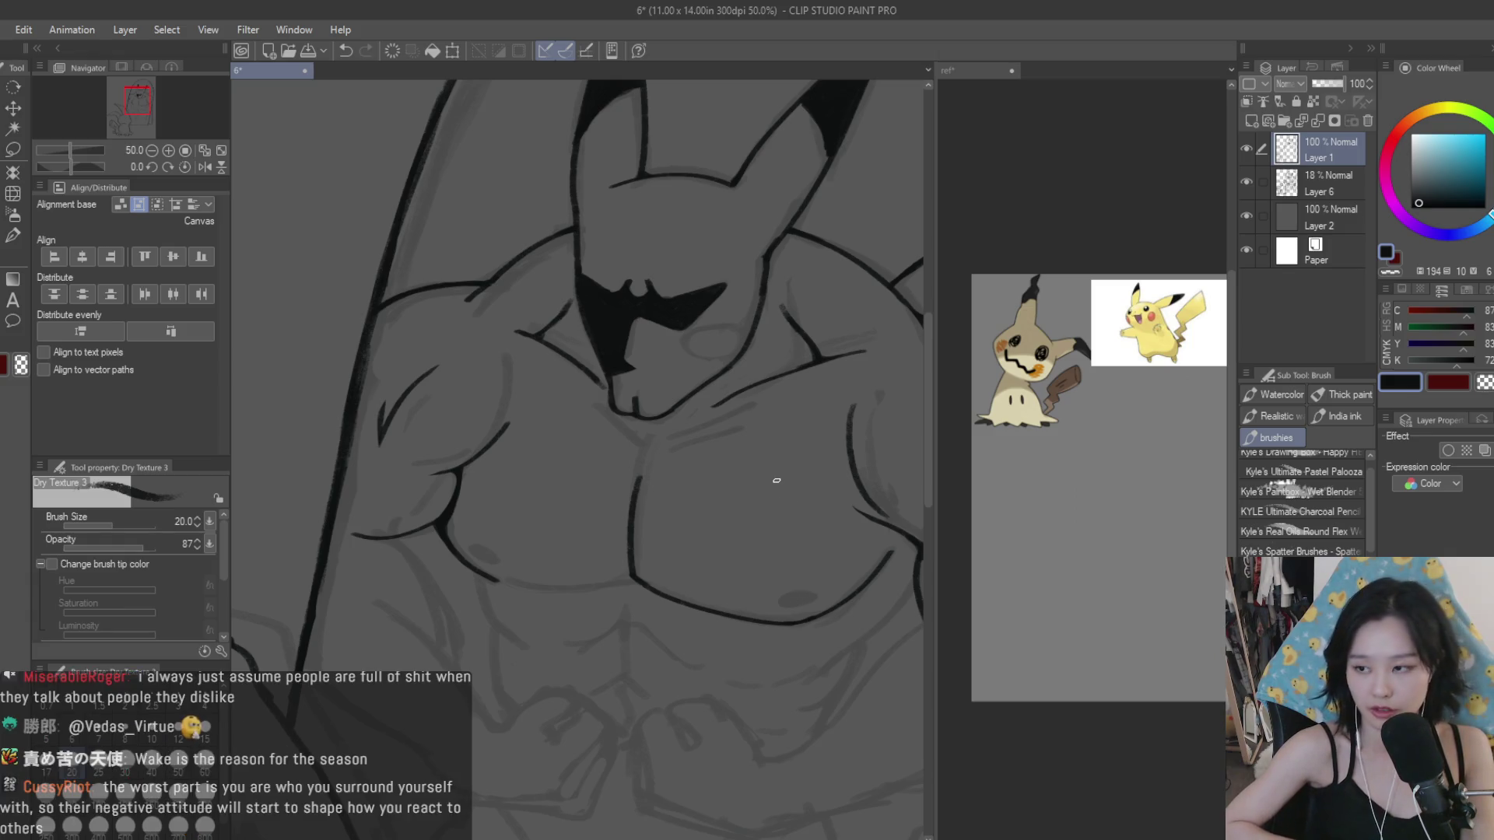
Step: Paint a small solid black nipple on the right pectoral
{"action": "scroll", "coordinate": [786, 583], "scroll_direction": "up", "scroll_amount": 2}
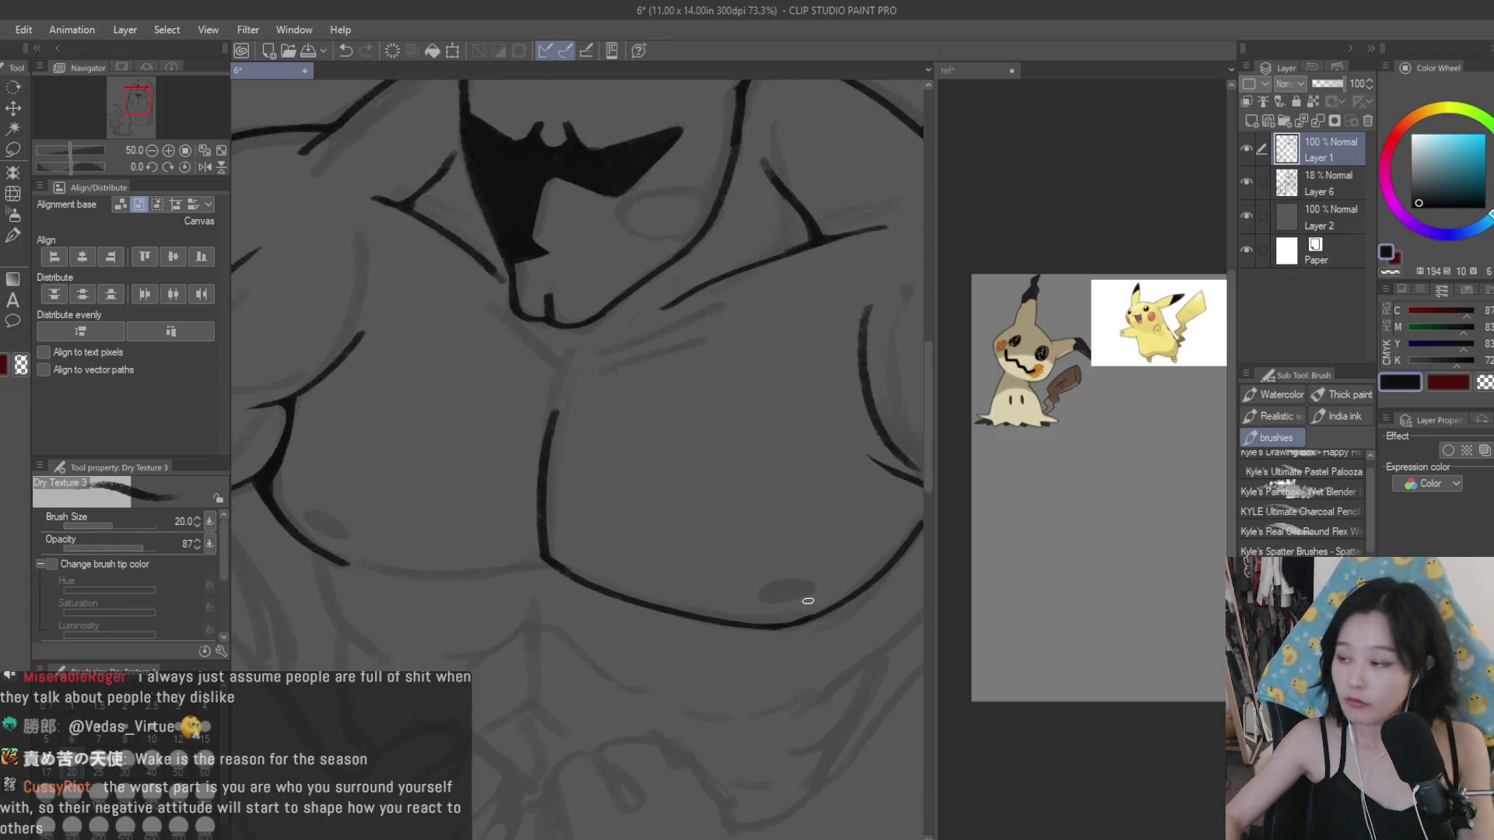
{"action": "scroll", "coordinate": [805, 599], "scroll_direction": "up", "scroll_amount": 1}
{"action": "scroll", "coordinate": [807, 590], "scroll_direction": "up", "scroll_amount": 2}
{"action": "mouse_move", "coordinate": [807, 590]}
{"action": "left_mouse_down"}
{"action": "mouse_move", "coordinate": [746, 600]}
{"action": "mouse_move", "coordinate": [809, 587]}
{"action": "left_mouse_up"}
{"action": "scroll", "coordinate": [813, 599], "scroll_direction": "down", "scroll_amount": 2}
{"action": "scroll", "coordinate": [816, 634], "scroll_direction": "down", "scroll_amount": 2}
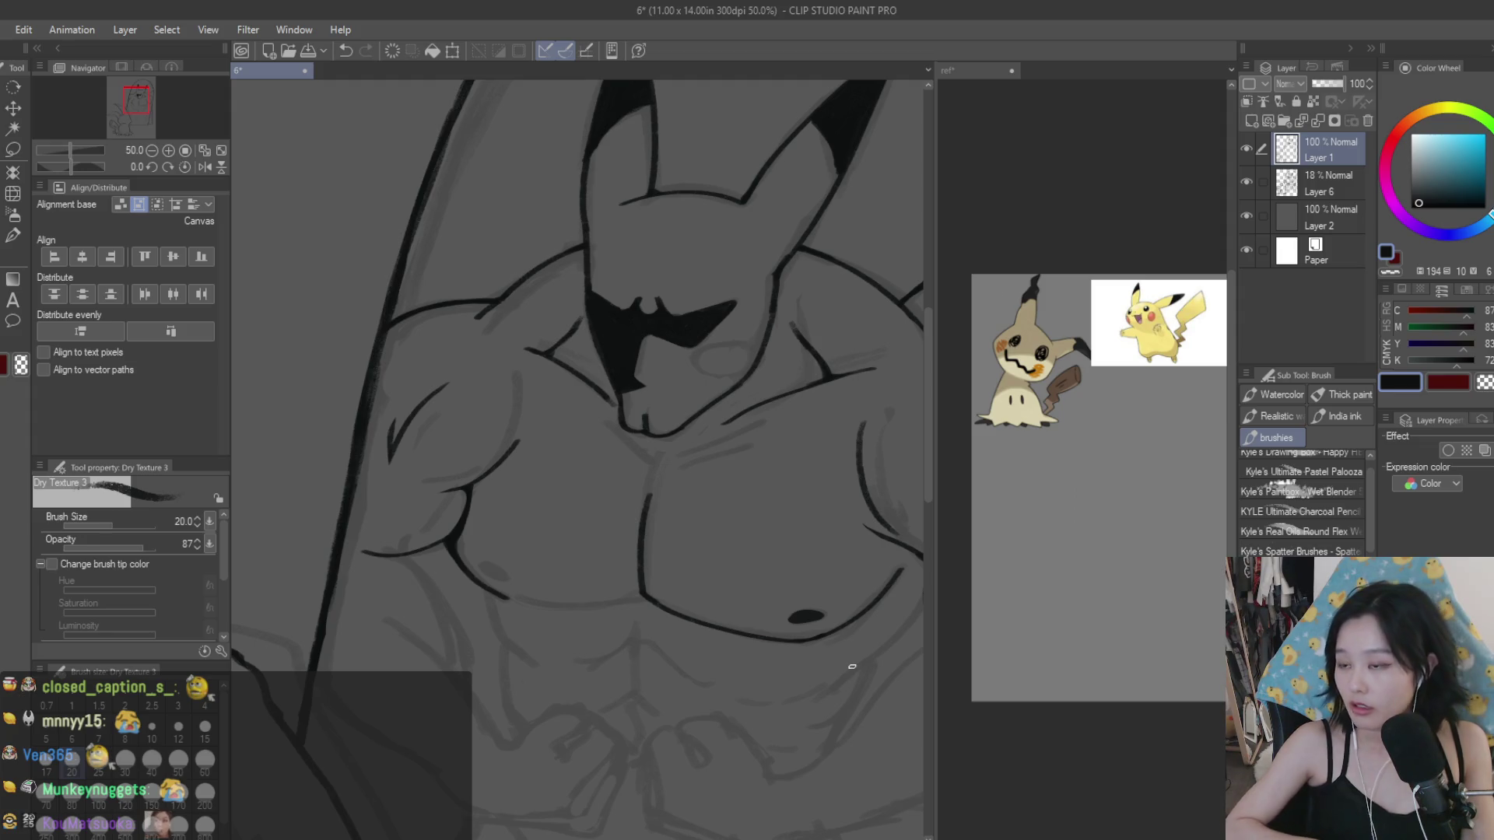
Step: Ink the lower curve of the left pectoral, redrawing its rough left end
{"action": "scroll", "coordinate": [639, 605], "scroll_direction": "up", "scroll_amount": 1}
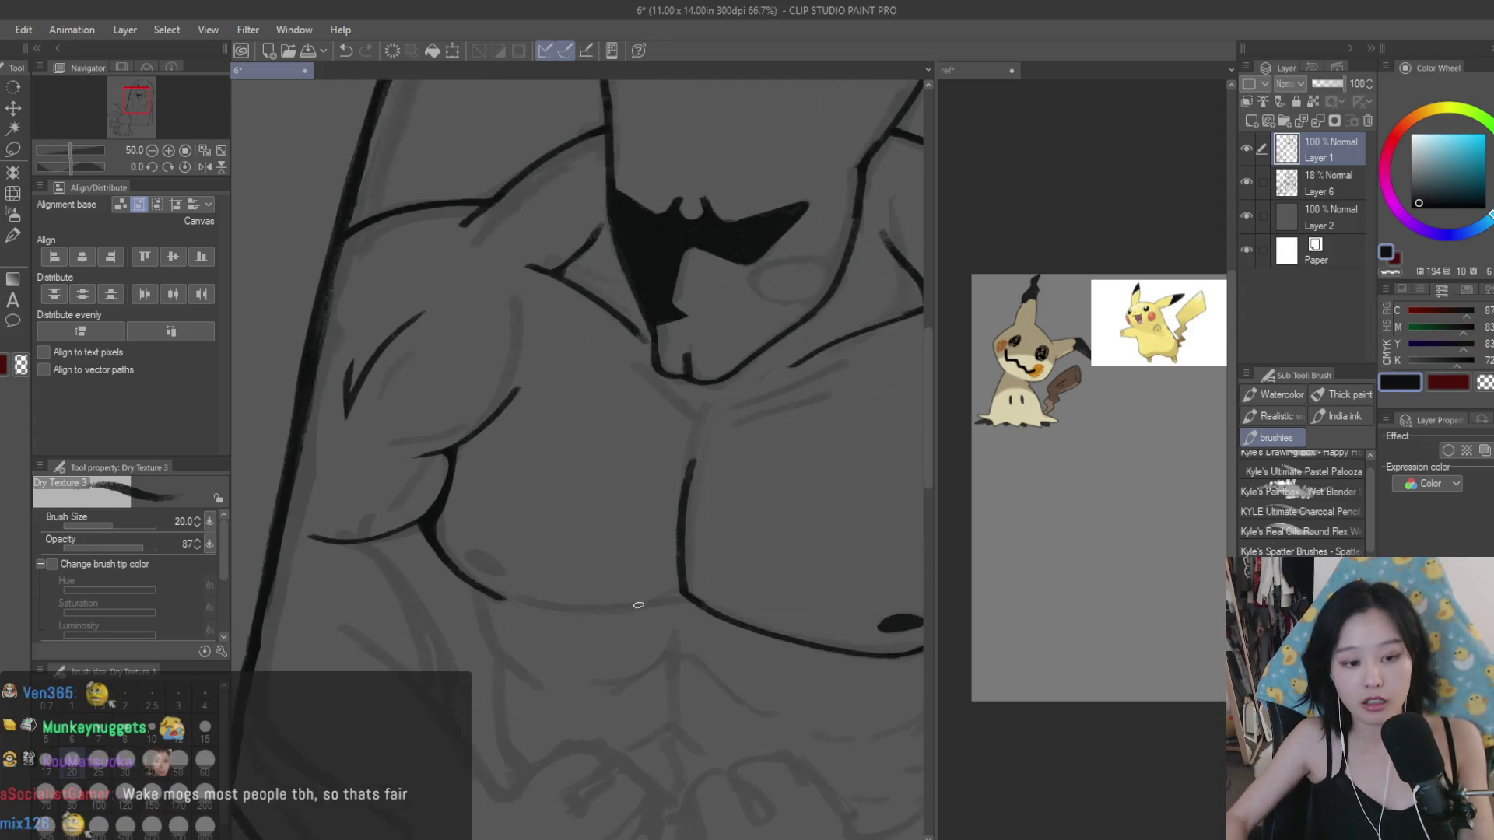
{"action": "scroll", "coordinate": [639, 605], "scroll_direction": "up", "scroll_amount": 1}
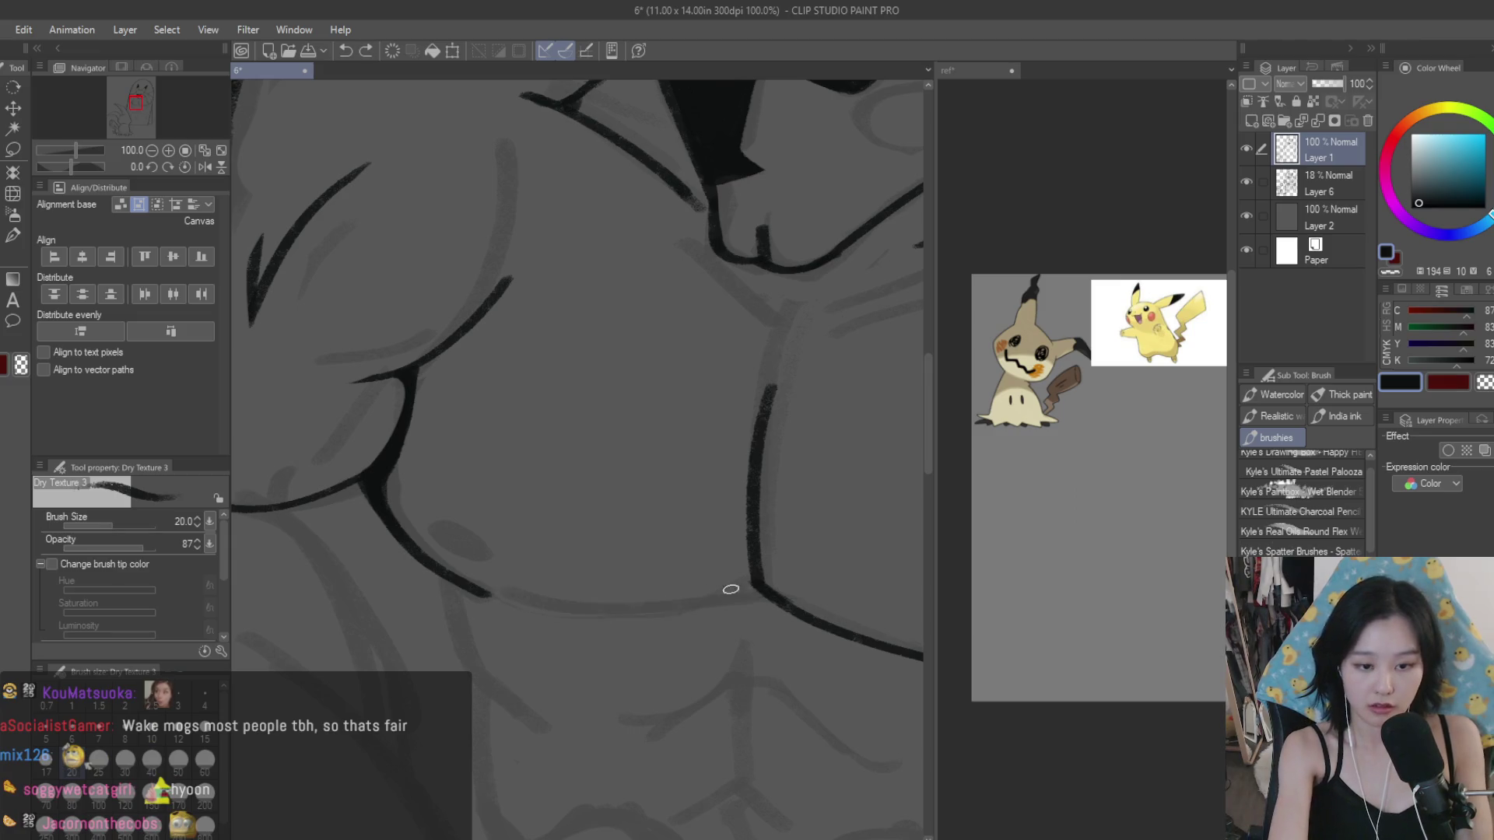
{"action": "left_click_drag", "start_coordinate": [755, 591], "coordinate": [583, 609]}
{"action": "mouse_move", "coordinate": [761, 594]}
{"action": "left_mouse_down"}
{"action": "mouse_move", "coordinate": [630, 614]}
{"action": "mouse_move", "coordinate": [471, 586]}
{"action": "left_mouse_up"}
{"action": "key", "text": "ctrl+z"}
{"action": "left_click_drag", "start_coordinate": [571, 607], "coordinate": [485, 593]}
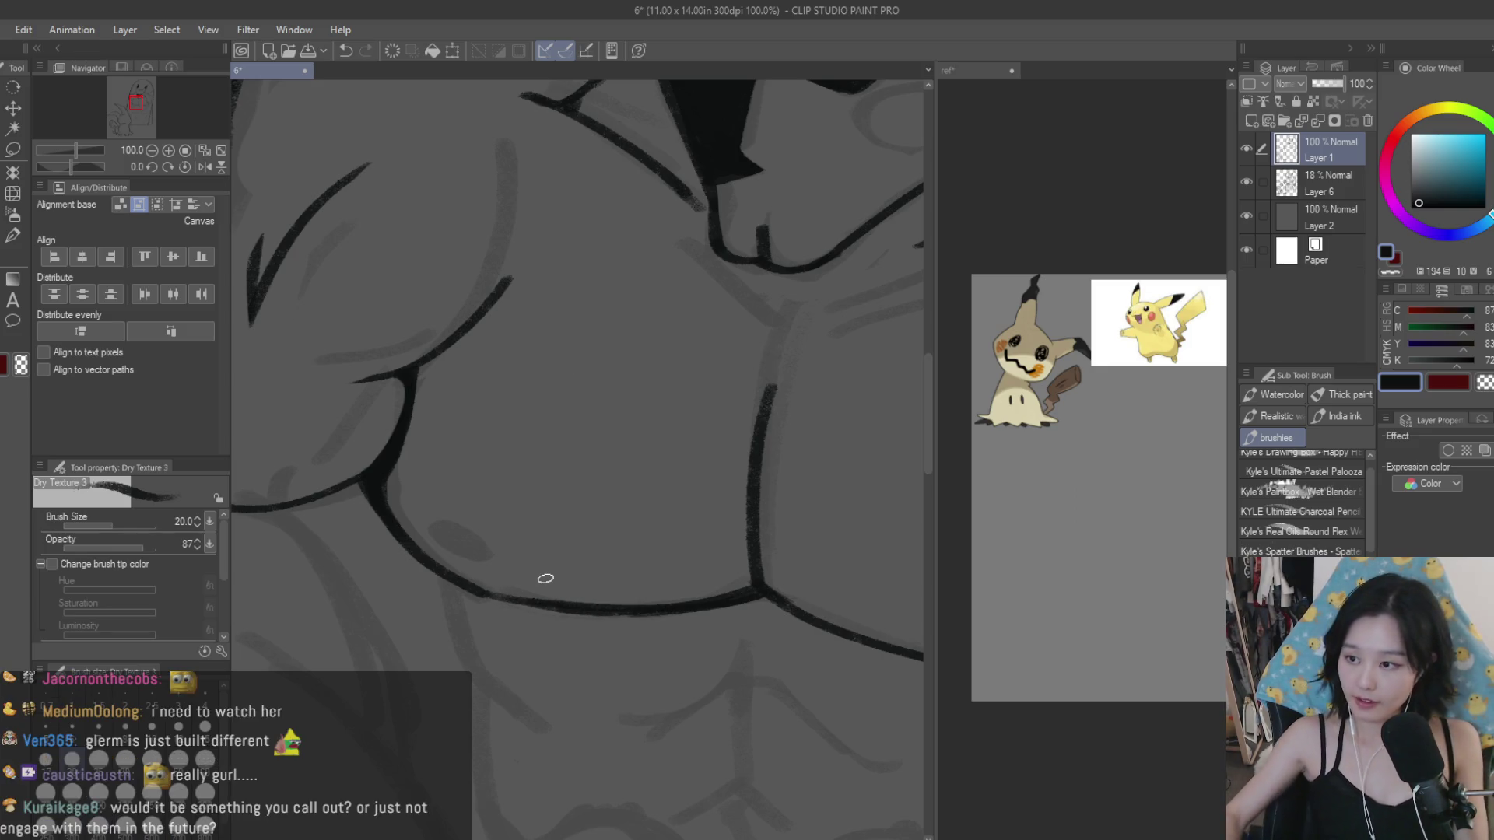
Step: Paint a dark oval nipple on the left pectoral
{"action": "scroll", "coordinate": [546, 579], "scroll_direction": "down", "scroll_amount": 5}
{"action": "scroll", "coordinate": [530, 560], "scroll_direction": "up", "scroll_amount": 6}
{"action": "left_click_drag", "start_coordinate": [467, 514], "coordinate": [533, 541]}
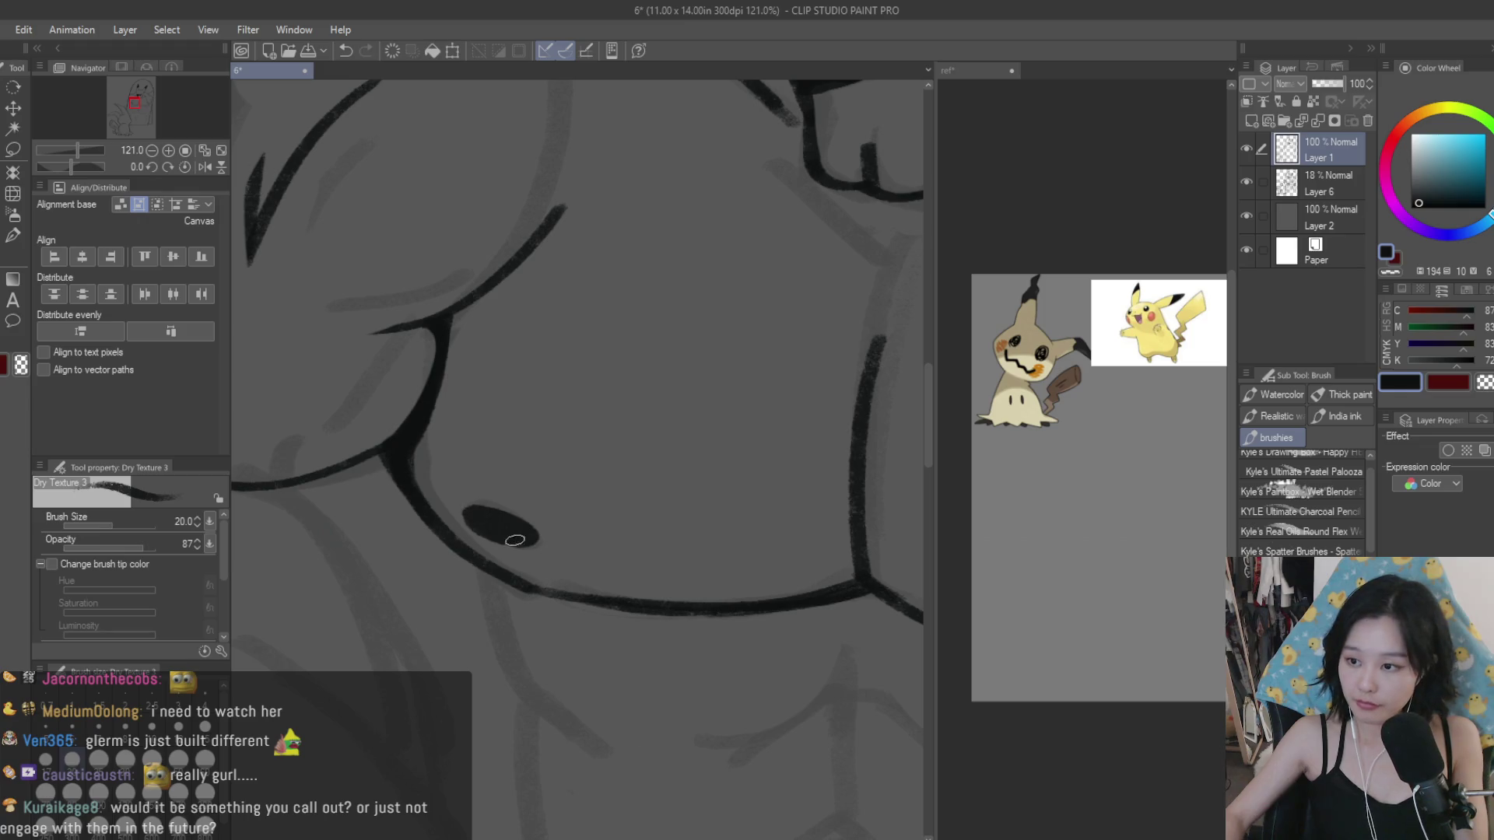
{"action": "scroll", "coordinate": [515, 539], "scroll_direction": "down", "scroll_amount": 3}
{"action": "scroll", "coordinate": [519, 538], "scroll_direction": "down", "scroll_amount": 2}
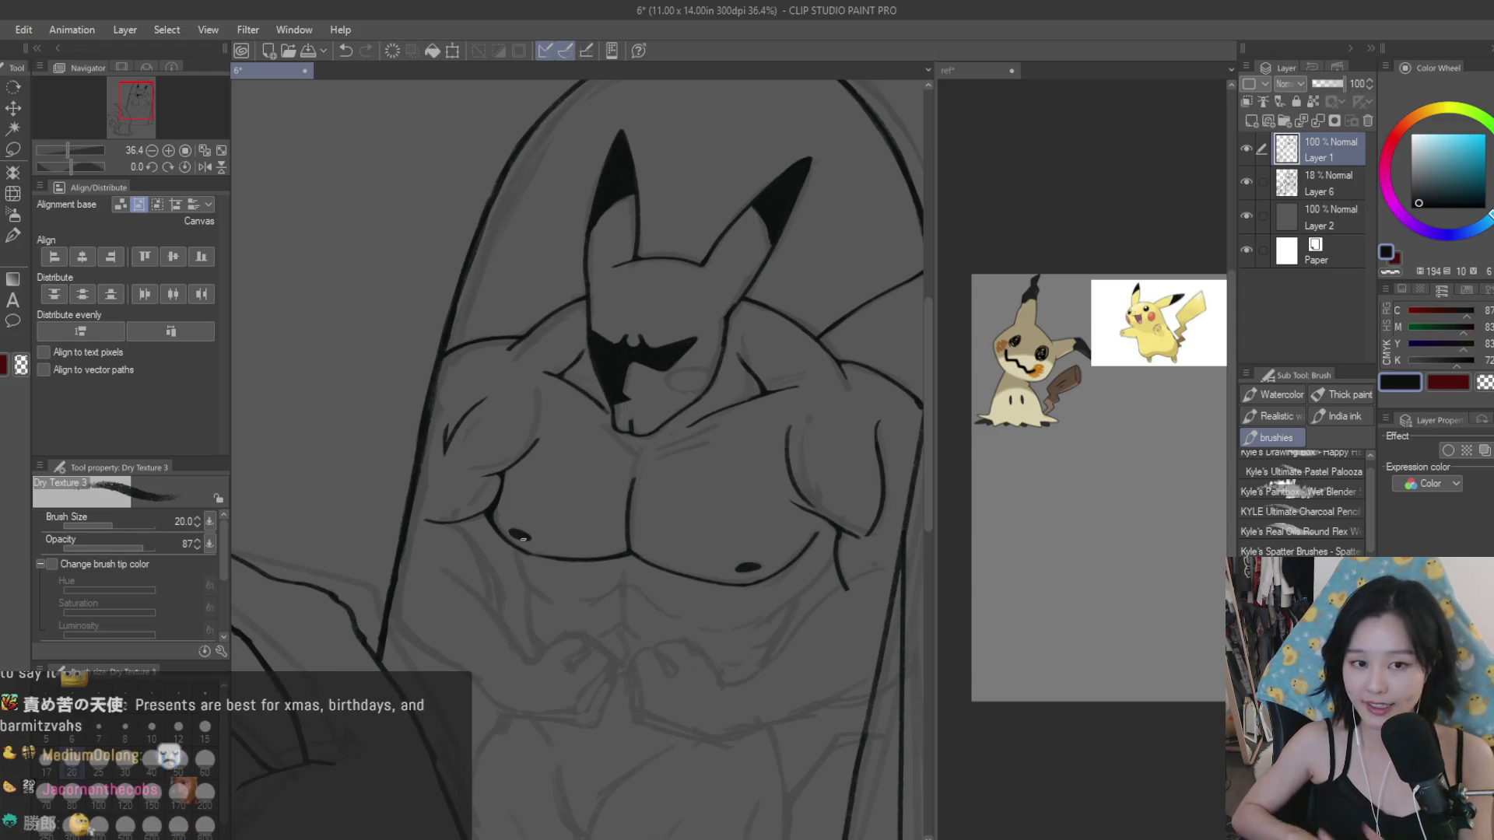
Step: Add a stroke running down-left from the line junction
{"action": "key", "text": "e"}
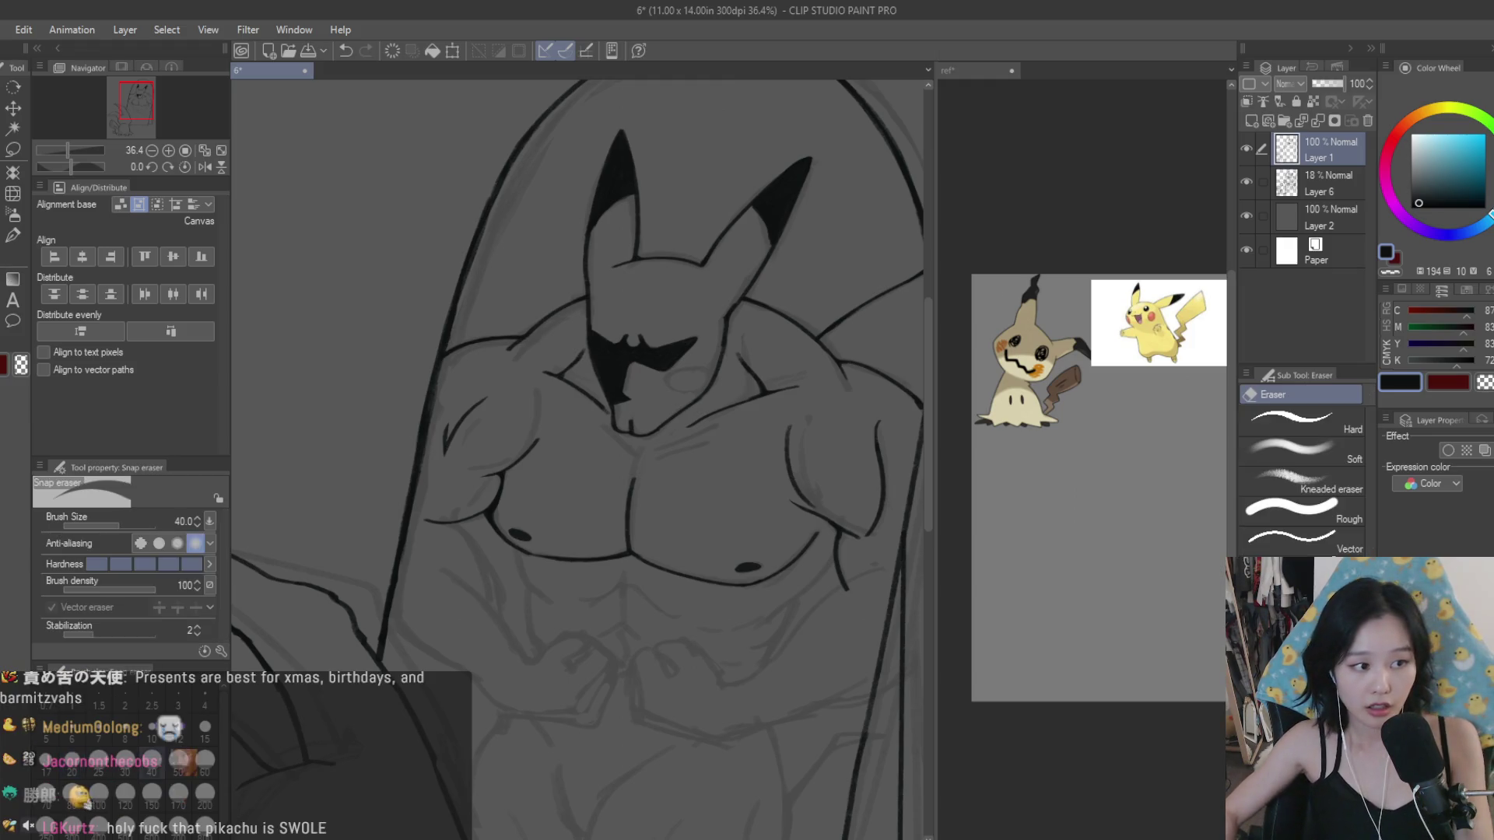
{"action": "scroll", "coordinate": [487, 355], "scroll_direction": "up", "scroll_amount": 2}
{"action": "scroll", "coordinate": [486, 354], "scroll_direction": "up", "scroll_amount": 3}
{"action": "key", "text": "b"}
{"action": "left_click_drag", "start_coordinate": [545, 347], "coordinate": [476, 412]}
{"action": "scroll", "coordinate": [642, 360], "scroll_direction": "down", "scroll_amount": 5}
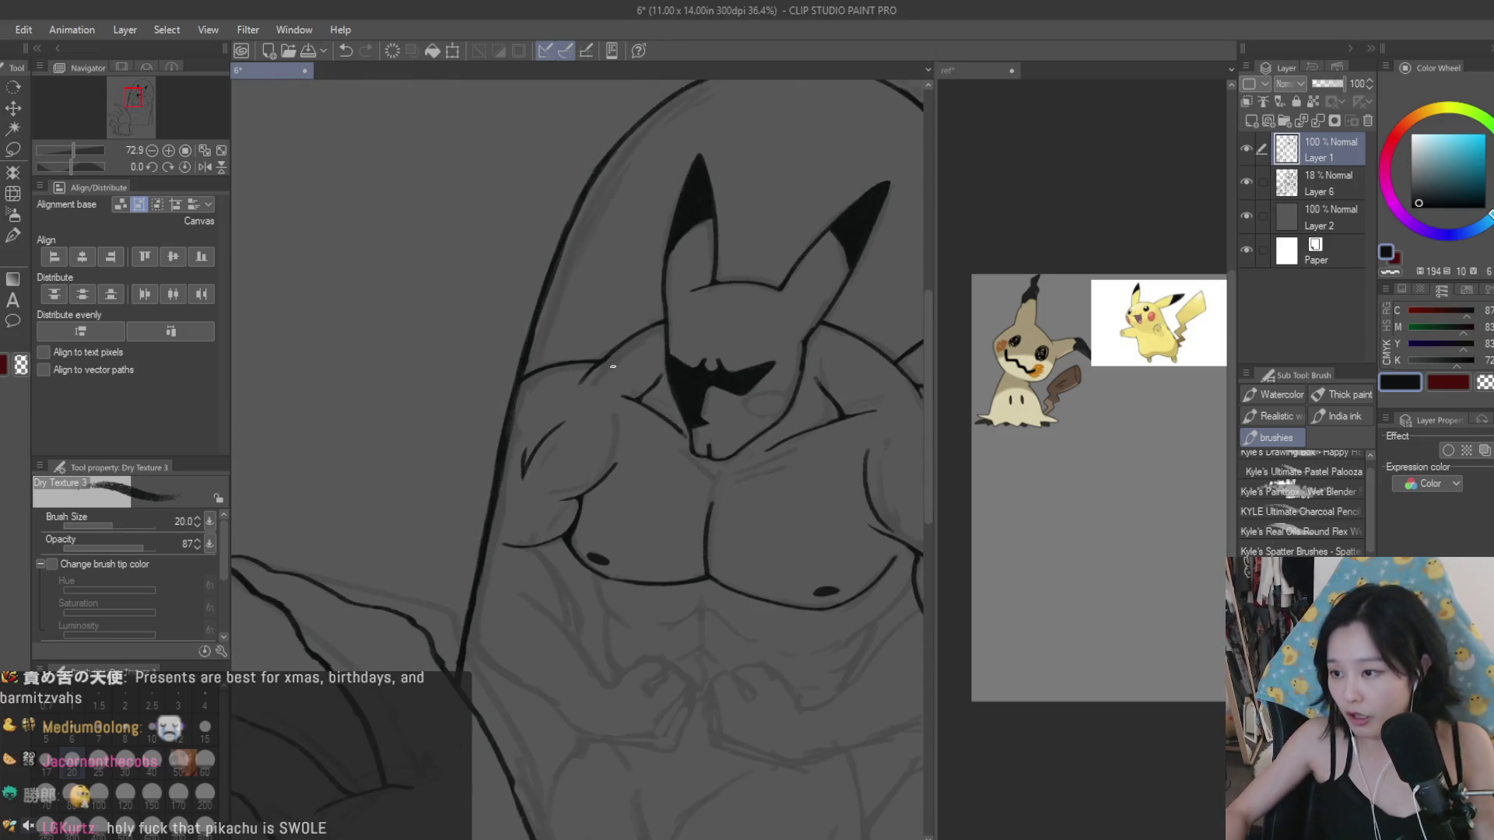
{"action": "scroll", "coordinate": [644, 360], "scroll_direction": "down", "scroll_amount": 1}
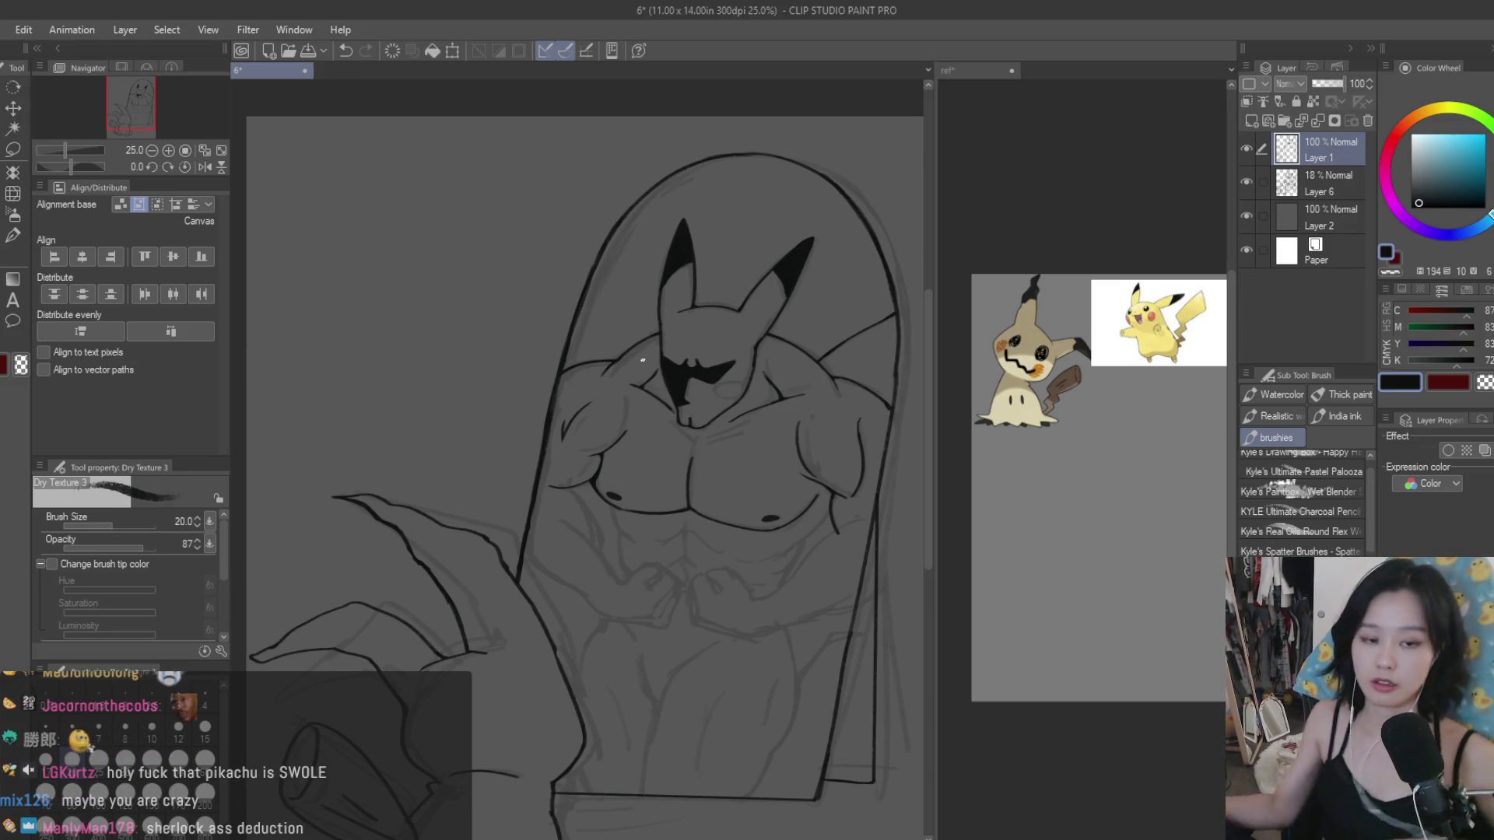
Step: Try a stroke along the lower chest twice, undoing both attempts
{"action": "scroll", "coordinate": [833, 513], "scroll_direction": "up", "scroll_amount": 3}
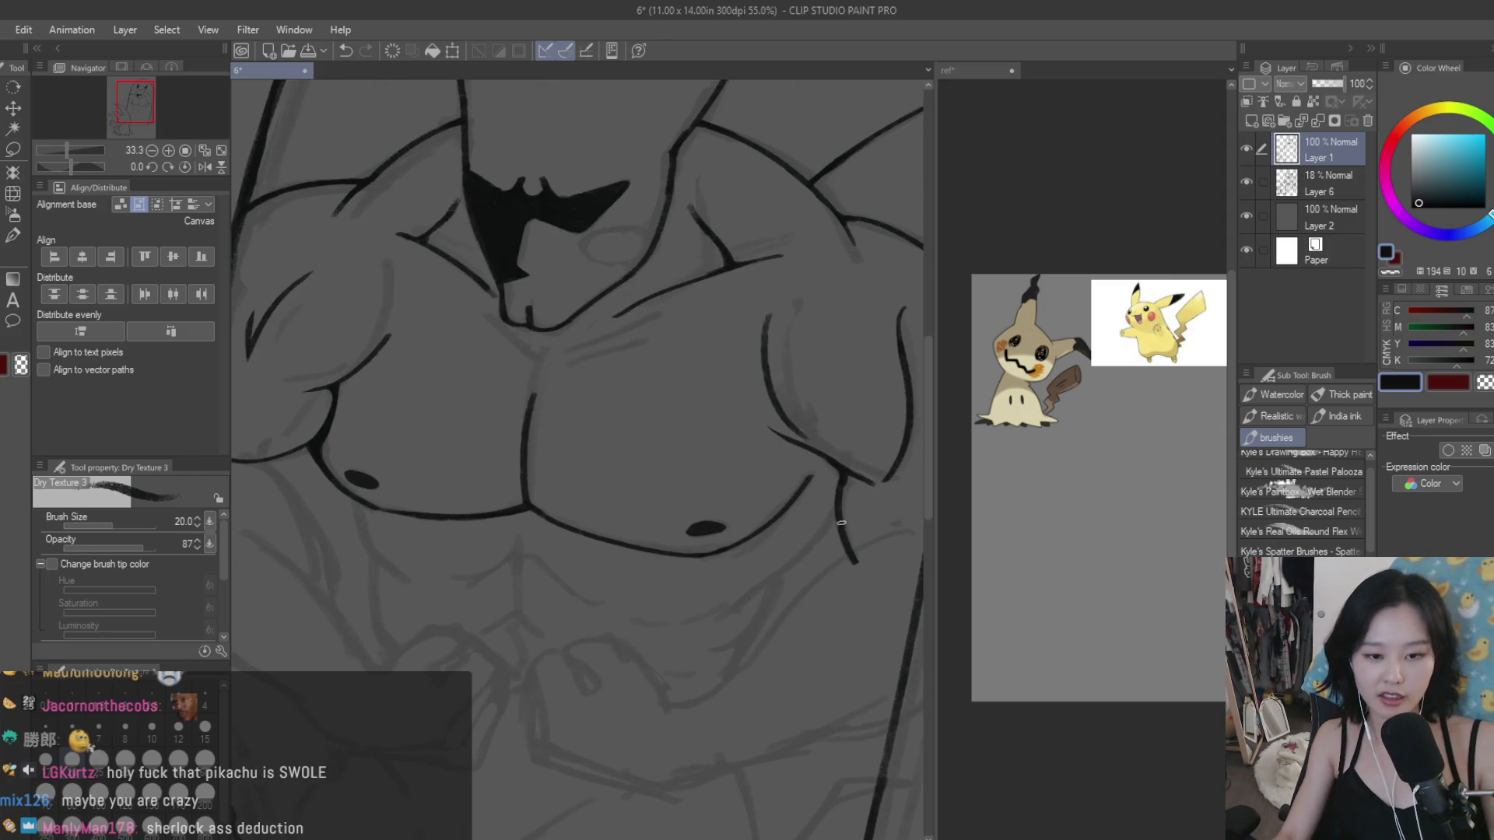
{"action": "left_click_drag", "start_coordinate": [838, 515], "coordinate": [743, 603]}
{"action": "key", "text": "ctrl+z"}
{"action": "left_click_drag", "start_coordinate": [836, 515], "coordinate": [735, 604]}
{"action": "key", "text": "ctrl+z"}
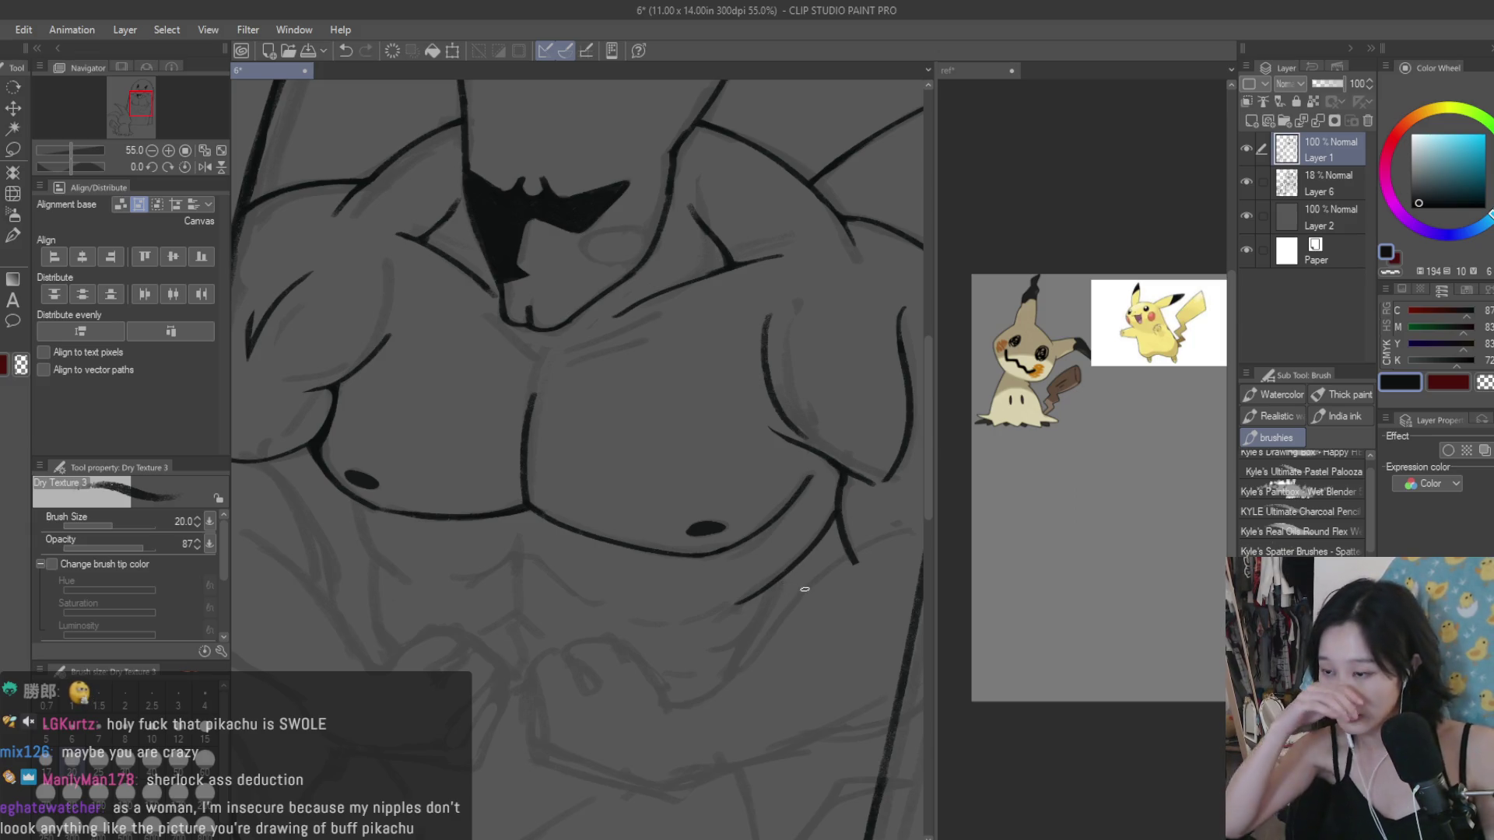
Step: Ink a line below the left nipple and the abs curve beneath it
{"action": "scroll", "coordinate": [581, 528], "scroll_direction": "up", "scroll_amount": 2}
{"action": "mouse_move", "coordinate": [537, 440]}
{"action": "left_mouse_down"}
{"action": "mouse_move", "coordinate": [581, 528]}
{"action": "mouse_move", "coordinate": [626, 559]}
{"action": "mouse_move", "coordinate": [626, 688]}
{"action": "left_mouse_up"}
{"action": "left_click_drag", "start_coordinate": [574, 533], "coordinate": [567, 518]}
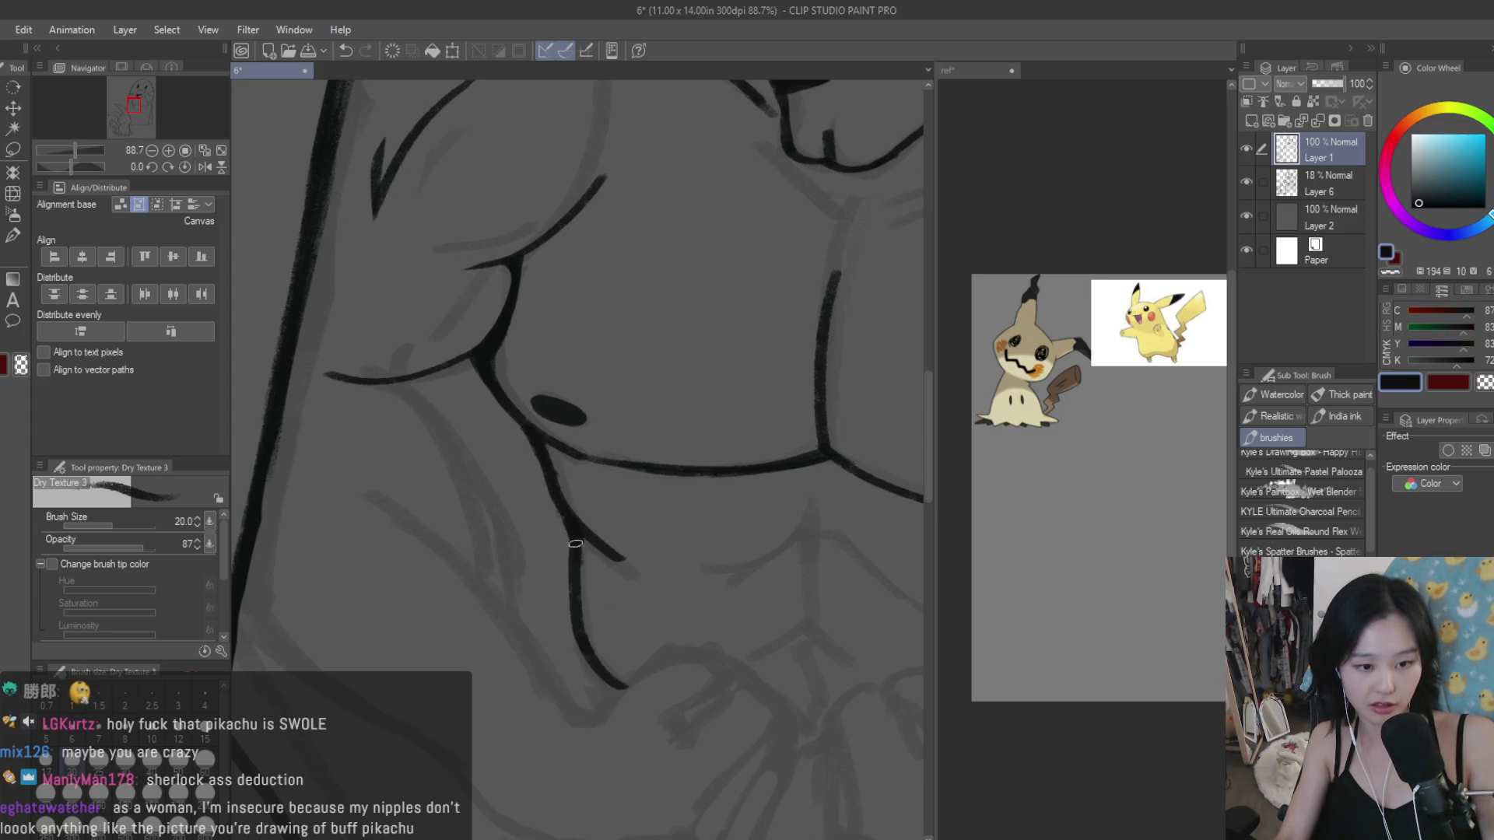
{"action": "scroll", "coordinate": [575, 544], "scroll_direction": "down", "scroll_amount": 4}
Step: Attempt the right-abdomen curve several times, undoing each try
{"action": "scroll", "coordinate": [750, 533], "scroll_direction": "up", "scroll_amount": 3}
{"action": "left_click_drag", "start_coordinate": [754, 536], "coordinate": [696, 619]}
{"action": "key", "text": "ctrl+z"}
{"action": "left_click_drag", "start_coordinate": [761, 534], "coordinate": [679, 631]}
{"action": "key", "text": "ctrl+z"}
{"action": "mouse_move", "coordinate": [763, 533]}
{"action": "left_mouse_down"}
{"action": "mouse_move", "coordinate": [677, 632]}
{"action": "mouse_move", "coordinate": [757, 532]}
{"action": "left_mouse_up"}
{"action": "key", "text": "ctrl+z"}
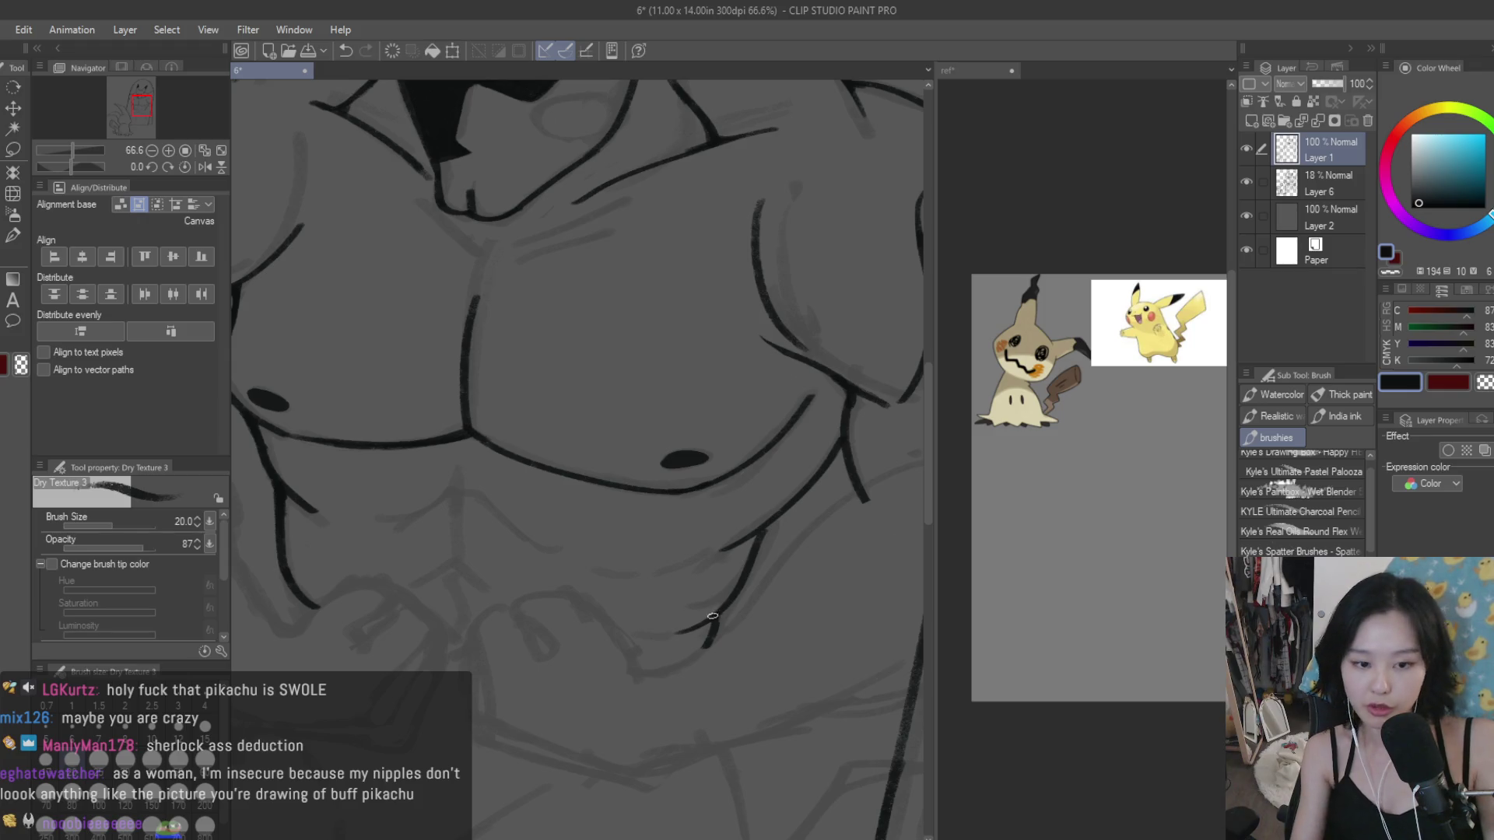
Step: Erase the lower tail of the abs line and redraw it down along the abs
{"action": "scroll", "coordinate": [796, 498], "scroll_direction": "down", "scroll_amount": 5}
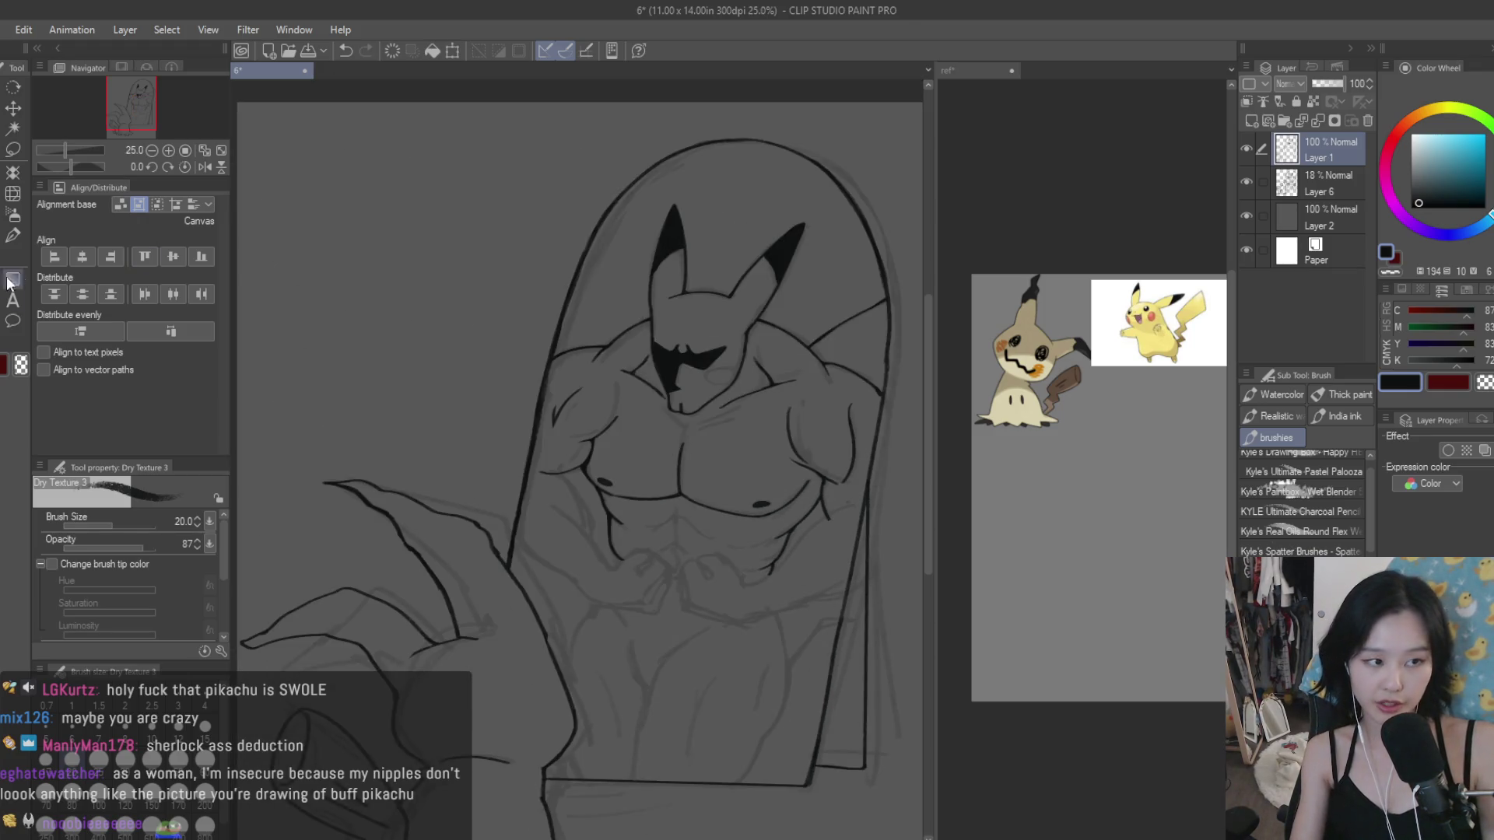
{"action": "key", "text": "e"}
{"action": "scroll", "coordinate": [616, 545], "scroll_direction": "up", "scroll_amount": 4}
{"action": "mouse_move", "coordinate": [615, 546]}
{"action": "left_mouse_down"}
{"action": "mouse_move", "coordinate": [654, 583]}
{"action": "mouse_move", "coordinate": [658, 632]}
{"action": "mouse_move", "coordinate": [665, 598]}
{"action": "left_mouse_up"}
{"action": "key", "text": "b"}
{"action": "scroll", "coordinate": [613, 521], "scroll_direction": "up", "scroll_amount": 3}
{"action": "scroll", "coordinate": [618, 532], "scroll_direction": "up", "scroll_amount": 2}
{"action": "left_click_drag", "start_coordinate": [618, 533], "coordinate": [650, 617]}
{"action": "scroll", "coordinate": [647, 599], "scroll_direction": "down", "scroll_amount": 2}
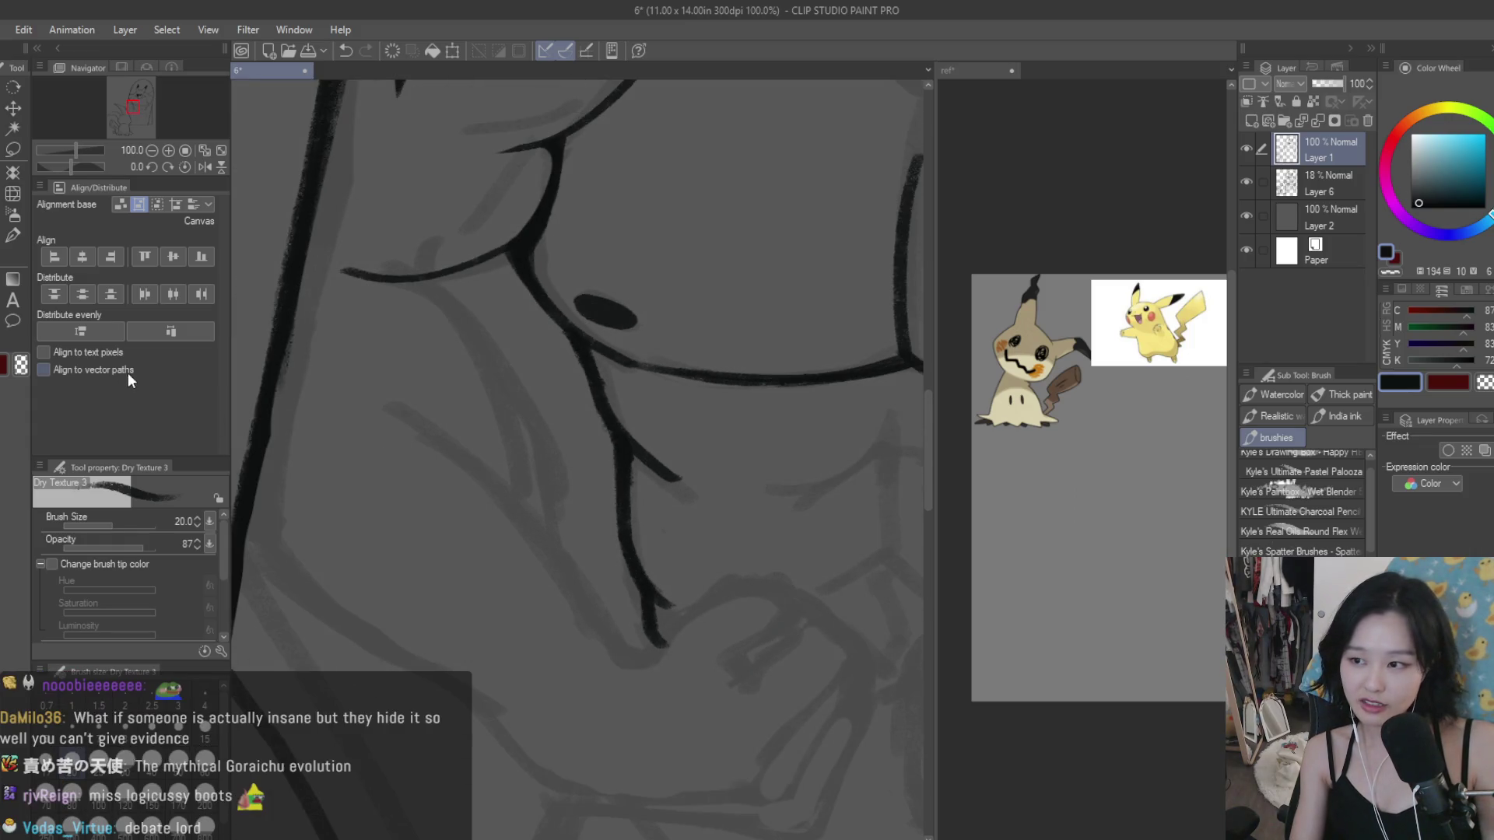
{"action": "key", "text": "e"}
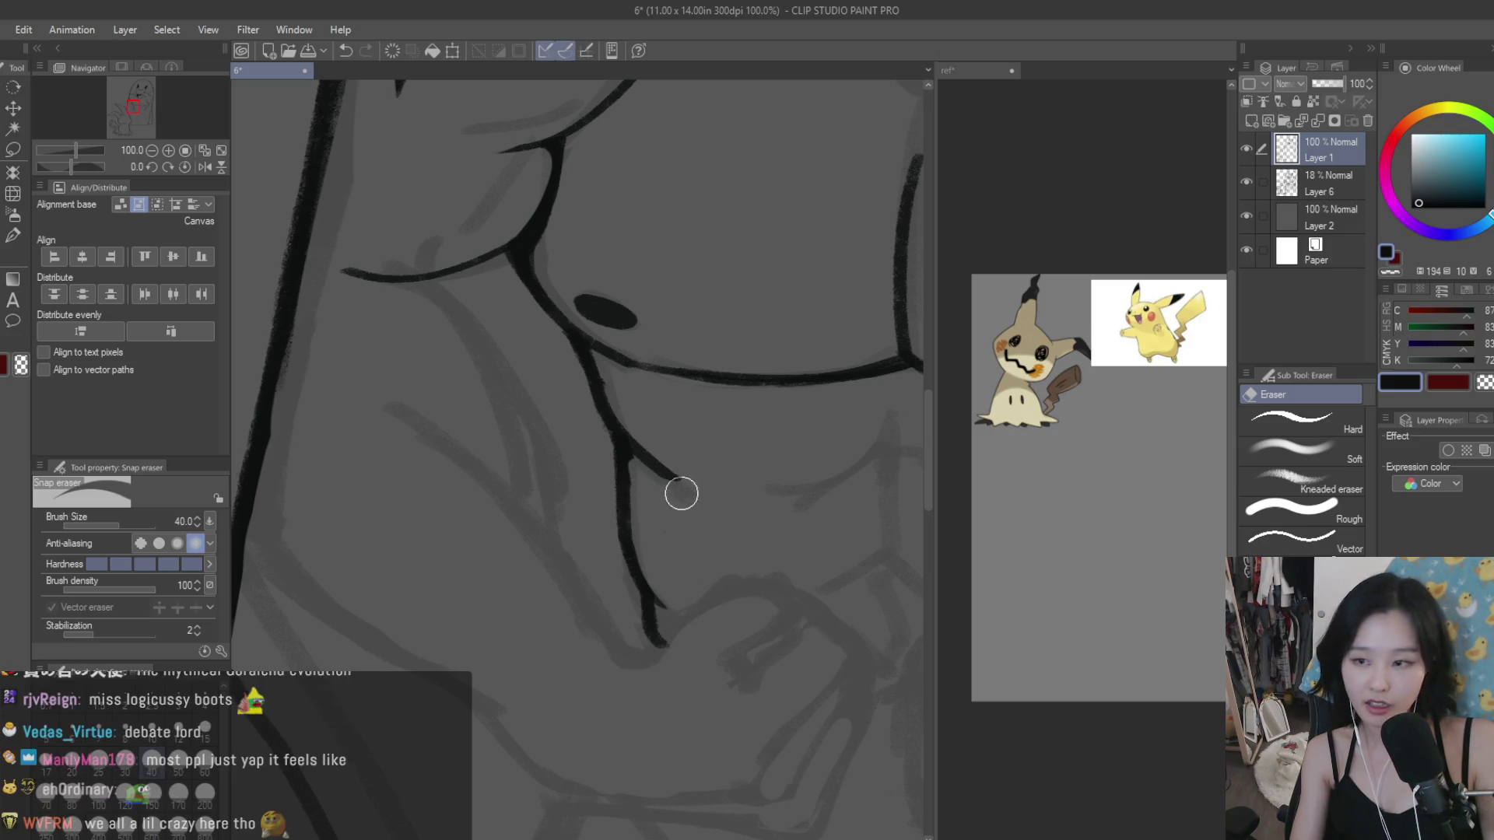
{"action": "scroll", "coordinate": [573, 582], "scroll_direction": "down", "scroll_amount": 2}
{"action": "scroll", "coordinate": [572, 582], "scroll_direction": "down", "scroll_amount": 2}
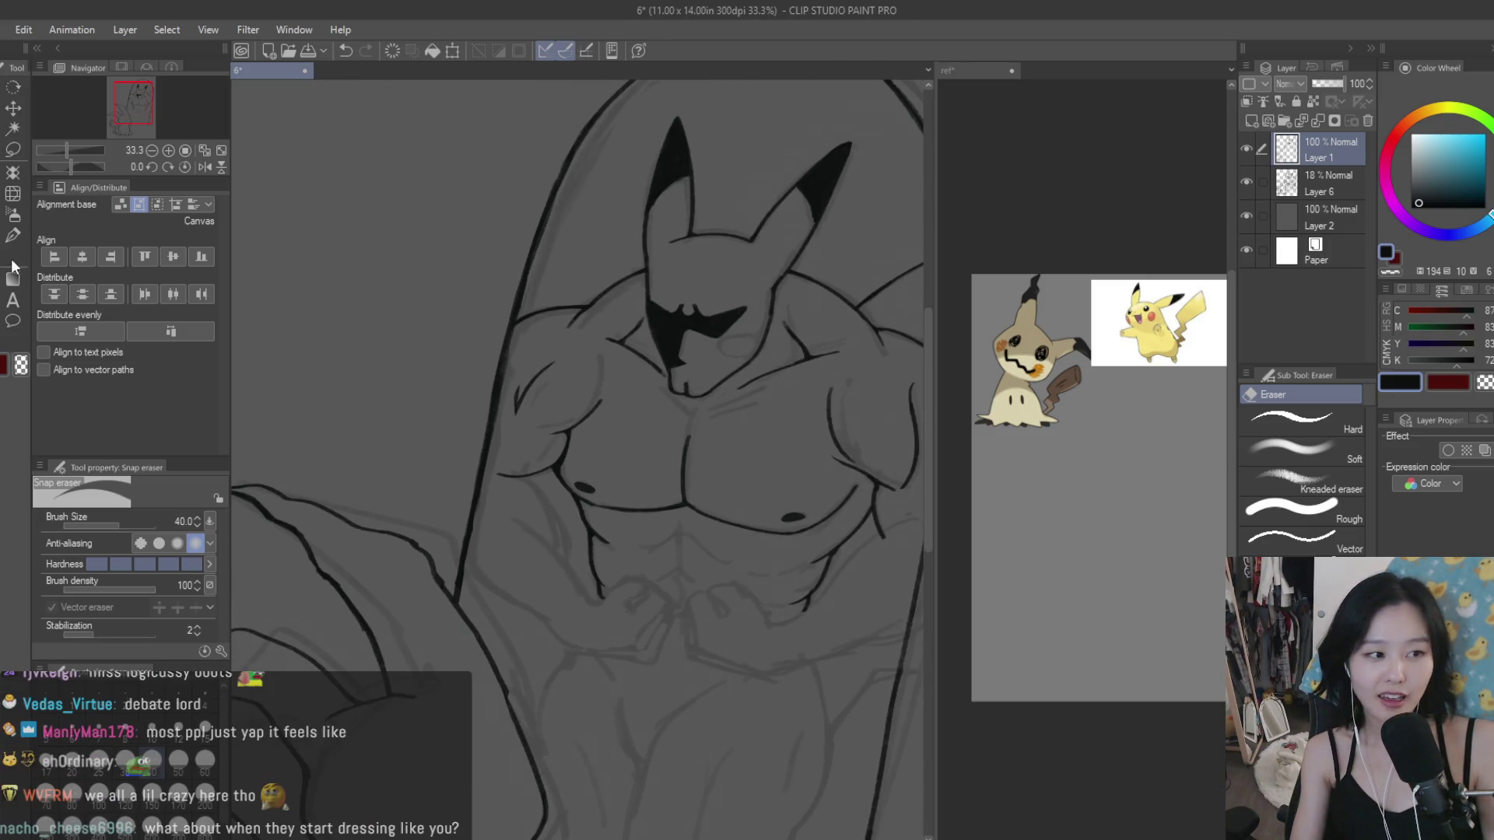
{"action": "key", "text": "b"}
{"action": "scroll", "coordinate": [826, 704], "scroll_direction": "down", "scroll_amount": 1}
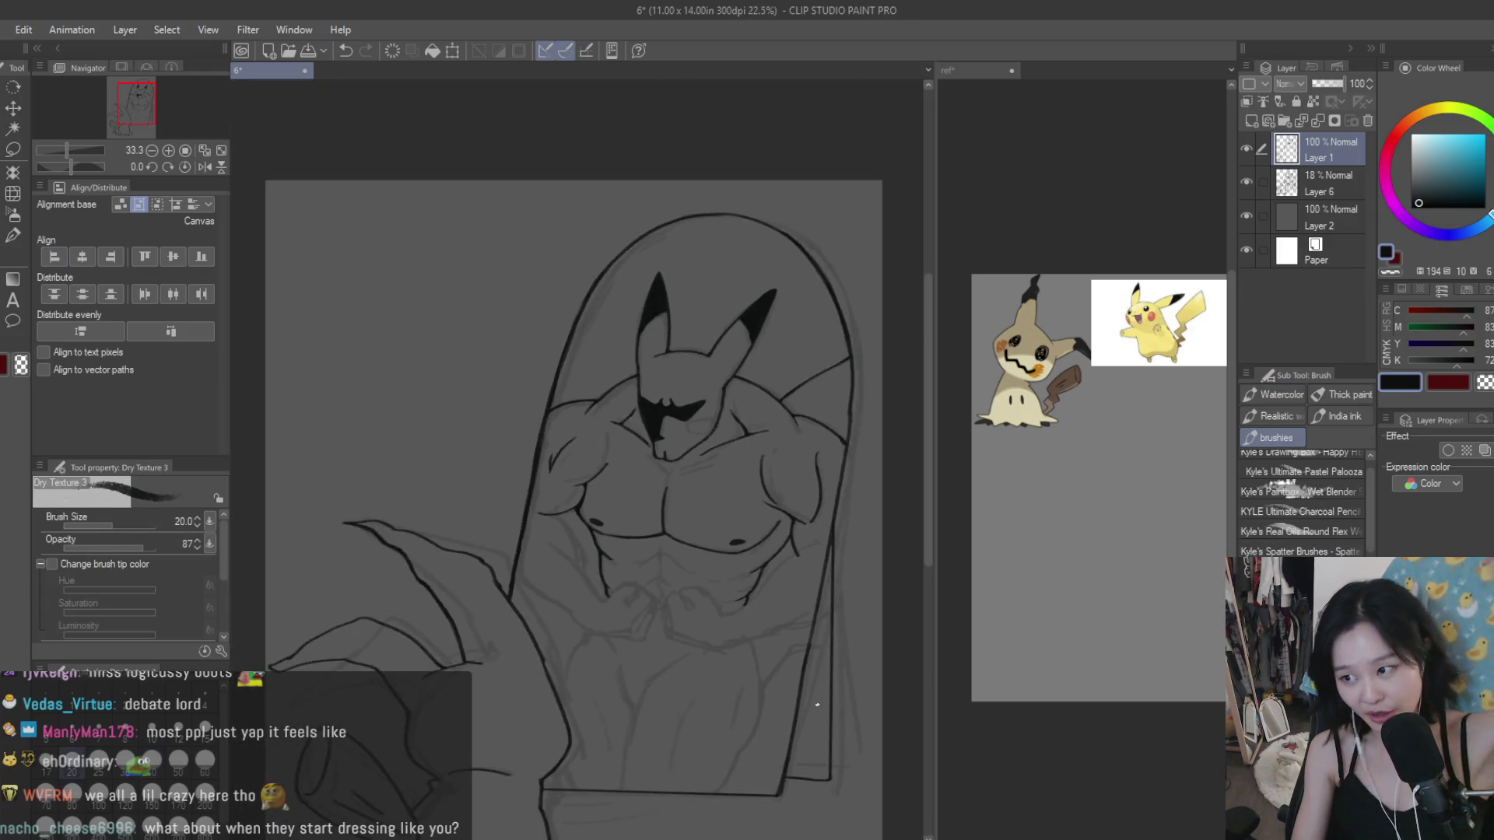
{"action": "scroll", "coordinate": [826, 704], "scroll_direction": "up", "scroll_amount": 1}
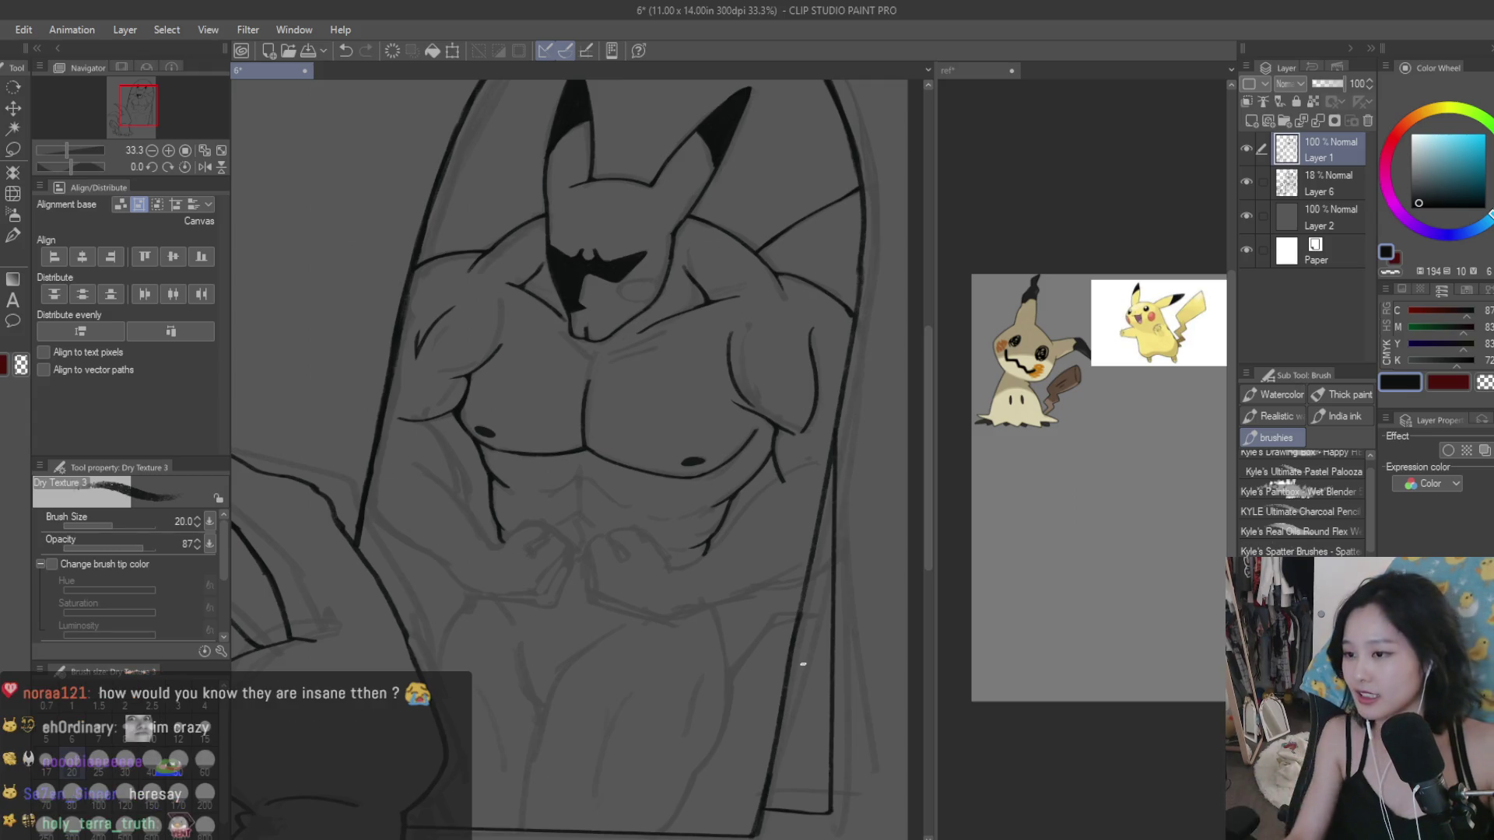
Step: Draw a thin stroke from the right shoulder up toward the arch outline
{"action": "left_click_drag", "start_coordinate": [852, 193], "coordinate": [781, 251]}
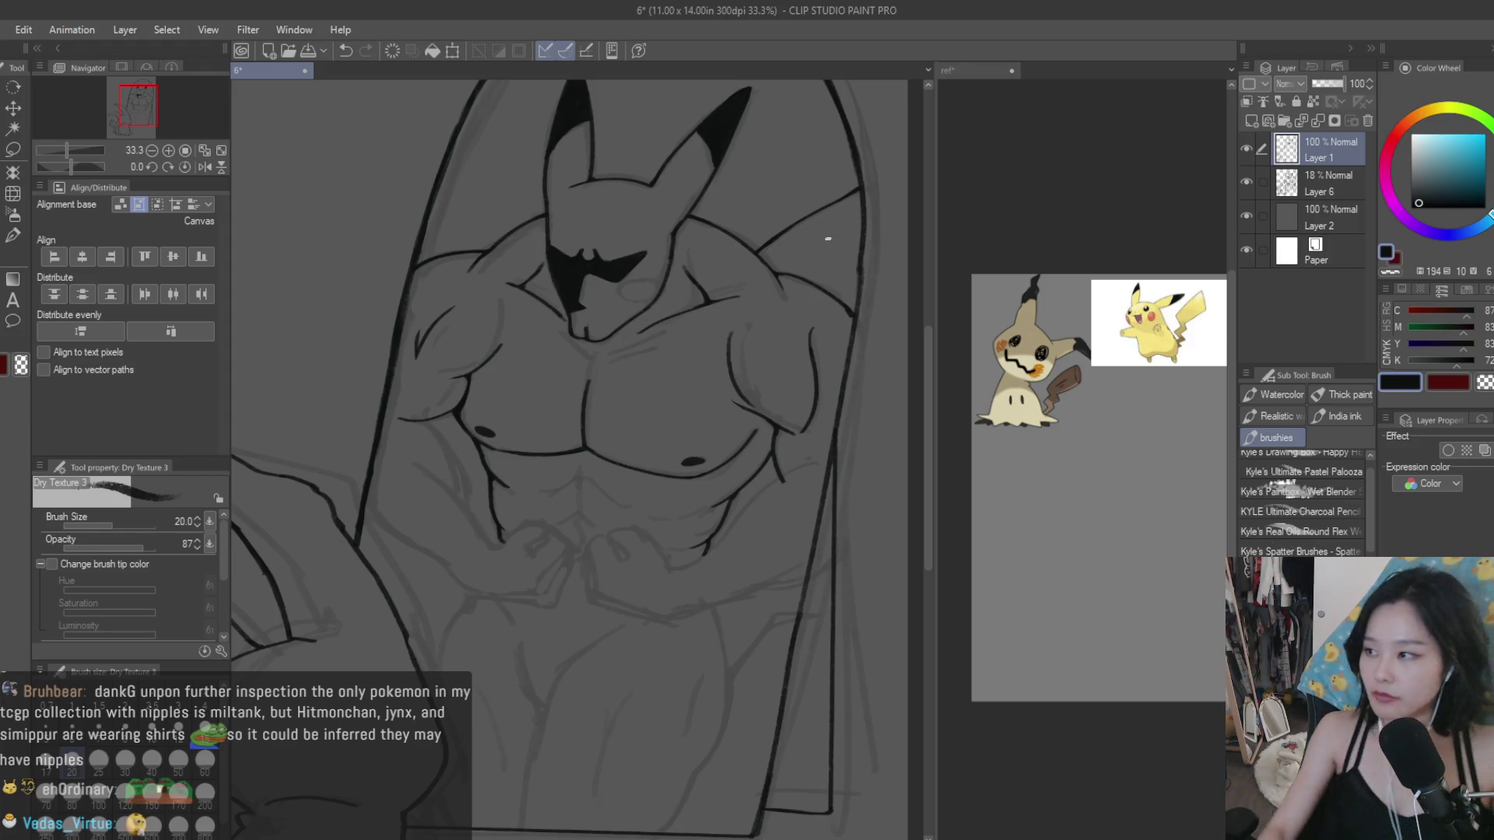
Step: Ink the neck lines under Pikachu's chin, undoing the overlong stroke
{"action": "scroll", "coordinate": [659, 303], "scroll_direction": "down", "scroll_amount": 2}
{"action": "scroll", "coordinate": [659, 304], "scroll_direction": "up", "scroll_amount": 2}
{"action": "scroll", "coordinate": [701, 661], "scroll_direction": "up", "scroll_amount": 2}
{"action": "scroll", "coordinate": [560, 586], "scroll_direction": "up", "scroll_amount": 2}
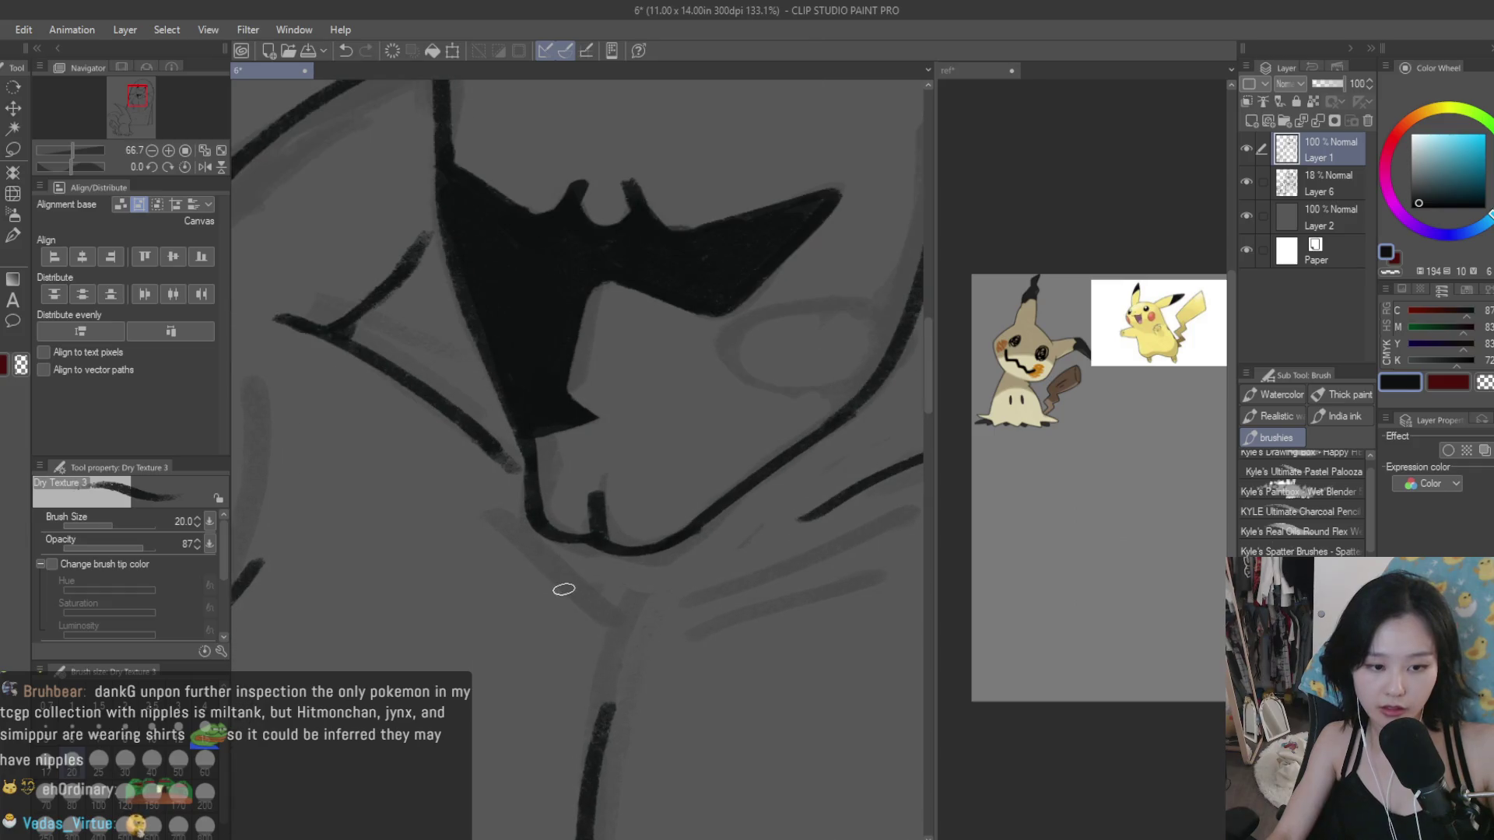
{"action": "left_click_drag", "start_coordinate": [519, 551], "coordinate": [614, 629]}
{"action": "key", "text": "ctrl+z"}
{"action": "left_click_drag", "start_coordinate": [527, 550], "coordinate": [603, 632]}
{"action": "key", "text": "ctrl+z"}
{"action": "key", "text": "ctrl+z"}
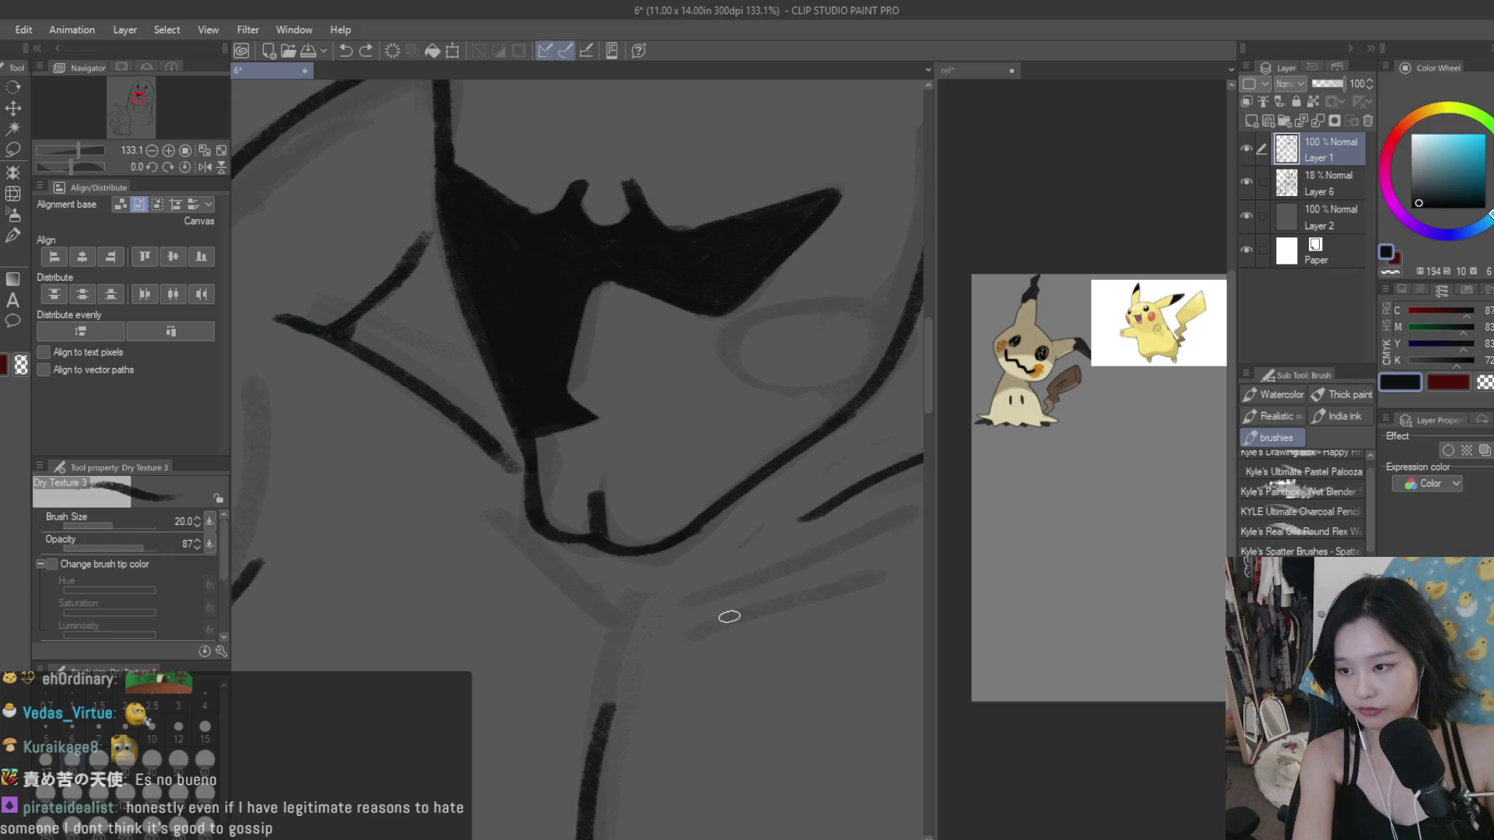
{"action": "left_click_drag", "start_coordinate": [816, 575], "coordinate": [630, 643]}
{"action": "mouse_move", "coordinate": [498, 541]}
{"action": "left_mouse_down"}
{"action": "mouse_move", "coordinate": [615, 633]}
{"action": "mouse_move", "coordinate": [470, 524]}
{"action": "mouse_move", "coordinate": [583, 598]}
{"action": "left_mouse_up"}
{"action": "key", "text": "ctrl+z"}
{"action": "key", "text": "ctrl+z"}
{"action": "key", "text": "ctrl+z"}
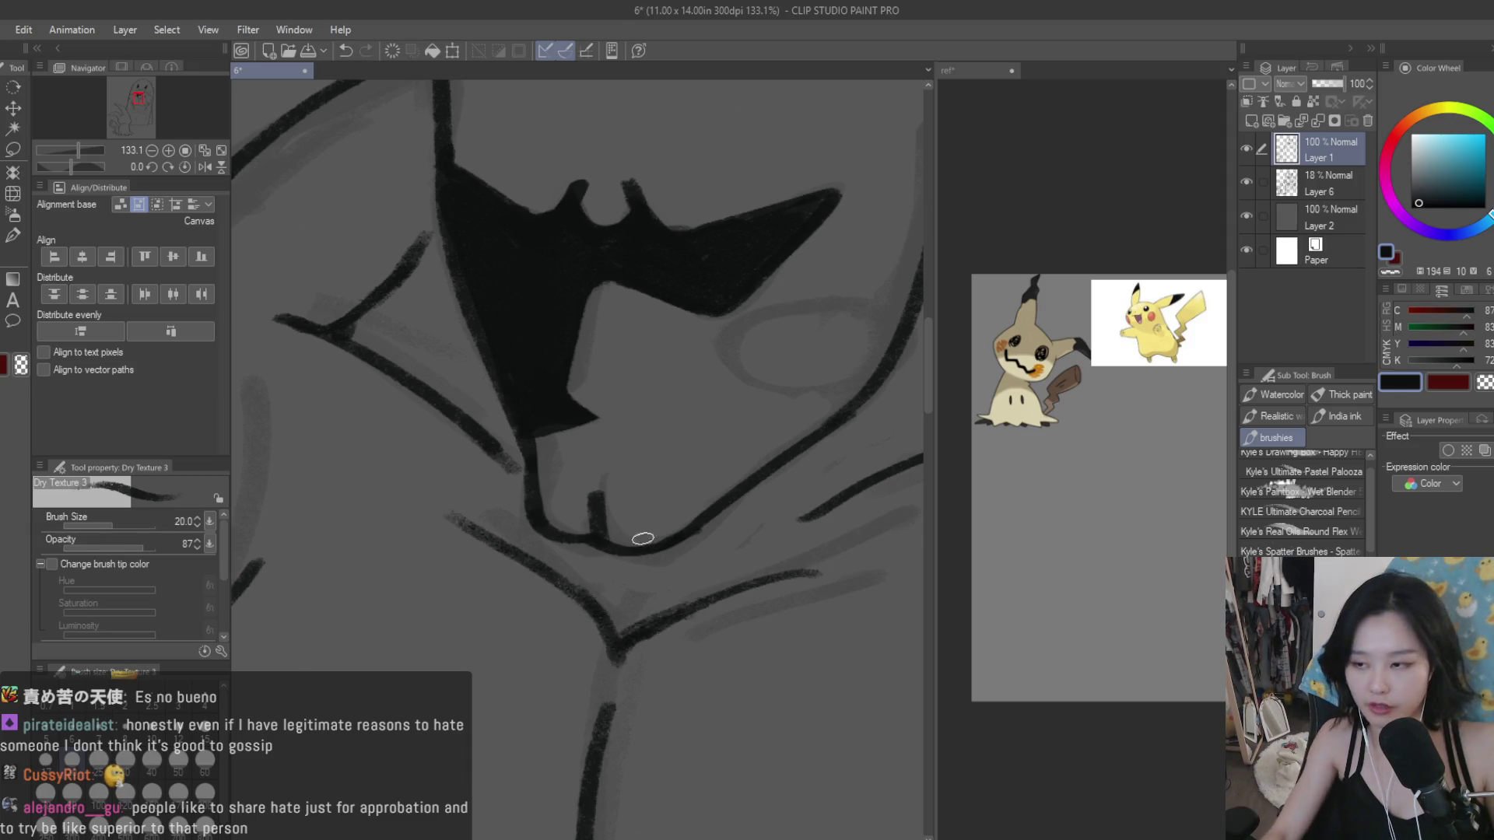
Step: Tidy stray marks around the face with the Snap eraser
{"action": "scroll", "coordinate": [649, 498], "scroll_direction": "down", "scroll_amount": 3}
{"action": "scroll", "coordinate": [655, 459], "scroll_direction": "down", "scroll_amount": 2}
{"action": "scroll", "coordinate": [655, 460], "scroll_direction": "down", "scroll_amount": 2}
{"action": "scroll", "coordinate": [669, 466], "scroll_direction": "up", "scroll_amount": 3}
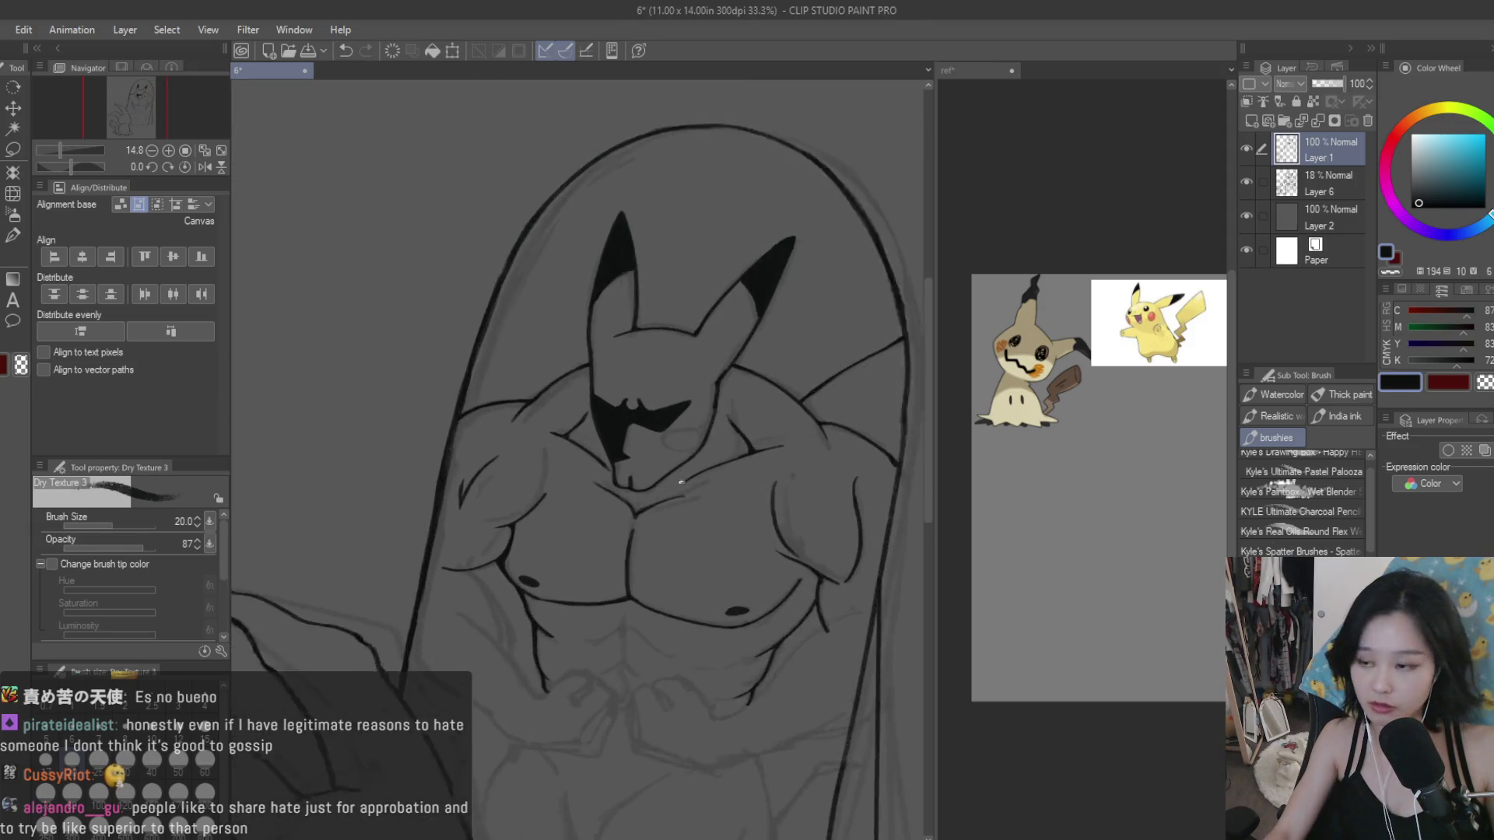
{"action": "scroll", "coordinate": [683, 472], "scroll_direction": "up", "scroll_amount": 2}
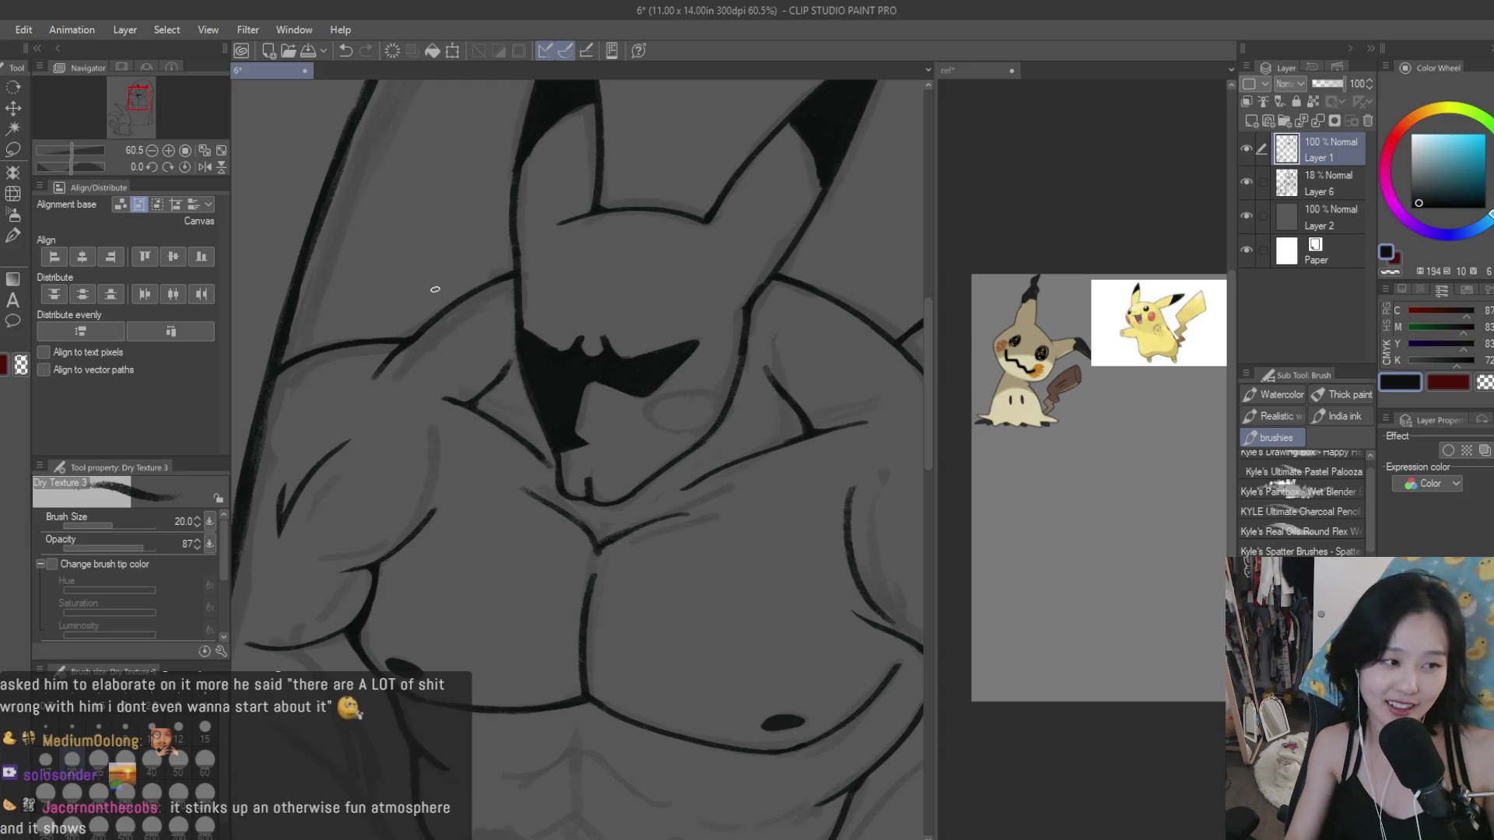
{"action": "key", "text": "e"}
{"action": "scroll", "coordinate": [498, 454], "scroll_direction": "up", "scroll_amount": 2}
{"action": "scroll", "coordinate": [503, 353], "scroll_direction": "up", "scroll_amount": 2}
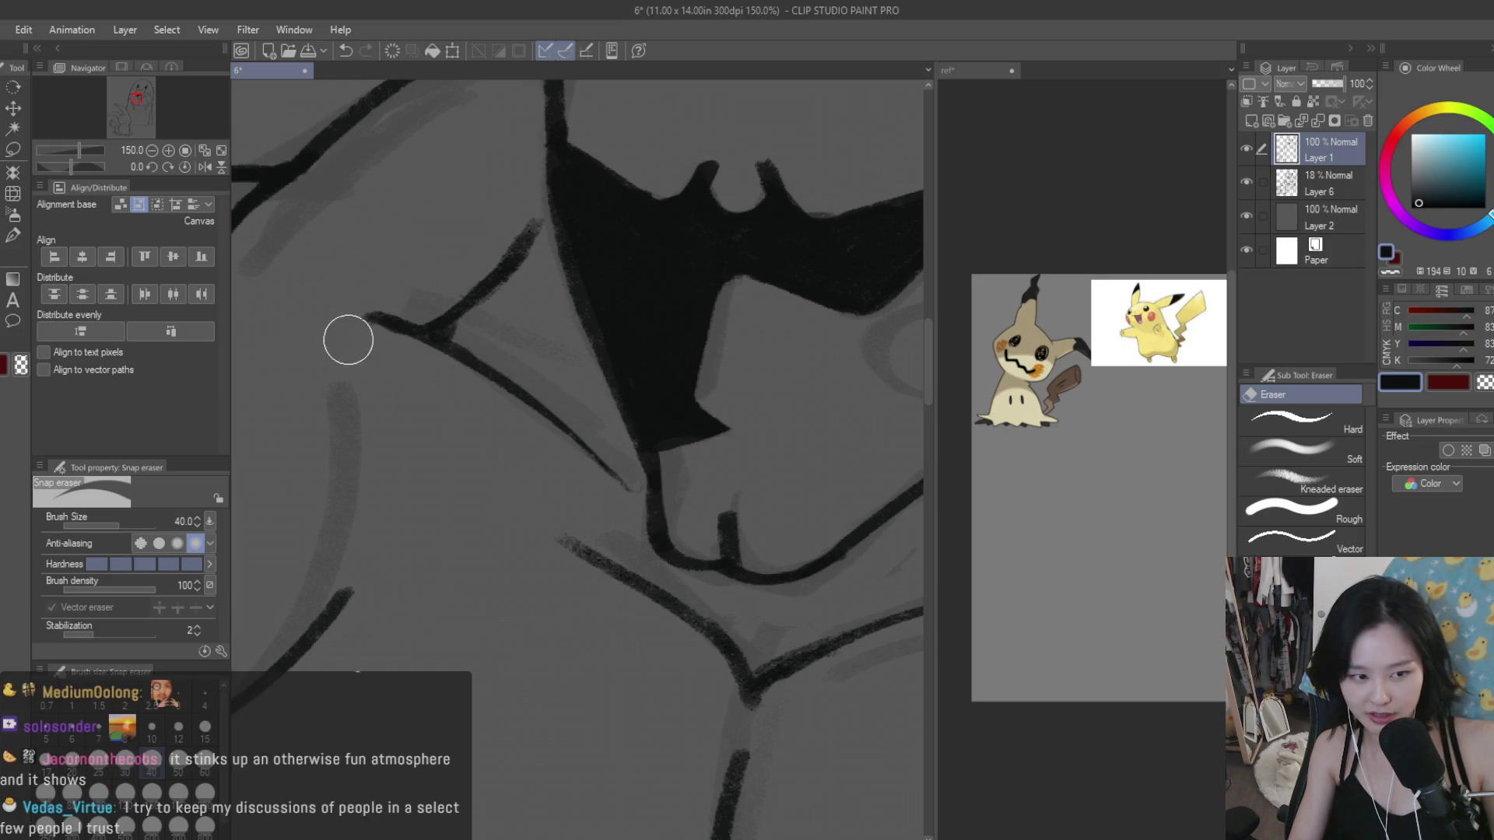
{"action": "scroll", "coordinate": [364, 337], "scroll_direction": "down", "scroll_amount": 3}
{"action": "key", "text": "b"}
{"action": "scroll", "coordinate": [572, 326], "scroll_direction": "down", "scroll_amount": 3}
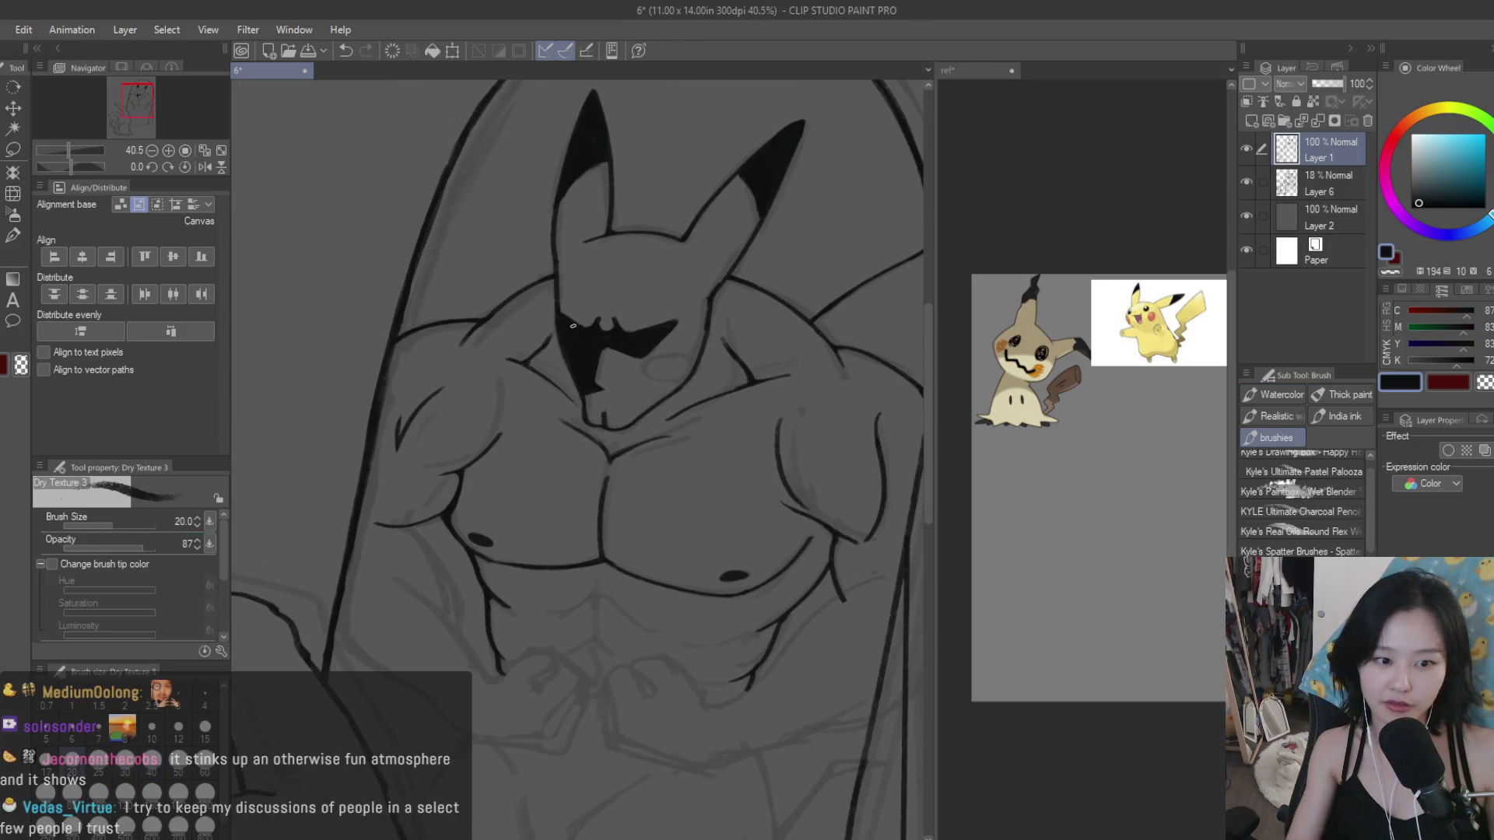
{"action": "key", "text": "e"}
{"action": "scroll", "coordinate": [592, 382], "scroll_direction": "up", "scroll_amount": 5}
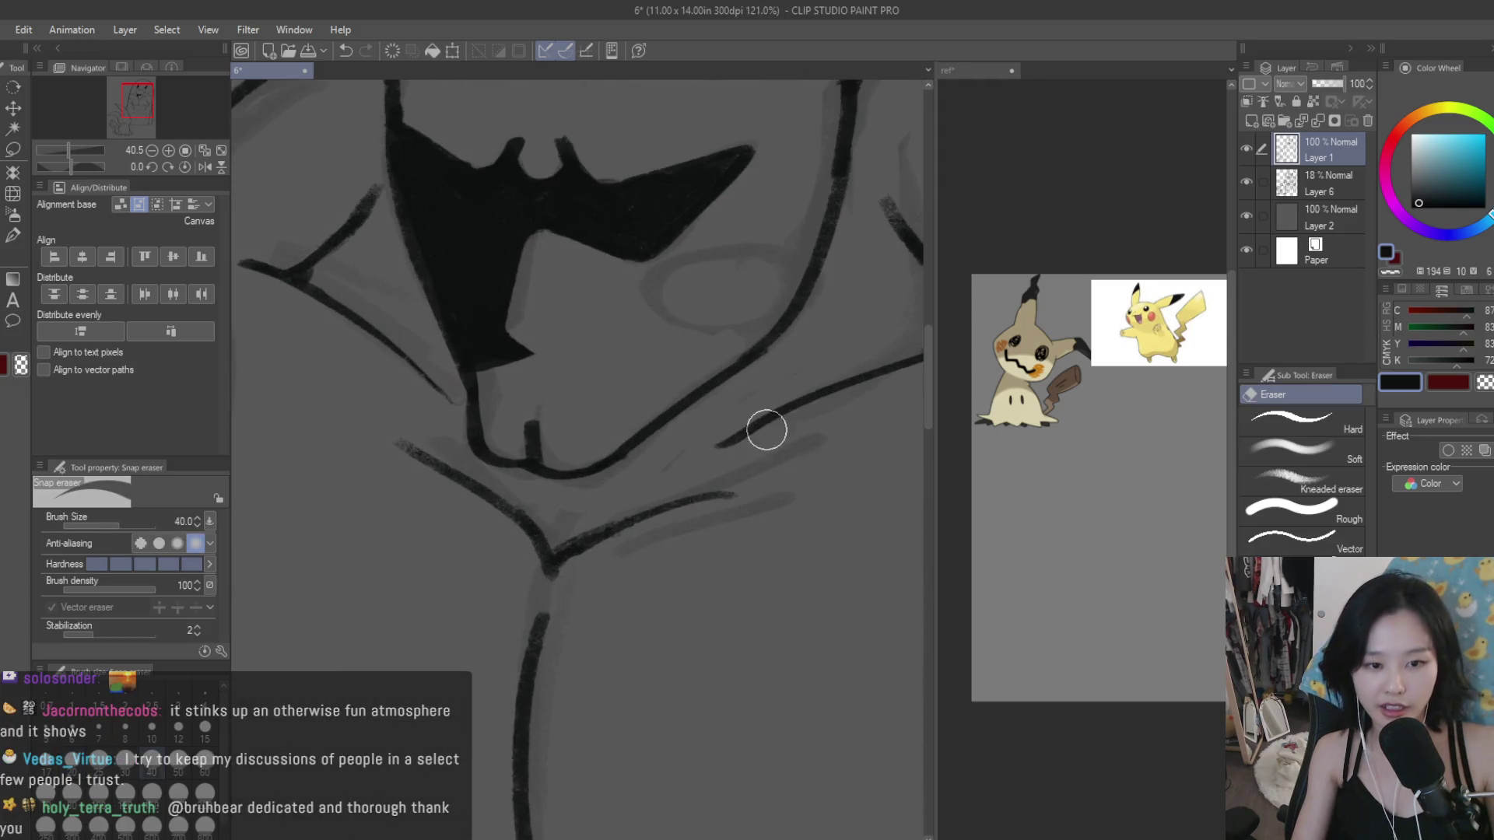
{"action": "scroll", "coordinate": [709, 435], "scroll_direction": "down", "scroll_amount": 4}
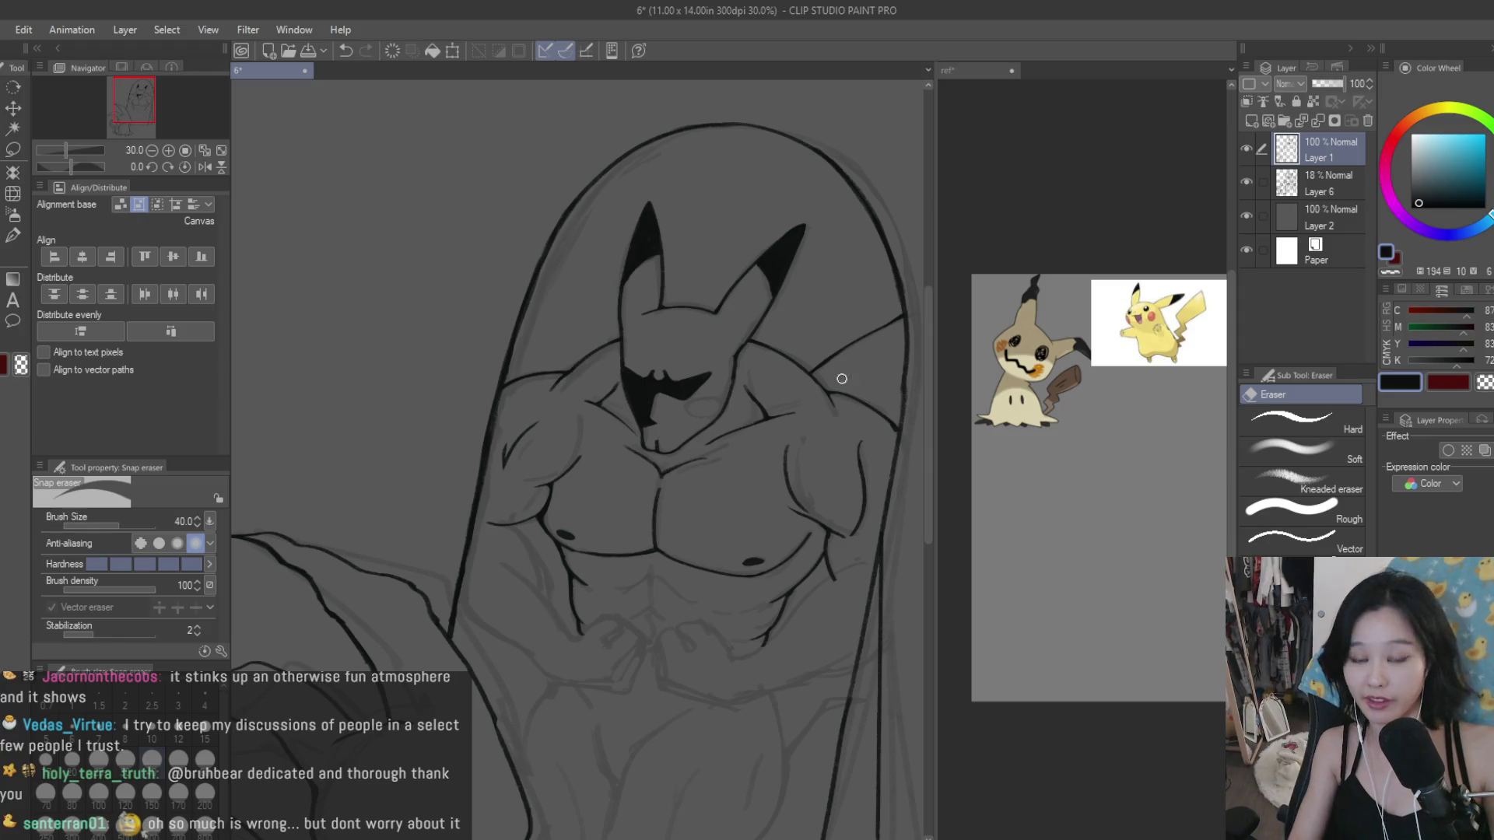
Step: With the inking brush, ink an inverted V at the abs' top, two strokes from the chest apex and a short cross stroke
{"action": "scroll", "coordinate": [841, 379], "scroll_direction": "up", "scroll_amount": 1}
{"action": "scroll", "coordinate": [857, 381], "scroll_direction": "up", "scroll_amount": 2}
{"action": "scroll", "coordinate": [760, 357], "scroll_direction": "up", "scroll_amount": 2}
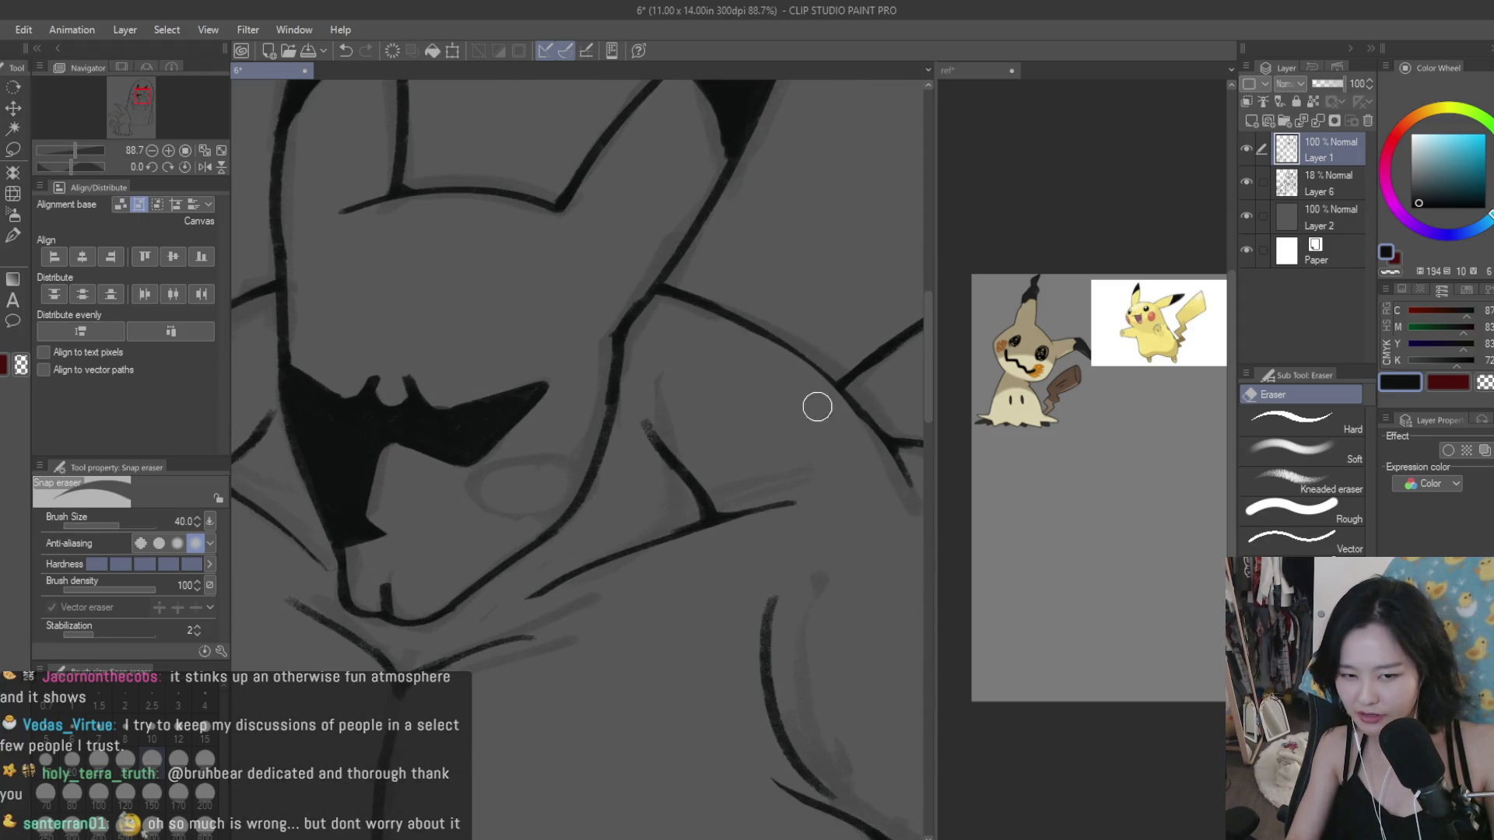
{"action": "scroll", "coordinate": [872, 560], "scroll_direction": "down", "scroll_amount": 2}
{"action": "scroll", "coordinate": [545, 441], "scroll_direction": "up", "scroll_amount": 1}
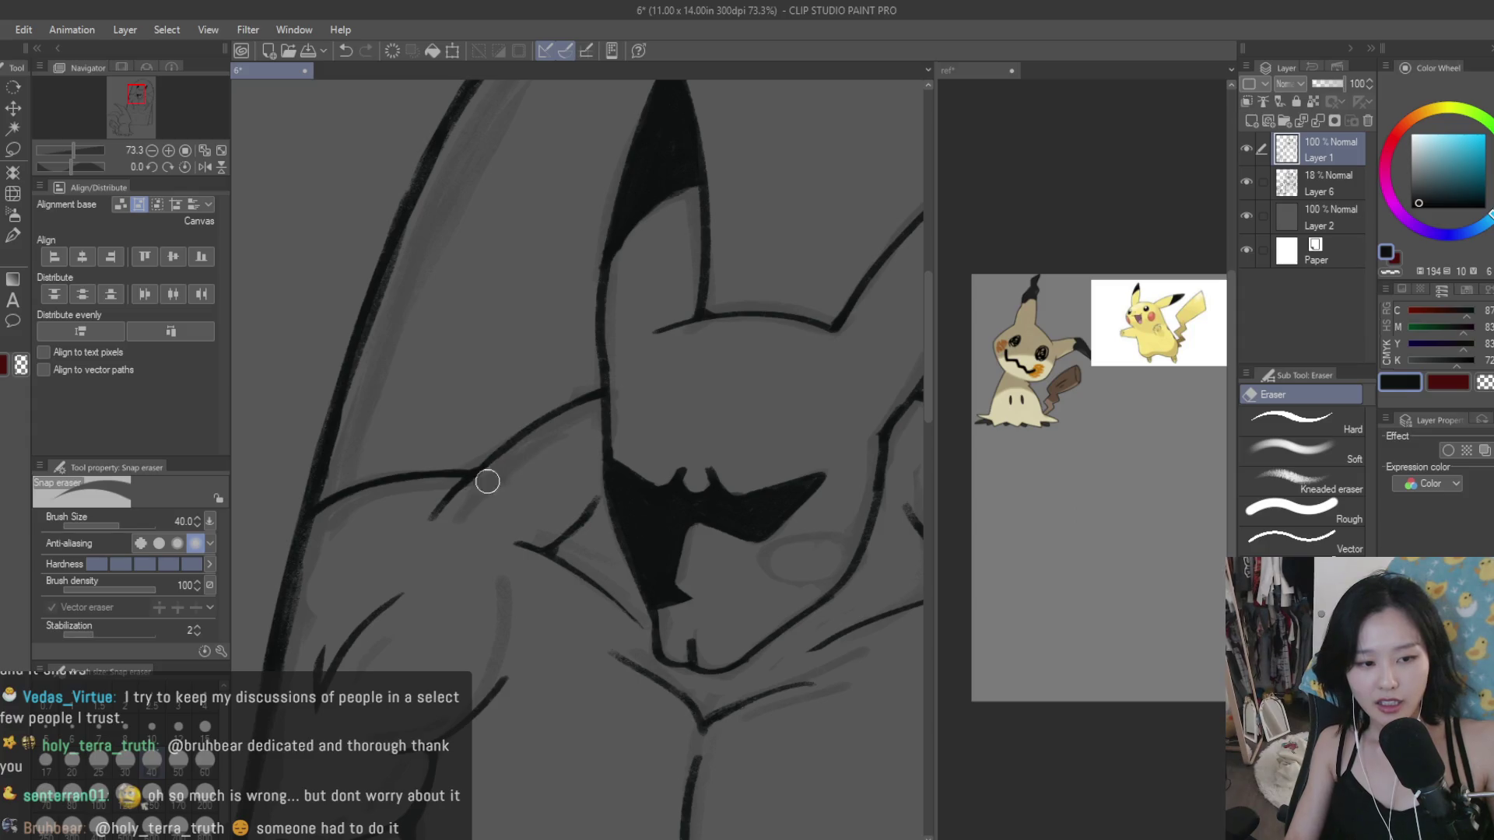
{"action": "key", "text": "b"}
{"action": "scroll", "coordinate": [350, 389], "scroll_direction": "down", "scroll_amount": 2}
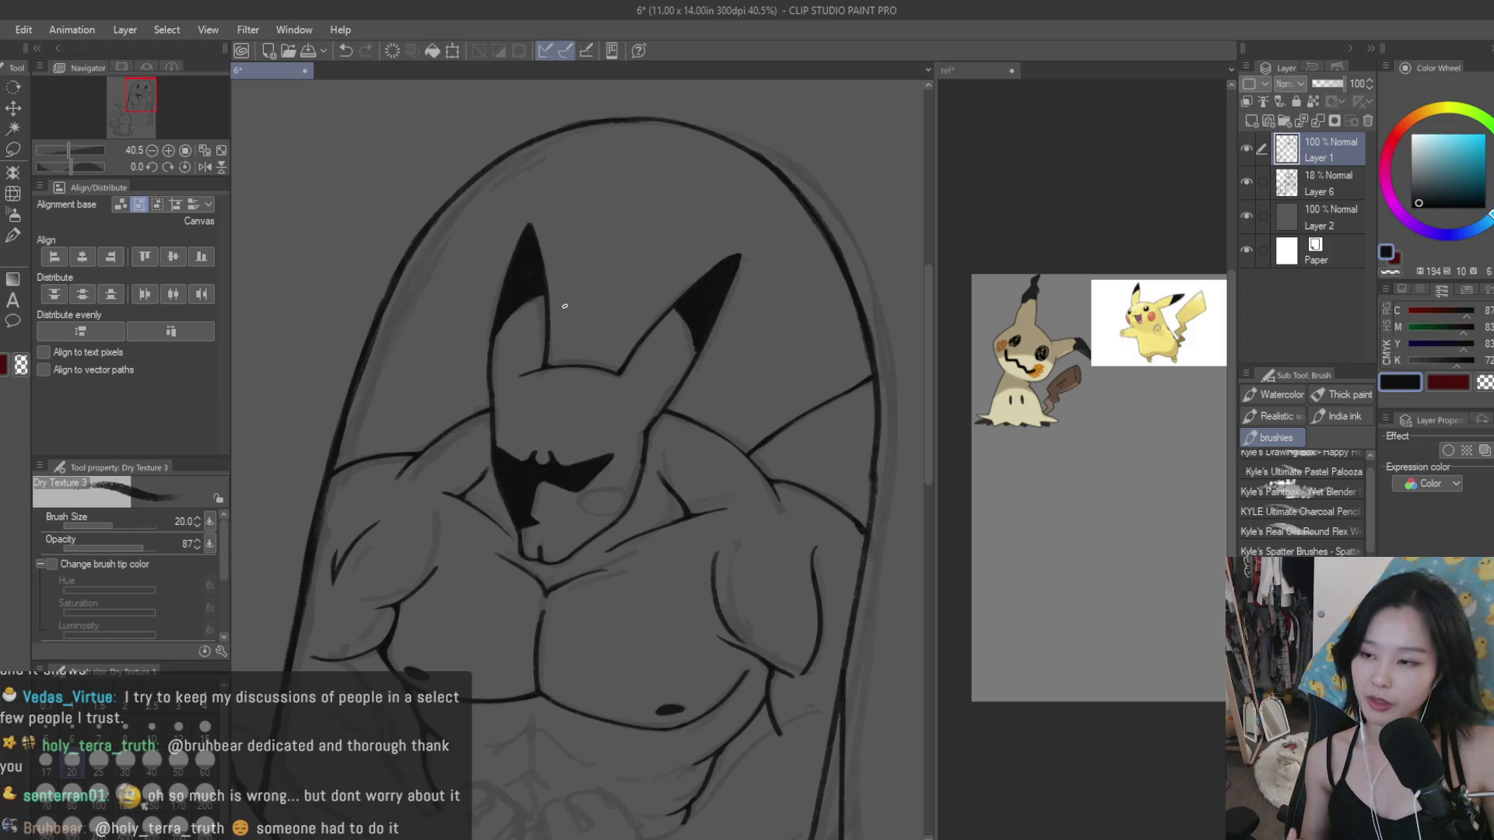
{"action": "scroll", "coordinate": [682, 367], "scroll_direction": "down", "scroll_amount": 2}
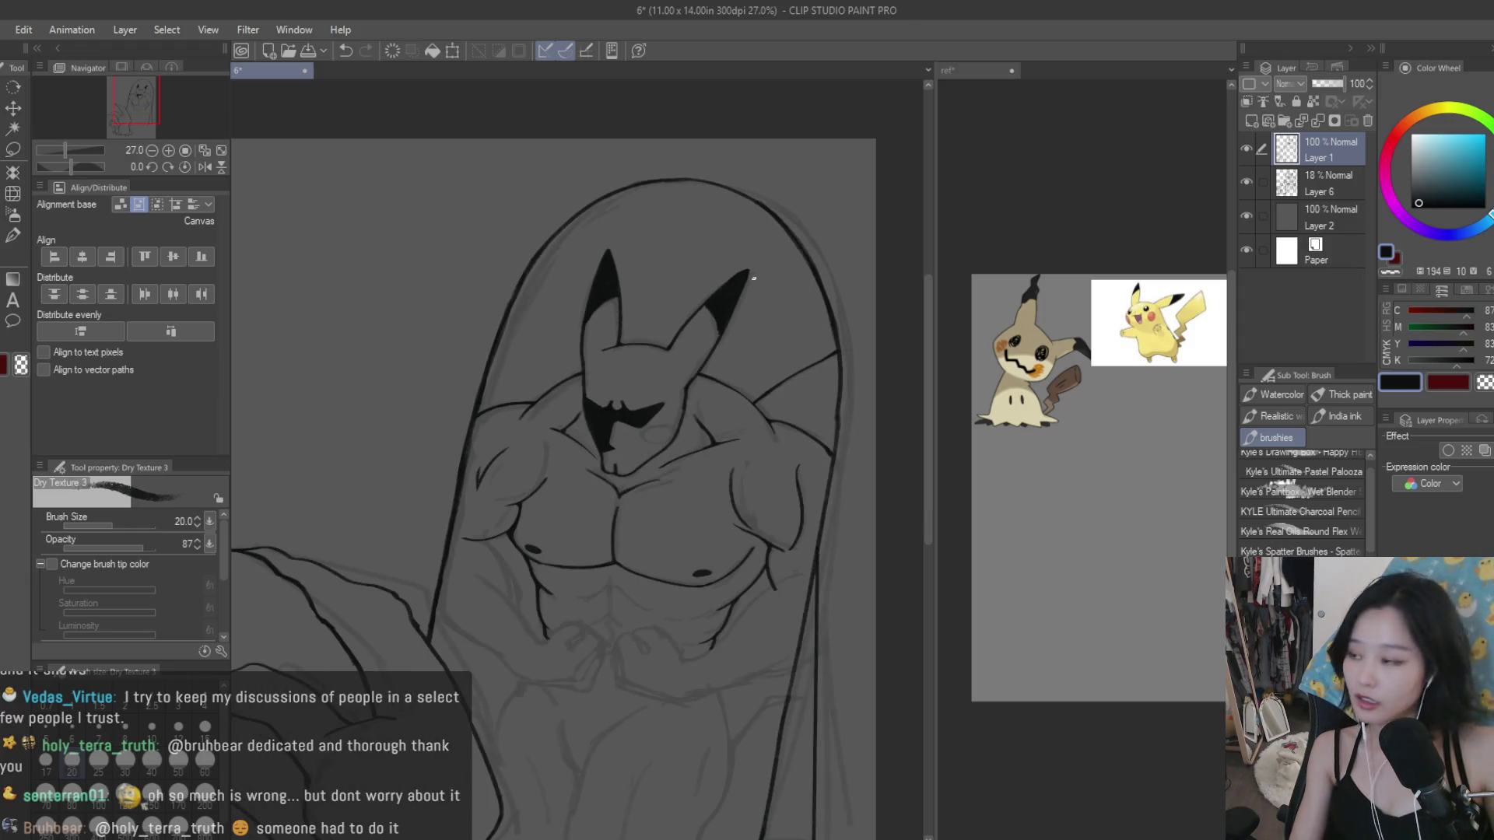
{"action": "scroll", "coordinate": [750, 464], "scroll_direction": "down", "scroll_amount": 1}
{"action": "scroll", "coordinate": [698, 498], "scroll_direction": "up", "scroll_amount": 2}
{"action": "scroll", "coordinate": [693, 482], "scroll_direction": "up", "scroll_amount": 1}
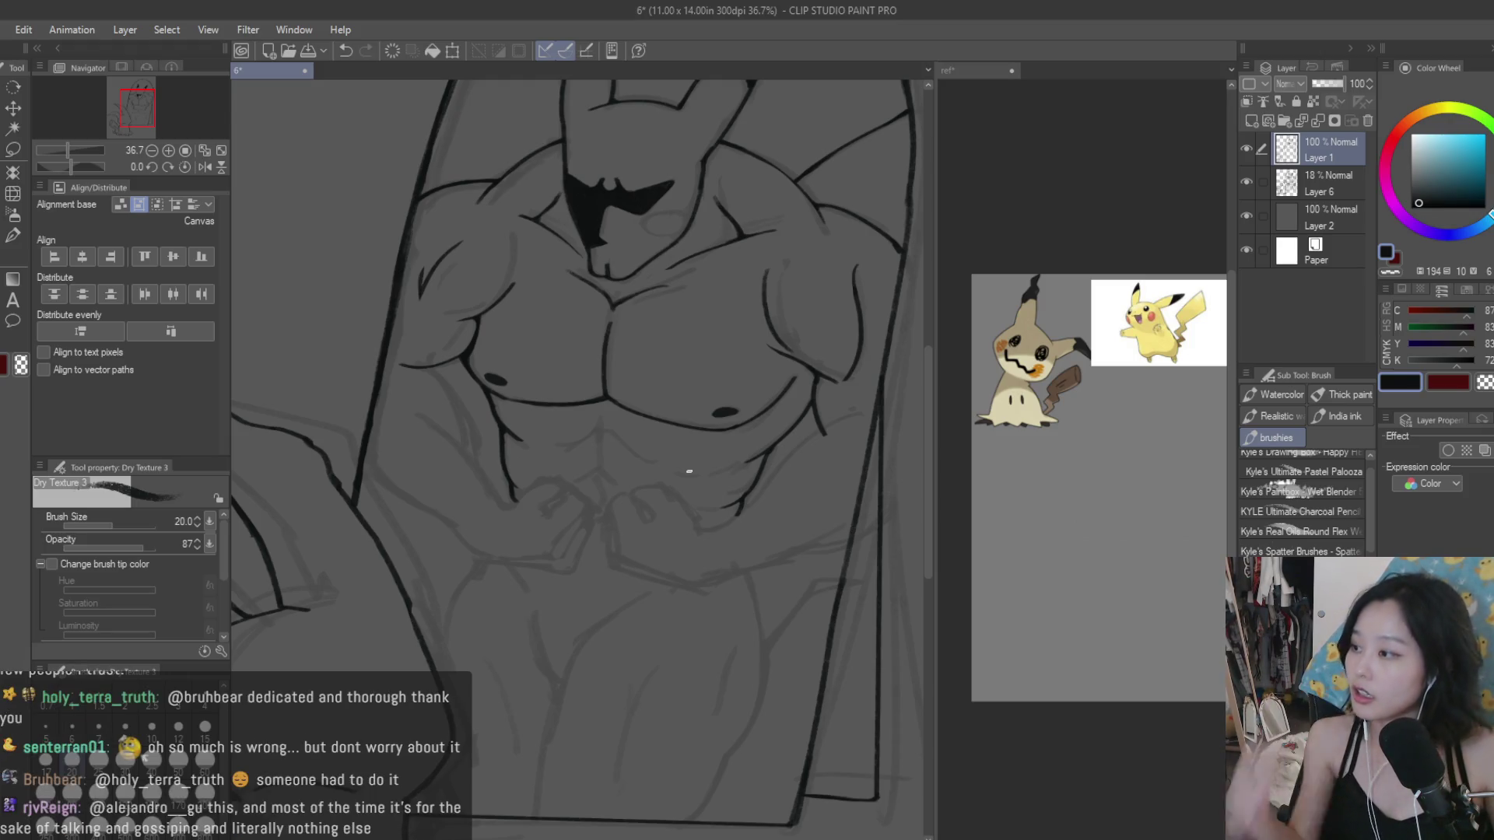
{"action": "scroll", "coordinate": [688, 472], "scroll_direction": "up", "scroll_amount": 2}
{"action": "scroll", "coordinate": [610, 418], "scroll_direction": "up", "scroll_amount": 2}
{"action": "mouse_move", "coordinate": [615, 398]}
{"action": "left_mouse_down"}
{"action": "mouse_move", "coordinate": [575, 455]}
{"action": "mouse_move", "coordinate": [624, 436]}
{"action": "mouse_move", "coordinate": [787, 543]}
{"action": "left_mouse_up"}
{"action": "mouse_move", "coordinate": [611, 424]}
{"action": "left_mouse_down"}
{"action": "mouse_move", "coordinate": [476, 513]}
{"action": "mouse_move", "coordinate": [424, 521]}
{"action": "left_mouse_up"}
{"action": "scroll", "coordinate": [467, 517], "scroll_direction": "down", "scroll_amount": 3}
{"action": "scroll", "coordinate": [685, 544], "scroll_direction": "up", "scroll_amount": 3}
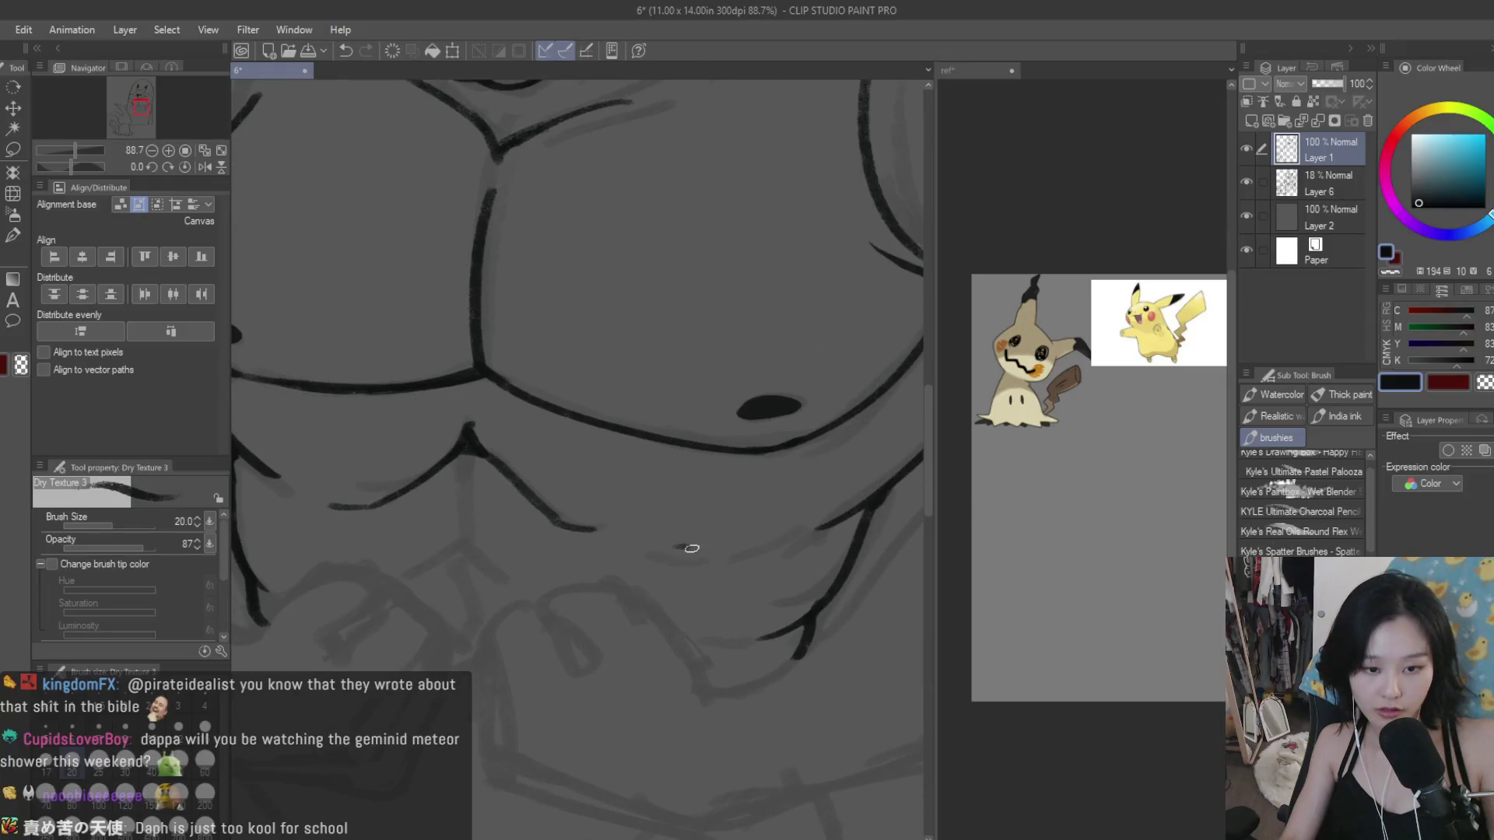
{"action": "left_click_drag", "start_coordinate": [675, 546], "coordinate": [777, 557]}
Step: Ink a short angled abs stroke and the lower ab lines
{"action": "scroll", "coordinate": [713, 629], "scroll_direction": "down", "scroll_amount": 2}
{"action": "scroll", "coordinate": [700, 607], "scroll_direction": "down", "scroll_amount": 2}
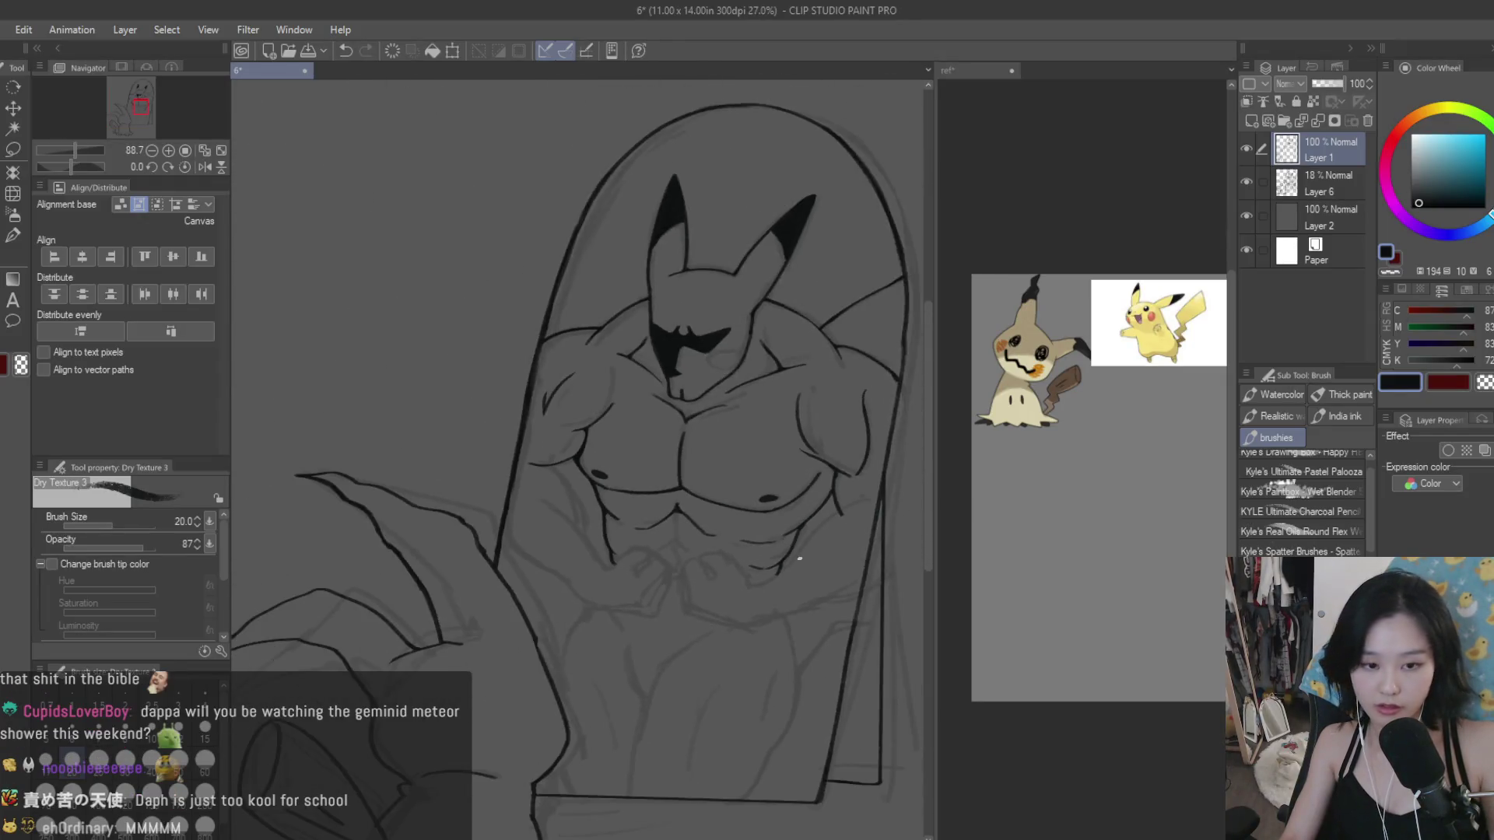
{"action": "scroll", "coordinate": [629, 522], "scroll_direction": "up", "scroll_amount": 4}
{"action": "scroll", "coordinate": [746, 546], "scroll_direction": "up", "scroll_amount": 2}
{"action": "mouse_move", "coordinate": [755, 505]}
{"action": "left_mouse_down"}
{"action": "mouse_move", "coordinate": [732, 548]}
{"action": "mouse_move", "coordinate": [756, 546]}
{"action": "left_mouse_up"}
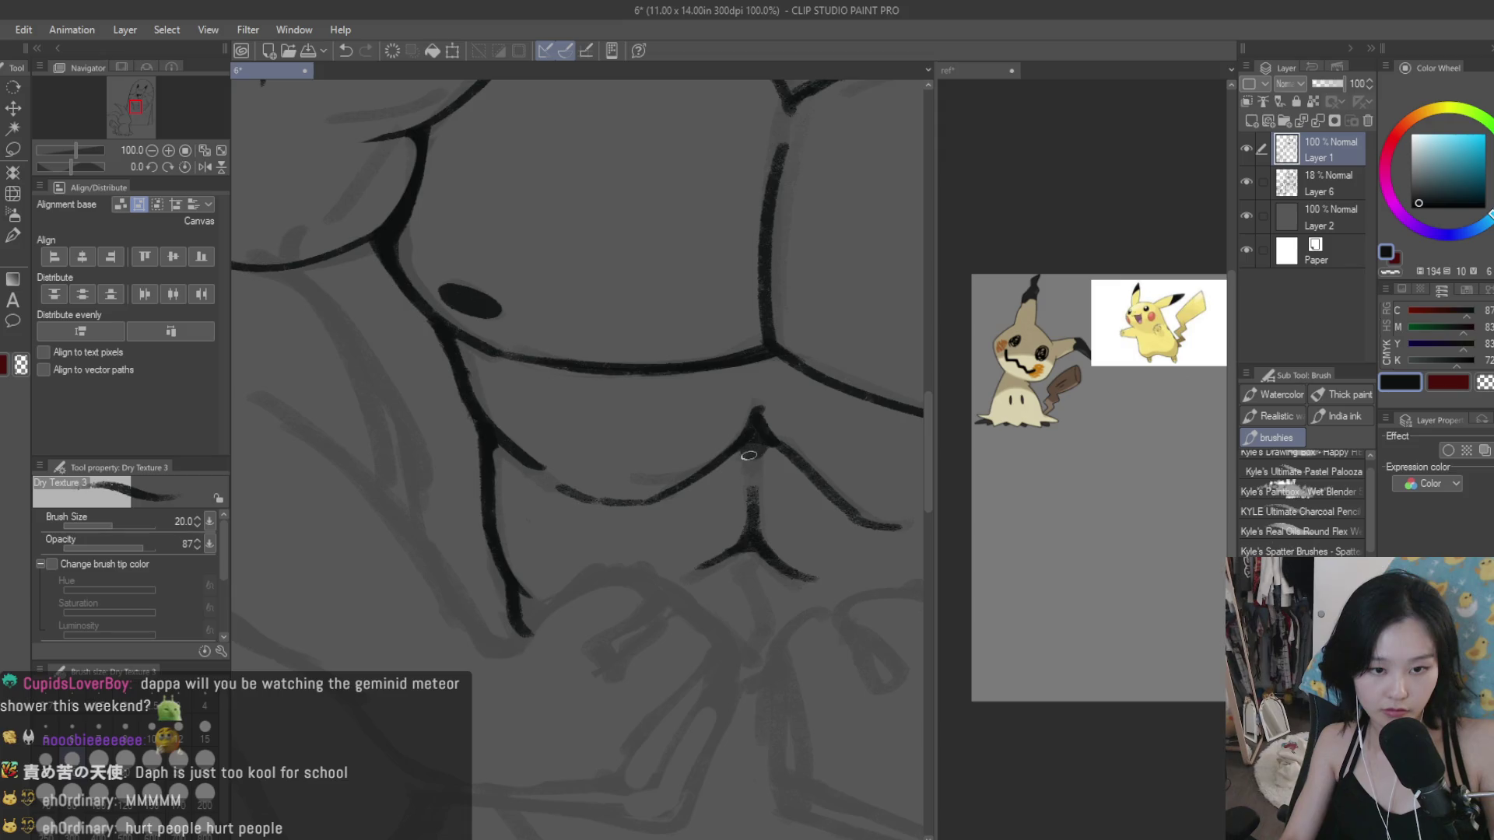
{"action": "scroll", "coordinate": [748, 456], "scroll_direction": "down", "scroll_amount": 5}
{"action": "scroll", "coordinate": [748, 456], "scroll_direction": "down", "scroll_amount": 2}
{"action": "scroll", "coordinate": [711, 566], "scroll_direction": "up", "scroll_amount": 2}
{"action": "scroll", "coordinate": [711, 565], "scroll_direction": "up", "scroll_amount": 3}
{"action": "scroll", "coordinate": [712, 566], "scroll_direction": "up", "scroll_amount": 3}
{"action": "scroll", "coordinate": [637, 603], "scroll_direction": "up", "scroll_amount": 2}
{"action": "mouse_move", "coordinate": [705, 670]}
{"action": "left_mouse_down"}
{"action": "mouse_move", "coordinate": [668, 598]}
{"action": "mouse_move", "coordinate": [731, 537]}
{"action": "mouse_move", "coordinate": [729, 582]}
{"action": "left_mouse_up"}
{"action": "scroll", "coordinate": [731, 537], "scroll_direction": "down", "scroll_amount": 2}
{"action": "scroll", "coordinate": [724, 539], "scroll_direction": "down", "scroll_amount": 2}
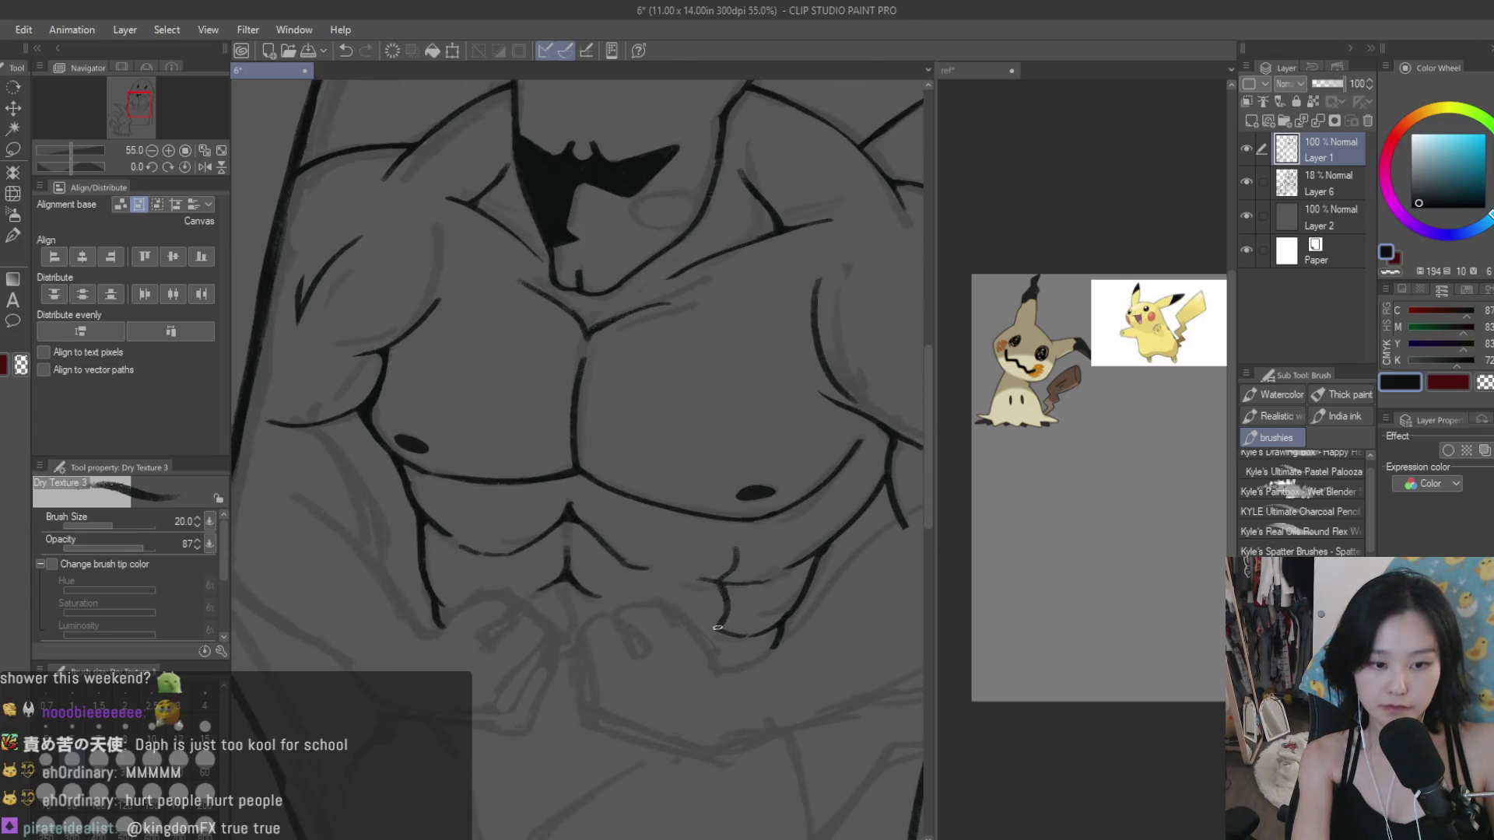
Step: Redraw the short lower-abs curves and the right-abdomen stroke, undoing attempts with Ctrl+Z until they sit right
{"action": "key", "text": "e"}
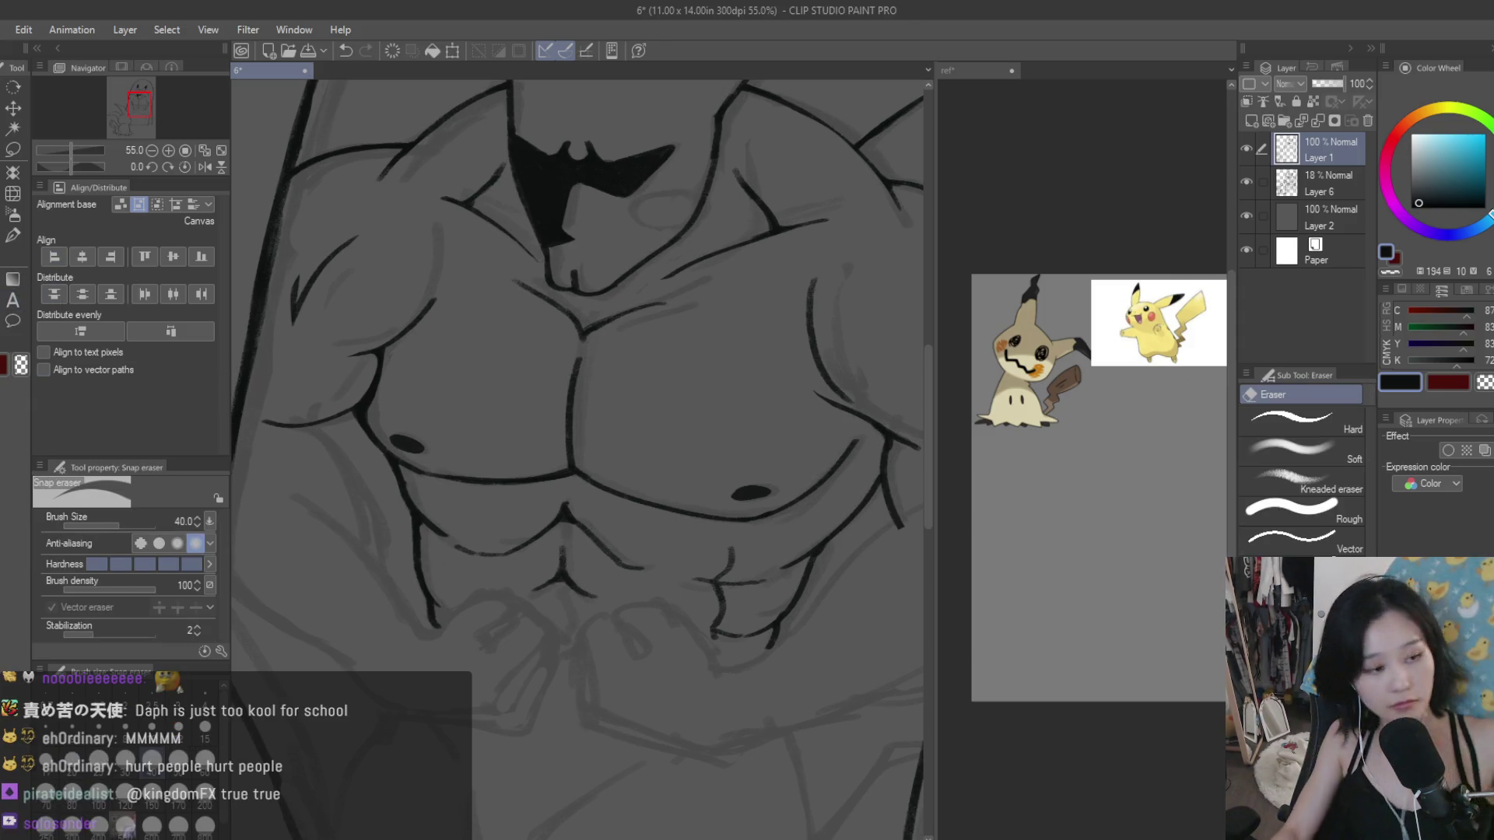
{"action": "scroll", "coordinate": [727, 583], "scroll_direction": "up", "scroll_amount": 2}
{"action": "scroll", "coordinate": [713, 618], "scroll_direction": "up", "scroll_amount": 1}
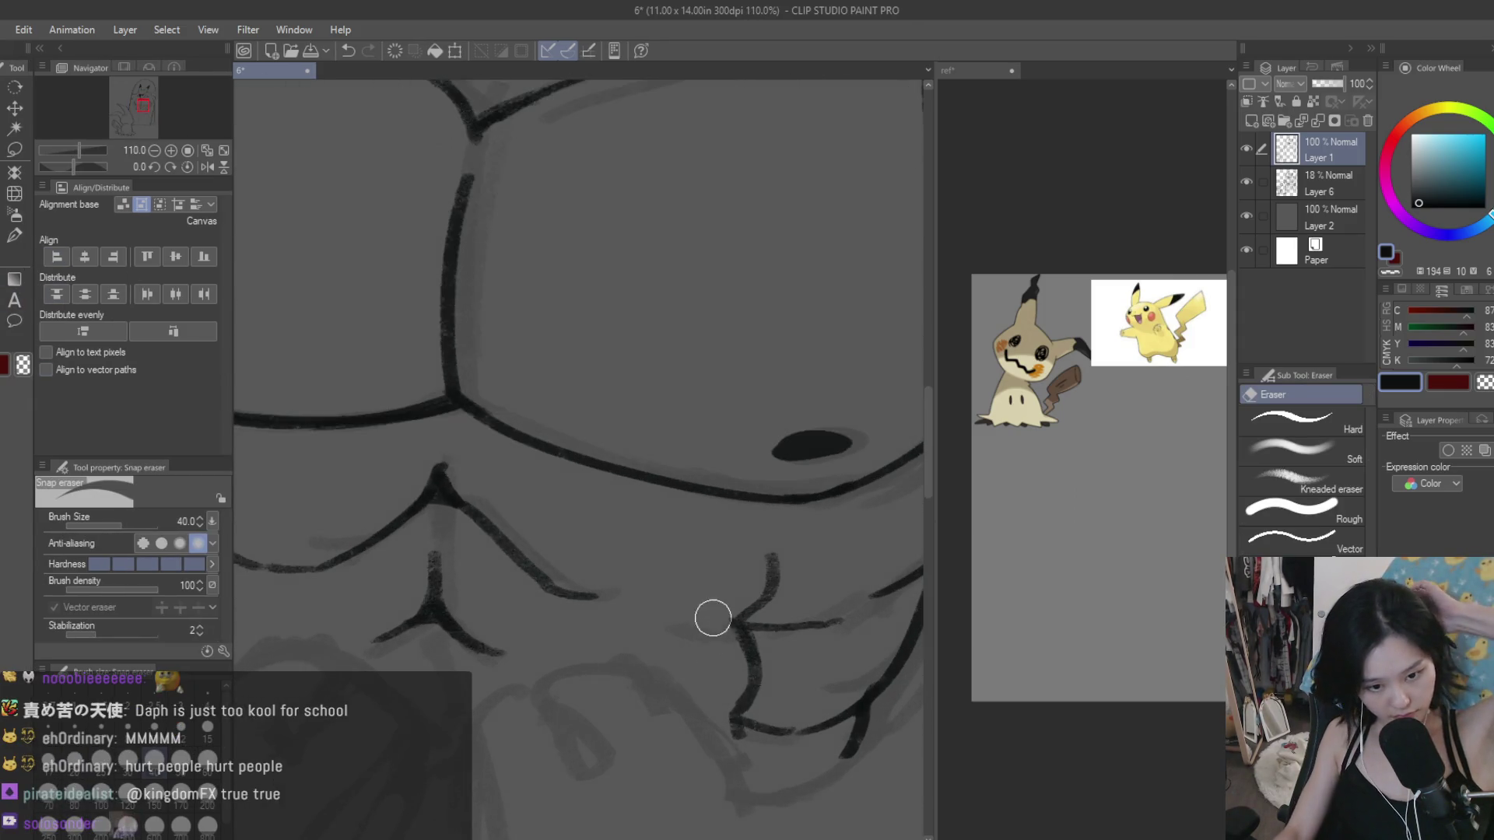
{"action": "scroll", "coordinate": [740, 671], "scroll_direction": "down", "scroll_amount": 1}
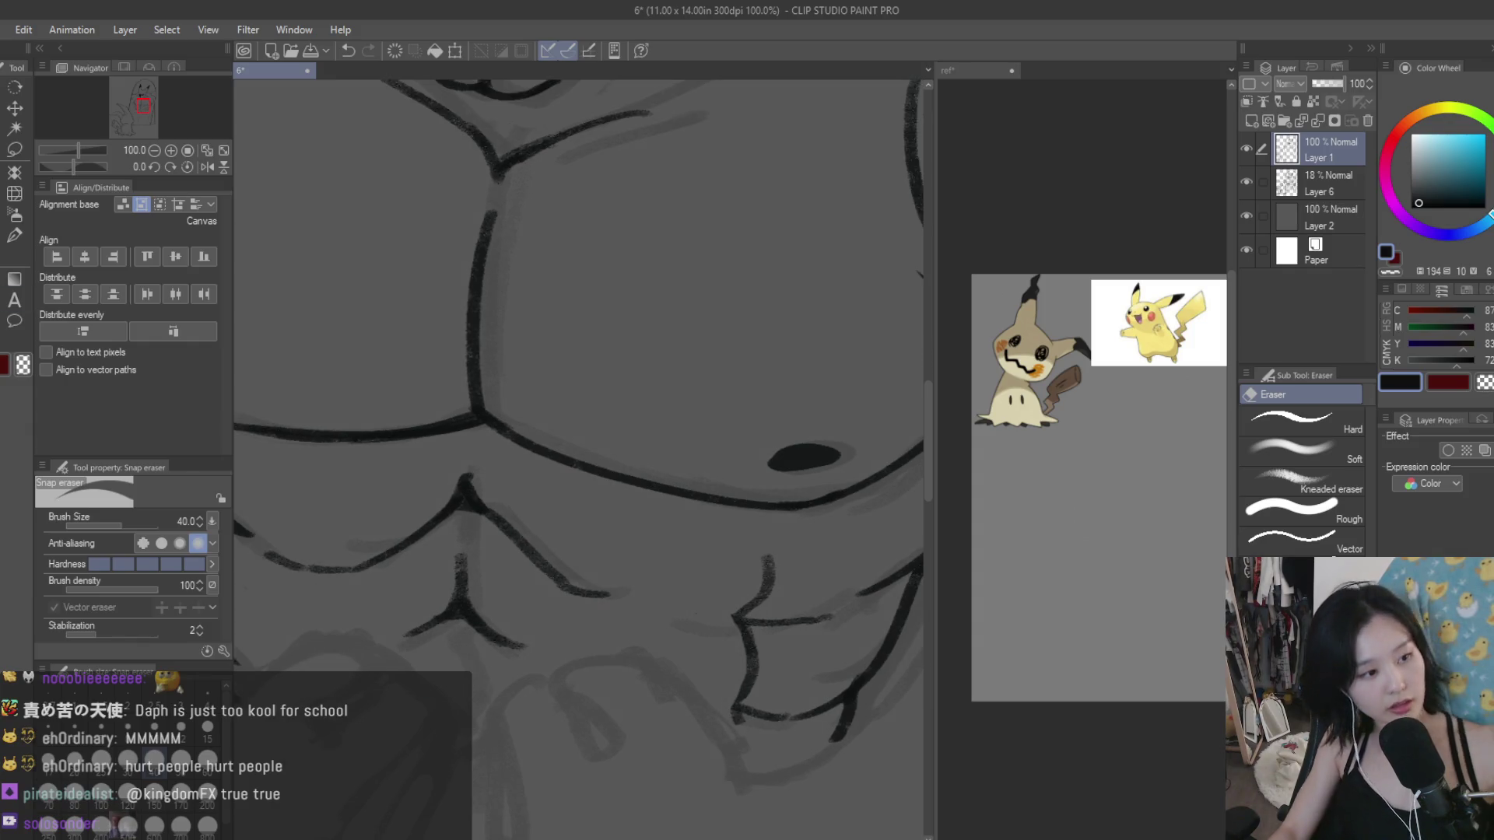
{"action": "key", "text": "b"}
{"action": "scroll", "coordinate": [483, 466], "scroll_direction": "down", "scroll_amount": 1}
{"action": "scroll", "coordinate": [483, 467], "scroll_direction": "down", "scroll_amount": 1}
{"action": "left_click_drag", "start_coordinate": [490, 457], "coordinate": [477, 510]}
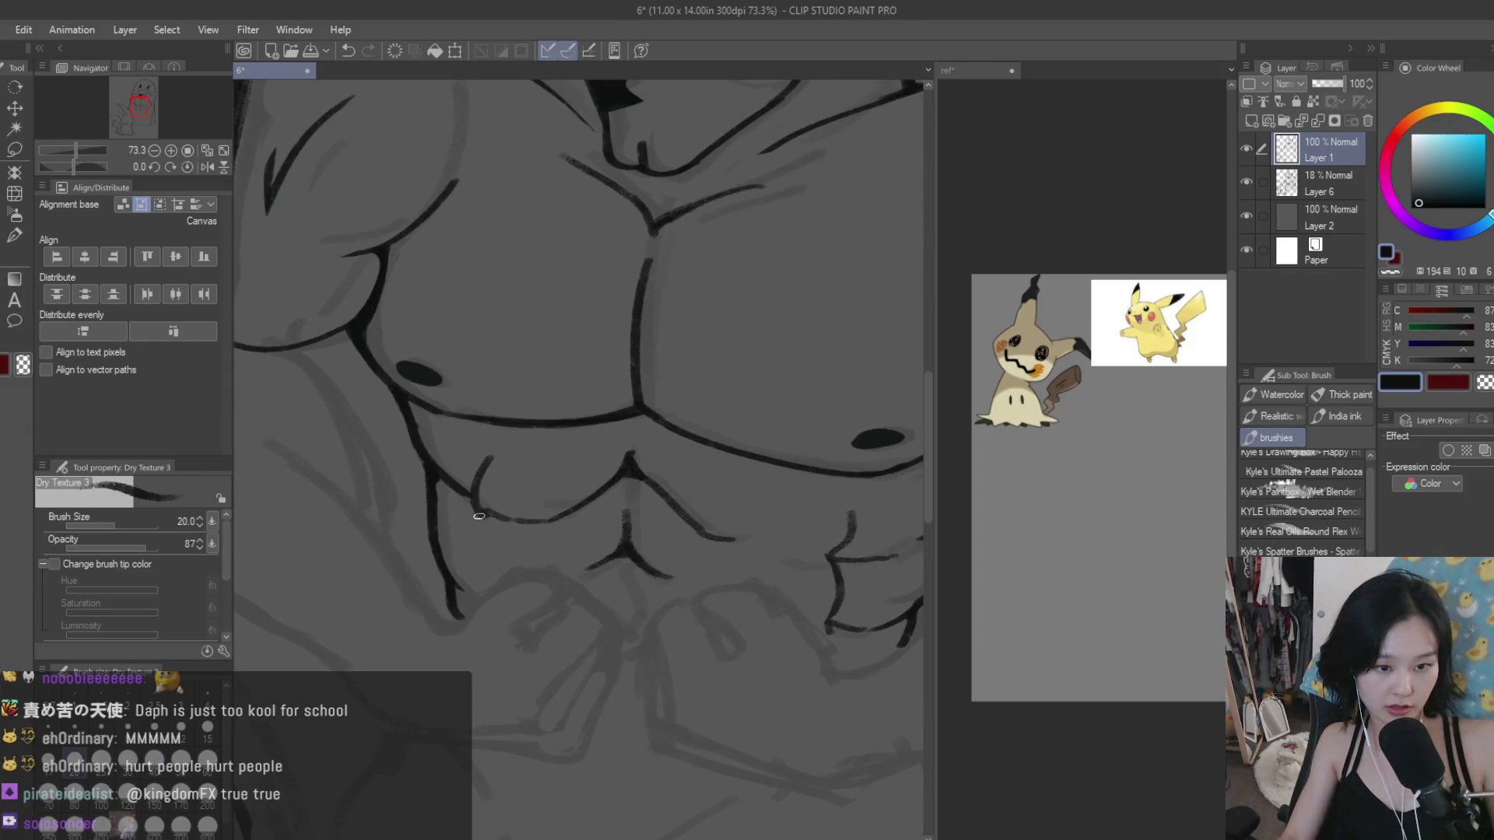
{"action": "key", "text": "ctrl+z"}
{"action": "key", "text": "ctrl+z"}
{"action": "key", "text": "ctrl+z"}
{"action": "key", "text": "ctrl+z"}
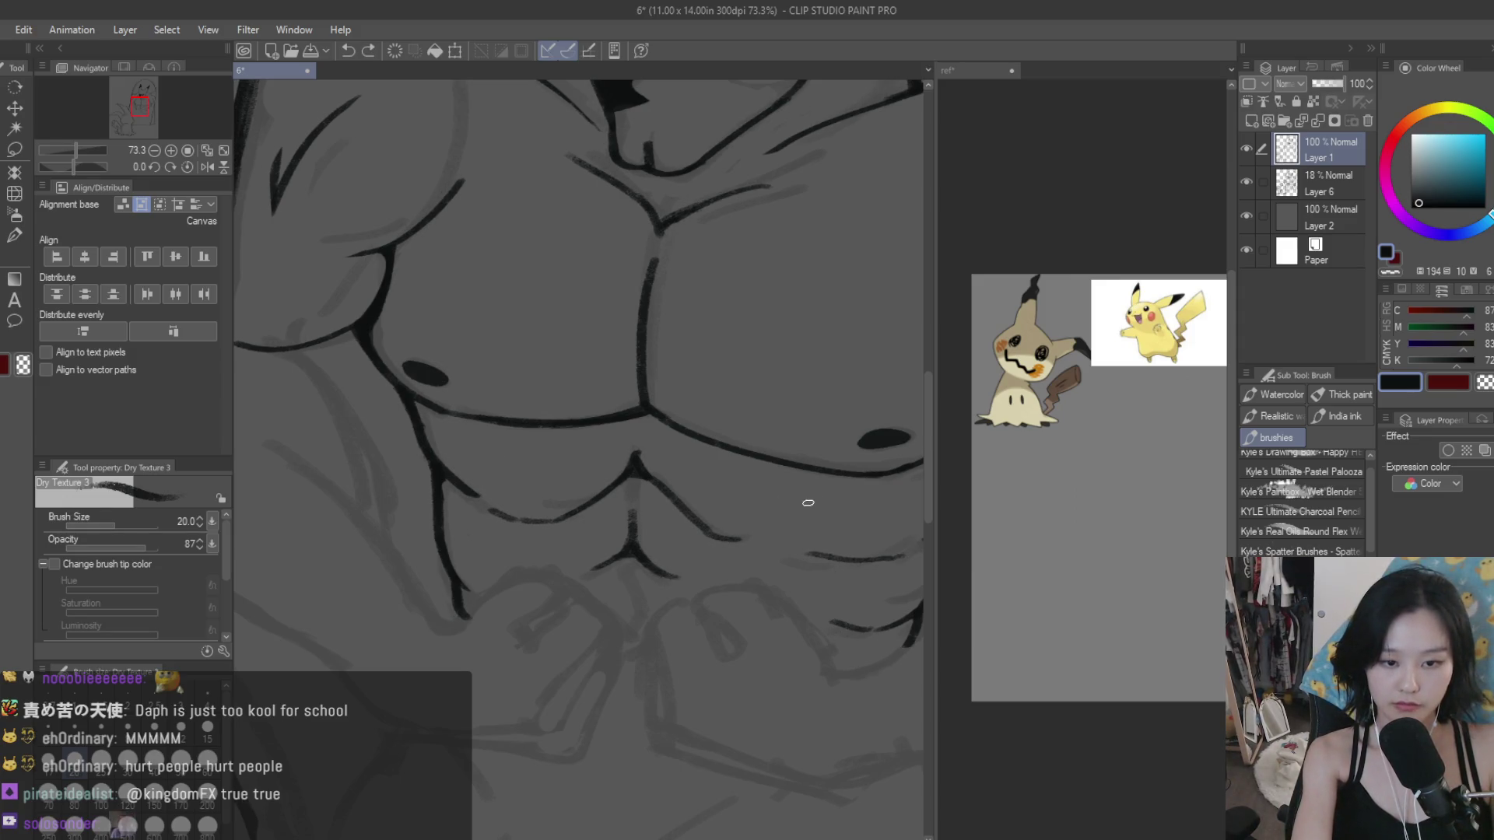
{"action": "left_click_drag", "start_coordinate": [803, 494], "coordinate": [832, 621]}
{"action": "key", "text": "ctrl+z"}
{"action": "left_click_drag", "start_coordinate": [805, 563], "coordinate": [828, 604]}
{"action": "key", "text": "ctrl+z"}
{"action": "mouse_move", "coordinate": [516, 485]}
{"action": "left_mouse_down"}
{"action": "mouse_move", "coordinate": [486, 523]}
{"action": "mouse_move", "coordinate": [547, 528]}
{"action": "left_mouse_up"}
{"action": "key", "text": "ctrl+z"}
{"action": "key", "text": "ctrl+z"}
{"action": "key", "text": "ctrl+z"}
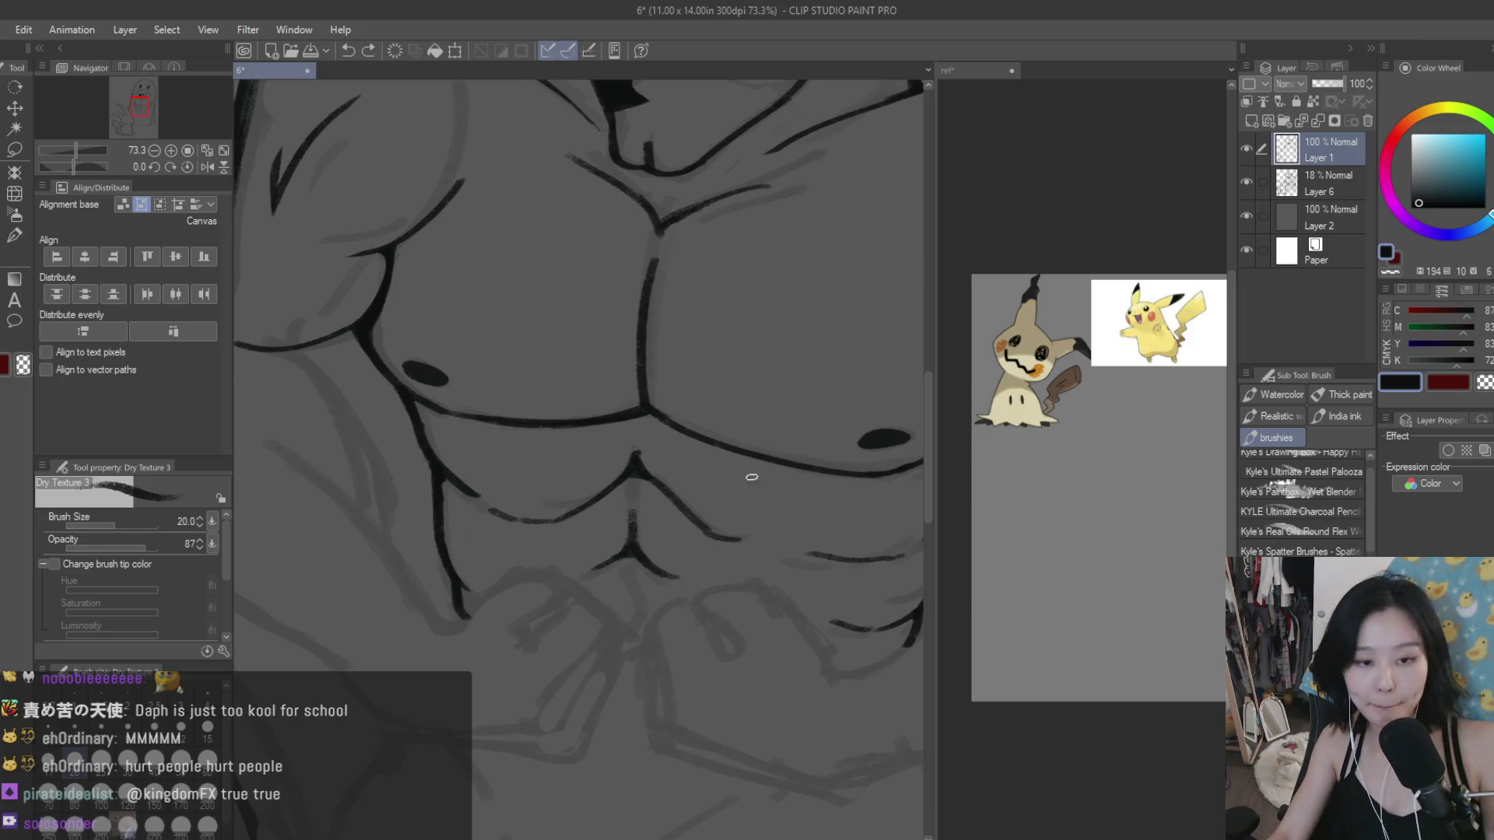
Step: Clean the torso lines with the Snap eraser, then return to the Dry Texture 3 brush
{"action": "scroll", "coordinate": [658, 532], "scroll_direction": "down", "scroll_amount": 3}
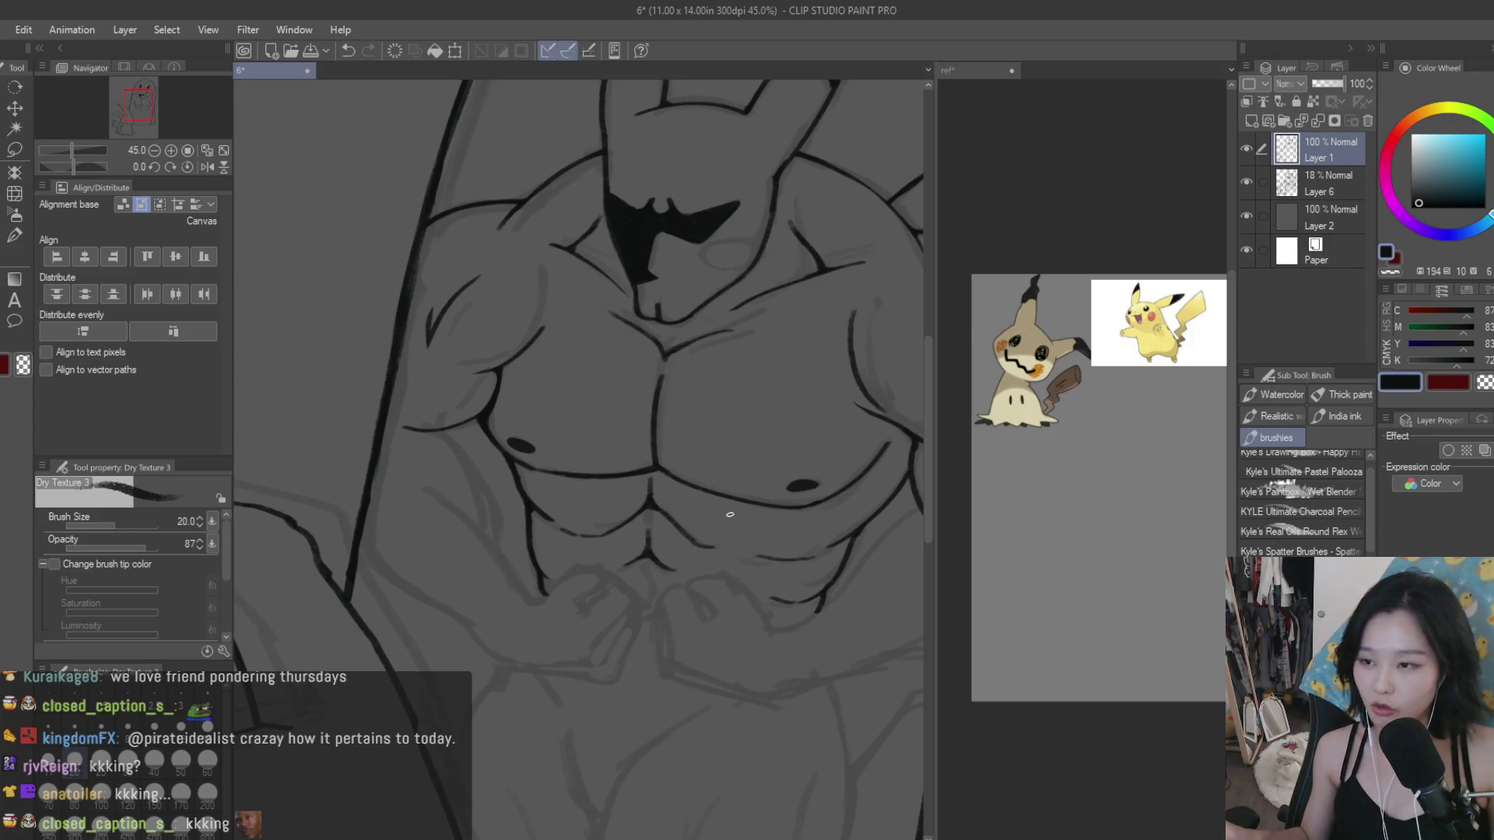
{"action": "key", "text": "e"}
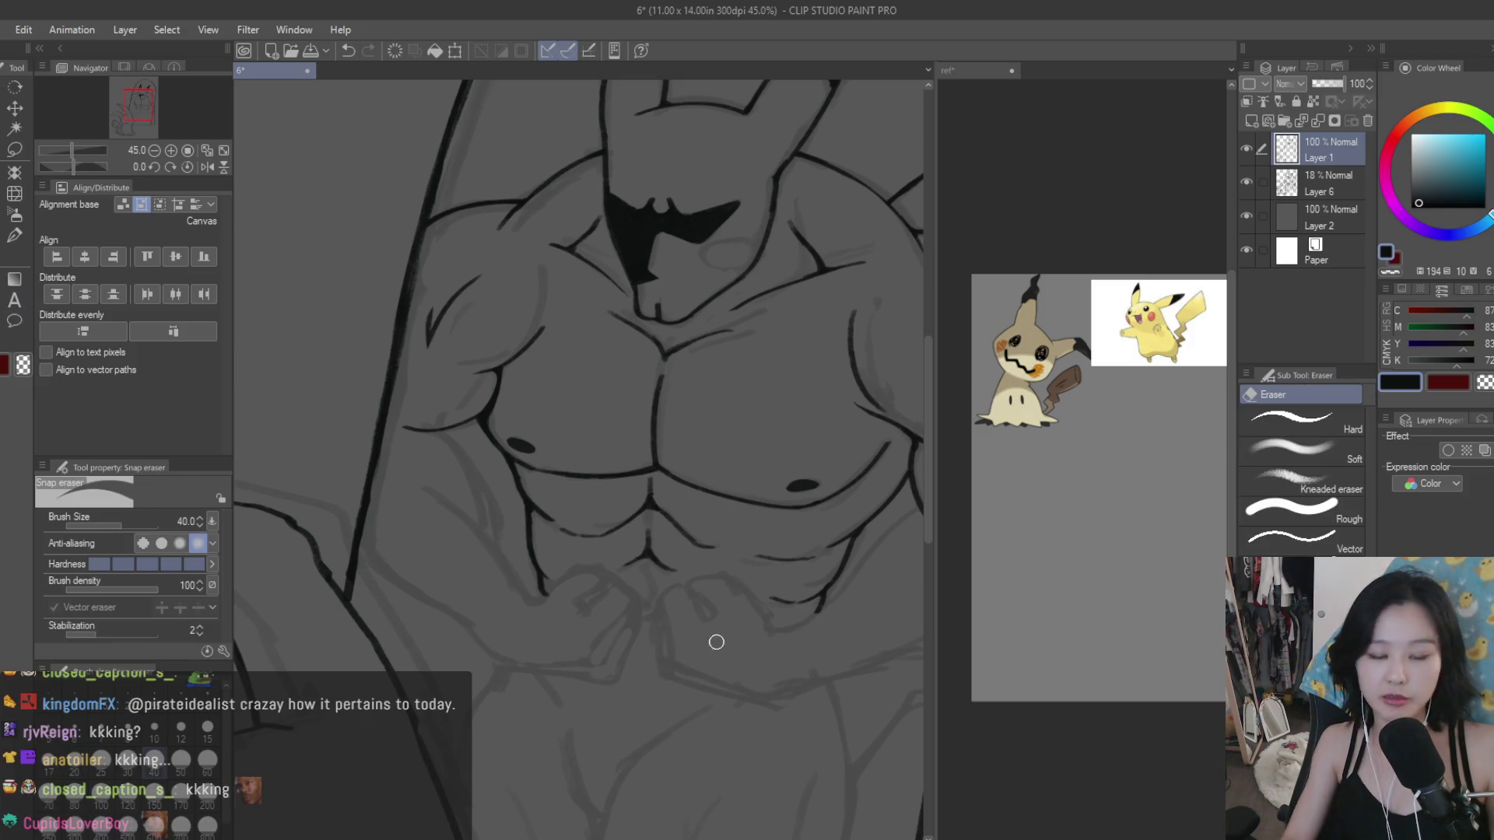
{"action": "scroll", "coordinate": [873, 299], "scroll_direction": "up", "scroll_amount": 1}
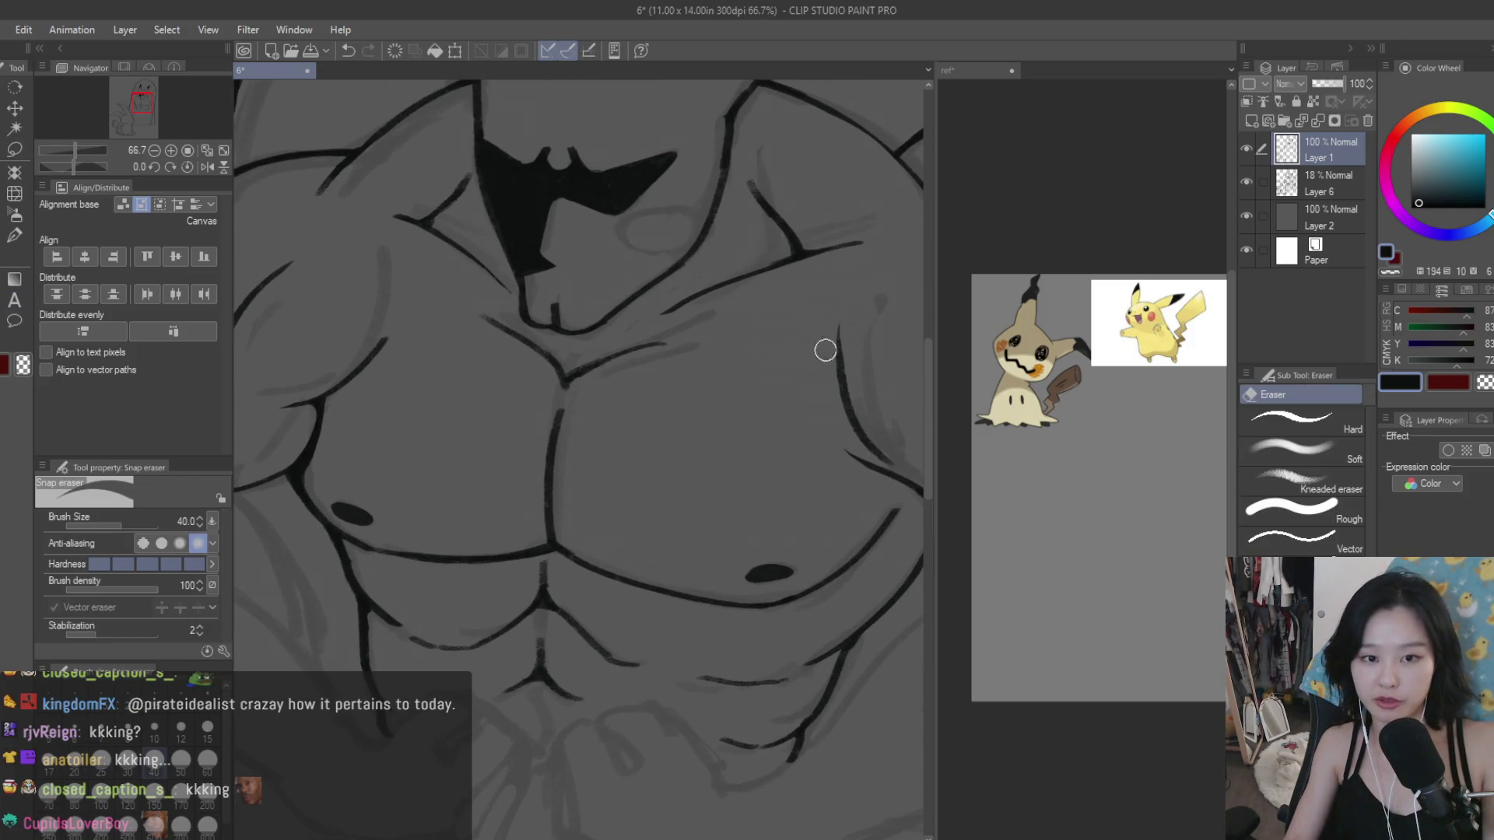
{"action": "key", "text": "b"}
{"action": "scroll", "coordinate": [708, 526], "scroll_direction": "down", "scroll_amount": 2}
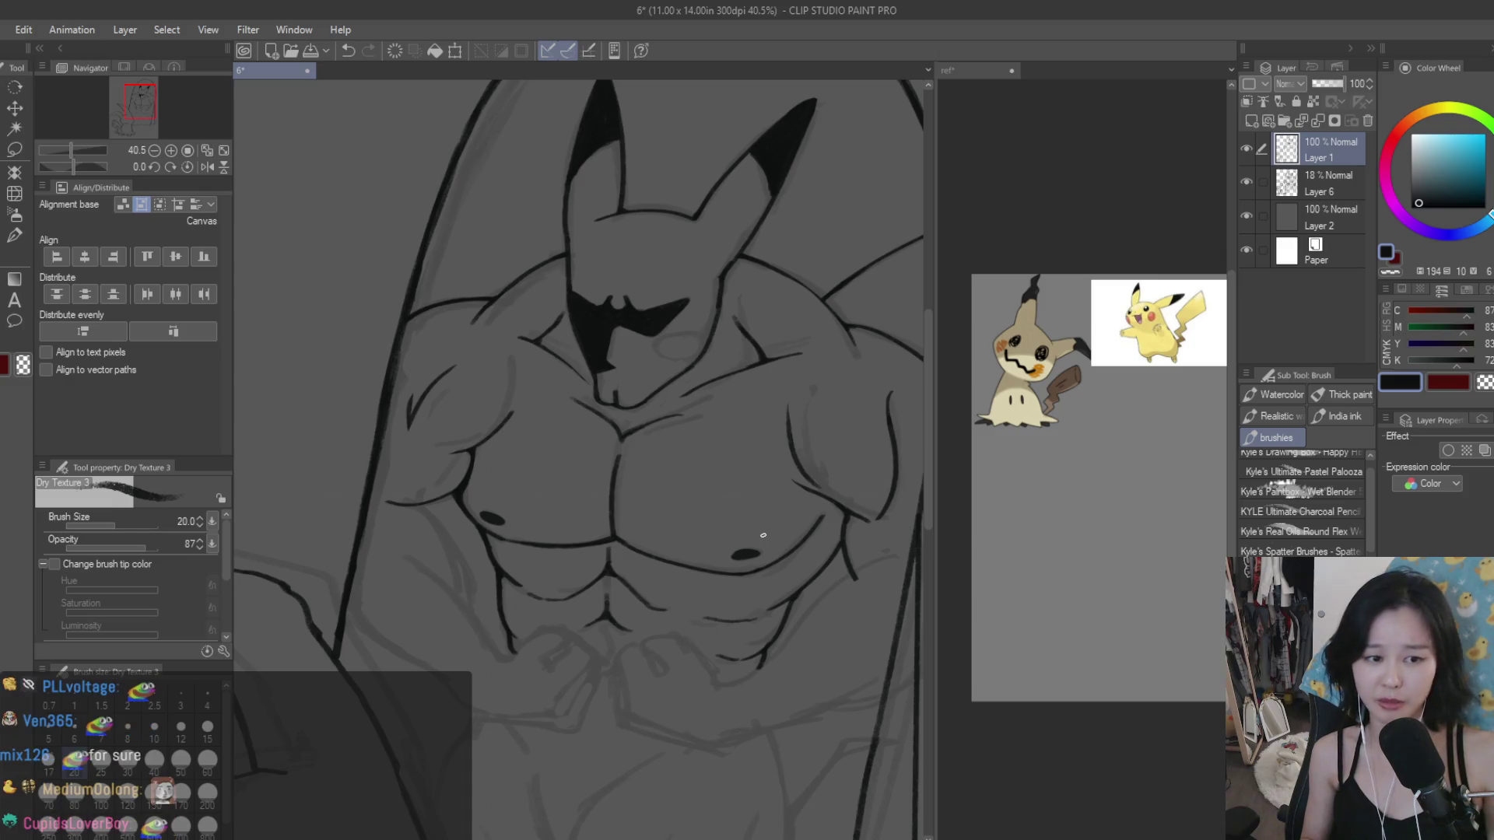
Step: Select the Snap eraser and zoom out to 33.3% to see the whole figure
{"action": "key", "text": "e"}
{"action": "scroll", "coordinate": [493, 390], "scroll_direction": "up", "scroll_amount": 2}
{"action": "scroll", "coordinate": [537, 410], "scroll_direction": "up", "scroll_amount": 1}
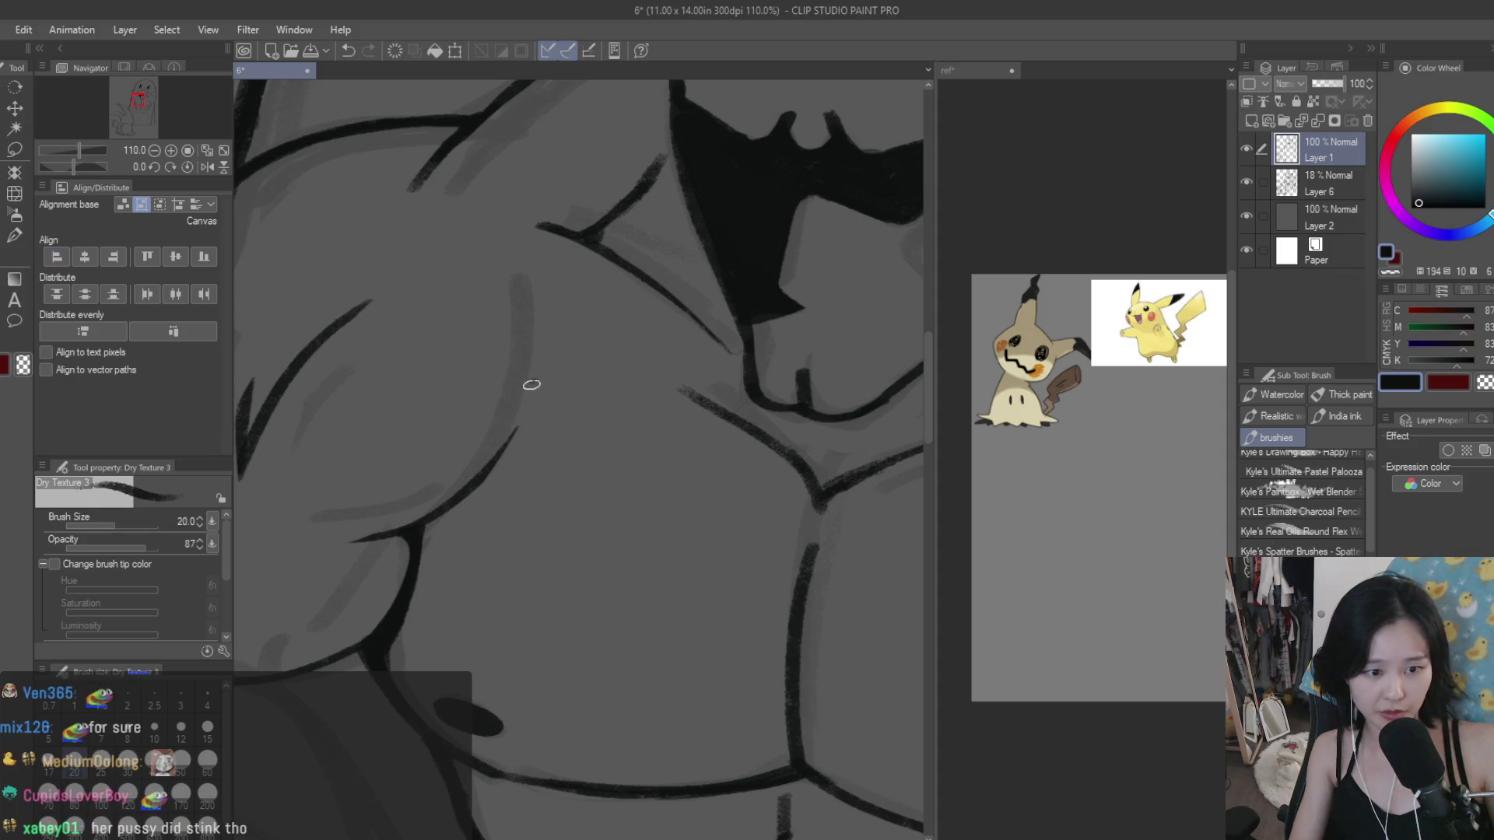
{"action": "scroll", "coordinate": [513, 424], "scroll_direction": "down", "scroll_amount": 2}
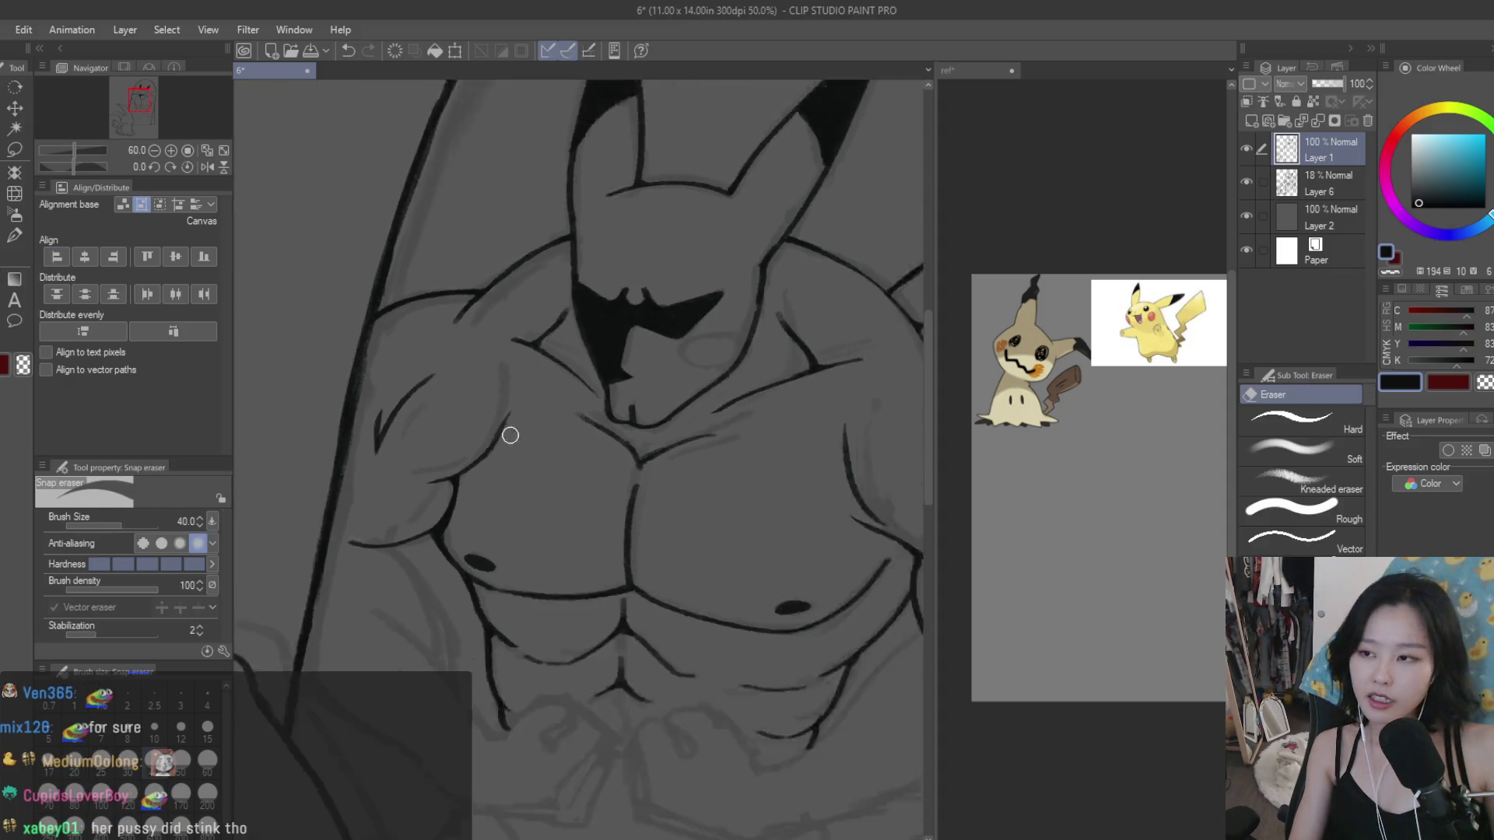
{"action": "scroll", "coordinate": [509, 435], "scroll_direction": "down", "scroll_amount": 1}
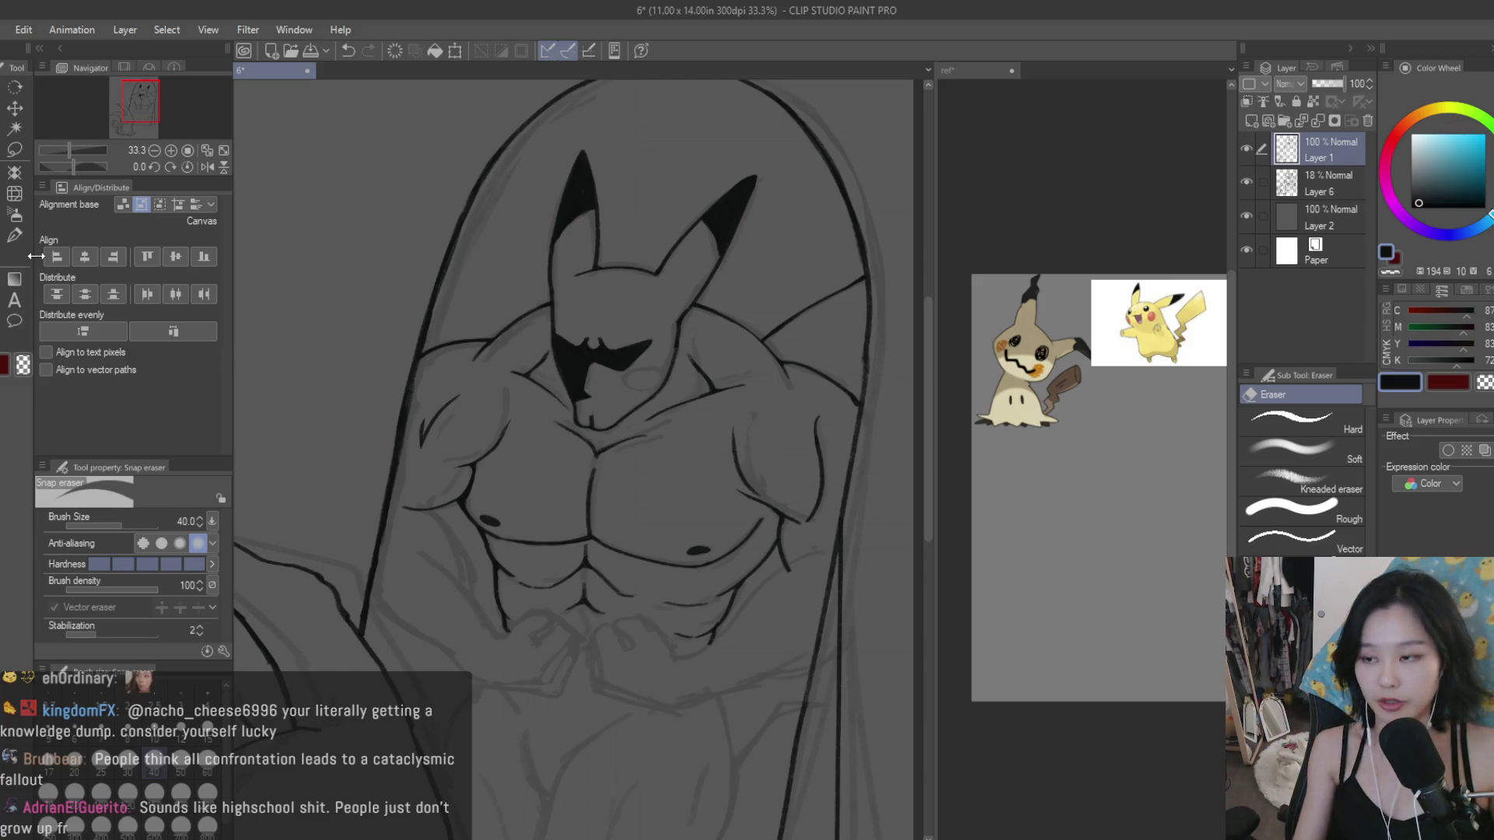
Step: Erase the grey band along the hood outline and fit the whole canvas in view
{"action": "scroll", "coordinate": [727, 154], "scroll_direction": "up", "scroll_amount": 3}
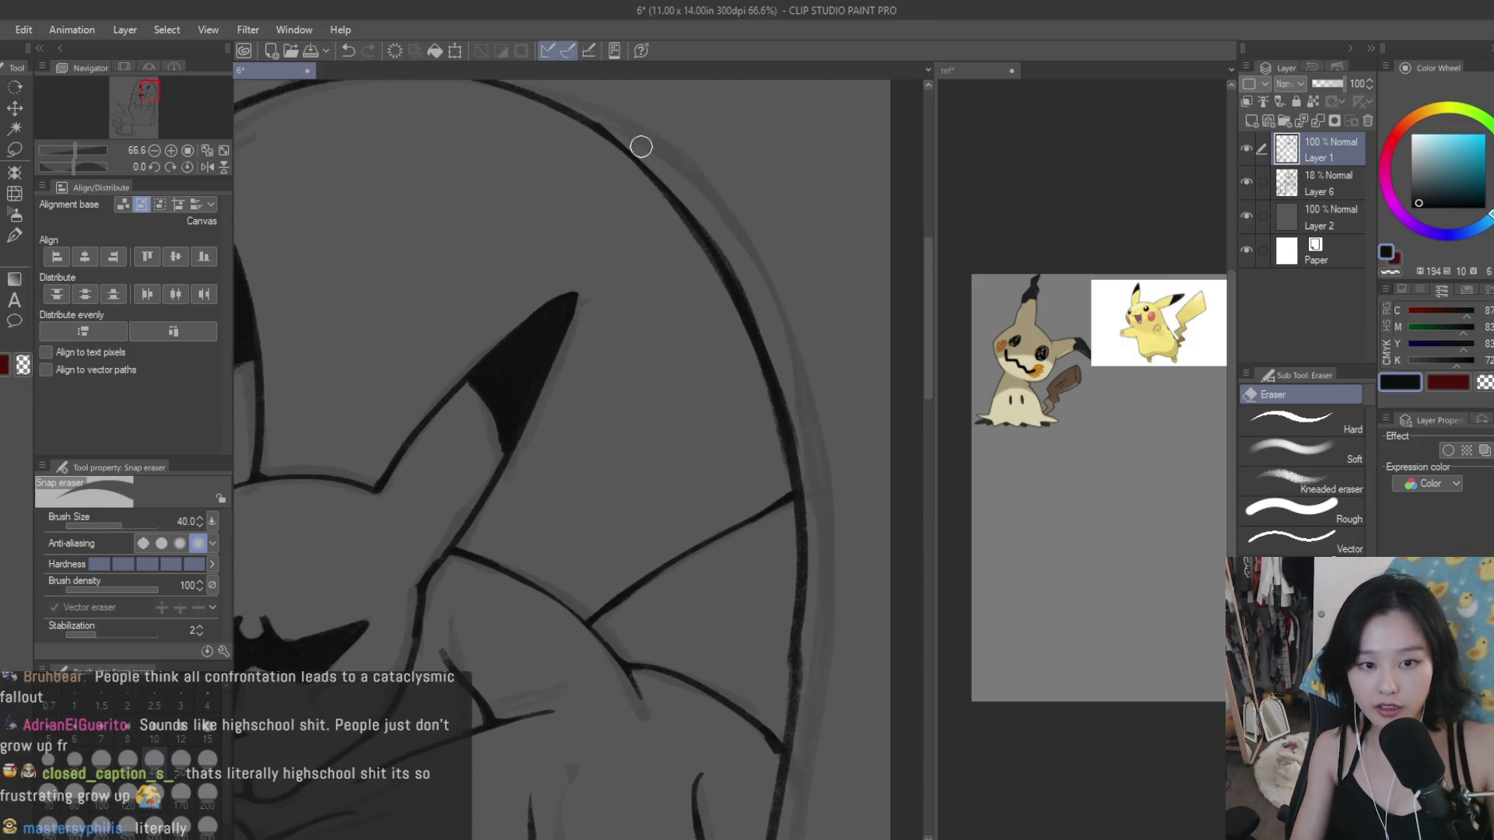
{"action": "left_click_drag", "start_coordinate": [643, 140], "coordinate": [785, 378]}
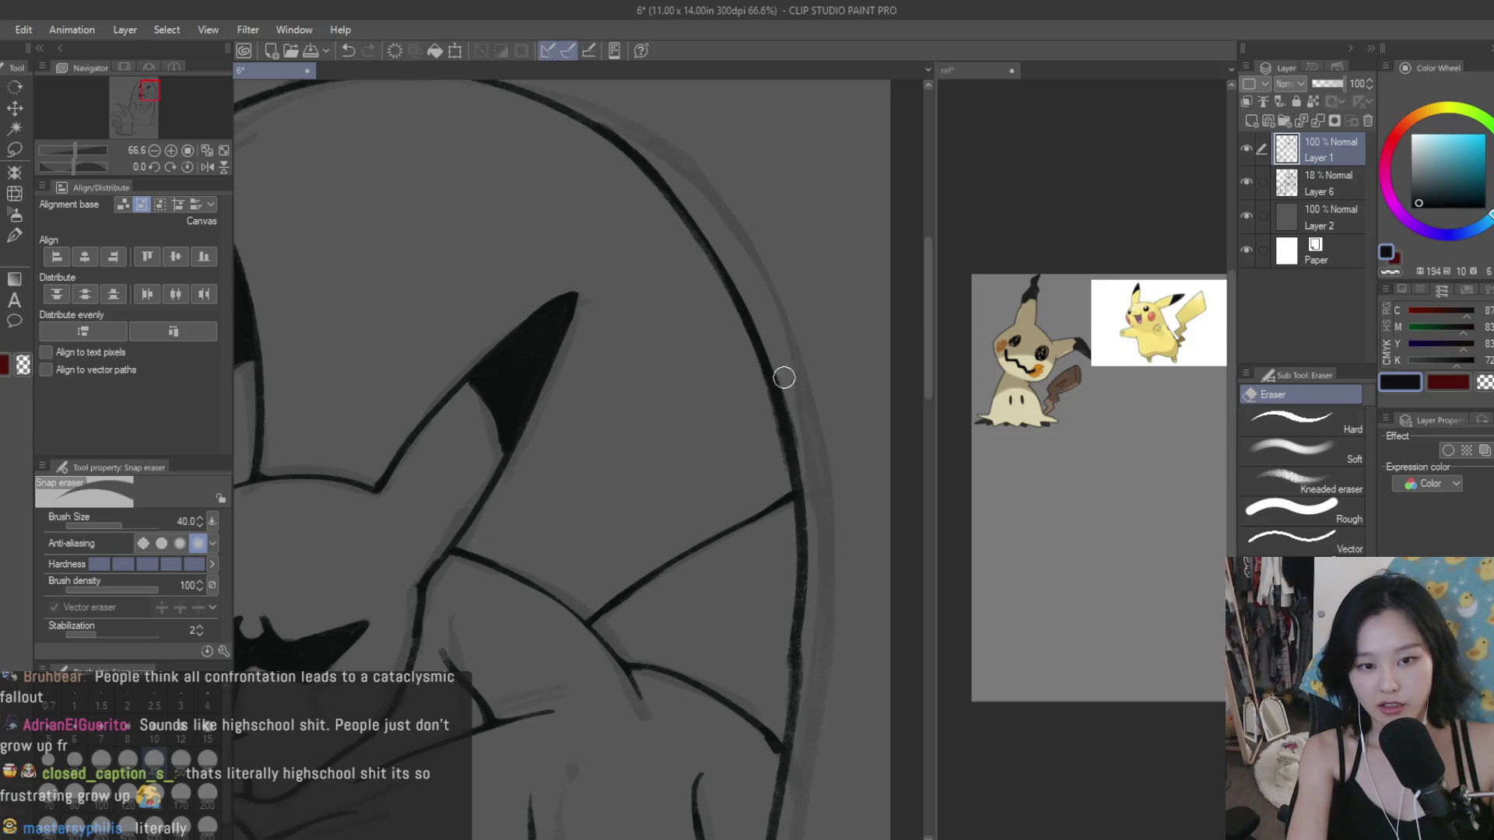
{"action": "scroll", "coordinate": [821, 308], "scroll_direction": "down", "scroll_amount": 4}
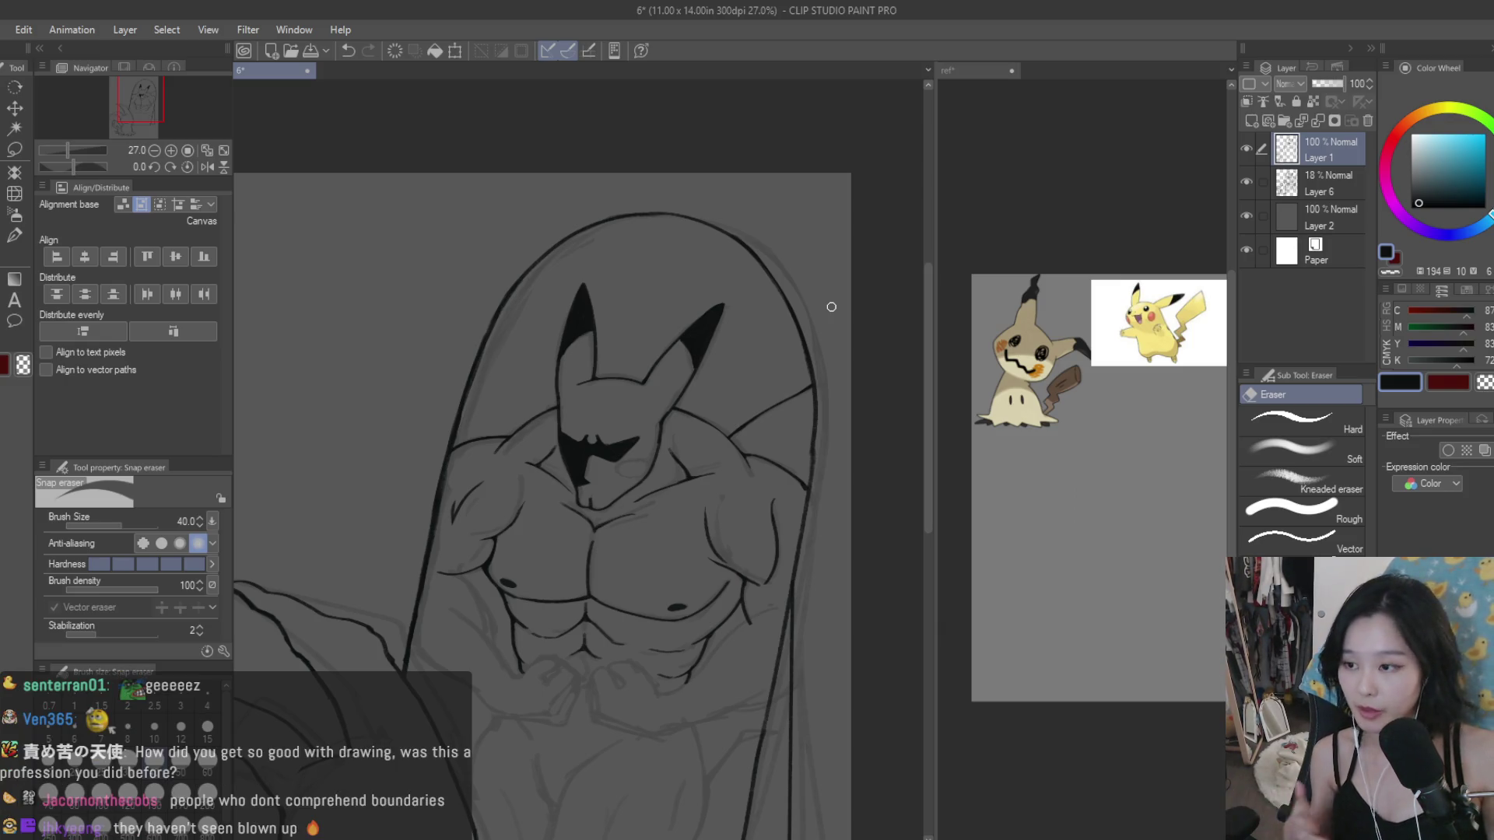
{"action": "key", "text": "ctrl+0"}
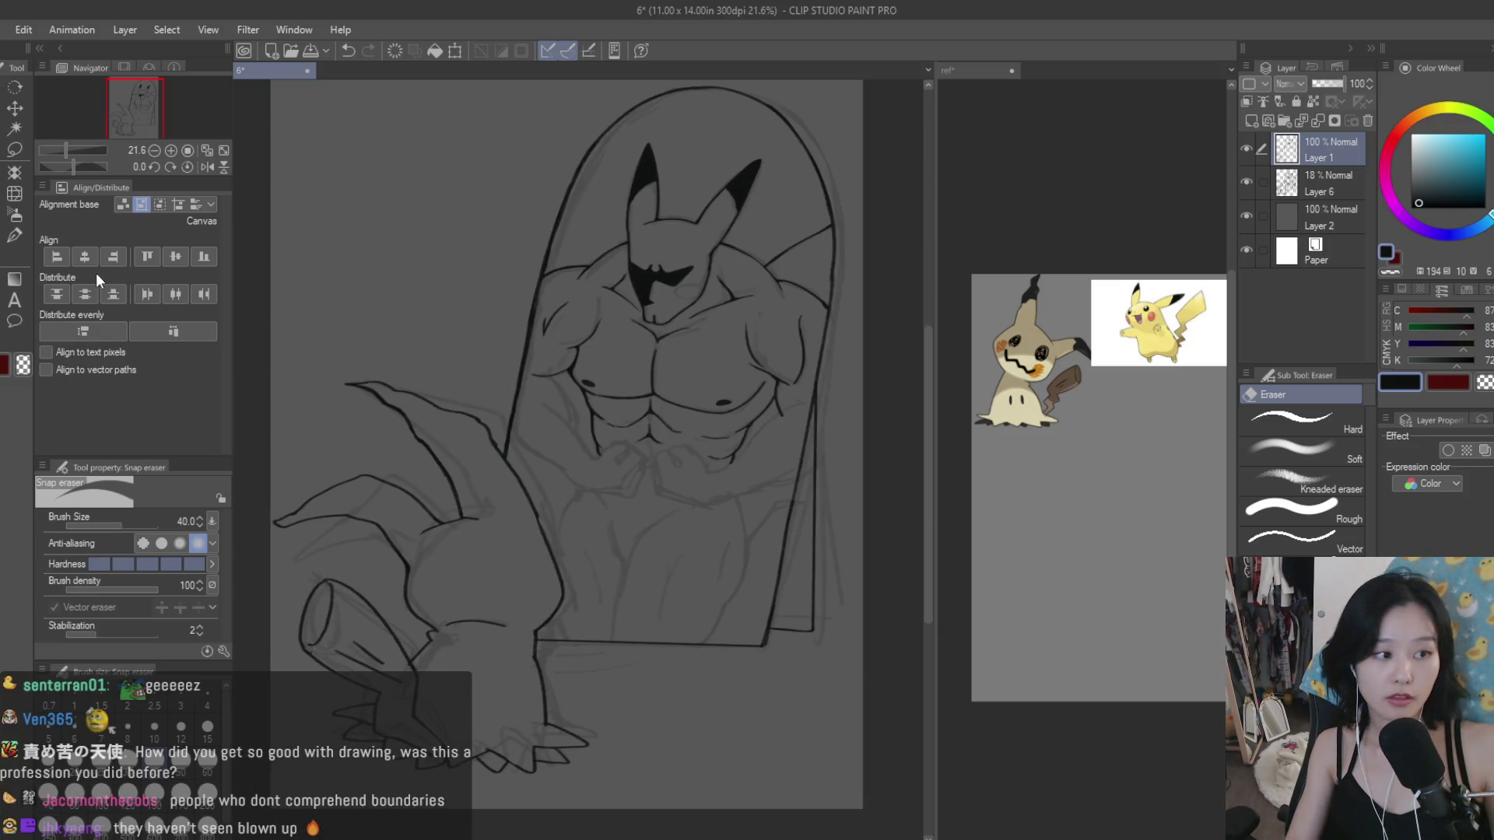
Step: With the Dry Texture 3 brush, try a short stroke below the abs, then undo it
{"action": "key", "text": "b"}
{"action": "scroll", "coordinate": [771, 497], "scroll_direction": "up", "scroll_amount": 2}
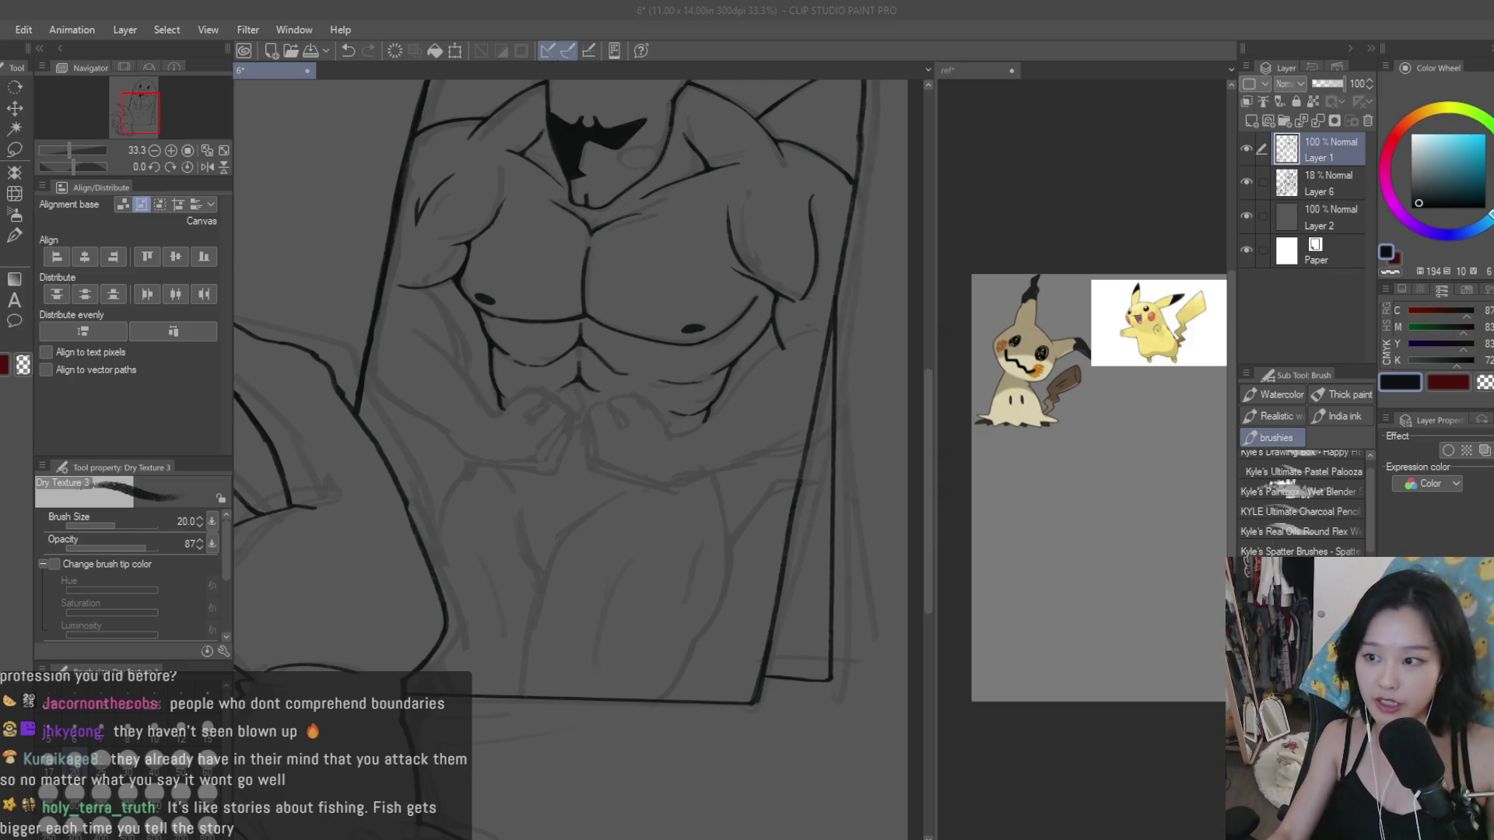
{"action": "scroll", "coordinate": [602, 285], "scroll_direction": "up", "scroll_amount": 1}
{"action": "scroll", "coordinate": [603, 284], "scroll_direction": "up", "scroll_amount": 1}
{"action": "scroll", "coordinate": [602, 285], "scroll_direction": "up", "scroll_amount": 1}
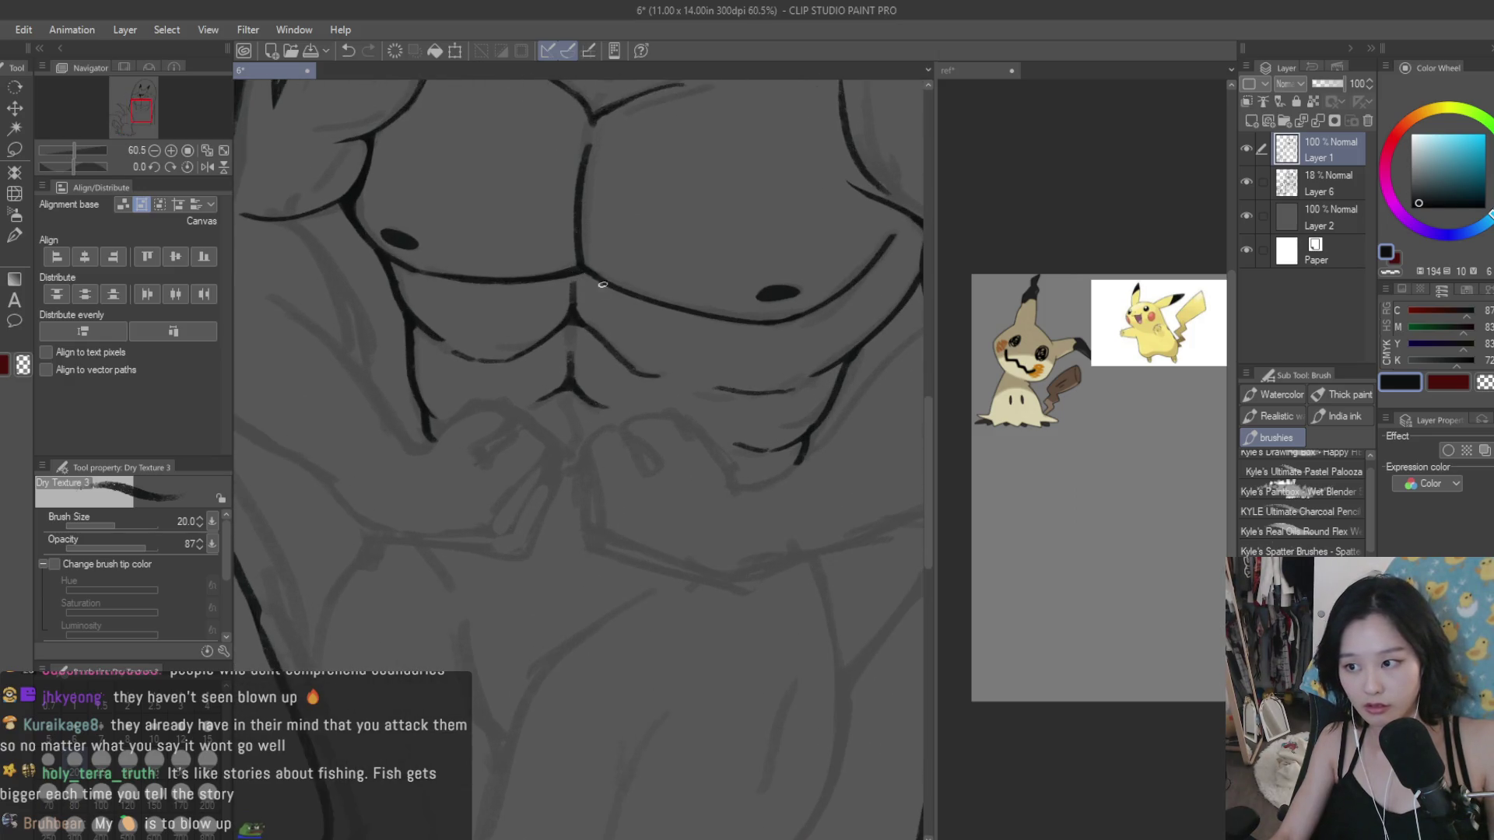
{"action": "key", "text": "ctrl+z"}
{"action": "mouse_move", "coordinate": [609, 427]}
{"action": "left_mouse_down"}
{"action": "mouse_move", "coordinate": [642, 471]}
{"action": "mouse_move", "coordinate": [635, 418]}
{"action": "mouse_move", "coordinate": [674, 421]}
{"action": "left_mouse_up"}
{"action": "key", "text": "ctrl+z"}
{"action": "key", "text": "ctrl+z"}
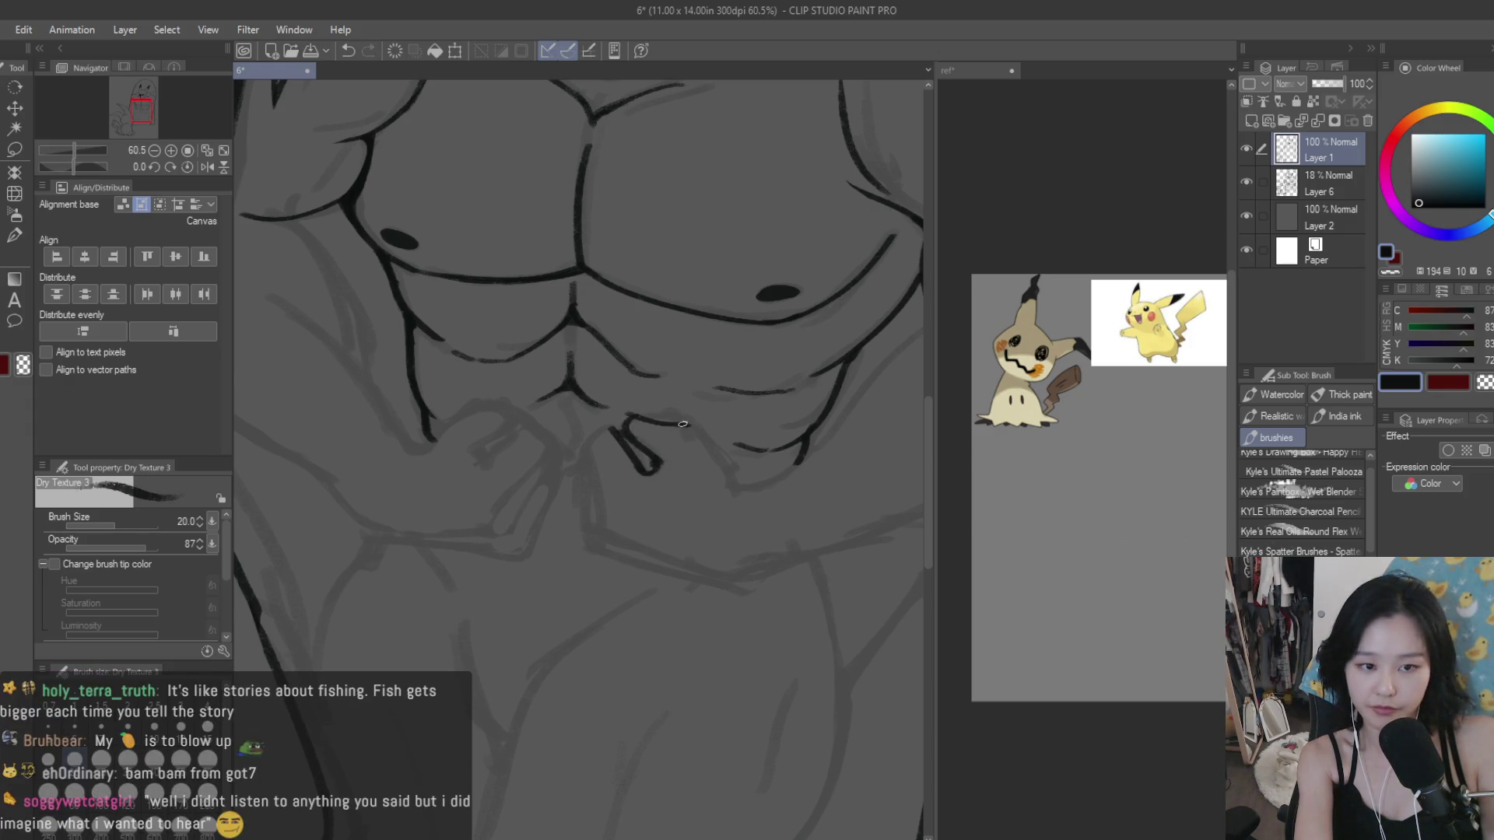
{"action": "key", "text": "ctrl+z"}
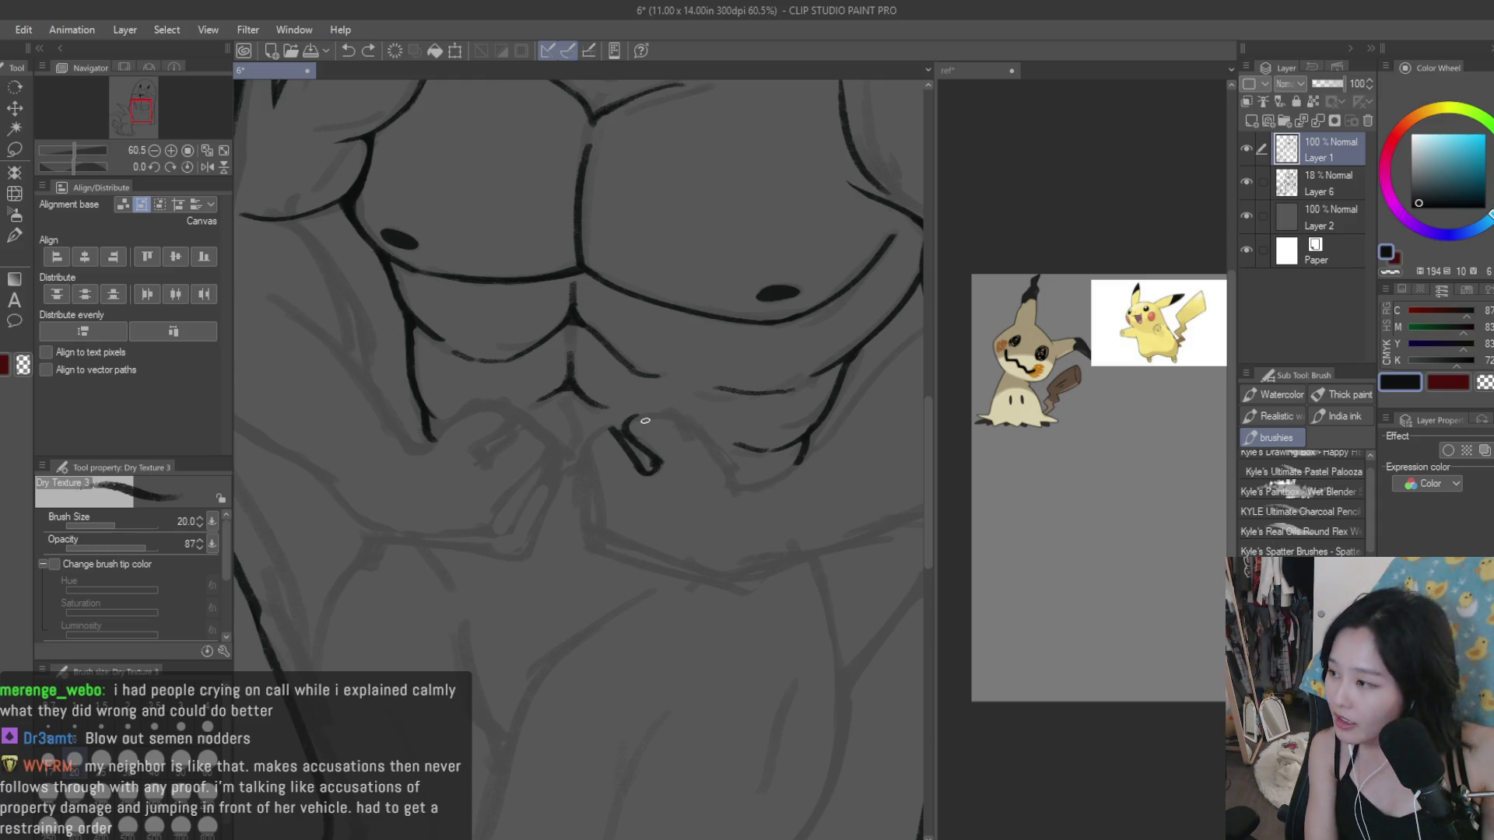
Step: Ink the navel hook and the descending lower-belly line, erasing the line's lower end
{"action": "scroll", "coordinate": [645, 420], "scroll_direction": "up", "scroll_amount": 3}
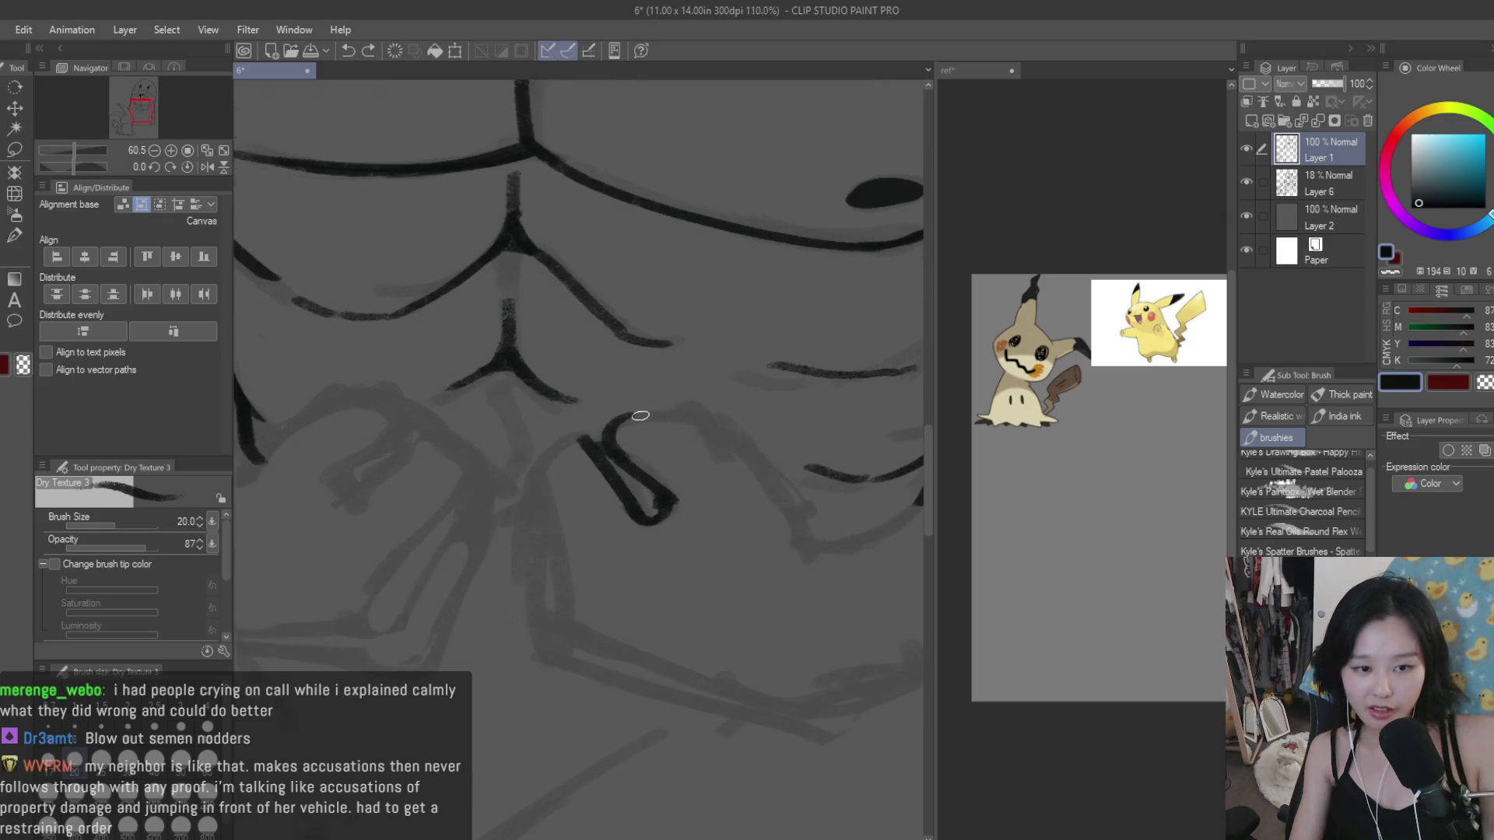
{"action": "left_click_drag", "start_coordinate": [634, 414], "coordinate": [743, 441]}
{"action": "left_click_drag", "start_coordinate": [631, 416], "coordinate": [791, 514]}
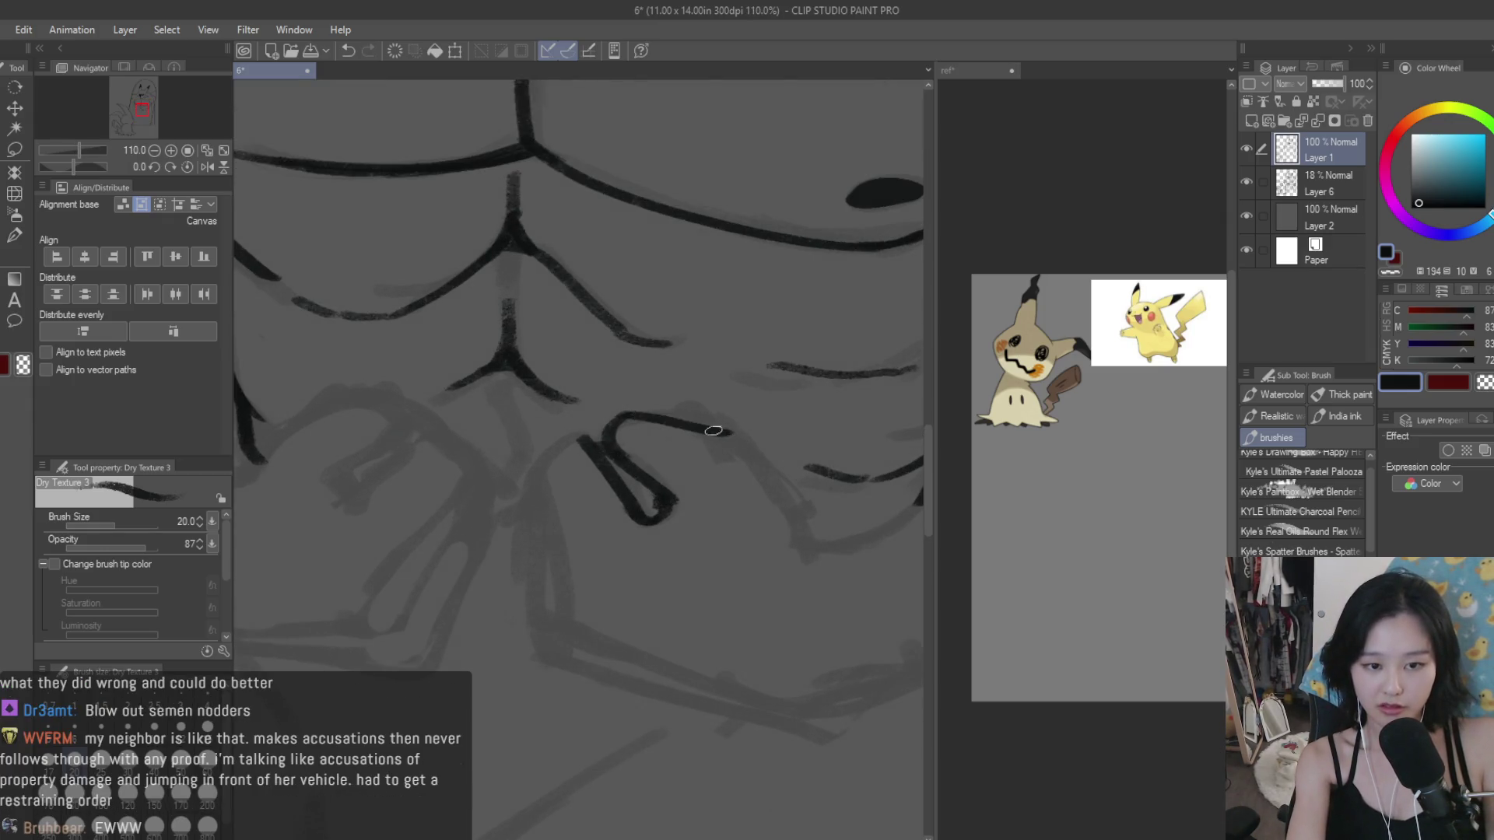
{"action": "key", "text": "ctrl+z"}
{"action": "left_click_drag", "start_coordinate": [736, 451], "coordinate": [801, 543]}
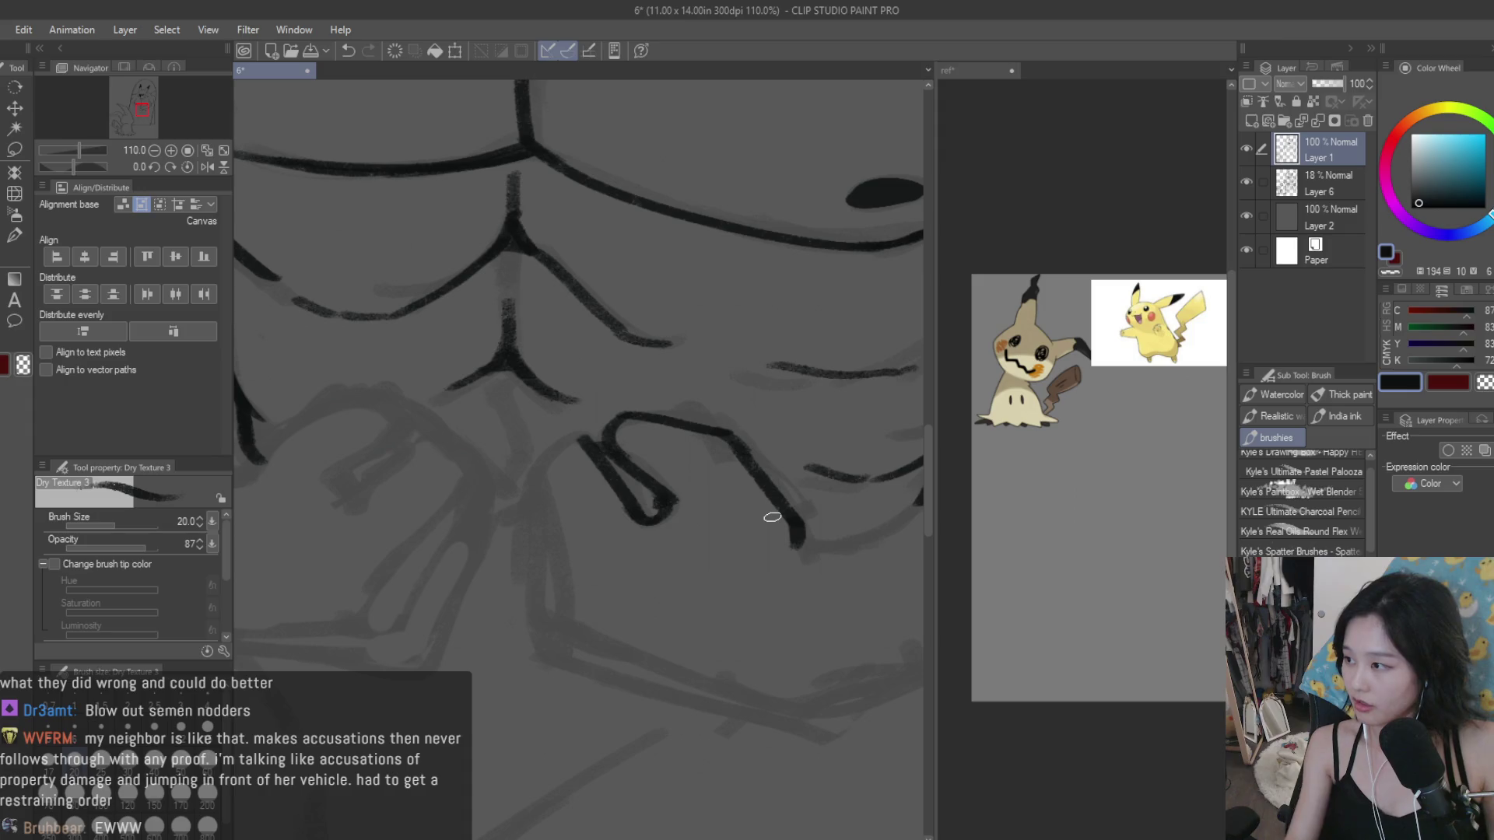
{"action": "scroll", "coordinate": [773, 517], "scroll_direction": "up", "scroll_amount": 1}
{"action": "left_click_drag", "start_coordinate": [710, 535], "coordinate": [695, 599]}
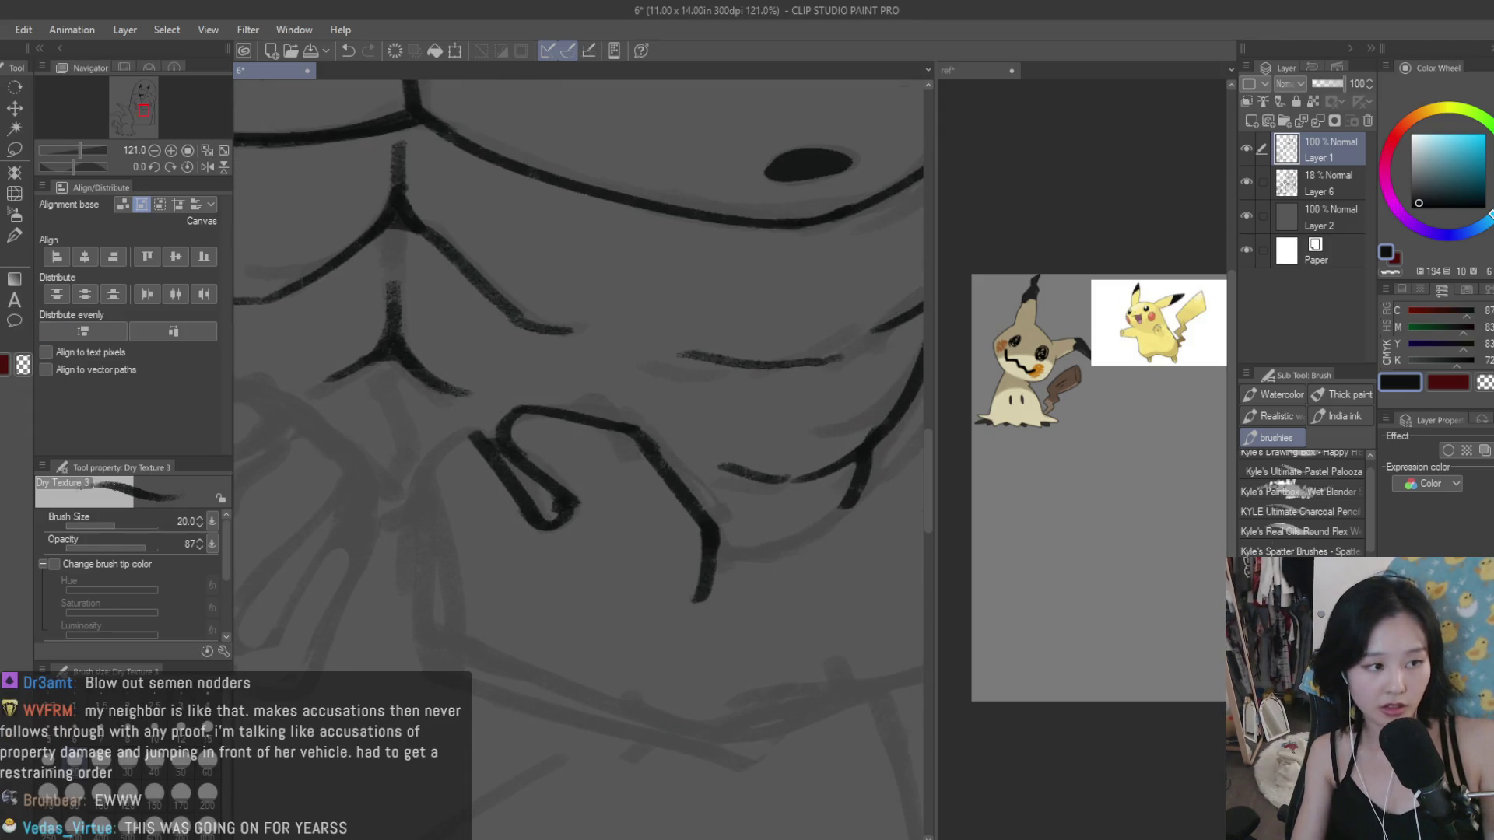
{"action": "key", "text": "e"}
{"action": "mouse_move", "coordinate": [633, 533]}
{"action": "left_mouse_down"}
{"action": "mouse_move", "coordinate": [684, 550]}
{"action": "mouse_move", "coordinate": [692, 576]}
{"action": "left_mouse_up"}
{"action": "scroll", "coordinate": [691, 573], "scroll_direction": "down", "scroll_amount": 5}
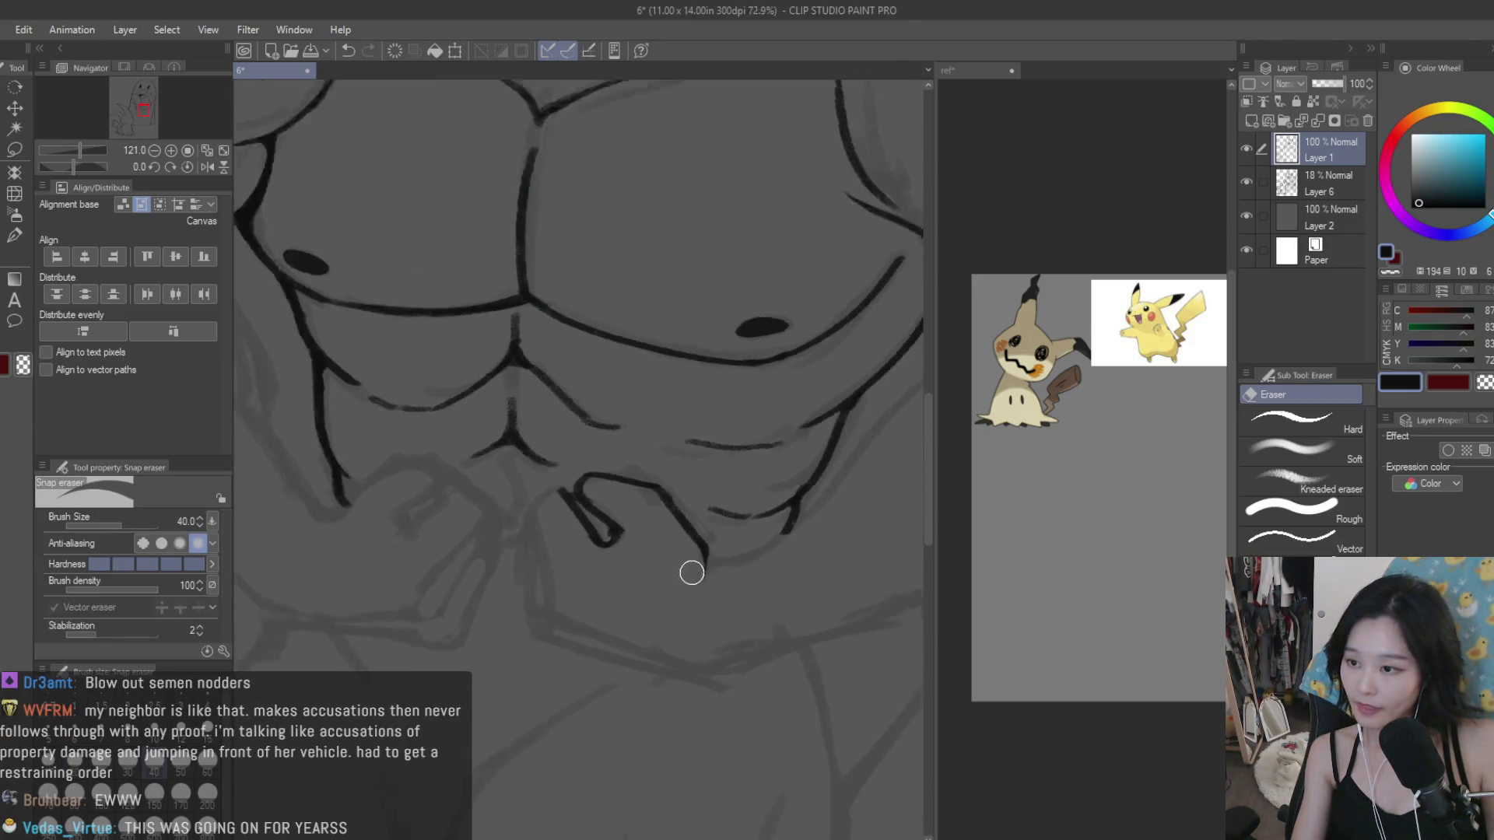
{"action": "scroll", "coordinate": [692, 573], "scroll_direction": "down", "scroll_amount": 2}
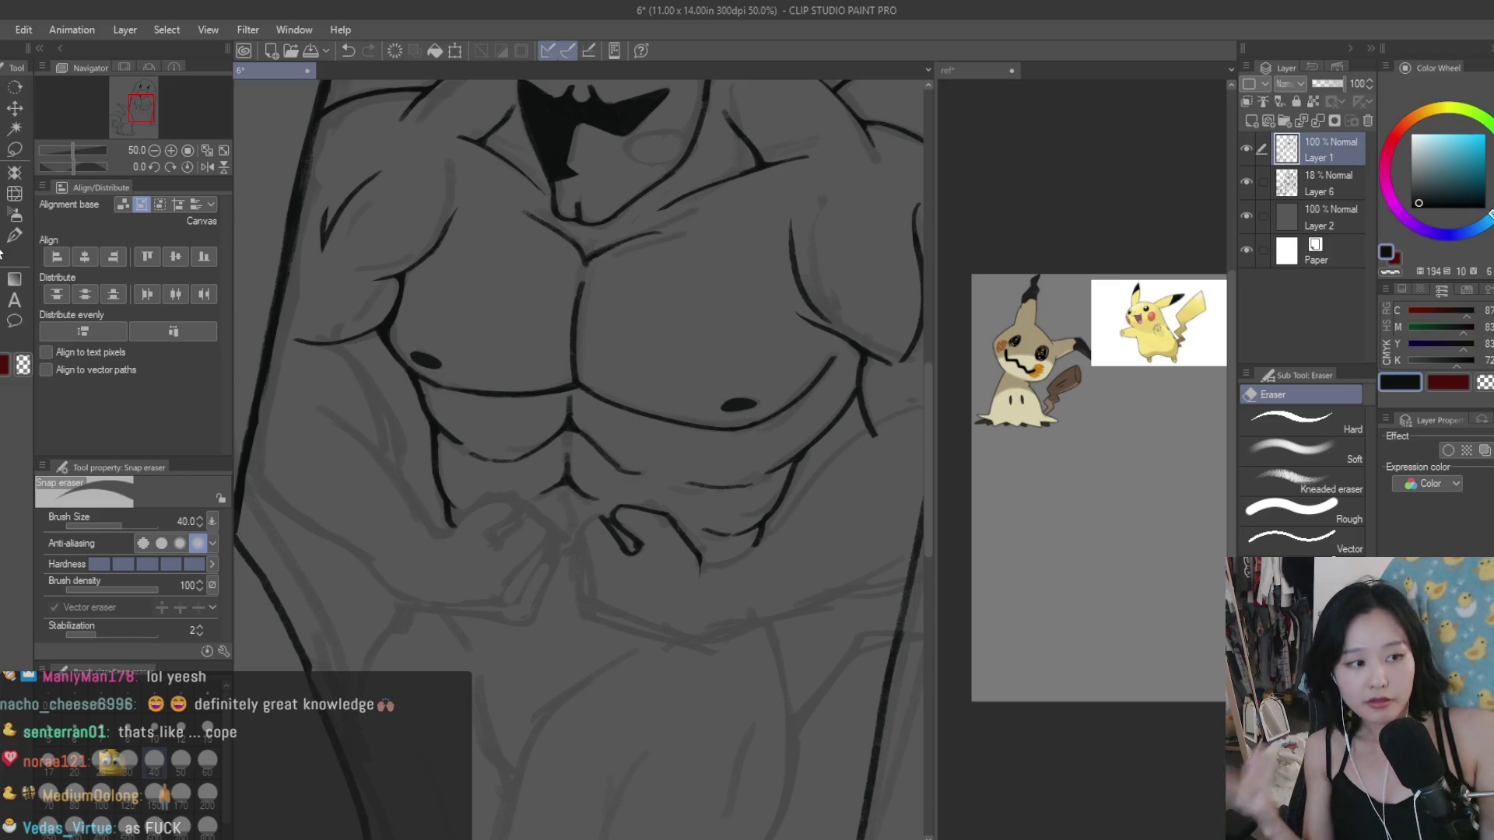
Step: With the Dry Texture 3 brush, connect the top of the navel loop to the right-hand line
{"action": "scroll", "coordinate": [647, 506], "scroll_direction": "up", "scroll_amount": 3}
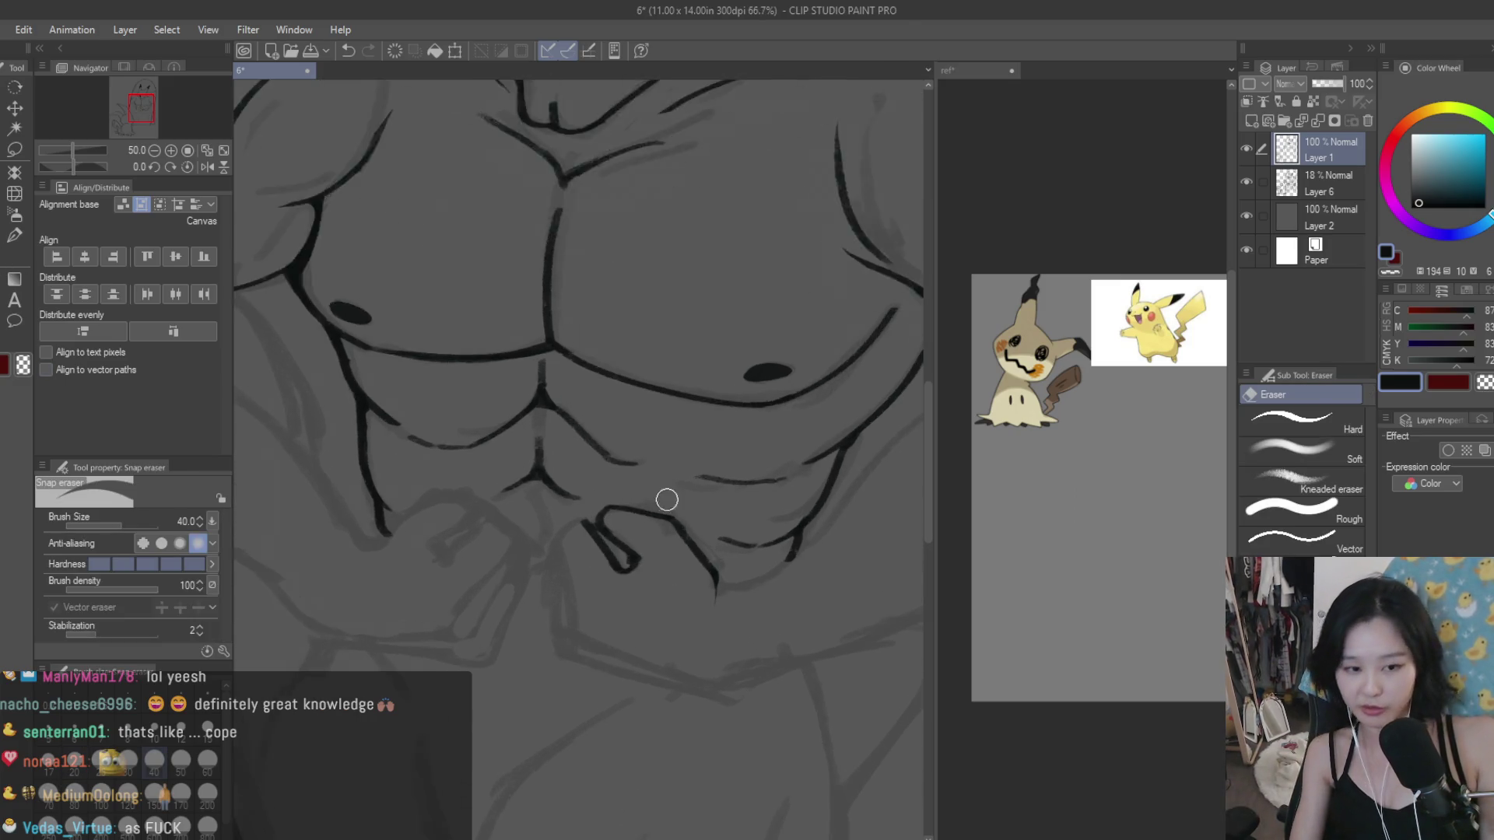
{"action": "scroll", "coordinate": [663, 497], "scroll_direction": "up", "scroll_amount": 2}
{"action": "key", "text": "b"}
{"action": "scroll", "coordinate": [591, 513], "scroll_direction": "up", "scroll_amount": 2}
{"action": "left_click_drag", "start_coordinate": [585, 512], "coordinate": [748, 576]}
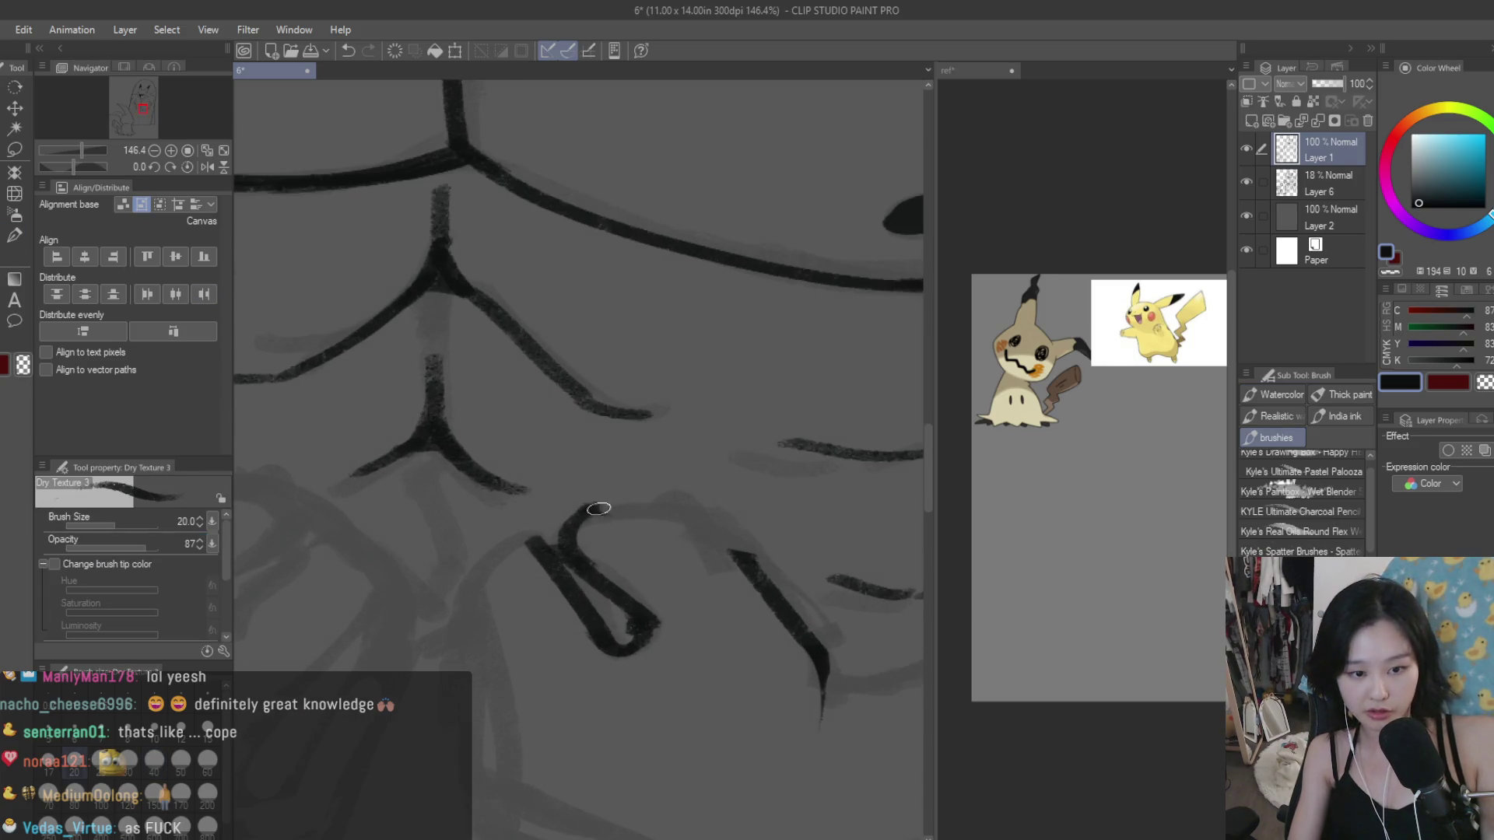
{"action": "scroll", "coordinate": [674, 518], "scroll_direction": "down", "scroll_amount": 3}
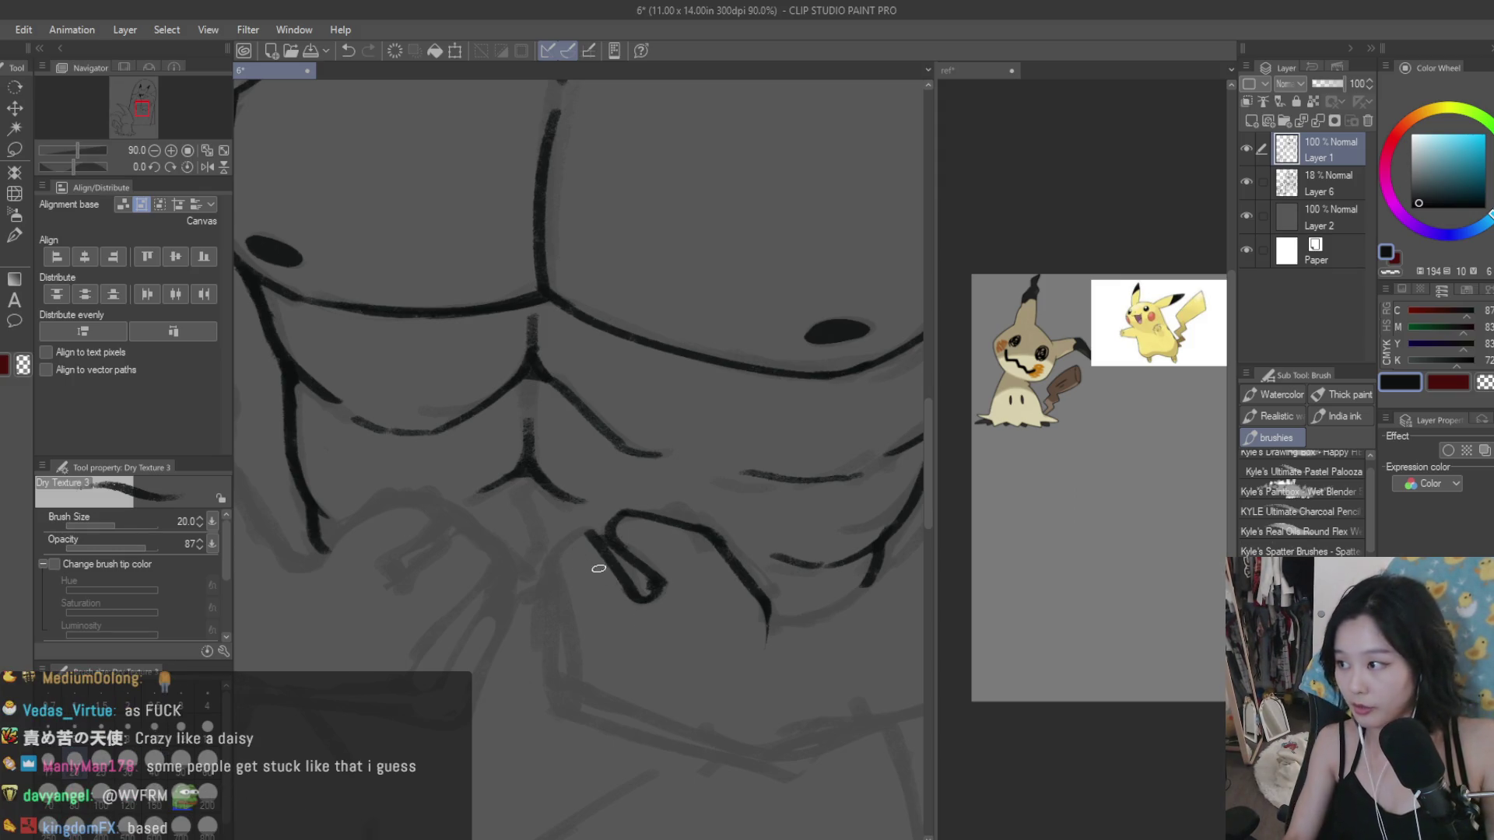
Step: Draw a long downward line with a hooked end below the loop, retrying with Ctrl+Z
{"action": "scroll", "coordinate": [598, 569], "scroll_direction": "up", "scroll_amount": 1}
{"action": "left_click_drag", "start_coordinate": [553, 564], "coordinate": [562, 680]}
{"action": "key", "text": "ctrl+z"}
{"action": "mouse_move", "coordinate": [551, 558]}
{"action": "left_mouse_down"}
{"action": "mouse_move", "coordinate": [562, 673]}
{"action": "mouse_move", "coordinate": [595, 728]}
{"action": "left_mouse_up"}
{"action": "key", "text": "ctrl+z"}
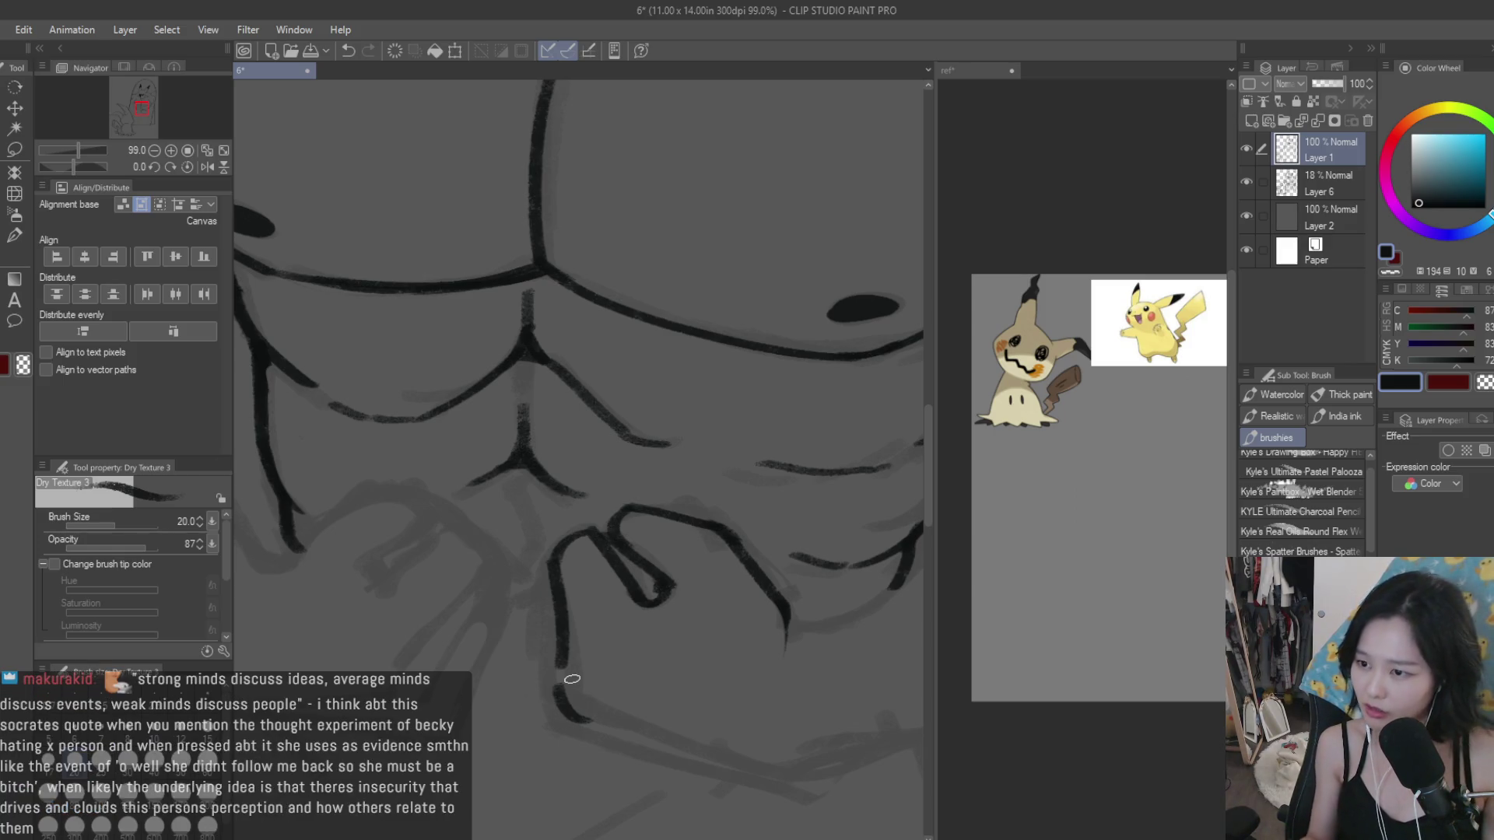
{"action": "scroll", "coordinate": [727, 350], "scroll_direction": "down", "scroll_amount": 3}
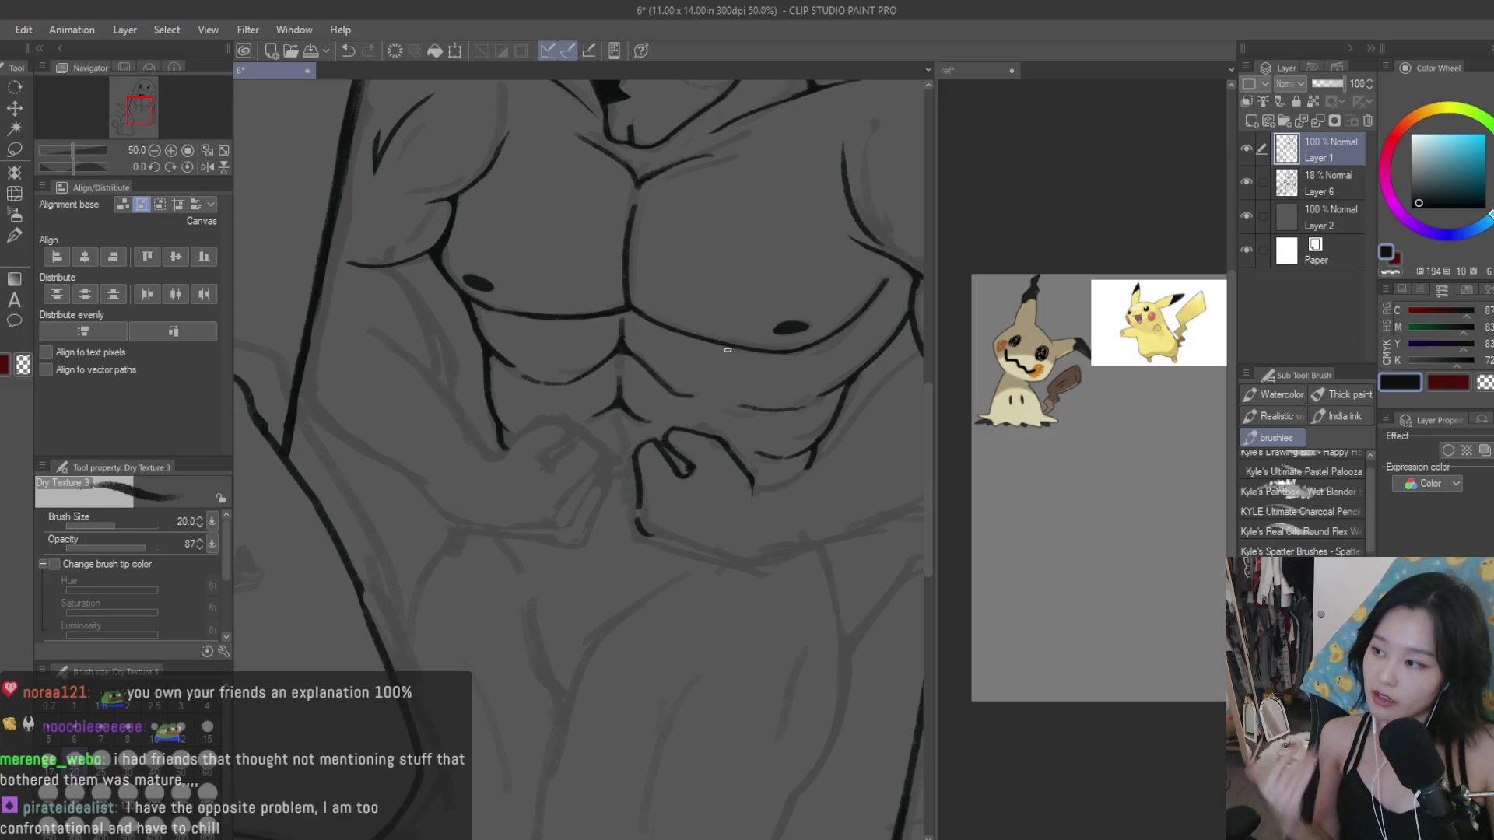
Step: Ink a finger line on the fist, redrawing it slightly shorter after an undo
{"action": "scroll", "coordinate": [727, 350], "scroll_direction": "up", "scroll_amount": 5}
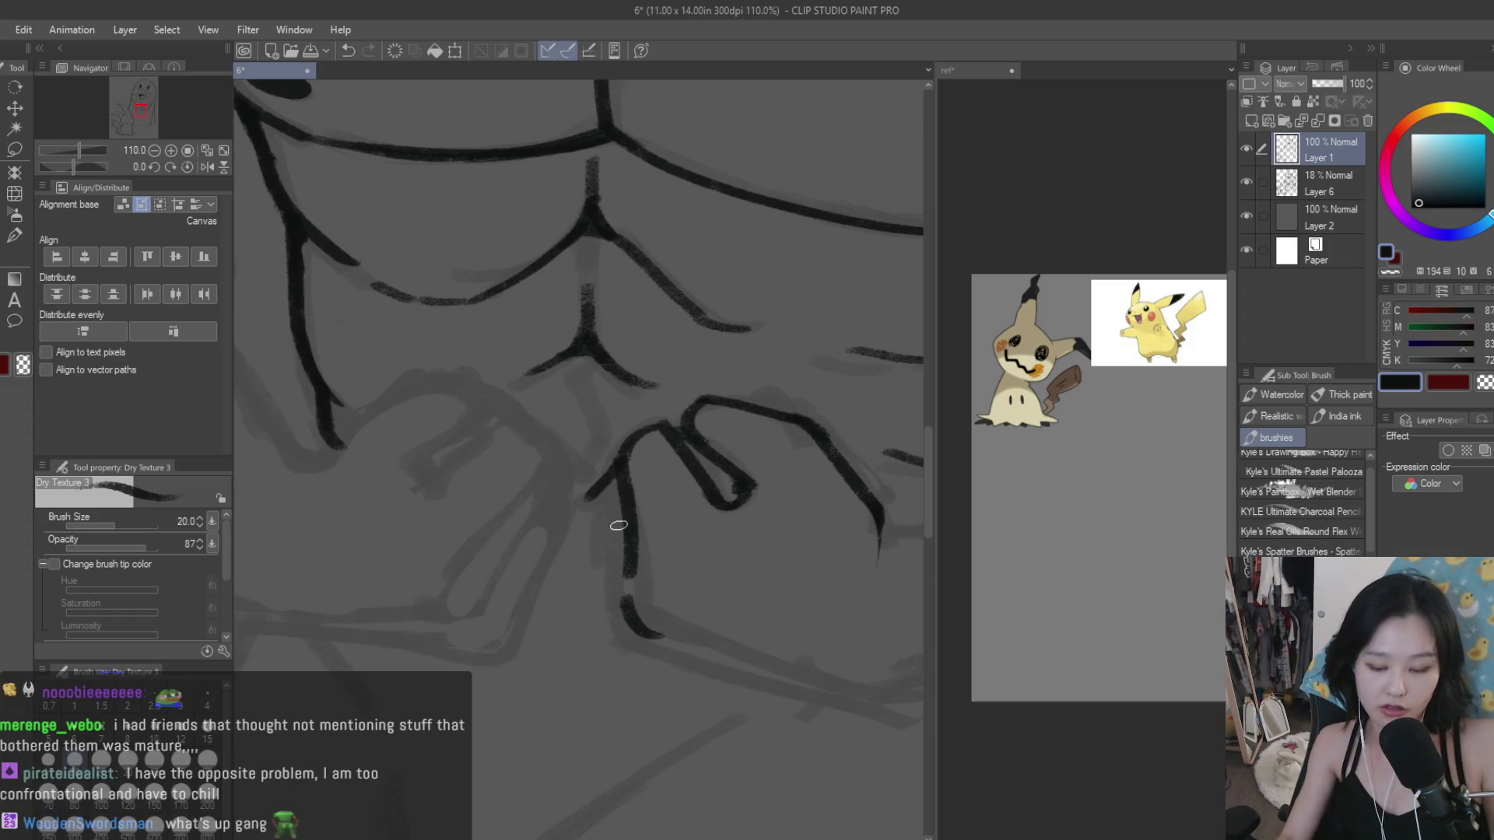
{"action": "left_click_drag", "start_coordinate": [615, 464], "coordinate": [594, 615]}
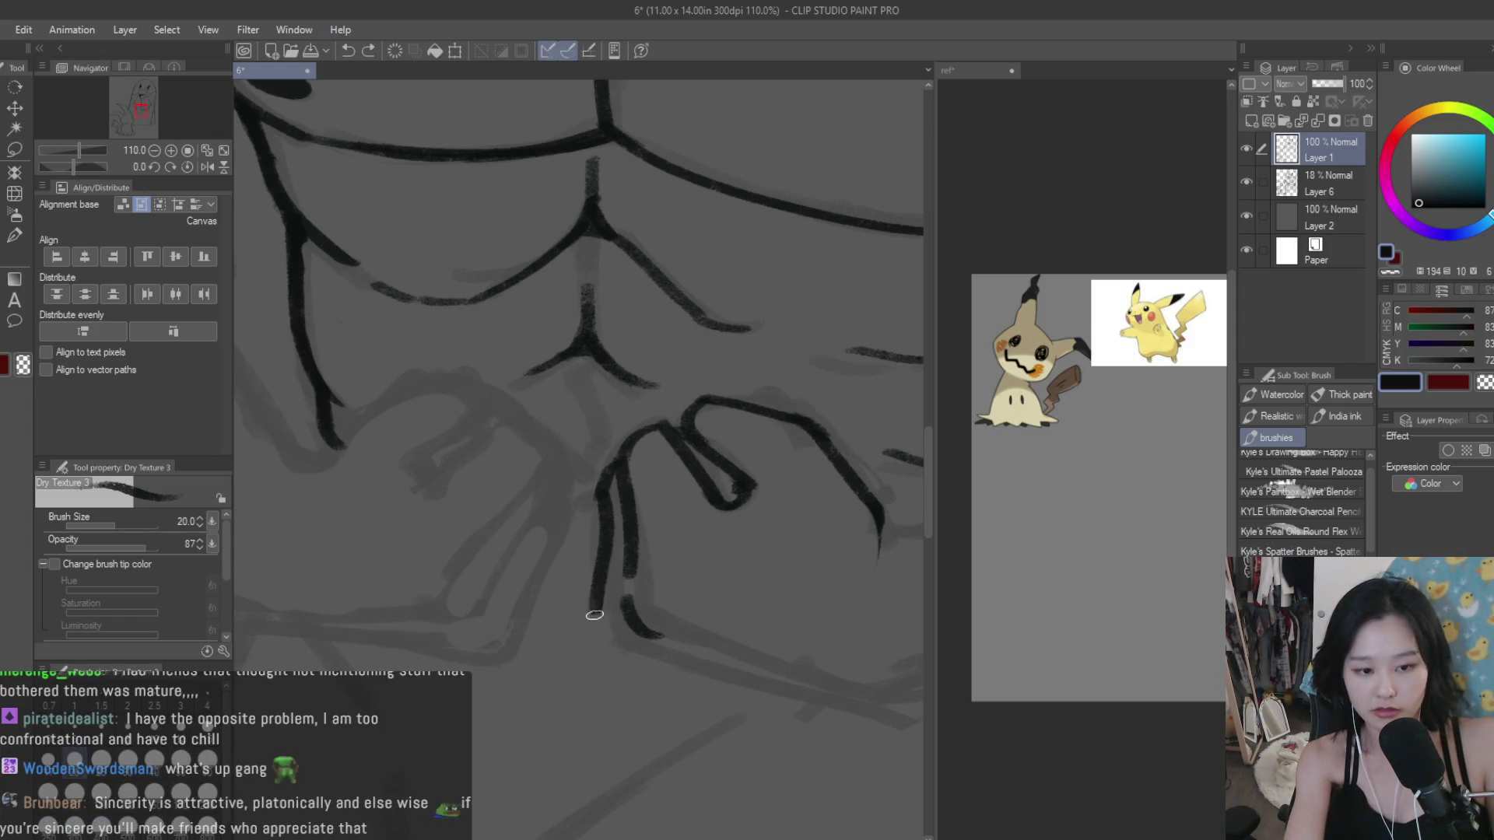
{"action": "key", "text": "ctrl+z"}
{"action": "mouse_move", "coordinate": [614, 487]}
{"action": "left_mouse_down"}
{"action": "mouse_move", "coordinate": [595, 609]}
{"action": "mouse_move", "coordinate": [616, 645]}
{"action": "mouse_move", "coordinate": [669, 663]}
{"action": "mouse_move", "coordinate": [623, 653]}
{"action": "left_mouse_up"}
{"action": "key", "text": "ctrl+z"}
{"action": "key", "text": "ctrl+z"}
{"action": "key", "text": "ctrl+z"}
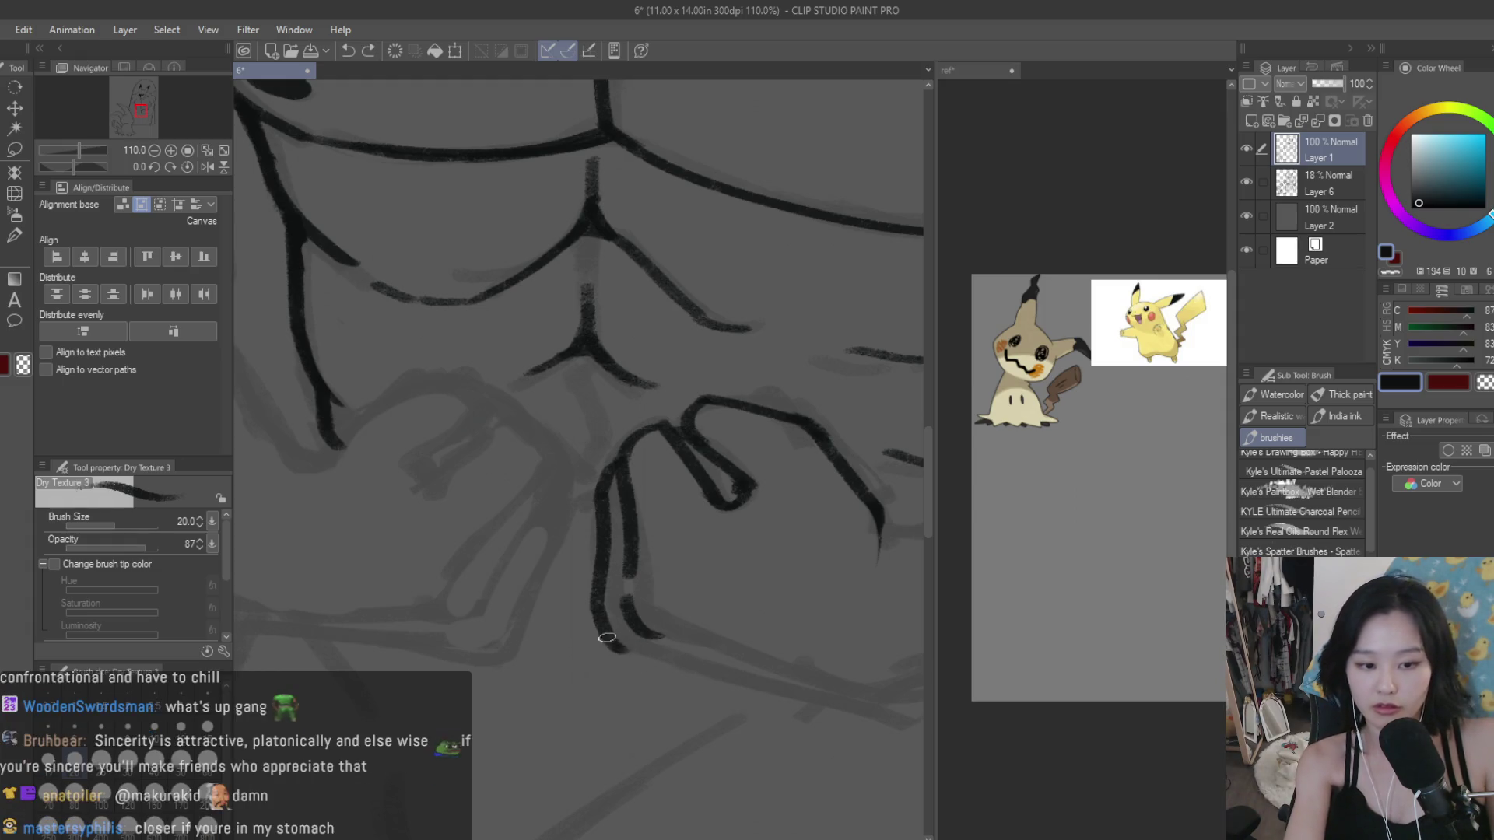
Step: Attempt the fist's bottom outline, then undo it
{"action": "scroll", "coordinate": [560, 666], "scroll_direction": "down", "scroll_amount": 3}
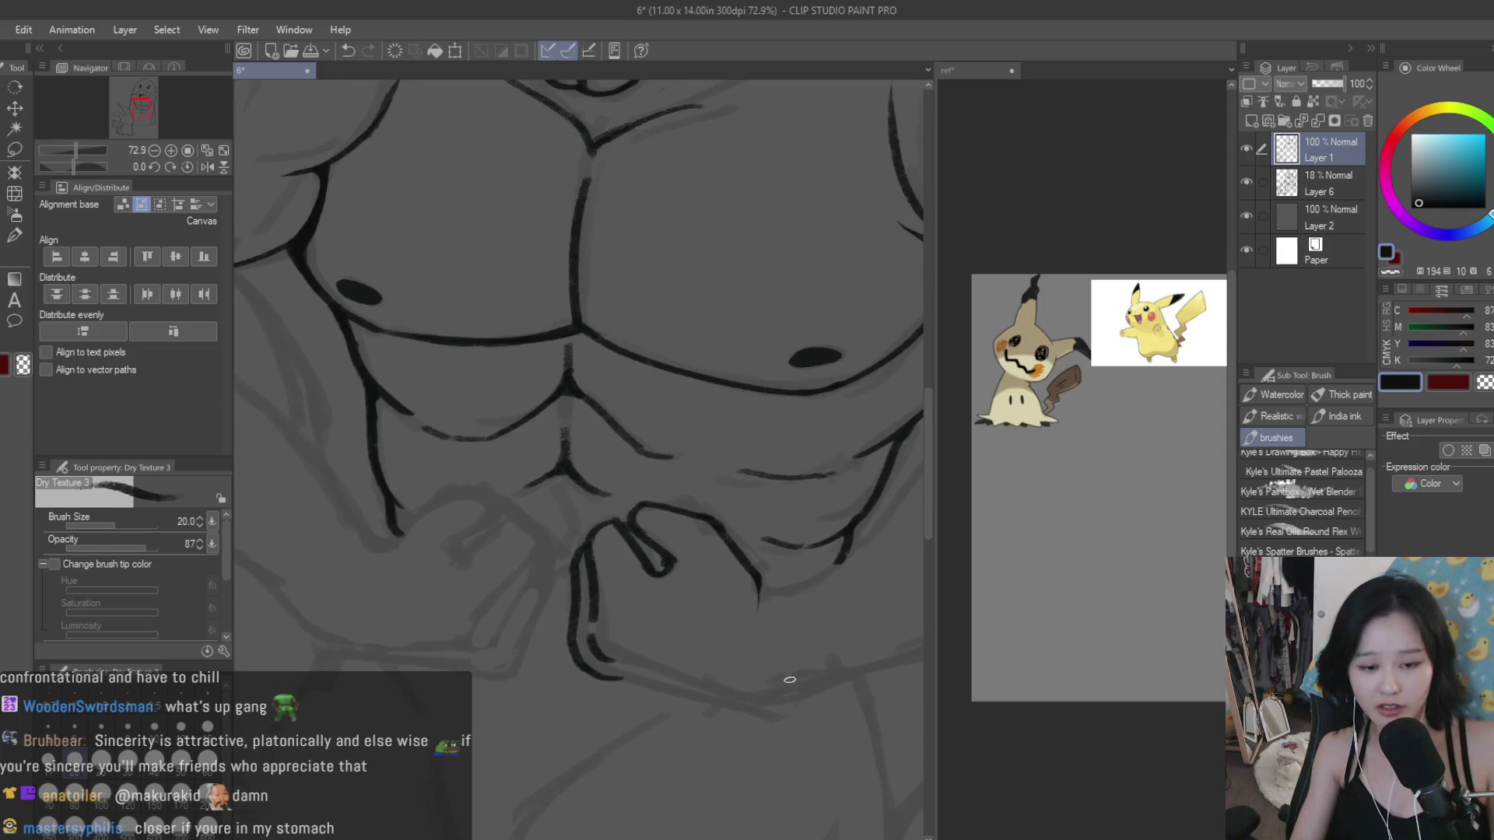
{"action": "scroll", "coordinate": [789, 679], "scroll_direction": "up", "scroll_amount": 1}
{"action": "mouse_move", "coordinate": [611, 678]}
{"action": "left_mouse_down"}
{"action": "mouse_move", "coordinate": [766, 711]}
{"action": "mouse_move", "coordinate": [753, 712]}
{"action": "left_mouse_up"}
{"action": "key", "text": "ctrl+z"}
{"action": "key", "text": "ctrl+z"}
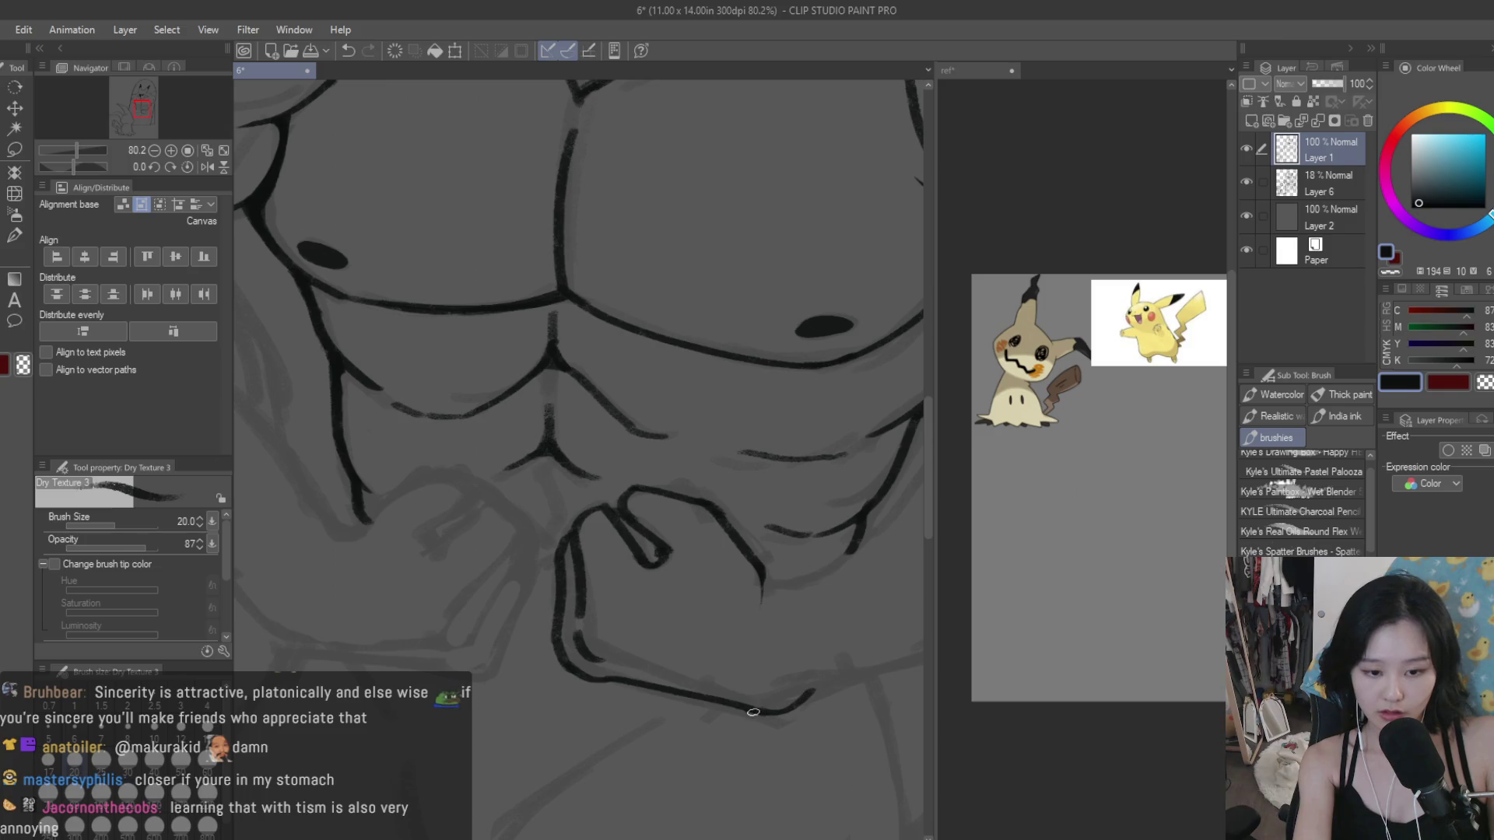
{"action": "scroll", "coordinate": [486, 723], "scroll_direction": "down", "scroll_amount": 2}
{"action": "scroll", "coordinate": [478, 751], "scroll_direction": "down", "scroll_amount": 1}
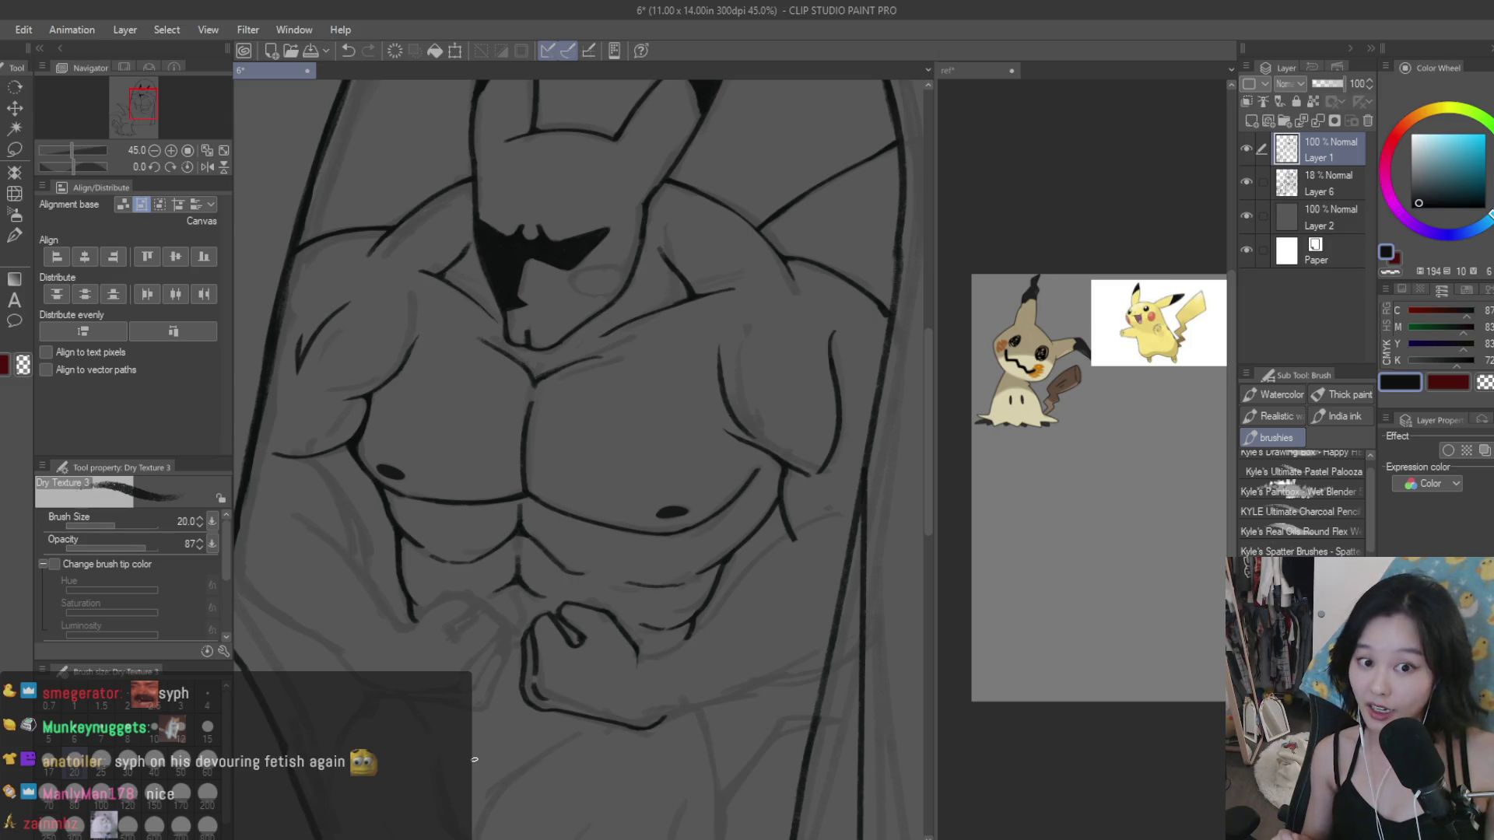
{"action": "key", "text": "e"}
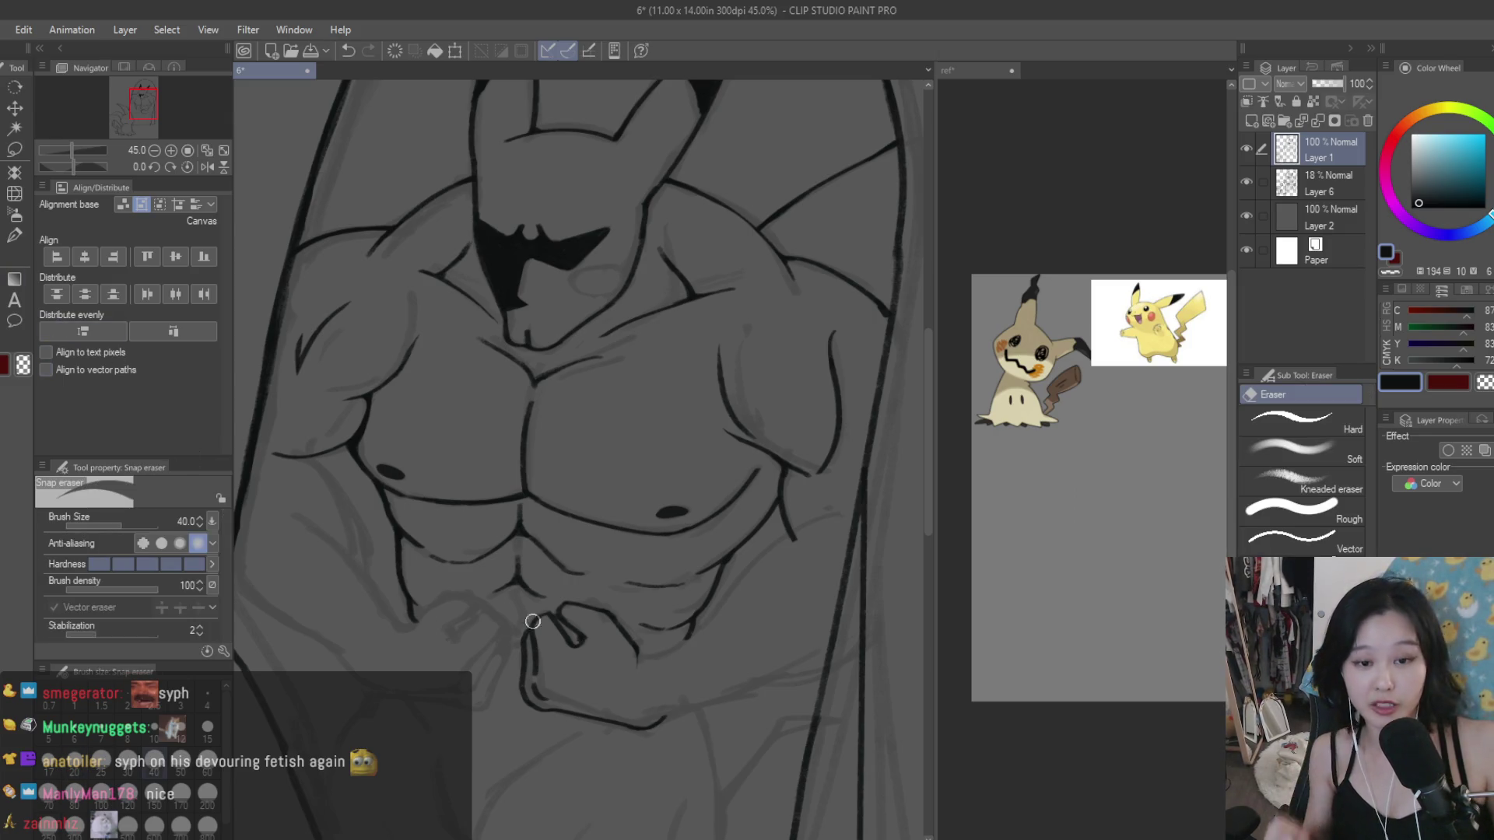
{"action": "scroll", "coordinate": [847, 320], "scroll_direction": "up", "scroll_amount": 5}
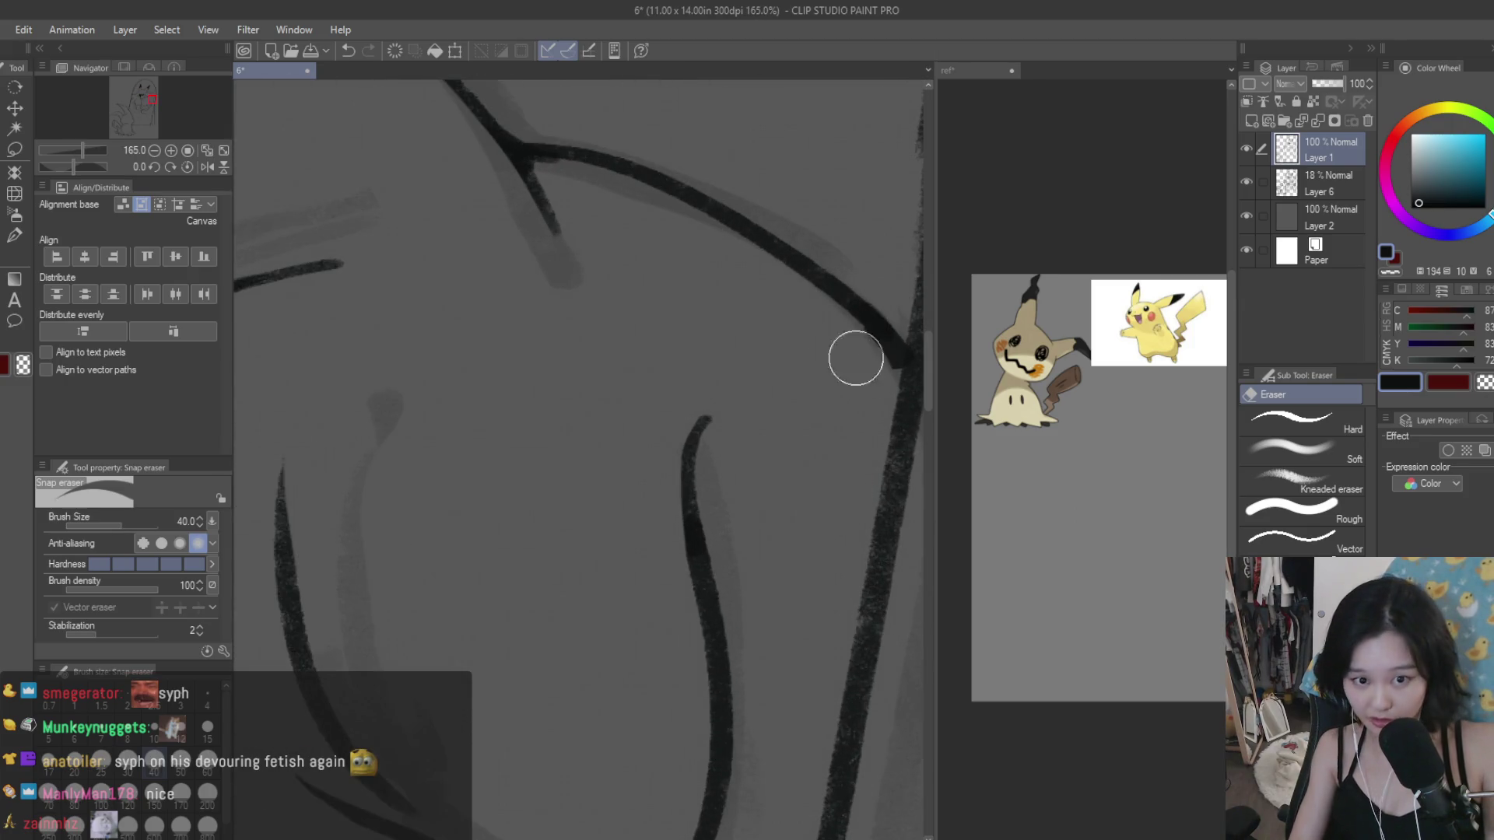
{"action": "key", "text": "b"}
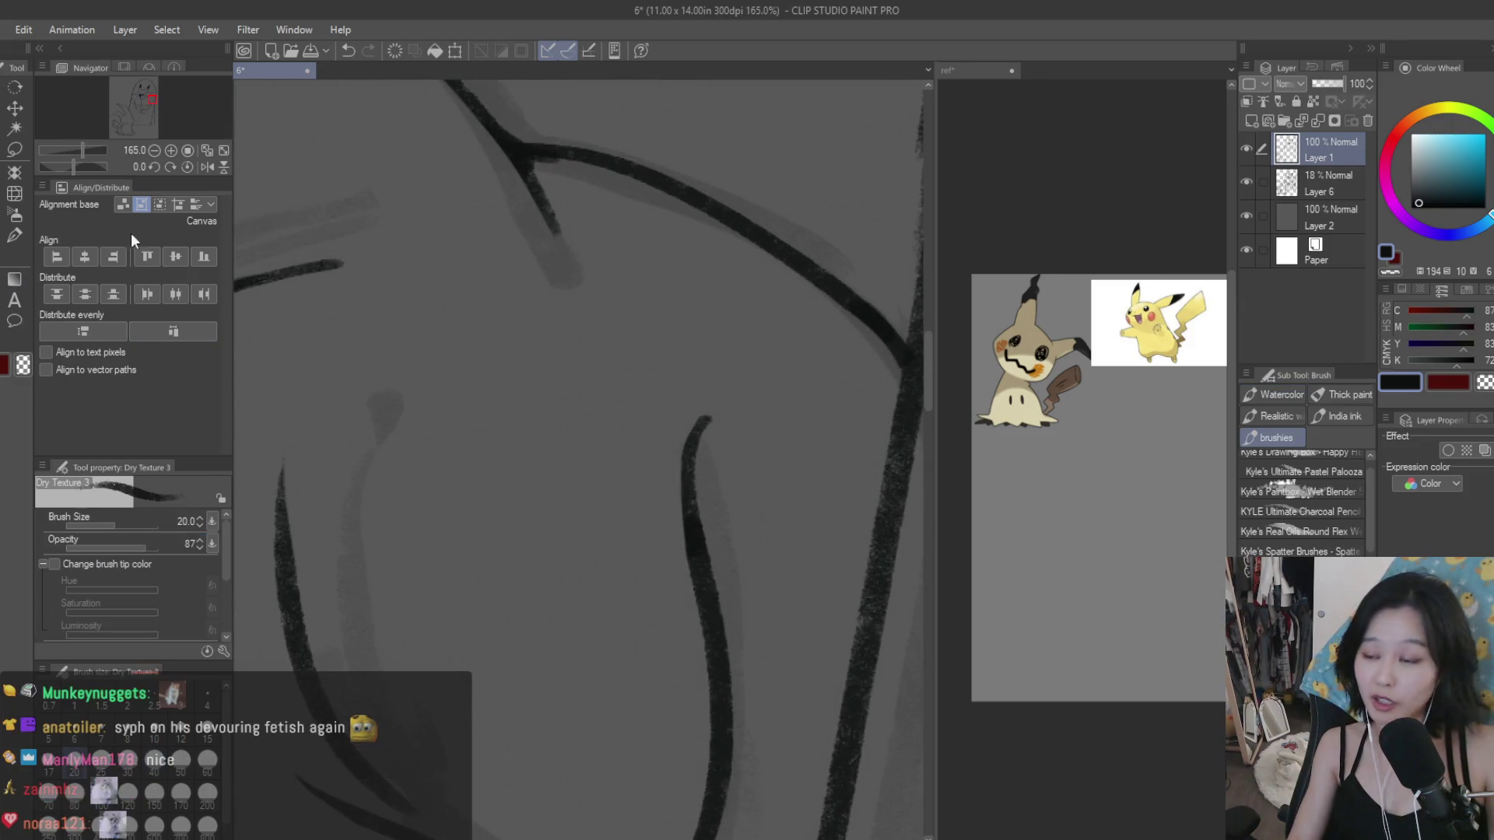
{"action": "scroll", "coordinate": [880, 340], "scroll_direction": "down", "scroll_amount": 2}
{"action": "scroll", "coordinate": [816, 312], "scroll_direction": "down", "scroll_amount": 3}
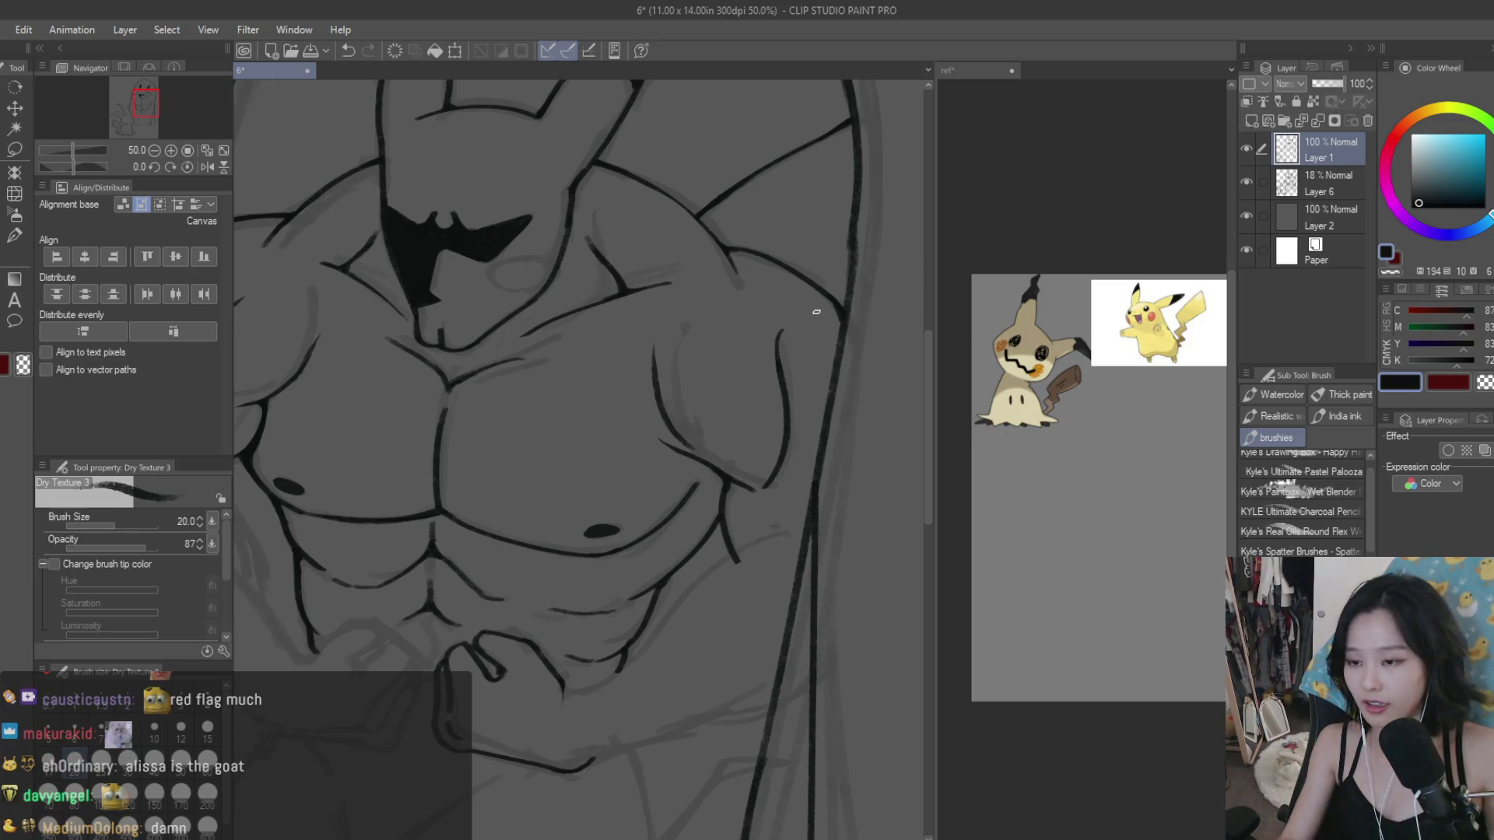
Step: Ink a knuckle line and a small detail stroke on the fist, retrying the knuckle line
{"action": "scroll", "coordinate": [817, 312], "scroll_direction": "up", "scroll_amount": 3}
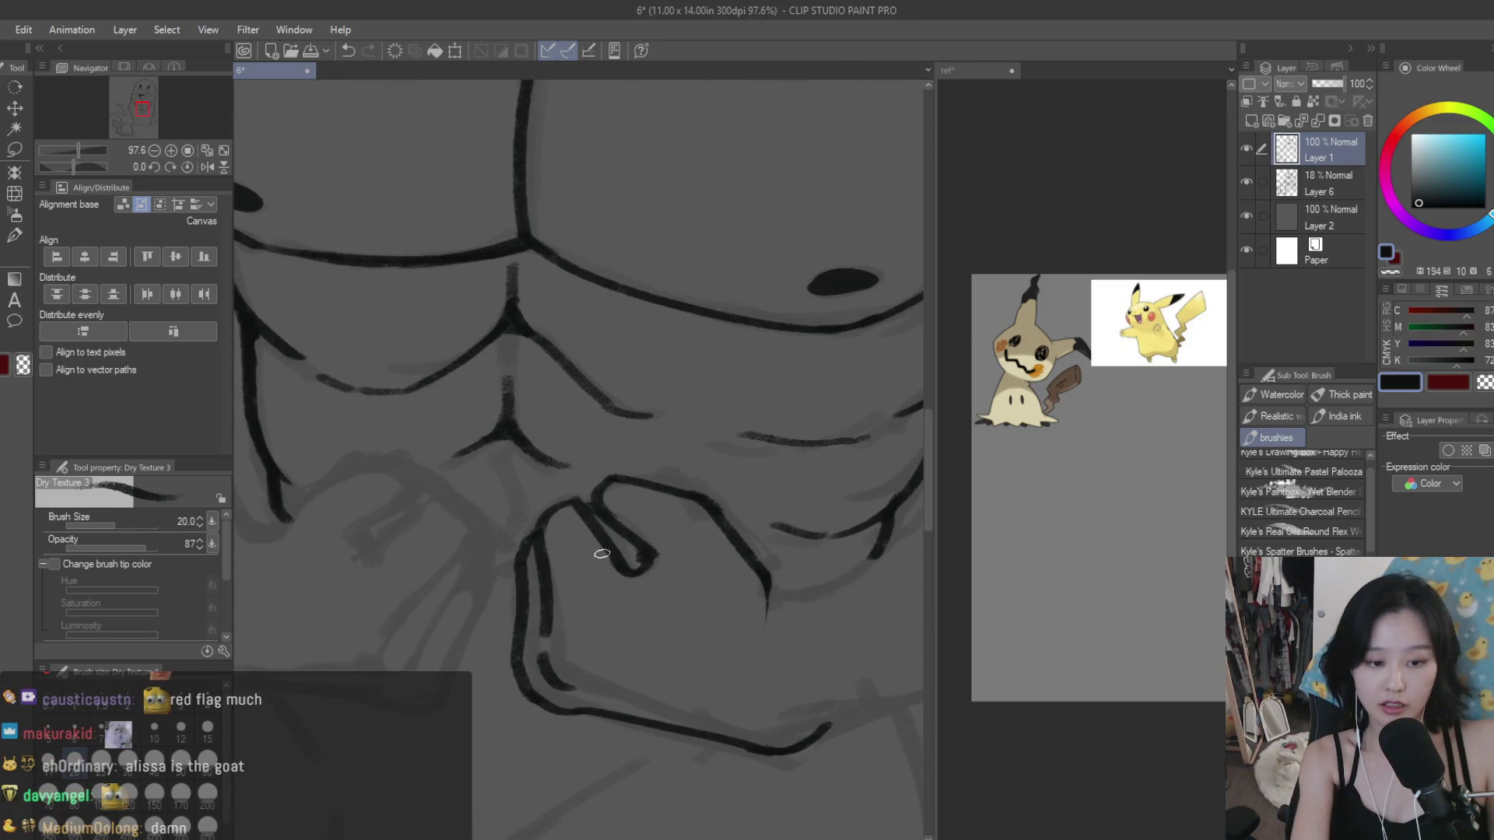
{"action": "left_click_drag", "start_coordinate": [601, 553], "coordinate": [645, 621]}
{"action": "key", "text": "ctrl+z"}
{"action": "mouse_move", "coordinate": [611, 554]}
{"action": "left_mouse_down"}
{"action": "mouse_move", "coordinate": [626, 597]}
{"action": "mouse_move", "coordinate": [669, 568]}
{"action": "left_mouse_up"}
{"action": "key", "text": "ctrl+z"}
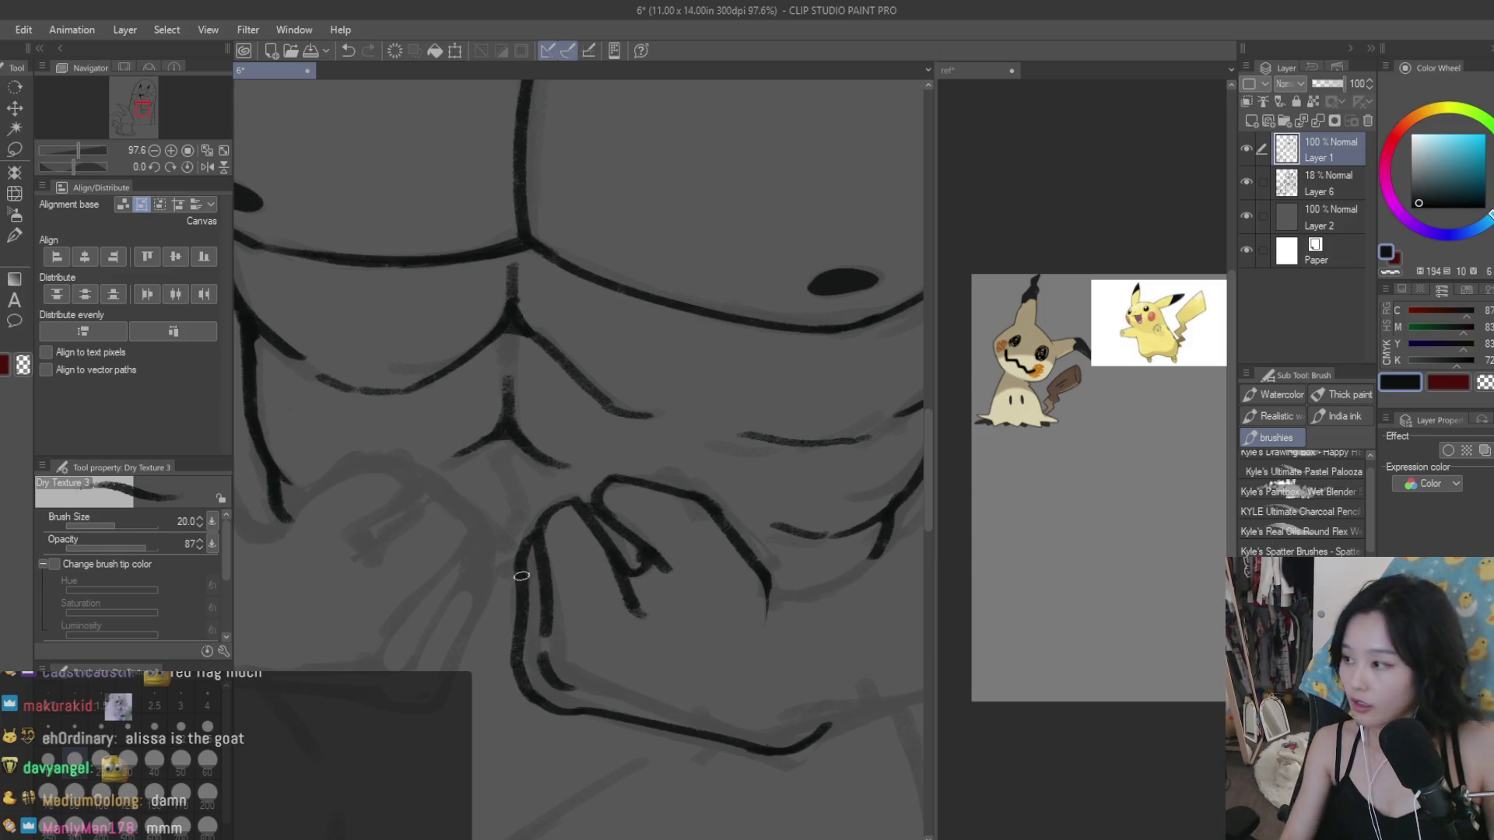
{"action": "scroll", "coordinate": [521, 575], "scroll_direction": "down", "scroll_amount": 2}
{"action": "left_click_drag", "start_coordinate": [533, 642], "coordinate": [554, 691]}
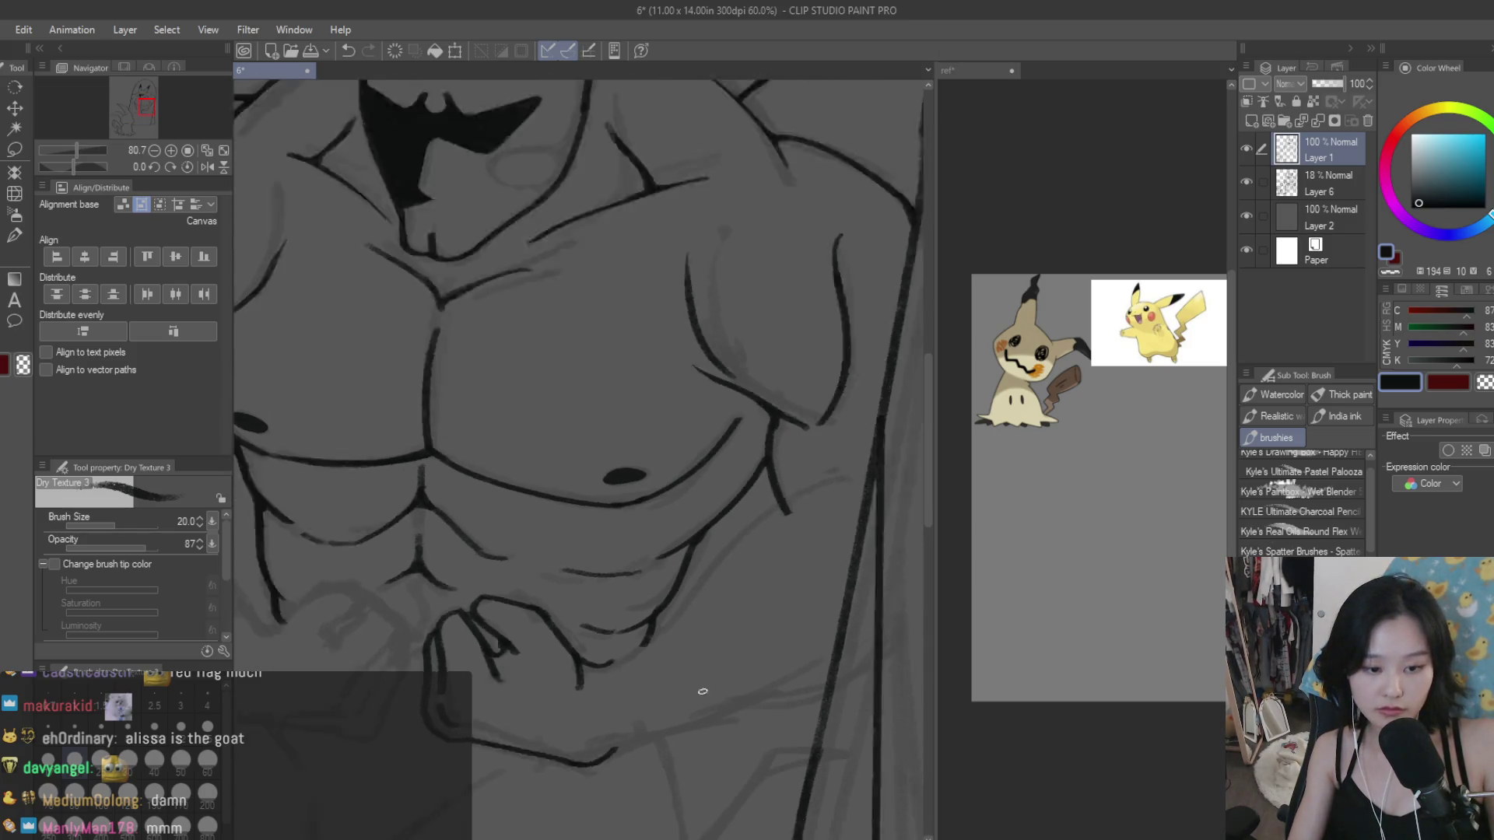
{"action": "scroll", "coordinate": [702, 691], "scroll_direction": "down", "scroll_amount": 3}
Step: Draw the curved lower-right abdomen line down to the fist, retrying until it lands, and extend it below
{"action": "left_click_drag", "start_coordinate": [817, 524], "coordinate": [716, 579]}
{"action": "key", "text": "ctrl+z"}
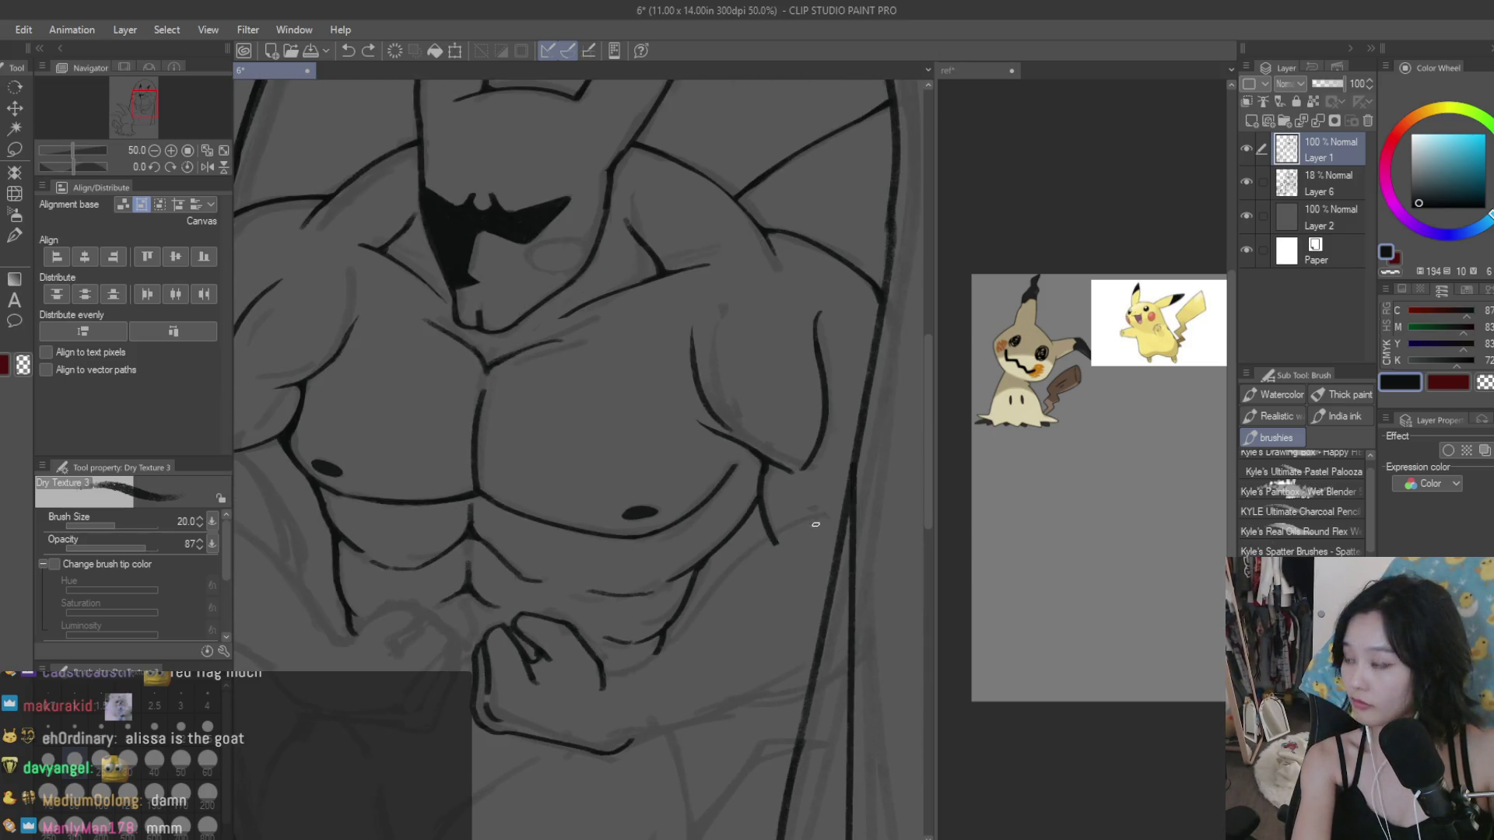
{"action": "left_click_drag", "start_coordinate": [815, 525], "coordinate": [739, 565]}
{"action": "key", "text": "ctrl+z"}
{"action": "left_click_drag", "start_coordinate": [820, 535], "coordinate": [674, 631]}
{"action": "key", "text": "ctrl+z"}
{"action": "key", "text": "ctrl+z"}
{"action": "left_click_drag", "start_coordinate": [820, 534], "coordinate": [648, 653]}
{"action": "key", "text": "ctrl+z"}
{"action": "left_click_drag", "start_coordinate": [821, 534], "coordinate": [669, 643]}
{"action": "key", "text": "ctrl+z"}
{"action": "left_click_drag", "start_coordinate": [821, 535], "coordinate": [592, 692]}
{"action": "key", "text": "ctrl+z"}
{"action": "left_click_drag", "start_coordinate": [673, 639], "coordinate": [606, 677]}
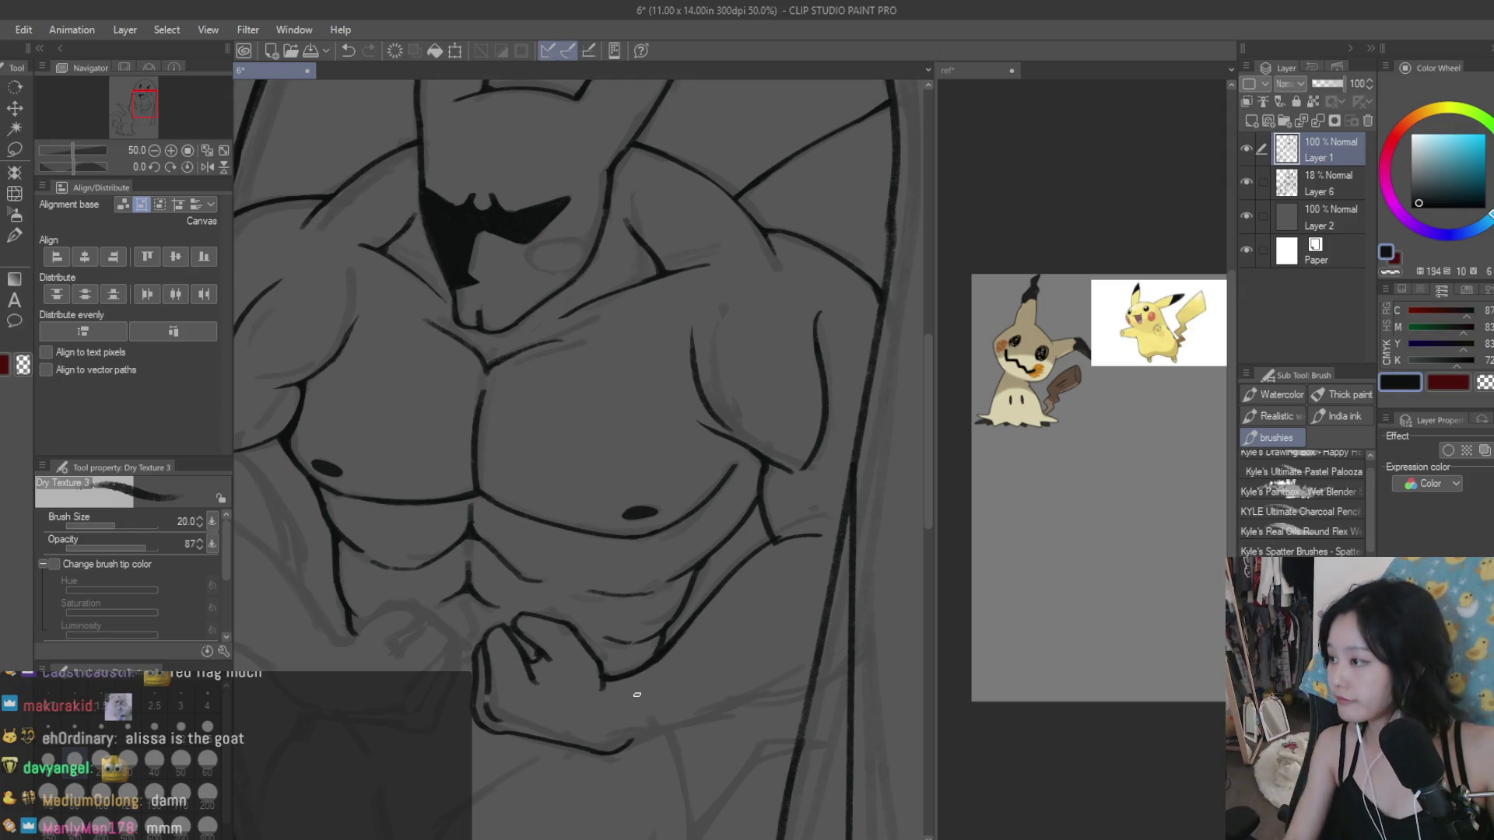
Step: Switch to the eraser to clean up around the fist
{"action": "scroll", "coordinate": [634, 691], "scroll_direction": "up", "scroll_amount": 3}
{"action": "scroll", "coordinate": [601, 671], "scroll_direction": "up", "scroll_amount": 2}
{"action": "key", "text": "e"}
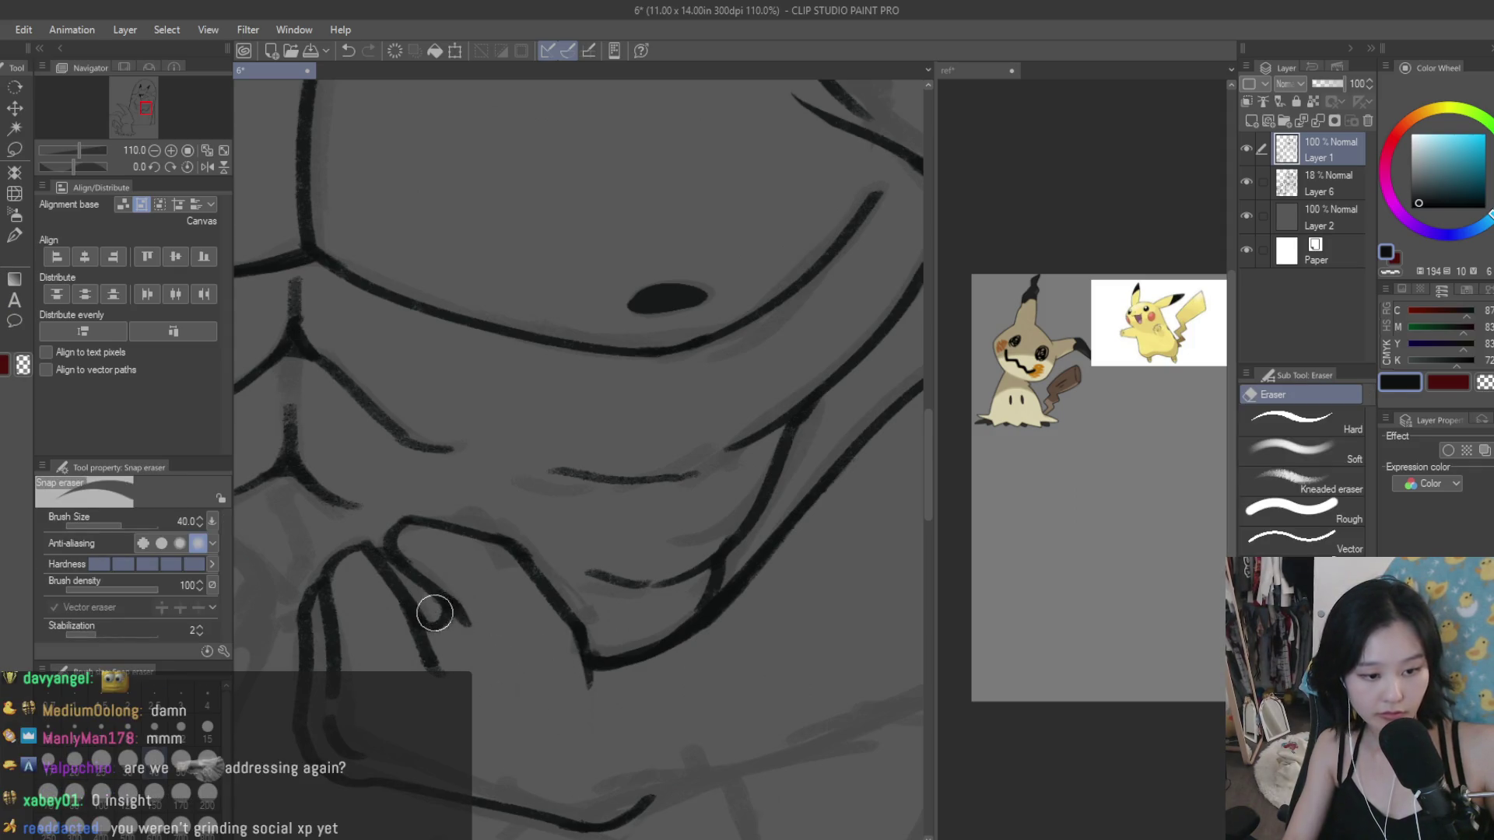
{"action": "scroll", "coordinate": [522, 594], "scroll_direction": "down", "scroll_amount": 1}
{"action": "scroll", "coordinate": [522, 594], "scroll_direction": "down", "scroll_amount": 3}
{"action": "scroll", "coordinate": [521, 595], "scroll_direction": "down", "scroll_amount": 2}
{"action": "scroll", "coordinate": [521, 594], "scroll_direction": "down", "scroll_amount": 1}
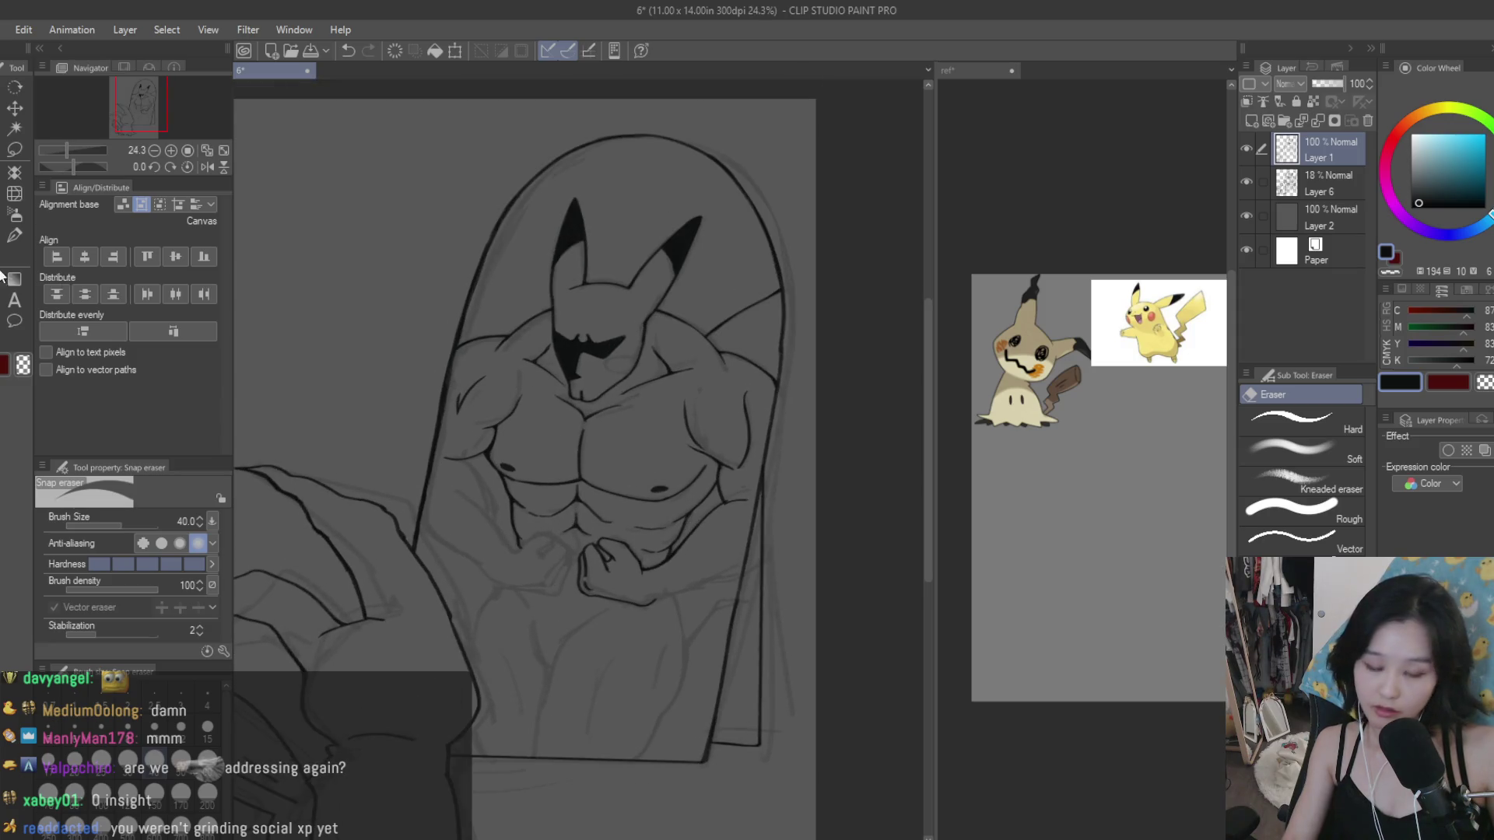
Step: Save the drawing and zoom in on the right pectoral area
{"action": "key", "text": "b"}
{"action": "key", "text": "ctrl+s"}
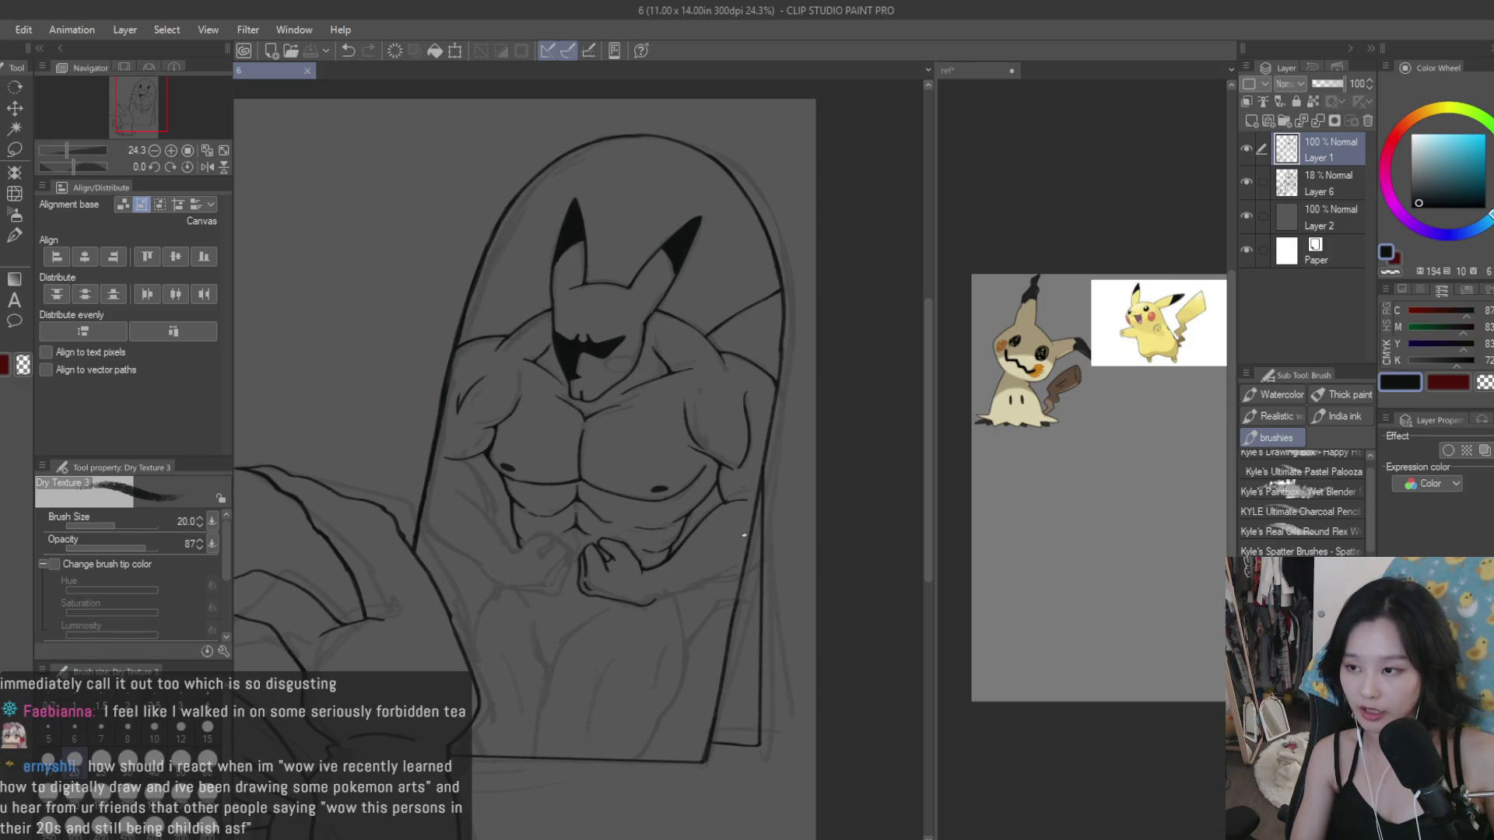
{"action": "key", "text": "e"}
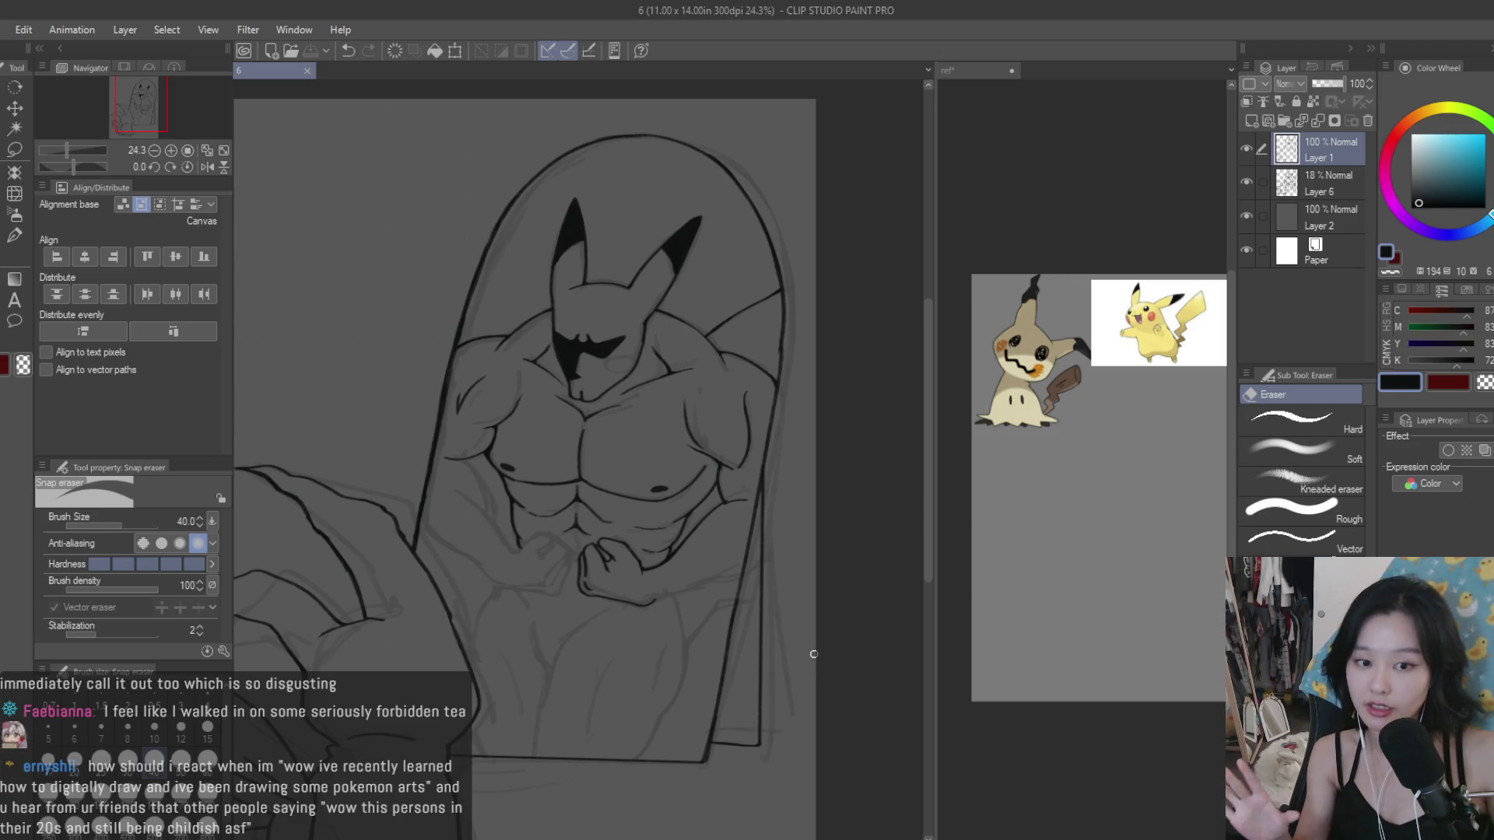
{"action": "scroll", "coordinate": [533, 476], "scroll_direction": "up", "scroll_amount": 2}
{"action": "scroll", "coordinate": [533, 476], "scroll_direction": "up", "scroll_amount": 3}
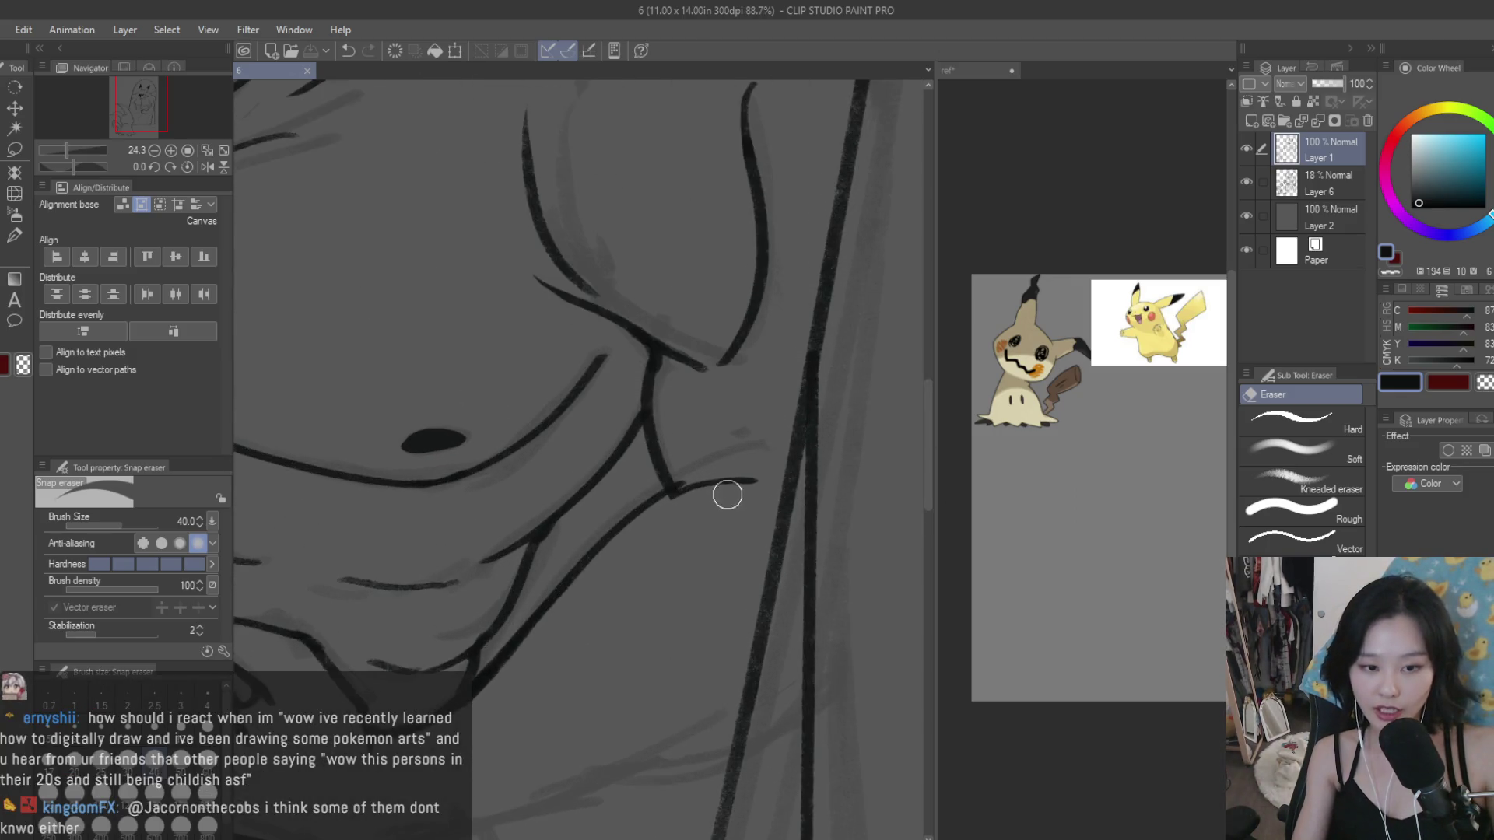
Step: Extend the short line beside the right pectoral, redrawing its end slightly shorter
{"action": "key", "text": "b"}
{"action": "scroll", "coordinate": [704, 500], "scroll_direction": "up", "scroll_amount": 1}
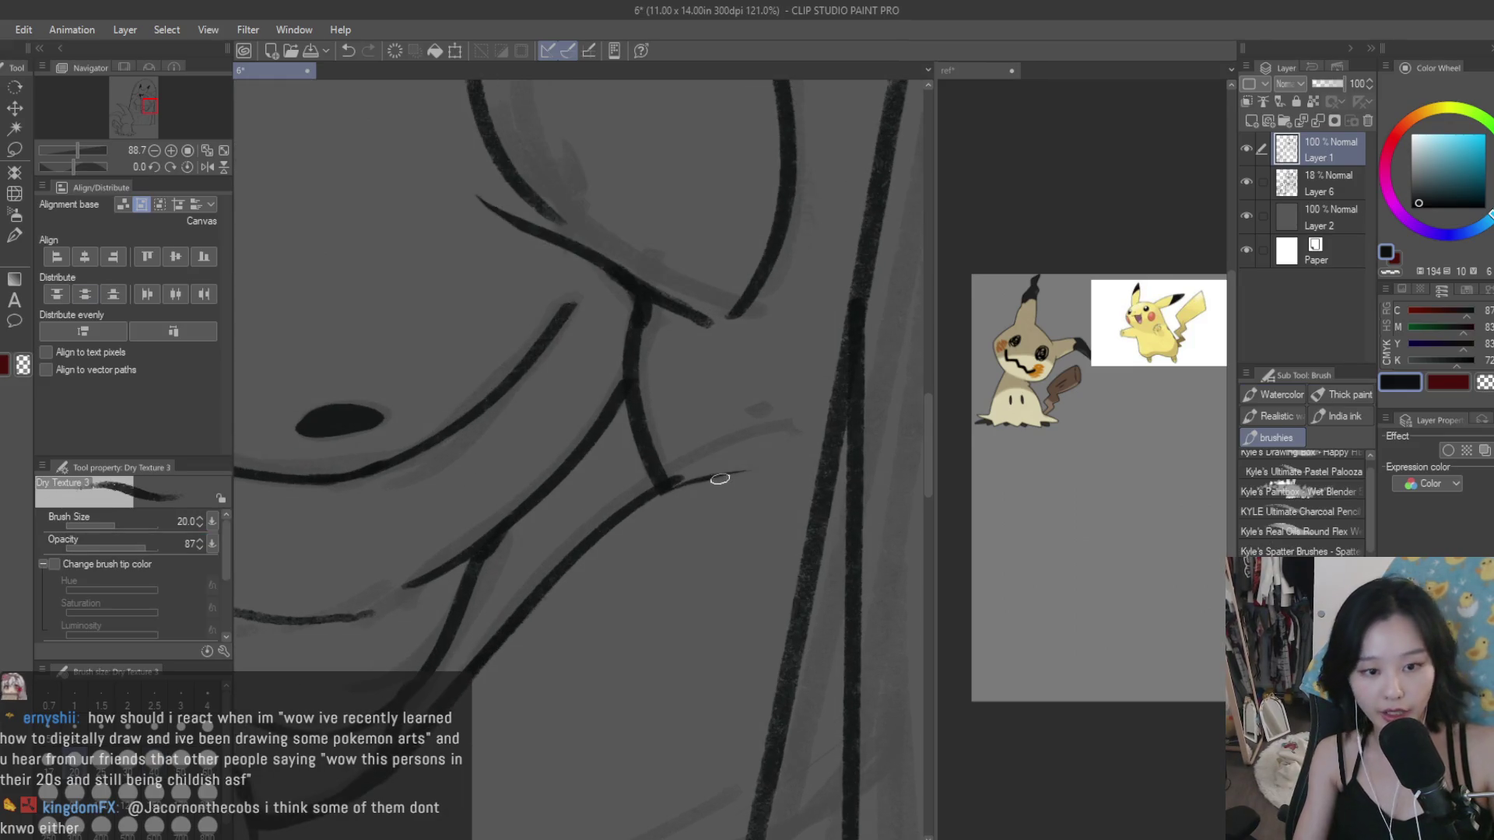
{"action": "left_click_drag", "start_coordinate": [669, 484], "coordinate": [763, 469]}
{"action": "key", "text": "ctrl+z"}
{"action": "left_click_drag", "start_coordinate": [661, 489], "coordinate": [753, 470]}
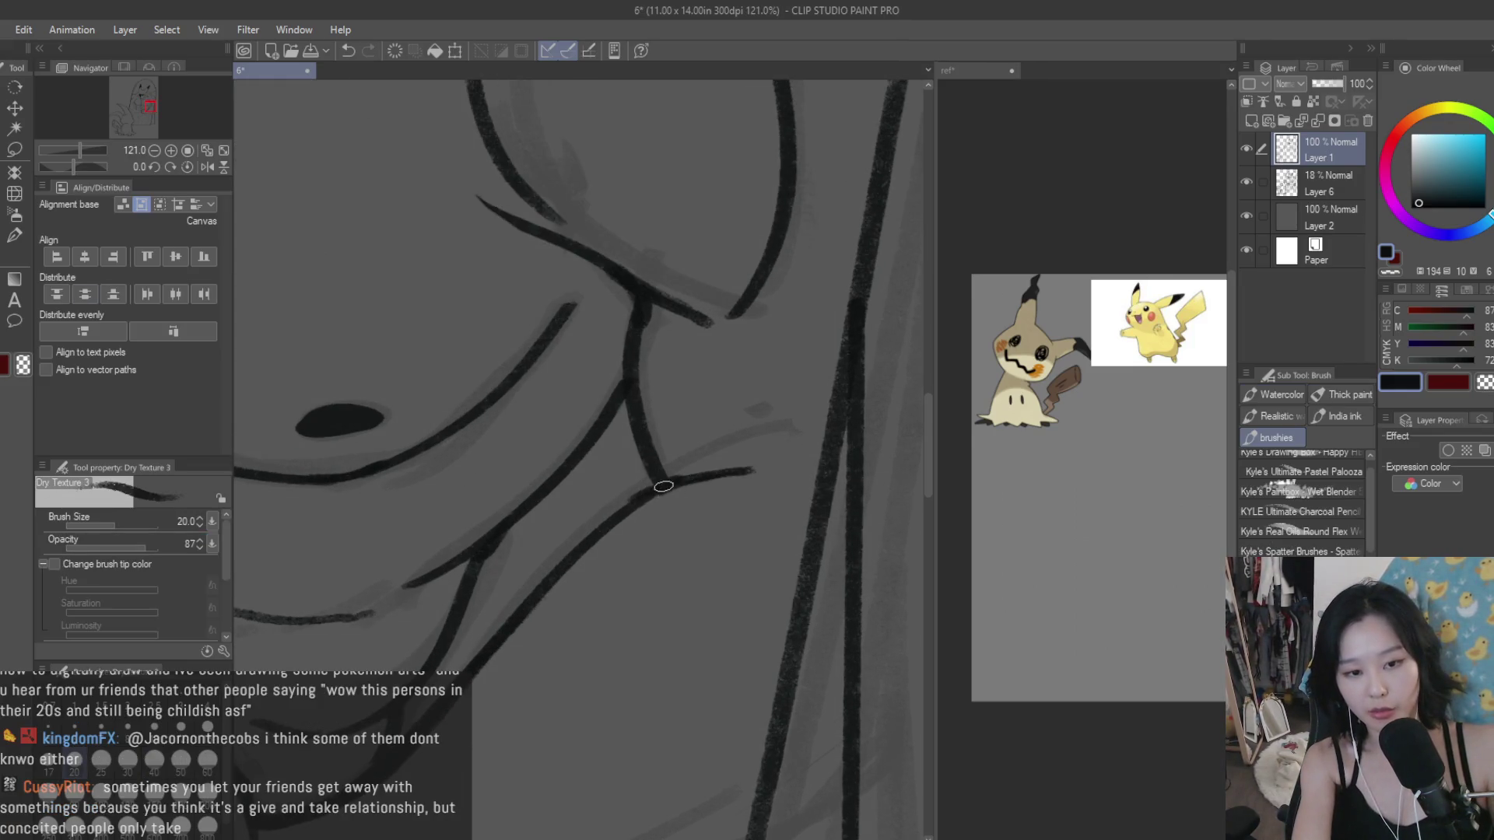
{"action": "scroll", "coordinate": [686, 519], "scroll_direction": "down", "scroll_amount": 5}
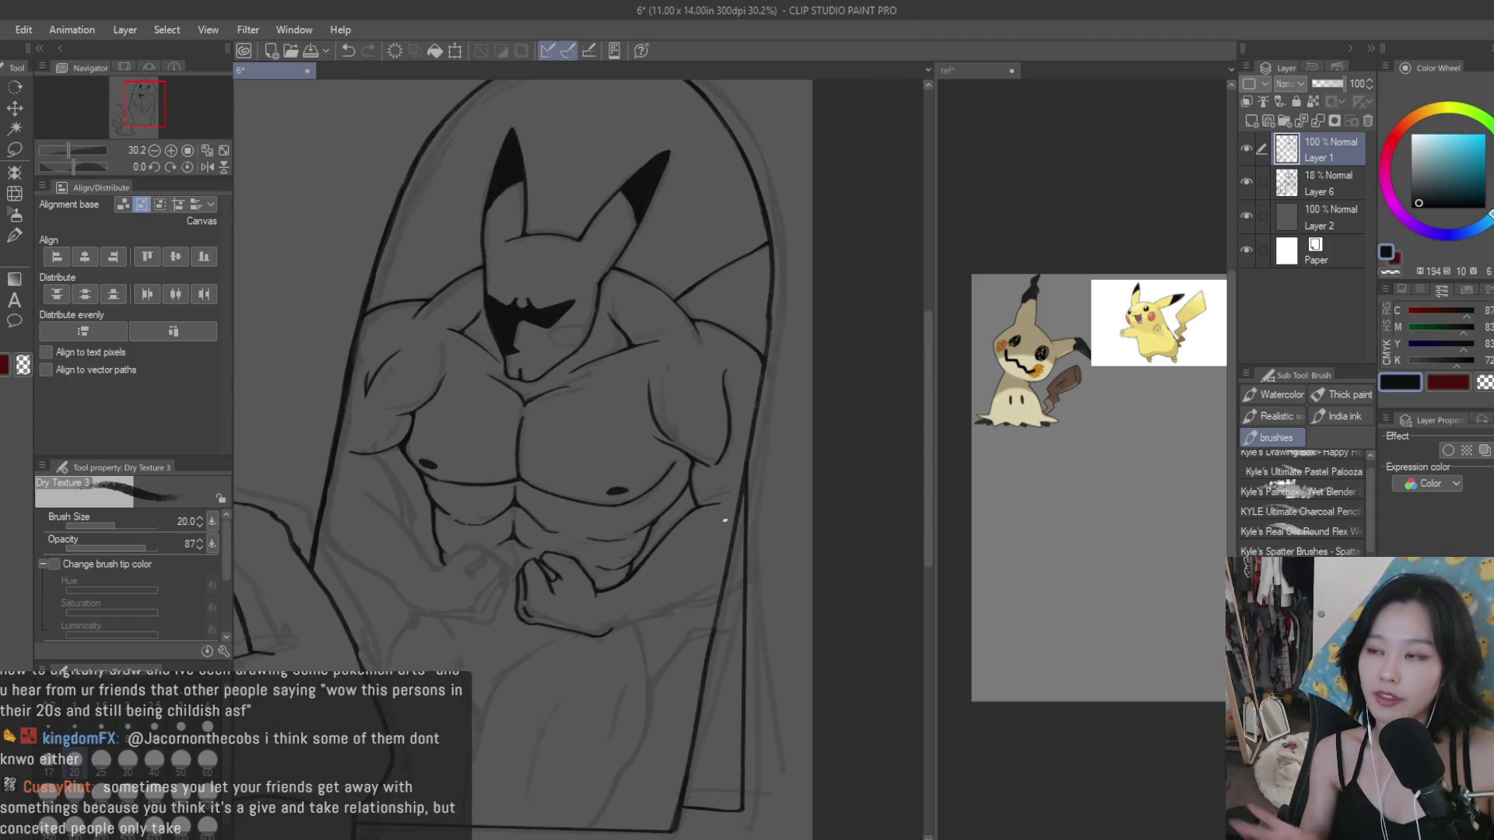
Step: Save the drawing again and recentre the view on the figure
{"action": "key", "text": "e"}
{"action": "scroll", "coordinate": [716, 603], "scroll_direction": "up", "scroll_amount": 1}
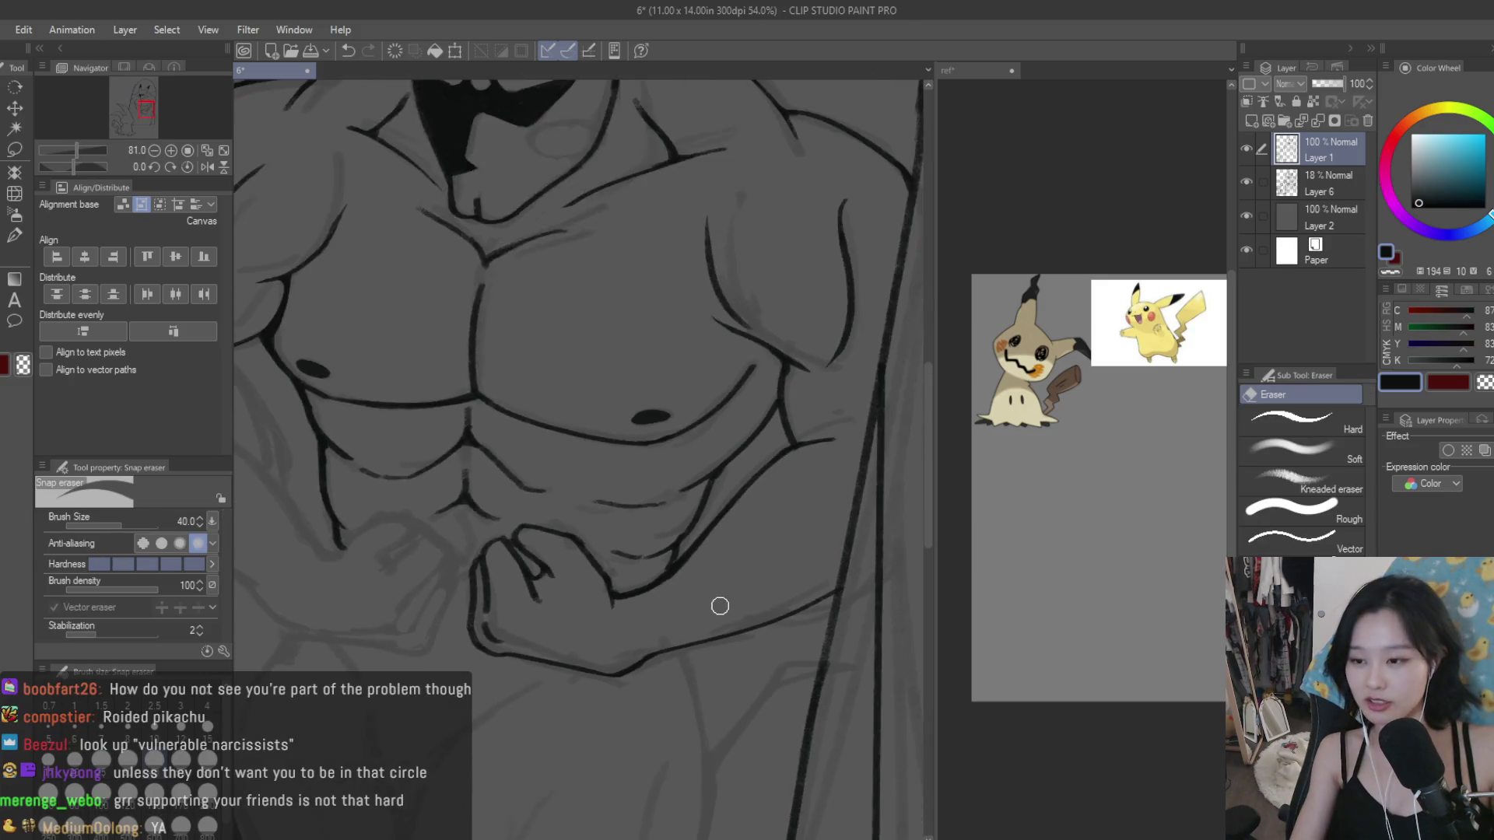
{"action": "key", "text": "b"}
{"action": "key", "text": "ctrl+s"}
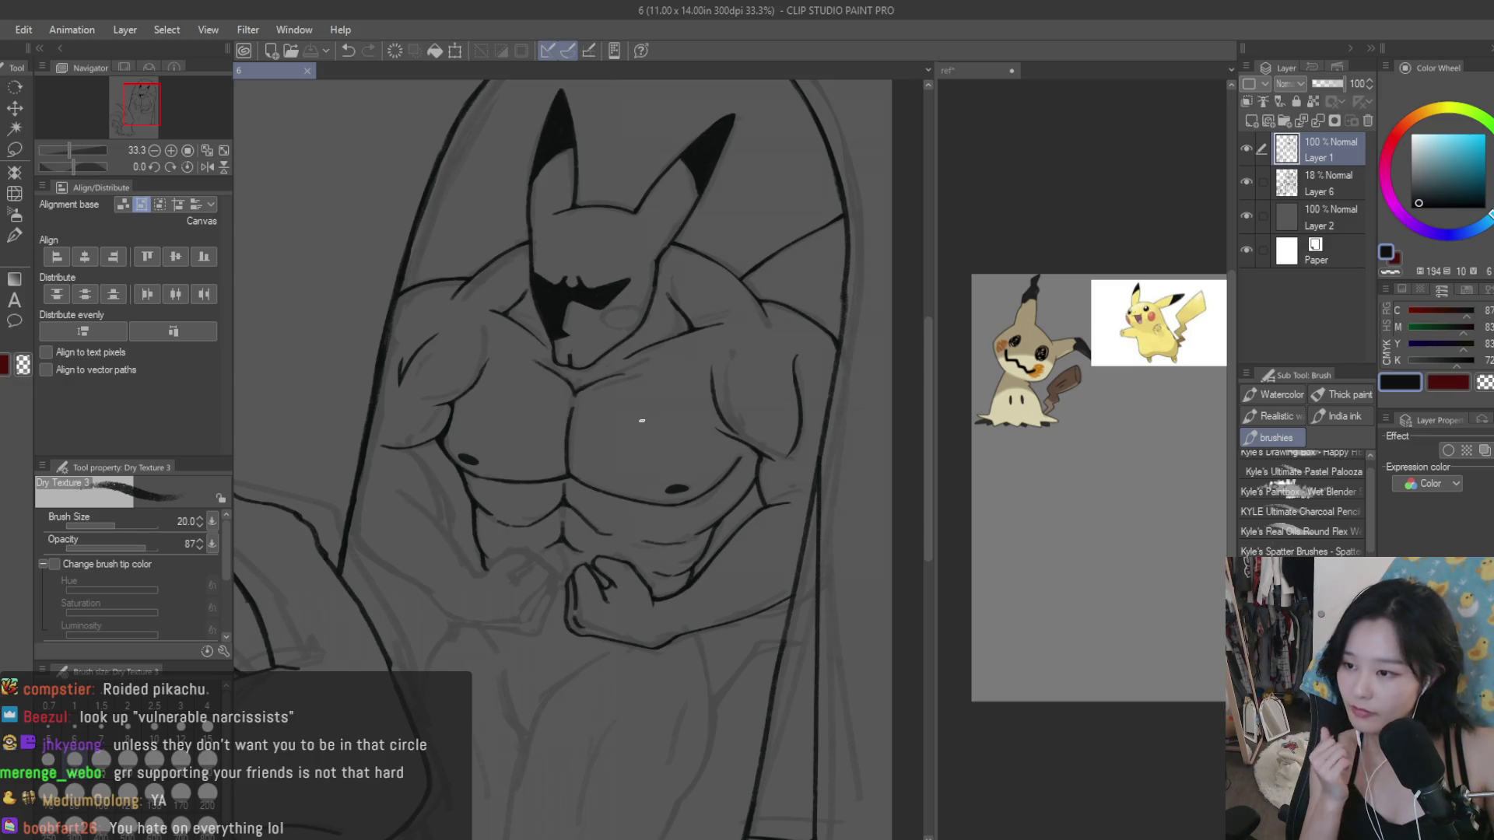
{"action": "scroll", "coordinate": [716, 450], "scroll_direction": "down", "scroll_amount": 1}
{"action": "scroll", "coordinate": [447, 424], "scroll_direction": "up", "scroll_amount": 1}
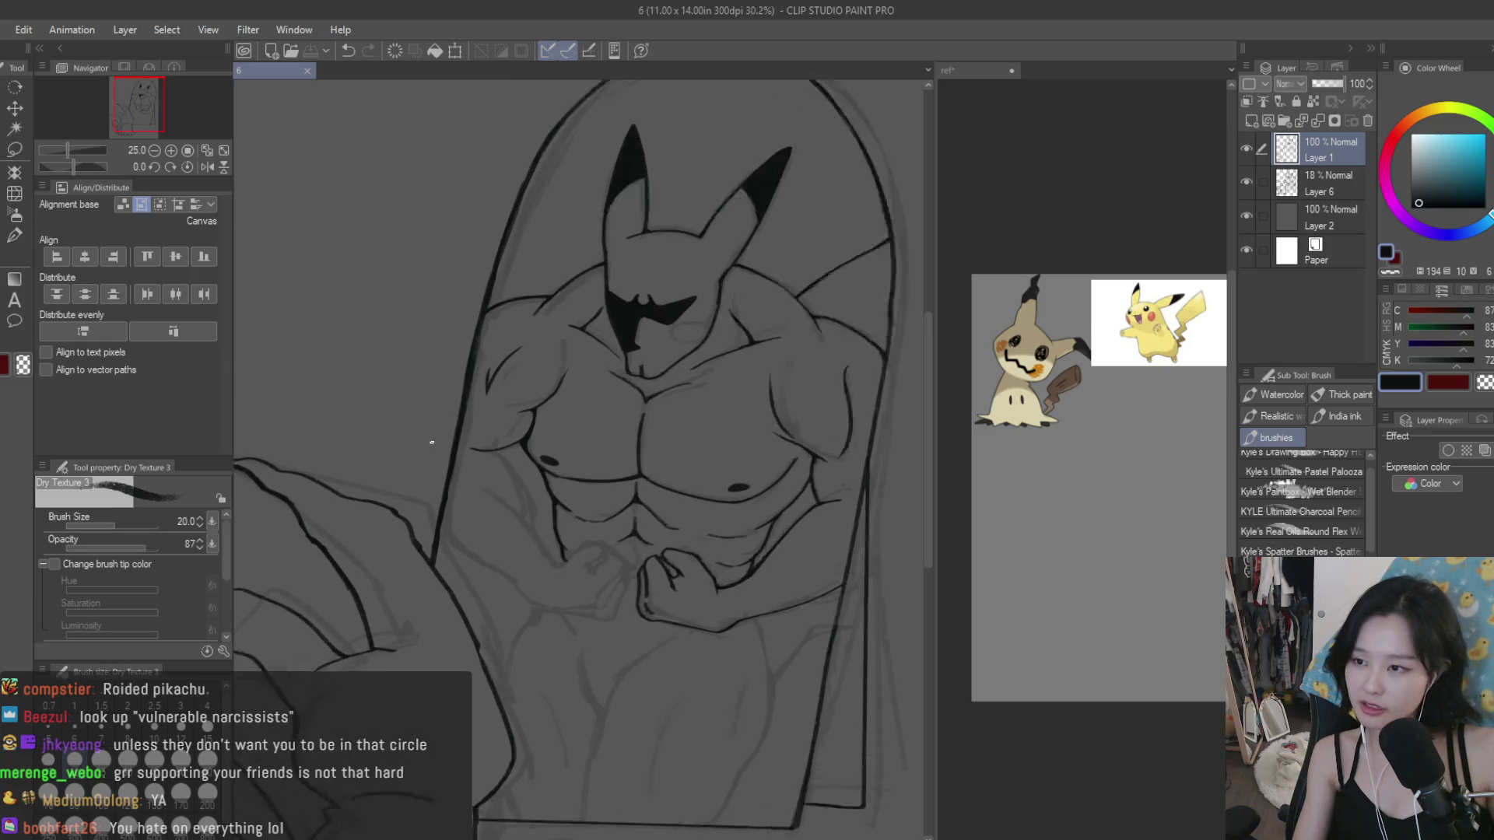
{"action": "left_click_drag", "start_coordinate": [451, 400], "coordinate": [482, 399]}
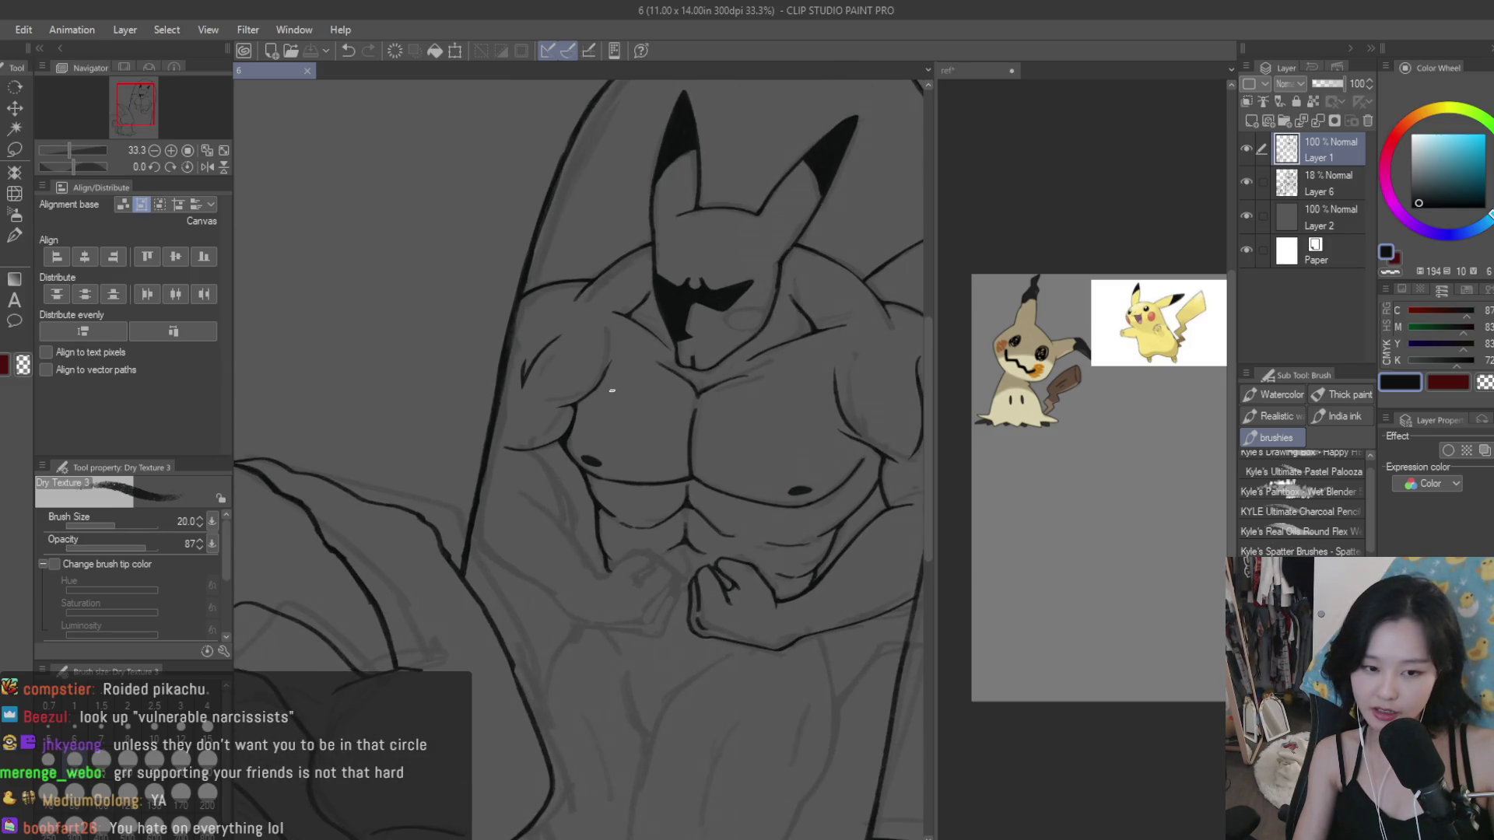
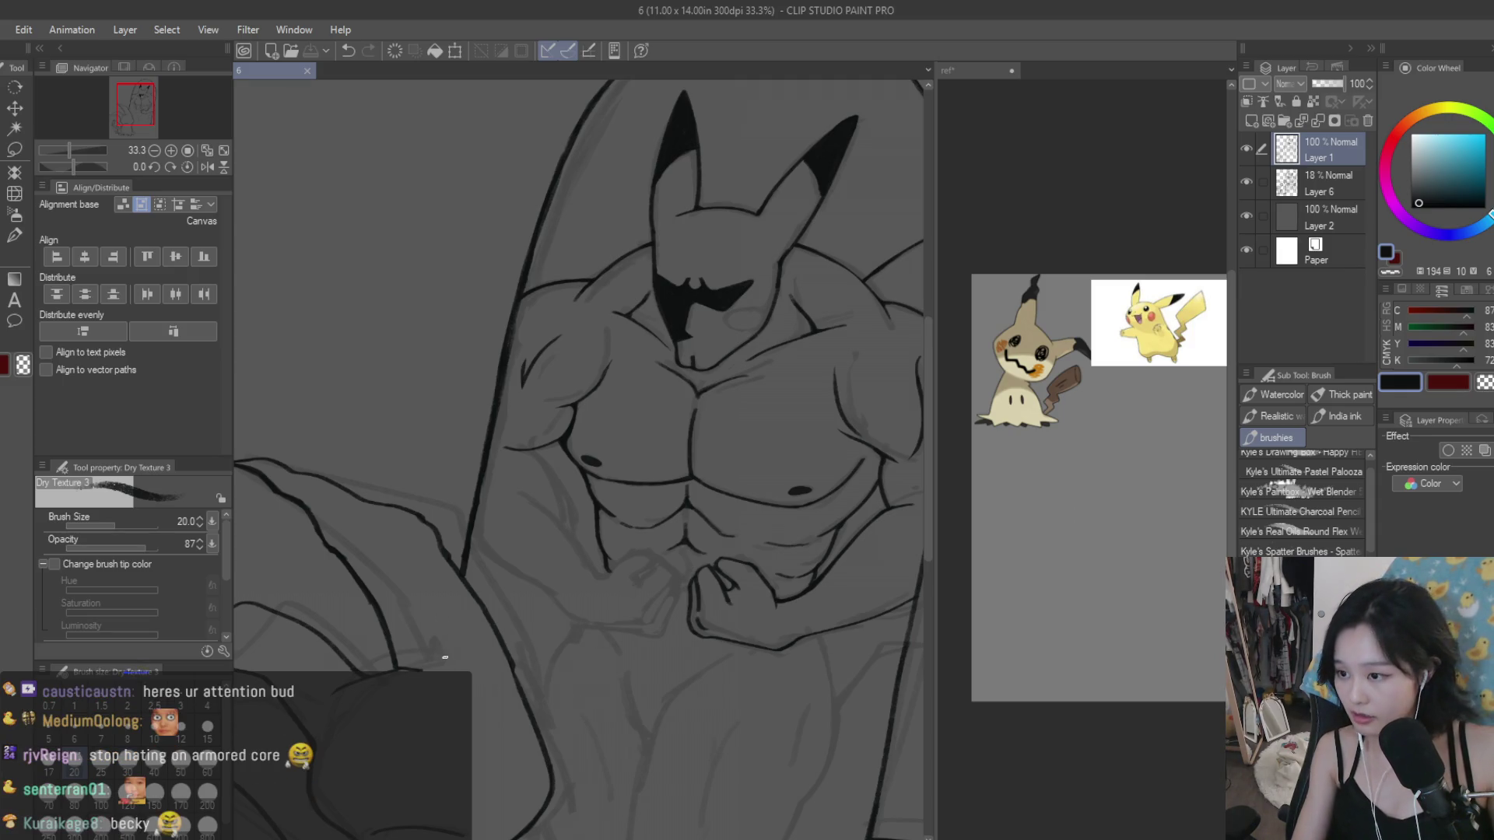
Step: Ink a dark diagonal line on the belly, then erase part of that stroke
{"action": "scroll", "coordinate": [446, 657], "scroll_direction": "up", "scroll_amount": 2}
{"action": "scroll", "coordinate": [707, 480], "scroll_direction": "up", "scroll_amount": 1}
{"action": "mouse_move", "coordinate": [427, 484]}
{"action": "left_mouse_down"}
{"action": "mouse_move", "coordinate": [611, 600]}
{"action": "mouse_move", "coordinate": [624, 633]}
{"action": "mouse_move", "coordinate": [685, 658]}
{"action": "left_mouse_up"}
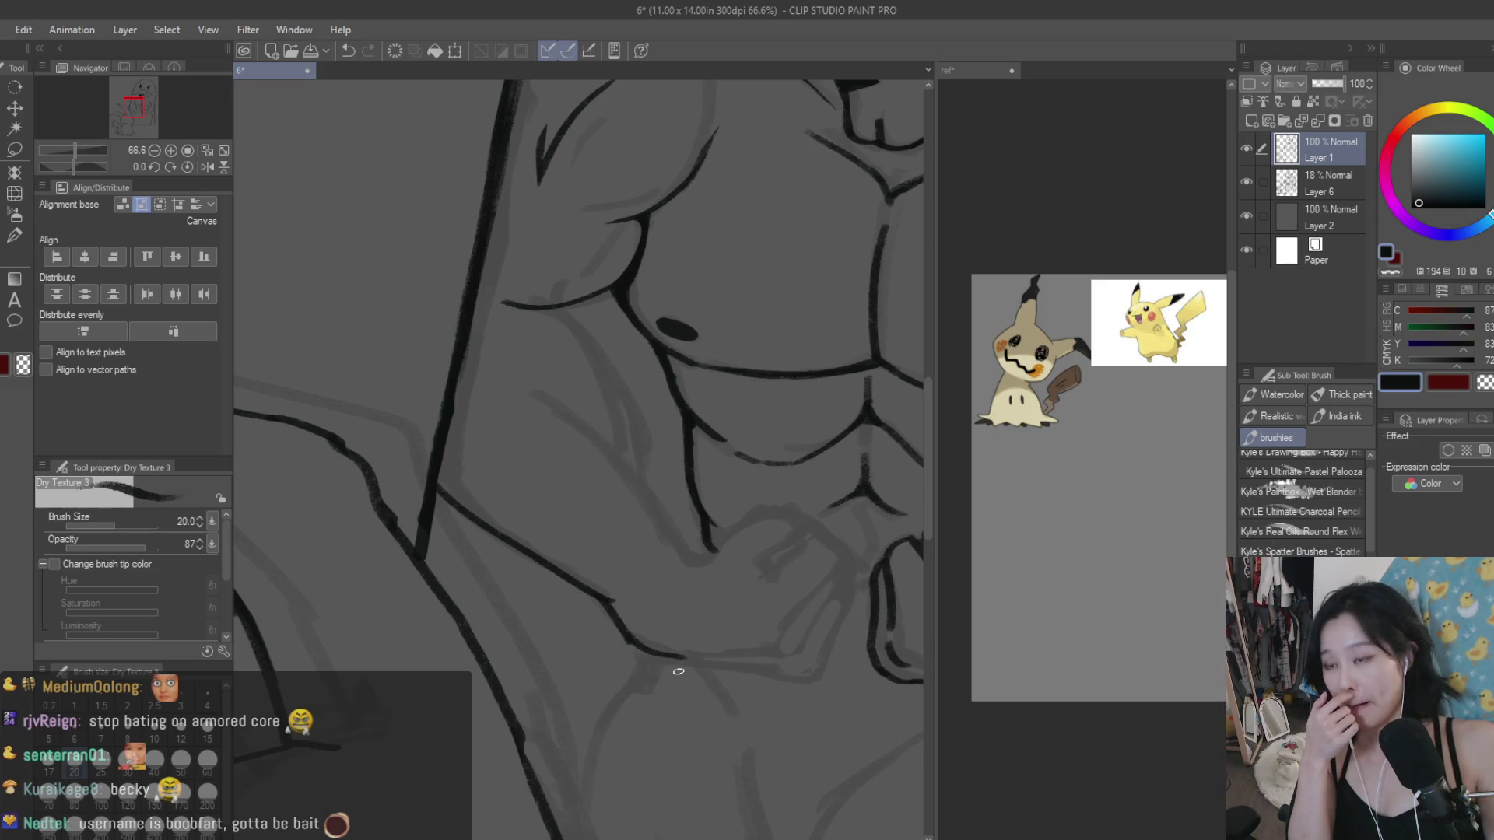
{"action": "key", "text": "e"}
{"action": "scroll", "coordinate": [603, 578], "scroll_direction": "up", "scroll_amount": 2}
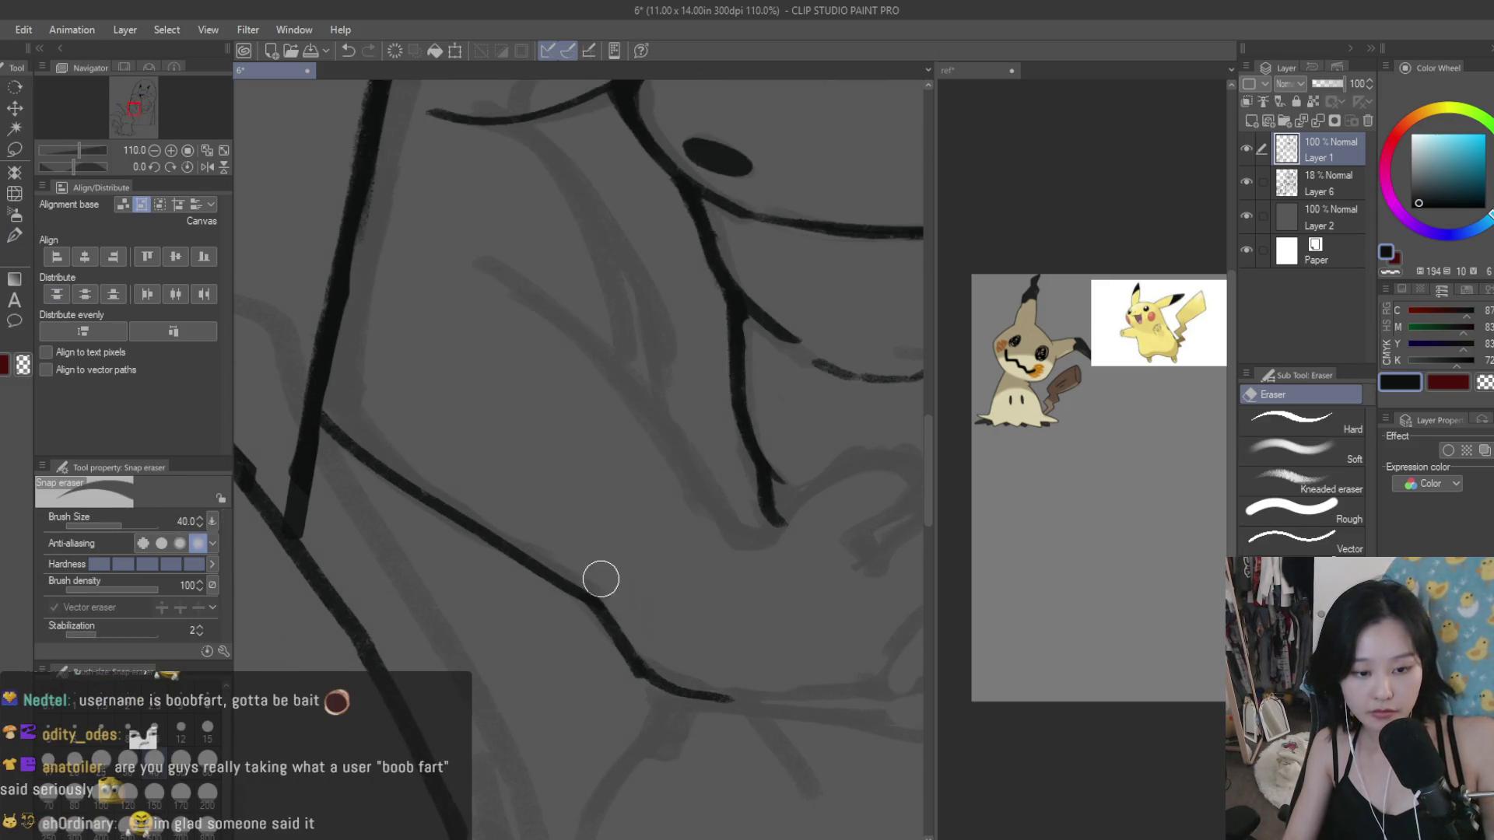
{"action": "scroll", "coordinate": [599, 639], "scroll_direction": "up", "scroll_amount": 1}
{"action": "left_click_drag", "start_coordinate": [580, 623], "coordinate": [656, 704]}
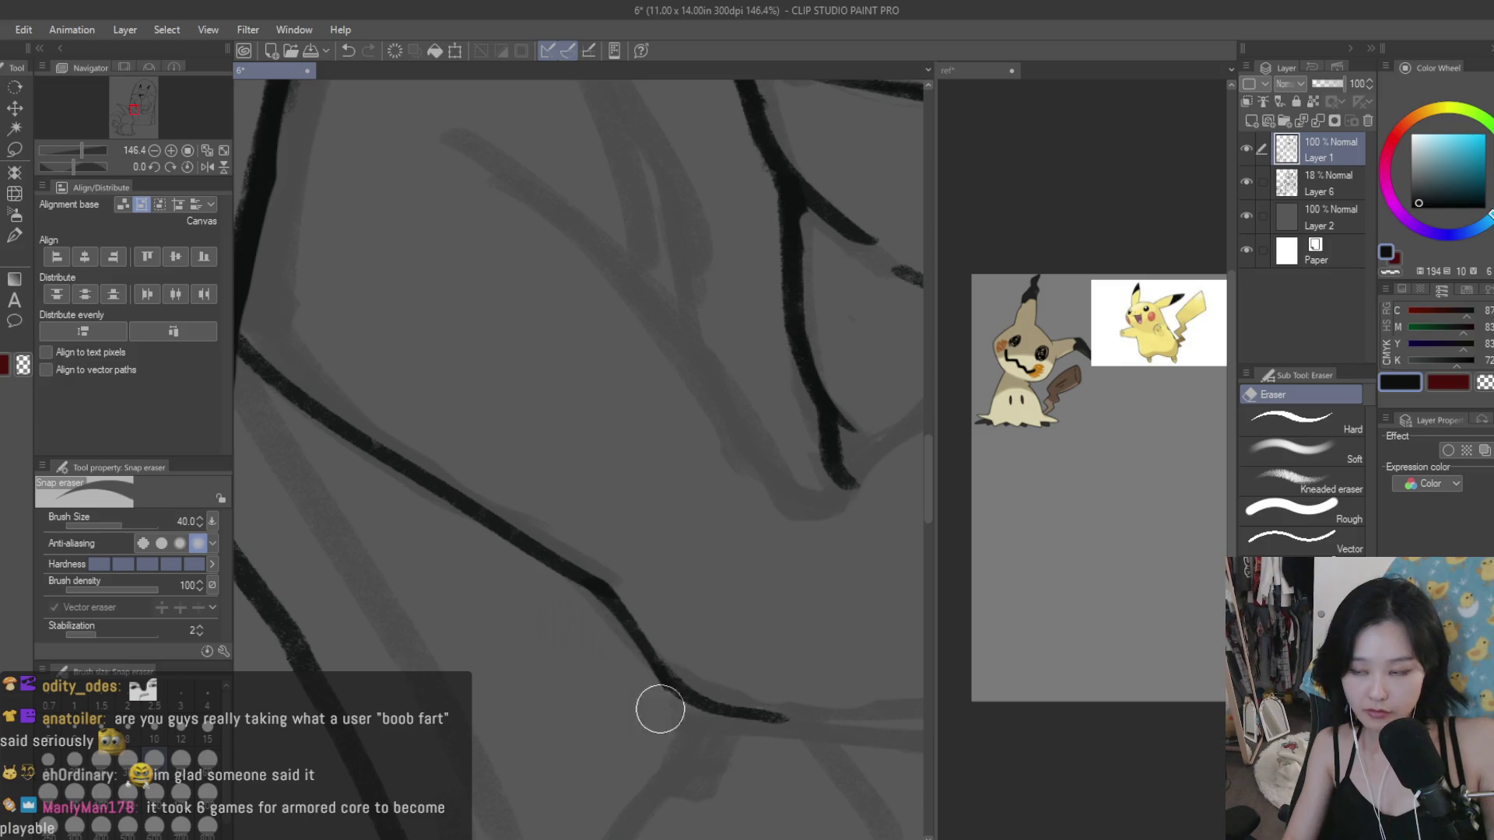
Step: Redraw the curved belly line after undoing the first try, plus a line across the lower belly
{"action": "key", "text": "b"}
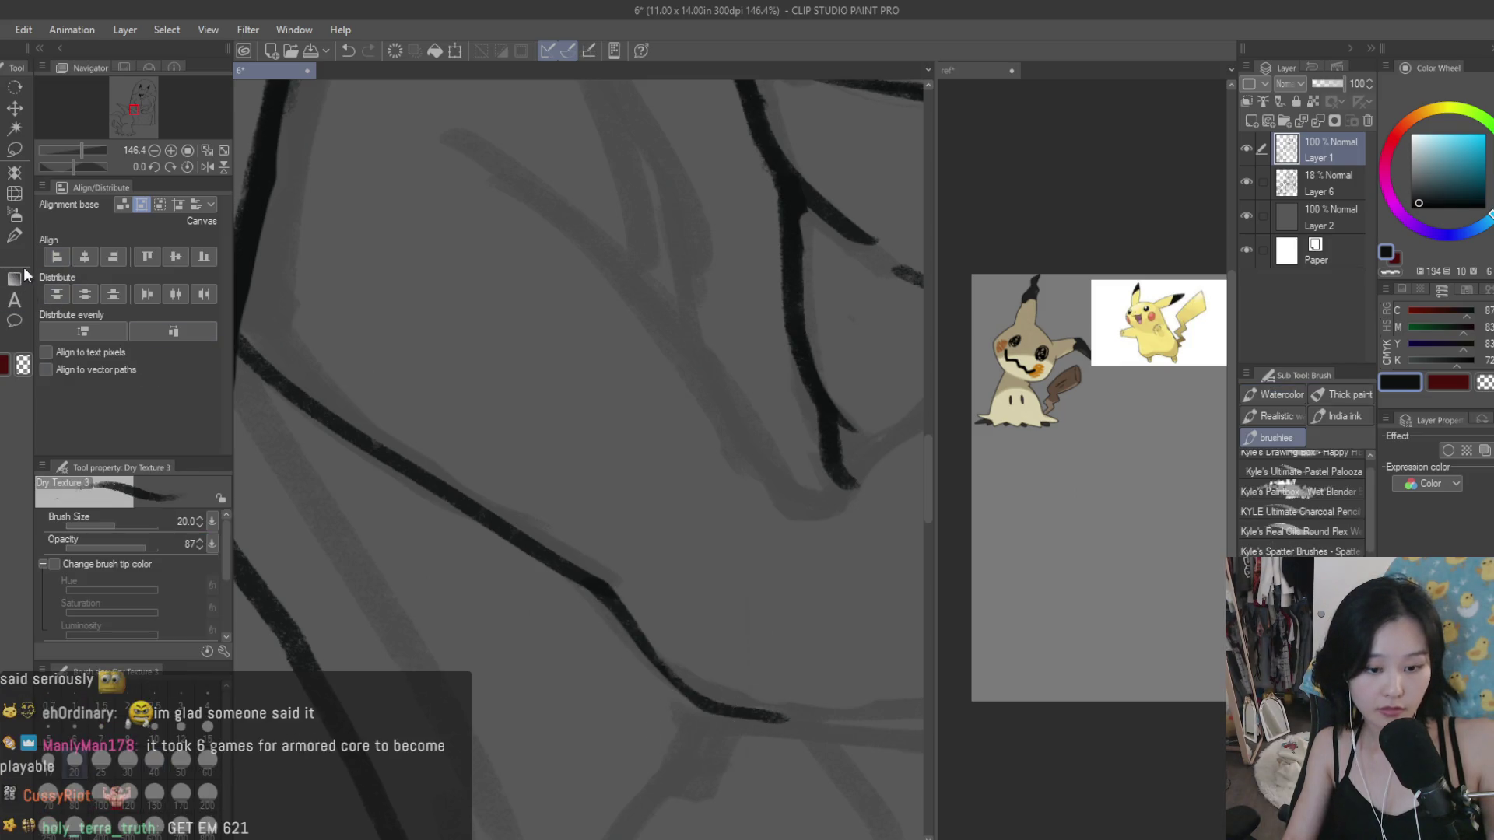
{"action": "scroll", "coordinate": [550, 667], "scroll_direction": "down", "scroll_amount": 1}
{"action": "left_click_drag", "start_coordinate": [550, 667], "coordinate": [463, 694]}
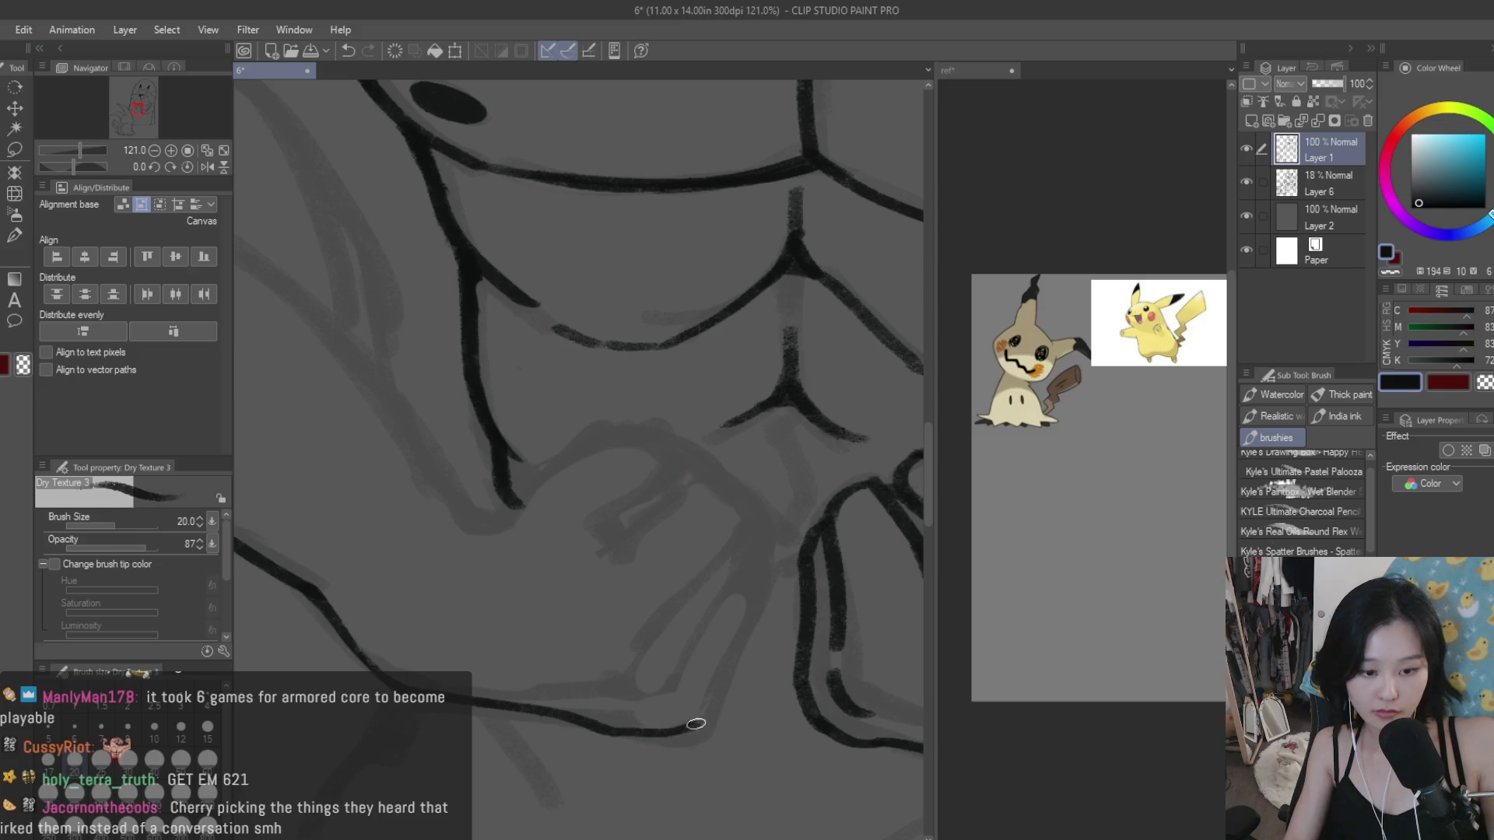
{"action": "mouse_move", "coordinate": [776, 576]}
{"action": "left_mouse_down"}
{"action": "mouse_move", "coordinate": [649, 719]}
{"action": "mouse_move", "coordinate": [420, 700]}
{"action": "left_mouse_up"}
{"action": "key", "text": "ctrl+z"}
{"action": "left_click_drag", "start_coordinate": [661, 722], "coordinate": [456, 703]}
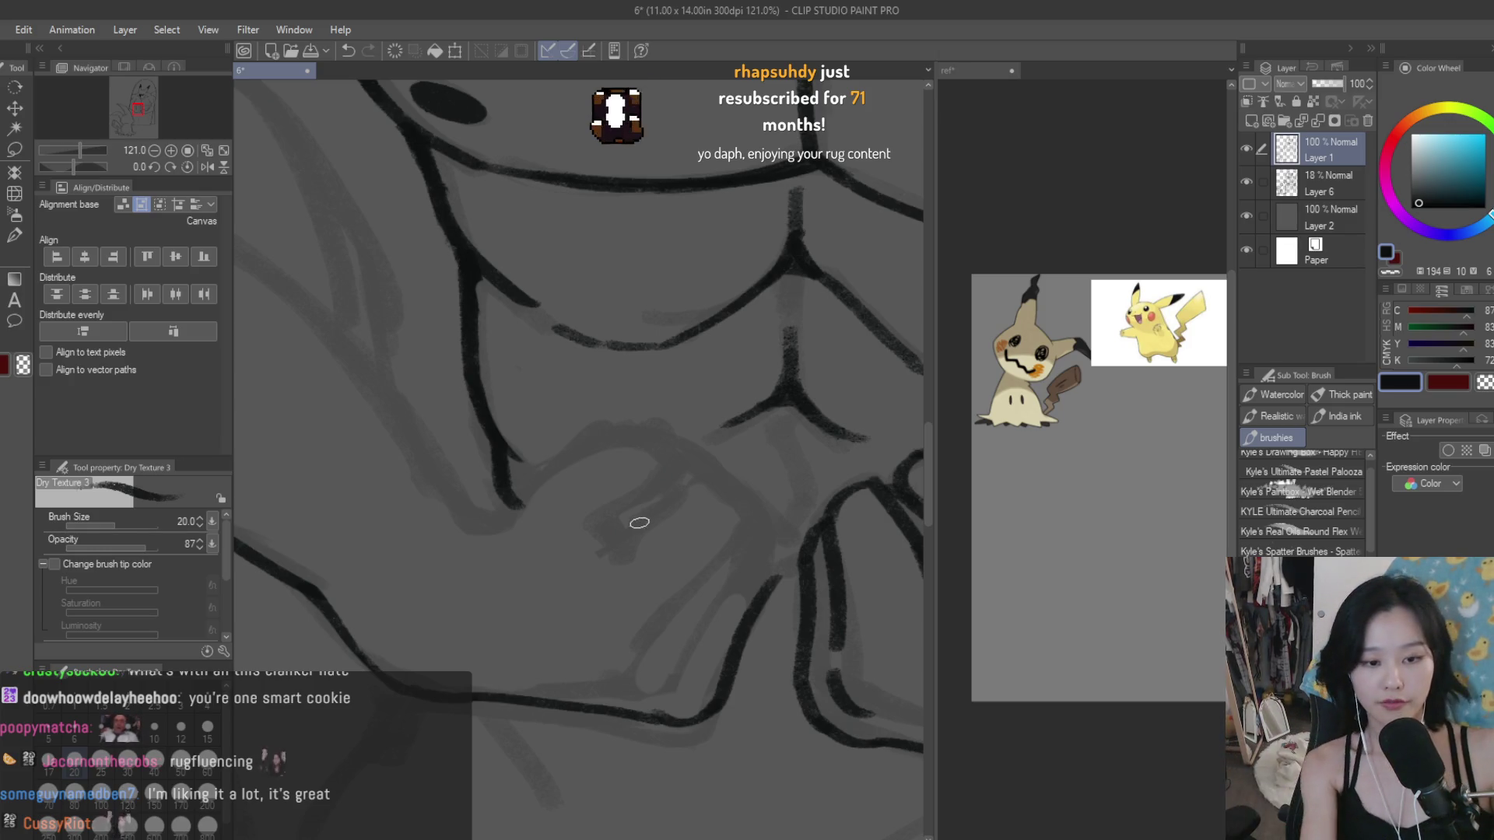
Step: Add strokes below the chest muscle, a hook joining the abs, and one down the abs
{"action": "mouse_move", "coordinate": [634, 434]}
{"action": "left_mouse_down"}
{"action": "mouse_move", "coordinate": [535, 473]}
{"action": "mouse_move", "coordinate": [498, 525]}
{"action": "left_mouse_up"}
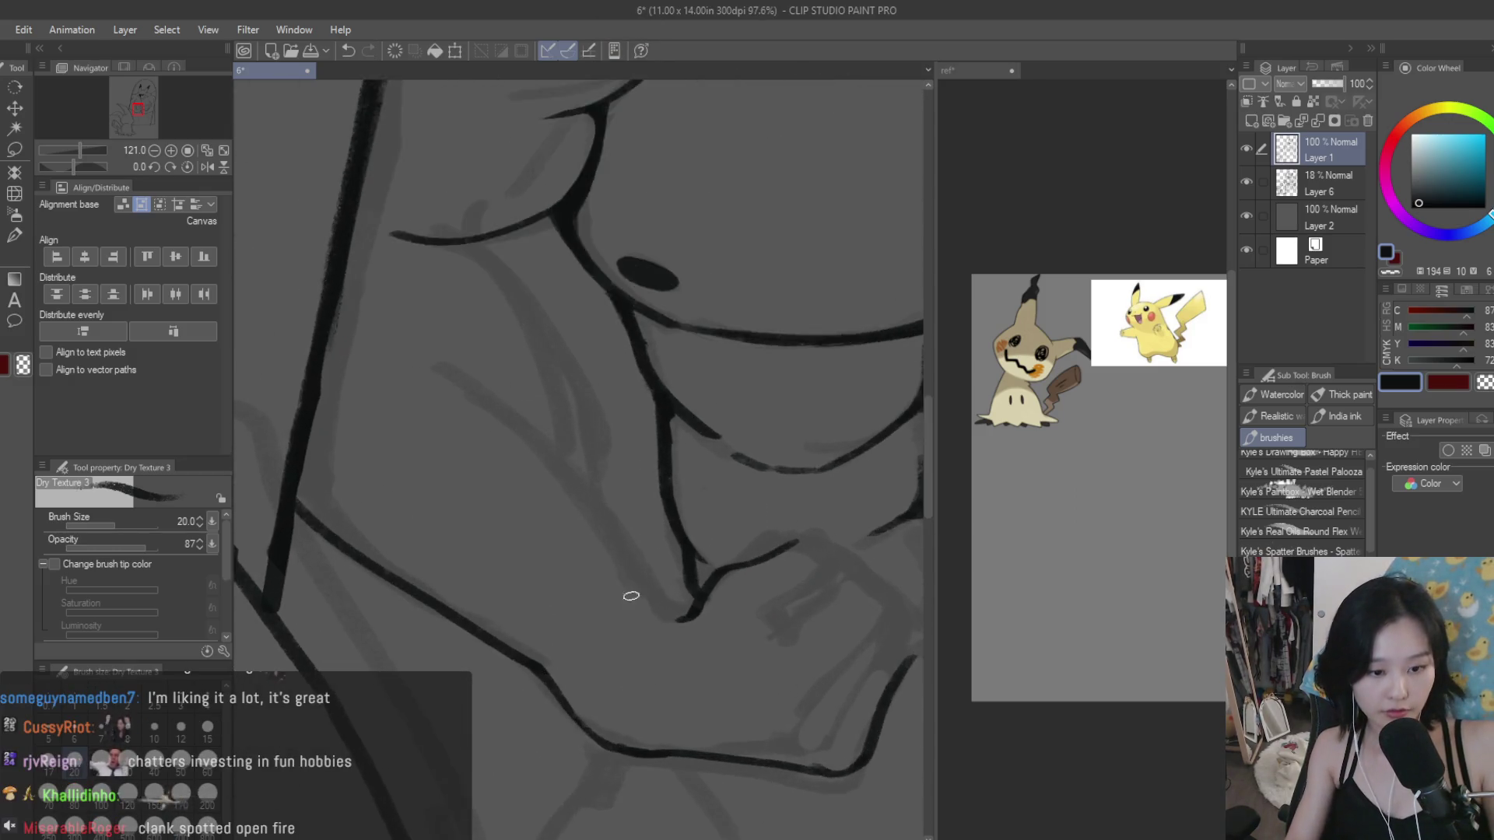
{"action": "left_click_drag", "start_coordinate": [627, 593], "coordinate": [688, 619]}
{"action": "left_click_drag", "start_coordinate": [385, 306], "coordinate": [630, 576]}
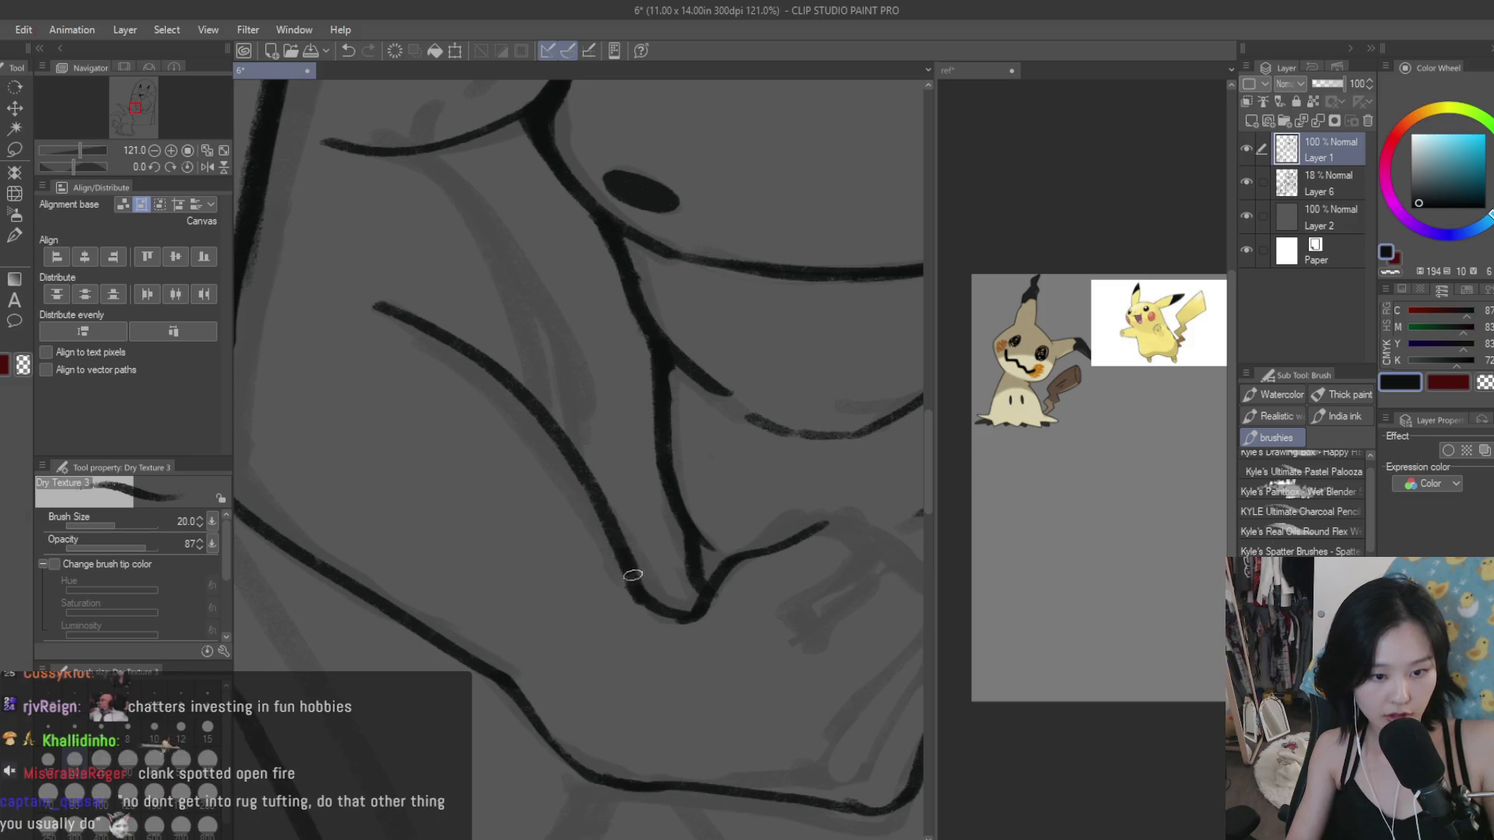
{"action": "key", "text": "ctrl+minus"}
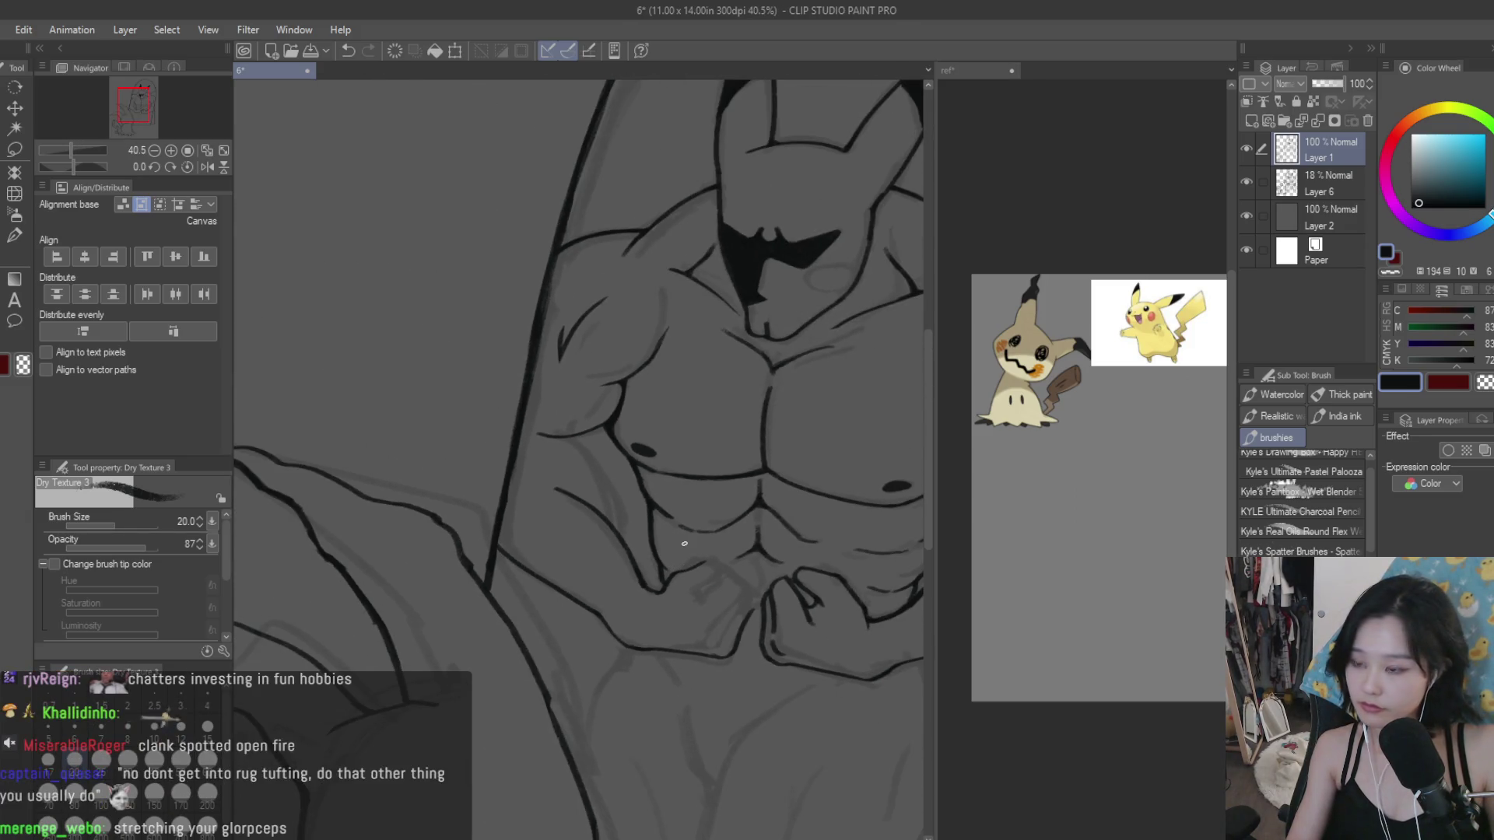
Step: Add a short ink stroke on the upper chest
{"action": "scroll", "coordinate": [683, 543], "scroll_direction": "up", "scroll_amount": 2}
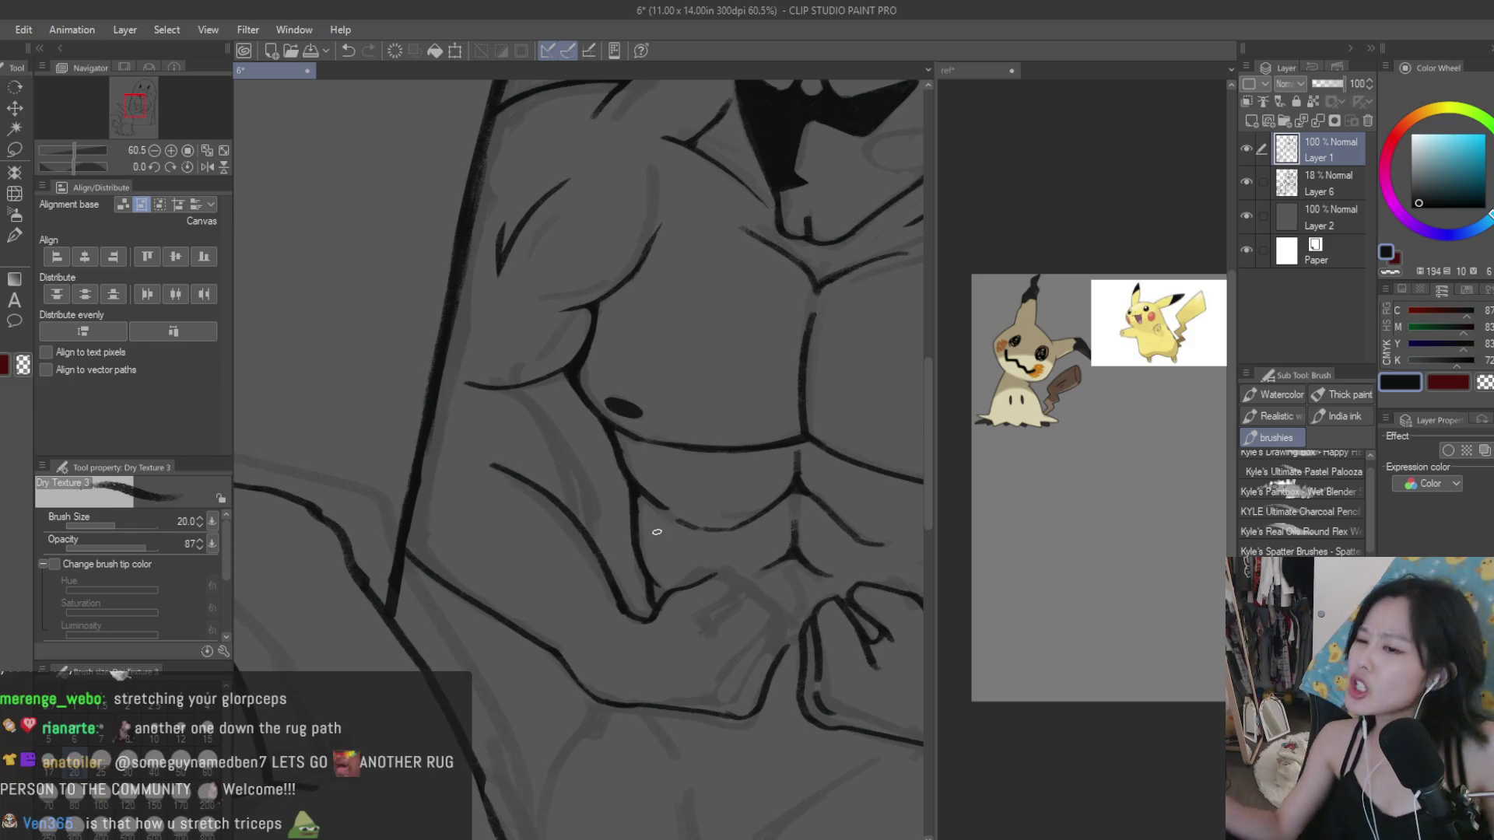
{"action": "key", "text": "e"}
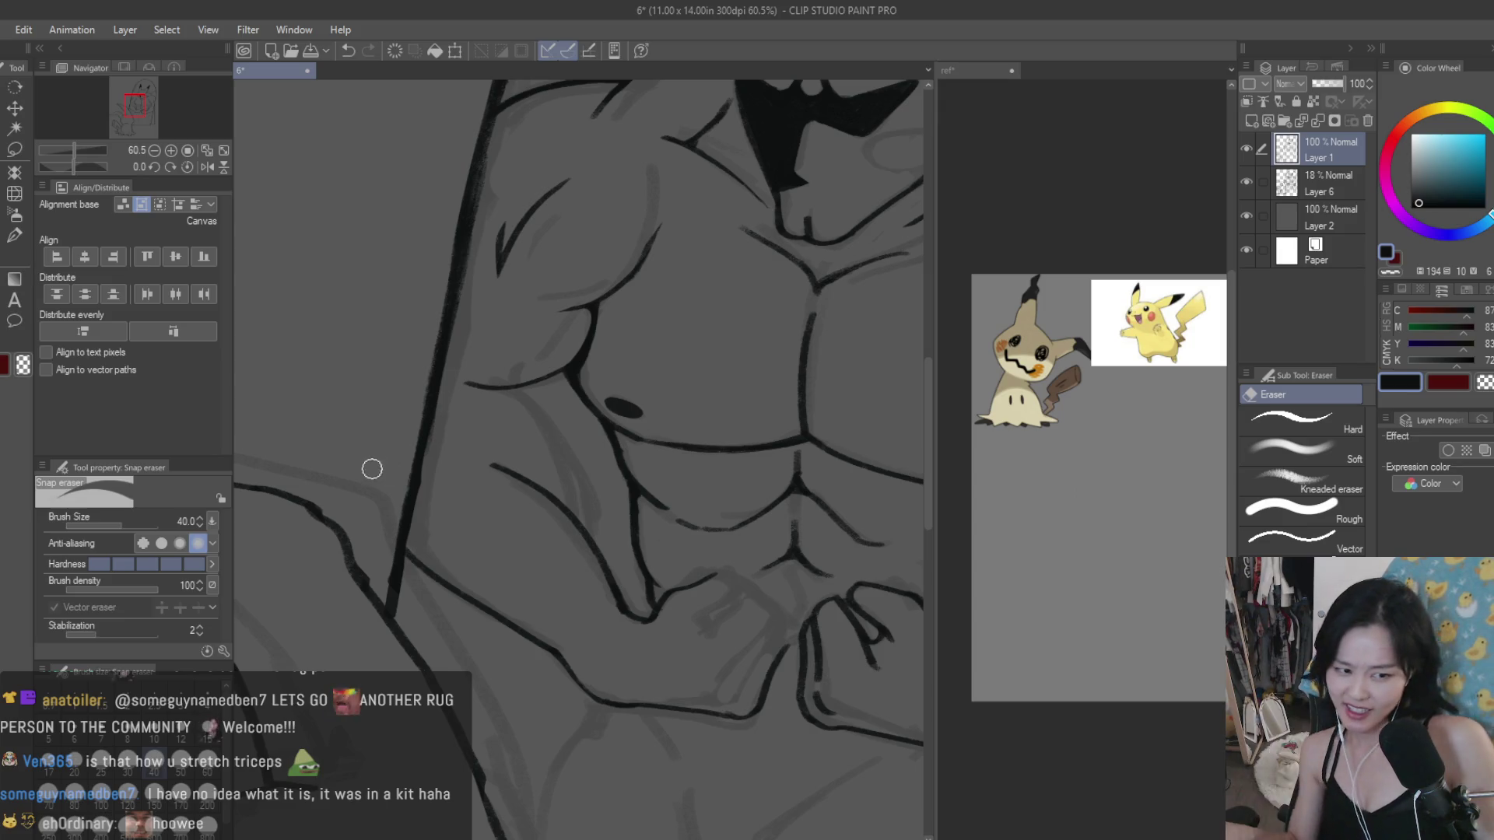
{"action": "key", "text": "b"}
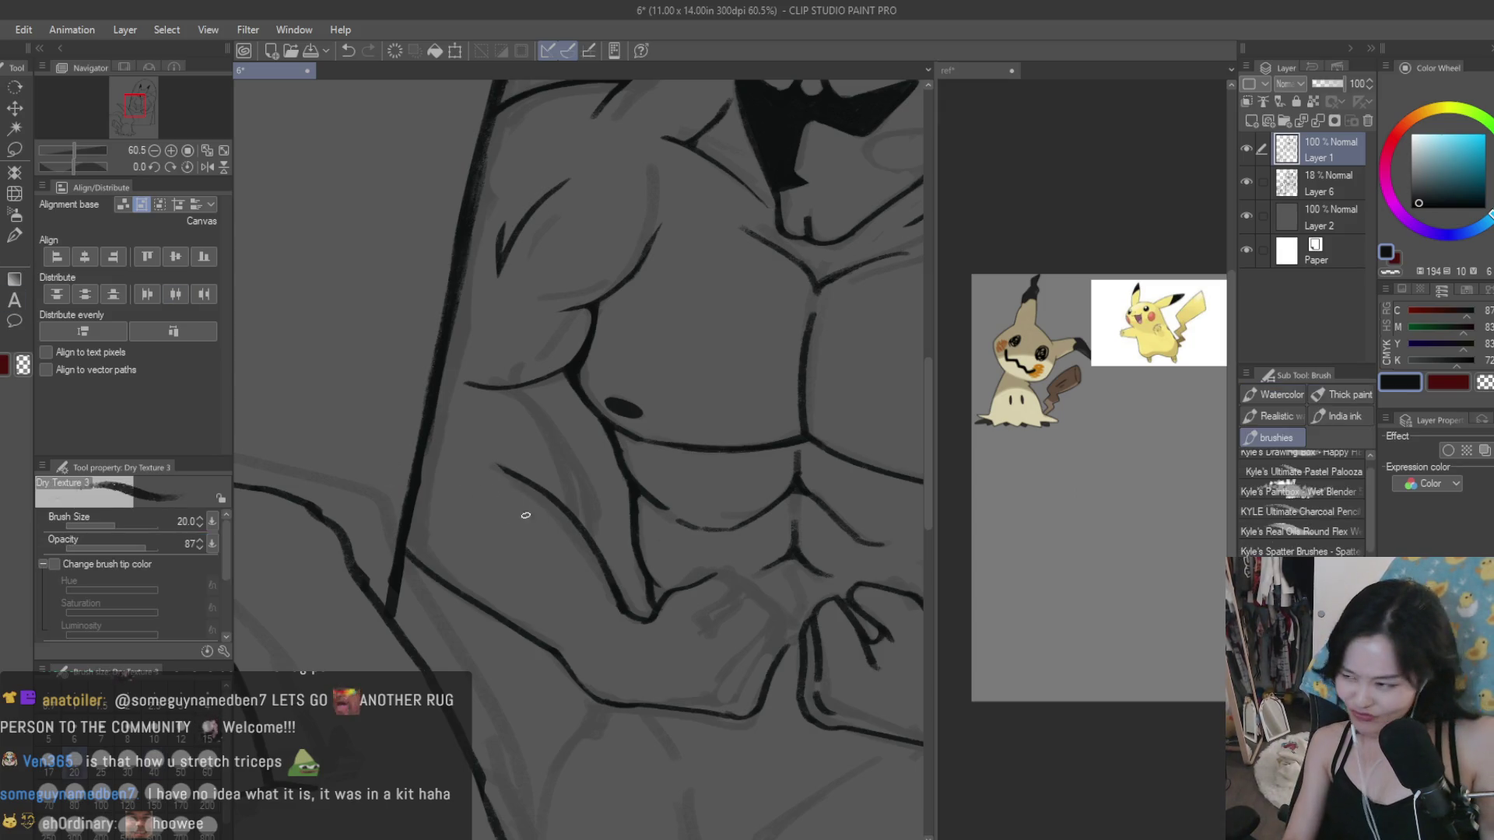
{"action": "scroll", "coordinate": [436, 319], "scroll_direction": "up", "scroll_amount": 2}
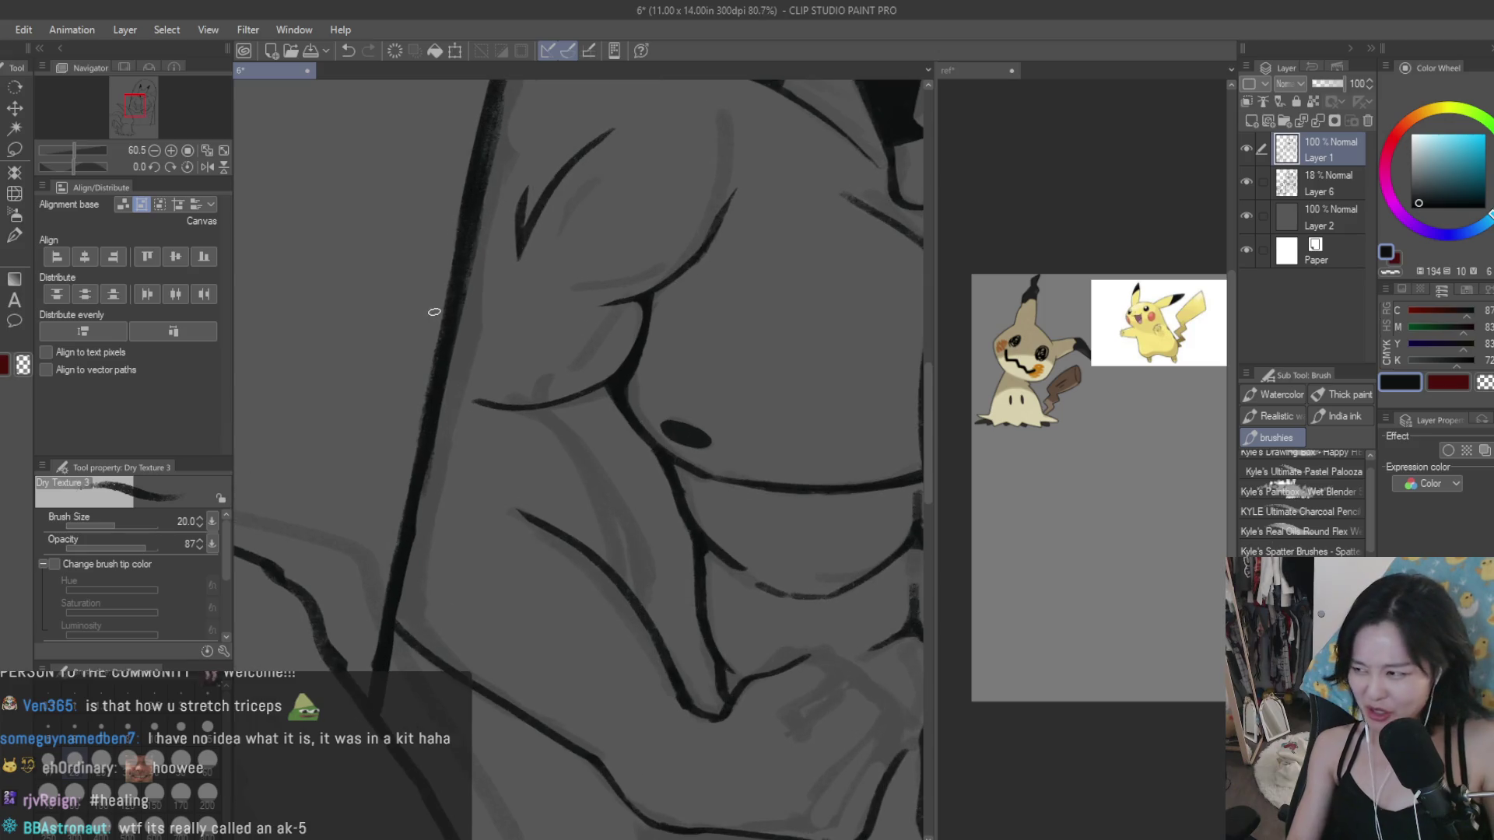
{"action": "scroll", "coordinate": [552, 483], "scroll_direction": "up", "scroll_amount": 1}
{"action": "left_click_drag", "start_coordinate": [555, 507], "coordinate": [560, 535]}
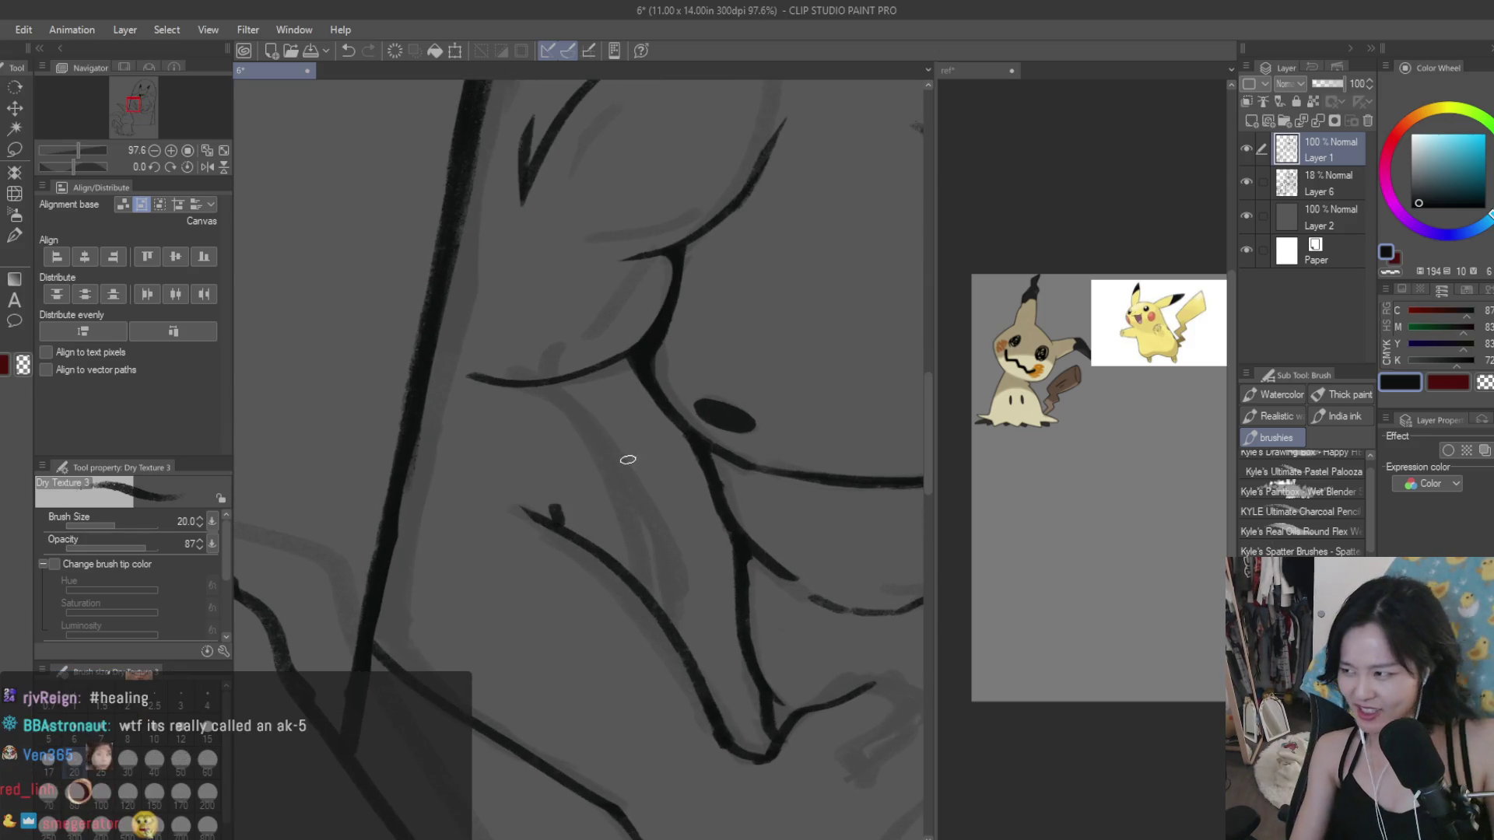
{"action": "scroll", "coordinate": [628, 460], "scroll_direction": "down", "scroll_amount": 3}
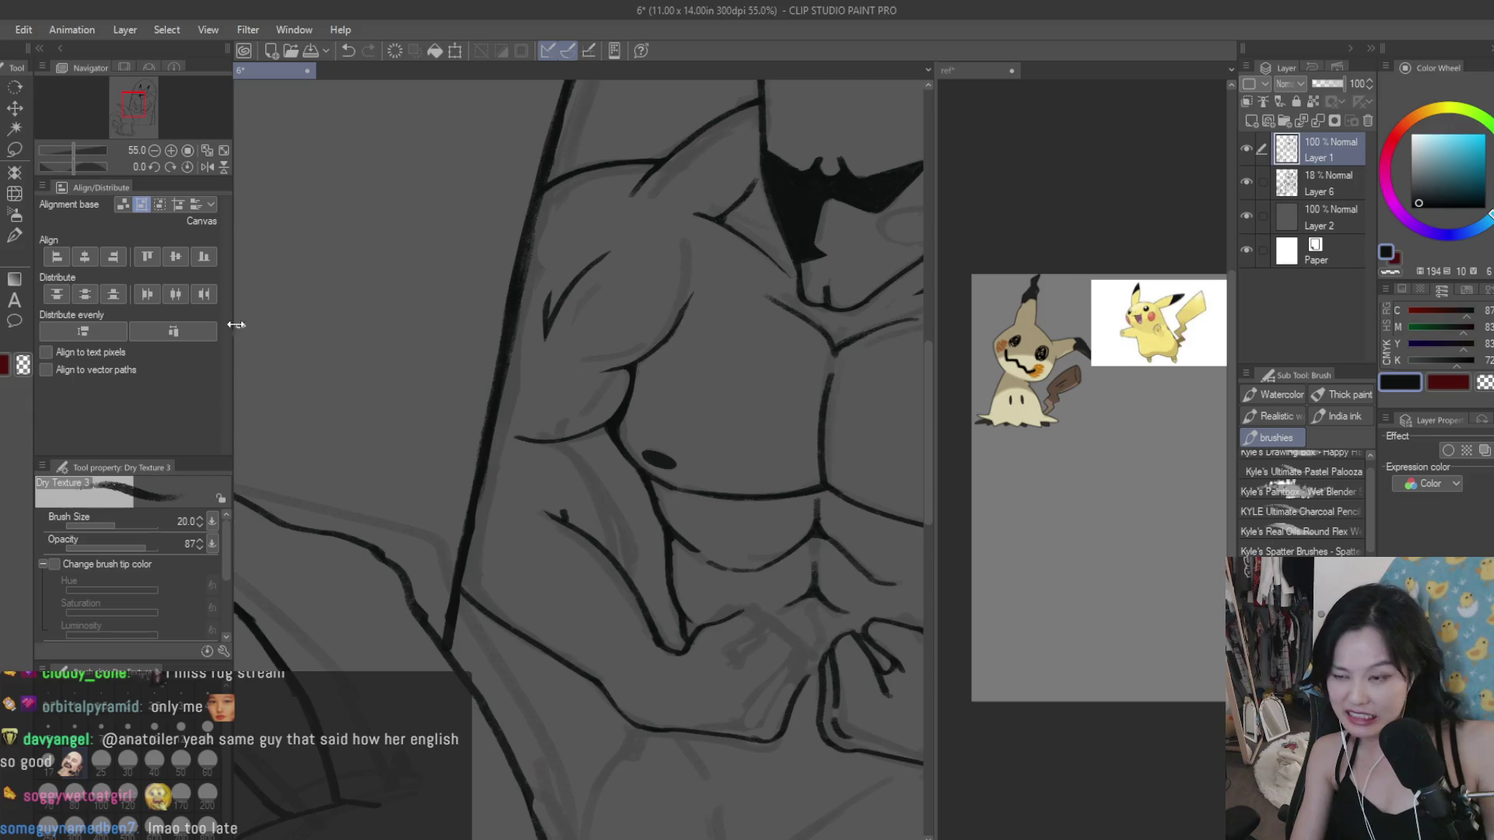
Step: Erase the grey sketch stroke across the left chest with the Snap eraser
{"action": "key", "text": "e"}
{"action": "scroll", "coordinate": [573, 283], "scroll_direction": "up", "scroll_amount": 1}
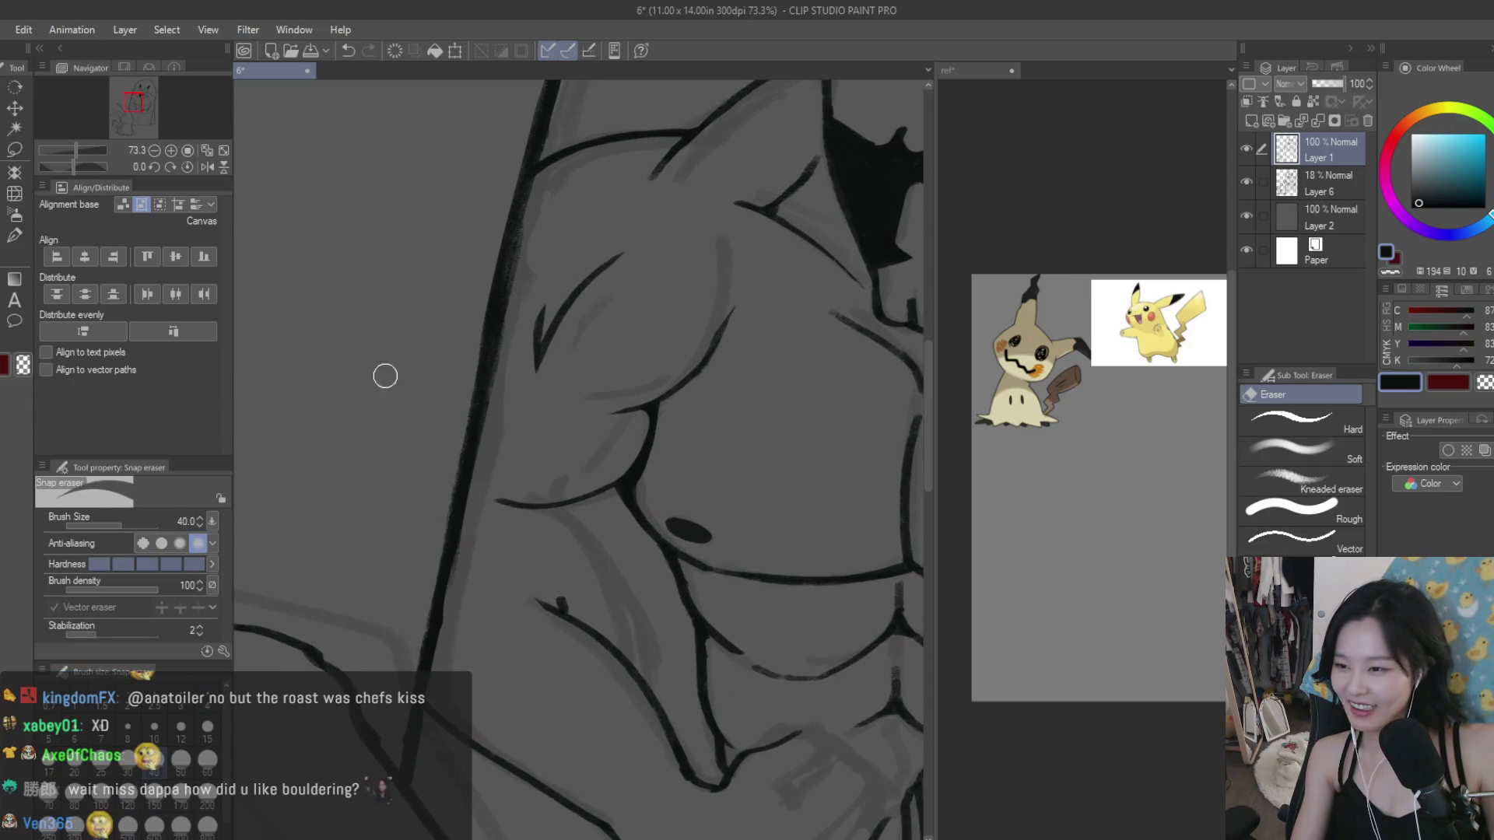
{"action": "key", "text": "b"}
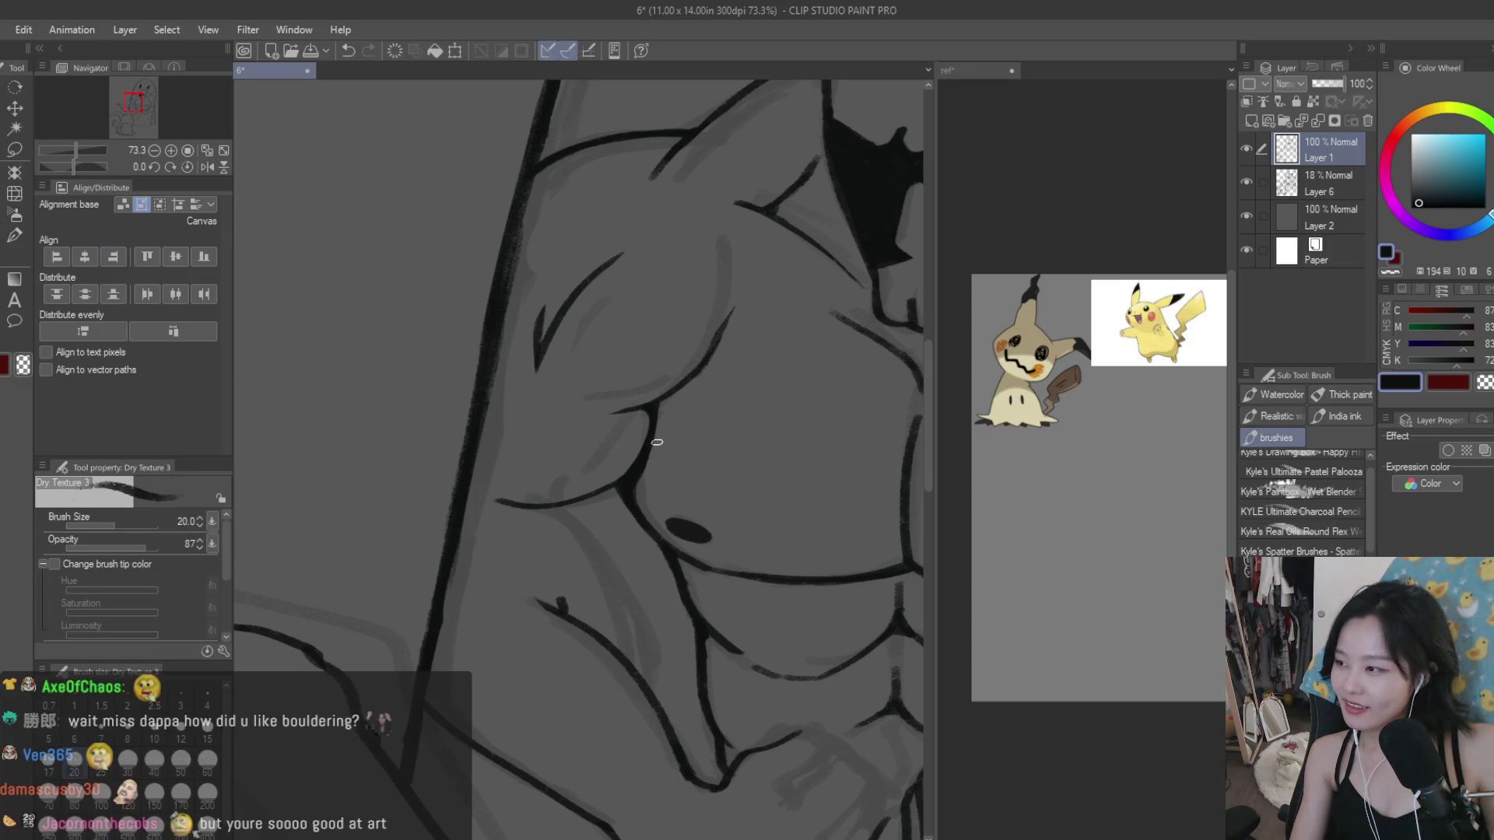
{"action": "scroll", "coordinate": [653, 433], "scroll_direction": "down", "scroll_amount": 2}
{"action": "scroll", "coordinate": [573, 420], "scroll_direction": "down", "scroll_amount": 3}
{"action": "scroll", "coordinate": [748, 658], "scroll_direction": "down", "scroll_amount": 2}
{"action": "scroll", "coordinate": [748, 657], "scroll_direction": "down", "scroll_amount": 1}
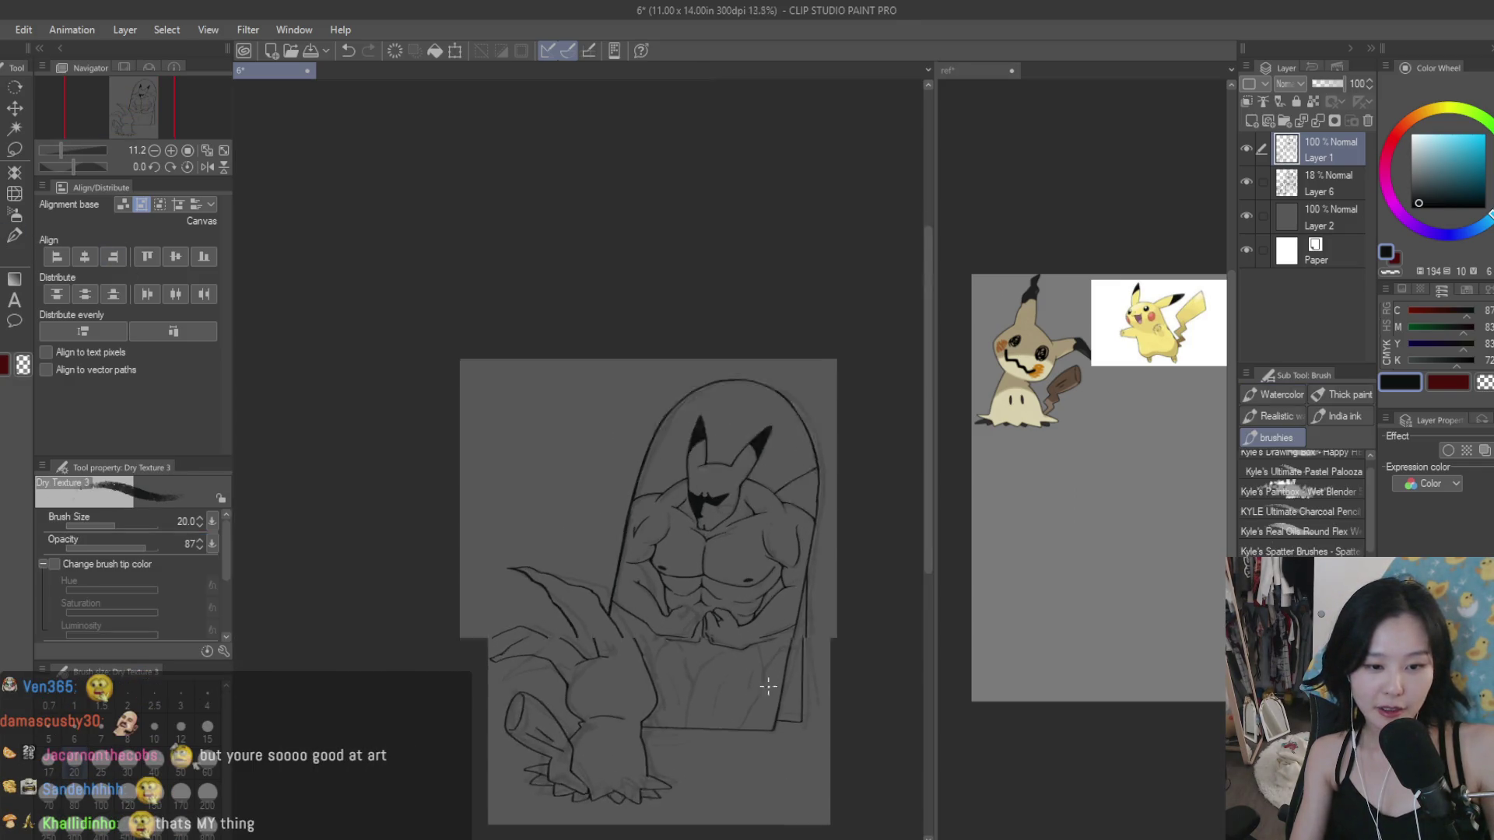
{"action": "scroll", "coordinate": [718, 690], "scroll_direction": "up", "scroll_amount": 2}
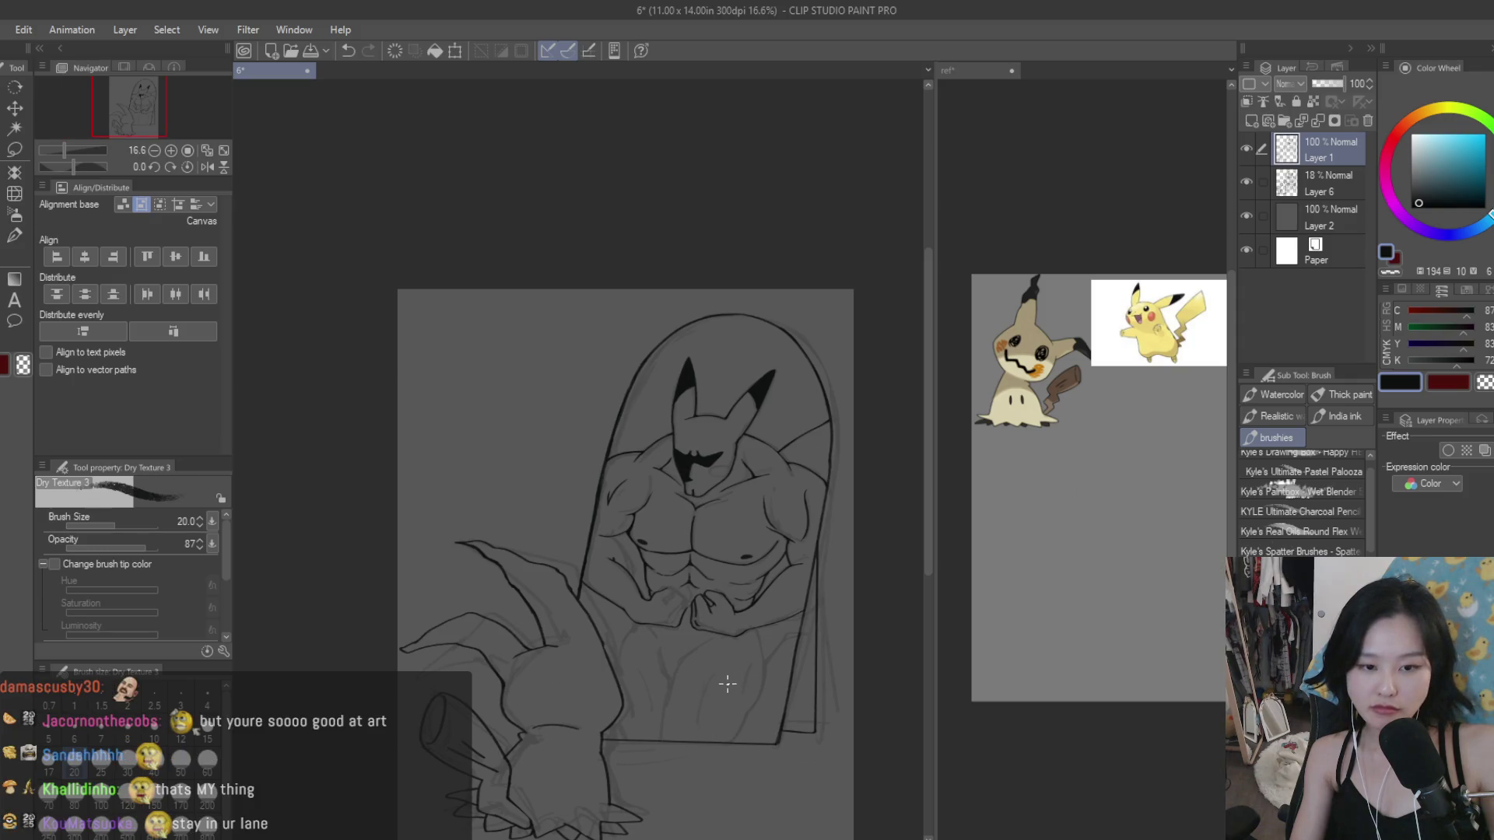
{"action": "scroll", "coordinate": [729, 684], "scroll_direction": "up", "scroll_amount": 1}
{"action": "key", "text": "e"}
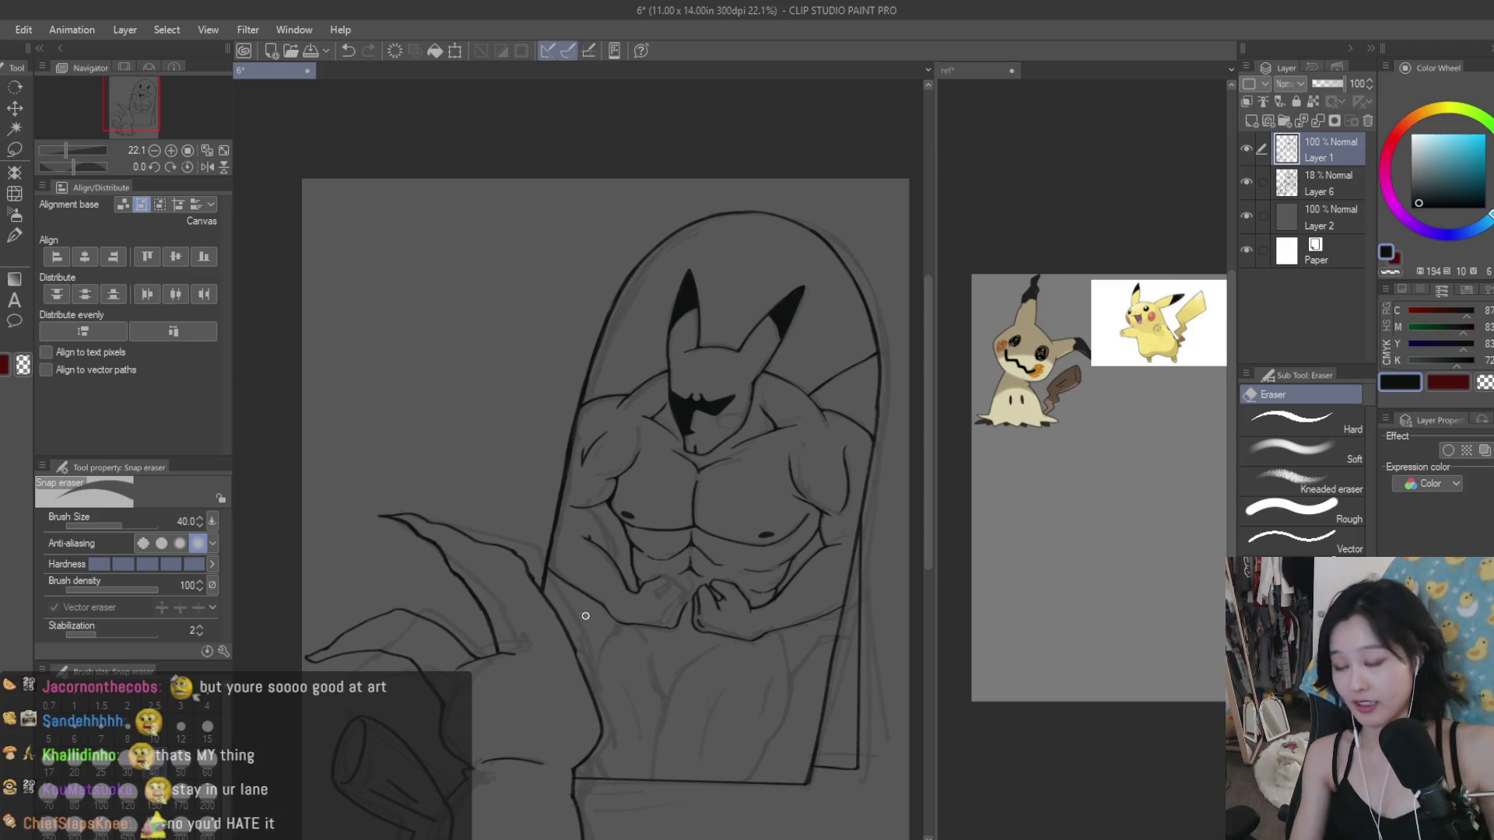
{"action": "scroll", "coordinate": [591, 478], "scroll_direction": "up", "scroll_amount": 3}
{"action": "scroll", "coordinate": [591, 477], "scroll_direction": "up", "scroll_amount": 2}
{"action": "scroll", "coordinate": [610, 473], "scroll_direction": "up", "scroll_amount": 2}
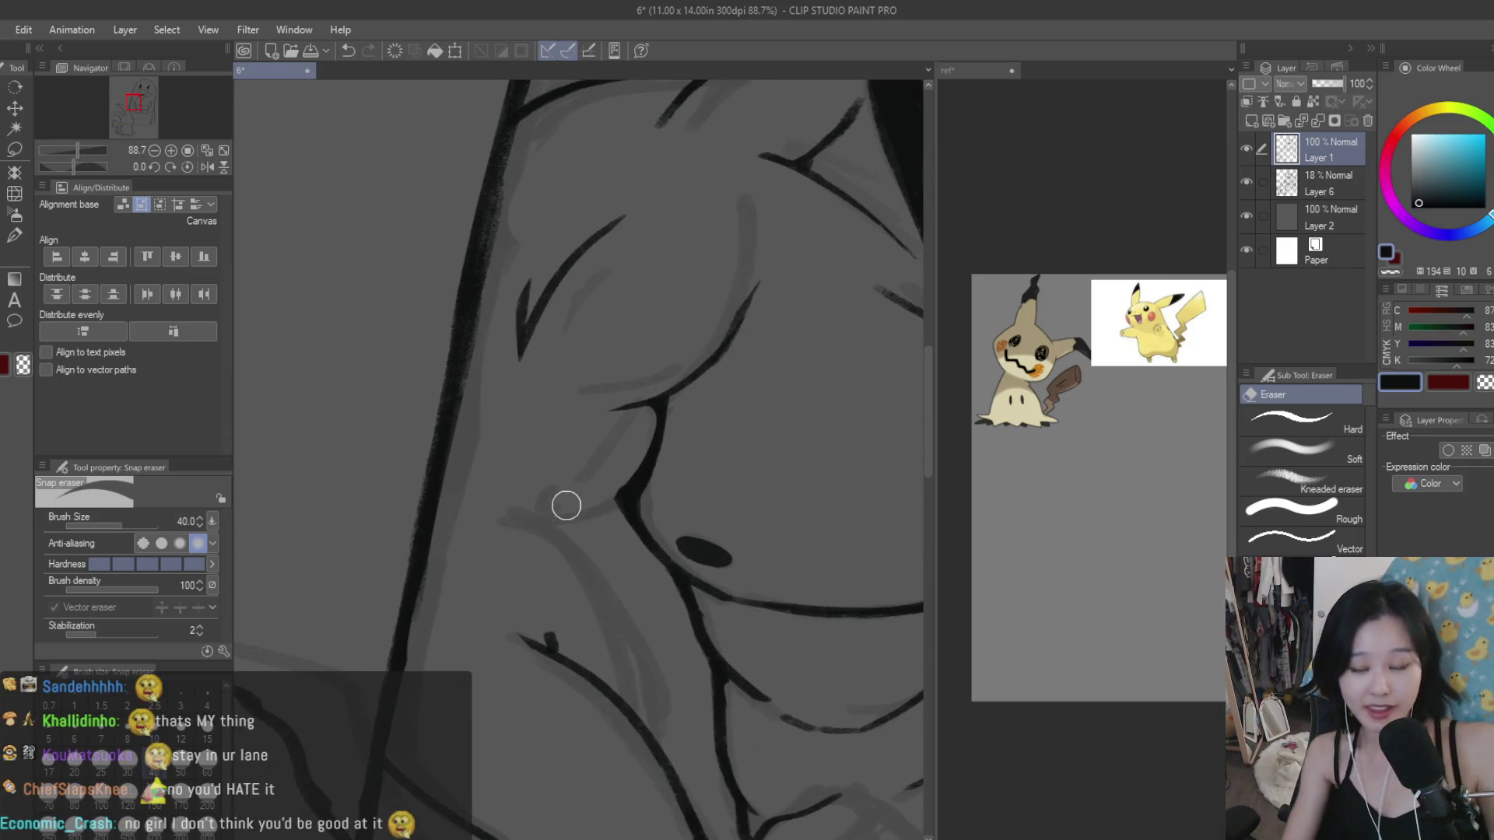
{"action": "left_click_drag", "start_coordinate": [483, 515], "coordinate": [614, 502]}
Step: Ink a longer curved line under the left pec, redrawing it once and trimming its end
{"action": "key", "text": "b"}
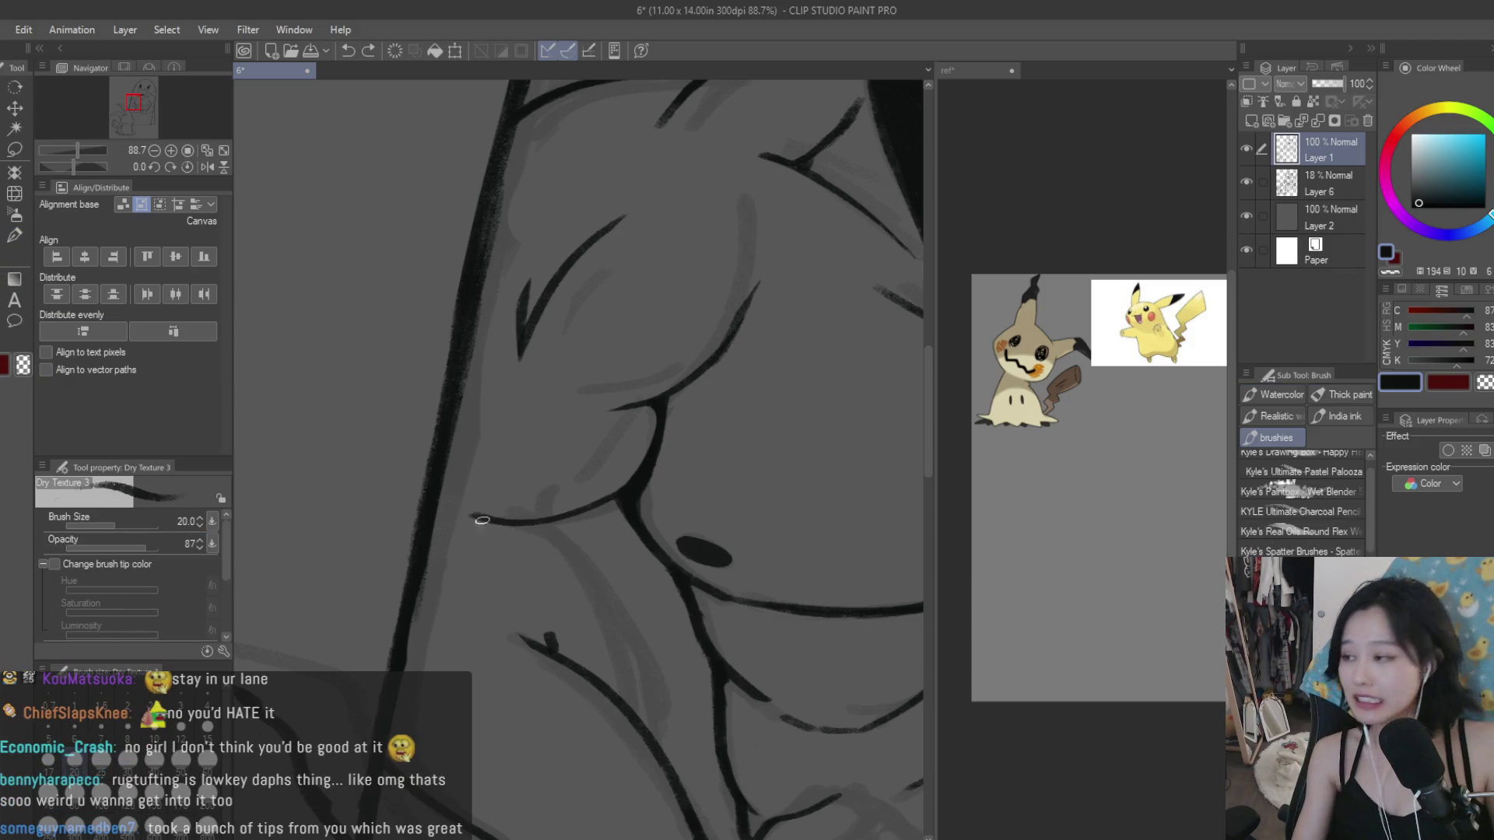
{"action": "left_click_drag", "start_coordinate": [620, 706], "coordinate": [517, 550]}
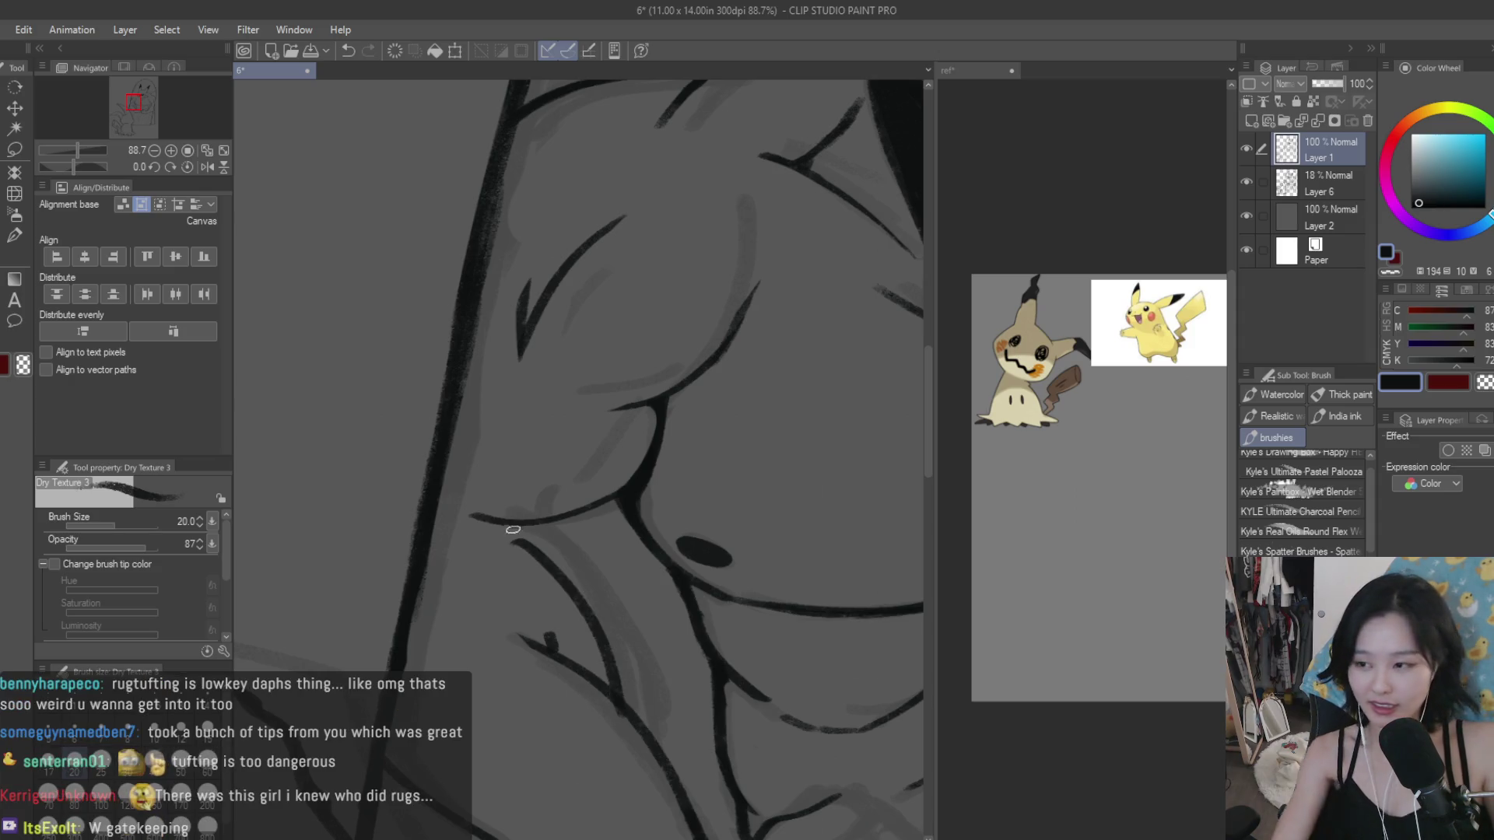
{"action": "key", "text": "ctrl+z"}
{"action": "mouse_move", "coordinate": [644, 708]}
{"action": "left_mouse_down"}
{"action": "mouse_move", "coordinate": [479, 506]}
{"action": "mouse_move", "coordinate": [629, 692]}
{"action": "left_mouse_up"}
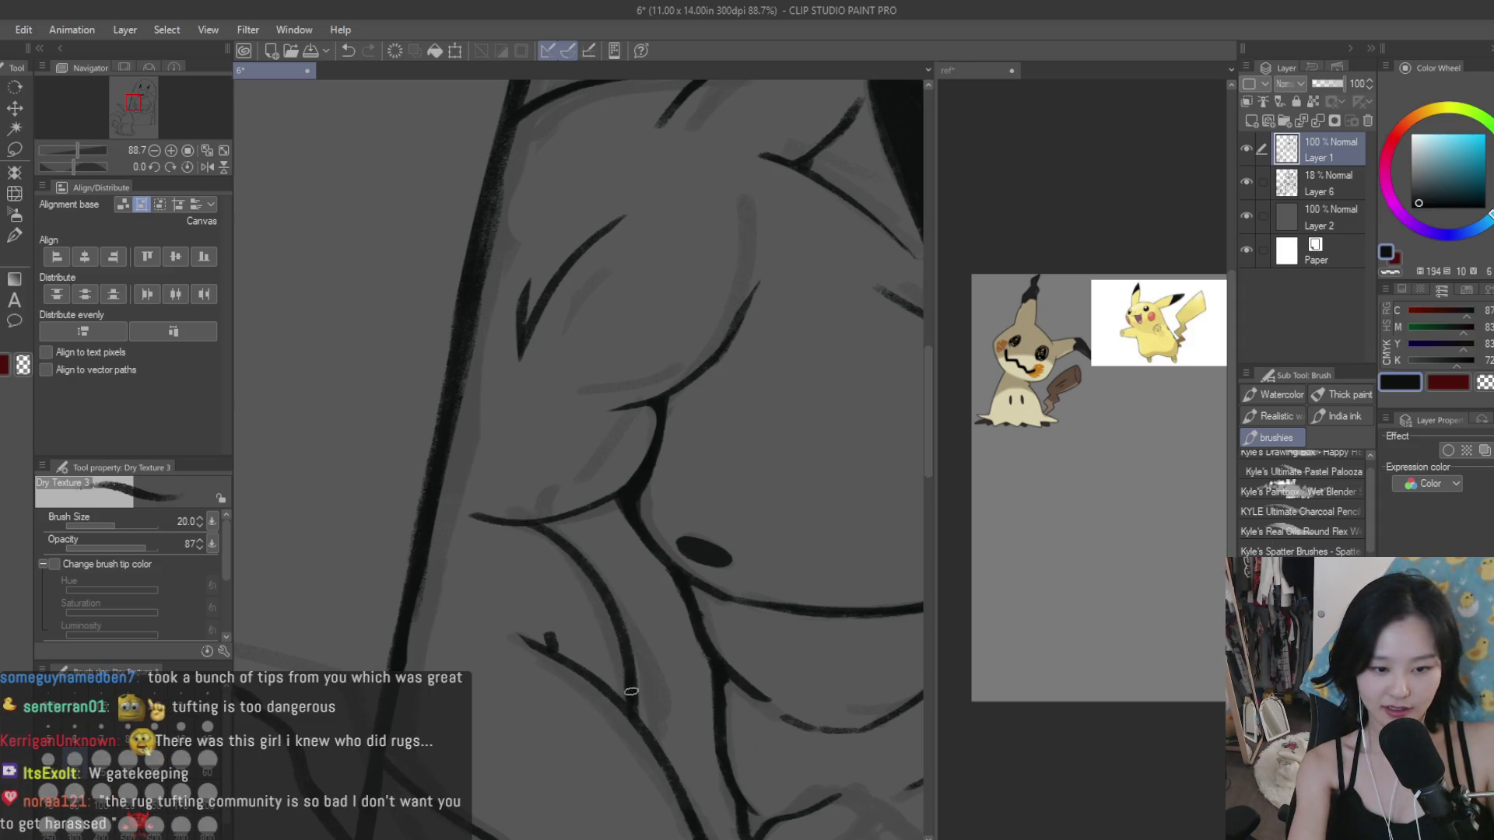
{"action": "key", "text": "e"}
{"action": "left_click_drag", "start_coordinate": [567, 623], "coordinate": [587, 706]}
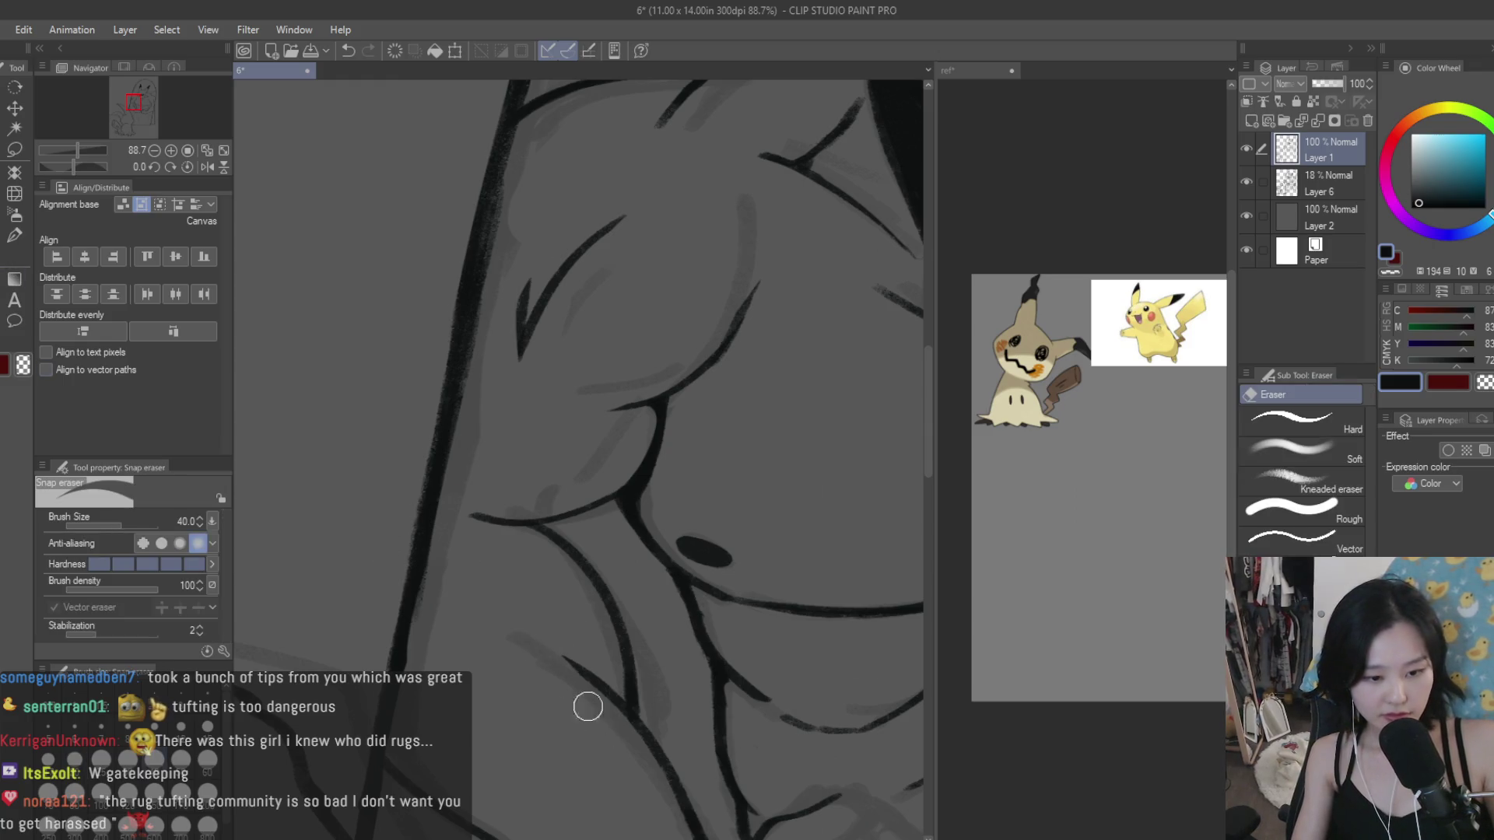
{"action": "scroll", "coordinate": [588, 706], "scroll_direction": "down", "scroll_amount": 5}
{"action": "scroll", "coordinate": [625, 547], "scroll_direction": "down", "scroll_amount": 5}
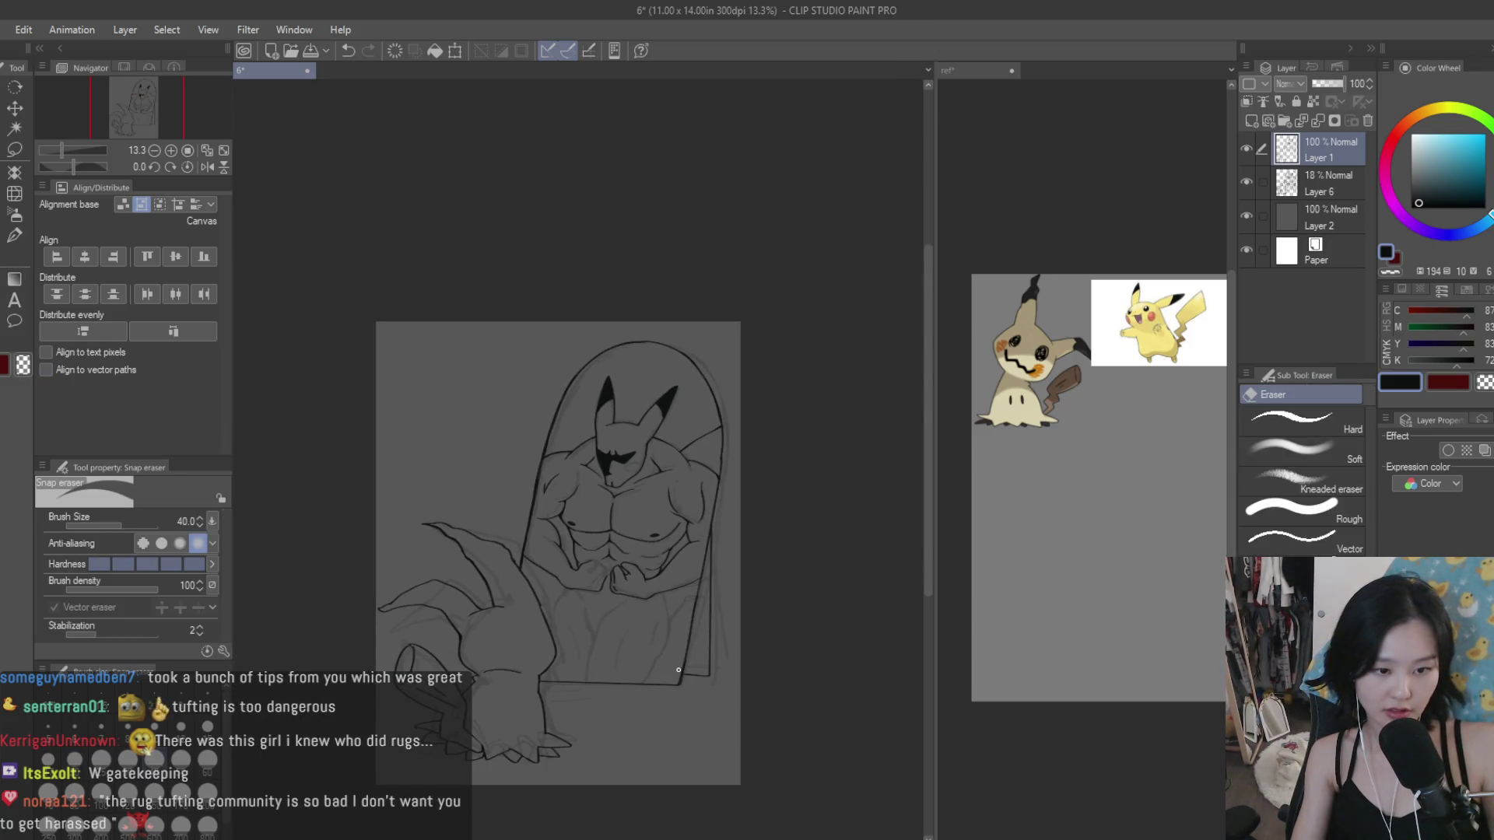
Step: Ink a short stroke along the side of the ribcage with Dry Texture 3
{"action": "scroll", "coordinate": [679, 669], "scroll_direction": "up", "scroll_amount": 2}
{"action": "scroll", "coordinate": [684, 622], "scroll_direction": "up", "scroll_amount": 2}
{"action": "scroll", "coordinate": [676, 591], "scroll_direction": "up", "scroll_amount": 1}
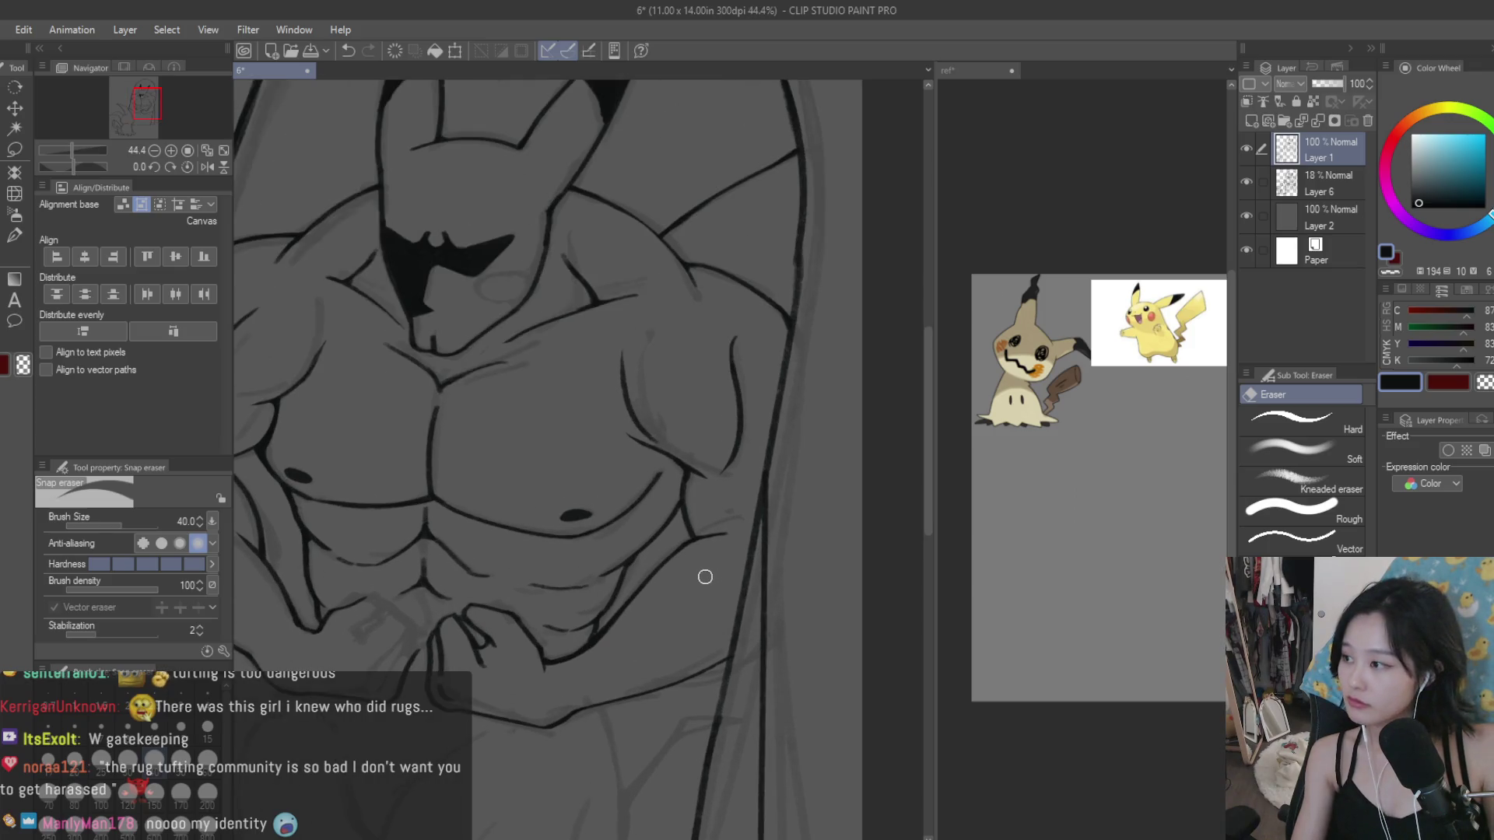
{"action": "scroll", "coordinate": [705, 577], "scroll_direction": "up", "scroll_amount": 1}
{"action": "scroll", "coordinate": [690, 583], "scroll_direction": "up", "scroll_amount": 1}
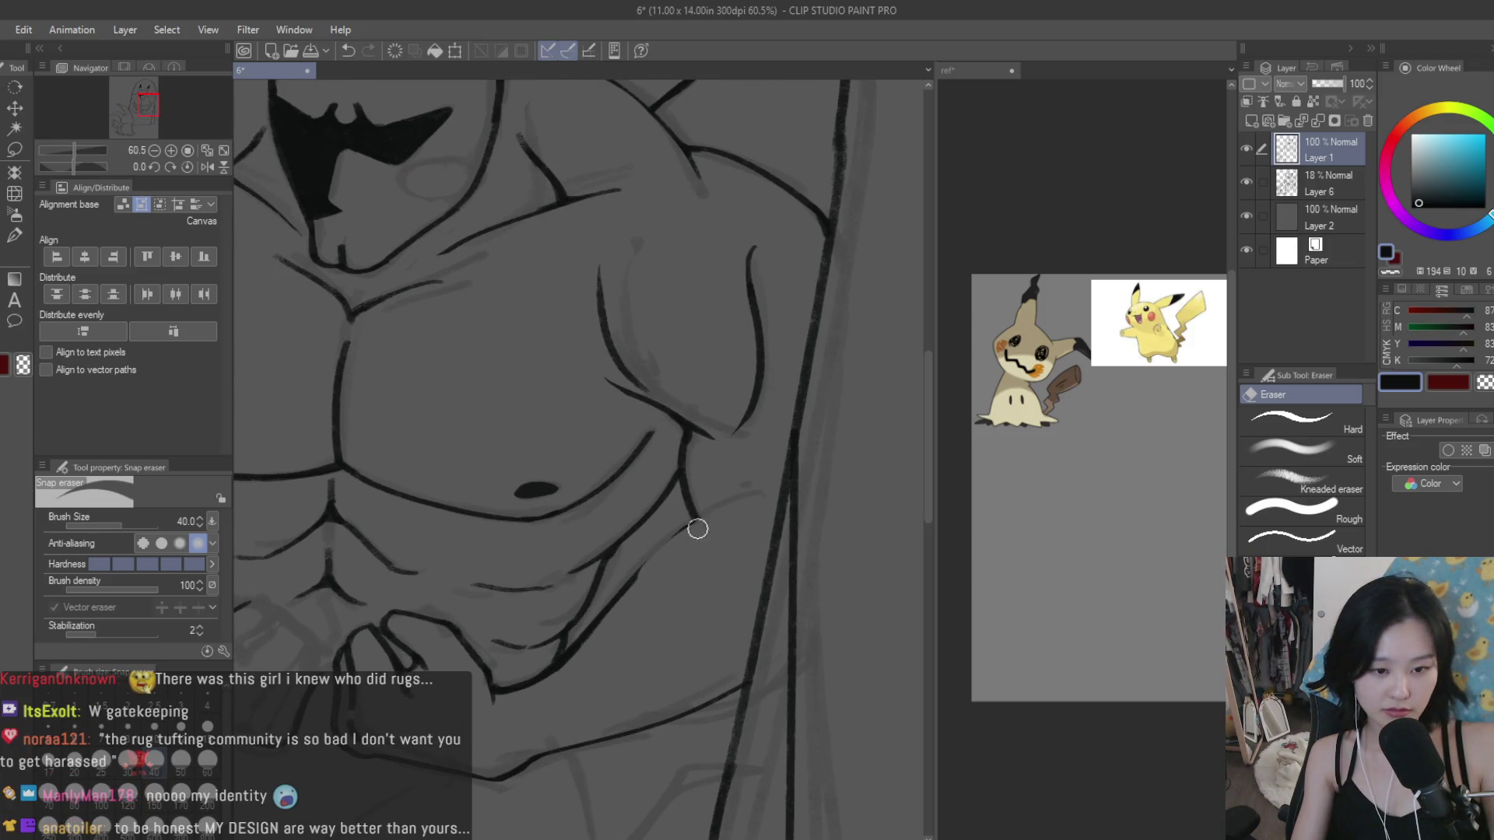
{"action": "key", "text": "b"}
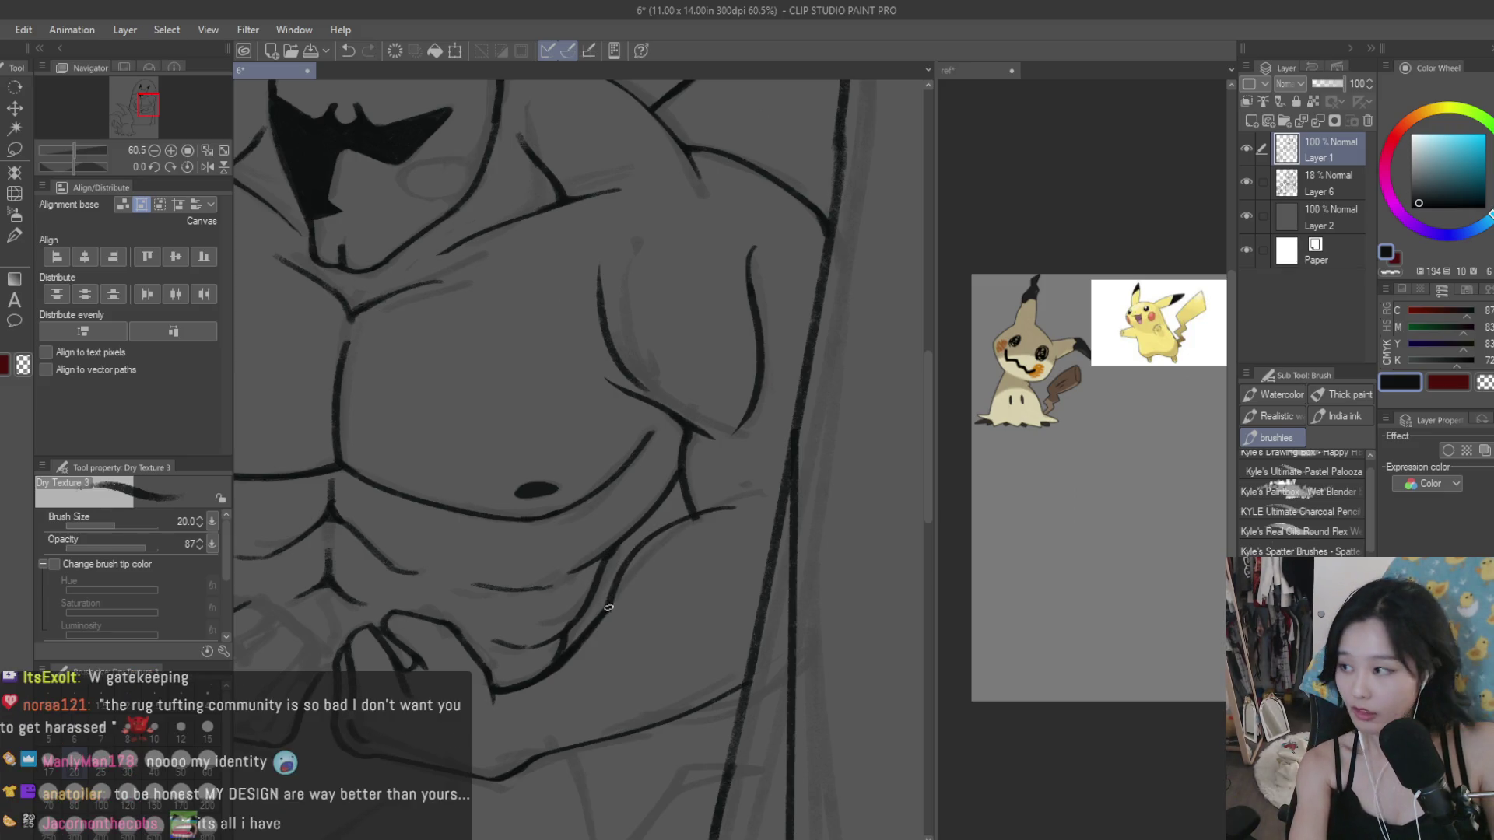
{"action": "left_click_drag", "start_coordinate": [629, 594], "coordinate": [605, 618]}
Step: Zoom out to view the whole figure and save the drawing with Ctrl+S
{"action": "key", "text": "e"}
{"action": "scroll", "coordinate": [605, 623], "scroll_direction": "up", "scroll_amount": 2}
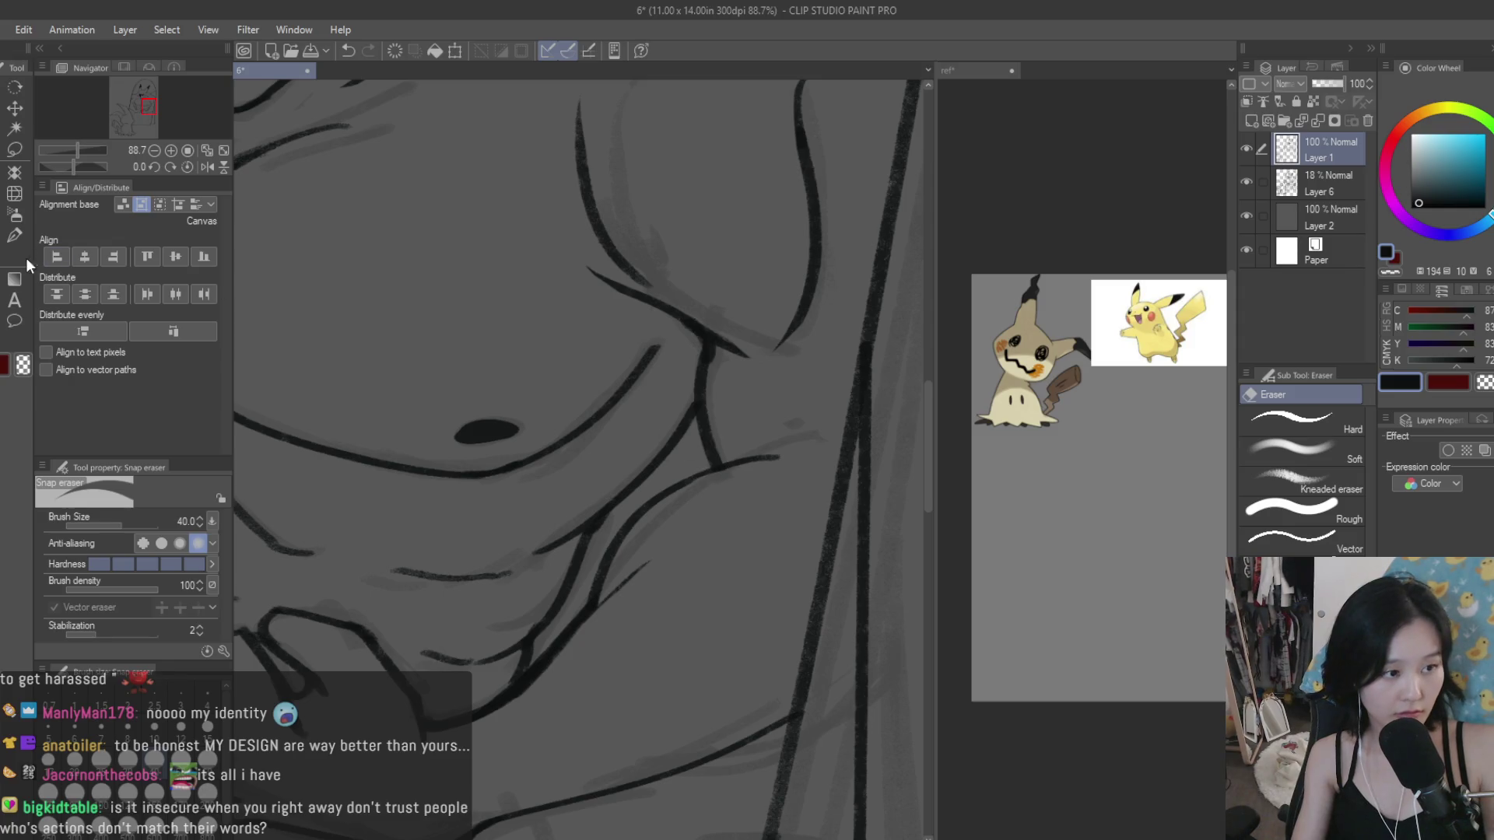
{"action": "key", "text": "b"}
{"action": "scroll", "coordinate": [614, 568], "scroll_direction": "up", "scroll_amount": 2}
{"action": "scroll", "coordinate": [585, 610], "scroll_direction": "down", "scroll_amount": 3}
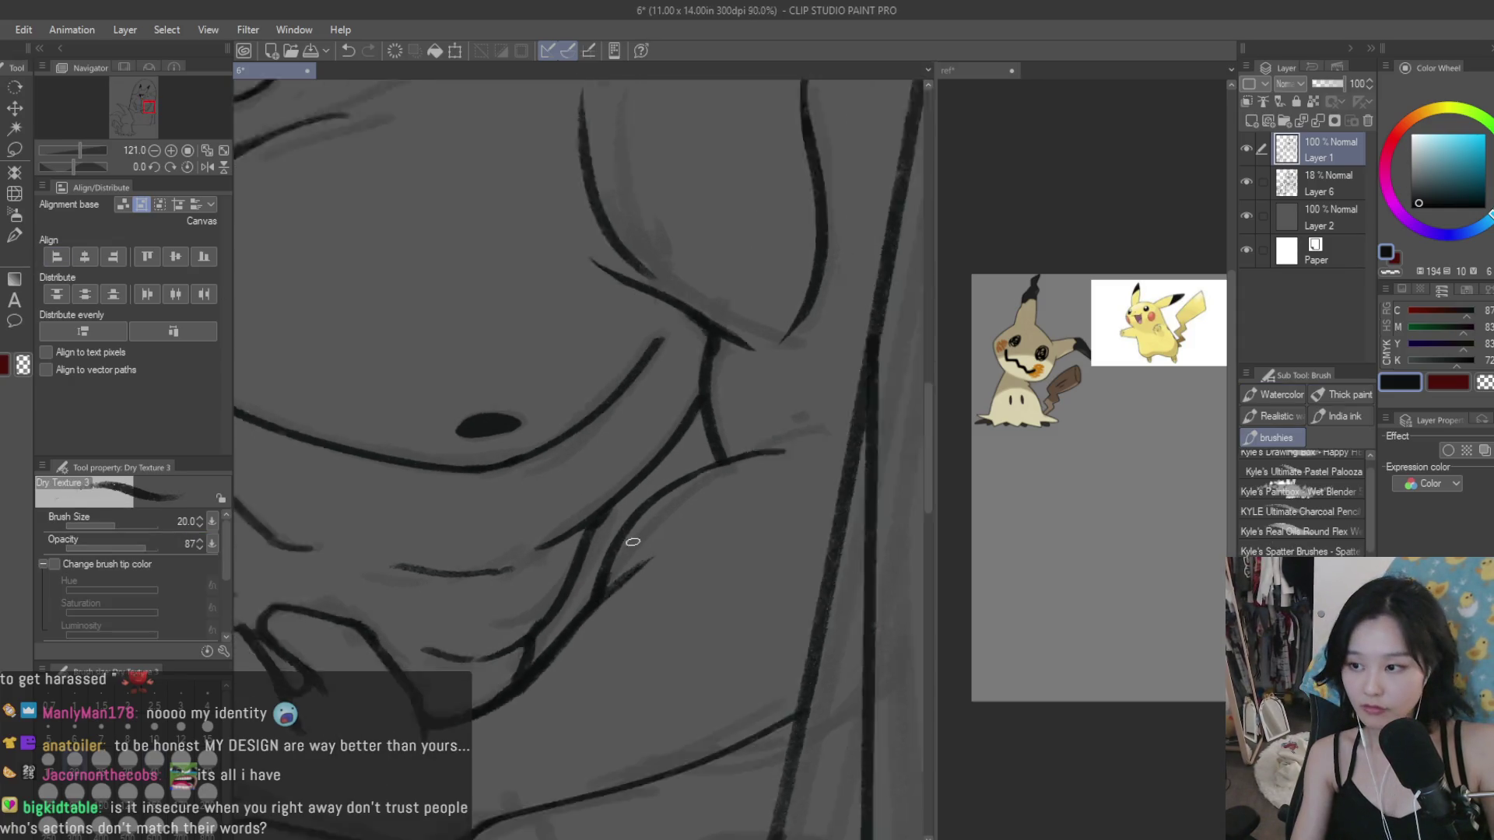
{"action": "scroll", "coordinate": [662, 591], "scroll_direction": "down", "scroll_amount": 4}
{"action": "key", "text": "ctrl+s"}
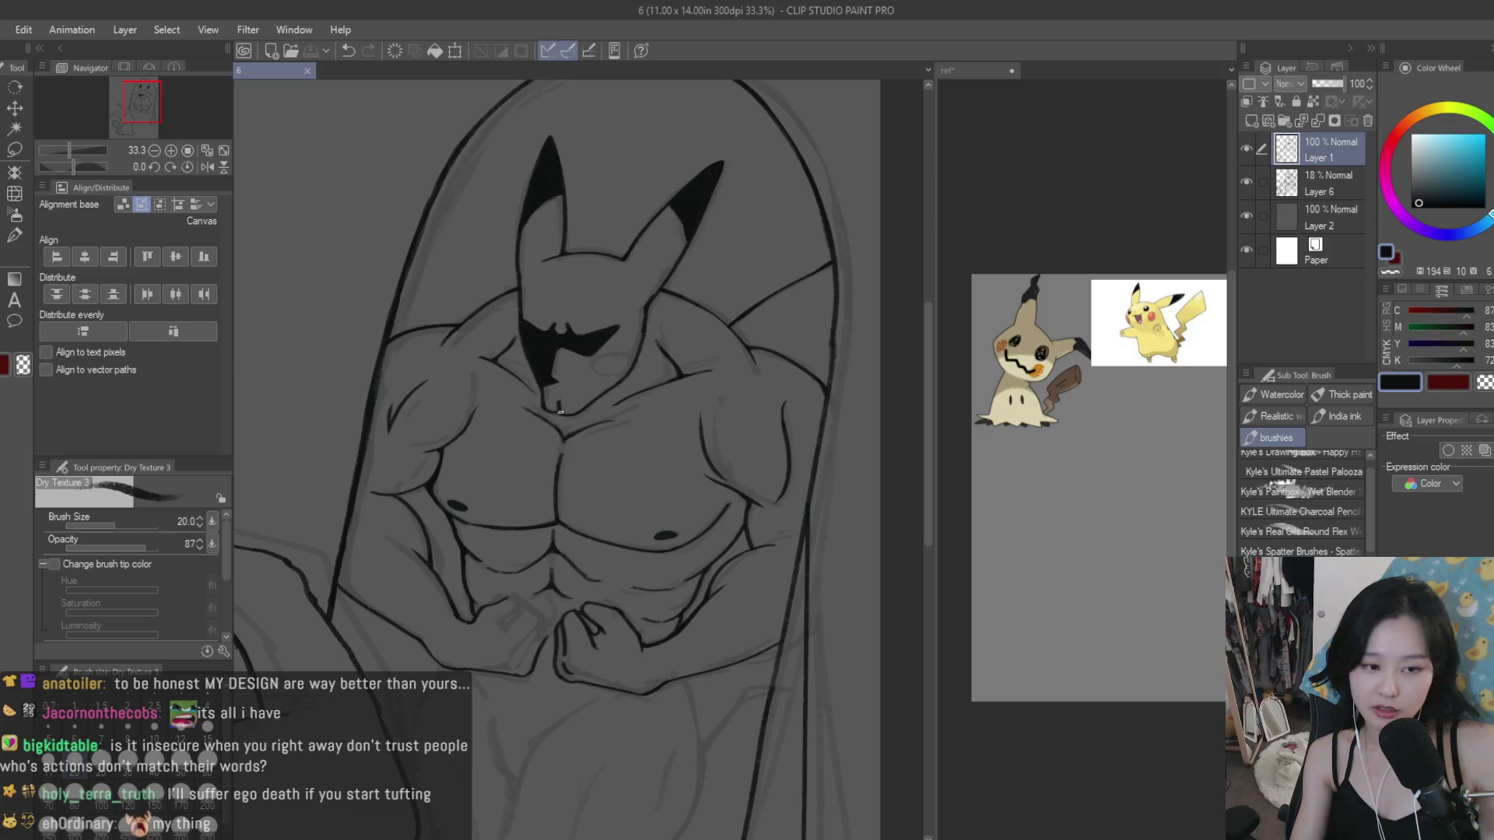
Step: Ink a vertical line below the folded forearm, extending it downward and curving left
{"action": "key", "text": "e"}
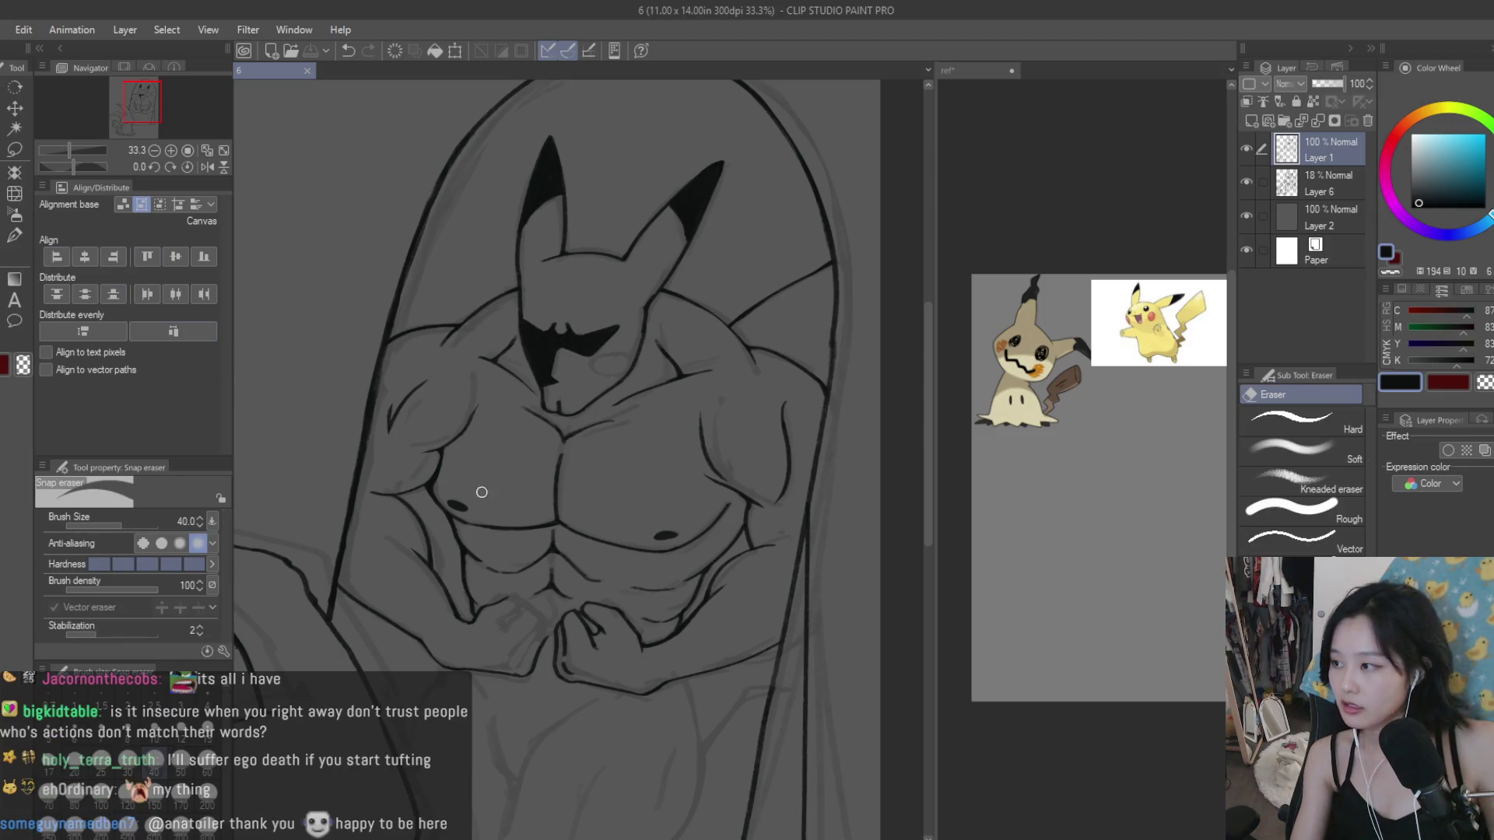
{"action": "scroll", "coordinate": [333, 483], "scroll_direction": "up", "scroll_amount": 3}
{"action": "scroll", "coordinate": [407, 517], "scroll_direction": "up", "scroll_amount": 3}
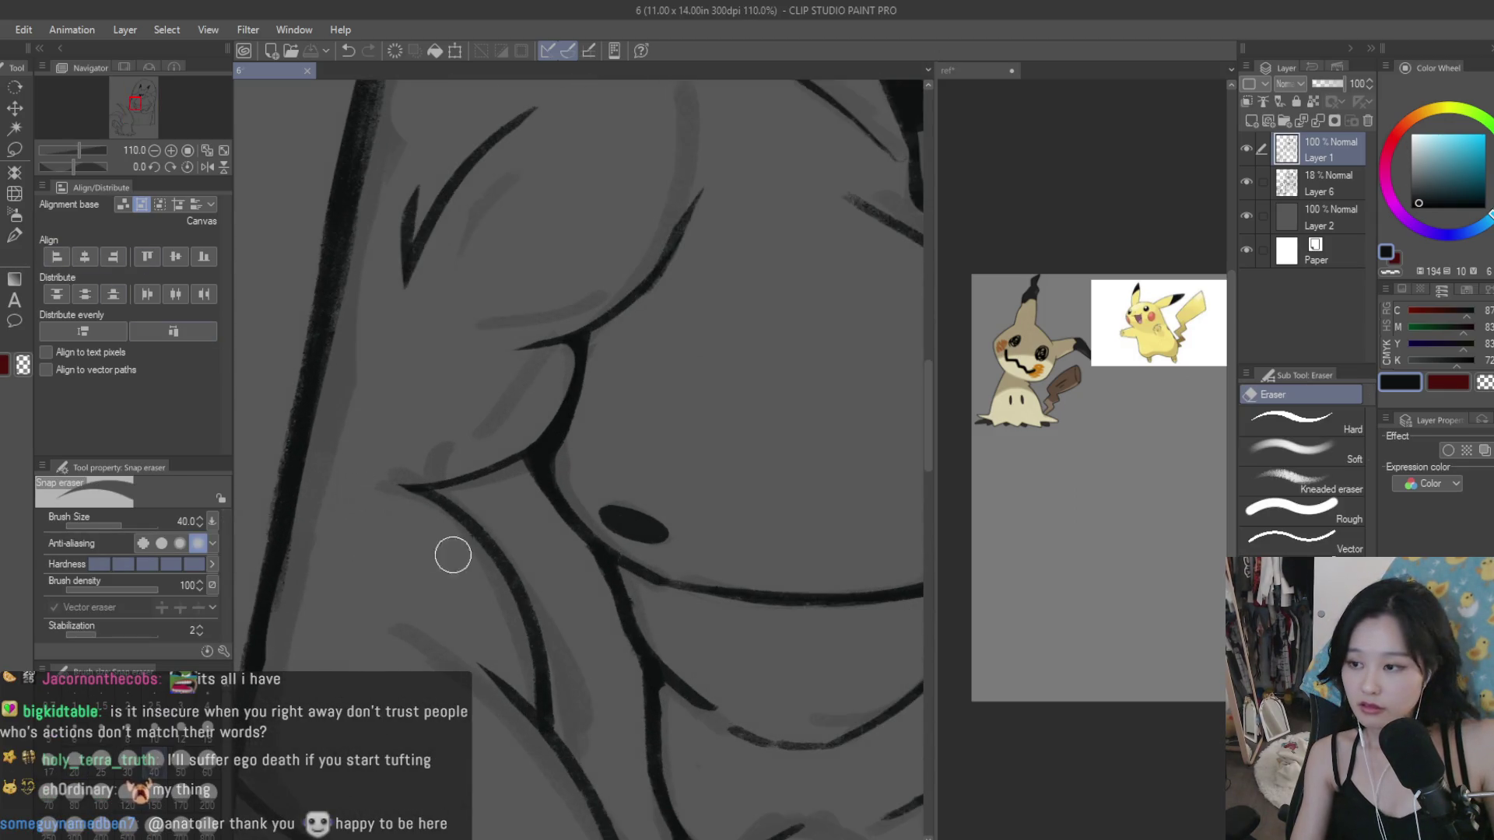
{"action": "scroll", "coordinate": [453, 555], "scroll_direction": "down", "scroll_amount": 5}
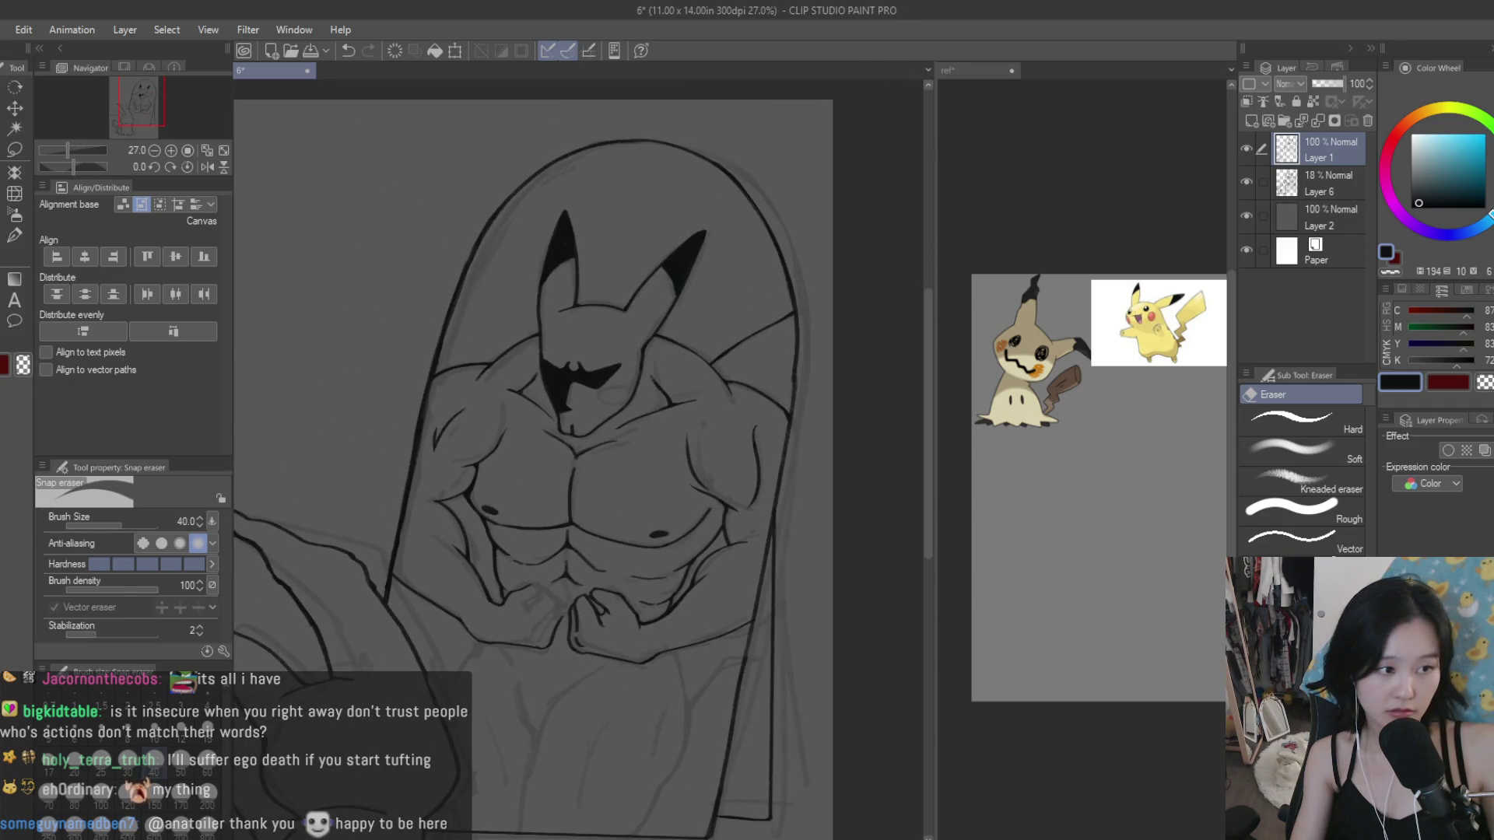
{"action": "key", "text": "b"}
{"action": "scroll", "coordinate": [350, 482], "scroll_direction": "up", "scroll_amount": 2}
{"action": "scroll", "coordinate": [459, 498], "scroll_direction": "up", "scroll_amount": 2}
{"action": "scroll", "coordinate": [584, 592], "scroll_direction": "up", "scroll_amount": 2}
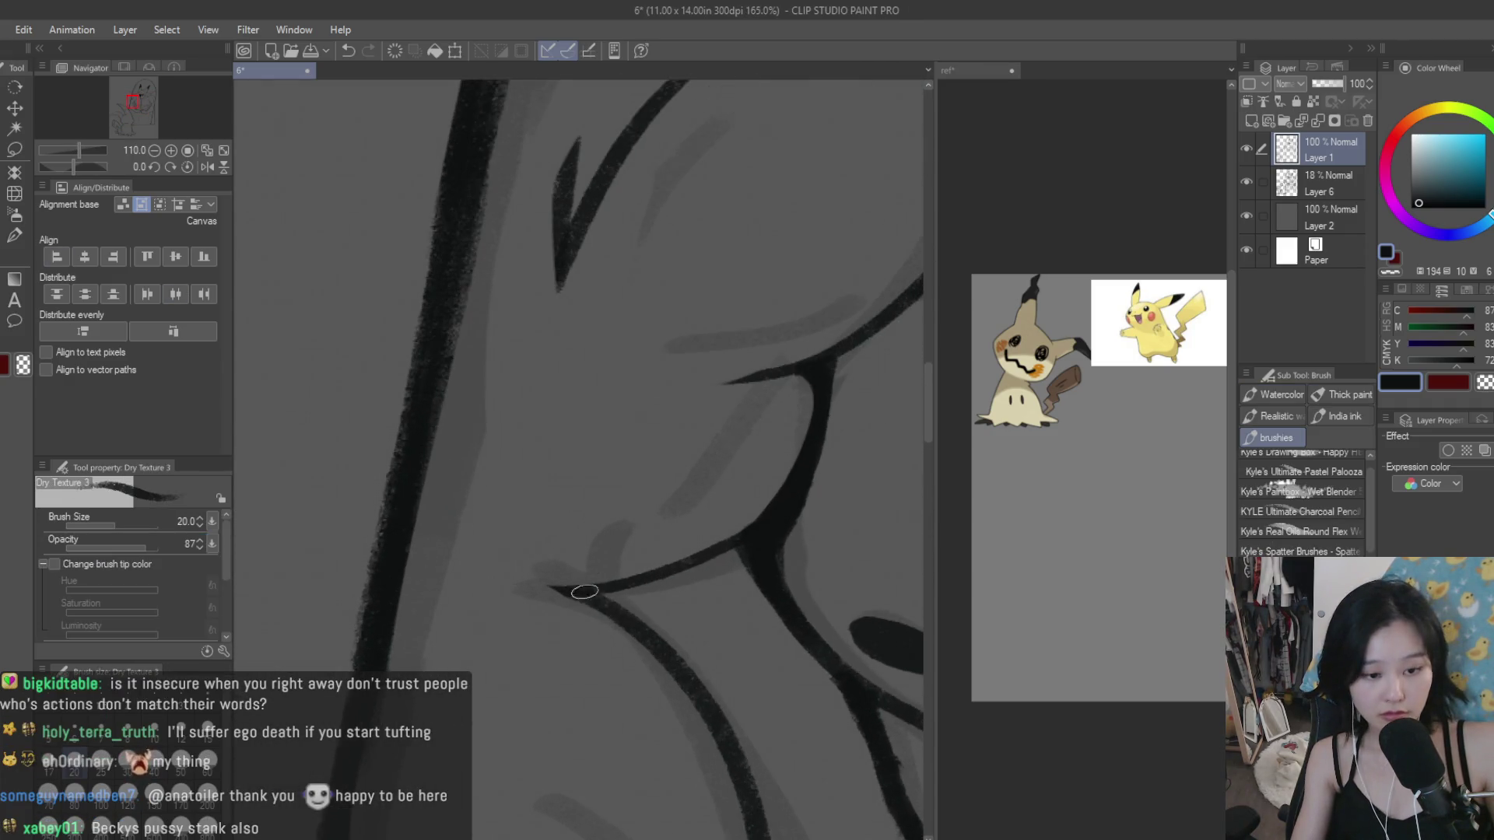
{"action": "scroll", "coordinate": [498, 542], "scroll_direction": "down", "scroll_amount": 3}
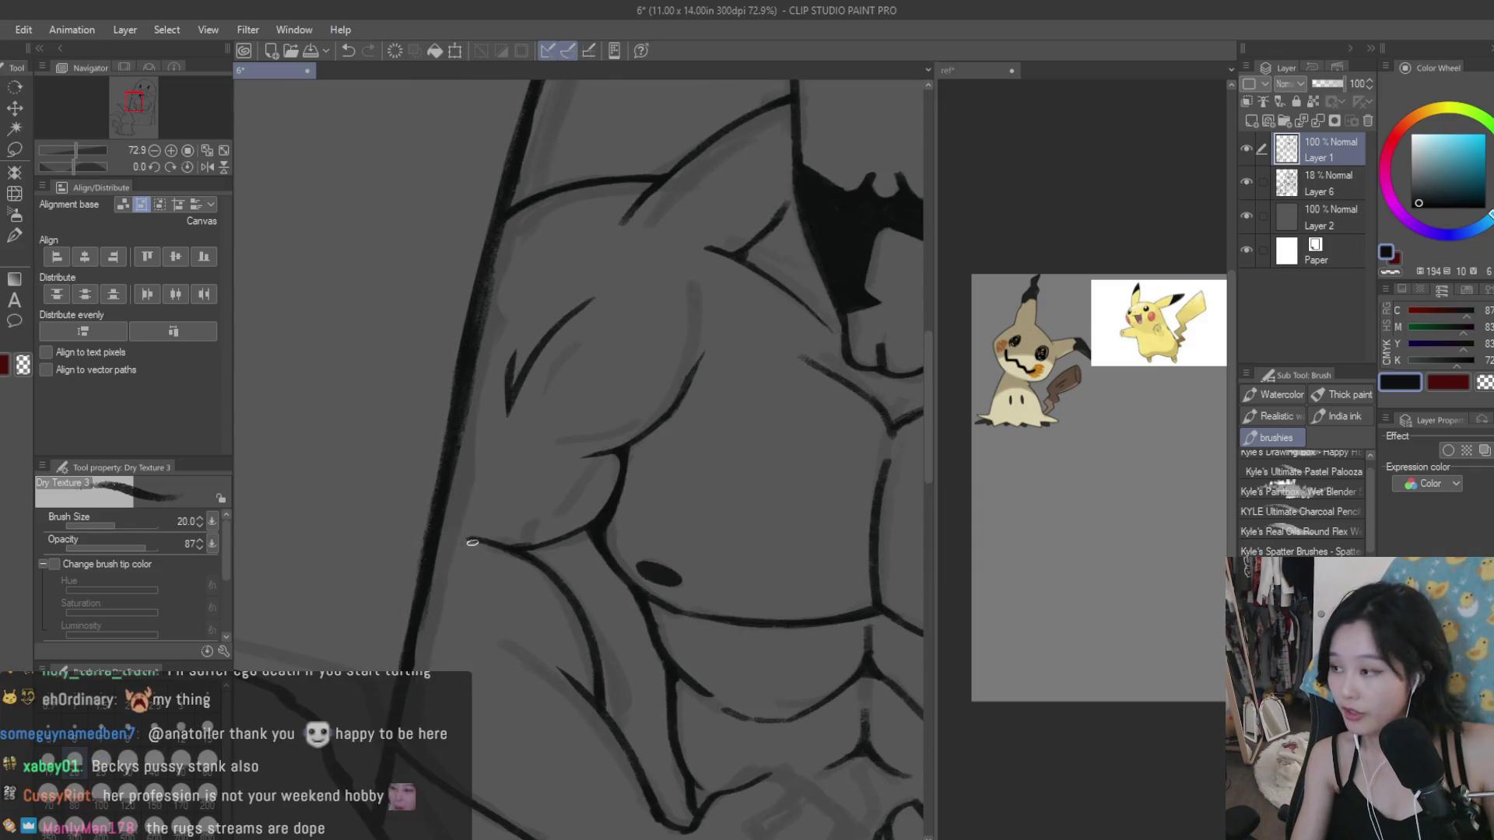
{"action": "scroll", "coordinate": [472, 542], "scroll_direction": "down", "scroll_amount": 3}
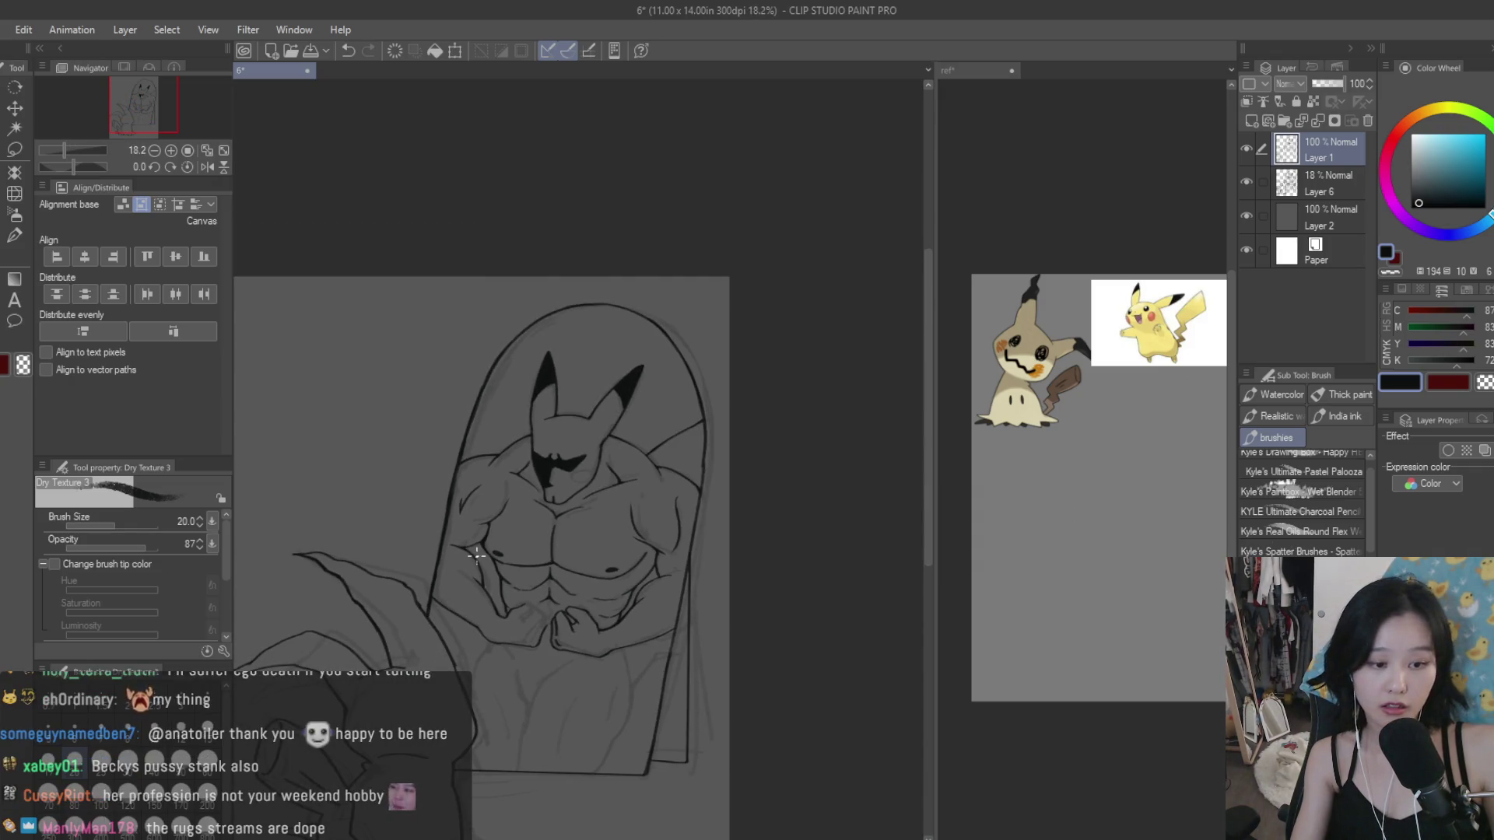
{"action": "scroll", "coordinate": [711, 459], "scroll_direction": "down", "scroll_amount": 1}
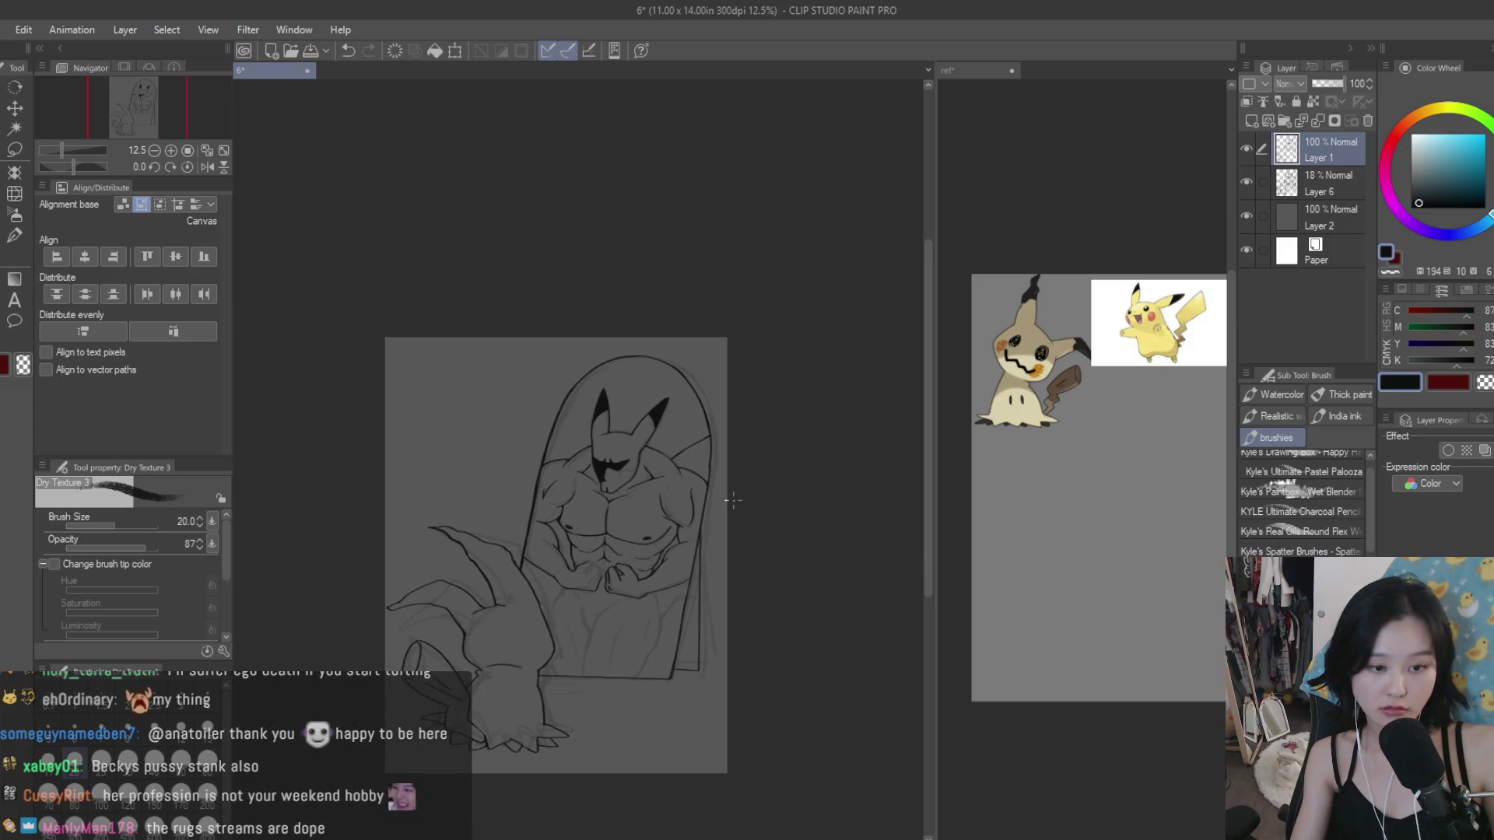
{"action": "scroll", "coordinate": [733, 500], "scroll_direction": "up", "scroll_amount": 1}
{"action": "scroll", "coordinate": [550, 643], "scroll_direction": "up", "scroll_amount": 1}
{"action": "scroll", "coordinate": [622, 669], "scroll_direction": "up", "scroll_amount": 1}
{"action": "scroll", "coordinate": [673, 691], "scroll_direction": "up", "scroll_amount": 1}
{"action": "scroll", "coordinate": [674, 691], "scroll_direction": "up", "scroll_amount": 1}
{"action": "scroll", "coordinate": [674, 691], "scroll_direction": "up", "scroll_amount": 1}
{"action": "scroll", "coordinate": [674, 691], "scroll_direction": "up", "scroll_amount": 1}
{"action": "left_click_drag", "start_coordinate": [686, 521], "coordinate": [707, 784]}
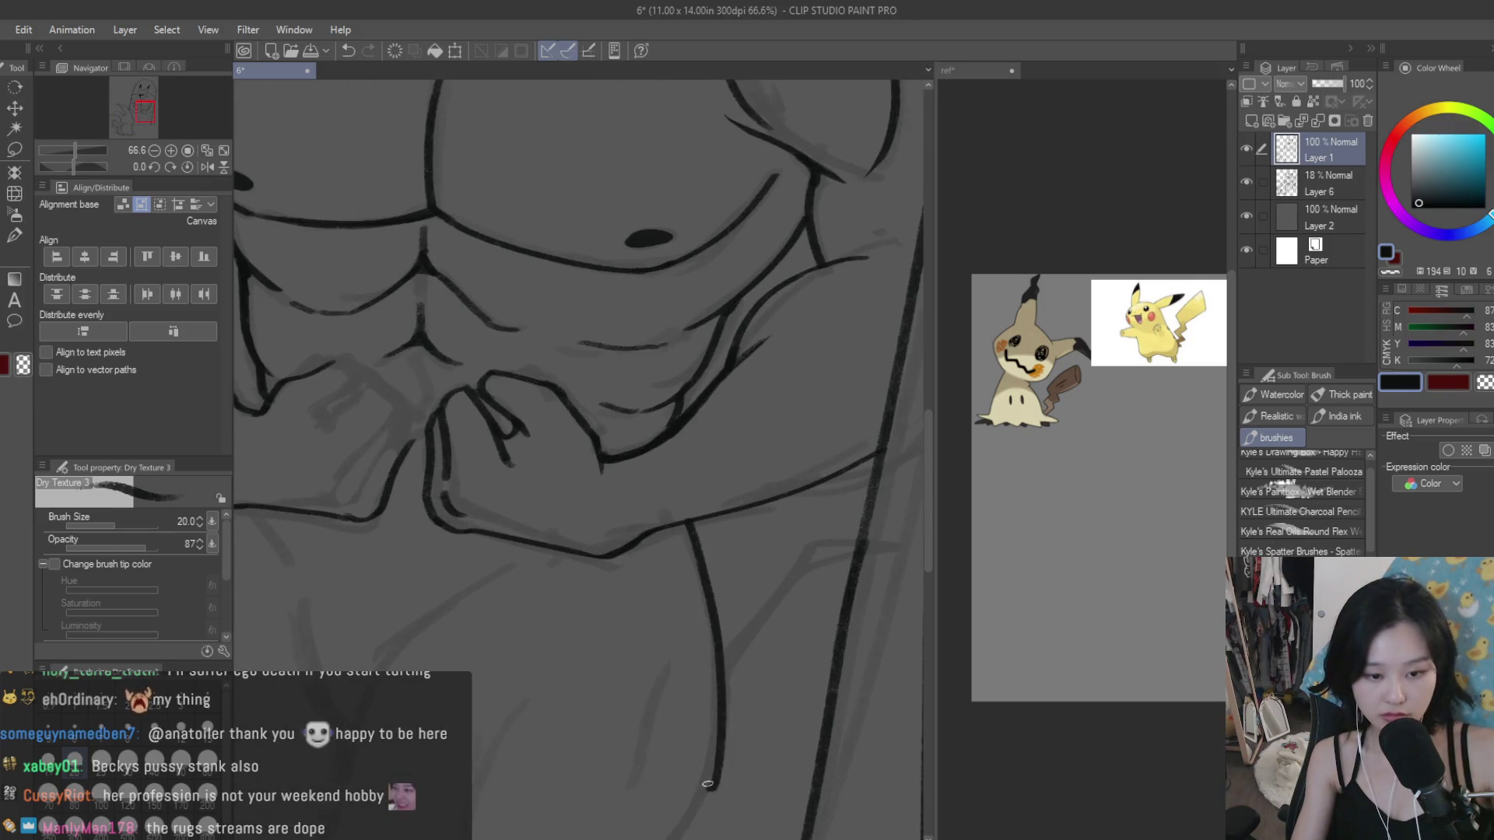
{"action": "scroll", "coordinate": [708, 784], "scroll_direction": "up", "scroll_amount": 1}
{"action": "left_click_drag", "start_coordinate": [738, 693], "coordinate": [672, 815]}
Step: Zoom in and out to inspect the new lower-body line
{"action": "key", "text": "e"}
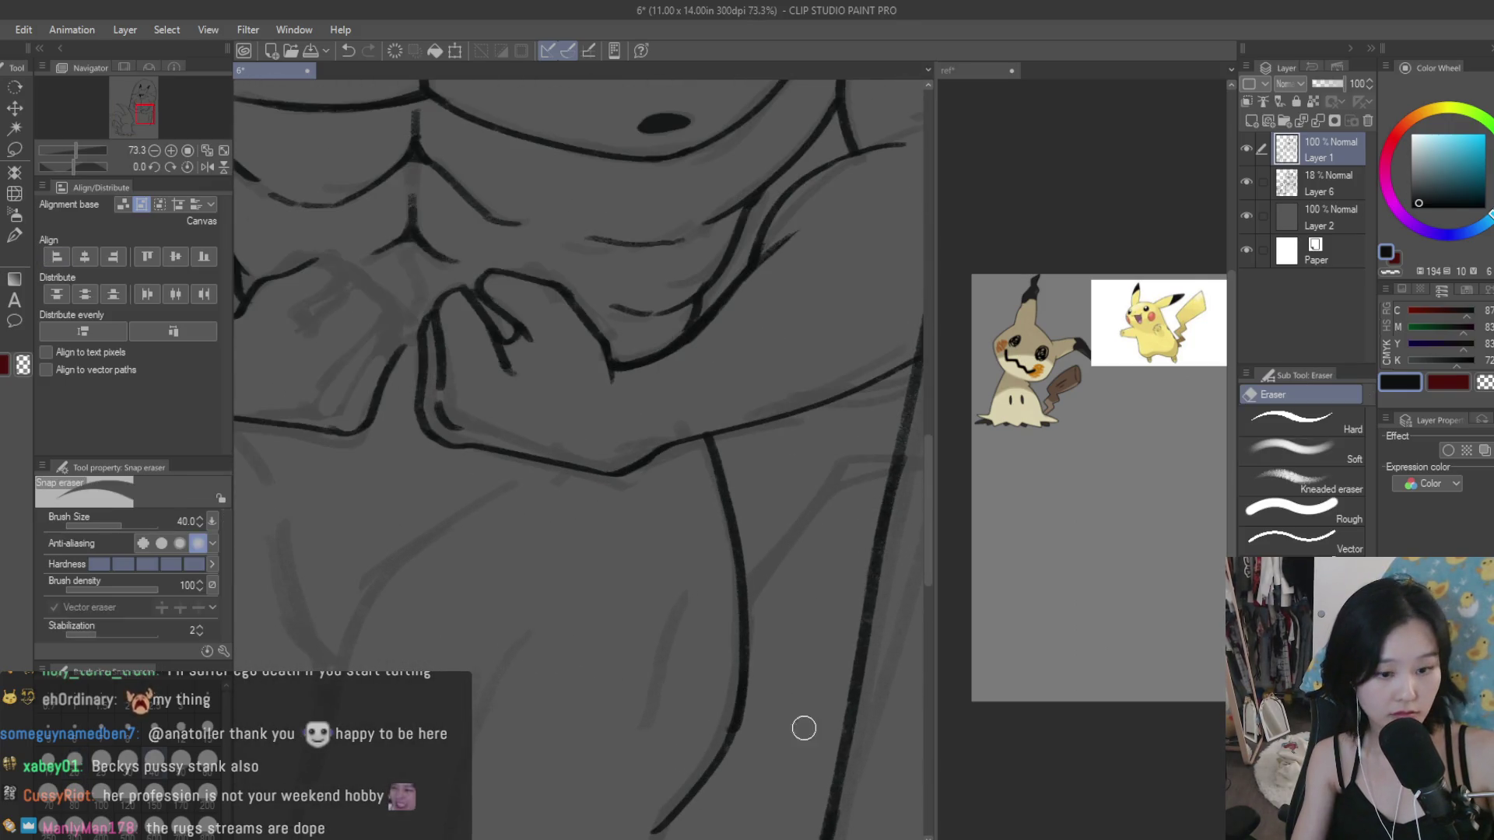
{"action": "scroll", "coordinate": [719, 729], "scroll_direction": "down", "scroll_amount": 2}
{"action": "scroll", "coordinate": [646, 633], "scroll_direction": "down", "scroll_amount": 2}
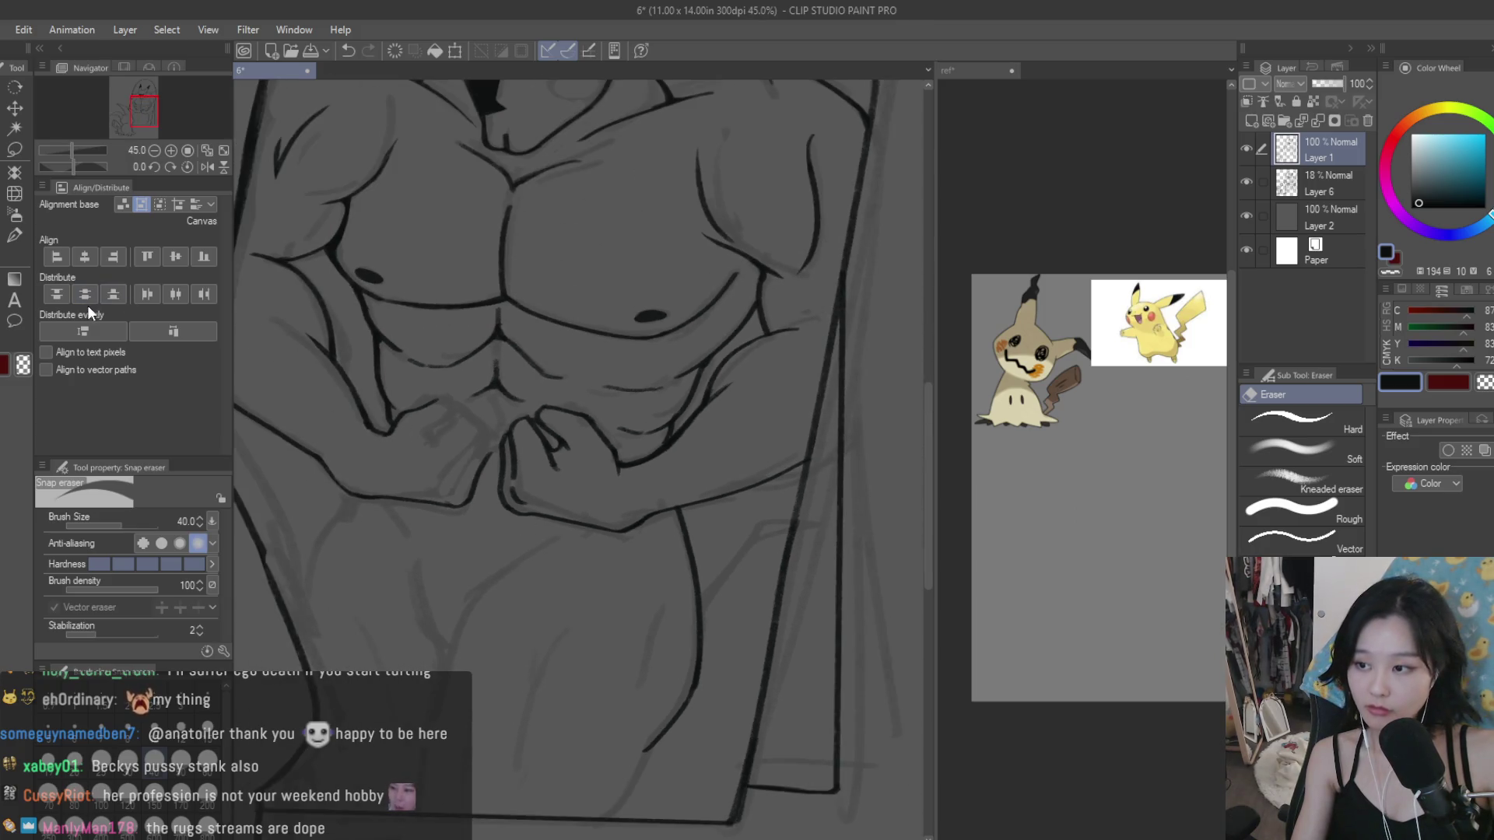
{"action": "key", "text": "b"}
{"action": "scroll", "coordinate": [584, 467], "scroll_direction": "down", "scroll_amount": 2}
{"action": "scroll", "coordinate": [700, 623], "scroll_direction": "up", "scroll_amount": 1}
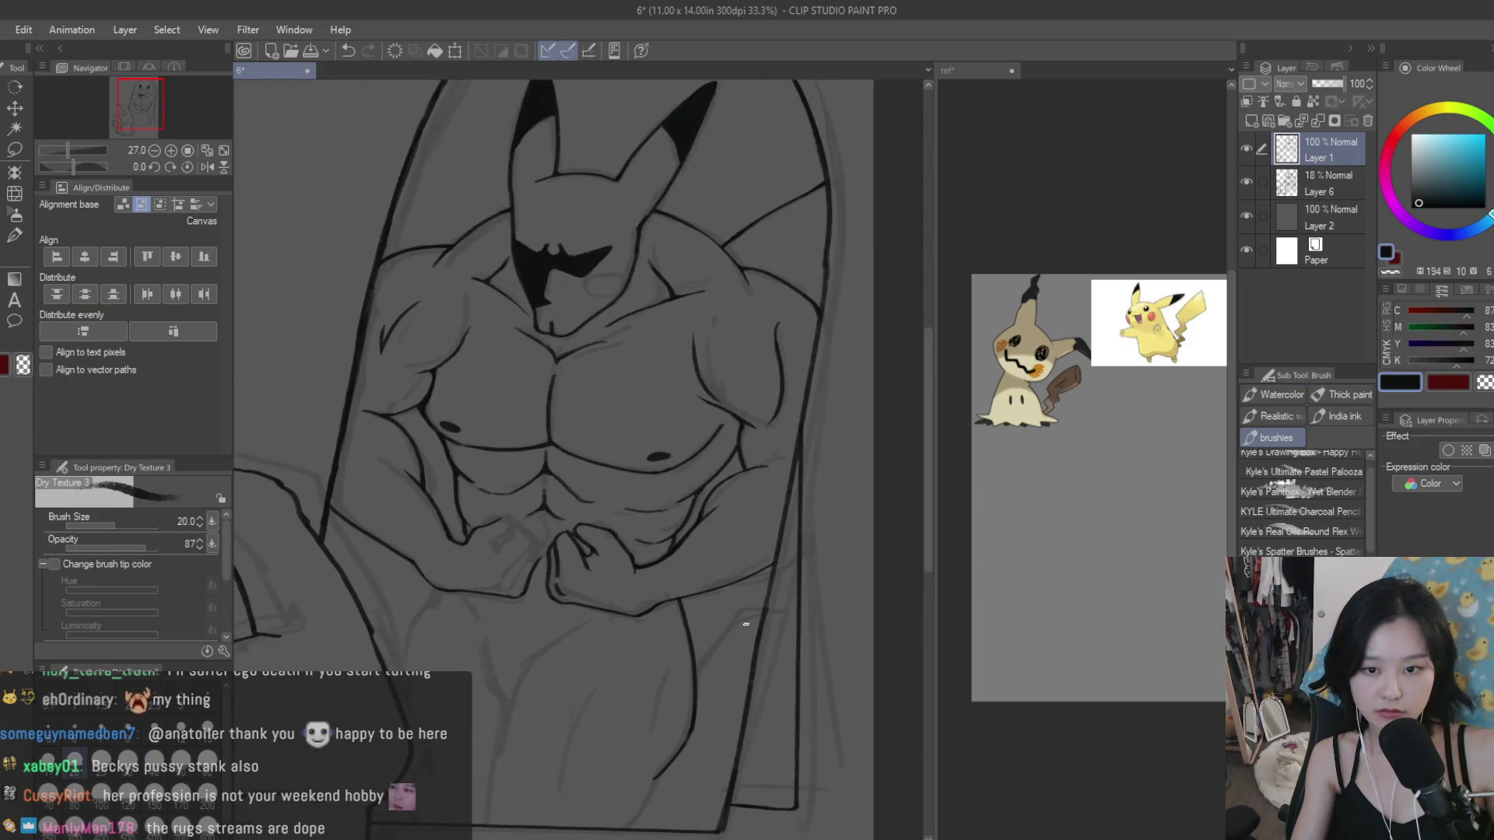
{"action": "scroll", "coordinate": [740, 653], "scroll_direction": "up", "scroll_amount": 1}
{"action": "scroll", "coordinate": [740, 653], "scroll_direction": "up", "scroll_amount": 1}
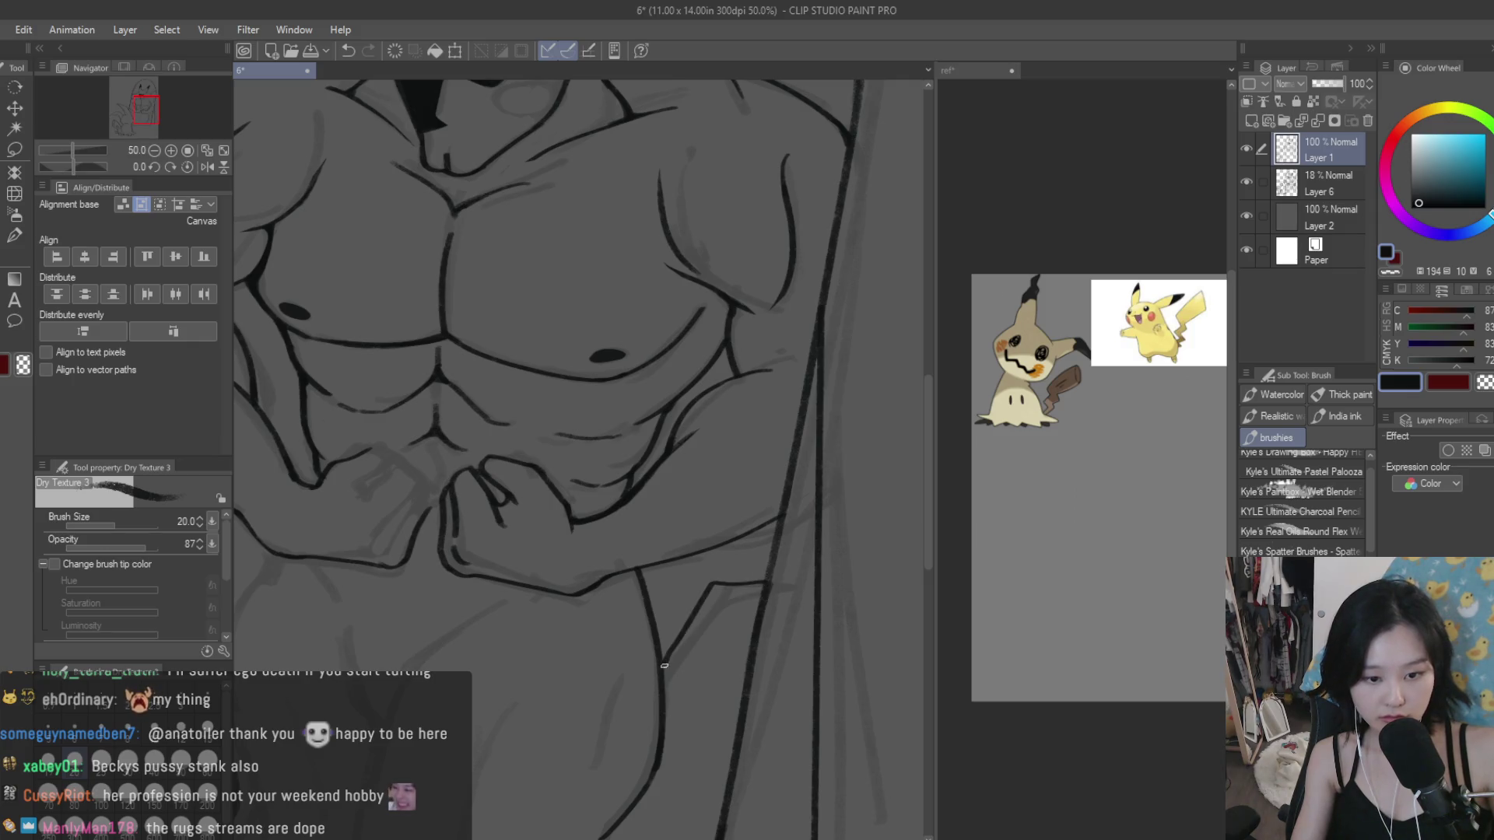
{"action": "scroll", "coordinate": [664, 666], "scroll_direction": "down", "scroll_amount": 4}
{"action": "scroll", "coordinate": [786, 669], "scroll_direction": "down", "scroll_amount": 2}
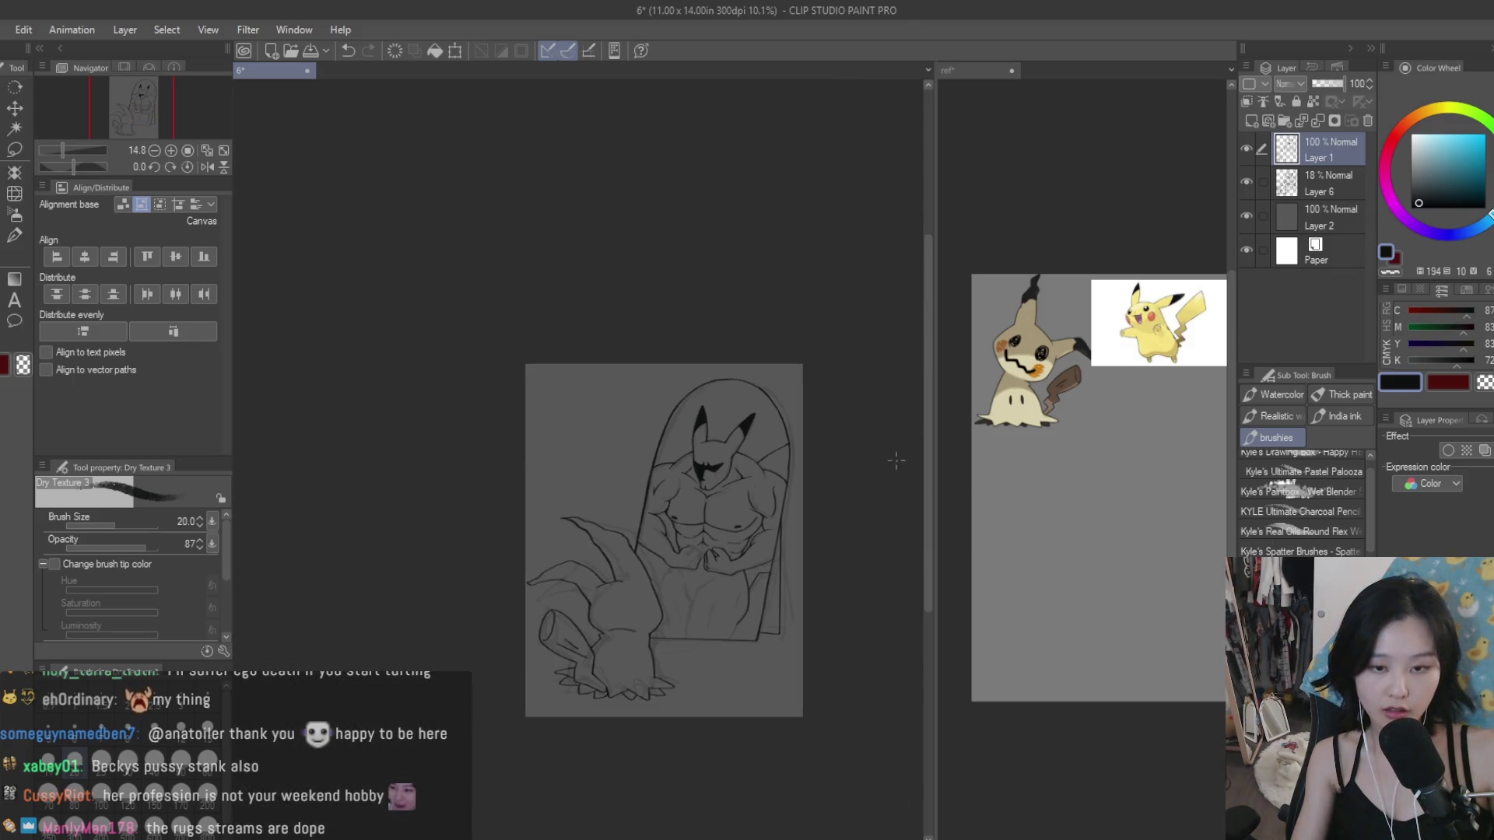
{"action": "scroll", "coordinate": [755, 662], "scroll_direction": "up", "scroll_amount": 3}
{"action": "scroll", "coordinate": [747, 568], "scroll_direction": "up", "scroll_amount": 3}
{"action": "scroll", "coordinate": [739, 475], "scroll_direction": "up", "scroll_amount": 3}
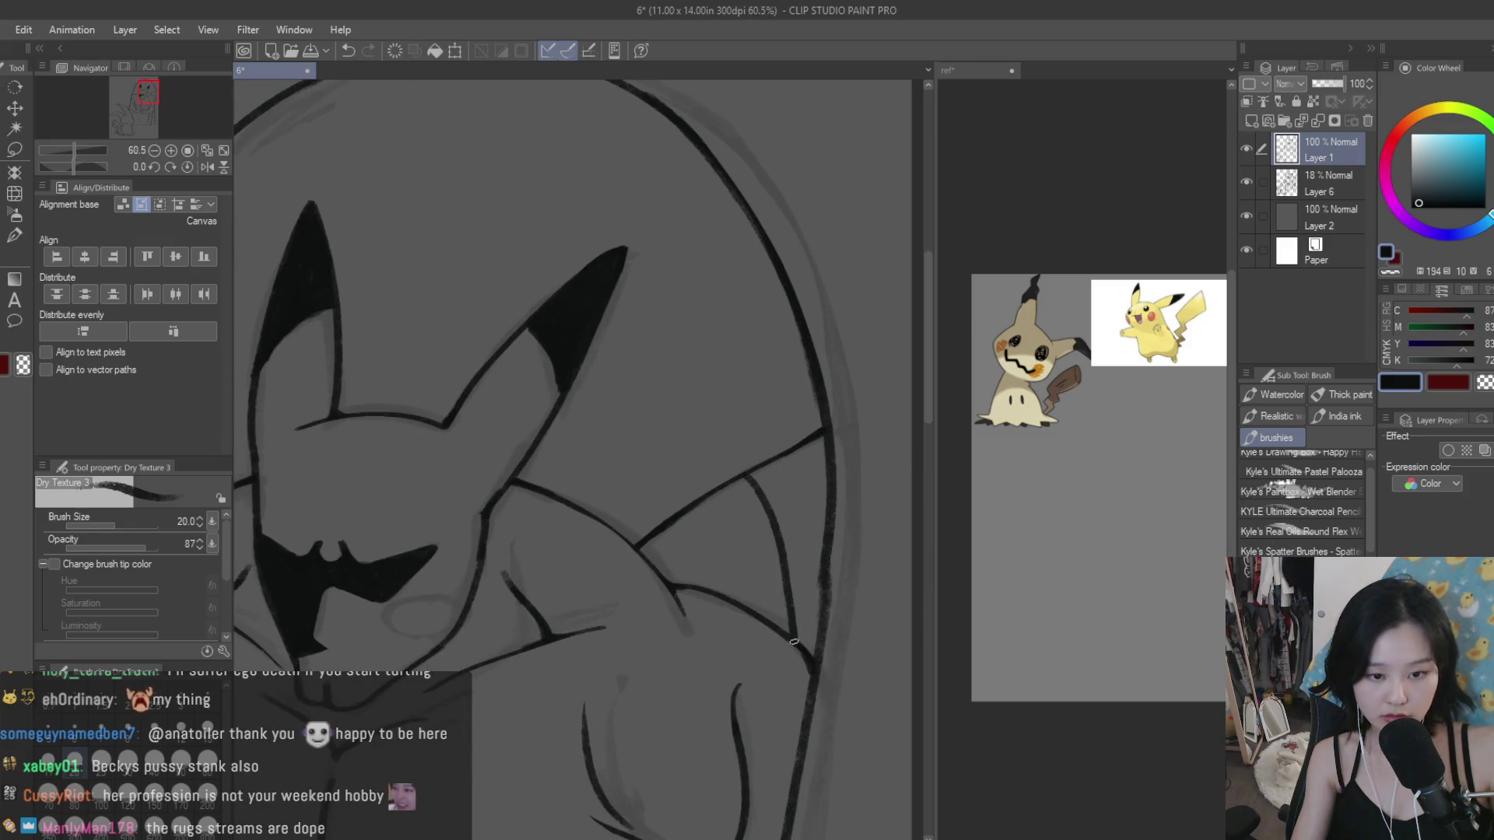
{"action": "scroll", "coordinate": [739, 475], "scroll_direction": "down", "scroll_amount": 3}
{"action": "scroll", "coordinate": [739, 476], "scroll_direction": "down", "scroll_amount": 2}
Step: Switch to the Snap eraser, undo the last stroke, and return to the Dry Texture 3 brush
{"action": "left_click", "coordinate": [15, 217]}
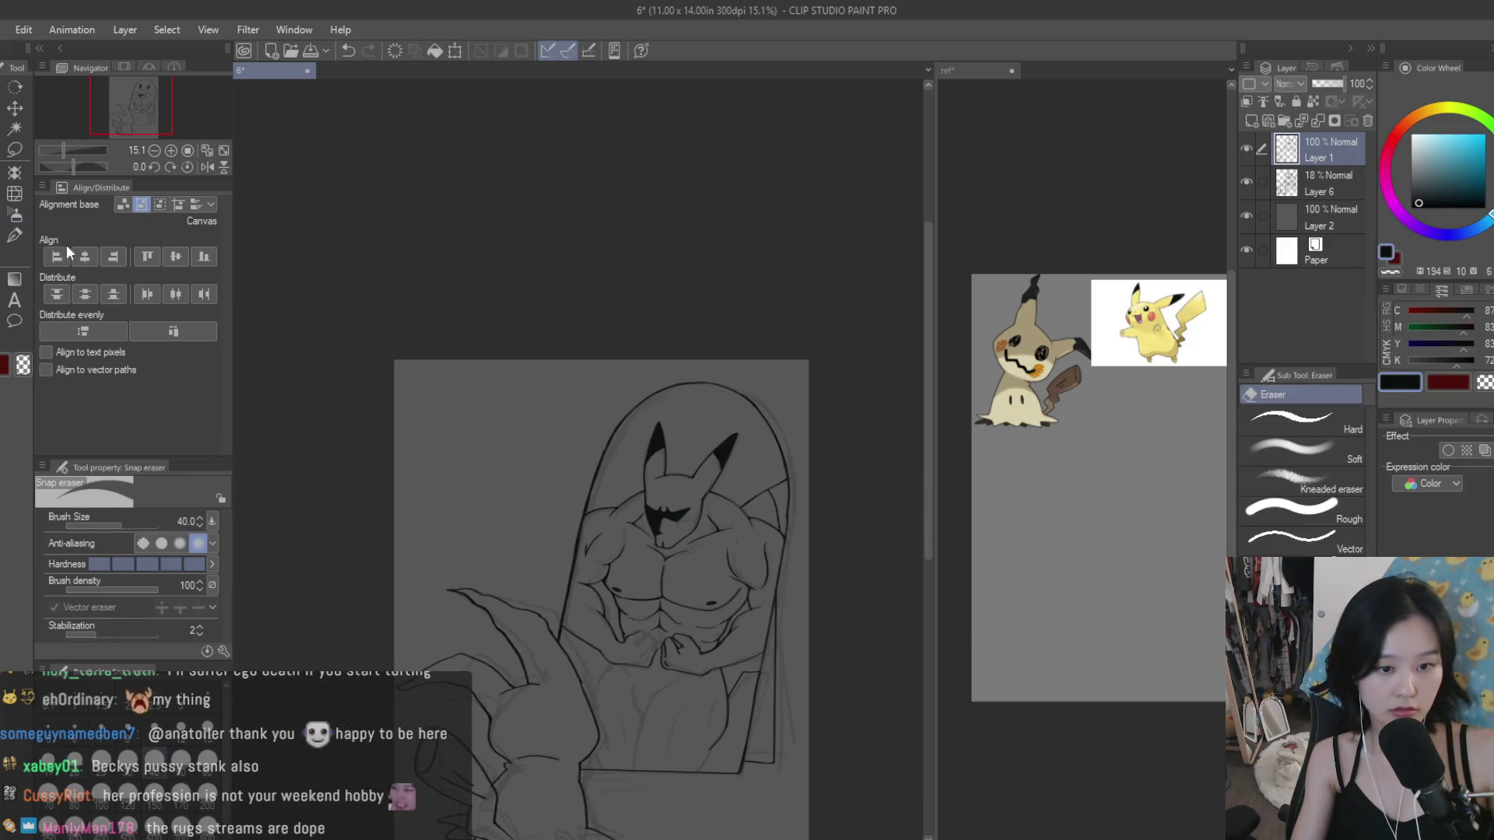
{"action": "scroll", "coordinate": [777, 477], "scroll_direction": "up", "scroll_amount": 5}
{"action": "scroll", "coordinate": [747, 483], "scroll_direction": "up", "scroll_amount": 3}
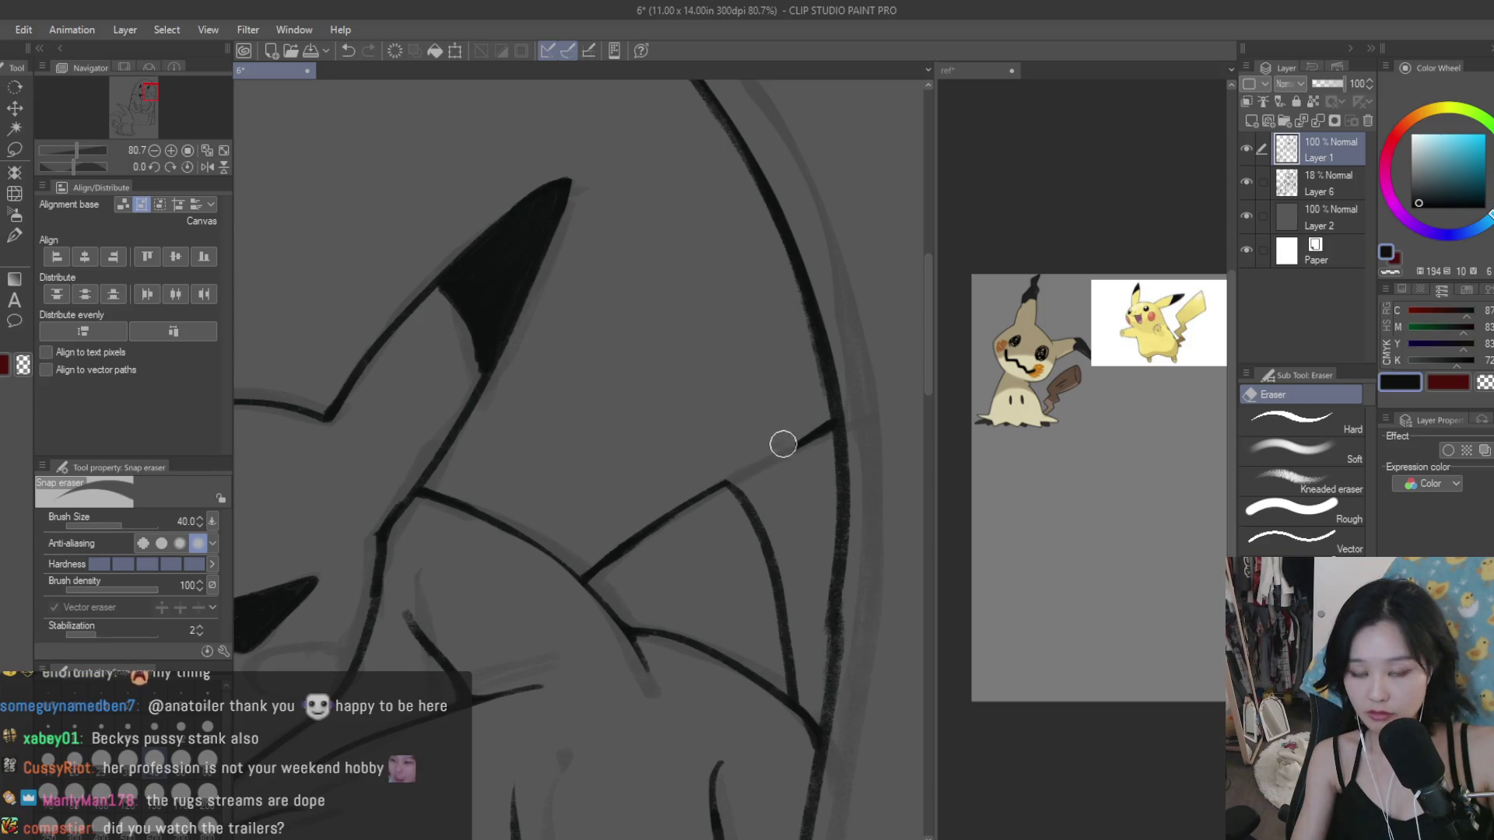
{"action": "scroll", "coordinate": [822, 431], "scroll_direction": "down", "scroll_amount": 3}
{"action": "scroll", "coordinate": [810, 467], "scroll_direction": "down", "scroll_amount": 5}
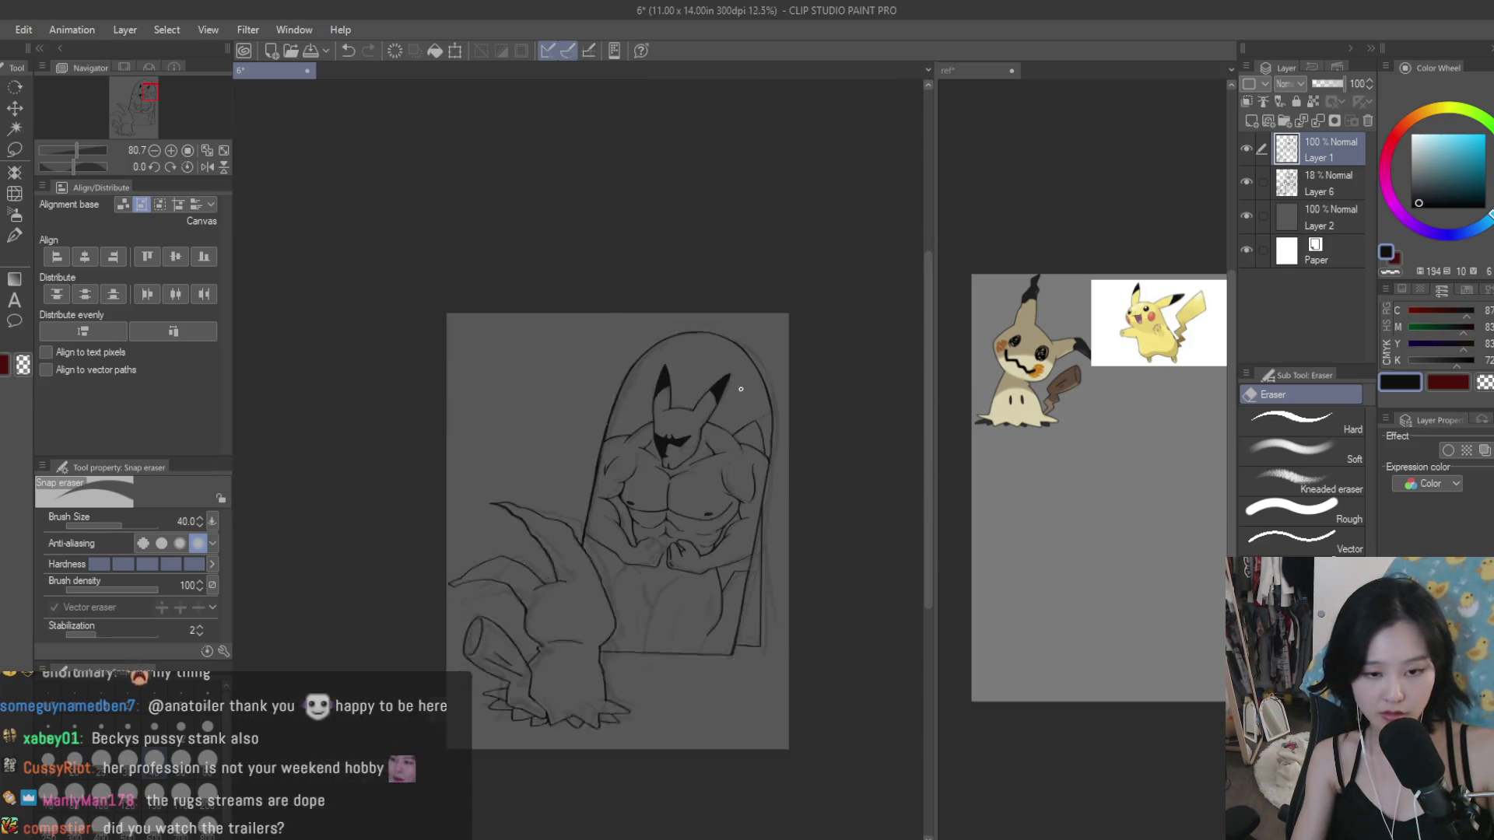
{"action": "scroll", "coordinate": [813, 544], "scroll_direction": "down", "scroll_amount": 1}
{"action": "key", "text": "ctrl+z"}
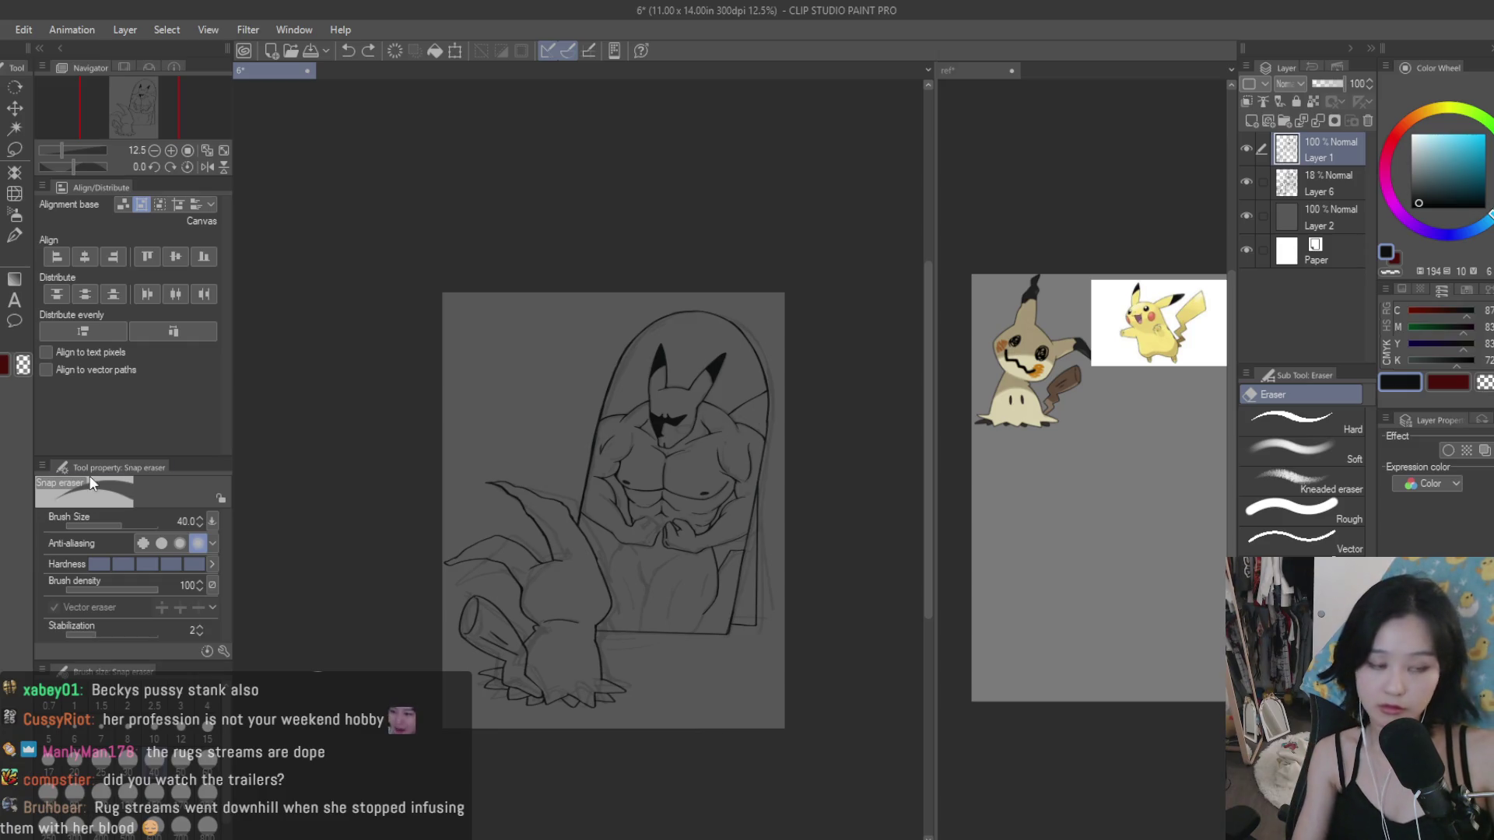
{"action": "left_click", "coordinate": [14, 234]}
Step: Extend the lower-body outline and add short torso and muscle lines with Dry Texture 3
{"action": "scroll", "coordinate": [667, 707], "scroll_direction": "up", "scroll_amount": 3}
{"action": "scroll", "coordinate": [690, 500], "scroll_direction": "up", "scroll_amount": 2}
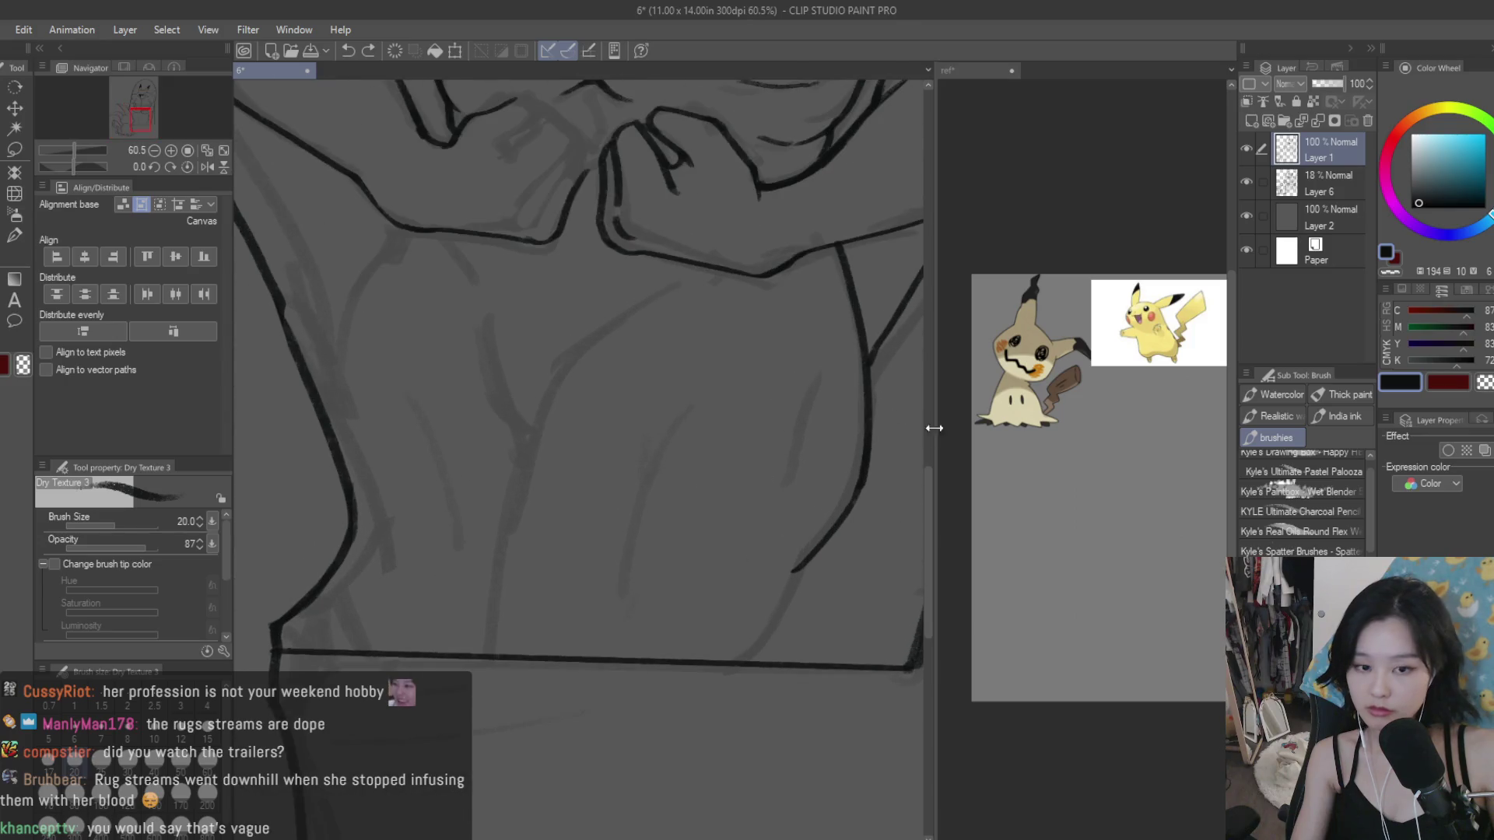
{"action": "scroll", "coordinate": [773, 488], "scroll_direction": "up", "scroll_amount": 1}
{"action": "scroll", "coordinate": [775, 585], "scroll_direction": "up", "scroll_amount": 1}
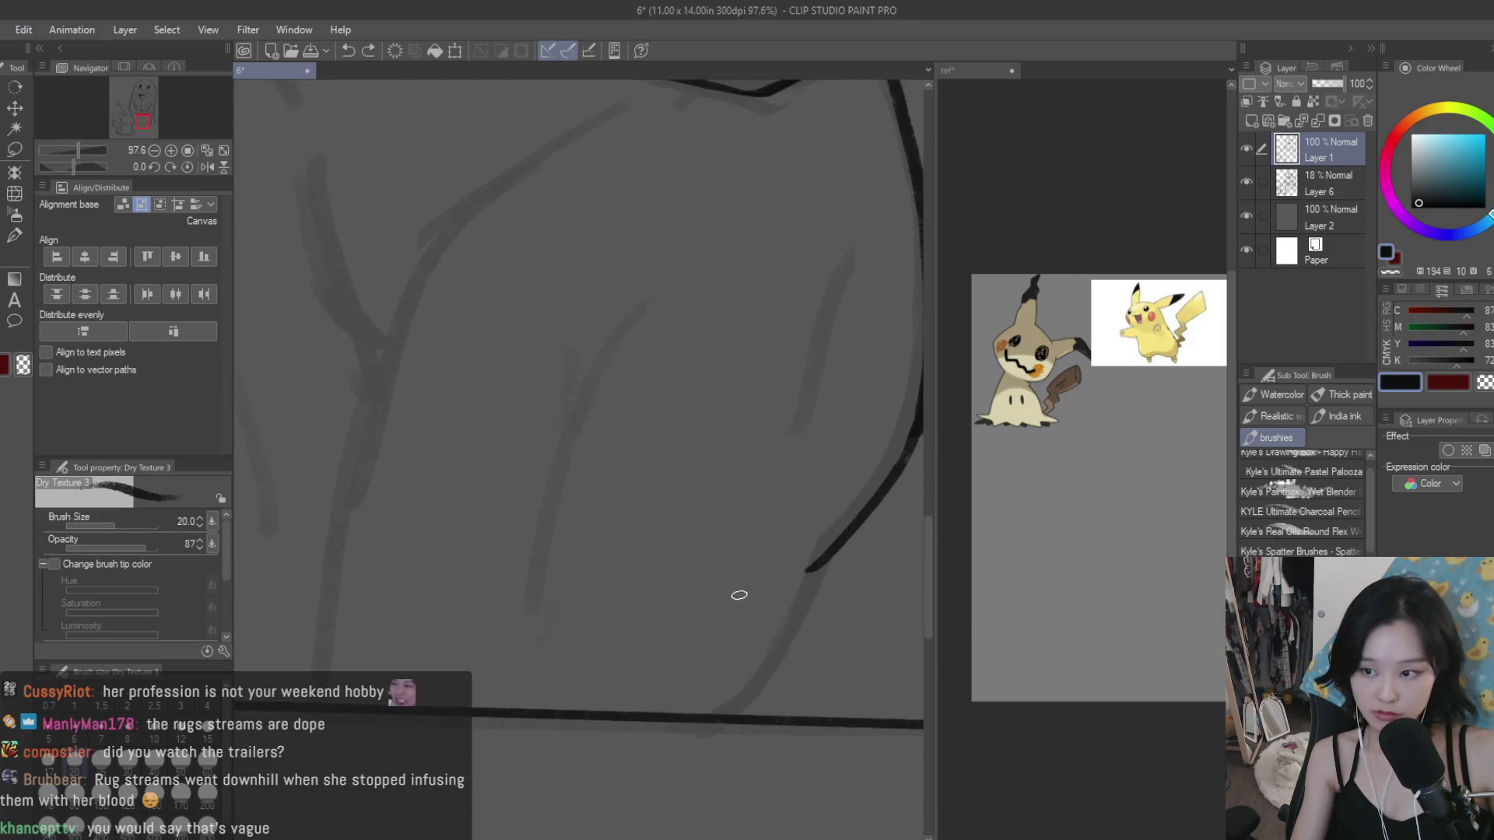
{"action": "left_click_drag", "start_coordinate": [816, 568], "coordinate": [782, 652]}
{"action": "scroll", "coordinate": [837, 373], "scroll_direction": "down", "scroll_amount": 2}
{"action": "left_click_drag", "start_coordinate": [845, 356], "coordinate": [813, 531]}
{"action": "scroll", "coordinate": [817, 534], "scroll_direction": "down", "scroll_amount": 2}
{"action": "left_click_drag", "start_coordinate": [822, 462], "coordinate": [805, 570]}
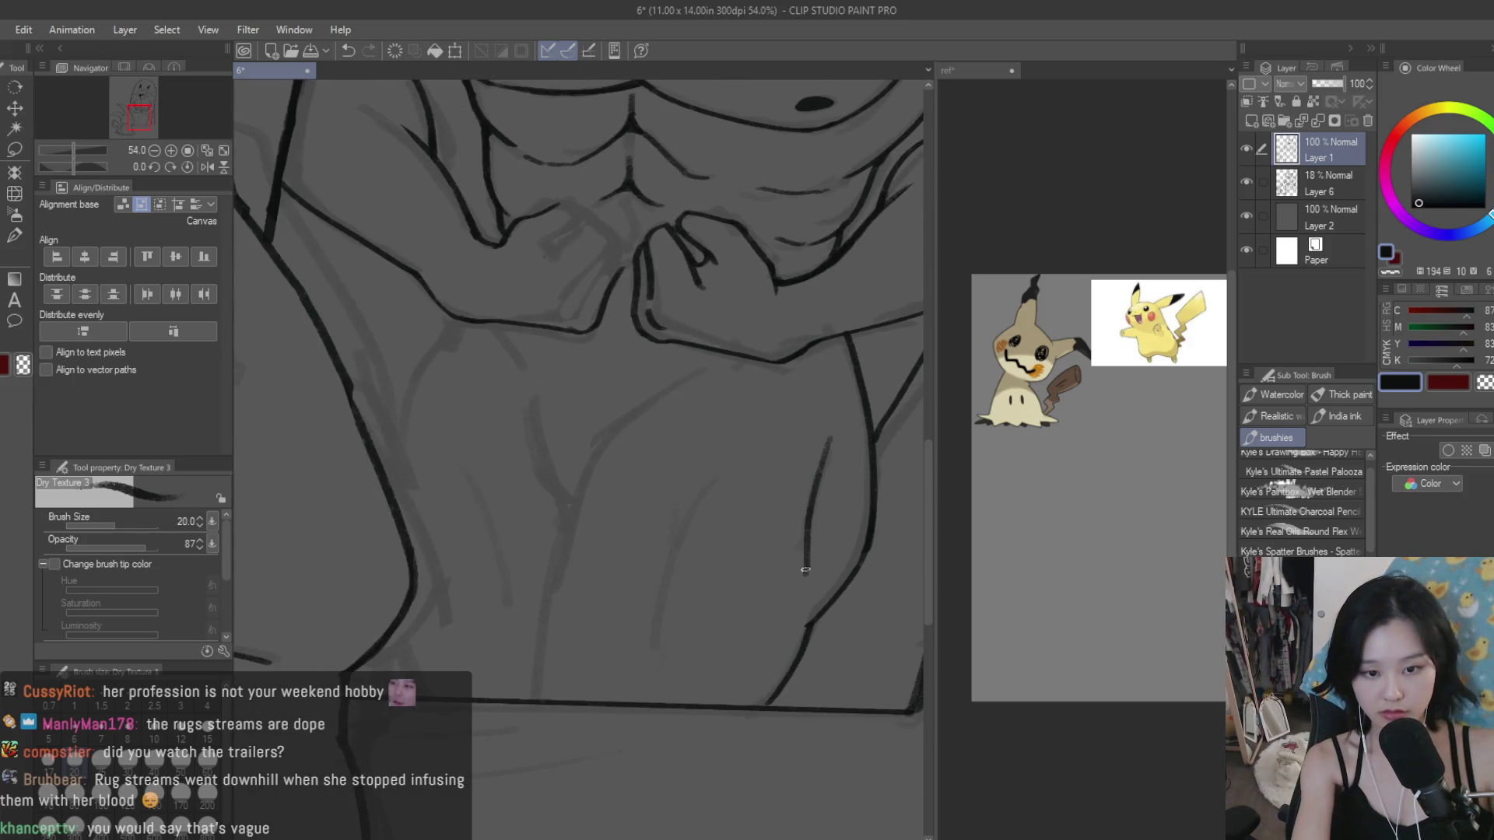
{"action": "left_click_drag", "start_coordinate": [716, 484], "coordinate": [662, 560]}
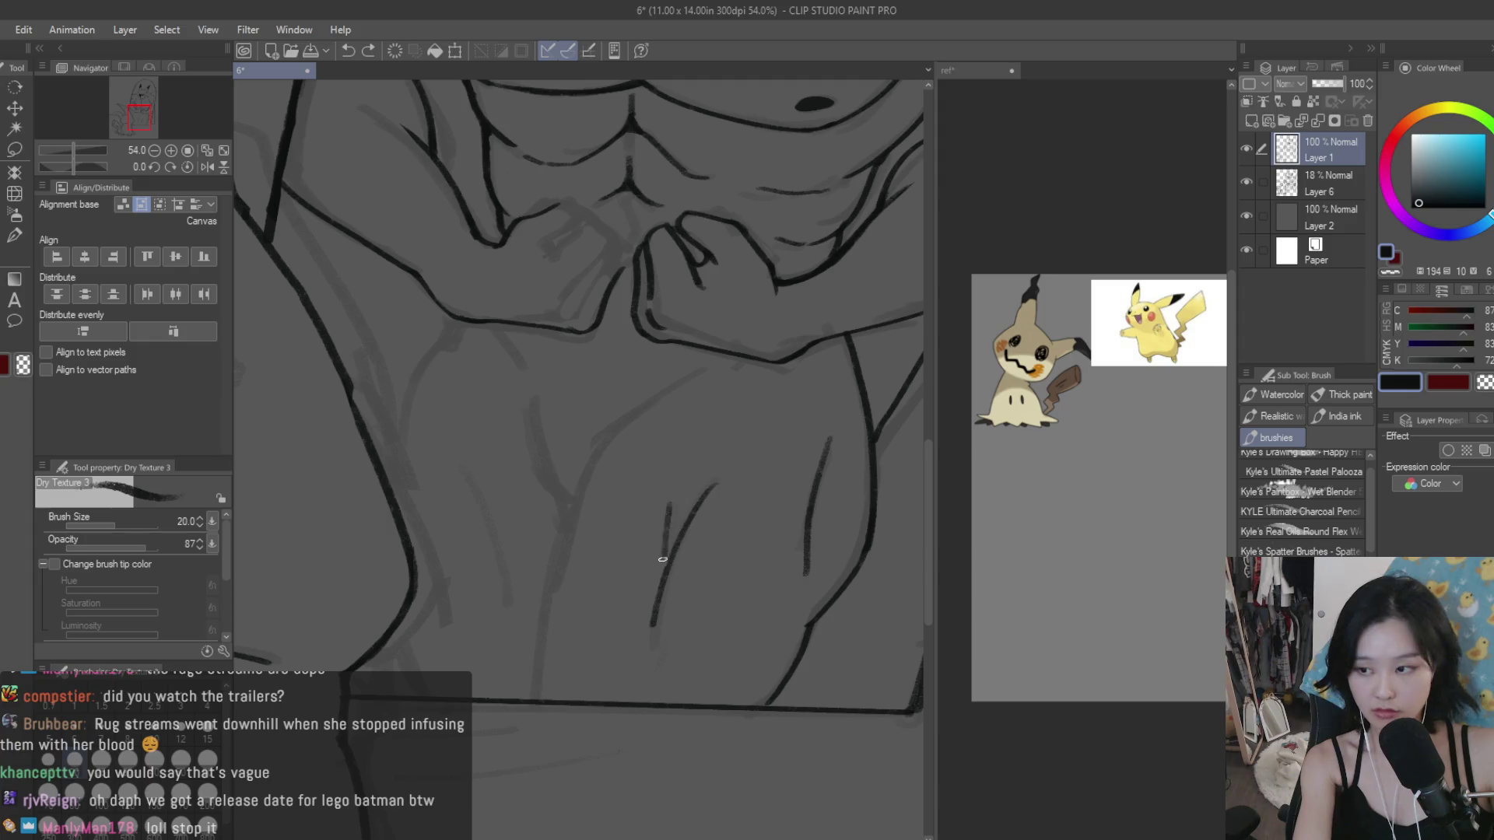
Step: Try several long strokes down the lower torso, undoing each attempt
{"action": "mouse_move", "coordinate": [698, 375]}
{"action": "left_mouse_down"}
{"action": "mouse_move", "coordinate": [586, 459]}
{"action": "mouse_move", "coordinate": [548, 626]}
{"action": "left_mouse_up"}
{"action": "key", "text": "ctrl+z"}
{"action": "left_click_drag", "start_coordinate": [582, 474], "coordinate": [529, 646]}
{"action": "key", "text": "ctrl+z"}
{"action": "key", "text": "ctrl+z"}
{"action": "left_click_drag", "start_coordinate": [582, 476], "coordinate": [532, 720]}
{"action": "key", "text": "ctrl+z"}
{"action": "left_click_drag", "start_coordinate": [582, 467], "coordinate": [535, 703]}
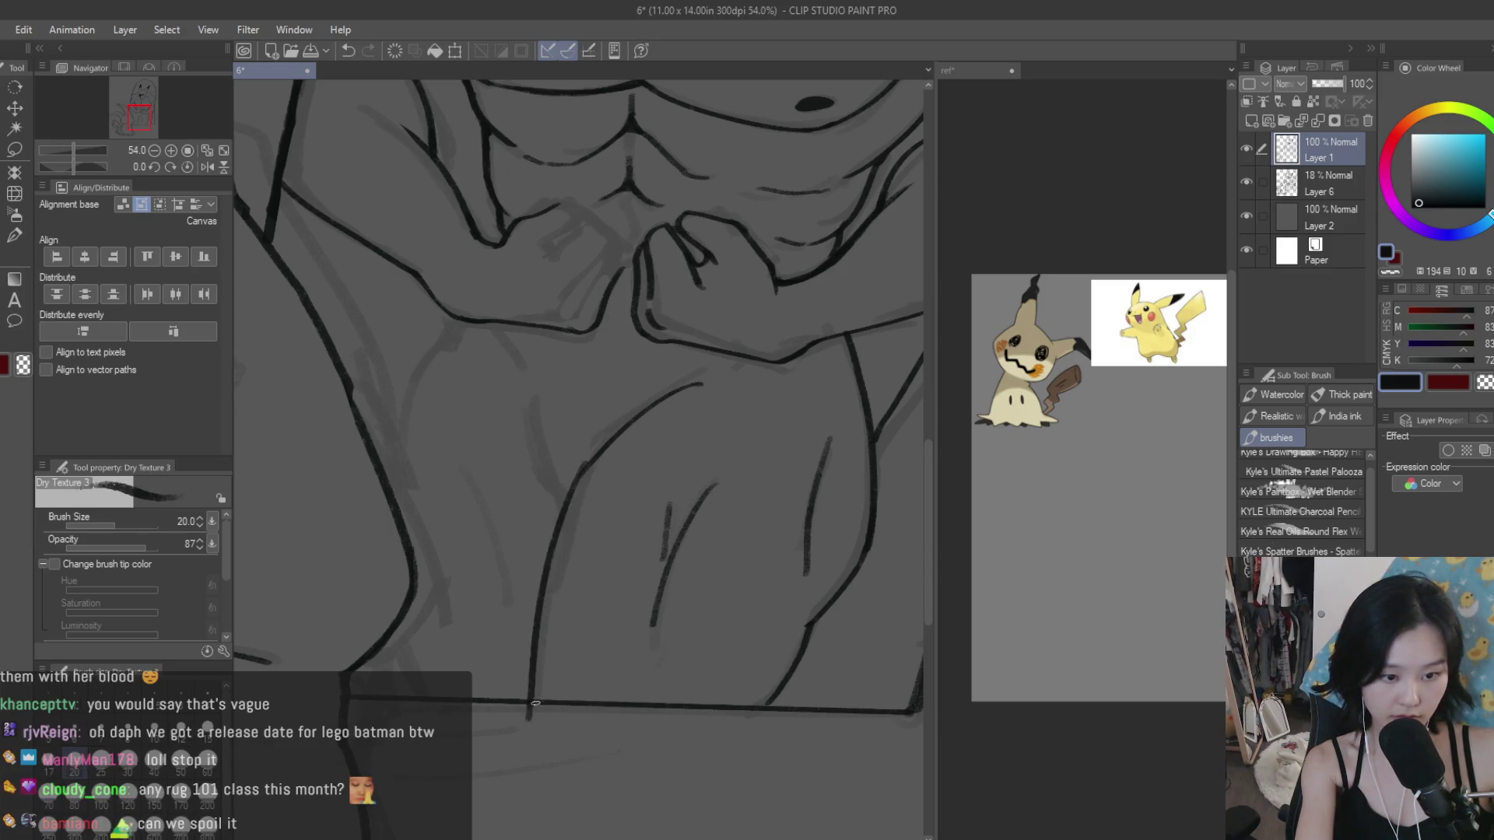
{"action": "key", "text": "ctrl+z"}
{"action": "key", "text": "ctrl+z"}
{"action": "left_click_drag", "start_coordinate": [583, 465], "coordinate": [546, 650]}
{"action": "key", "text": "ctrl+z"}
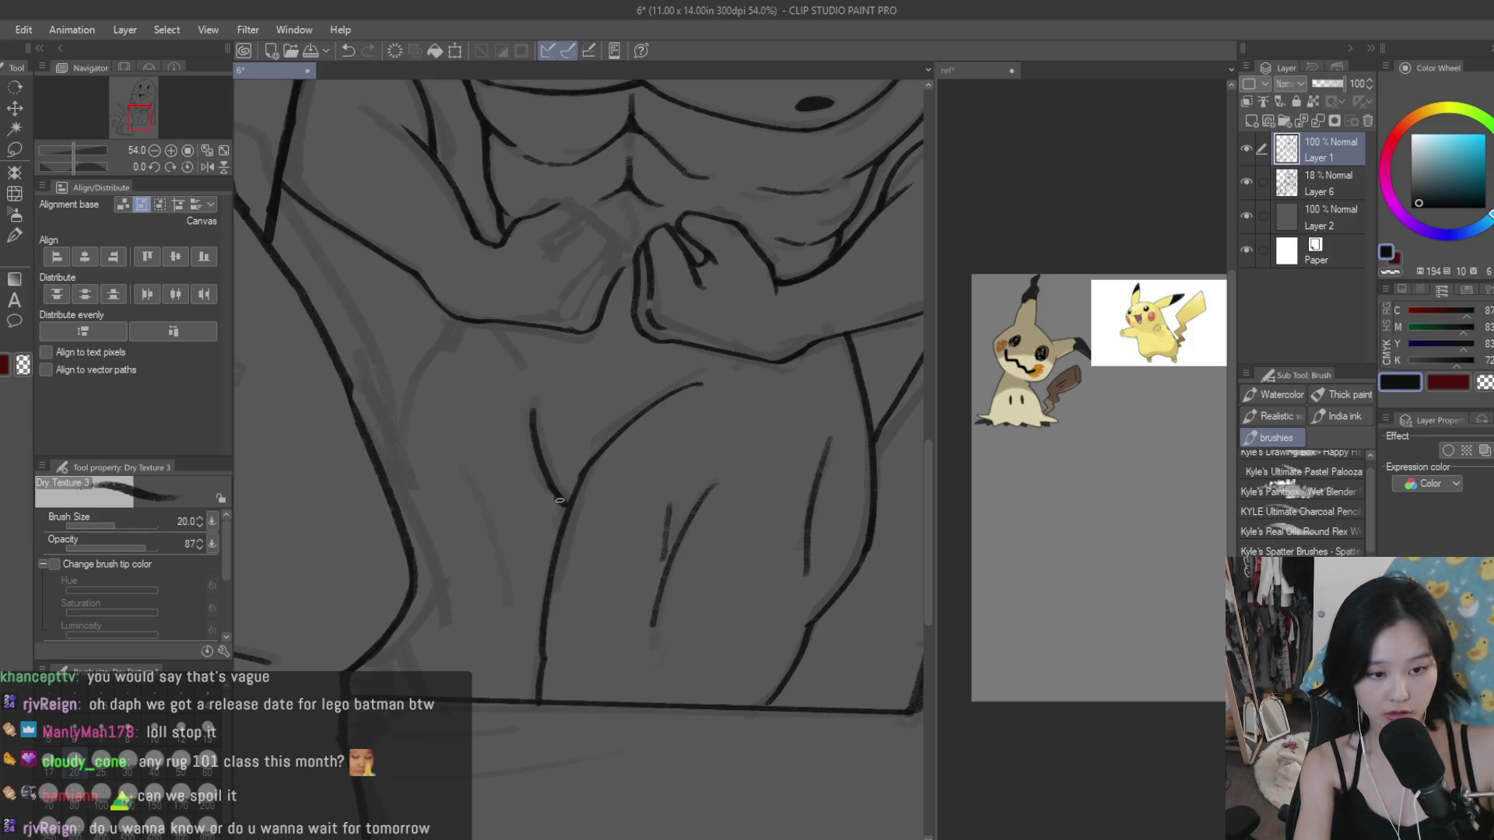
Step: Ink a diagonal line under the forearm and a curved line down the lower body
{"action": "scroll", "coordinate": [732, 375], "scroll_direction": "up", "scroll_amount": 3}
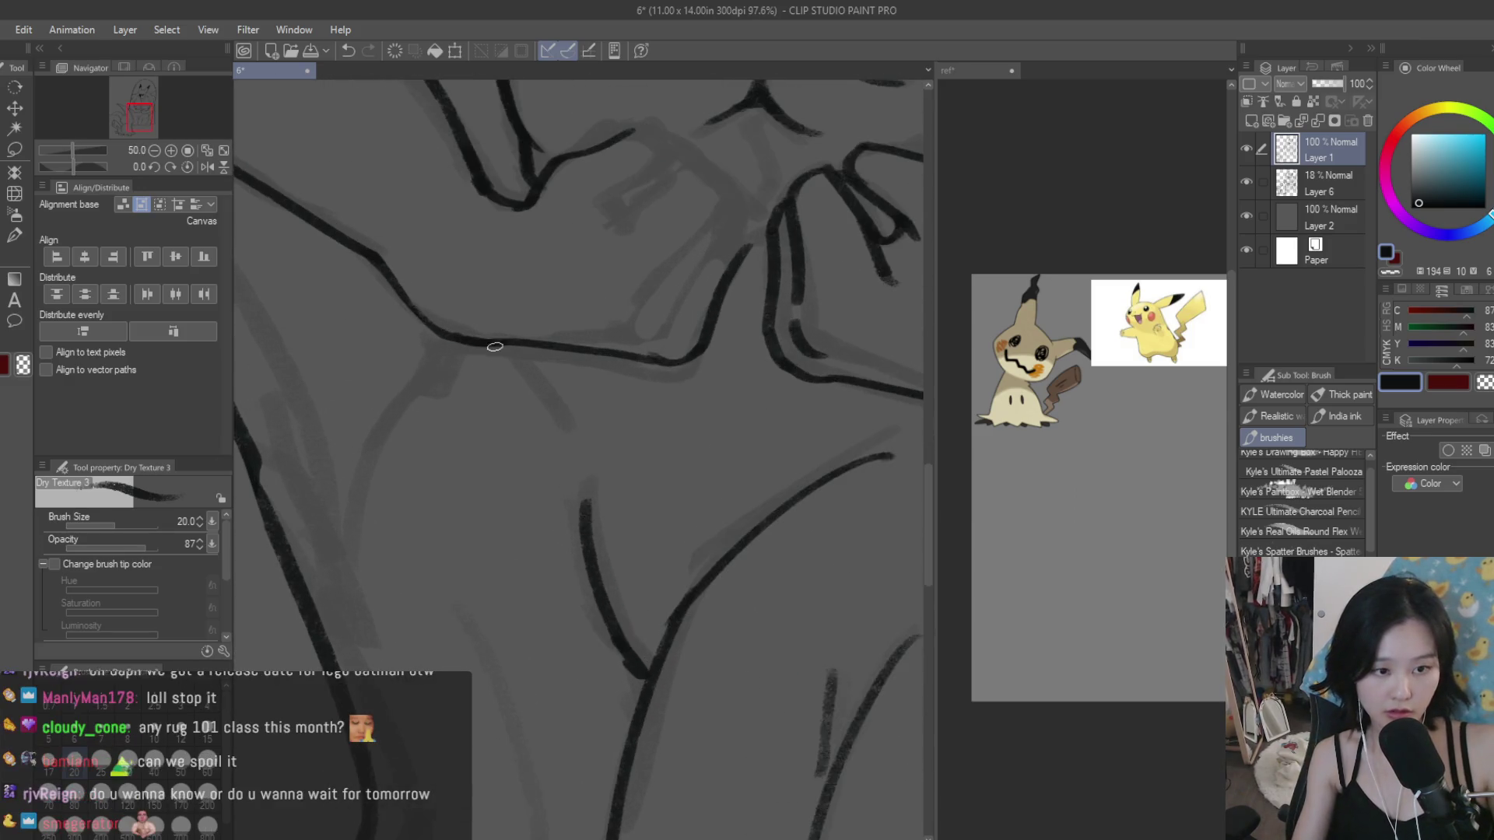
{"action": "left_click_drag", "start_coordinate": [493, 344], "coordinate": [564, 424]}
{"action": "scroll", "coordinate": [423, 368], "scroll_direction": "down", "scroll_amount": 2}
{"action": "left_click_drag", "start_coordinate": [459, 425], "coordinate": [410, 554]}
{"action": "scroll", "coordinate": [436, 438], "scroll_direction": "down", "scroll_amount": 2}
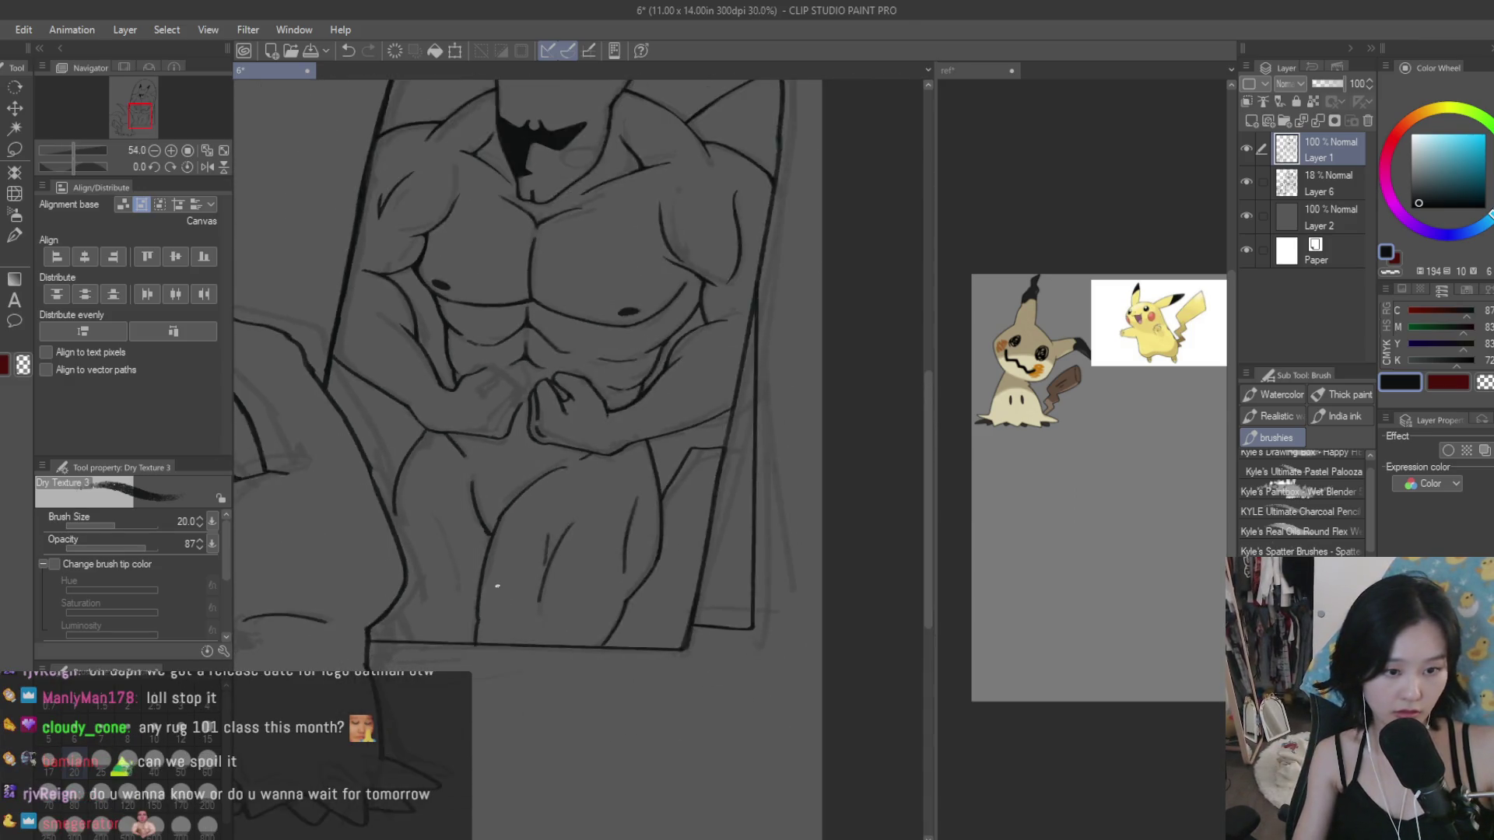
{"action": "scroll", "coordinate": [436, 438], "scroll_direction": "up", "scroll_amount": 2}
{"action": "key", "text": "ctrl+z"}
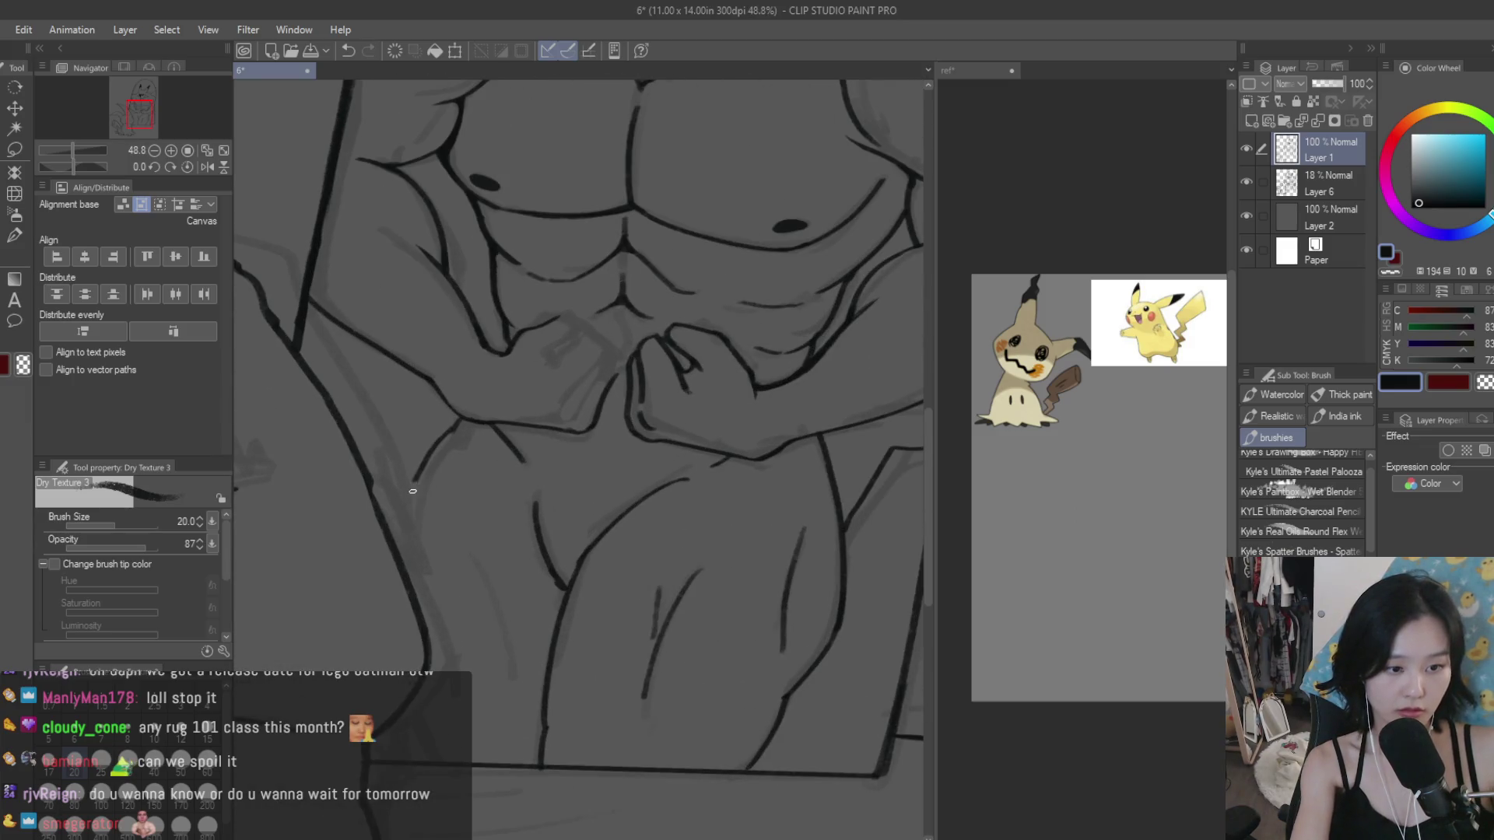
{"action": "left_click_drag", "start_coordinate": [416, 478], "coordinate": [399, 567]}
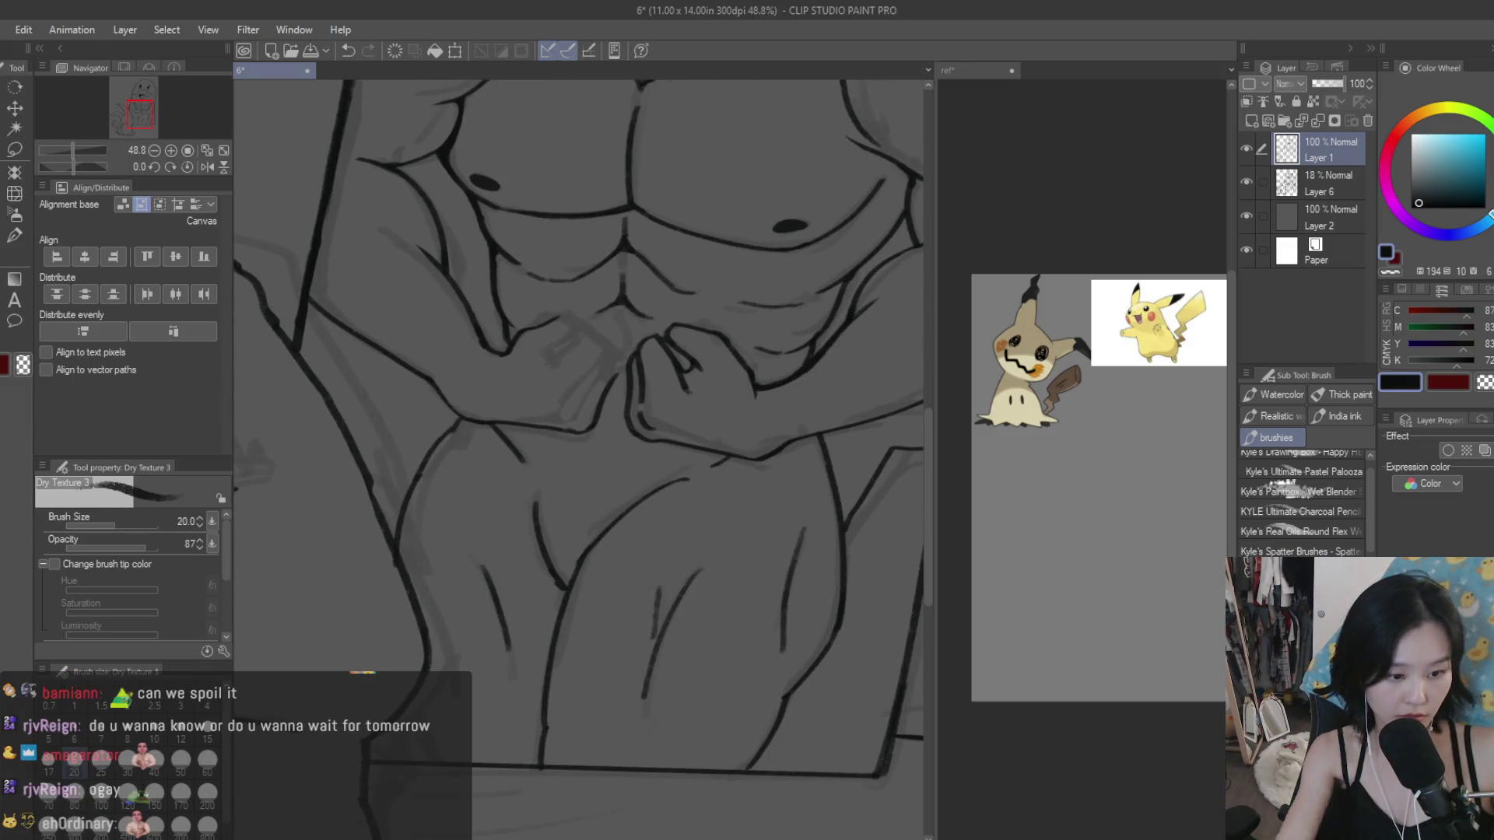
{"action": "scroll", "coordinate": [439, 638], "scroll_direction": "down", "scroll_amount": 1}
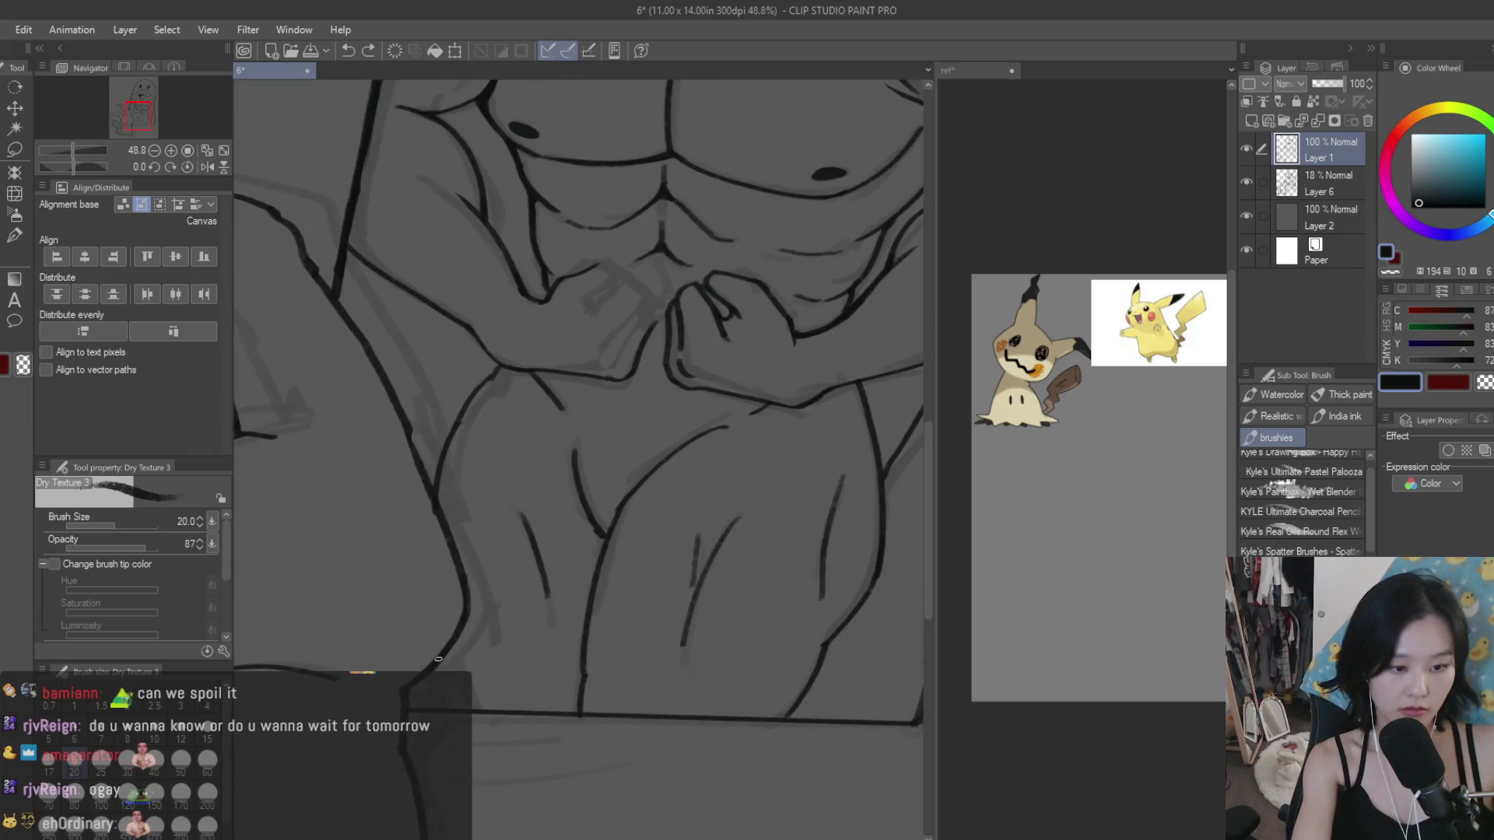
{"action": "scroll", "coordinate": [582, 682], "scroll_direction": "up", "scroll_amount": 2}
{"action": "scroll", "coordinate": [582, 682], "scroll_direction": "up", "scroll_amount": 1}
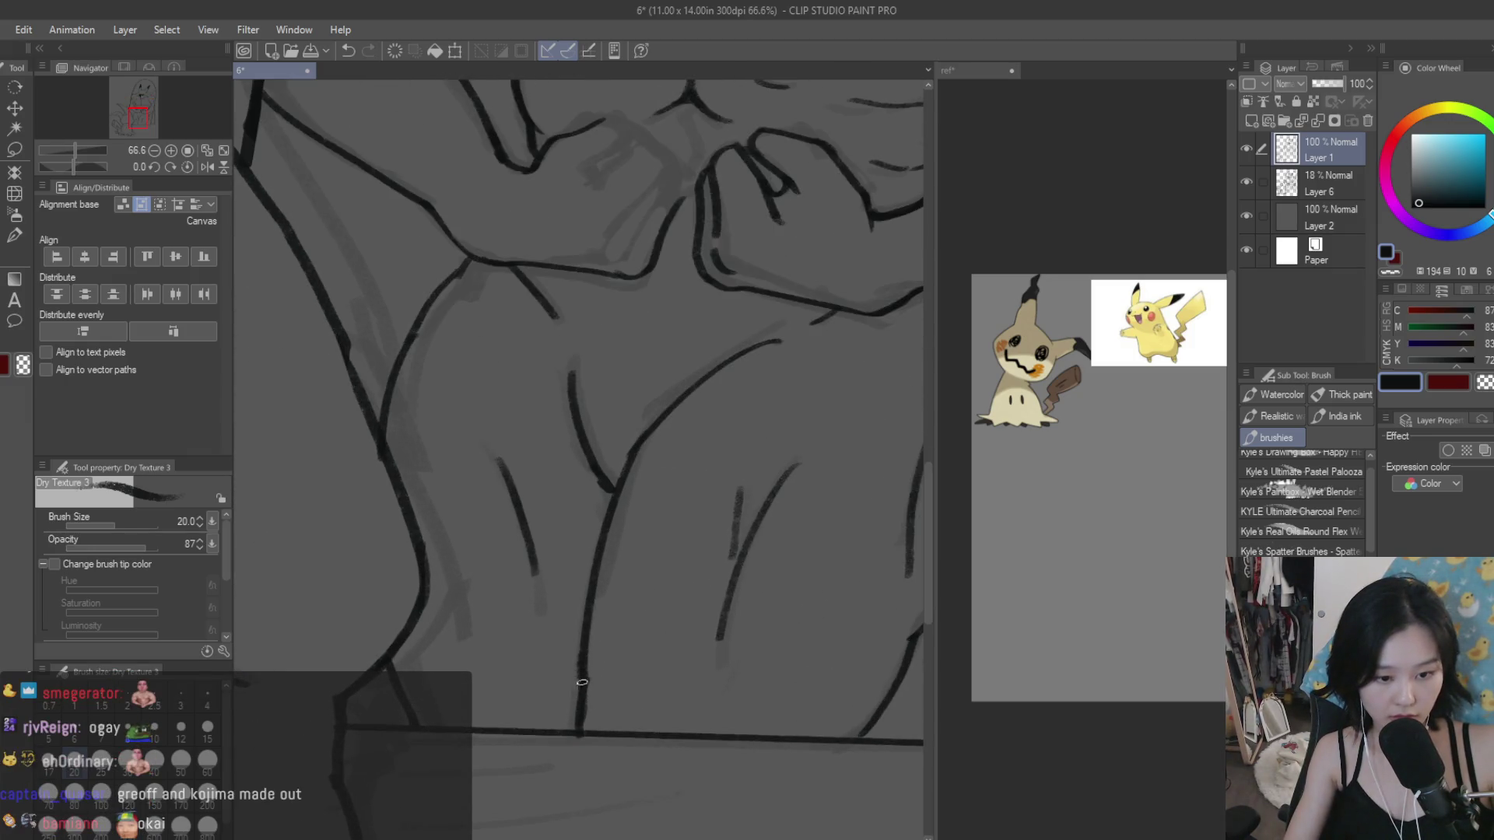
Step: Check the lines with the Snap eraser, return to the brush, and zoom out to view the page
{"action": "key", "text": "e"}
{"action": "scroll", "coordinate": [604, 664], "scroll_direction": "up", "scroll_amount": 2}
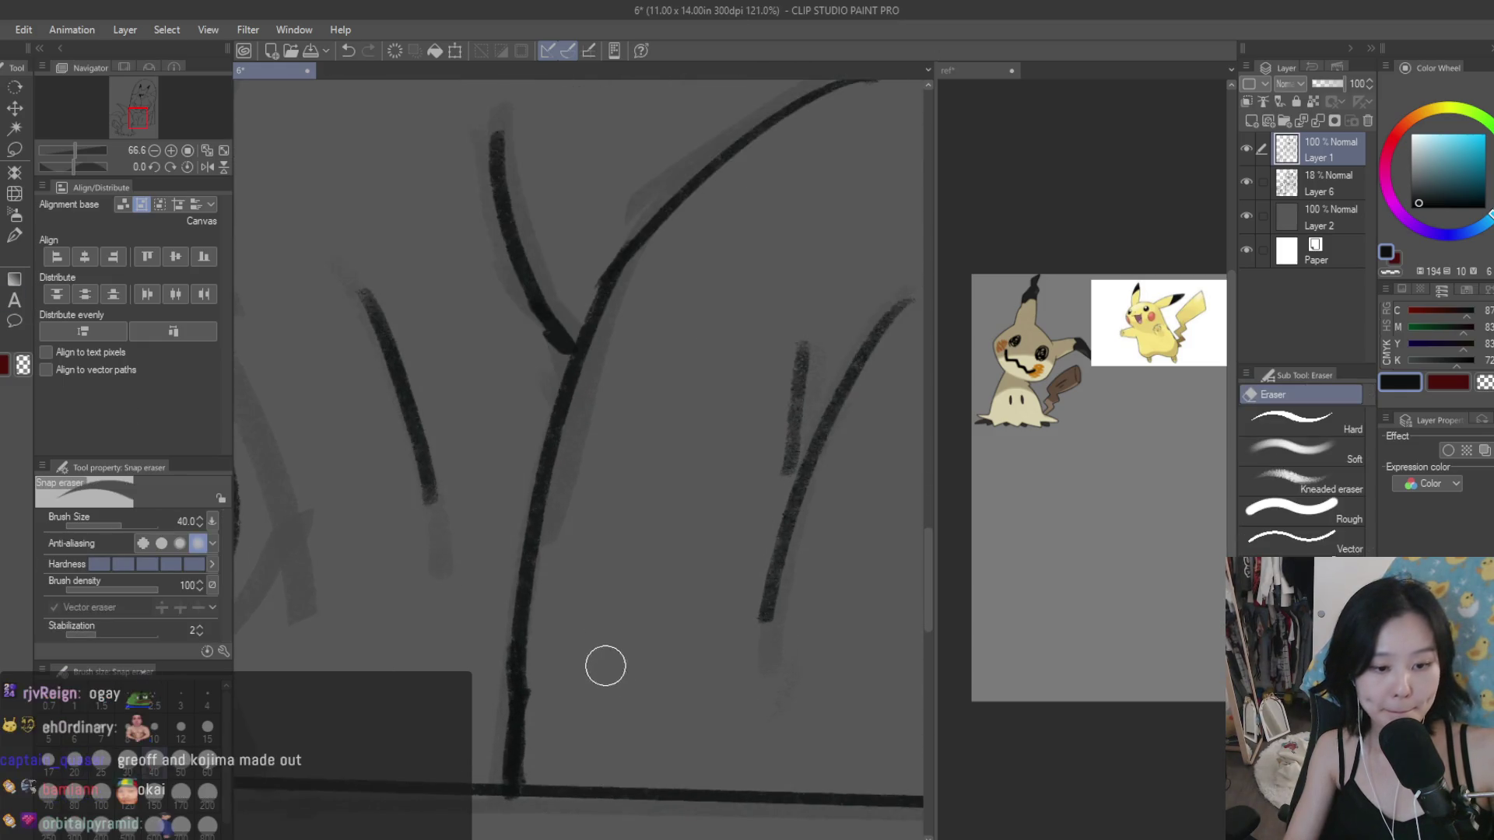
{"action": "scroll", "coordinate": [588, 694], "scroll_direction": "down", "scroll_amount": 2}
{"action": "scroll", "coordinate": [587, 694], "scroll_direction": "down", "scroll_amount": 2}
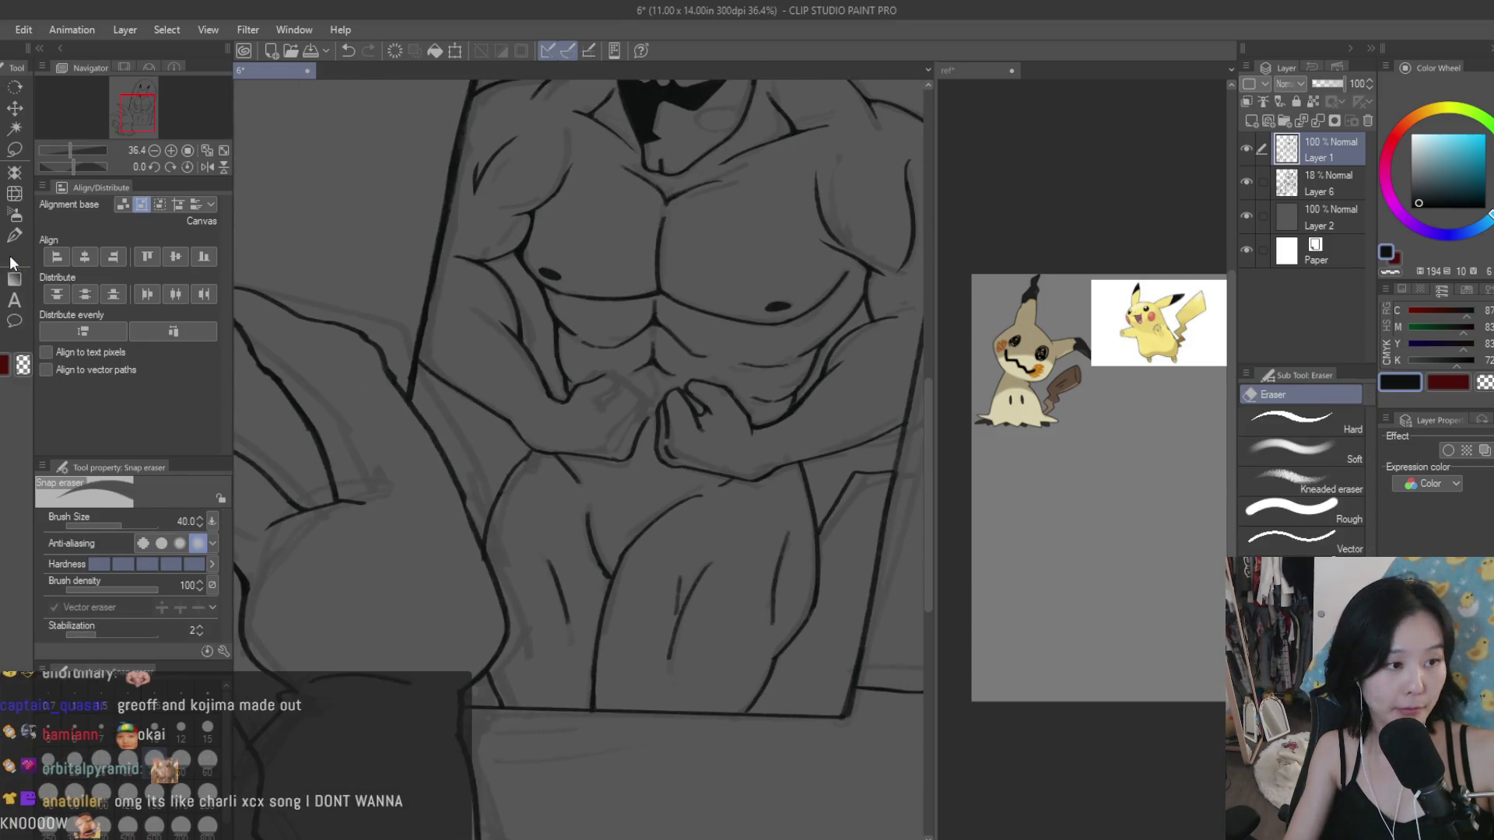
{"action": "key", "text": "b"}
{"action": "scroll", "coordinate": [596, 700], "scroll_direction": "up", "scroll_amount": 2}
{"action": "scroll", "coordinate": [615, 700], "scroll_direction": "down", "scroll_amount": 2}
{"action": "scroll", "coordinate": [622, 724], "scroll_direction": "up", "scroll_amount": 1}
{"action": "scroll", "coordinate": [622, 725], "scroll_direction": "up", "scroll_amount": 1}
{"action": "scroll", "coordinate": [638, 728], "scroll_direction": "down", "scroll_amount": 3}
{"action": "scroll", "coordinate": [649, 729], "scroll_direction": "down", "scroll_amount": 2}
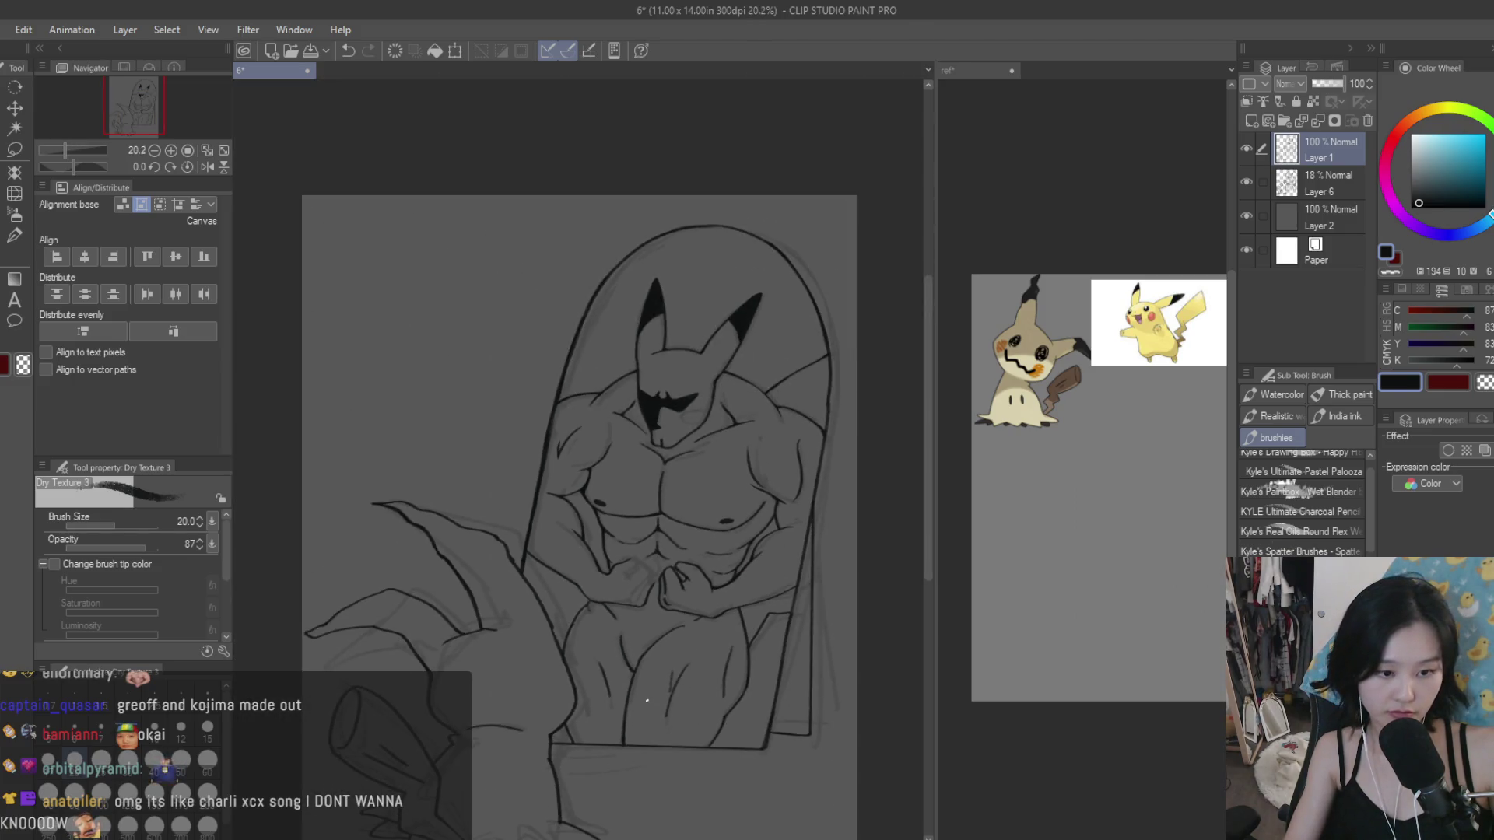
{"action": "scroll", "coordinate": [648, 350], "scroll_direction": "down", "scroll_amount": 2}
Step: Delete sketch Layer 6, restore it with Ctrl+Z, and make Layer 1 the ink layer
{"action": "left_click", "coordinate": [1326, 184]}
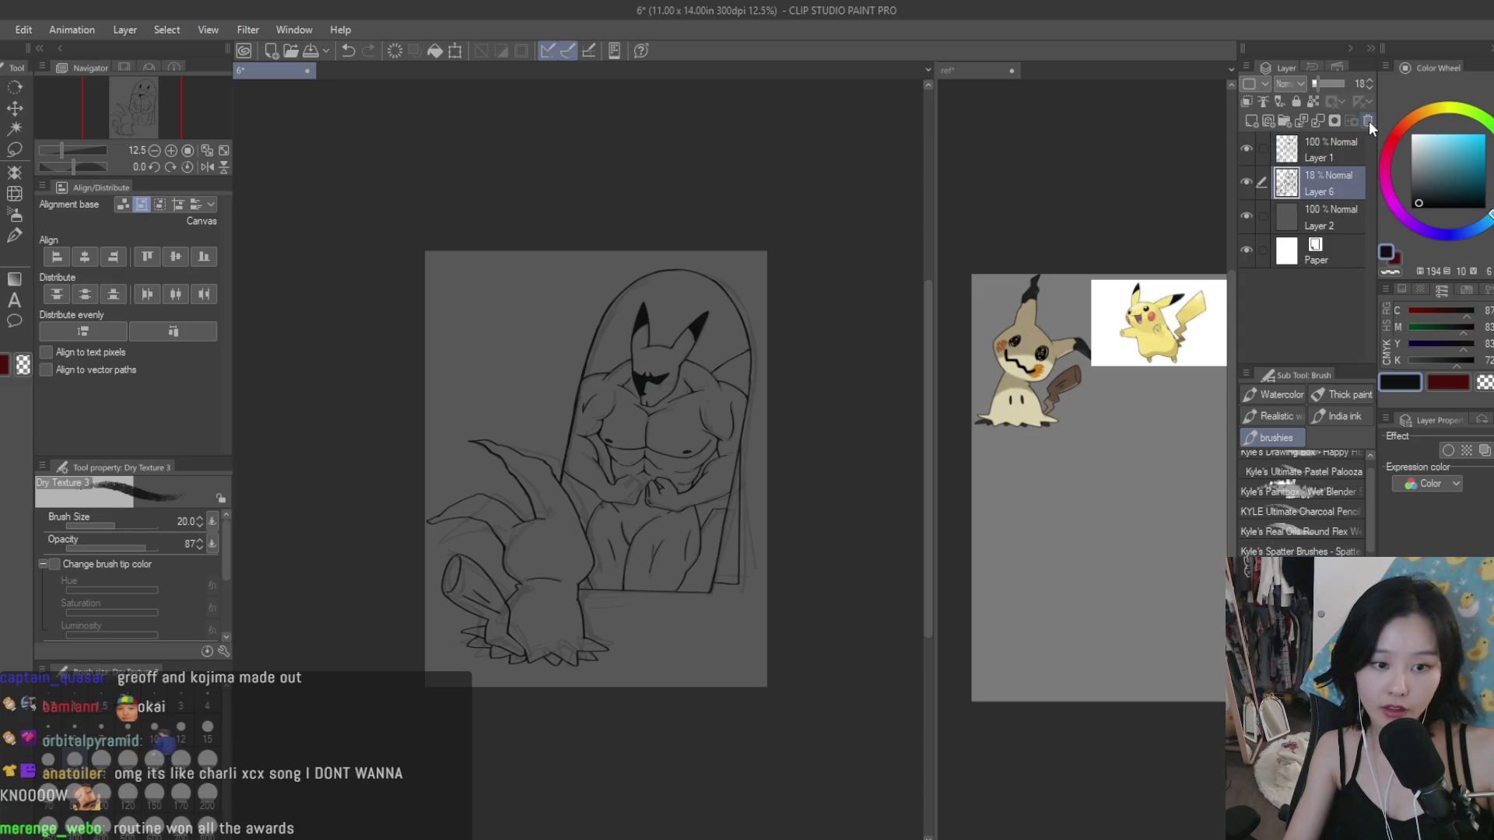
{"action": "left_click", "coordinate": [1368, 120]}
{"action": "scroll", "coordinate": [701, 425], "scroll_direction": "up", "scroll_amount": 2}
{"action": "key", "text": "ctrl+z"}
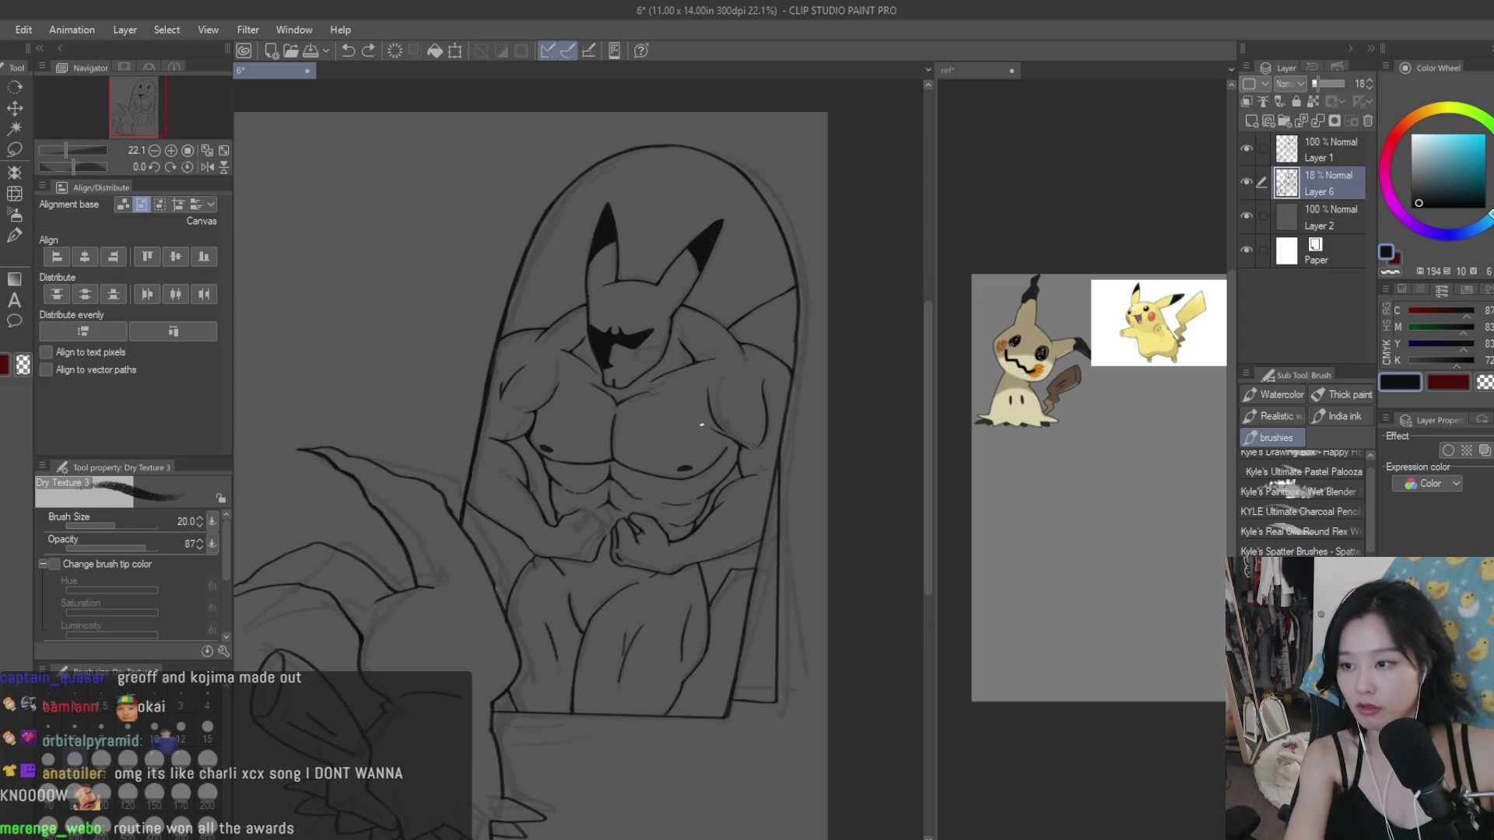
{"action": "left_click", "coordinate": [1286, 156]}
Step: Ink the abdomen curve and the finger lines of the clasped hand, removing a stray stroke
{"action": "scroll", "coordinate": [591, 524], "scroll_direction": "up", "scroll_amount": 2}
{"action": "scroll", "coordinate": [591, 523], "scroll_direction": "up", "scroll_amount": 3}
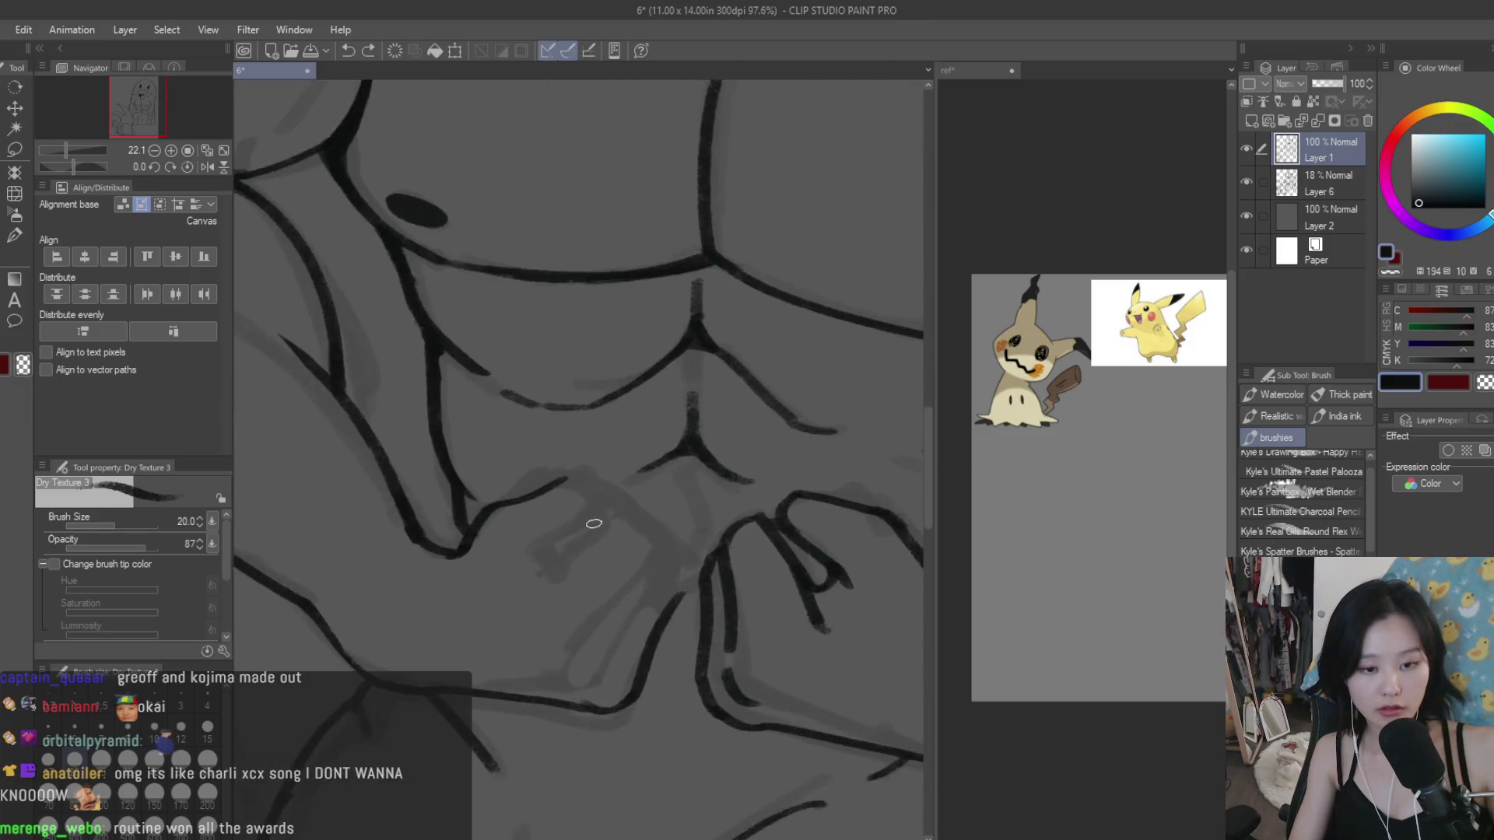
{"action": "scroll", "coordinate": [591, 524], "scroll_direction": "up", "scroll_amount": 2}
{"action": "mouse_move", "coordinate": [548, 465]}
{"action": "left_mouse_down"}
{"action": "mouse_move", "coordinate": [537, 550]}
{"action": "mouse_move", "coordinate": [517, 568]}
{"action": "mouse_move", "coordinate": [611, 551]}
{"action": "mouse_move", "coordinate": [621, 491]}
{"action": "left_mouse_up"}
{"action": "scroll", "coordinate": [538, 566], "scroll_direction": "down", "scroll_amount": 2}
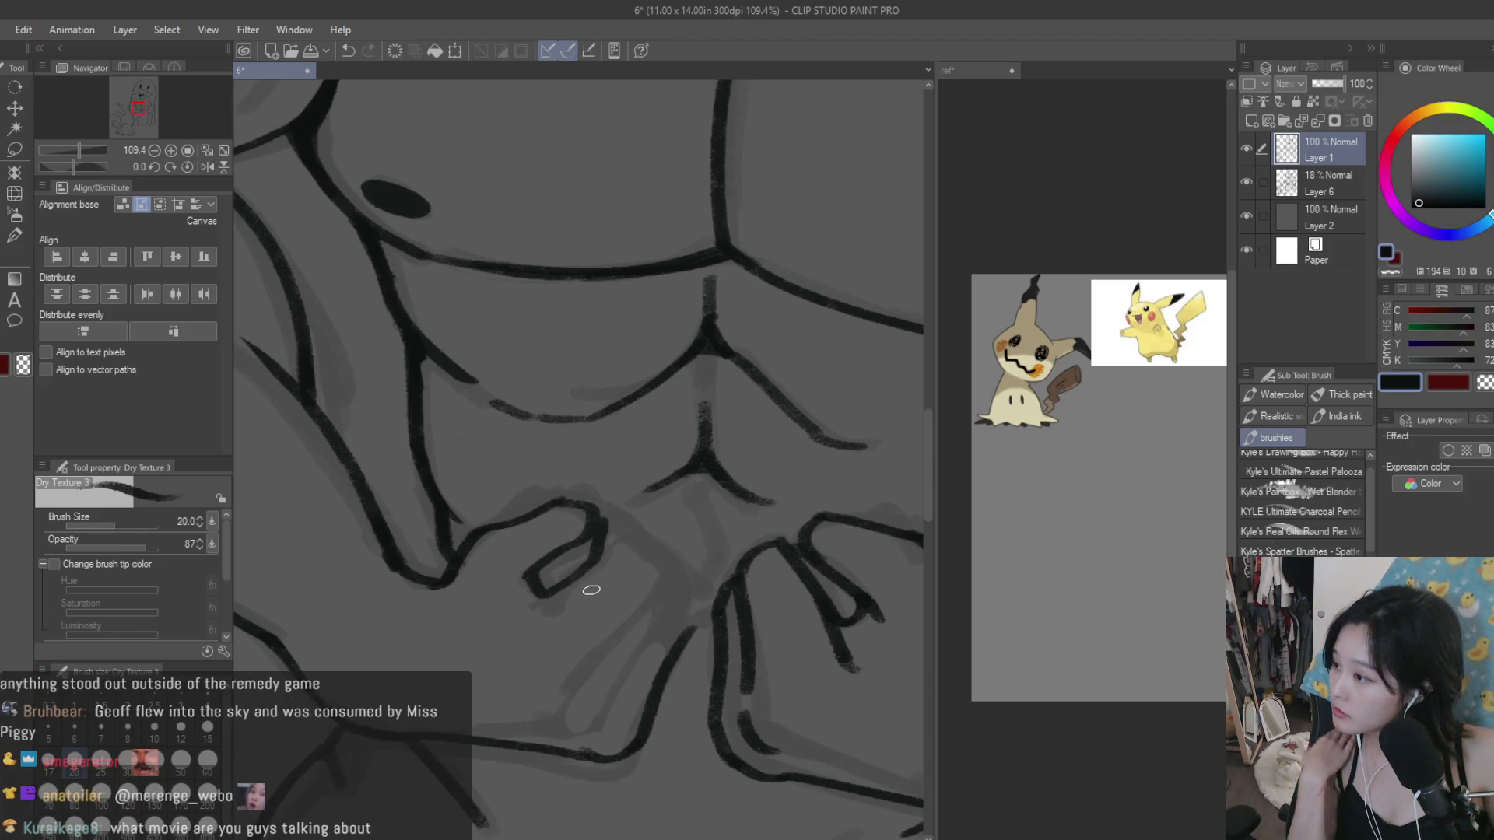
{"action": "left_click_drag", "start_coordinate": [635, 534], "coordinate": [661, 576]}
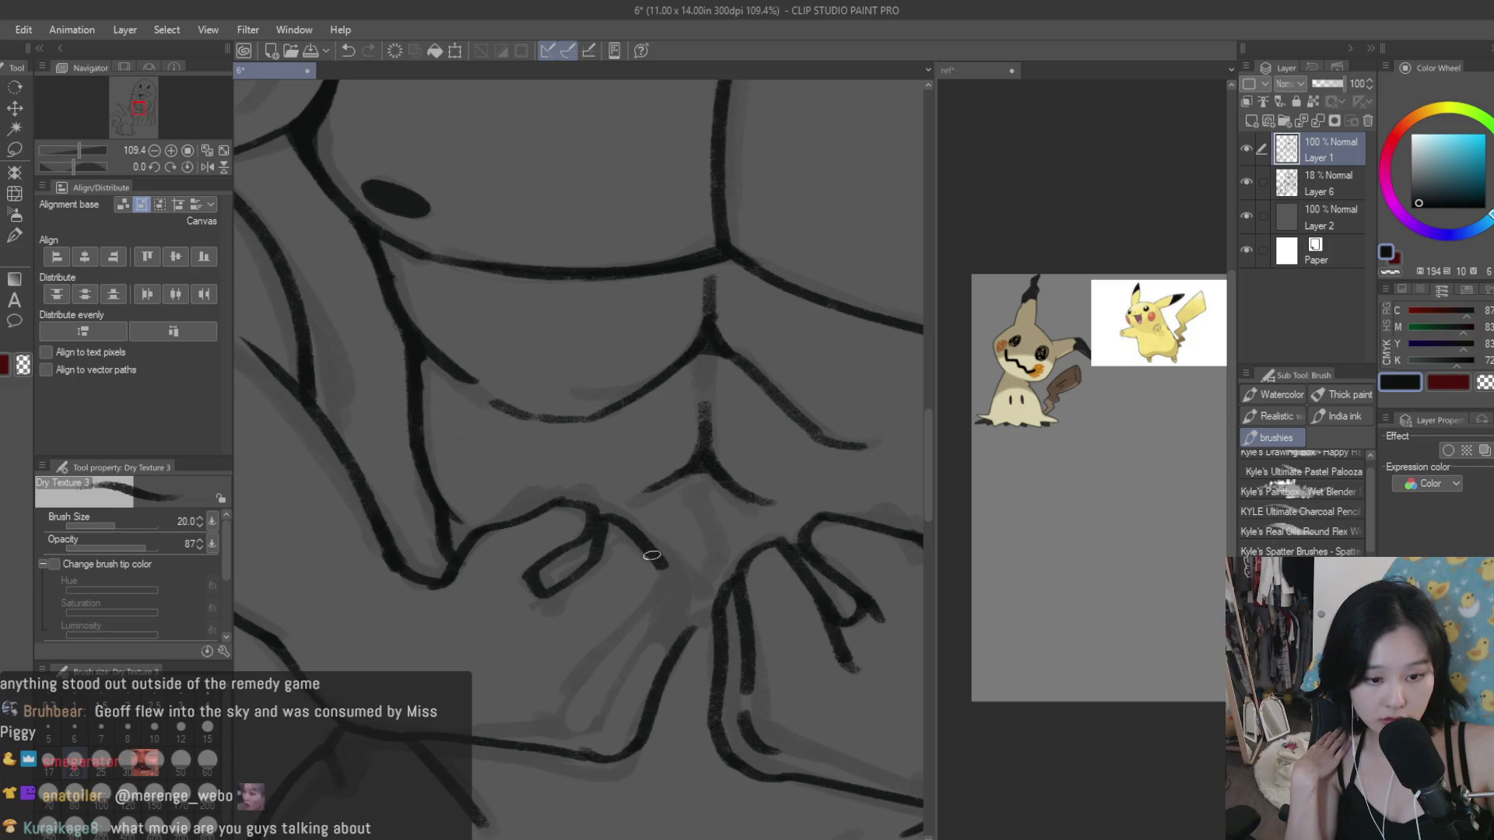
{"action": "key", "text": "ctrl+z"}
{"action": "mouse_move", "coordinate": [596, 524]}
{"action": "left_mouse_down"}
{"action": "mouse_move", "coordinate": [647, 607]}
{"action": "mouse_move", "coordinate": [593, 656]}
{"action": "left_mouse_up"}
{"action": "left_click_drag", "start_coordinate": [668, 569], "coordinate": [618, 714]}
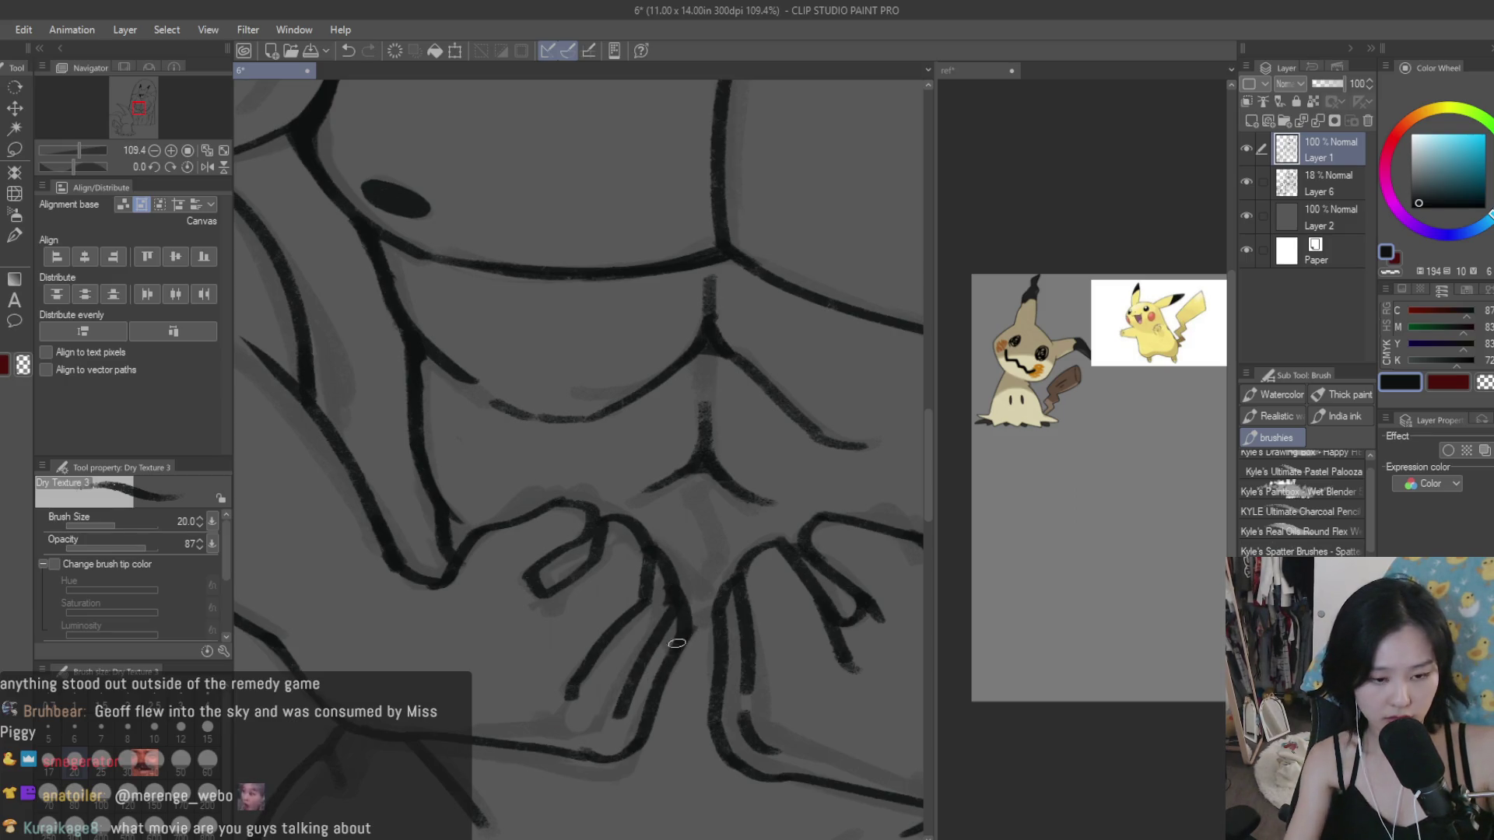
Step: Switch to the Snap eraser to check the new finger lines
{"action": "scroll", "coordinate": [685, 622], "scroll_direction": "down", "scroll_amount": 3}
{"action": "scroll", "coordinate": [581, 617], "scroll_direction": "up", "scroll_amount": 2}
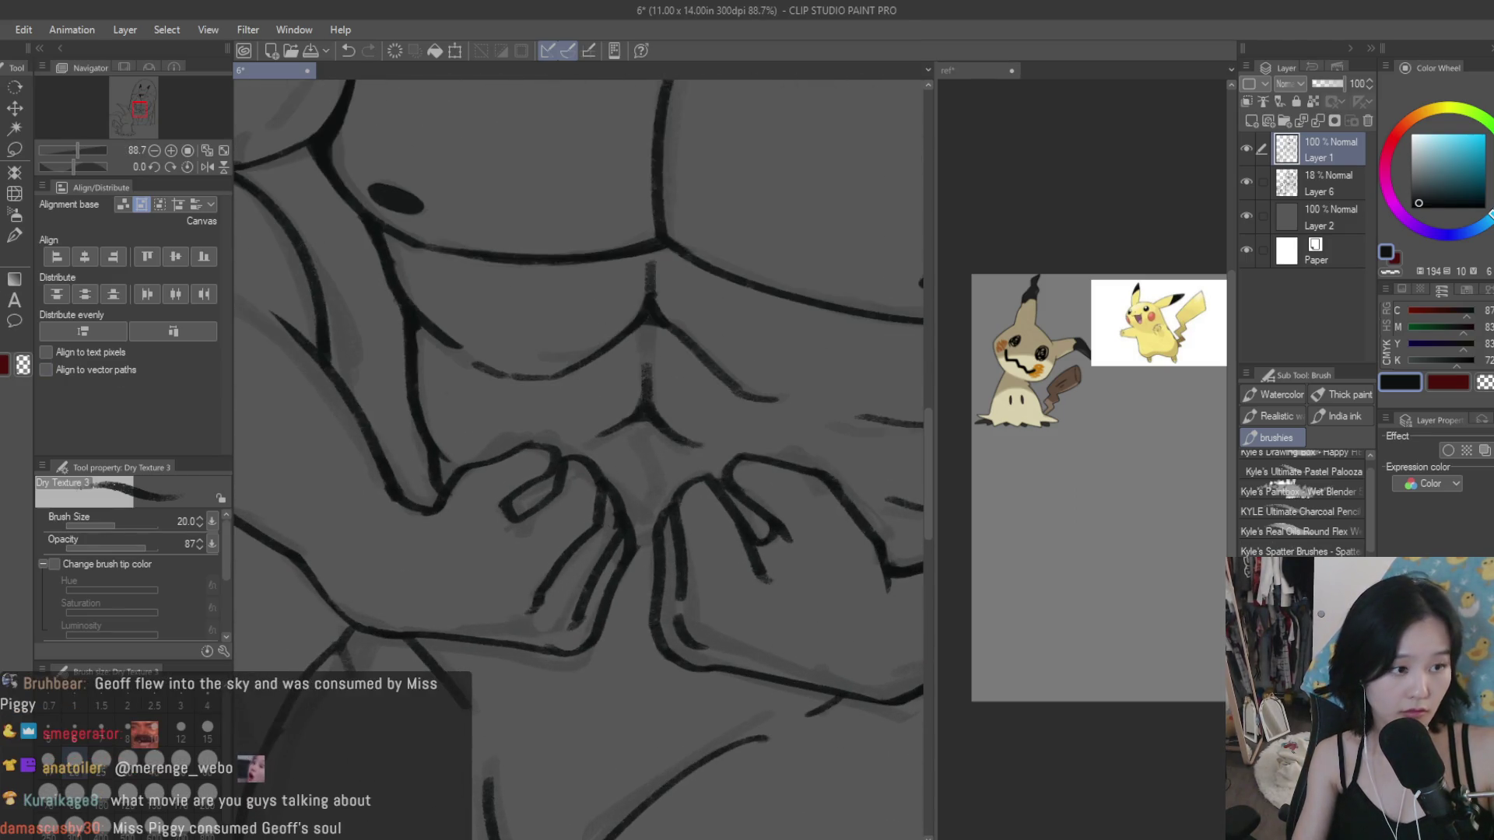
{"action": "key", "text": "e"}
{"action": "scroll", "coordinate": [640, 560], "scroll_direction": "down", "scroll_amount": 3}
{"action": "scroll", "coordinate": [706, 654], "scroll_direction": "down", "scroll_amount": 3}
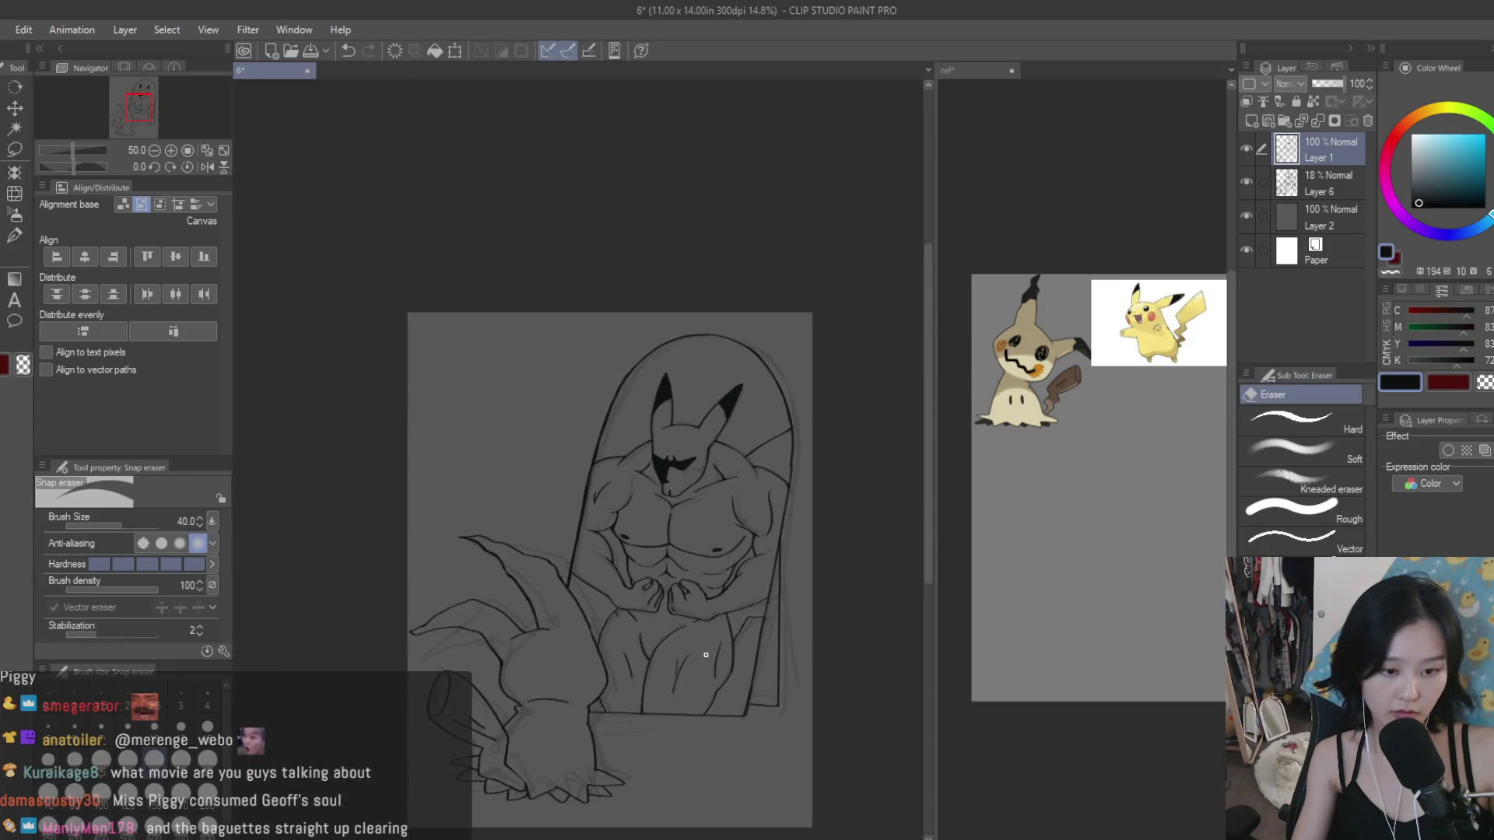
Step: Clean up the hand lines, alternating between the Dry Texture 3 brush and Snap eraser
{"action": "scroll", "coordinate": [710, 656], "scroll_direction": "up", "scroll_amount": 3}
{"action": "scroll", "coordinate": [704, 592], "scroll_direction": "up", "scroll_amount": 3}
{"action": "scroll", "coordinate": [700, 540], "scroll_direction": "up", "scroll_amount": 3}
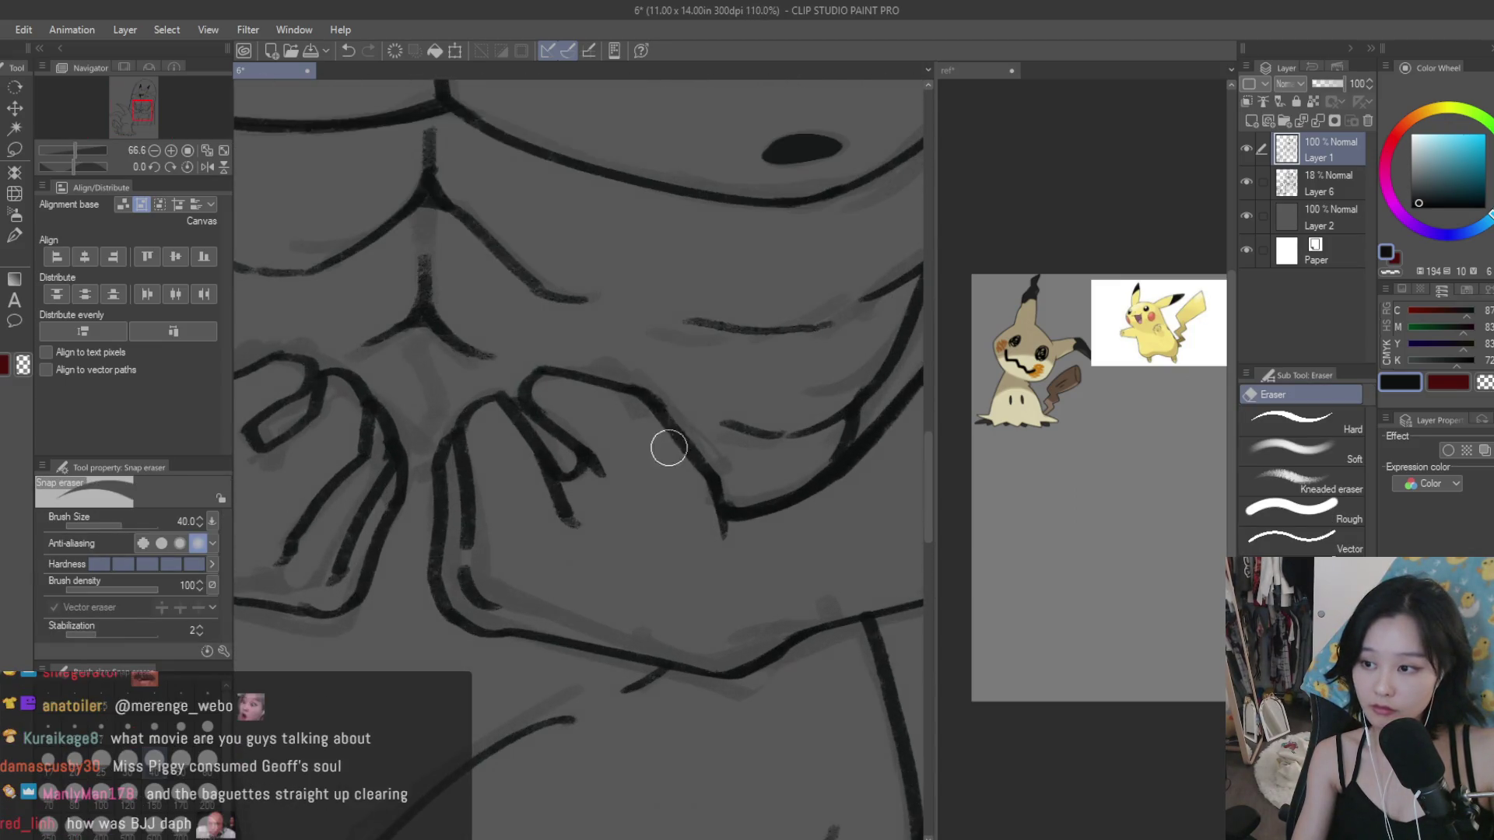
{"action": "scroll", "coordinate": [537, 366], "scroll_direction": "up", "scroll_amount": 2}
{"action": "key", "text": "b"}
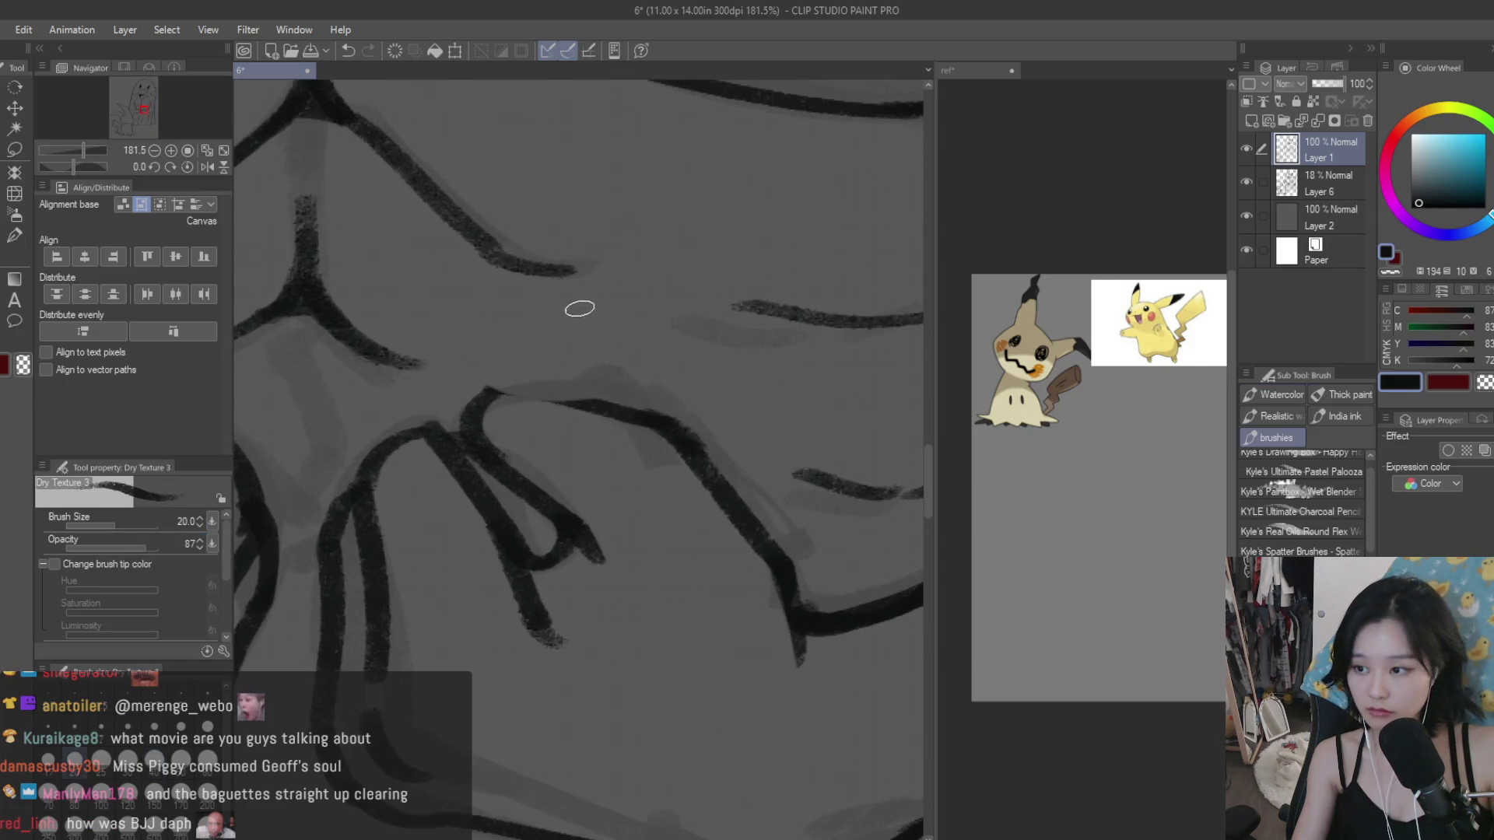
{"action": "scroll", "coordinate": [580, 306], "scroll_direction": "down", "scroll_amount": 1}
{"action": "scroll", "coordinate": [544, 435], "scroll_direction": "down", "scroll_amount": 1}
{"action": "scroll", "coordinate": [650, 548], "scroll_direction": "up", "scroll_amount": 2}
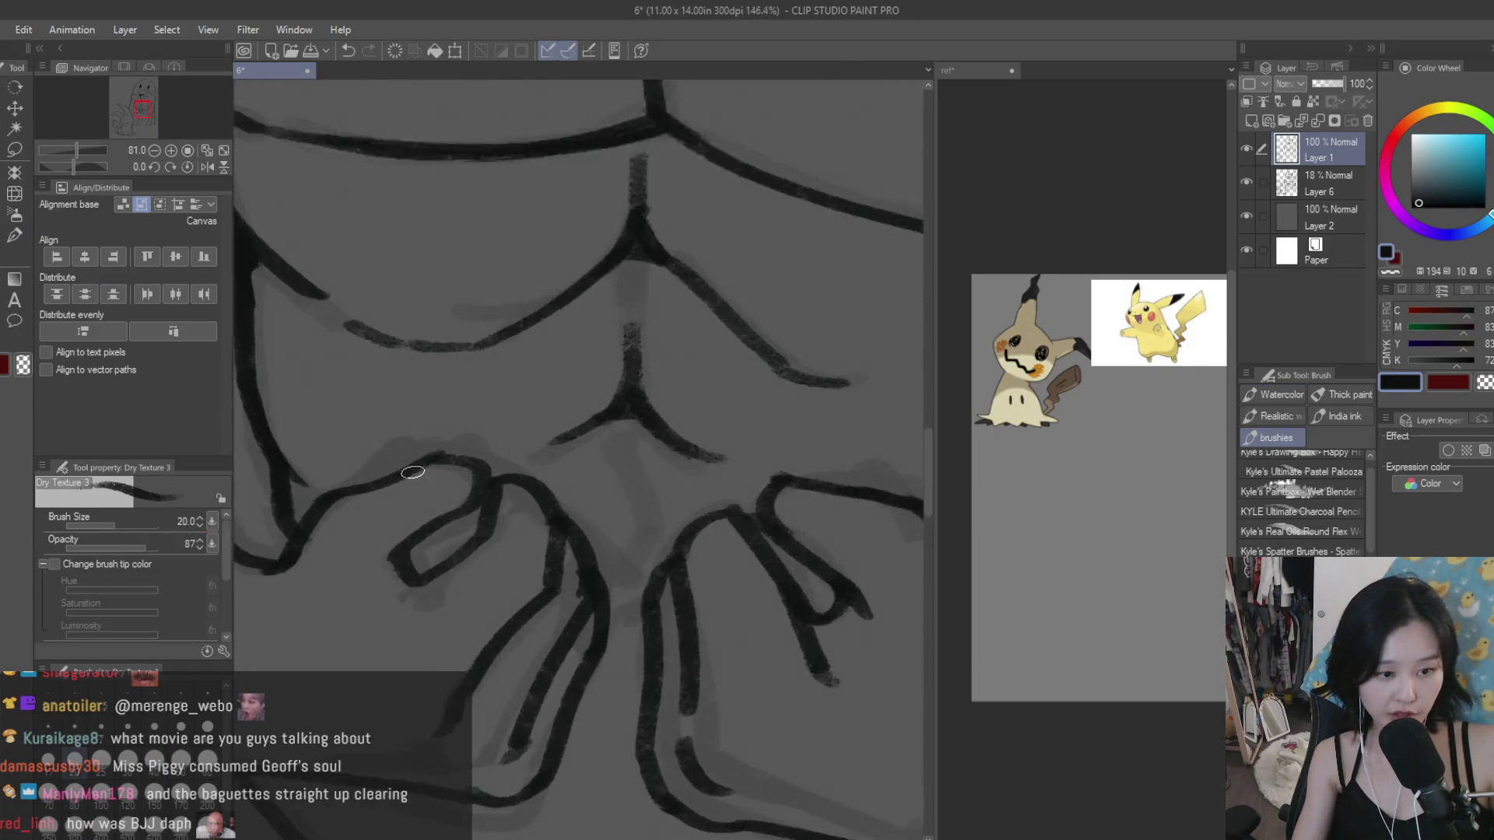
{"action": "key", "text": "e"}
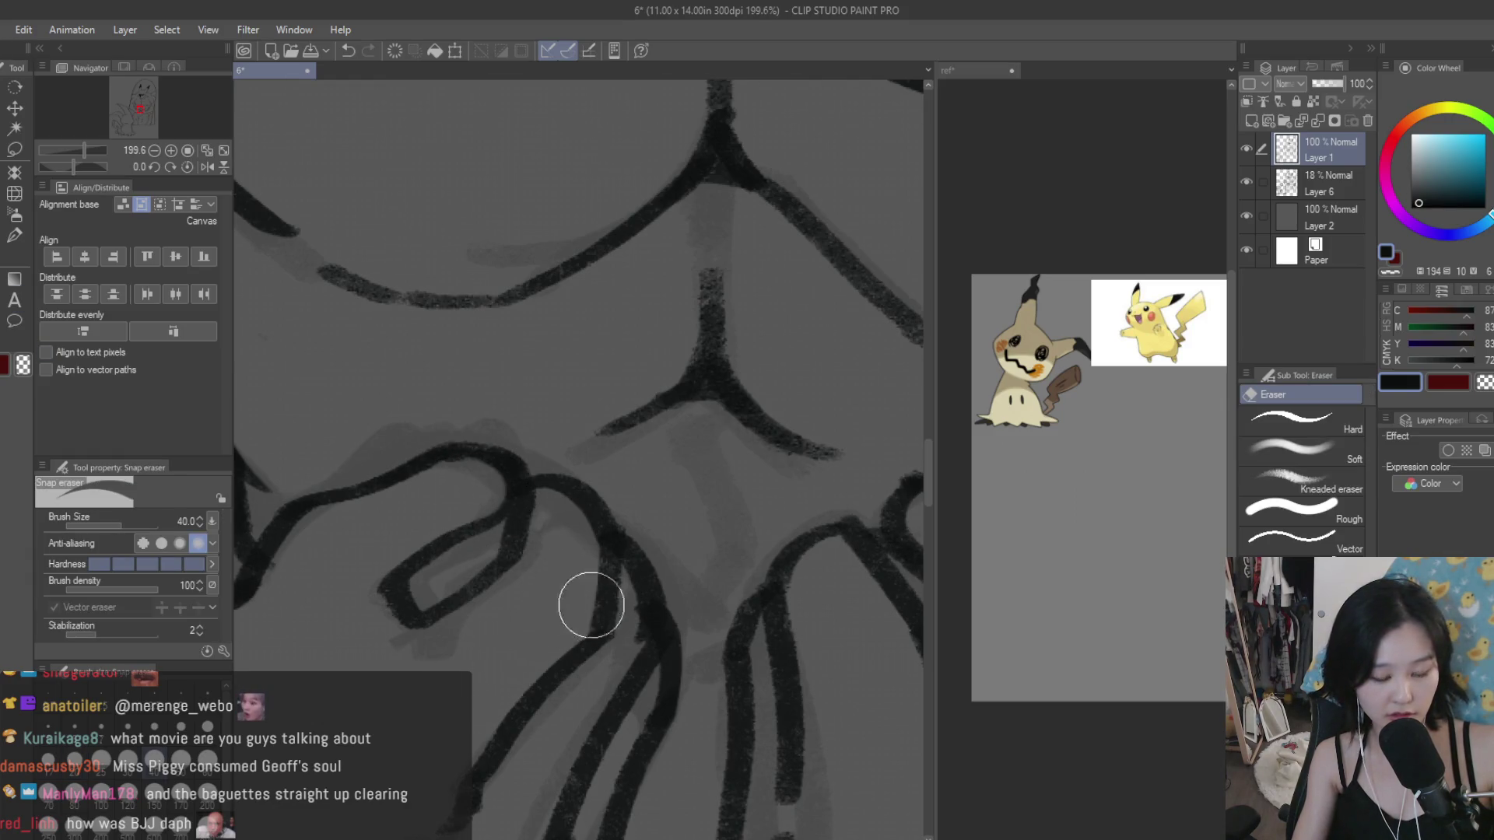
{"action": "scroll", "coordinate": [591, 606], "scroll_direction": "down", "scroll_amount": 3}
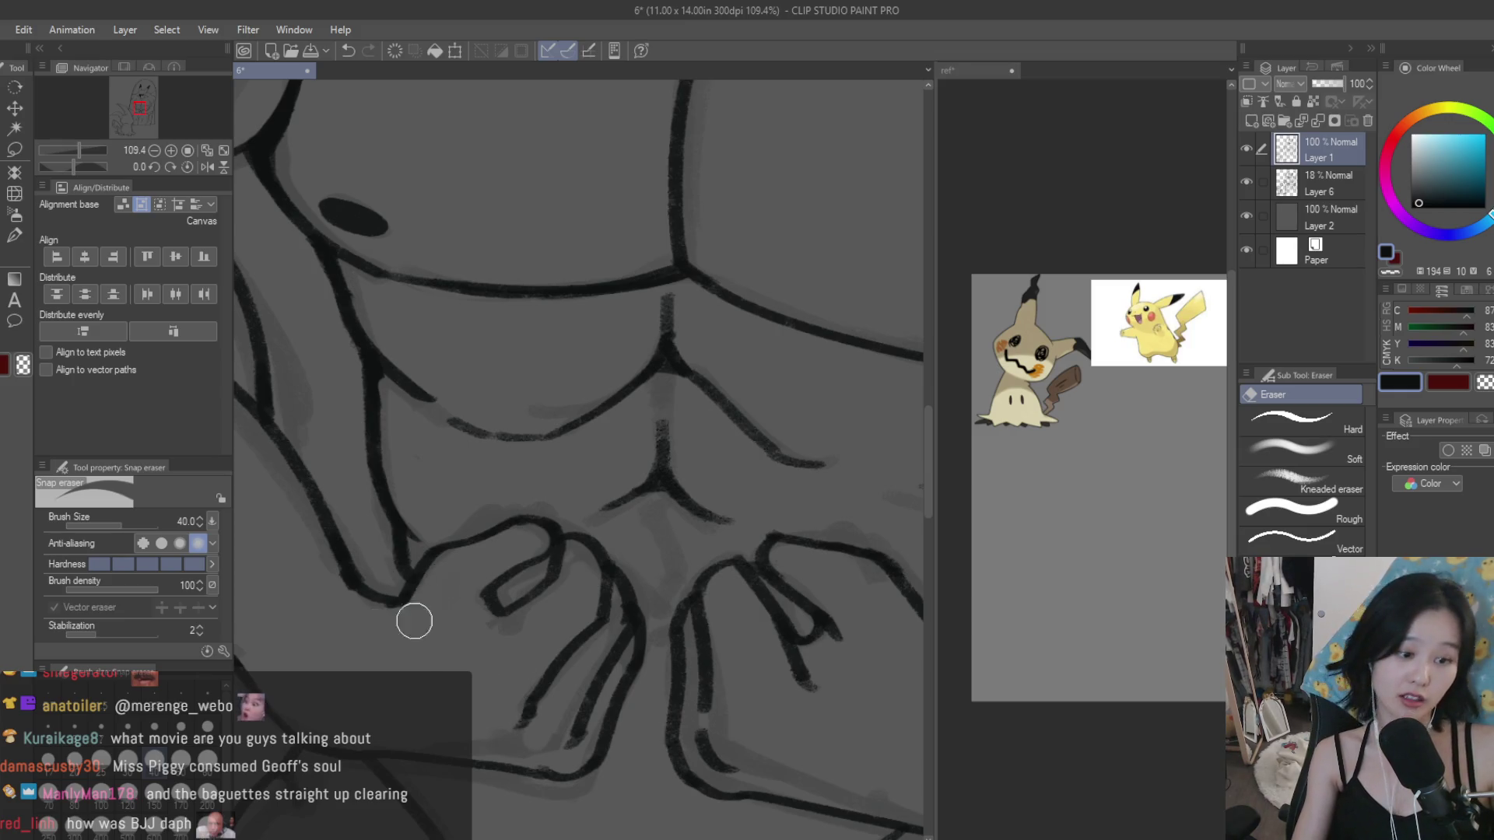
{"action": "scroll", "coordinate": [470, 585], "scroll_direction": "down", "scroll_amount": 3}
{"action": "scroll", "coordinate": [700, 691], "scroll_direction": "up", "scroll_amount": 2}
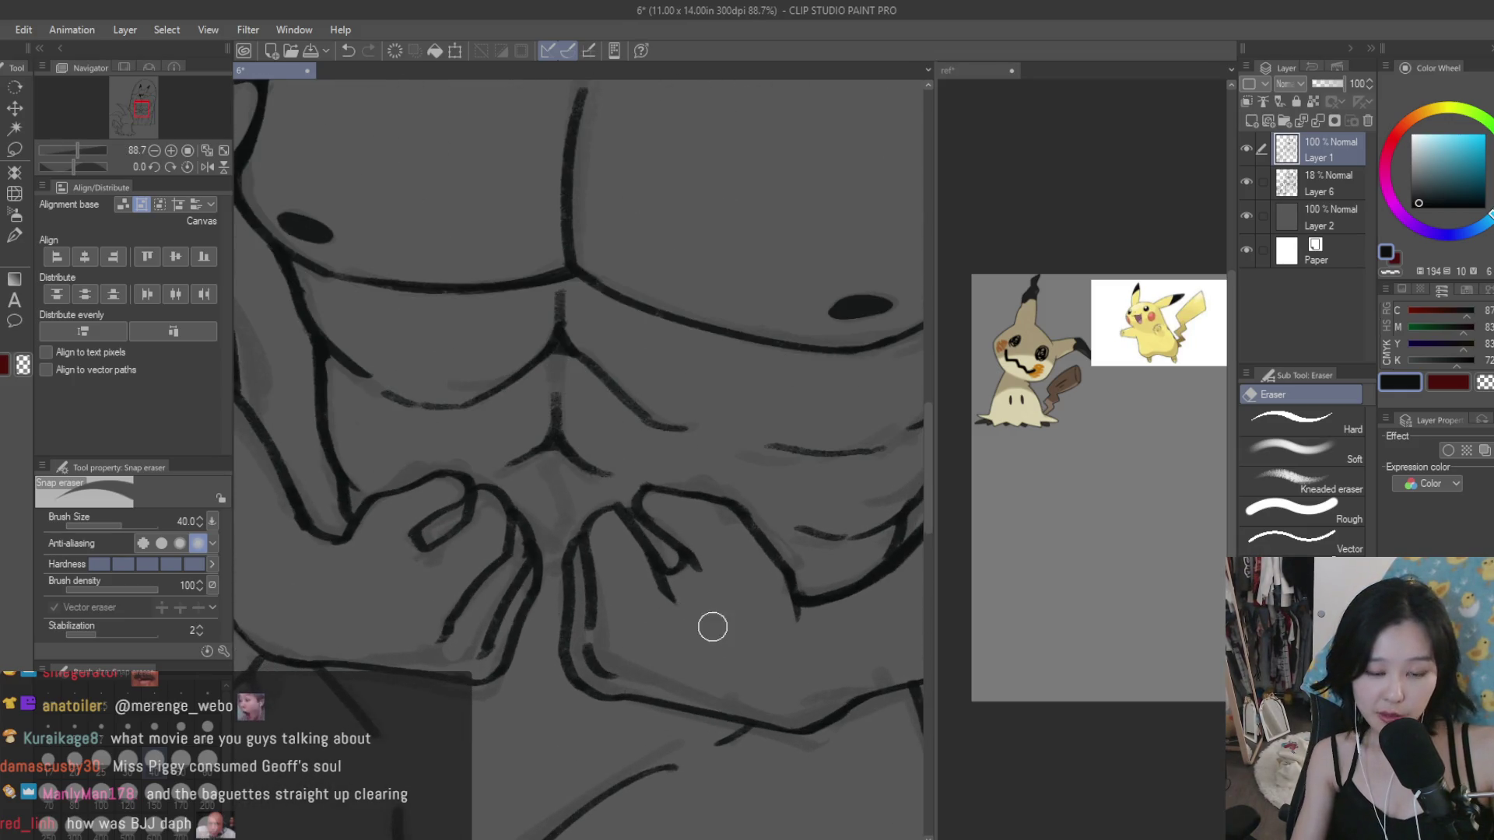
Step: Return to the Dry Texture 3 brush and review the tidied hands up close
{"action": "key", "text": "b"}
{"action": "scroll", "coordinate": [482, 660], "scroll_direction": "down", "scroll_amount": 2}
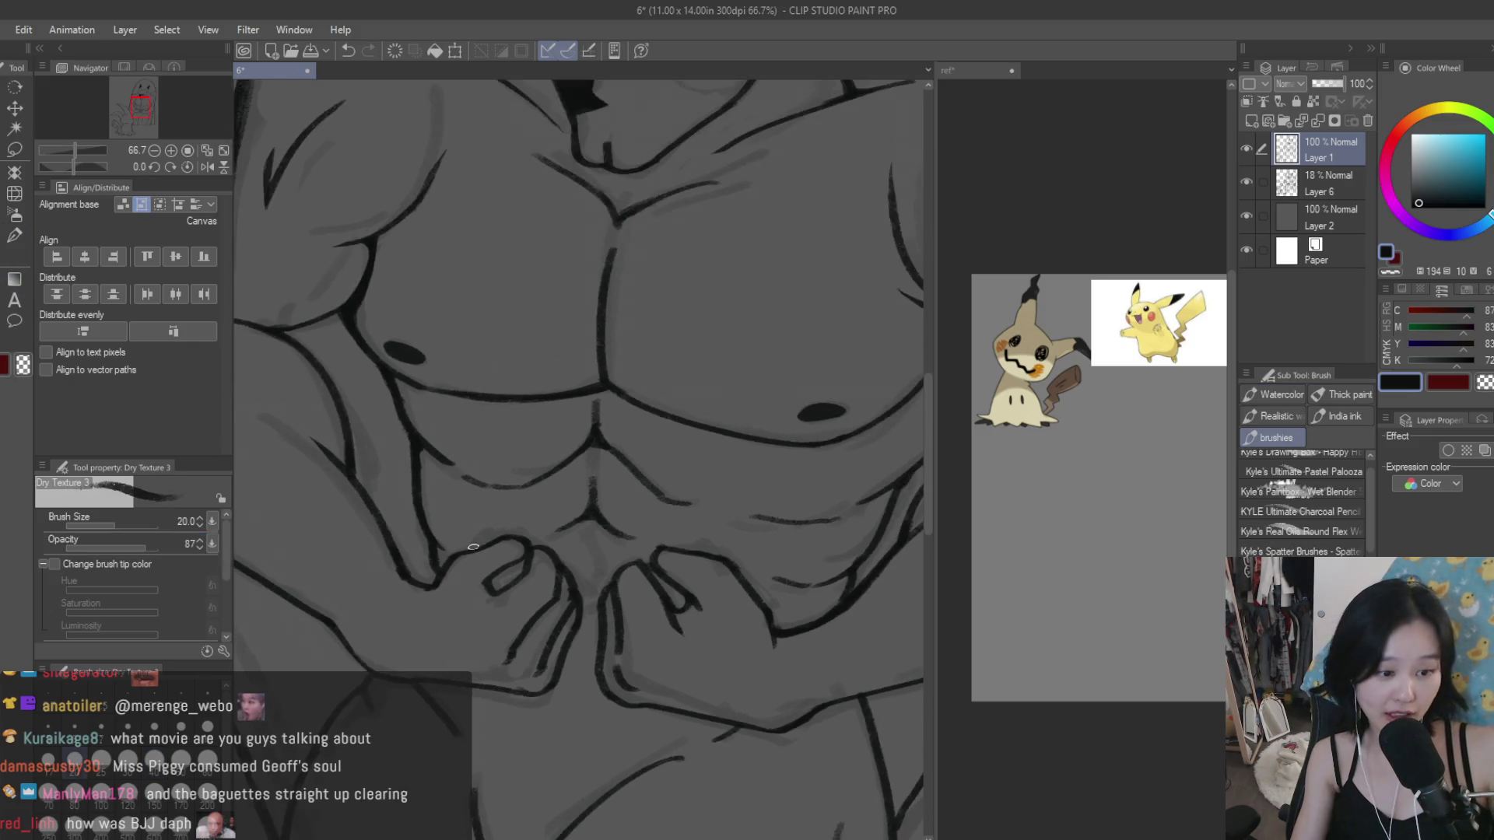
{"action": "scroll", "coordinate": [483, 660], "scroll_direction": "up", "scroll_amount": 4}
{"action": "scroll", "coordinate": [322, 580], "scroll_direction": "up", "scroll_amount": 2}
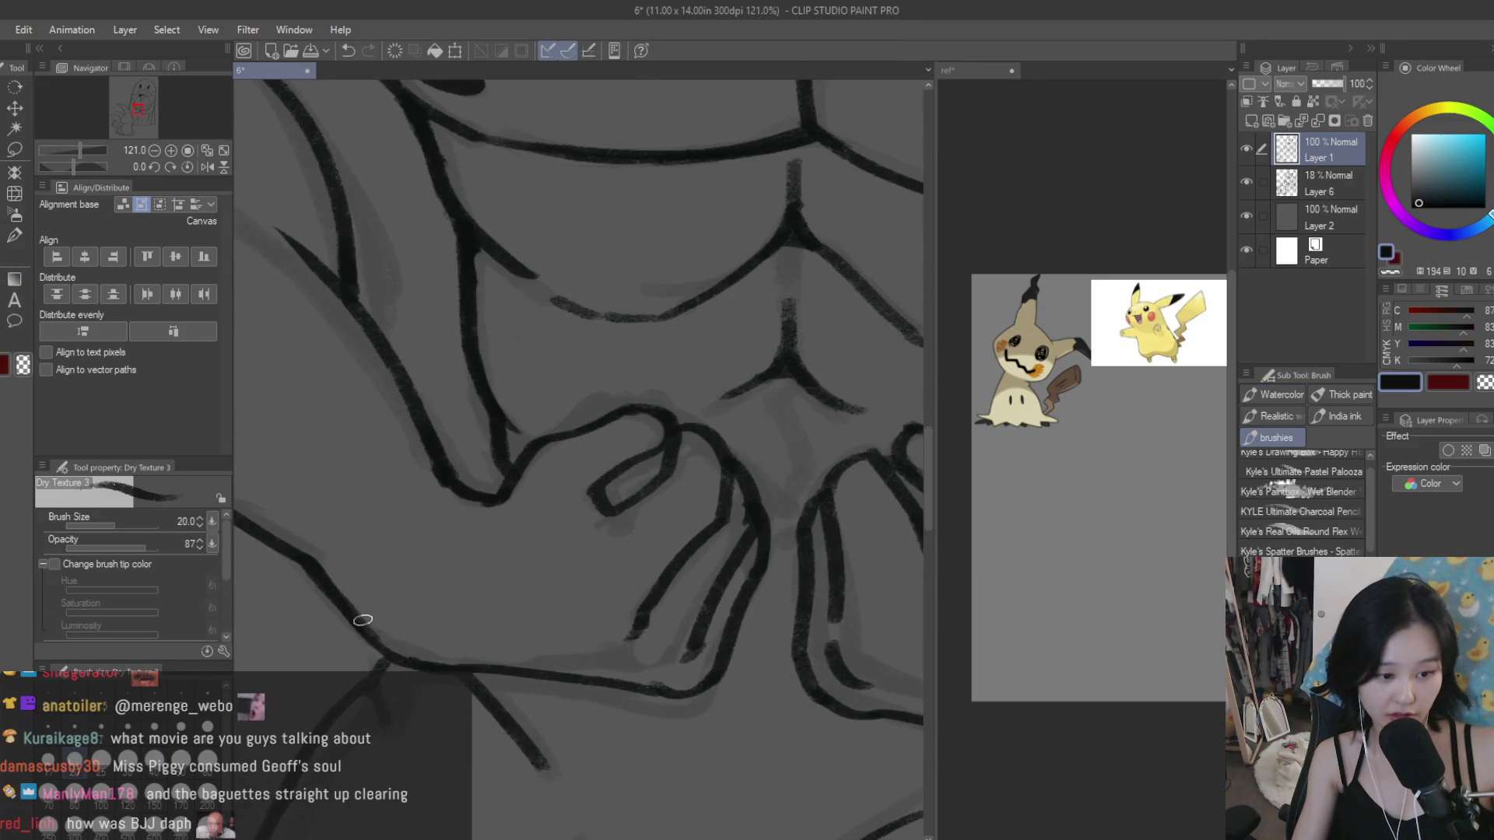
{"action": "scroll", "coordinate": [514, 670], "scroll_direction": "down", "scroll_amount": 3}
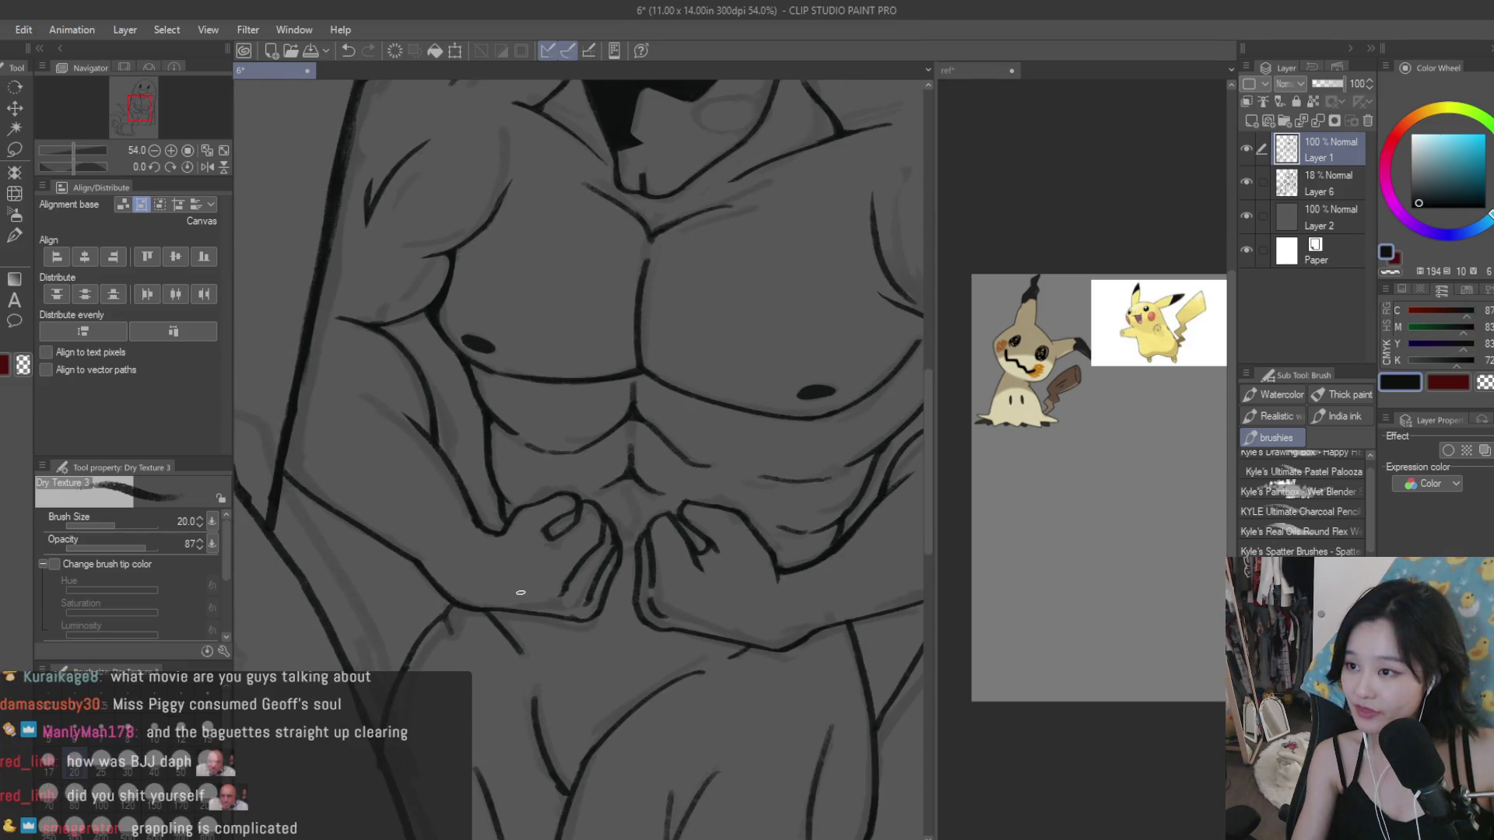
{"action": "scroll", "coordinate": [518, 577], "scroll_direction": "down", "scroll_amount": 2}
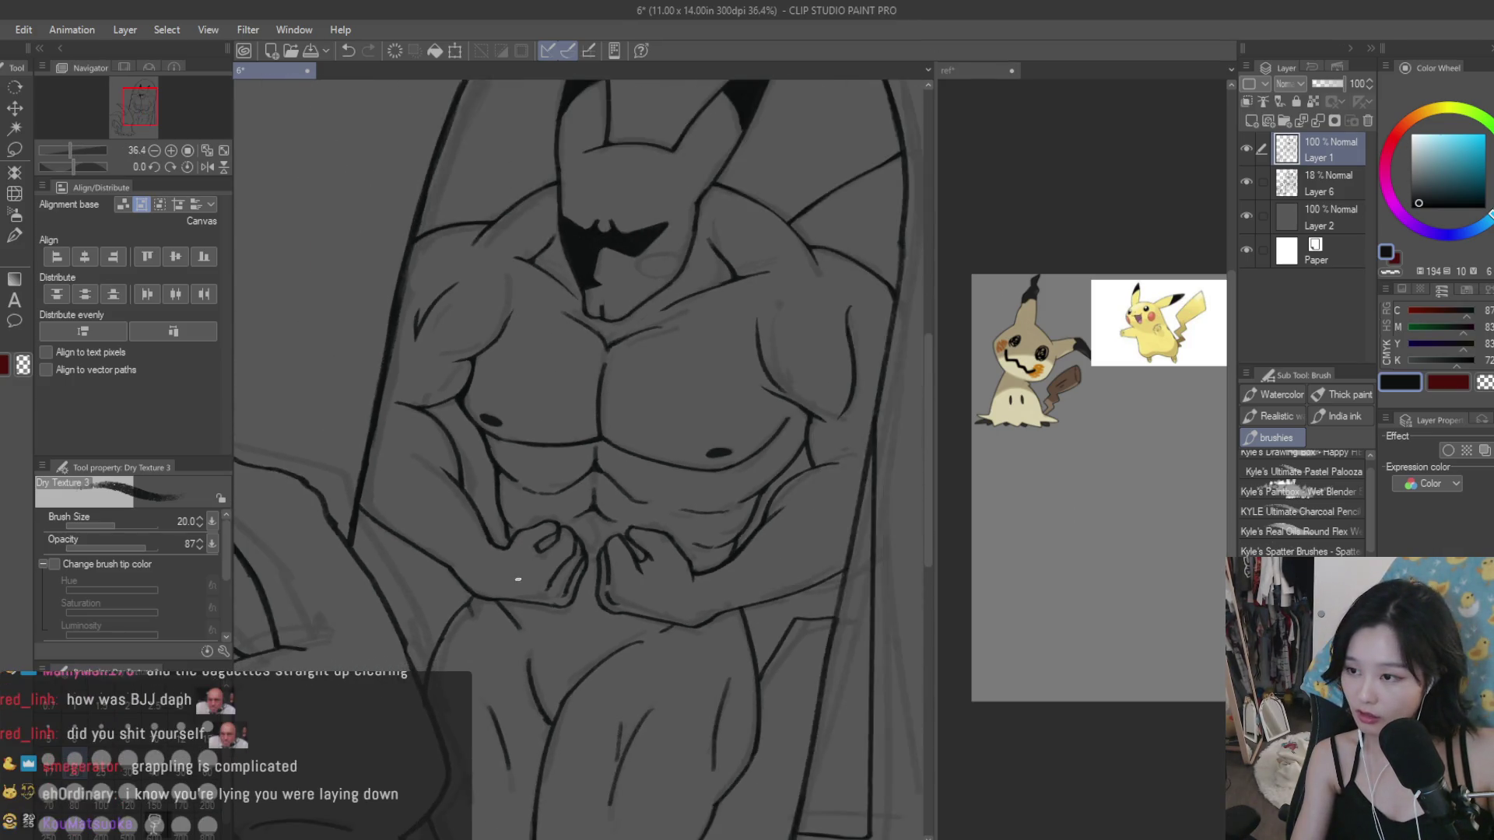
{"action": "scroll", "coordinate": [518, 579], "scroll_direction": "down", "scroll_amount": 1}
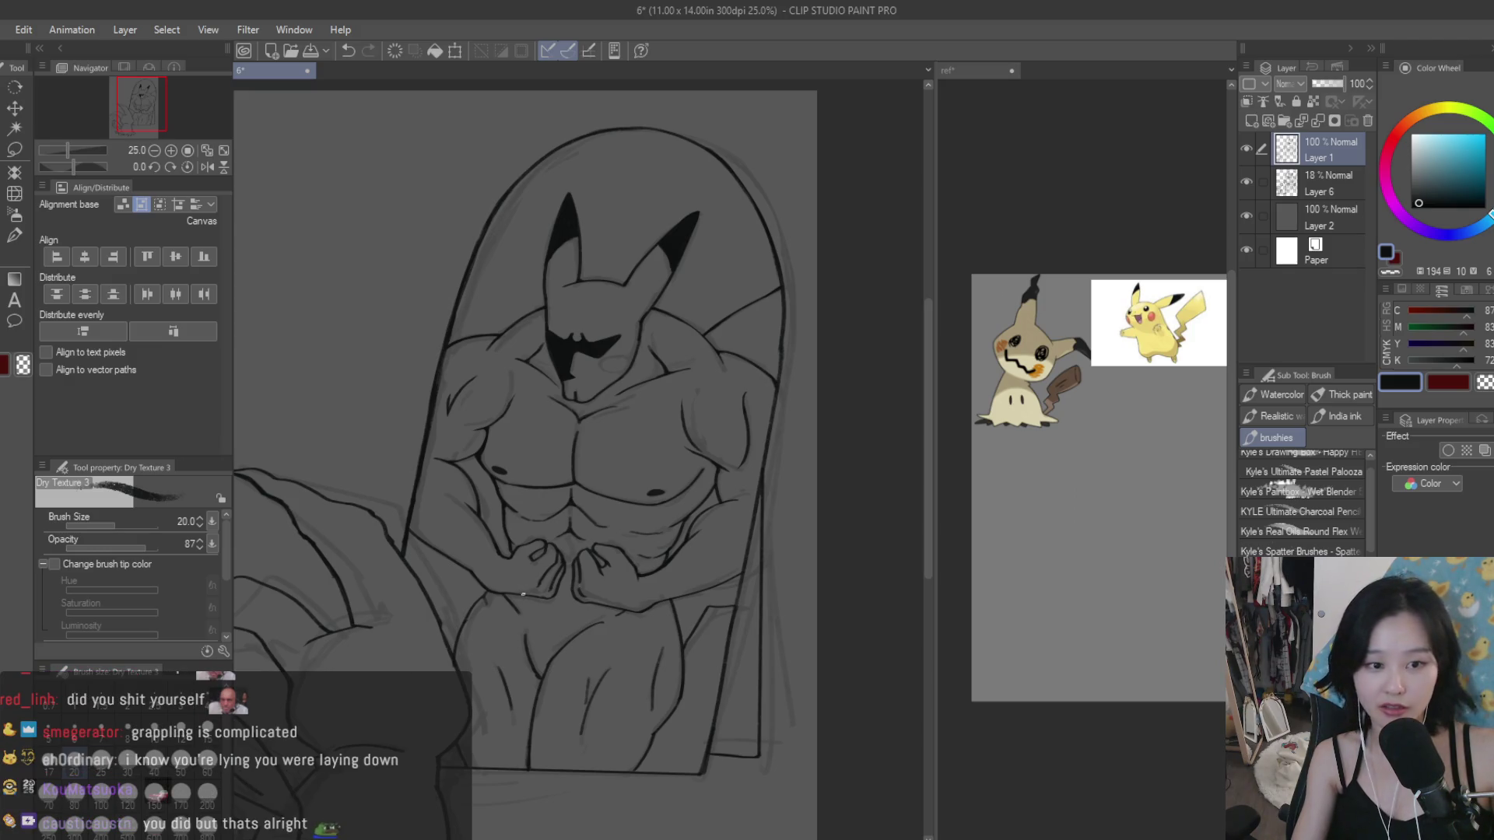
Step: Delete the faint sketch layer, Layer 6, leaving only the ink line art
{"action": "scroll", "coordinate": [524, 582], "scroll_direction": "down", "scroll_amount": 1}
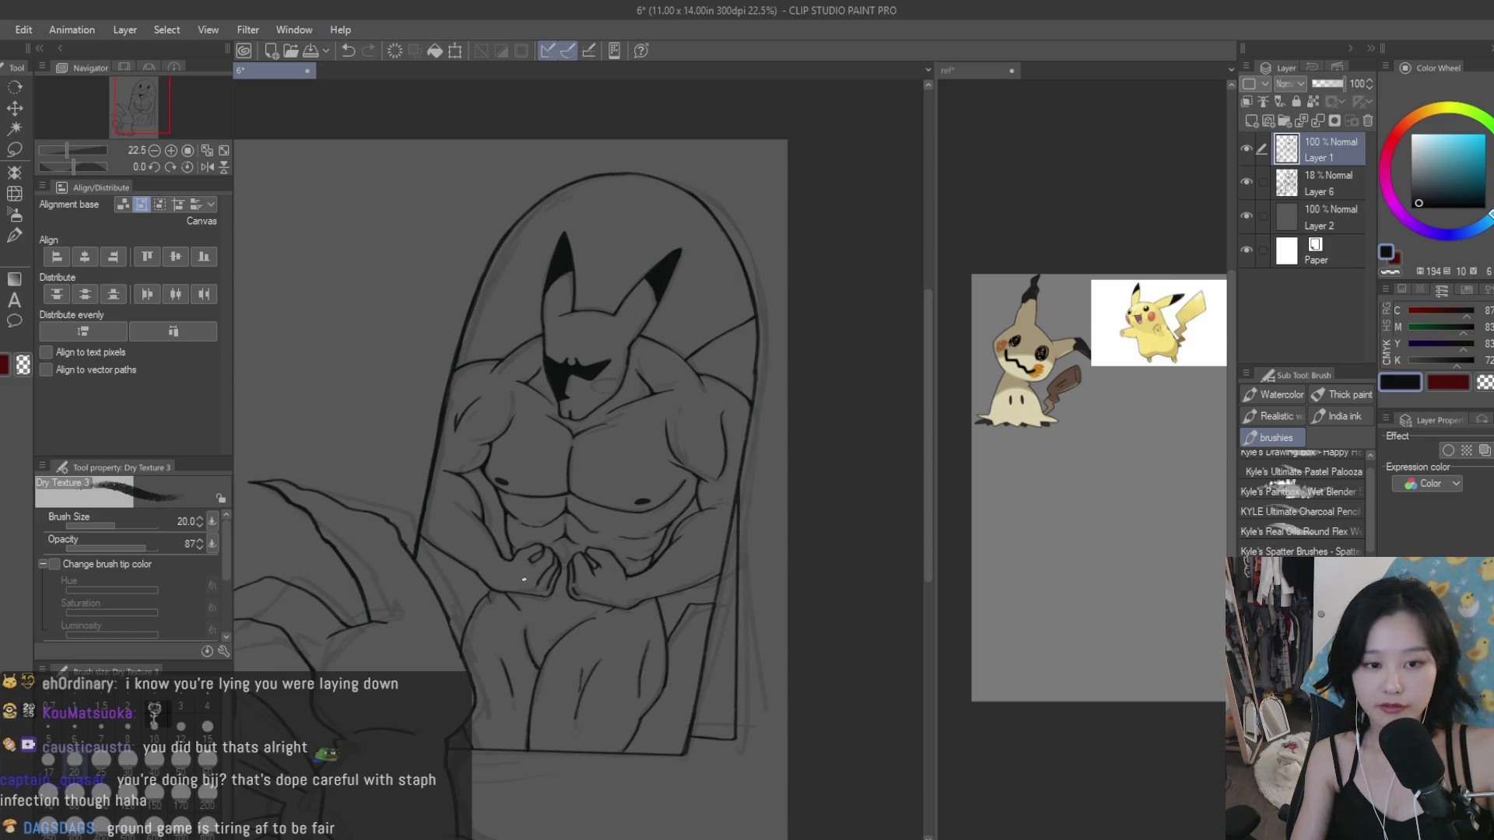
{"action": "scroll", "coordinate": [544, 529], "scroll_direction": "down", "scroll_amount": 2}
{"action": "scroll", "coordinate": [598, 433], "scroll_direction": "up", "scroll_amount": 1}
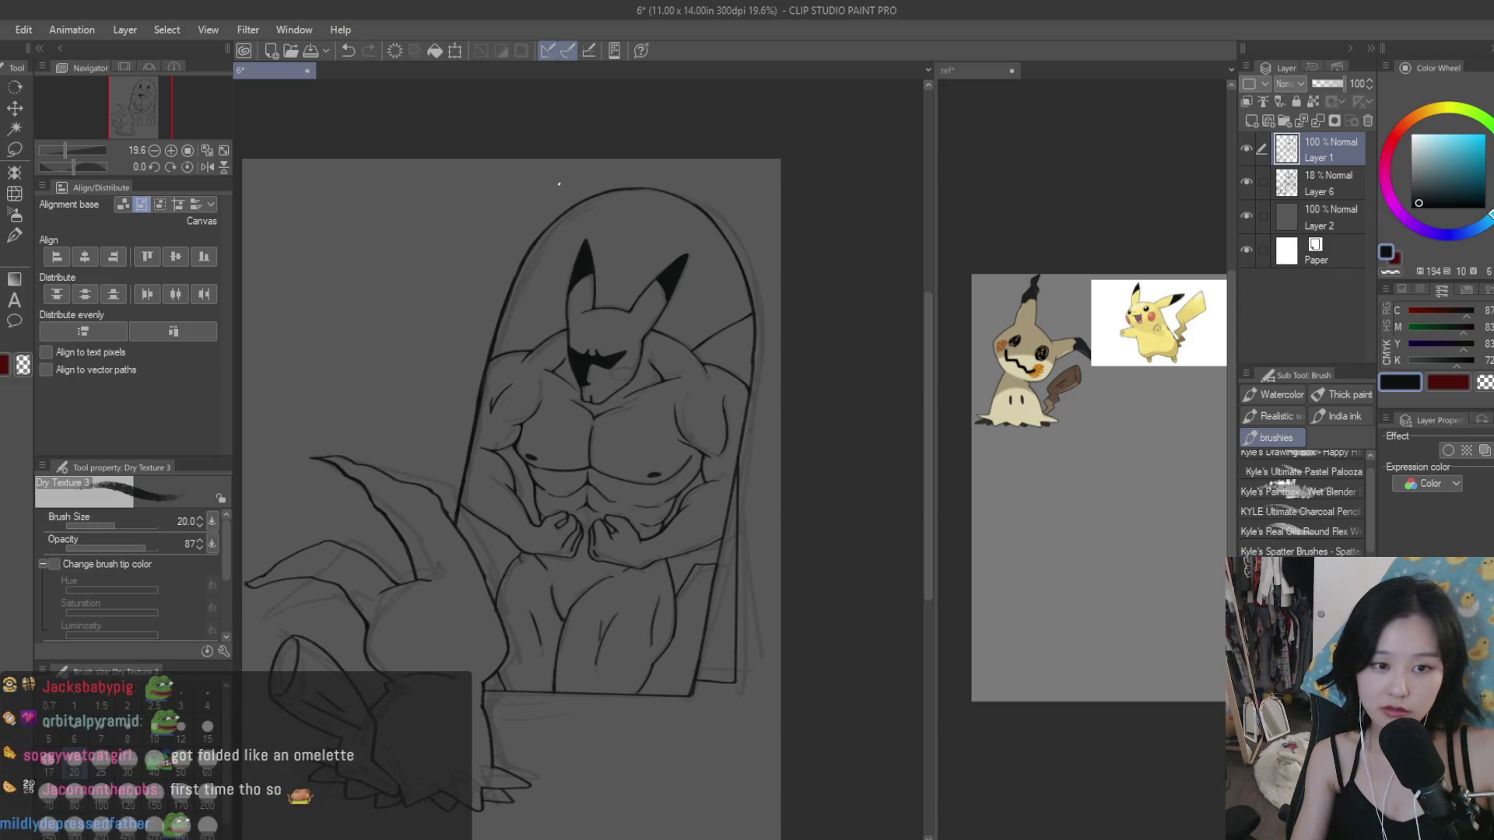
{"action": "scroll", "coordinate": [761, 420], "scroll_direction": "down", "scroll_amount": 2}
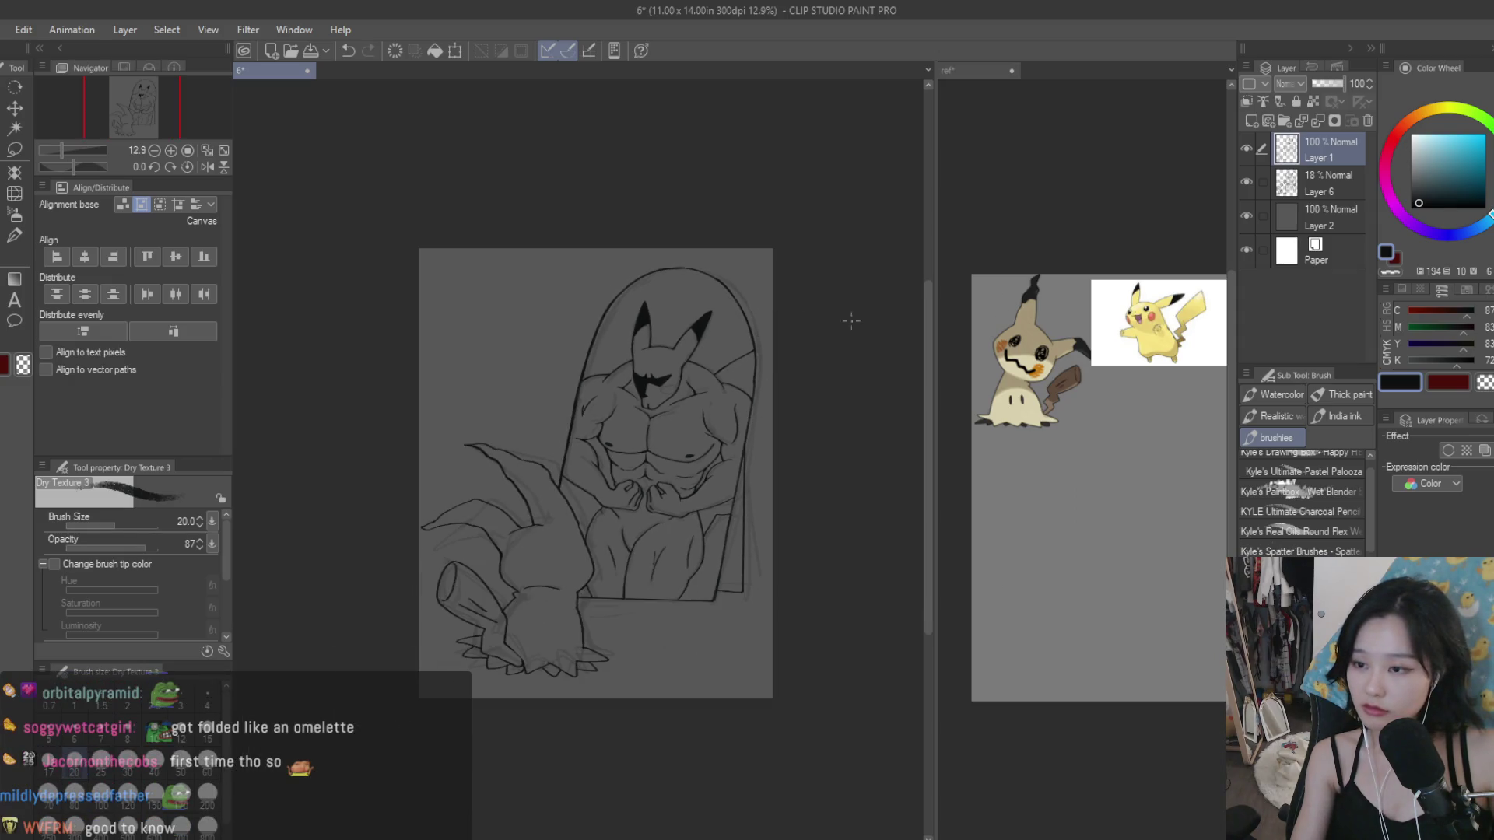
{"action": "left_click", "coordinate": [1368, 120]}
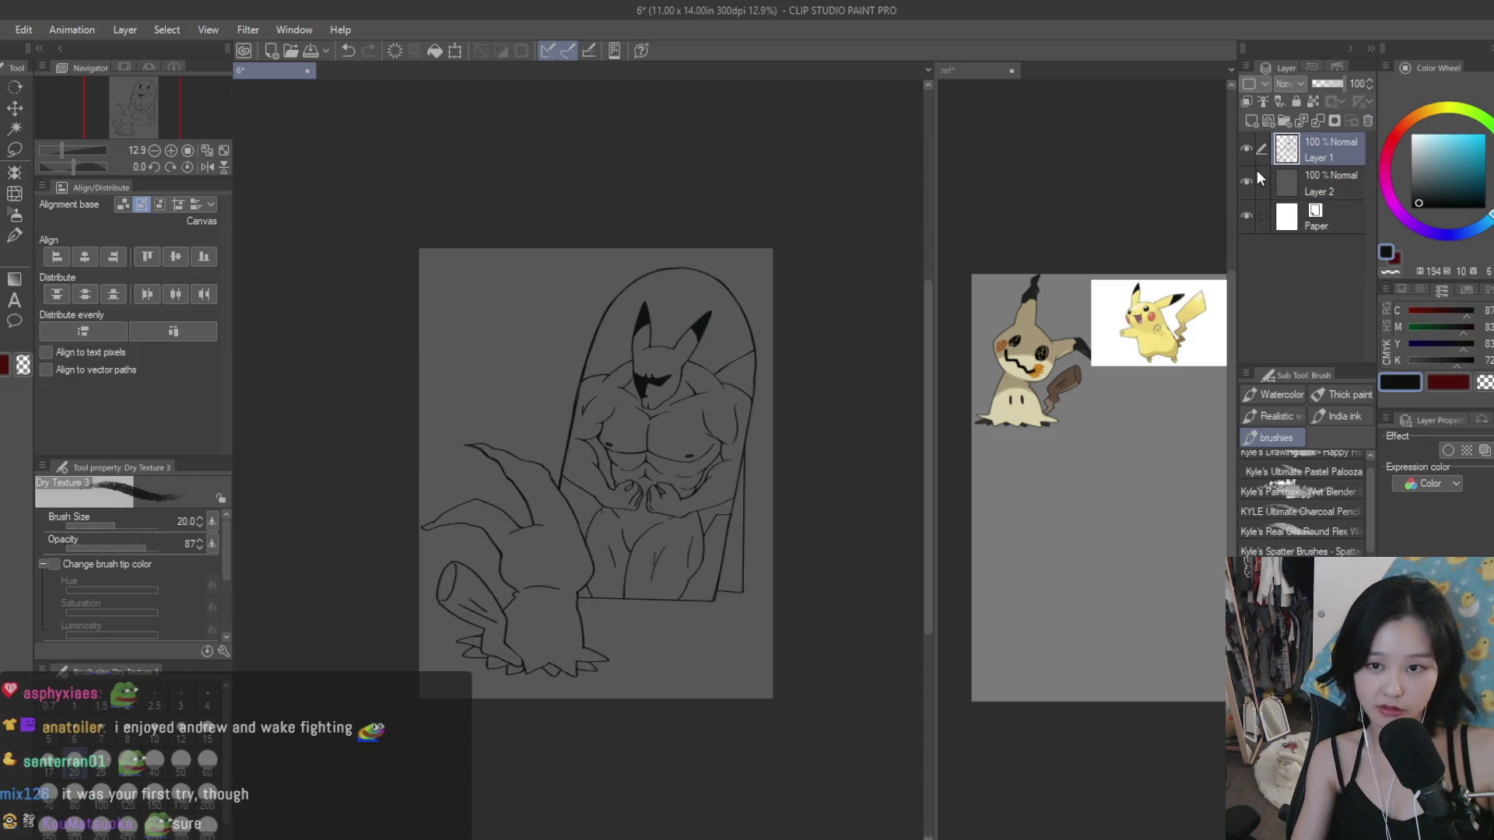
{"action": "scroll", "coordinate": [623, 350], "scroll_direction": "up", "scroll_amount": 2}
{"action": "scroll", "coordinate": [683, 311], "scroll_direction": "up", "scroll_amount": 2}
Step: Redraw the bottom head outline under the ear as one thicker, clean stroke
{"action": "scroll", "coordinate": [747, 427], "scroll_direction": "up", "scroll_amount": 3}
{"action": "scroll", "coordinate": [603, 444], "scroll_direction": "up", "scroll_amount": 2}
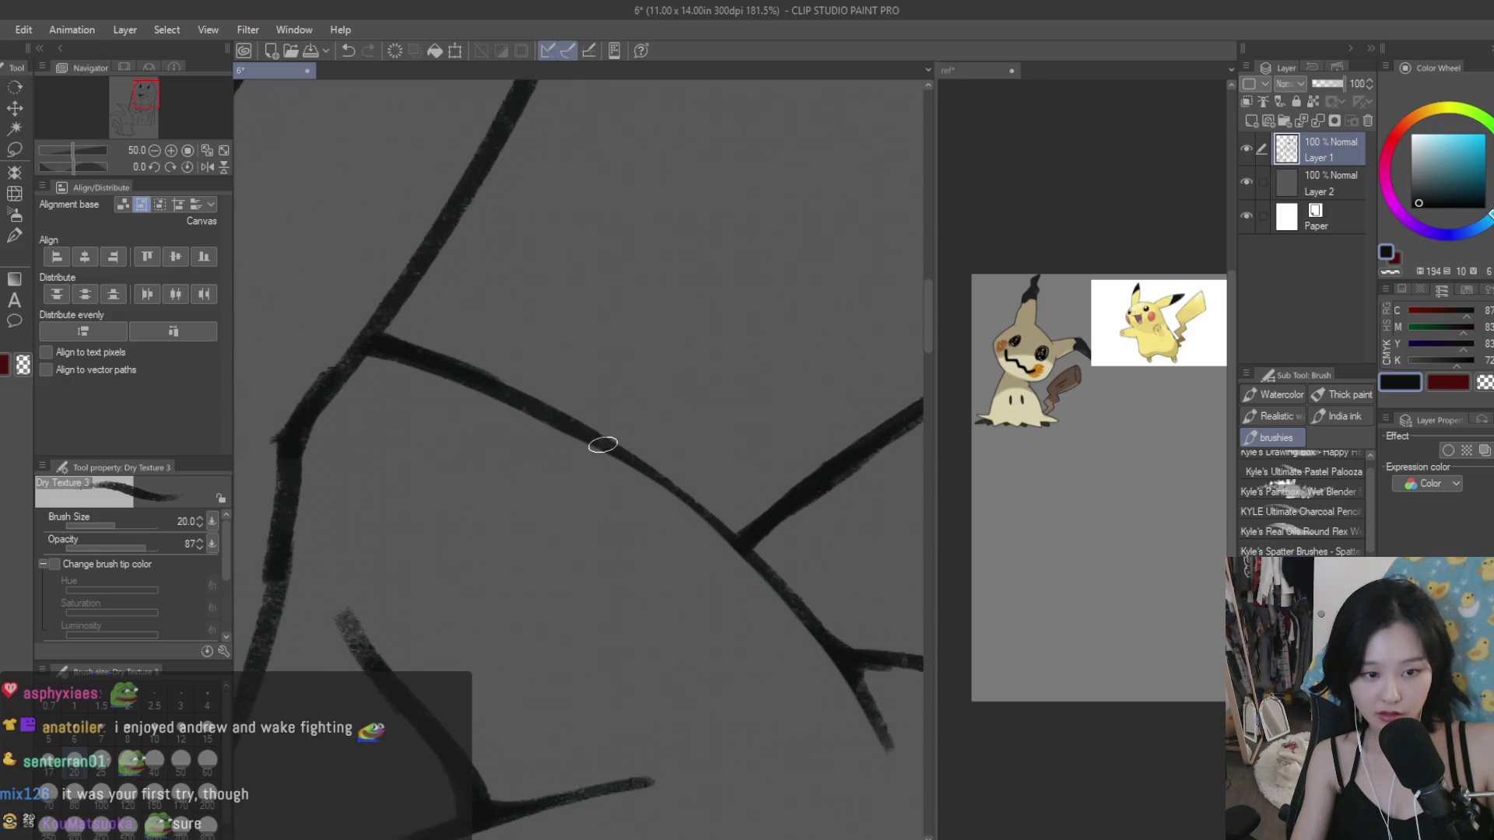
{"action": "scroll", "coordinate": [661, 544], "scroll_direction": "down", "scroll_amount": 3}
{"action": "scroll", "coordinate": [613, 526], "scroll_direction": "down", "scroll_amount": 2}
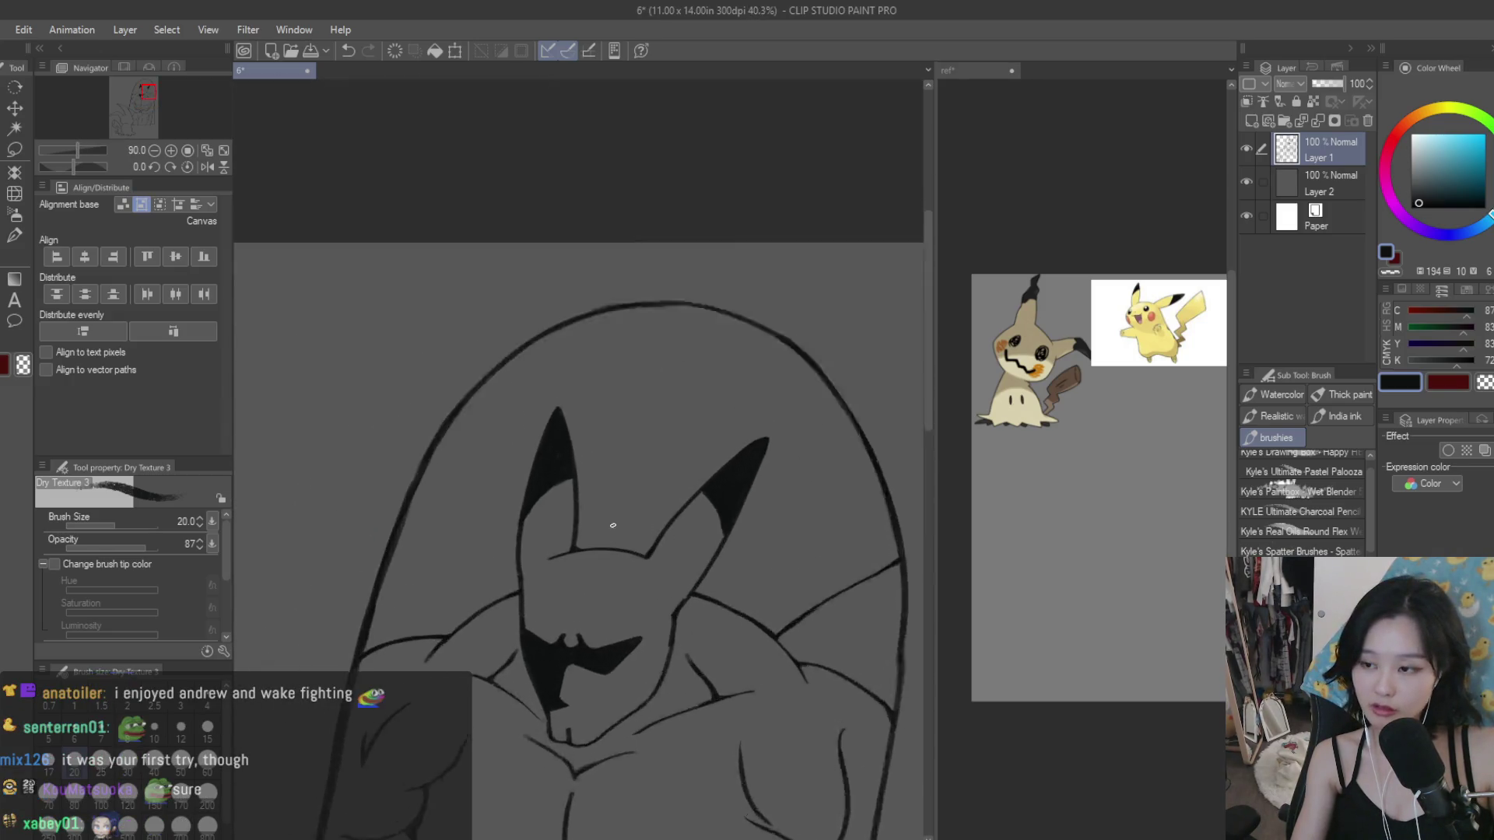
{"action": "scroll", "coordinate": [614, 526], "scroll_direction": "up", "scroll_amount": 3}
{"action": "scroll", "coordinate": [535, 634], "scroll_direction": "up", "scroll_amount": 2}
{"action": "scroll", "coordinate": [691, 713], "scroll_direction": "up", "scroll_amount": 2}
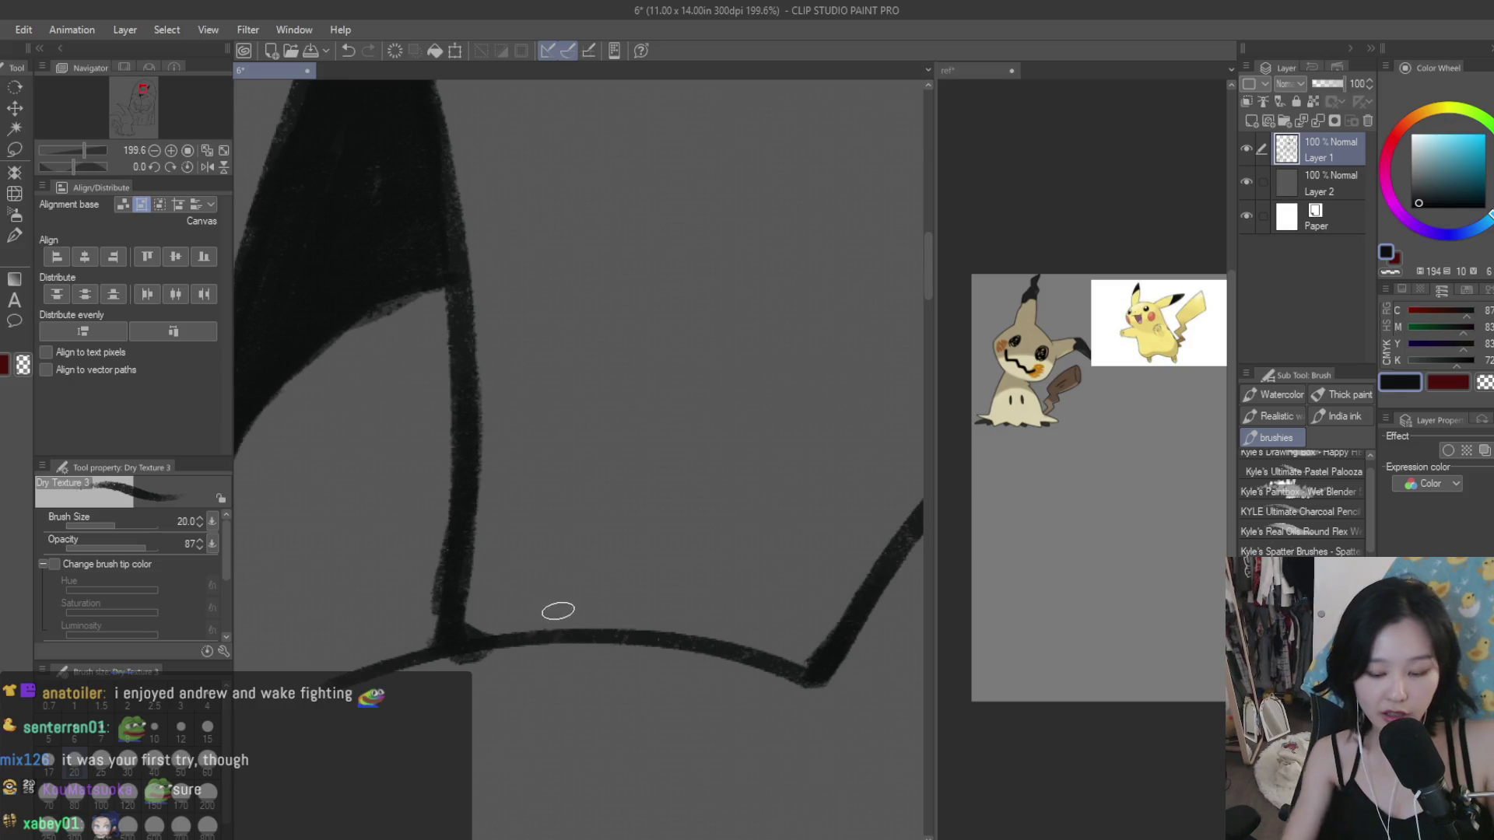
{"action": "mouse_move", "coordinate": [467, 634]}
{"action": "left_mouse_down"}
{"action": "mouse_move", "coordinate": [778, 664]}
{"action": "mouse_move", "coordinate": [564, 628]}
{"action": "left_mouse_up"}
{"action": "key", "text": "ctrl+z"}
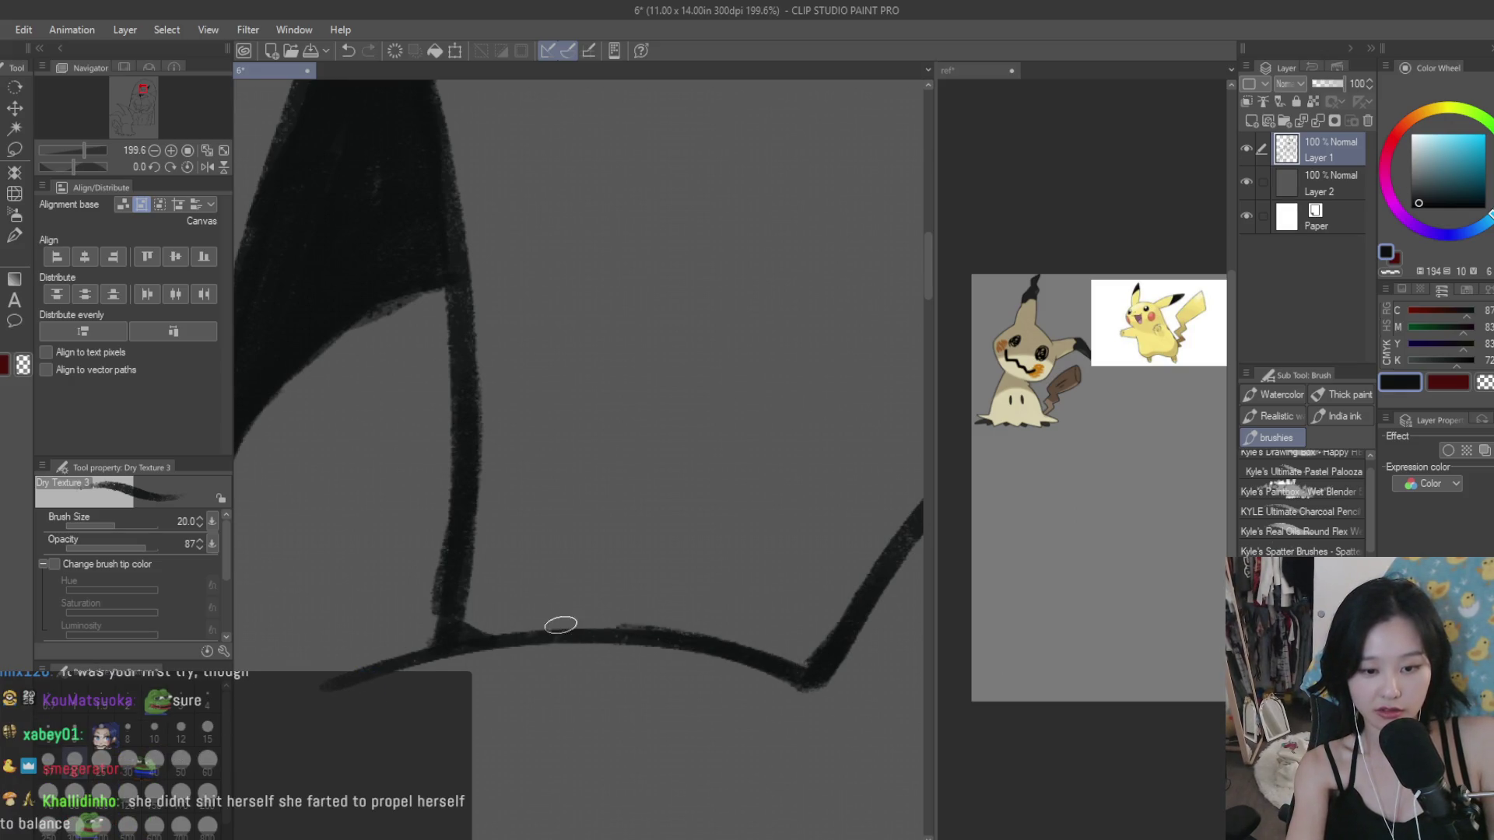
{"action": "left_click_drag", "start_coordinate": [778, 664], "coordinate": [482, 646]}
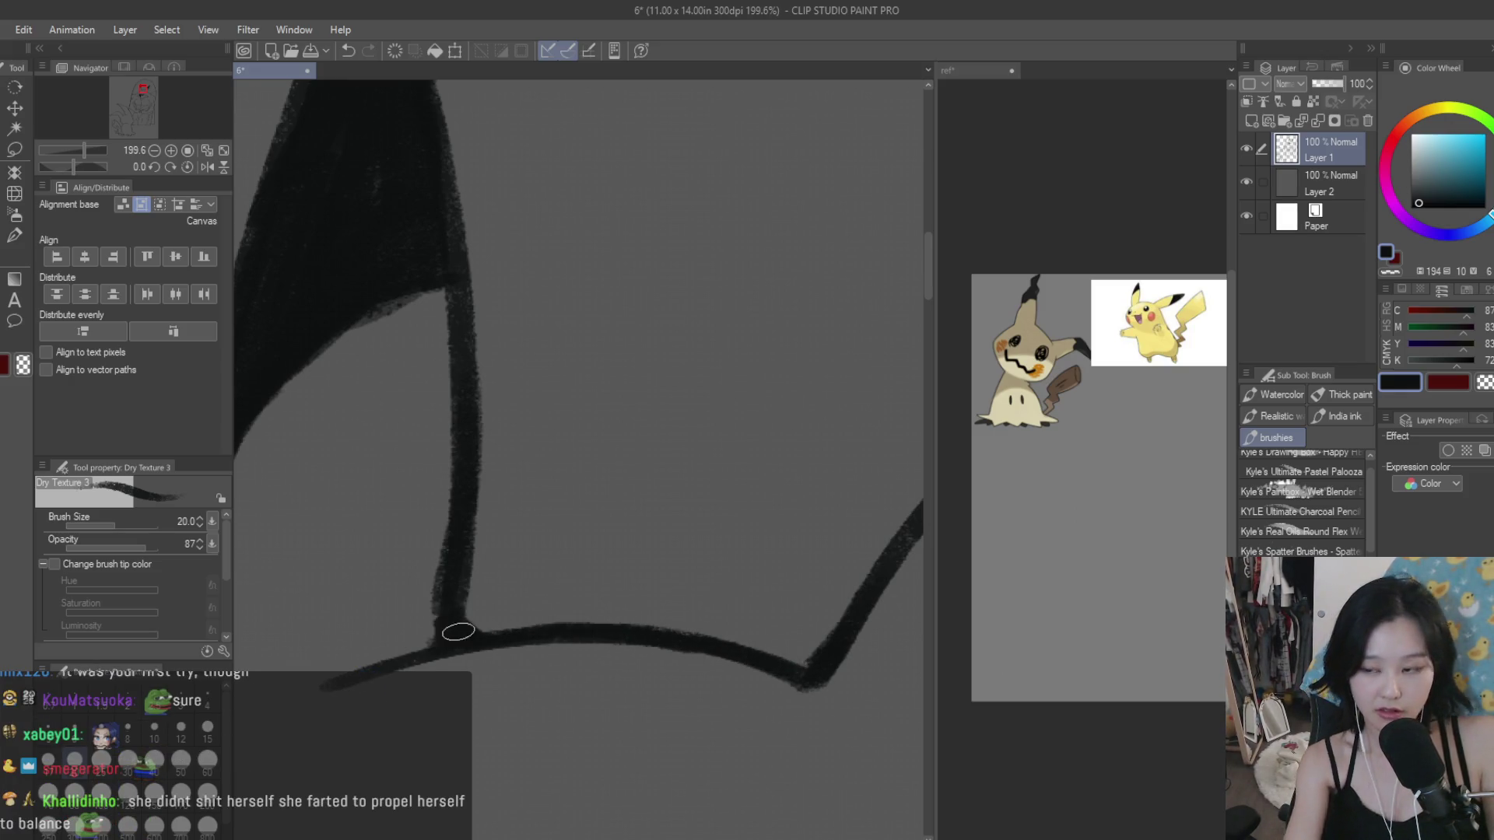
Step: Redraw the line running down from the shoulder junction
{"action": "scroll", "coordinate": [545, 560], "scroll_direction": "down", "scroll_amount": 1}
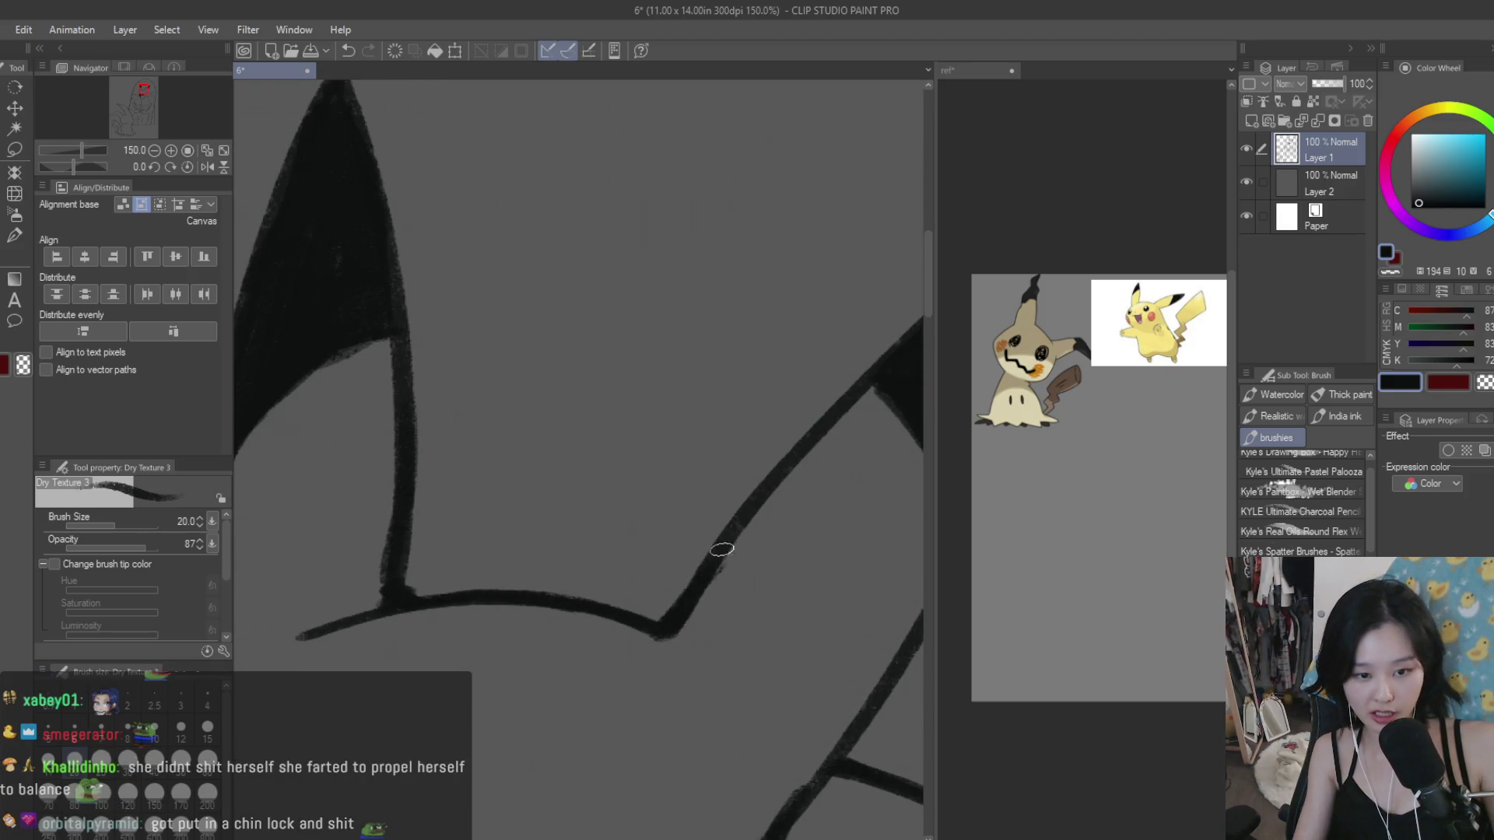
{"action": "scroll", "coordinate": [722, 549], "scroll_direction": "down", "scroll_amount": 1}
{"action": "scroll", "coordinate": [785, 584], "scroll_direction": "down", "scroll_amount": 1}
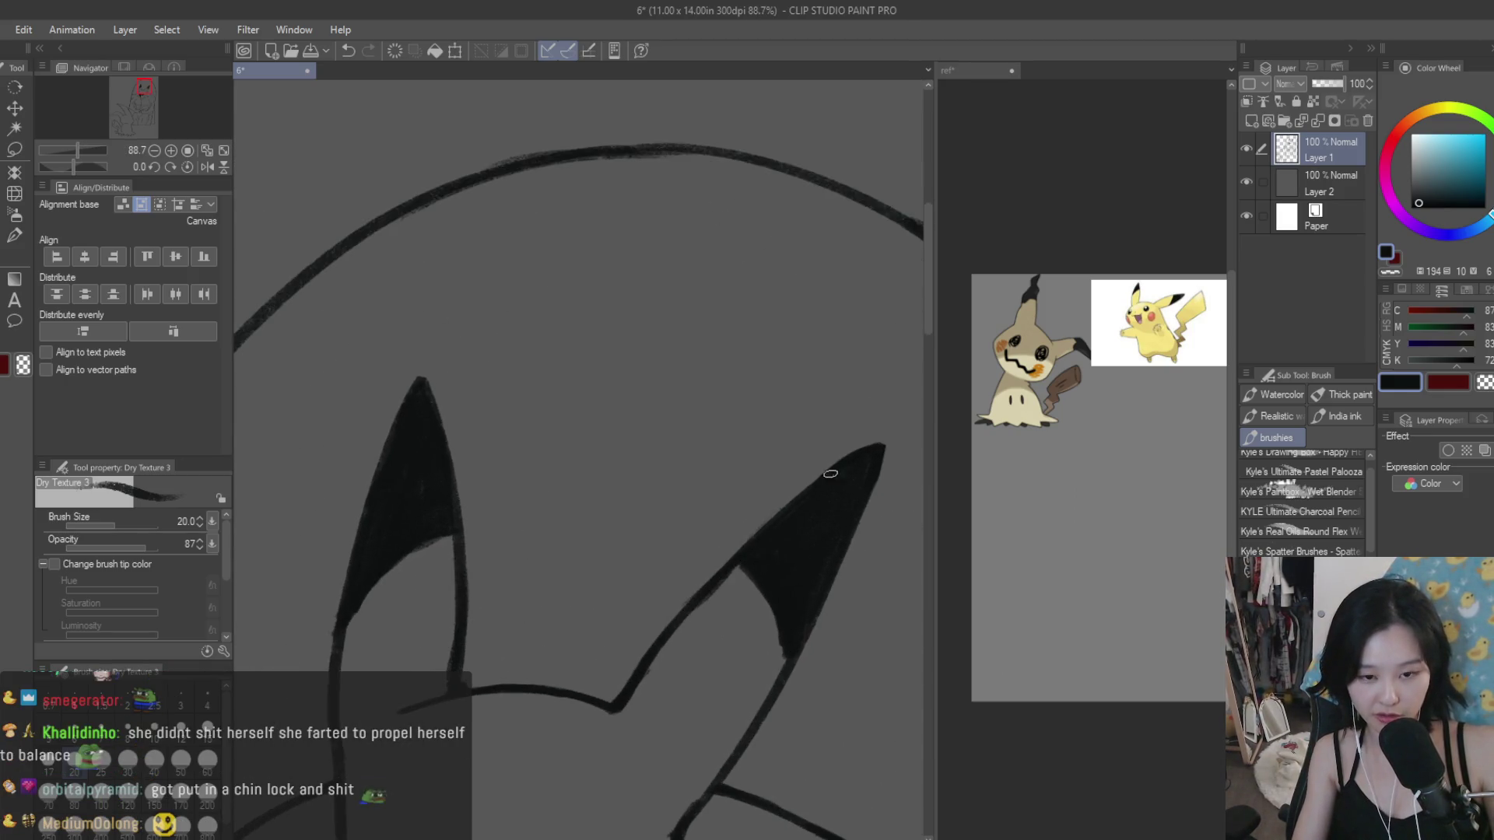
{"action": "scroll", "coordinate": [830, 474], "scroll_direction": "up", "scroll_amount": 1}
{"action": "scroll", "coordinate": [865, 453], "scroll_direction": "down", "scroll_amount": 1}
{"action": "scroll", "coordinate": [864, 453], "scroll_direction": "down", "scroll_amount": 1}
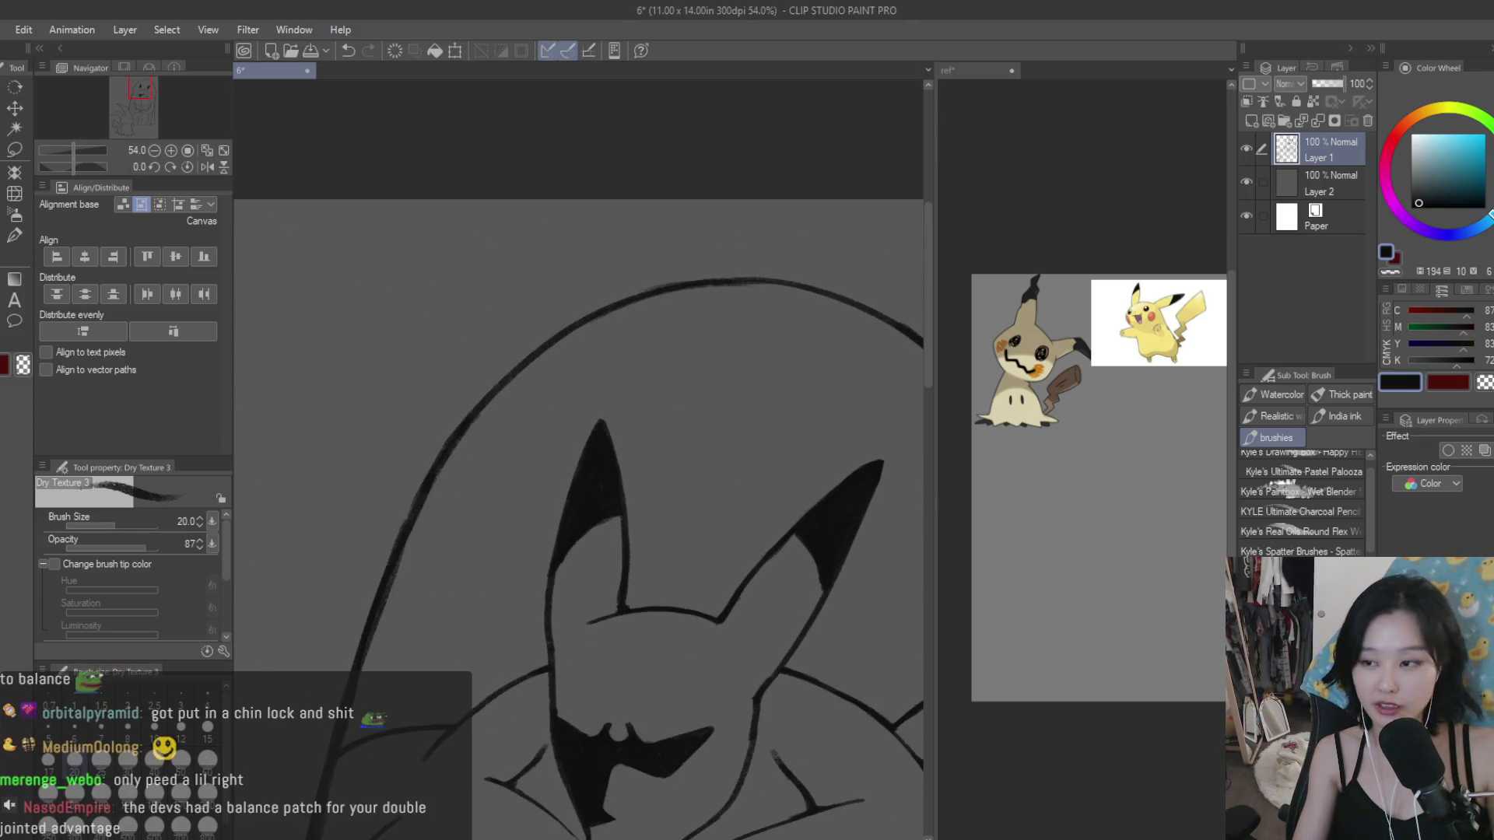
{"action": "scroll", "coordinate": [595, 617], "scroll_direction": "up", "scroll_amount": 2}
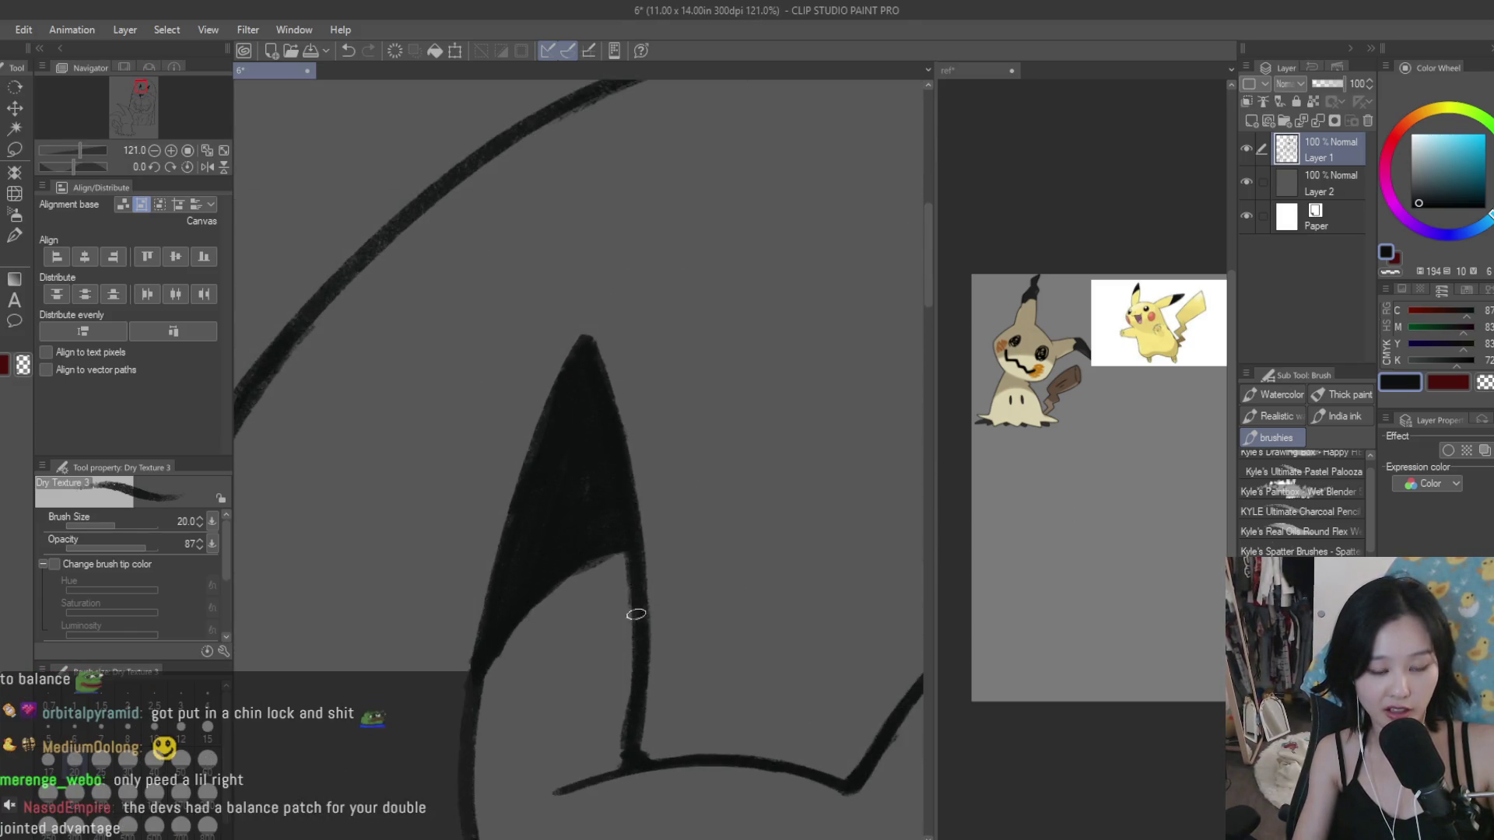
{"action": "scroll", "coordinate": [536, 609], "scroll_direction": "down", "scroll_amount": 1}
{"action": "scroll", "coordinate": [536, 610], "scroll_direction": "down", "scroll_amount": 2}
{"action": "scroll", "coordinate": [536, 610], "scroll_direction": "up", "scroll_amount": 1}
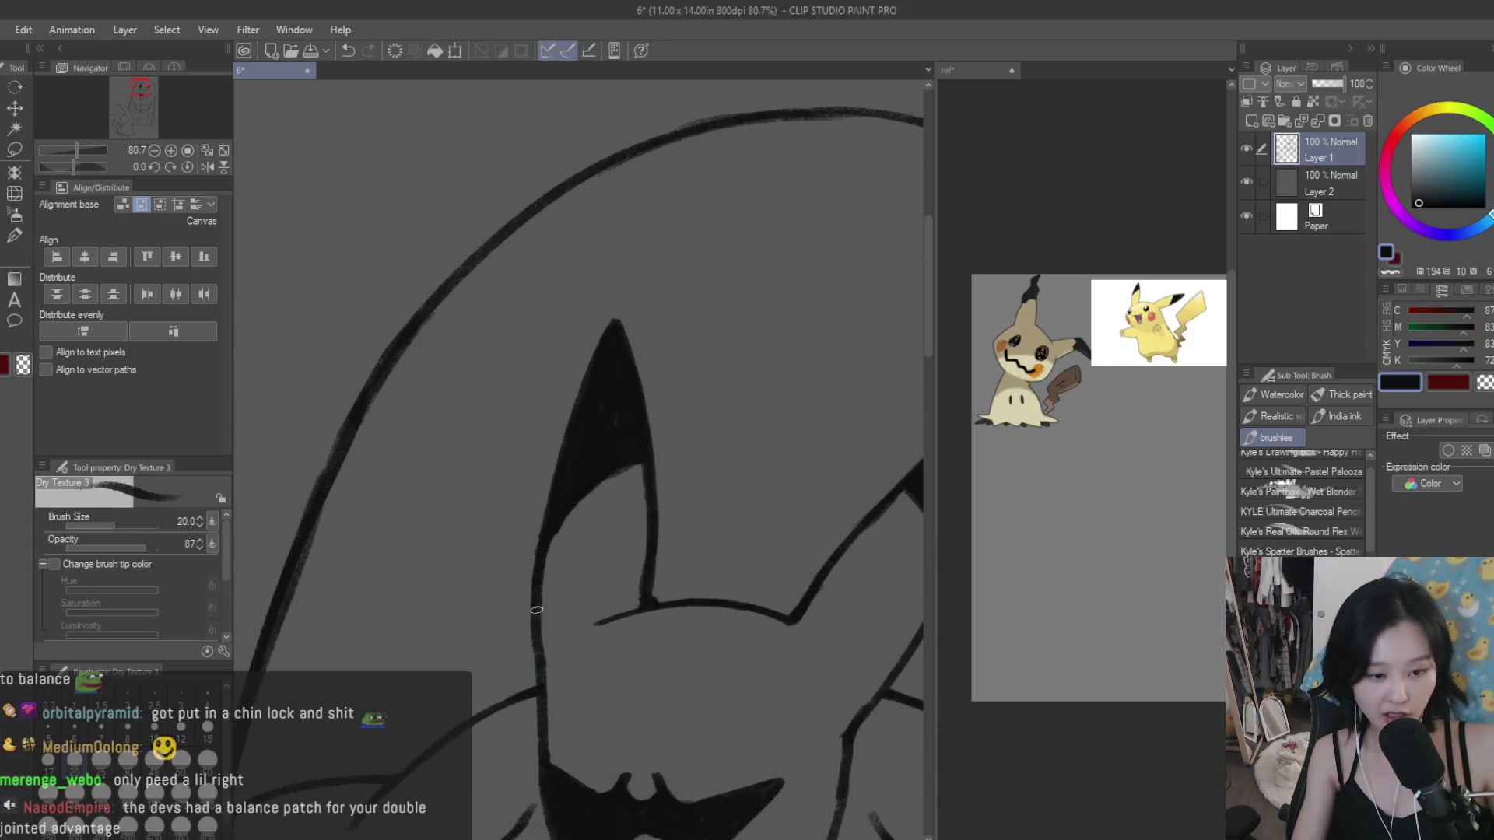
{"action": "scroll", "coordinate": [714, 427], "scroll_direction": "down", "scroll_amount": 2}
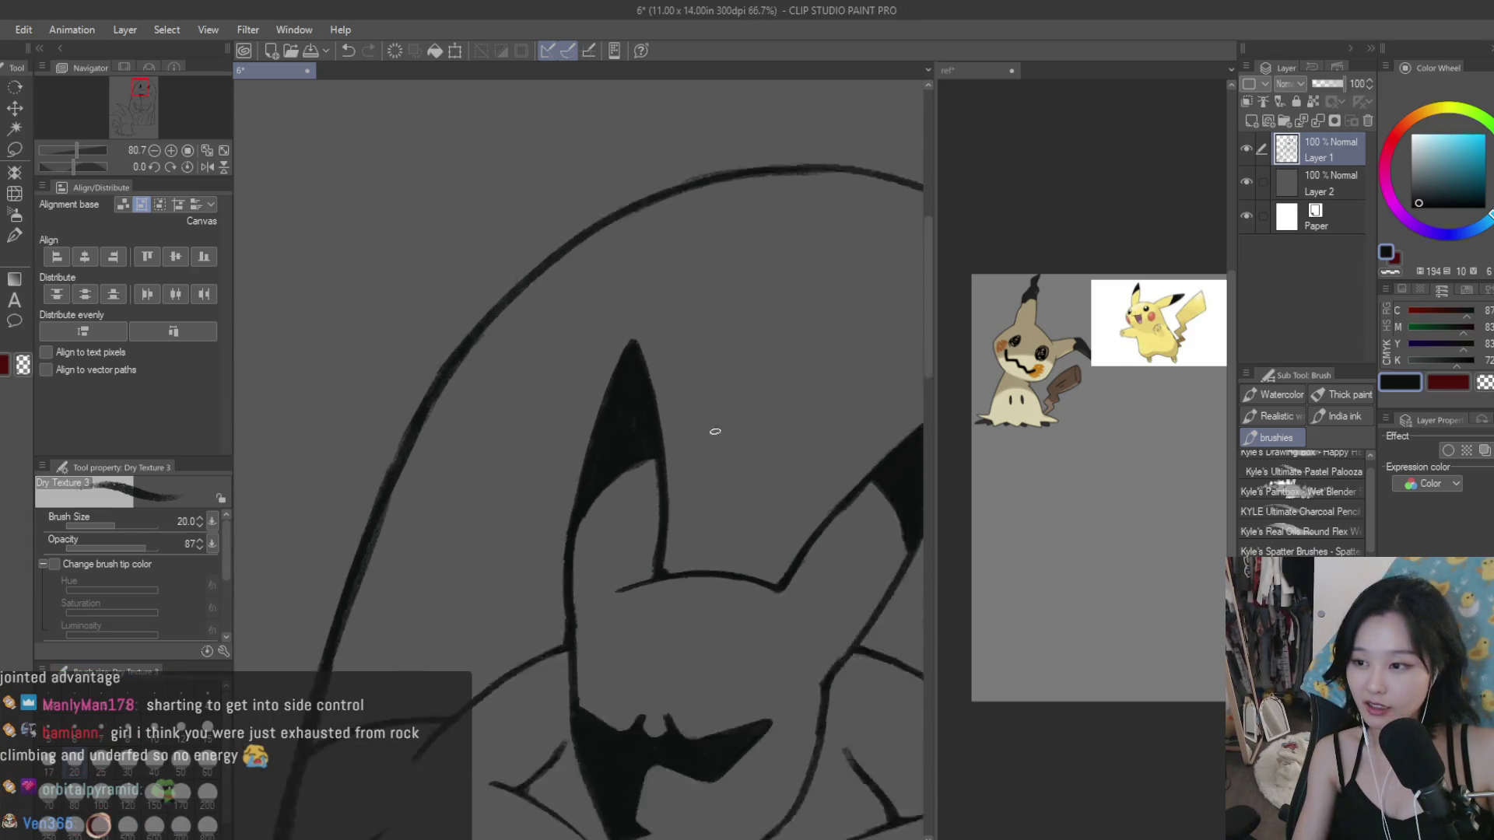
{"action": "scroll", "coordinate": [714, 427], "scroll_direction": "down", "scroll_amount": 2}
{"action": "scroll", "coordinate": [700, 430], "scroll_direction": "up", "scroll_amount": 1}
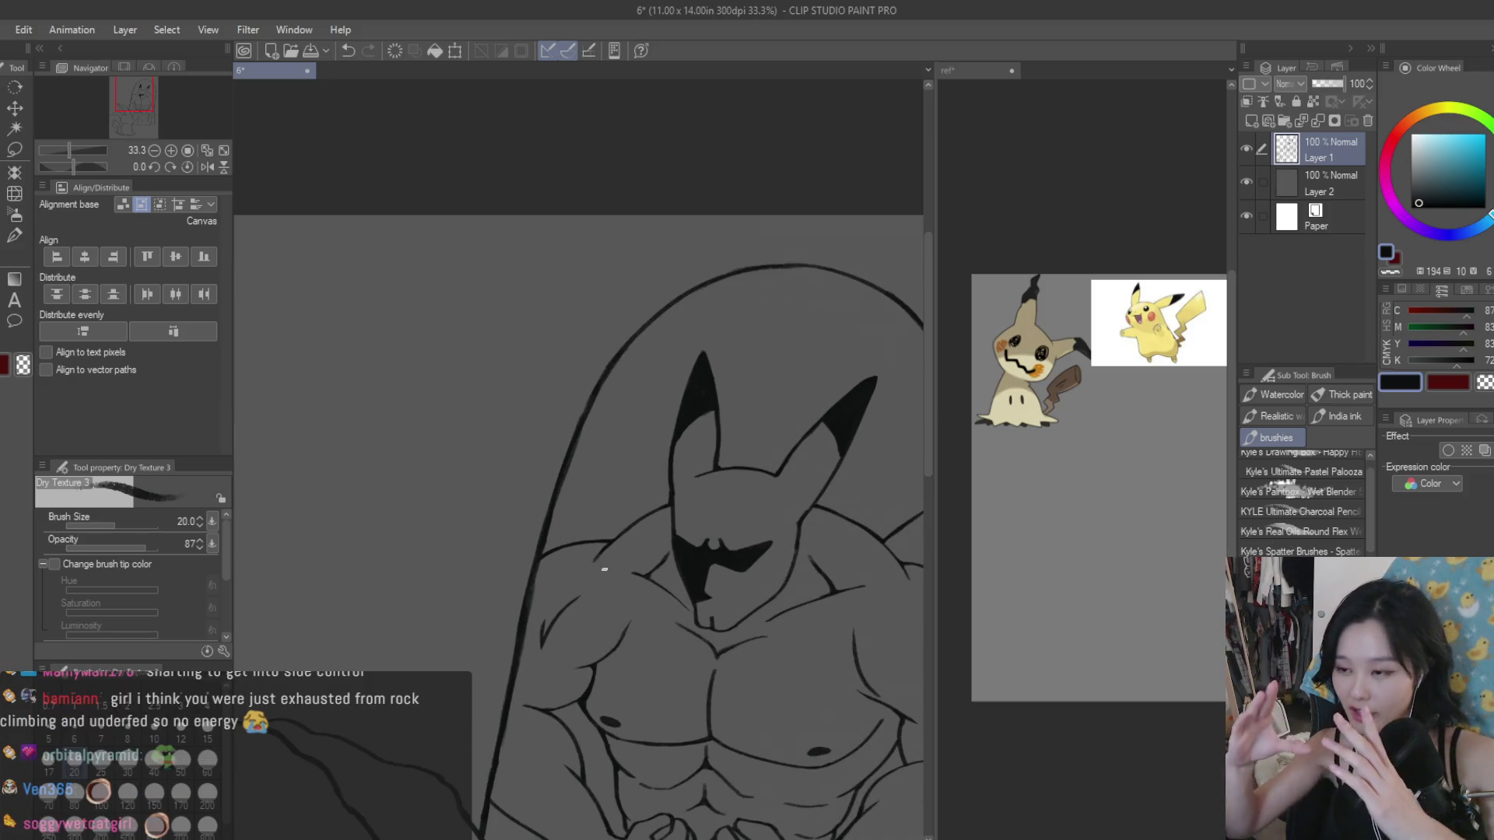
{"action": "scroll", "coordinate": [605, 569], "scroll_direction": "up", "scroll_amount": 2}
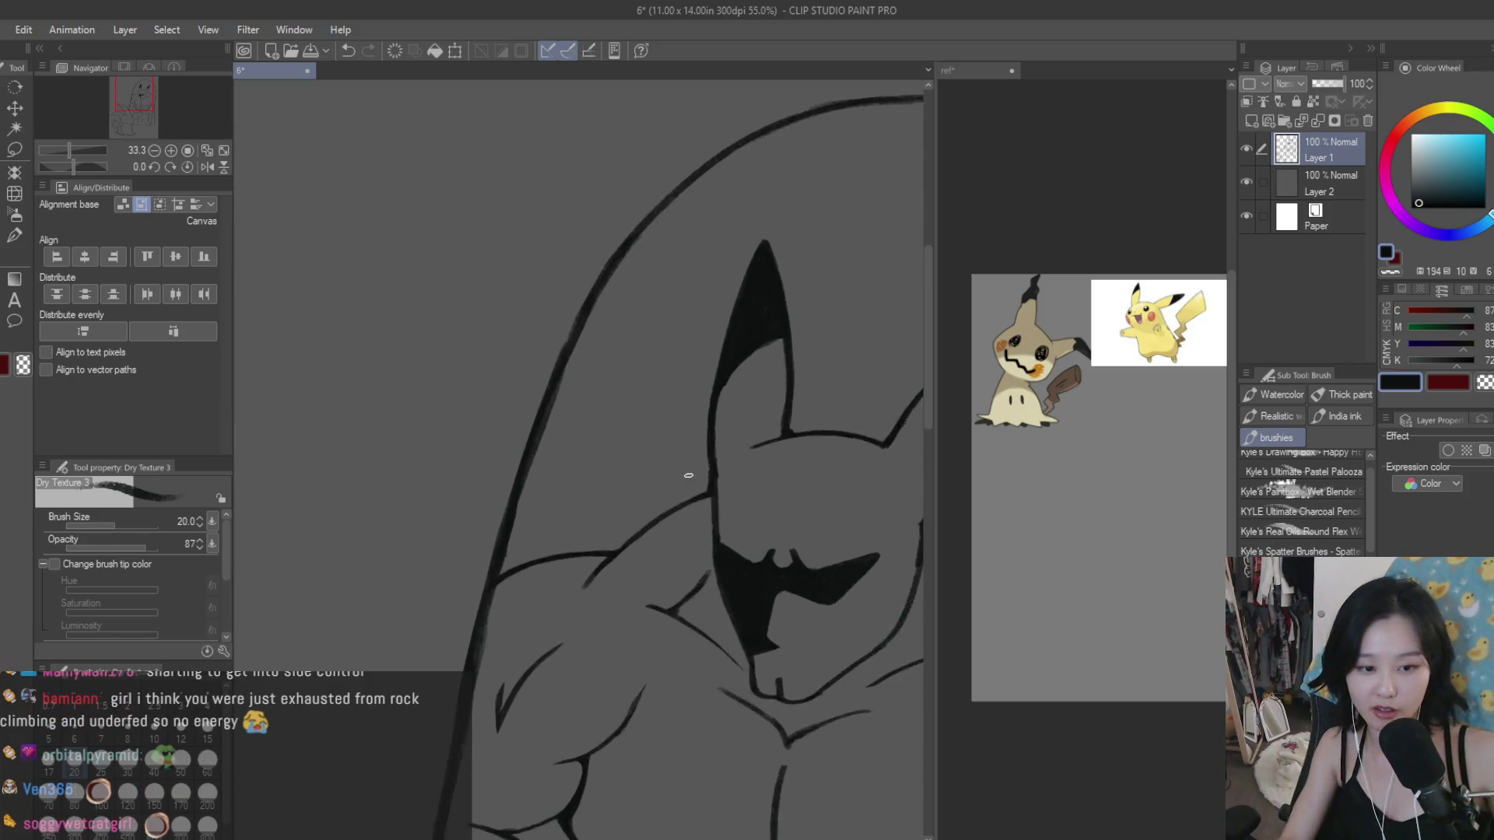
{"action": "scroll", "coordinate": [671, 507], "scroll_direction": "up", "scroll_amount": 2}
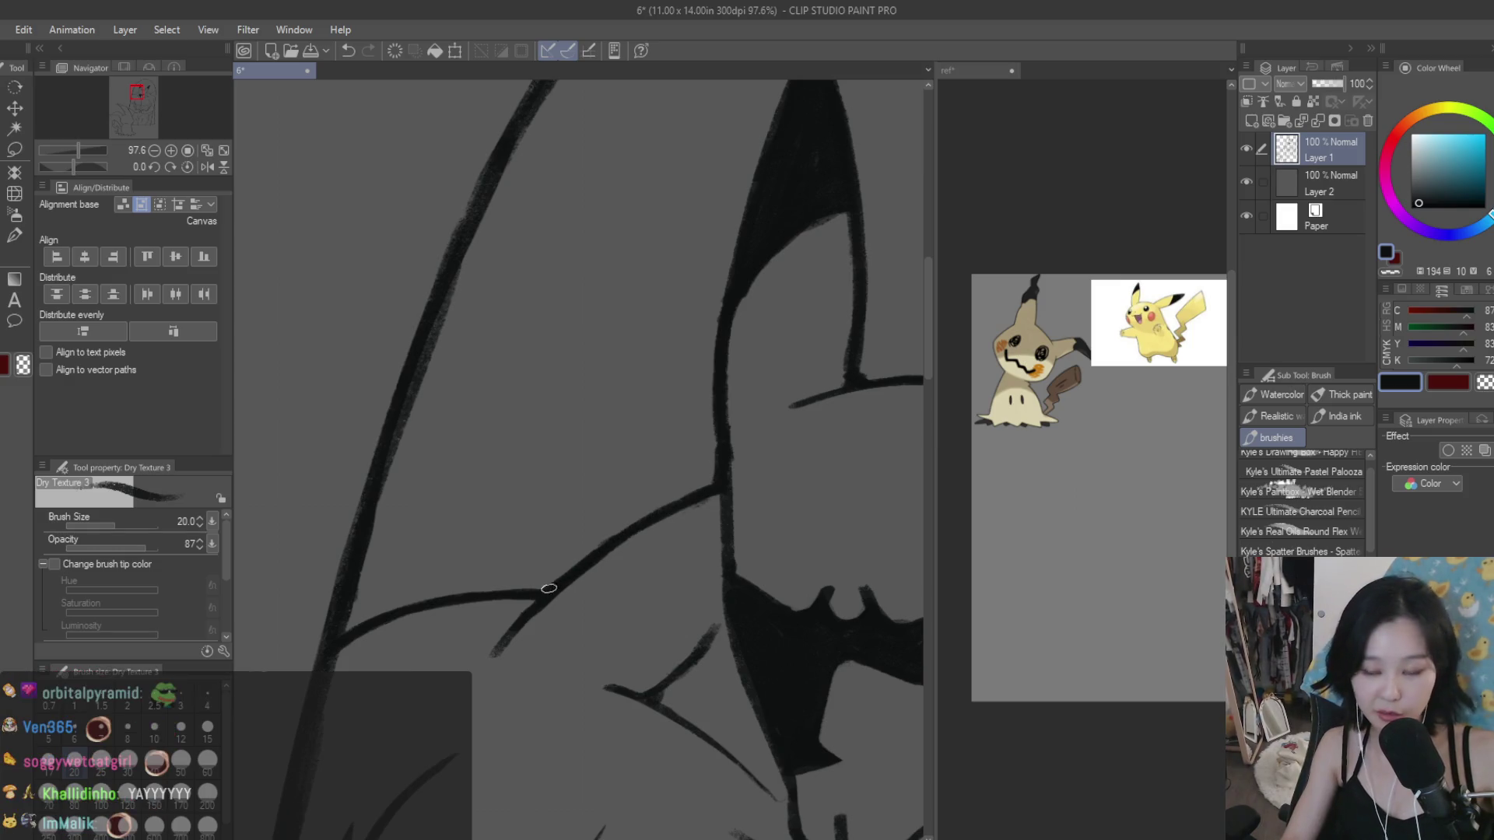
{"action": "scroll", "coordinate": [553, 591], "scroll_direction": "down", "scroll_amount": 2}
{"action": "scroll", "coordinate": [576, 482], "scroll_direction": "down", "scroll_amount": 1}
{"action": "scroll", "coordinate": [606, 383], "scroll_direction": "up", "scroll_amount": 3}
{"action": "scroll", "coordinate": [606, 383], "scroll_direction": "up", "scroll_amount": 3}
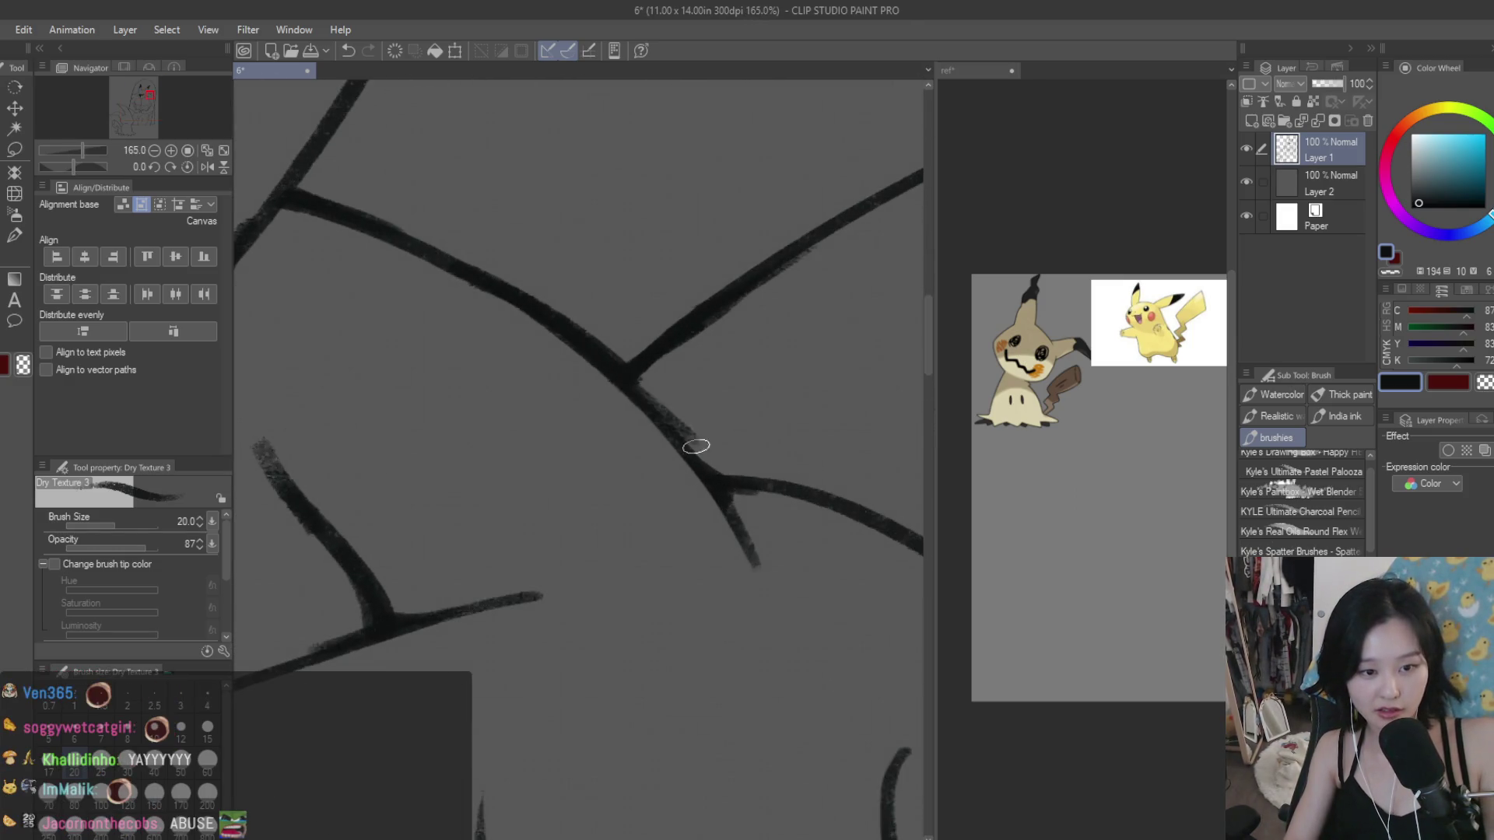
{"action": "left_click_drag", "start_coordinate": [626, 373], "coordinate": [723, 477]}
{"action": "key", "text": "ctrl+z"}
{"action": "key", "text": "ctrl+z"}
{"action": "left_click_drag", "start_coordinate": [635, 391], "coordinate": [726, 486]}
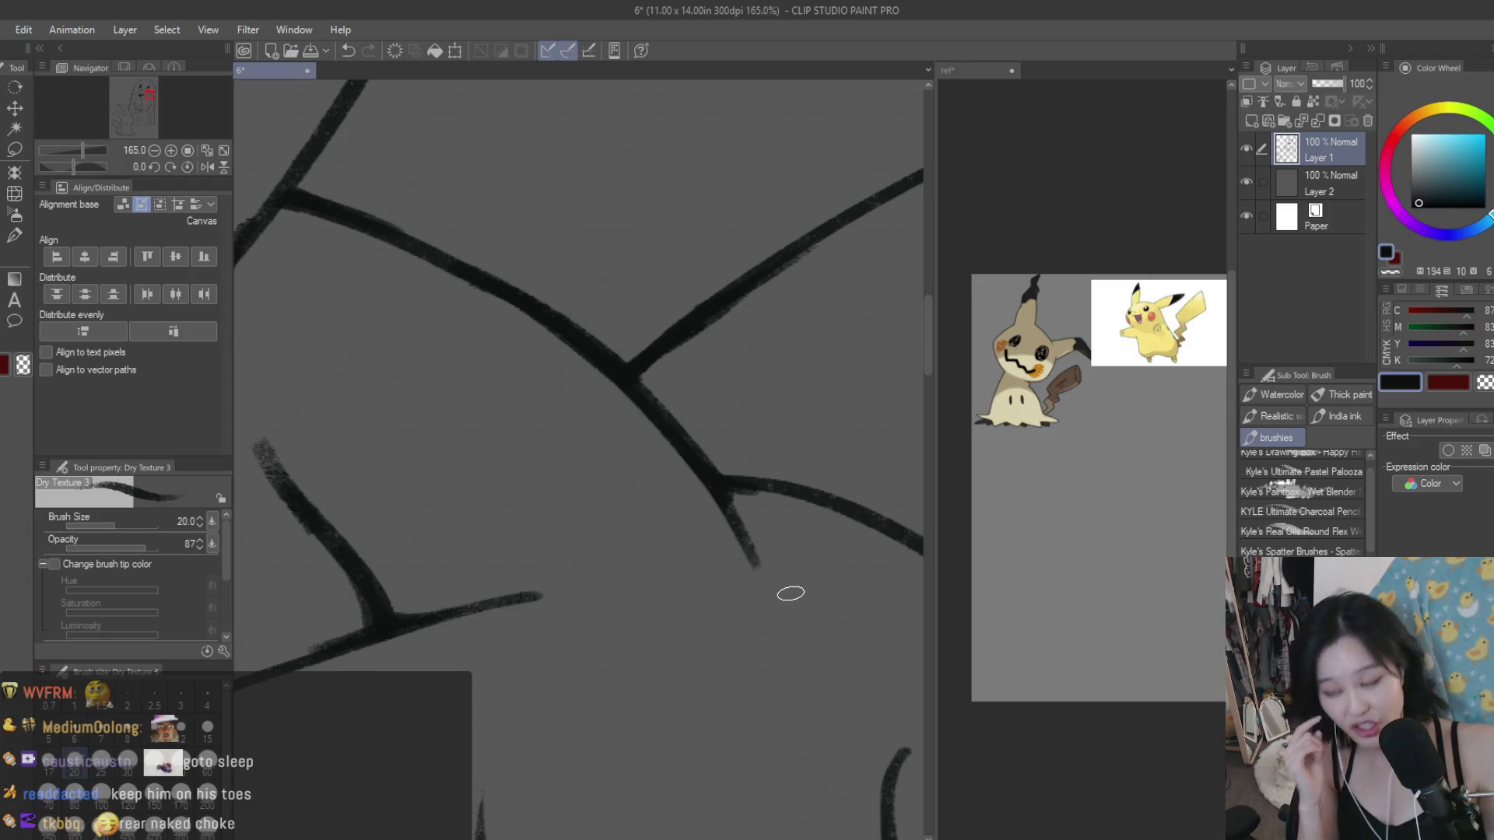
Step: Thicken the down-right shoulder line and darken the vertical line near the junction
{"action": "scroll", "coordinate": [672, 524], "scroll_direction": "down", "scroll_amount": 3}
{"action": "scroll", "coordinate": [827, 638], "scroll_direction": "up", "scroll_amount": 3}
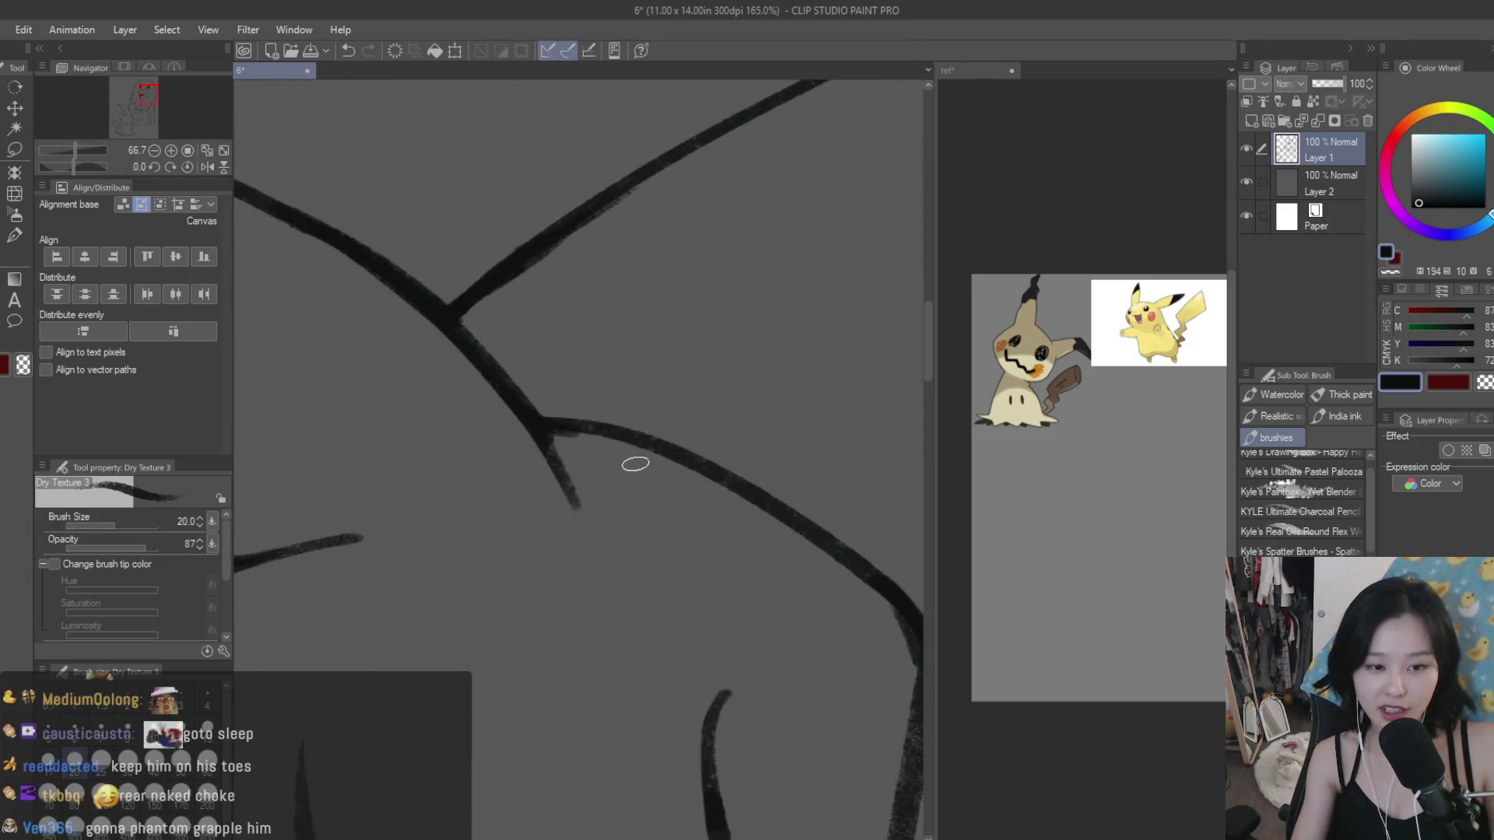
{"action": "left_click_drag", "start_coordinate": [594, 430], "coordinate": [762, 524]}
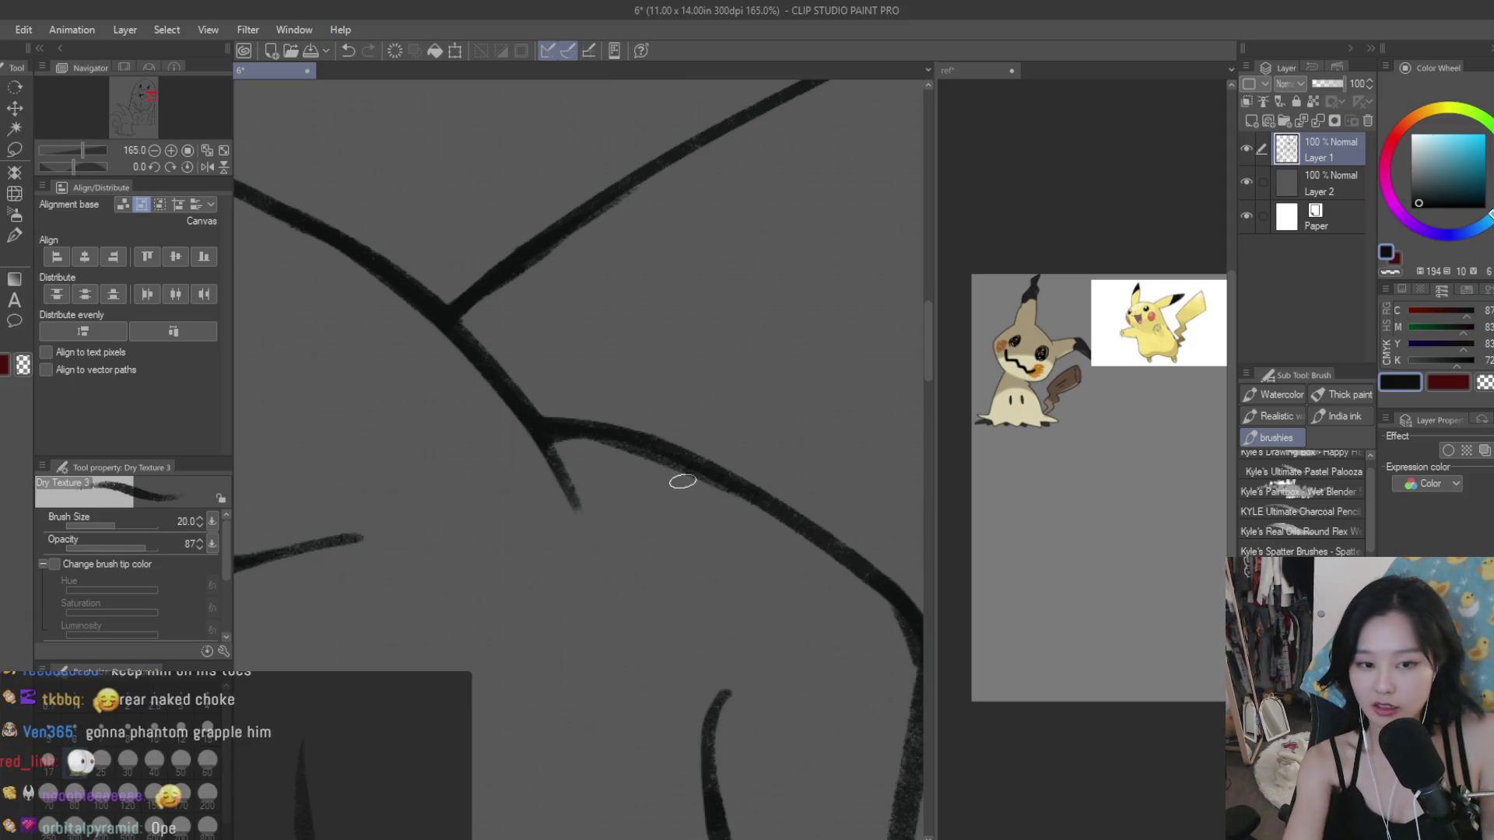
{"action": "left_click_drag", "start_coordinate": [622, 435], "coordinate": [833, 540]}
{"action": "left_click_drag", "start_coordinate": [673, 451], "coordinate": [873, 574]}
{"action": "key", "text": "ctrl+z"}
{"action": "left_click_drag", "start_coordinate": [710, 471], "coordinate": [868, 576]}
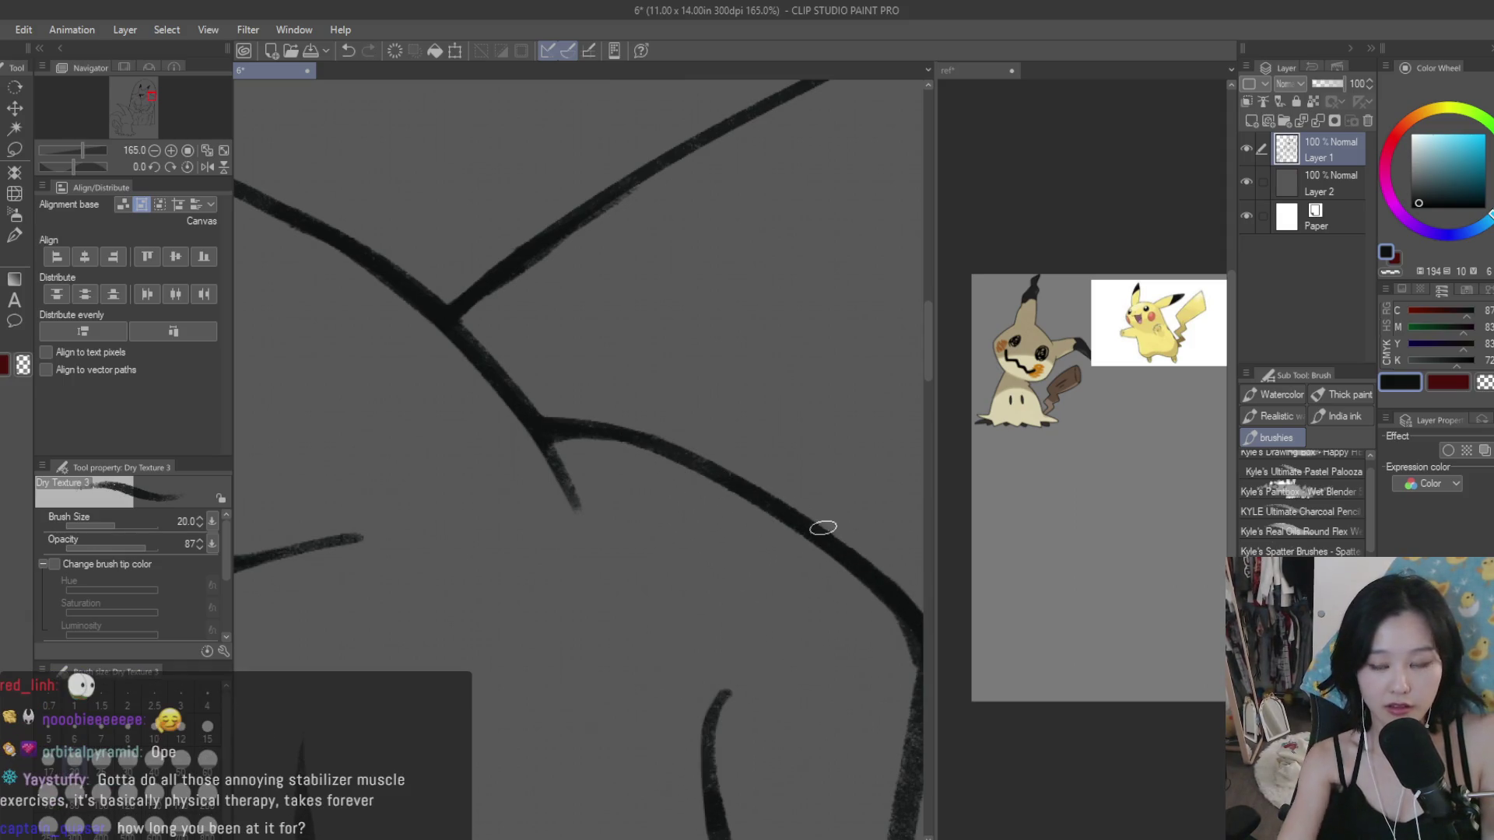
{"action": "scroll", "coordinate": [610, 480], "scroll_direction": "up", "scroll_amount": 2}
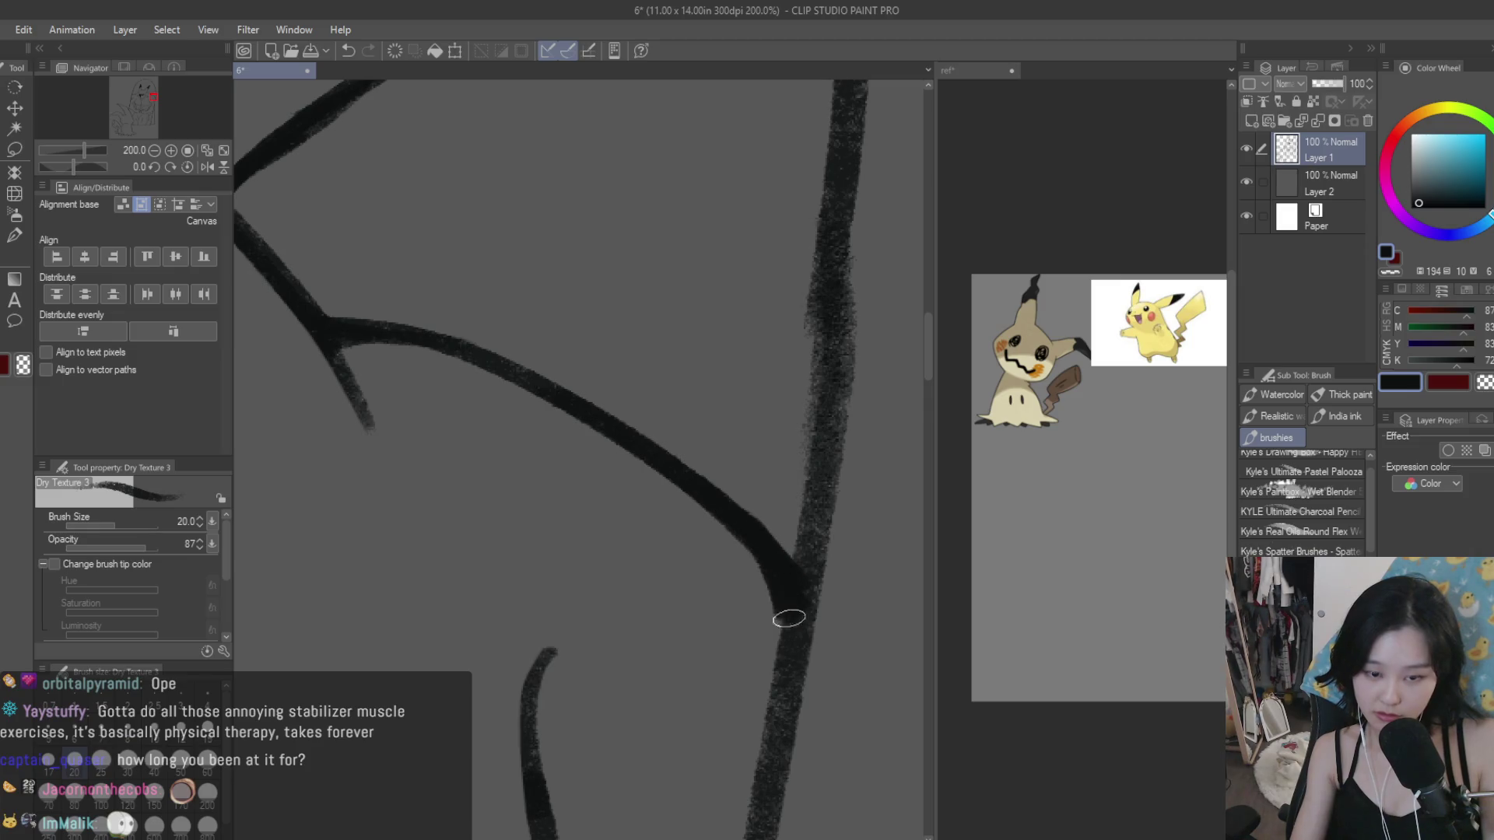
{"action": "left_click_drag", "start_coordinate": [789, 618], "coordinate": [809, 662]}
{"action": "scroll", "coordinate": [809, 663], "scroll_direction": "down", "scroll_amount": 2}
{"action": "scroll", "coordinate": [809, 663], "scroll_direction": "down", "scroll_amount": 3}
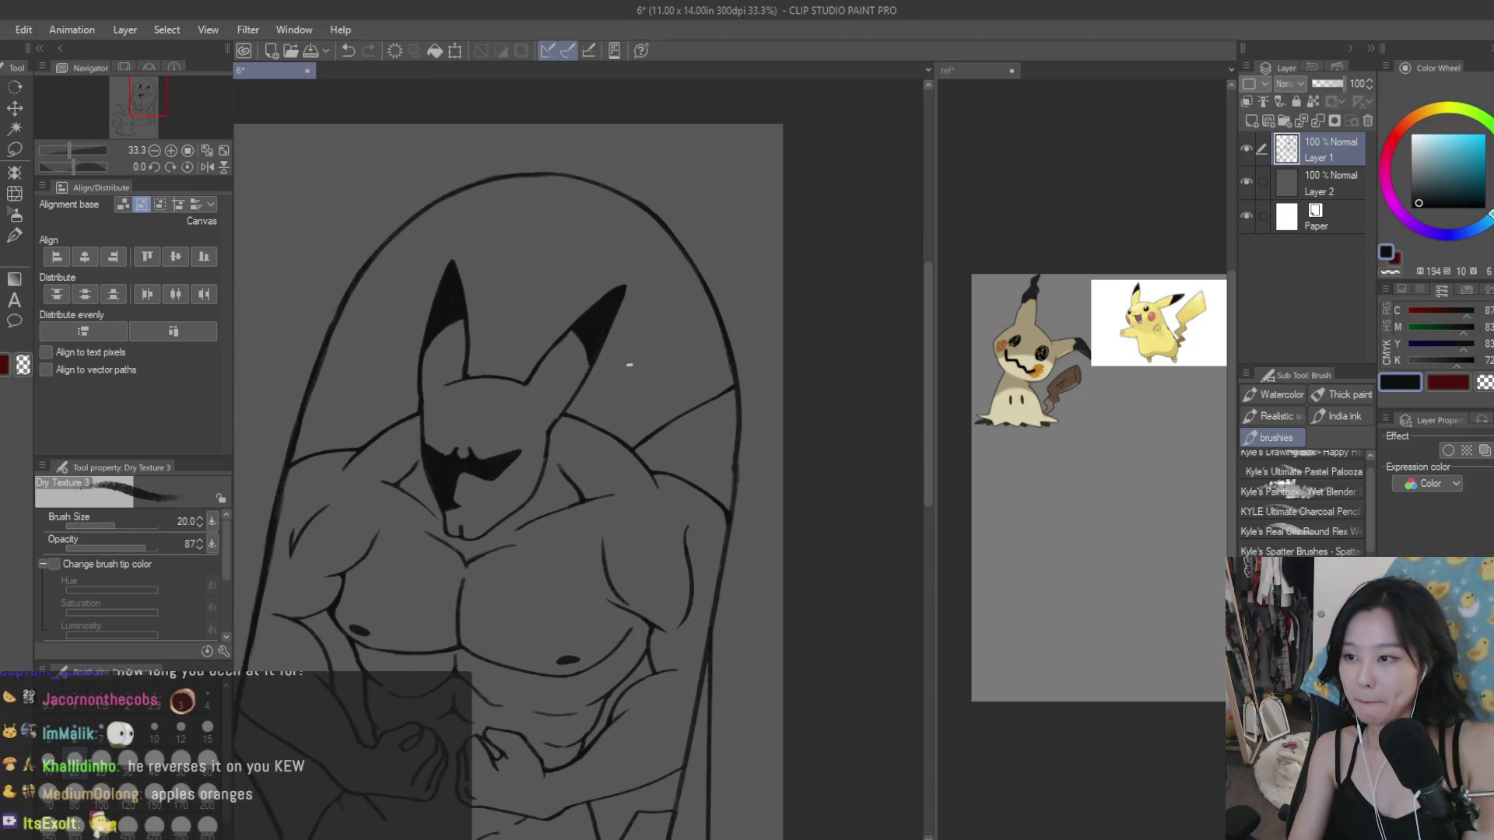
Step: Mirror the canvas to check the drawing, then thicken the diagonal shoulder line into solid ink
{"action": "key", "text": "h"}
{"action": "key", "text": "h"}
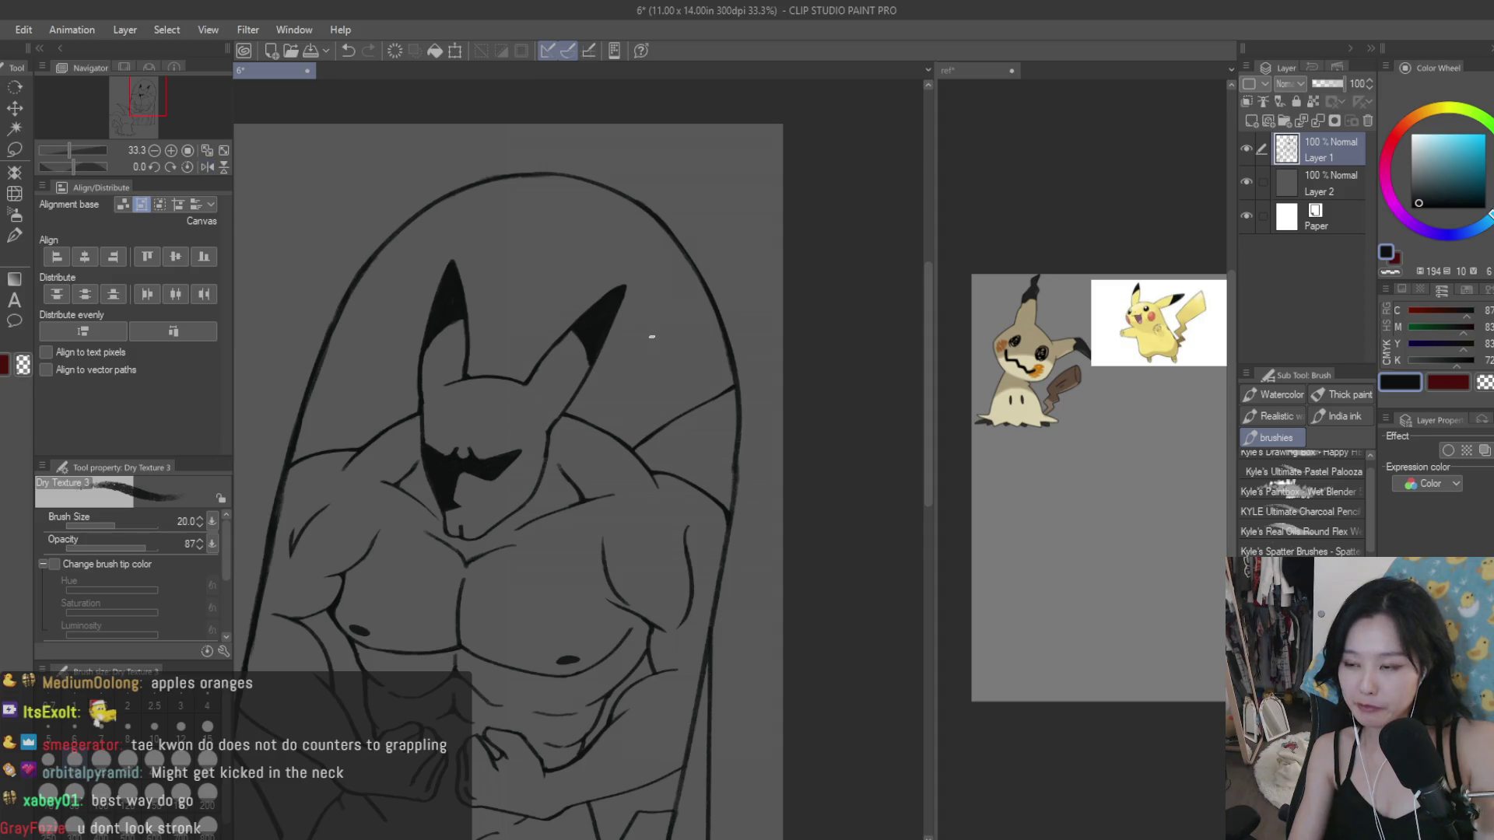
{"action": "scroll", "coordinate": [644, 327], "scroll_direction": "up", "scroll_amount": 4}
{"action": "scroll", "coordinate": [710, 450], "scroll_direction": "up", "scroll_amount": 3}
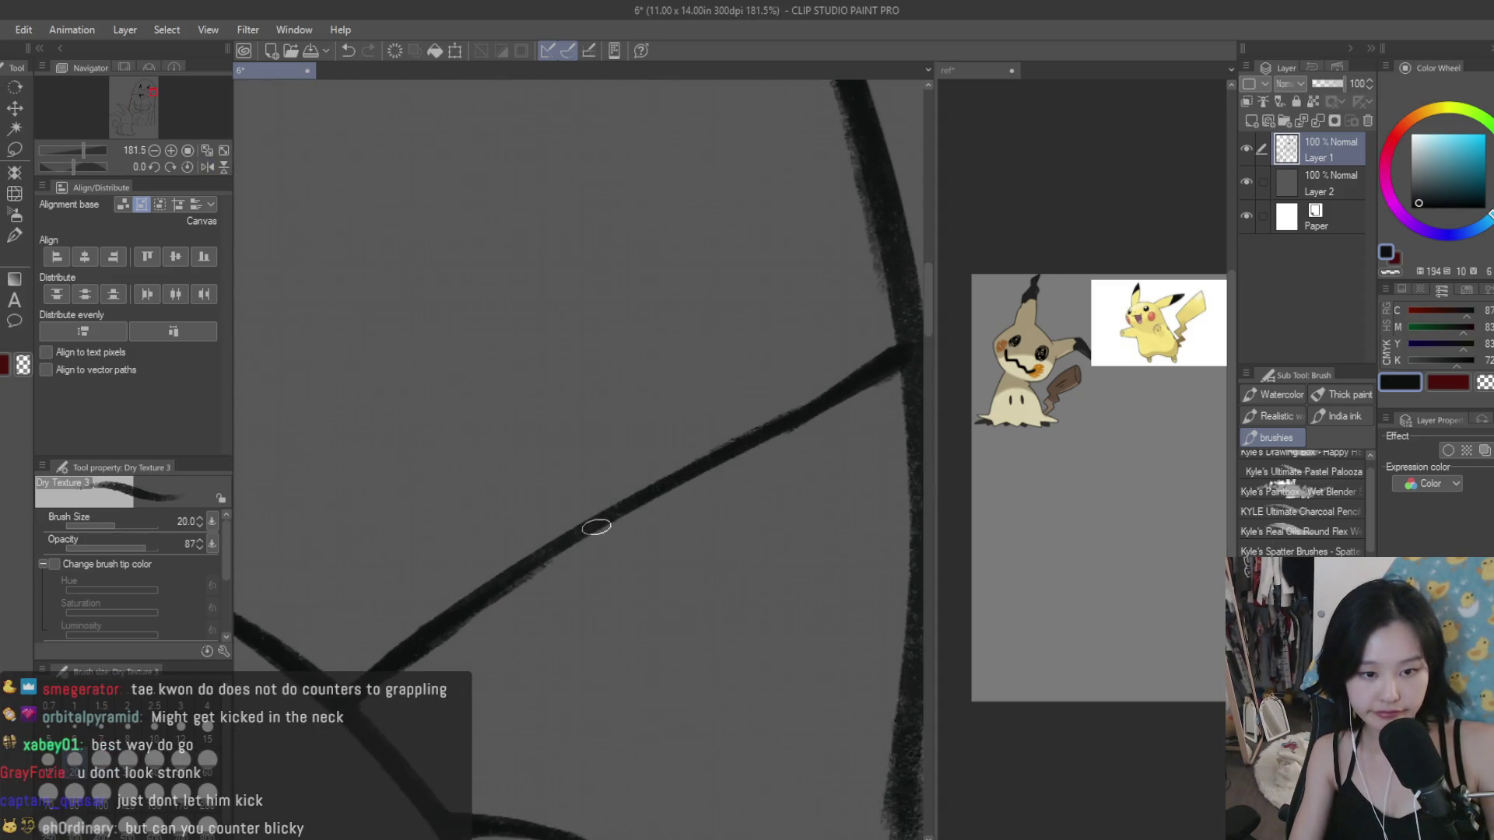
{"action": "left_click_drag", "start_coordinate": [735, 450], "coordinate": [545, 545]}
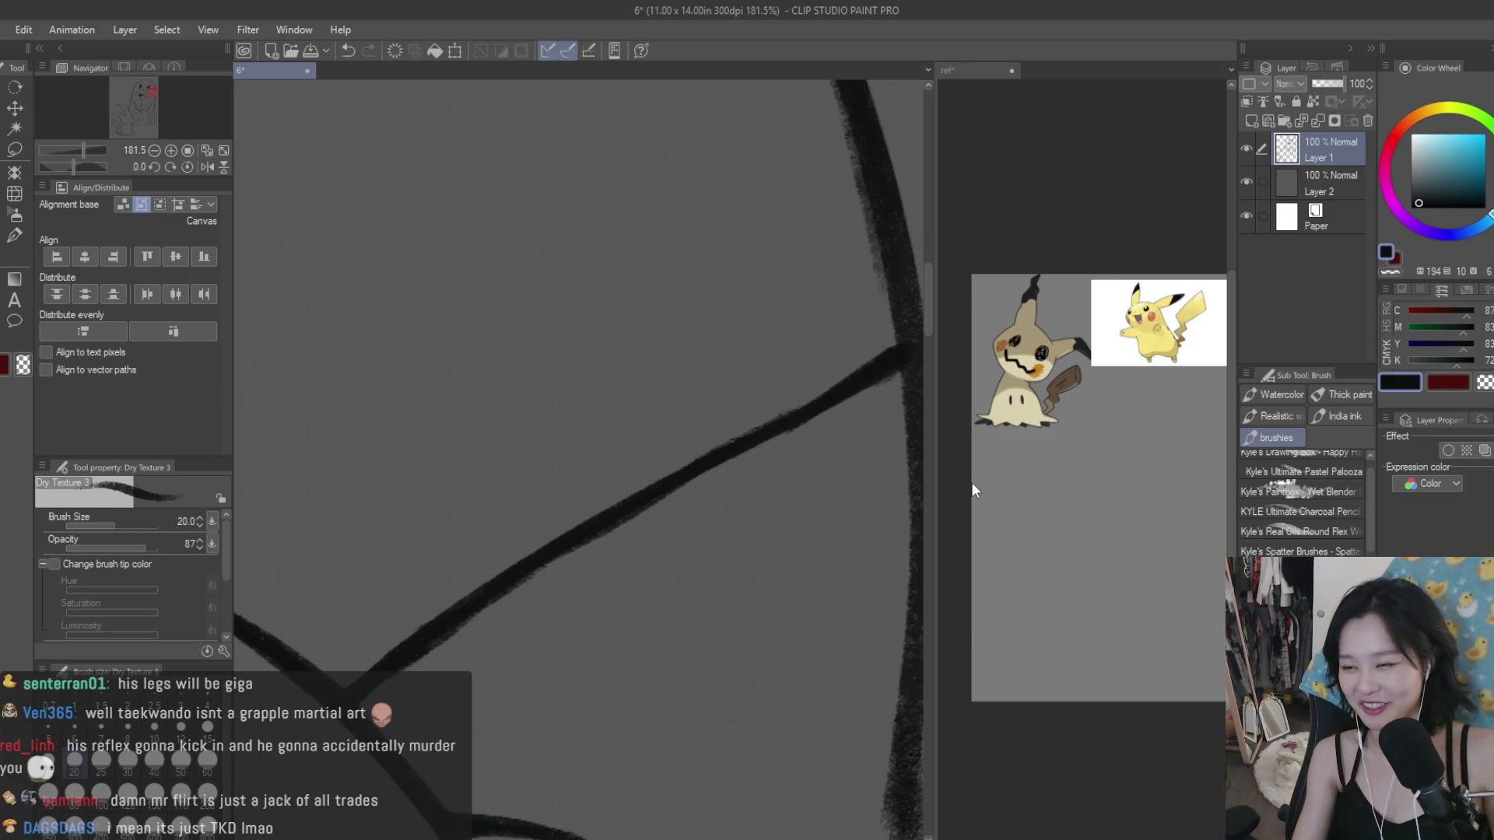
Step: Zoom in near the face and switch to the Eraser for tidying
{"action": "scroll", "coordinate": [828, 583], "scroll_direction": "down", "scroll_amount": 4}
{"action": "scroll", "coordinate": [809, 467], "scroll_direction": "down", "scroll_amount": 2}
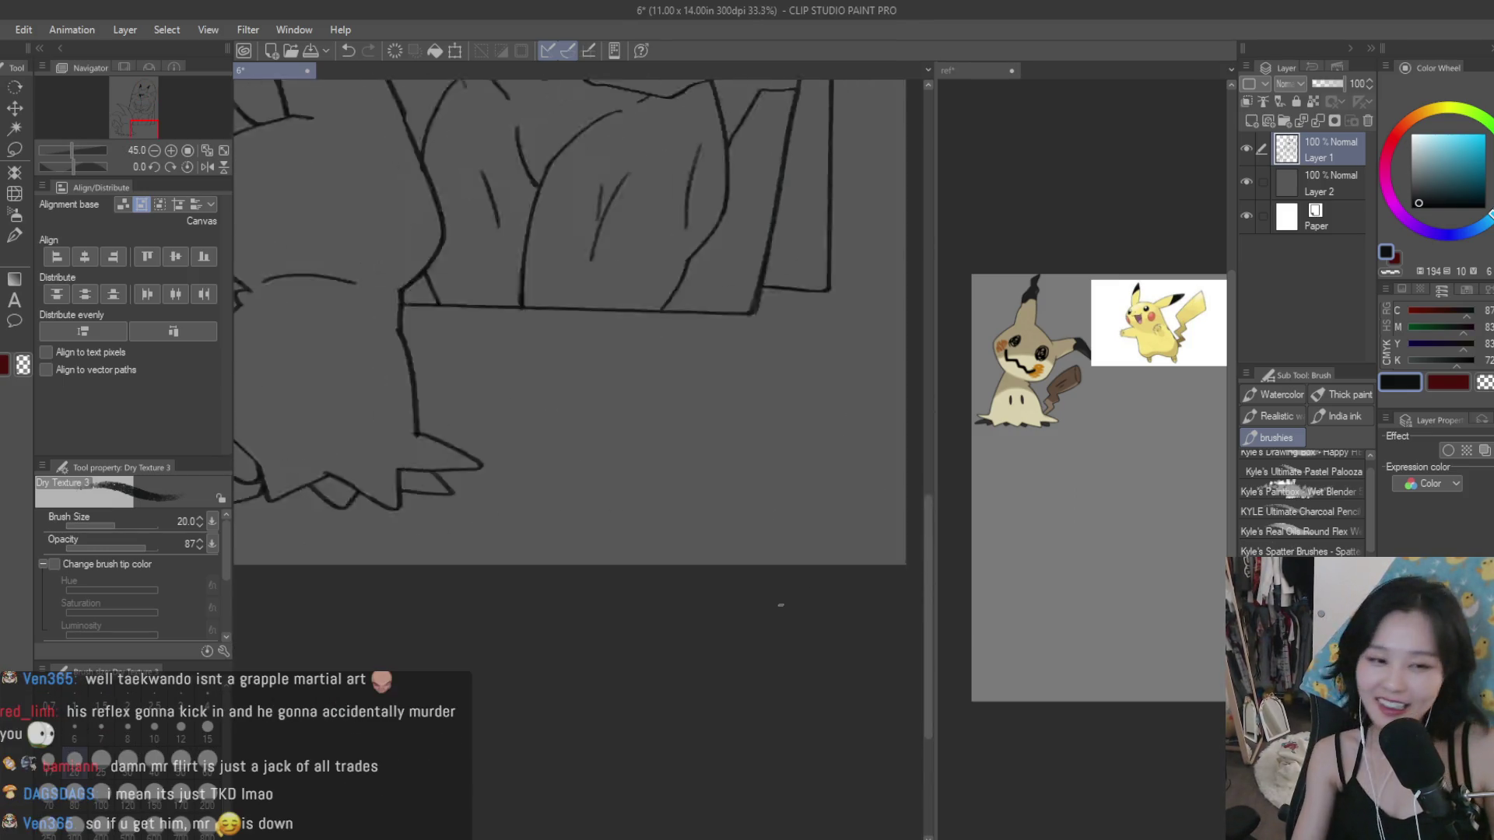
{"action": "scroll", "coordinate": [774, 270], "scroll_direction": "down", "scroll_amount": 3}
{"action": "scroll", "coordinate": [813, 303], "scroll_direction": "up", "scroll_amount": 2}
{"action": "scroll", "coordinate": [620, 230], "scroll_direction": "up", "scroll_amount": 1}
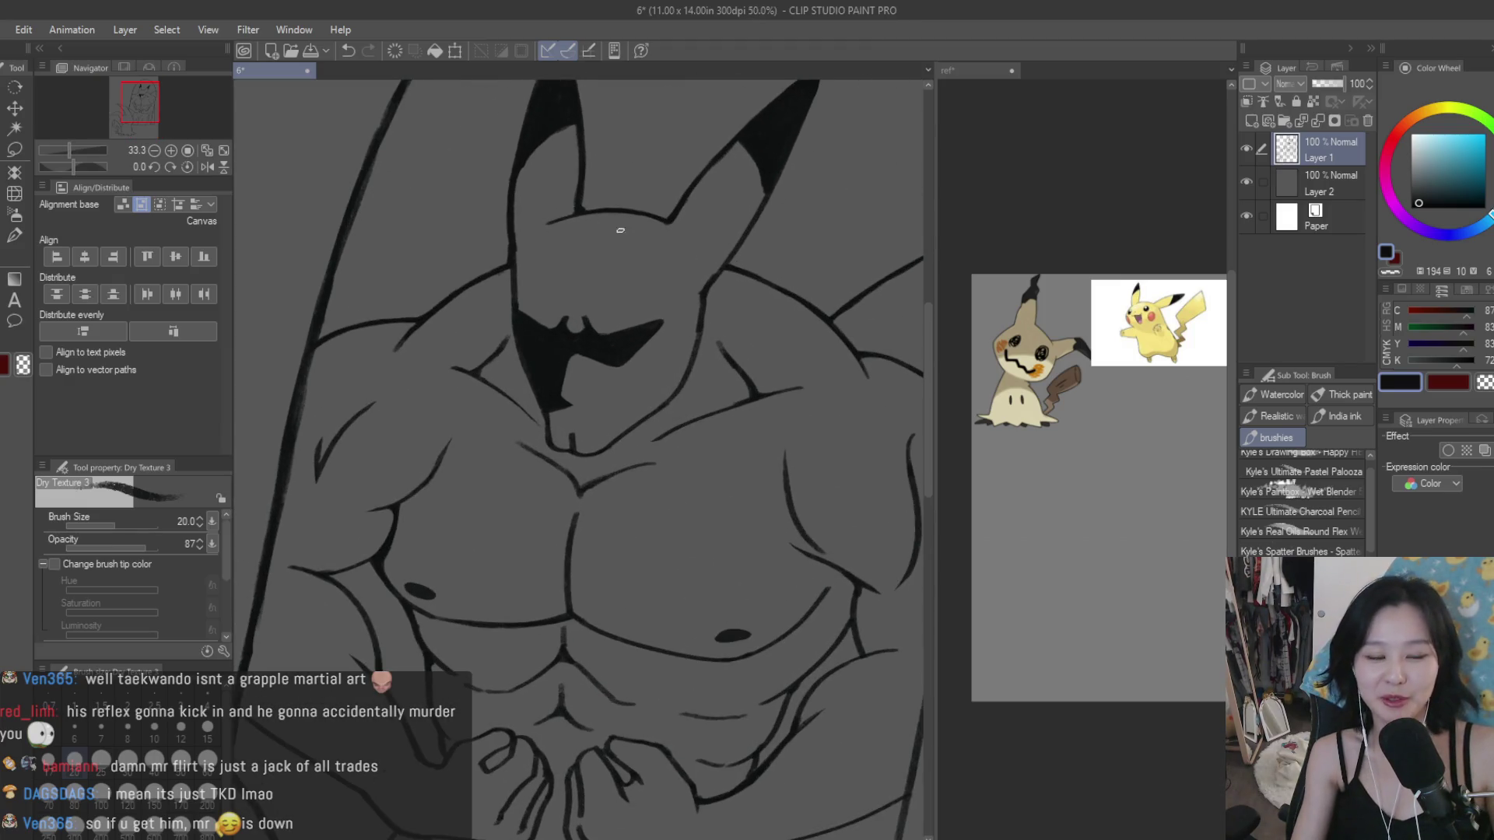
{"action": "key", "text": "e"}
{"action": "scroll", "coordinate": [690, 327], "scroll_direction": "up", "scroll_amount": 2}
{"action": "scroll", "coordinate": [794, 386], "scroll_direction": "up", "scroll_amount": 2}
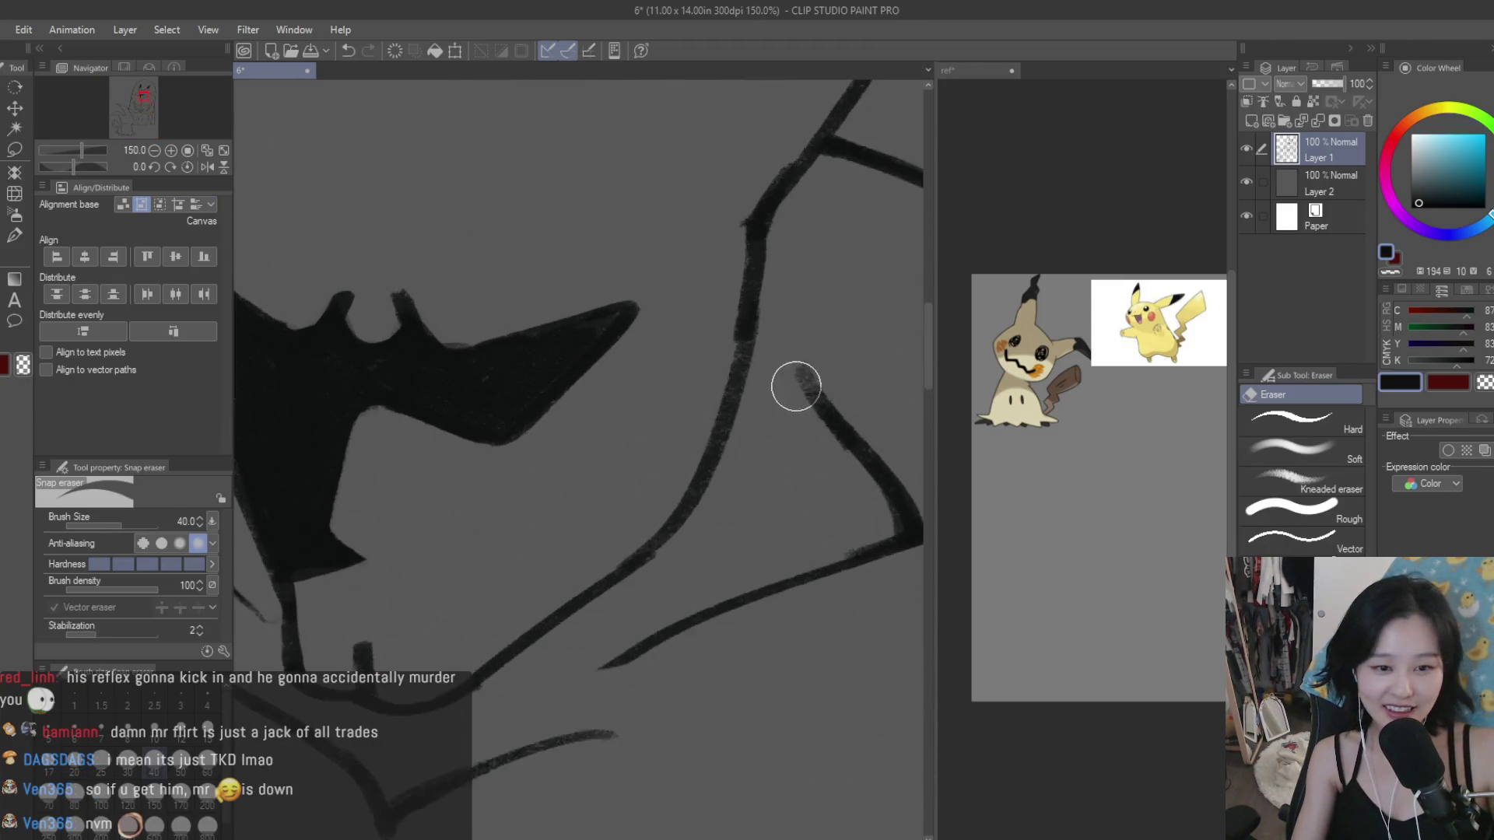
Step: With the textured inking brush, ink the head outline beside the mask, redoing the stroke once
{"action": "scroll", "coordinate": [855, 497], "scroll_direction": "up", "scroll_amount": 1}
{"action": "key", "text": "b"}
{"action": "left_click_drag", "start_coordinate": [756, 331], "coordinate": [693, 497]}
{"action": "key", "text": "ctrl+z"}
{"action": "left_click_drag", "start_coordinate": [732, 393], "coordinate": [658, 555]}
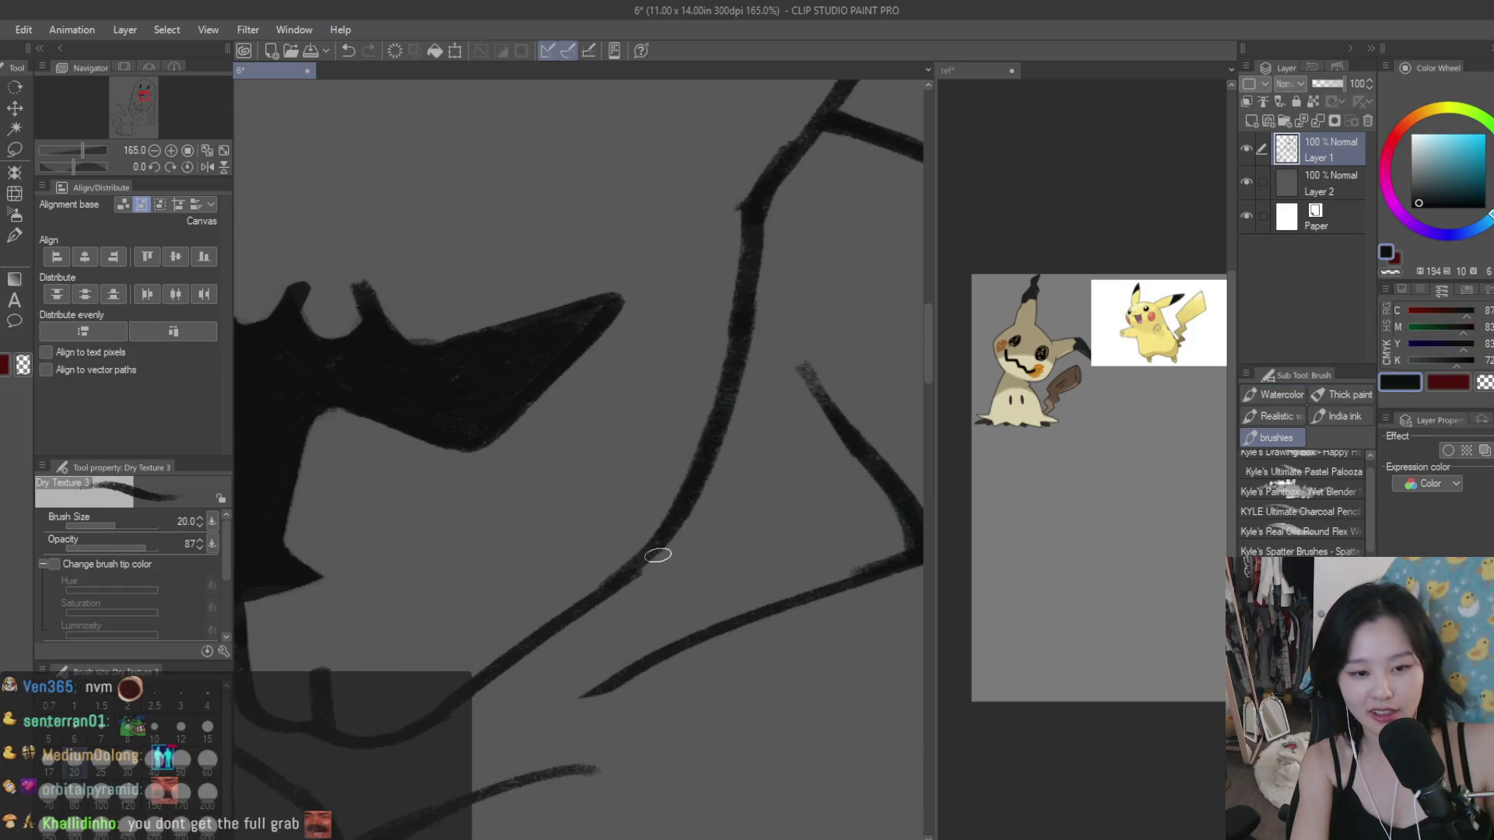
Step: Darken a curved line on the figure and thicken the line running toward the lower right
{"action": "scroll", "coordinate": [744, 535], "scroll_direction": "down", "scroll_amount": 4}
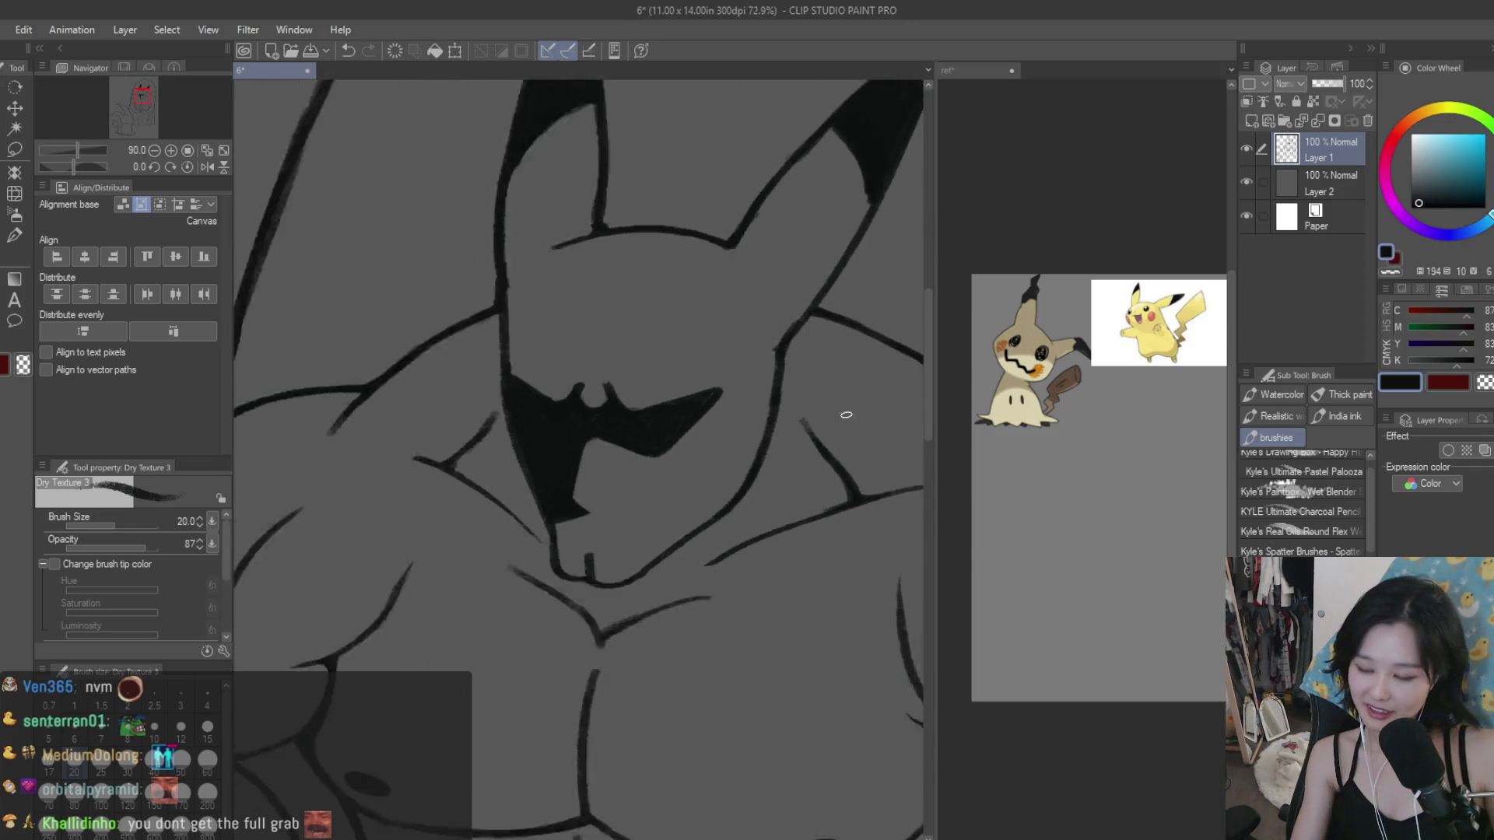
{"action": "scroll", "coordinate": [558, 267], "scroll_direction": "up", "scroll_amount": 3}
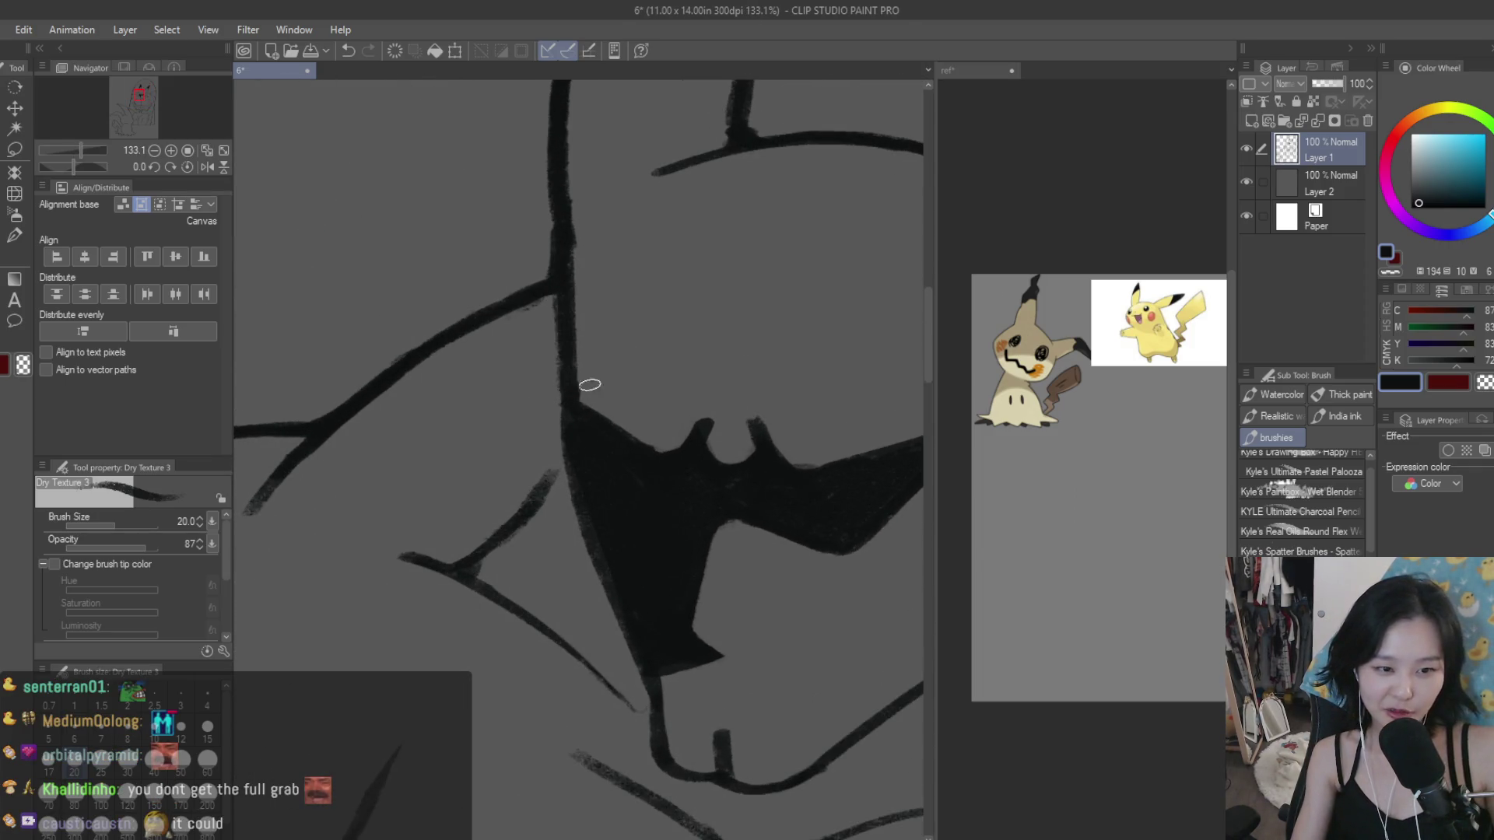
{"action": "scroll", "coordinate": [590, 384], "scroll_direction": "down", "scroll_amount": 3}
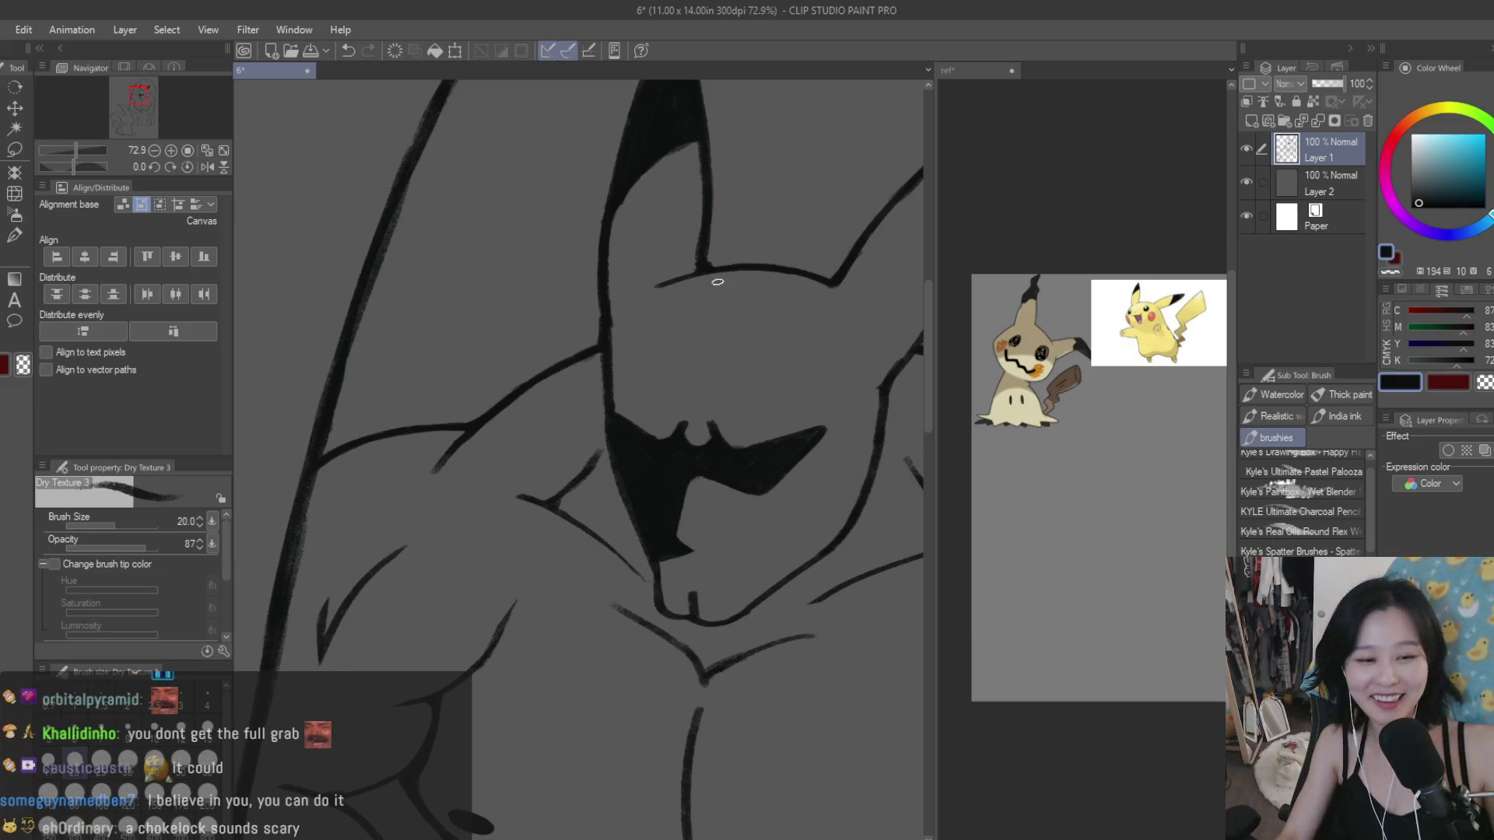
{"action": "scroll", "coordinate": [623, 498], "scroll_direction": "up", "scroll_amount": 3}
{"action": "left_click_drag", "start_coordinate": [623, 463], "coordinate": [554, 554]}
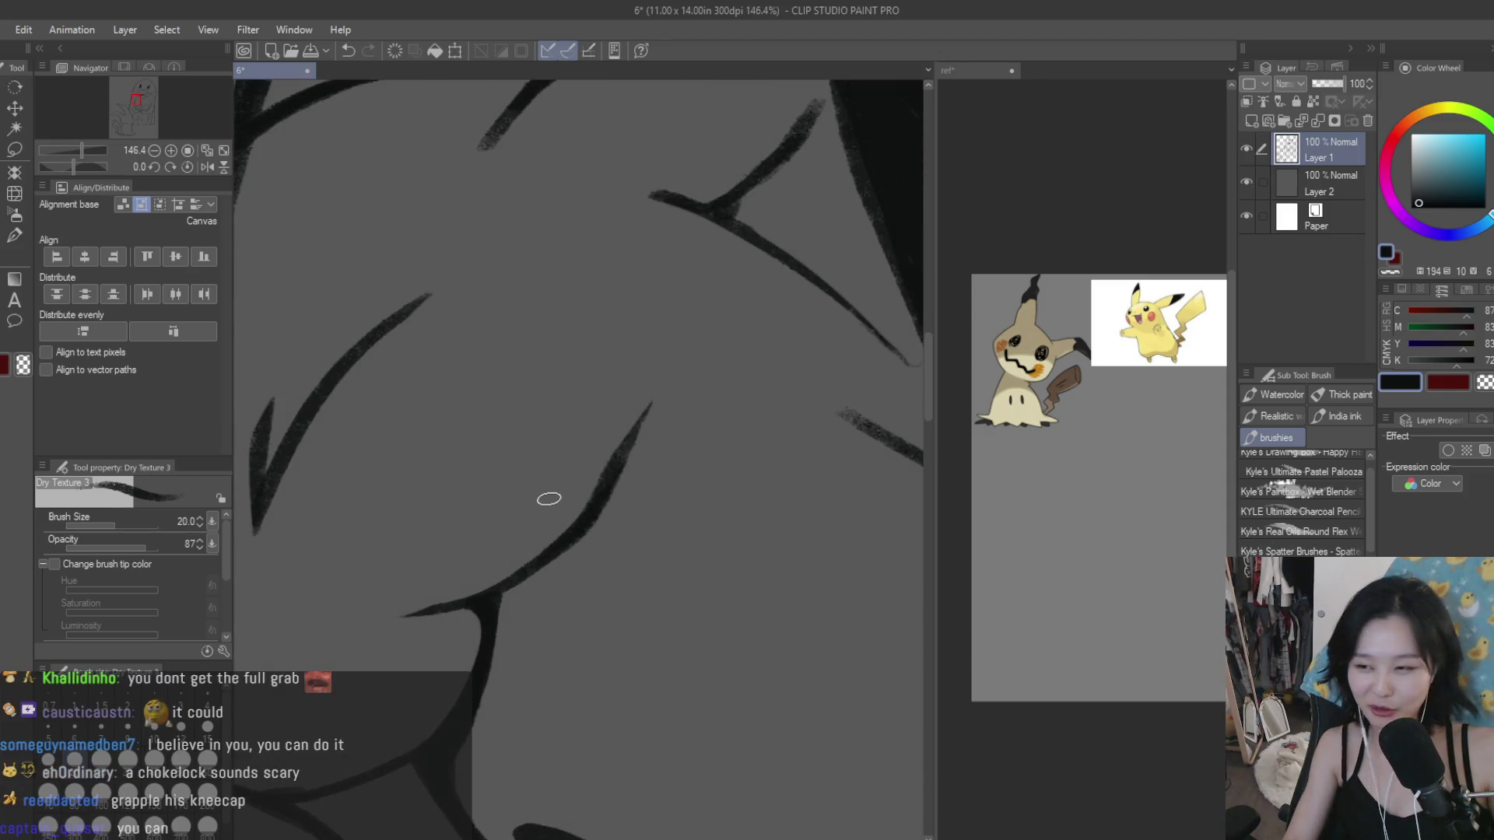
{"action": "scroll", "coordinate": [549, 499], "scroll_direction": "down", "scroll_amount": 5}
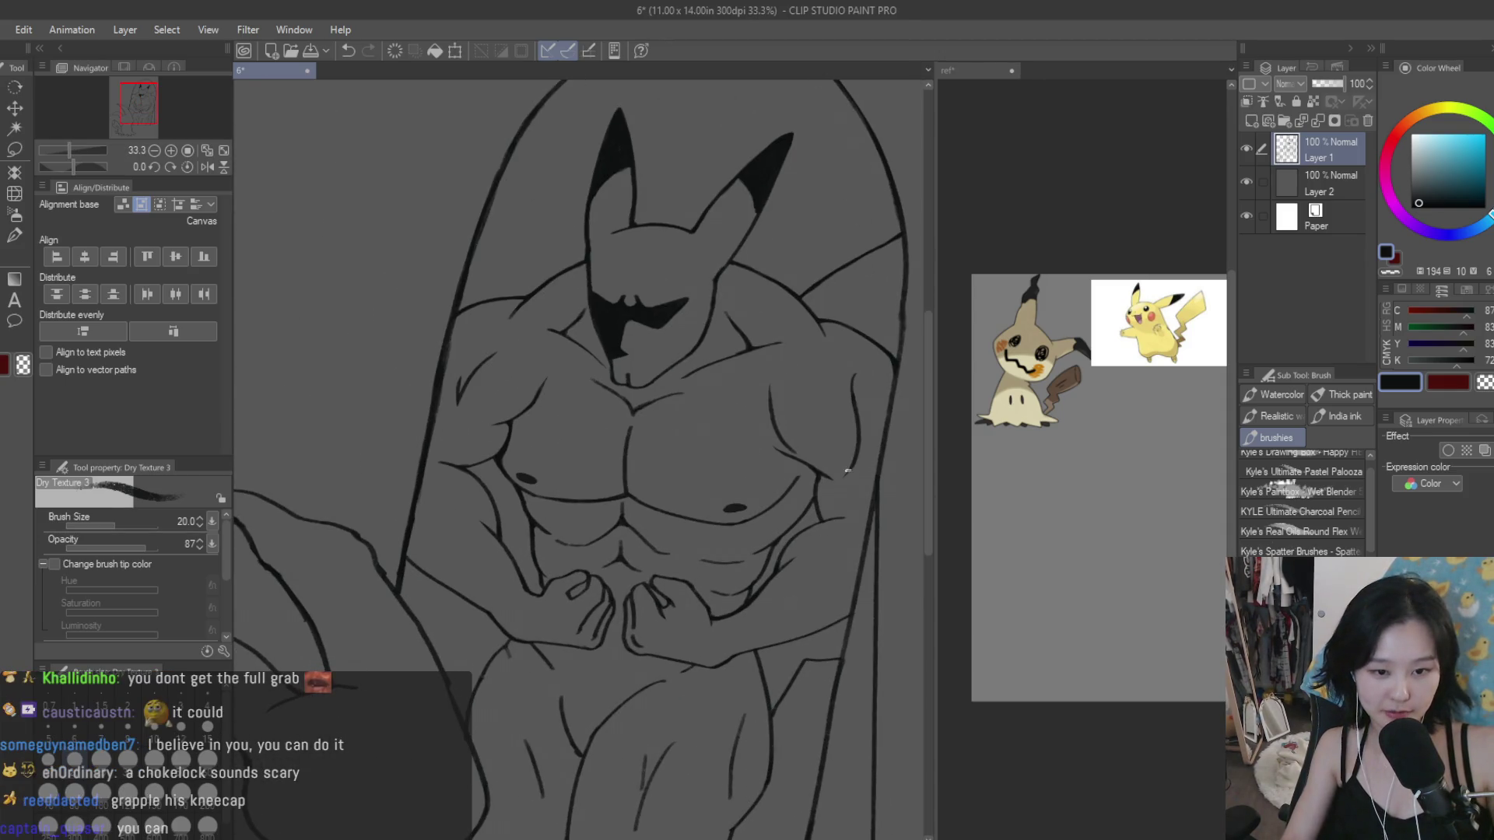
{"action": "scroll", "coordinate": [847, 471], "scroll_direction": "up", "scroll_amount": 3}
{"action": "scroll", "coordinate": [817, 494], "scroll_direction": "up", "scroll_amount": 1}
{"action": "scroll", "coordinate": [856, 526], "scroll_direction": "up", "scroll_amount": 2}
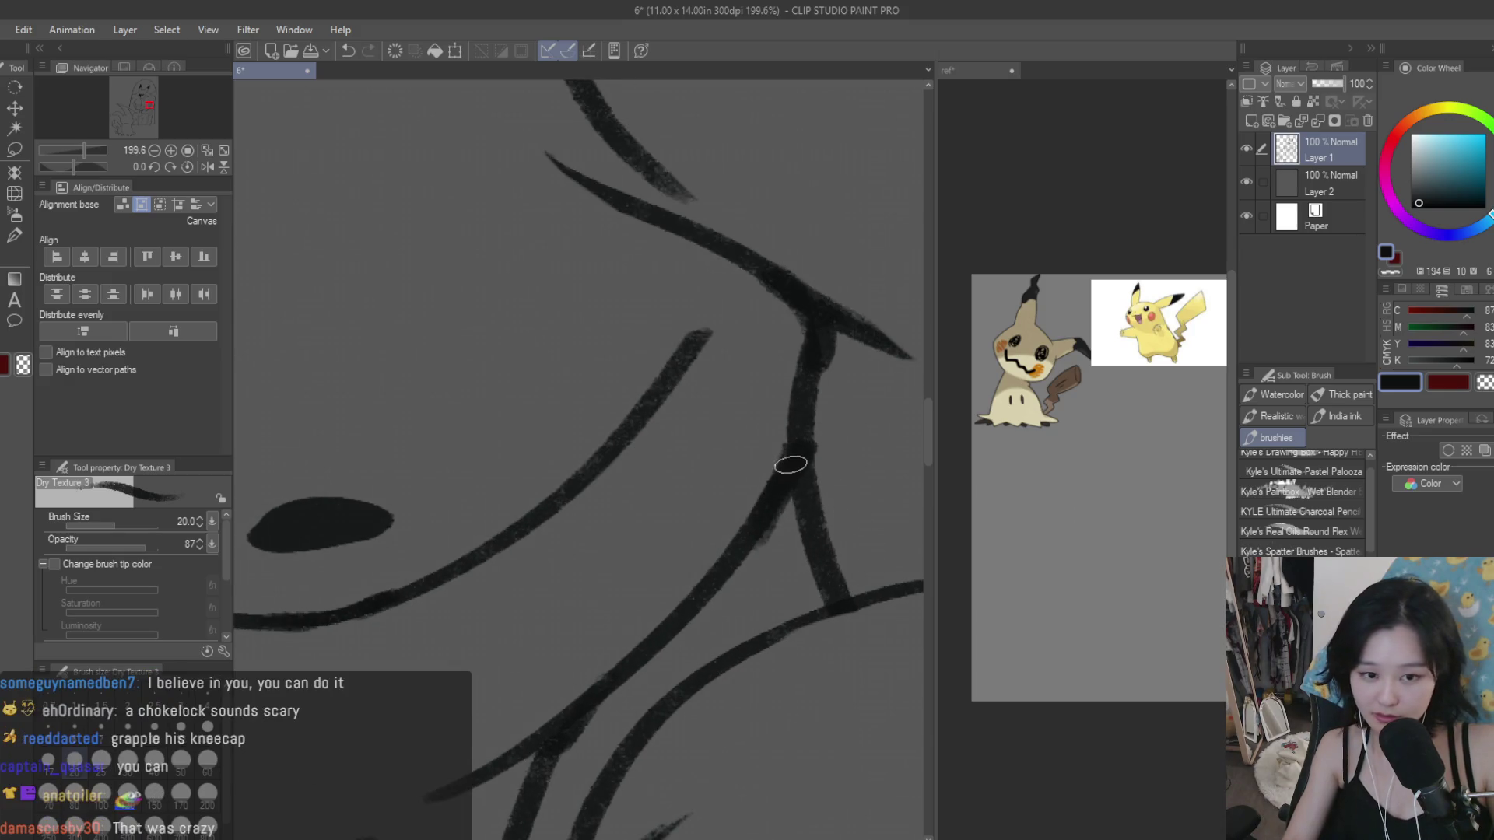
{"action": "left_click_drag", "start_coordinate": [791, 465], "coordinate": [811, 539]}
Step: Toggle transparent colour, return to black, and thicken the diagonal torso line
{"action": "key", "text": "c"}
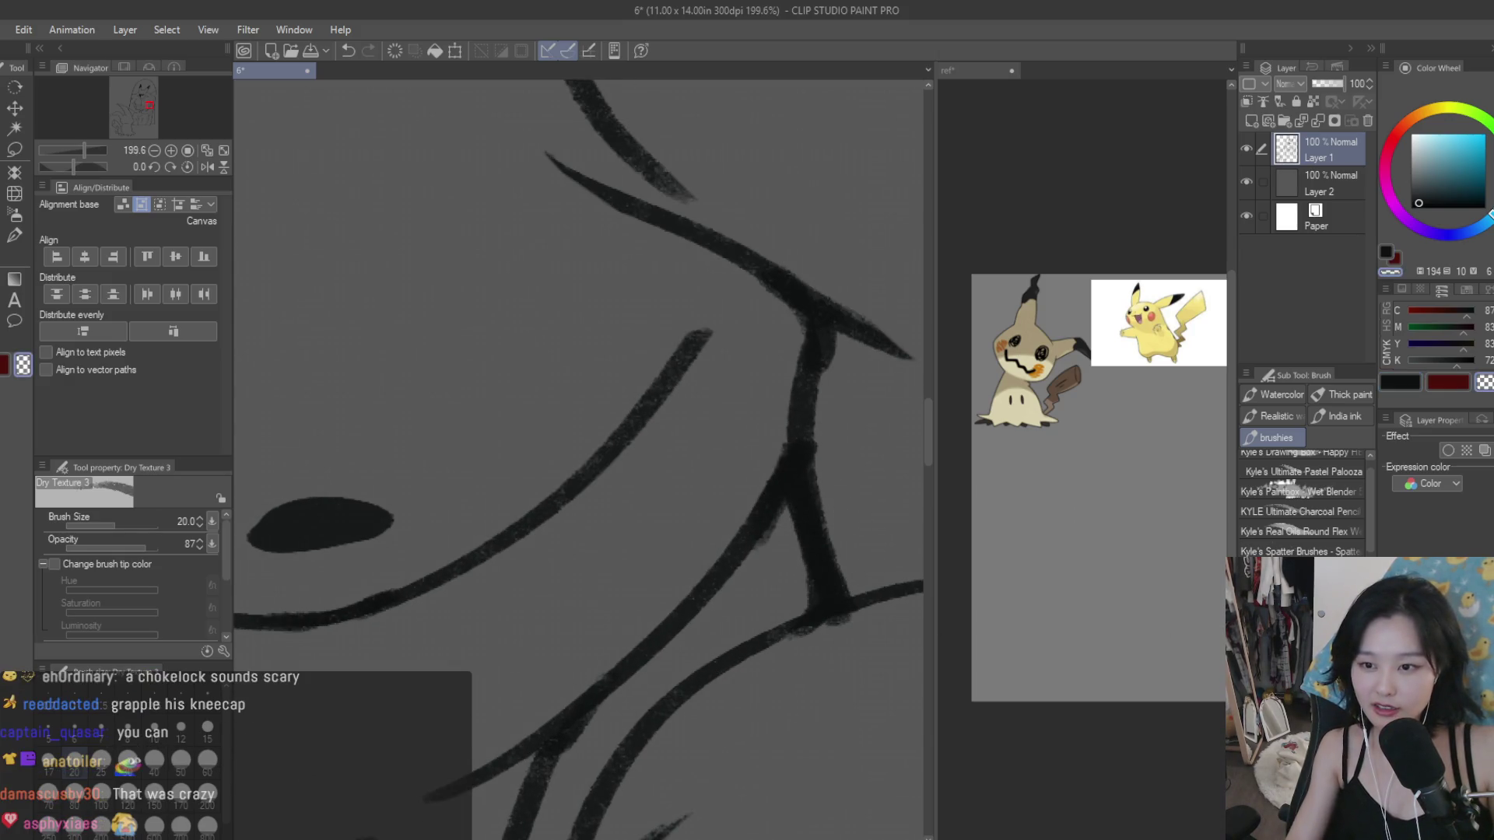
{"action": "left_click", "coordinate": [1396, 382]}
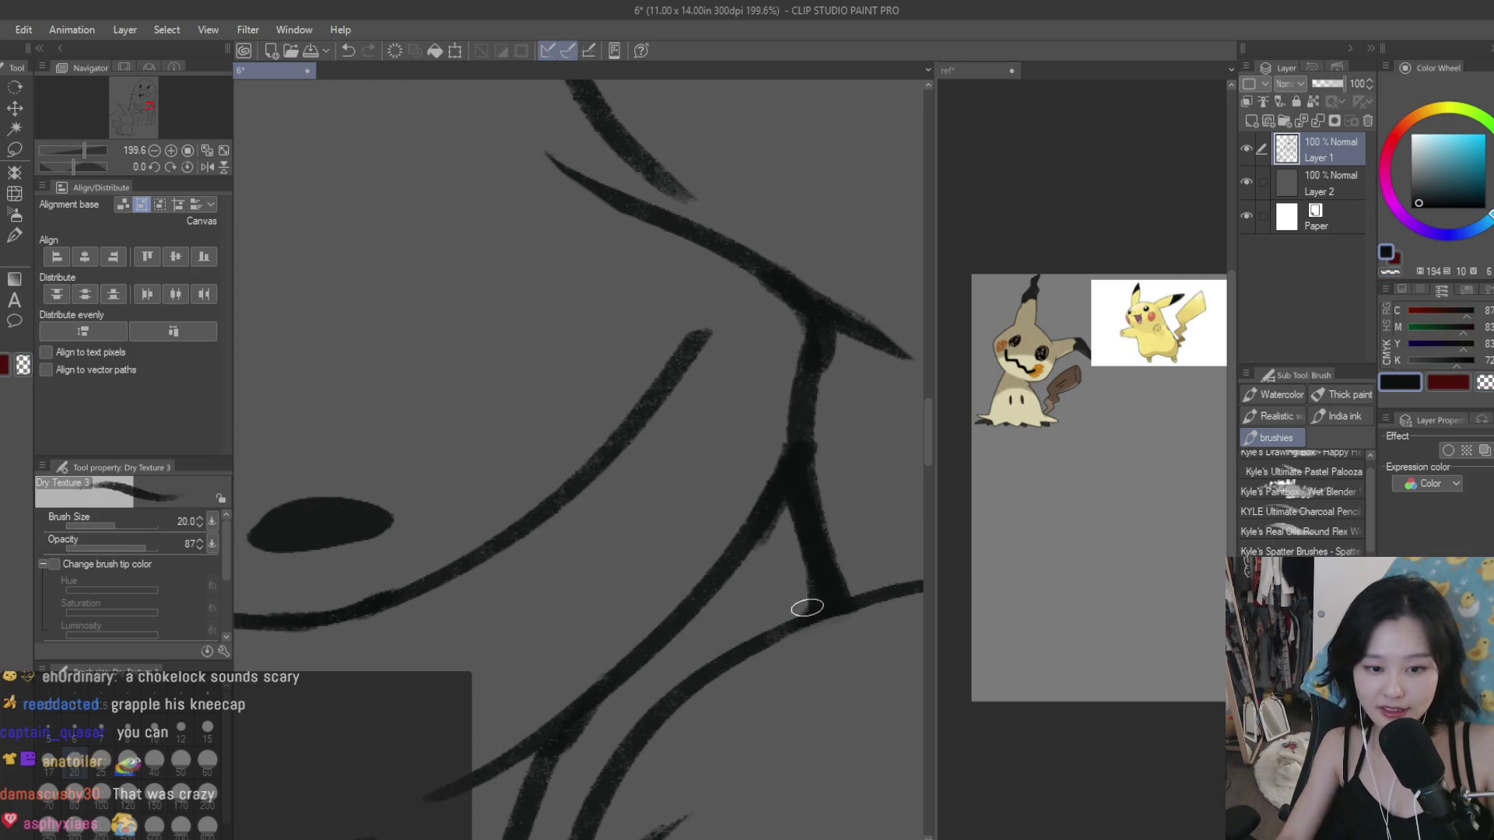
{"action": "left_click_drag", "start_coordinate": [766, 508], "coordinate": [738, 553]}
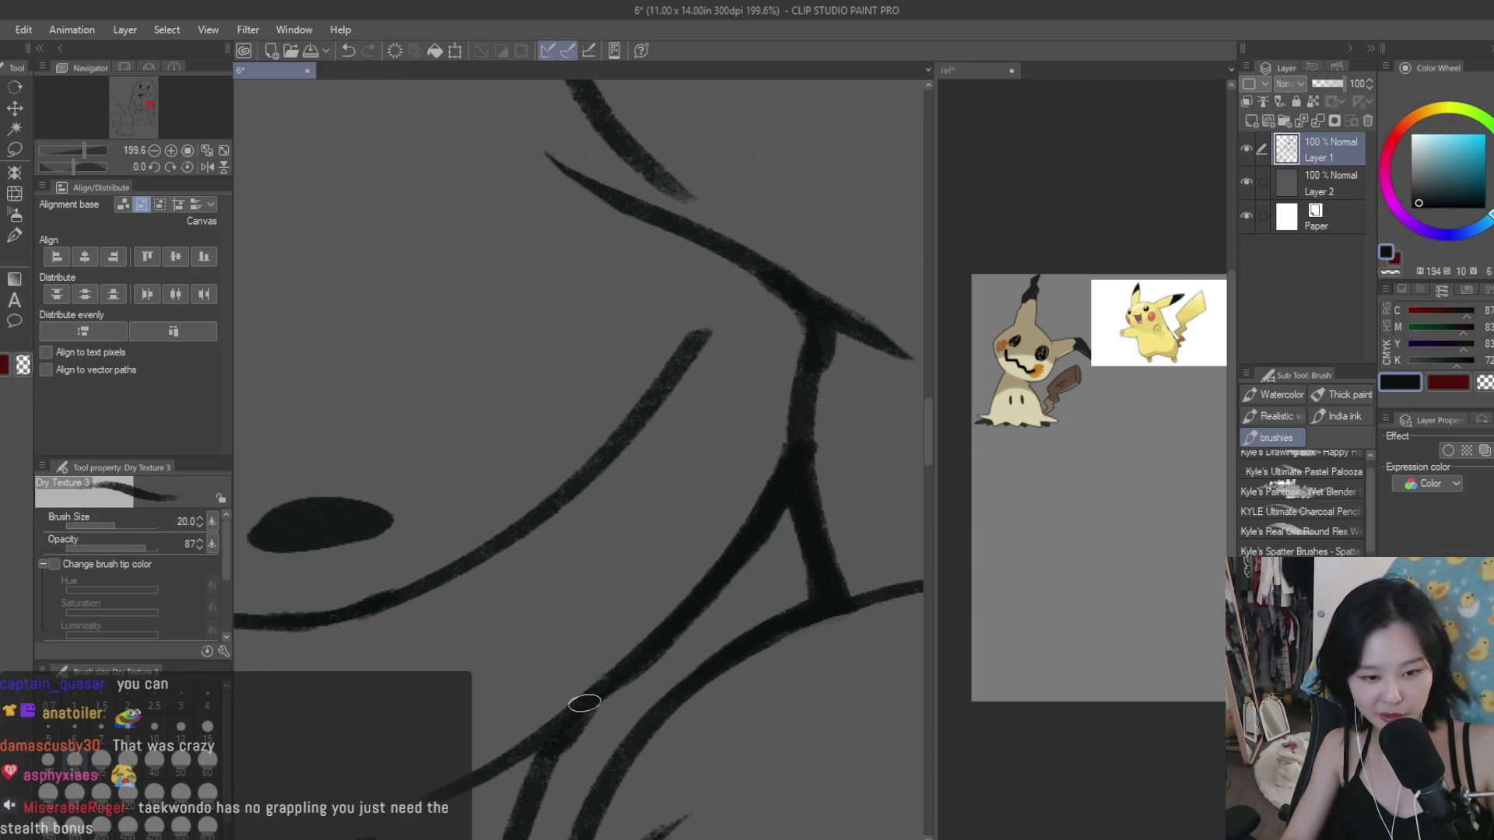
{"action": "scroll", "coordinate": [740, 553], "scroll_direction": "down", "scroll_amount": 1}
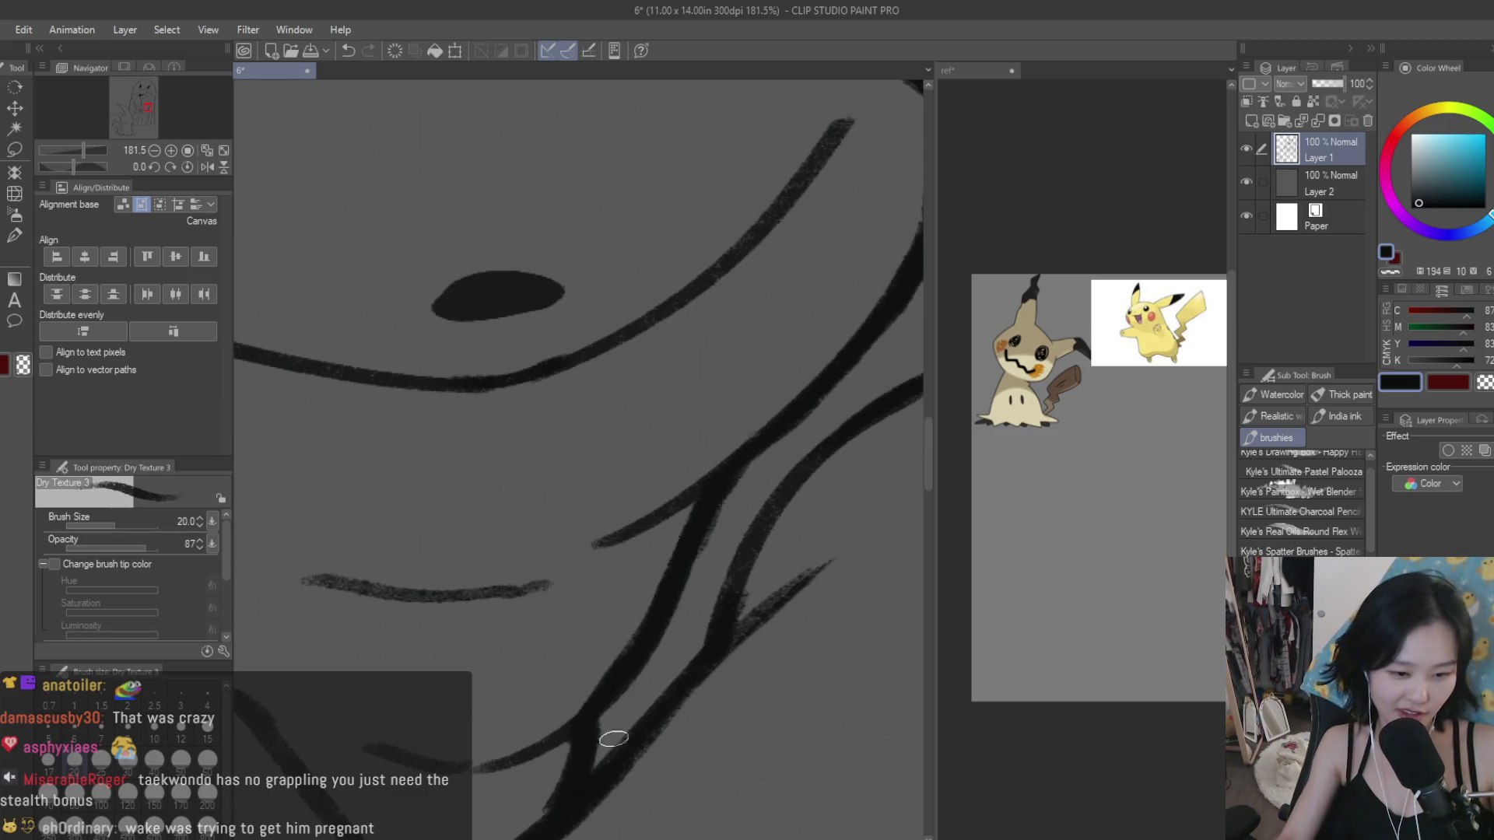
{"action": "scroll", "coordinate": [613, 738], "scroll_direction": "down", "scroll_amount": 3}
{"action": "scroll", "coordinate": [613, 739], "scroll_direction": "down", "scroll_amount": 1}
{"action": "scroll", "coordinate": [466, 357], "scroll_direction": "up", "scroll_amount": 2}
{"action": "scroll", "coordinate": [467, 356], "scroll_direction": "up", "scroll_amount": 2}
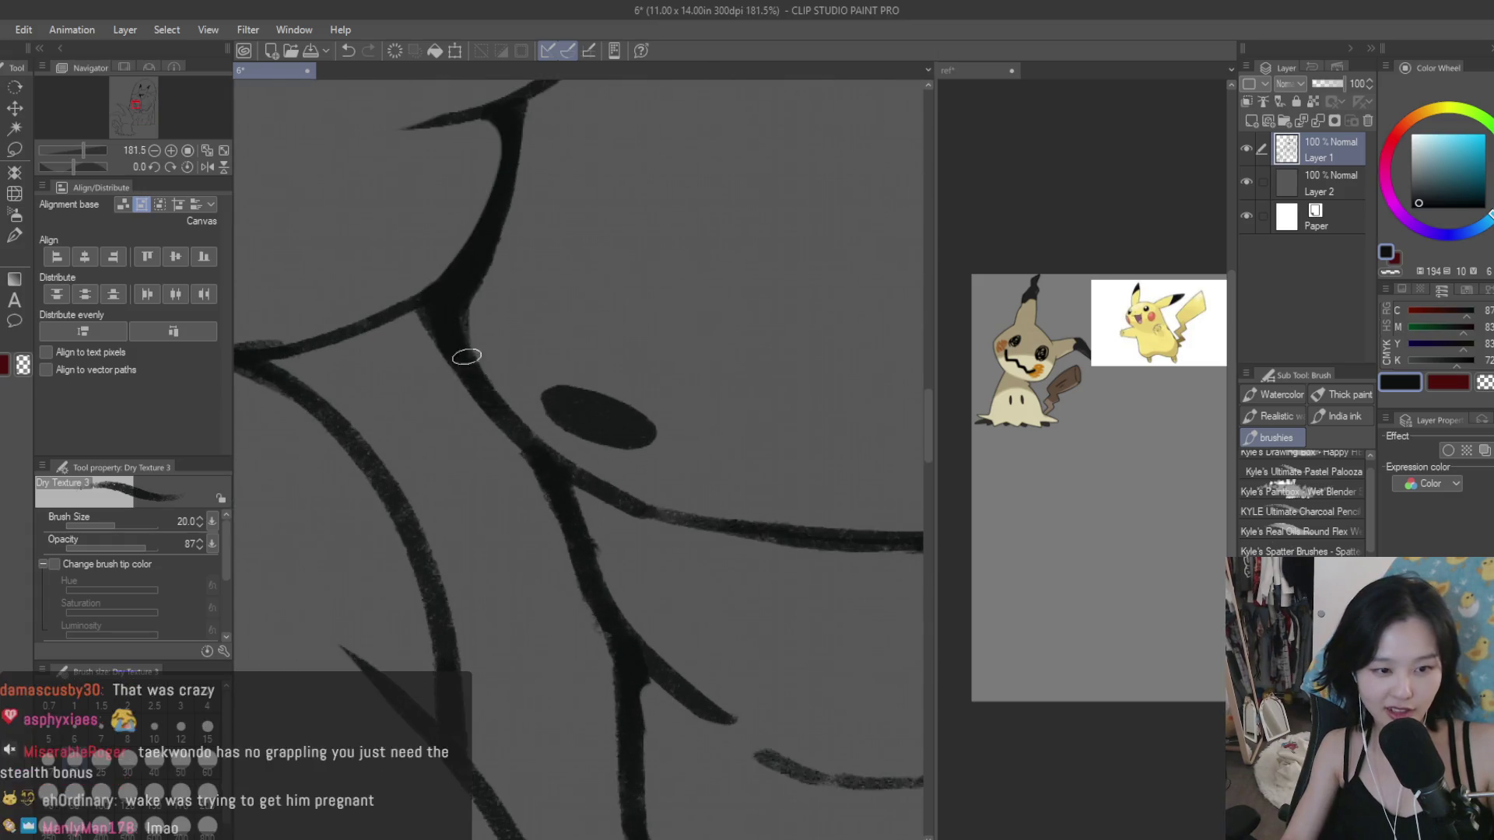
{"action": "scroll", "coordinate": [589, 578], "scroll_direction": "down", "scroll_amount": 2}
{"action": "scroll", "coordinate": [607, 626], "scroll_direction": "down", "scroll_amount": 2}
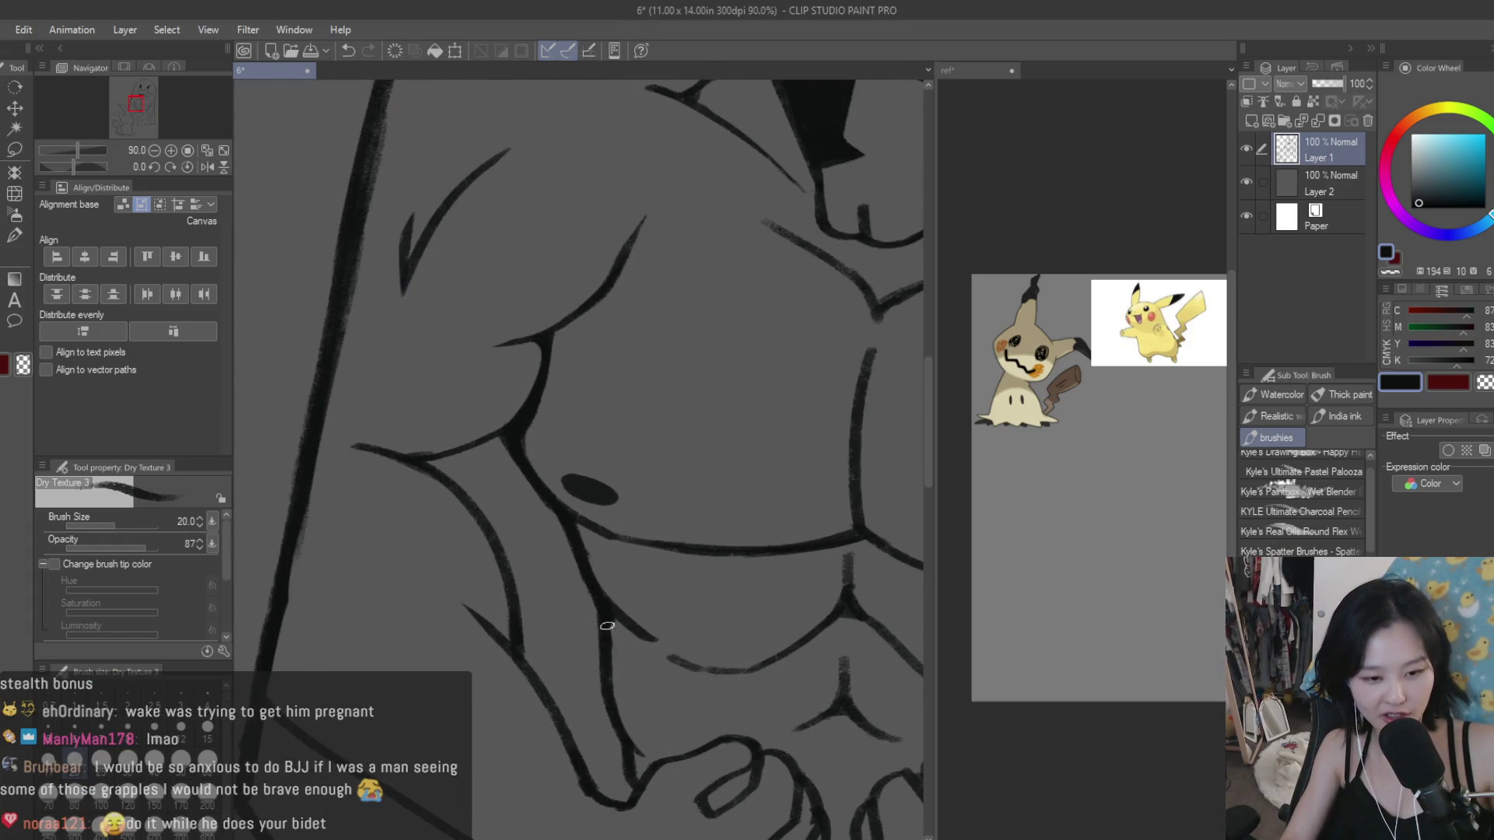
{"action": "scroll", "coordinate": [615, 727], "scroll_direction": "up", "scroll_amount": 2}
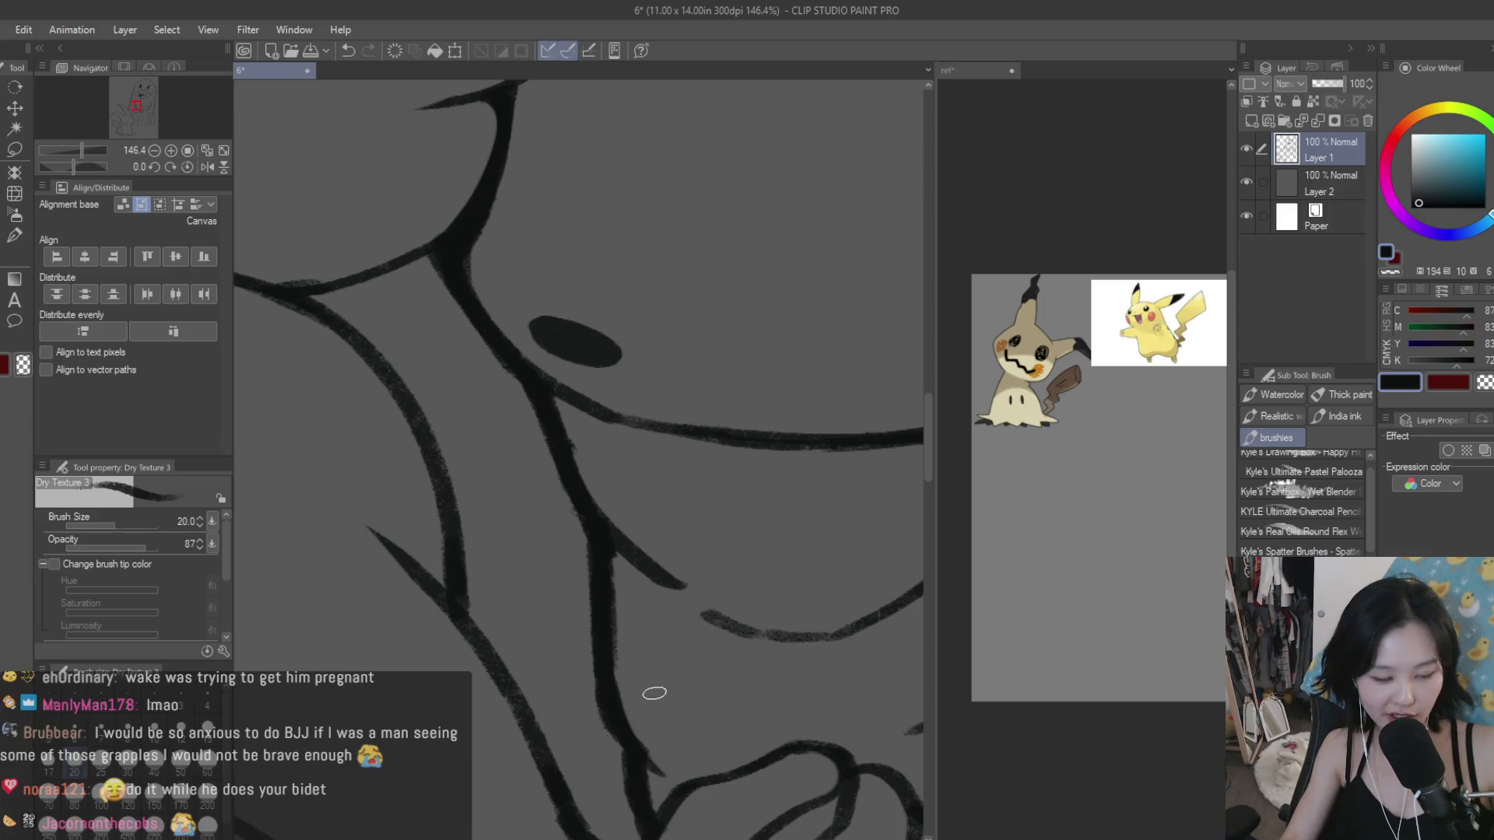
{"action": "scroll", "coordinate": [513, 576], "scroll_direction": "down", "scroll_amount": 1}
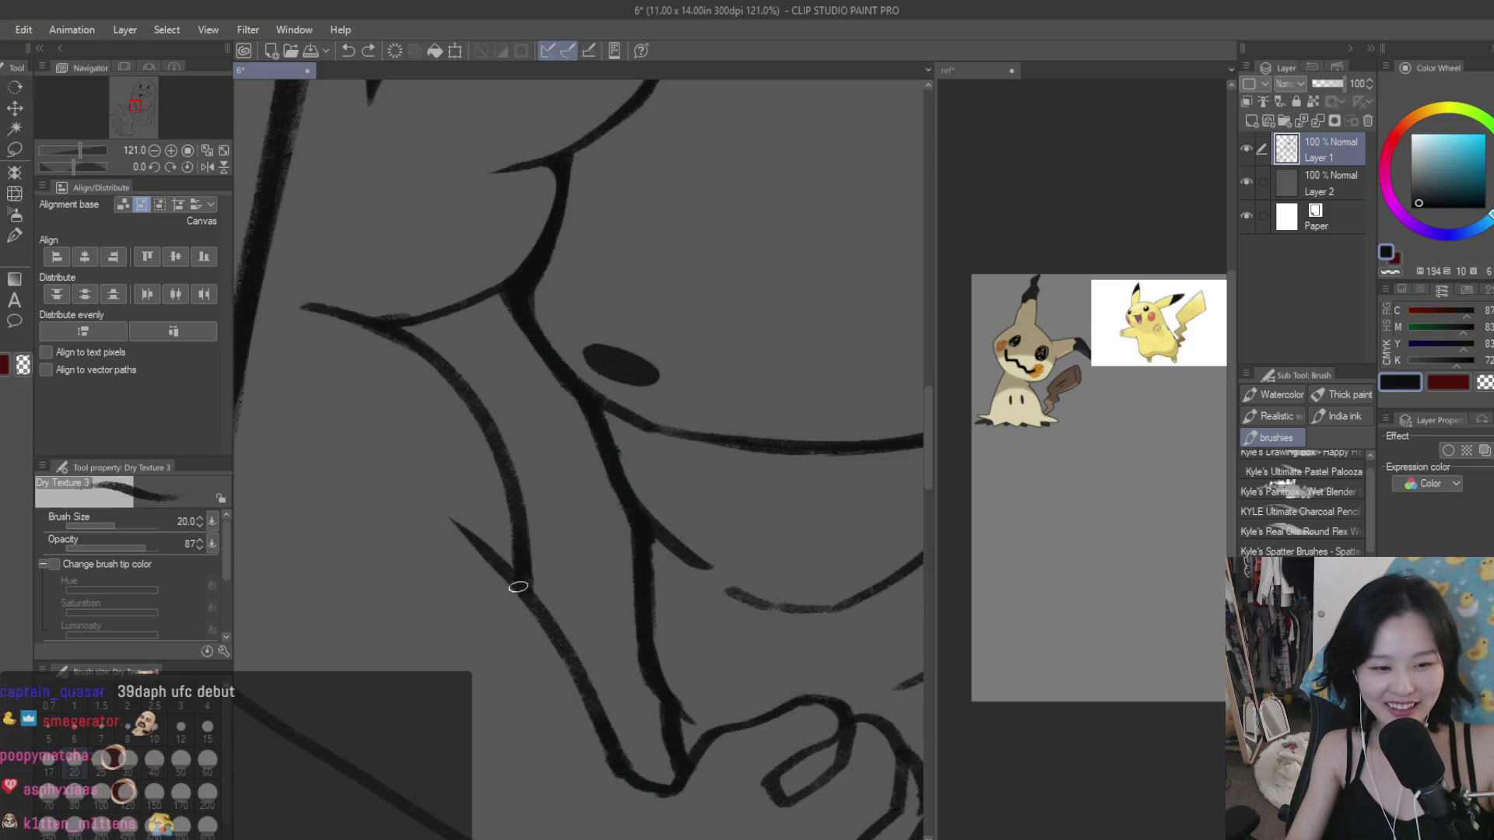
{"action": "scroll", "coordinate": [631, 772], "scroll_direction": "down", "scroll_amount": 1}
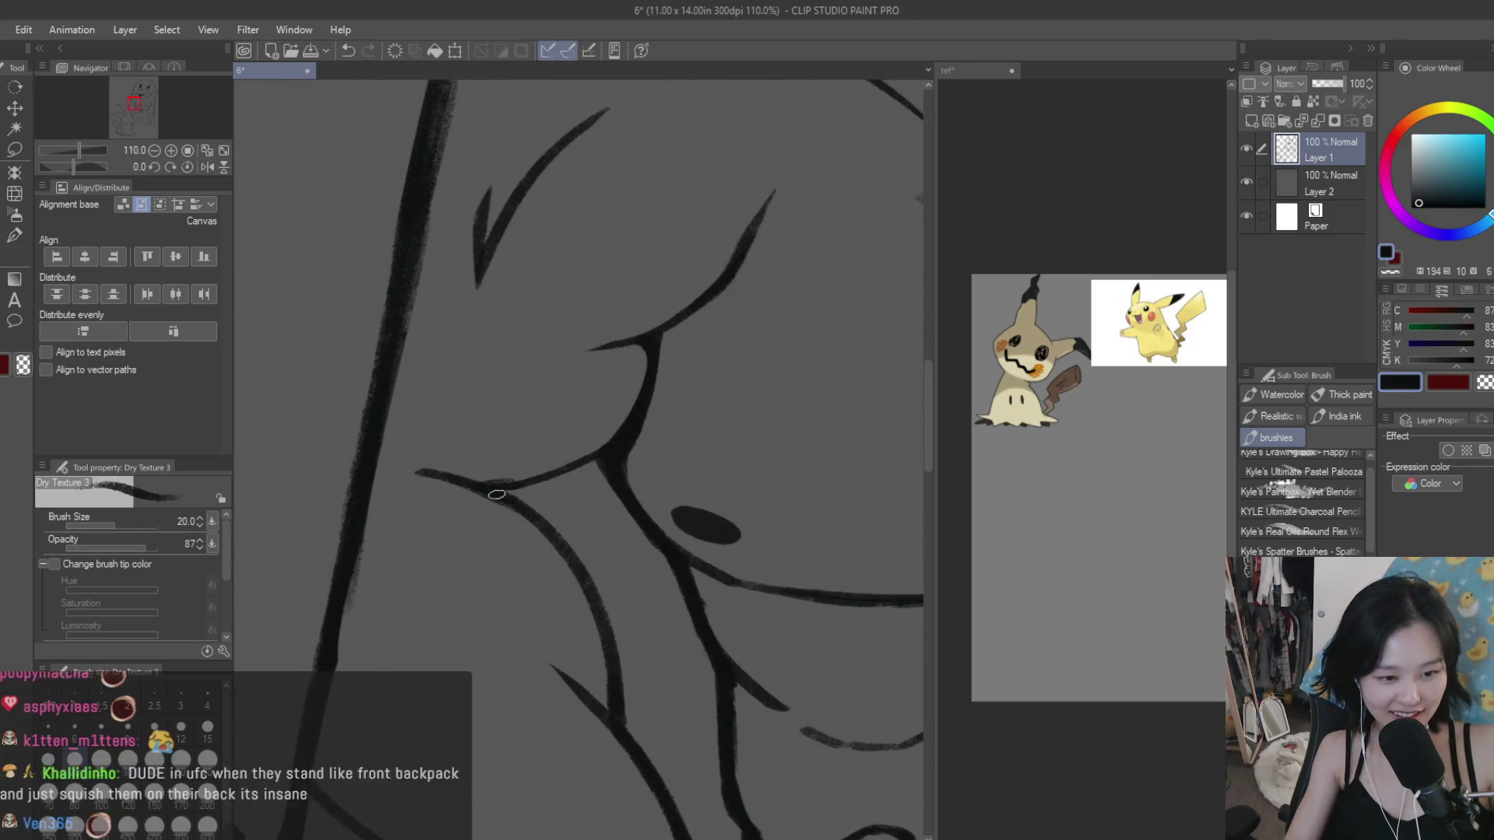
{"action": "scroll", "coordinate": [628, 726], "scroll_direction": "up", "scroll_amount": 3}
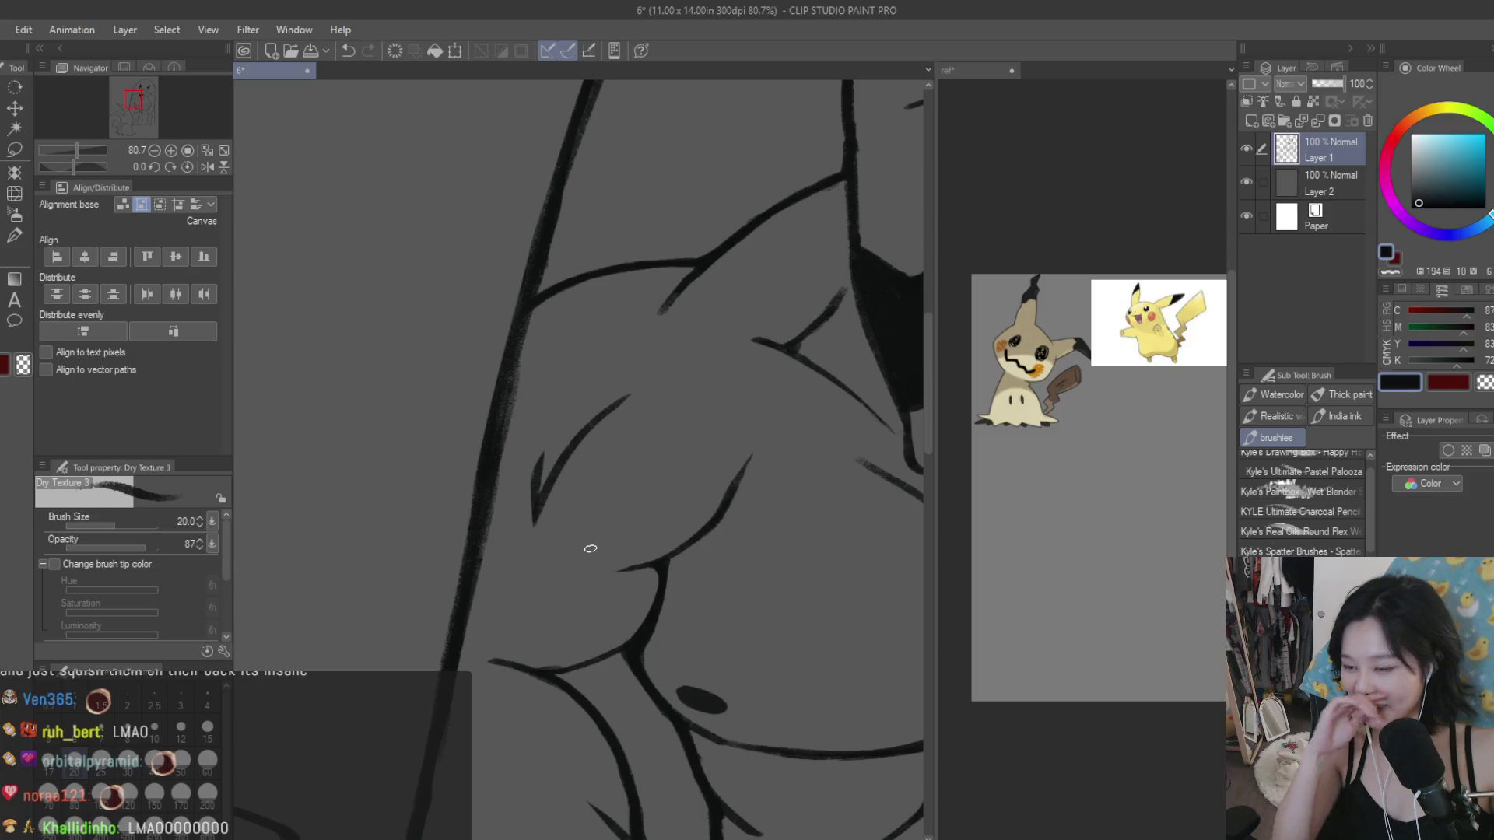
{"action": "scroll", "coordinate": [710, 553], "scroll_direction": "down", "scroll_amount": 2}
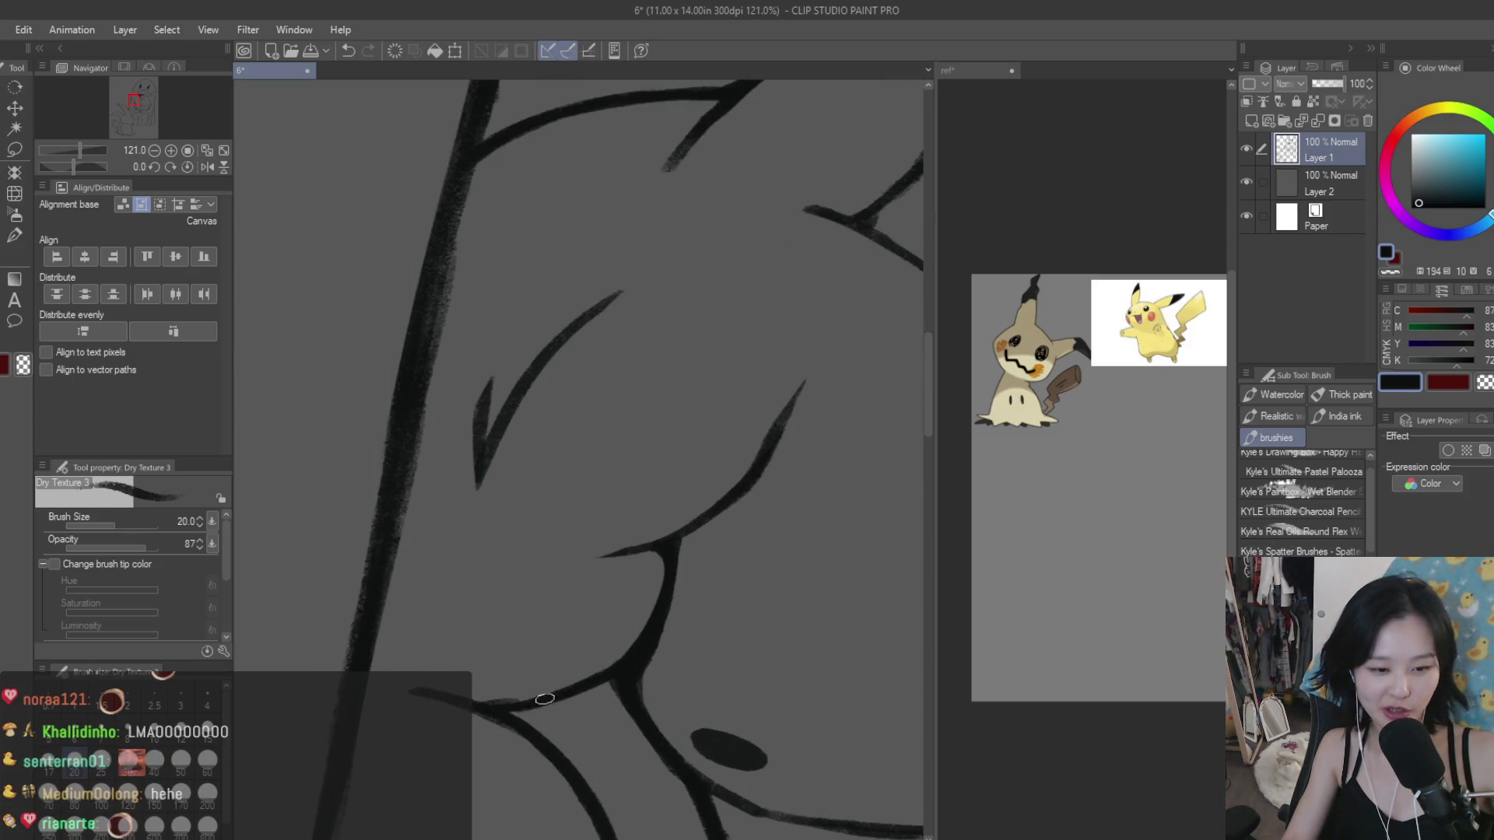
{"action": "scroll", "coordinate": [545, 699], "scroll_direction": "down", "scroll_amount": 5}
{"action": "scroll", "coordinate": [592, 654], "scroll_direction": "down", "scroll_amount": 3}
{"action": "scroll", "coordinate": [638, 606], "scroll_direction": "down", "scroll_amount": 5}
{"action": "scroll", "coordinate": [686, 569], "scroll_direction": "down", "scroll_amount": 4}
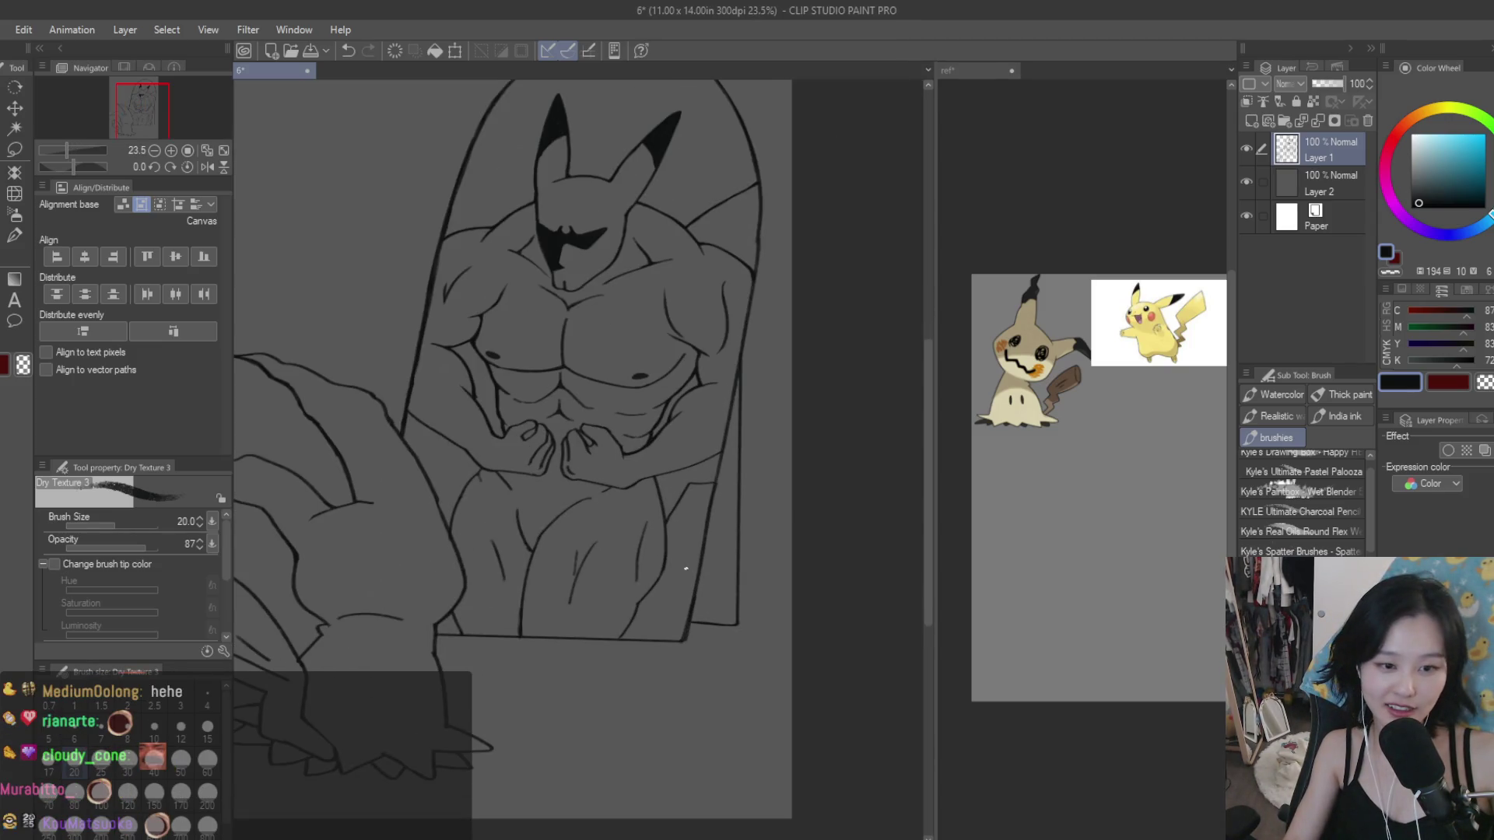
{"action": "scroll", "coordinate": [606, 276], "scroll_direction": "up", "scroll_amount": 3}
{"action": "scroll", "coordinate": [778, 506], "scroll_direction": "up", "scroll_amount": 2}
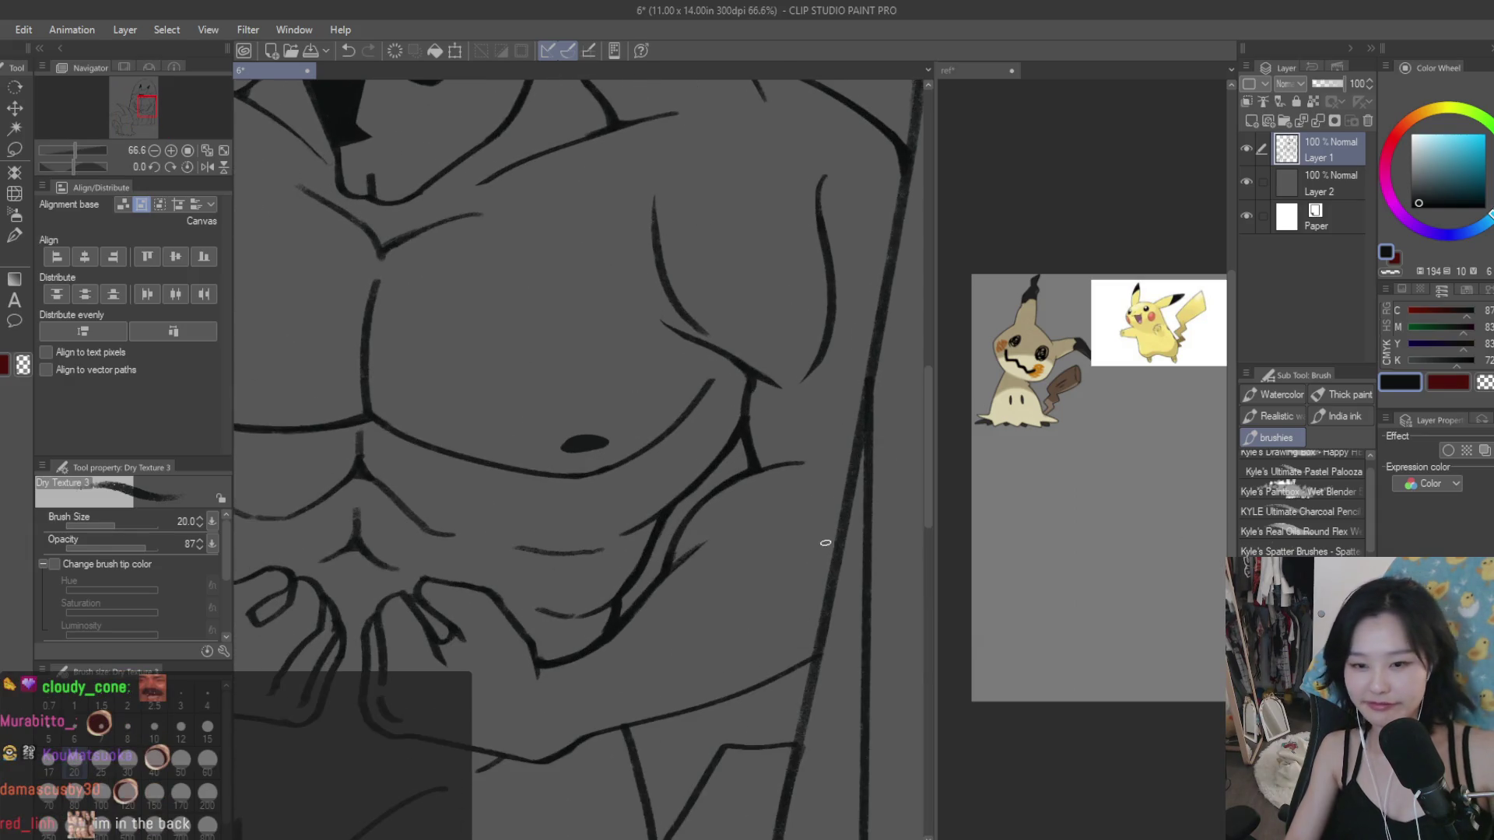
{"action": "scroll", "coordinate": [793, 667], "scroll_direction": "up", "scroll_amount": 2}
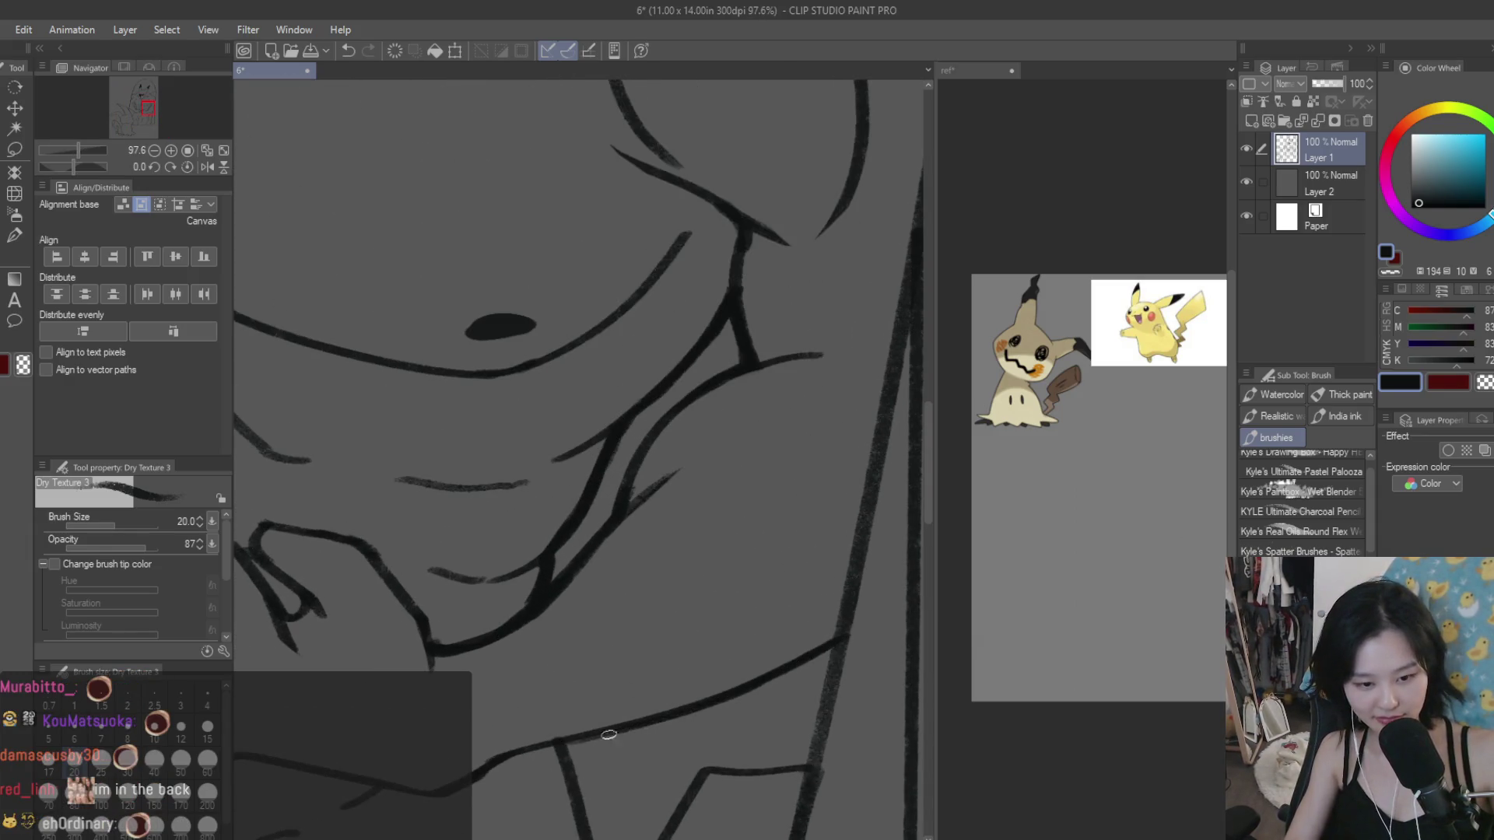
{"action": "scroll", "coordinate": [565, 746], "scroll_direction": "down", "scroll_amount": 3}
{"action": "scroll", "coordinate": [700, 647], "scroll_direction": "up", "scroll_amount": 4}
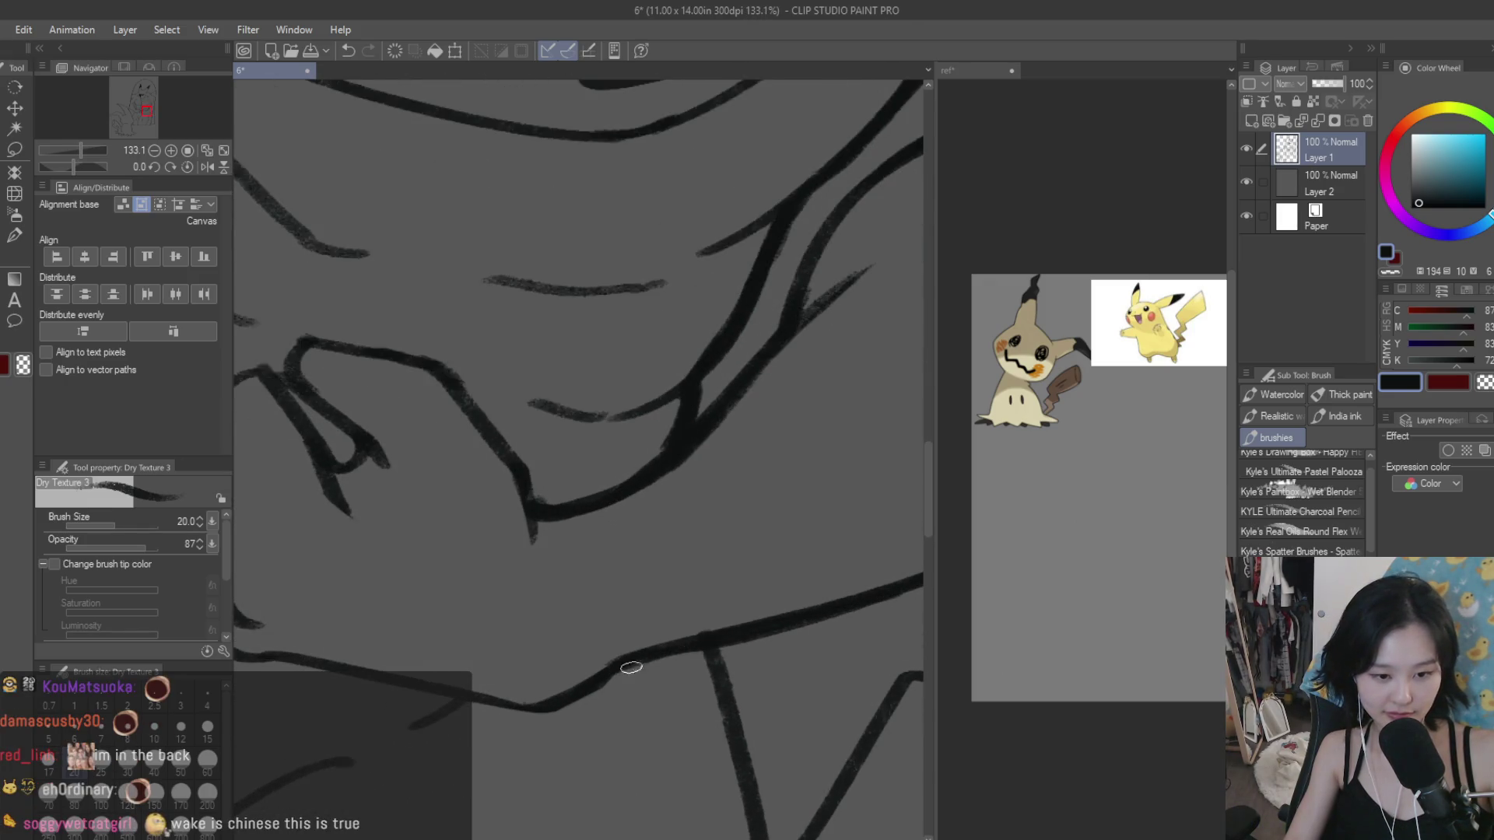
{"action": "scroll", "coordinate": [773, 440], "scroll_direction": "down", "scroll_amount": 3}
{"action": "scroll", "coordinate": [374, 477], "scroll_direction": "up", "scroll_amount": 1}
{"action": "scroll", "coordinate": [404, 471], "scroll_direction": "up", "scroll_amount": 1}
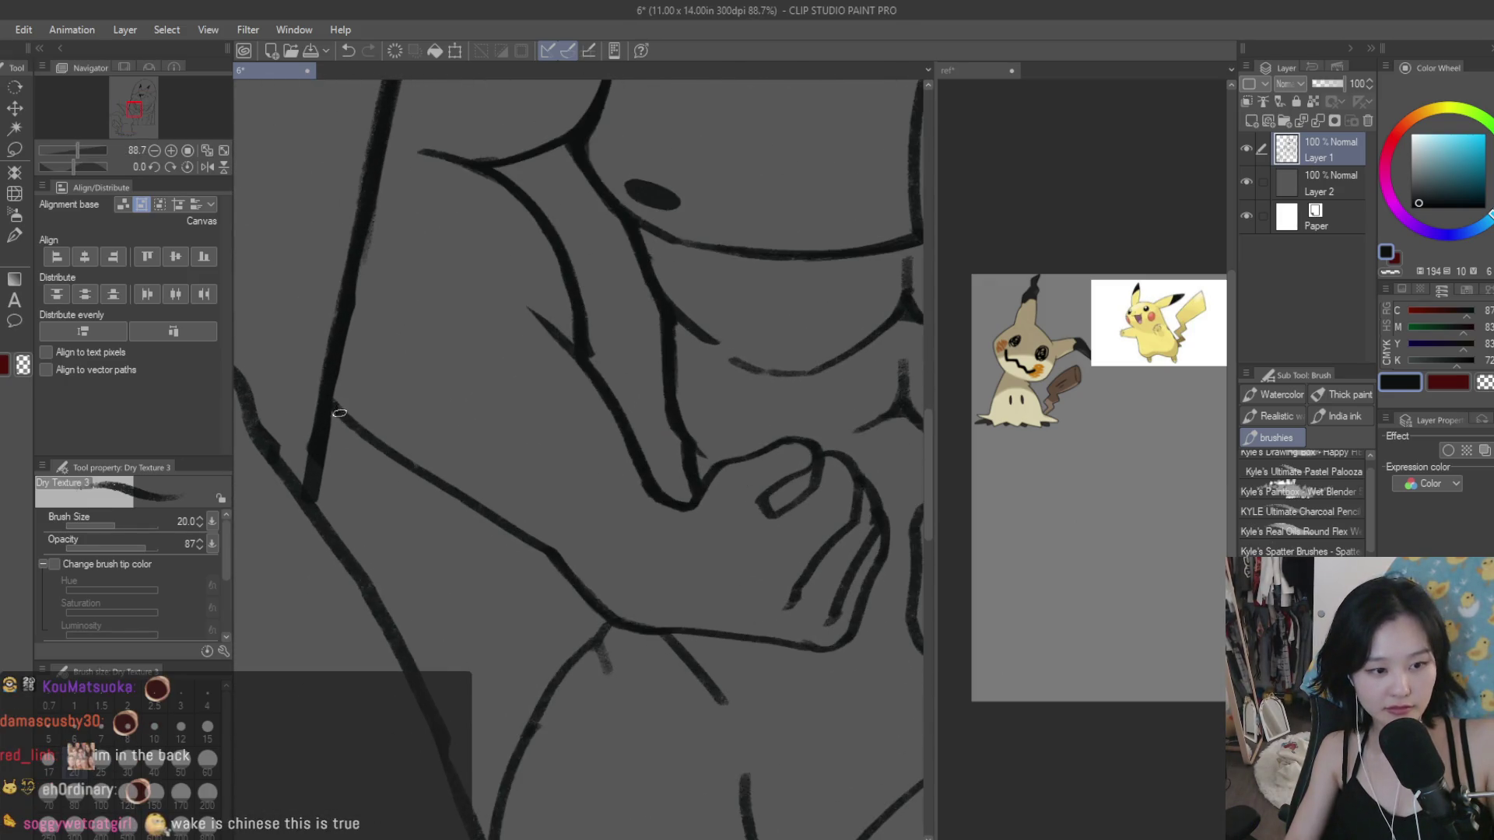
{"action": "scroll", "coordinate": [428, 469], "scroll_direction": "up", "scroll_amount": 1}
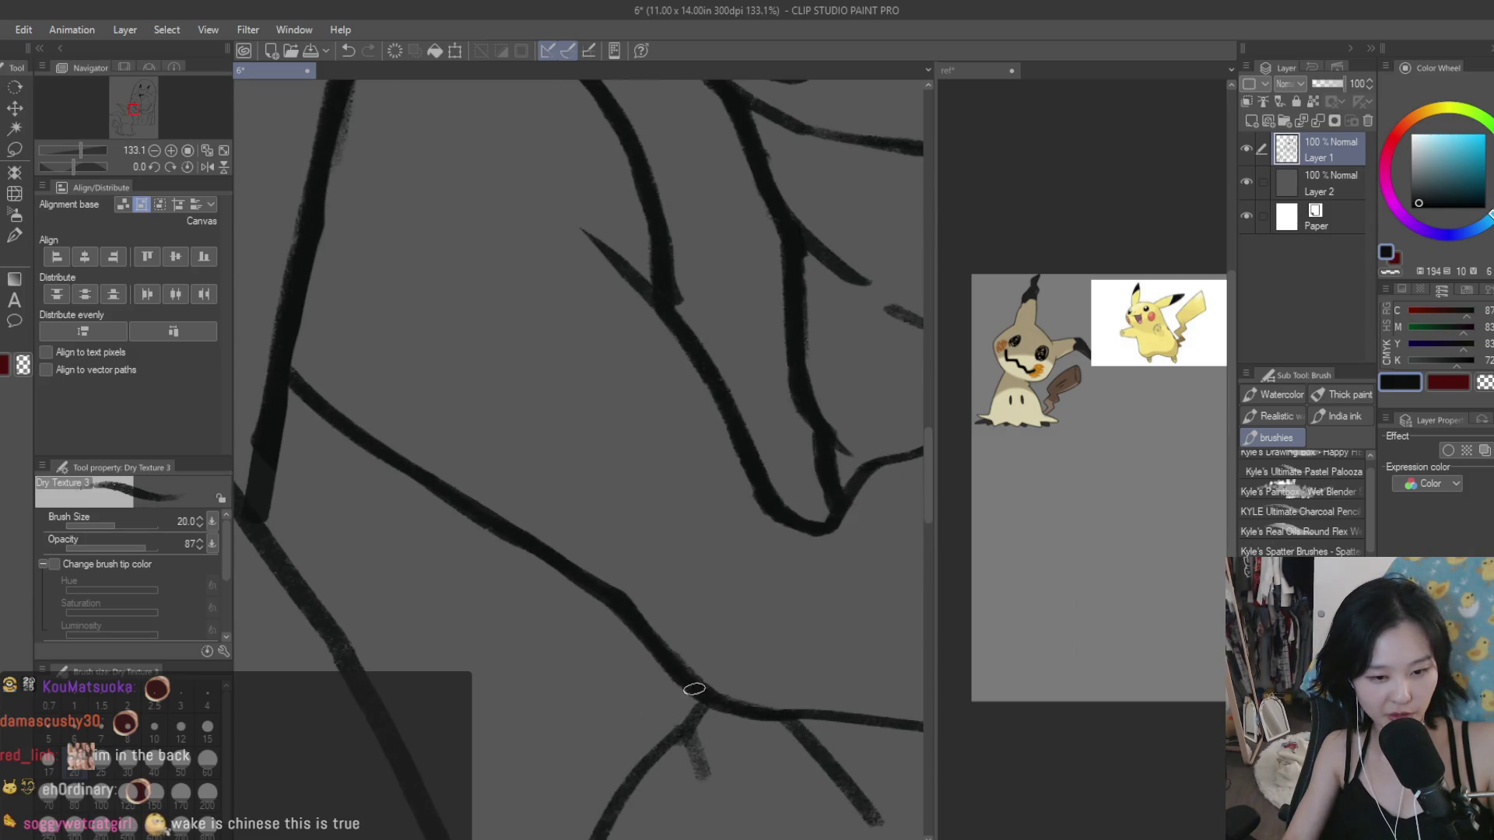
{"action": "scroll", "coordinate": [695, 717], "scroll_direction": "up", "scroll_amount": 1}
{"action": "scroll", "coordinate": [676, 723], "scroll_direction": "down", "scroll_amount": 3}
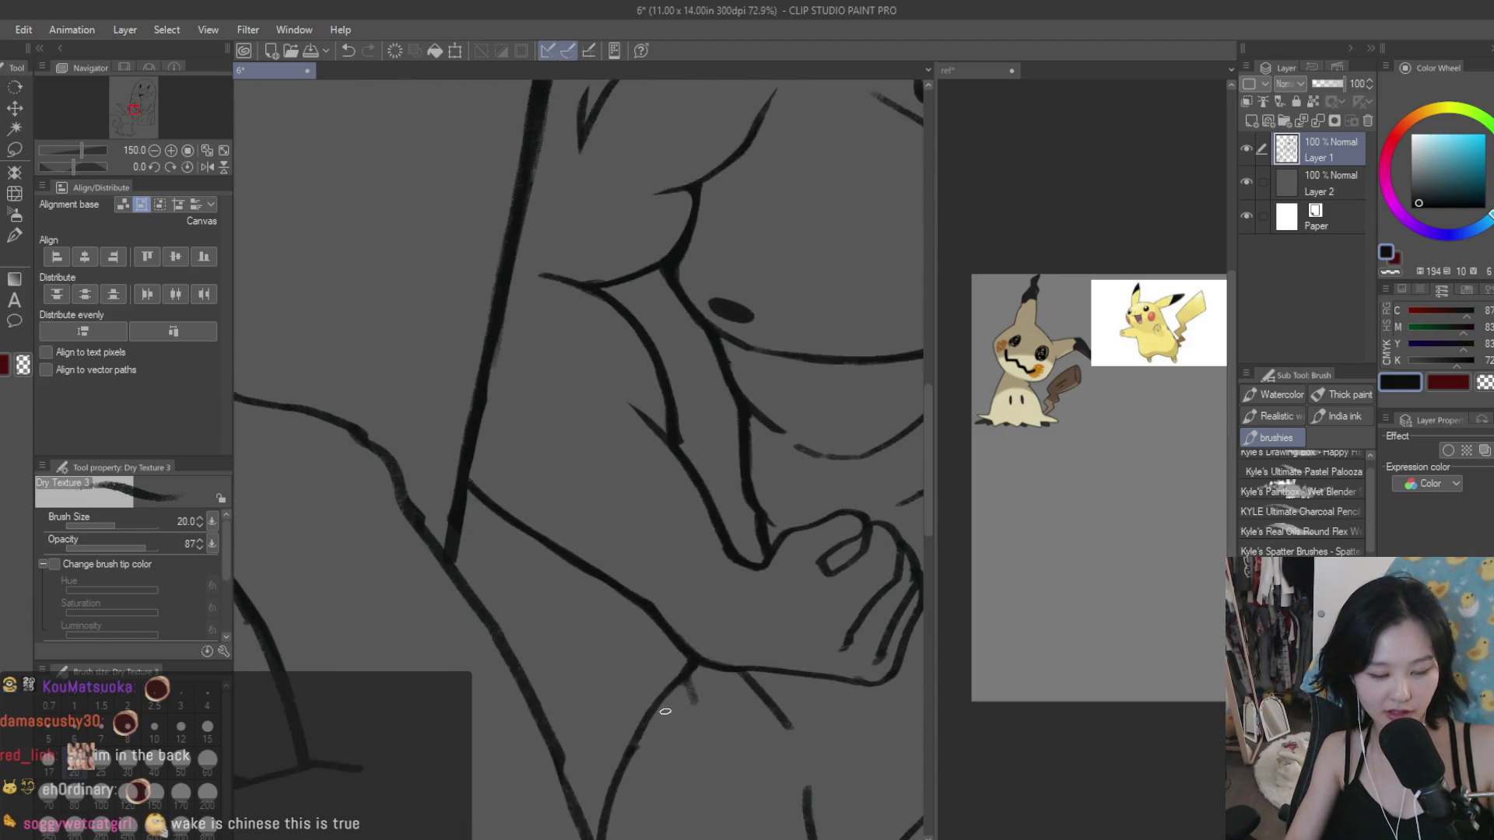
{"action": "scroll", "coordinate": [672, 677], "scroll_direction": "up", "scroll_amount": 2}
{"action": "scroll", "coordinate": [684, 610], "scroll_direction": "down", "scroll_amount": 2}
{"action": "scroll", "coordinate": [644, 712], "scroll_direction": "up", "scroll_amount": 2}
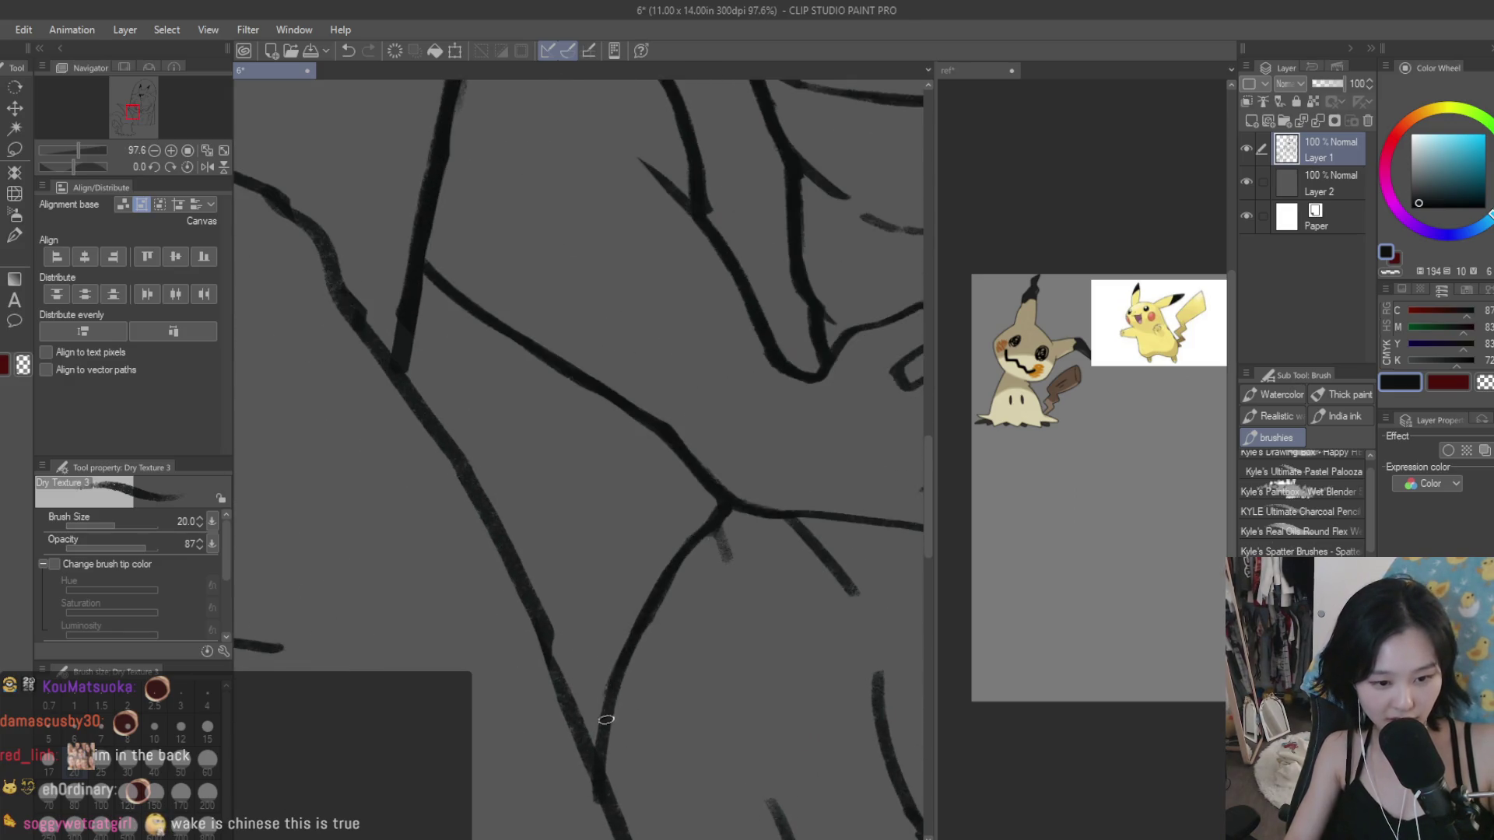
Step: Briefly switch to the eraser, then return to the inking brush
{"action": "key", "text": "e"}
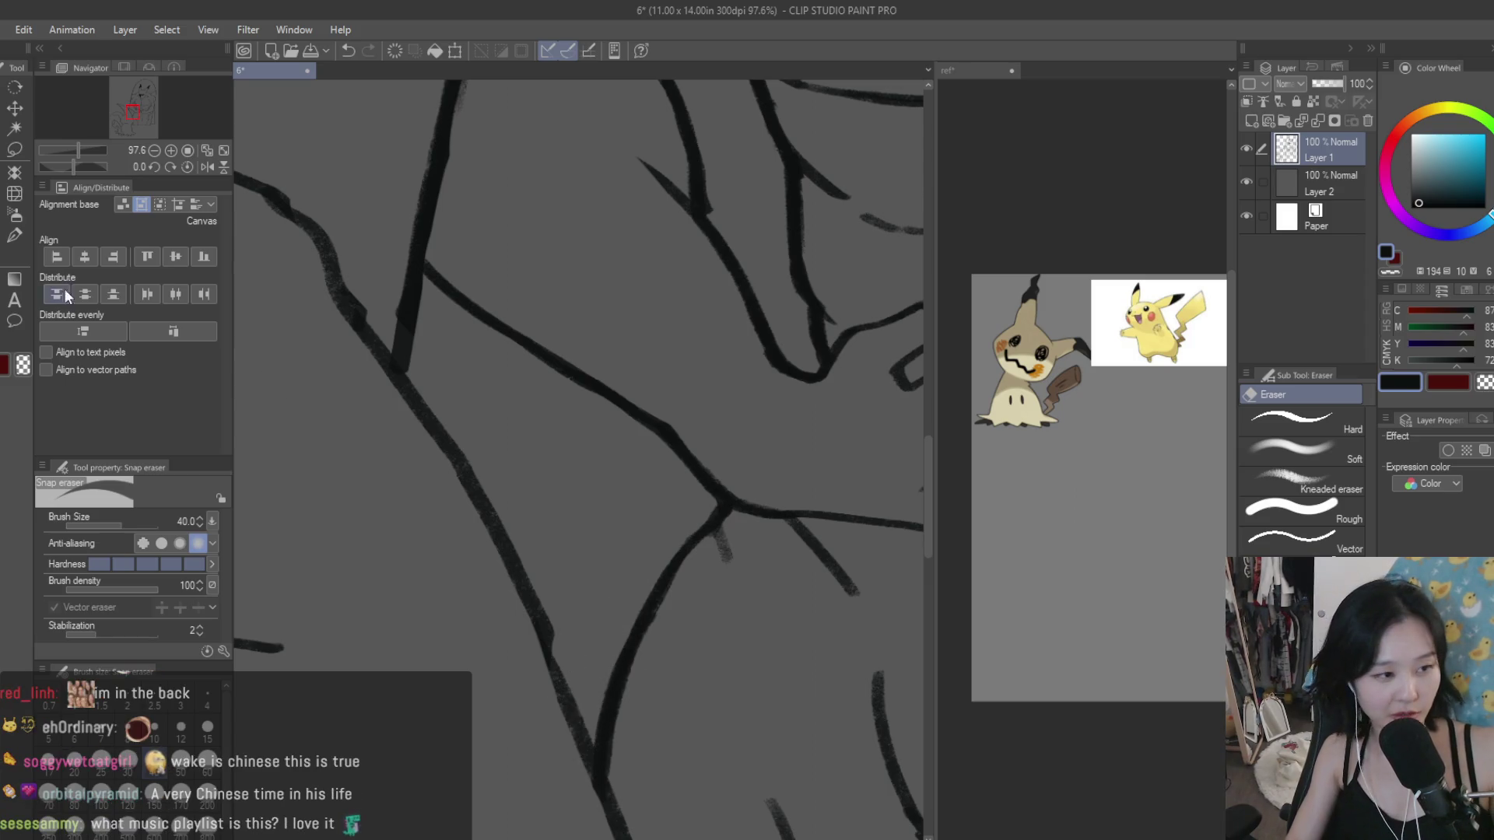
{"action": "key", "text": "b"}
{"action": "scroll", "coordinate": [381, 356], "scroll_direction": "down", "scroll_amount": 3}
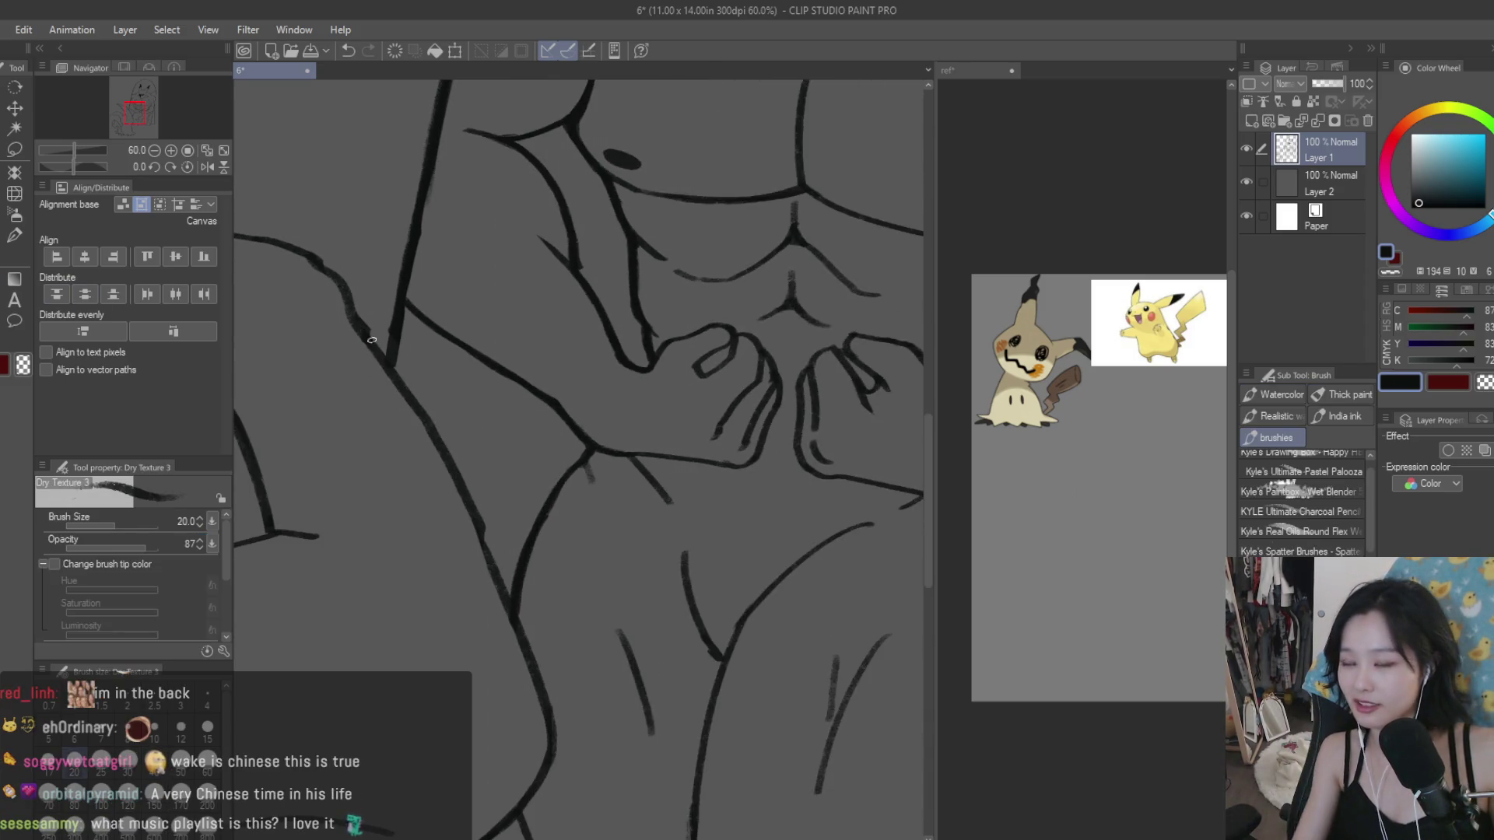
{"action": "scroll", "coordinate": [587, 715], "scroll_direction": "down", "scroll_amount": 3}
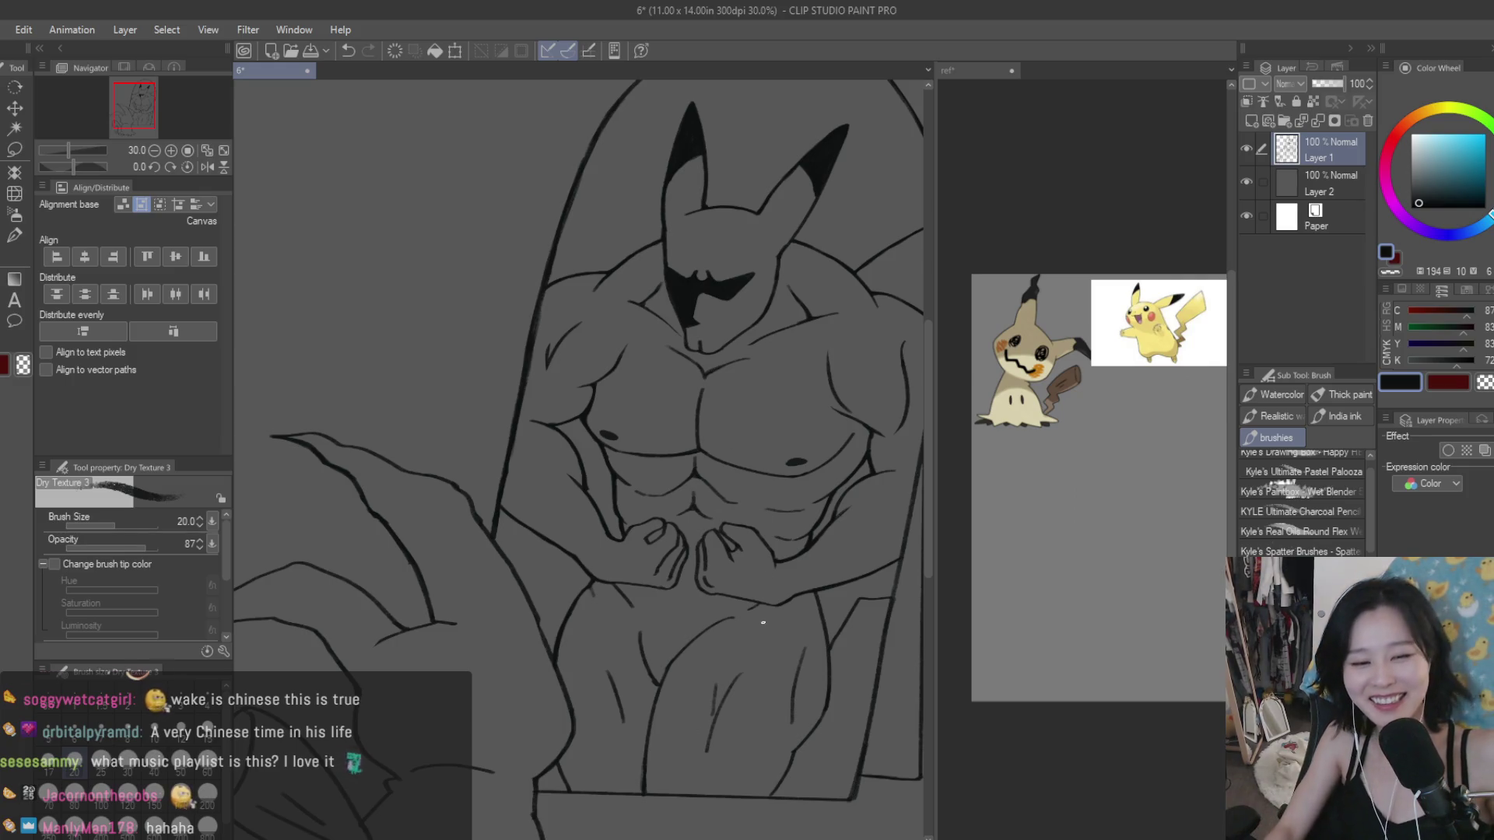
{"action": "scroll", "coordinate": [762, 622], "scroll_direction": "up", "scroll_amount": 2}
{"action": "scroll", "coordinate": [760, 725], "scroll_direction": "up", "scroll_amount": 3}
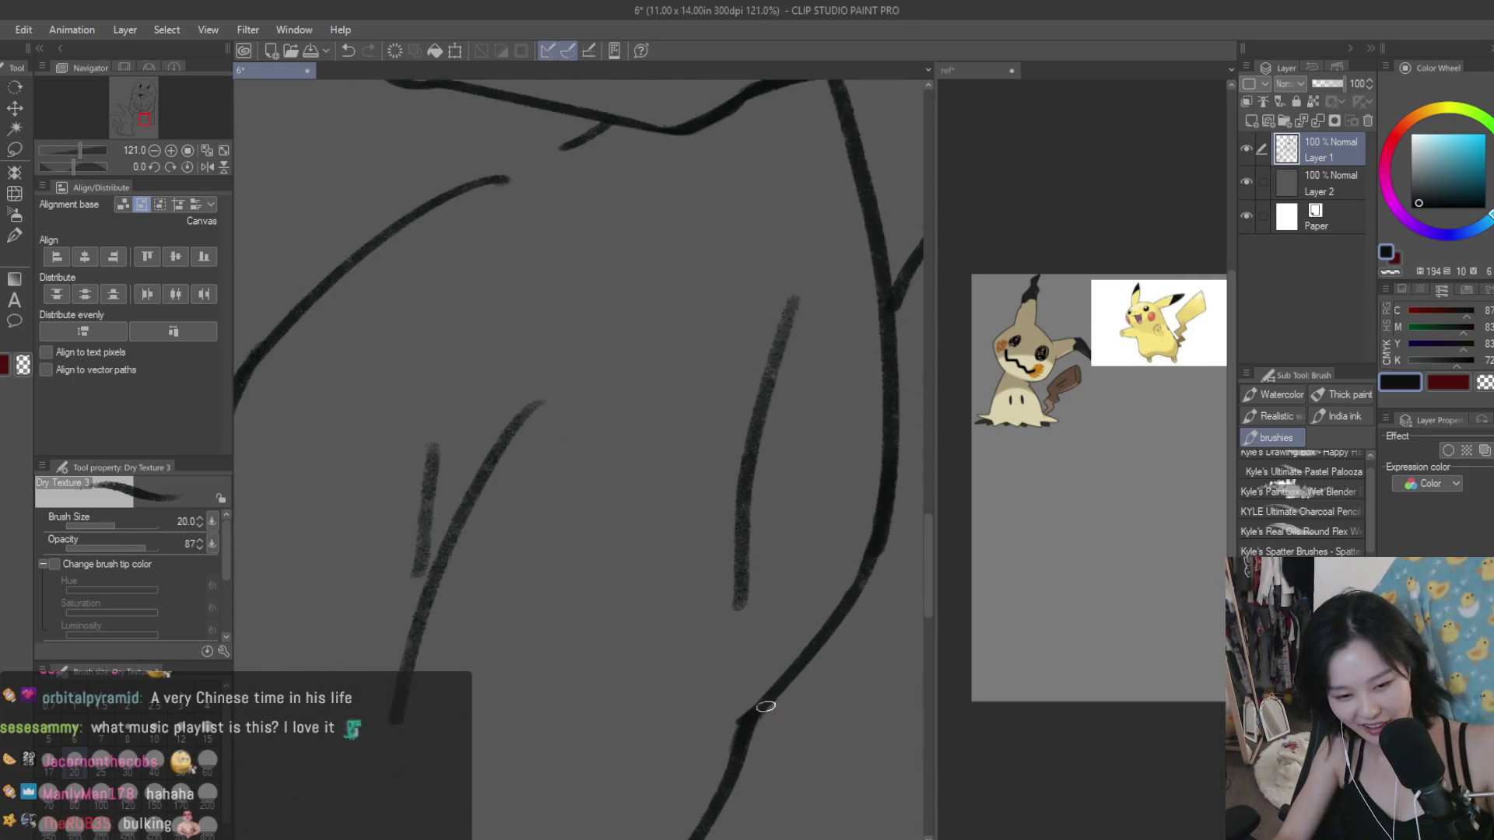
{"action": "scroll", "coordinate": [762, 715], "scroll_direction": "down", "scroll_amount": 3}
{"action": "scroll", "coordinate": [760, 727], "scroll_direction": "up", "scroll_amount": 2}
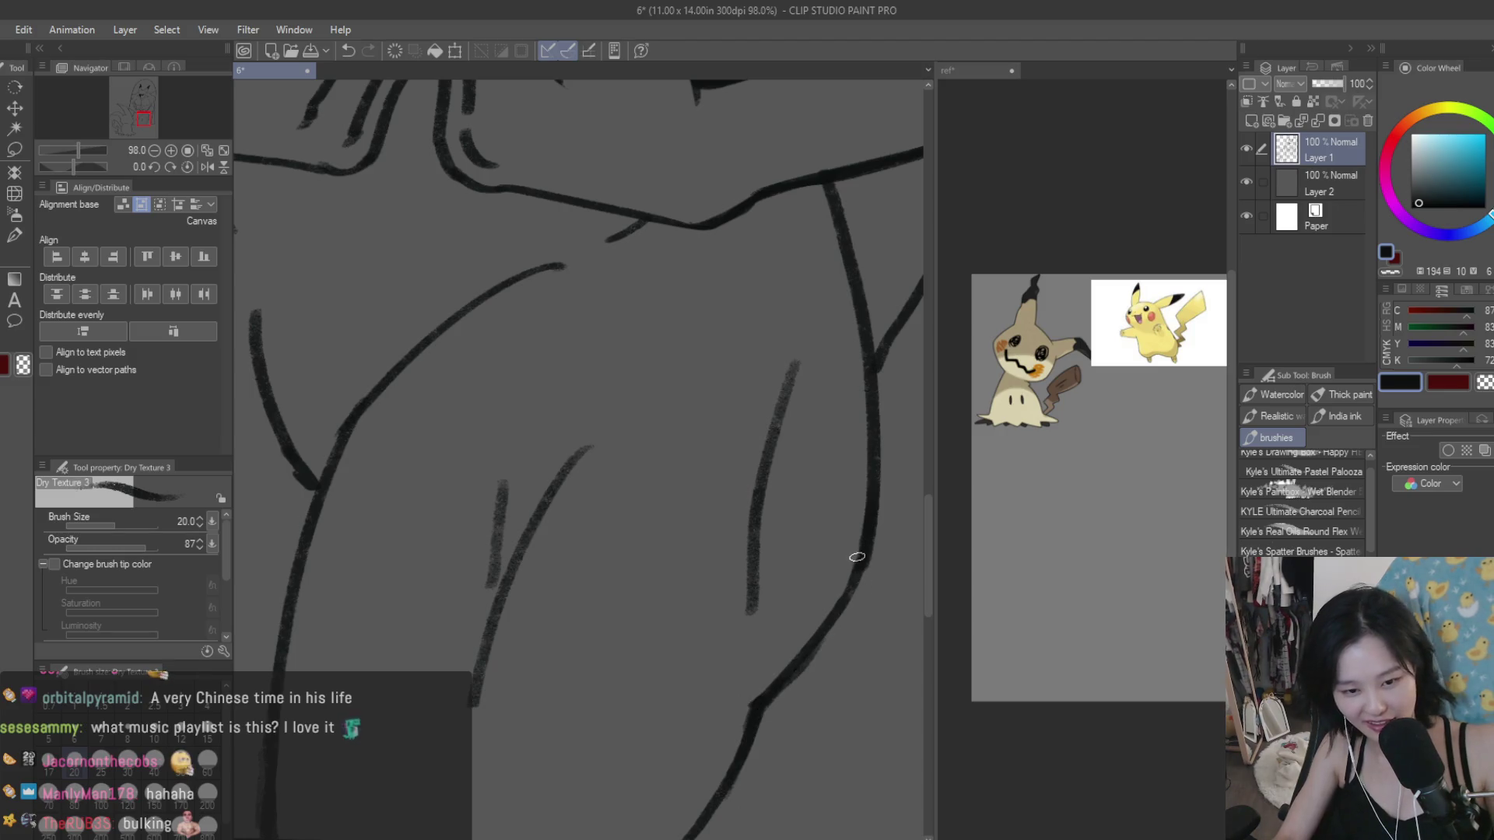
{"action": "scroll", "coordinate": [813, 635], "scroll_direction": "down", "scroll_amount": 5}
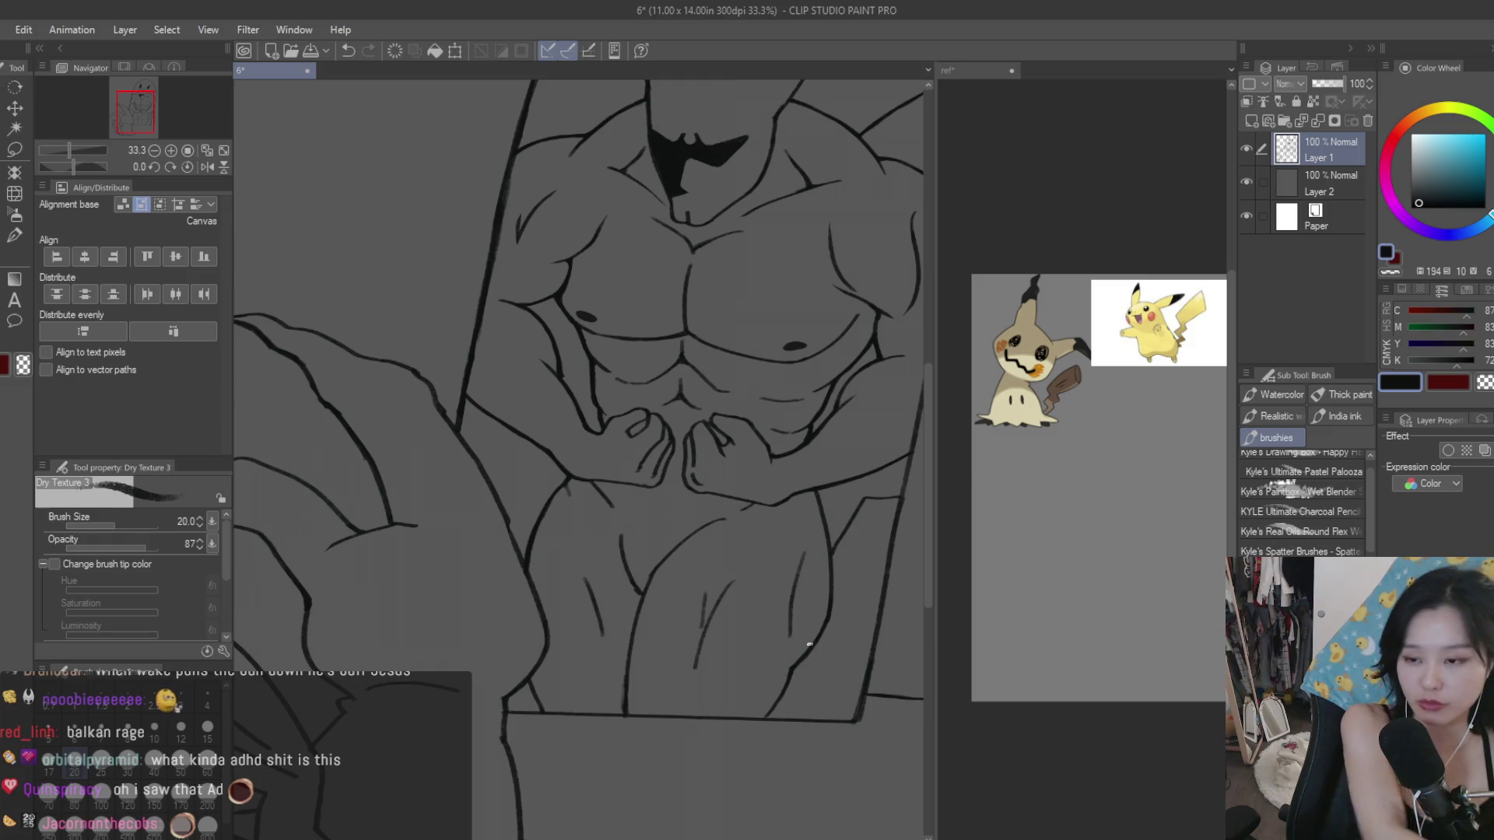
{"action": "scroll", "coordinate": [876, 535], "scroll_direction": "down", "scroll_amount": 2}
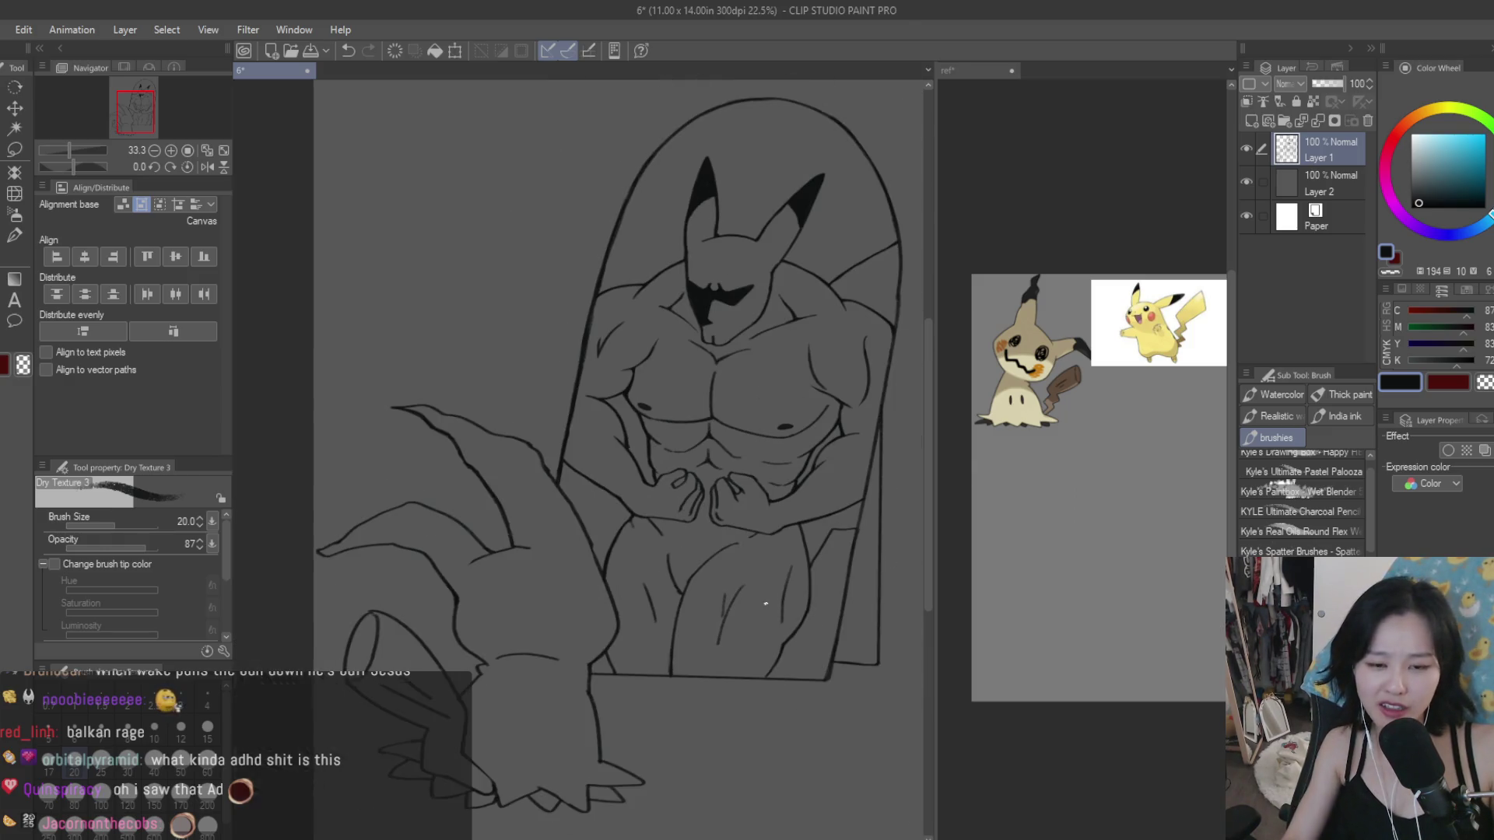
{"action": "scroll", "coordinate": [918, 521], "scroll_direction": "up", "scroll_amount": 2}
{"action": "scroll", "coordinate": [837, 522], "scroll_direction": "up", "scroll_amount": 2}
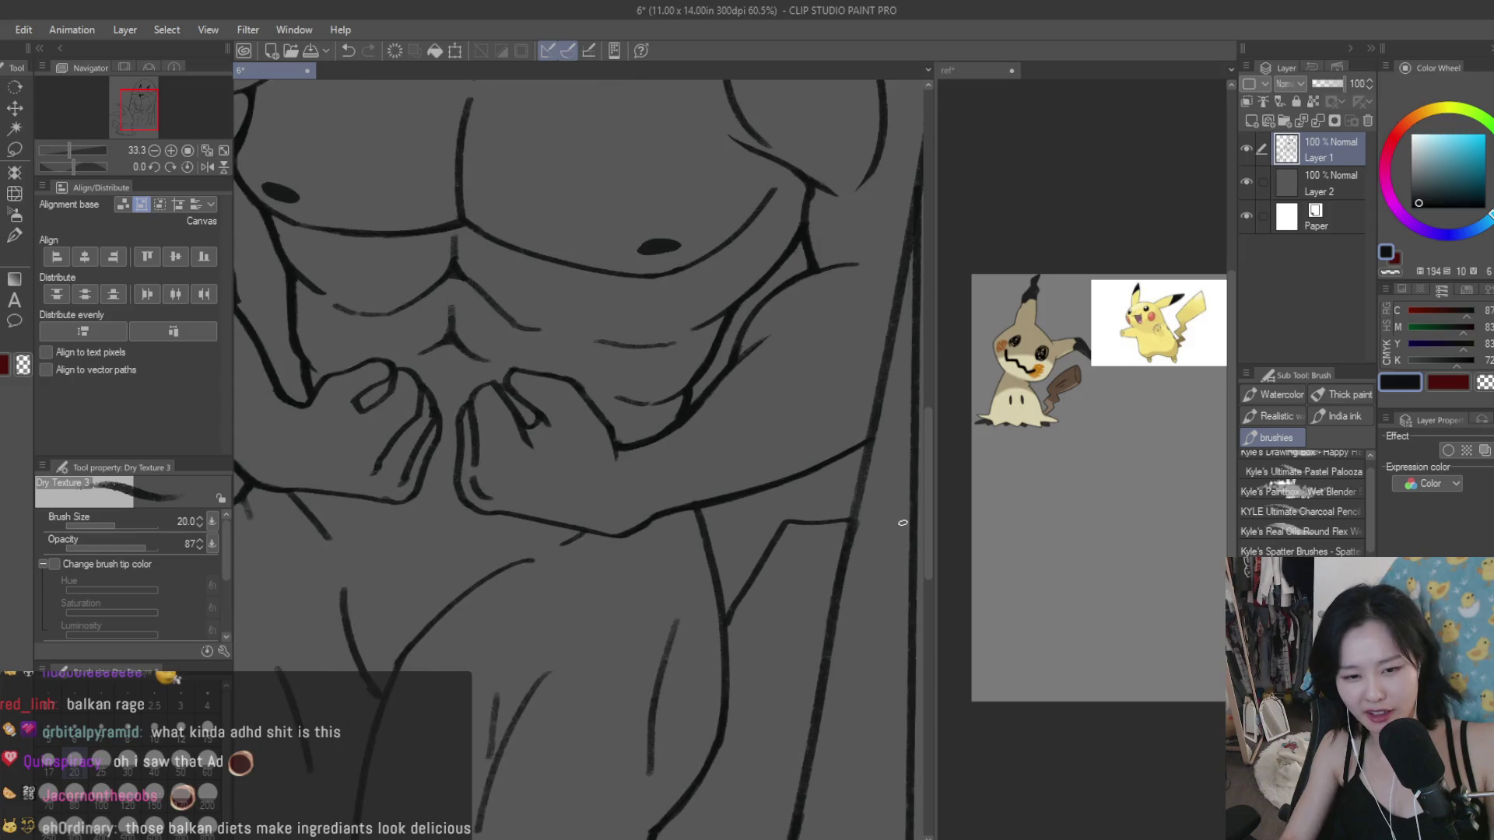
{"action": "scroll", "coordinate": [837, 522], "scroll_direction": "up", "scroll_amount": 2}
{"action": "scroll", "coordinate": [838, 522], "scroll_direction": "up", "scroll_amount": 1}
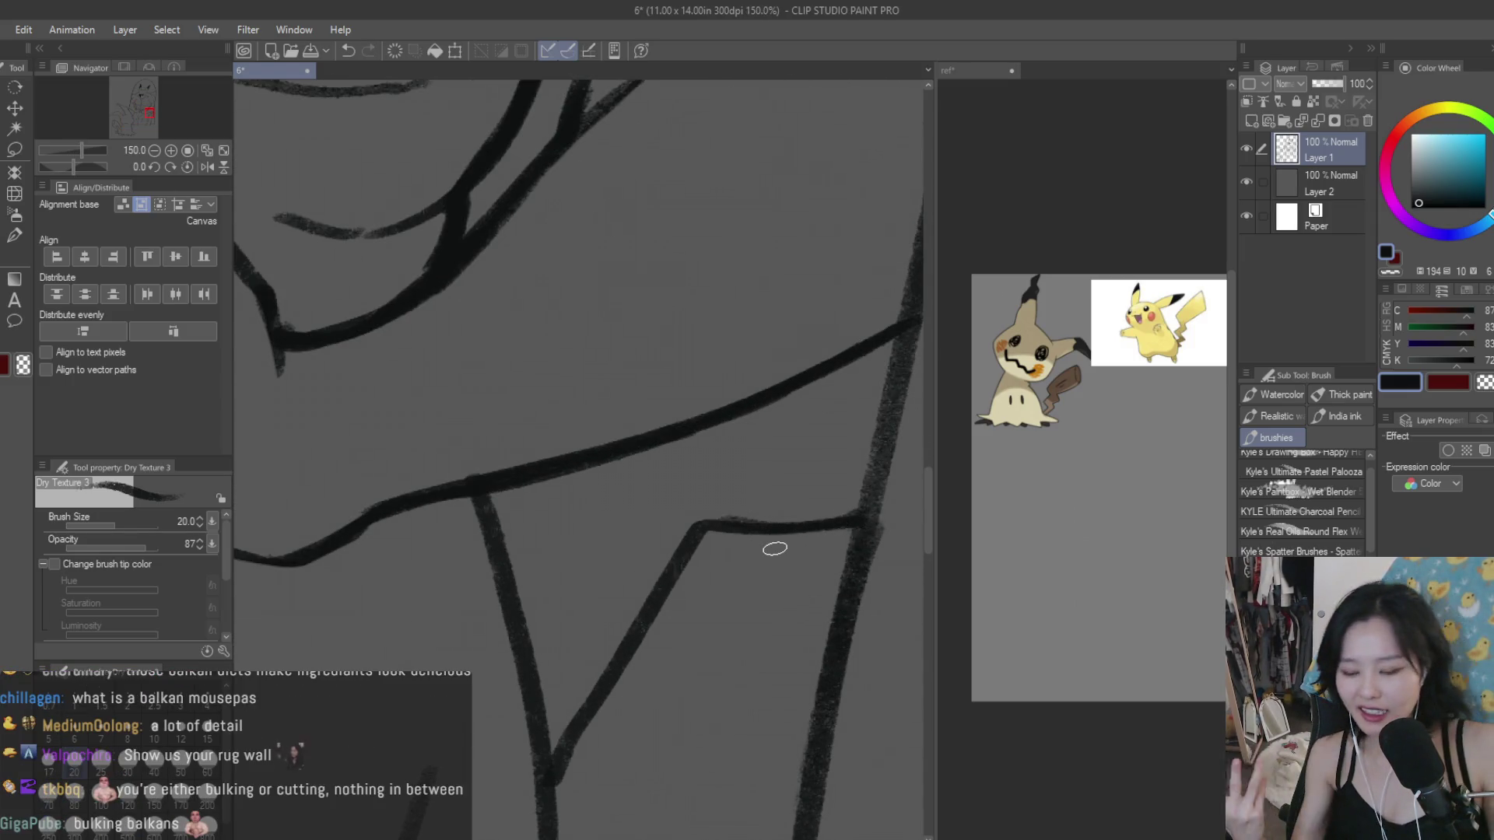
{"action": "scroll", "coordinate": [758, 529], "scroll_direction": "down", "scroll_amount": 2}
{"action": "scroll", "coordinate": [766, 557], "scroll_direction": "down", "scroll_amount": 2}
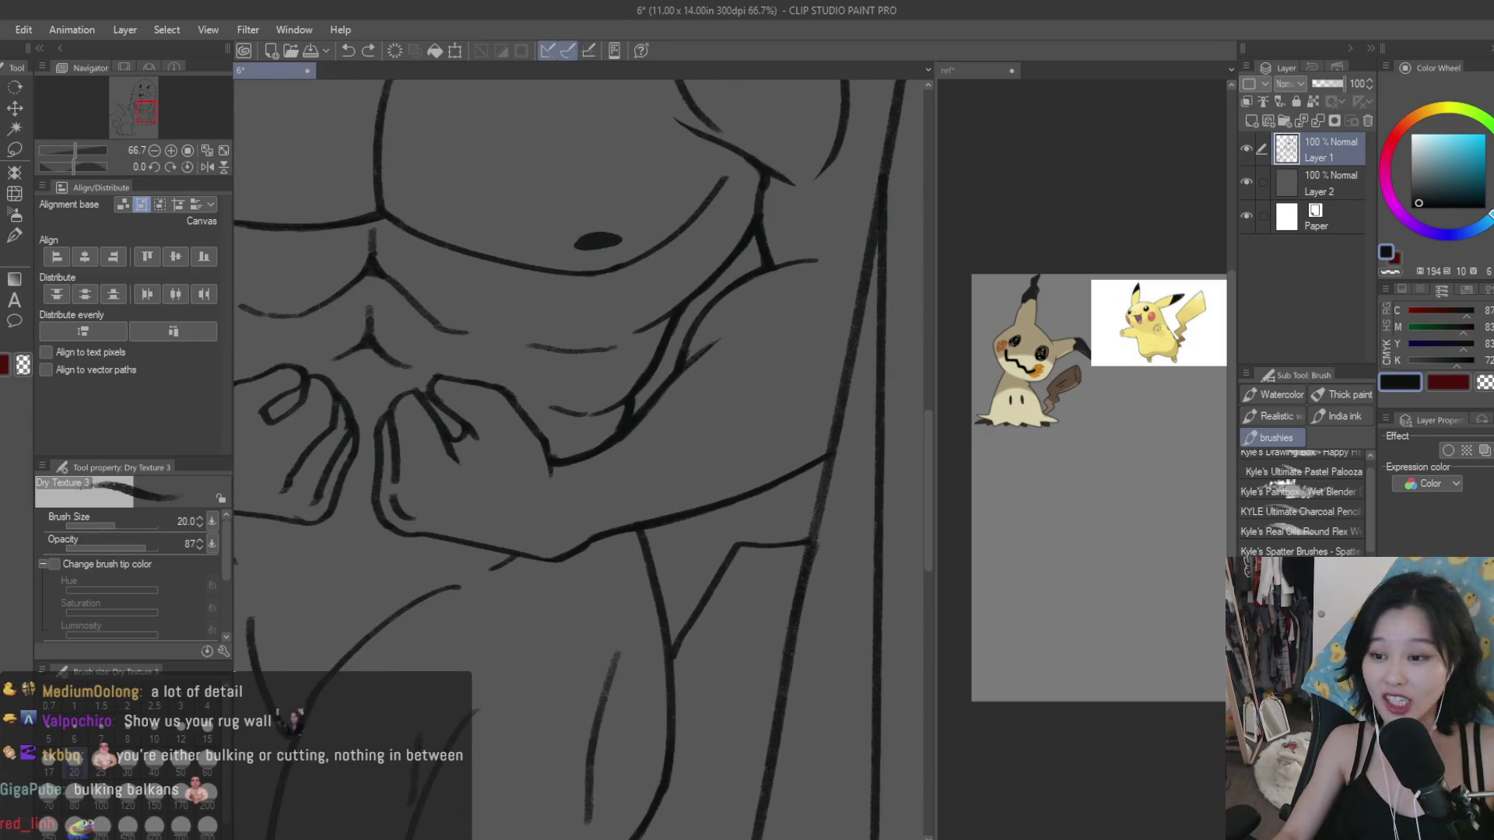
{"action": "key", "text": "e"}
{"action": "scroll", "coordinate": [825, 538], "scroll_direction": "up", "scroll_amount": 2}
{"action": "scroll", "coordinate": [820, 579], "scroll_direction": "down", "scroll_amount": 2}
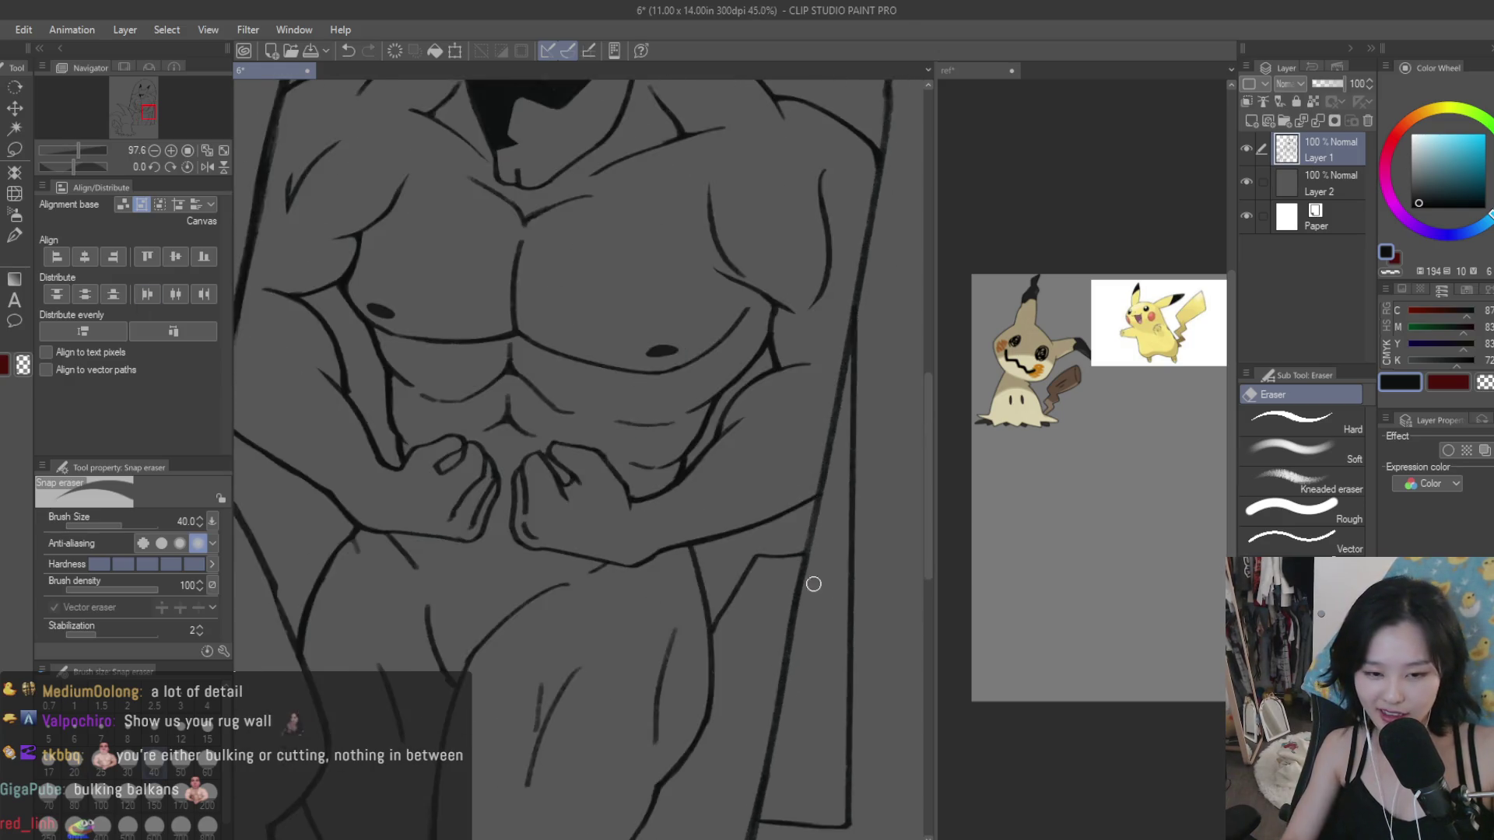
{"action": "scroll", "coordinate": [811, 583], "scroll_direction": "down", "scroll_amount": 1}
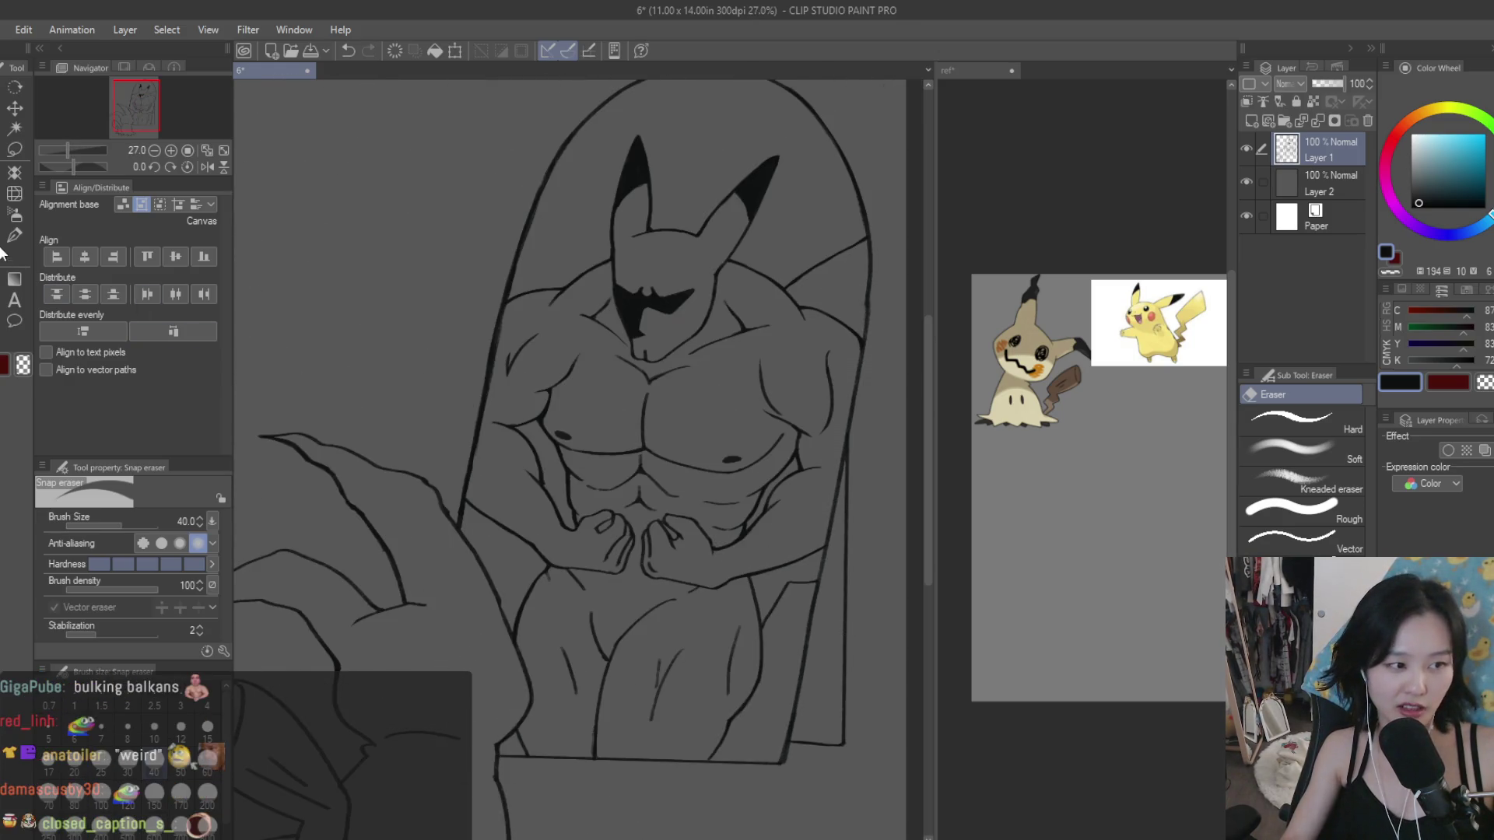
{"action": "key", "text": "b"}
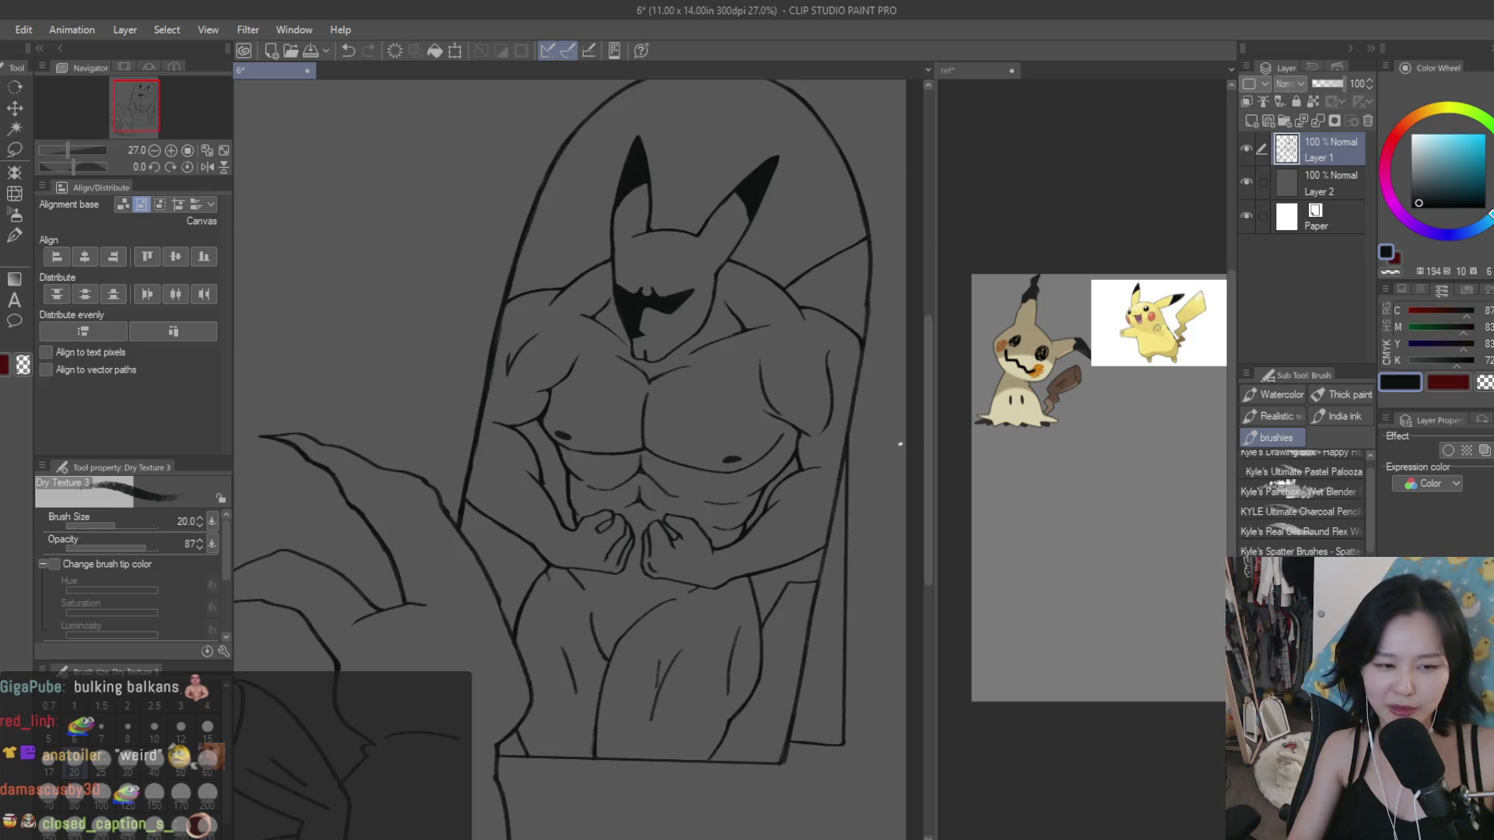
{"action": "scroll", "coordinate": [856, 543], "scroll_direction": "down", "scroll_amount": 1}
{"action": "scroll", "coordinate": [483, 447], "scroll_direction": "up", "scroll_amount": 3}
{"action": "scroll", "coordinate": [483, 451], "scroll_direction": "up", "scroll_amount": 2}
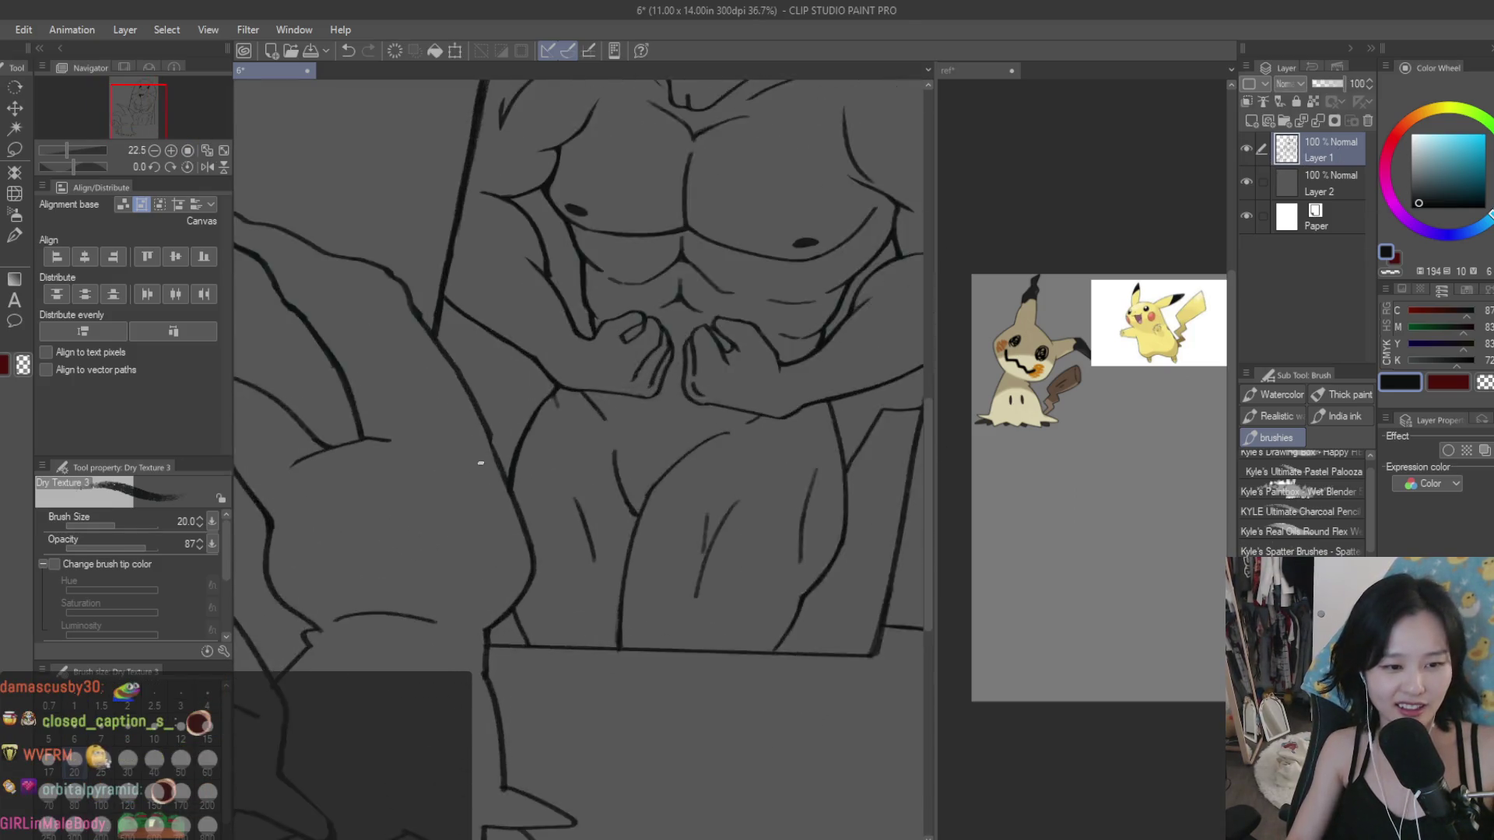
{"action": "scroll", "coordinate": [498, 460], "scroll_direction": "up", "scroll_amount": 2}
{"action": "scroll", "coordinate": [485, 443], "scroll_direction": "up", "scroll_amount": 1}
{"action": "scroll", "coordinate": [573, 573], "scroll_direction": "down", "scroll_amount": 1}
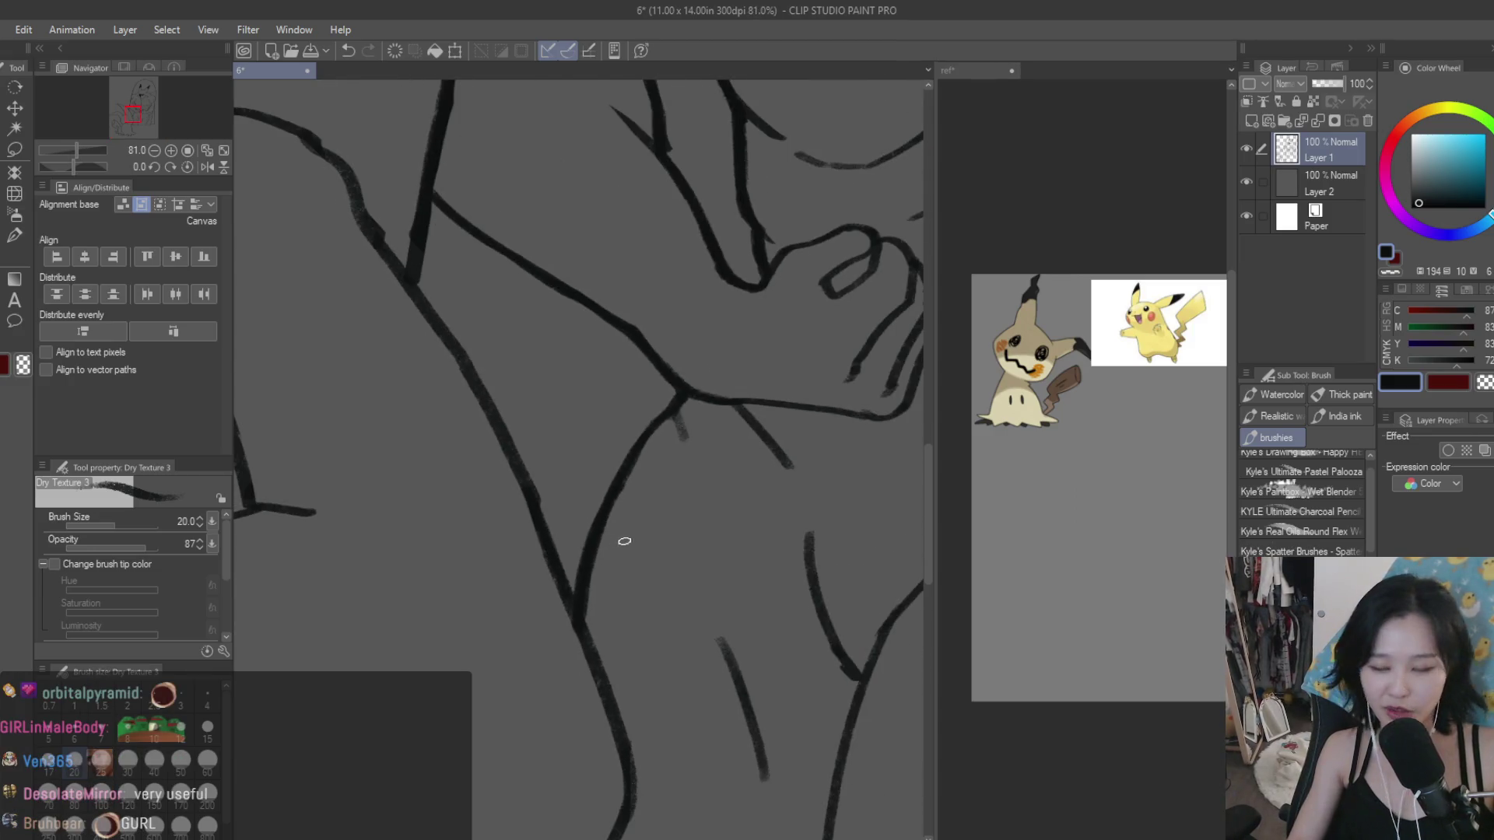
{"action": "scroll", "coordinate": [620, 540], "scroll_direction": "down", "scroll_amount": 1}
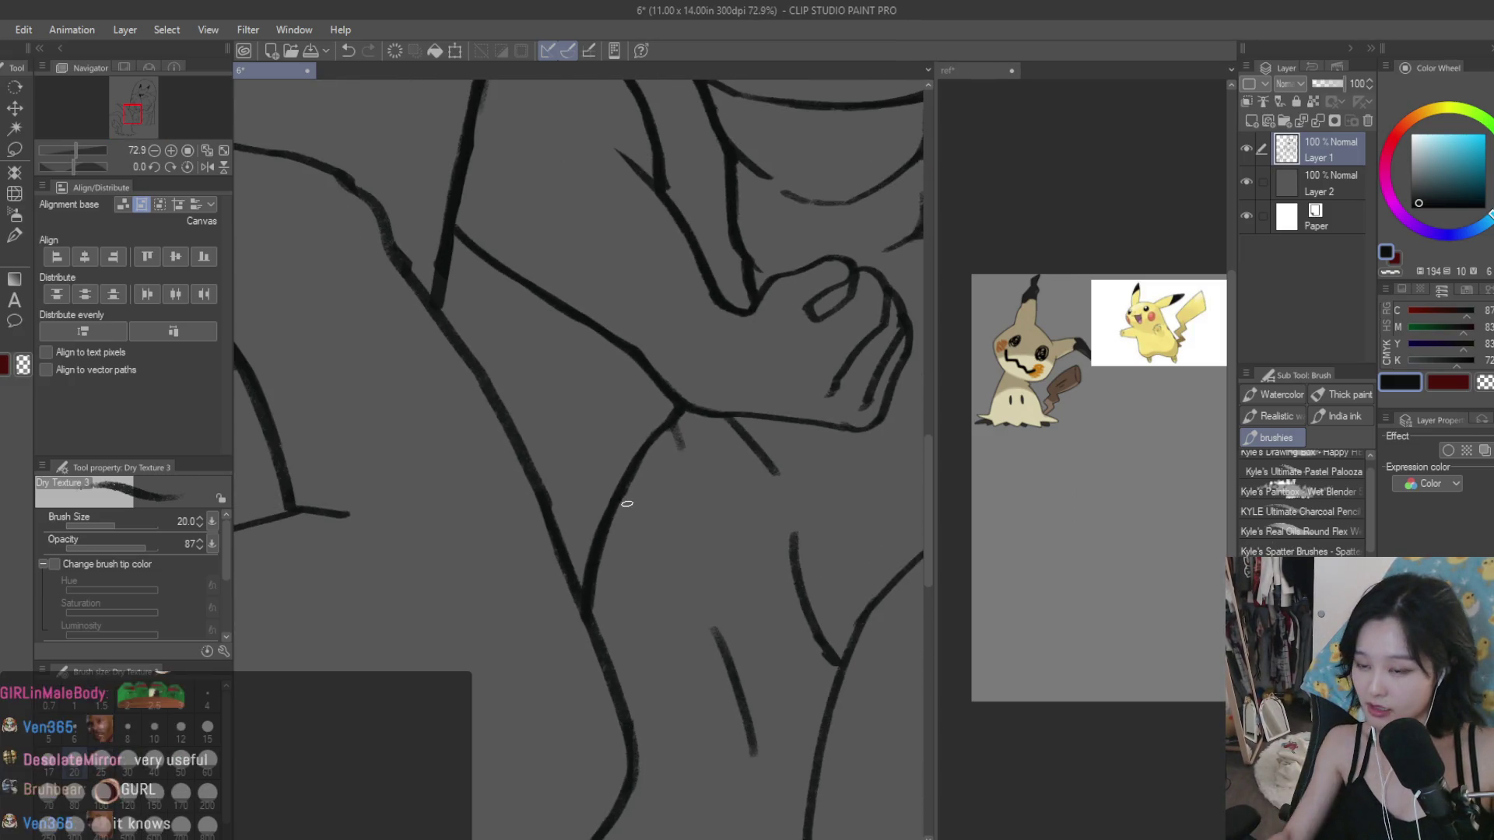
{"action": "scroll", "coordinate": [623, 614], "scroll_direction": "down", "scroll_amount": 1}
{"action": "scroll", "coordinate": [460, 353], "scroll_direction": "up", "scroll_amount": 3}
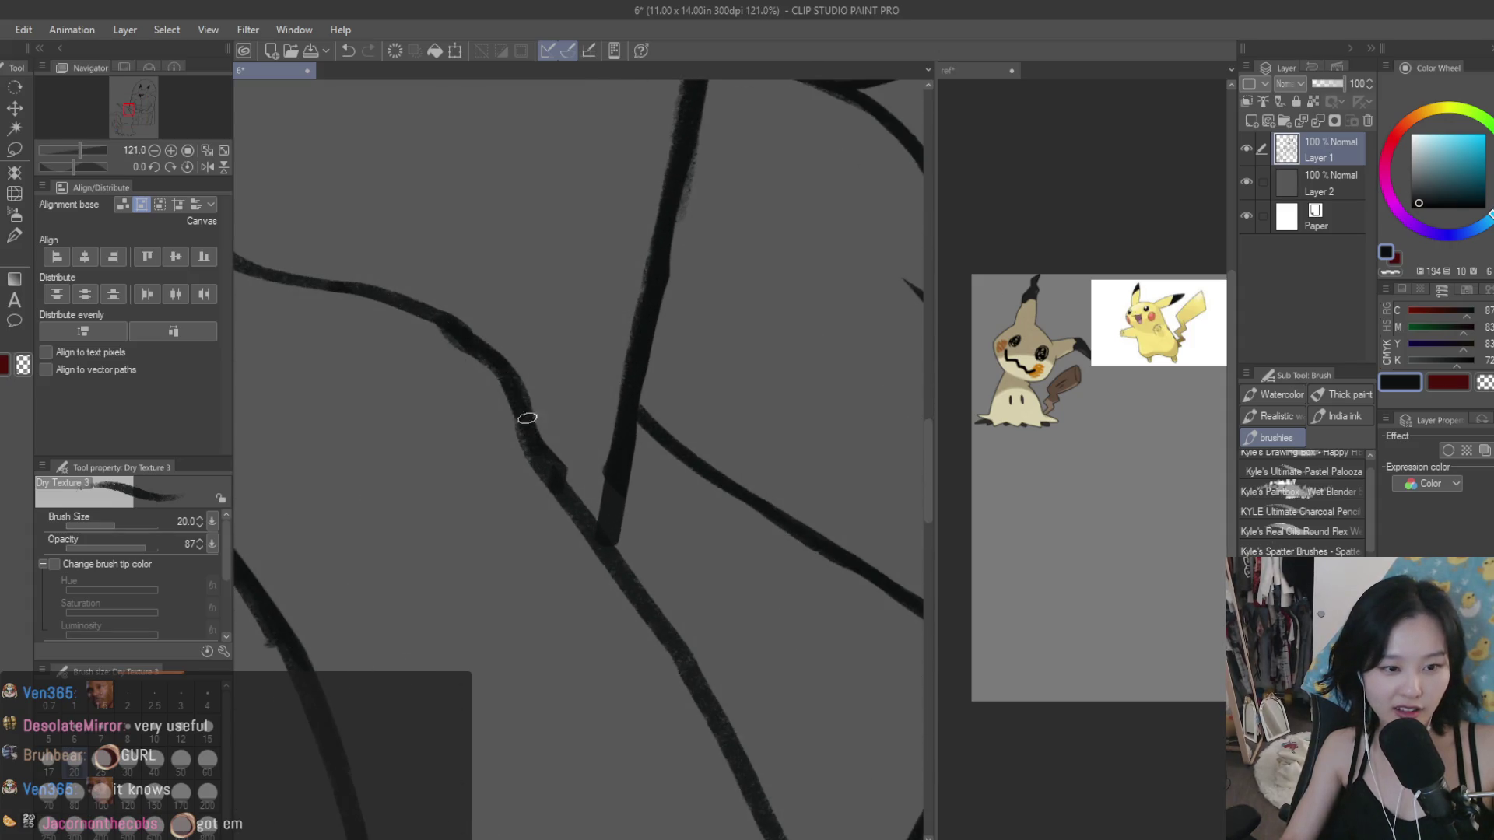
{"action": "key", "text": "e"}
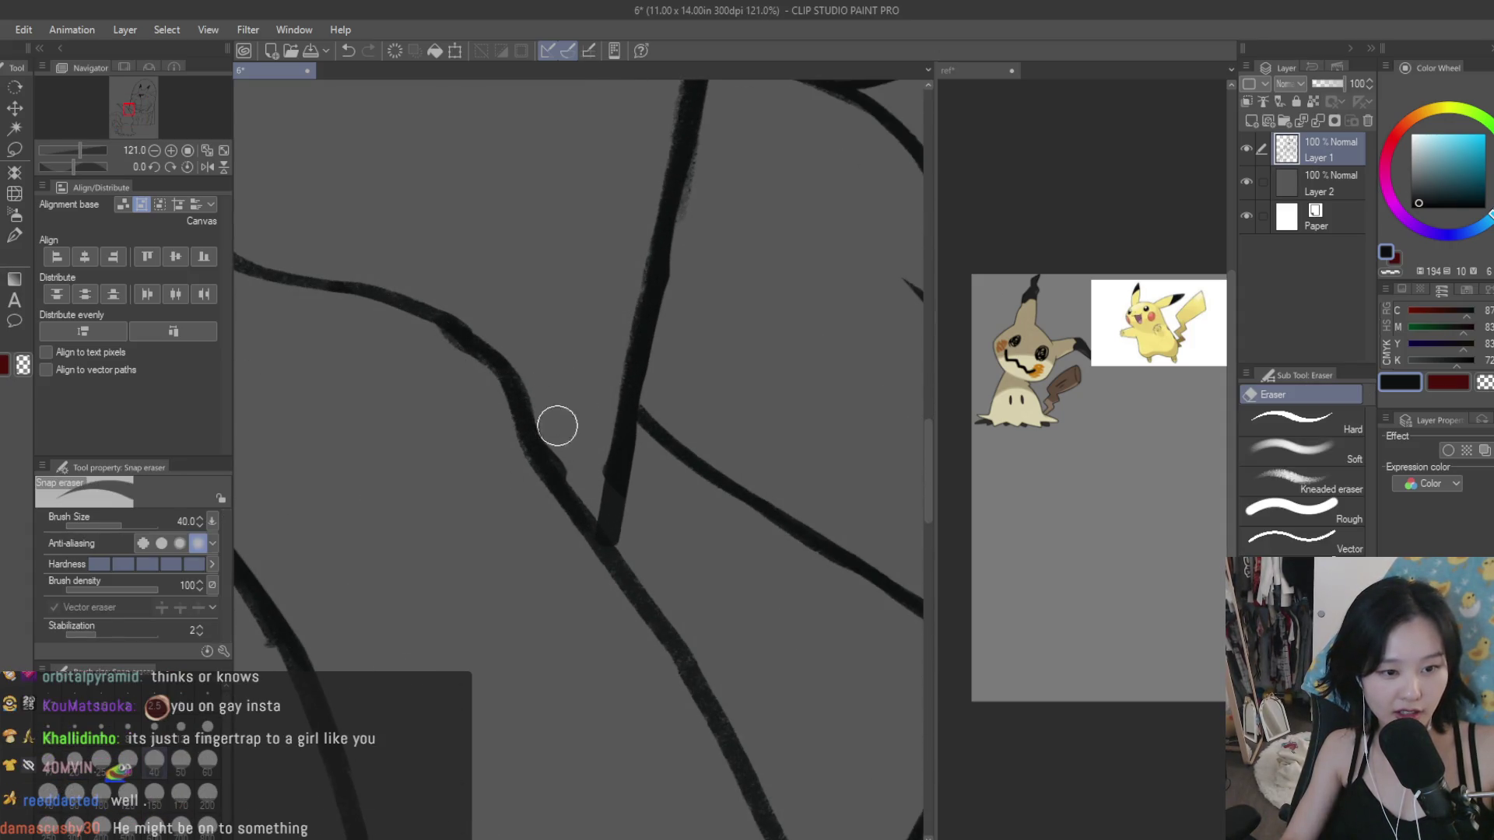
{"action": "scroll", "coordinate": [685, 484], "scroll_direction": "down", "scroll_amount": 2}
{"action": "scroll", "coordinate": [717, 503], "scroll_direction": "down", "scroll_amount": 3}
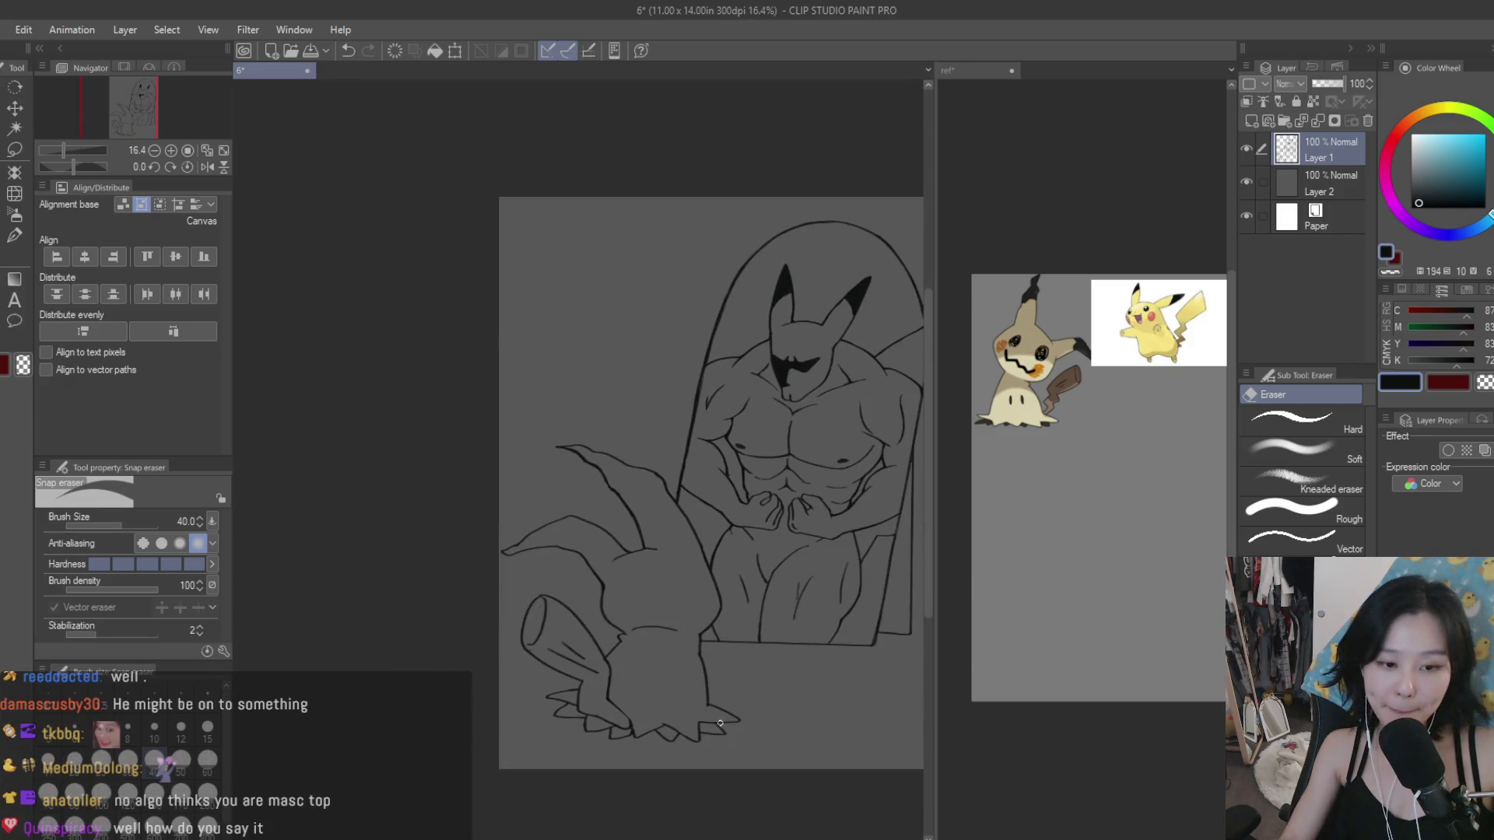
{"action": "scroll", "coordinate": [719, 723], "scroll_direction": "down", "scroll_amount": 1}
{"action": "scroll", "coordinate": [771, 720], "scroll_direction": "down", "scroll_amount": 1}
{"action": "scroll", "coordinate": [825, 716], "scroll_direction": "down", "scroll_amount": 1}
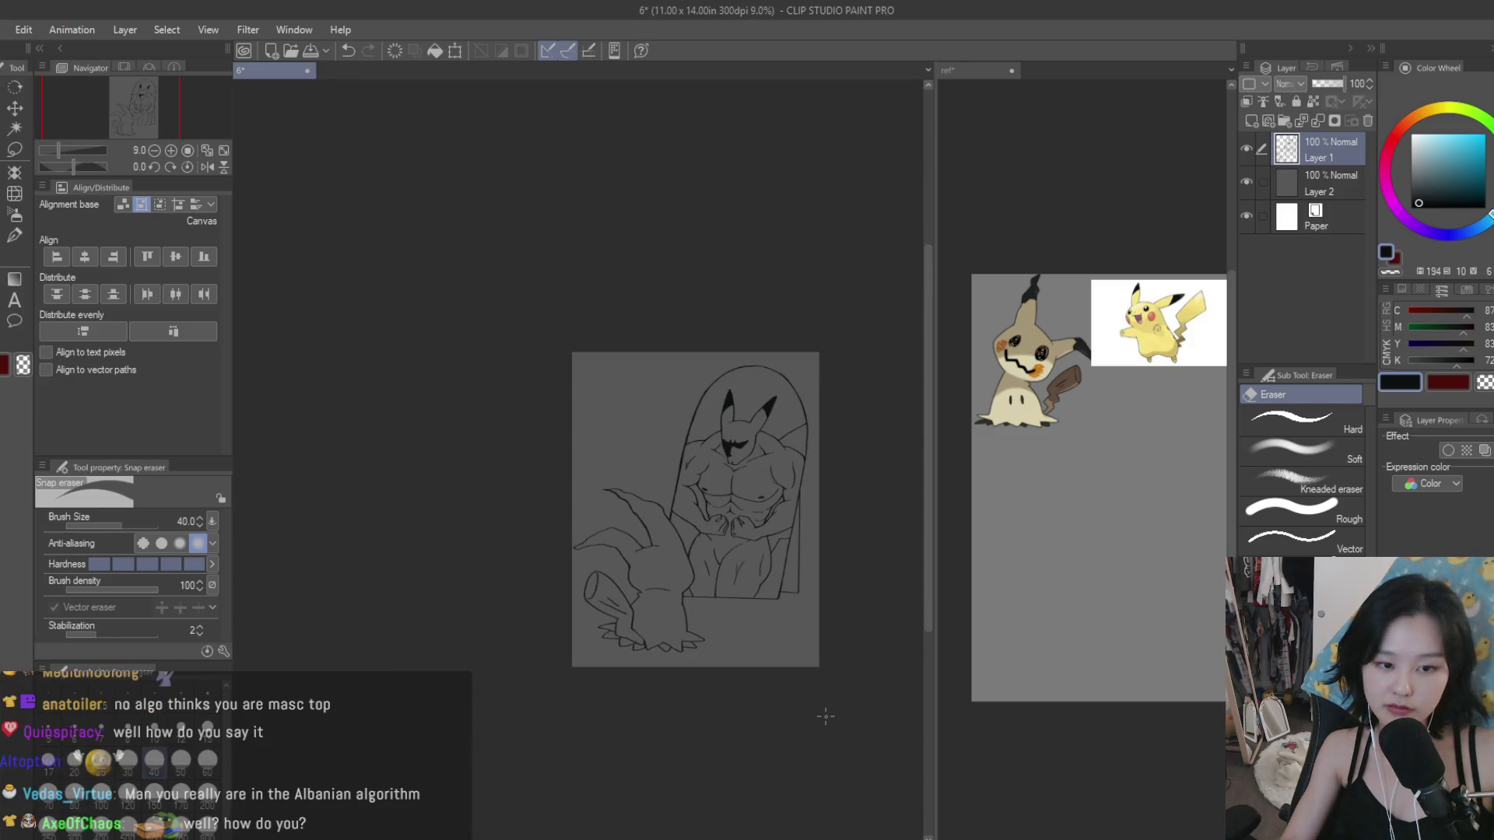
{"action": "scroll", "coordinate": [707, 602], "scroll_direction": "up", "scroll_amount": 2}
{"action": "scroll", "coordinate": [708, 601], "scroll_direction": "up", "scroll_amount": 2}
{"action": "key", "text": "b"}
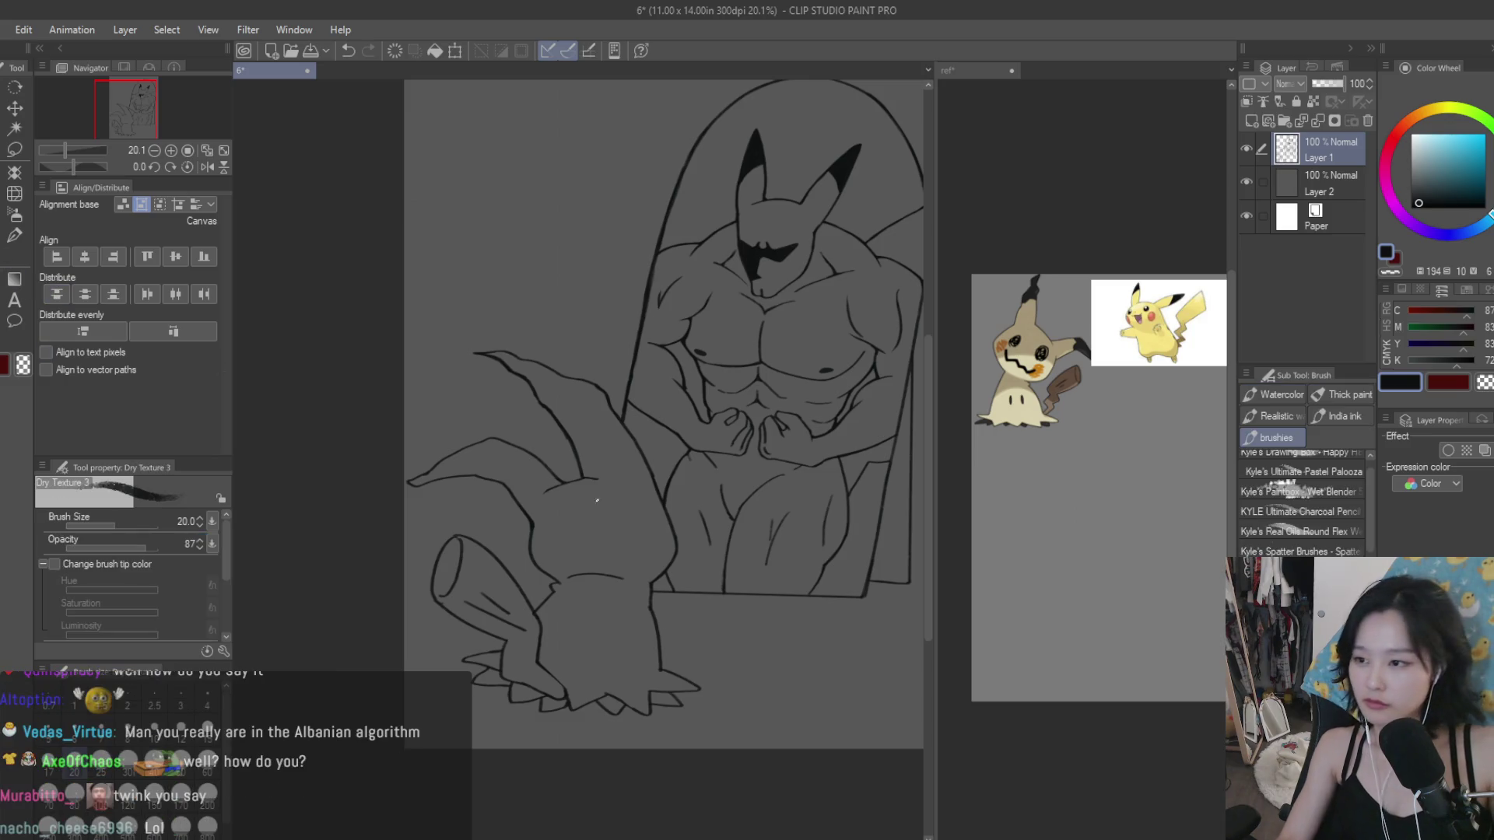
Step: Trace a thicker dark ink line along the disguise's curve
{"action": "scroll", "coordinate": [745, 594], "scroll_direction": "up", "scroll_amount": 2}
{"action": "scroll", "coordinate": [724, 579], "scroll_direction": "up", "scroll_amount": 2}
{"action": "scroll", "coordinate": [693, 568], "scroll_direction": "up", "scroll_amount": 2}
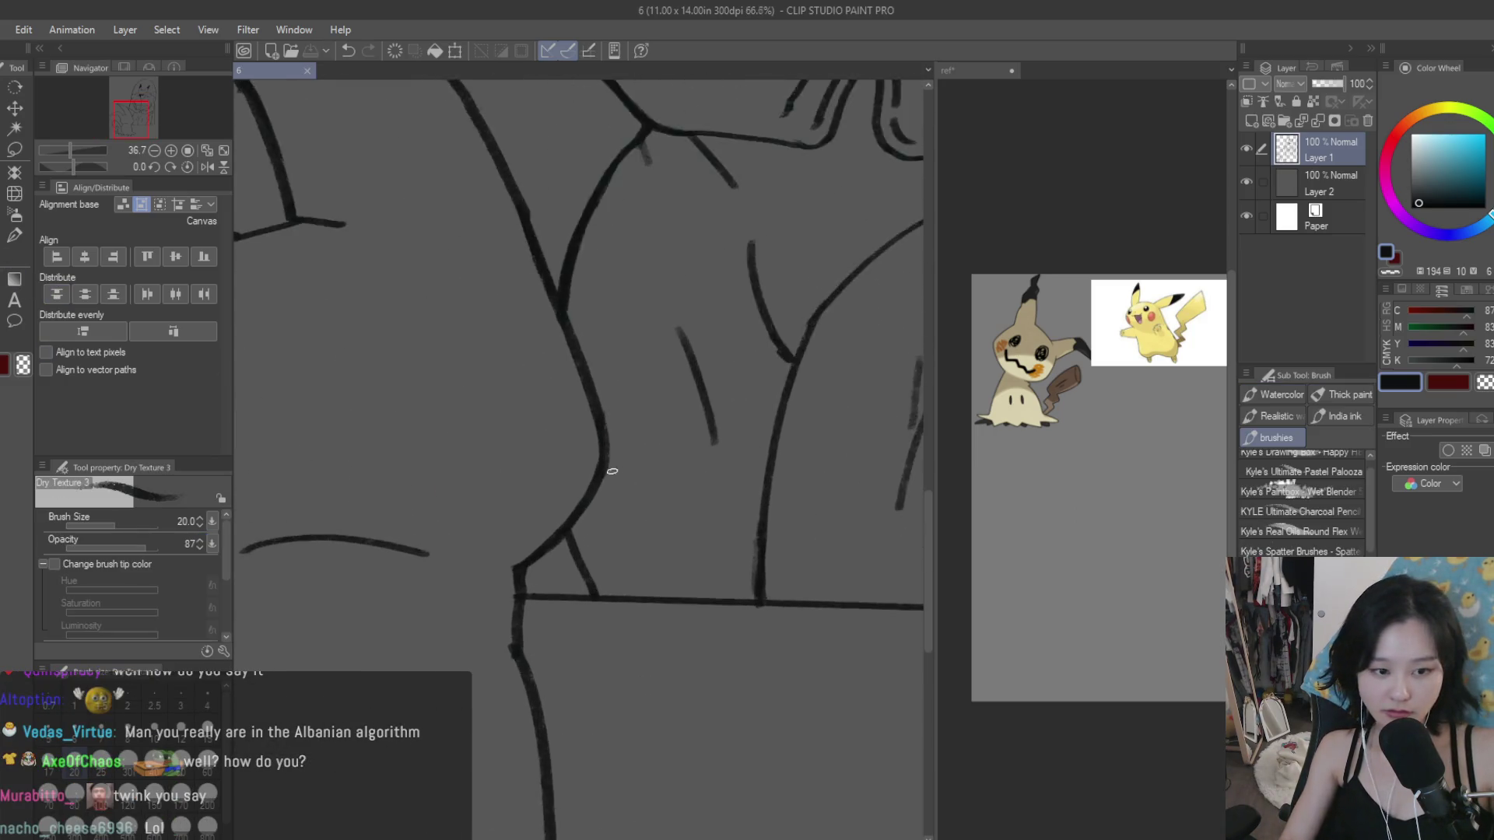
{"action": "scroll", "coordinate": [610, 470], "scroll_direction": "up", "scroll_amount": 2}
{"action": "left_click_drag", "start_coordinate": [600, 433], "coordinate": [532, 564]}
{"action": "scroll", "coordinate": [491, 600], "scroll_direction": "up", "scroll_amount": 1}
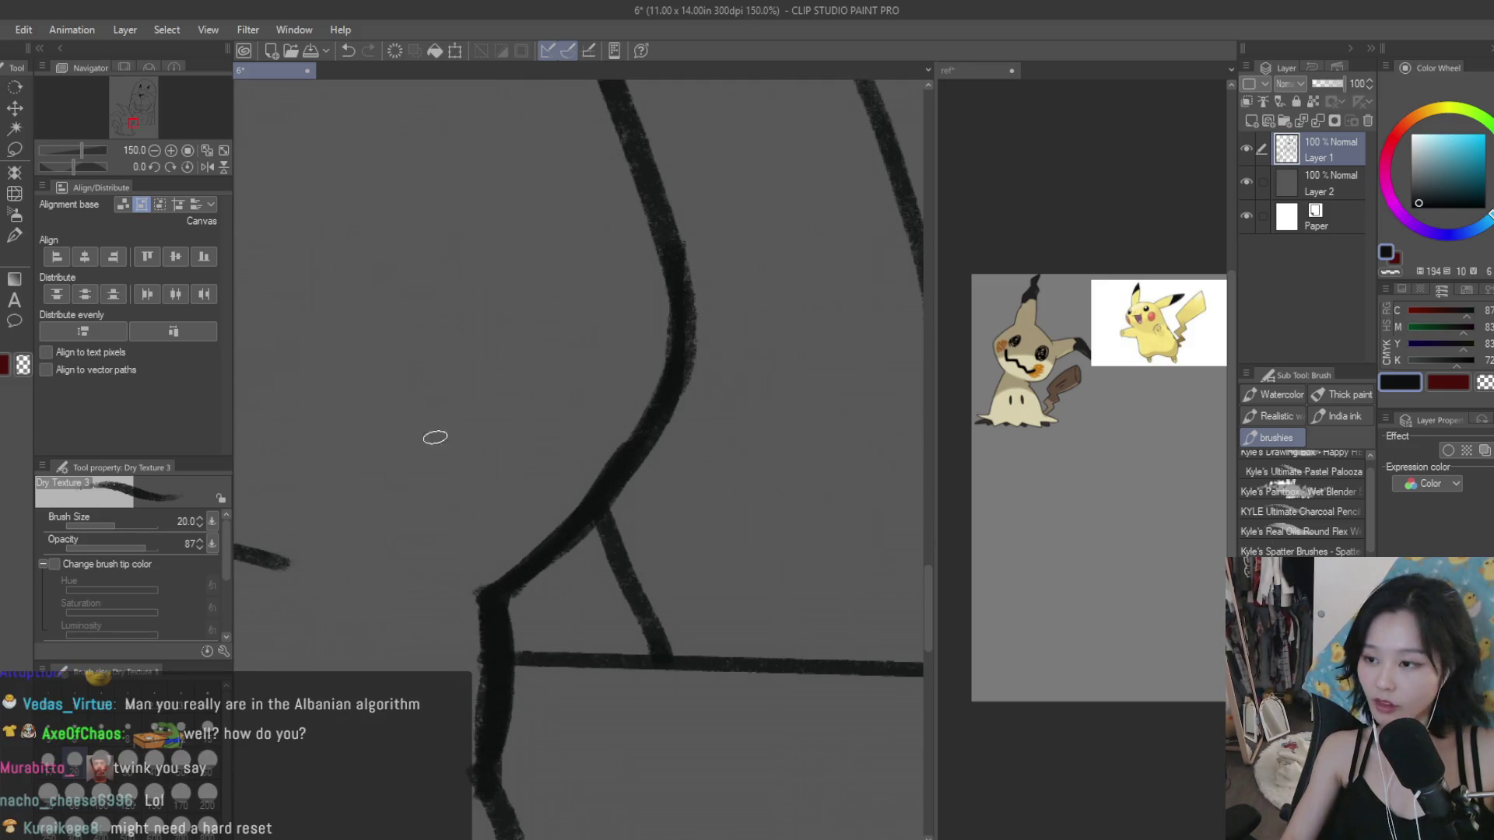
{"action": "scroll", "coordinate": [435, 437], "scroll_direction": "down", "scroll_amount": 1}
Step: Erase stray ink, then retrace the disguise outline with a darker stroke
{"action": "key", "text": "e"}
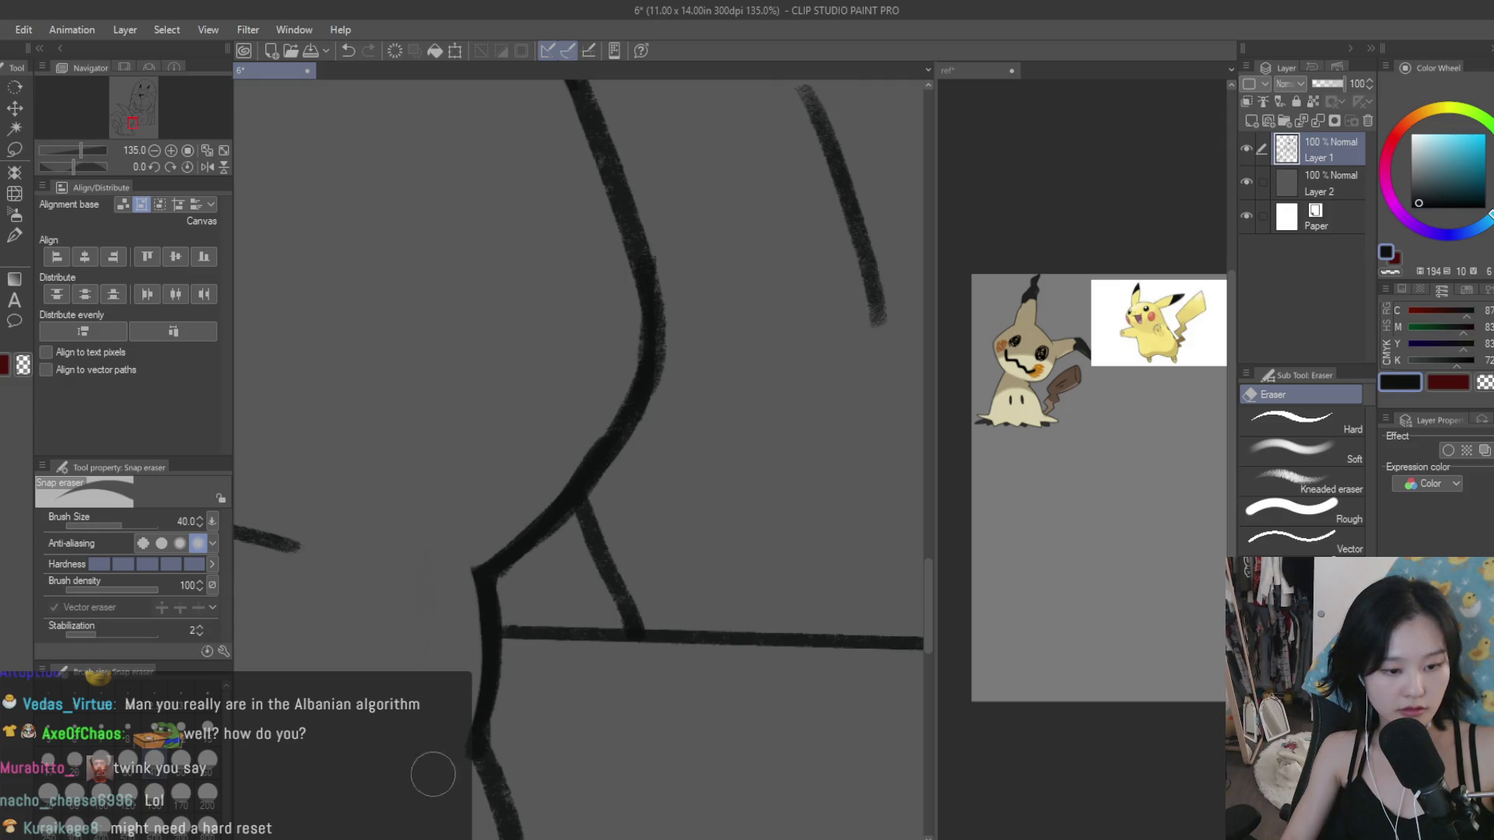
{"action": "scroll", "coordinate": [433, 774], "scroll_direction": "down", "scroll_amount": 1}
{"action": "scroll", "coordinate": [644, 443], "scroll_direction": "down", "scroll_amount": 1}
{"action": "scroll", "coordinate": [643, 443], "scroll_direction": "down", "scroll_amount": 2}
{"action": "scroll", "coordinate": [644, 443], "scroll_direction": "down", "scroll_amount": 1}
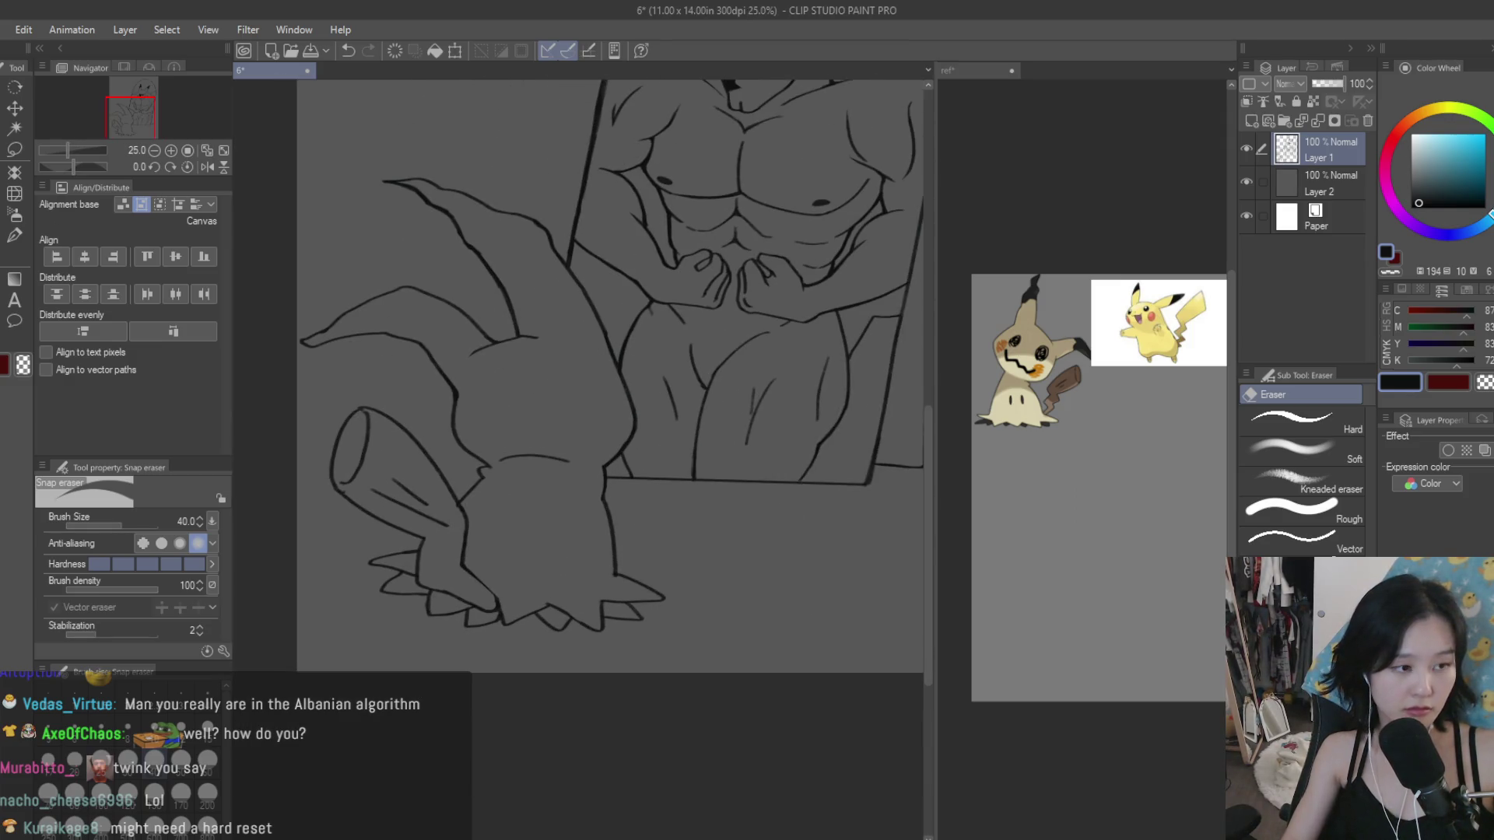
{"action": "key", "text": "b"}
{"action": "scroll", "coordinate": [571, 447], "scroll_direction": "up", "scroll_amount": 3}
{"action": "scroll", "coordinate": [571, 448], "scroll_direction": "up", "scroll_amount": 1}
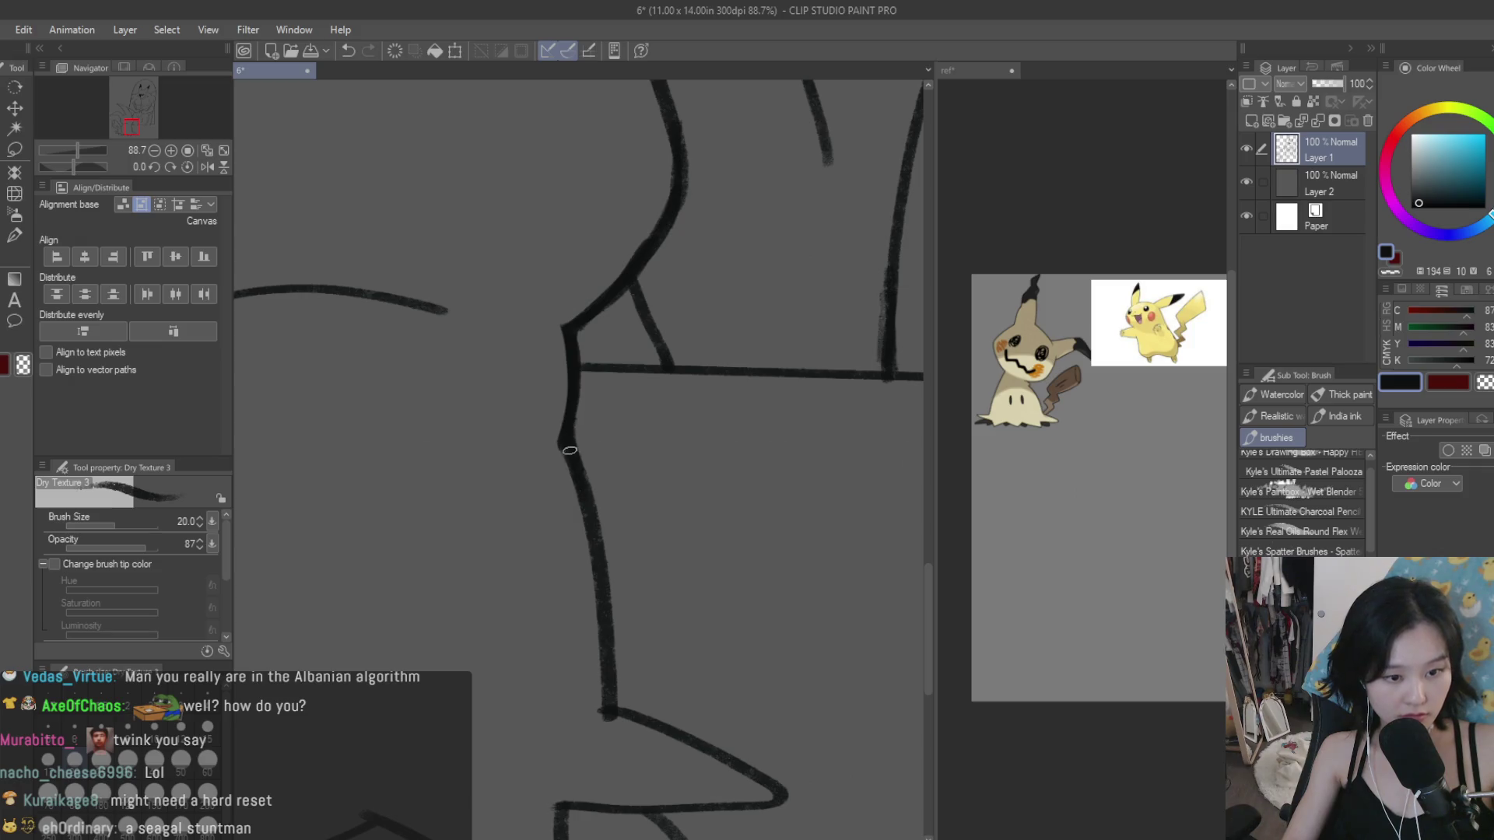
{"action": "left_click_drag", "start_coordinate": [570, 451], "coordinate": [605, 655]}
Step: Tidy with the eraser and darken the left edge of the tail's oval end
{"action": "key", "text": "e"}
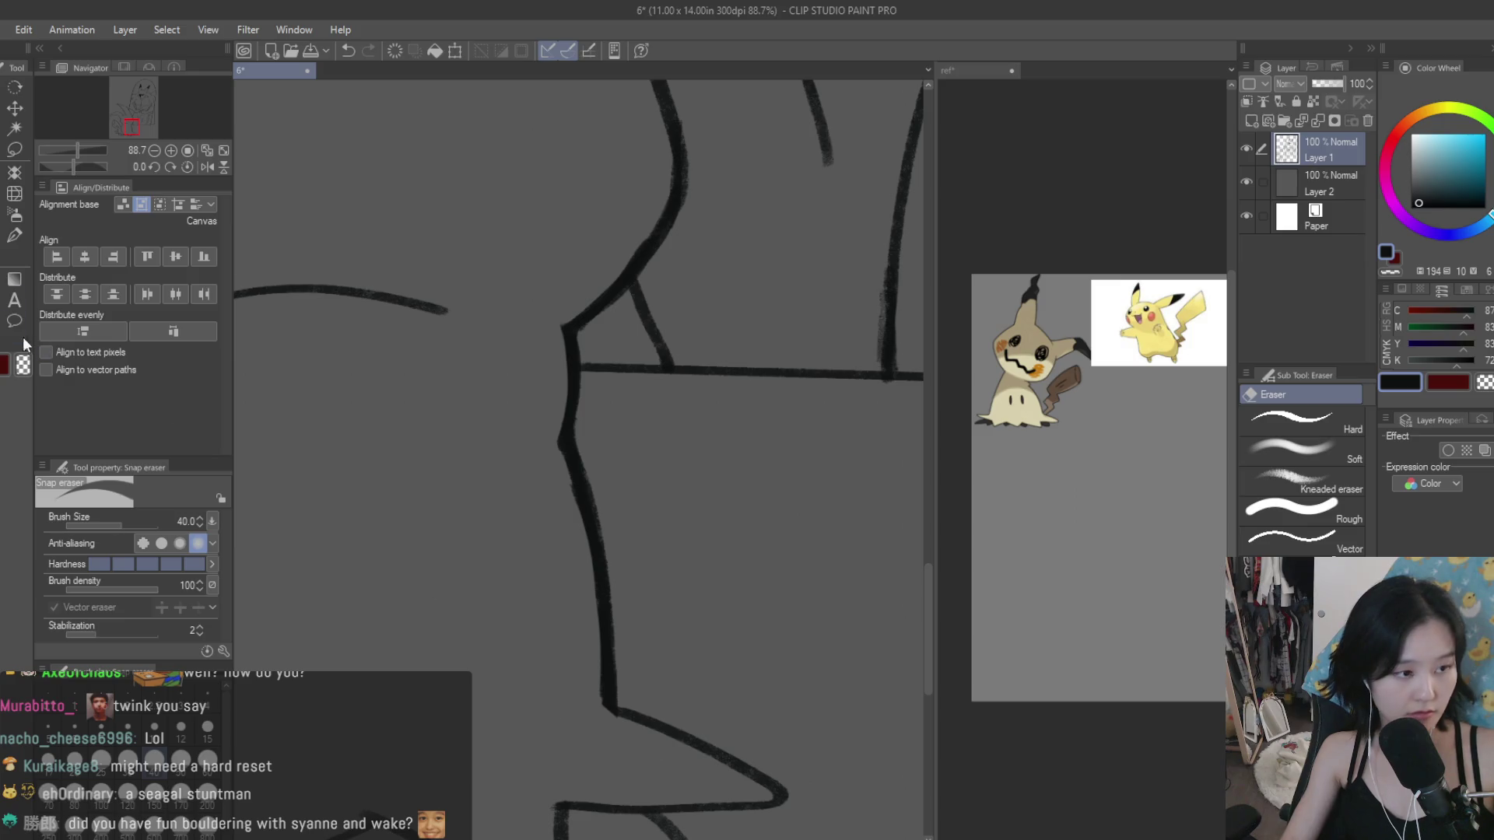
{"action": "key", "text": "b"}
{"action": "scroll", "coordinate": [619, 696], "scroll_direction": "up", "scroll_amount": 1}
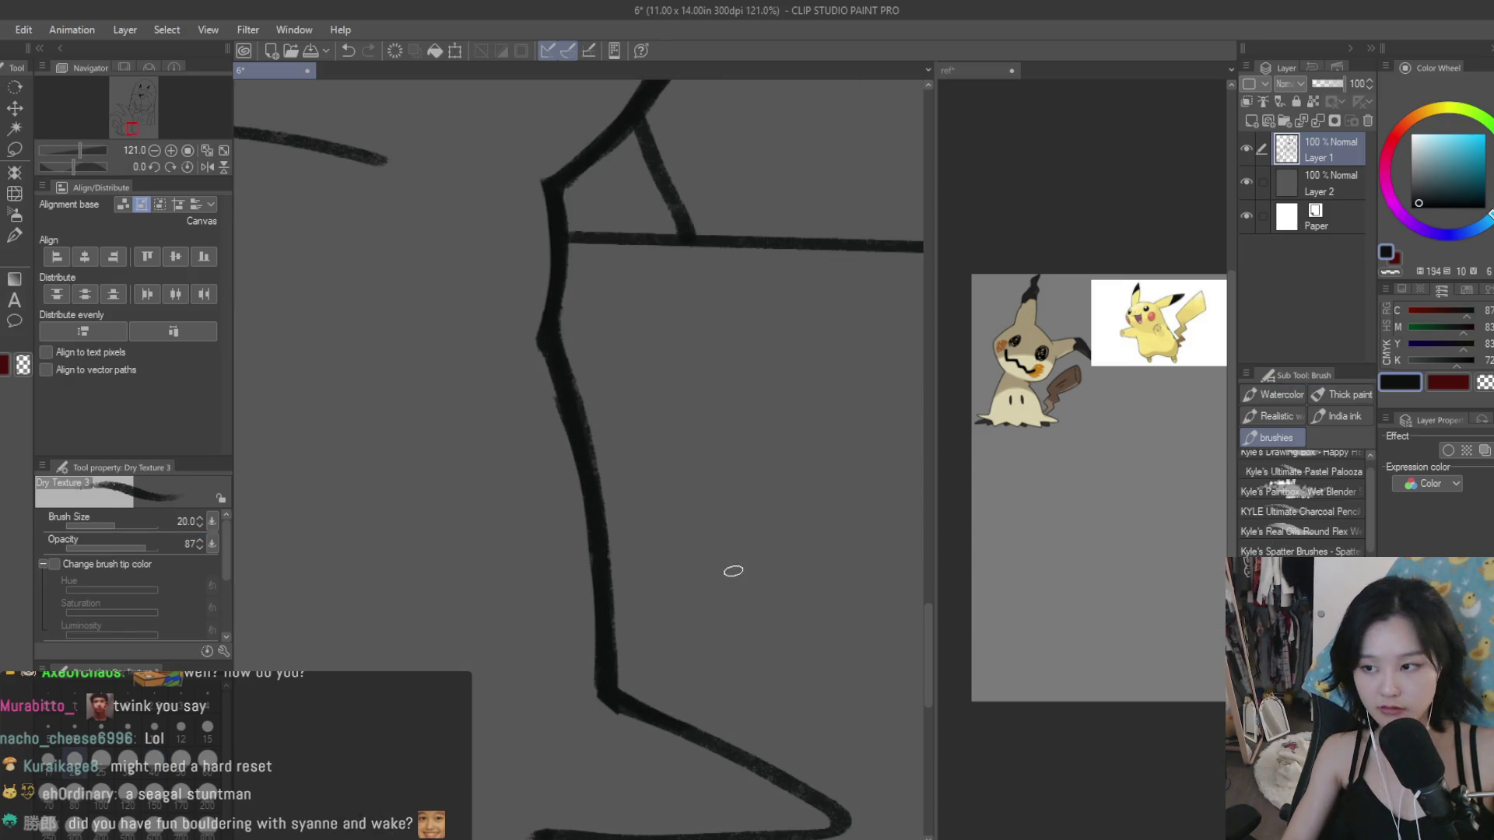
{"action": "scroll", "coordinate": [733, 571], "scroll_direction": "down", "scroll_amount": 4}
{"action": "scroll", "coordinate": [776, 593], "scroll_direction": "up", "scroll_amount": 3}
{"action": "scroll", "coordinate": [543, 680], "scroll_direction": "up", "scroll_amount": 2}
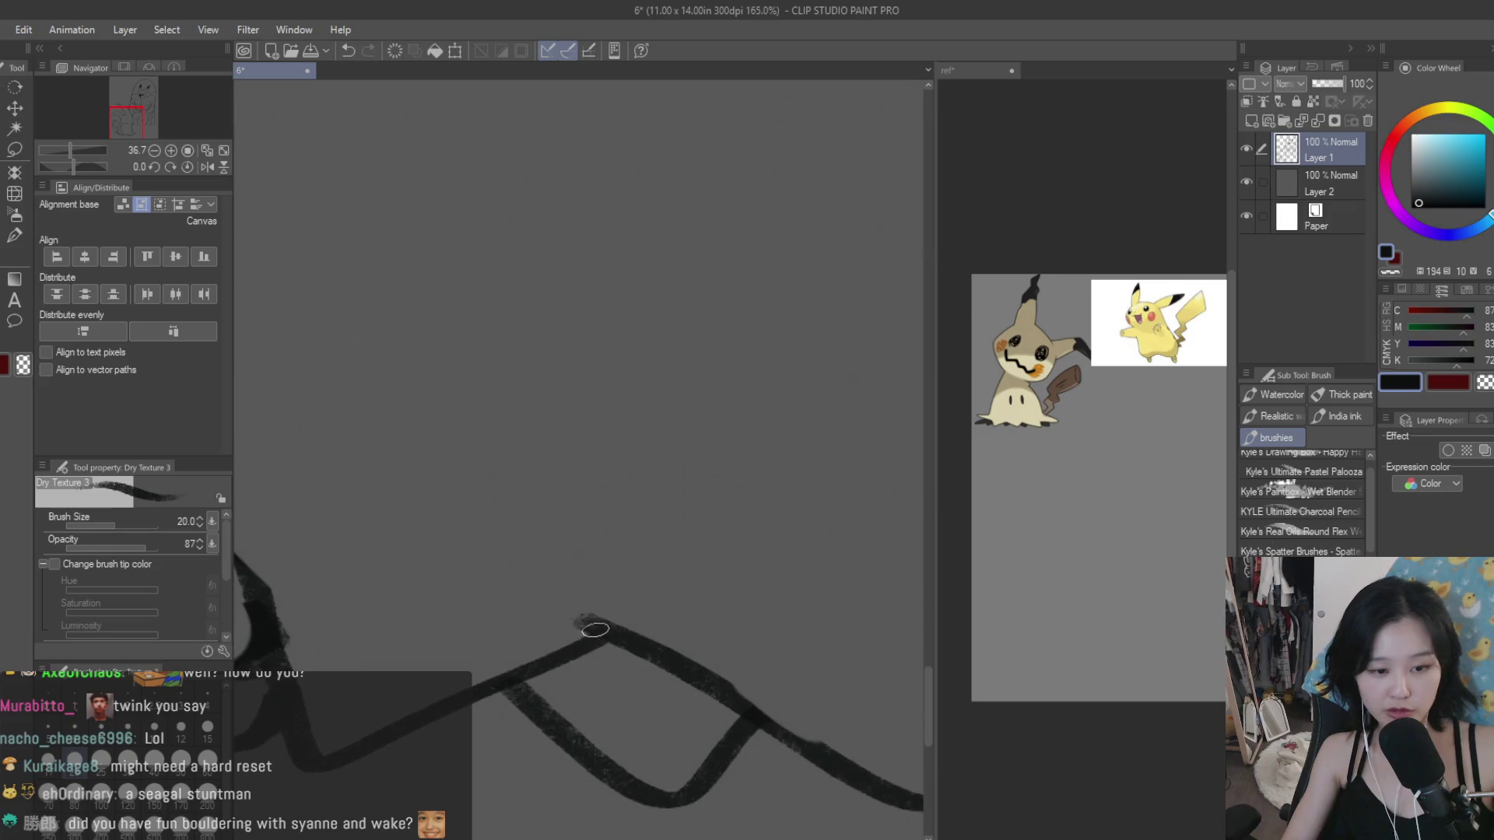
{"action": "scroll", "coordinate": [472, 694], "scroll_direction": "down", "scroll_amount": 5}
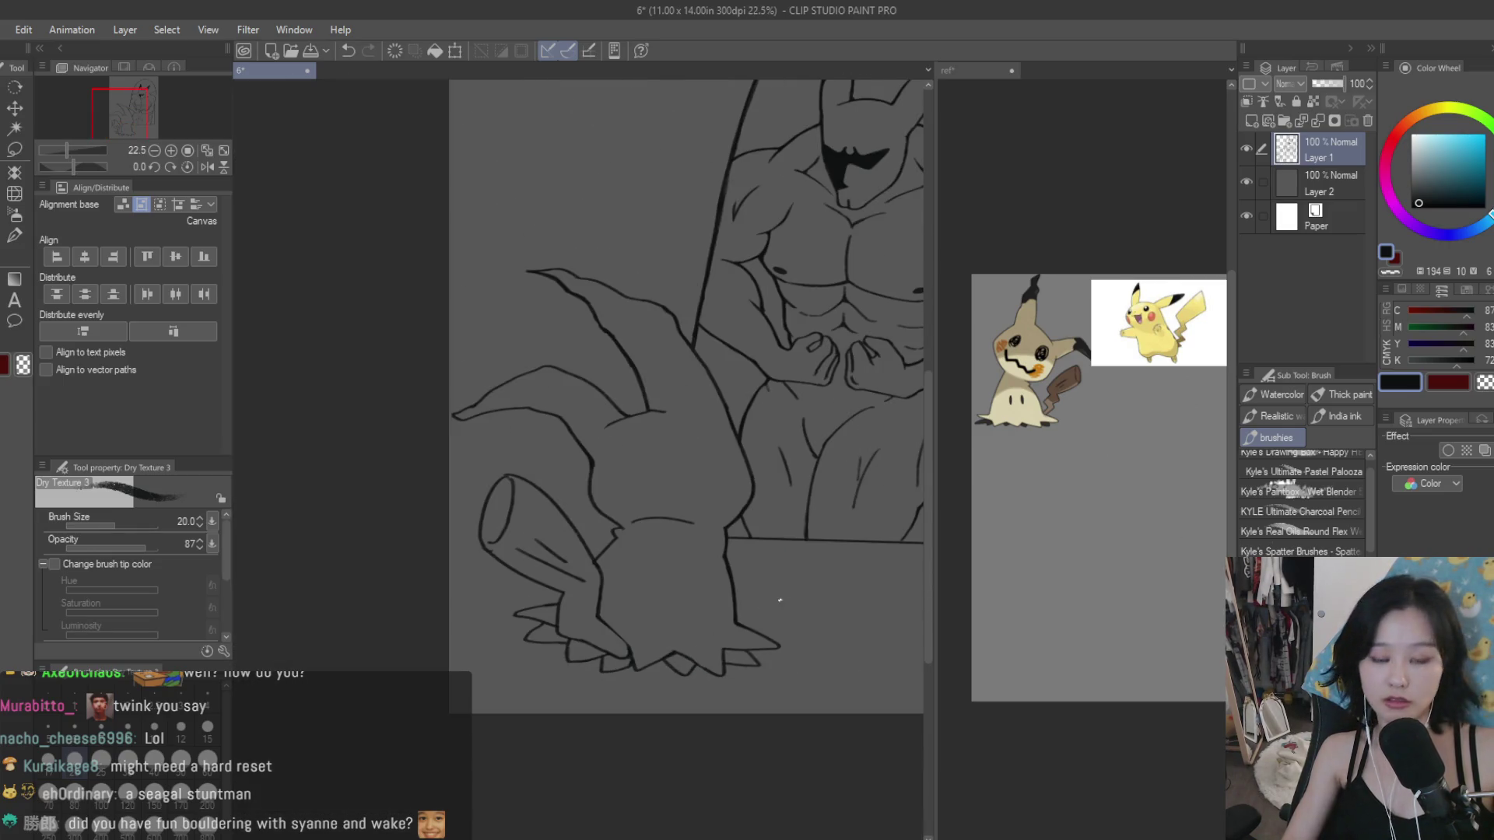
{"action": "scroll", "coordinate": [544, 498], "scroll_direction": "up", "scroll_amount": 1}
{"action": "scroll", "coordinate": [456, 410], "scroll_direction": "up", "scroll_amount": 3}
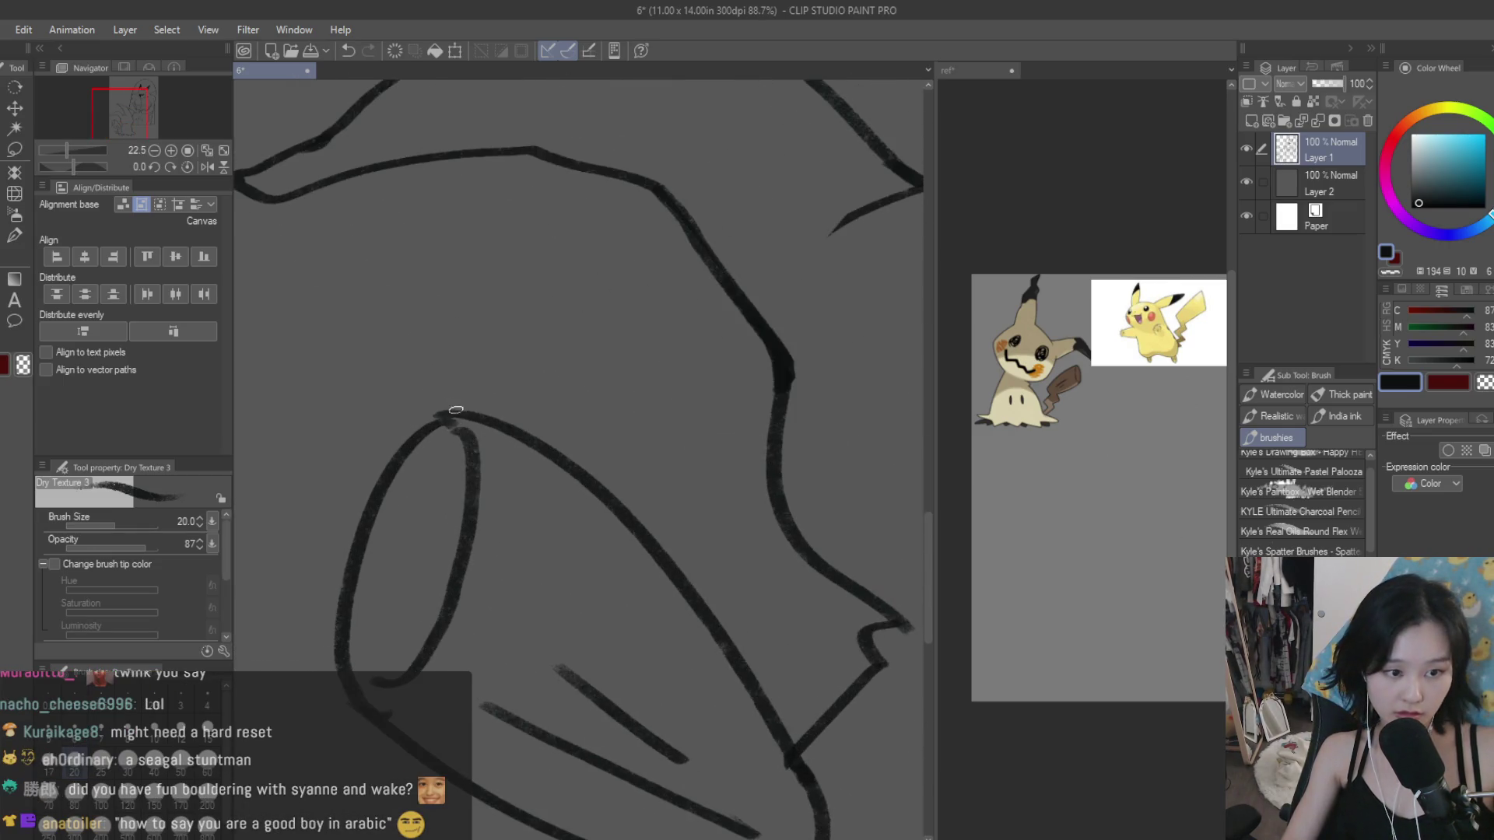
{"action": "left_click_drag", "start_coordinate": [390, 470], "coordinate": [354, 549]}
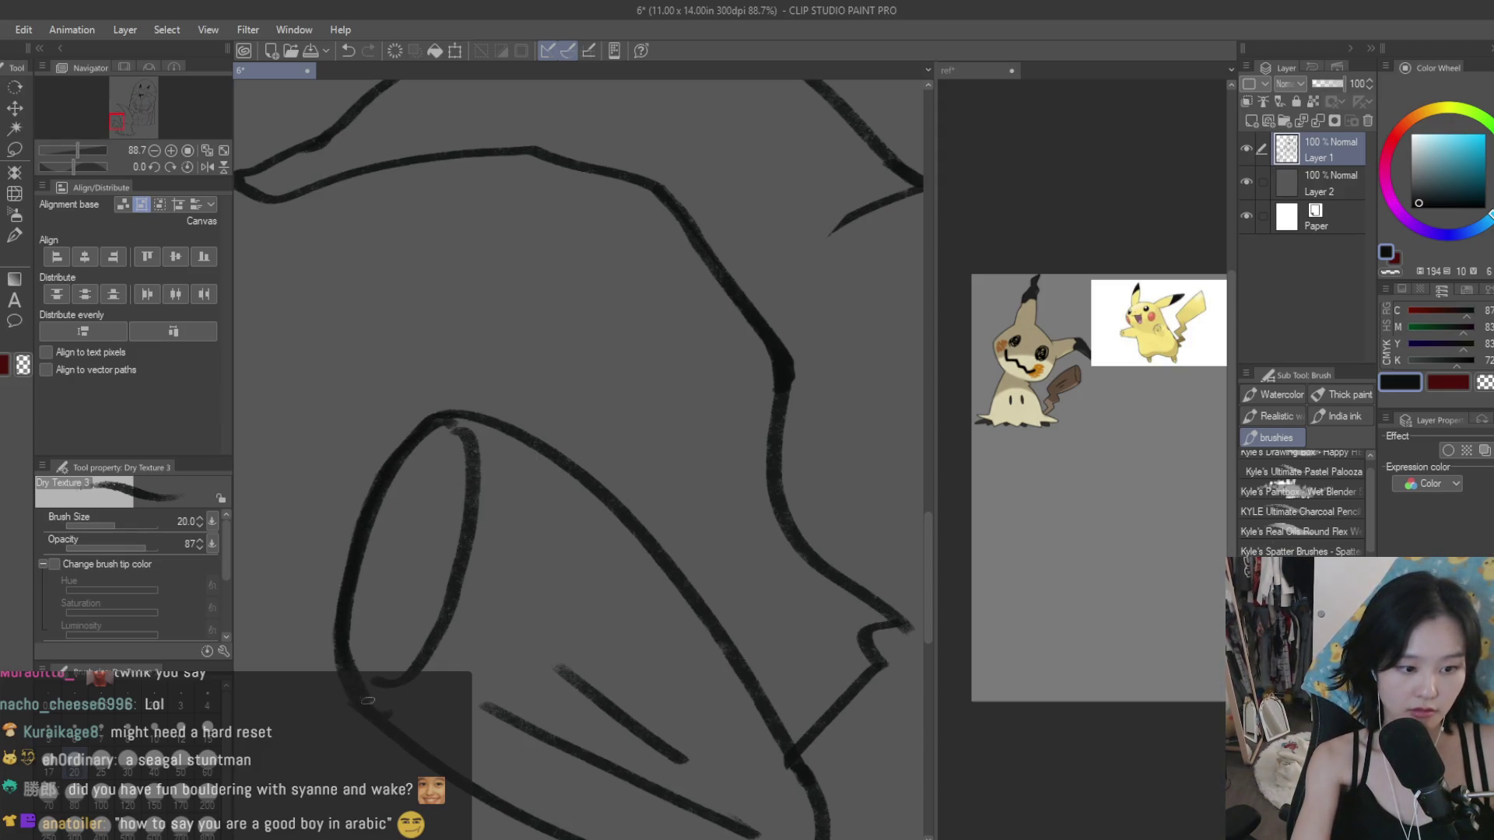
Step: Retrace the disguise outline boldly and thicken the ink along its right edge
{"action": "scroll", "coordinate": [389, 661], "scroll_direction": "down", "scroll_amount": 1}
{"action": "scroll", "coordinate": [420, 516], "scroll_direction": "down", "scroll_amount": 1}
{"action": "scroll", "coordinate": [583, 480], "scroll_direction": "down", "scroll_amount": 1}
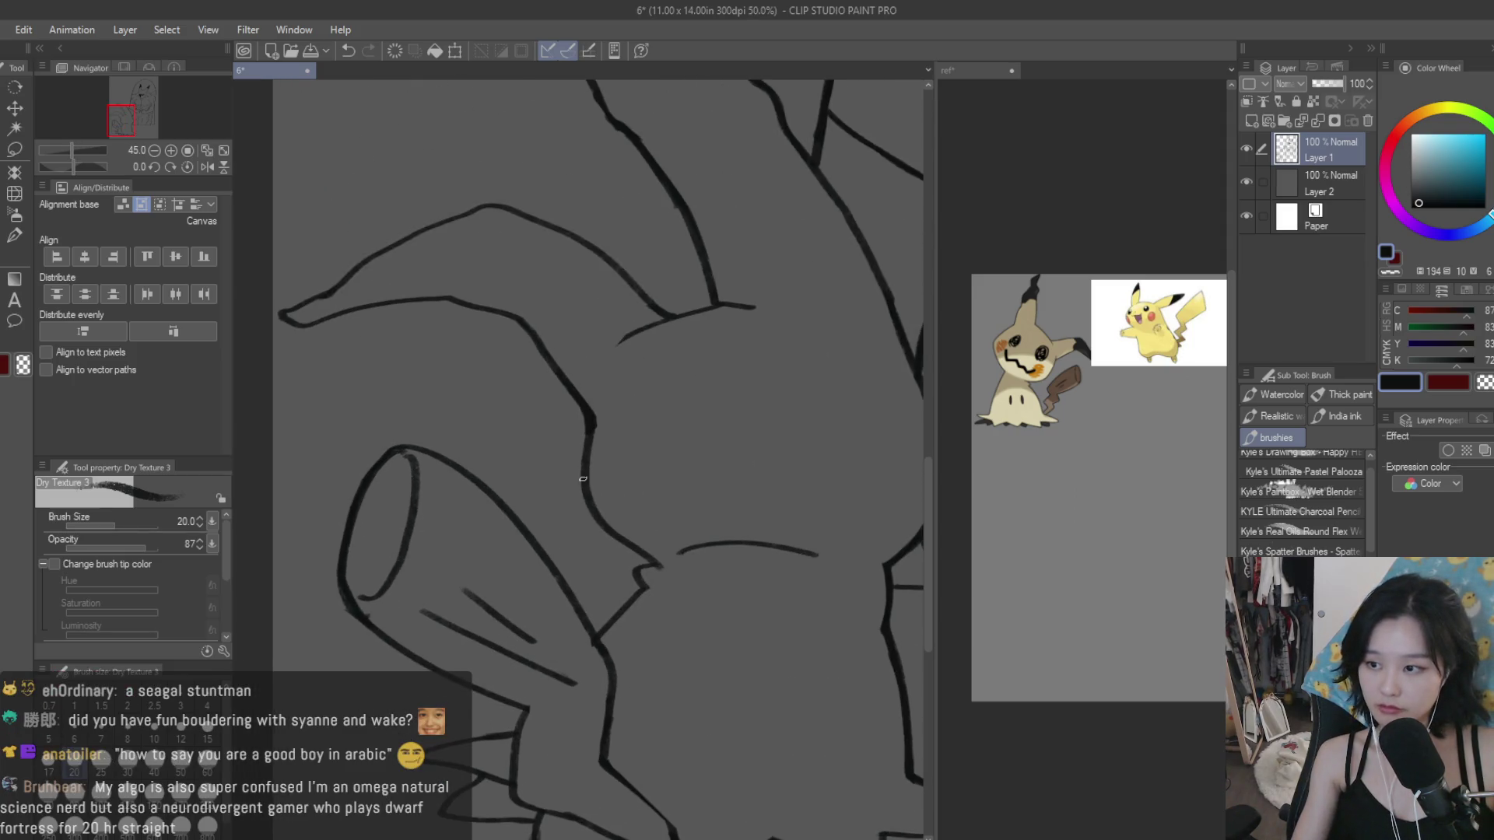
{"action": "scroll", "coordinate": [442, 449], "scroll_direction": "up", "scroll_amount": 1}
{"action": "scroll", "coordinate": [396, 452], "scroll_direction": "up", "scroll_amount": 1}
{"action": "scroll", "coordinate": [481, 492], "scroll_direction": "up", "scroll_amount": 1}
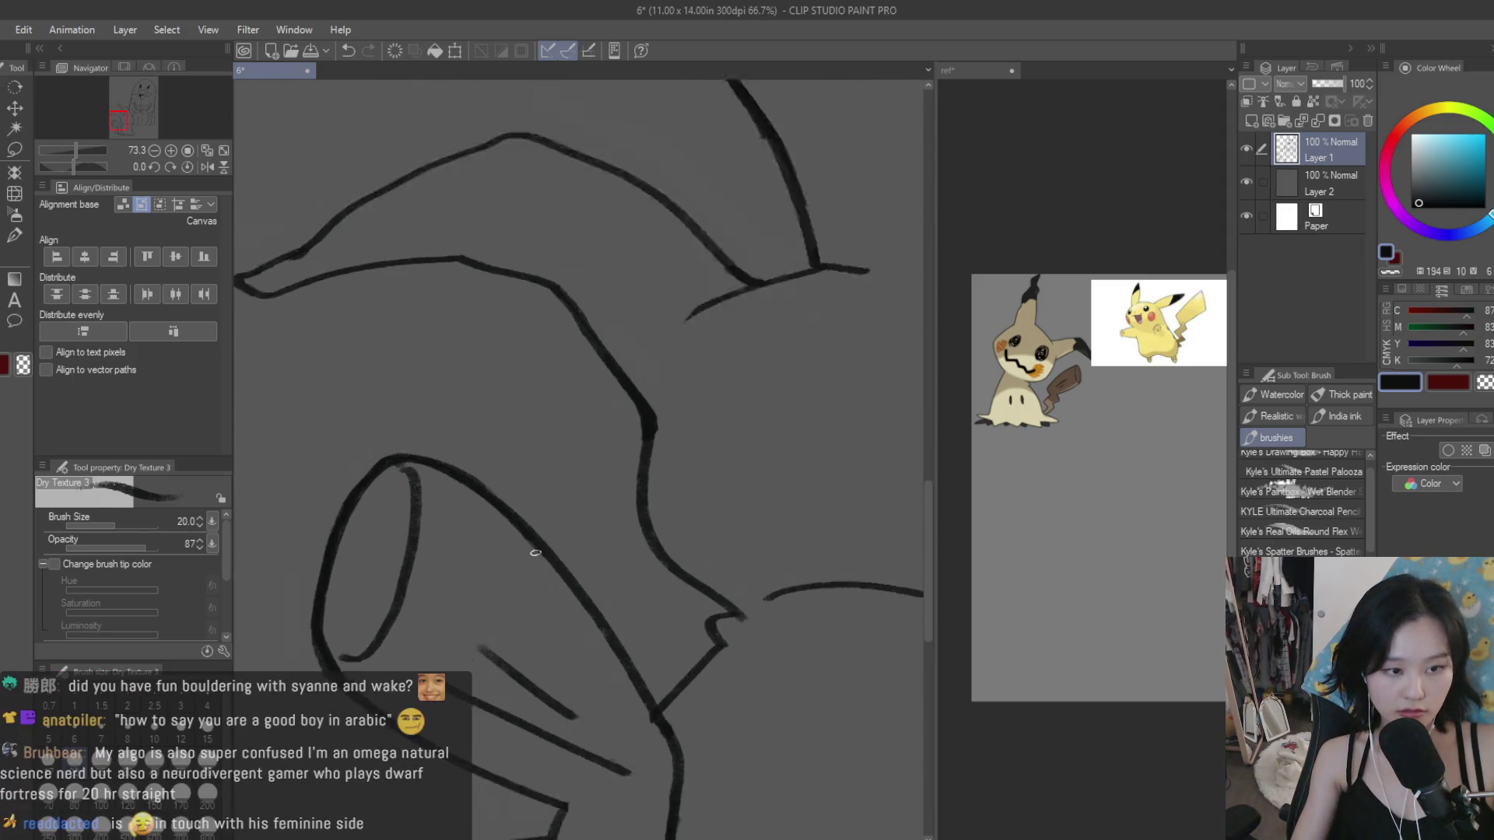
{"action": "scroll", "coordinate": [534, 543], "scroll_direction": "up", "scroll_amount": 1}
{"action": "scroll", "coordinate": [417, 250], "scroll_direction": "up", "scroll_amount": 1}
{"action": "scroll", "coordinate": [354, 498], "scroll_direction": "up", "scroll_amount": 1}
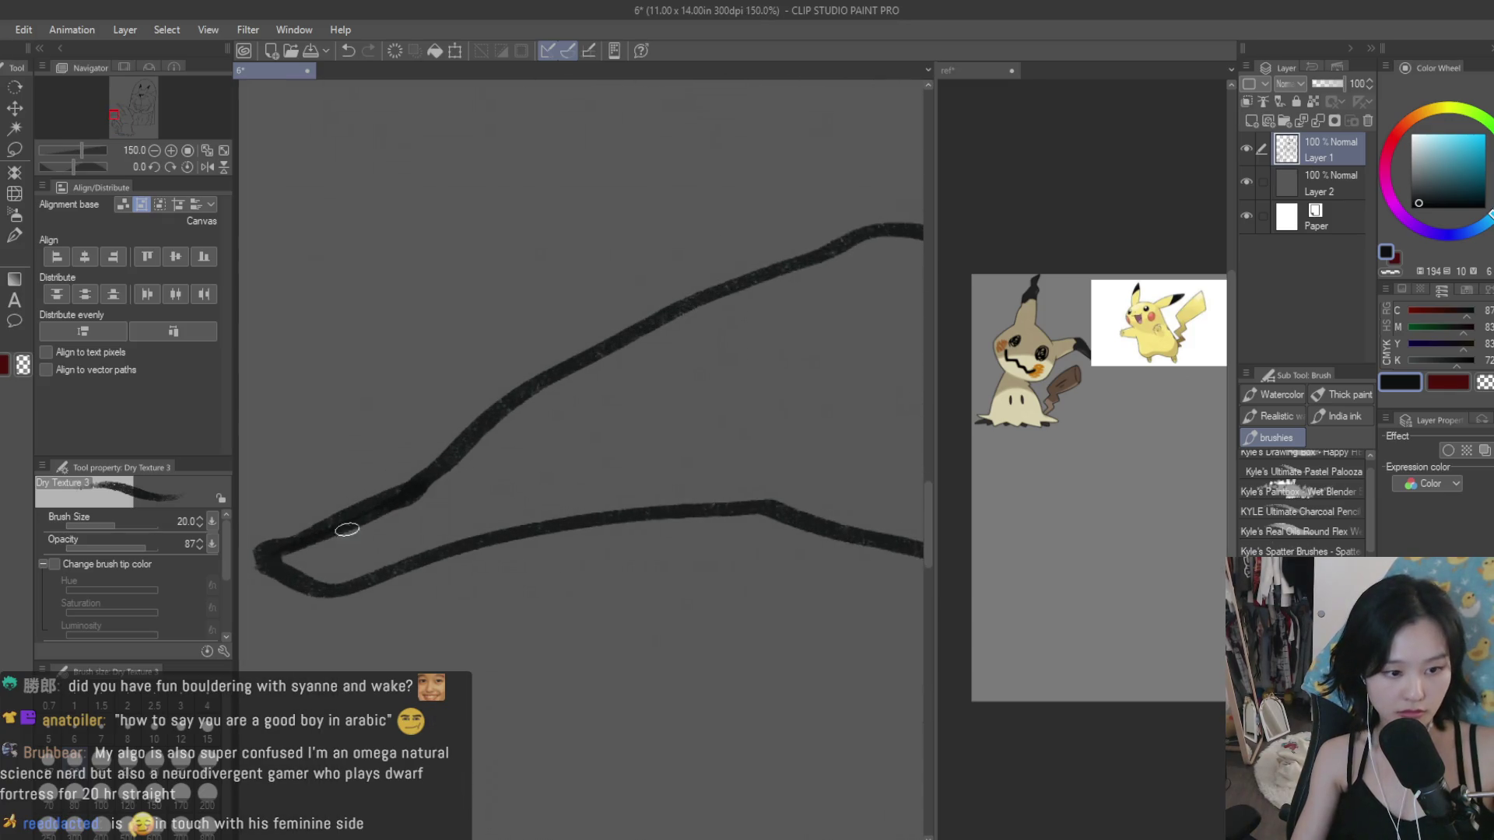
{"action": "scroll", "coordinate": [517, 528], "scroll_direction": "down", "scroll_amount": 1}
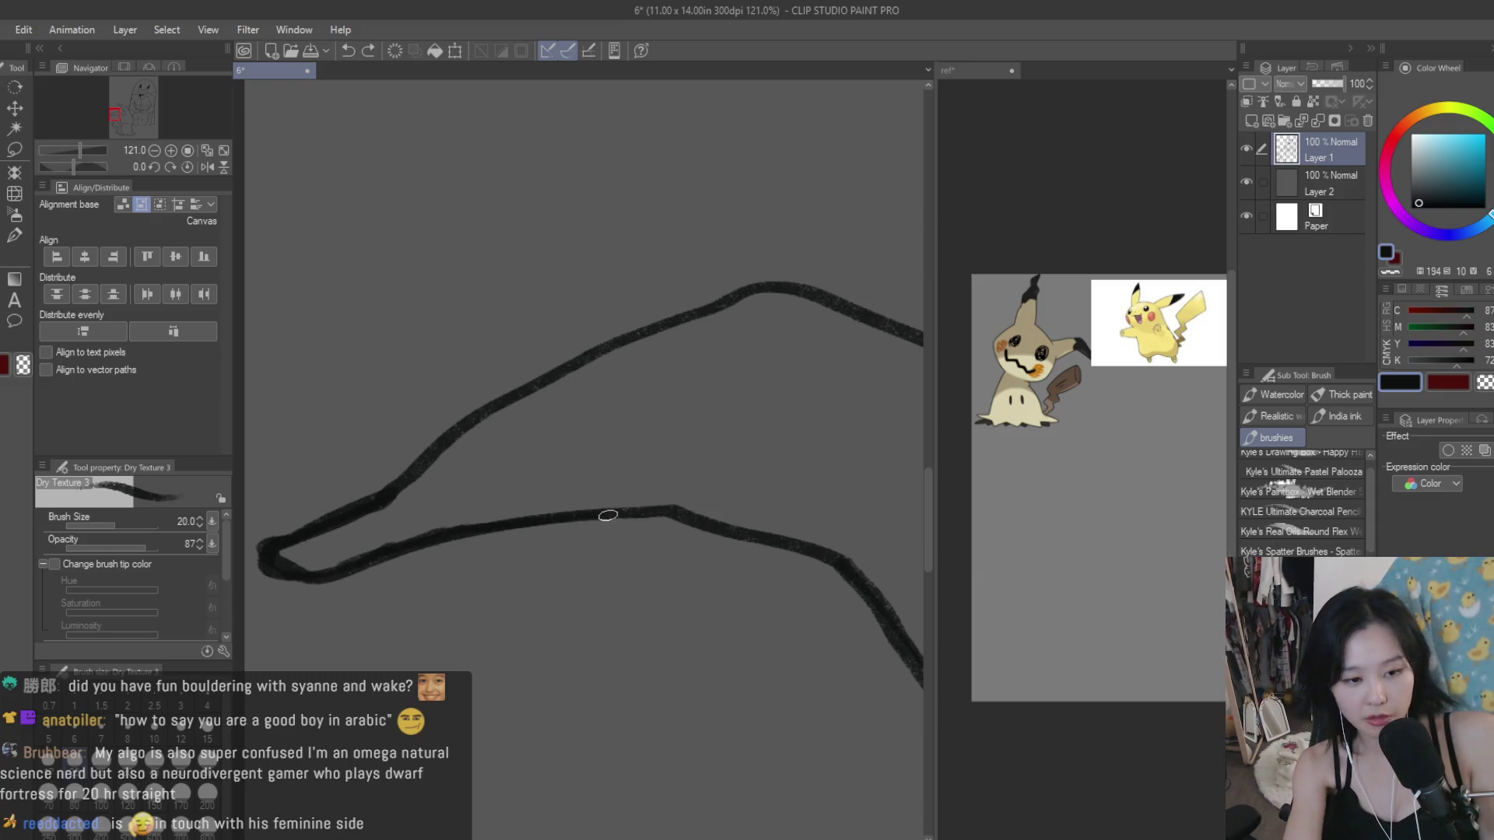
{"action": "scroll", "coordinate": [582, 473], "scroll_direction": "down", "scroll_amount": 3}
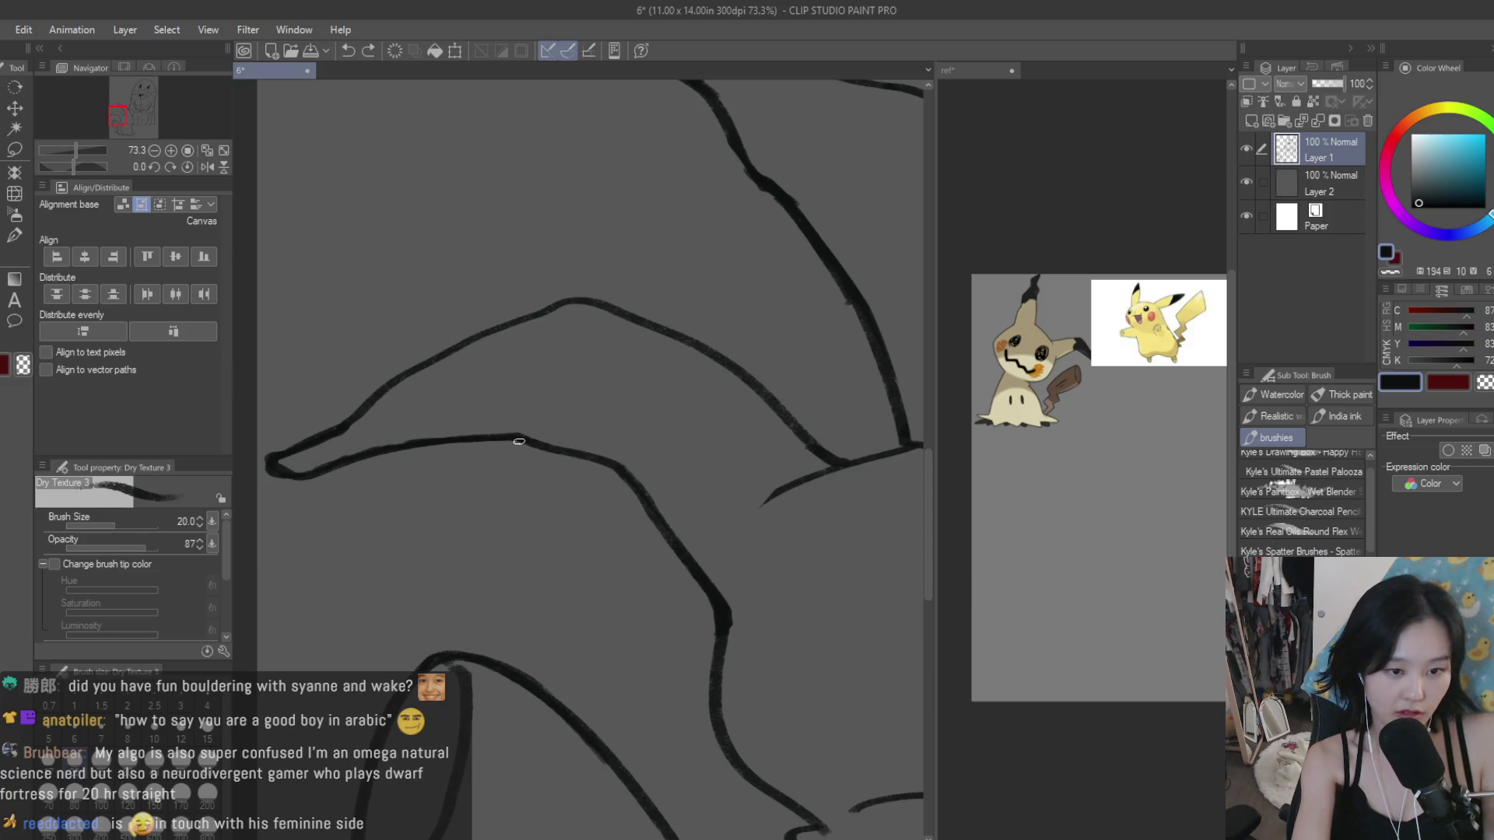
{"action": "scroll", "coordinate": [668, 274], "scroll_direction": "up", "scroll_amount": 3}
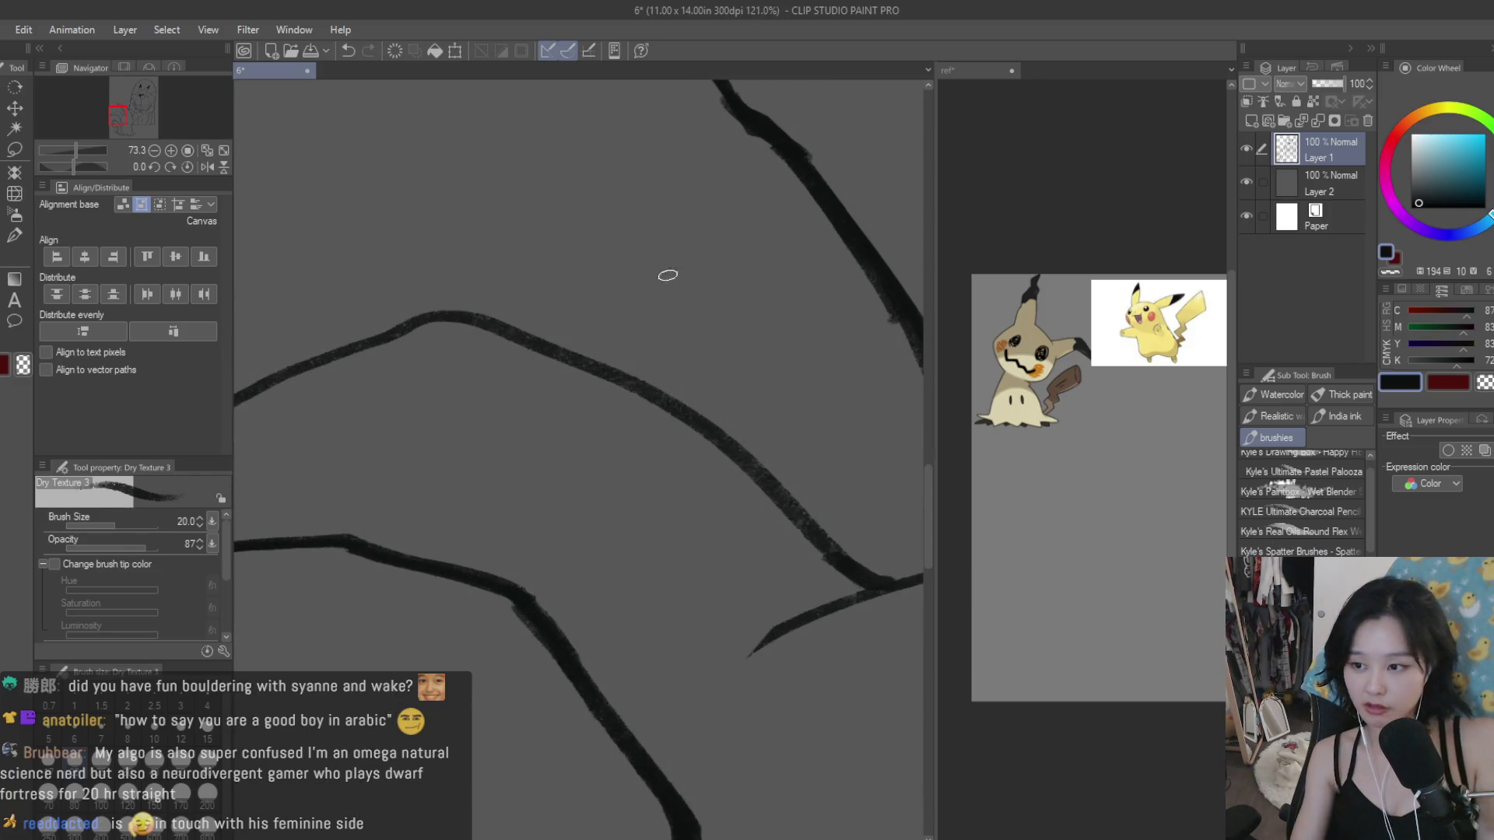
{"action": "left_click_drag", "start_coordinate": [615, 375], "coordinate": [783, 496]}
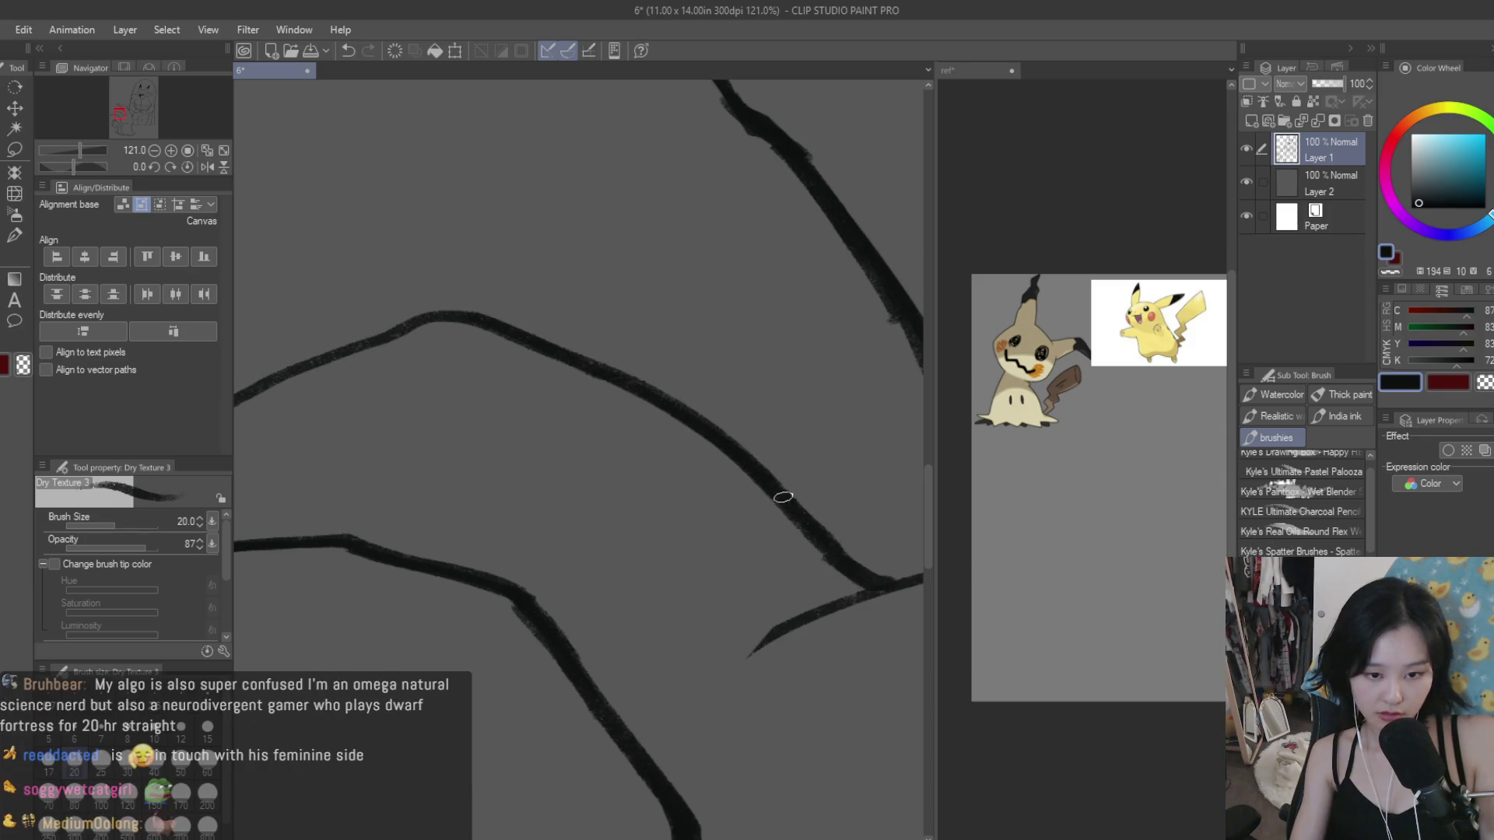
{"action": "mouse_move", "coordinate": [863, 570]}
{"action": "left_mouse_down"}
{"action": "mouse_move", "coordinate": [845, 567]}
{"action": "mouse_move", "coordinate": [886, 581]}
{"action": "left_mouse_up"}
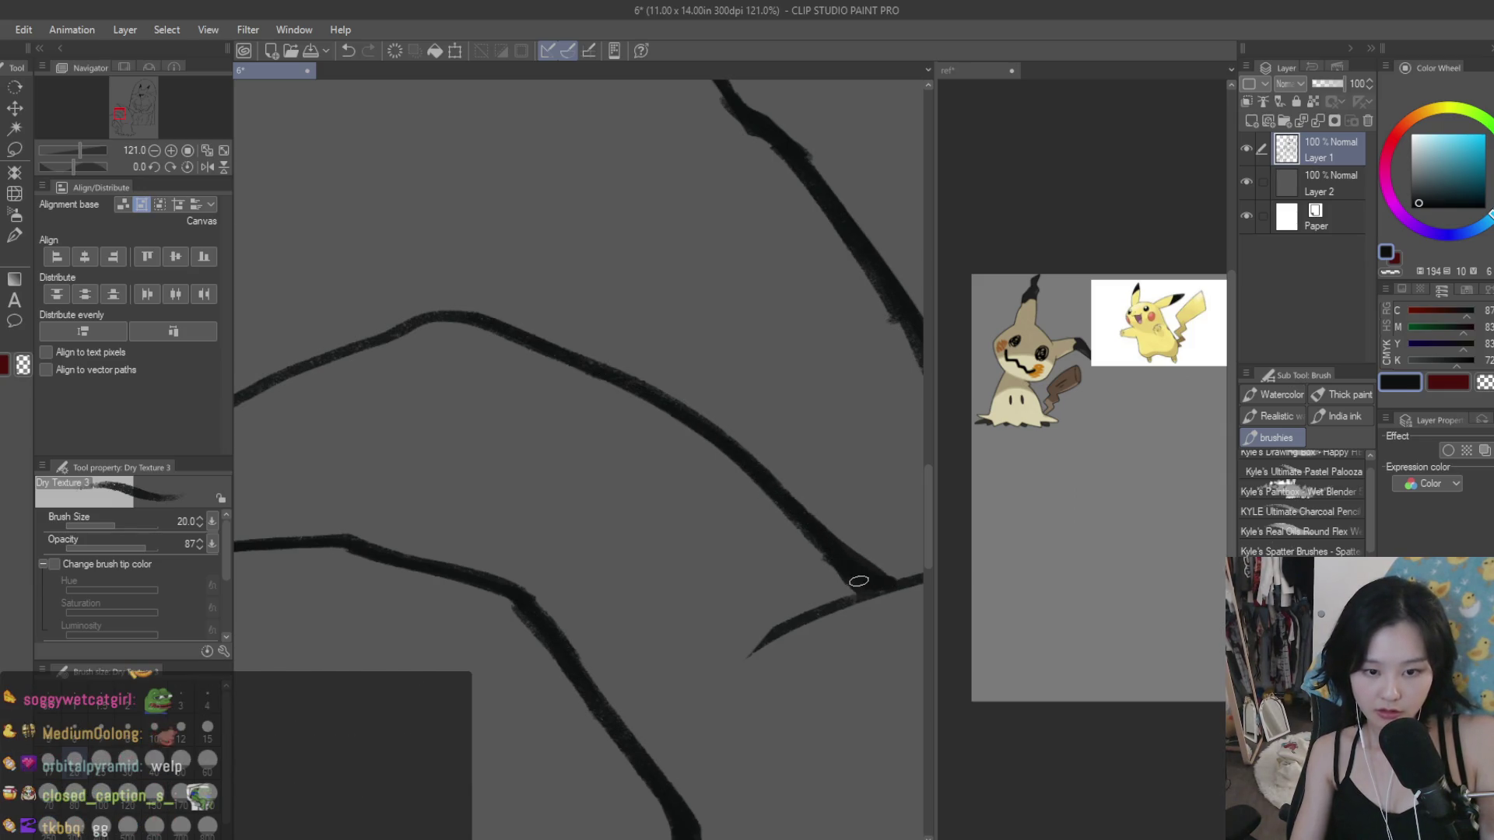
{"action": "scroll", "coordinate": [456, 490], "scroll_direction": "down", "scroll_amount": 3}
{"action": "scroll", "coordinate": [477, 470], "scroll_direction": "down", "scroll_amount": 2}
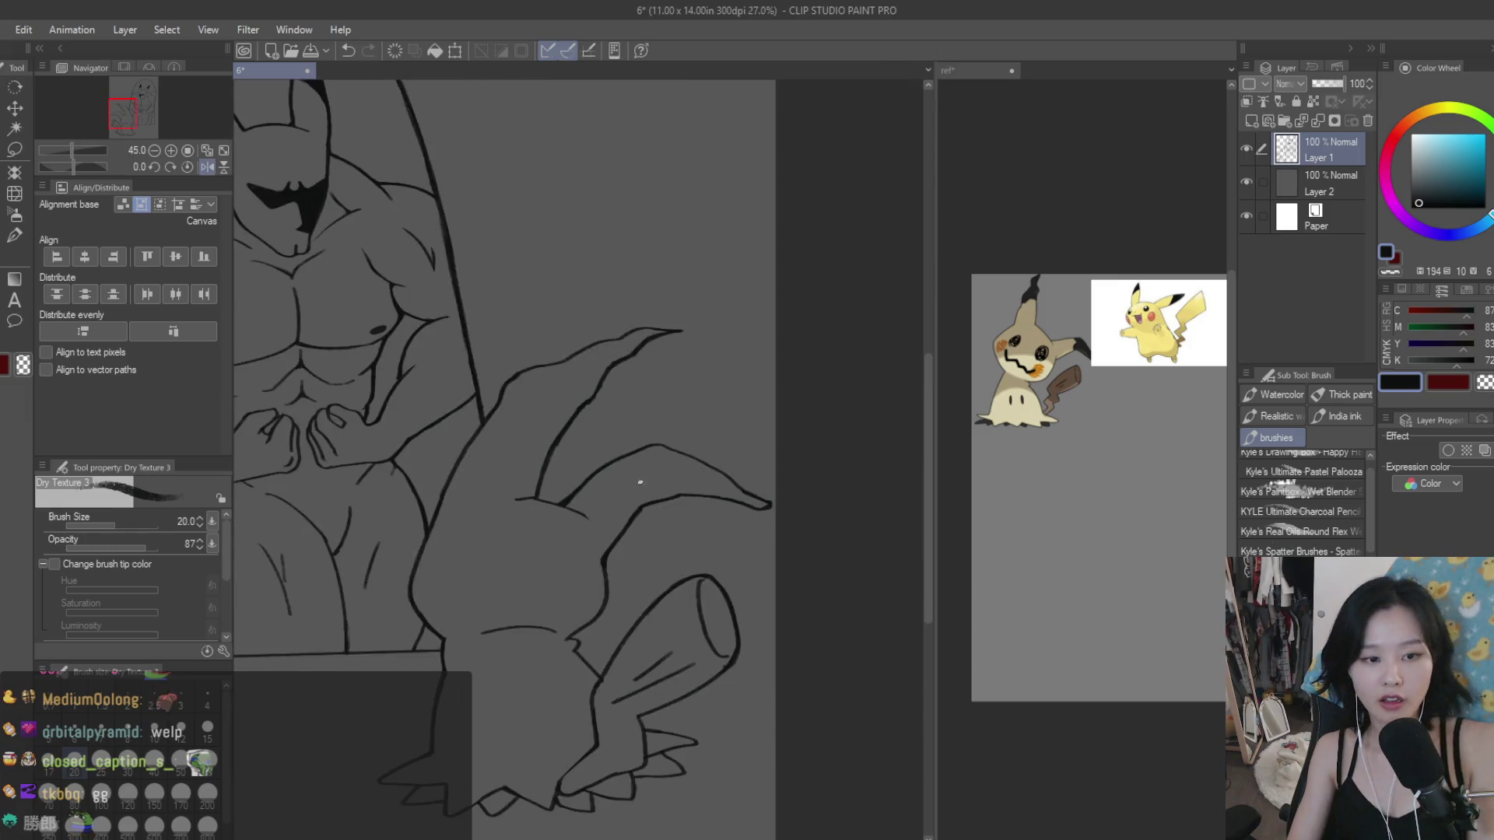
Step: Bring the whole page into view and save the drawing
{"action": "scroll", "coordinate": [639, 482], "scroll_direction": "down", "scroll_amount": 2}
{"action": "left_click_drag", "start_coordinate": [605, 448], "coordinate": [714, 448]}
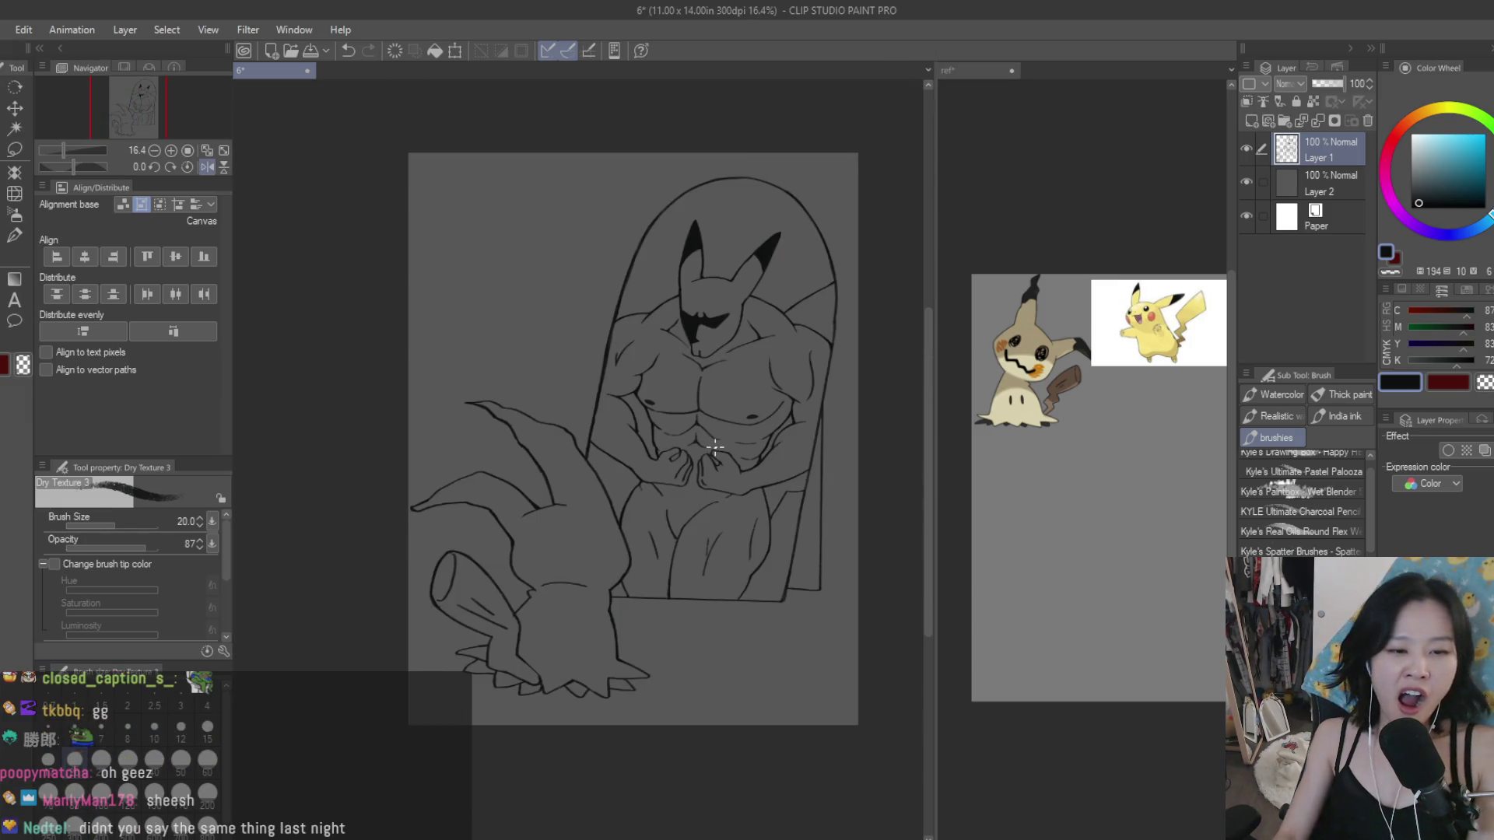
{"action": "key", "text": "ctrl+s"}
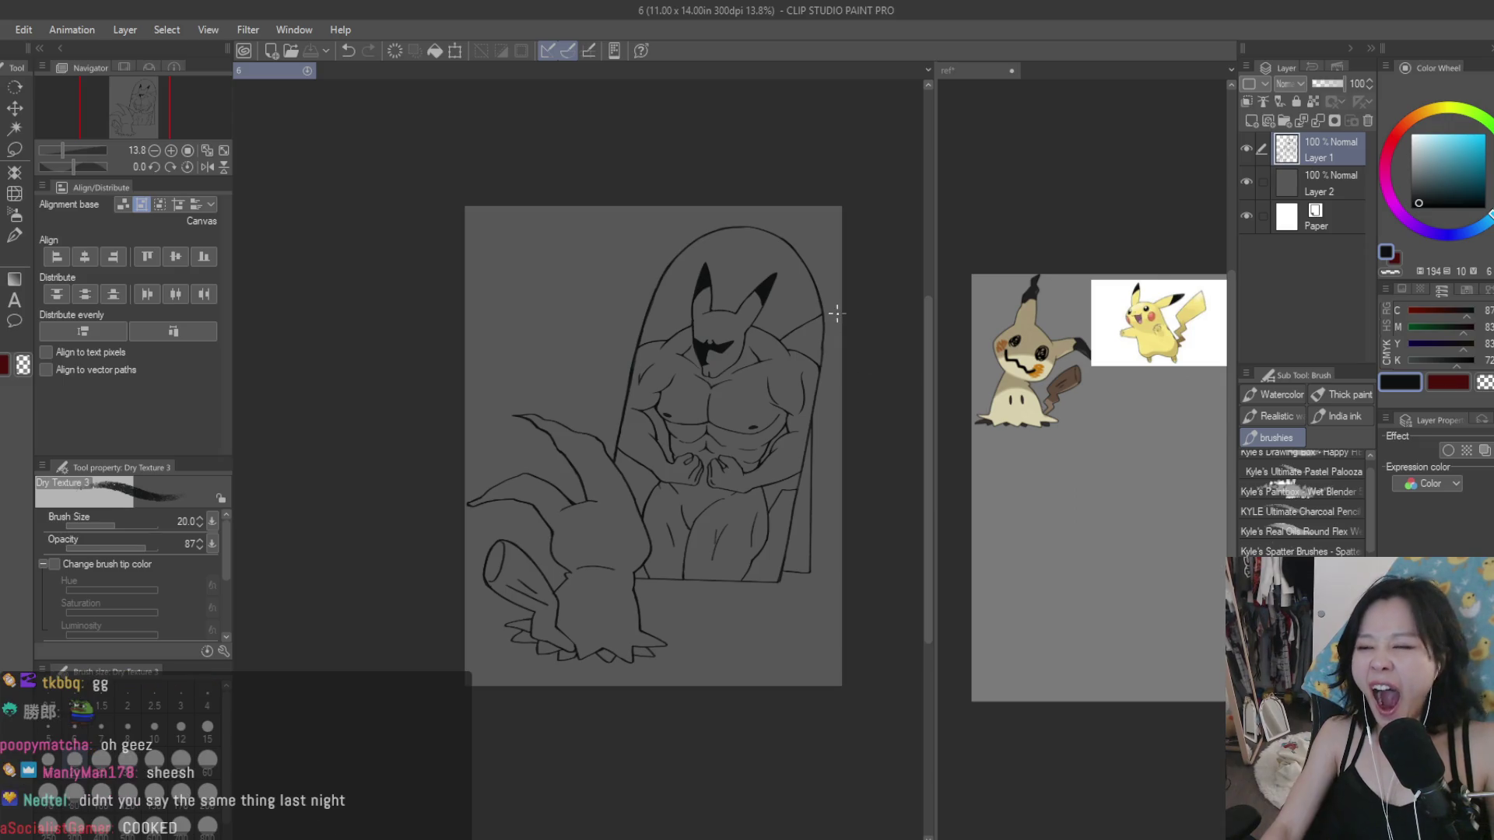
Step: Make the grey Layer 2 the editing layer and clear its grey fill
{"action": "scroll", "coordinate": [838, 164], "scroll_direction": "up", "scroll_amount": 1}
{"action": "scroll", "coordinate": [838, 163], "scroll_direction": "up", "scroll_amount": 1}
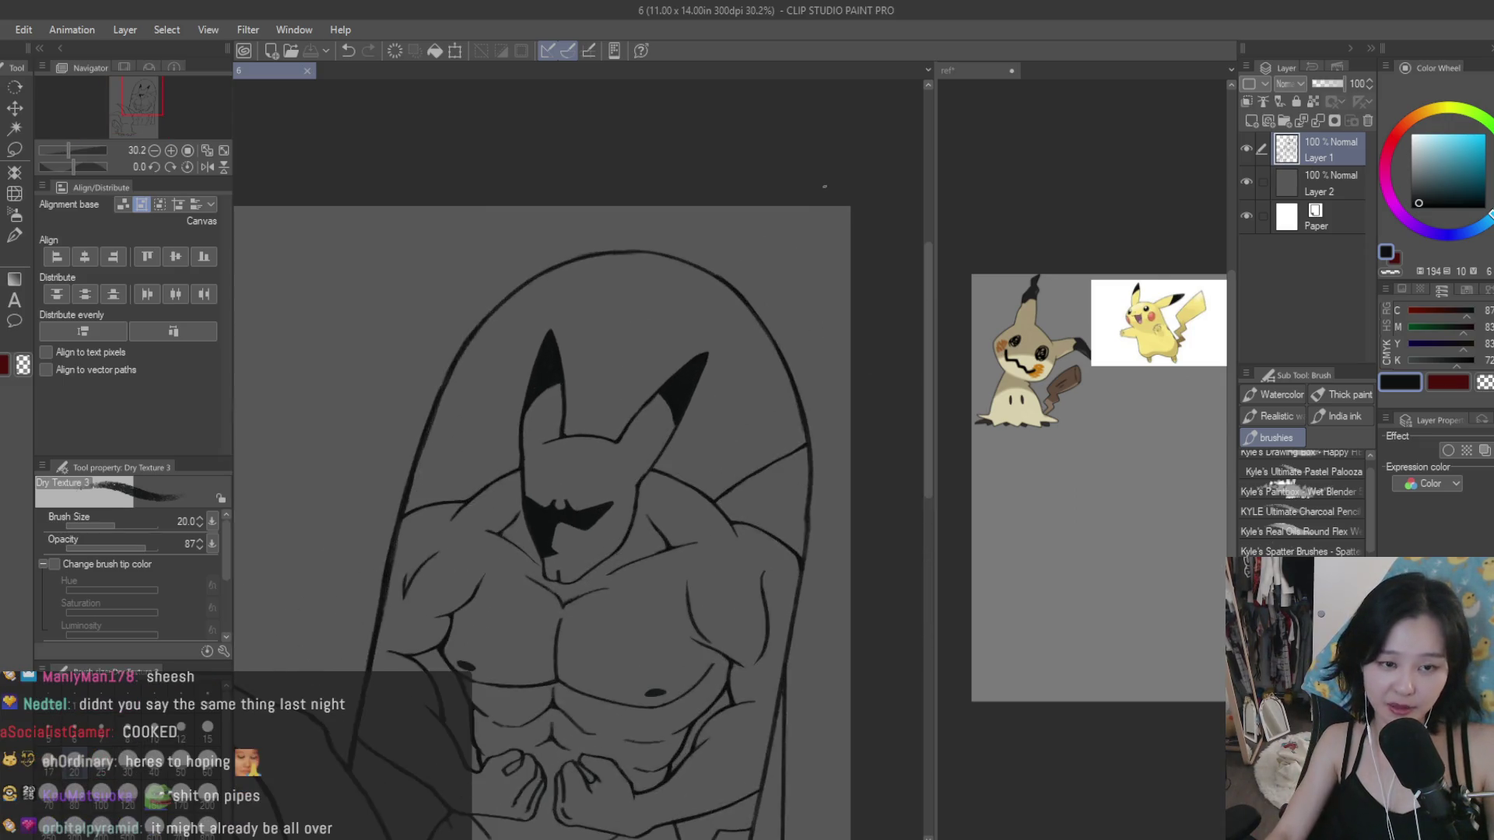
{"action": "scroll", "coordinate": [838, 164], "scroll_direction": "down", "scroll_amount": 2}
{"action": "left_click", "coordinate": [1247, 181]}
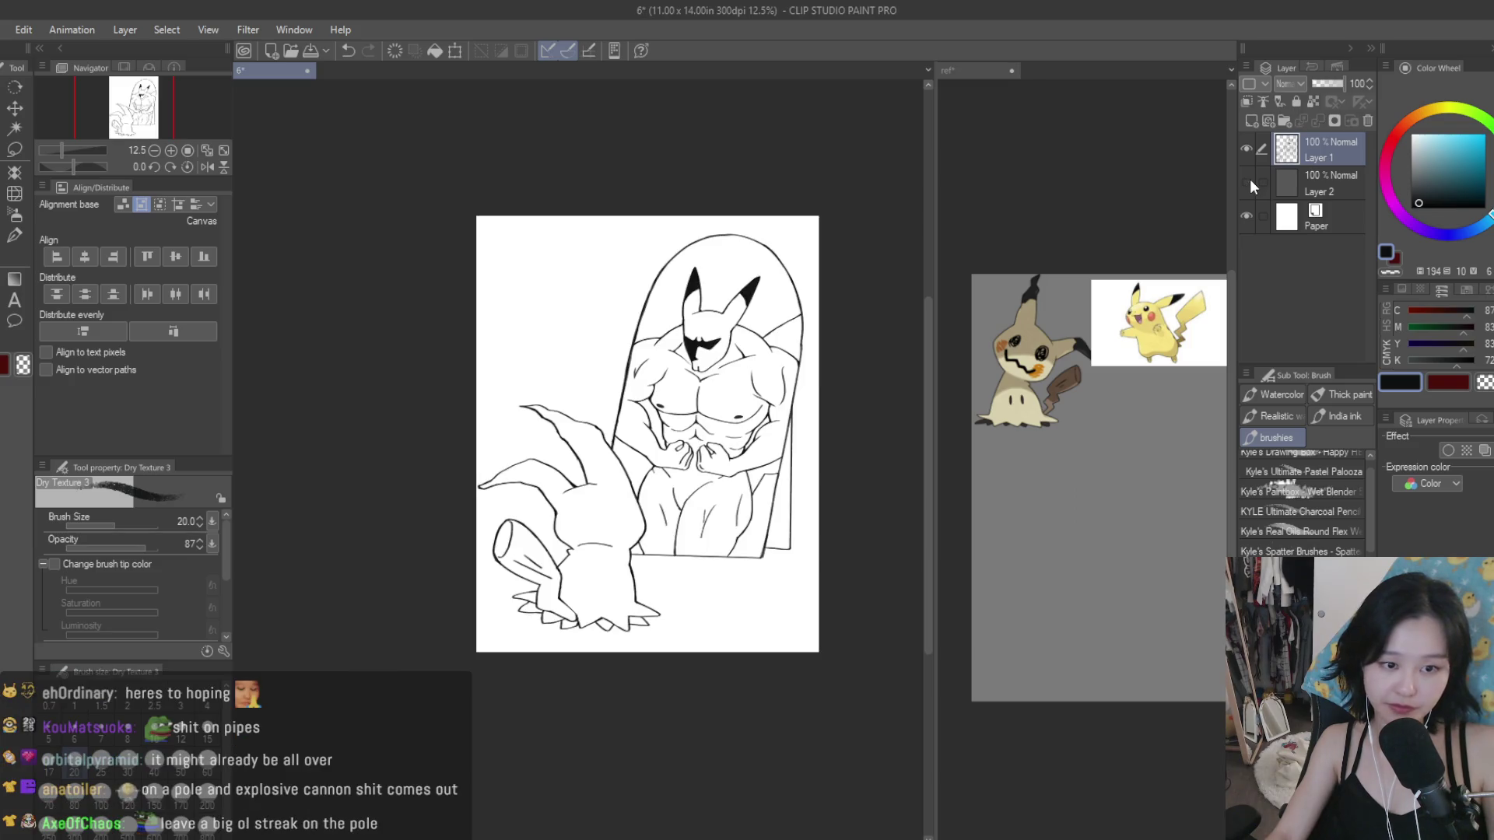
{"action": "left_click", "coordinate": [1249, 180]}
{"action": "left_click", "coordinate": [1276, 187]}
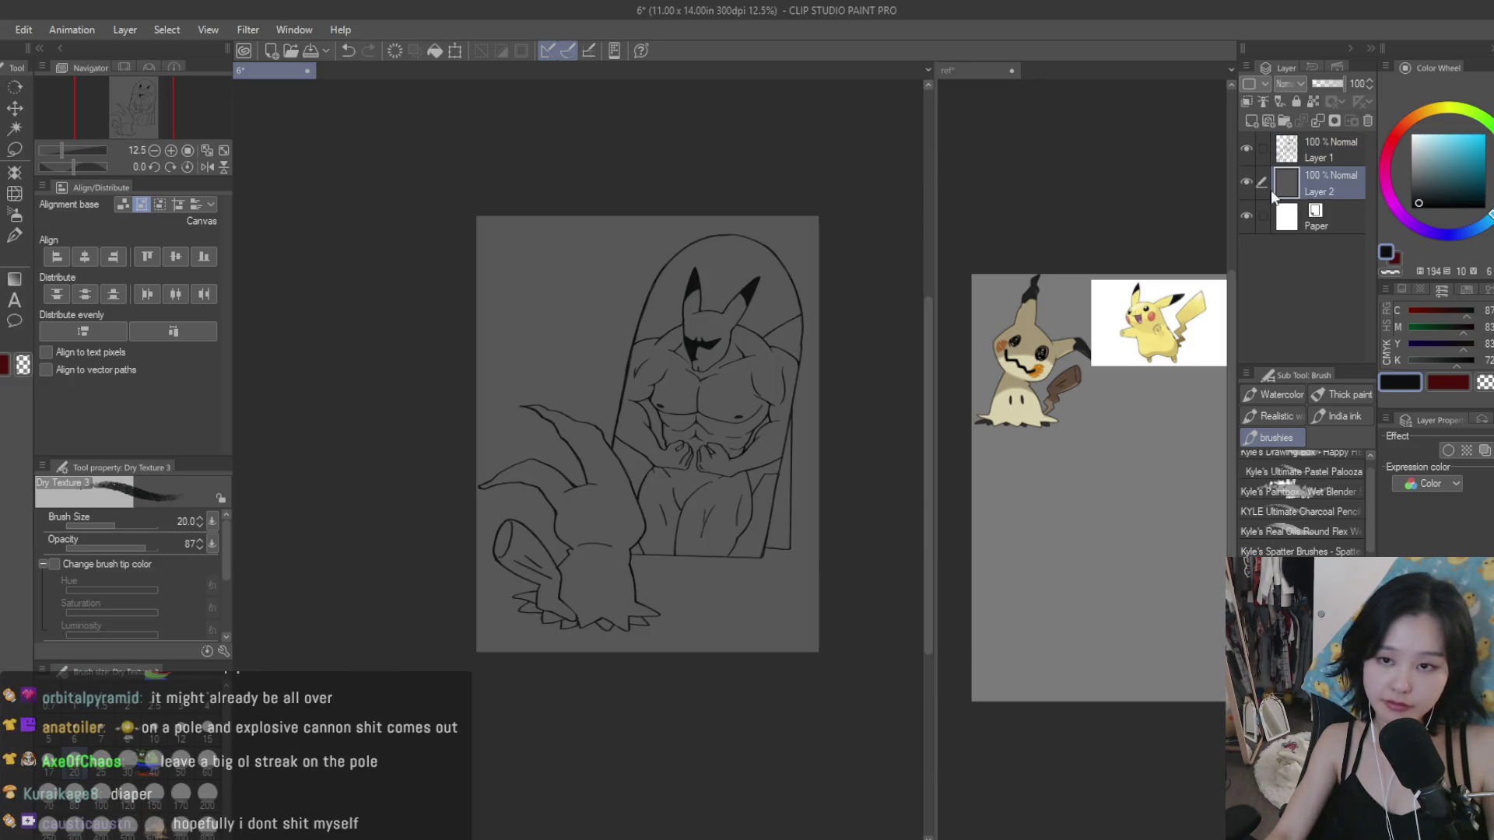
{"action": "left_click", "coordinate": [1363, 120]}
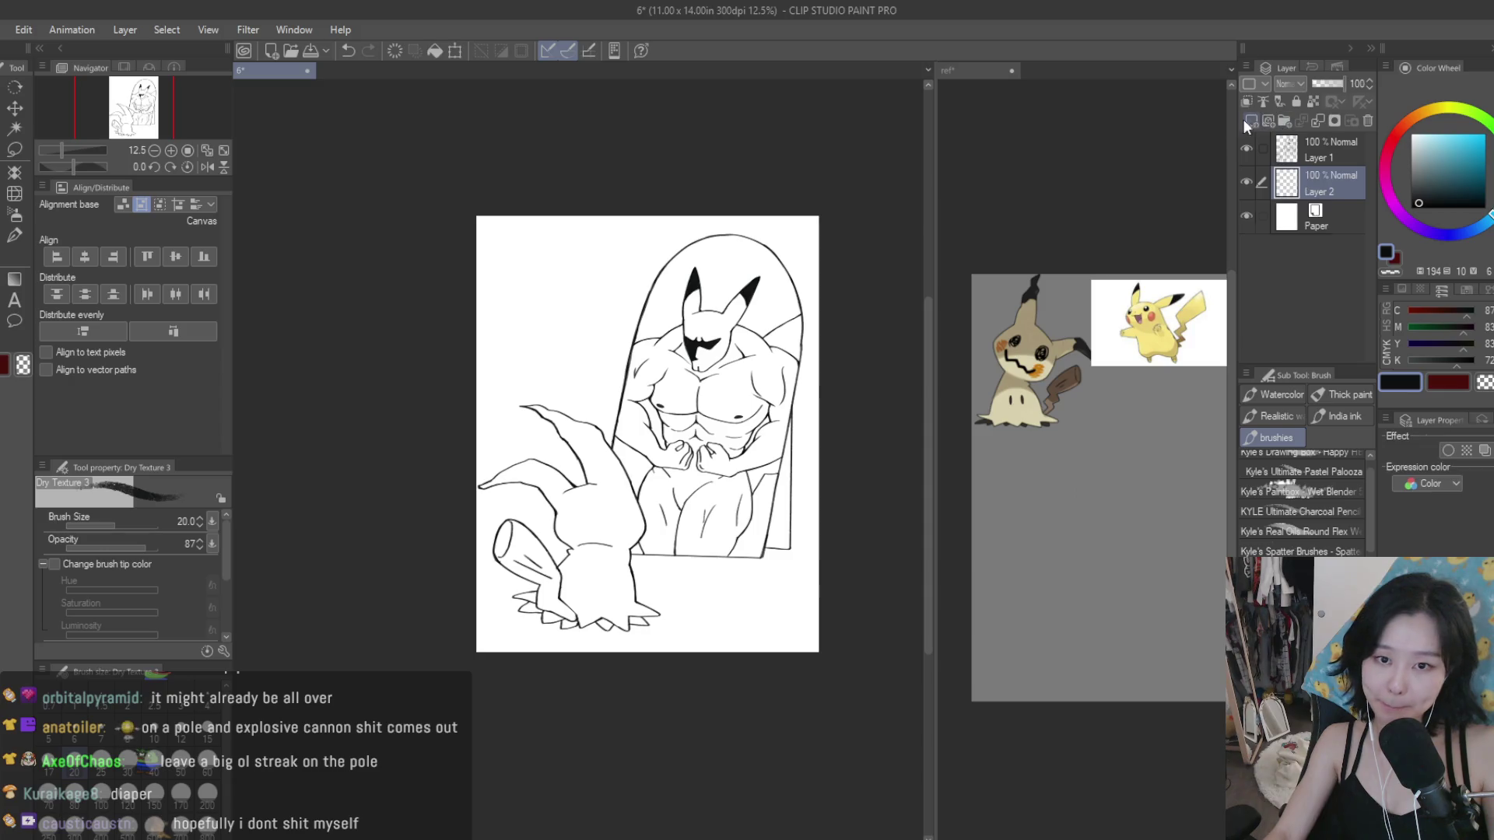
Step: Try a yellow fill on the drawing, undo it, and return to editing Layer 2
{"action": "scroll", "coordinate": [591, 436], "scroll_direction": "up", "scroll_amount": 3}
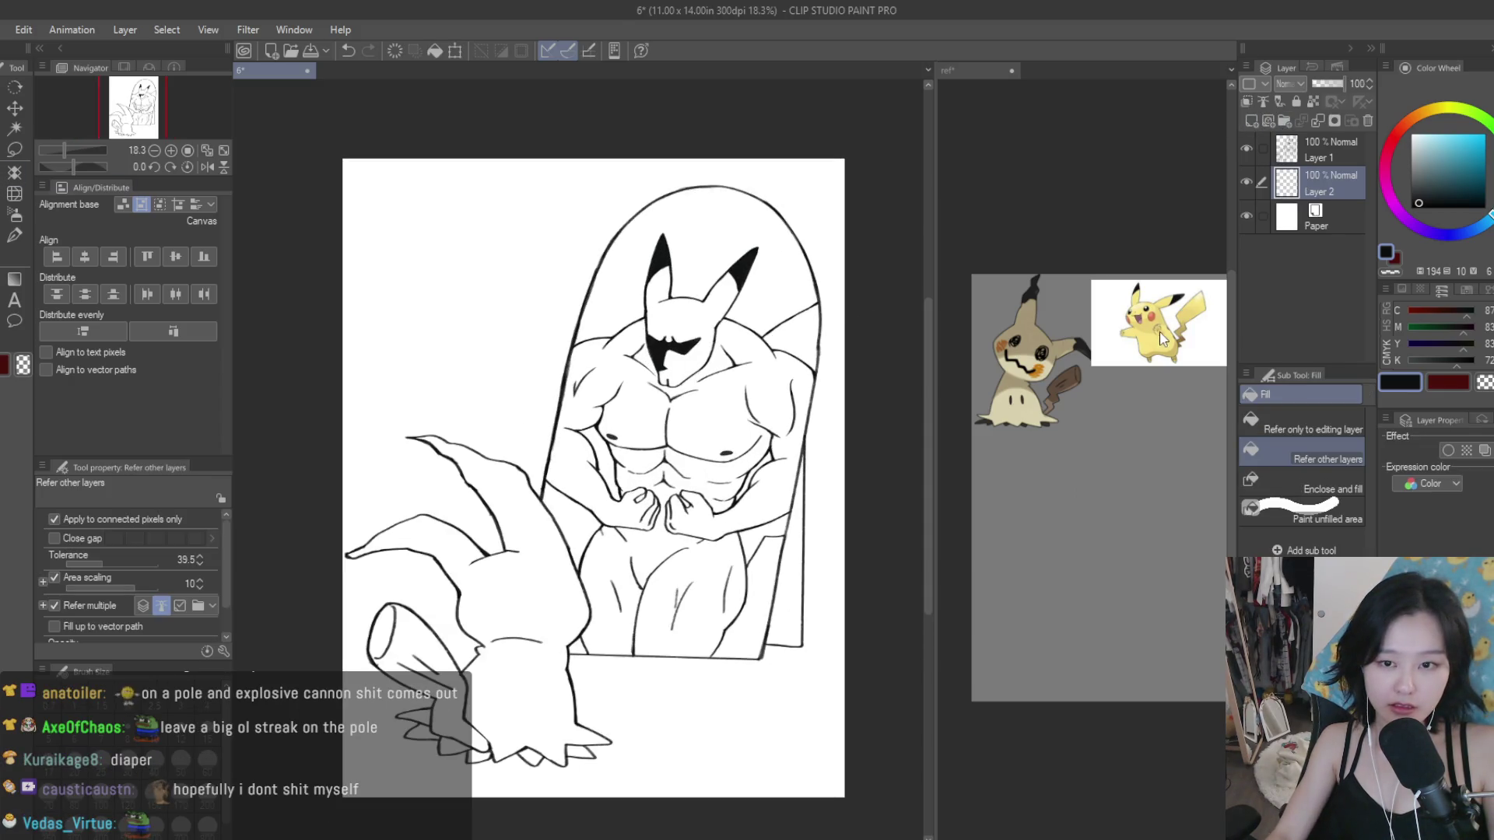
{"action": "left_click", "coordinate": [720, 379]}
{"action": "scroll", "coordinate": [786, 405], "scroll_direction": "up", "scroll_amount": 2}
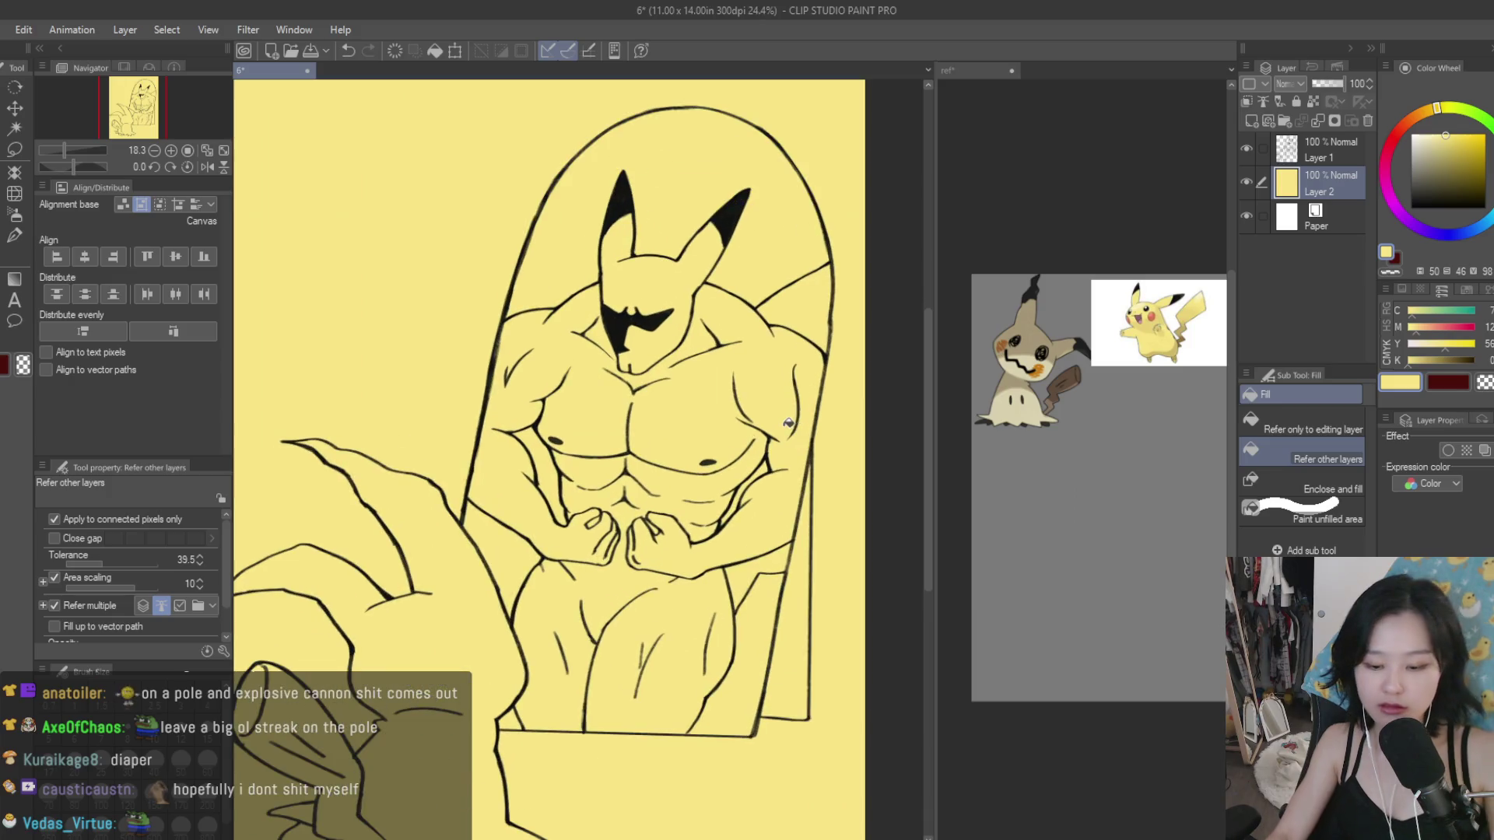
{"action": "key", "text": "ctrl+z"}
{"action": "left_click", "coordinate": [1289, 159]}
{"action": "left_click", "coordinate": [1323, 184]}
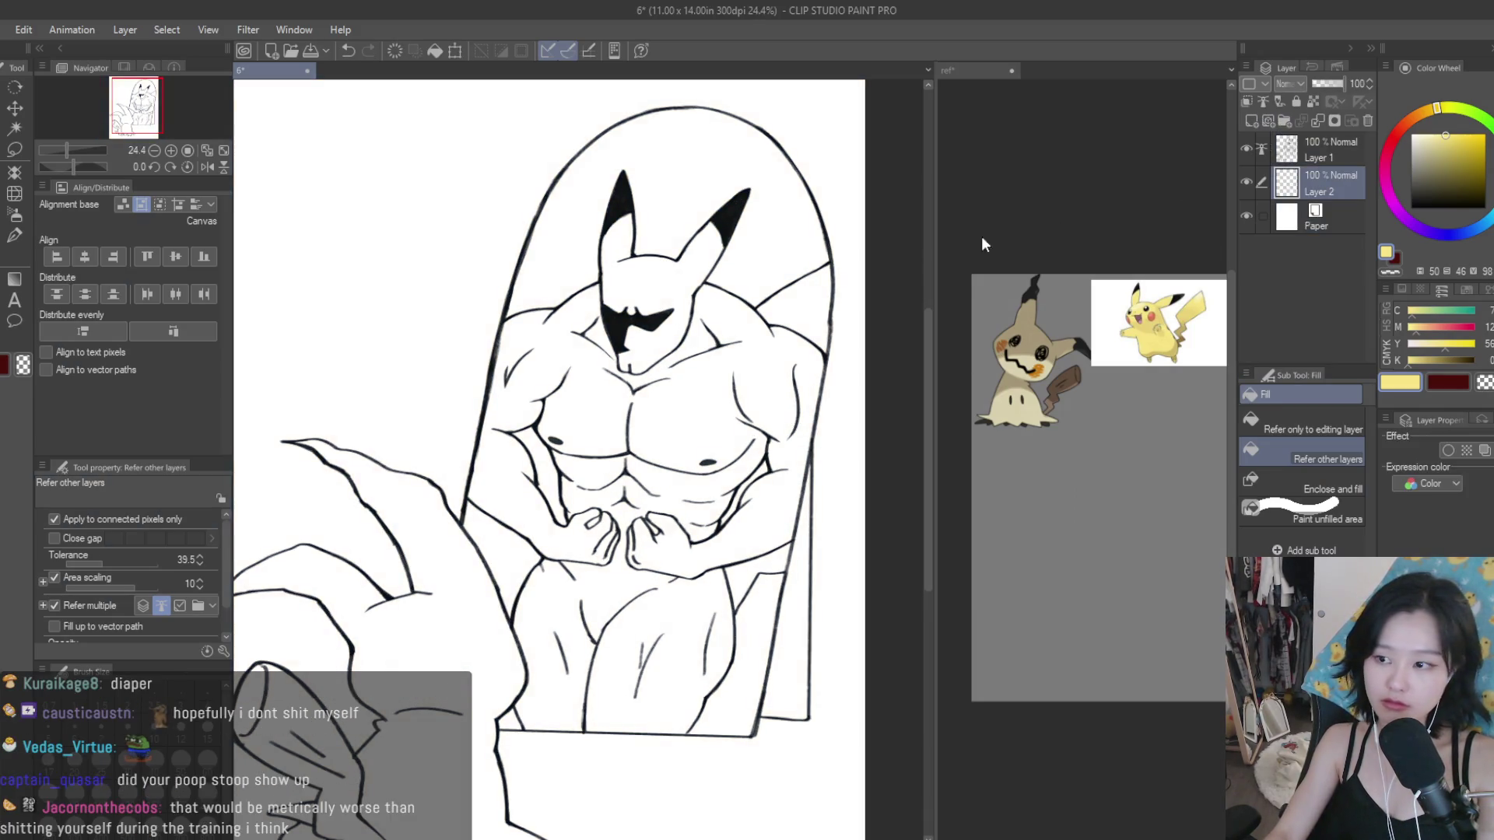
Step: Fill the torso, head, ears, shoulder gap and hip patch yellow, then undo those fills
{"action": "scroll", "coordinate": [810, 345], "scroll_direction": "up", "scroll_amount": 1}
{"action": "scroll", "coordinate": [794, 354], "scroll_direction": "up", "scroll_amount": 1}
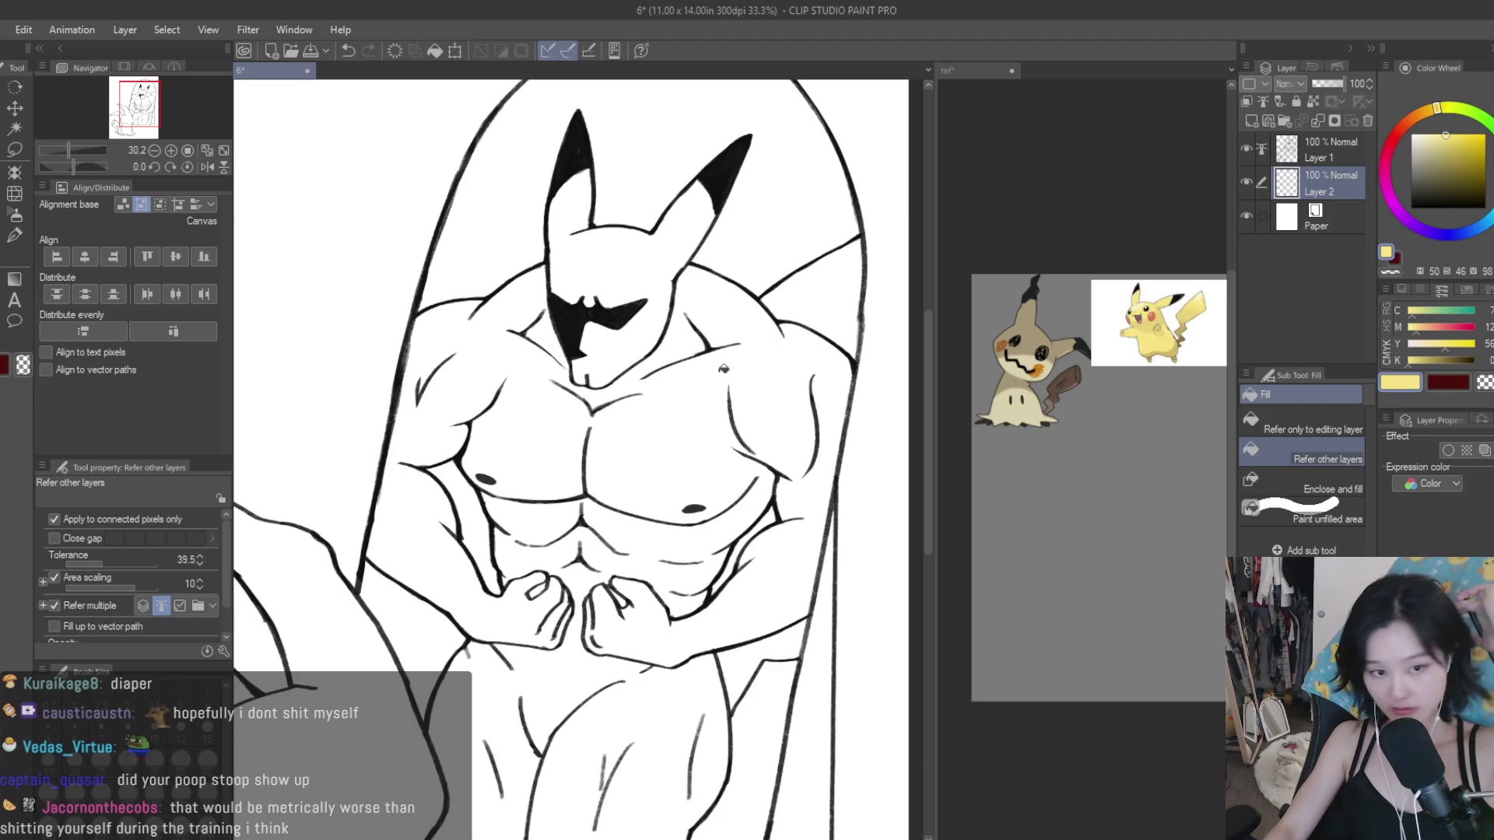
{"action": "left_click", "coordinate": [696, 382]}
{"action": "left_click", "coordinate": [651, 322]}
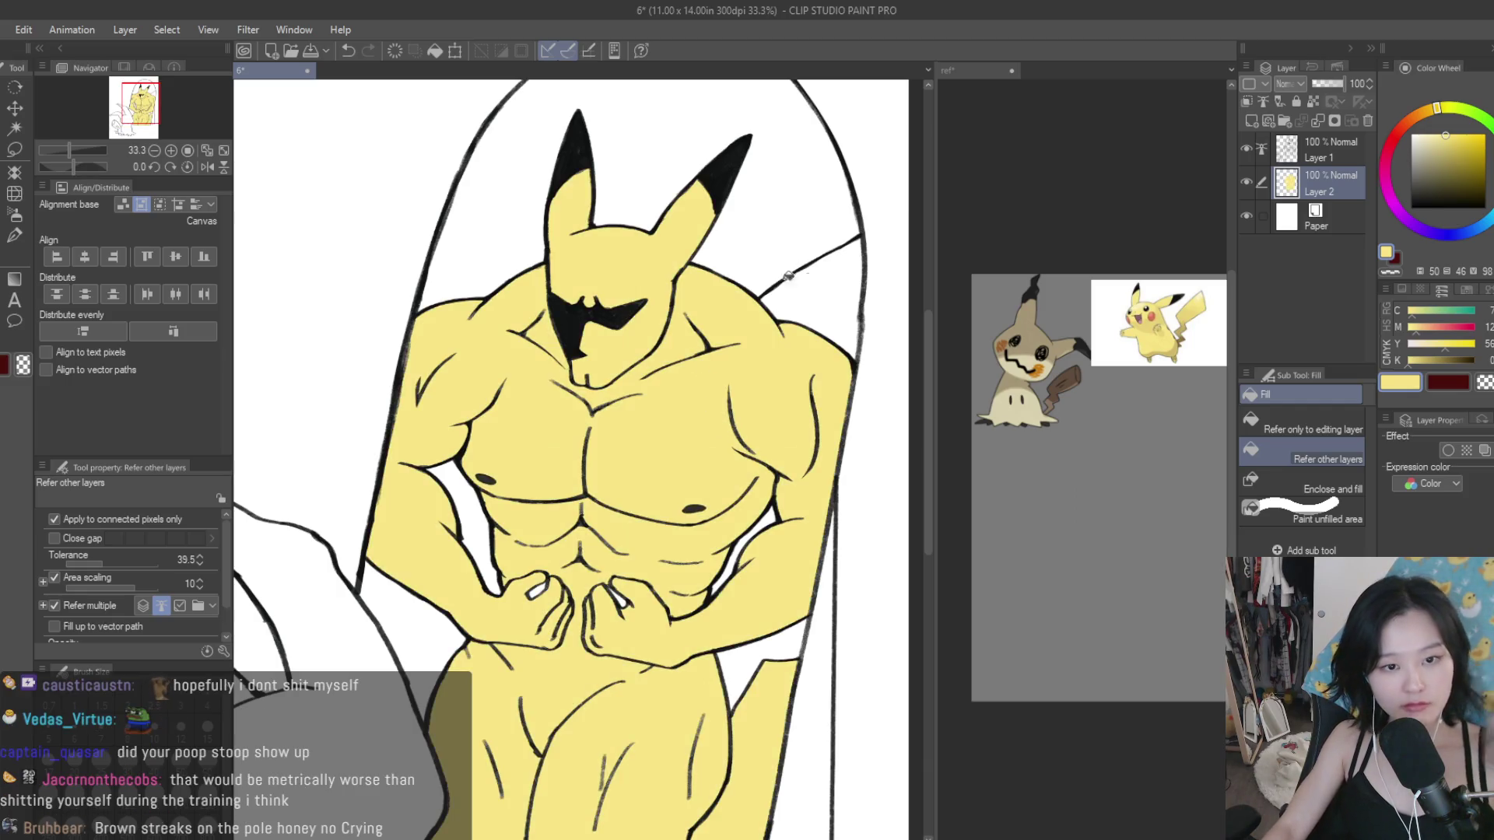
{"action": "left_click", "coordinate": [835, 287]}
{"action": "left_click", "coordinate": [788, 642]}
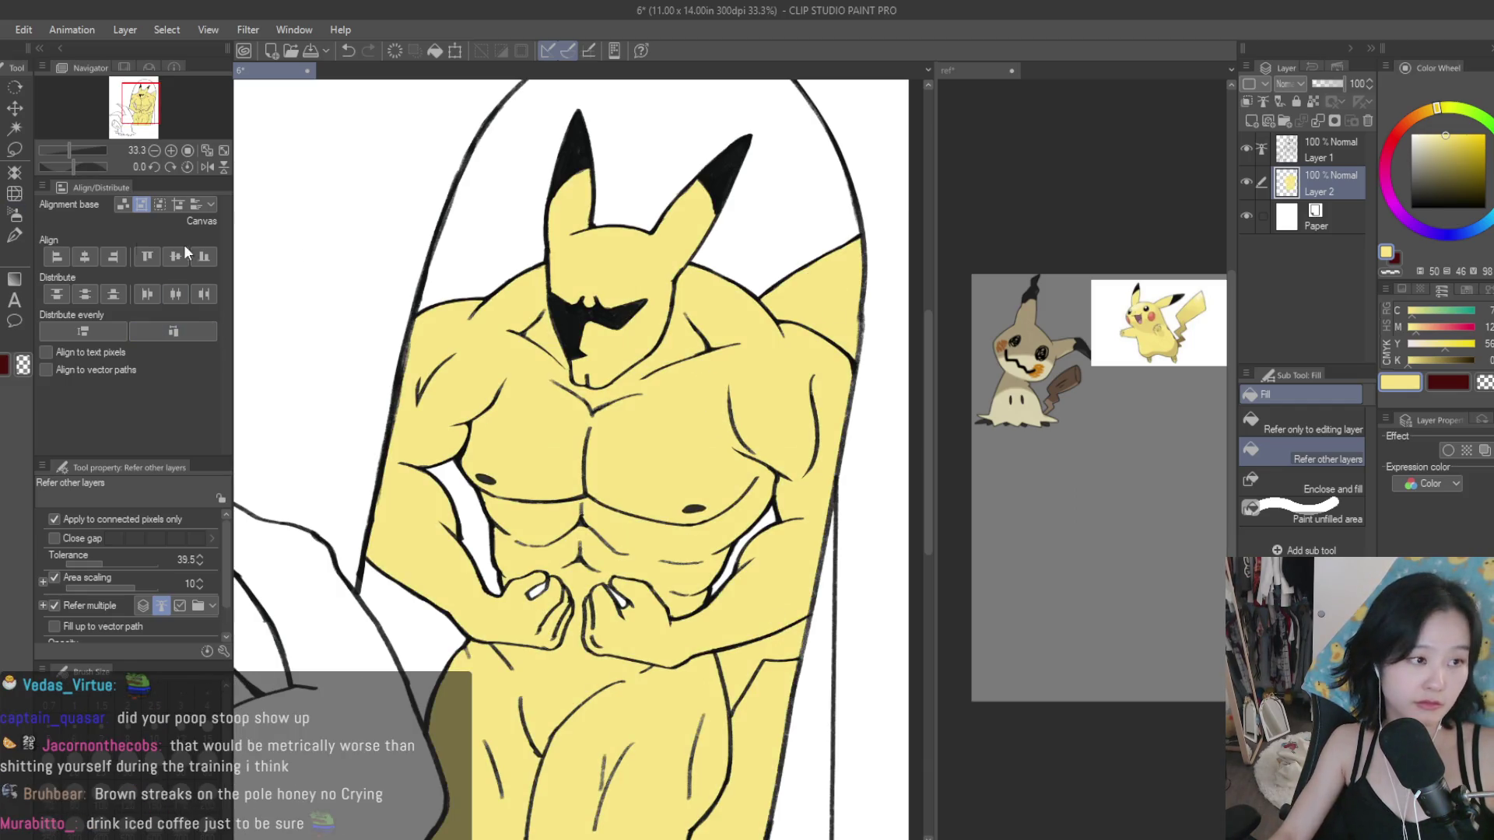
{"action": "key", "text": "ctrl+z"}
{"action": "key", "text": "ctrl+z"}
{"action": "key", "text": "ctrl+z"}
{"action": "key", "text": "ctrl+z"}
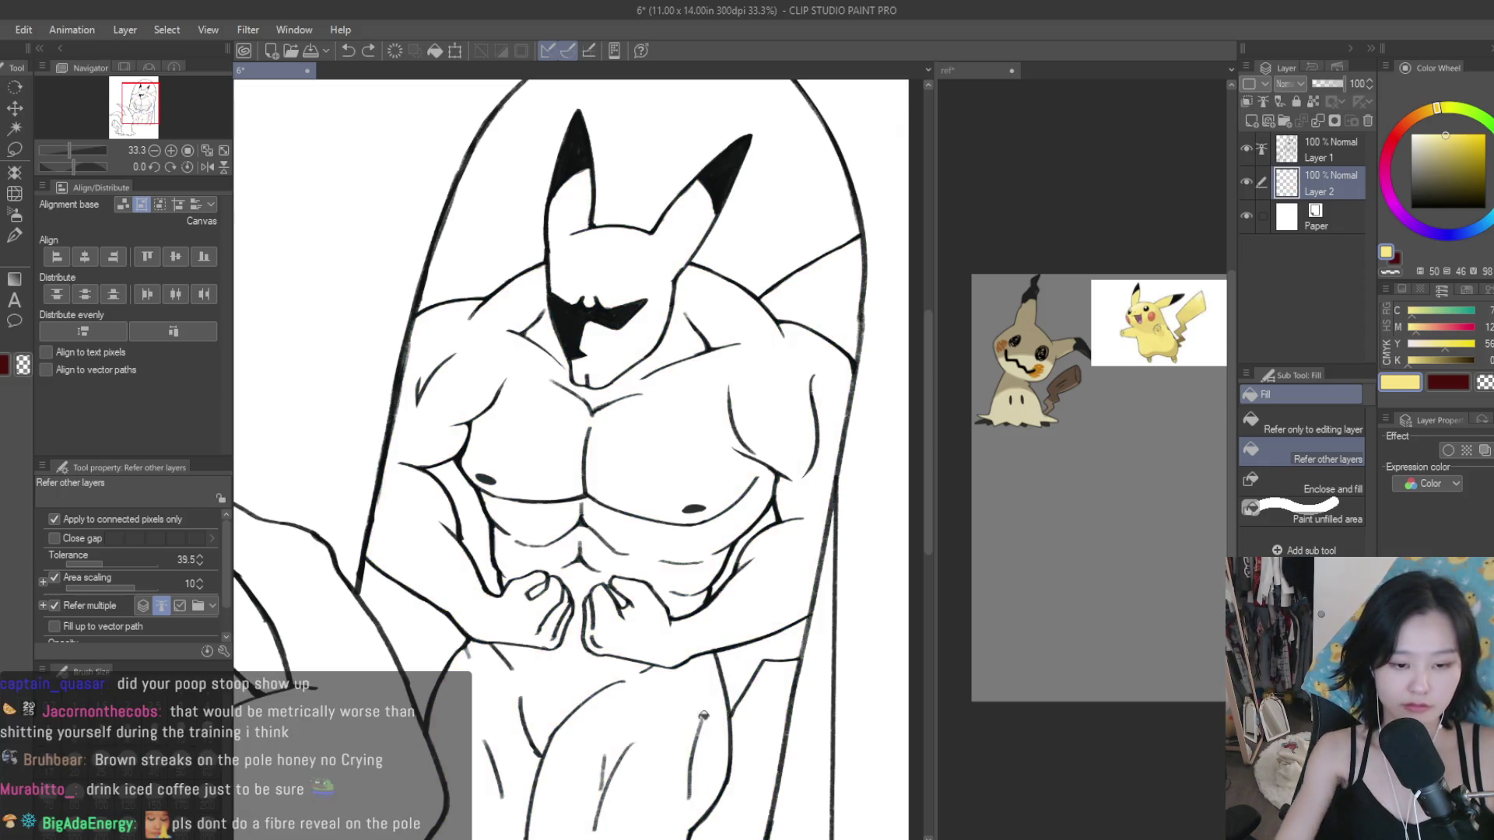
{"action": "scroll", "coordinate": [751, 547], "scroll_direction": "down", "scroll_amount": 1}
Step: Flood-fill the body, head and face, shoulder area, finger gap and arm gap yellow
{"action": "key", "text": "b"}
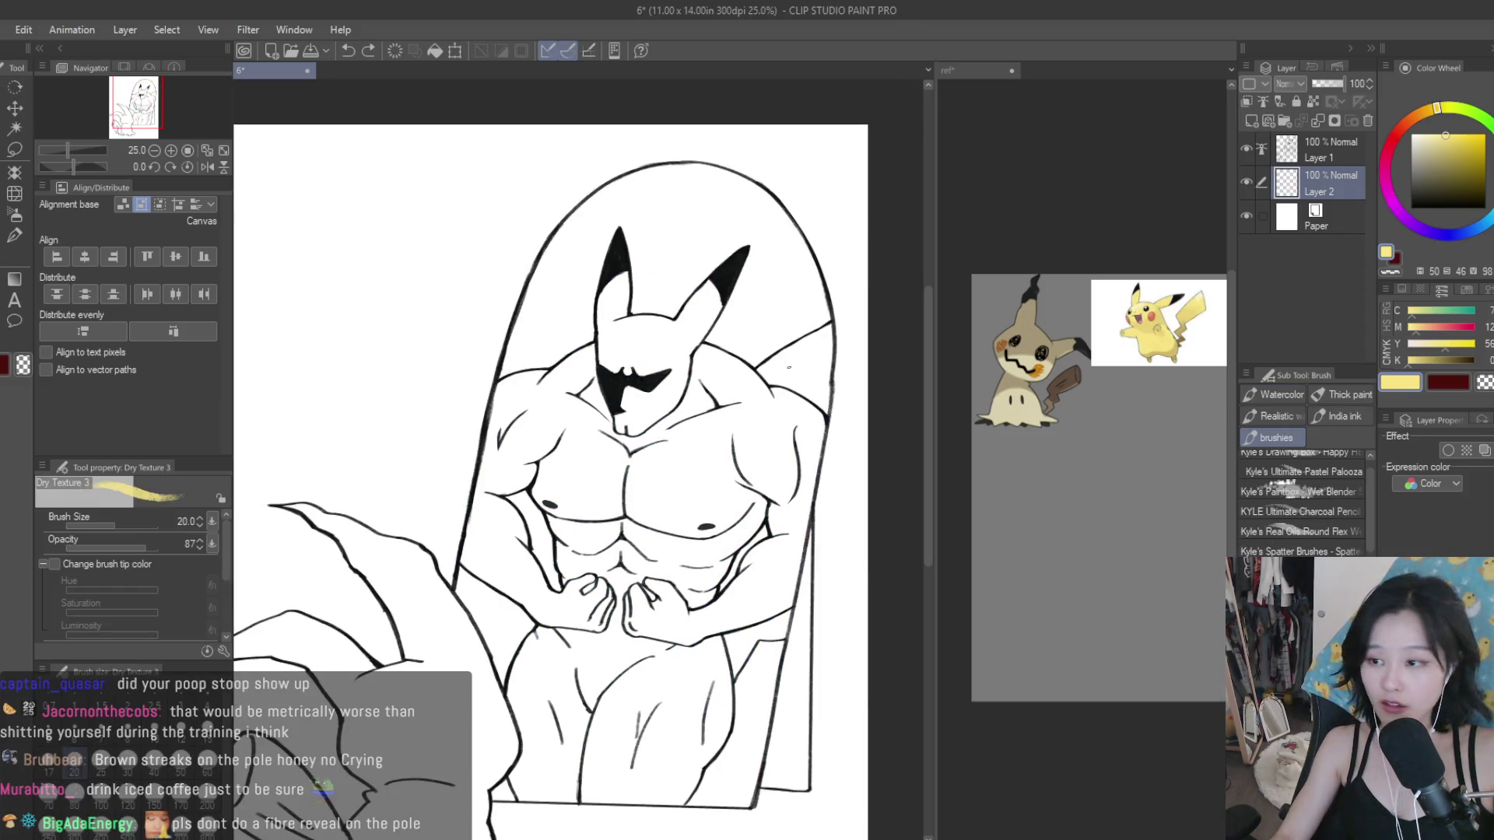
{"action": "scroll", "coordinate": [724, 582], "scroll_direction": "up", "scroll_amount": 1}
{"action": "scroll", "coordinate": [724, 582], "scroll_direction": "up", "scroll_amount": 2}
{"action": "scroll", "coordinate": [724, 582], "scroll_direction": "up", "scroll_amount": 2}
{"action": "scroll", "coordinate": [724, 582], "scroll_direction": "up", "scroll_amount": 3}
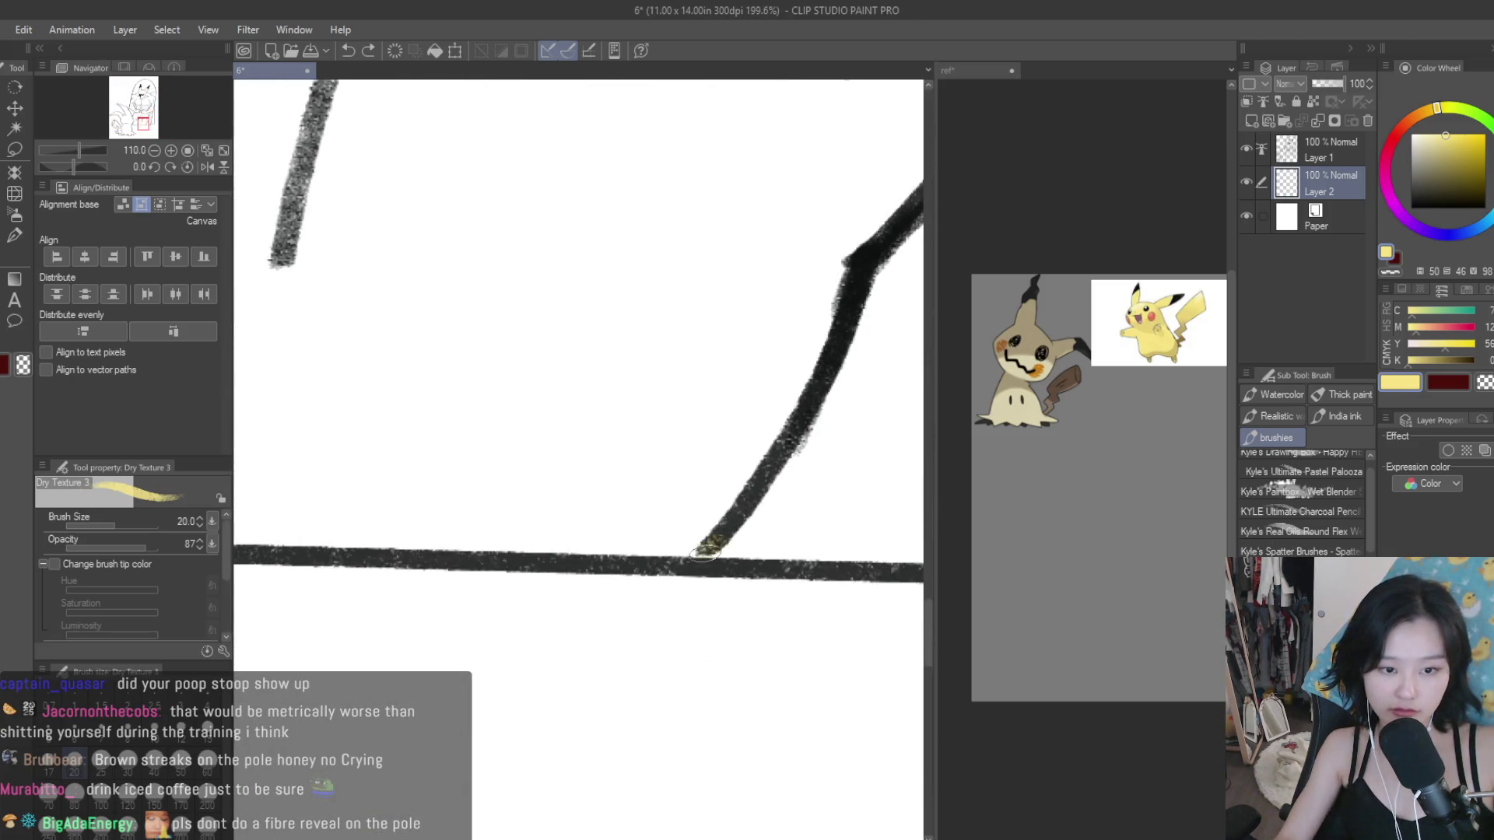
{"action": "key", "text": "g"}
{"action": "left_click", "coordinate": [572, 537]}
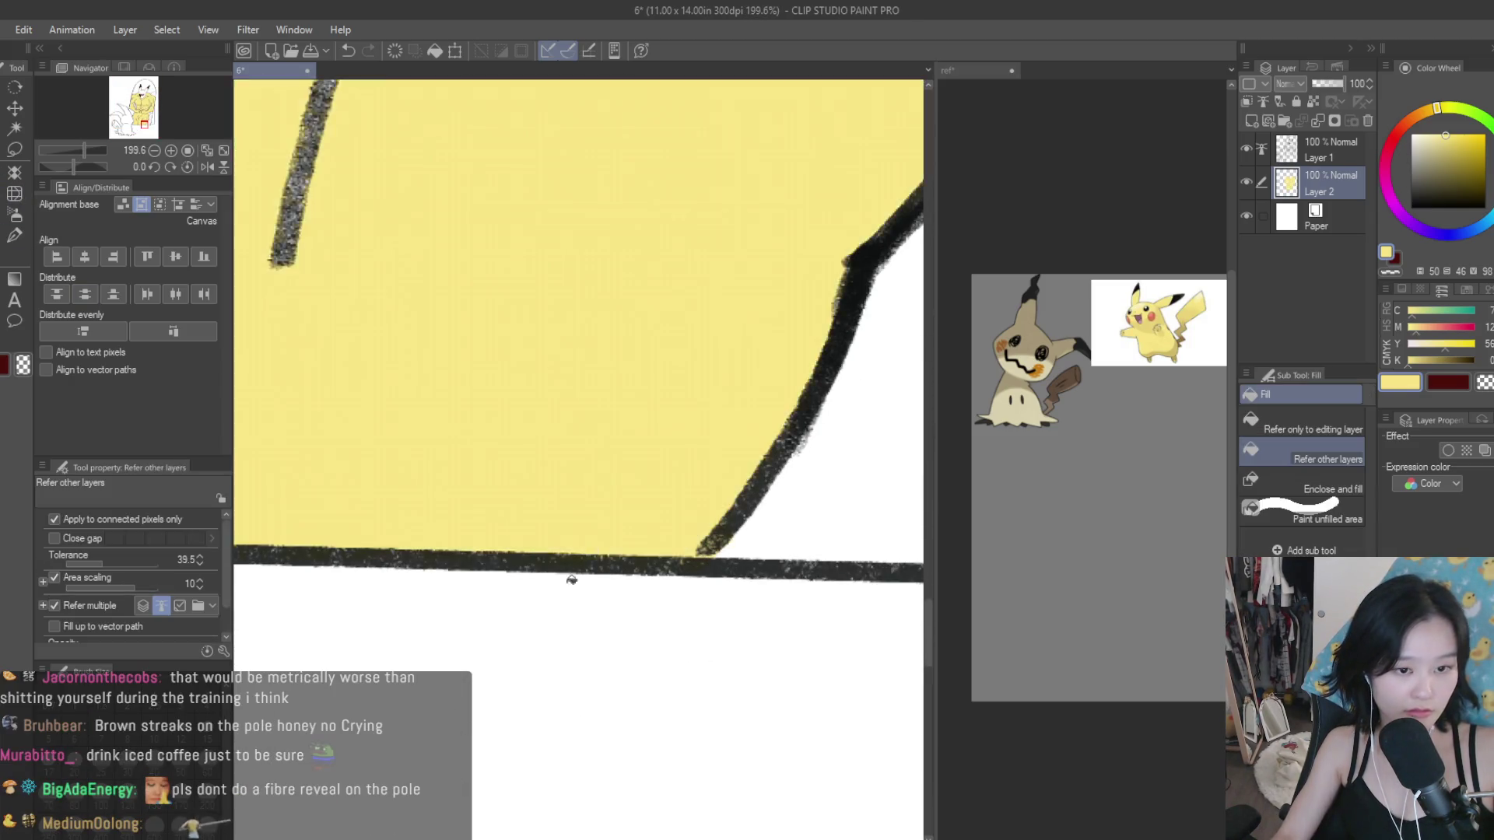
{"action": "scroll", "coordinate": [573, 575], "scroll_direction": "down", "scroll_amount": 3}
{"action": "scroll", "coordinate": [573, 700], "scroll_direction": "down", "scroll_amount": 2}
{"action": "left_click", "coordinate": [581, 279]}
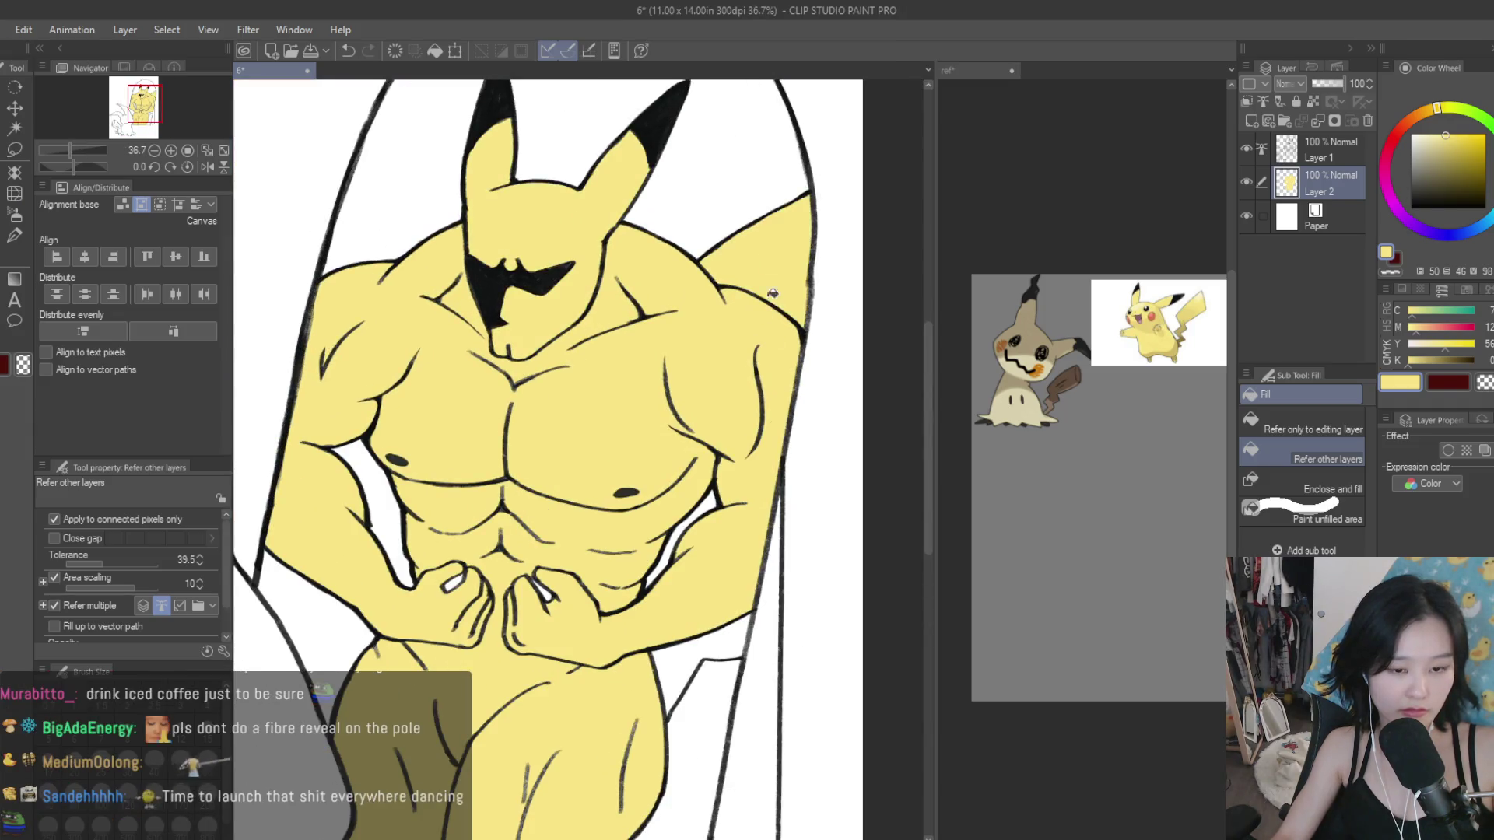
{"action": "left_click", "coordinate": [747, 256]}
{"action": "scroll", "coordinate": [340, 542], "scroll_direction": "up", "scroll_amount": 2}
{"action": "left_click", "coordinate": [463, 556]}
{"action": "left_click", "coordinate": [677, 467]}
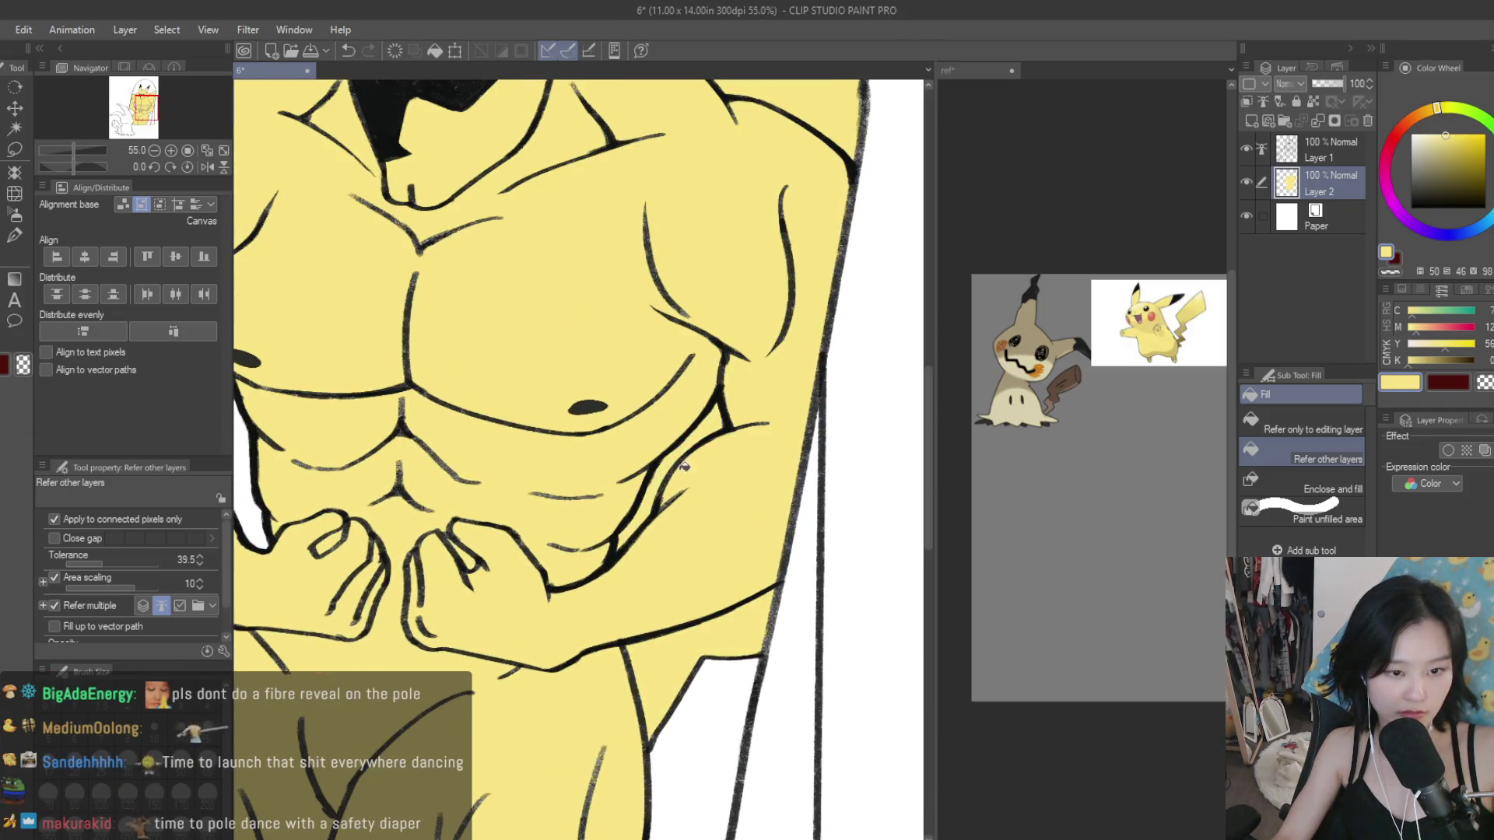
{"action": "scroll", "coordinate": [771, 478], "scroll_direction": "down", "scroll_amount": 3}
{"action": "scroll", "coordinate": [779, 483], "scroll_direction": "down", "scroll_amount": 1}
Step: Switch from the textured brush to a smooth pen
{"action": "key", "text": "b"}
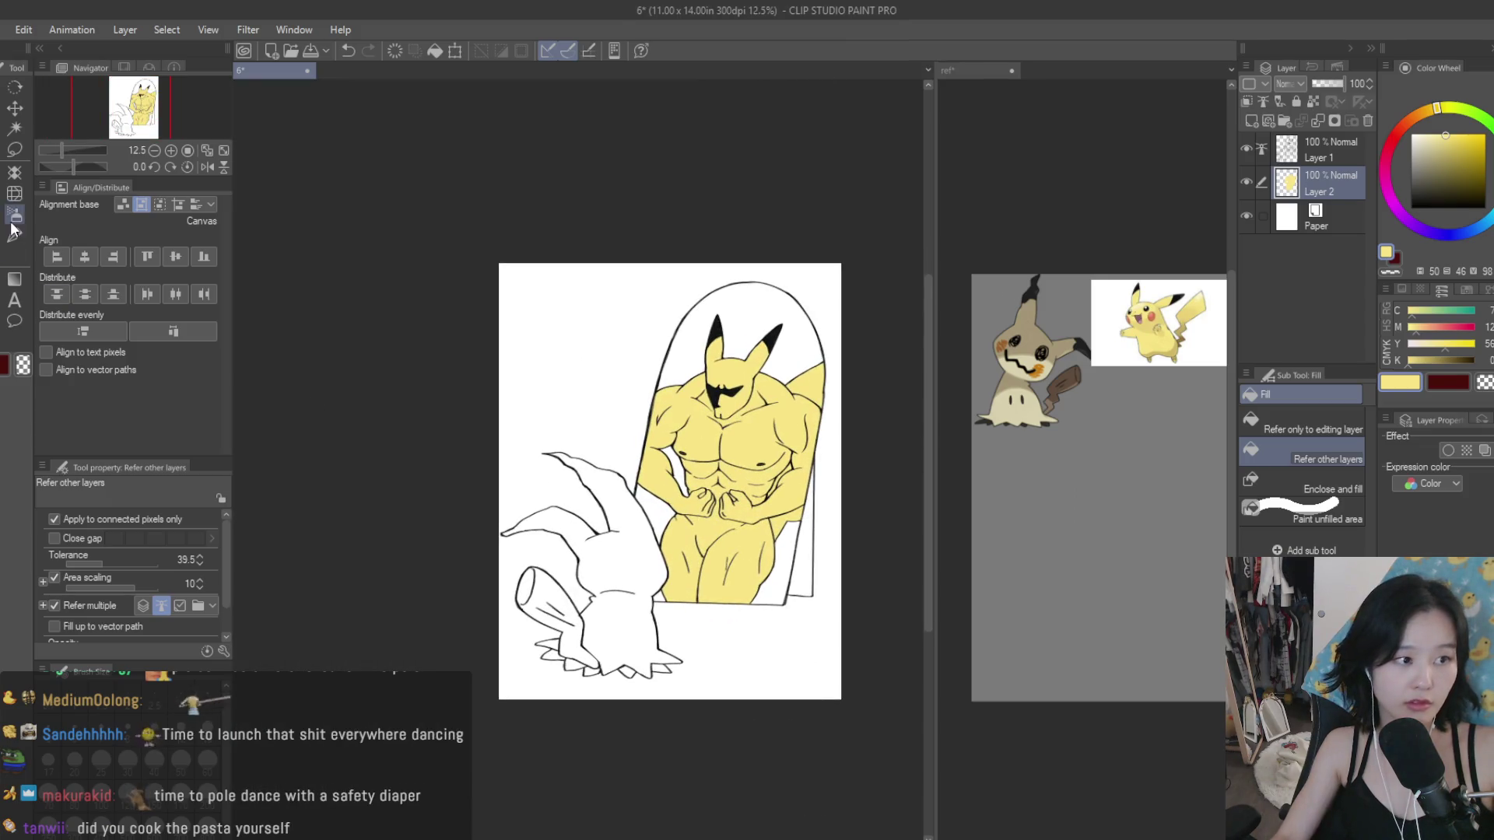
{"action": "left_click", "coordinate": [14, 235]}
{"action": "scroll", "coordinate": [769, 520], "scroll_direction": "up", "scroll_amount": 2}
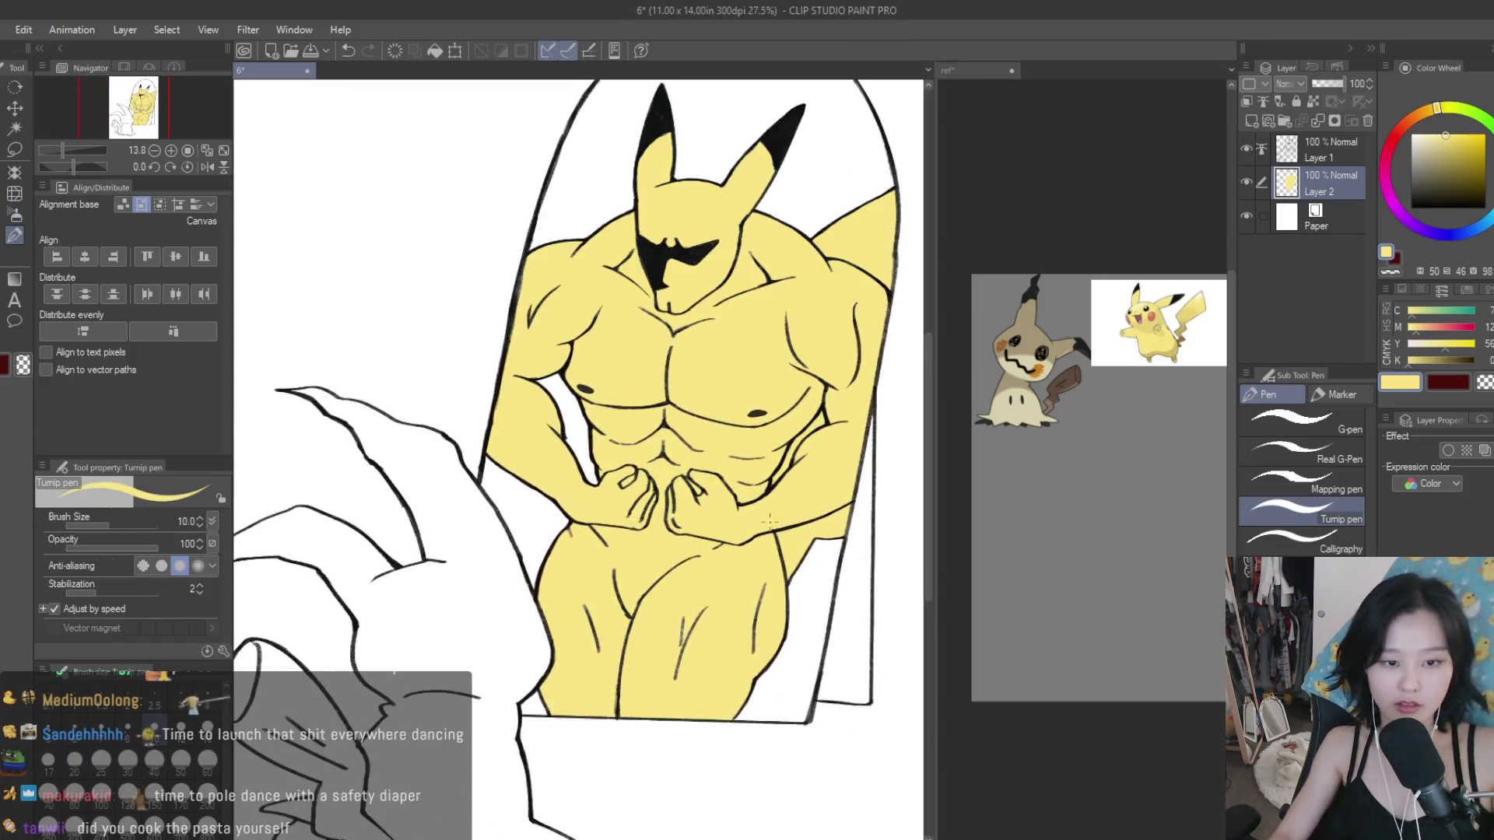
Step: Enlarge the pen to size 100 and look over the yellow fill
{"action": "key", "text": "bracketright"}
{"action": "key", "text": "bracketright"}
{"action": "key", "text": "bracketright"}
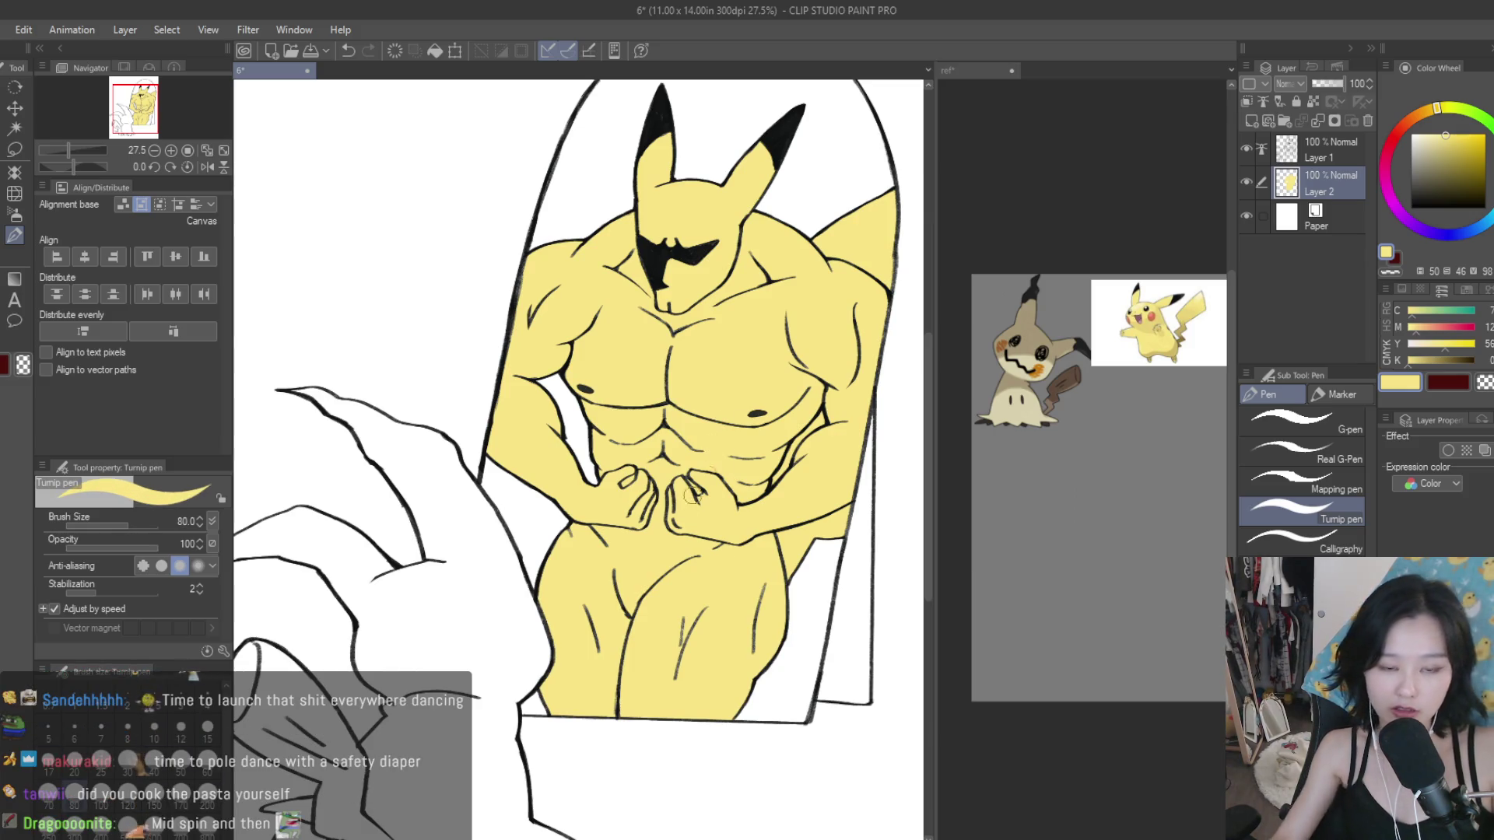
{"action": "key", "text": "bracketright"}
{"action": "key", "text": "bracketright"}
{"action": "scroll", "coordinate": [743, 244], "scroll_direction": "up", "scroll_amount": 2}
{"action": "scroll", "coordinate": [778, 303], "scroll_direction": "up", "scroll_amount": 2}
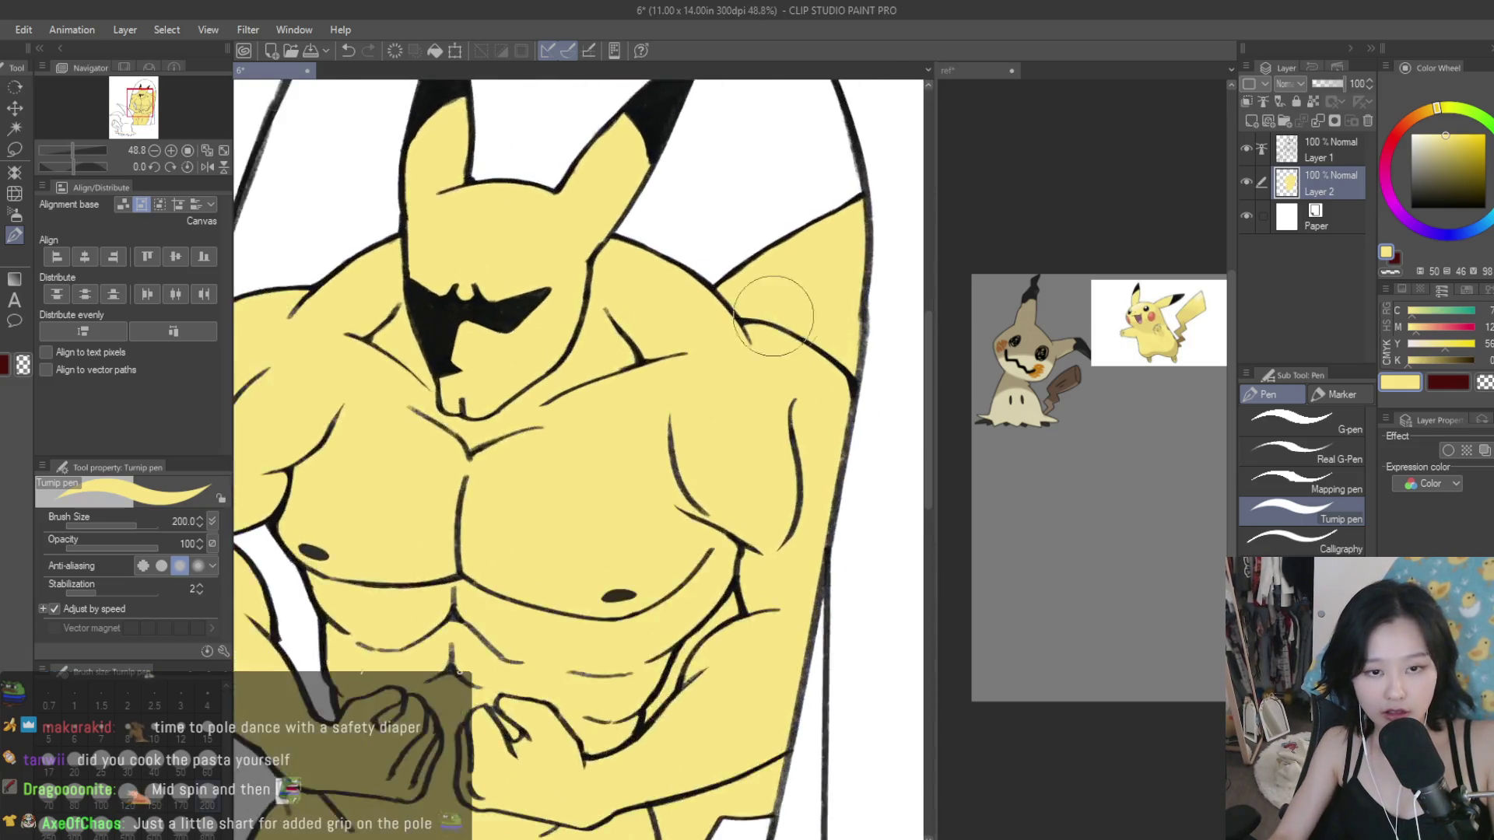
{"action": "scroll", "coordinate": [806, 358], "scroll_direction": "up", "scroll_amount": 1}
{"action": "scroll", "coordinate": [770, 494], "scroll_direction": "down", "scroll_amount": 3}
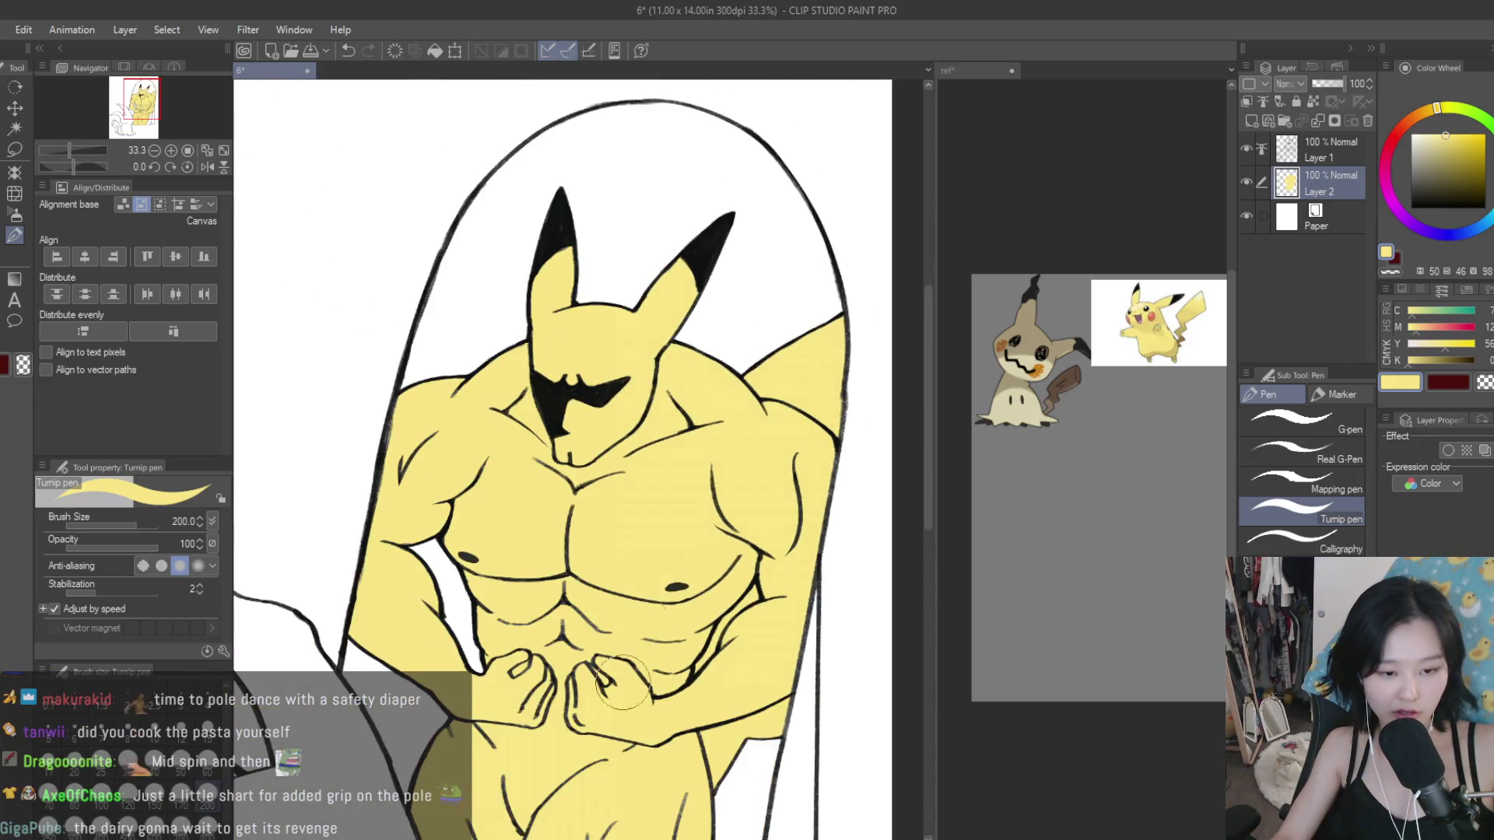
{"action": "scroll", "coordinate": [513, 490], "scroll_direction": "up", "scroll_amount": 1}
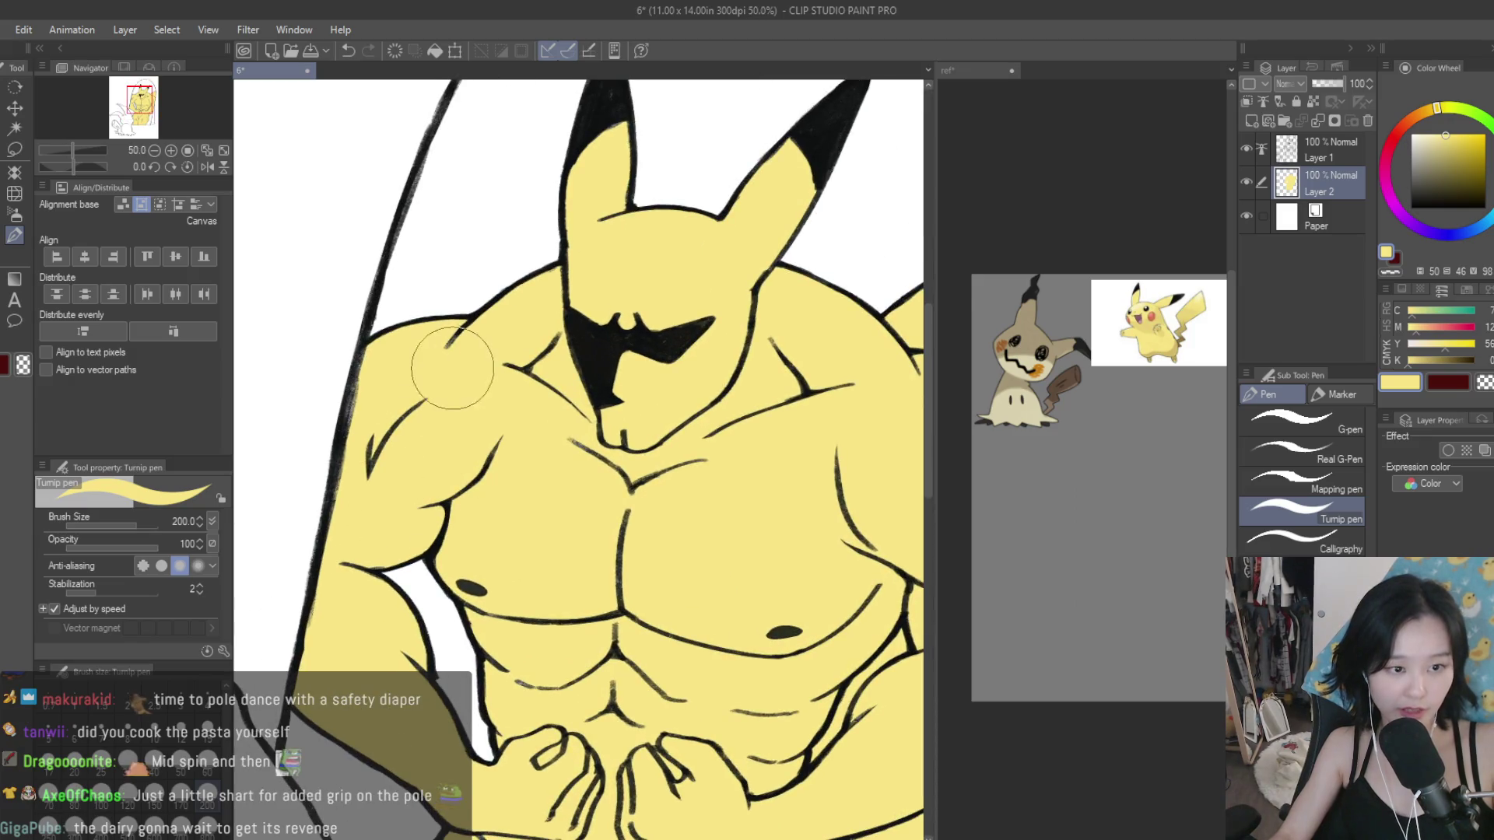
{"action": "scroll", "coordinate": [617, 250], "scroll_direction": "up", "scroll_amount": 1}
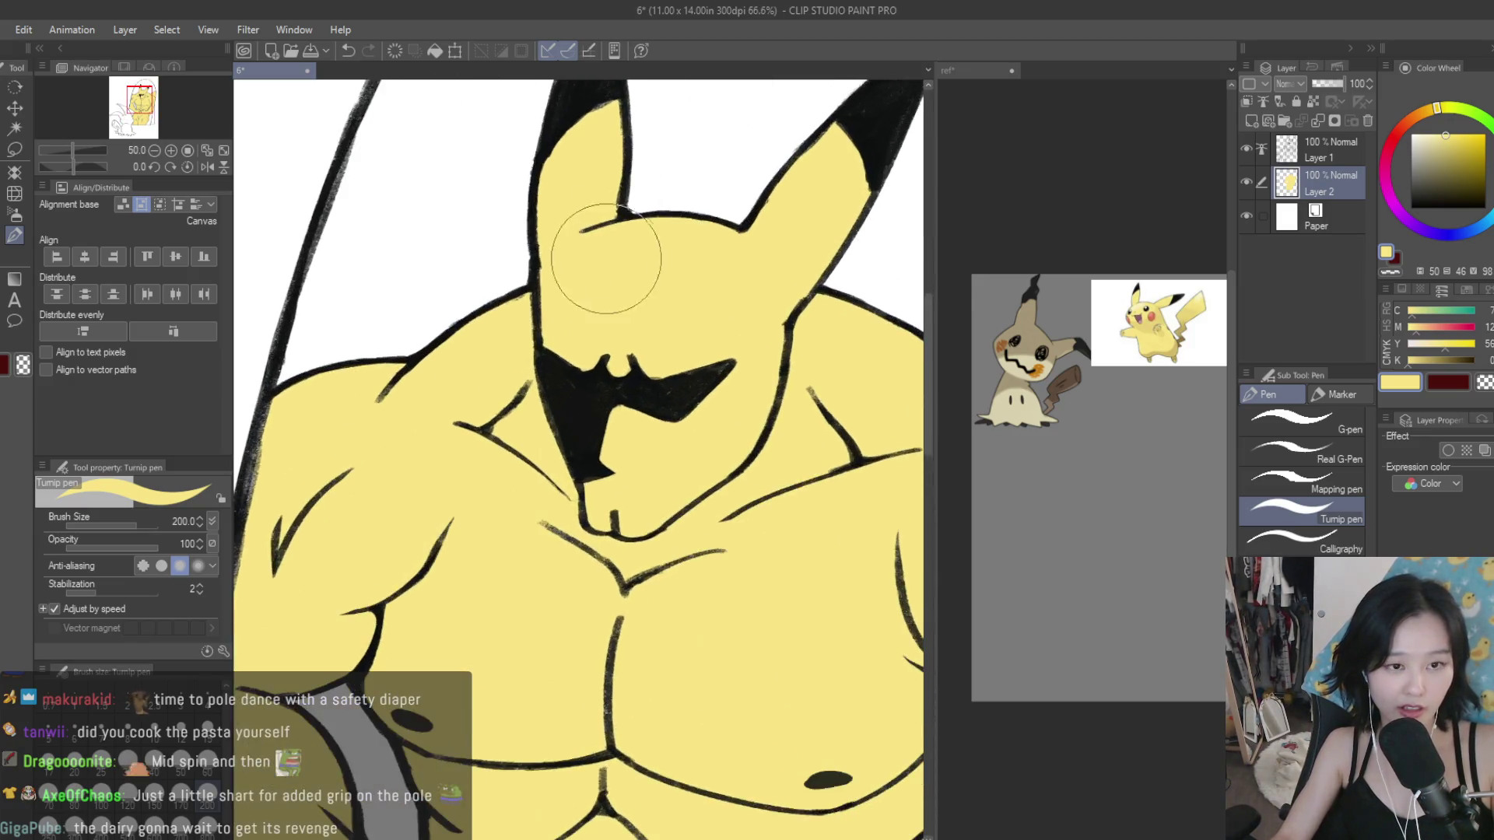
{"action": "scroll", "coordinate": [641, 227], "scroll_direction": "down", "scroll_amount": 2}
{"action": "scroll", "coordinate": [584, 227], "scroll_direction": "up", "scroll_amount": 1}
{"action": "scroll", "coordinate": [628, 464], "scroll_direction": "down", "scroll_amount": 1}
{"action": "scroll", "coordinate": [629, 465], "scroll_direction": "up", "scroll_amount": 1}
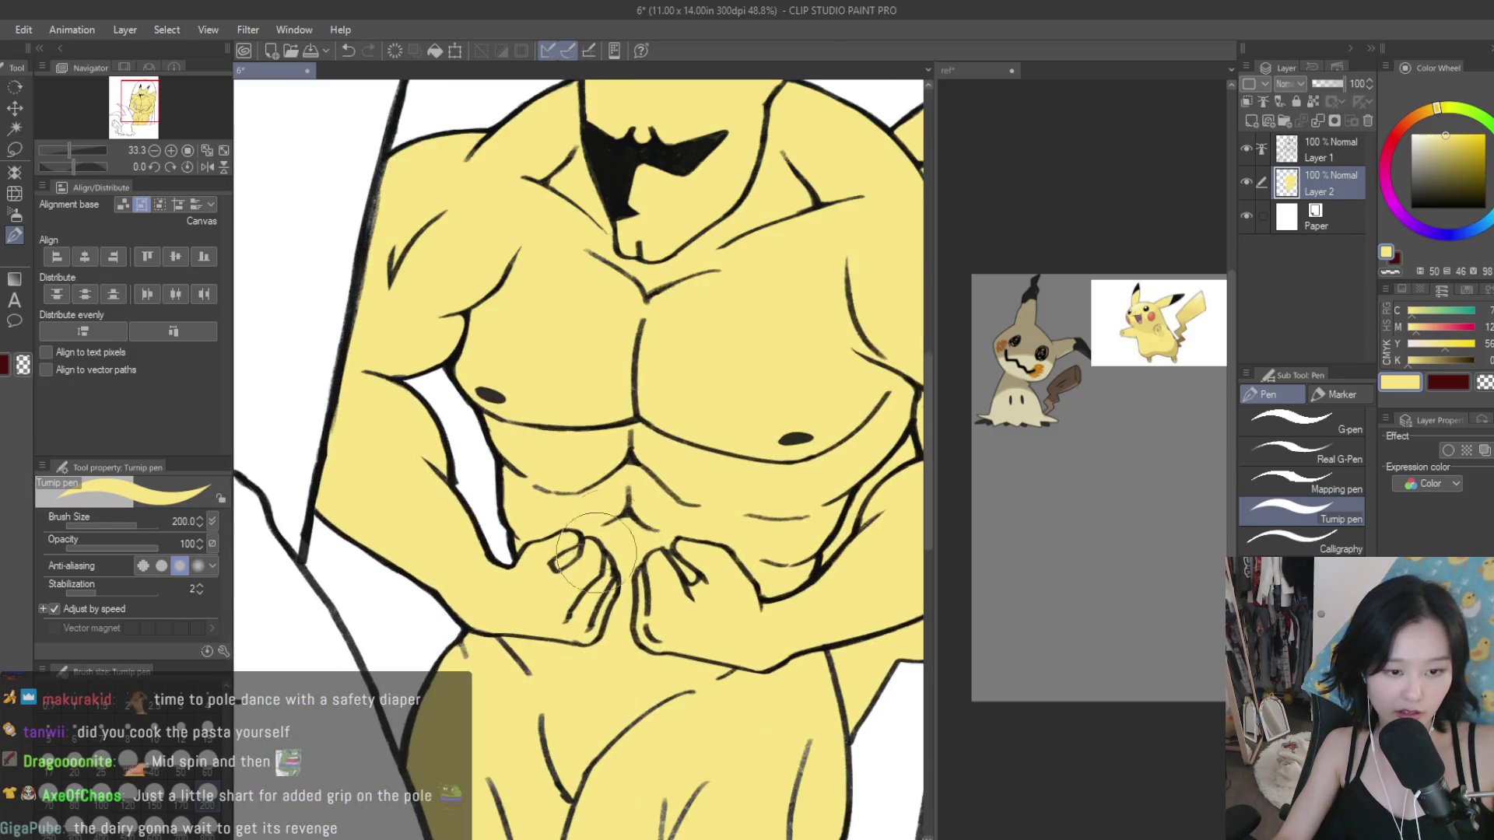
{"action": "scroll", "coordinate": [690, 690], "scroll_direction": "down", "scroll_amount": 1}
{"action": "scroll", "coordinate": [630, 696], "scroll_direction": "up", "scroll_amount": 1}
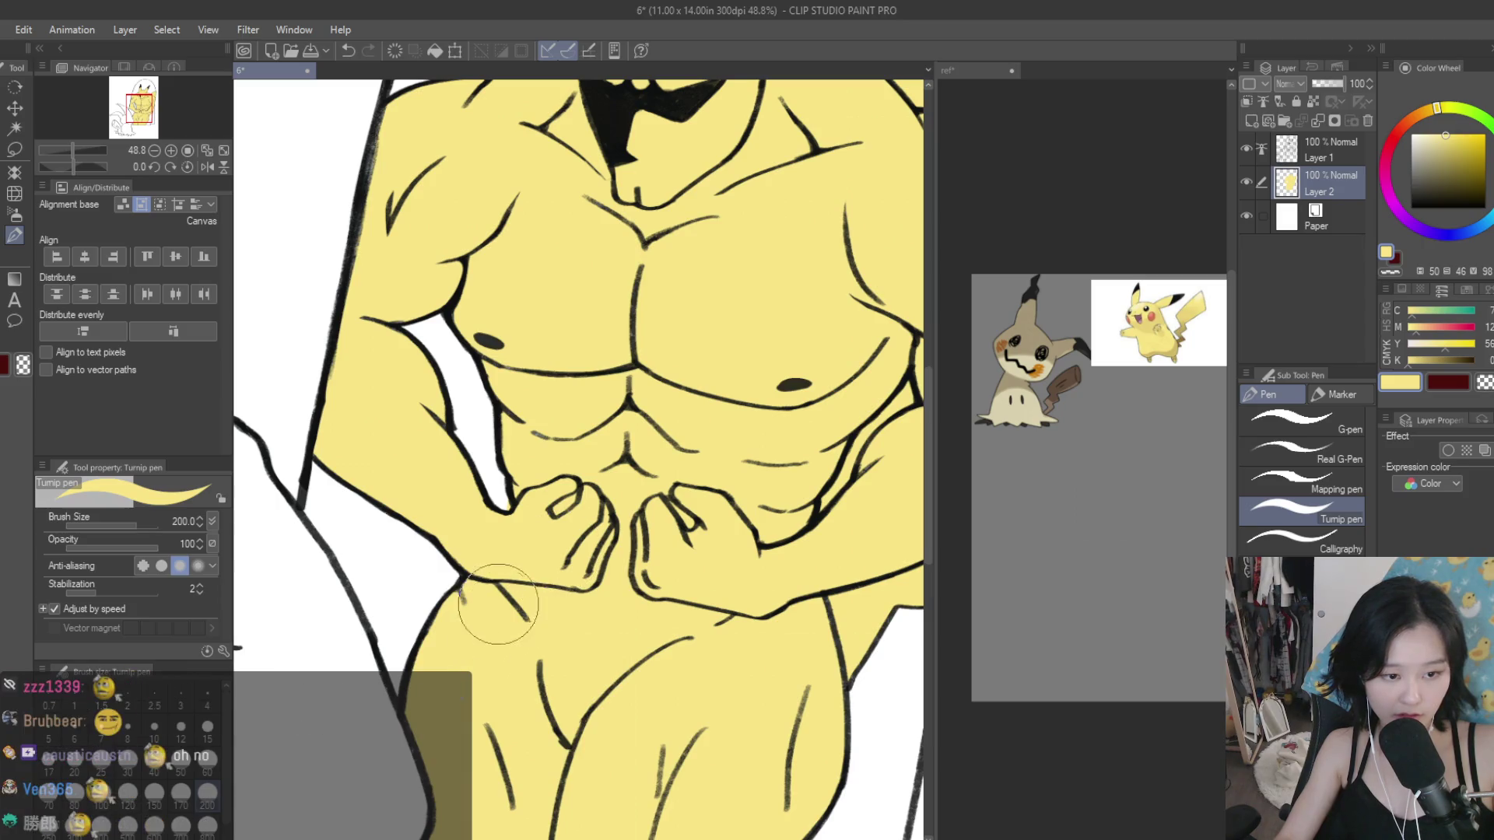
{"action": "scroll", "coordinate": [689, 381], "scroll_direction": "down", "scroll_amount": 1}
{"action": "scroll", "coordinate": [600, 600], "scroll_direction": "up", "scroll_amount": 2}
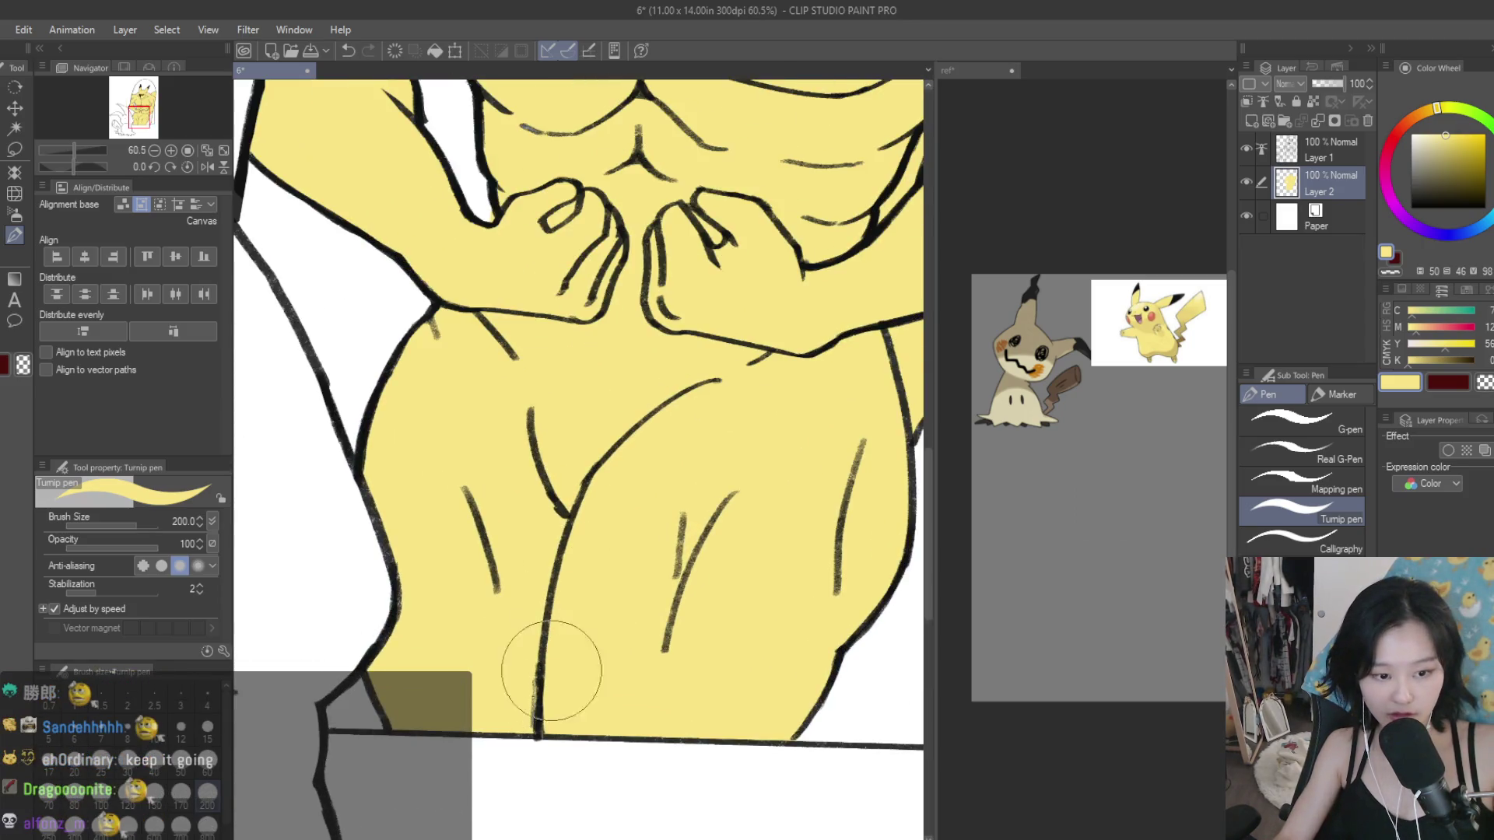
{"action": "scroll", "coordinate": [781, 565], "scroll_direction": "down", "scroll_amount": 2}
{"action": "scroll", "coordinate": [723, 467], "scroll_direction": "down", "scroll_amount": 2}
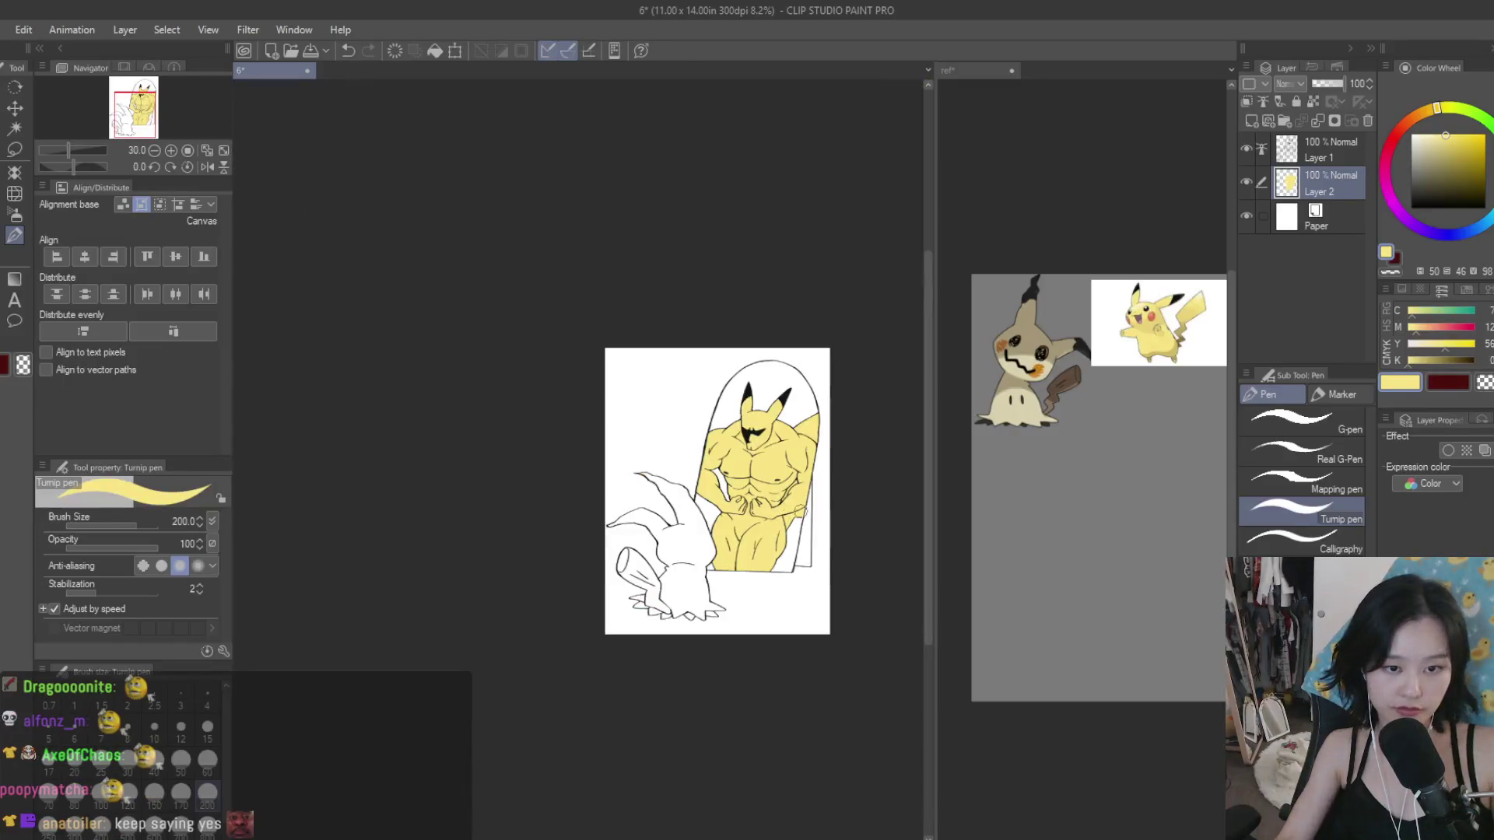
{"action": "scroll", "coordinate": [667, 372], "scroll_direction": "up", "scroll_amount": 2}
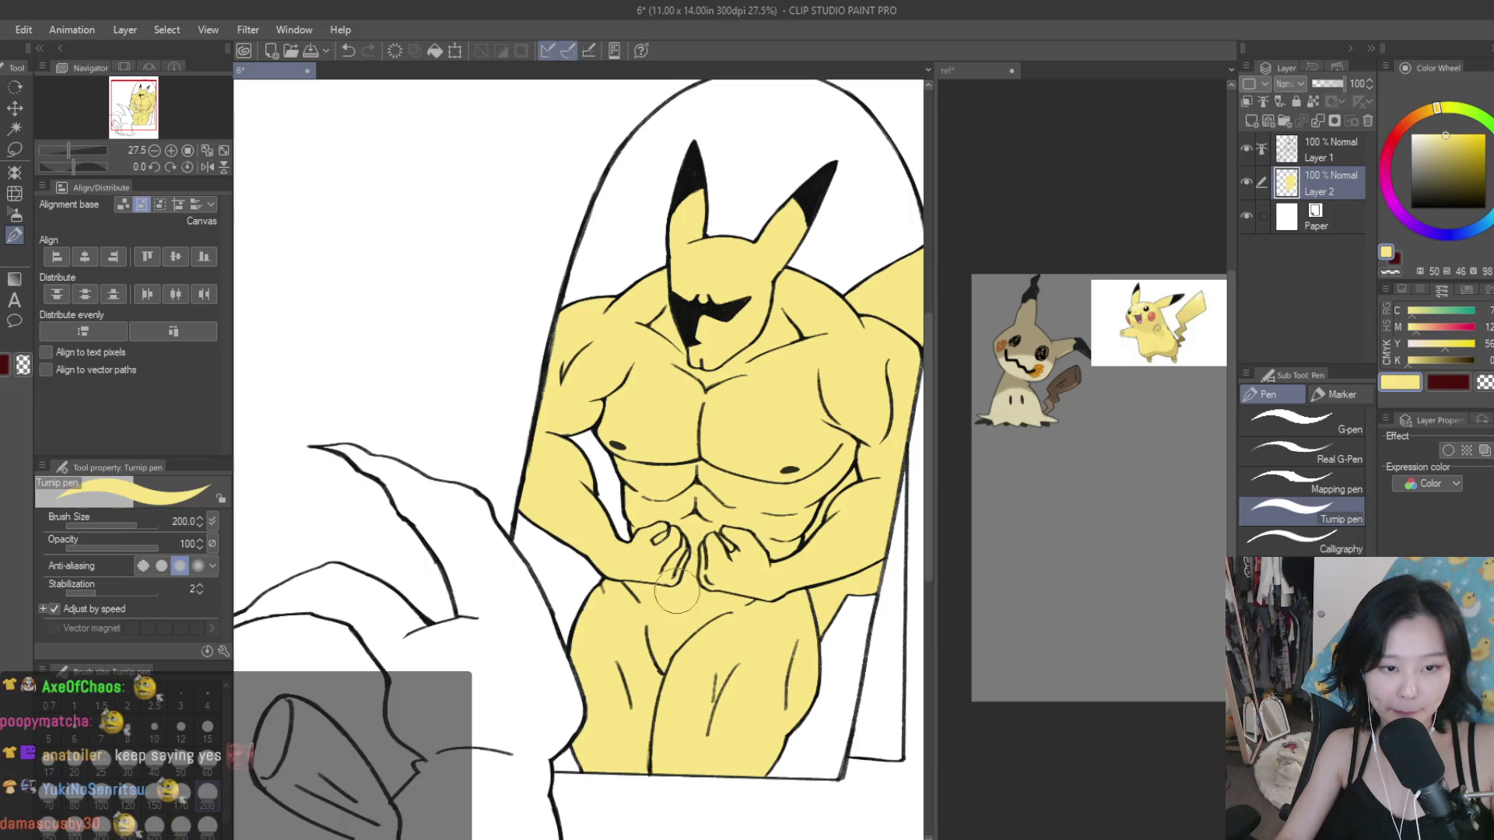
{"action": "scroll", "coordinate": [778, 490], "scroll_direction": "down", "scroll_amount": 1}
{"action": "scroll", "coordinate": [739, 475], "scroll_direction": "down", "scroll_amount": 2}
{"action": "scroll", "coordinate": [709, 460], "scroll_direction": "up", "scroll_amount": 2}
Step: Save the drawing and lock transparent pixels on the yellow fill layer
{"action": "key", "text": "ctrl+s"}
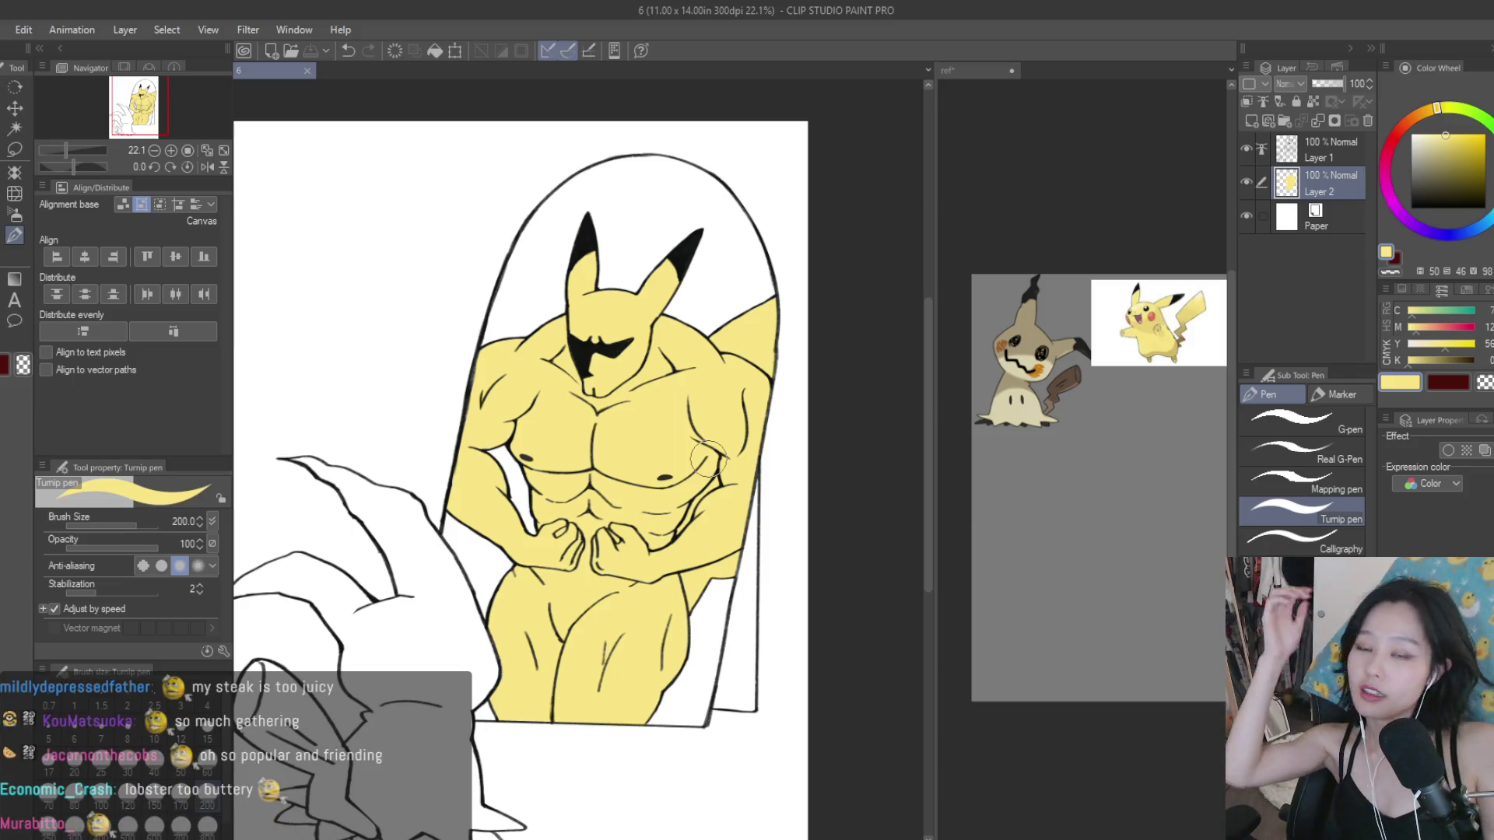
{"action": "left_click", "coordinate": [1314, 103]}
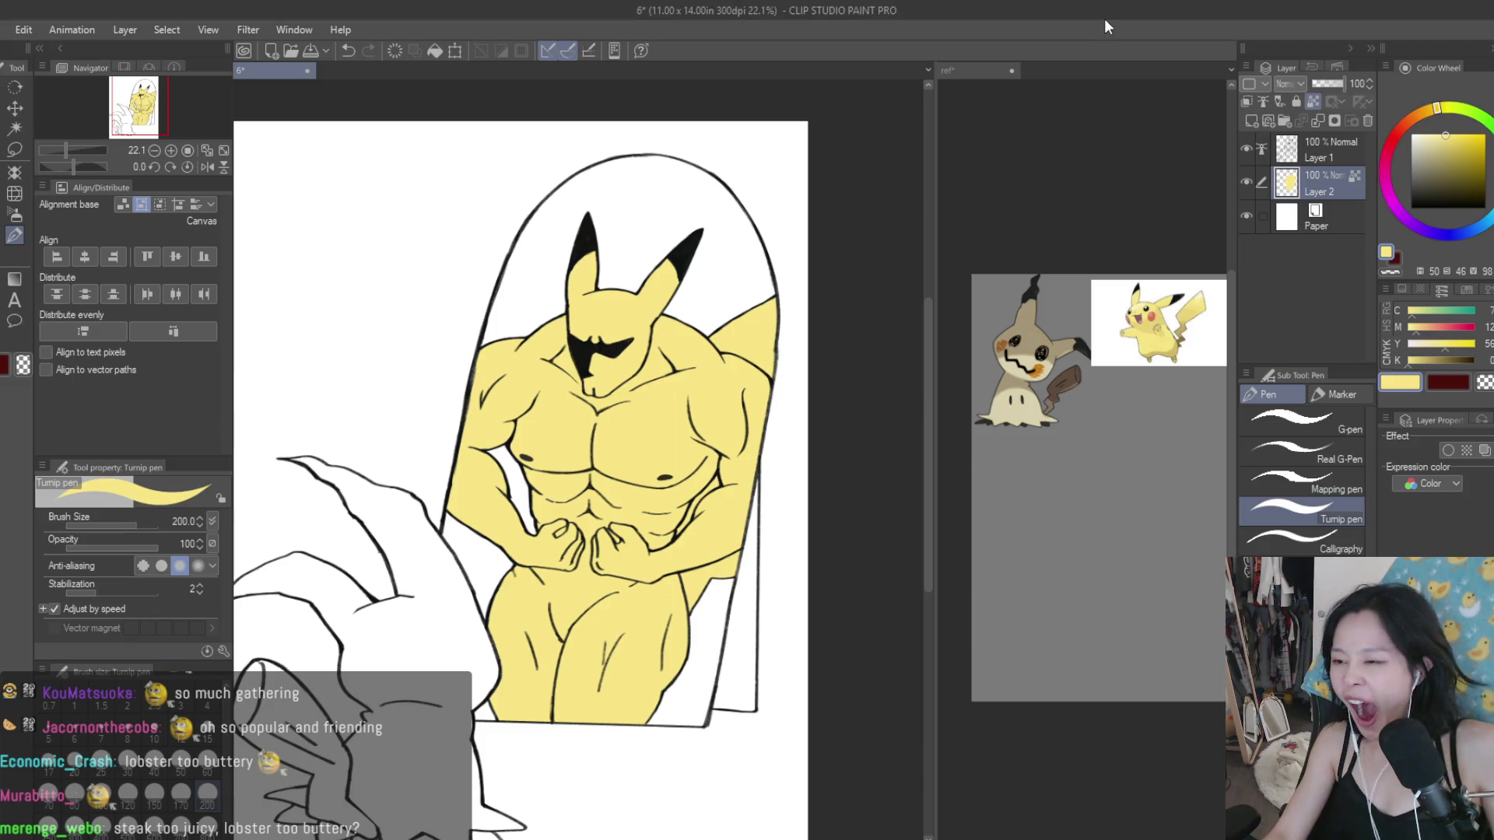
{"action": "scroll", "coordinate": [521, 467], "scroll_direction": "up", "scroll_amount": 1}
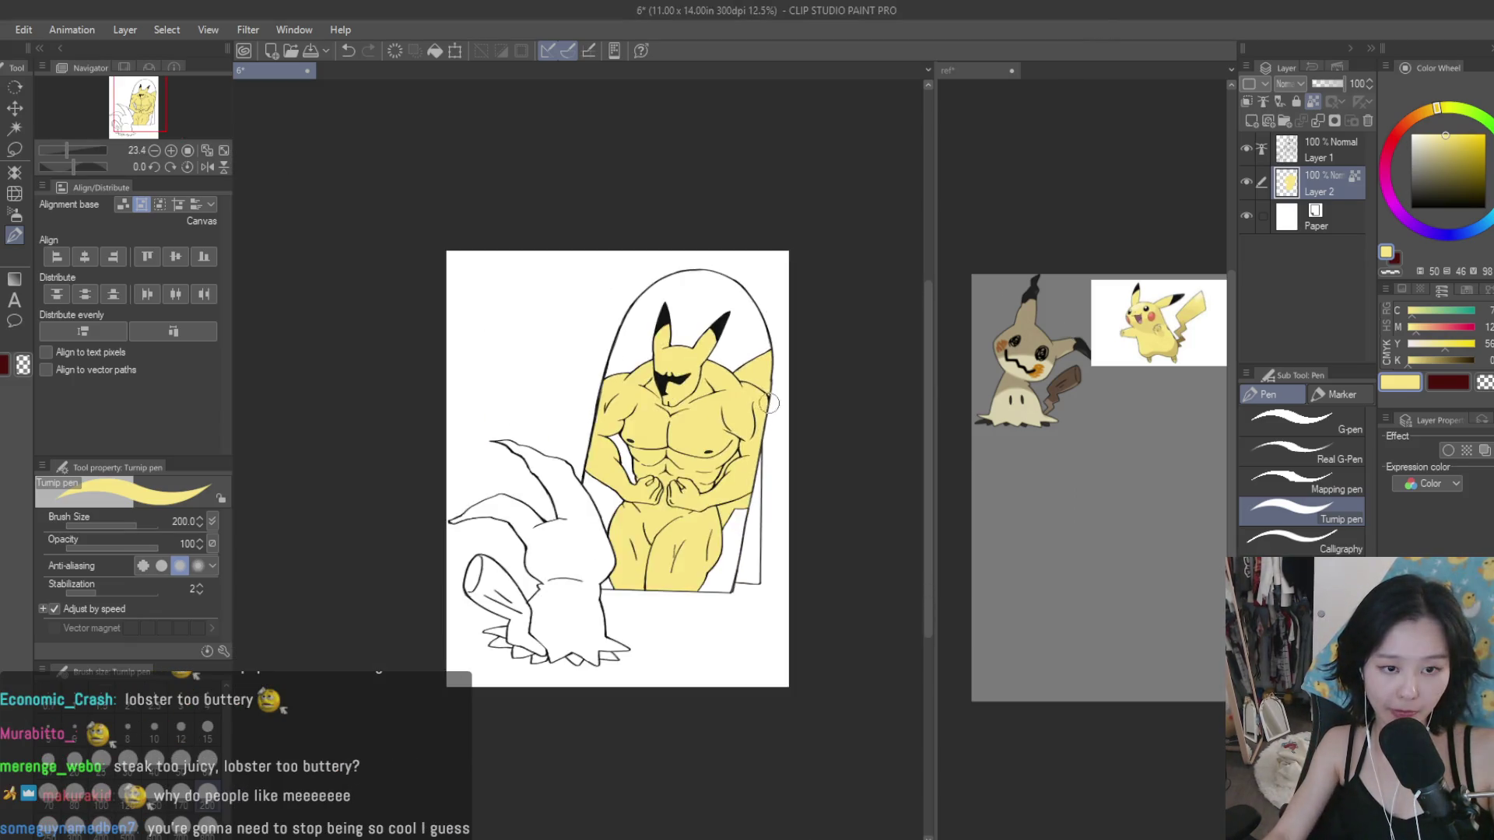
Step: Set up the hard airbrush at size 500 with a warm orange colour
{"action": "scroll", "coordinate": [537, 436], "scroll_direction": "down", "scroll_amount": 1}
{"action": "left_click", "coordinate": [1252, 122]}
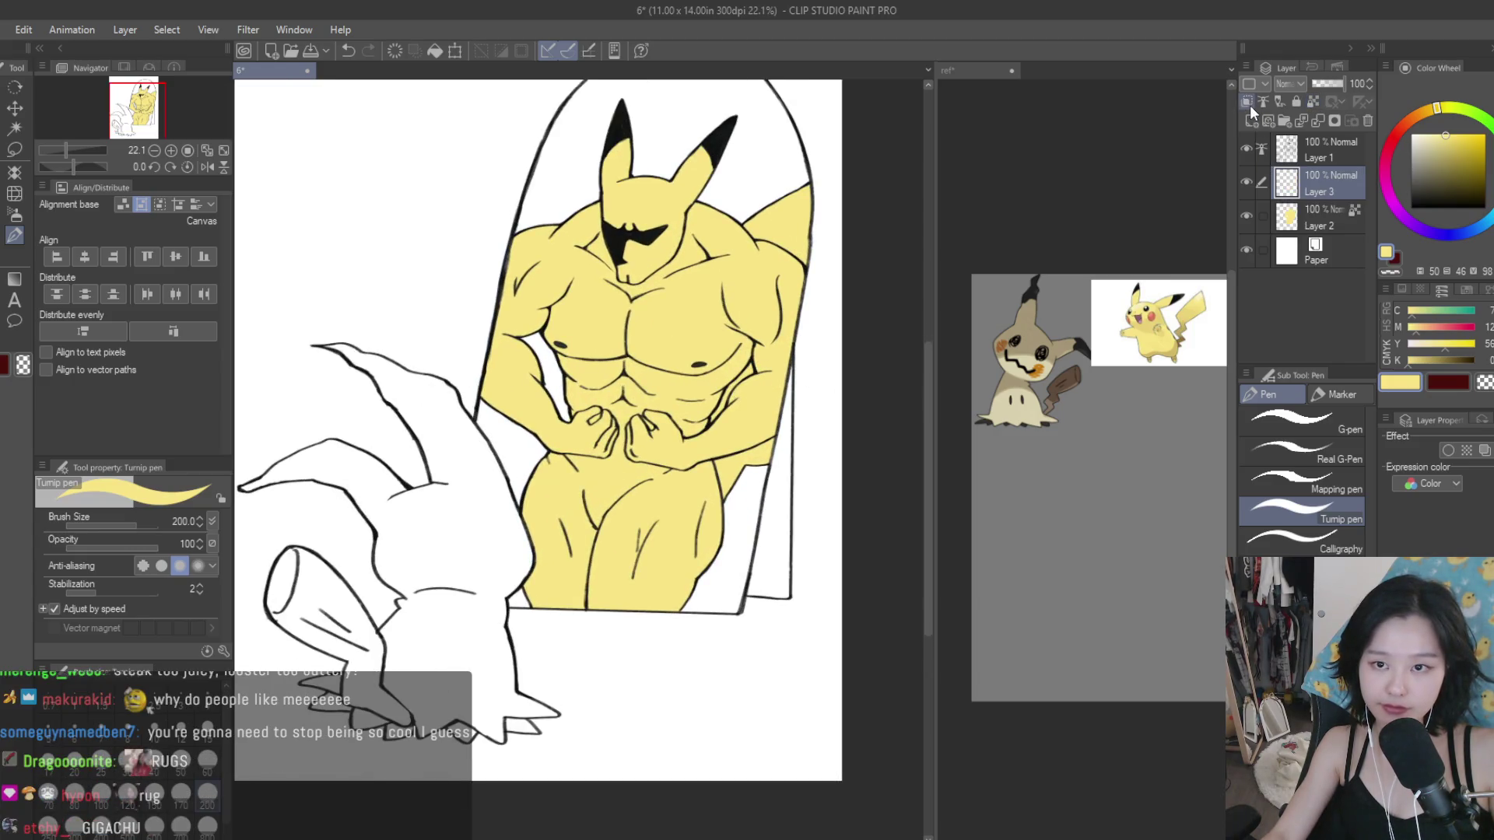
{"action": "left_click", "coordinate": [1368, 121]}
{"action": "key", "text": "b"}
{"action": "scroll", "coordinate": [786, 346], "scroll_direction": "up", "scroll_amount": 2}
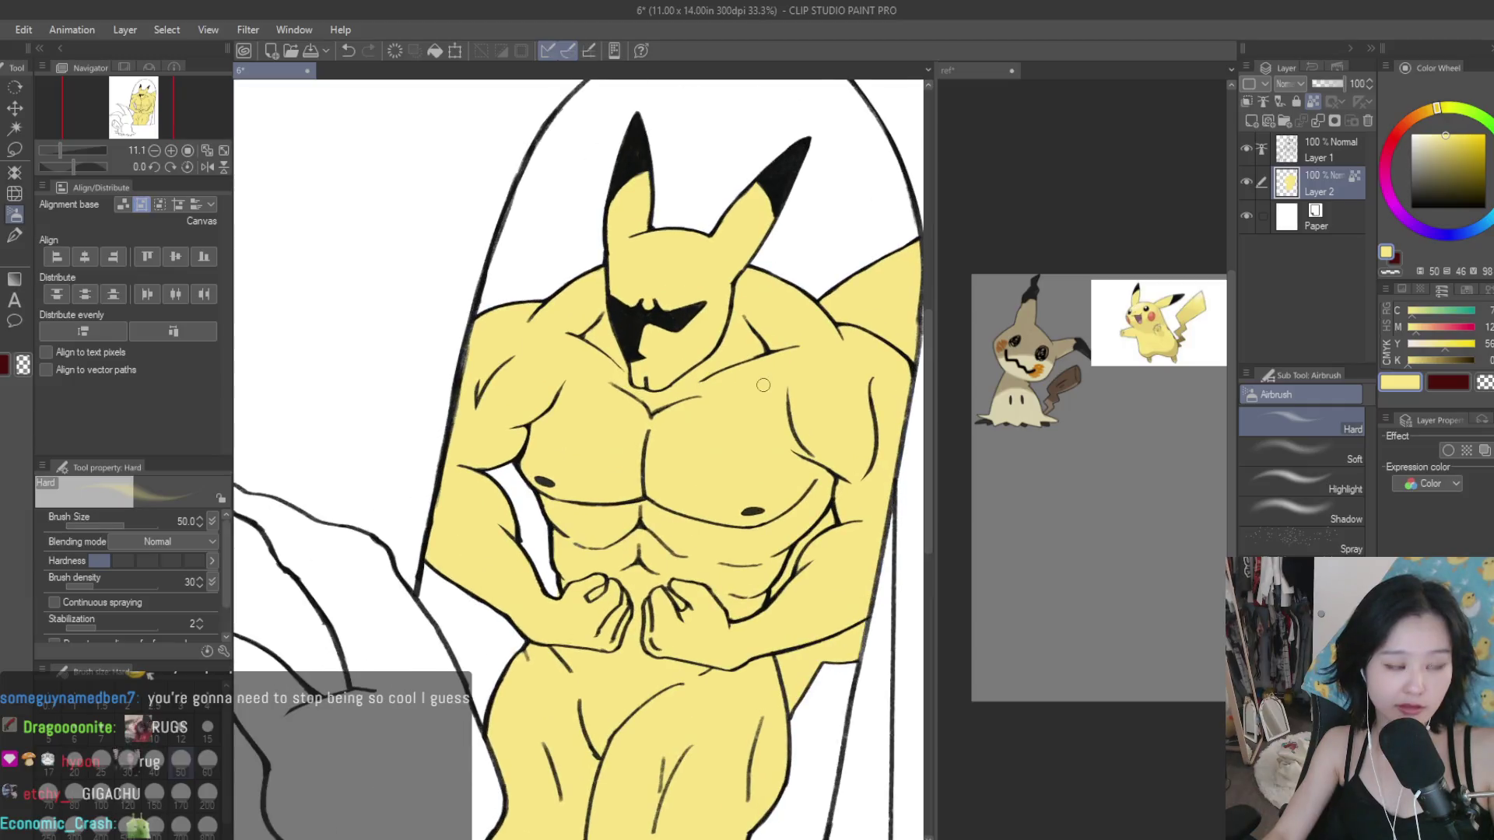
{"action": "scroll", "coordinate": [786, 347], "scroll_direction": "up", "scroll_amount": 1}
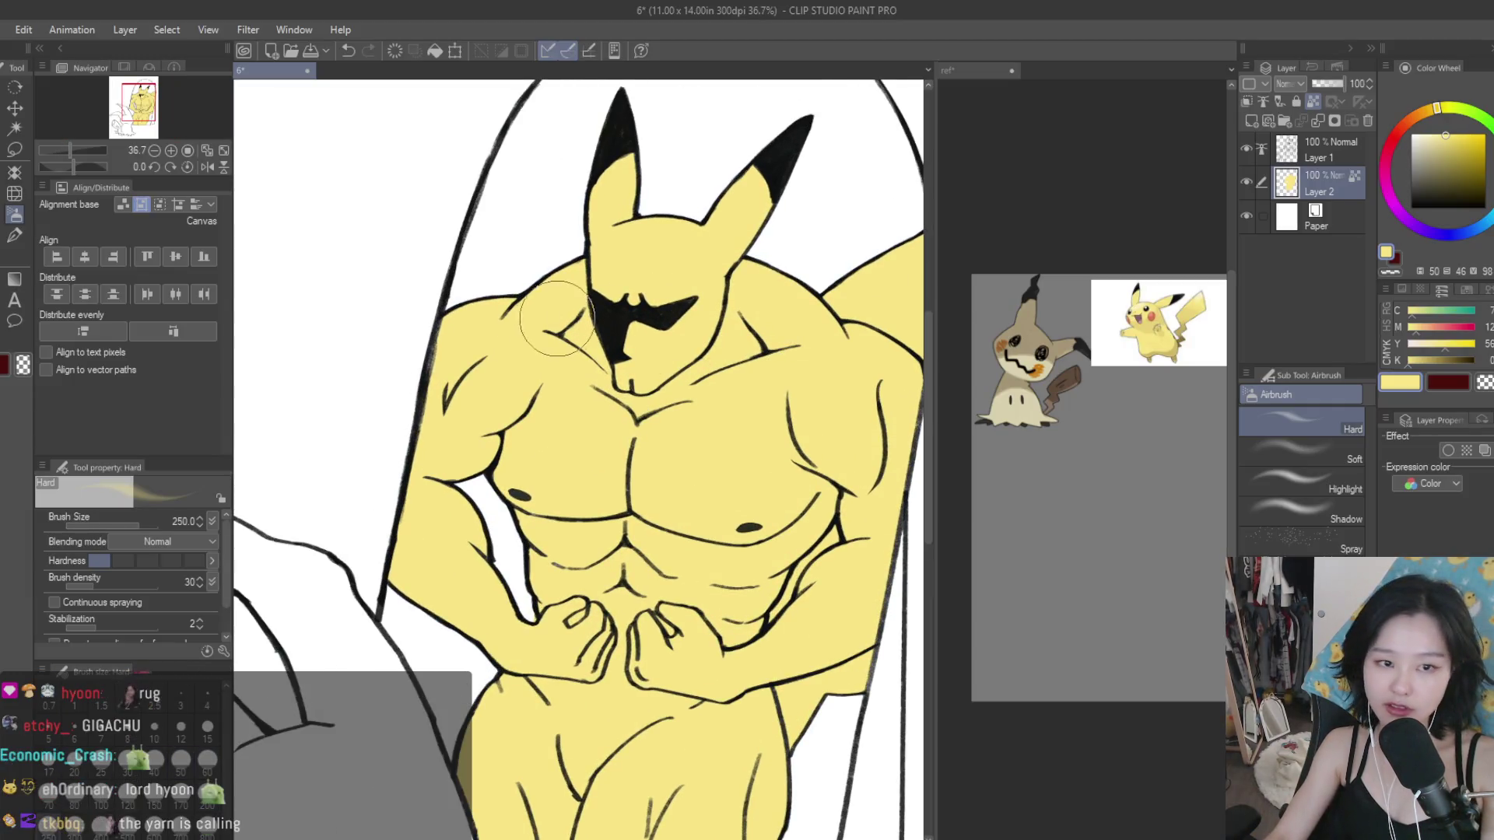
{"action": "key", "text": "bracketright"}
{"action": "key", "text": "bracketright"}
{"action": "key", "text": "bracketright"}
{"action": "left_click_drag", "start_coordinate": [1435, 118], "coordinate": [1424, 110]}
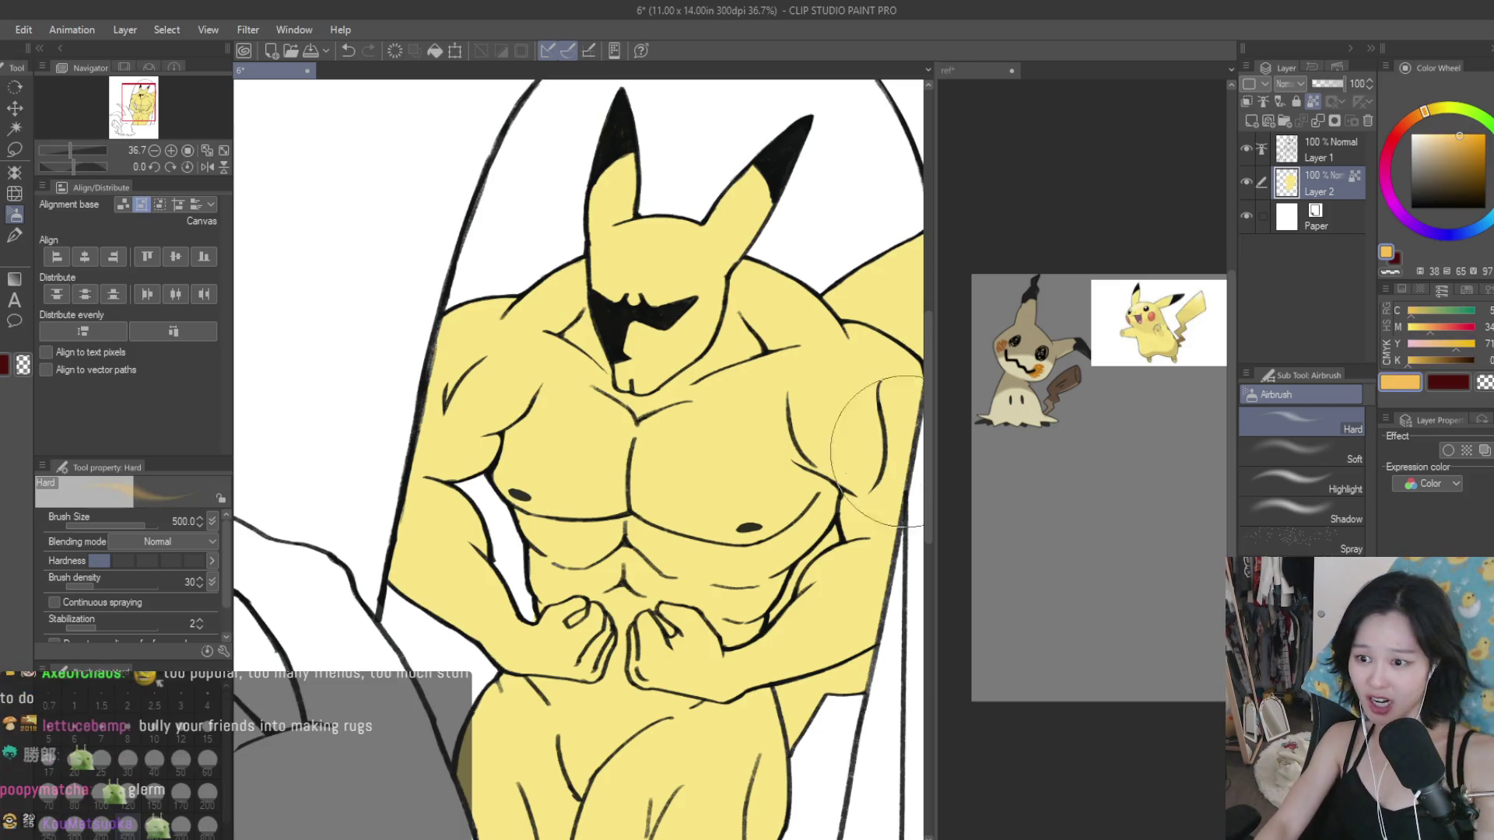
Step: Grow the orange airbrush to 1700, then settle back at size 1200
{"action": "scroll", "coordinate": [887, 413], "scroll_direction": "down", "scroll_amount": 2}
{"action": "key", "text": "bracketright"}
{"action": "key", "text": "bracketright"}
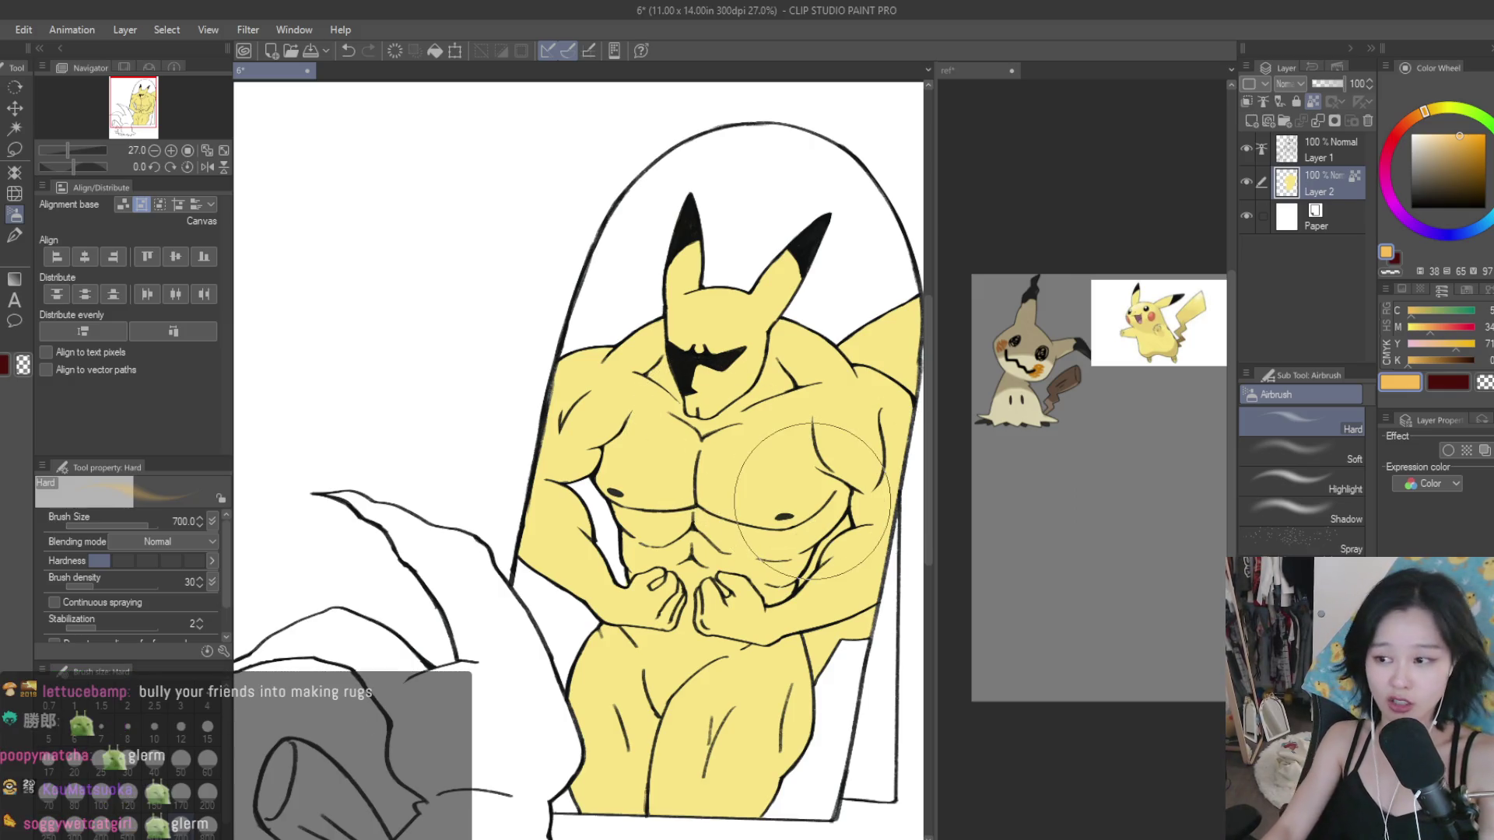
{"action": "scroll", "coordinate": [810, 498], "scroll_direction": "down", "scroll_amount": 1}
{"action": "key", "text": "bracketright"}
{"action": "key", "text": "bracketright"}
{"action": "key", "text": "bracketright"}
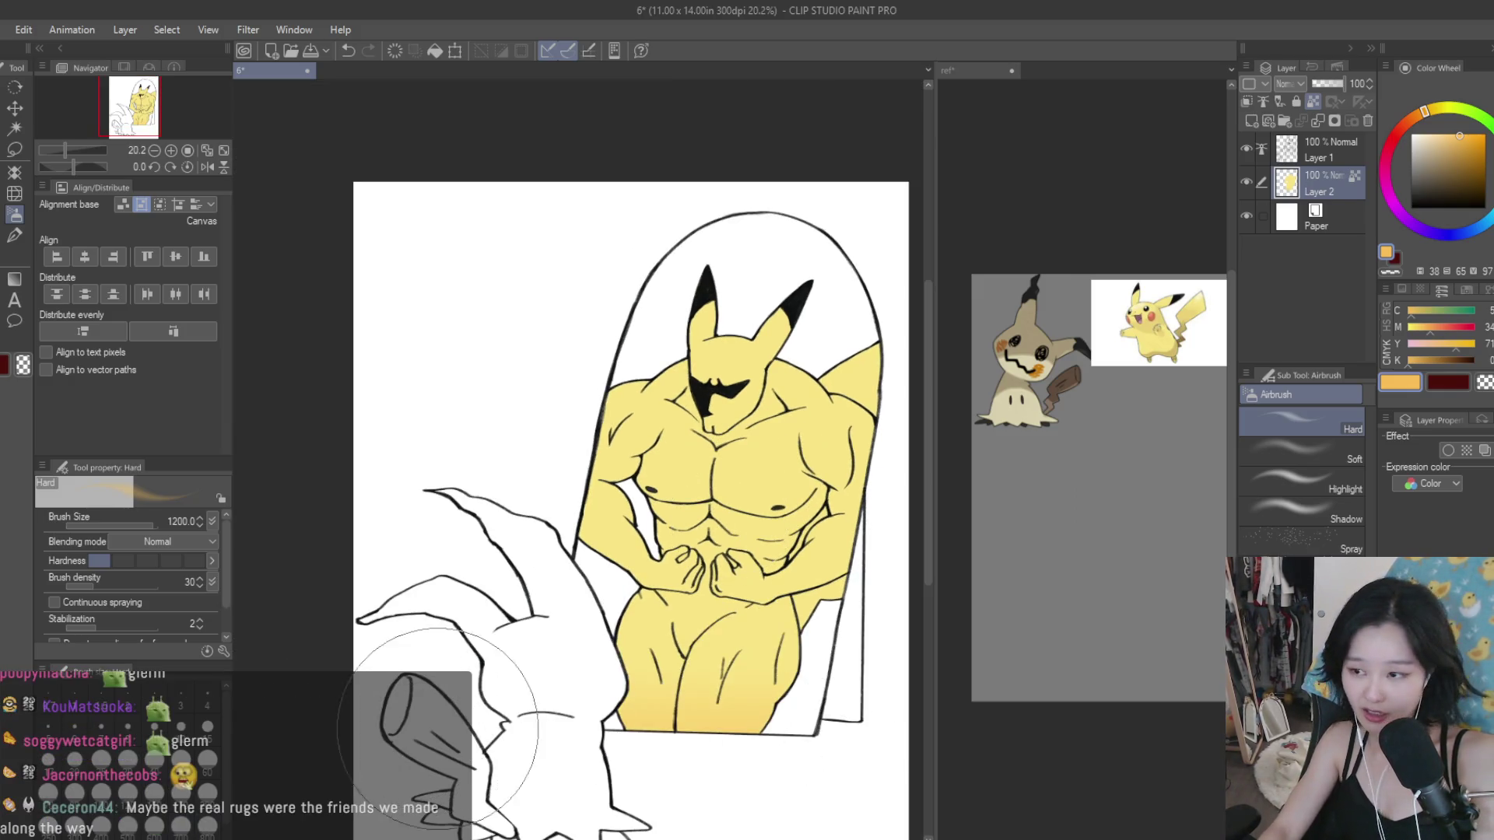
{"action": "scroll", "coordinate": [438, 728], "scroll_direction": "down", "scroll_amount": 1}
{"action": "key", "text": "bracketright"}
{"action": "key", "text": "bracketright"}
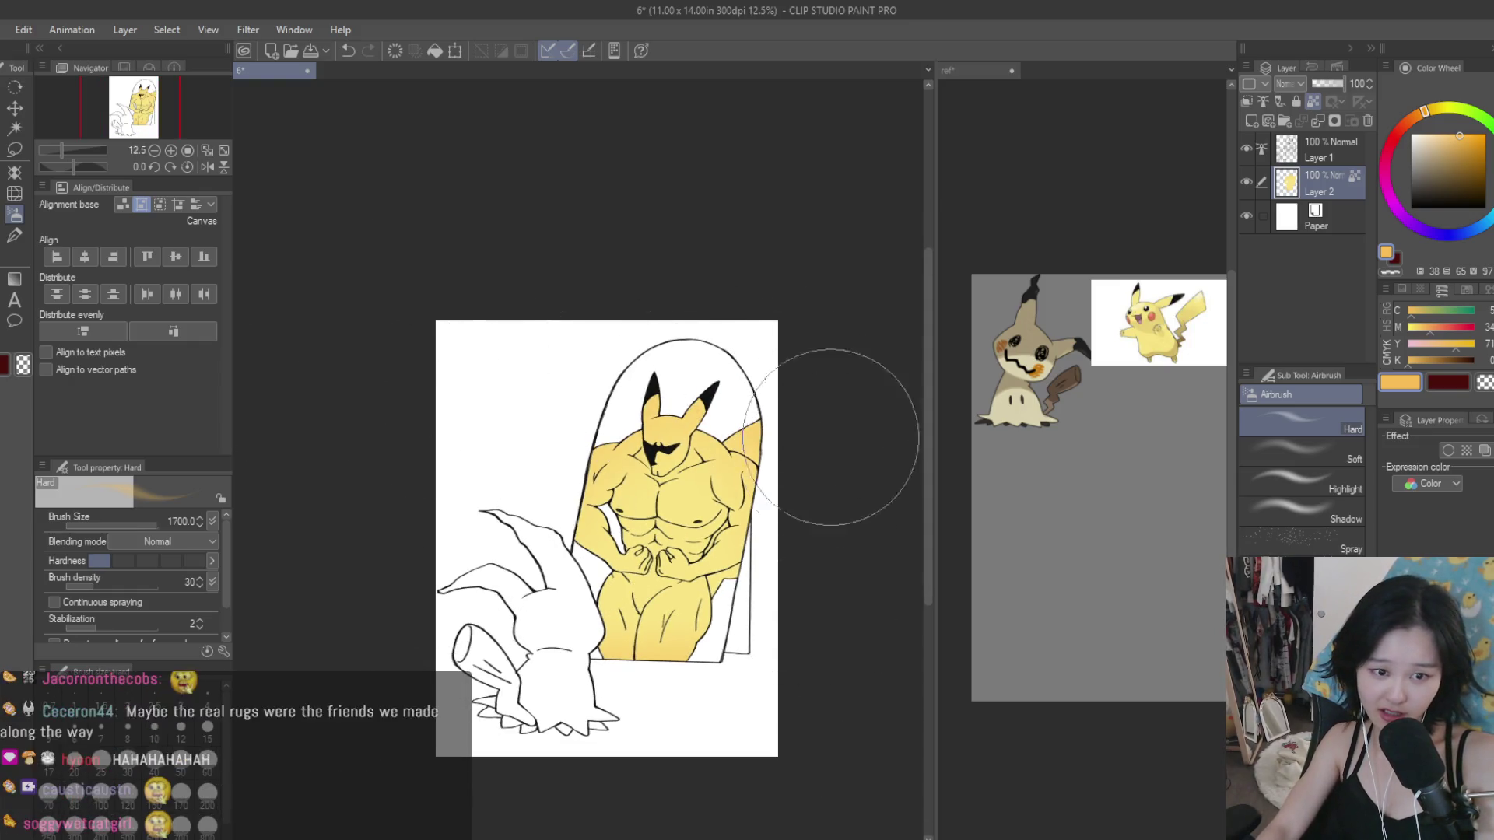
{"action": "scroll", "coordinate": [825, 482], "scroll_direction": "up", "scroll_amount": 1}
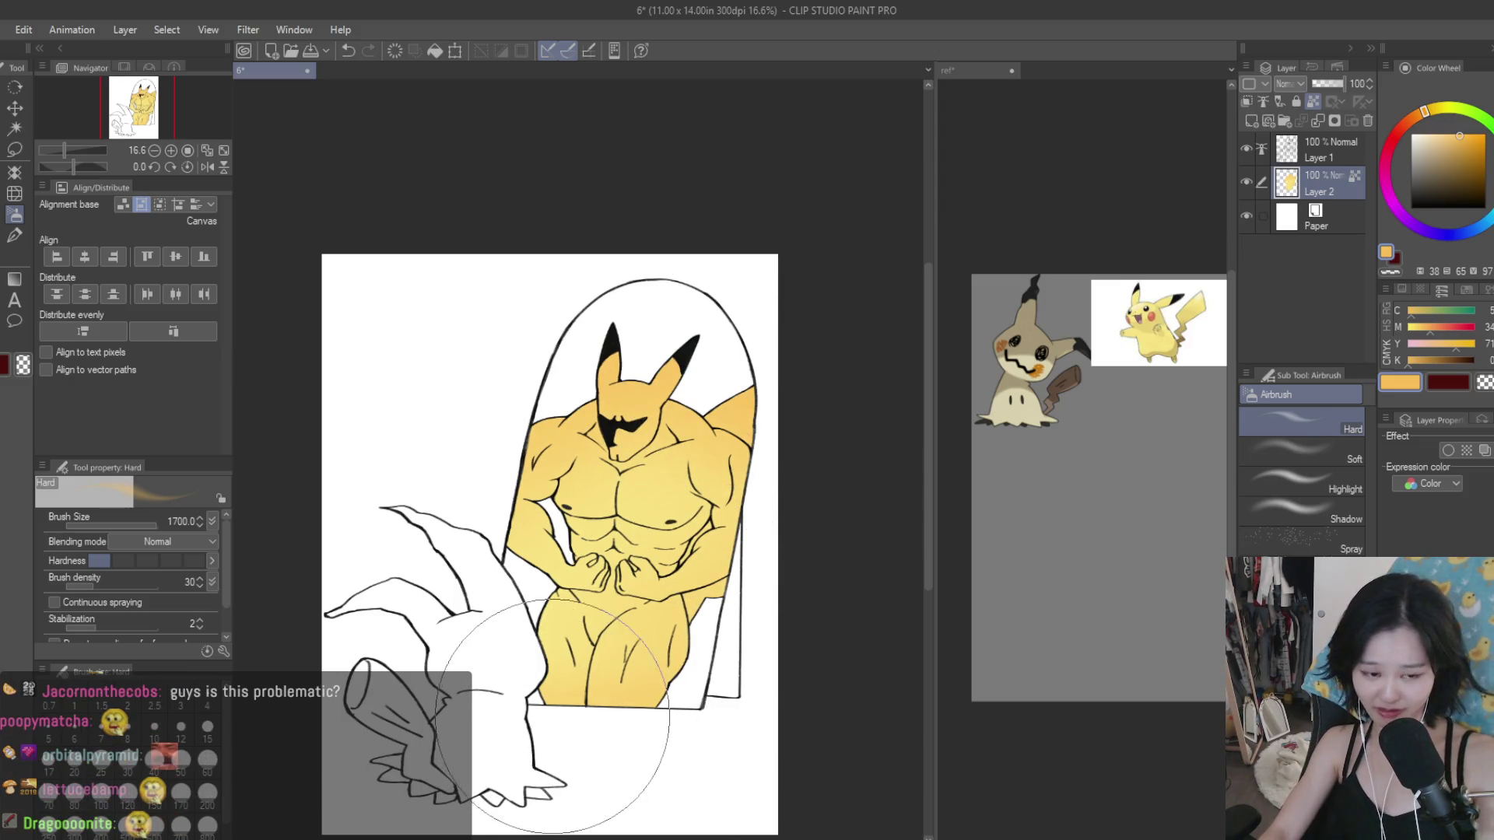
{"action": "key", "text": "bracketleft"}
{"action": "key", "text": "bracketleft"}
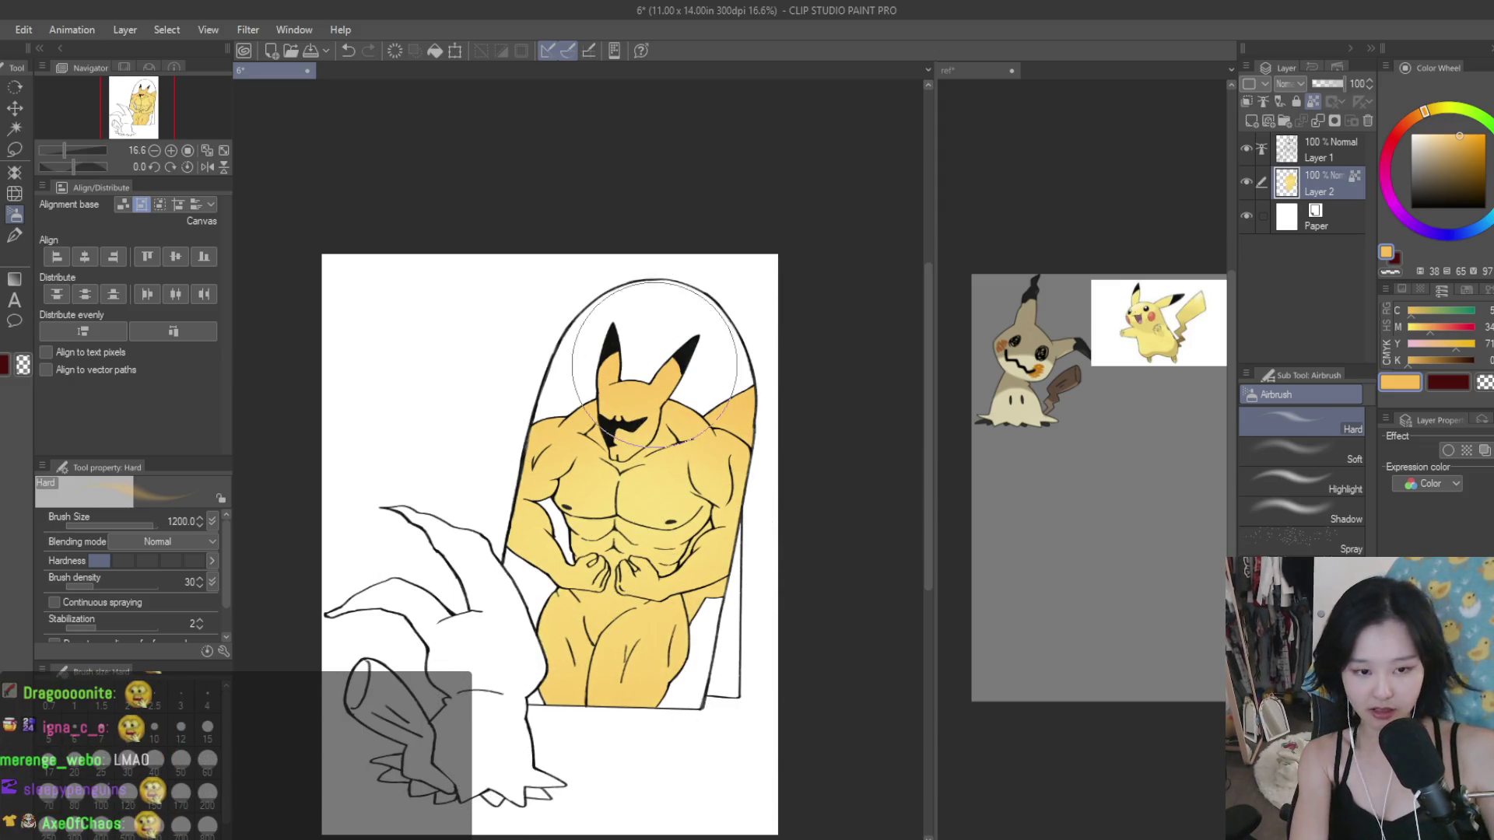
{"action": "scroll", "coordinate": [655, 364], "scroll_direction": "up", "scroll_amount": 2}
Step: Blend with a paler yellow using the soft airbrush at size 800, sampling warmer yellow from the body
{"action": "left_click", "coordinate": [672, 442], "text": "alt"}
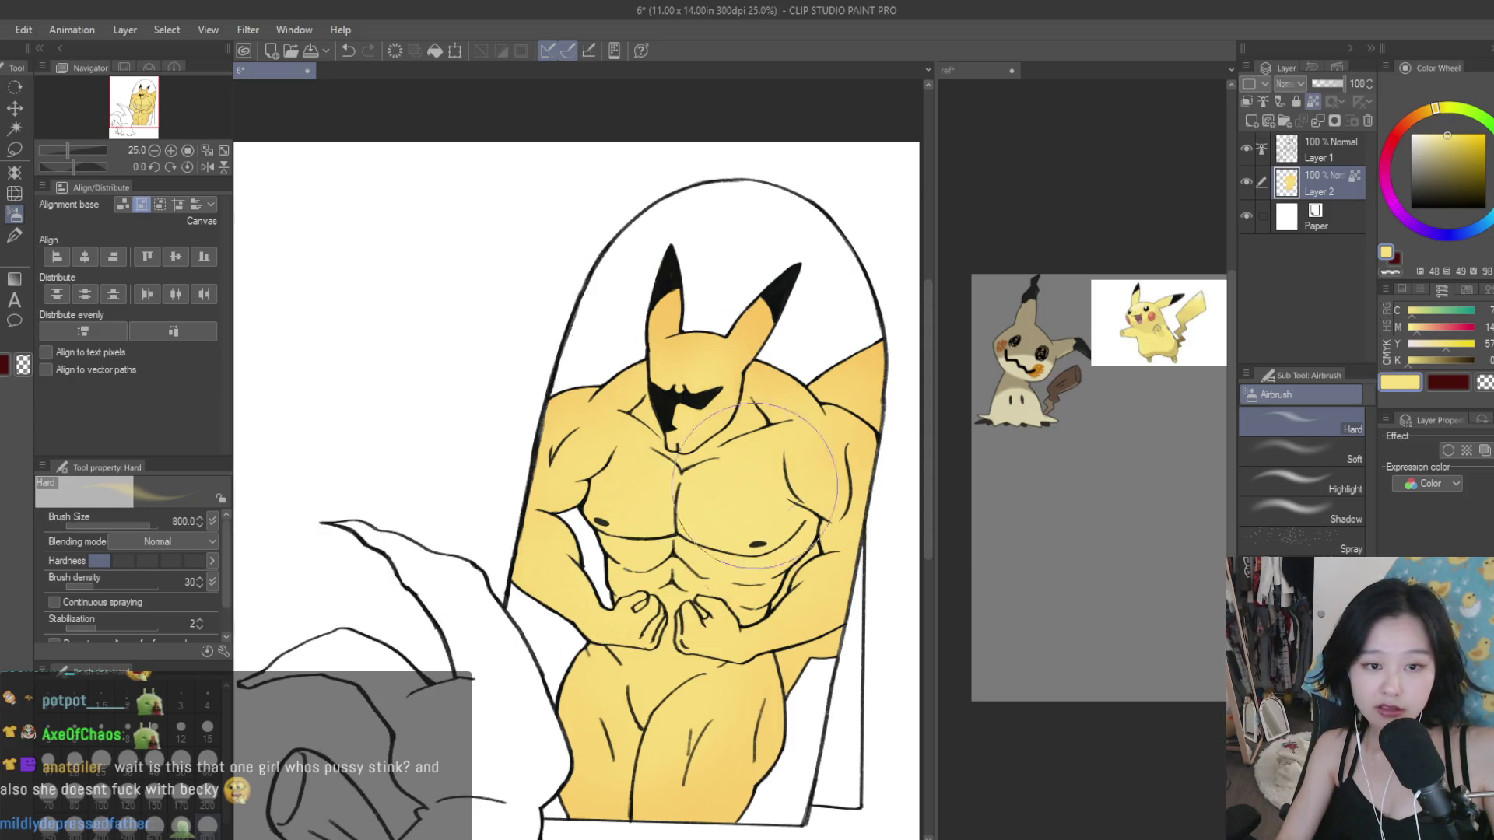
{"action": "left_click", "coordinate": [1286, 465]}
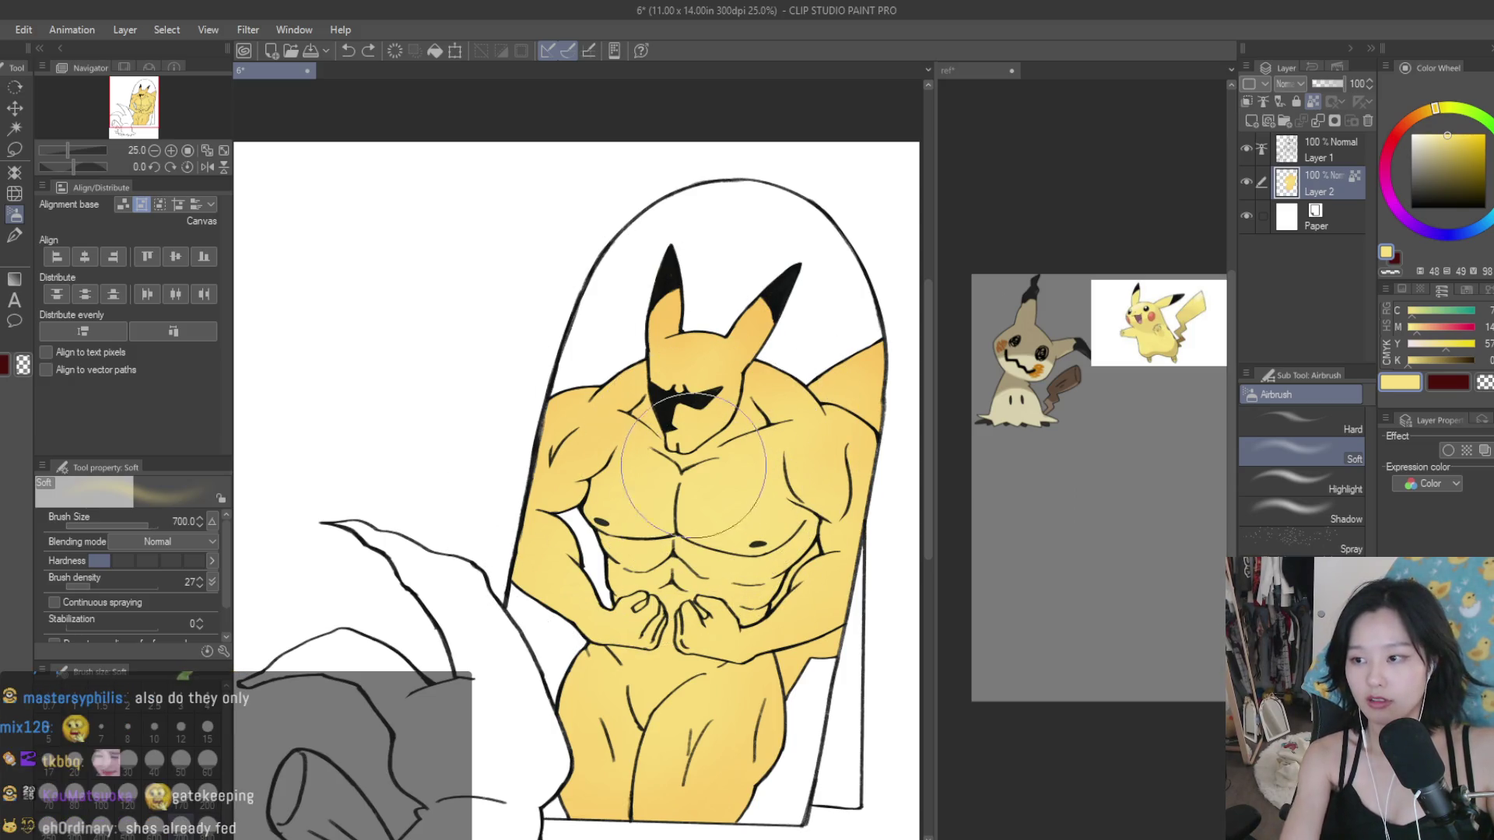
{"action": "key", "text": "bracketright"}
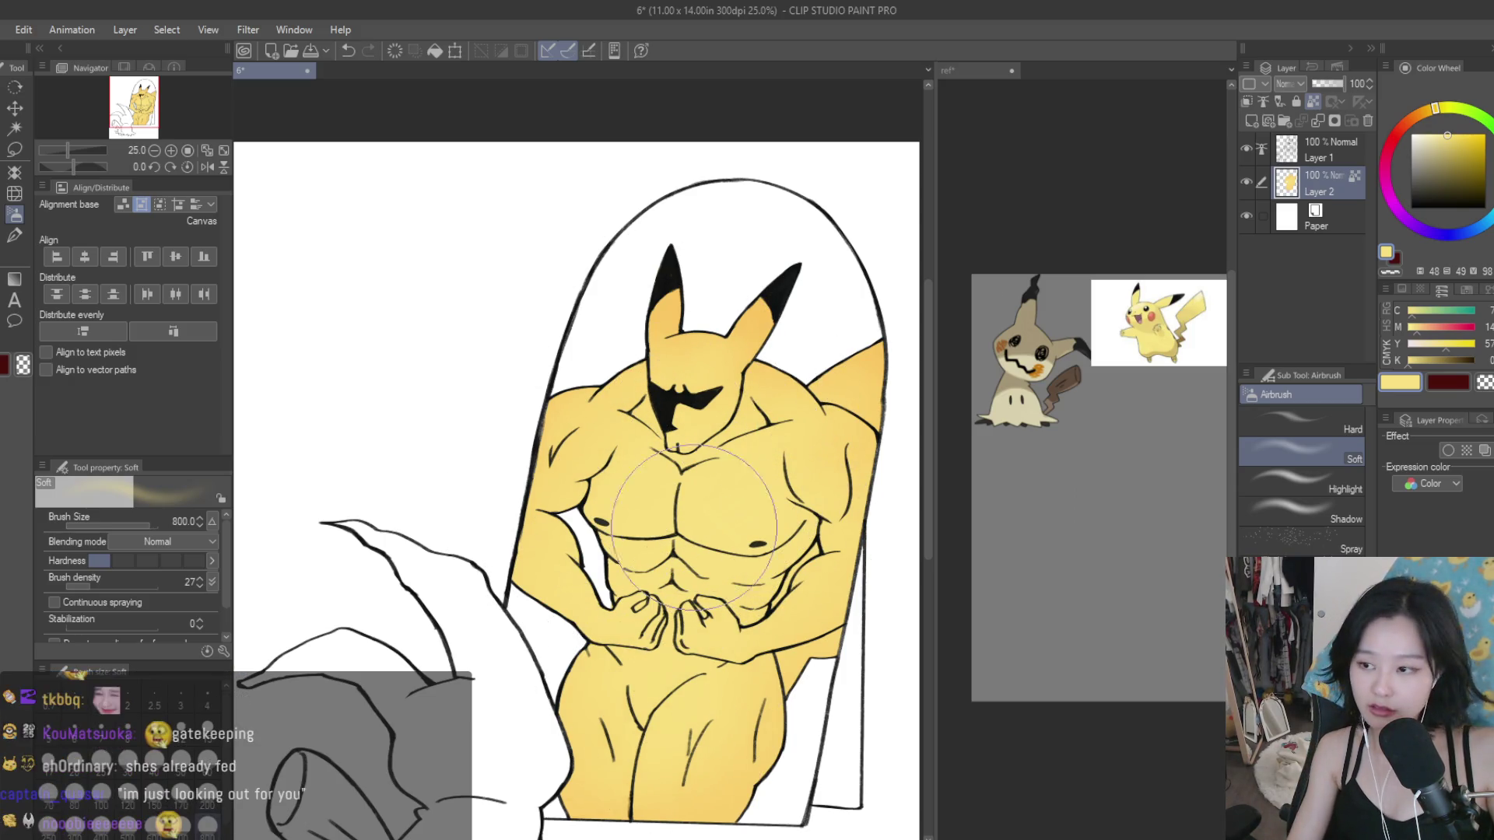
{"action": "left_click", "coordinate": [825, 389], "text": "alt"}
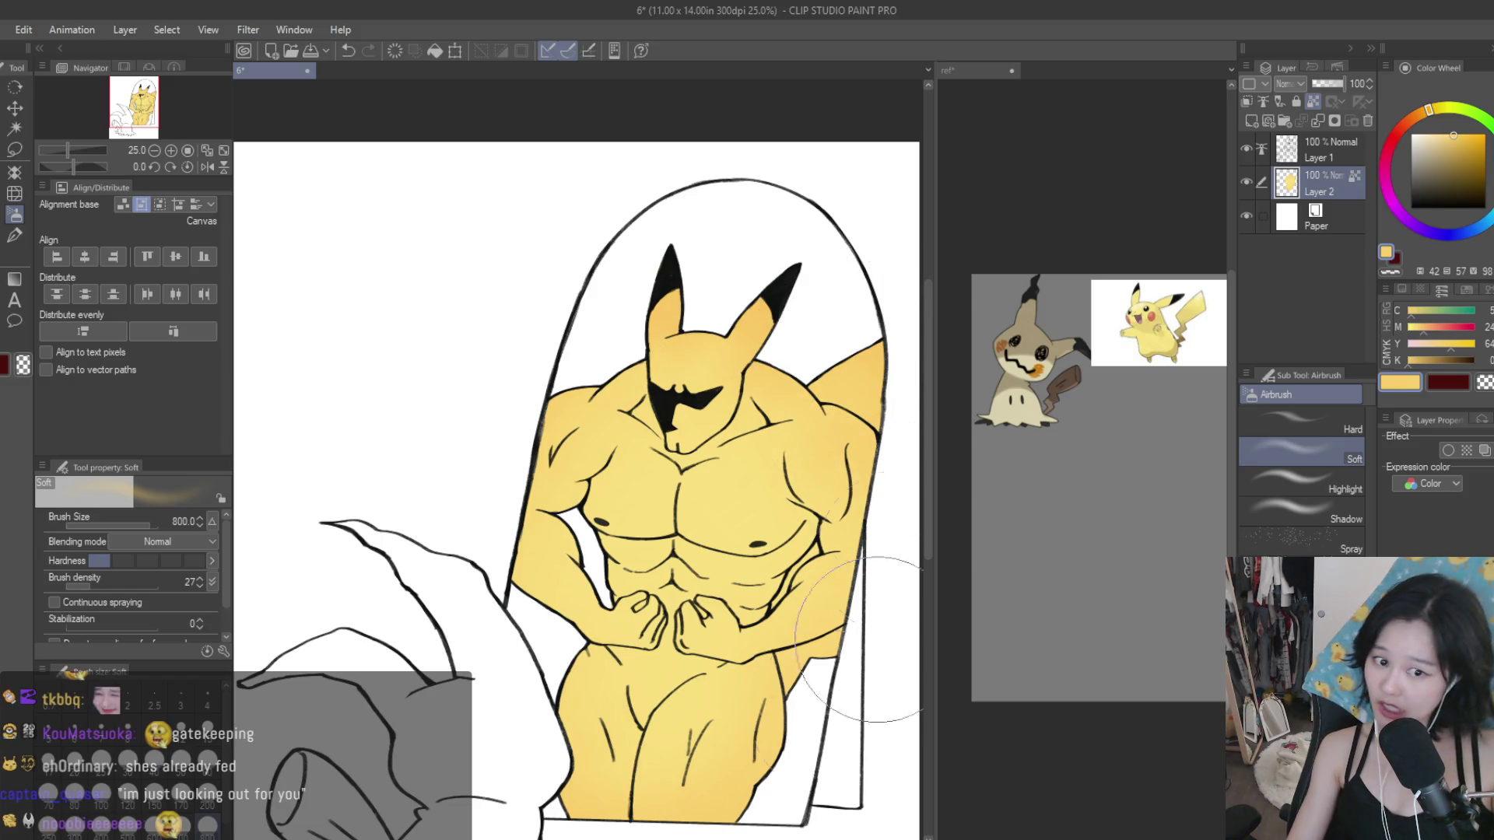
{"action": "left_click", "coordinate": [14, 148]}
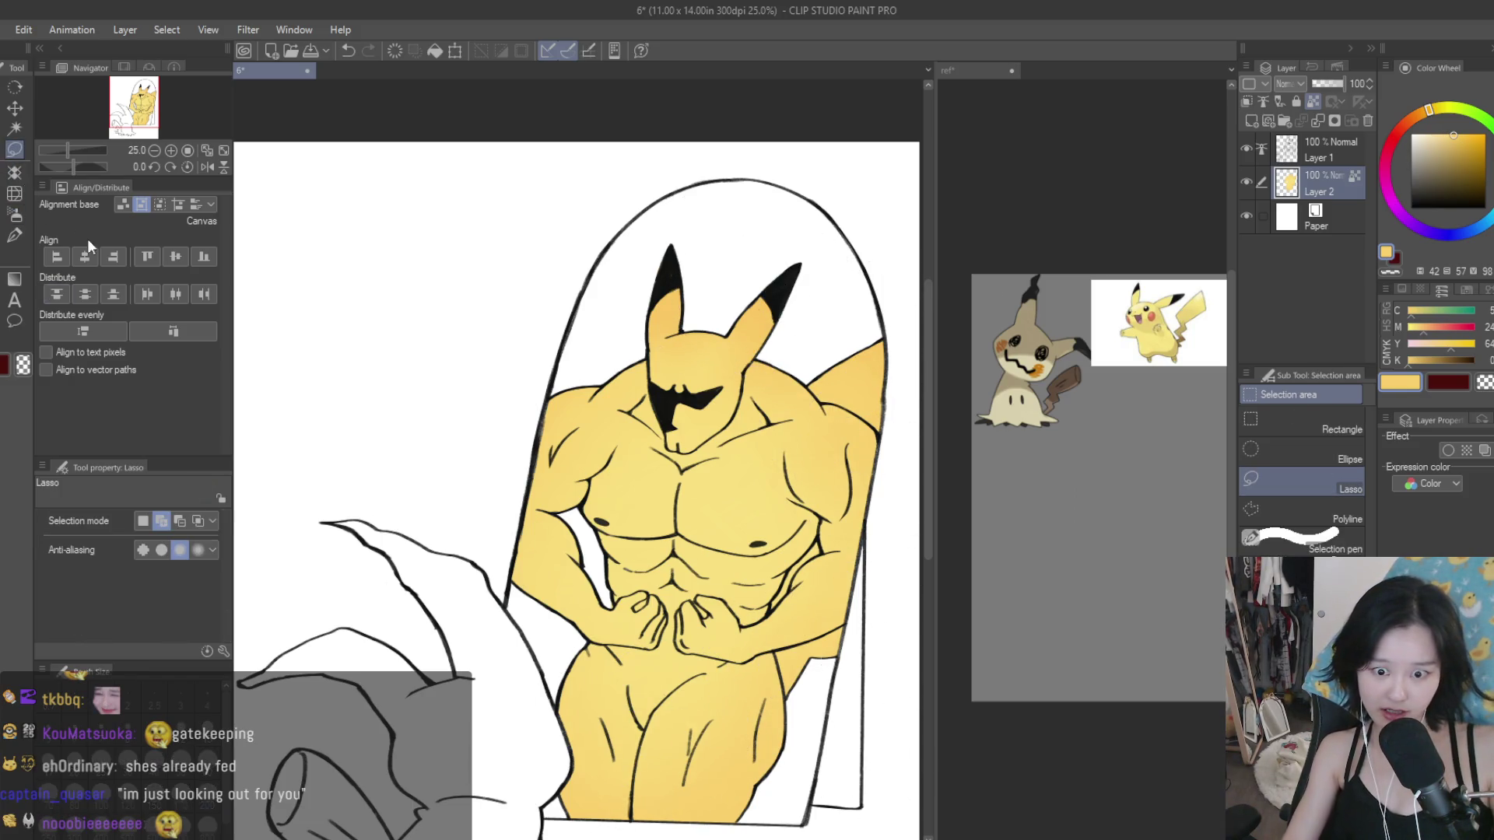
Step: Lasso-select the shading area beside the right forearm and below the arm
{"action": "scroll", "coordinate": [757, 614], "scroll_direction": "up", "scroll_amount": 2}
{"action": "scroll", "coordinate": [757, 614], "scroll_direction": "up", "scroll_amount": 1}
{"action": "scroll", "coordinate": [757, 613], "scroll_direction": "up", "scroll_amount": 1}
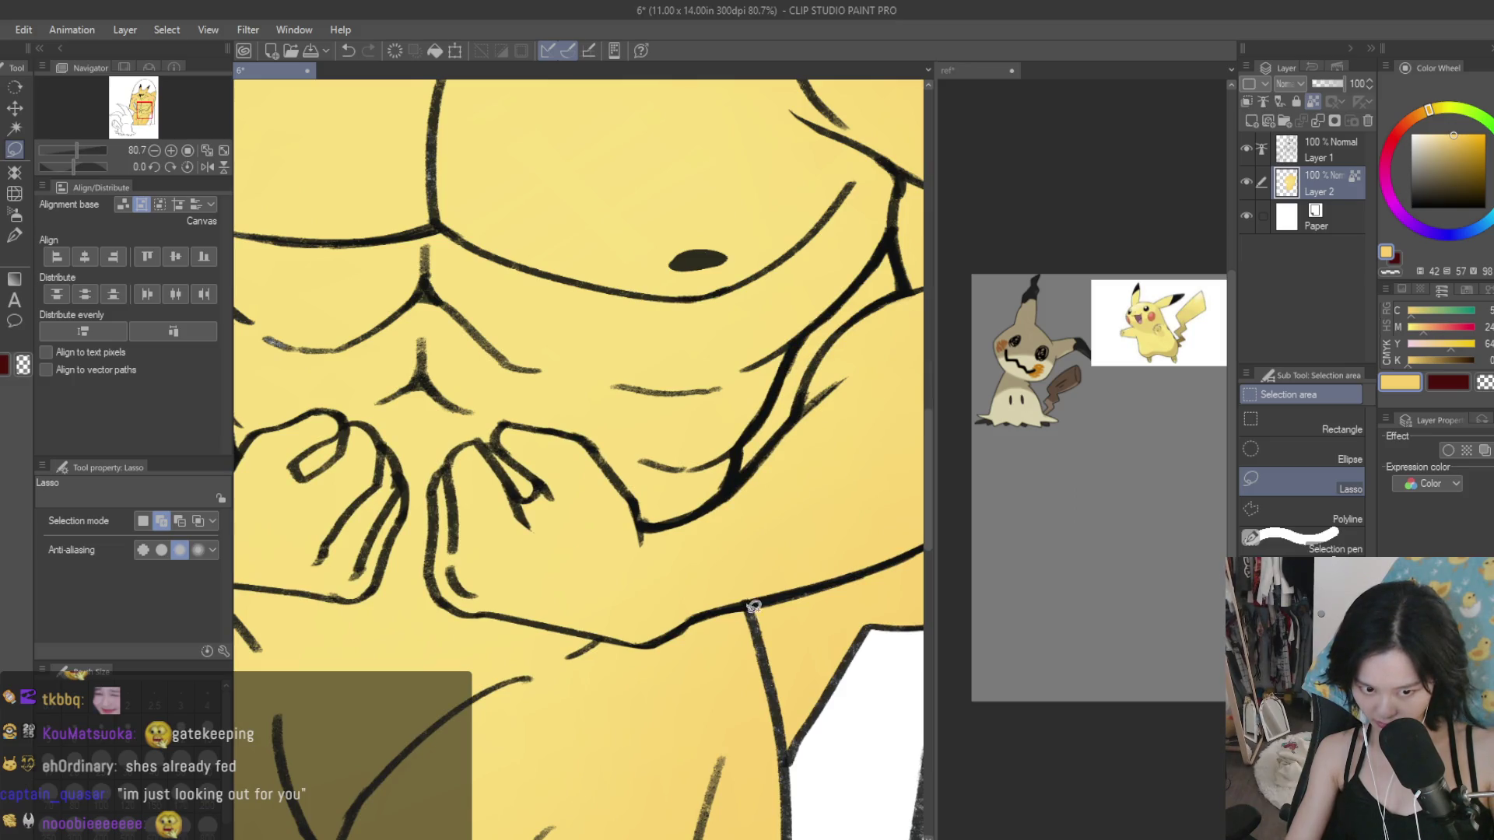
{"action": "left_click_drag", "start_coordinate": [834, 581], "coordinate": [801, 554]}
{"action": "scroll", "coordinate": [833, 580], "scroll_direction": "up", "scroll_amount": 1}
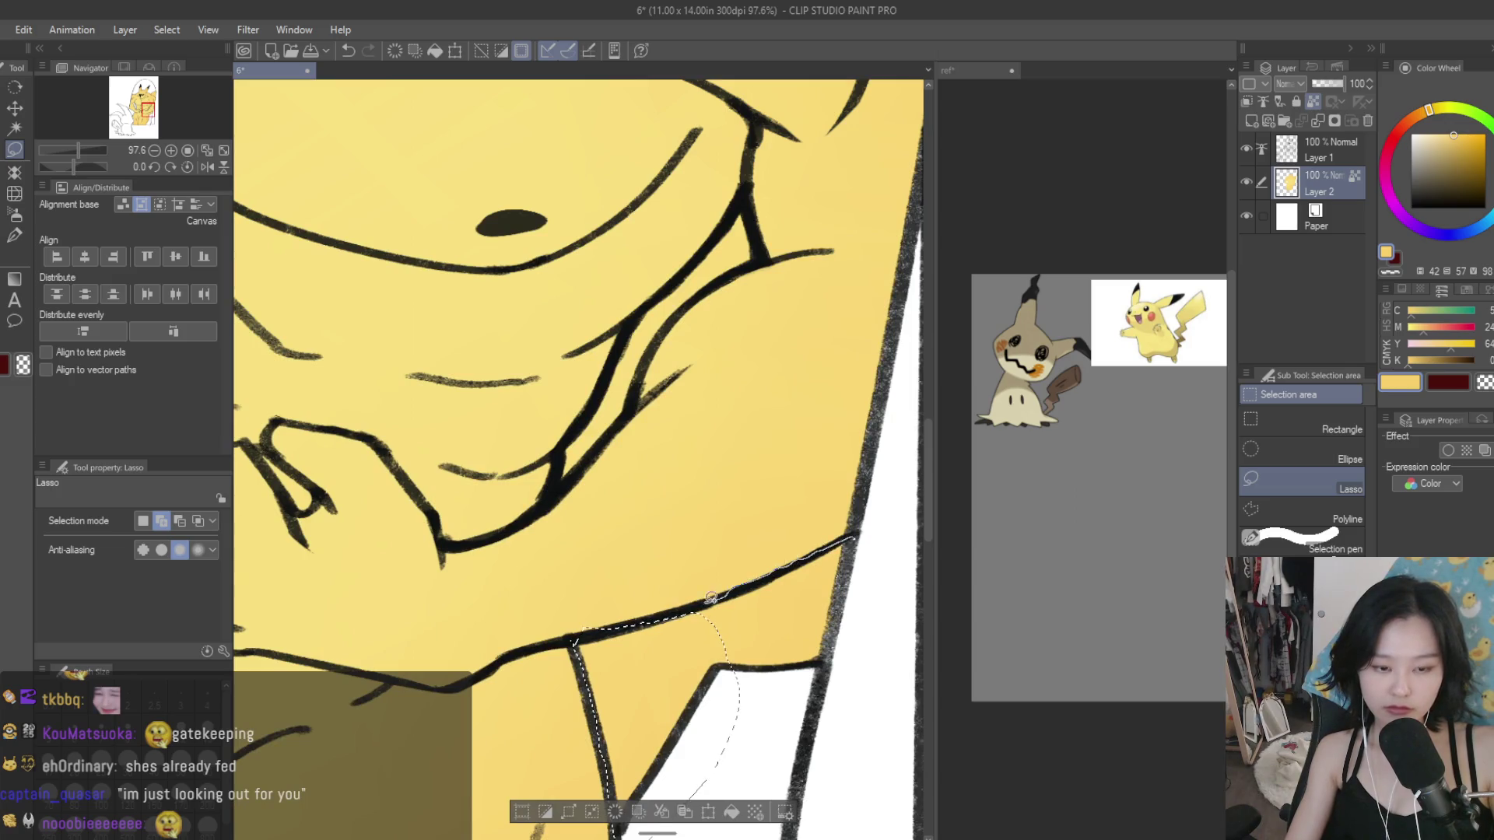
{"action": "scroll", "coordinate": [710, 598], "scroll_direction": "up", "scroll_amount": 1}
{"action": "scroll", "coordinate": [710, 598], "scroll_direction": "up", "scroll_amount": 1}
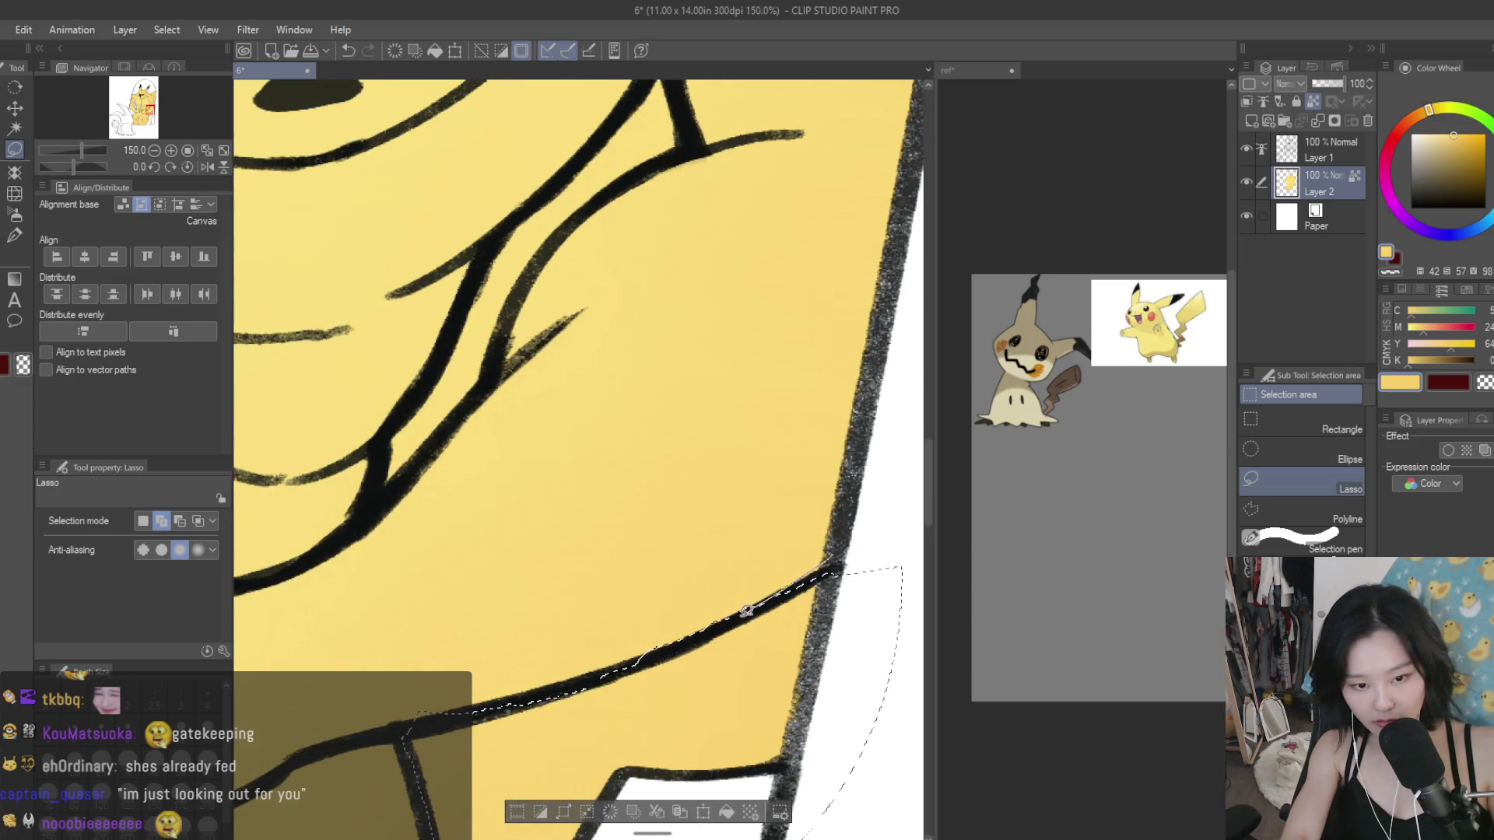
{"action": "scroll", "coordinate": [505, 544], "scroll_direction": "down", "scroll_amount": 1}
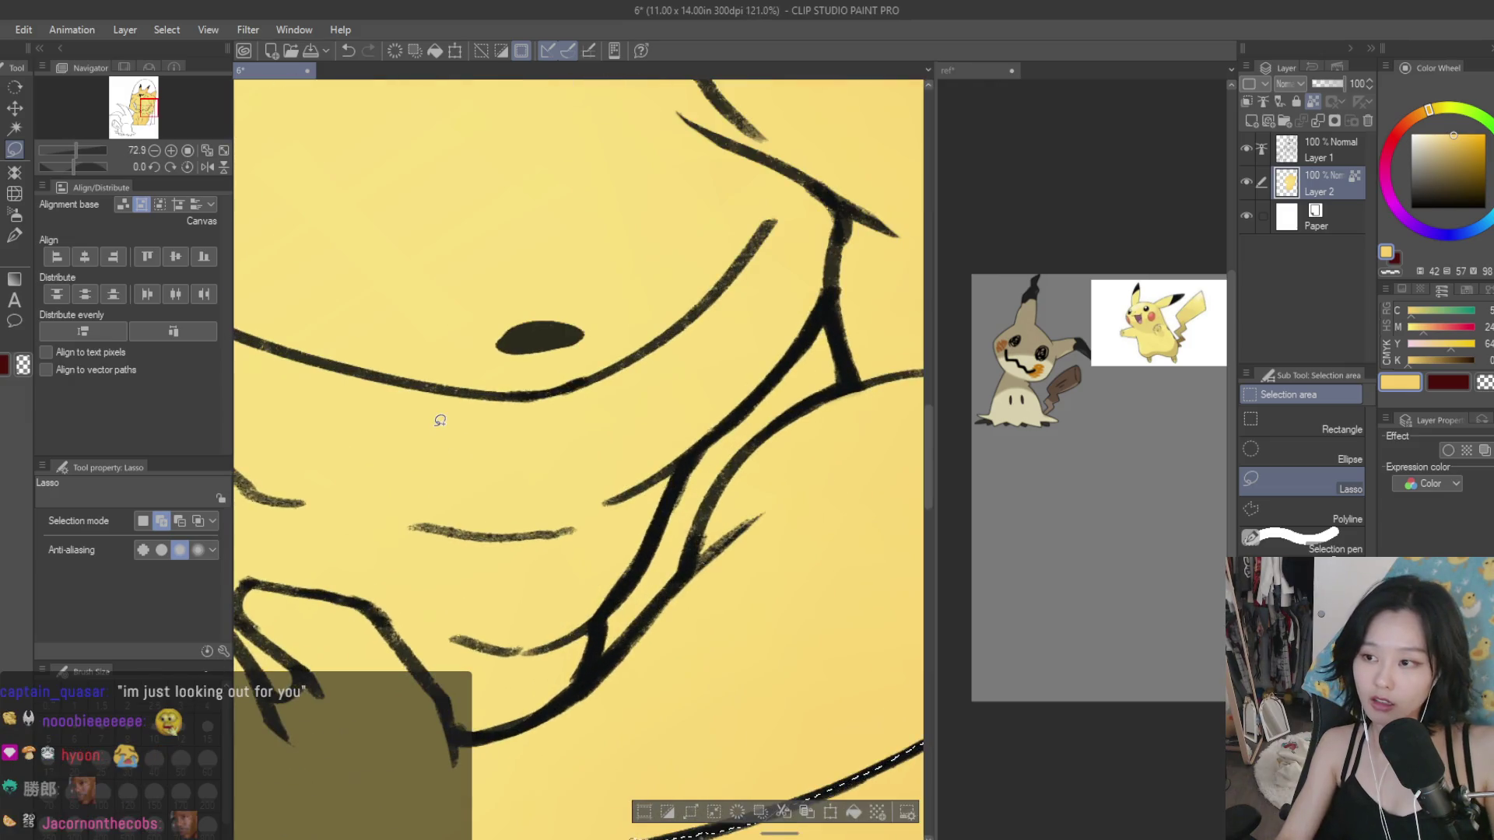
{"action": "scroll", "coordinate": [810, 346], "scroll_direction": "up", "scroll_amount": 1}
{"action": "left_click_drag", "start_coordinate": [829, 314], "coordinate": [740, 410]}
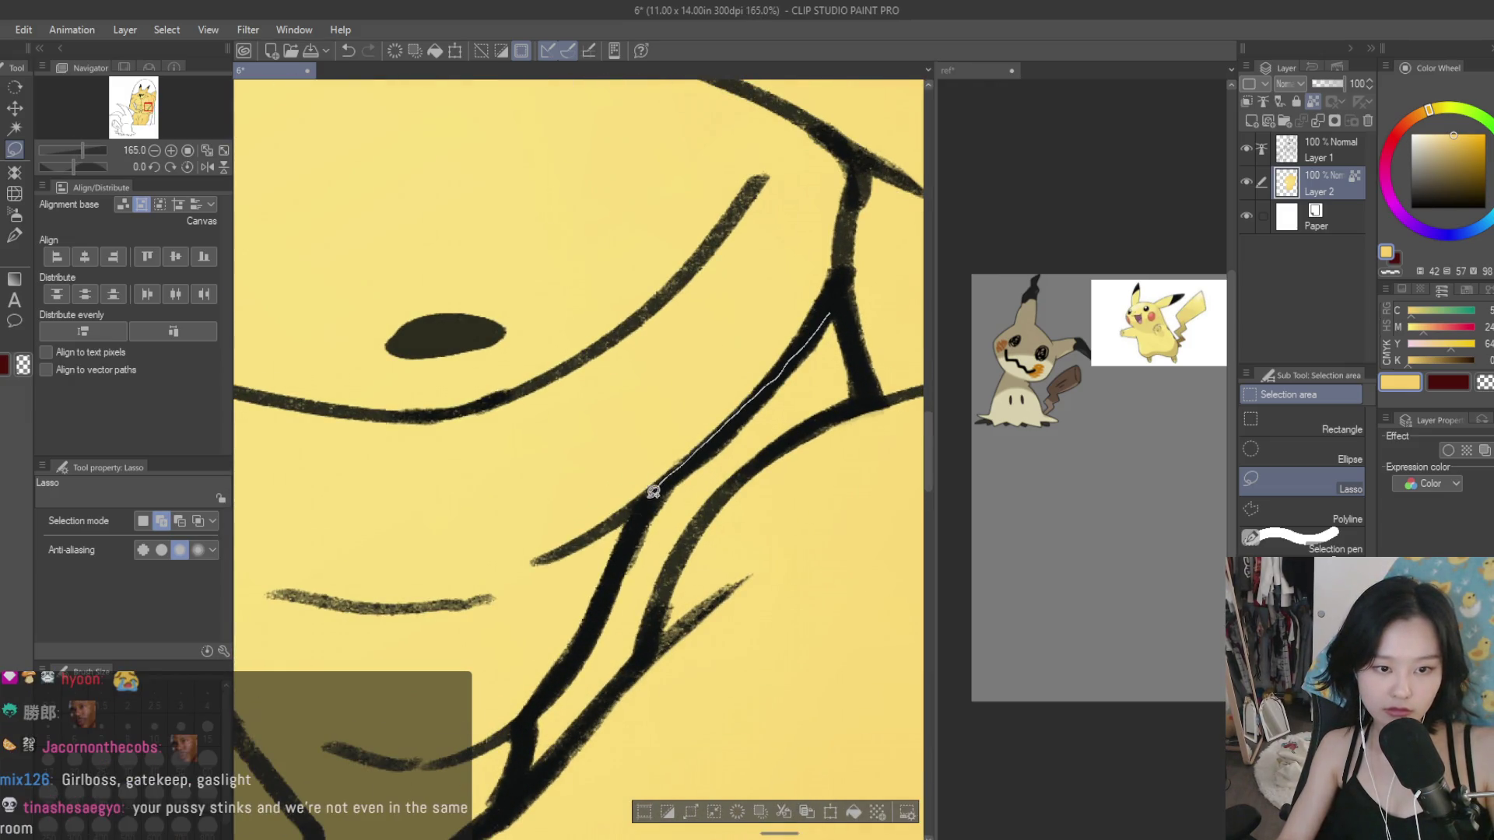
{"action": "left_click_drag", "start_coordinate": [854, 404], "coordinate": [855, 402]}
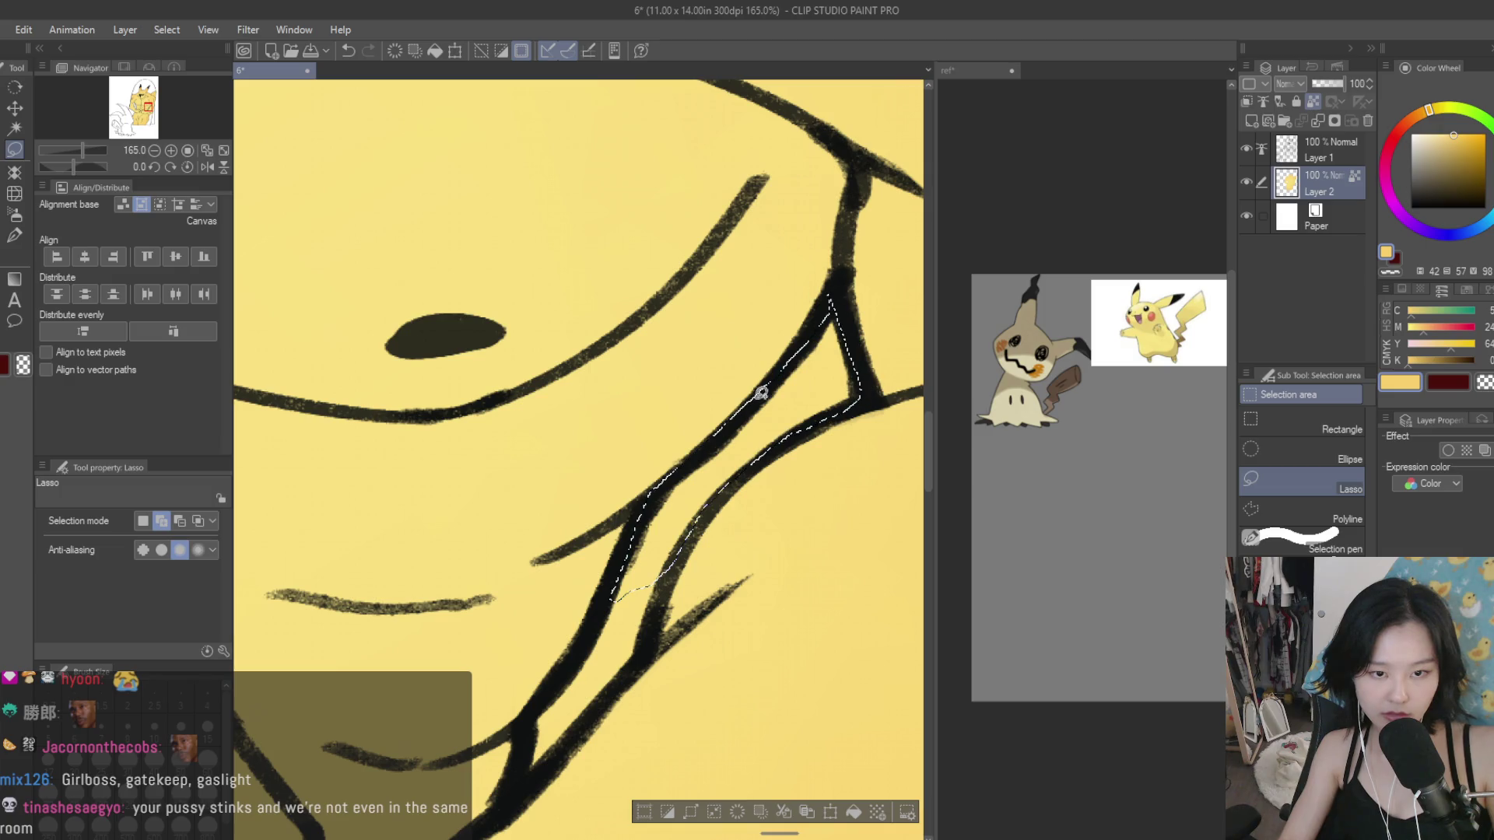
{"action": "left_click_drag", "start_coordinate": [531, 734], "coordinate": [623, 677]}
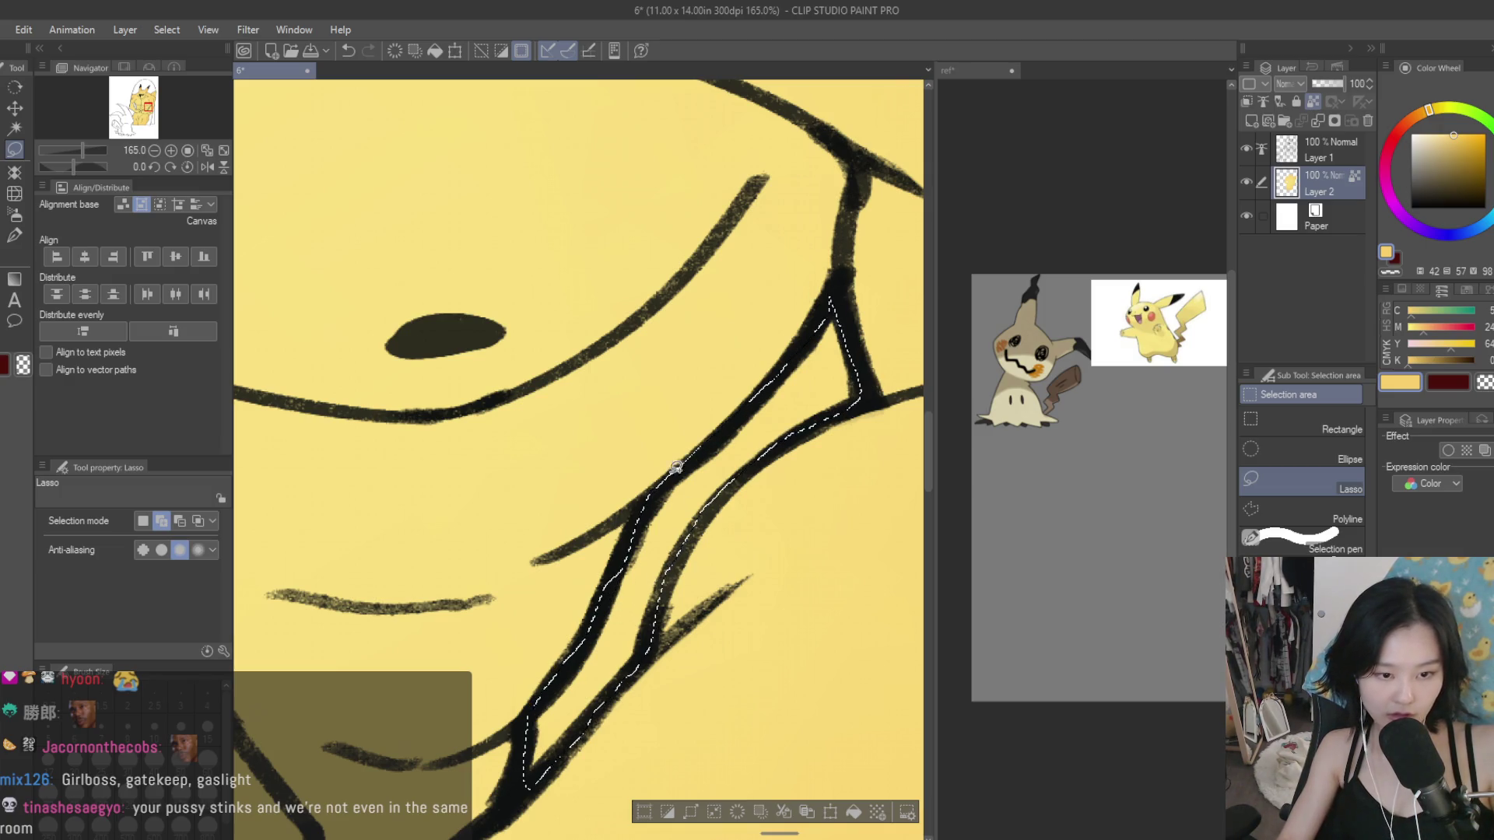
{"action": "scroll", "coordinate": [624, 677], "scroll_direction": "down", "scroll_amount": 5}
Step: Spray dark brown shading with the soft airbrush inside the selection below the arm
{"action": "left_click", "coordinate": [14, 219]}
{"action": "scroll", "coordinate": [786, 560], "scroll_direction": "up", "scroll_amount": 2}
{"action": "left_click", "coordinate": [1454, 177]}
{"action": "left_click", "coordinate": [1416, 116]}
{"action": "left_click", "coordinate": [1455, 176]}
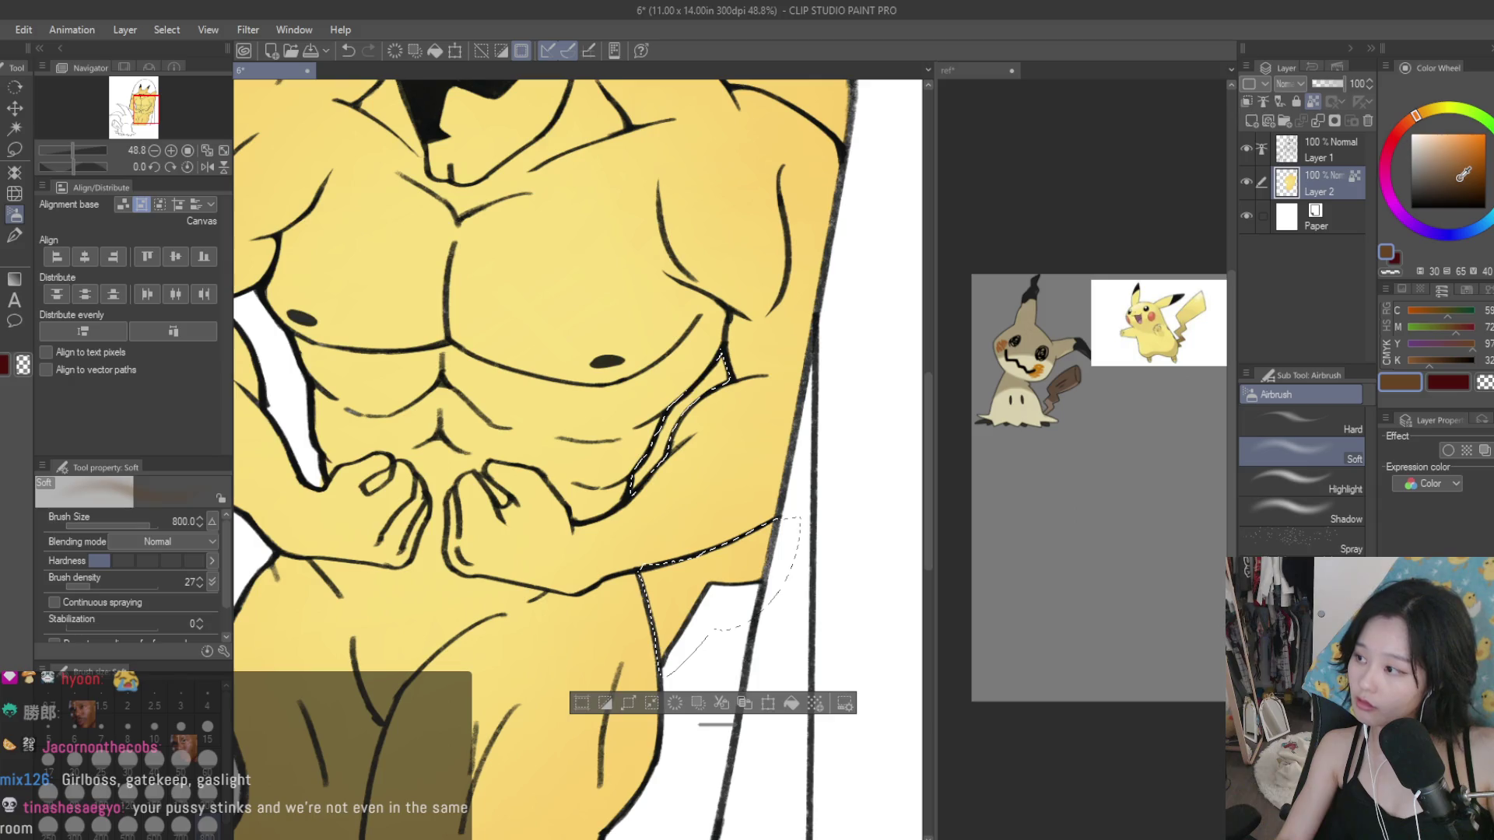
{"action": "left_click_drag", "start_coordinate": [734, 634], "coordinate": [645, 751]}
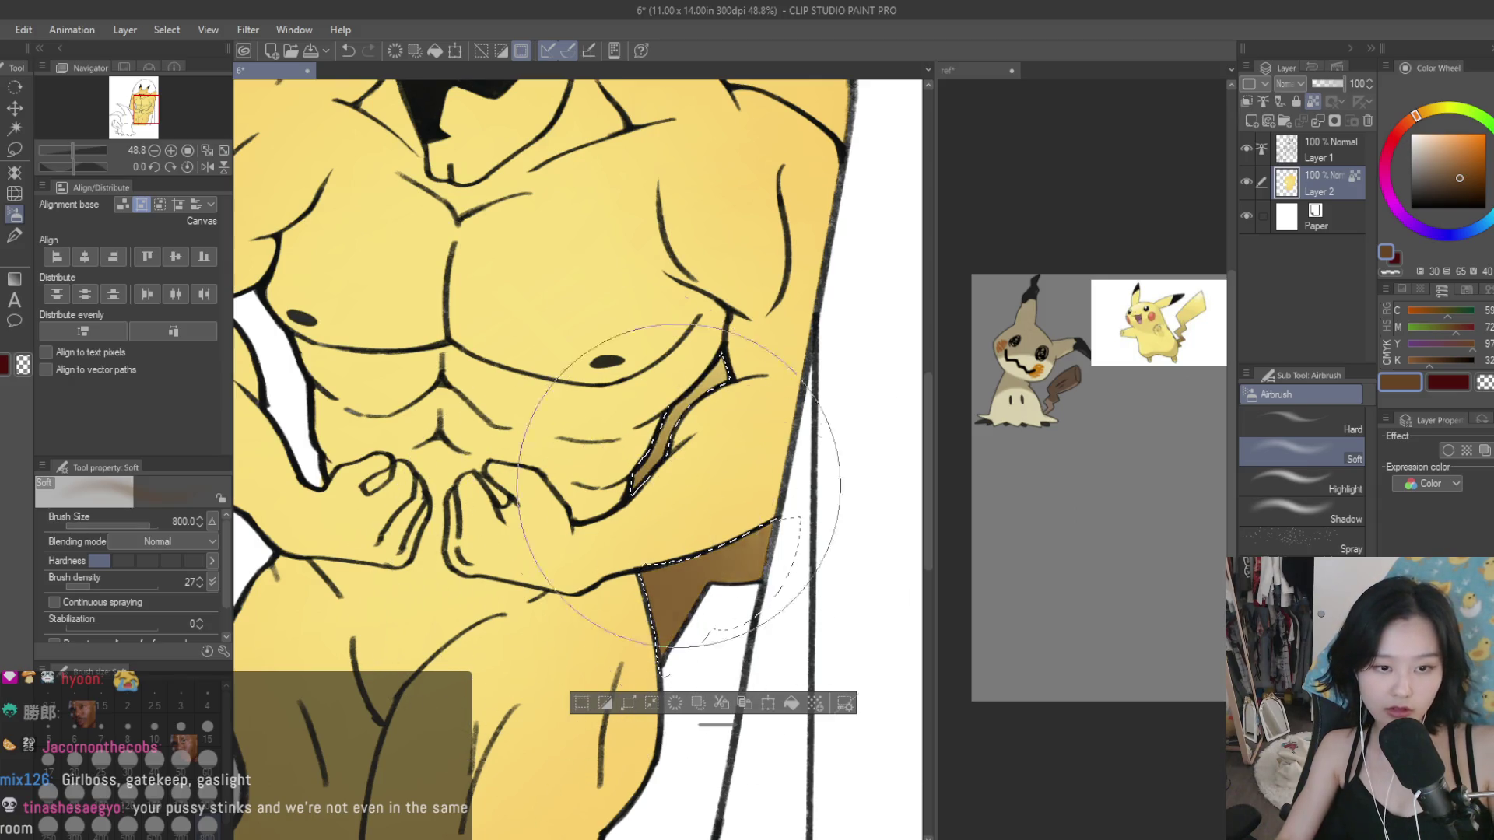
{"action": "scroll", "coordinate": [817, 568], "scroll_direction": "down", "scroll_amount": 3}
{"action": "scroll", "coordinate": [684, 614], "scroll_direction": "down", "scroll_amount": 1}
{"action": "scroll", "coordinate": [783, 467], "scroll_direction": "up", "scroll_amount": 3}
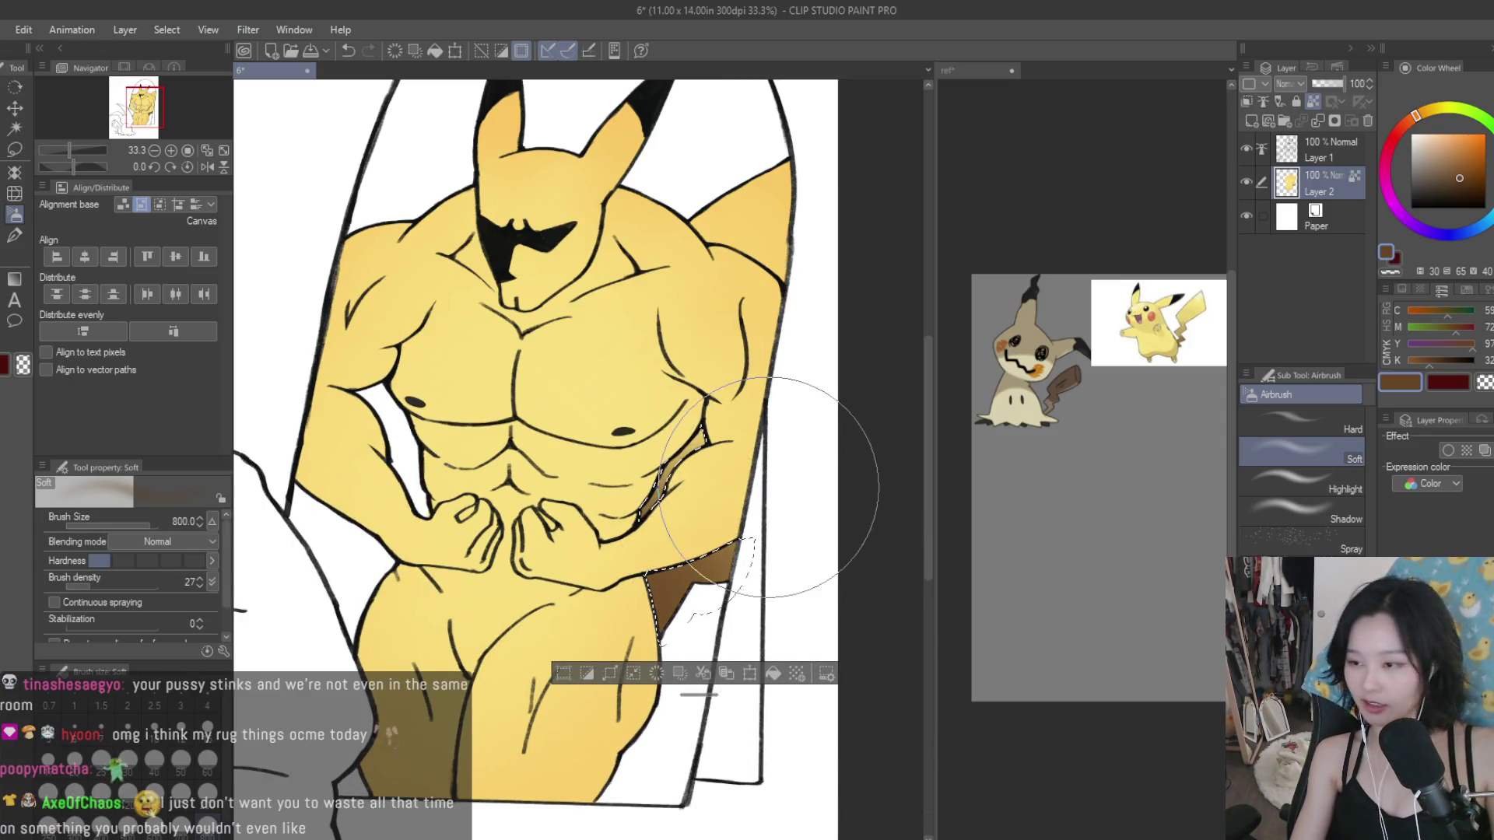
Step: Deselect and save, then undo to restore the selection around the seat
{"action": "key", "text": "ctrl+d"}
{"action": "key", "text": "ctrl+s"}
{"action": "scroll", "coordinate": [851, 493], "scroll_direction": "down", "scroll_amount": 2}
{"action": "scroll", "coordinate": [850, 467], "scroll_direction": "down", "scroll_amount": 1}
{"action": "scroll", "coordinate": [833, 451], "scroll_direction": "up", "scroll_amount": 1}
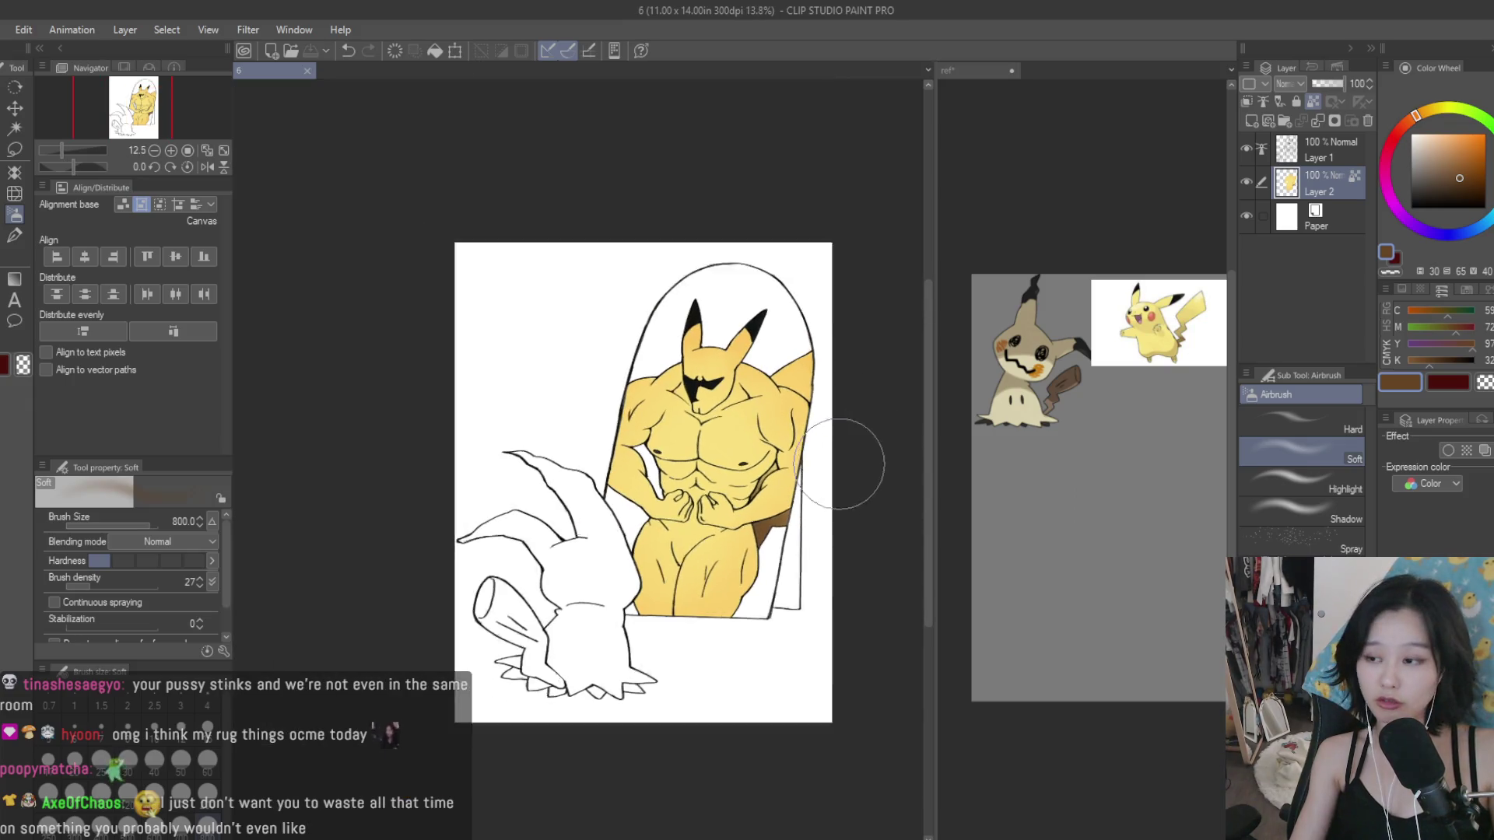
{"action": "scroll", "coordinate": [820, 511], "scroll_direction": "up", "scroll_amount": 1}
{"action": "scroll", "coordinate": [821, 511], "scroll_direction": "up", "scroll_amount": 1}
{"action": "key", "text": "ctrl+z"}
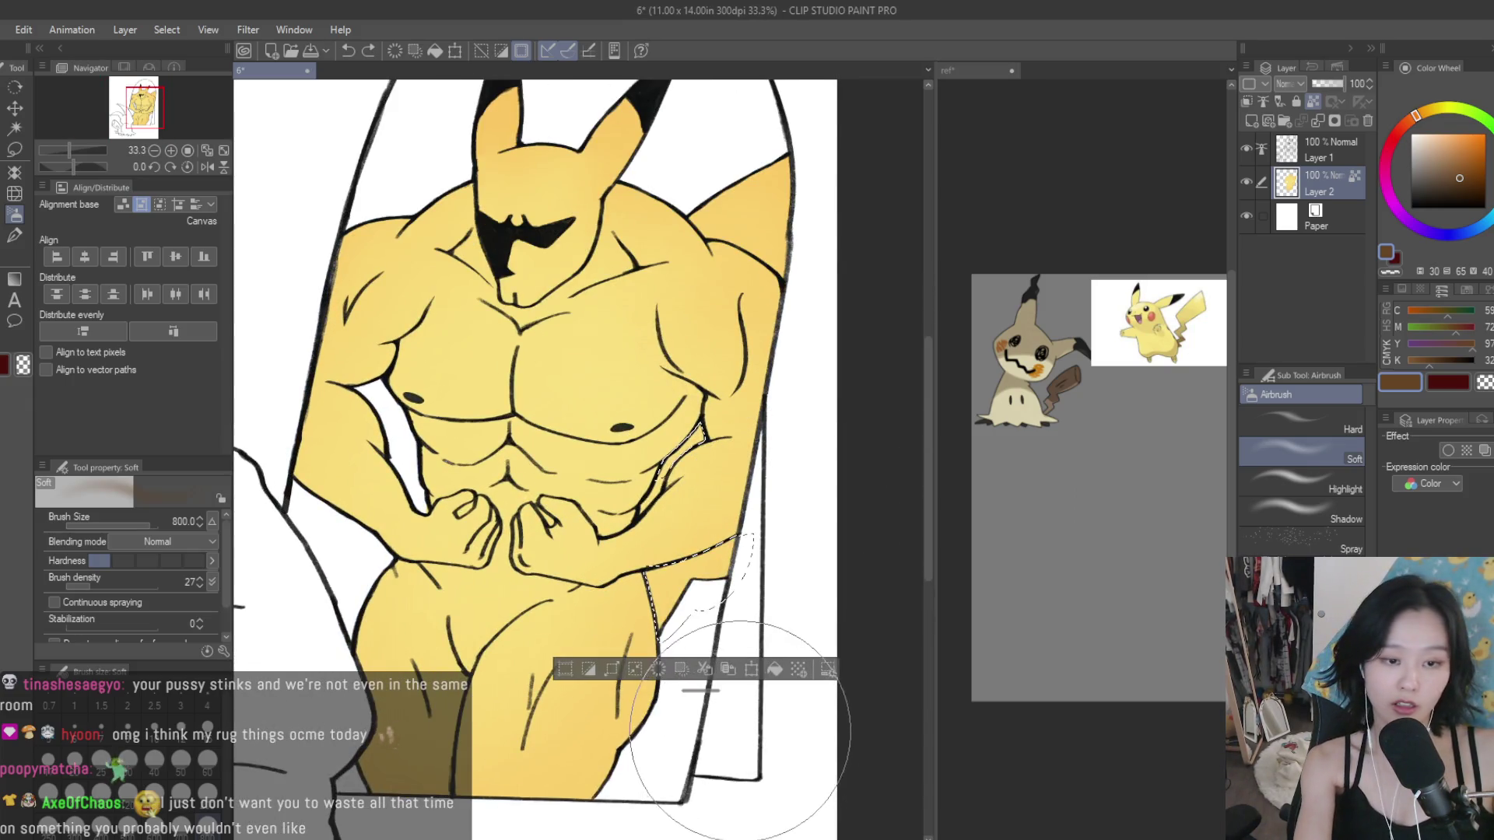
Step: Paint the selected seat solid brown with the dry textured brush at sizes 100 and 50, then deselect
{"action": "key", "text": "b"}
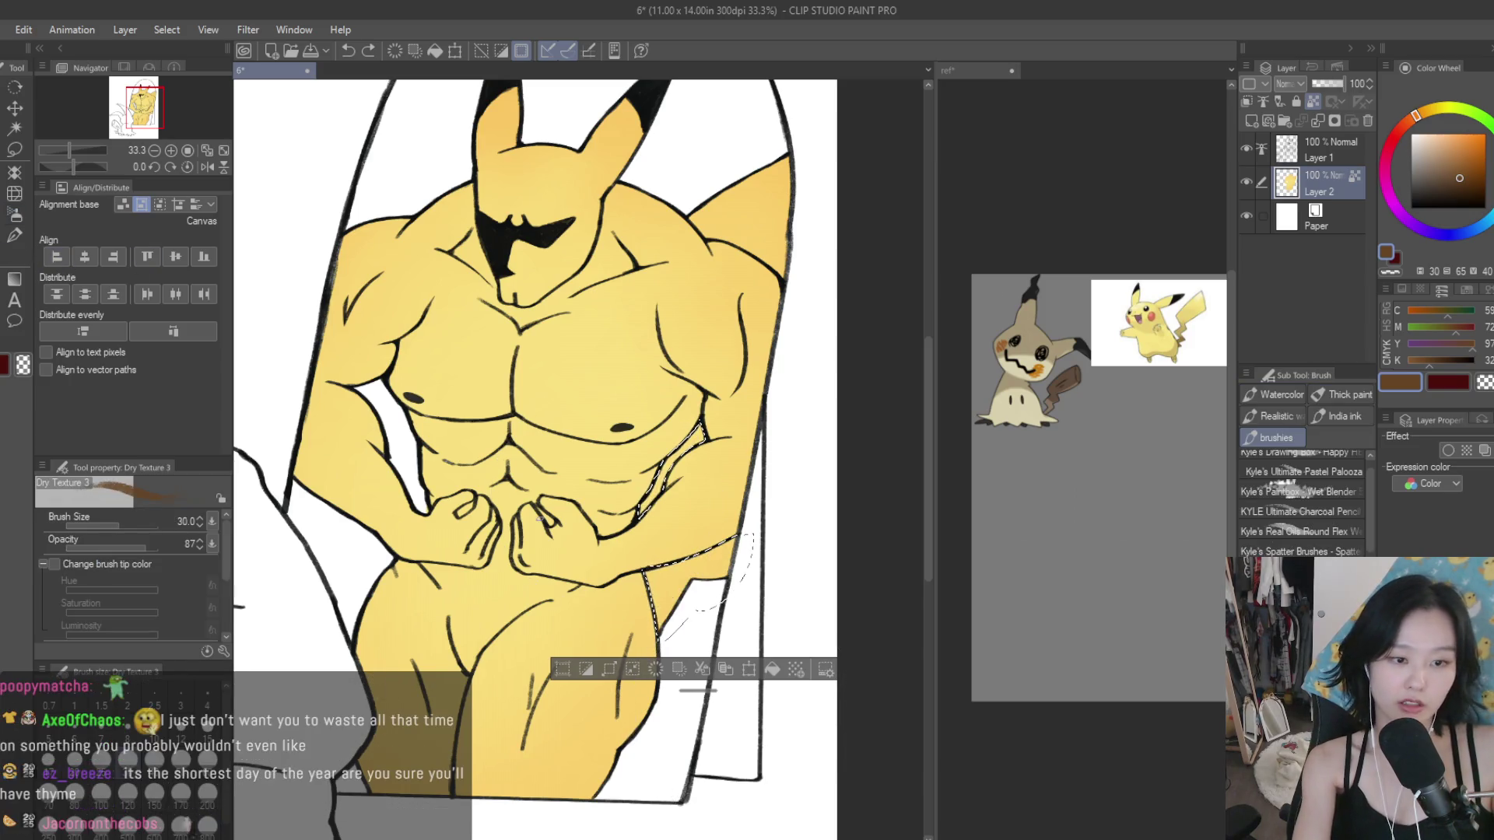
{"action": "key", "text": "bracketright"}
{"action": "key", "text": "bracketright"}
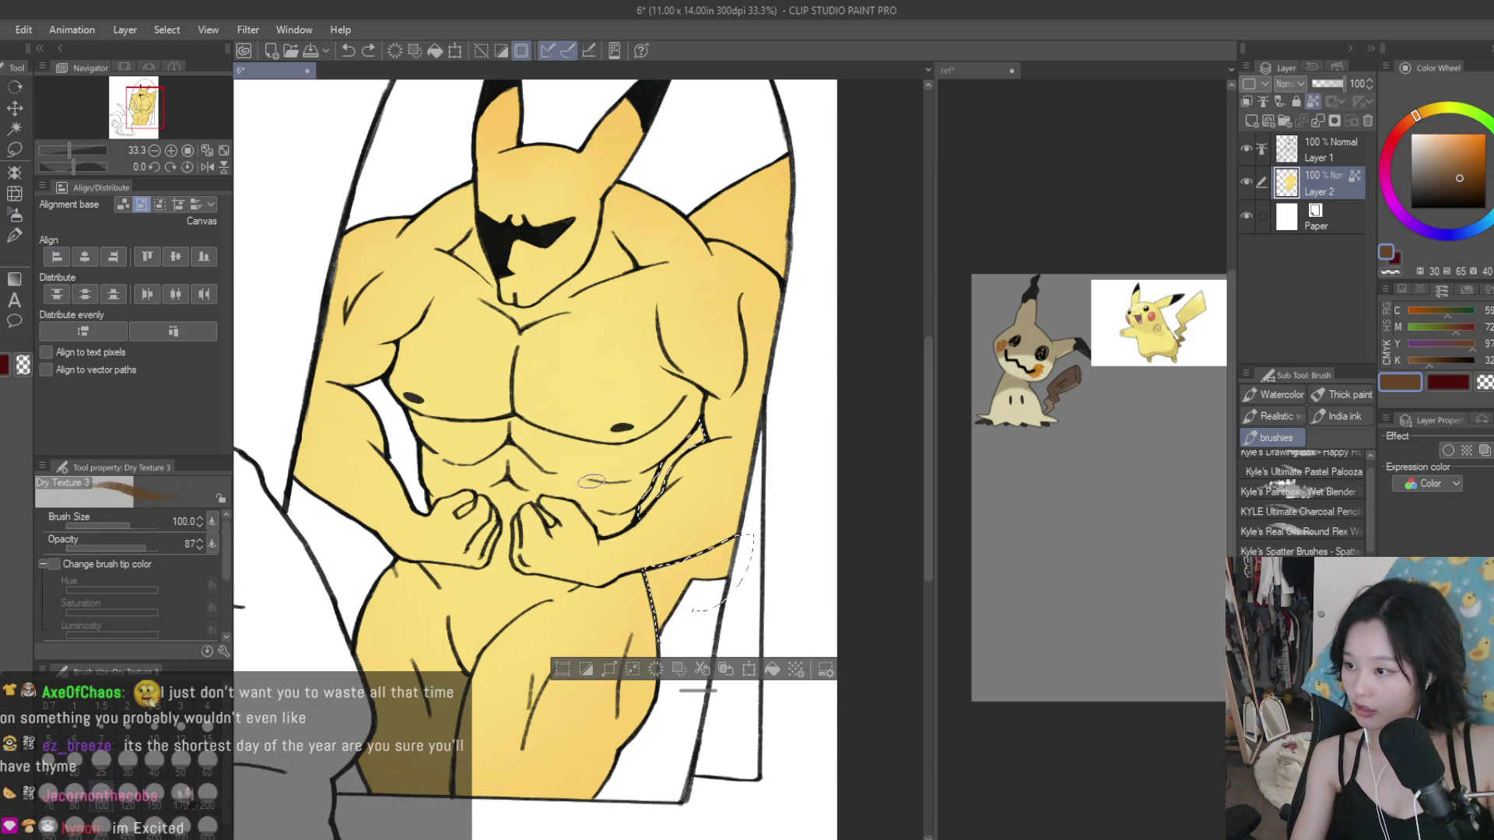
{"action": "scroll", "coordinate": [584, 488], "scroll_direction": "up", "scroll_amount": 1}
{"action": "left_click_drag", "start_coordinate": [622, 560], "coordinate": [614, 474]}
{"action": "left_click_drag", "start_coordinate": [669, 701], "coordinate": [651, 615]}
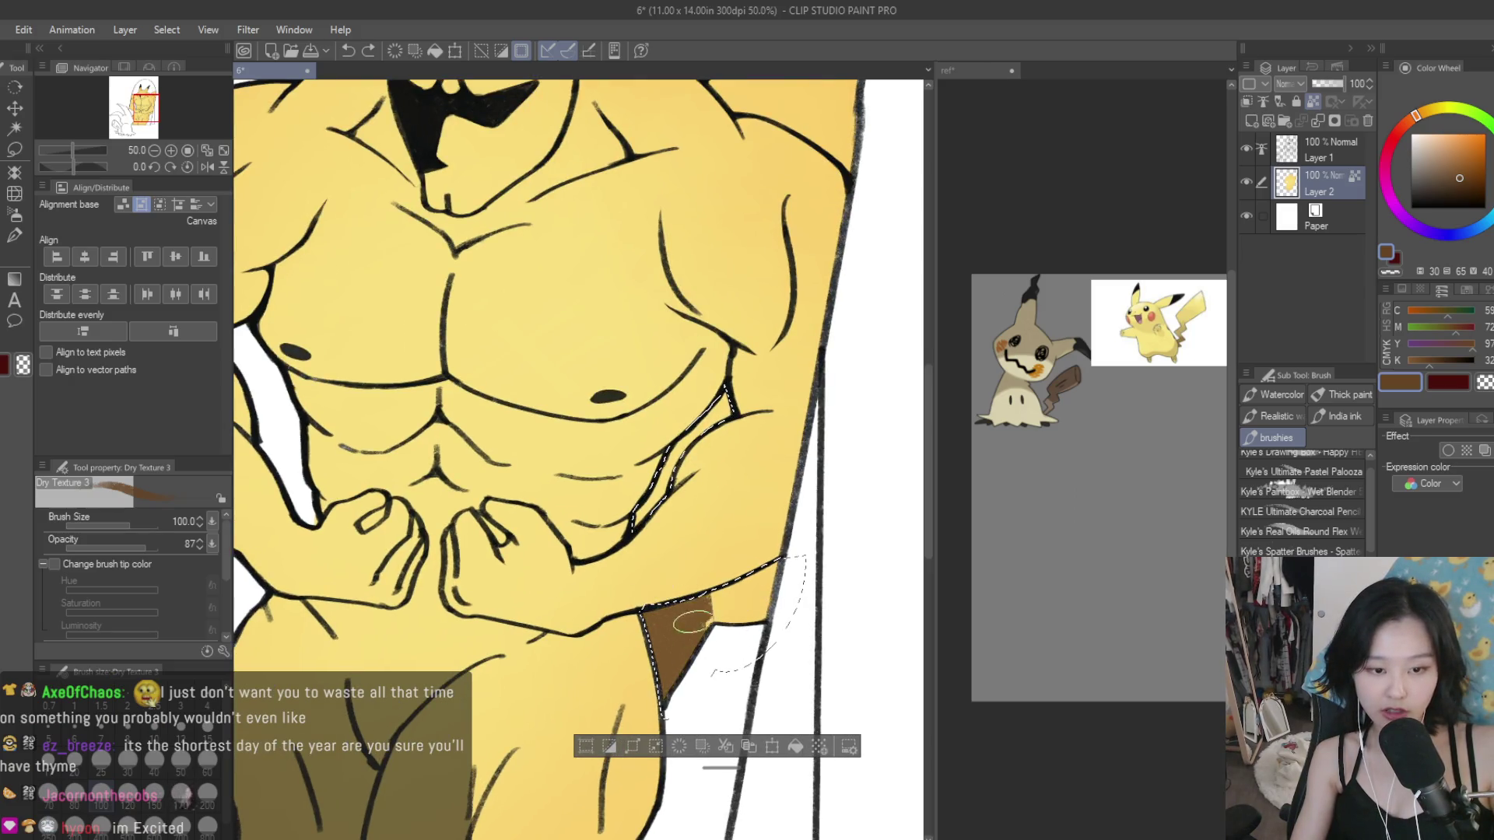
{"action": "key", "text": "bracketleft"}
{"action": "key", "text": "bracketleft"}
{"action": "key", "text": "bracketleft"}
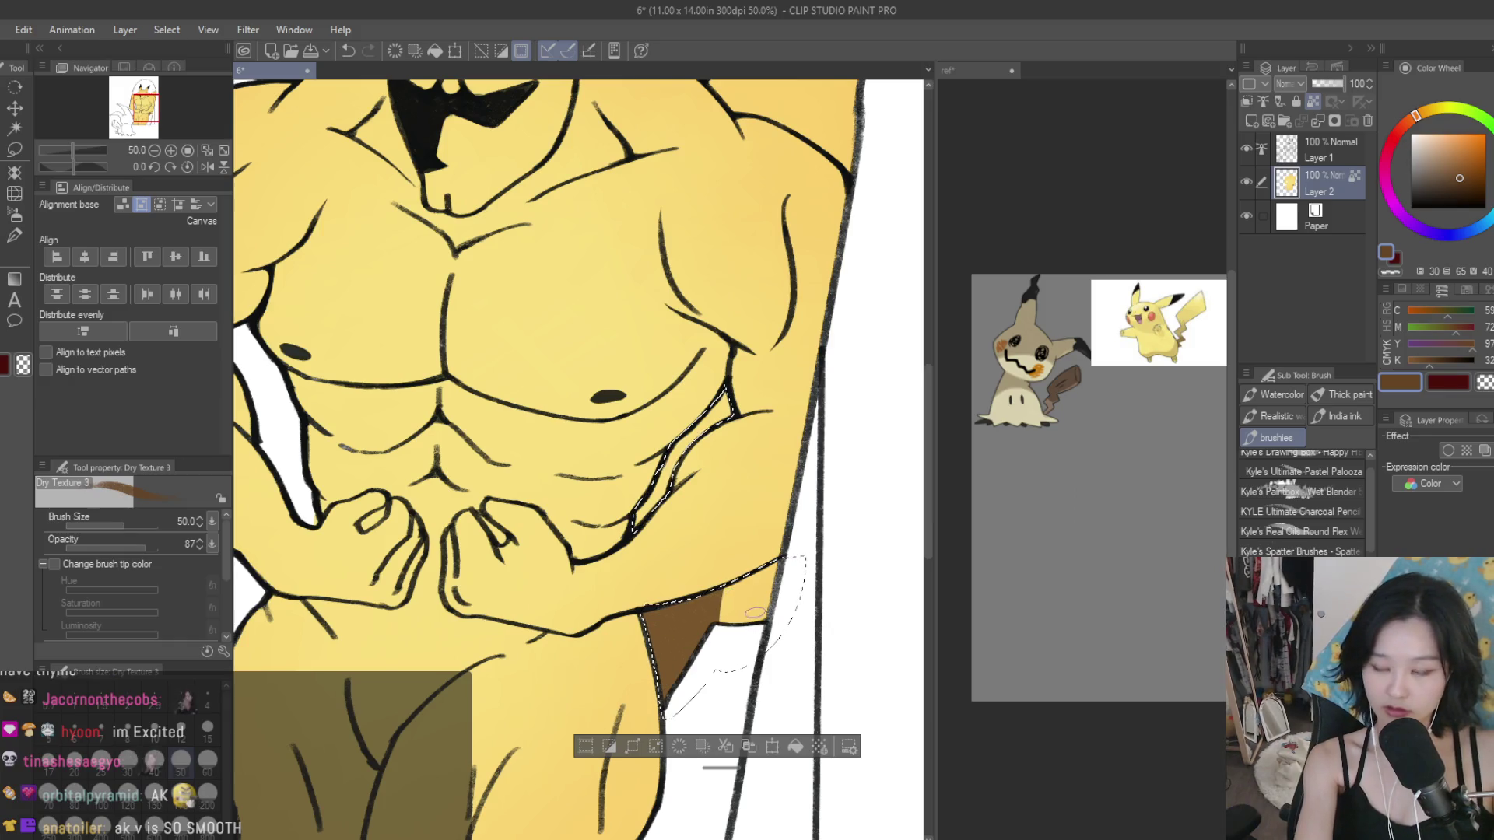
{"action": "left_click_drag", "start_coordinate": [722, 627], "coordinate": [769, 561]}
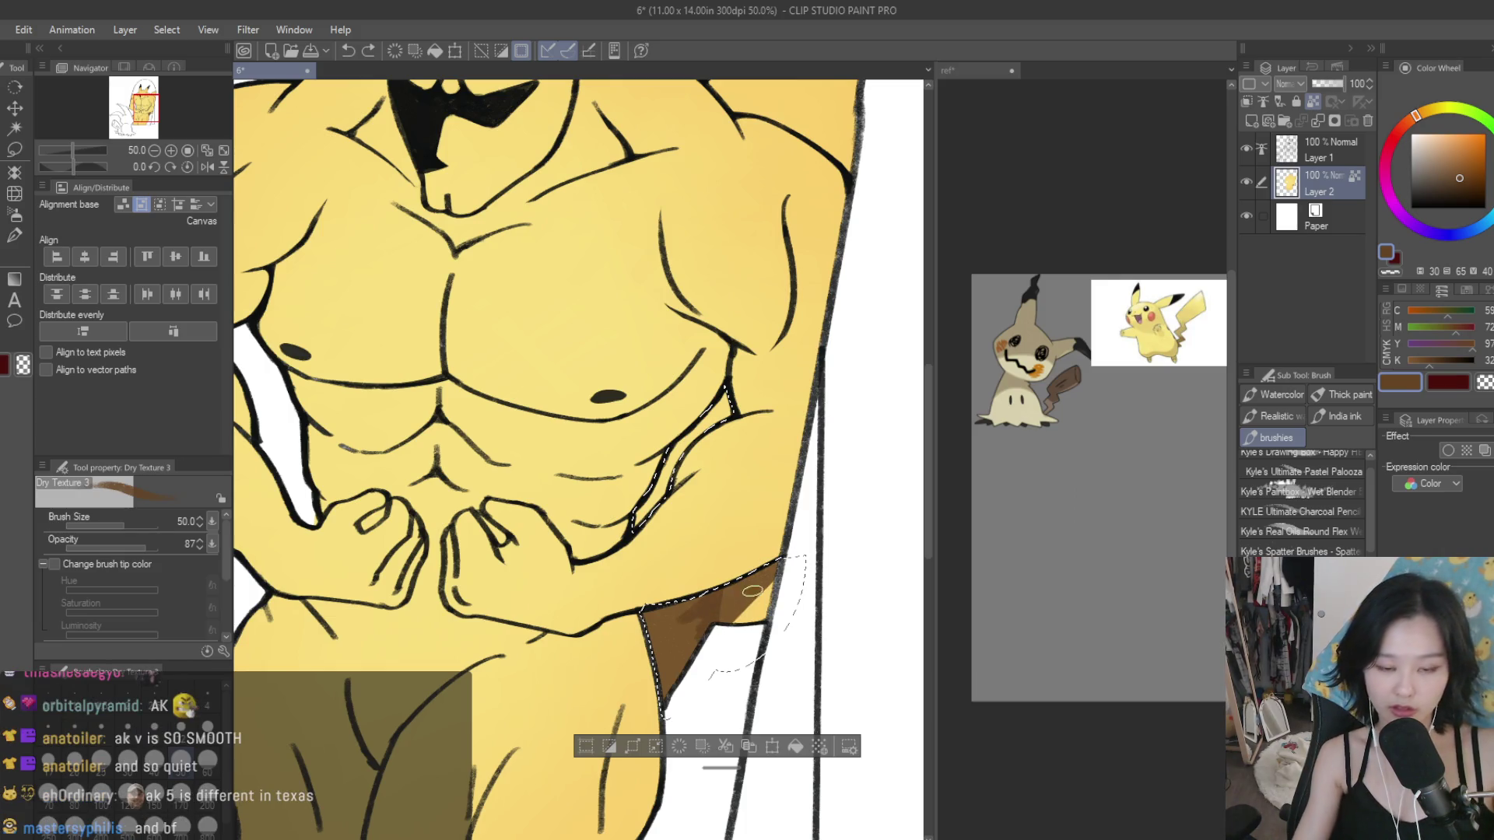
{"action": "mouse_move", "coordinate": [799, 558]}
{"action": "left_mouse_down"}
{"action": "mouse_move", "coordinate": [743, 611]}
{"action": "mouse_move", "coordinate": [644, 649]}
{"action": "left_mouse_up"}
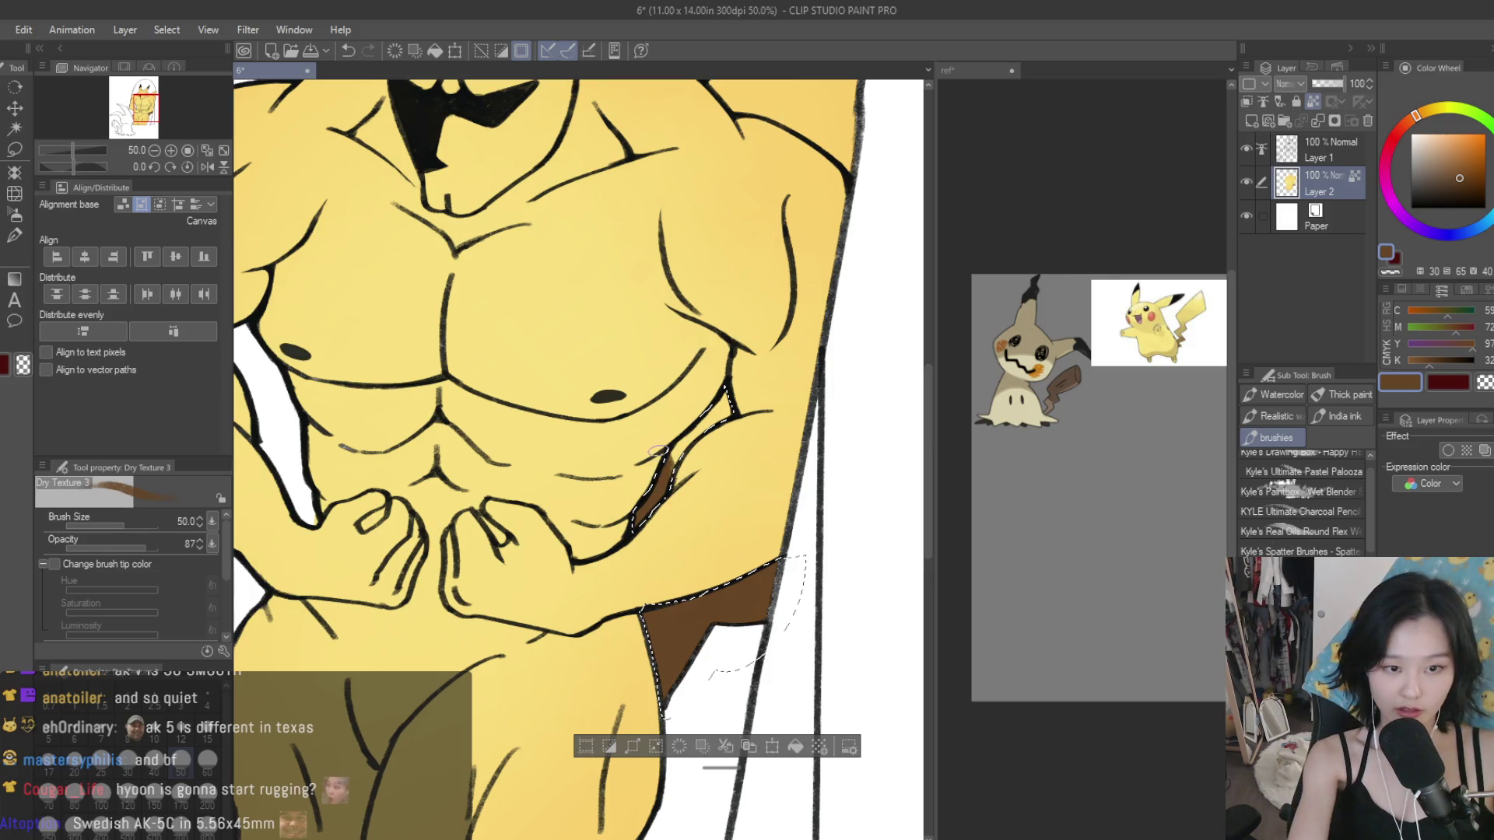
{"action": "key", "text": "ctrl+d"}
{"action": "key", "text": "ctrl+0"}
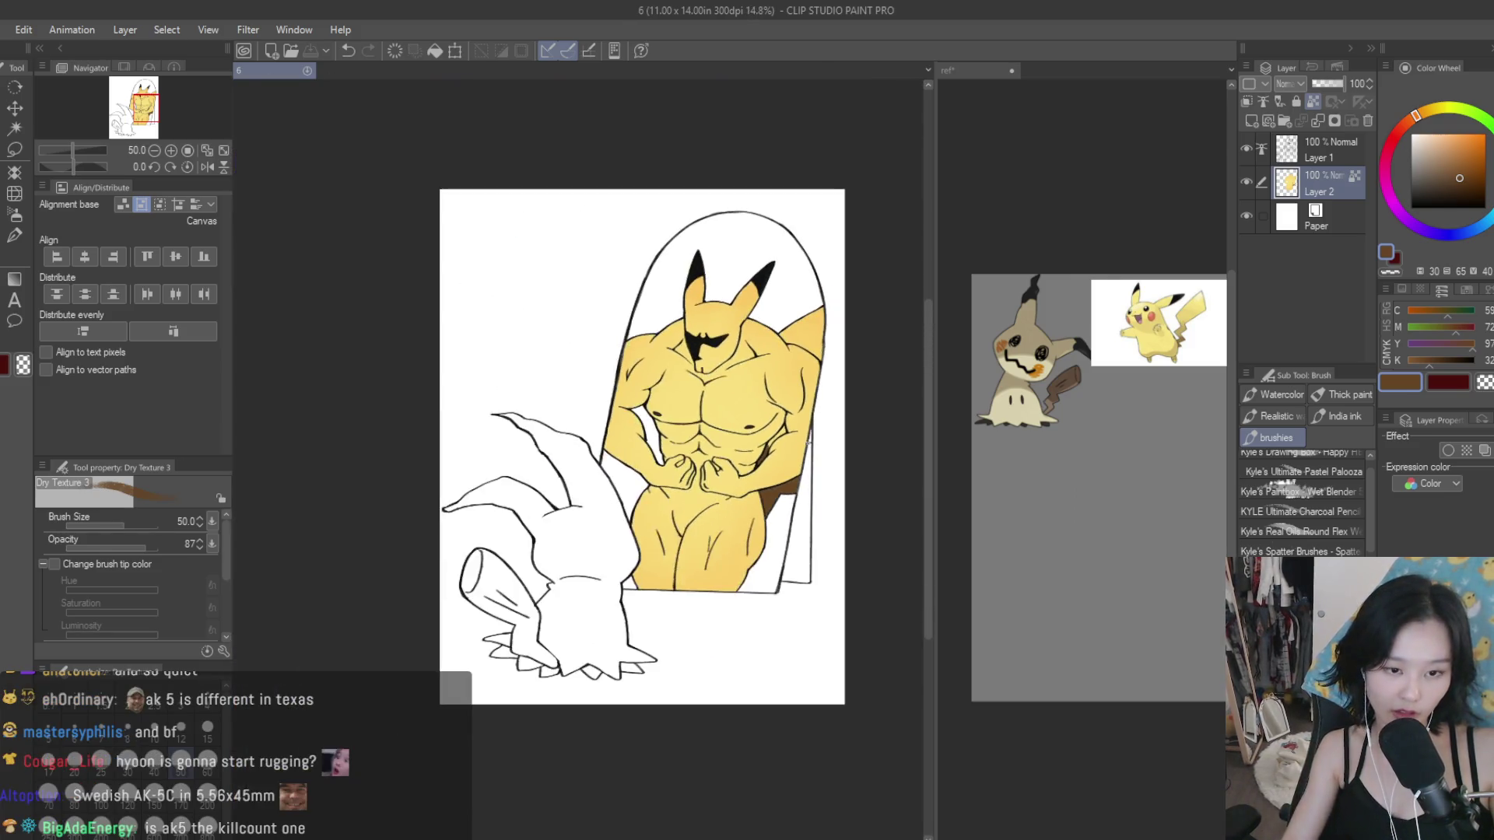
Step: Save and add a new layer above the yellow colour layer
{"action": "key", "text": "ctrl+s"}
{"action": "scroll", "coordinate": [799, 377], "scroll_direction": "up", "scroll_amount": 2}
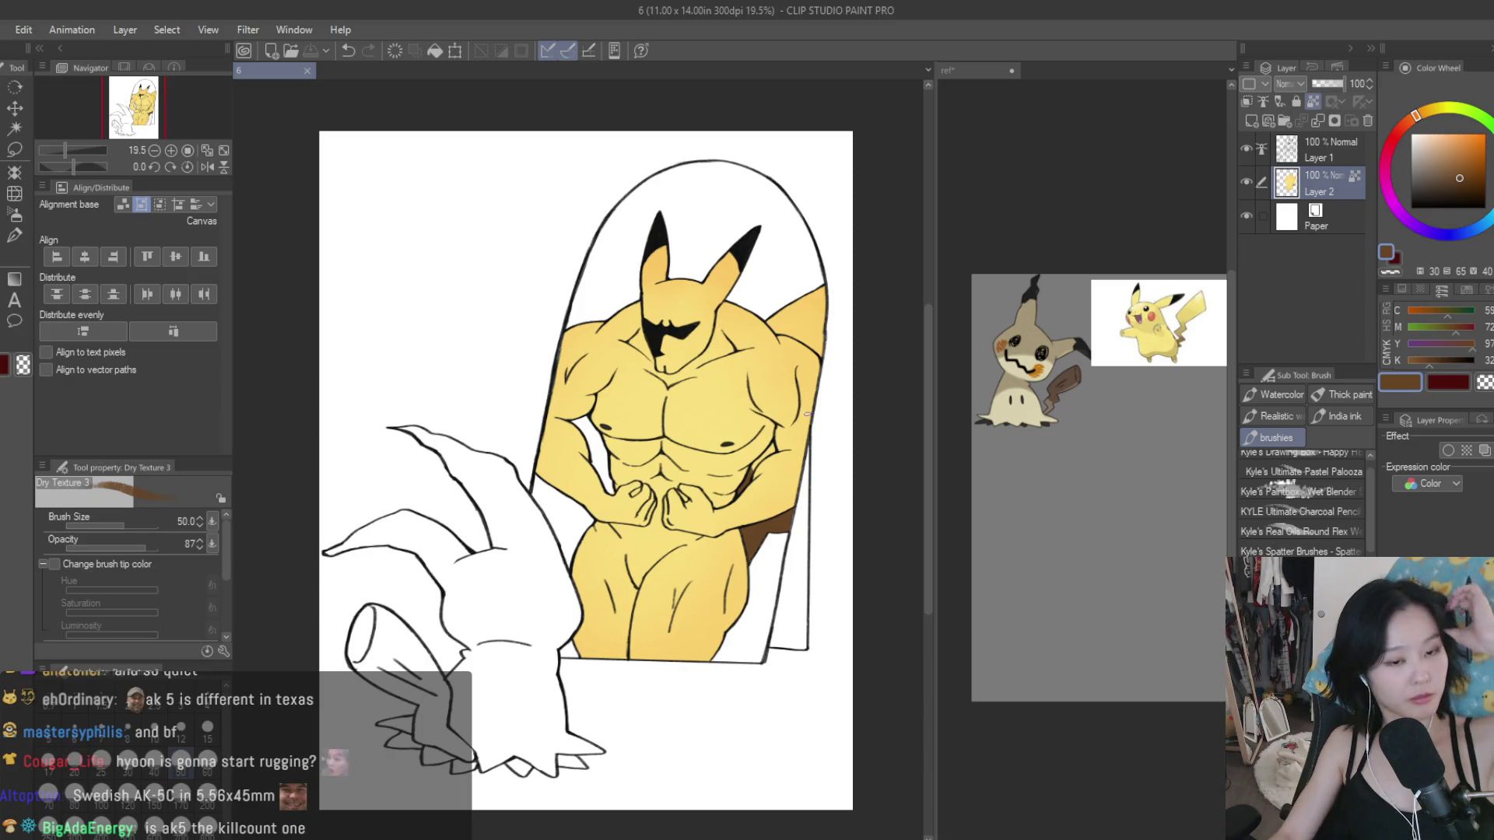
{"action": "left_click", "coordinate": [1250, 119]}
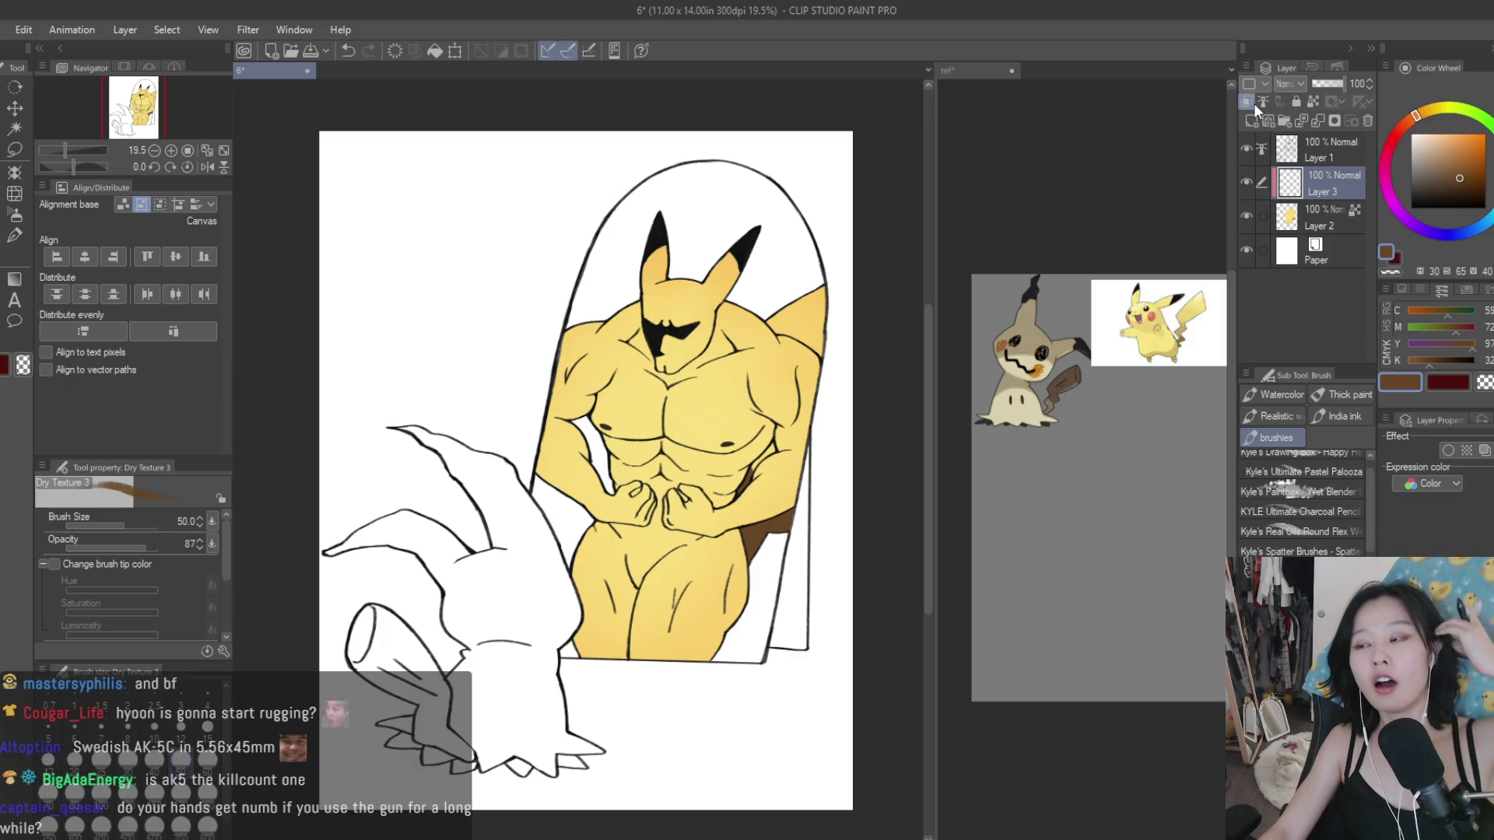
Step: Choose bright red as the paint colour
{"action": "scroll", "coordinate": [832, 156], "scroll_direction": "up", "scroll_amount": 1}
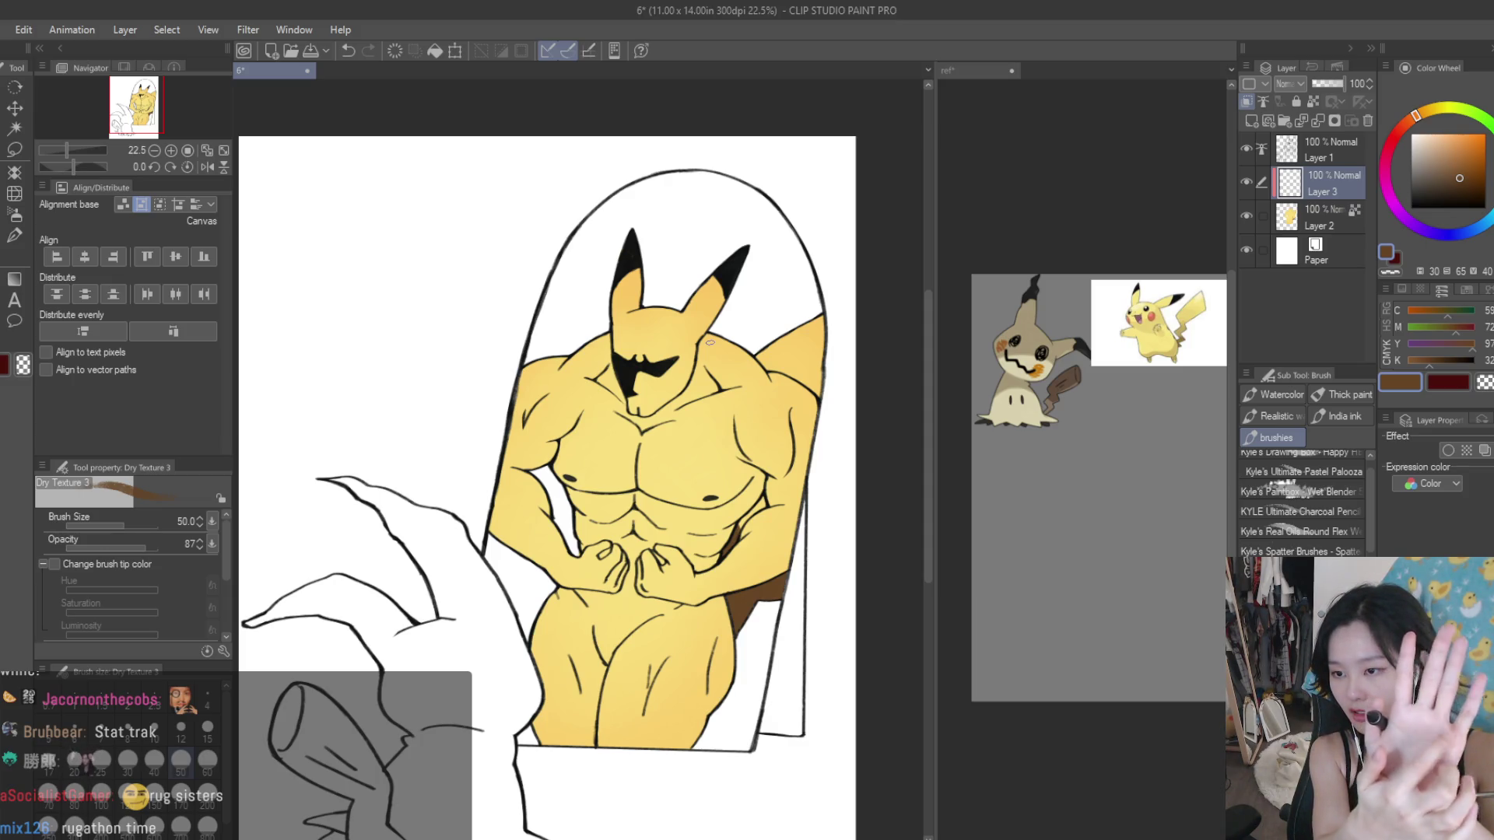
{"action": "scroll", "coordinate": [709, 343], "scroll_direction": "up", "scroll_amount": 1}
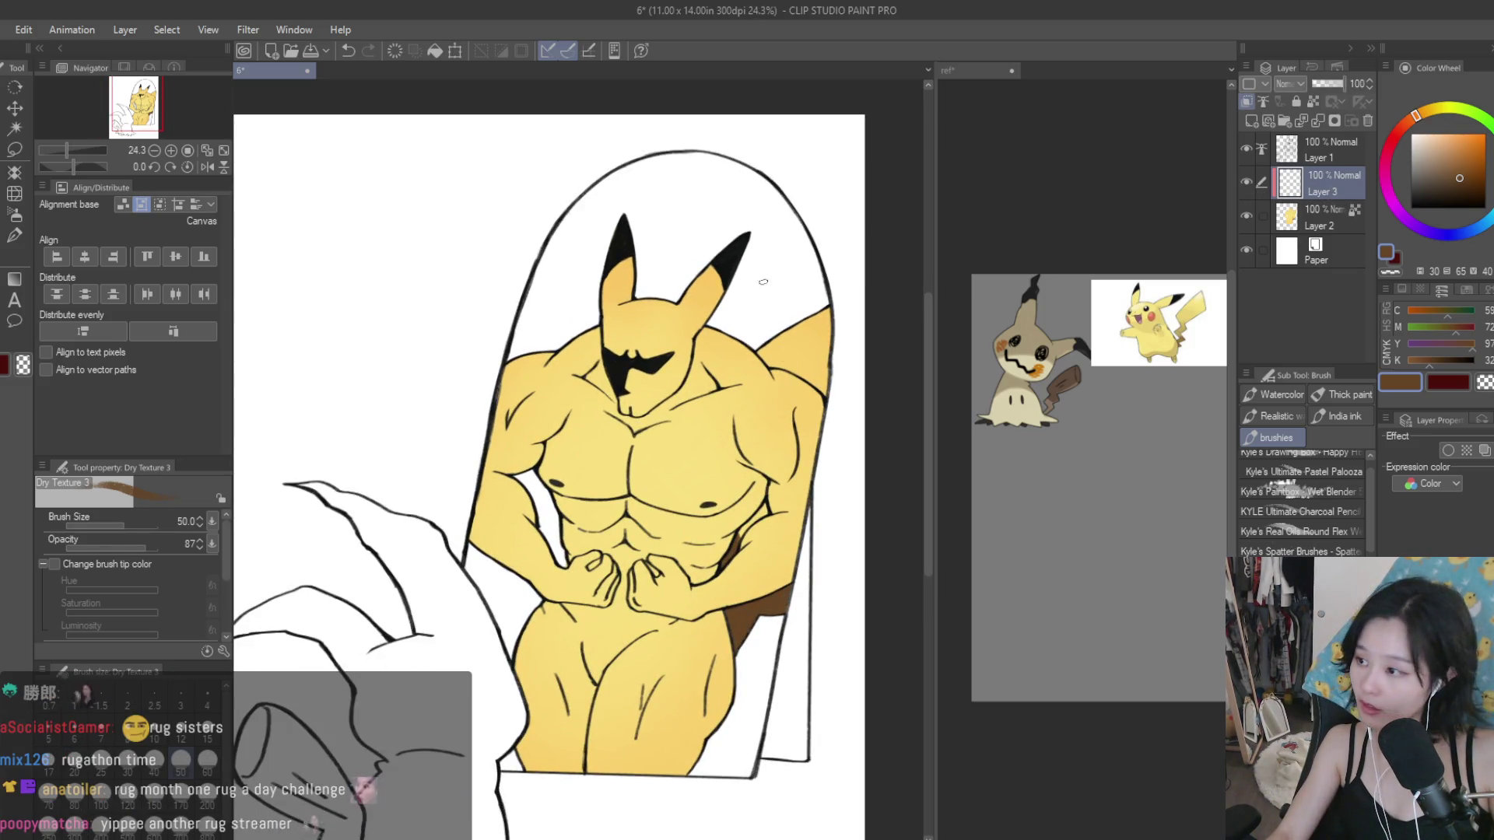
{"action": "scroll", "coordinate": [715, 393], "scroll_direction": "up", "scroll_amount": 4}
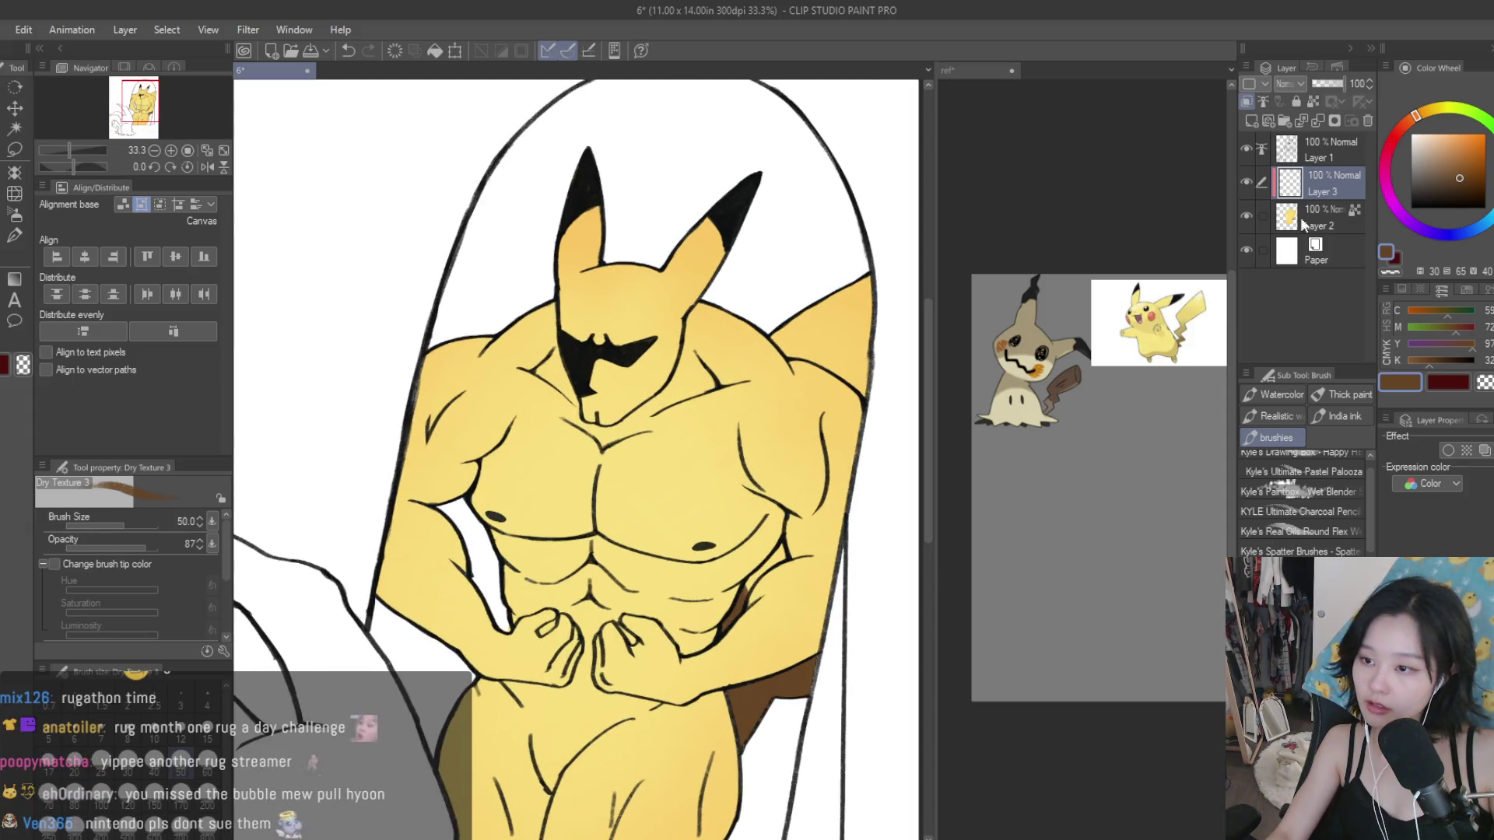
{"action": "left_click", "coordinate": [1465, 134]}
Step: Choose bright red and paint a round cheek on Pikachu's face, undoing and redoing the first attempt
{"action": "left_click_drag", "start_coordinate": [1413, 117], "coordinate": [1397, 148]}
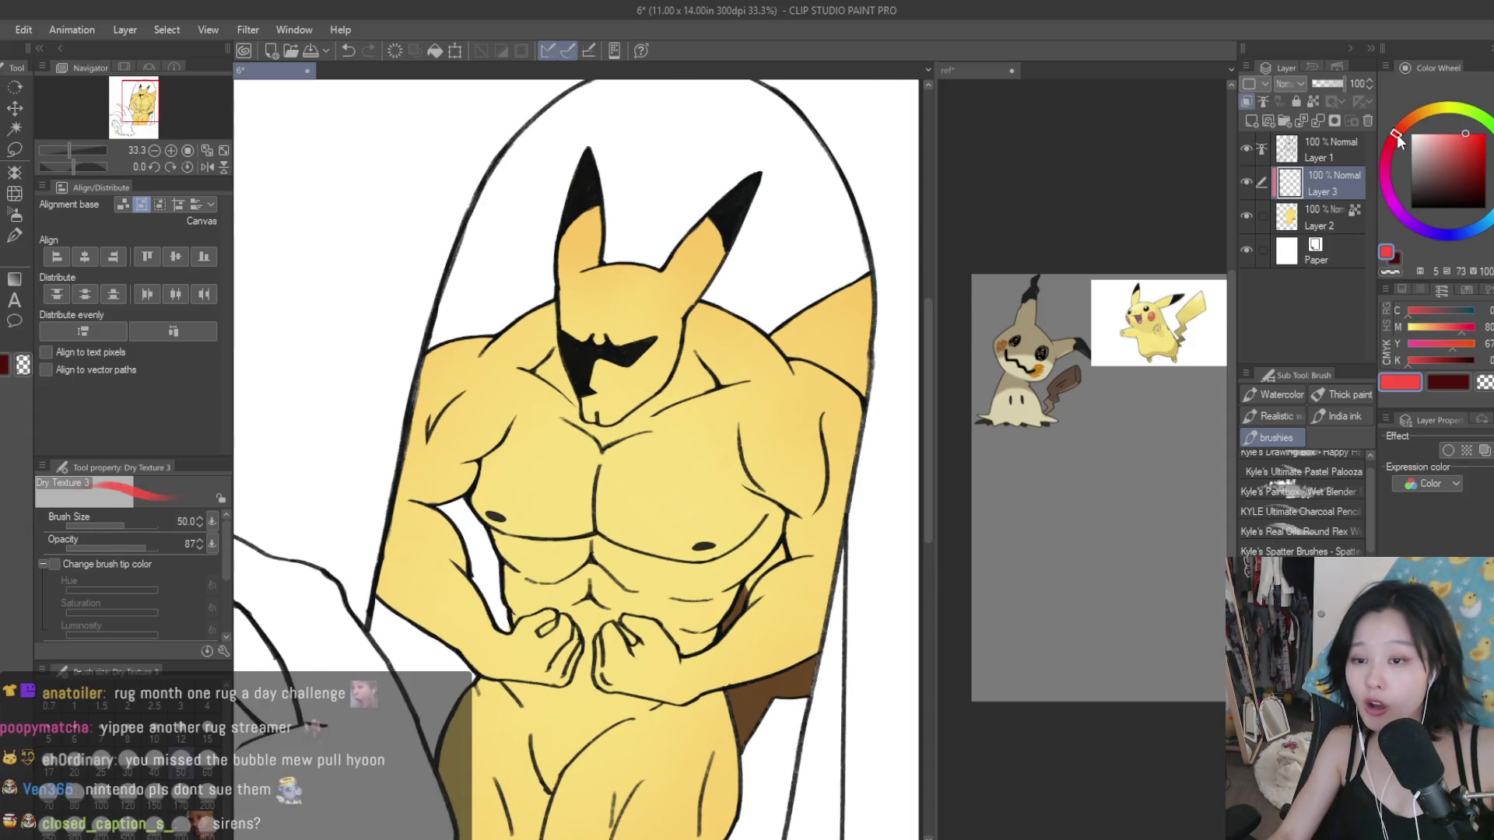
{"action": "left_click", "coordinate": [1468, 136]}
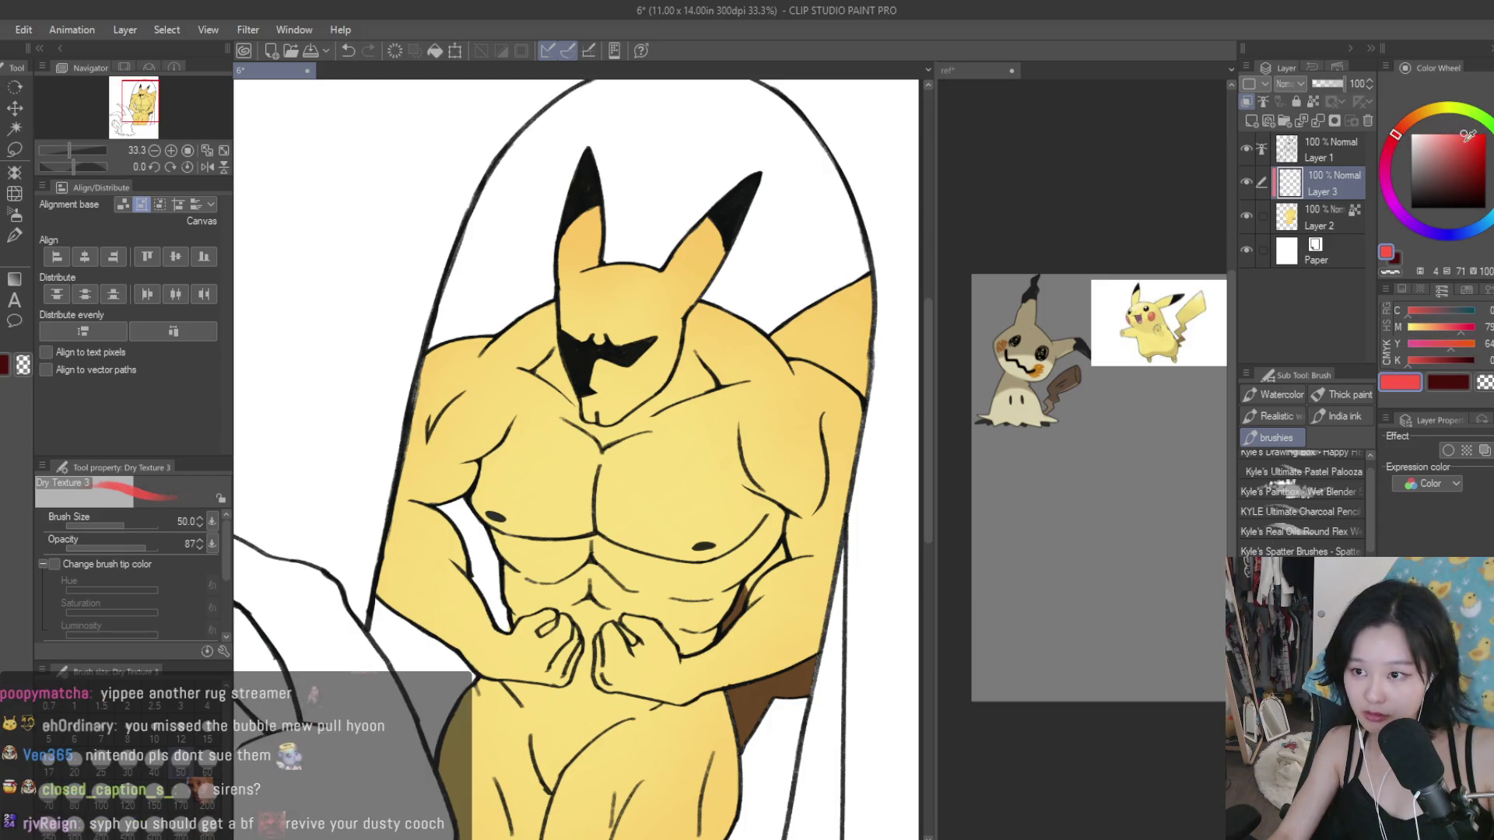
{"action": "scroll", "coordinate": [649, 392], "scroll_direction": "up", "scroll_amount": 3}
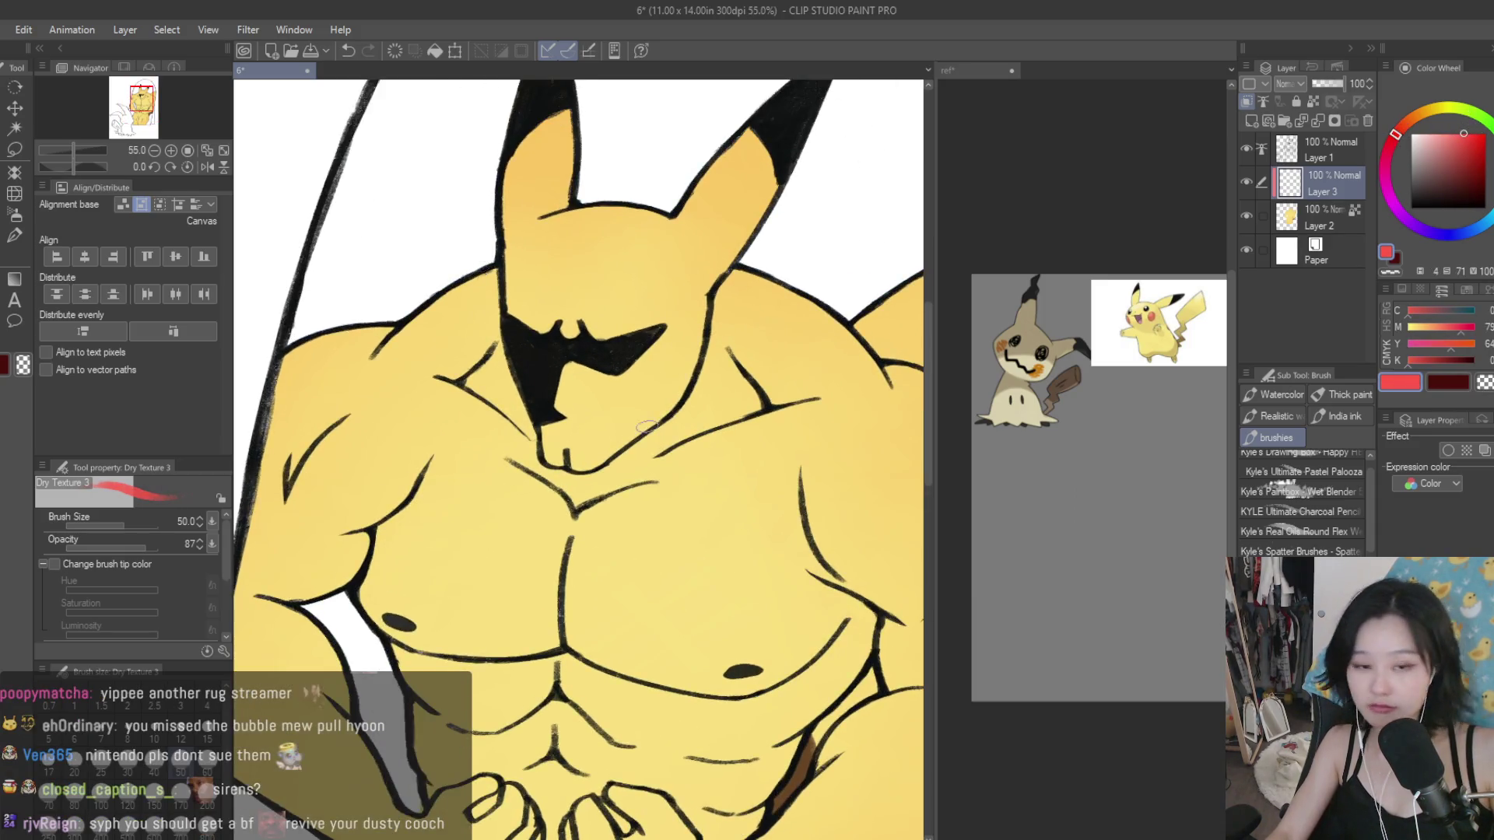
{"action": "scroll", "coordinate": [649, 391], "scroll_direction": "up", "scroll_amount": 2}
{"action": "mouse_move", "coordinate": [649, 391]}
{"action": "left_mouse_down"}
{"action": "mouse_move", "coordinate": [606, 405]}
{"action": "mouse_move", "coordinate": [688, 370]}
{"action": "mouse_move", "coordinate": [661, 394]}
{"action": "mouse_move", "coordinate": [623, 389]}
{"action": "left_mouse_up"}
{"action": "key", "text": "ctrl+z"}
{"action": "key", "text": "ctrl+z"}
{"action": "key", "text": "ctrl+z"}
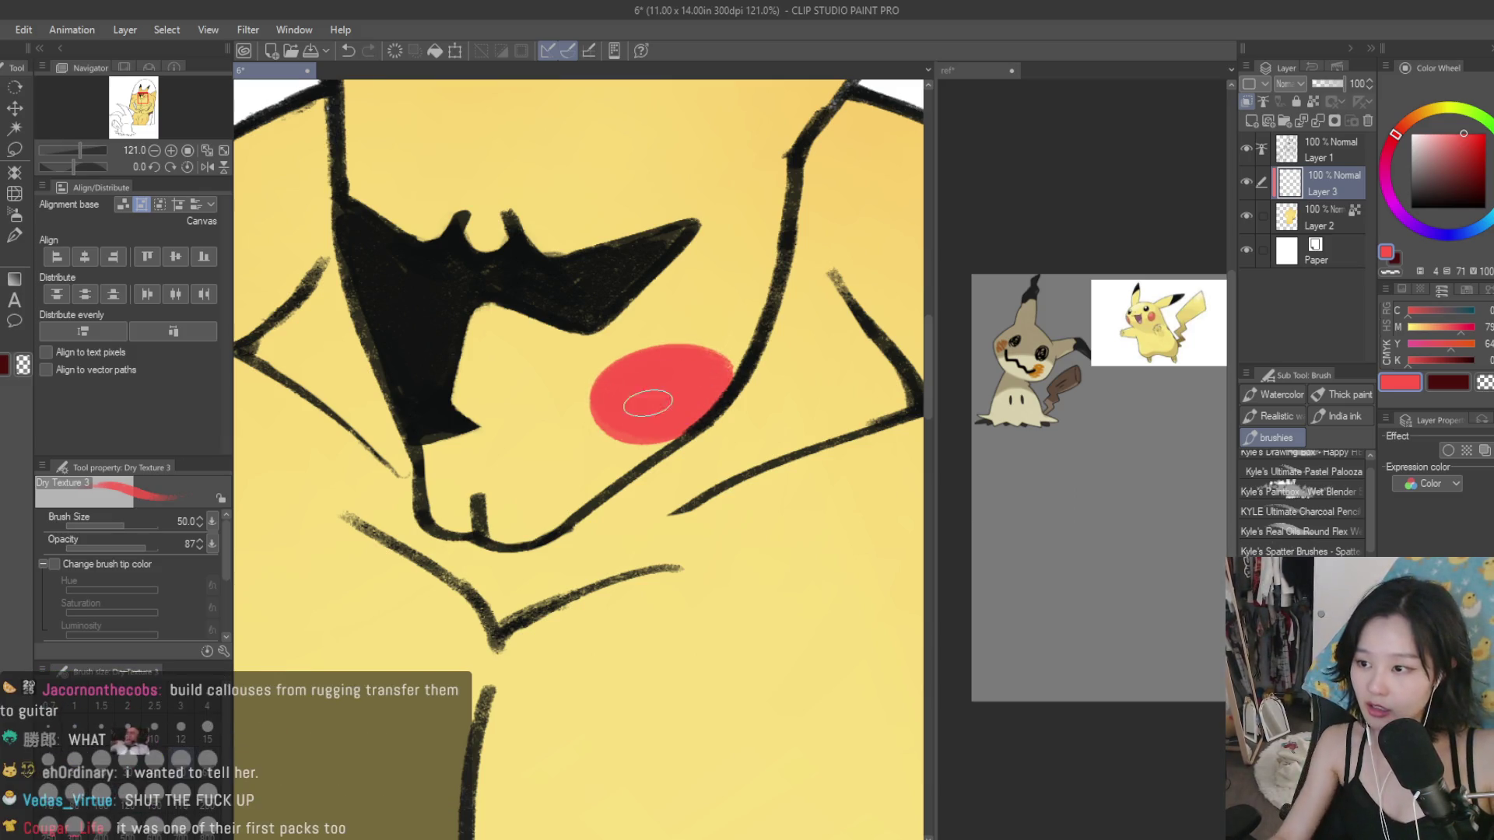
{"action": "scroll", "coordinate": [623, 389], "scroll_direction": "down", "scroll_amount": 4}
{"action": "scroll", "coordinate": [658, 368], "scroll_direction": "down", "scroll_amount": 5}
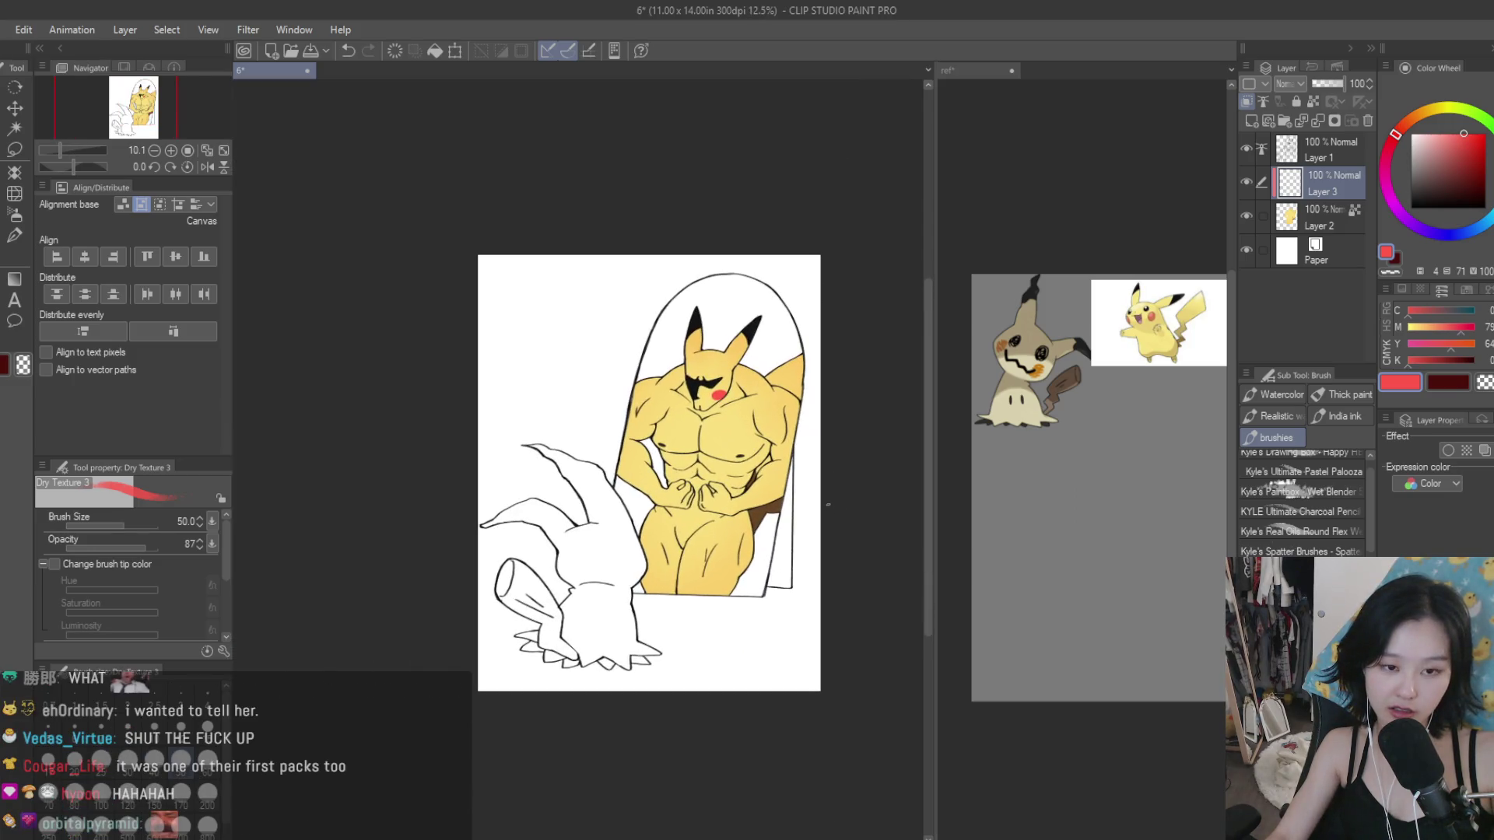
Step: Merge the cheek layer into the colour layer and add a new Multiply layer for shading
{"action": "scroll", "coordinate": [817, 492], "scroll_direction": "up", "scroll_amount": 2}
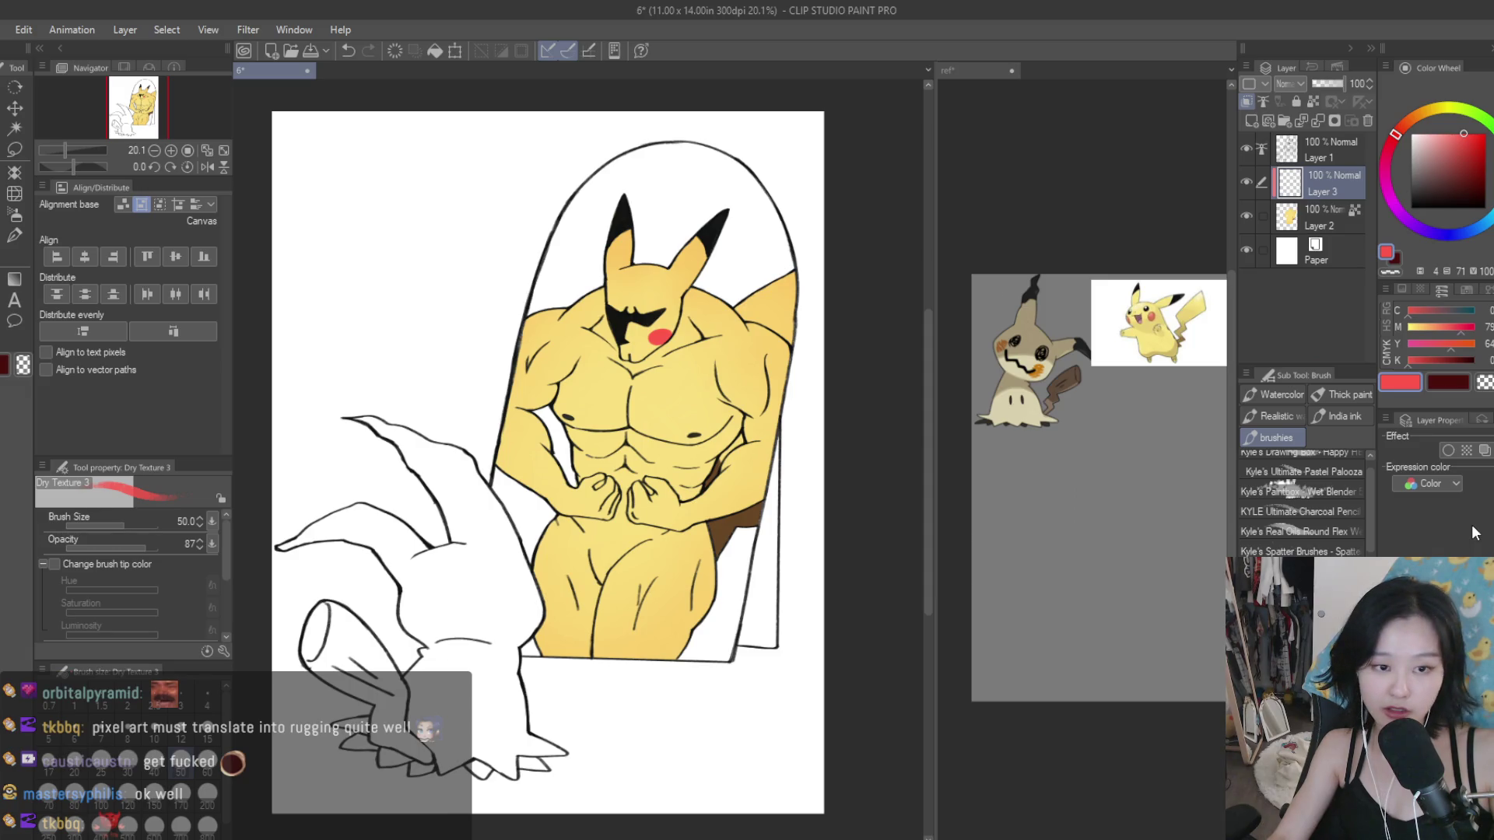
{"action": "key", "text": "ctrl+e"}
{"action": "scroll", "coordinate": [794, 408], "scroll_direction": "down", "scroll_amount": 1}
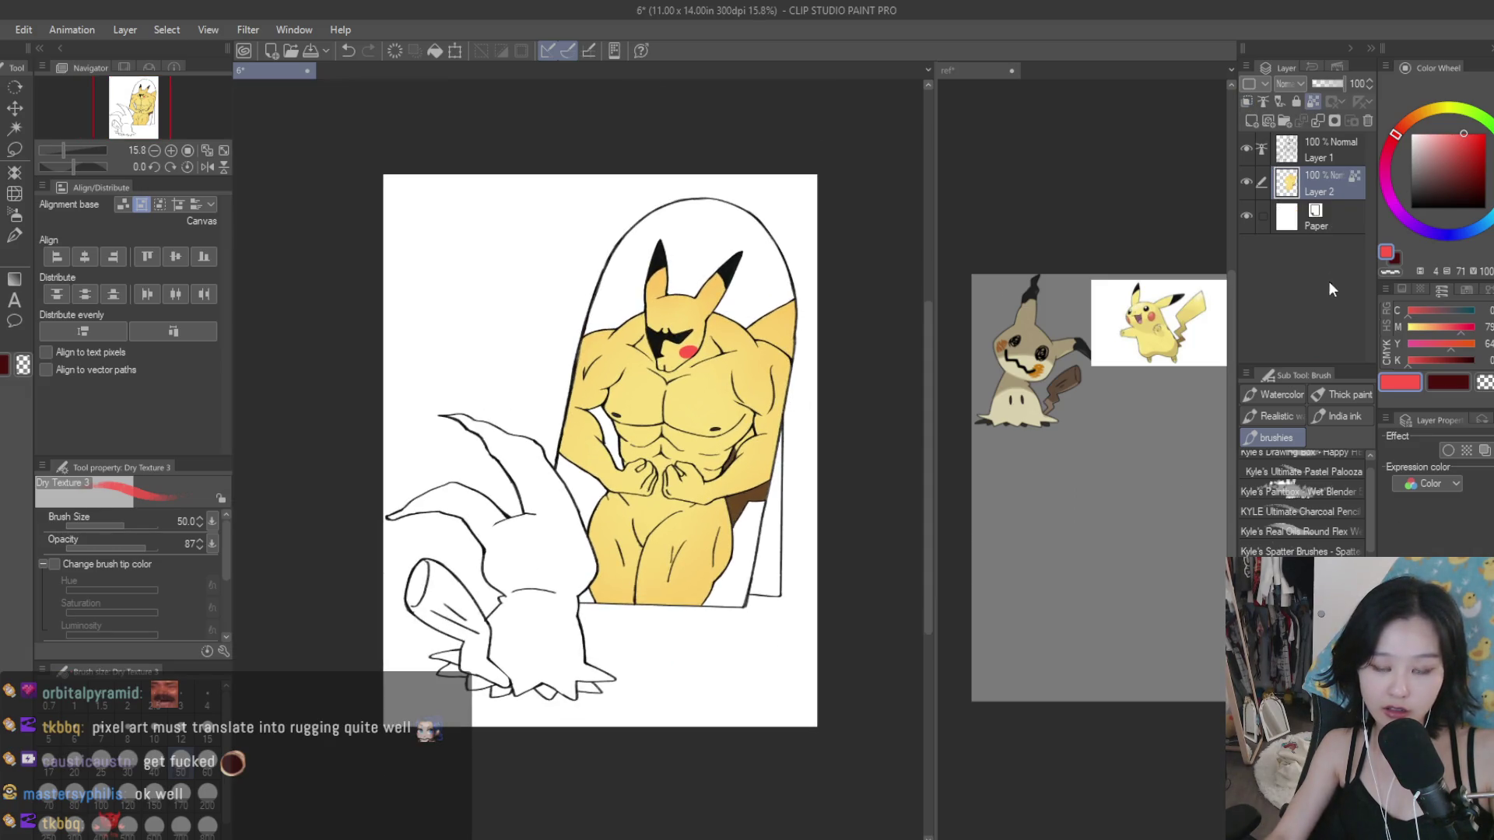
{"action": "left_click", "coordinate": [1251, 121]}
{"action": "left_click", "coordinate": [1290, 83]}
Step: Choose a warm light peach shading colour and set the brush size to 80
{"action": "left_click", "coordinate": [1314, 133]}
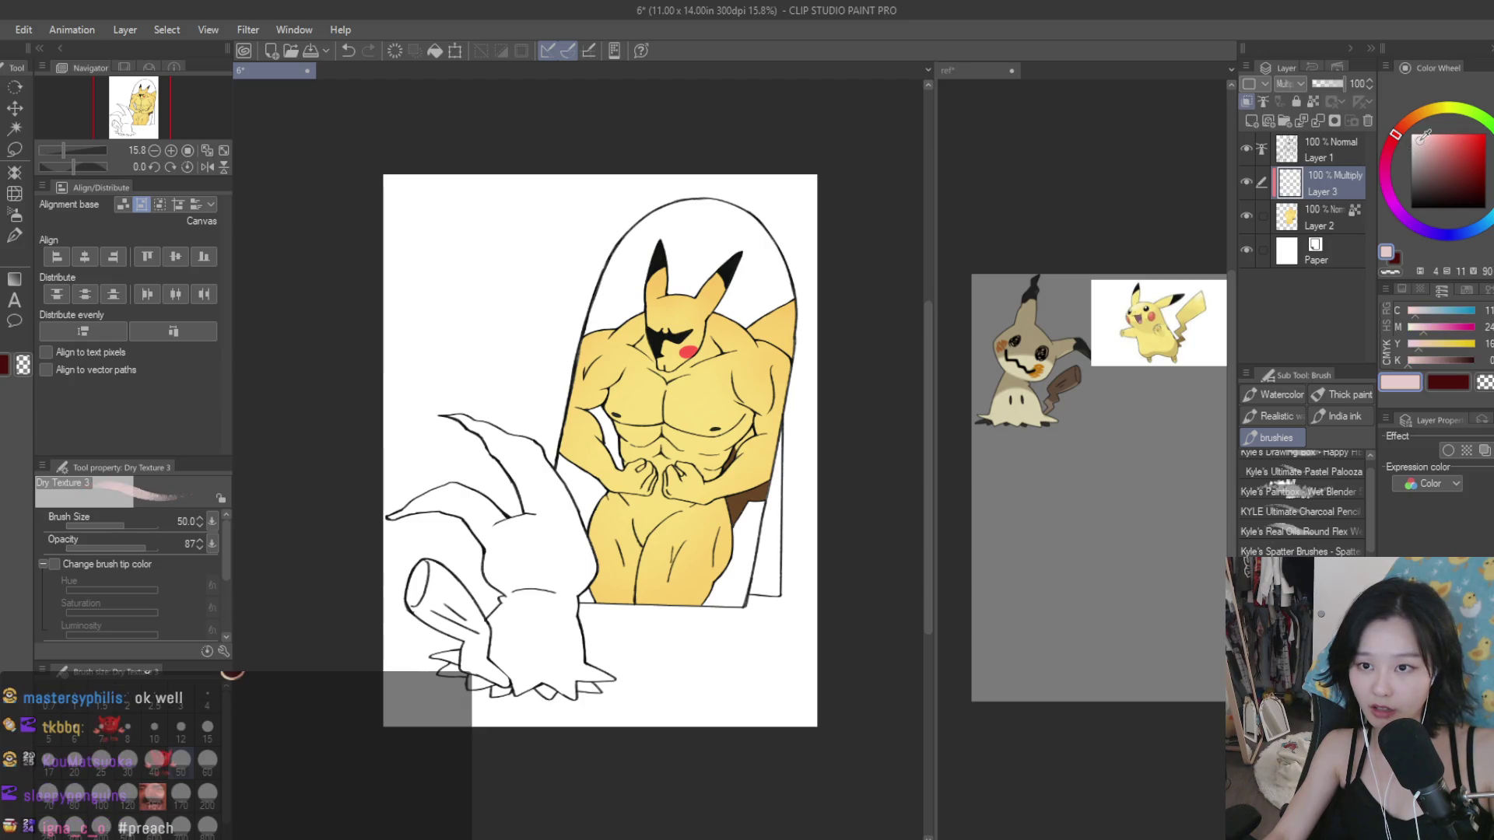
{"action": "left_click", "coordinate": [1418, 144]}
{"action": "scroll", "coordinate": [673, 250], "scroll_direction": "up", "scroll_amount": 2}
{"action": "left_click", "coordinate": [1421, 149]}
{"action": "left_click", "coordinate": [1408, 121]}
{"action": "left_click", "coordinate": [1434, 147]}
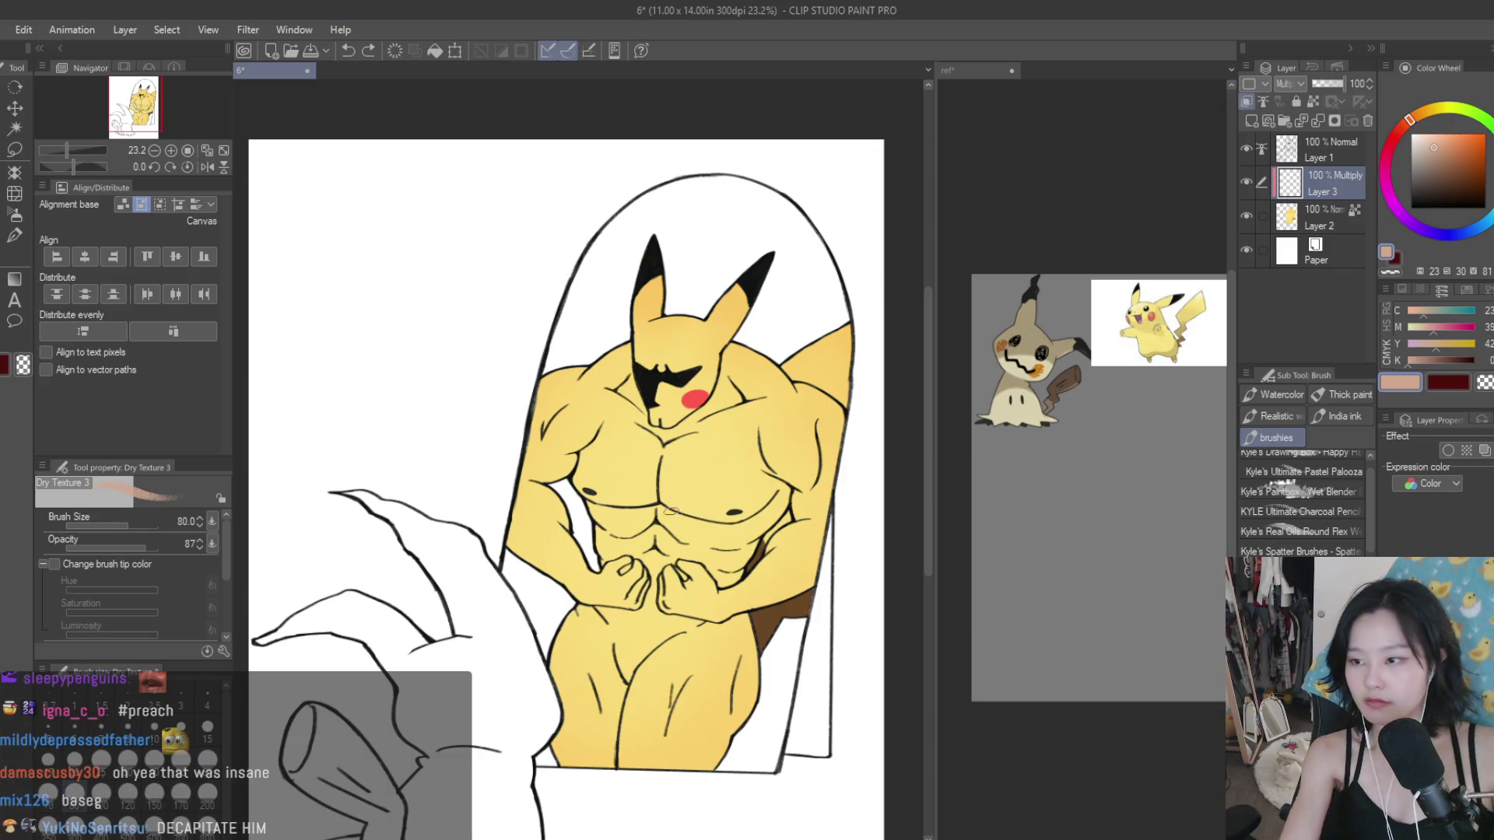
Step: Shade along the brown edge beside the torso
{"action": "scroll", "coordinate": [809, 599], "scroll_direction": "up", "scroll_amount": 3}
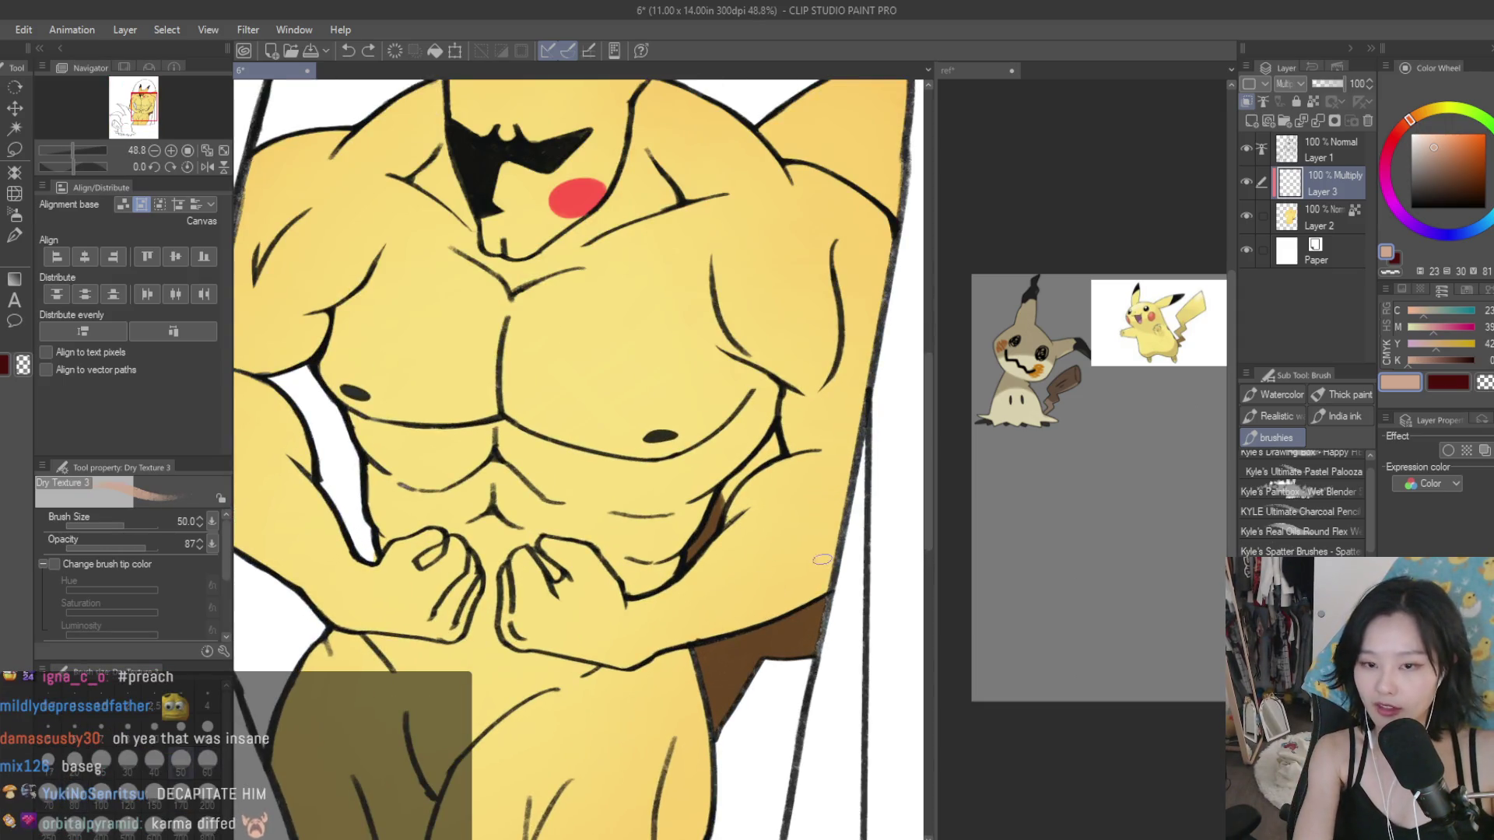
{"action": "scroll", "coordinate": [749, 484], "scroll_direction": "up", "scroll_amount": 2}
{"action": "scroll", "coordinate": [770, 459], "scroll_direction": "up", "scroll_amount": 2}
{"action": "mouse_move", "coordinate": [724, 490]}
{"action": "left_mouse_down"}
{"action": "mouse_move", "coordinate": [781, 448]}
{"action": "mouse_move", "coordinate": [651, 625]}
{"action": "mouse_move", "coordinate": [716, 506]}
{"action": "left_mouse_up"}
{"action": "scroll", "coordinate": [800, 413], "scroll_direction": "down", "scroll_amount": 3}
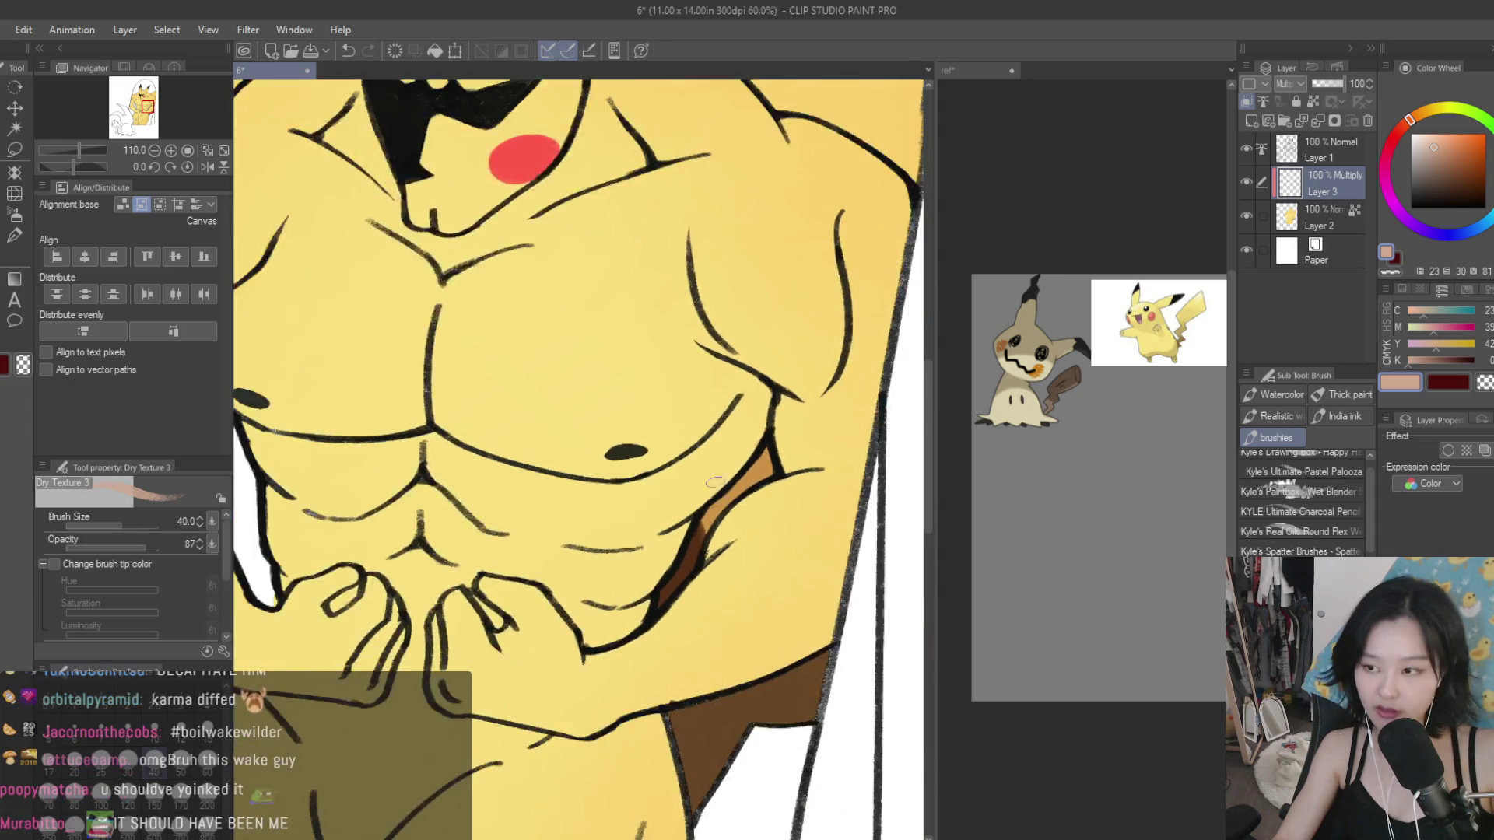
{"action": "scroll", "coordinate": [800, 412], "scroll_direction": "down", "scroll_amount": 1}
Step: At brush size 60, deepen the torso-side shadow and spread tan shading across the shoulder
{"action": "key", "text": "bracketright"}
{"action": "key", "text": "bracketright"}
{"action": "scroll", "coordinate": [710, 467], "scroll_direction": "up", "scroll_amount": 1}
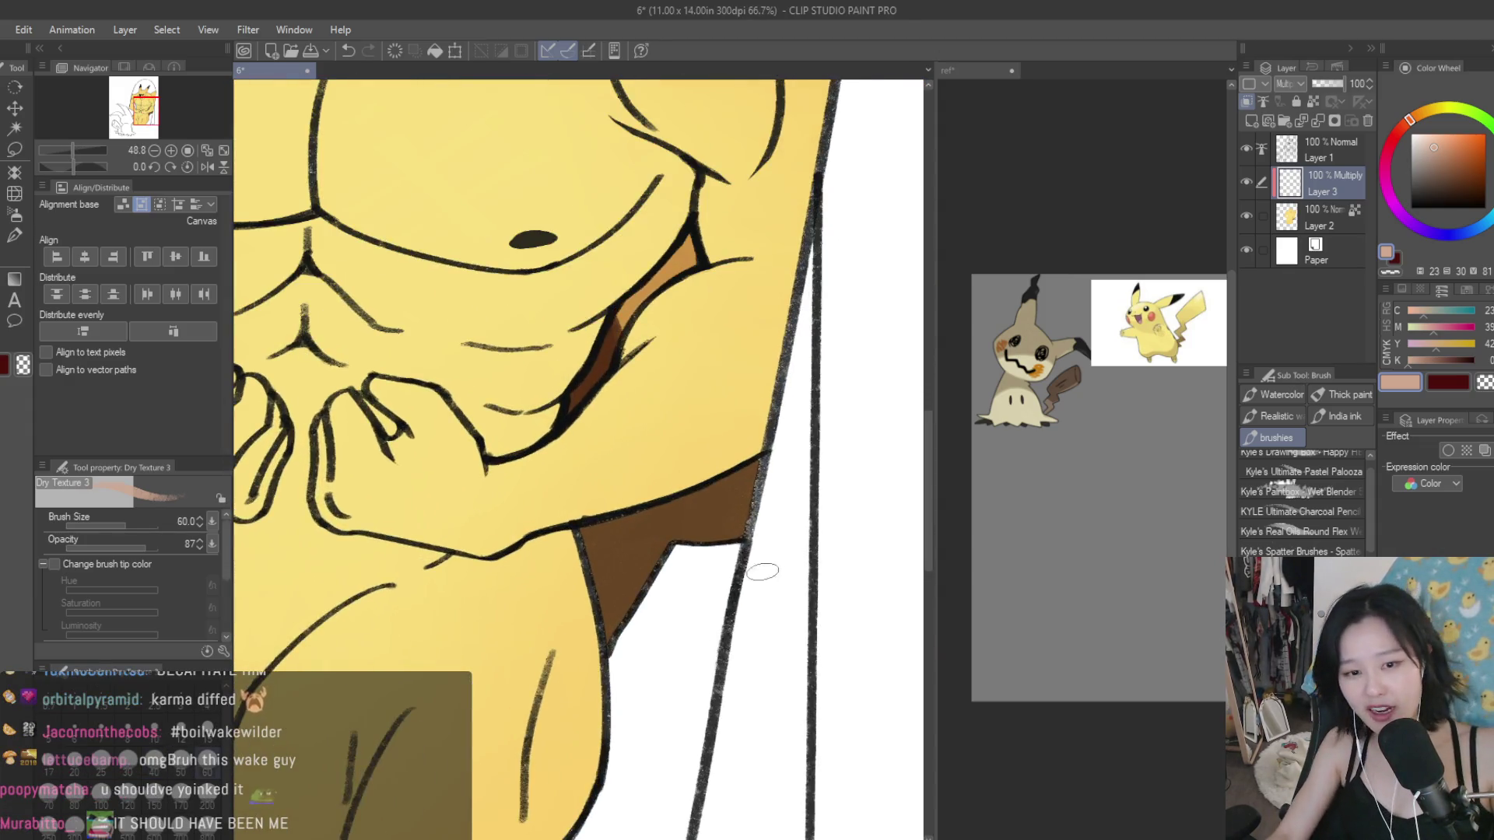
{"action": "mouse_move", "coordinate": [766, 490]}
{"action": "left_mouse_down"}
{"action": "mouse_move", "coordinate": [666, 507]}
{"action": "mouse_move", "coordinate": [640, 582]}
{"action": "left_mouse_up"}
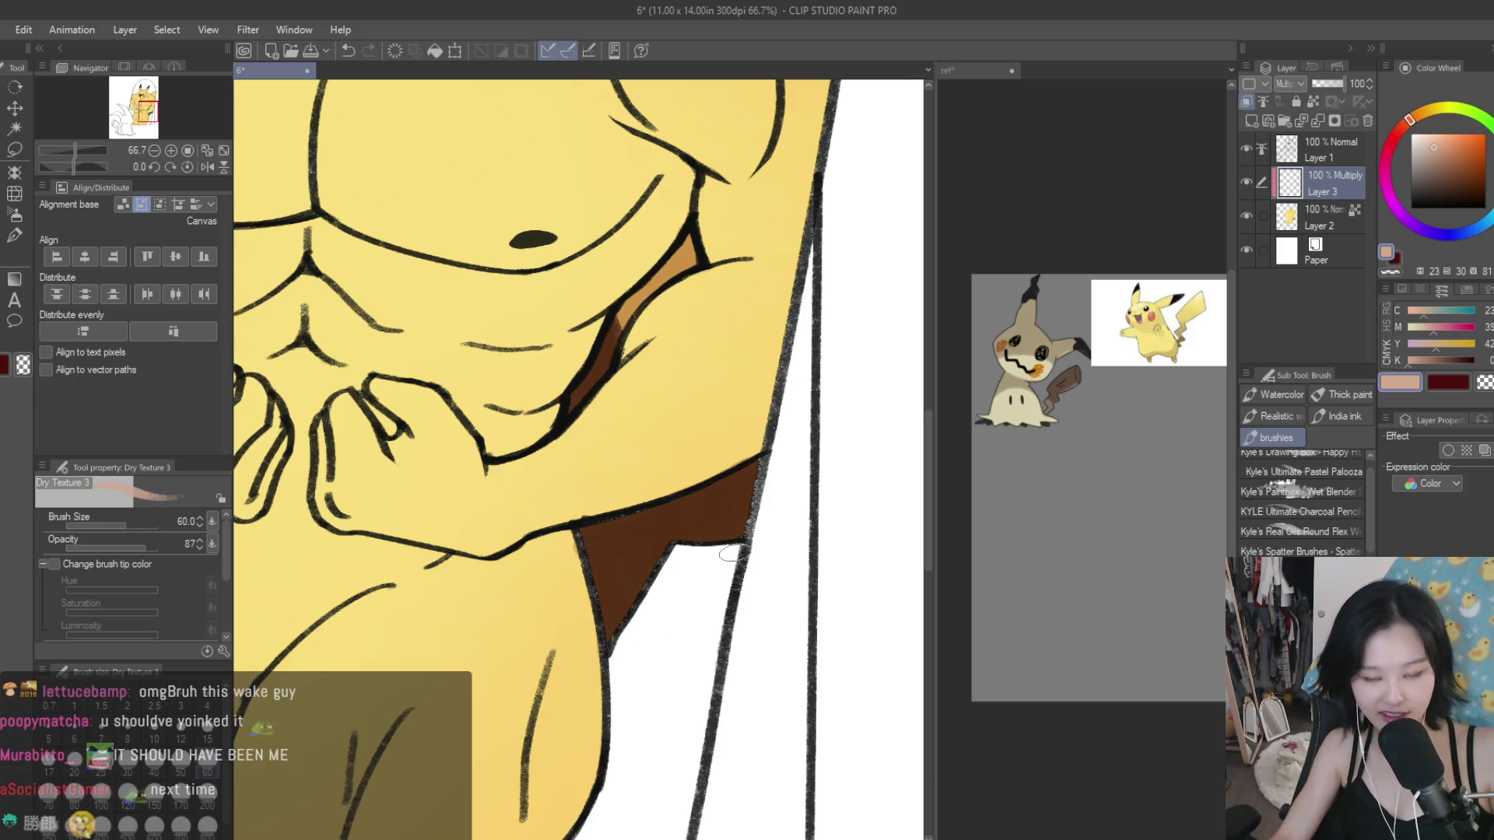
{"action": "scroll", "coordinate": [729, 554], "scroll_direction": "down", "scroll_amount": 4}
{"action": "scroll", "coordinate": [700, 405], "scroll_direction": "up", "scroll_amount": 3}
{"action": "scroll", "coordinate": [700, 405], "scroll_direction": "up", "scroll_amount": 1}
{"action": "left_click_drag", "start_coordinate": [696, 401], "coordinate": [712, 424]}
{"action": "mouse_move", "coordinate": [837, 465]}
{"action": "left_mouse_down"}
{"action": "mouse_move", "coordinate": [727, 438]}
{"action": "mouse_move", "coordinate": [883, 537]}
{"action": "mouse_move", "coordinate": [778, 389]}
{"action": "mouse_move", "coordinate": [883, 493]}
{"action": "mouse_move", "coordinate": [853, 310]}
{"action": "mouse_move", "coordinate": [793, 315]}
{"action": "left_mouse_up"}
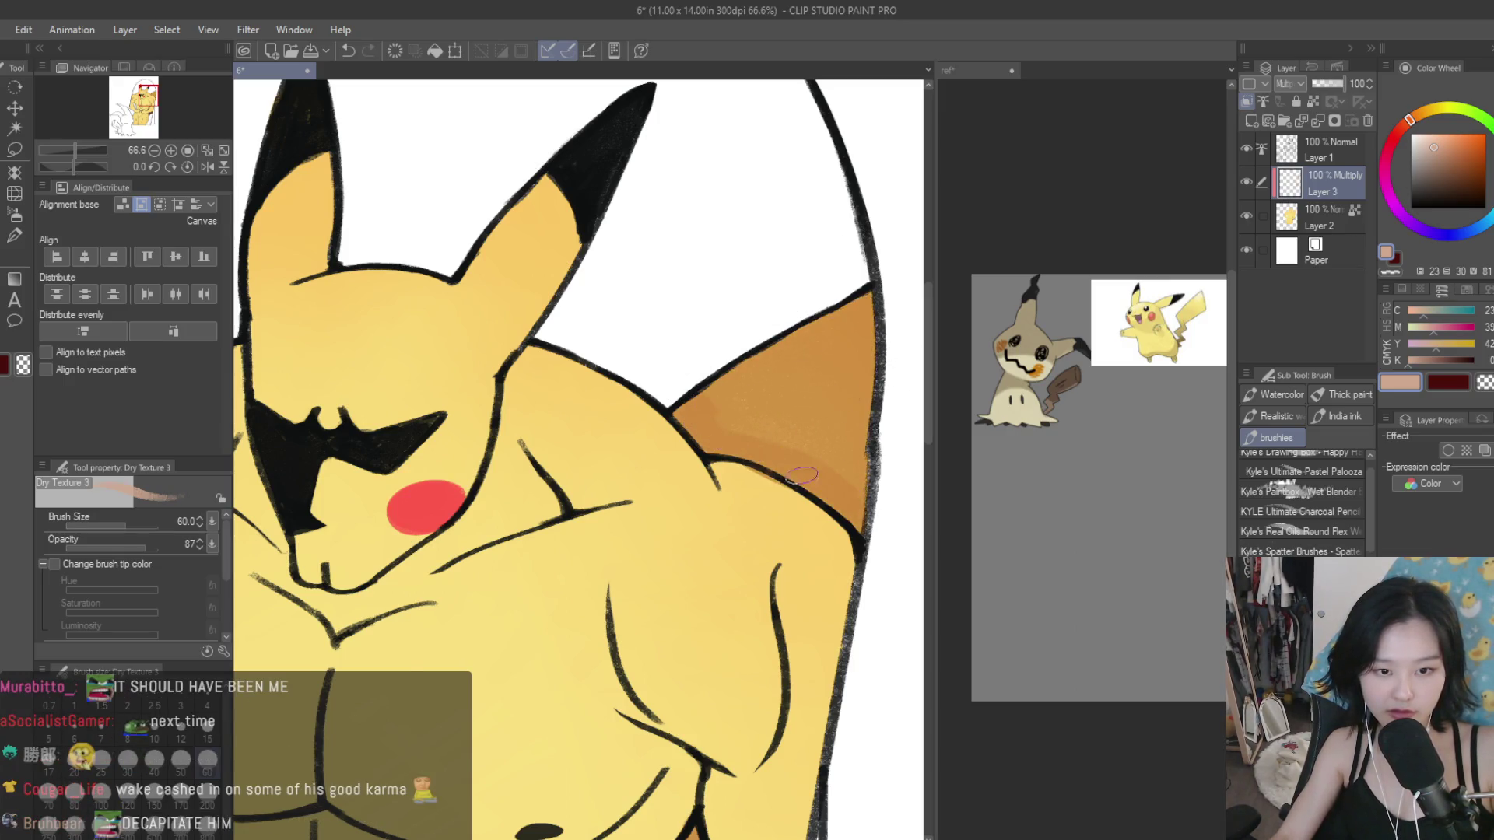
Step: Shade the shoulder brown up to the outline, then switch to the skin-tone colour
{"action": "left_click_drag", "start_coordinate": [802, 475], "coordinate": [786, 338]}
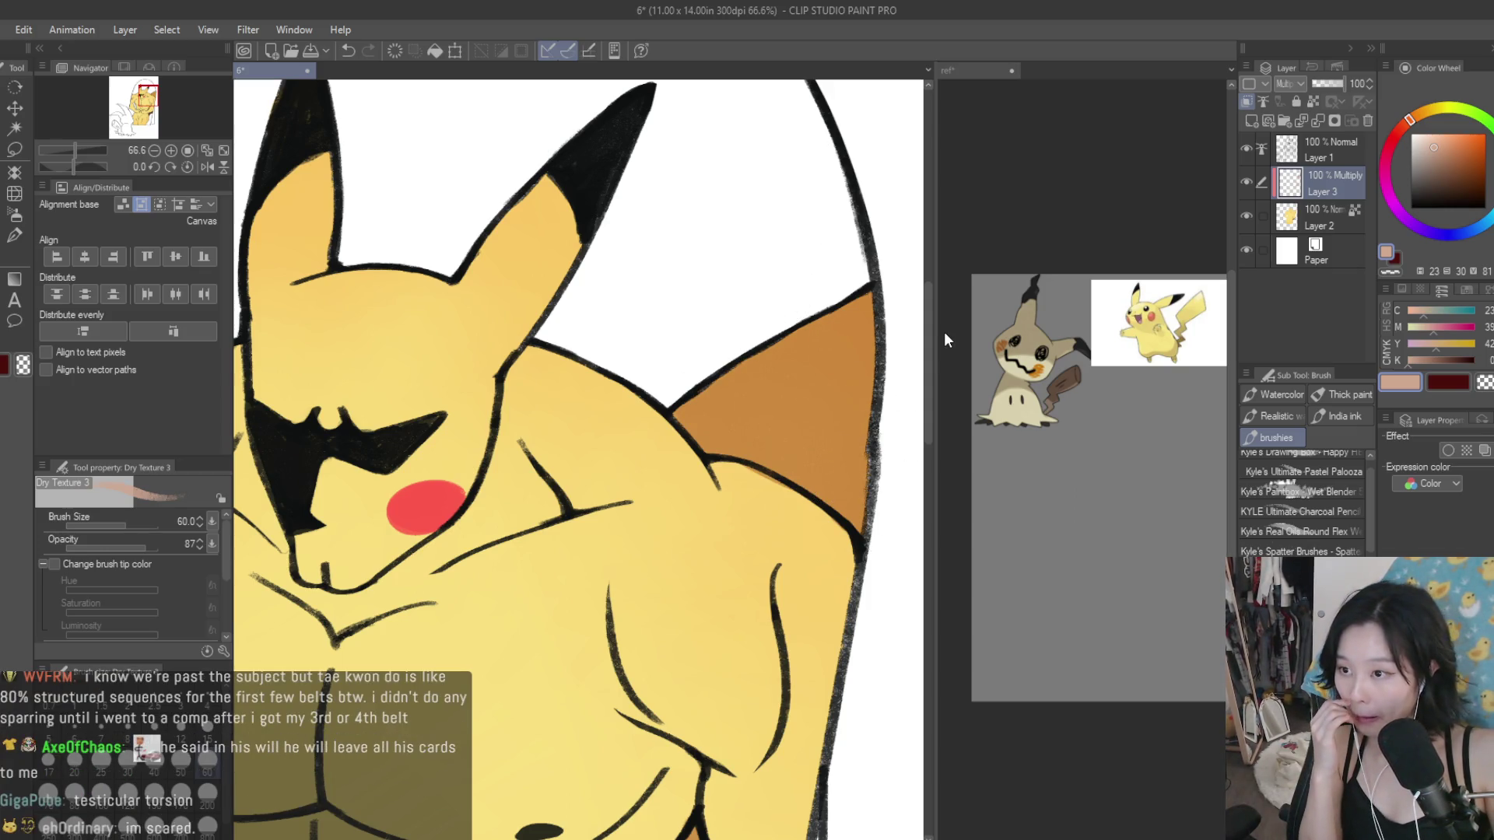
{"action": "scroll", "coordinate": [760, 502], "scroll_direction": "down", "scroll_amount": 1}
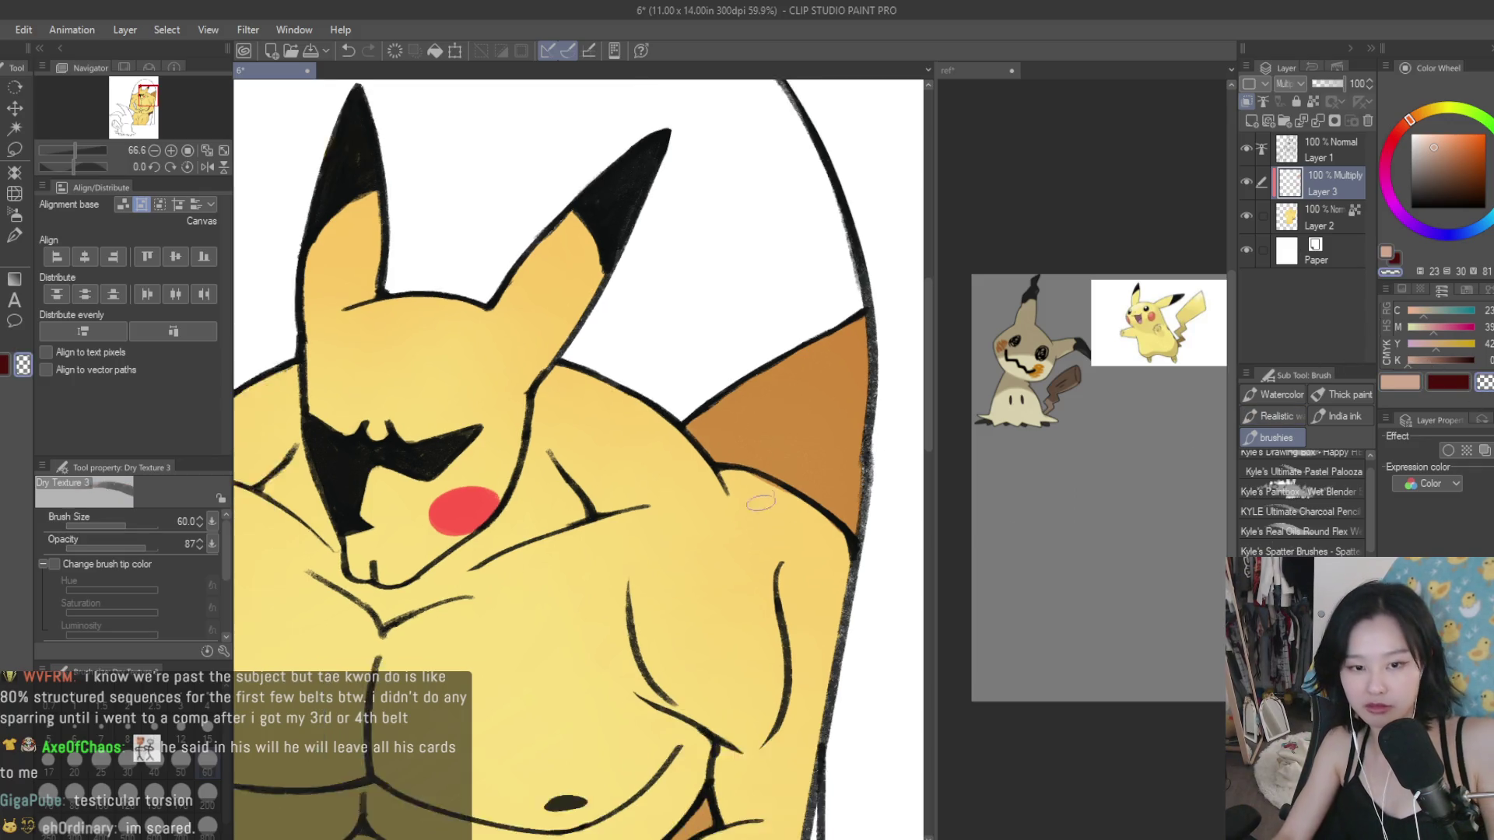
{"action": "scroll", "coordinate": [760, 502], "scroll_direction": "up", "scroll_amount": 1}
{"action": "left_click", "coordinate": [1403, 383]}
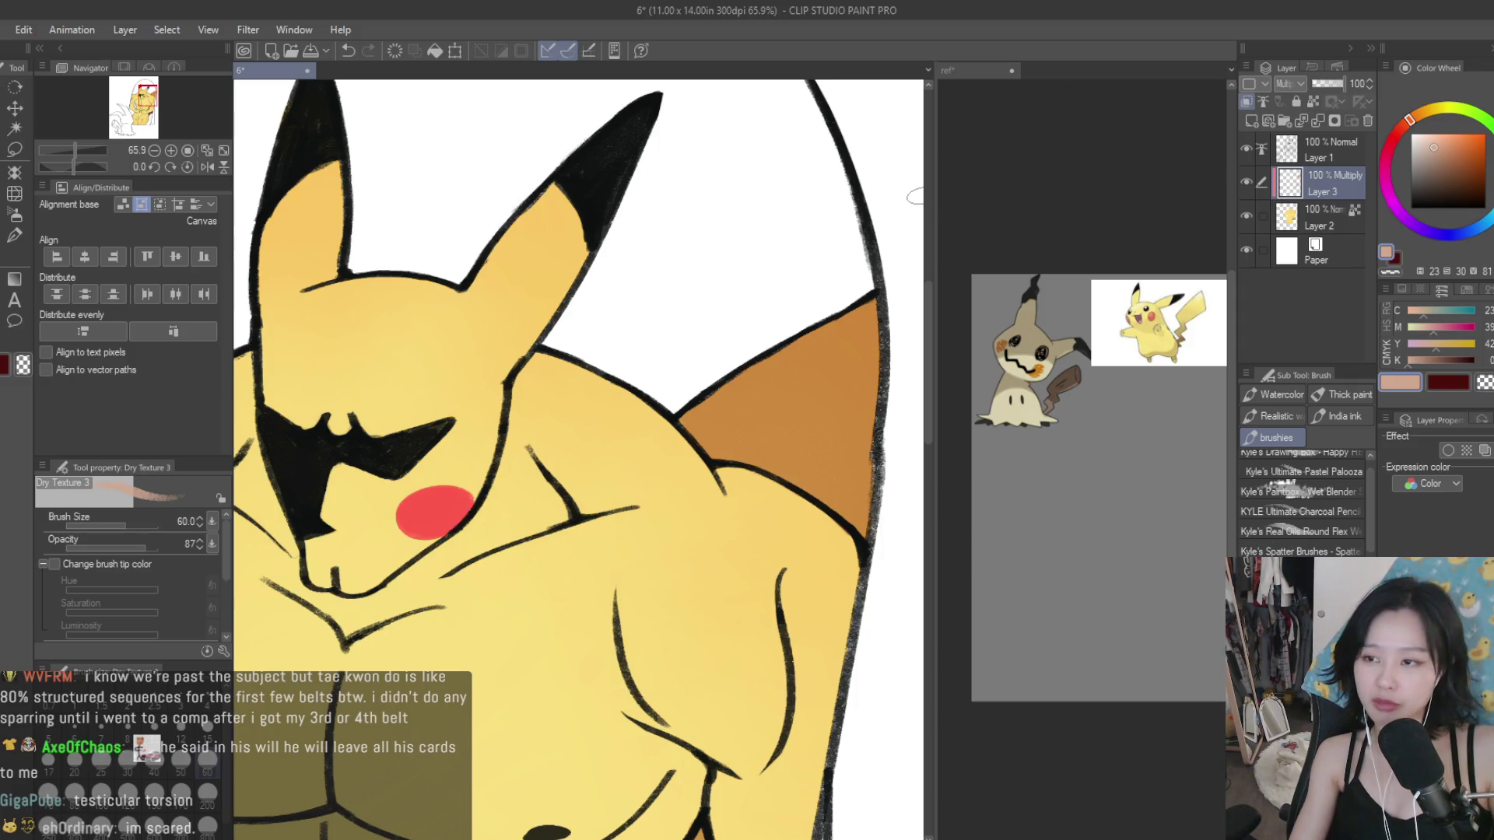
{"action": "scroll", "coordinate": [907, 204], "scroll_direction": "up", "scroll_amount": 1}
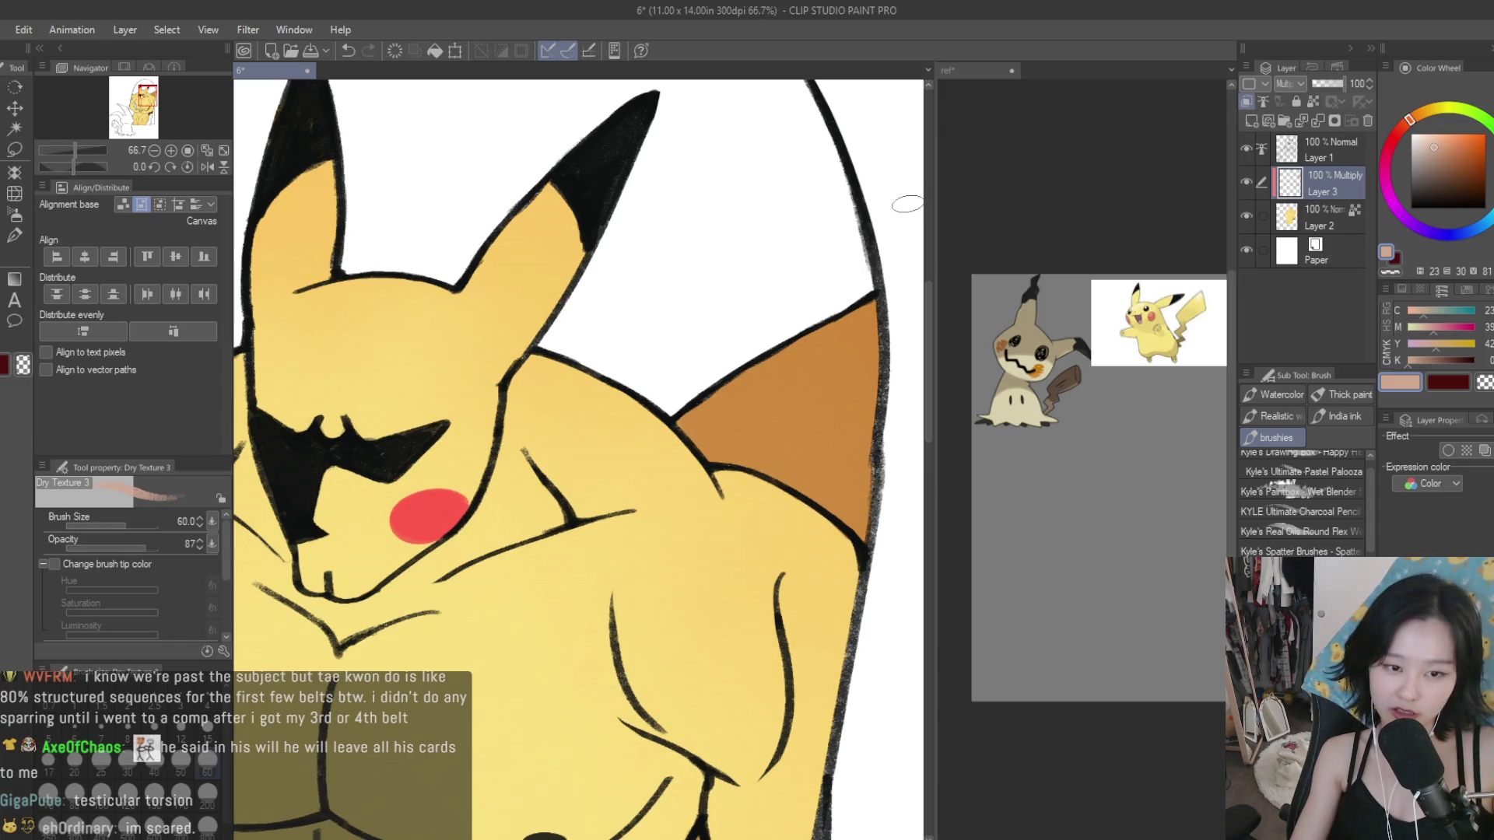
{"action": "scroll", "coordinate": [907, 204], "scroll_direction": "down", "scroll_amount": 2}
{"action": "scroll", "coordinate": [904, 205], "scroll_direction": "down", "scroll_amount": 1}
{"action": "scroll", "coordinate": [903, 206], "scroll_direction": "down", "scroll_amount": 1}
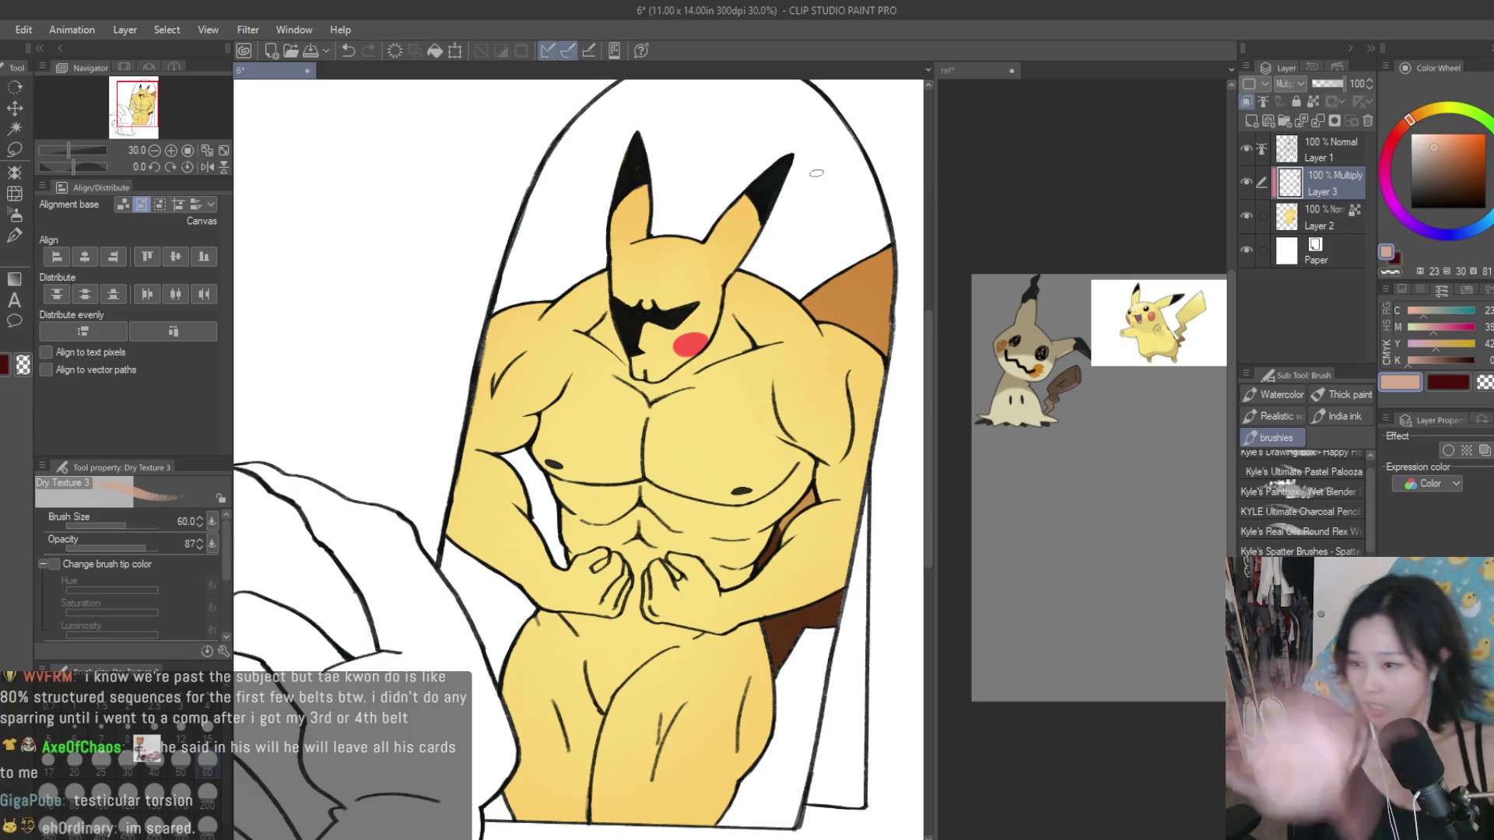
Step: Save the drawing with Ctrl+S
{"action": "key", "text": "ctrl+s"}
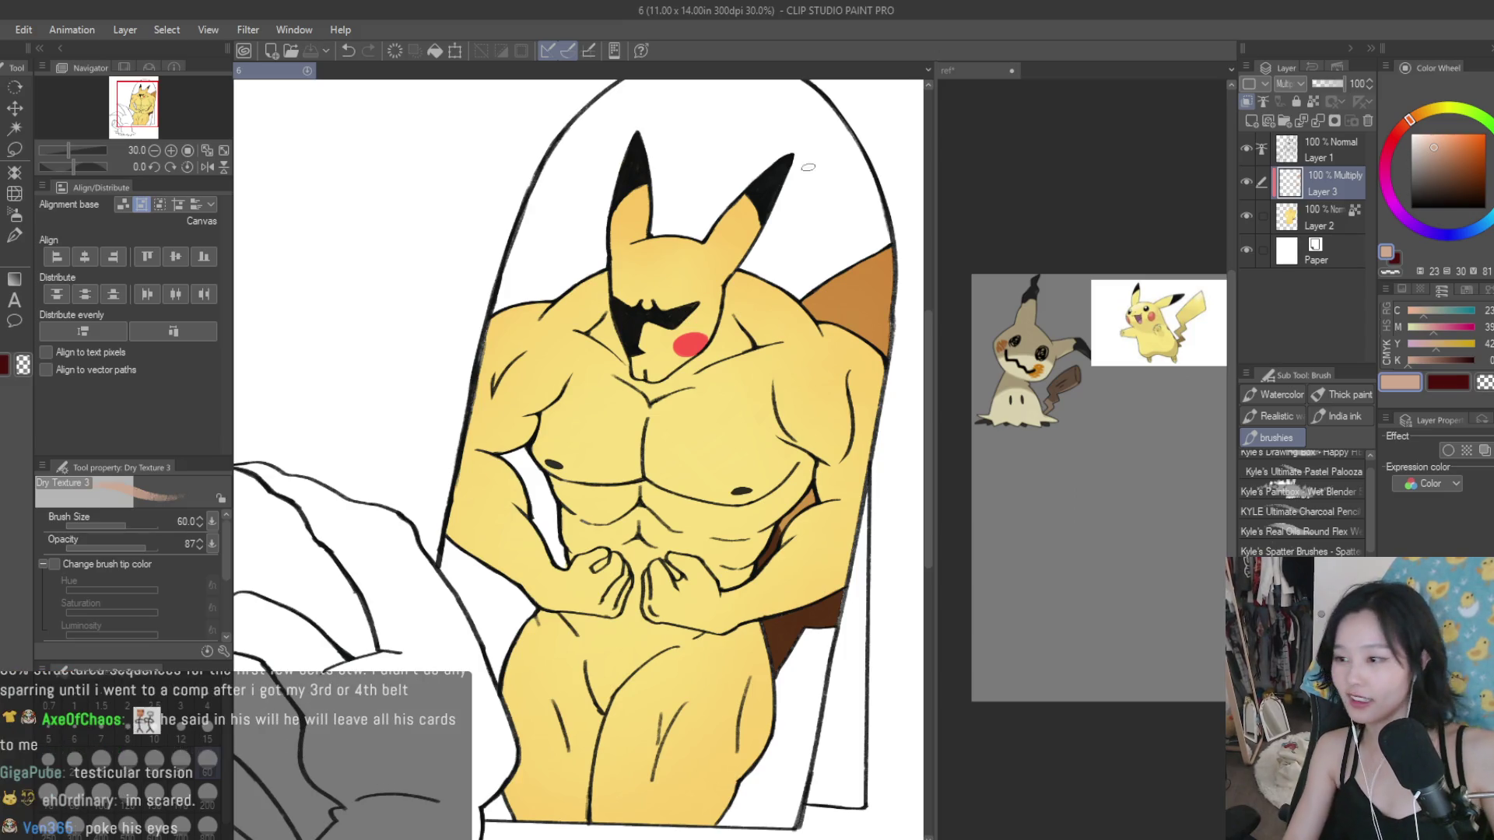
{"action": "scroll", "coordinate": [823, 493], "scroll_direction": "down", "scroll_amount": 1}
{"action": "scroll", "coordinate": [823, 493], "scroll_direction": "down", "scroll_amount": 1}
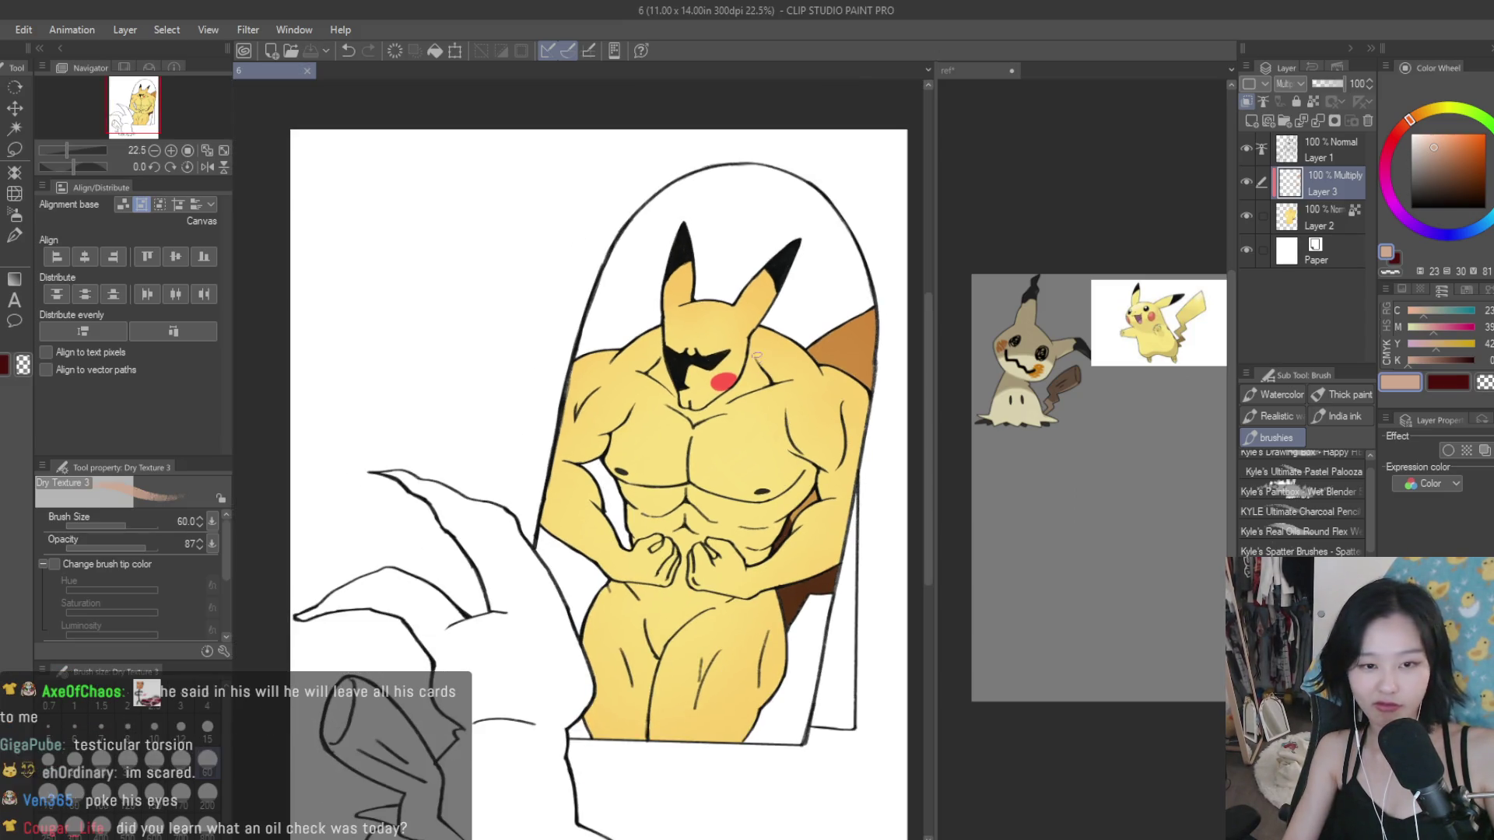
{"action": "scroll", "coordinate": [743, 280], "scroll_direction": "up", "scroll_amount": 1}
{"action": "scroll", "coordinate": [839, 379], "scroll_direction": "up", "scroll_amount": 1}
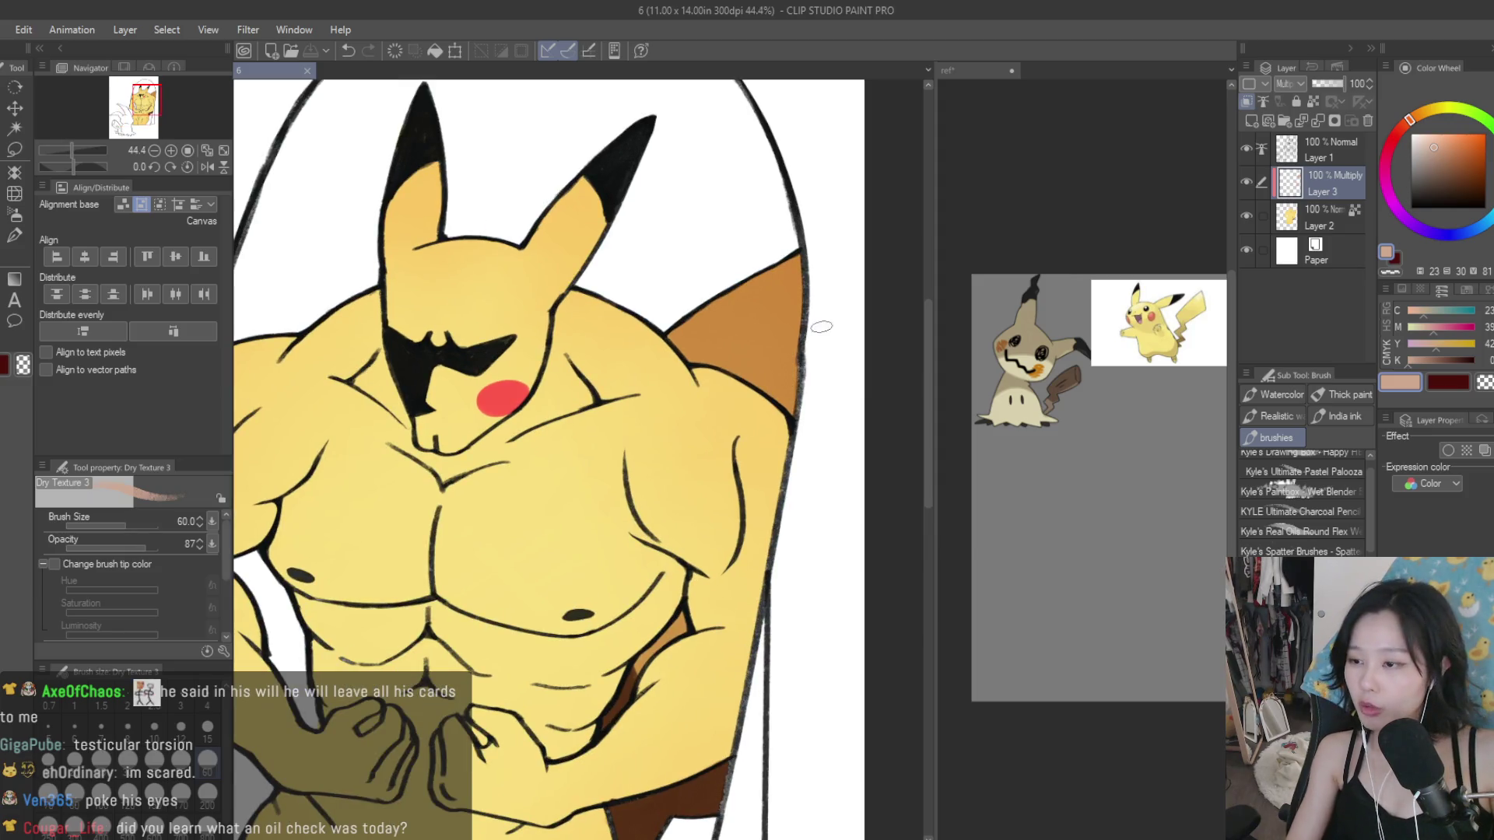
{"action": "scroll", "coordinate": [682, 258], "scroll_direction": "up", "scroll_amount": 1}
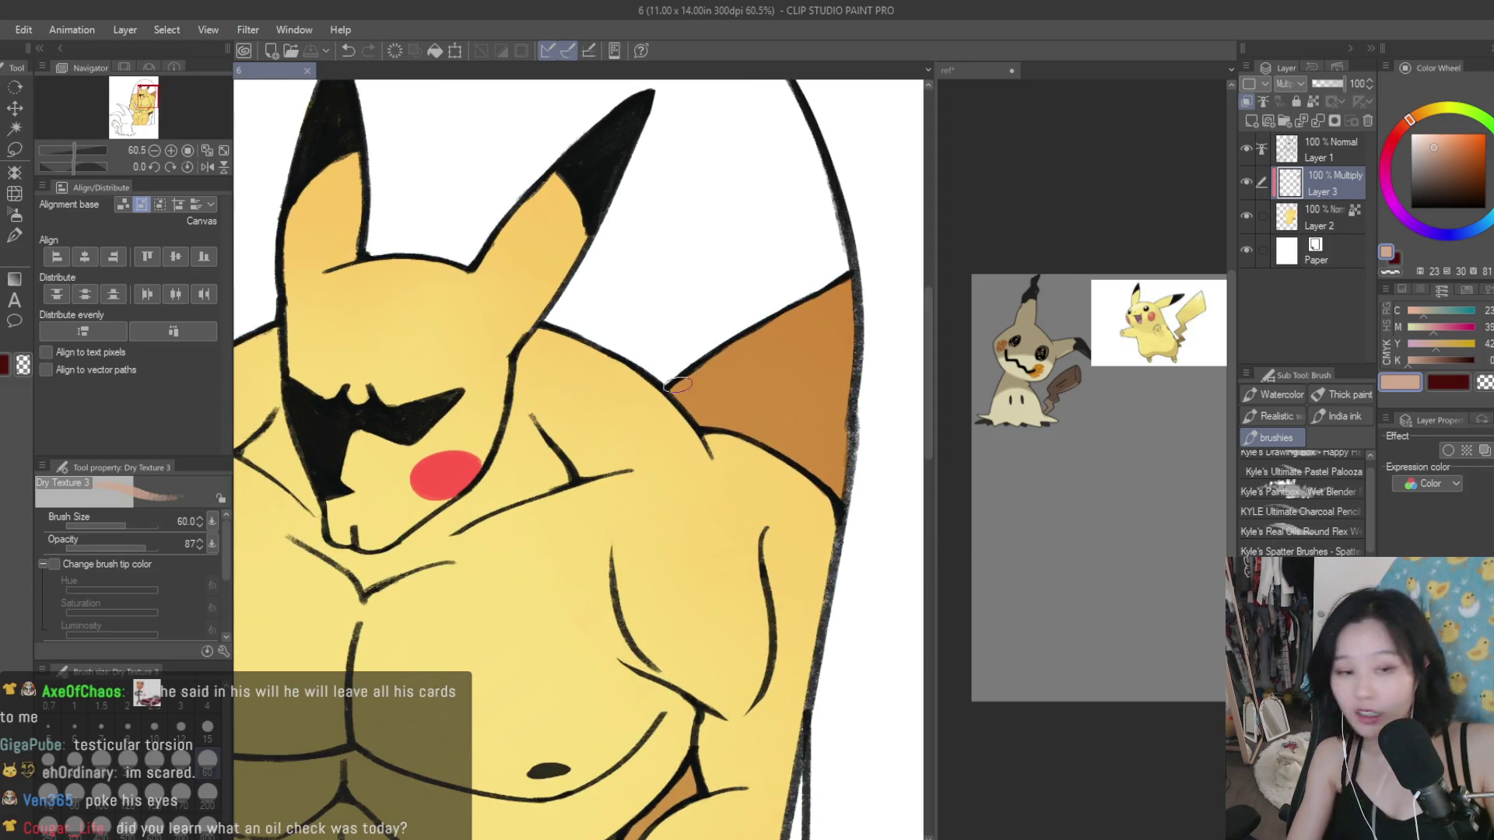
Step: Brush brown shading over the right shoulder and neck
{"action": "mouse_move", "coordinate": [594, 364]}
{"action": "left_mouse_down"}
{"action": "mouse_move", "coordinate": [526, 359]}
{"action": "mouse_move", "coordinate": [589, 440]}
{"action": "left_mouse_up"}
{"action": "left_click_drag", "start_coordinate": [650, 393], "coordinate": [611, 426]}
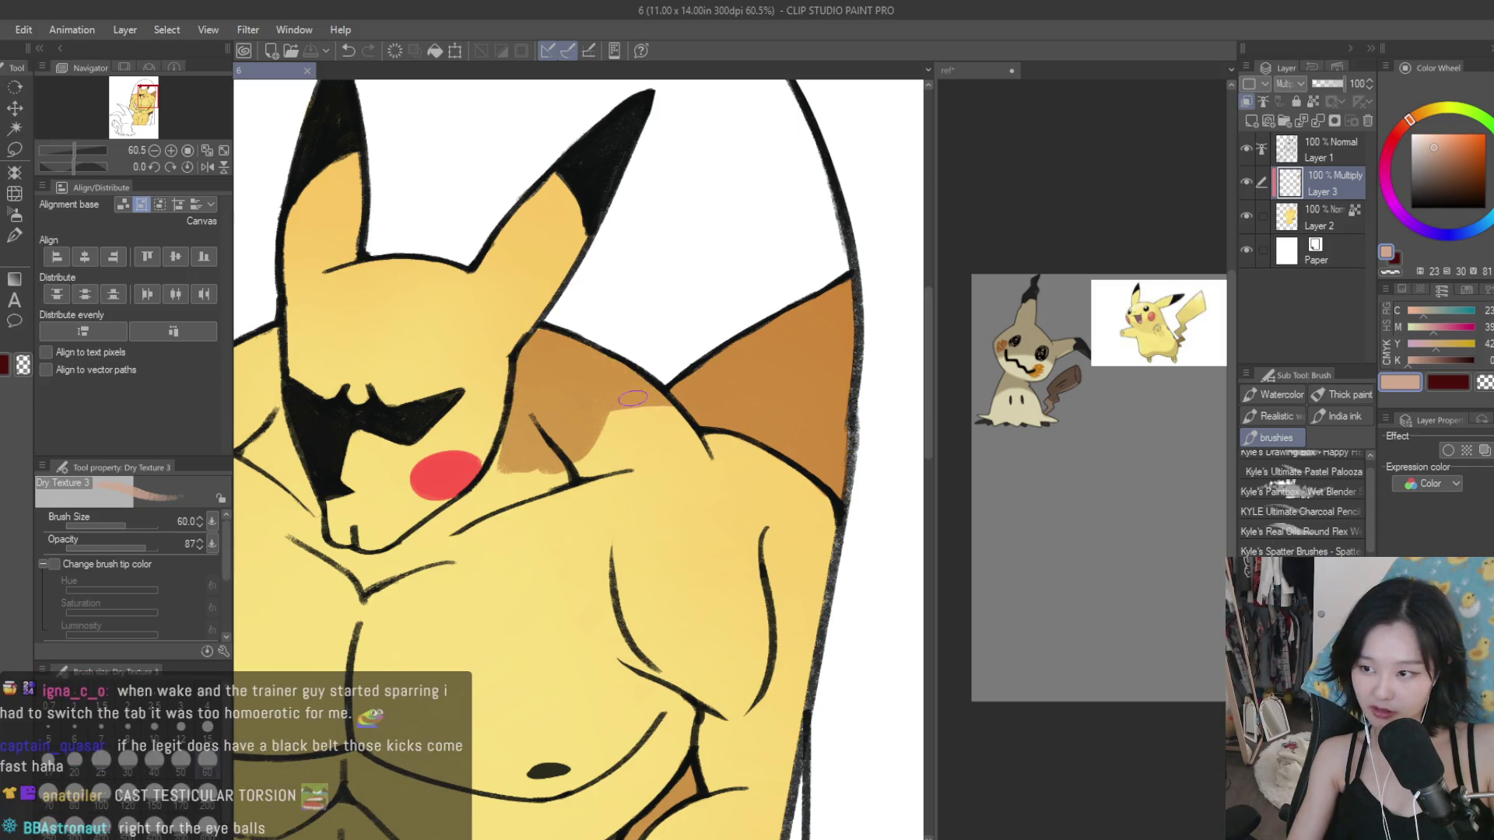
{"action": "scroll", "coordinate": [610, 424], "scroll_direction": "up", "scroll_amount": 1}
{"action": "scroll", "coordinate": [613, 421], "scroll_direction": "up", "scroll_amount": 1}
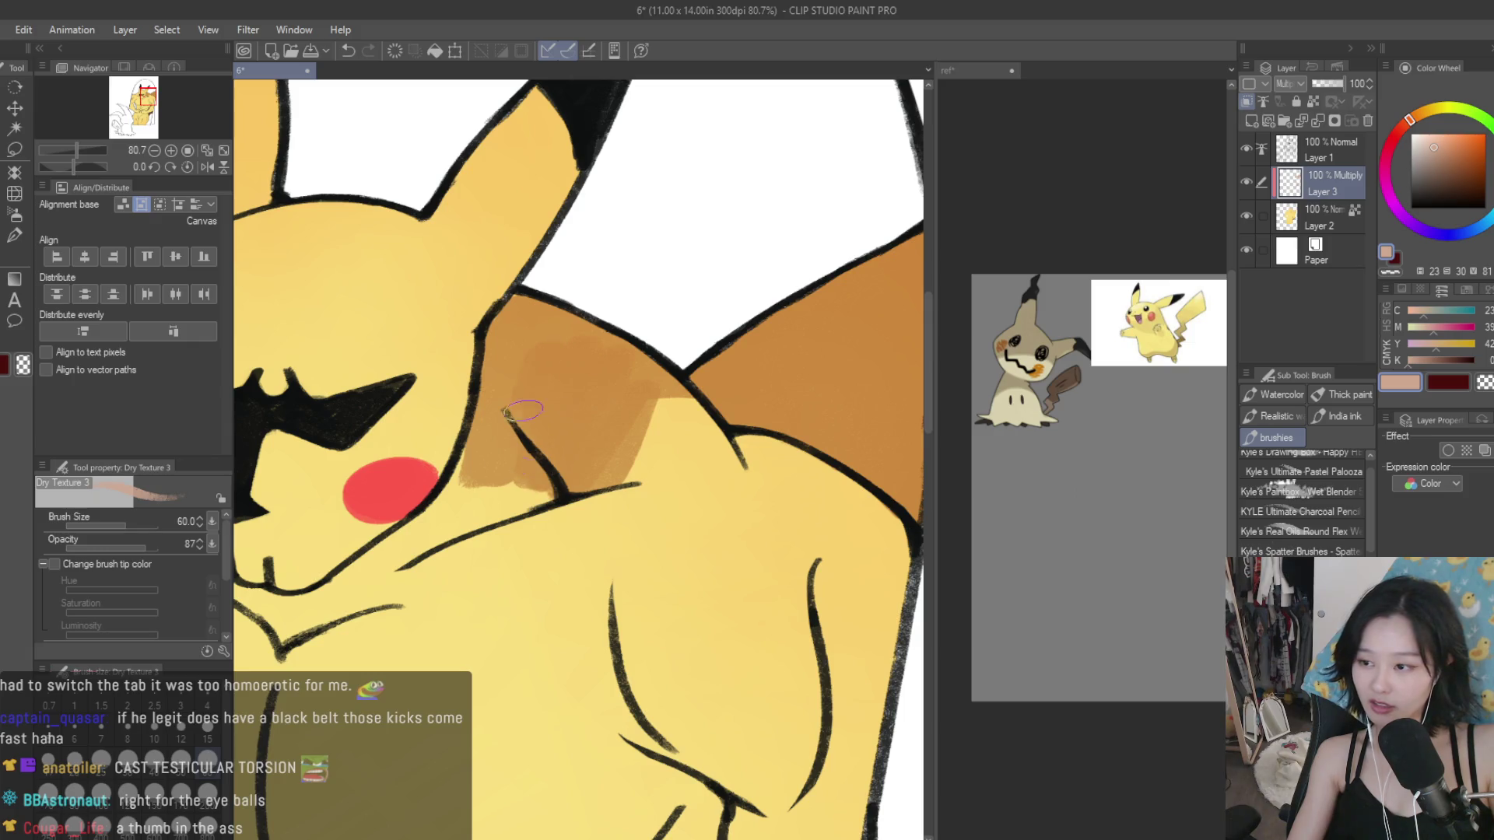
{"action": "scroll", "coordinate": [657, 533], "scroll_direction": "down", "scroll_amount": 2}
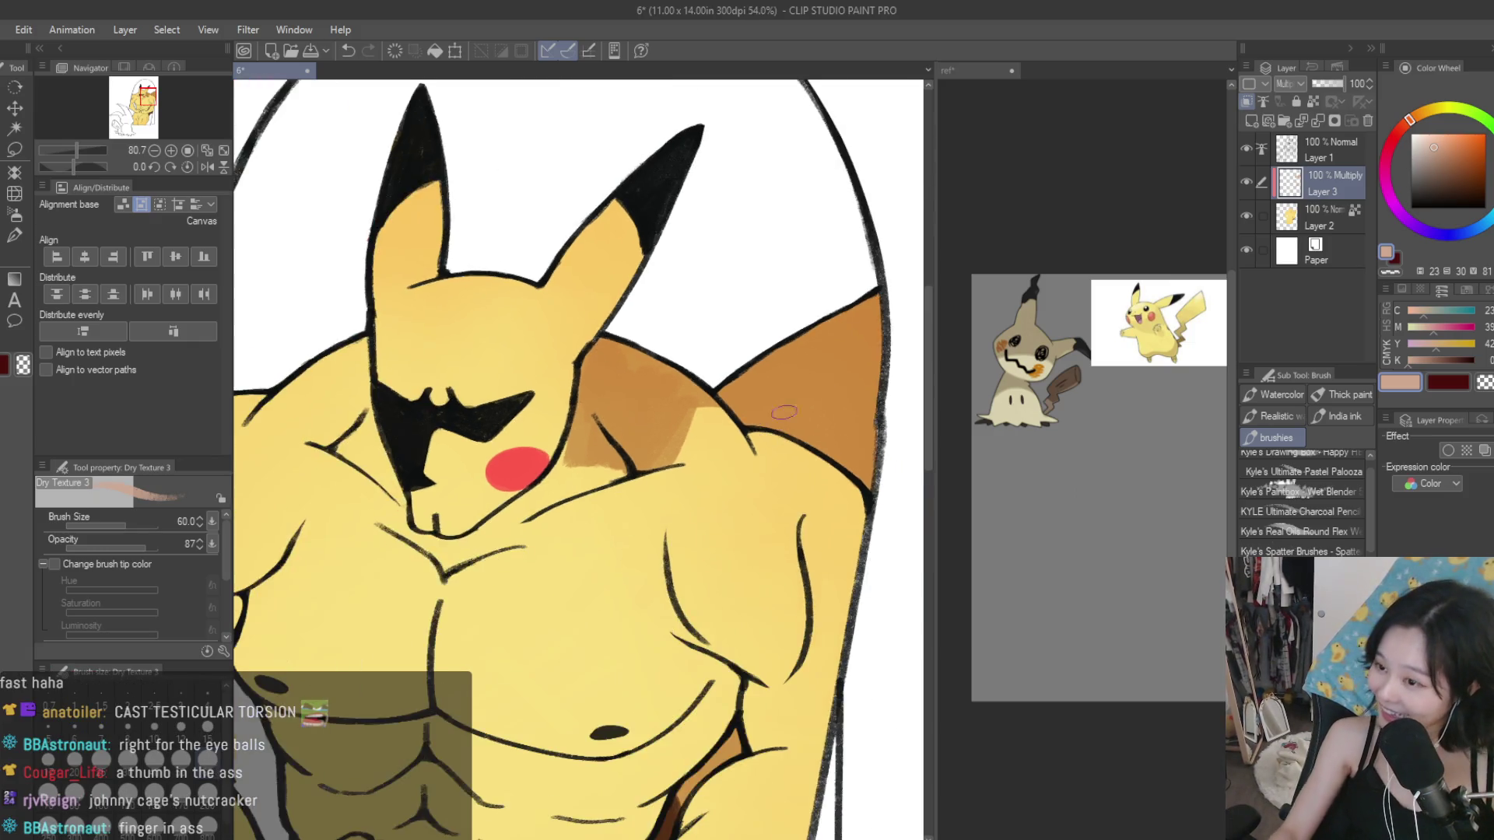
{"action": "scroll", "coordinate": [900, 428], "scroll_direction": "down", "scroll_amount": 2}
{"action": "scroll", "coordinate": [463, 296], "scroll_direction": "up", "scroll_amount": 2}
{"action": "scroll", "coordinate": [458, 250], "scroll_direction": "up", "scroll_amount": 1}
Step: Shade beside the red cheek, erase excess along the chin, and return to the shading colour
{"action": "mouse_move", "coordinate": [668, 544]}
{"action": "left_mouse_down"}
{"action": "mouse_move", "coordinate": [747, 519]}
{"action": "mouse_move", "coordinate": [661, 543]}
{"action": "mouse_move", "coordinate": [528, 630]}
{"action": "left_mouse_up"}
{"action": "key", "text": "c"}
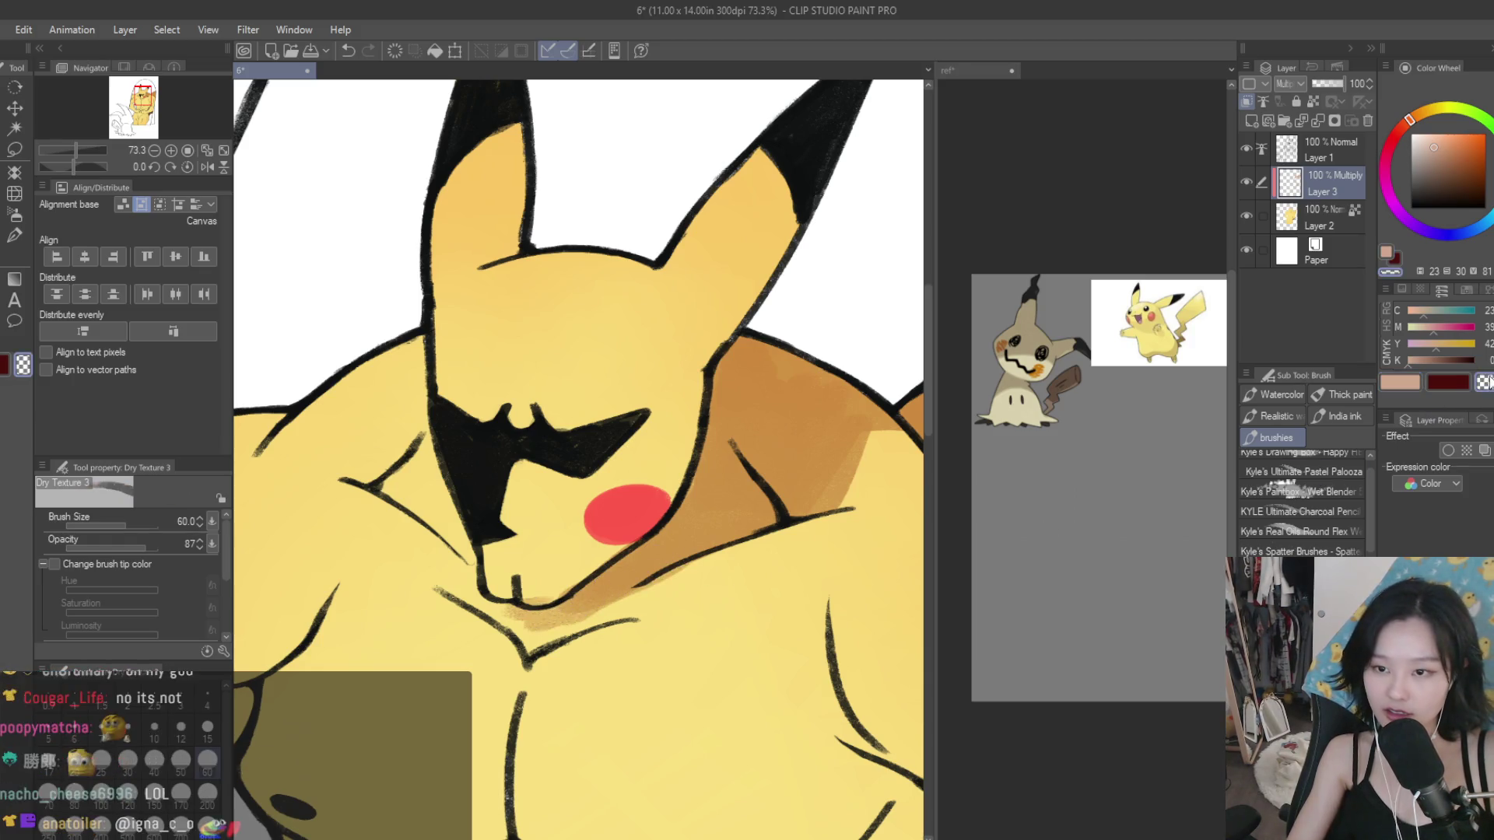
{"action": "left_click_drag", "start_coordinate": [658, 592], "coordinate": [589, 627]}
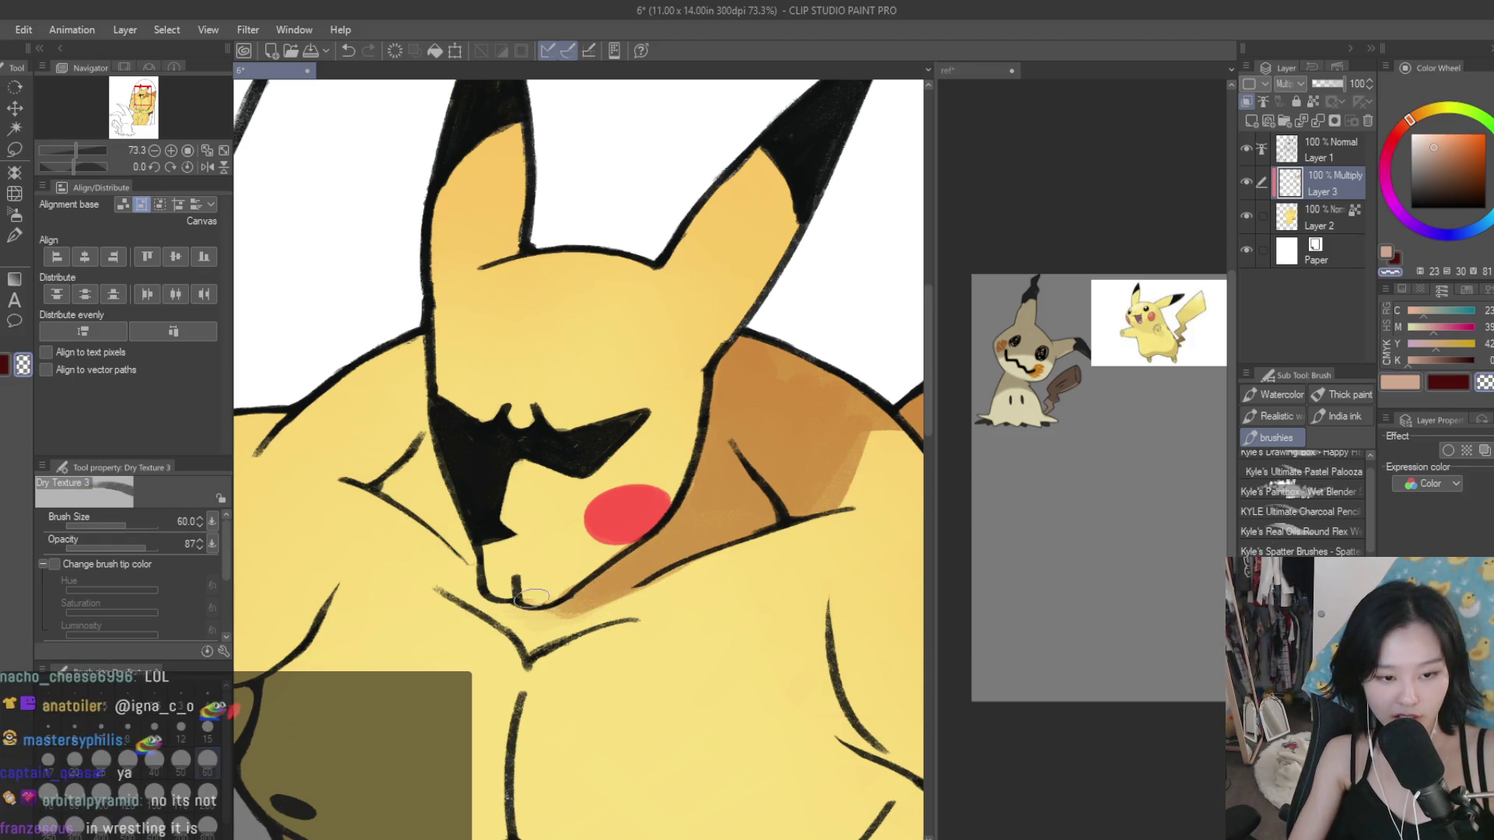
{"action": "left_click", "coordinate": [1391, 383]}
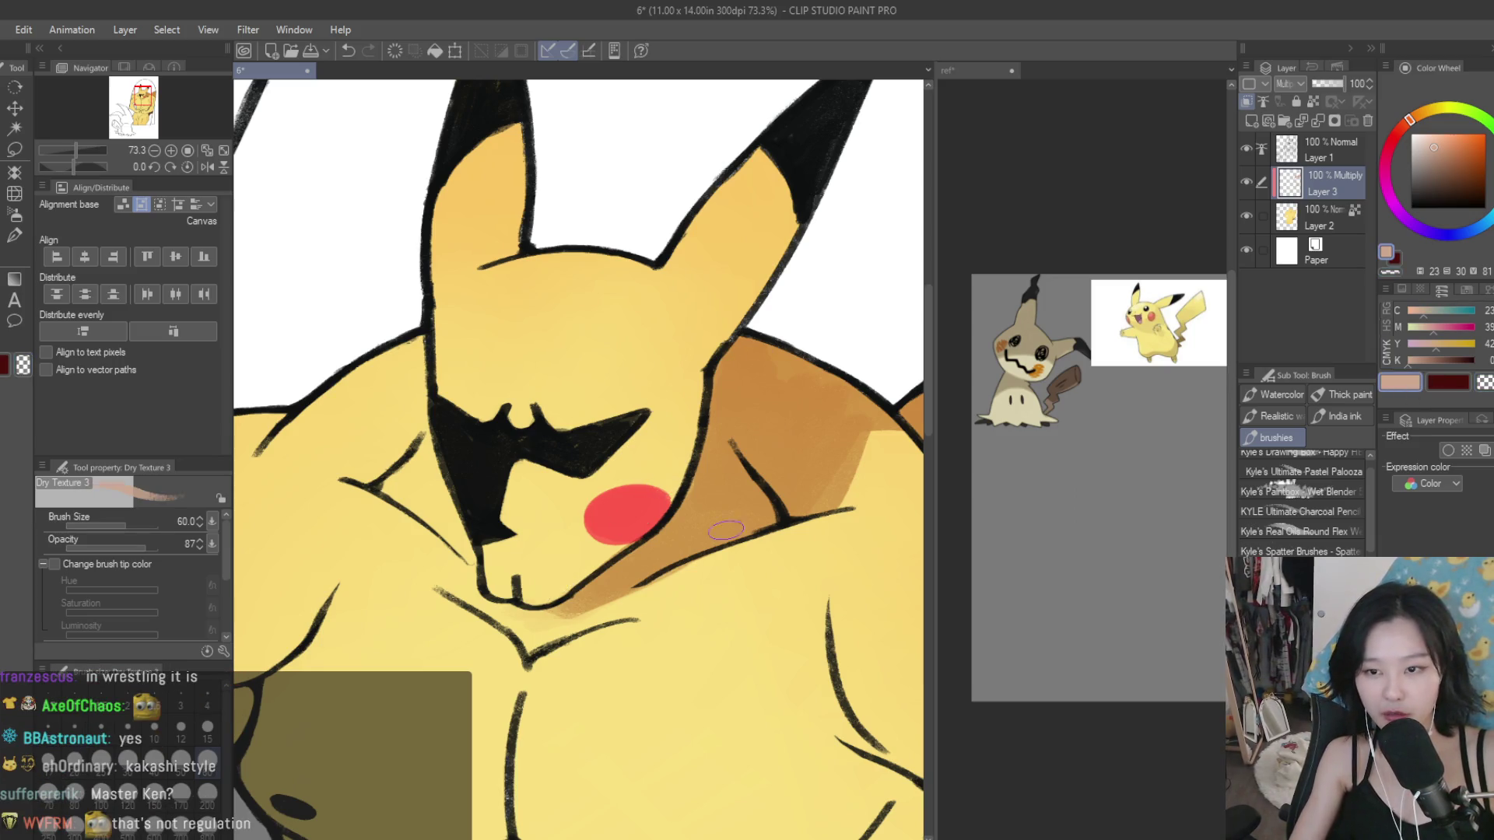
{"action": "scroll", "coordinate": [704, 469], "scroll_direction": "up", "scroll_amount": 2}
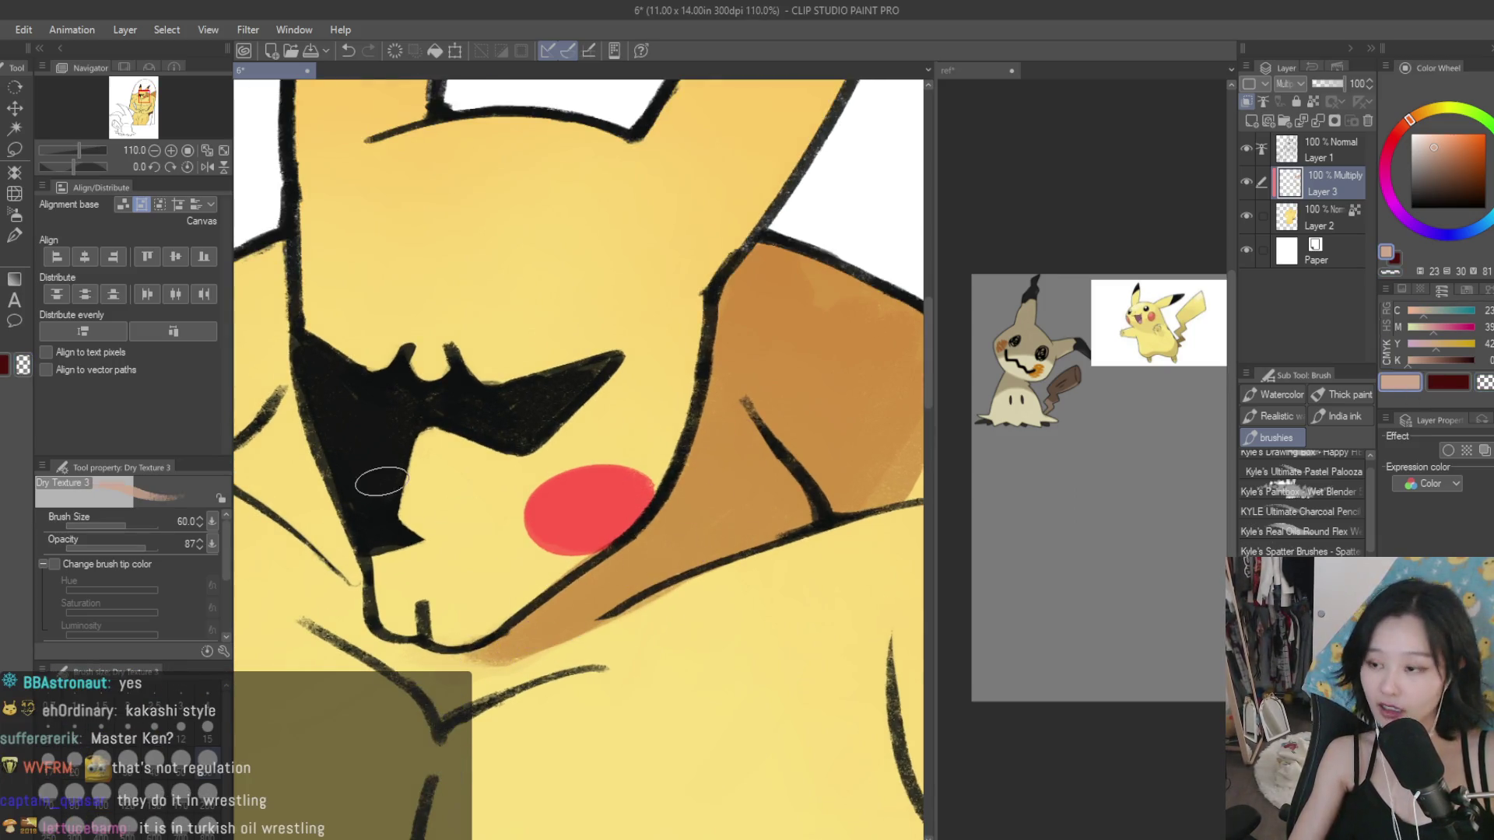
{"action": "scroll", "coordinate": [712, 602], "scroll_direction": "down", "scroll_amount": 4}
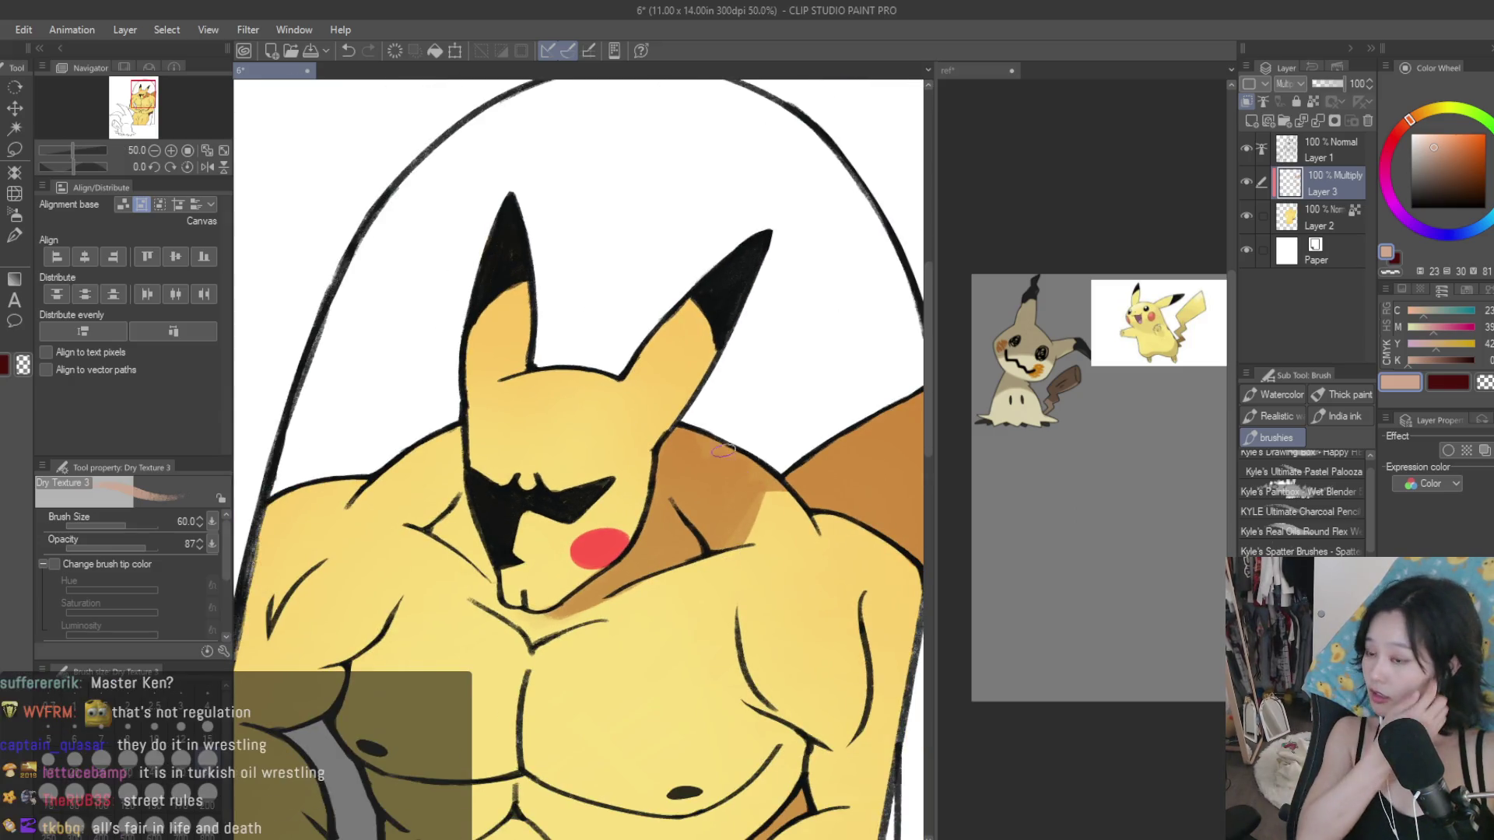
Step: Shade along the face's left outline toward the chin using brush sizes 40 and 60
{"action": "key", "text": "bracketleft"}
{"action": "key", "text": "bracketleft"}
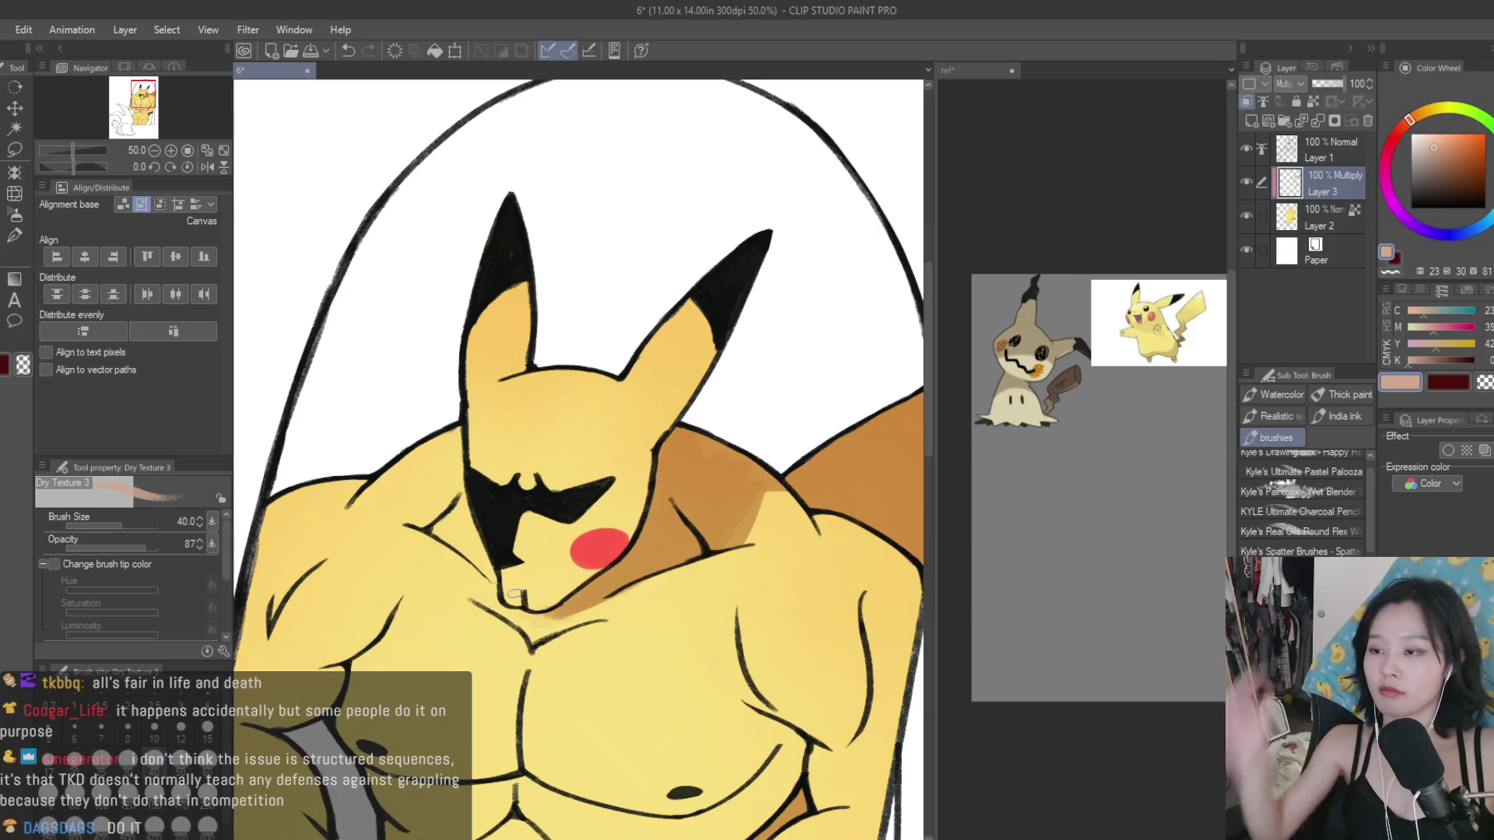
{"action": "scroll", "coordinate": [515, 594], "scroll_direction": "up", "scroll_amount": 2}
{"action": "scroll", "coordinate": [514, 594], "scroll_direction": "up", "scroll_amount": 2}
{"action": "left_click_drag", "start_coordinate": [517, 560], "coordinate": [499, 421]}
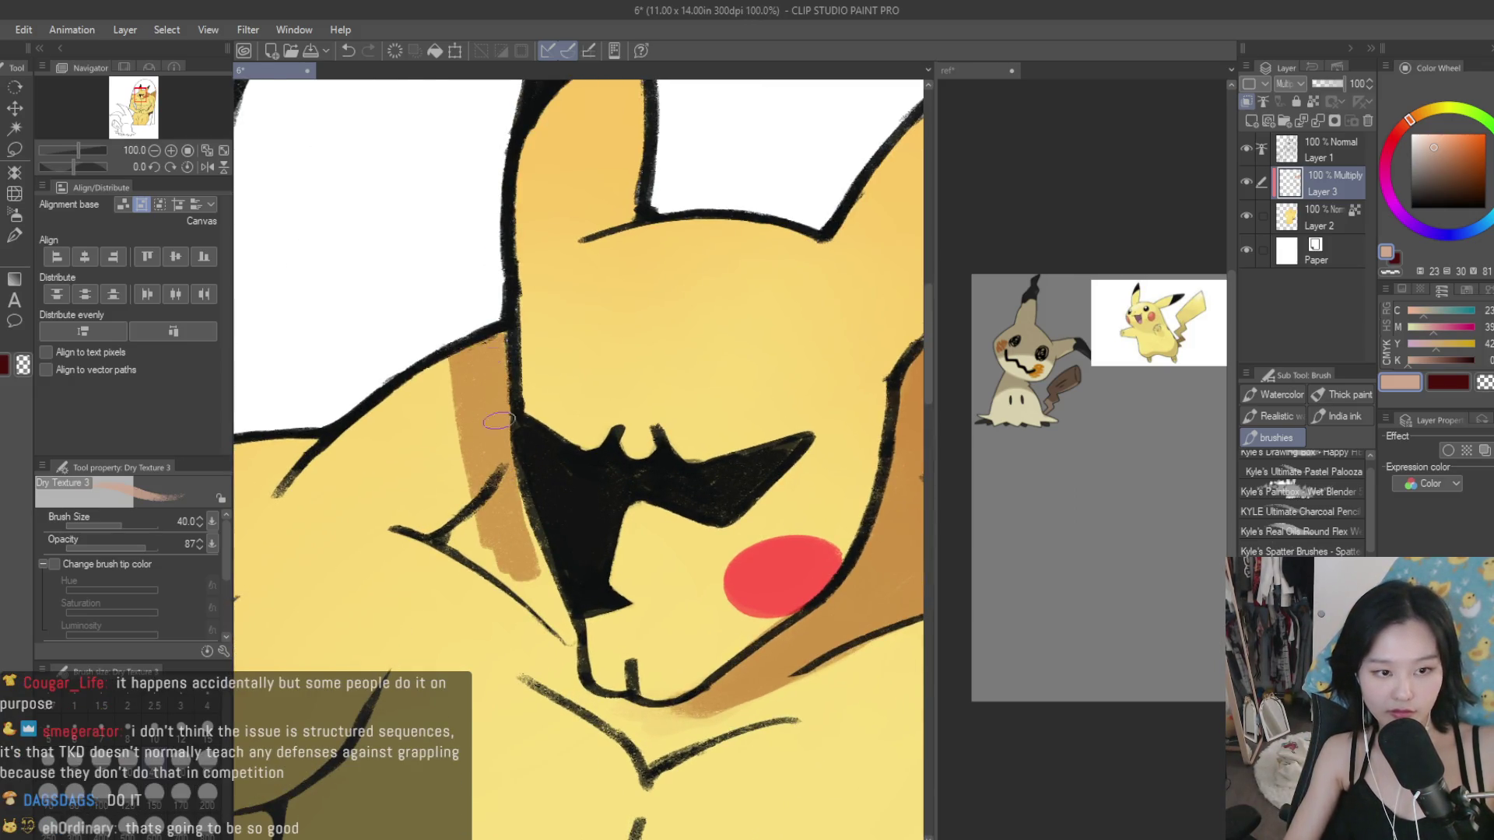
{"action": "key", "text": "bracketright"}
{"action": "key", "text": "bracketright"}
{"action": "mouse_move", "coordinate": [436, 365]}
{"action": "left_mouse_down"}
{"action": "mouse_move", "coordinate": [360, 469]}
{"action": "mouse_move", "coordinate": [284, 476]}
{"action": "mouse_move", "coordinate": [498, 560]}
{"action": "left_mouse_up"}
{"action": "mouse_move", "coordinate": [514, 505]}
{"action": "left_mouse_down"}
{"action": "mouse_move", "coordinate": [552, 615]}
{"action": "mouse_move", "coordinate": [537, 563]}
{"action": "mouse_move", "coordinate": [414, 423]}
{"action": "left_mouse_up"}
Step: Darken and build up the shadow underneath the chin
{"action": "scroll", "coordinate": [778, 497], "scroll_direction": "down", "scroll_amount": 3}
{"action": "scroll", "coordinate": [778, 498], "scroll_direction": "down", "scroll_amount": 1}
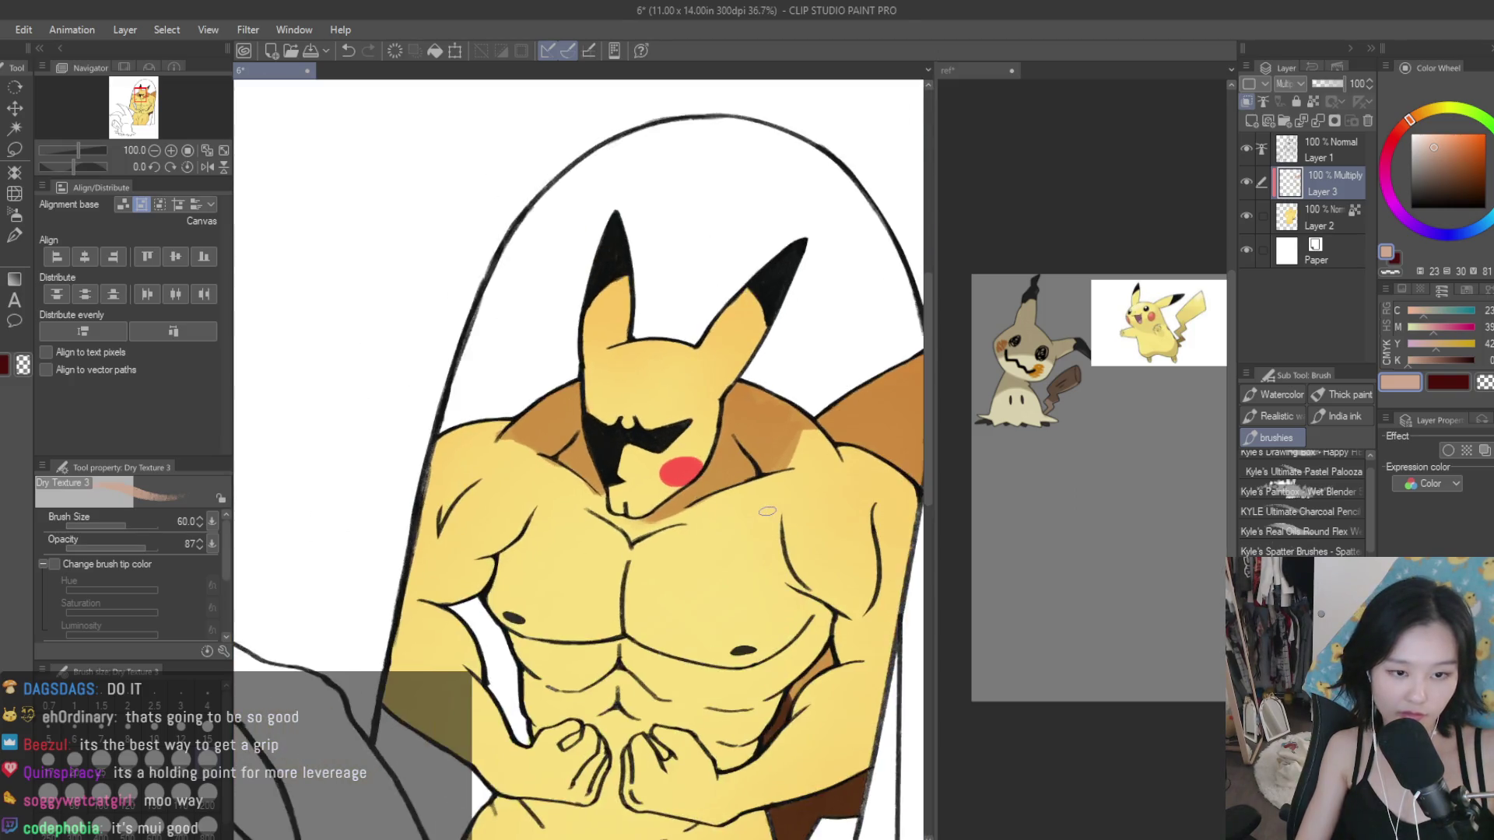
{"action": "scroll", "coordinate": [778, 497], "scroll_direction": "down", "scroll_amount": 2}
{"action": "scroll", "coordinate": [827, 507], "scroll_direction": "down", "scroll_amount": 1}
{"action": "scroll", "coordinate": [827, 507], "scroll_direction": "up", "scroll_amount": 2}
{"action": "scroll", "coordinate": [770, 490], "scroll_direction": "up", "scroll_amount": 2}
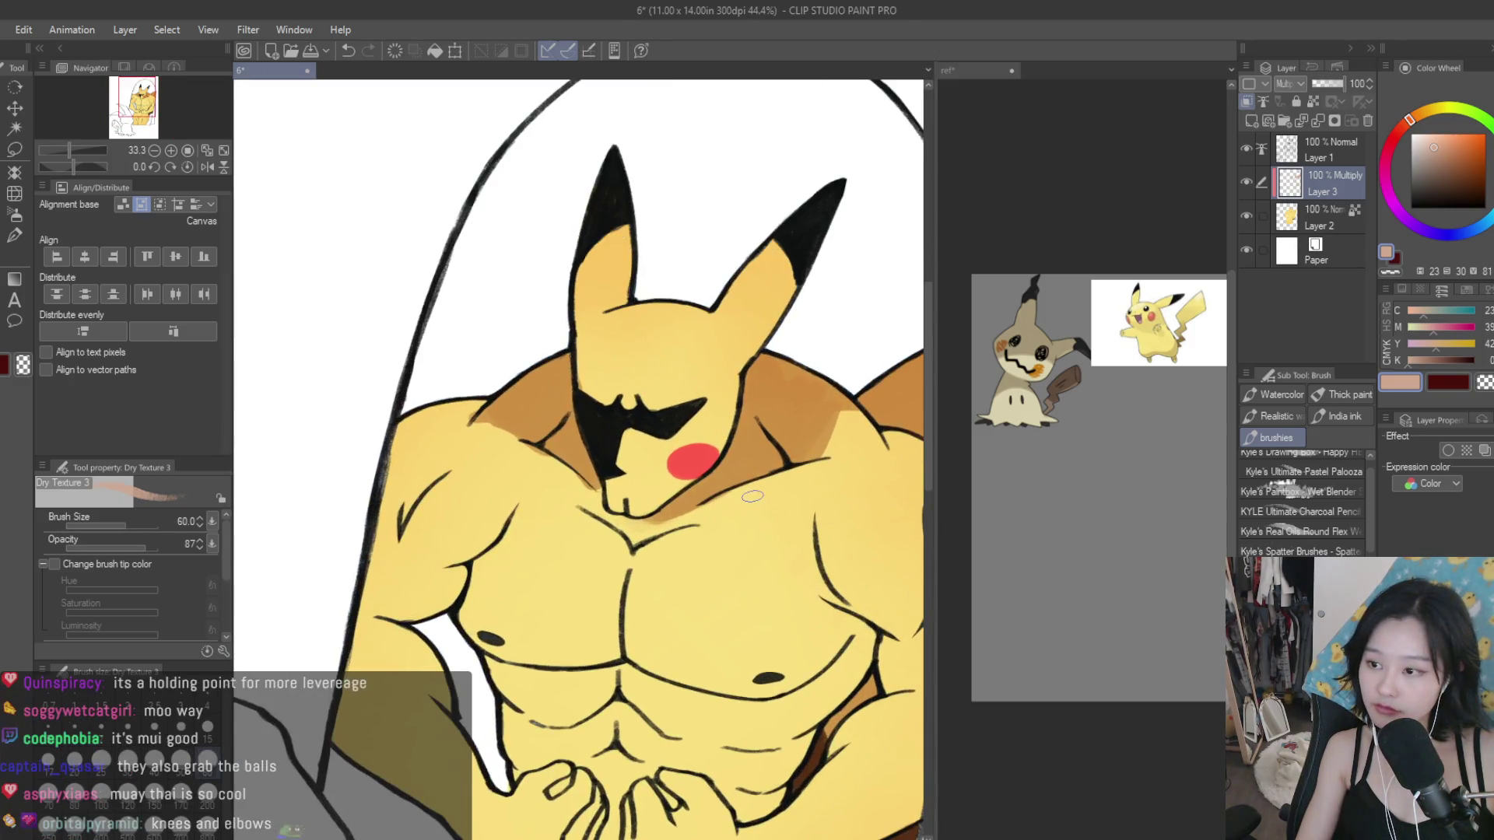
{"action": "scroll", "coordinate": [576, 483], "scroll_direction": "up", "scroll_amount": 2}
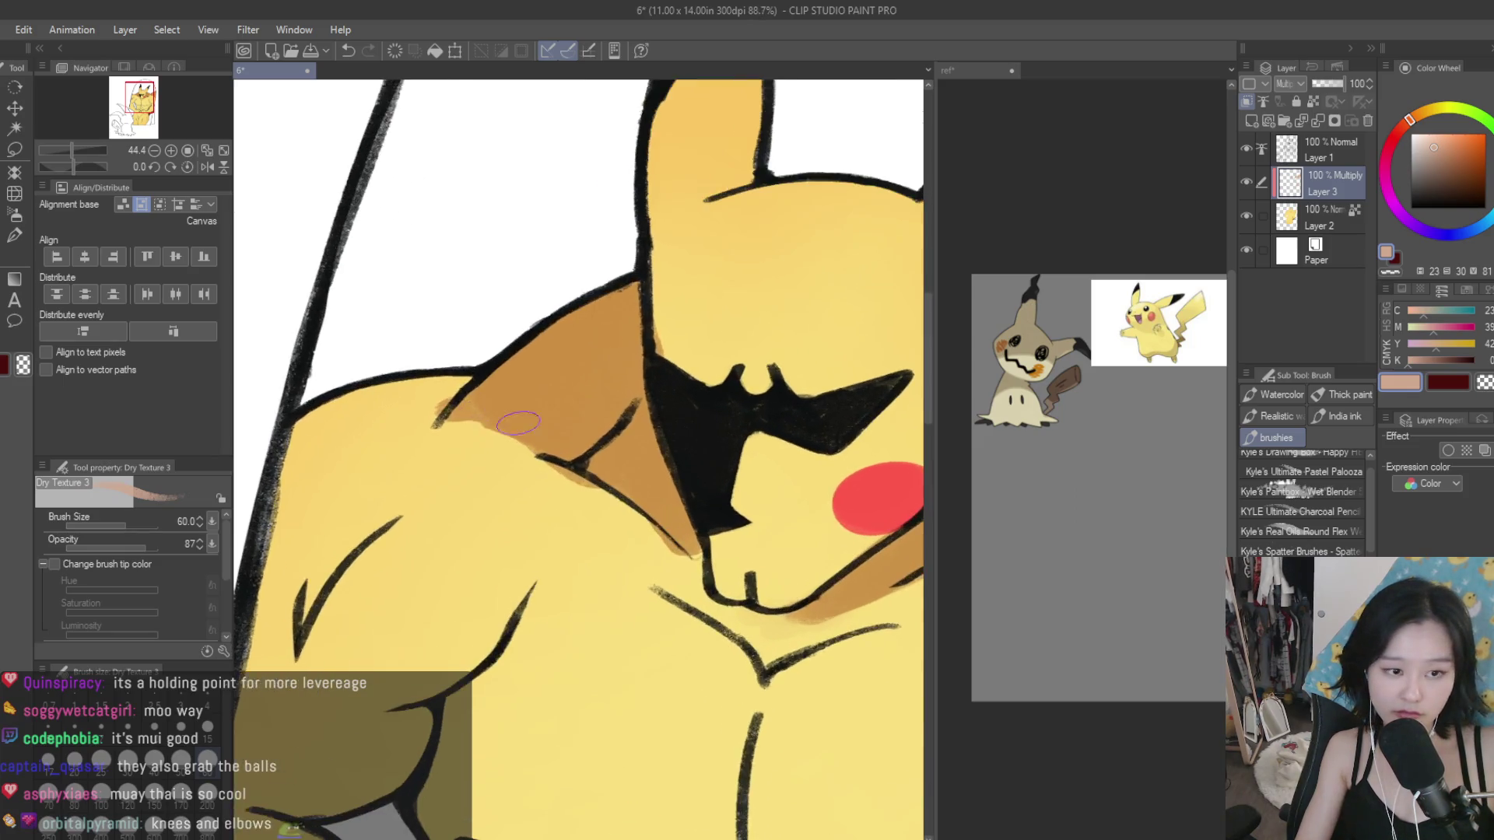
{"action": "left_click_drag", "start_coordinate": [679, 600], "coordinate": [568, 482]}
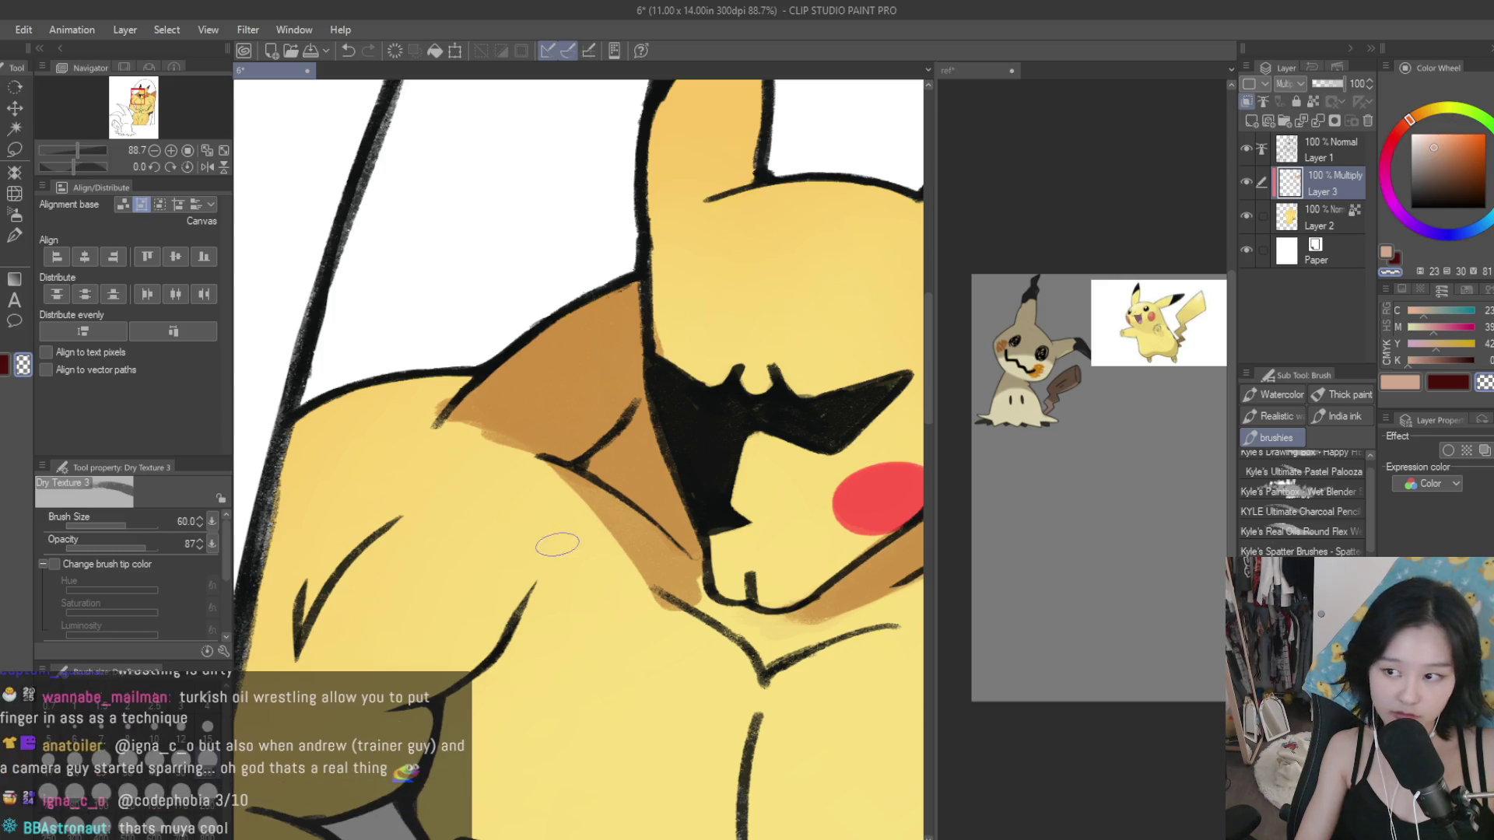
{"action": "left_click_drag", "start_coordinate": [544, 539], "coordinate": [644, 589]}
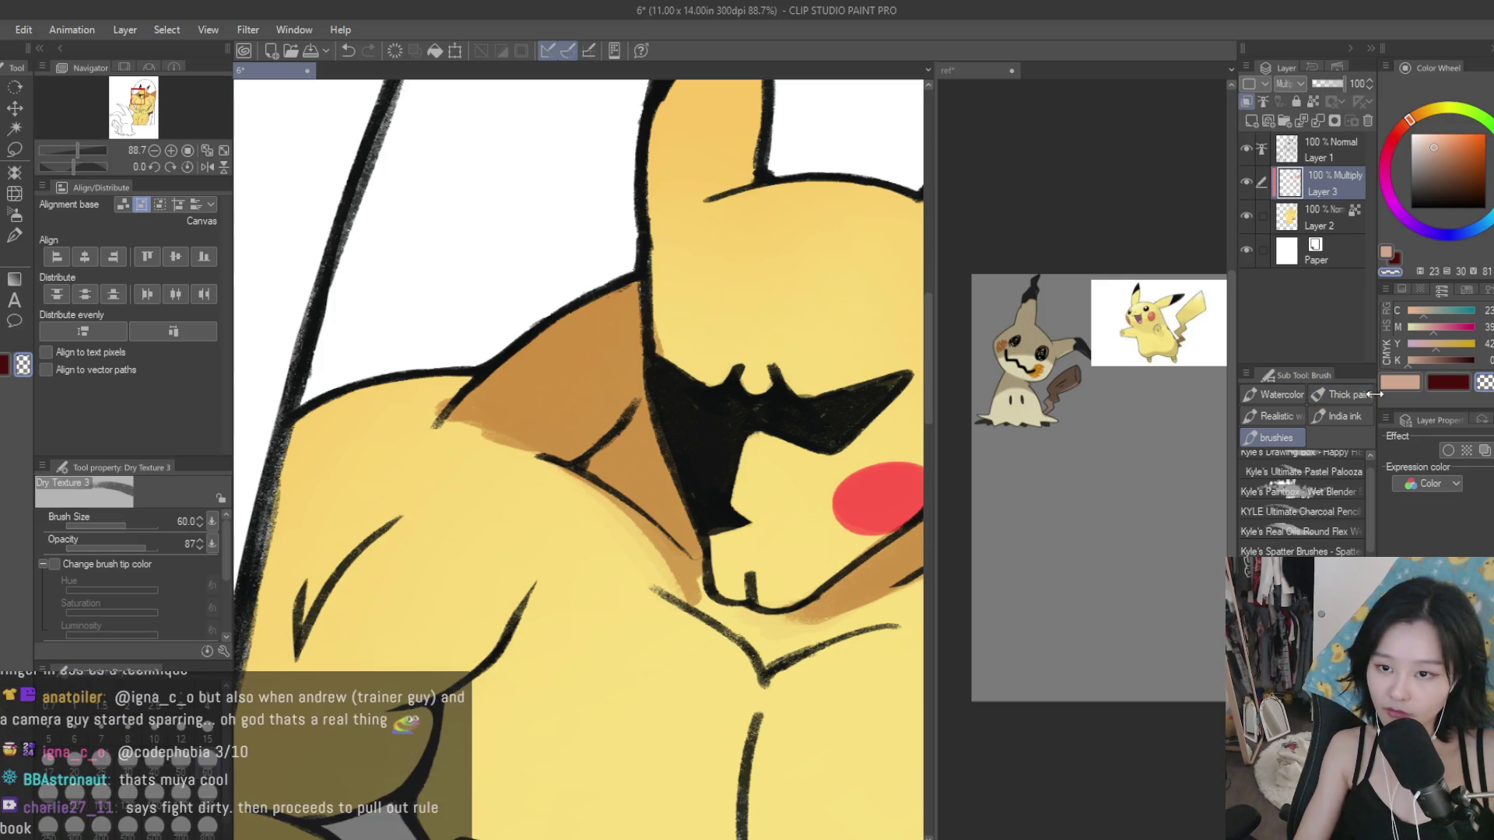
{"action": "scroll", "coordinate": [674, 568], "scroll_direction": "down", "scroll_amount": 2}
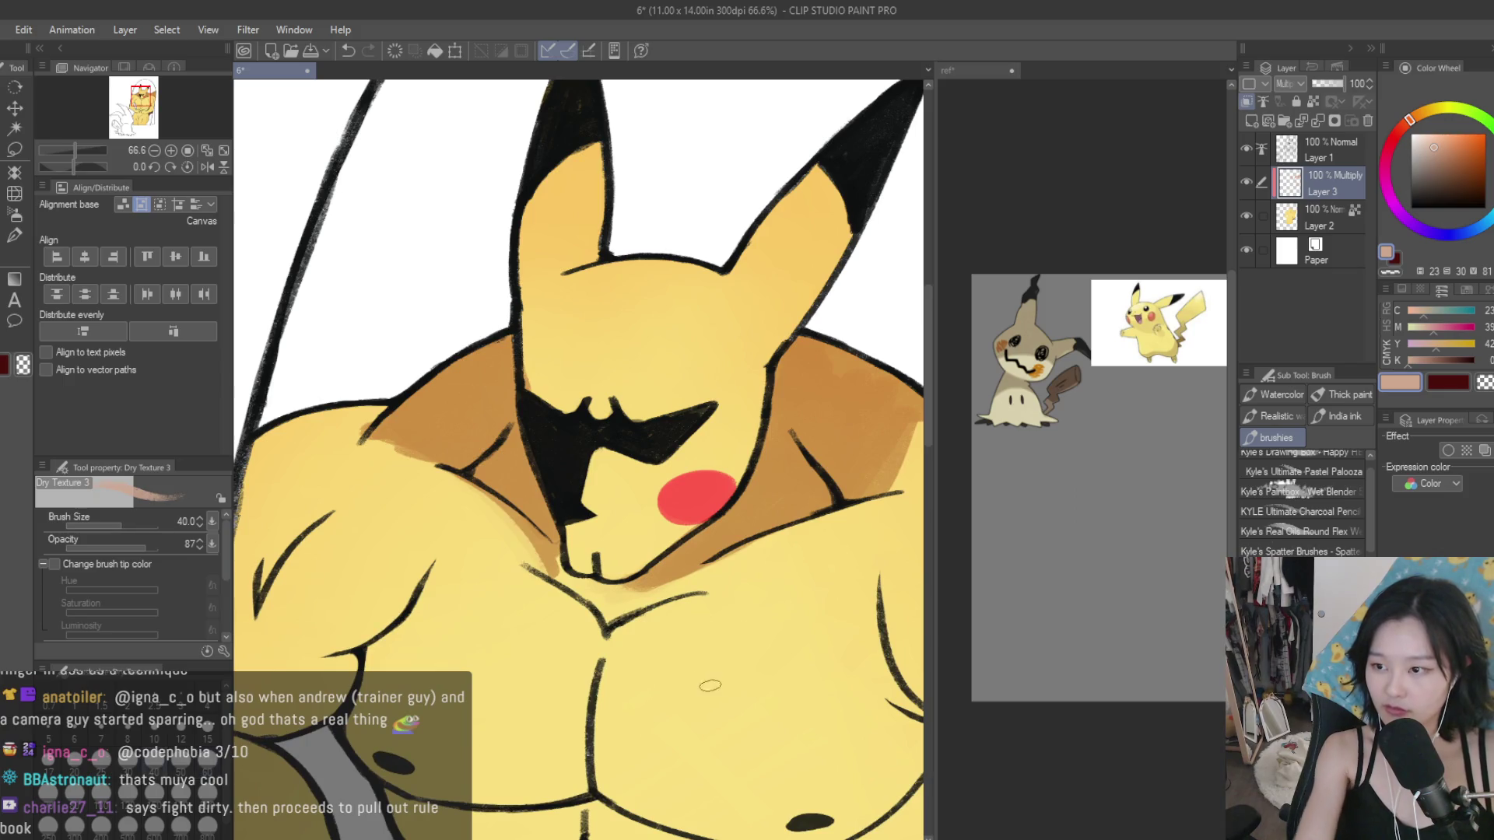
{"action": "scroll", "coordinate": [603, 591], "scroll_direction": "up", "scroll_amount": 2}
{"action": "mouse_move", "coordinate": [600, 598]}
{"action": "left_mouse_down"}
{"action": "mouse_move", "coordinate": [634, 606]}
{"action": "mouse_move", "coordinate": [730, 554]}
{"action": "mouse_move", "coordinate": [711, 585]}
{"action": "left_mouse_up"}
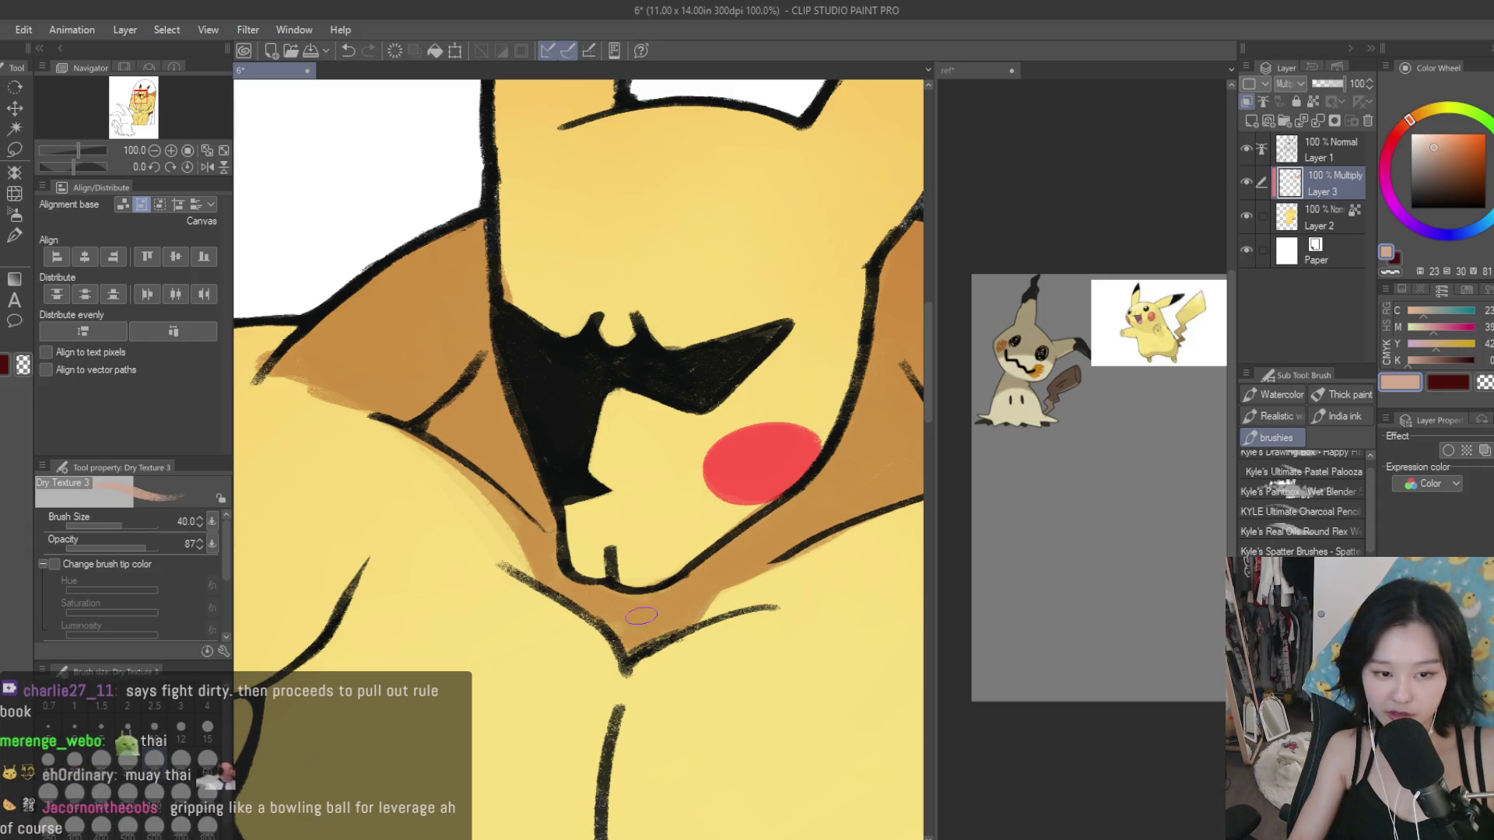
{"action": "scroll", "coordinate": [576, 603], "scroll_direction": "down", "scroll_amount": 2}
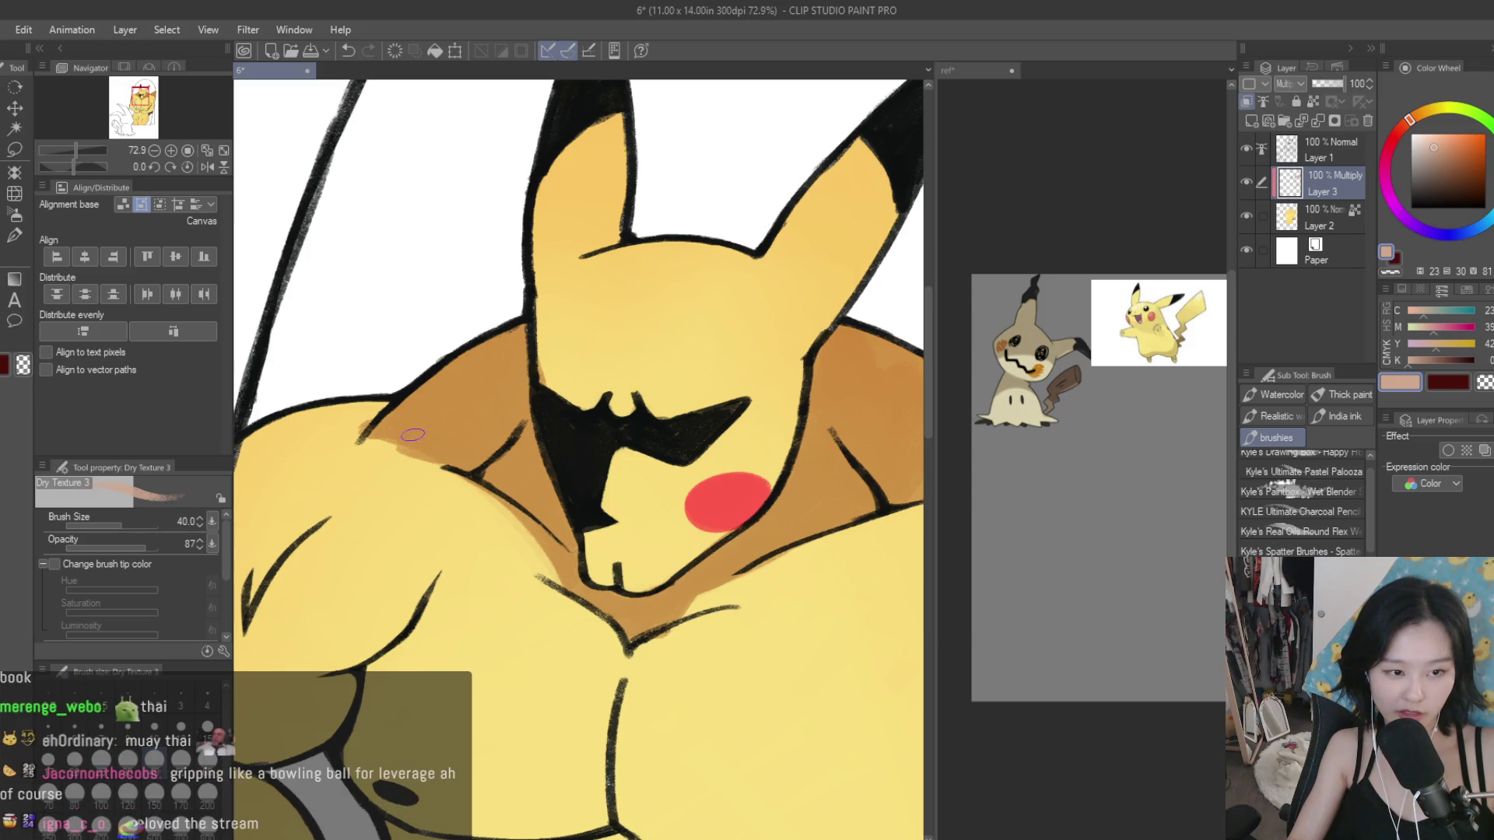
Step: Shade the left shoulder top and down along the left arm edge
{"action": "left_click_drag", "start_coordinate": [379, 440], "coordinate": [342, 443]}
{"action": "scroll", "coordinate": [378, 440], "scroll_direction": "down", "scroll_amount": 3}
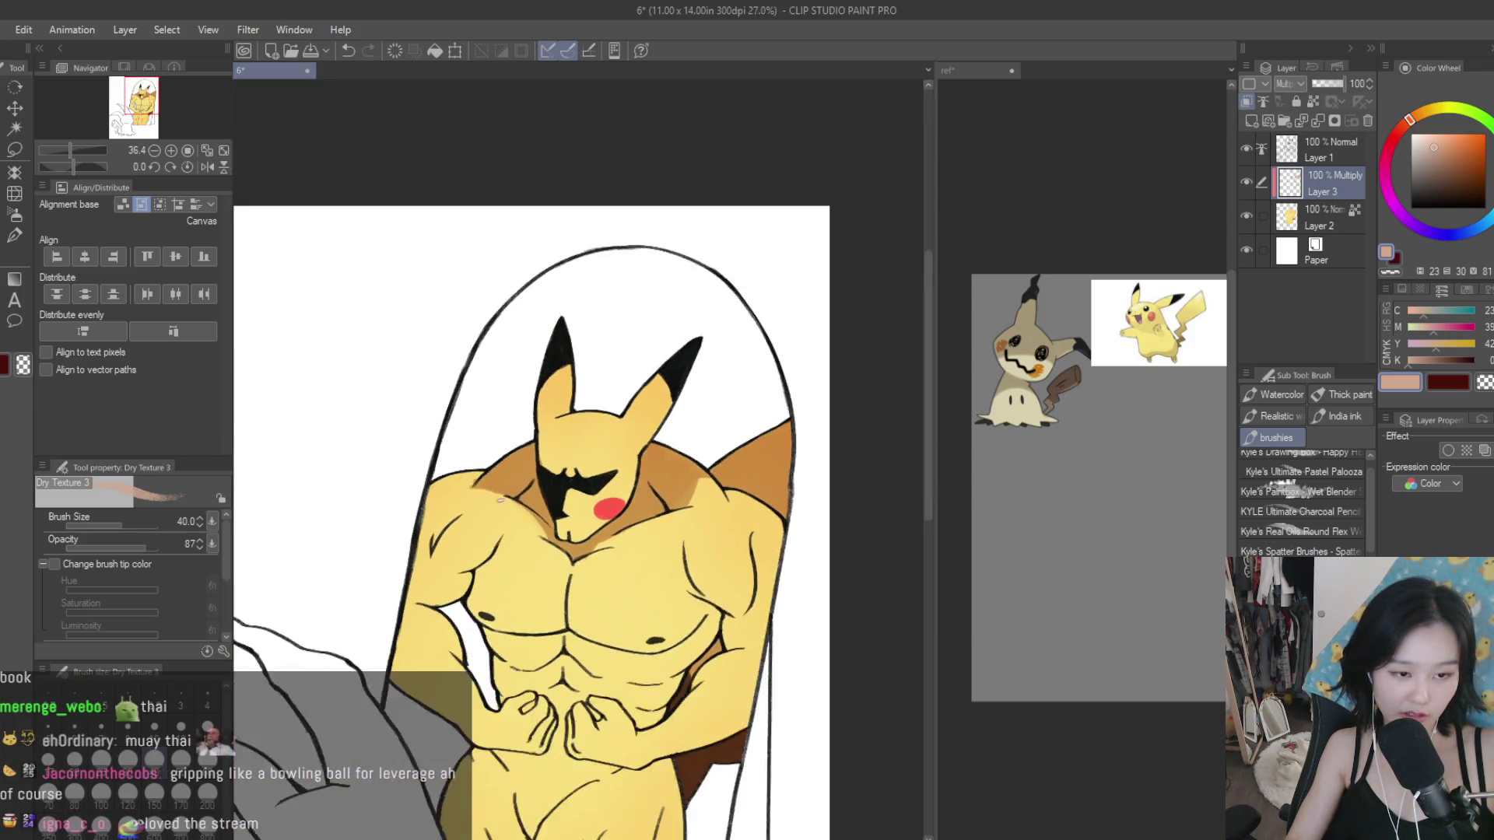
{"action": "scroll", "coordinate": [379, 441], "scroll_direction": "up", "scroll_amount": 4}
{"action": "mouse_move", "coordinate": [439, 486]}
{"action": "left_mouse_down"}
{"action": "mouse_move", "coordinate": [373, 517]}
{"action": "mouse_move", "coordinate": [350, 580]}
{"action": "left_mouse_up"}
{"action": "scroll", "coordinate": [374, 518], "scroll_direction": "down", "scroll_amount": 1}
{"action": "left_click_drag", "start_coordinate": [393, 490], "coordinate": [333, 582]}
{"action": "mouse_move", "coordinate": [413, 509]}
{"action": "left_mouse_down"}
{"action": "mouse_move", "coordinate": [478, 476]}
{"action": "mouse_move", "coordinate": [435, 513]}
{"action": "left_mouse_up"}
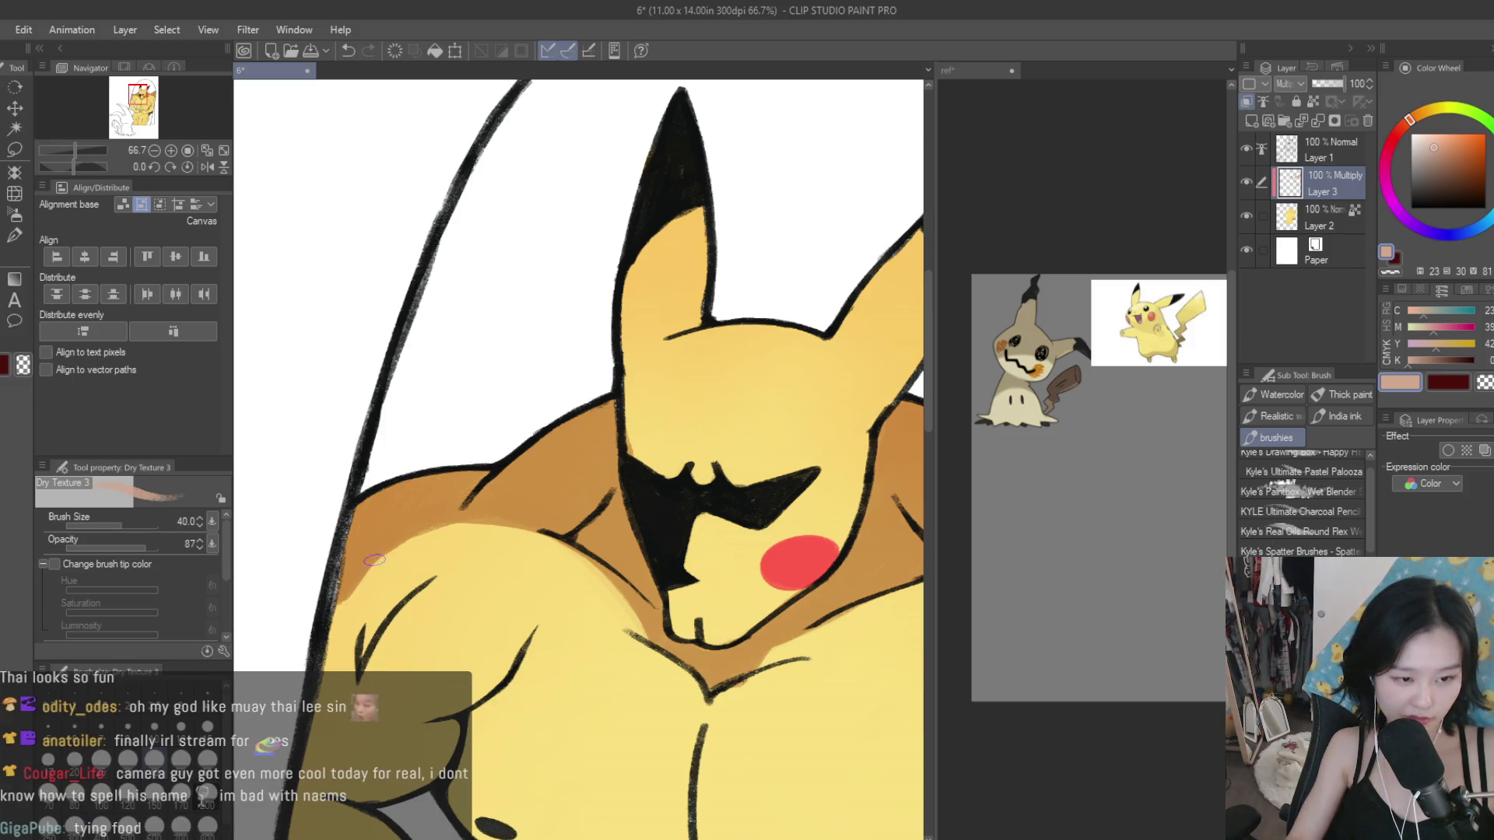
{"action": "left_click_drag", "start_coordinate": [370, 559], "coordinate": [327, 634]}
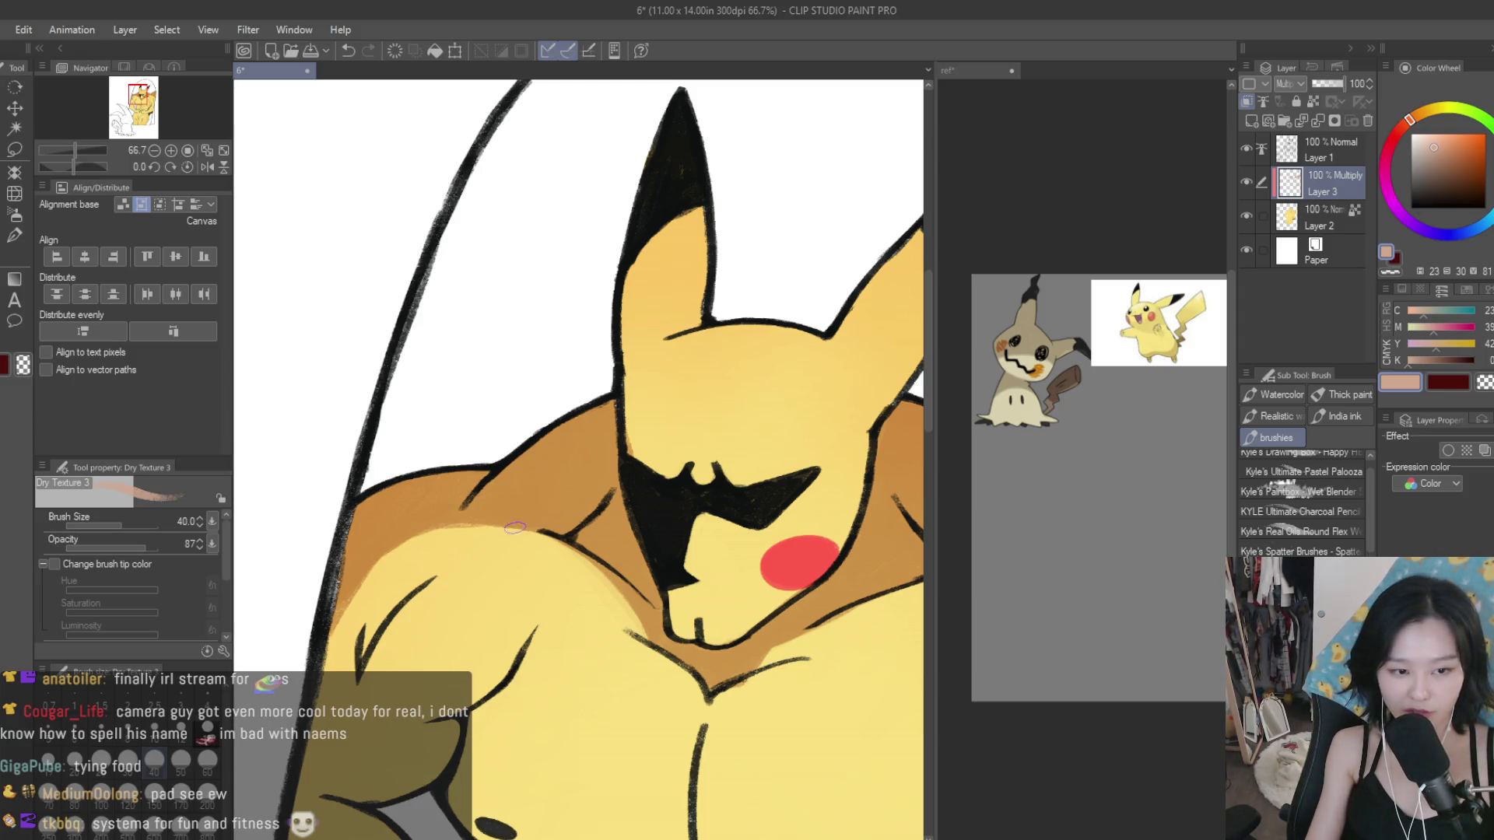
{"action": "scroll", "coordinate": [458, 497], "scroll_direction": "down", "scroll_amount": 5}
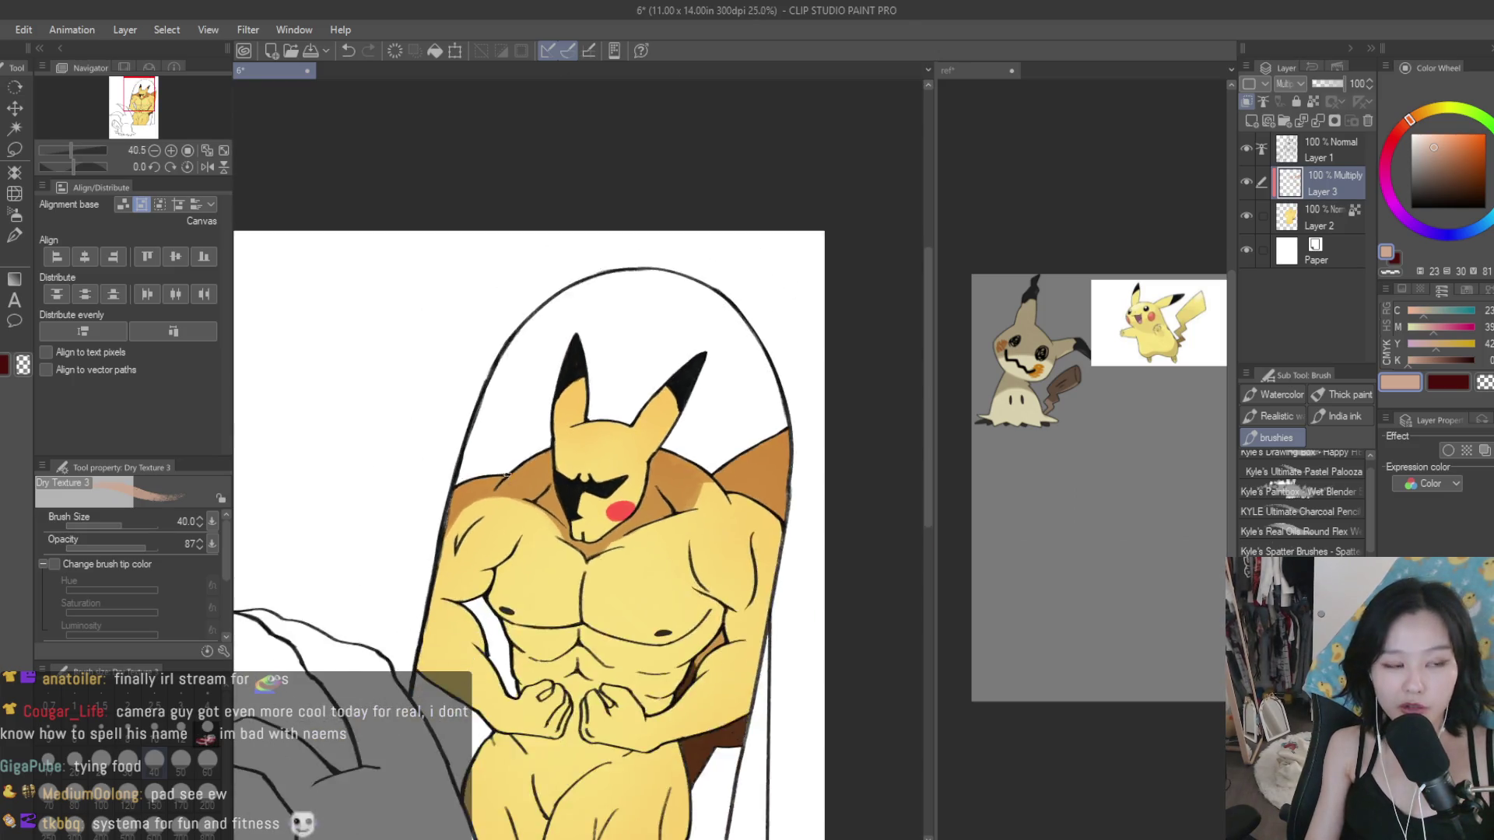
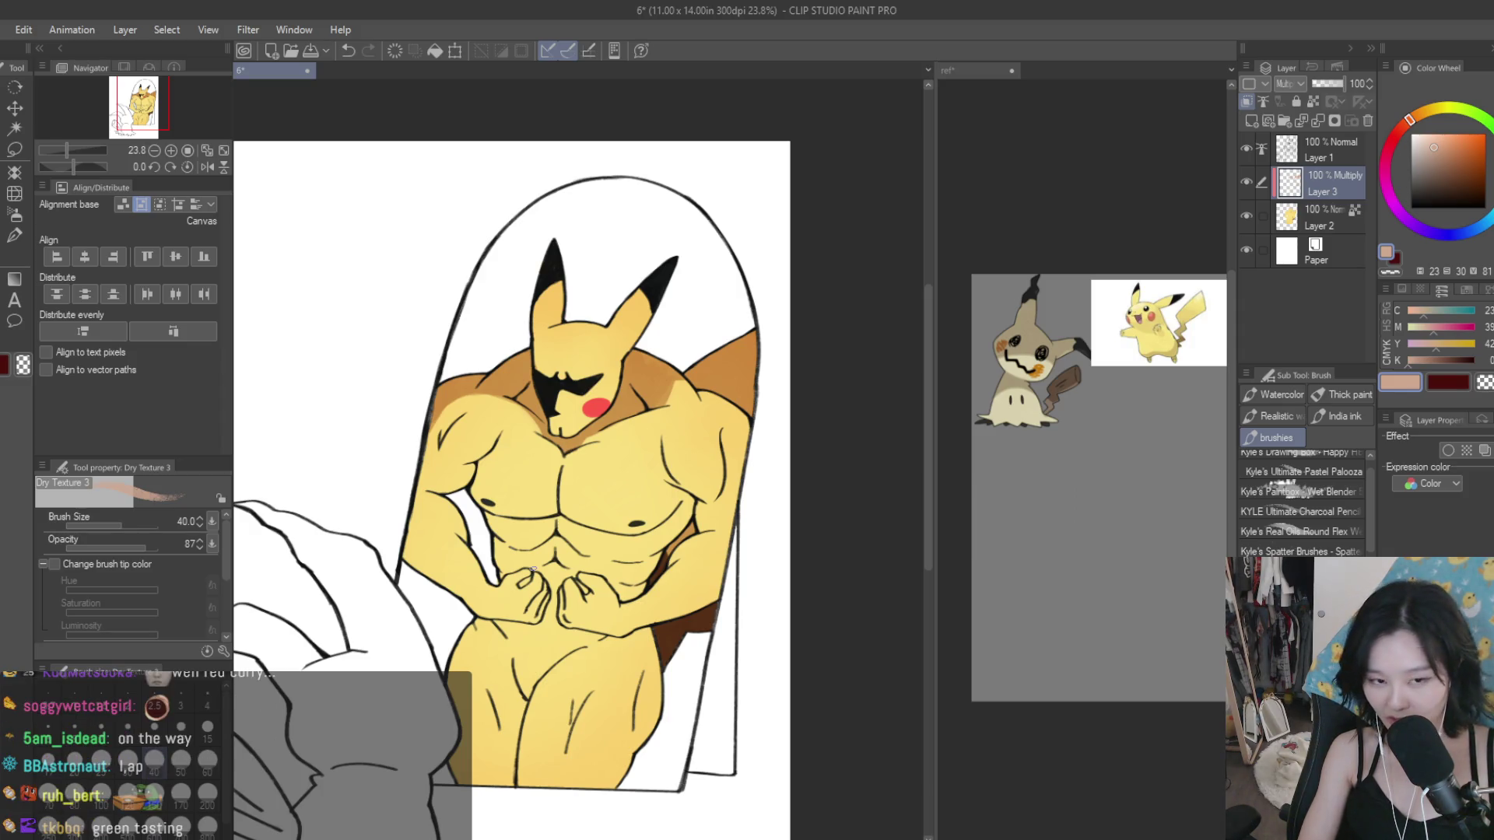
Step: Paint peach Dry Texture shading over the shoulder beside the head and into the yellow neck notch
{"action": "scroll", "coordinate": [693, 507], "scroll_direction": "up", "scroll_amount": 5}
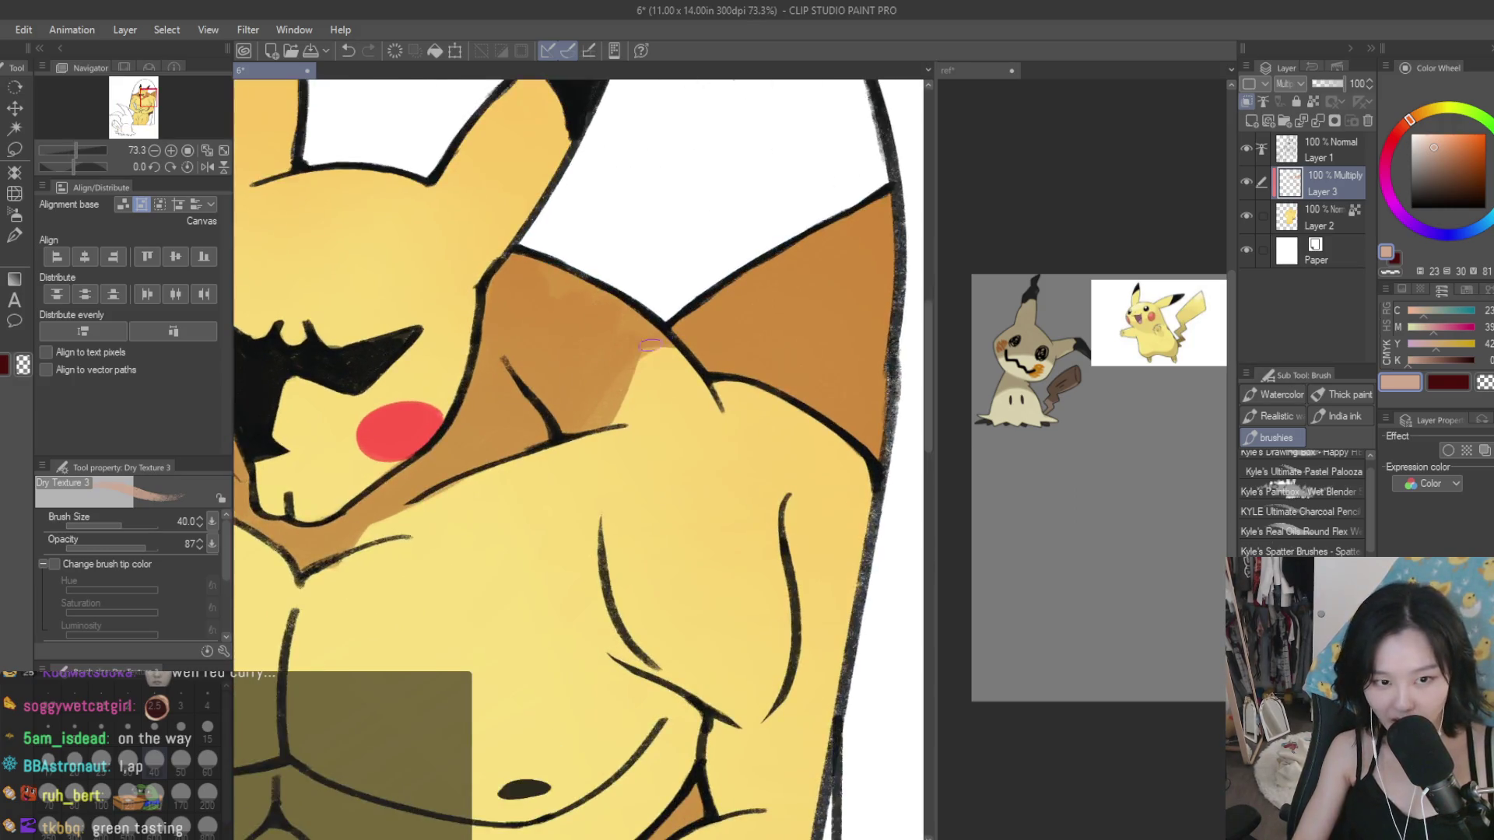
{"action": "left_click_drag", "start_coordinate": [631, 377], "coordinate": [597, 426]}
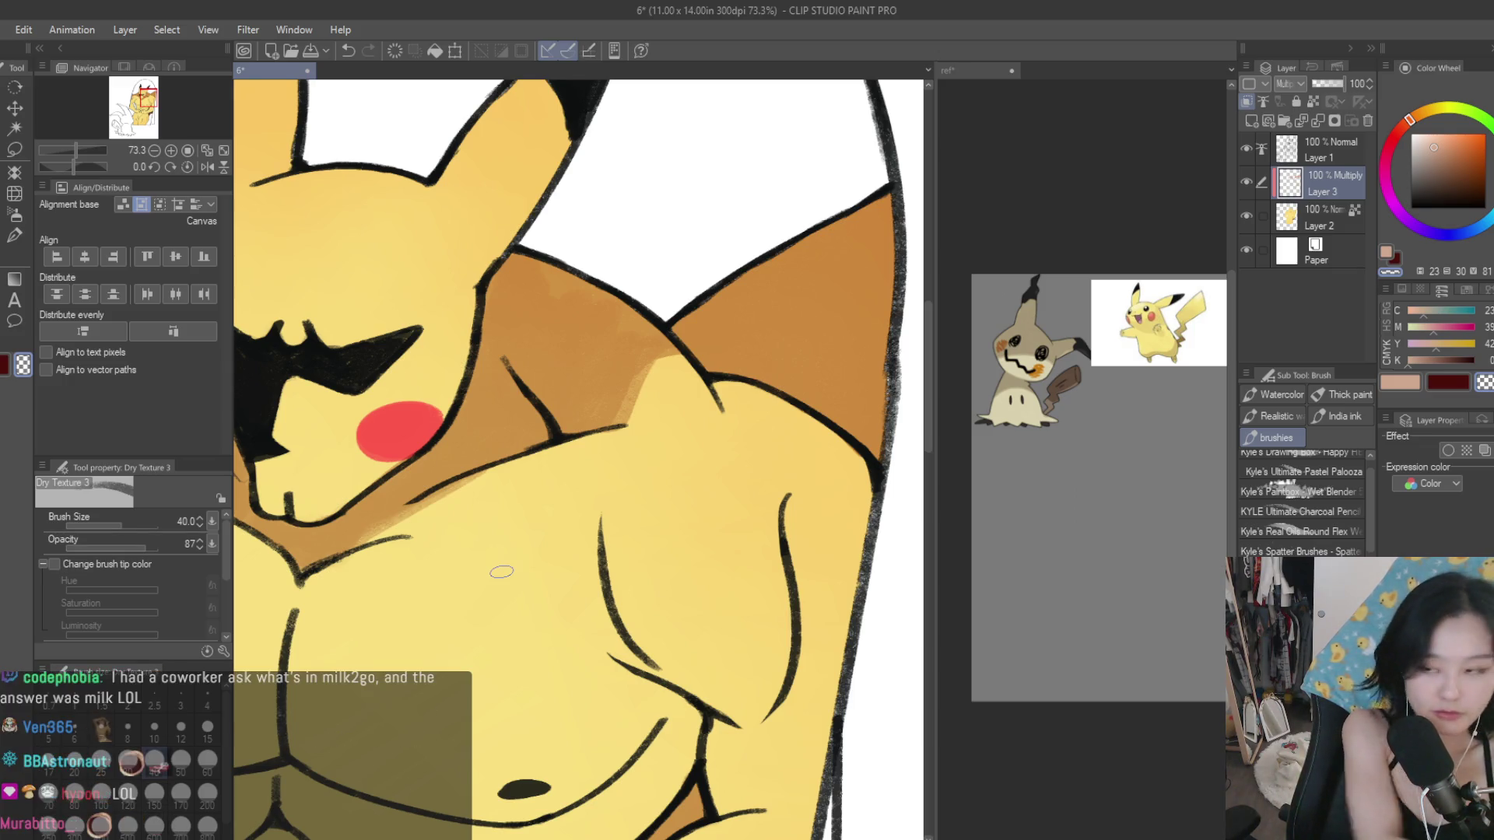
{"action": "left_click_drag", "start_coordinate": [678, 354], "coordinate": [618, 342]}
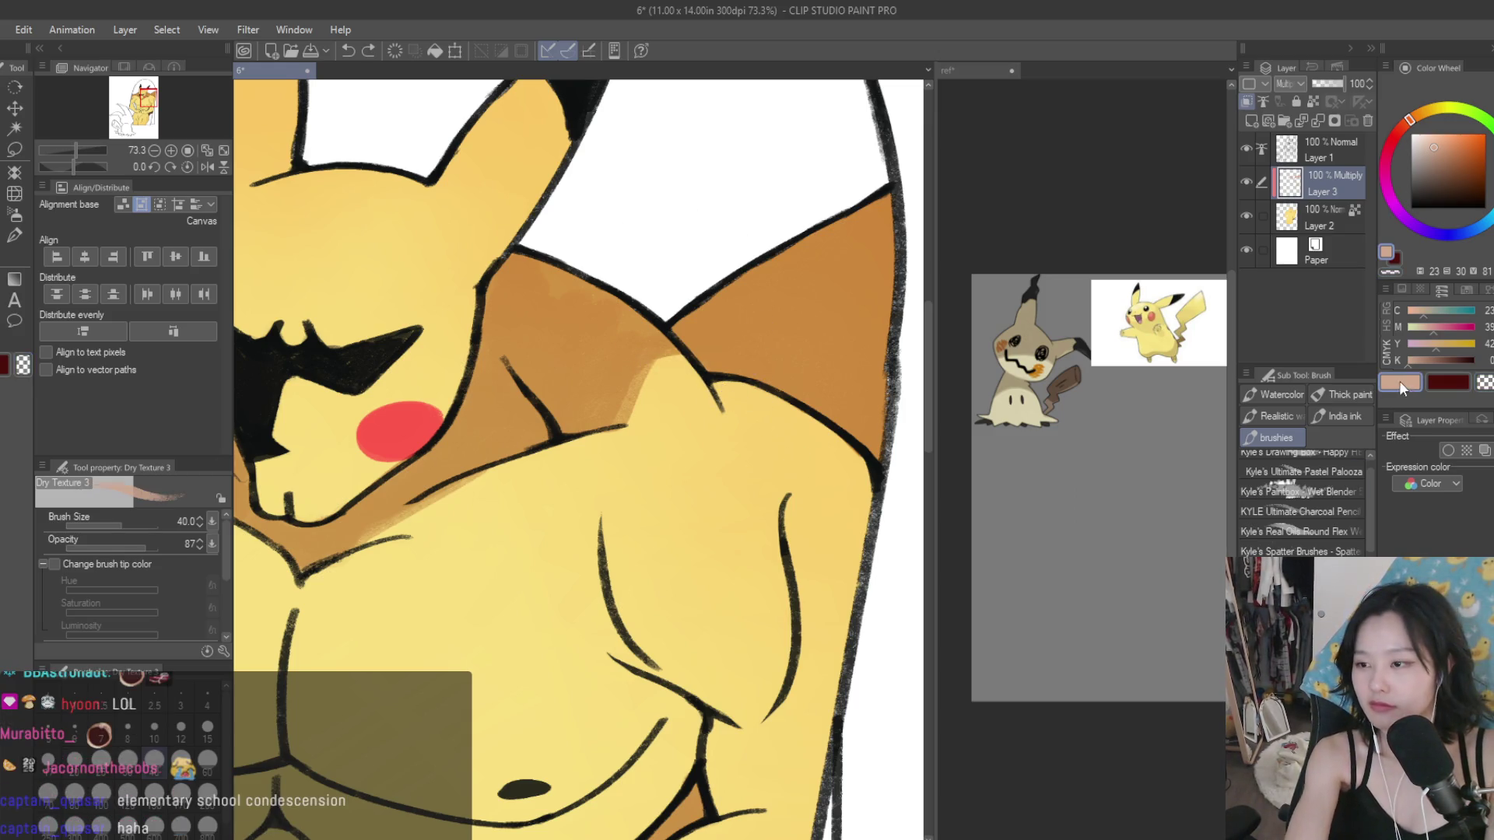
{"action": "scroll", "coordinate": [593, 395], "scroll_direction": "down", "scroll_amount": 1}
{"action": "scroll", "coordinate": [593, 394], "scroll_direction": "up", "scroll_amount": 2}
{"action": "mouse_move", "coordinate": [596, 416]}
{"action": "left_mouse_down"}
{"action": "mouse_move", "coordinate": [621, 401]}
{"action": "mouse_move", "coordinate": [789, 622]}
{"action": "mouse_move", "coordinate": [623, 420]}
{"action": "mouse_move", "coordinate": [605, 463]}
{"action": "mouse_move", "coordinate": [593, 393]}
{"action": "left_mouse_up"}
{"action": "mouse_move", "coordinate": [520, 337]}
{"action": "left_mouse_down"}
{"action": "mouse_move", "coordinate": [595, 408]}
{"action": "mouse_move", "coordinate": [498, 346]}
{"action": "mouse_move", "coordinate": [556, 372]}
{"action": "left_mouse_up"}
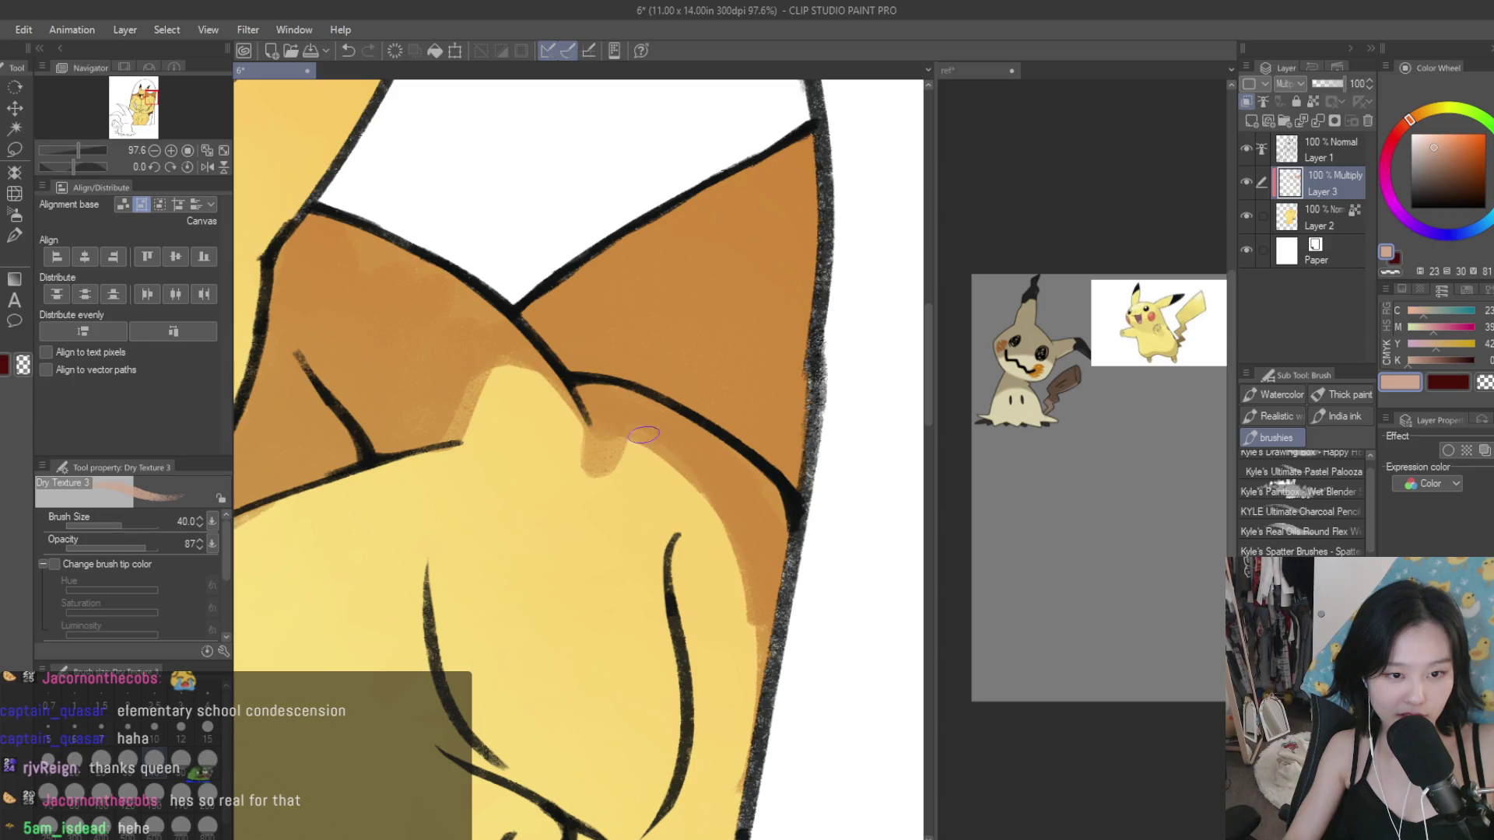
{"action": "scroll", "coordinate": [768, 562], "scroll_direction": "down", "scroll_amount": 3}
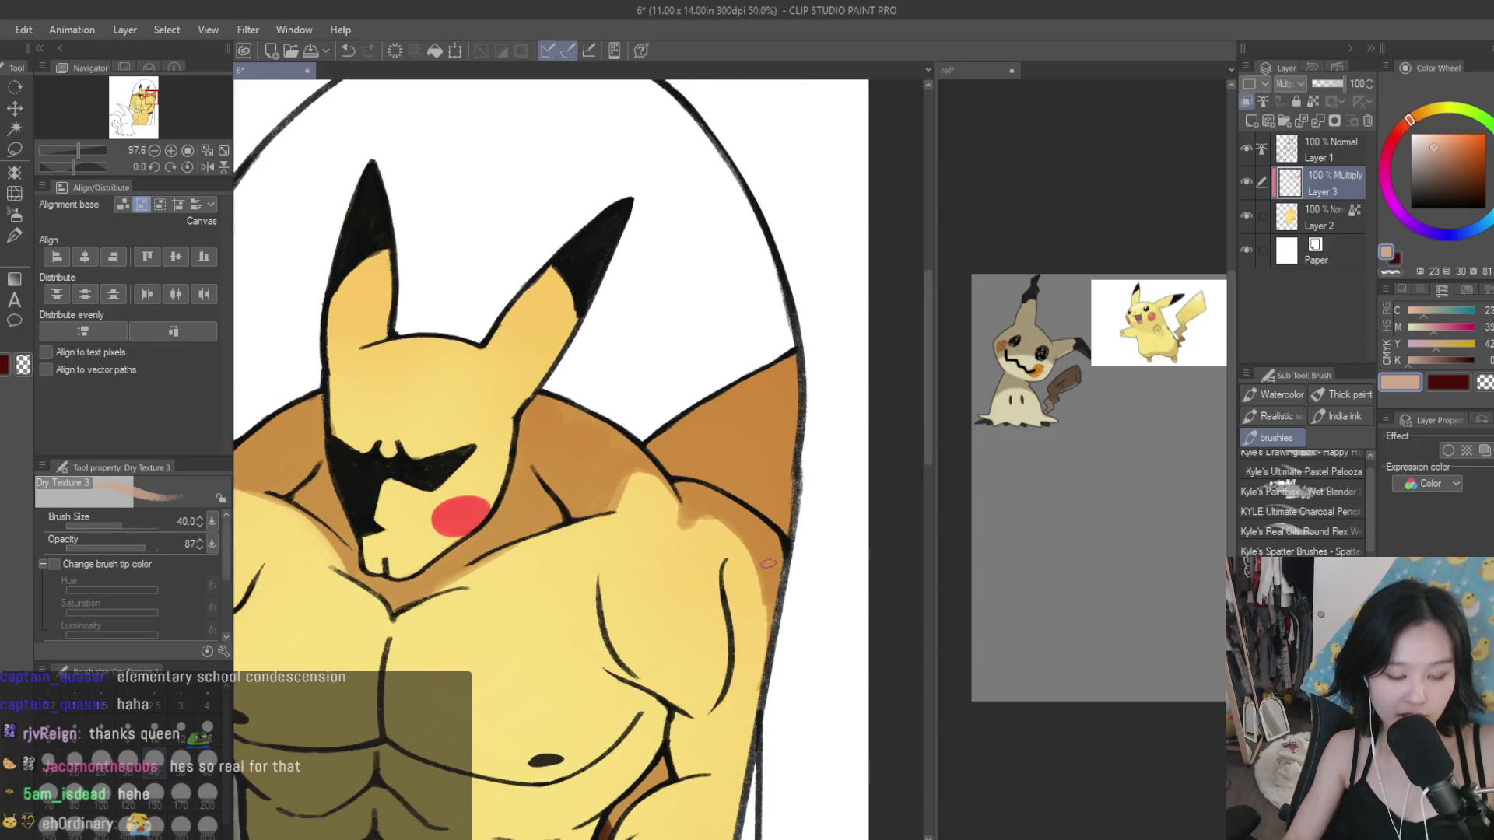
Step: Shade the face marking, inside both ears and down the left edge of the face
{"action": "scroll", "coordinate": [768, 563], "scroll_direction": "down", "scroll_amount": 3}
{"action": "scroll", "coordinate": [811, 431], "scroll_direction": "down", "scroll_amount": 3}
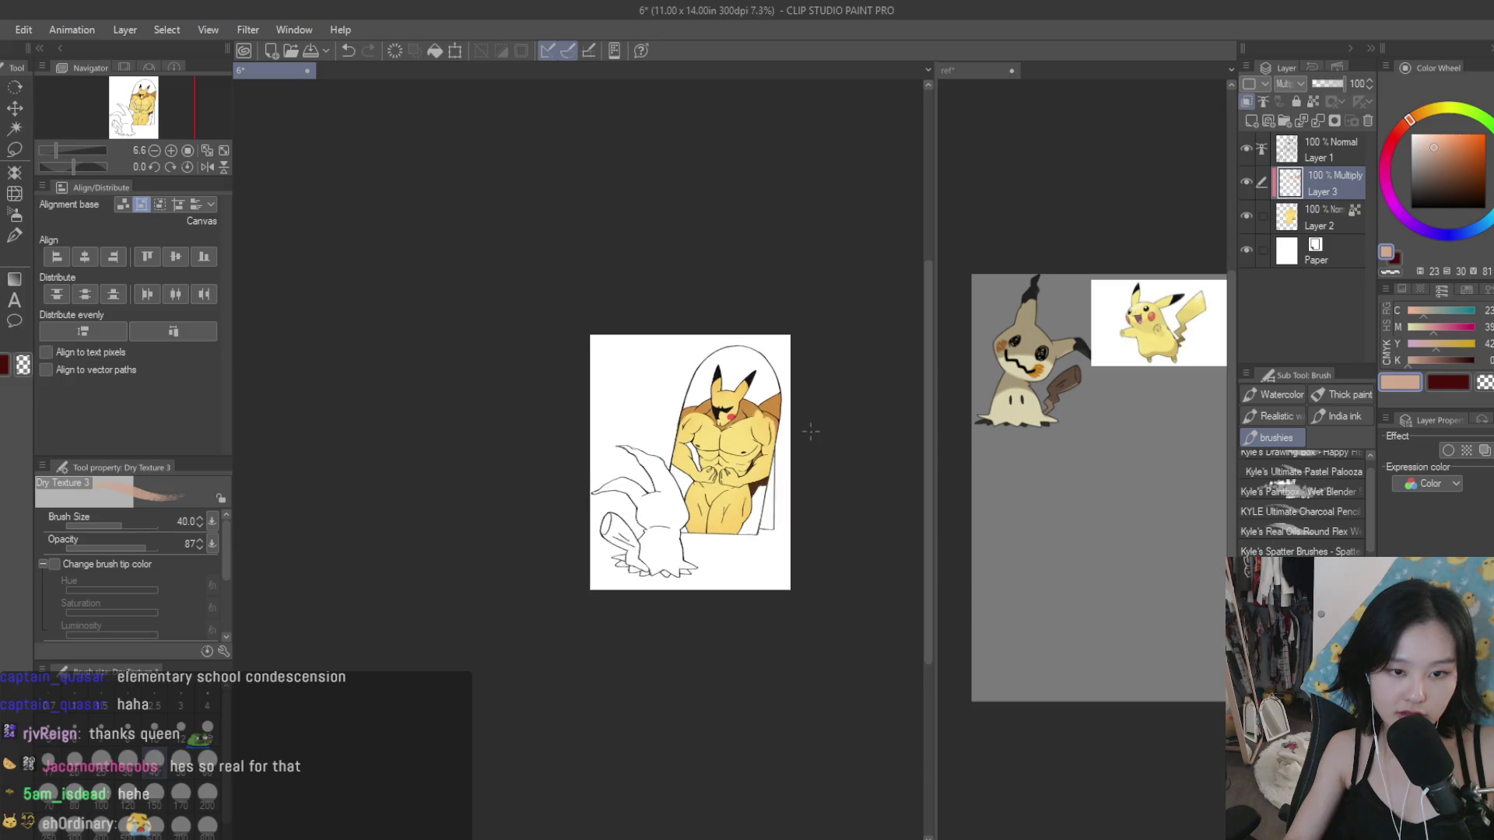
{"action": "scroll", "coordinate": [811, 432], "scroll_direction": "up", "scroll_amount": 5}
{"action": "scroll", "coordinate": [778, 451], "scroll_direction": "down", "scroll_amount": 4}
{"action": "scroll", "coordinate": [739, 459], "scroll_direction": "up", "scroll_amount": 2}
{"action": "scroll", "coordinate": [701, 471], "scroll_direction": "up", "scroll_amount": 3}
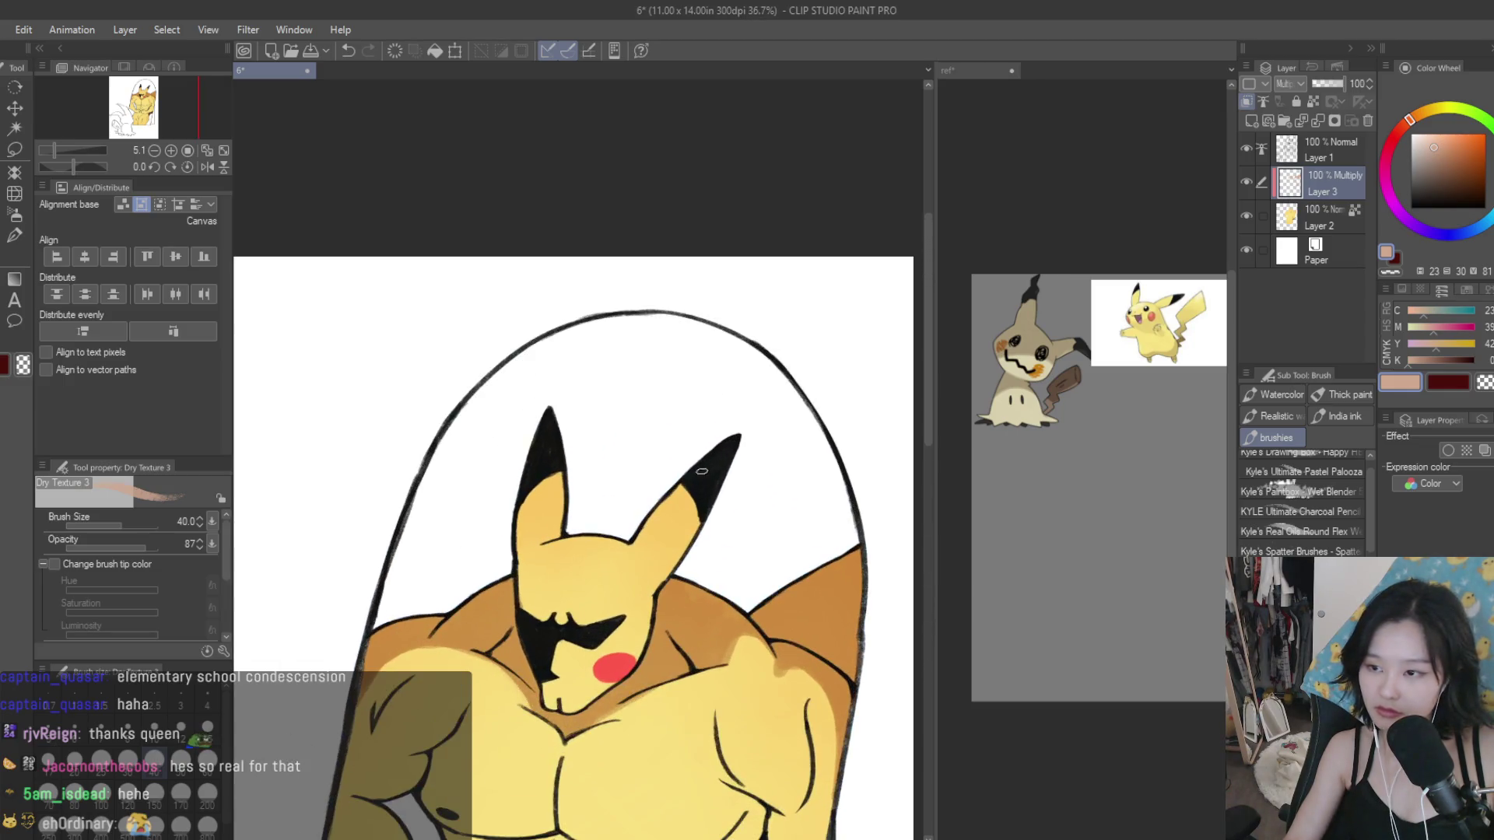
{"action": "scroll", "coordinate": [543, 653], "scroll_direction": "up", "scroll_amount": 1}
{"action": "scroll", "coordinate": [542, 654], "scroll_direction": "up", "scroll_amount": 1}
{"action": "left_click_drag", "start_coordinate": [547, 667], "coordinate": [549, 706]}
{"action": "mouse_move", "coordinate": [498, 424]}
{"action": "left_mouse_down"}
{"action": "mouse_move", "coordinate": [545, 304]}
{"action": "mouse_move", "coordinate": [572, 296]}
{"action": "mouse_move", "coordinate": [574, 362]}
{"action": "mouse_move", "coordinate": [498, 440]}
{"action": "mouse_move", "coordinate": [493, 554]}
{"action": "mouse_move", "coordinate": [568, 545]}
{"action": "mouse_move", "coordinate": [571, 531]}
{"action": "mouse_move", "coordinate": [552, 541]}
{"action": "mouse_move", "coordinate": [606, 570]}
{"action": "left_mouse_up"}
{"action": "left_click_drag", "start_coordinate": [505, 410], "coordinate": [516, 361]}
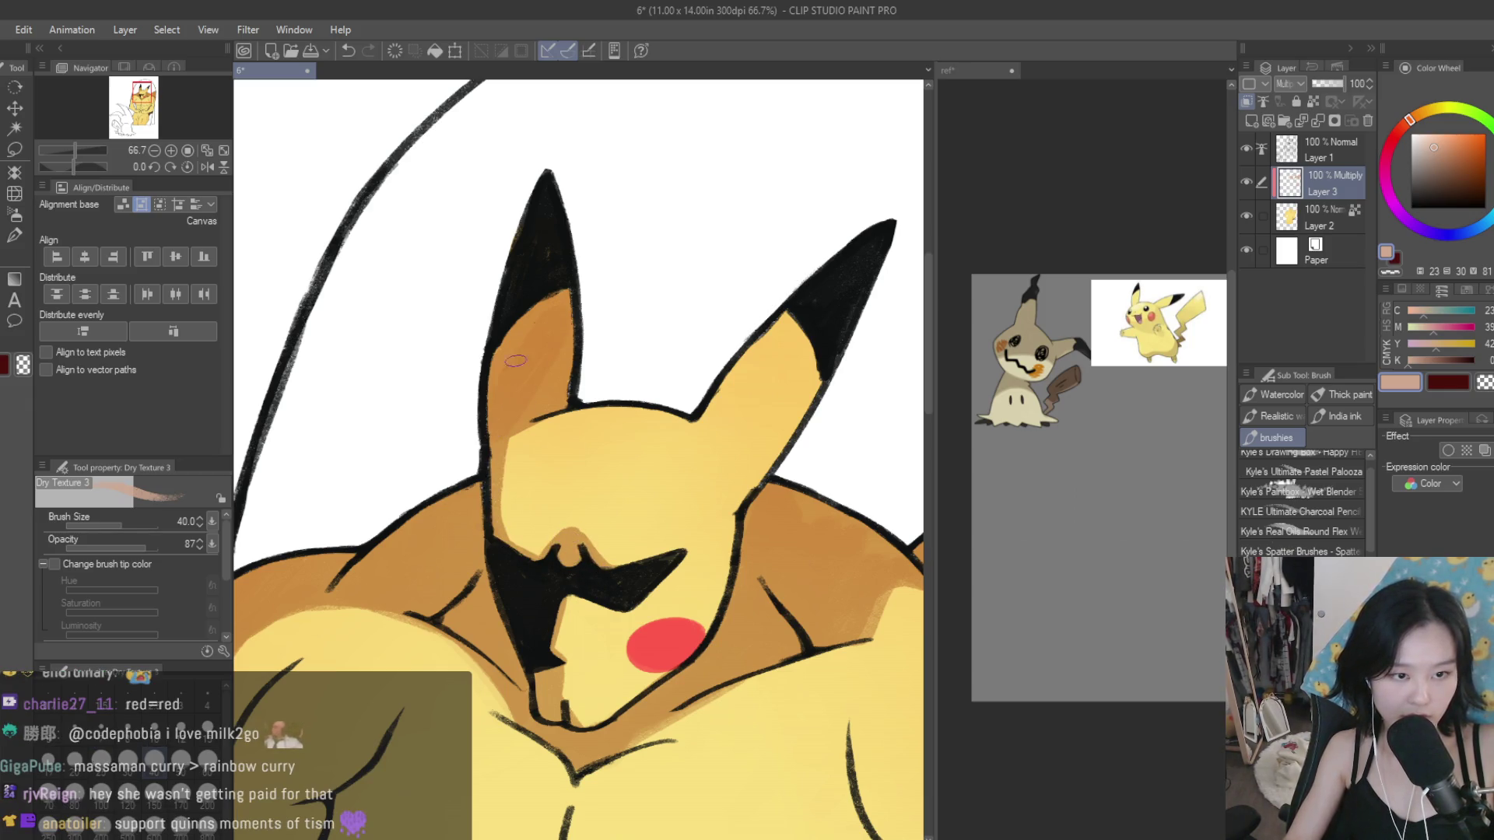
{"action": "mouse_move", "coordinate": [490, 449]}
{"action": "left_mouse_down"}
{"action": "mouse_move", "coordinate": [517, 544]}
{"action": "mouse_move", "coordinate": [580, 568]}
{"action": "left_mouse_up"}
{"action": "mouse_move", "coordinate": [712, 537]}
{"action": "left_mouse_down"}
{"action": "mouse_move", "coordinate": [789, 431]}
{"action": "mouse_move", "coordinate": [721, 537]}
{"action": "mouse_move", "coordinate": [704, 656]}
{"action": "left_mouse_up"}
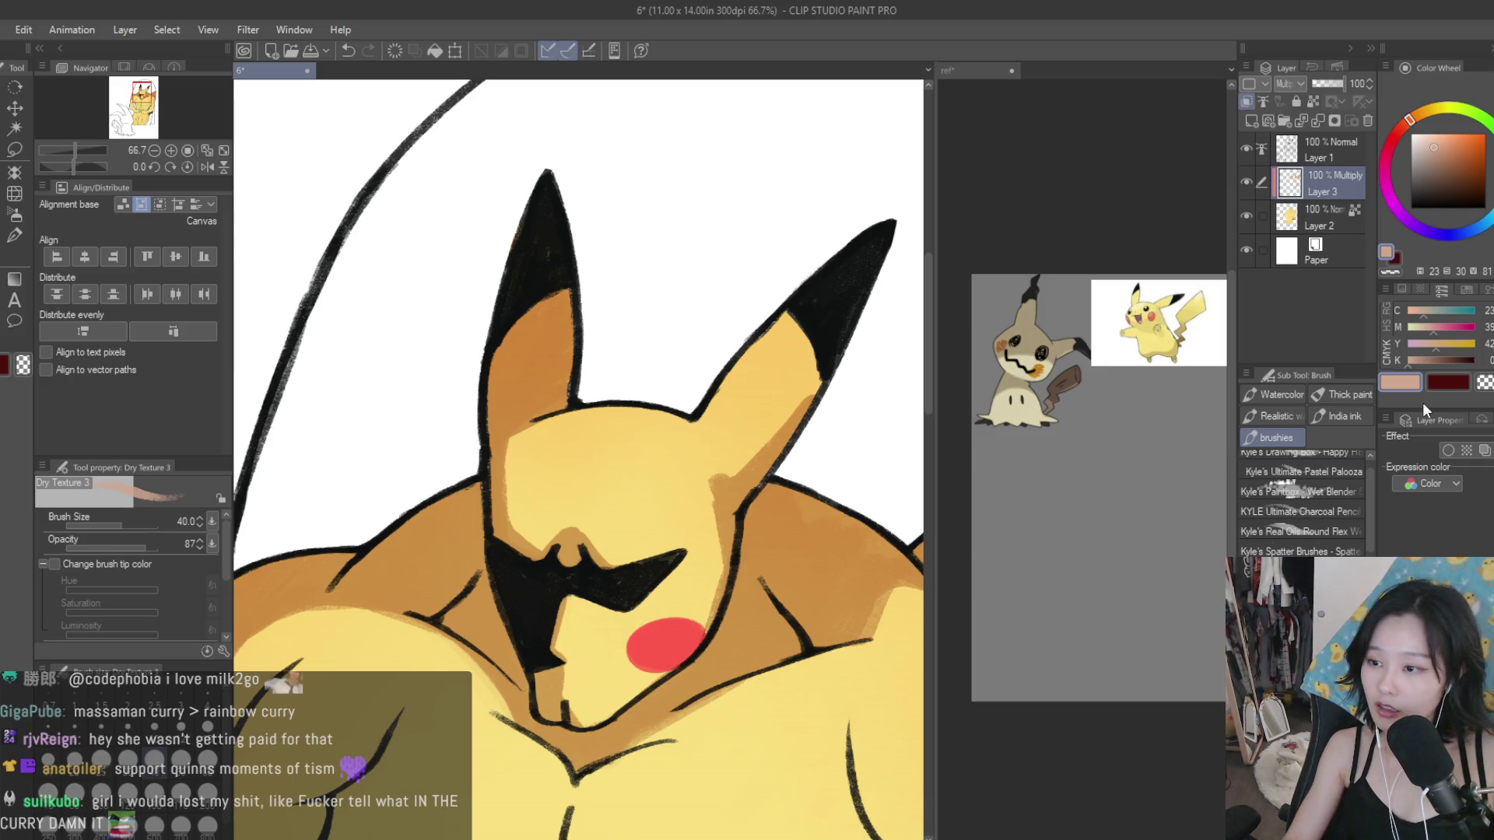
Step: Switch the brush to the transparent colour for erasing
{"action": "left_click", "coordinate": [1484, 382]}
{"action": "scroll", "coordinate": [751, 507], "scroll_direction": "up", "scroll_amount": 2}
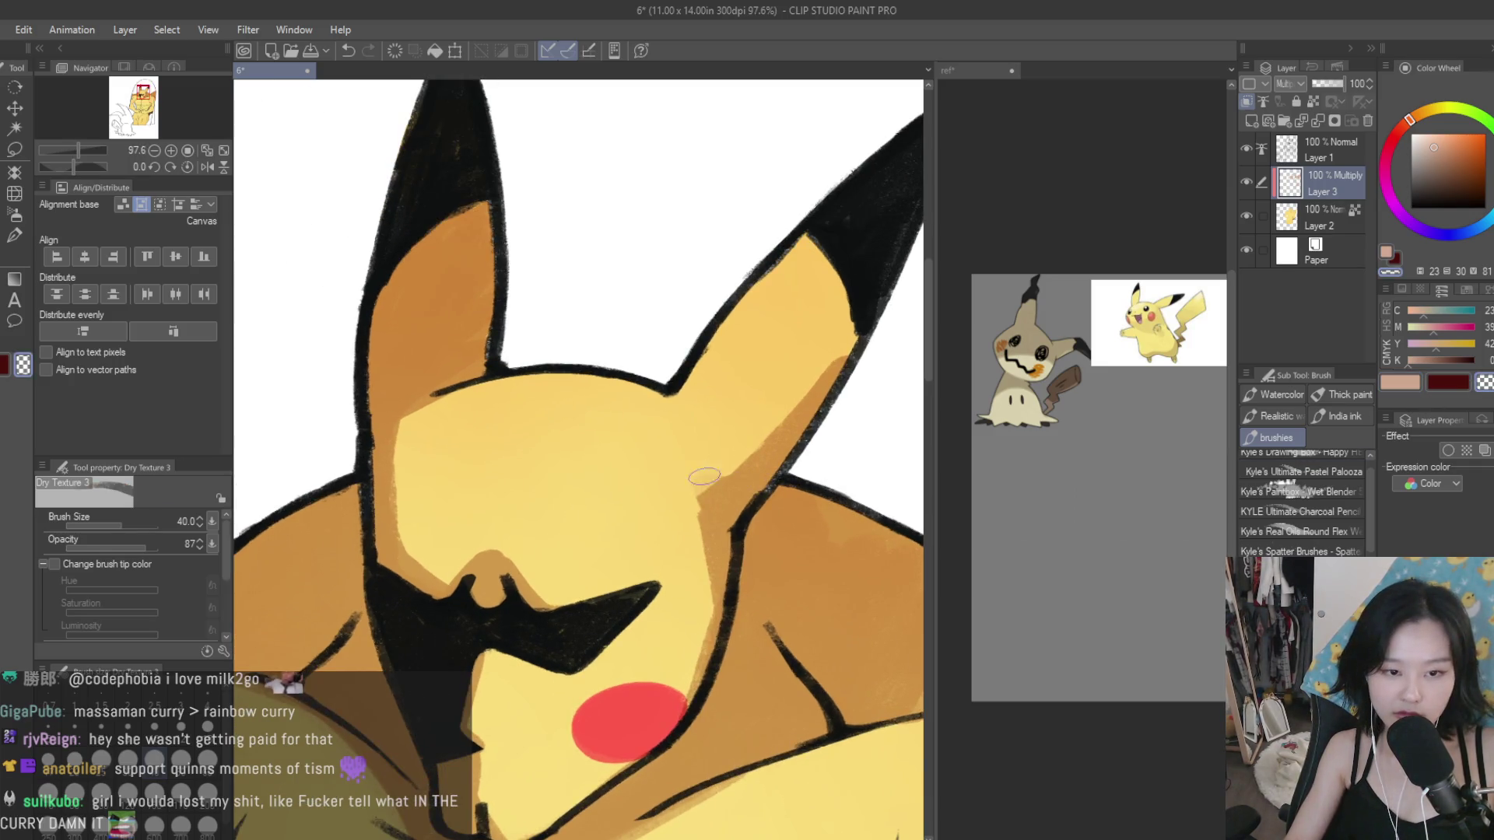
{"action": "scroll", "coordinate": [788, 385], "scroll_direction": "down", "scroll_amount": 3}
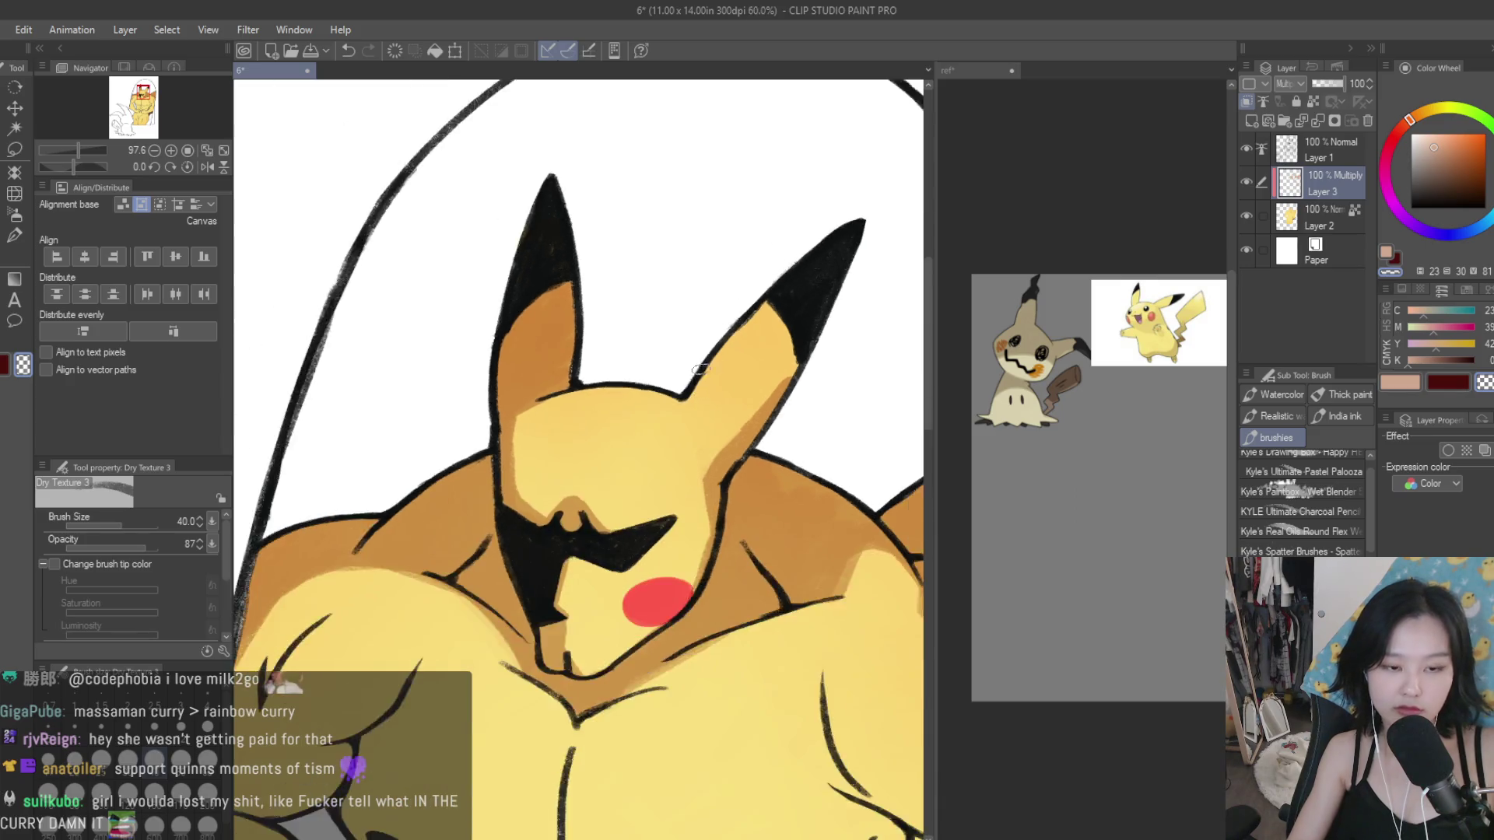
{"action": "scroll", "coordinate": [799, 418], "scroll_direction": "down", "scroll_amount": 3}
{"action": "scroll", "coordinate": [784, 529], "scroll_direction": "up", "scroll_amount": 3}
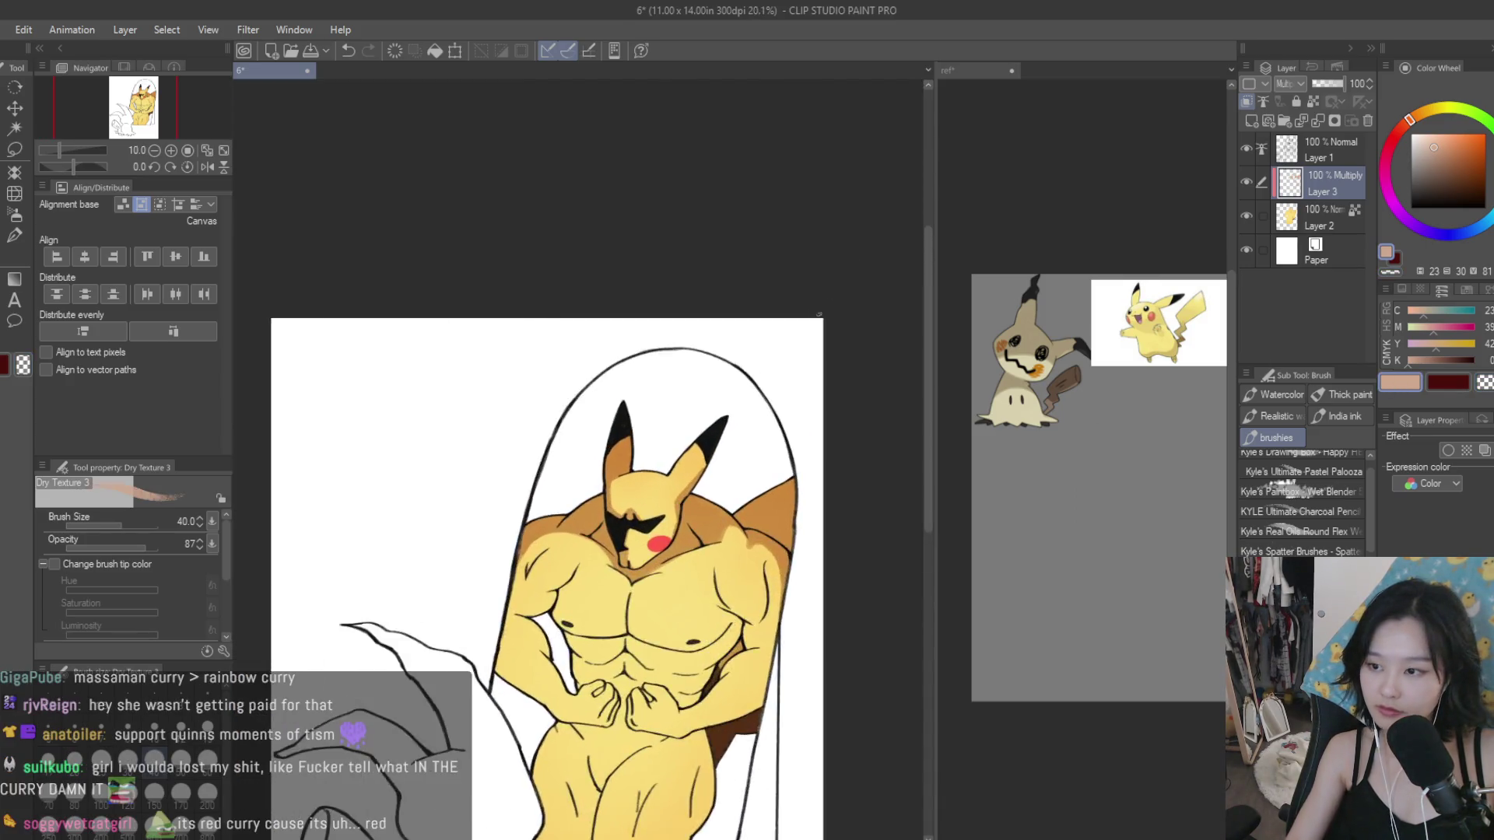
{"action": "scroll", "coordinate": [784, 529], "scroll_direction": "up", "scroll_amount": 3}
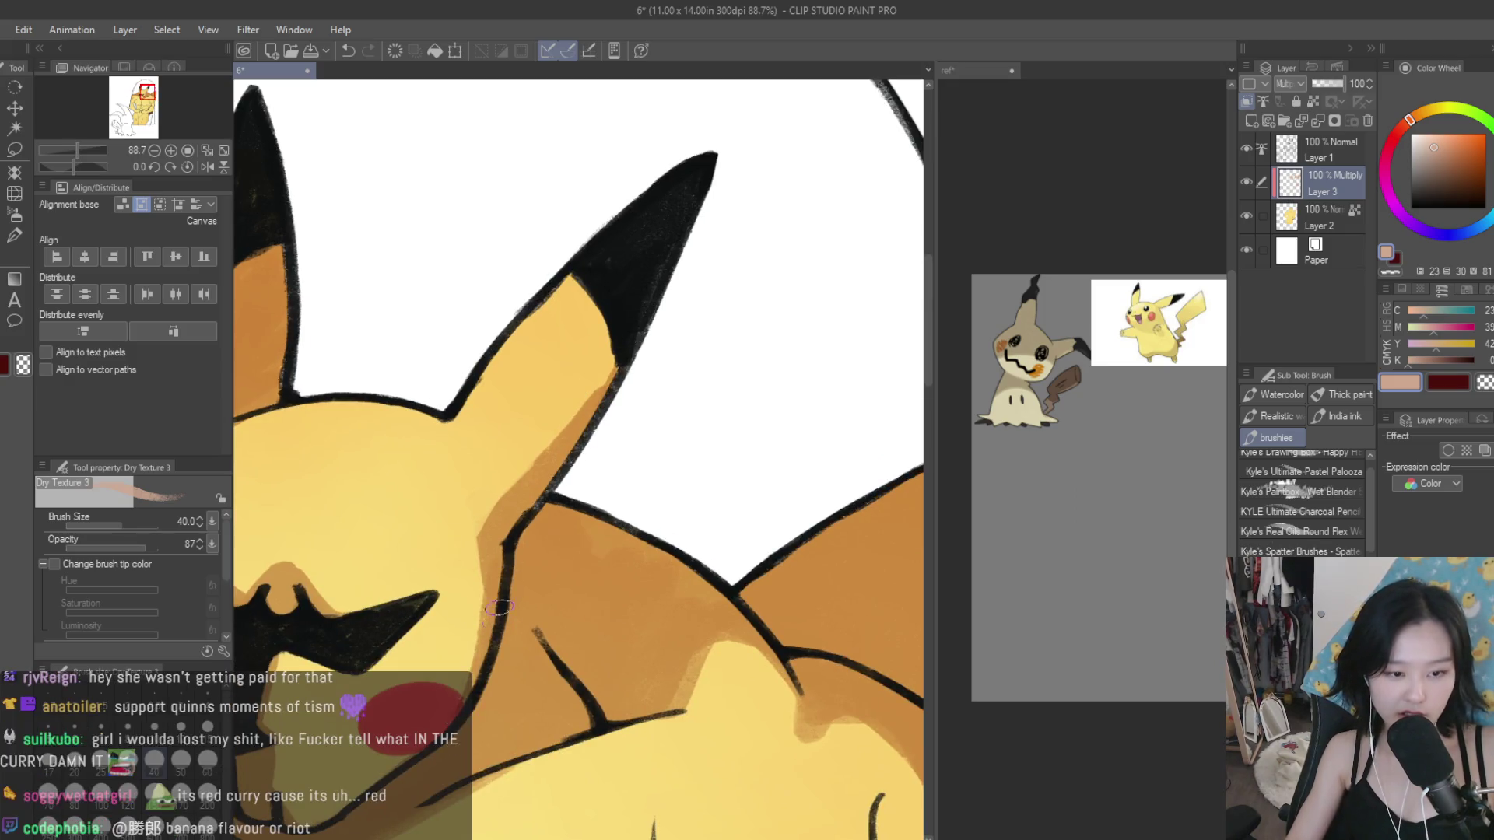
{"action": "scroll", "coordinate": [693, 626], "scroll_direction": "down", "scroll_amount": 5}
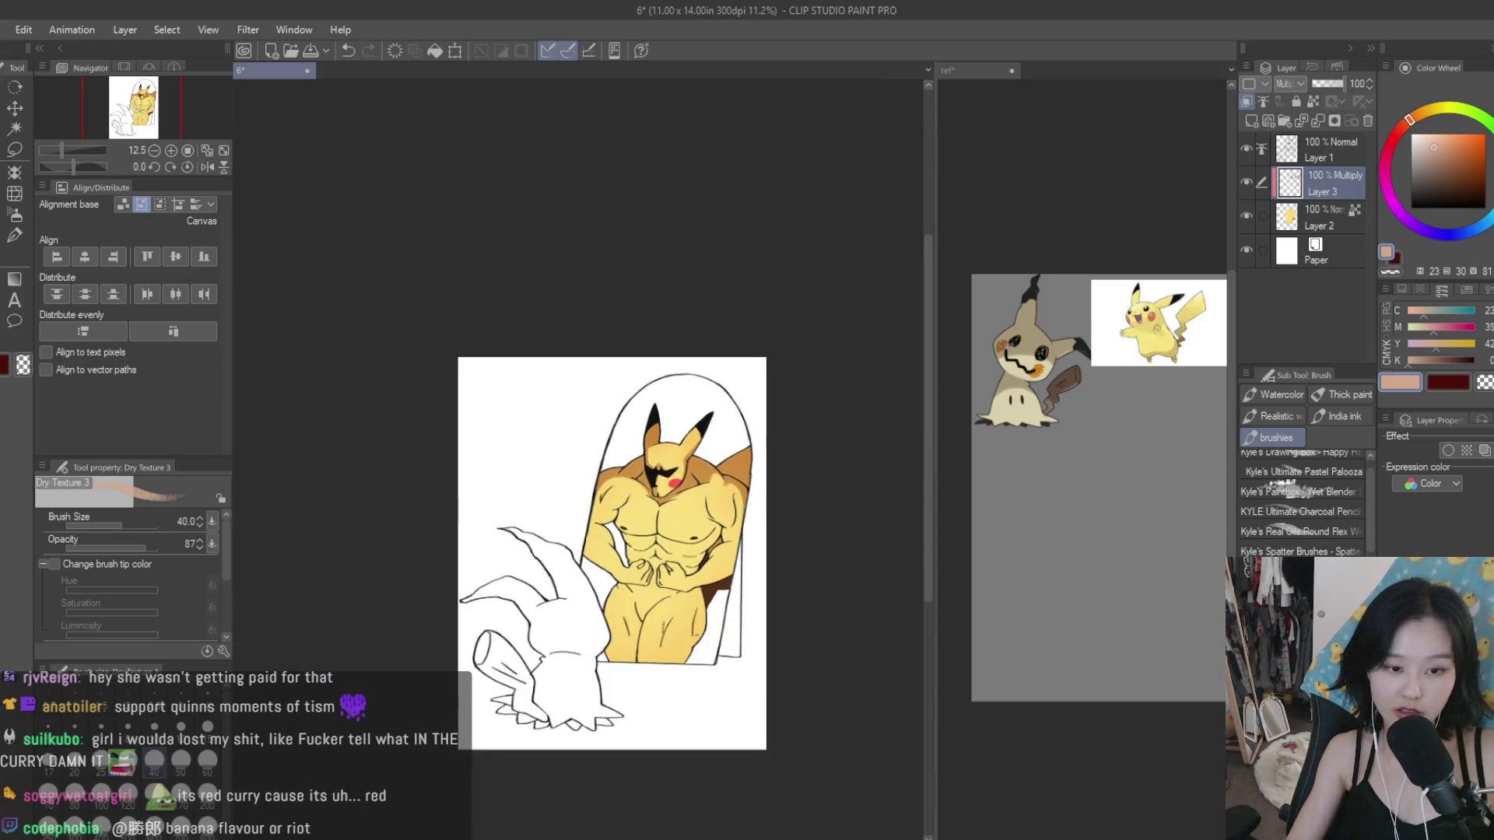
{"action": "scroll", "coordinate": [694, 626], "scroll_direction": "up", "scroll_amount": 2}
{"action": "scroll", "coordinate": [693, 627], "scroll_direction": "up", "scroll_amount": 2}
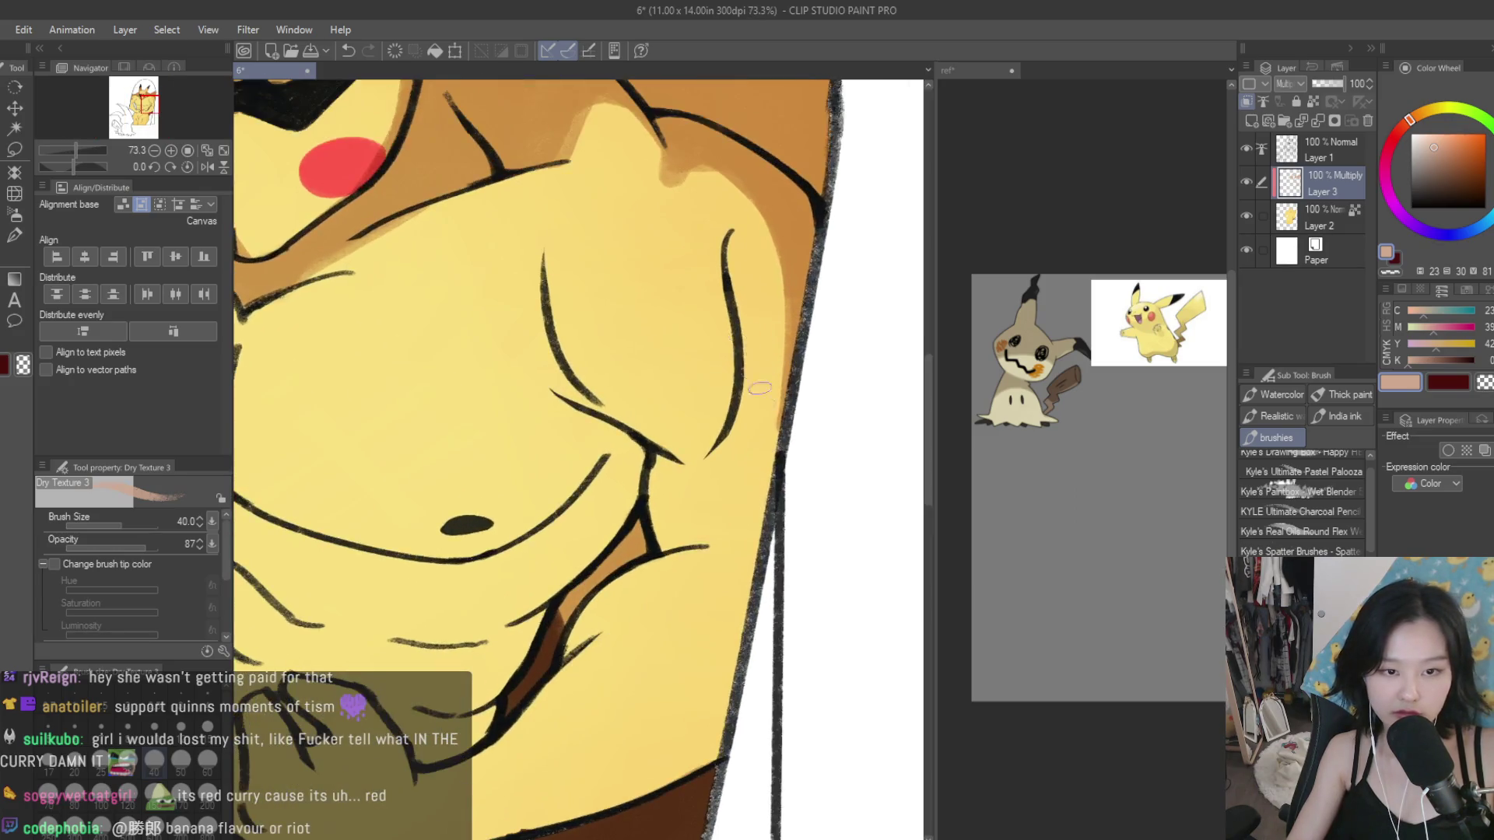
Step: Shade along and across the chest crease, darkening the left edge of the belly shadow
{"action": "scroll", "coordinate": [724, 365], "scroll_direction": "up", "scroll_amount": 1}
{"action": "mouse_move", "coordinate": [724, 365]}
{"action": "left_mouse_down"}
{"action": "mouse_move", "coordinate": [638, 467]}
{"action": "mouse_move", "coordinate": [654, 513]}
{"action": "mouse_move", "coordinate": [646, 606]}
{"action": "mouse_move", "coordinate": [696, 467]}
{"action": "mouse_move", "coordinate": [646, 623]}
{"action": "left_mouse_up"}
{"action": "mouse_move", "coordinate": [630, 486]}
{"action": "left_mouse_down"}
{"action": "mouse_move", "coordinate": [506, 373]}
{"action": "mouse_move", "coordinate": [677, 389]}
{"action": "mouse_move", "coordinate": [615, 412]}
{"action": "mouse_move", "coordinate": [700, 342]}
{"action": "mouse_move", "coordinate": [483, 350]}
{"action": "mouse_move", "coordinate": [619, 523]}
{"action": "mouse_move", "coordinate": [545, 560]}
{"action": "mouse_move", "coordinate": [506, 669]}
{"action": "mouse_move", "coordinate": [389, 751]}
{"action": "left_mouse_up"}
{"action": "left_click_drag", "start_coordinate": [444, 603], "coordinate": [373, 719]}
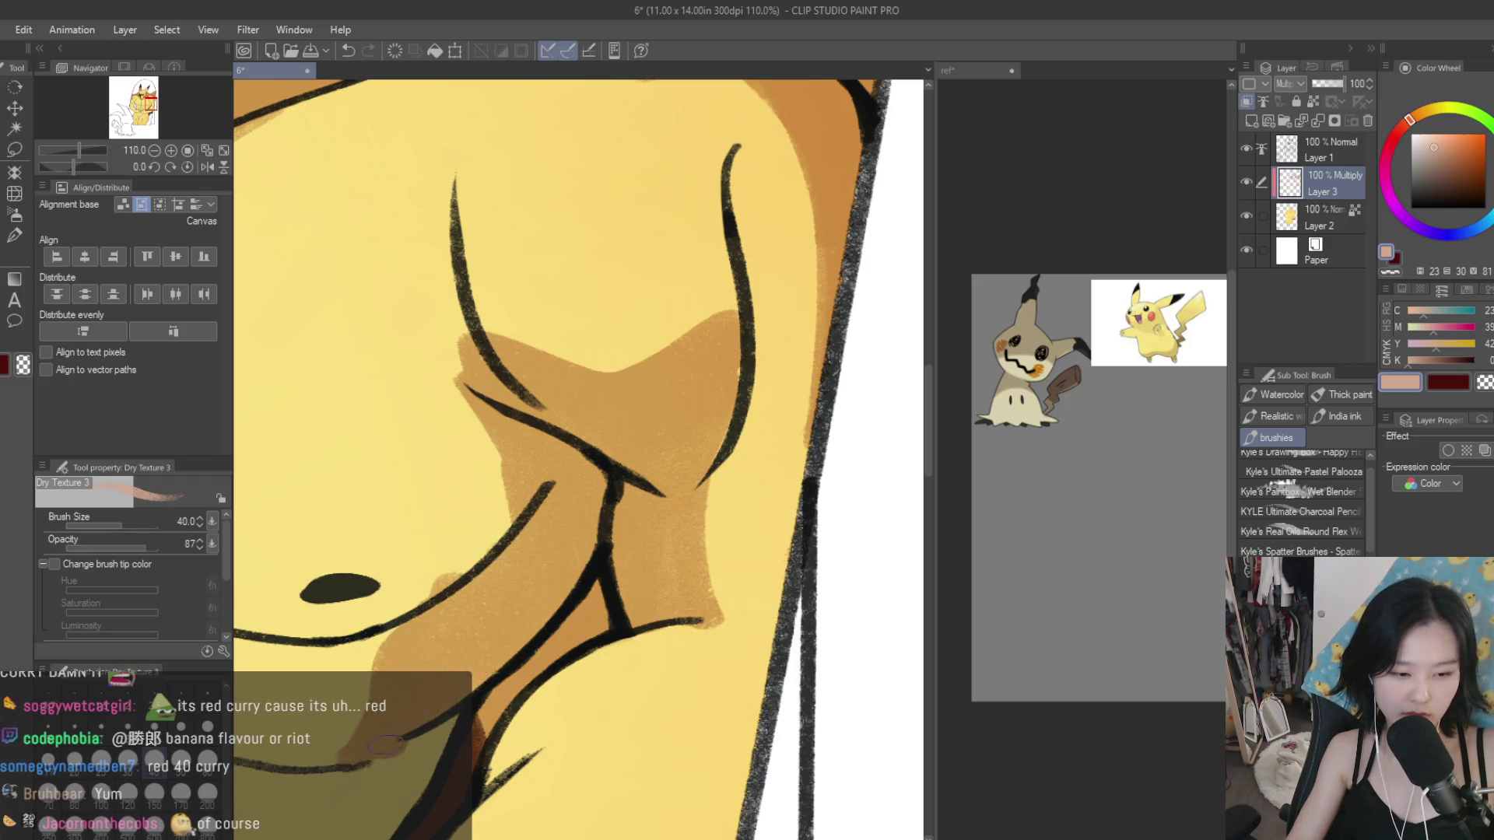
{"action": "scroll", "coordinate": [545, 466], "scroll_direction": "down", "scroll_amount": 3}
{"action": "scroll", "coordinate": [545, 467], "scroll_direction": "down", "scroll_amount": 2}
{"action": "scroll", "coordinate": [545, 467], "scroll_direction": "up", "scroll_amount": 2}
{"action": "scroll", "coordinate": [544, 467], "scroll_direction": "up", "scroll_amount": 1}
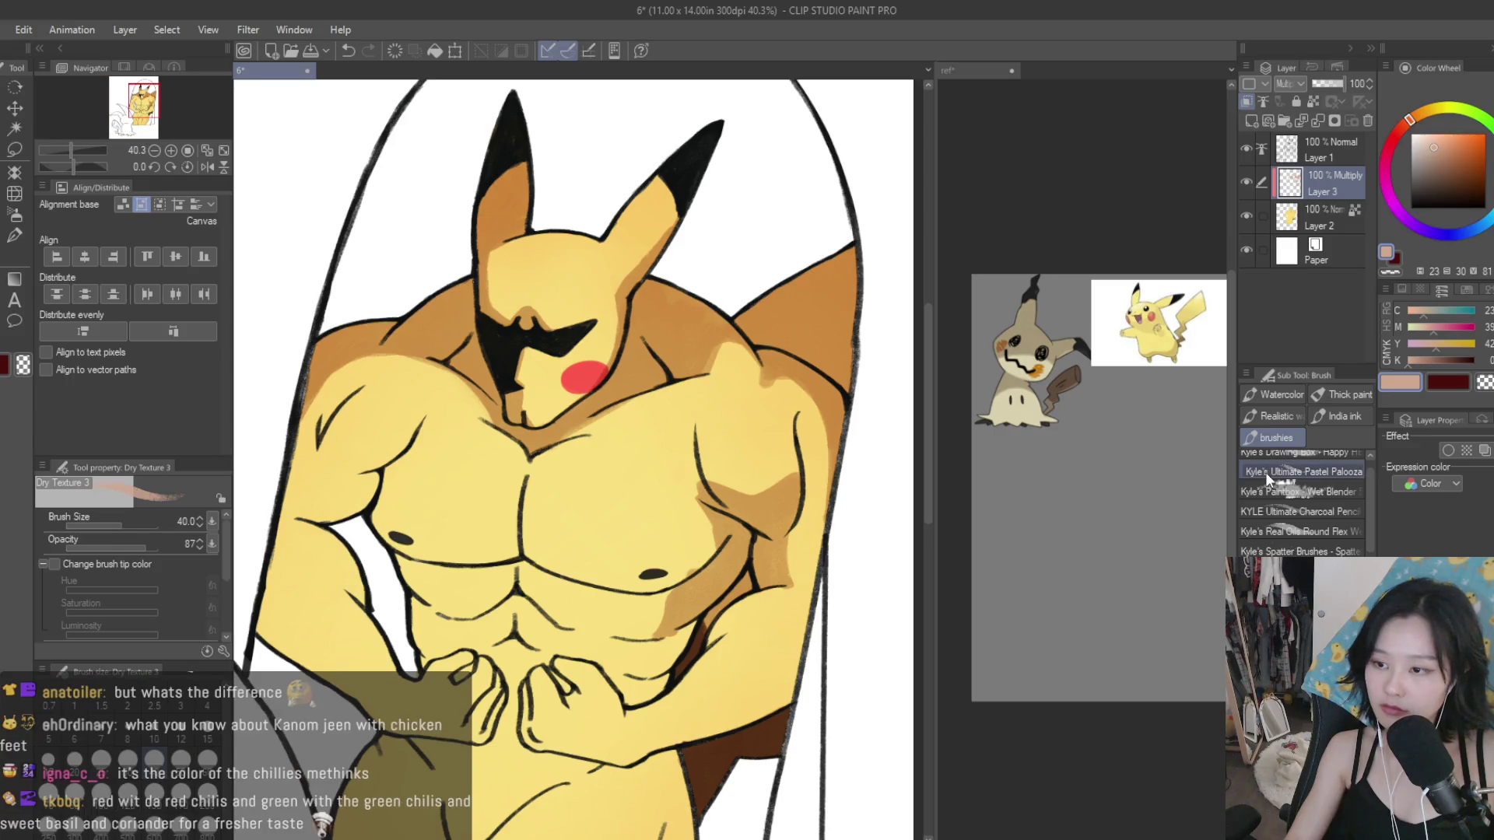
{"action": "scroll", "coordinate": [615, 576], "scroll_direction": "up", "scroll_amount": 3}
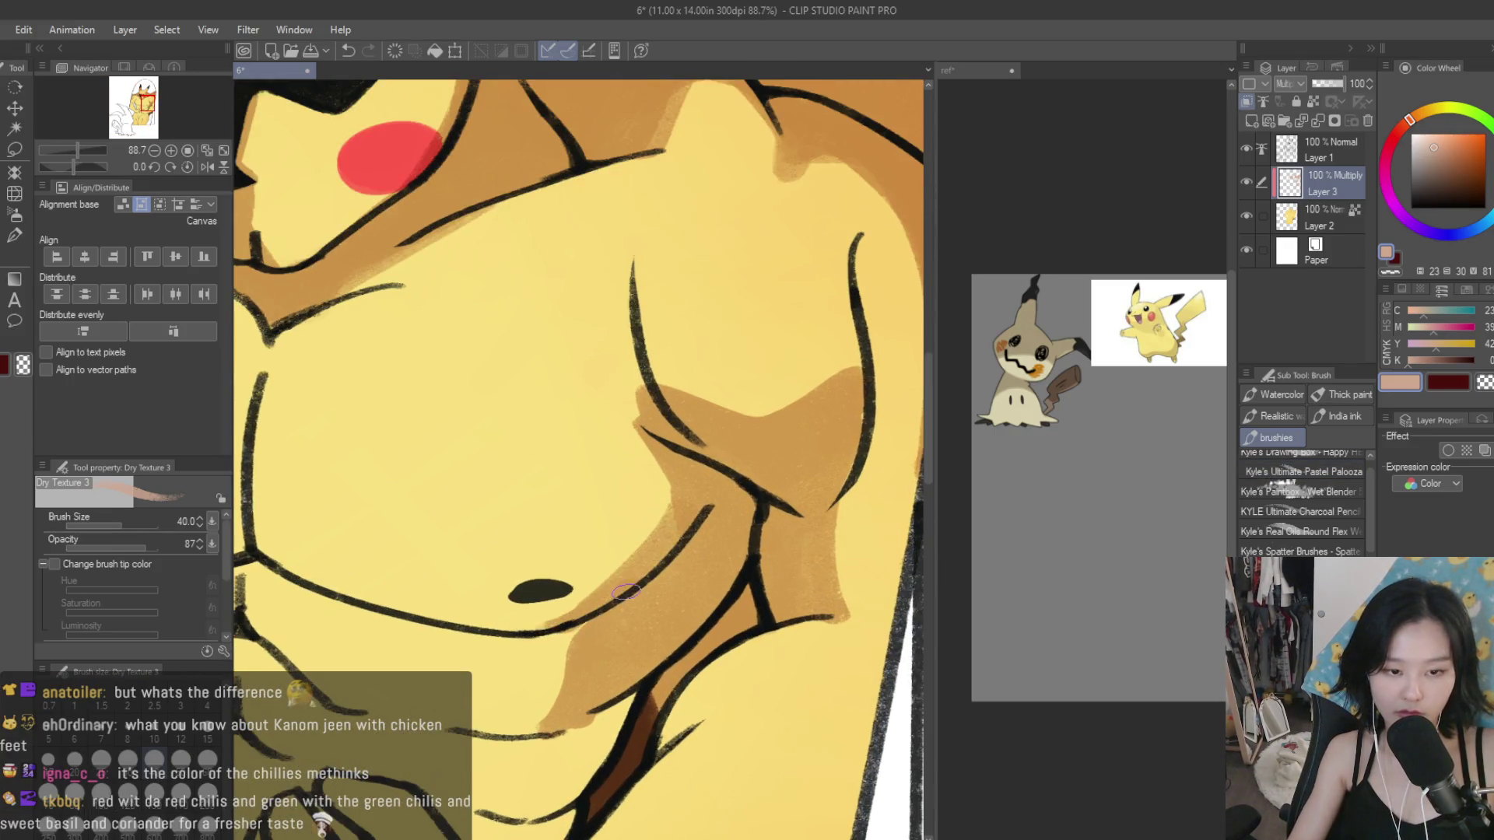
Step: Erase part of the chest shading with the transparent colour
{"action": "key", "text": "c"}
{"action": "mouse_move", "coordinate": [610, 427]}
{"action": "left_mouse_down"}
{"action": "mouse_move", "coordinate": [661, 537]}
{"action": "mouse_move", "coordinate": [560, 600]}
{"action": "mouse_move", "coordinate": [534, 734]}
{"action": "left_mouse_up"}
{"action": "scroll", "coordinate": [654, 618], "scroll_direction": "down", "scroll_amount": 2}
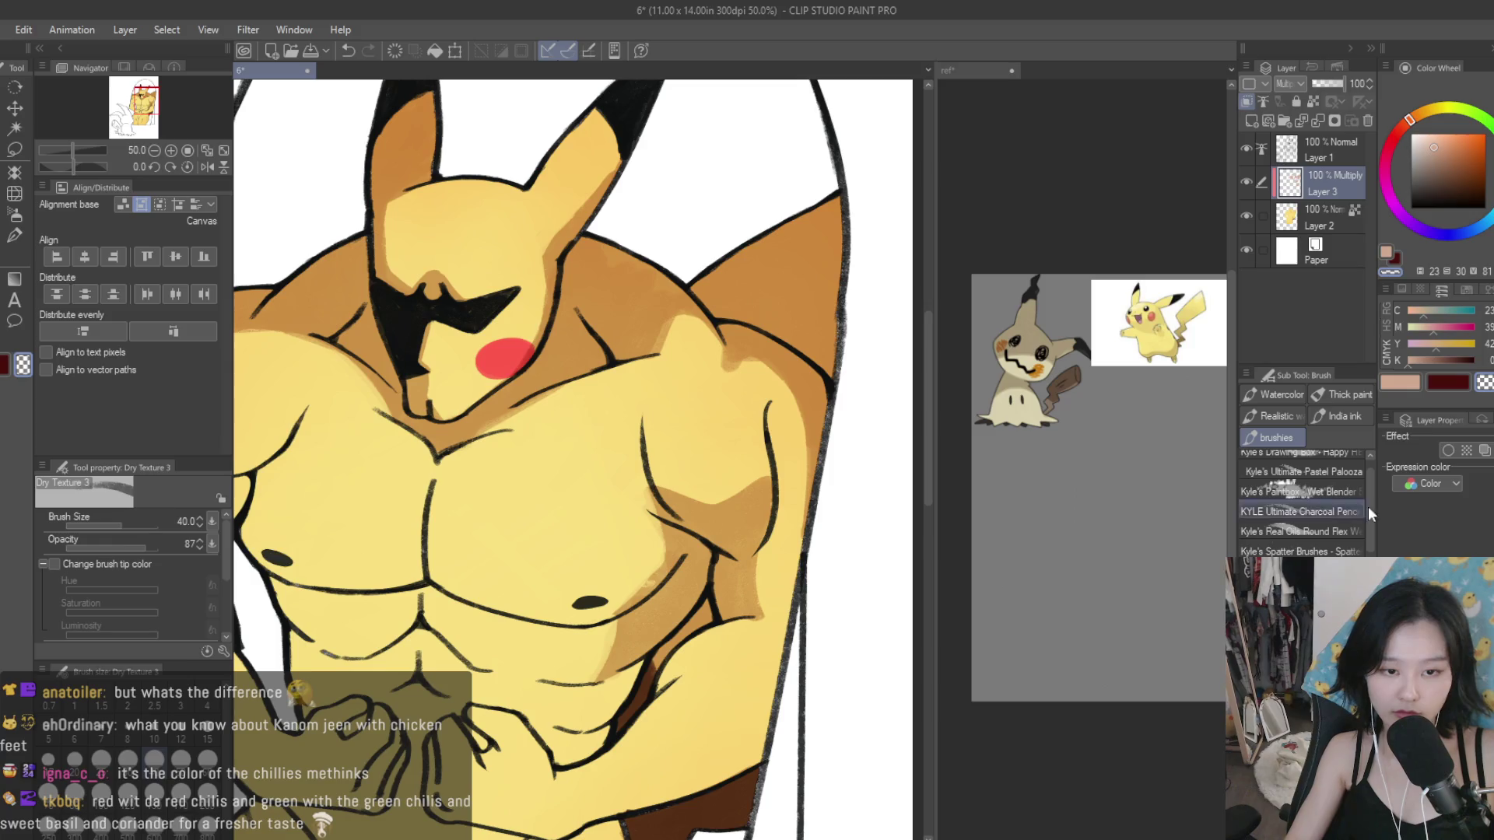
Step: With peach reselected, shade along the arm line, the lower right torso edge and the lower ribs
{"action": "left_click", "coordinate": [1400, 382]}
{"action": "scroll", "coordinate": [769, 544], "scroll_direction": "up", "scroll_amount": 2}
{"action": "left_click_drag", "start_coordinate": [697, 482], "coordinate": [604, 450]}
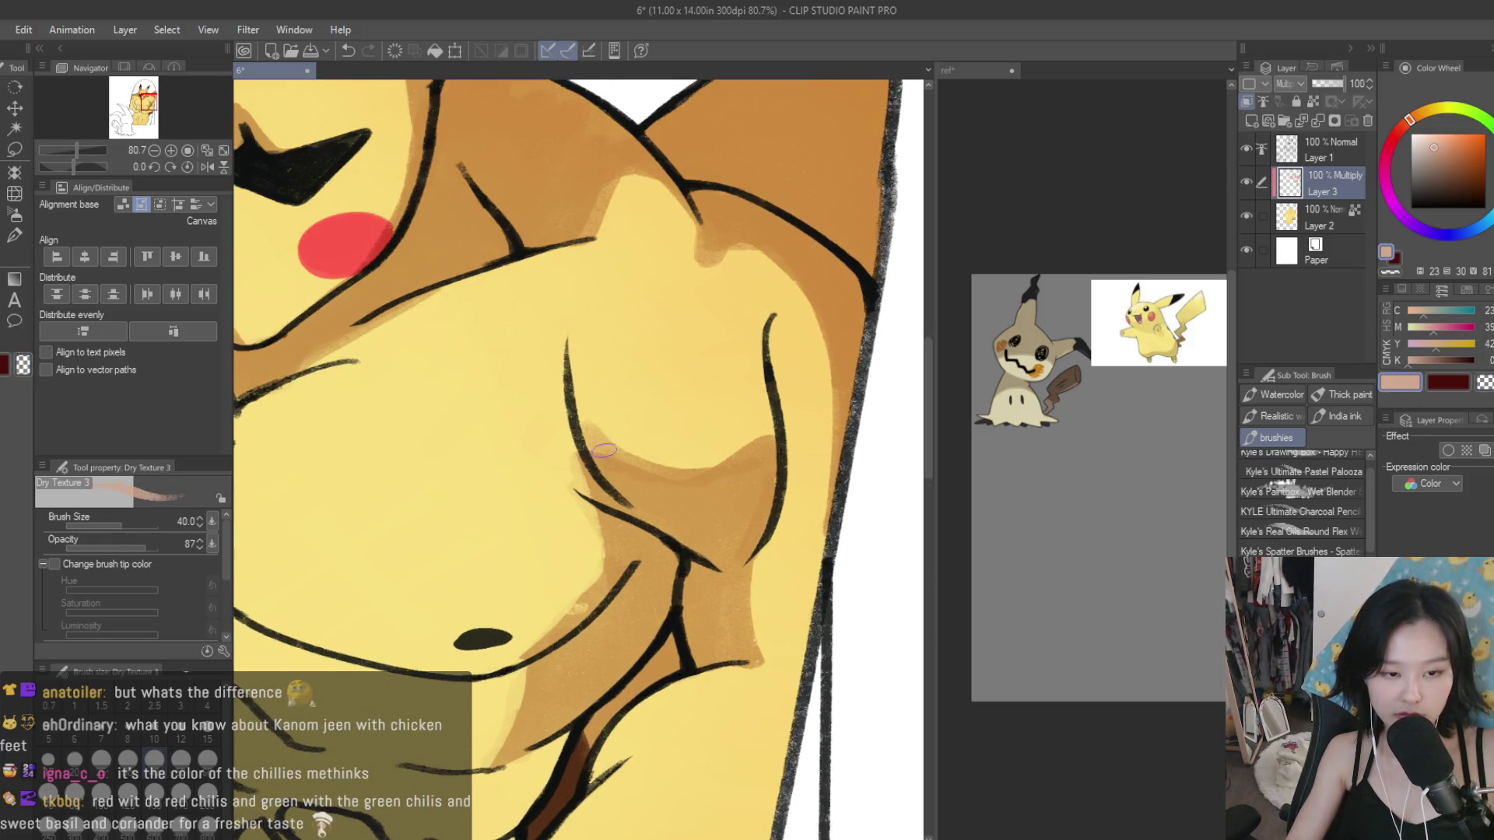
{"action": "left_click_drag", "start_coordinate": [772, 372], "coordinate": [770, 560]}
{"action": "scroll", "coordinate": [782, 603], "scroll_direction": "down", "scroll_amount": 1}
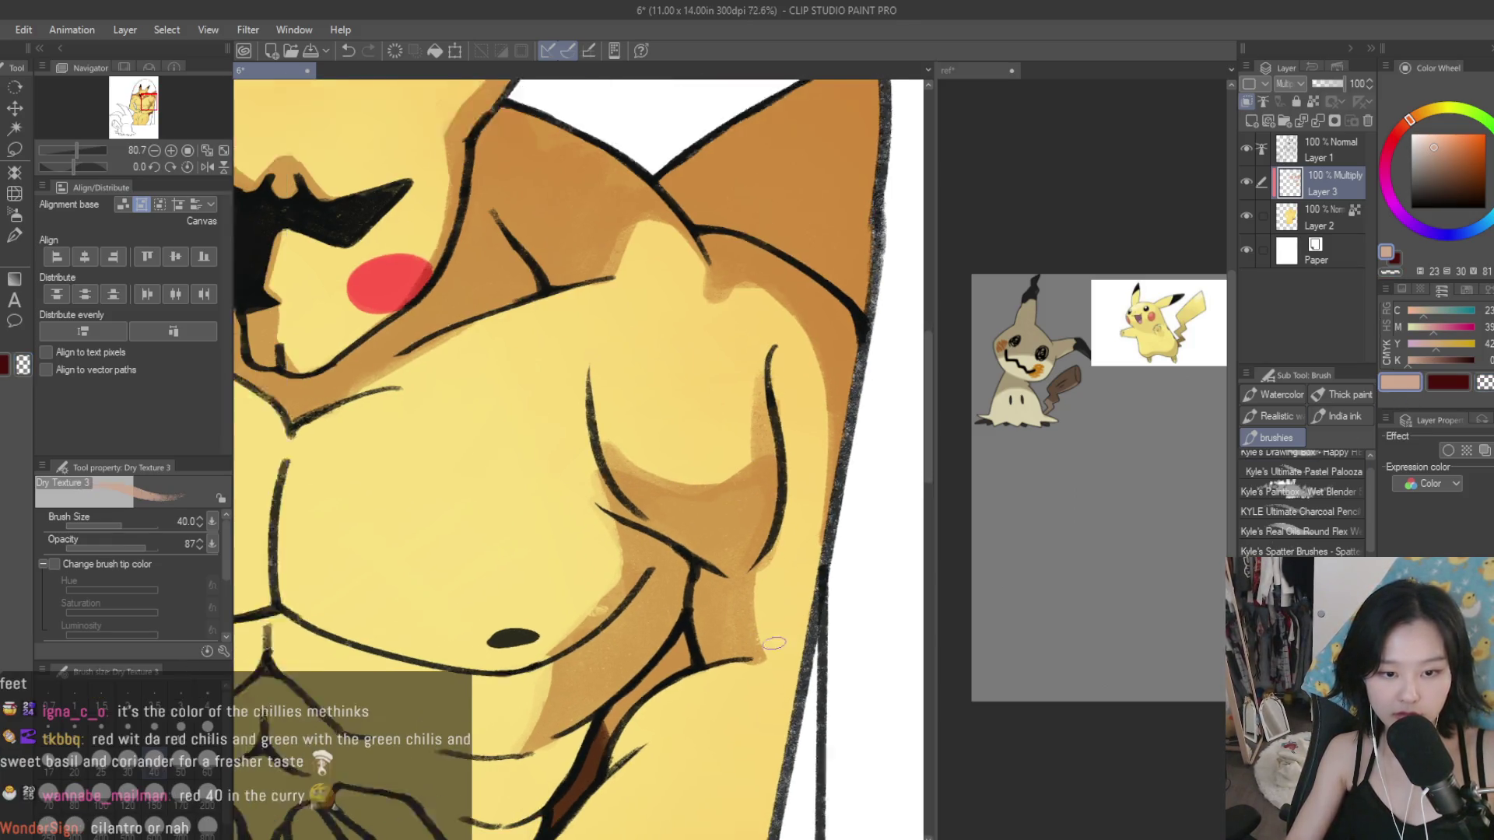
{"action": "mouse_move", "coordinate": [786, 655]}
{"action": "left_mouse_down"}
{"action": "mouse_move", "coordinate": [766, 603]}
{"action": "mouse_move", "coordinate": [728, 602]}
{"action": "left_mouse_up"}
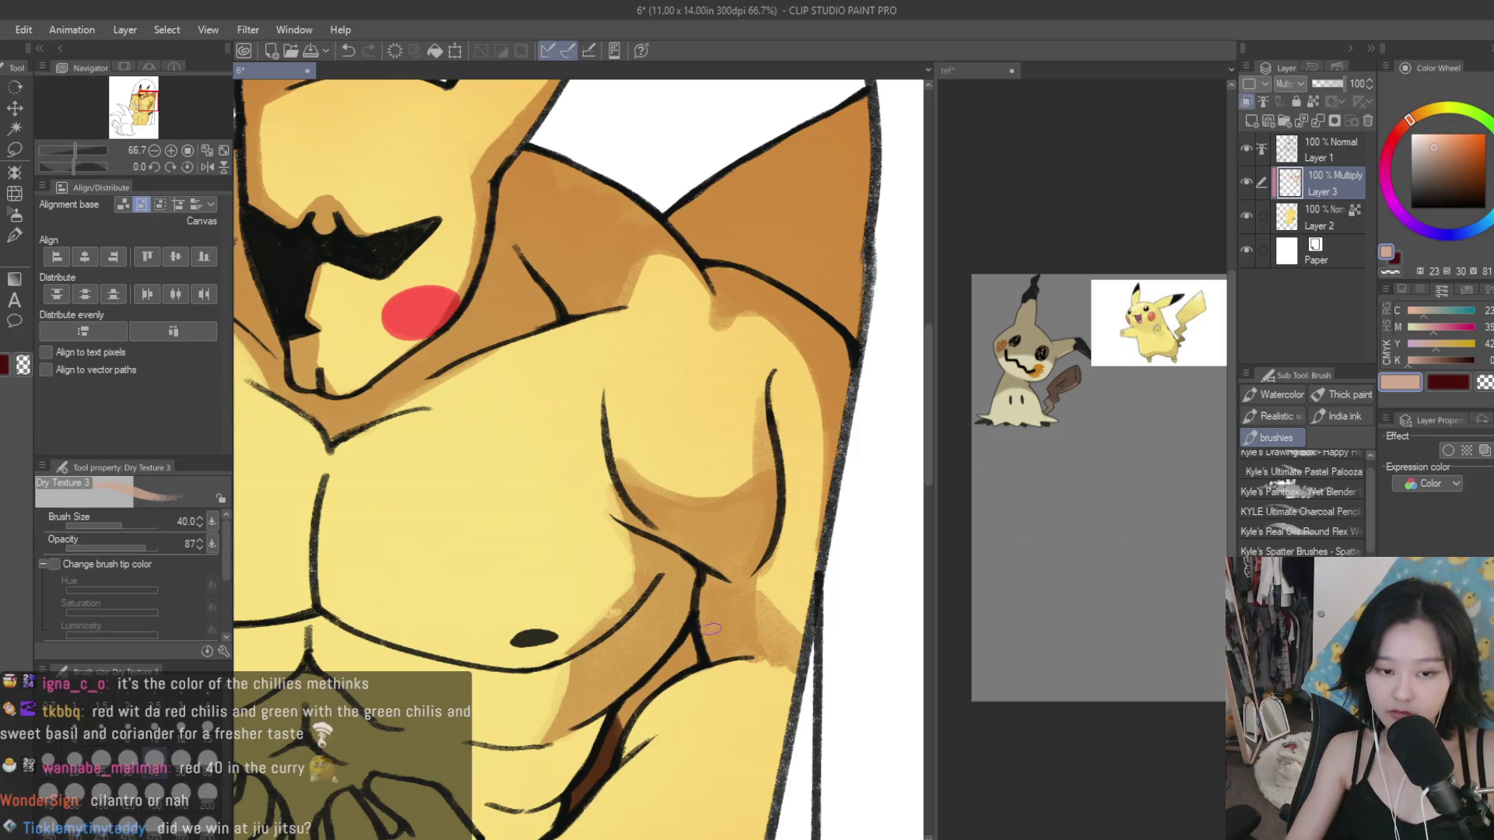
{"action": "mouse_move", "coordinate": [742, 653]}
{"action": "left_mouse_down"}
{"action": "mouse_move", "coordinate": [790, 700]}
{"action": "mouse_move", "coordinate": [751, 743]}
{"action": "left_mouse_up"}
{"action": "left_click_drag", "start_coordinate": [782, 669], "coordinate": [758, 833]}
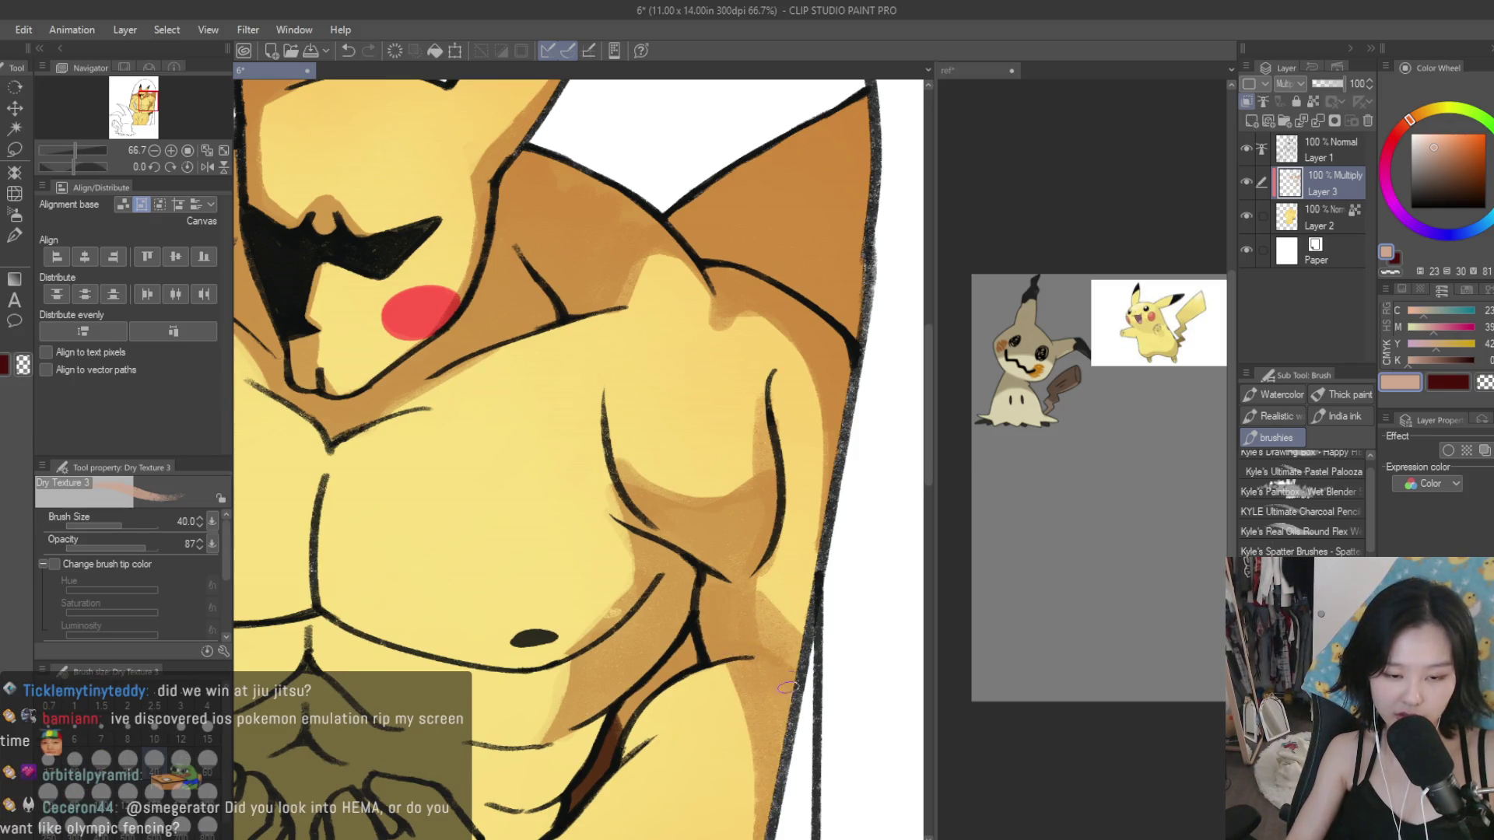
{"action": "left_click_drag", "start_coordinate": [632, 748], "coordinate": [707, 669]}
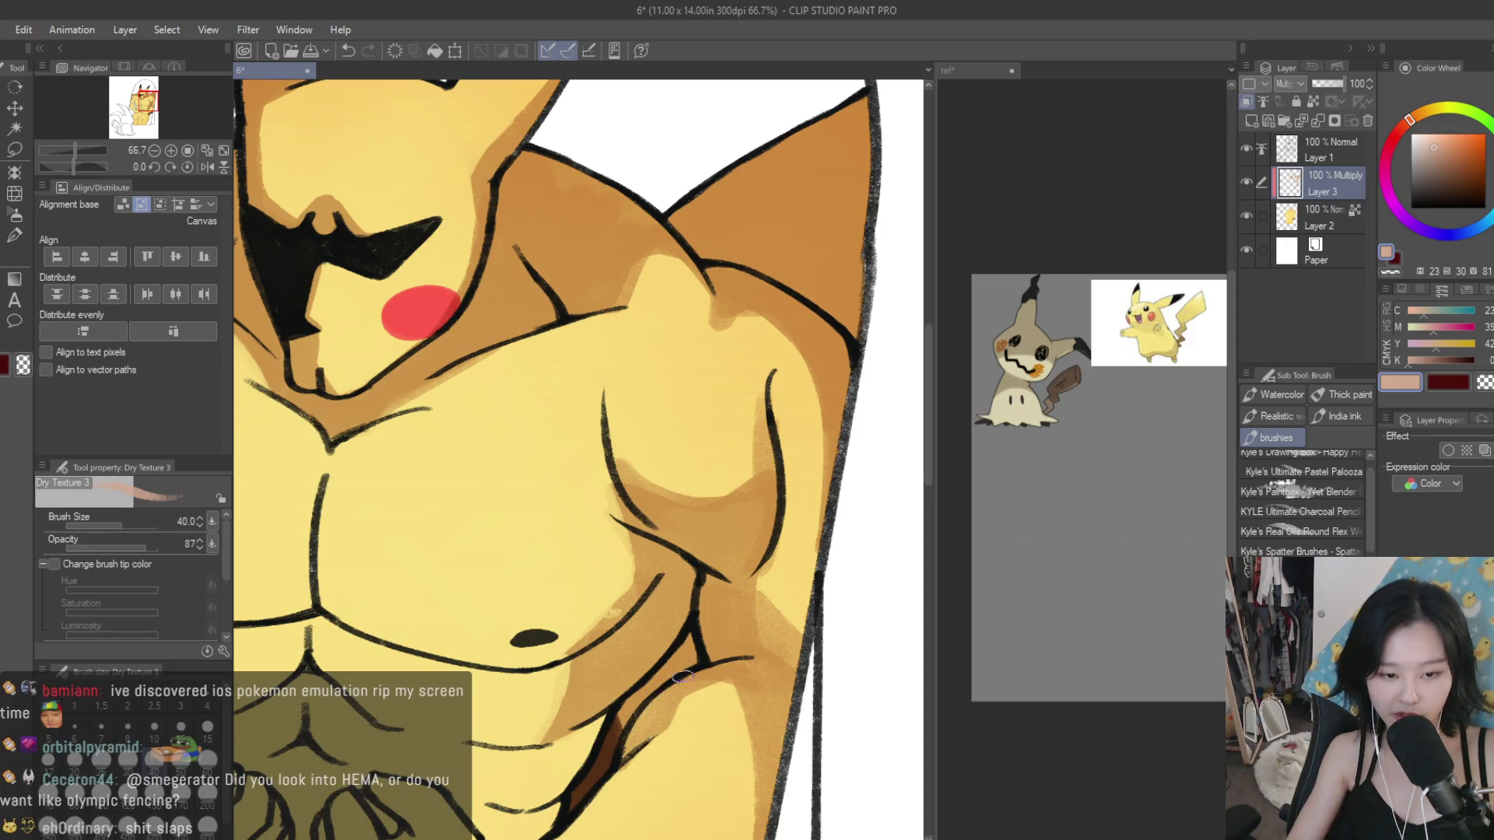
{"action": "scroll", "coordinate": [799, 570], "scroll_direction": "down", "scroll_amount": 3}
{"action": "scroll", "coordinate": [799, 570], "scroll_direction": "down", "scroll_amount": 2}
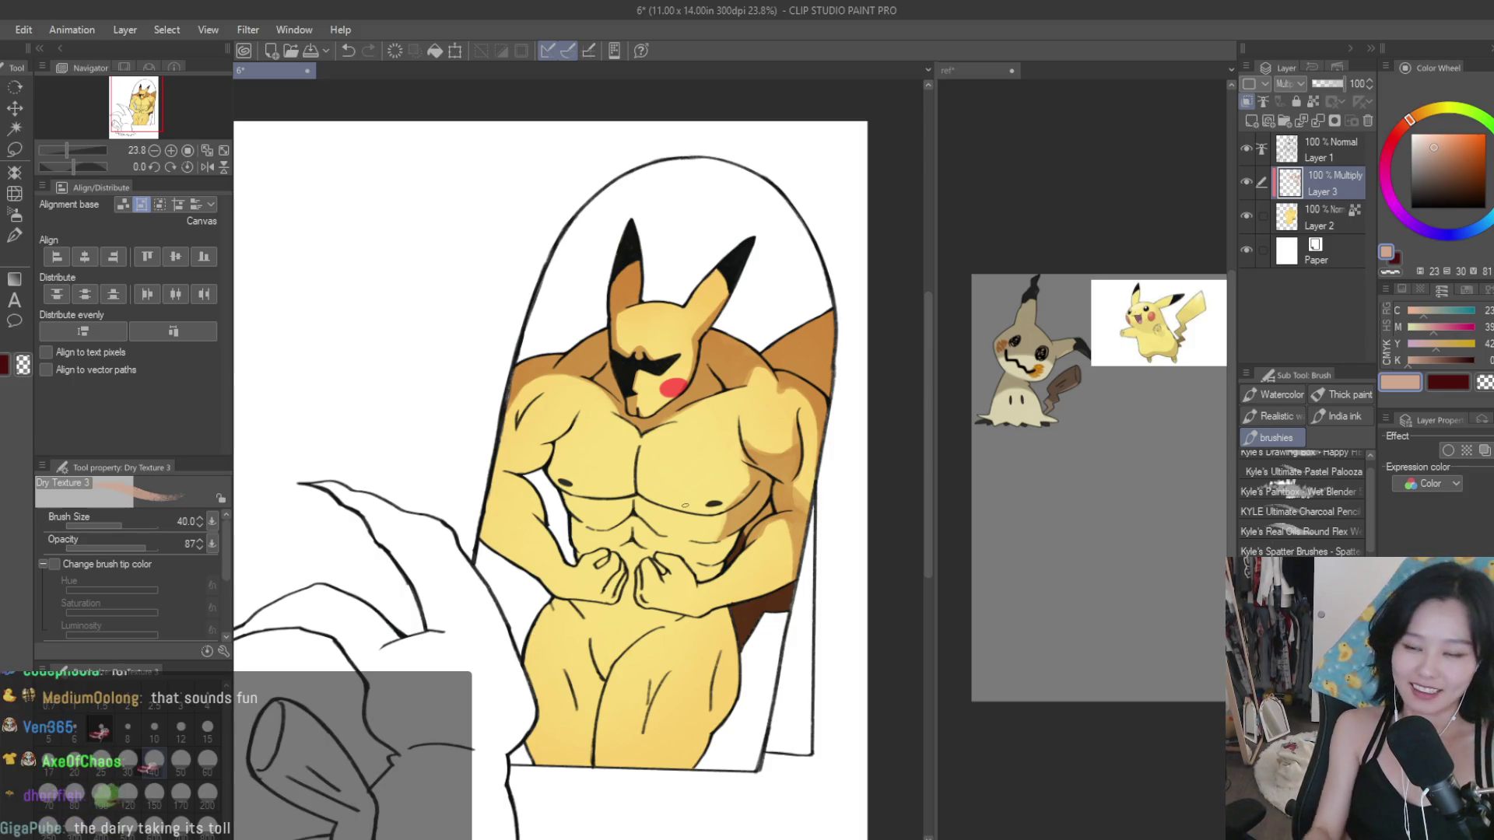
Step: Zoom to the right fist and brush brown shading on its fingertip and lower finger
{"action": "scroll", "coordinate": [685, 506], "scroll_direction": "up", "scroll_amount": 2}
{"action": "scroll", "coordinate": [681, 521], "scroll_direction": "up", "scroll_amount": 2}
{"action": "scroll", "coordinate": [678, 538], "scroll_direction": "up", "scroll_amount": 1}
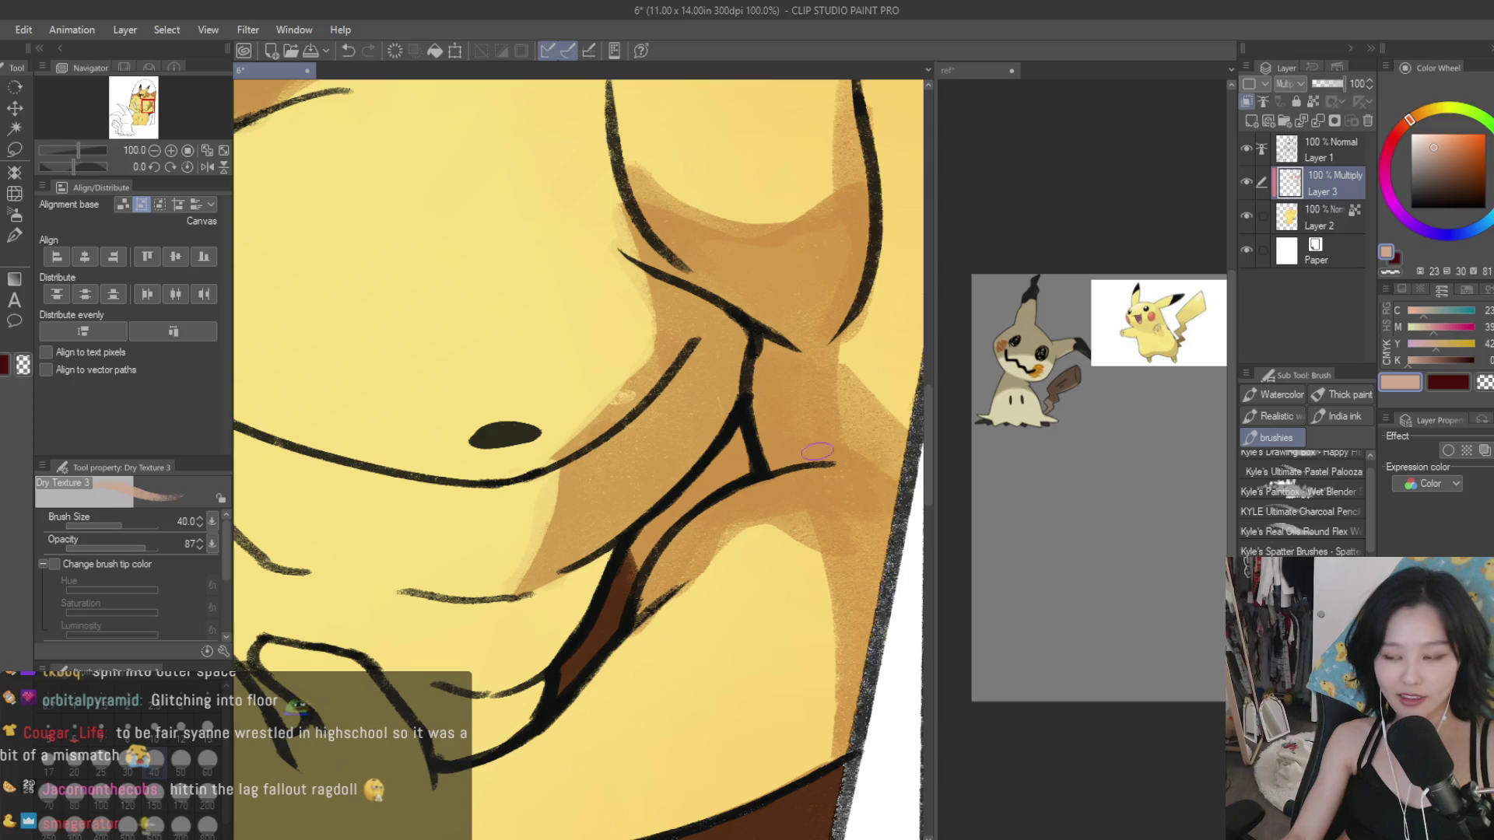
{"action": "scroll", "coordinate": [817, 455], "scroll_direction": "down", "scroll_amount": 2}
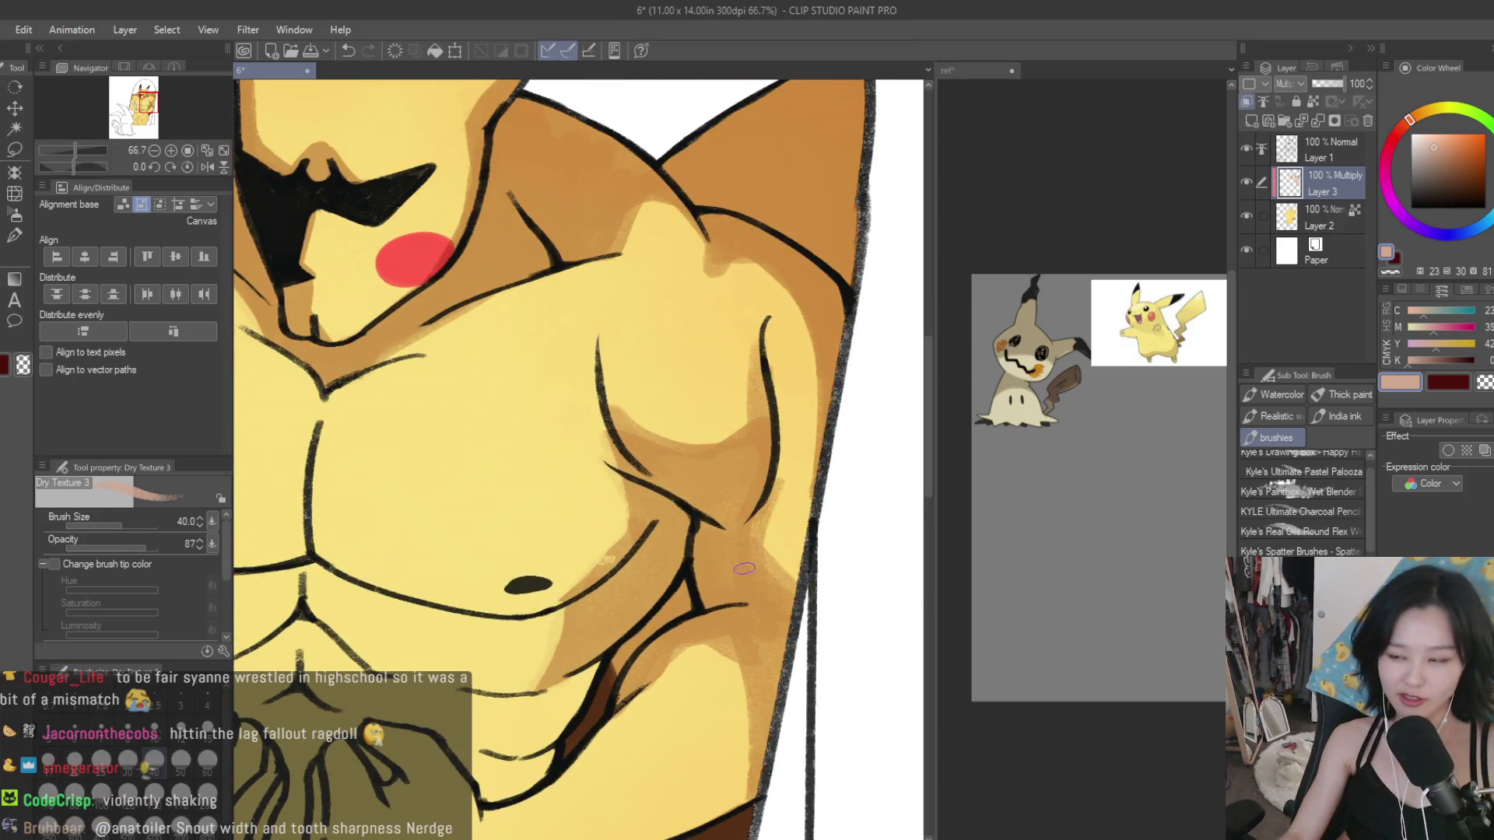
{"action": "scroll", "coordinate": [813, 529], "scroll_direction": "down", "scroll_amount": 1}
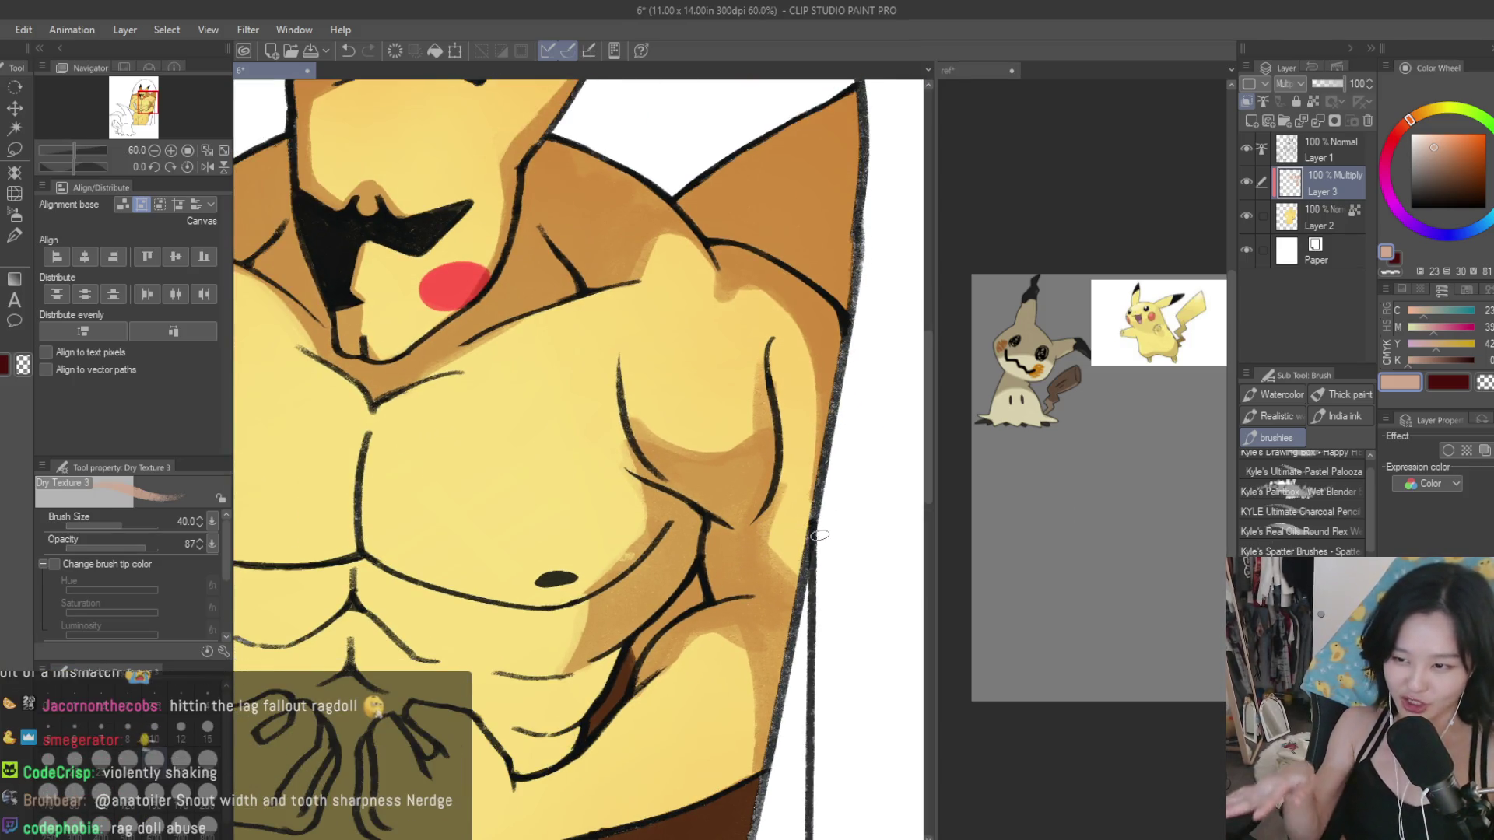
{"action": "scroll", "coordinate": [819, 535], "scroll_direction": "down", "scroll_amount": 4}
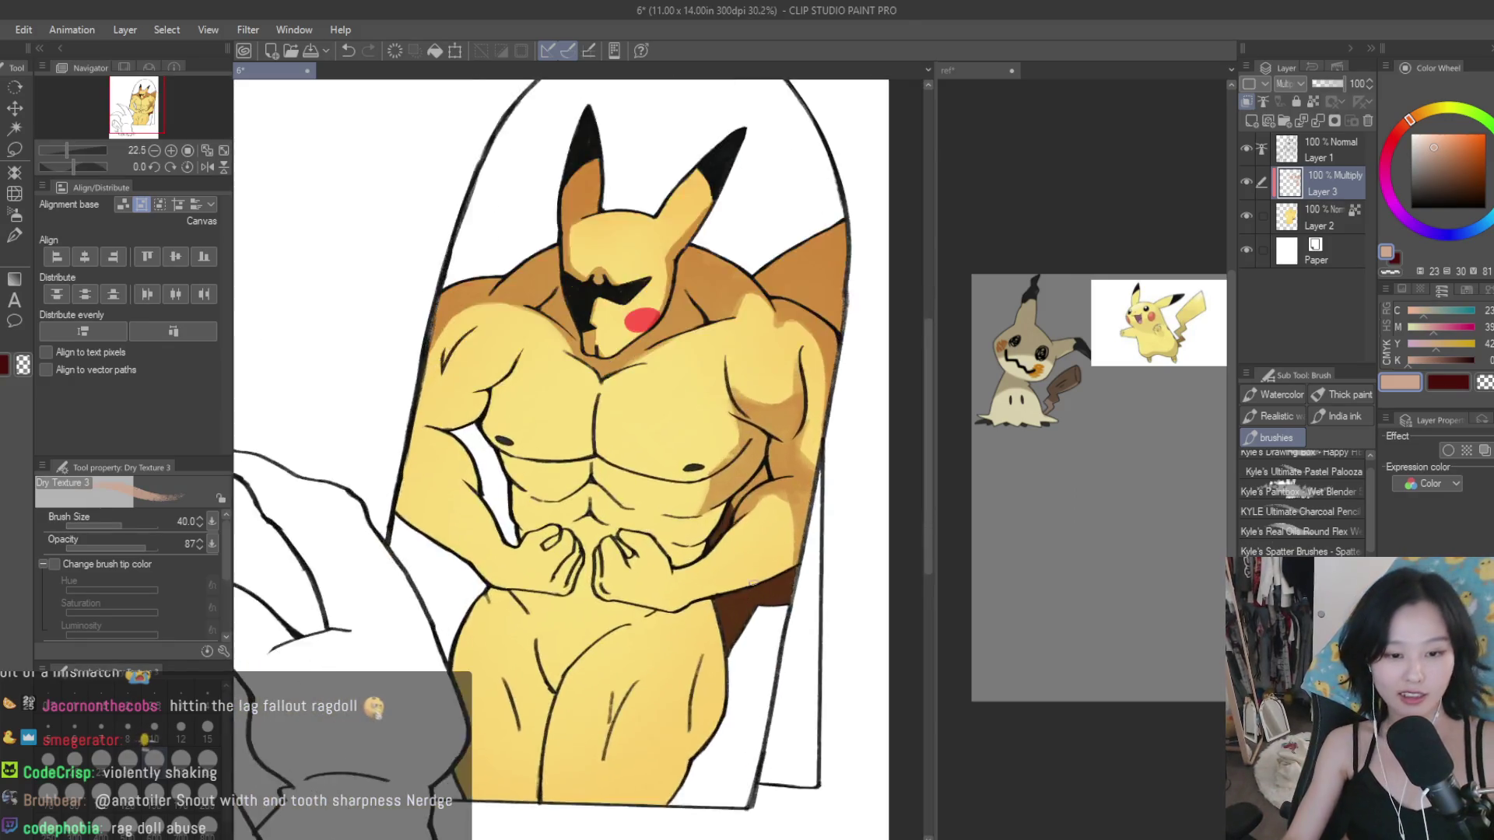
{"action": "scroll", "coordinate": [810, 539], "scroll_direction": "up", "scroll_amount": 5}
{"action": "scroll", "coordinate": [724, 591], "scroll_direction": "down", "scroll_amount": 4}
{"action": "scroll", "coordinate": [588, 543], "scroll_direction": "up", "scroll_amount": 3}
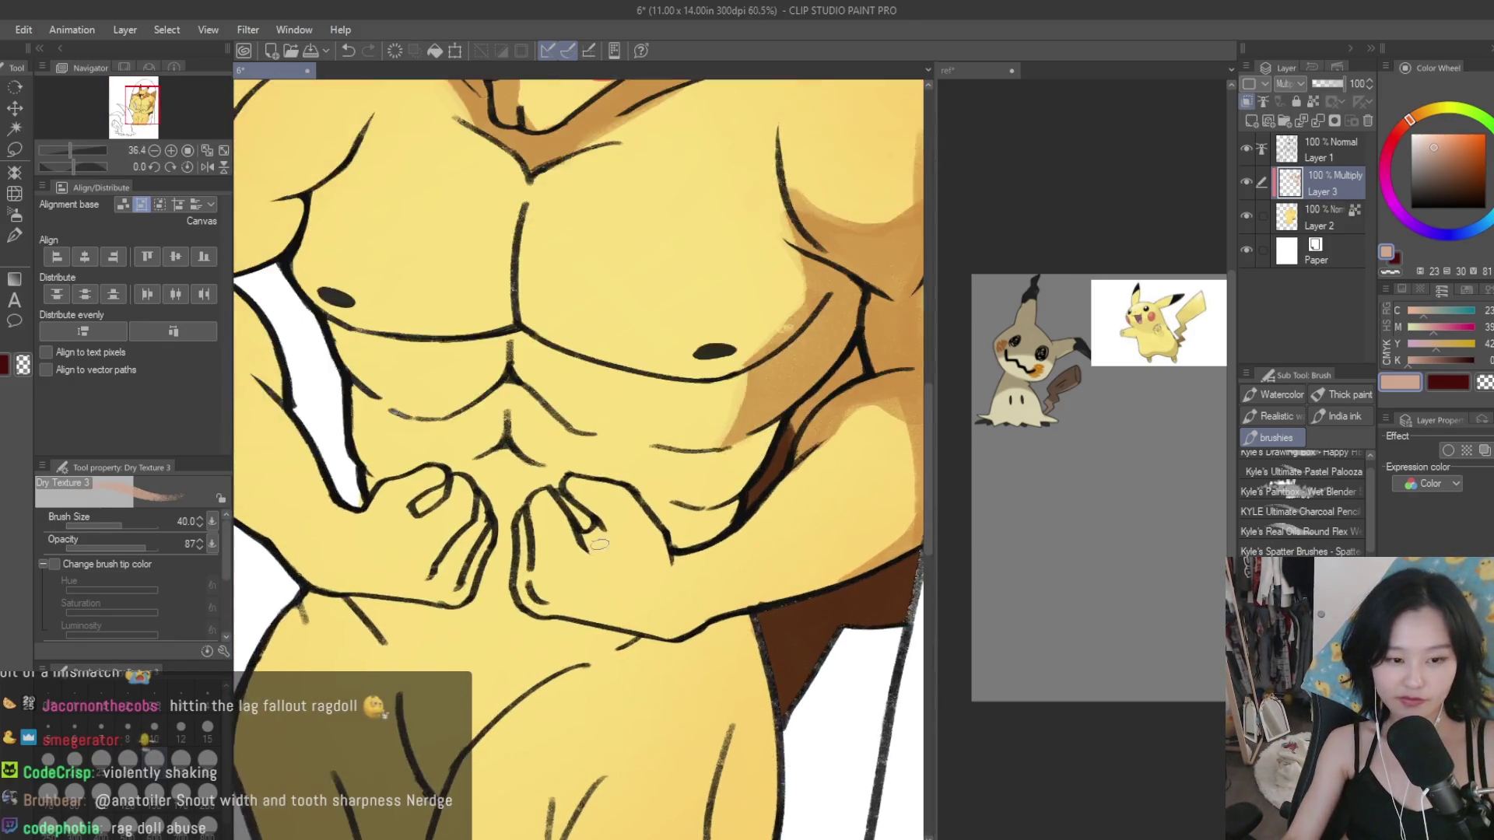
{"action": "scroll", "coordinate": [587, 543], "scroll_direction": "up", "scroll_amount": 2}
{"action": "left_click_drag", "start_coordinate": [587, 543], "coordinate": [610, 520]}
{"action": "left_click_drag", "start_coordinate": [580, 572], "coordinate": [603, 558]}
{"action": "mouse_move", "coordinate": [498, 580]}
{"action": "left_mouse_down"}
{"action": "mouse_move", "coordinate": [521, 638]}
{"action": "mouse_move", "coordinate": [643, 638]}
{"action": "left_mouse_up"}
{"action": "scroll", "coordinate": [540, 613], "scroll_direction": "down", "scroll_amount": 2}
{"action": "scroll", "coordinate": [541, 614], "scroll_direction": "up", "scroll_amount": 1}
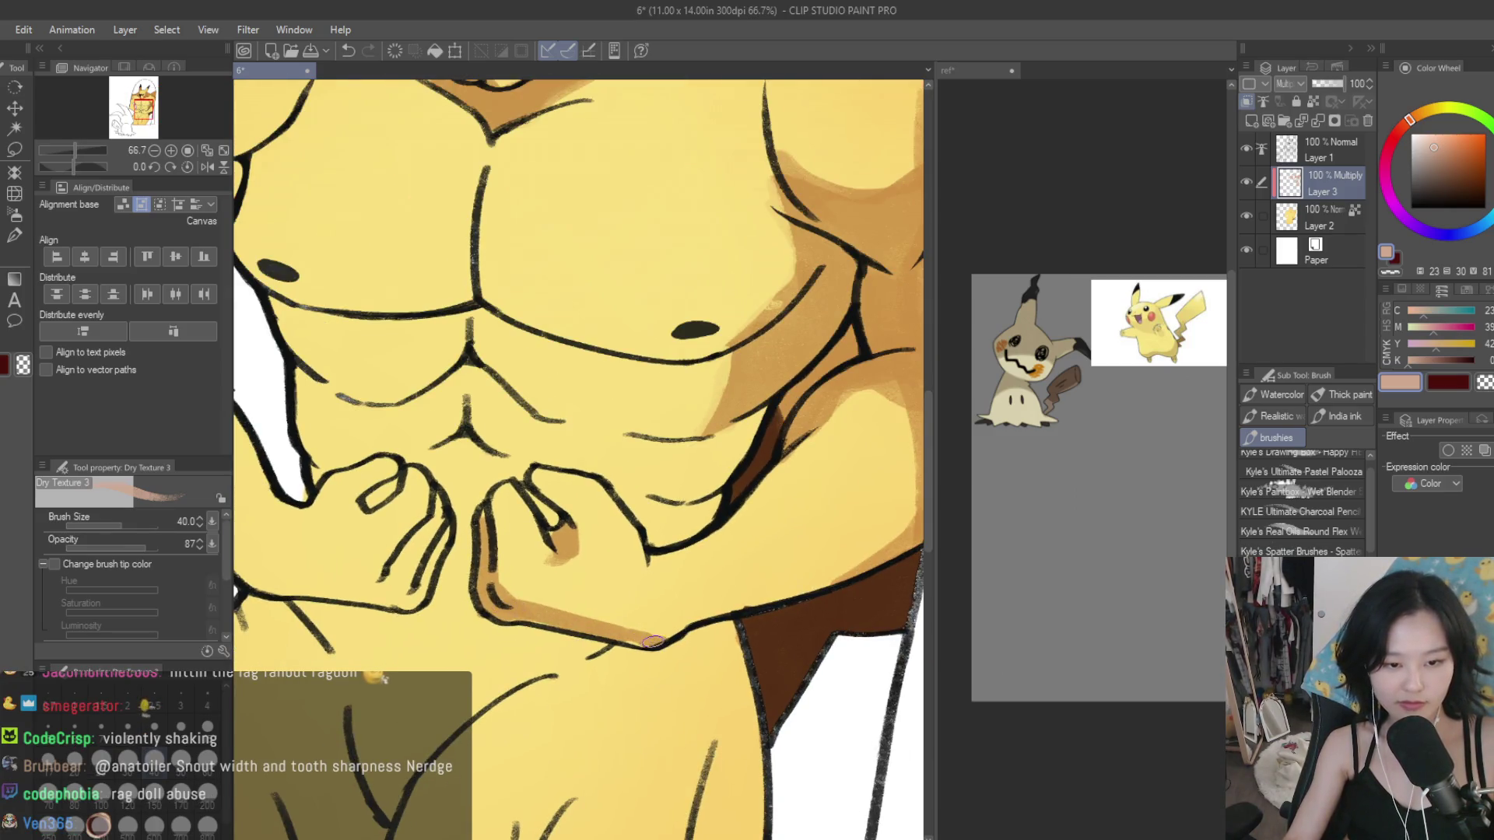
{"action": "scroll", "coordinate": [653, 642], "scroll_direction": "down", "scroll_amount": 2}
{"action": "scroll", "coordinate": [653, 642], "scroll_direction": "down", "scroll_amount": 3}
{"action": "scroll", "coordinate": [778, 457], "scroll_direction": "up", "scroll_amount": 1}
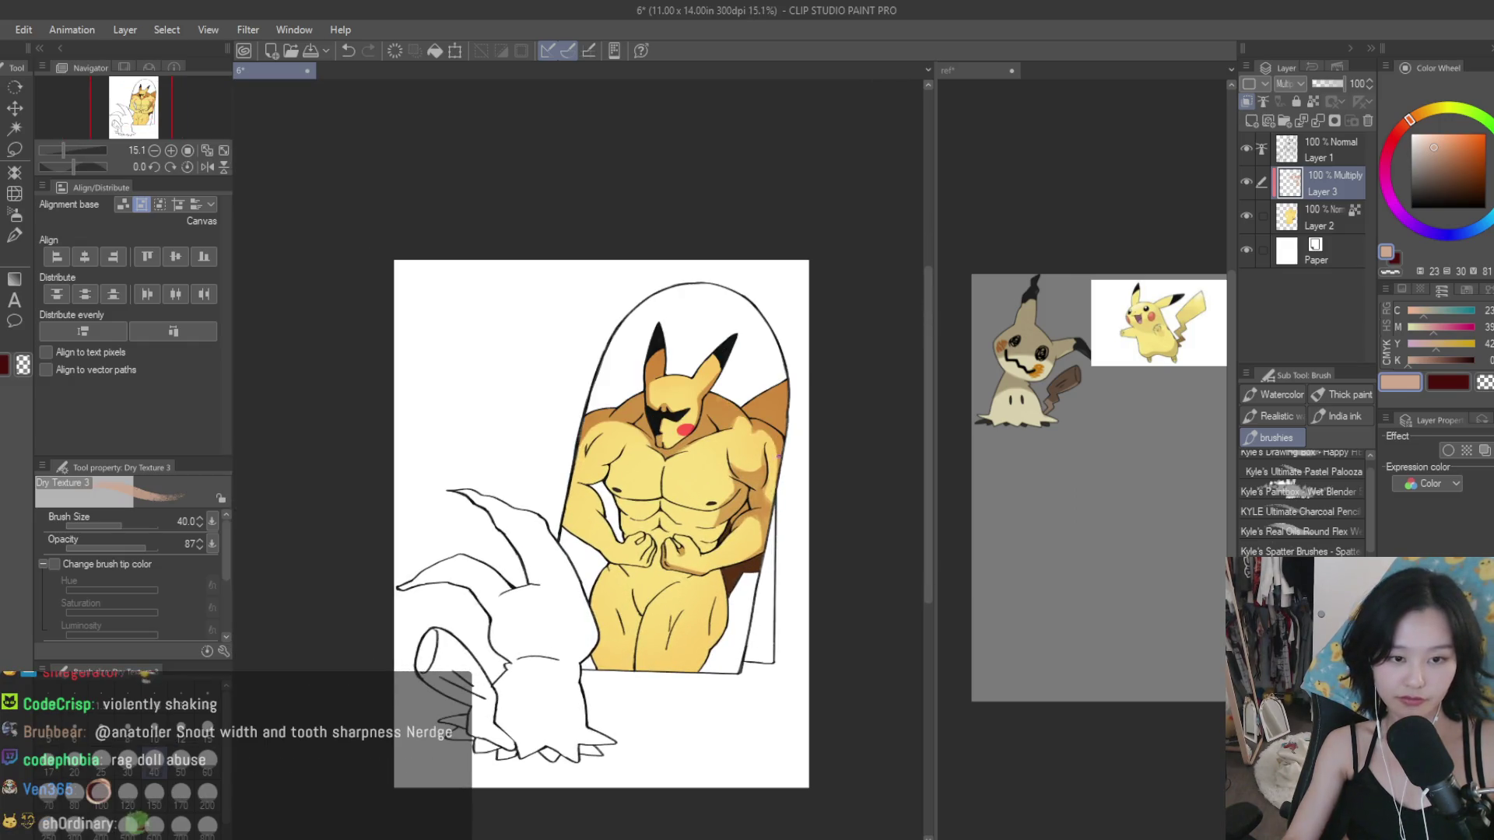
Step: Shade down the sides of the abs and fill brown shading beneath the pectorals
{"action": "scroll", "coordinate": [778, 457], "scroll_direction": "down", "scroll_amount": 1}
{"action": "scroll", "coordinate": [778, 458], "scroll_direction": "up", "scroll_amount": 1}
{"action": "scroll", "coordinate": [661, 350], "scroll_direction": "up", "scroll_amount": 2}
{"action": "scroll", "coordinate": [625, 273], "scroll_direction": "up", "scroll_amount": 2}
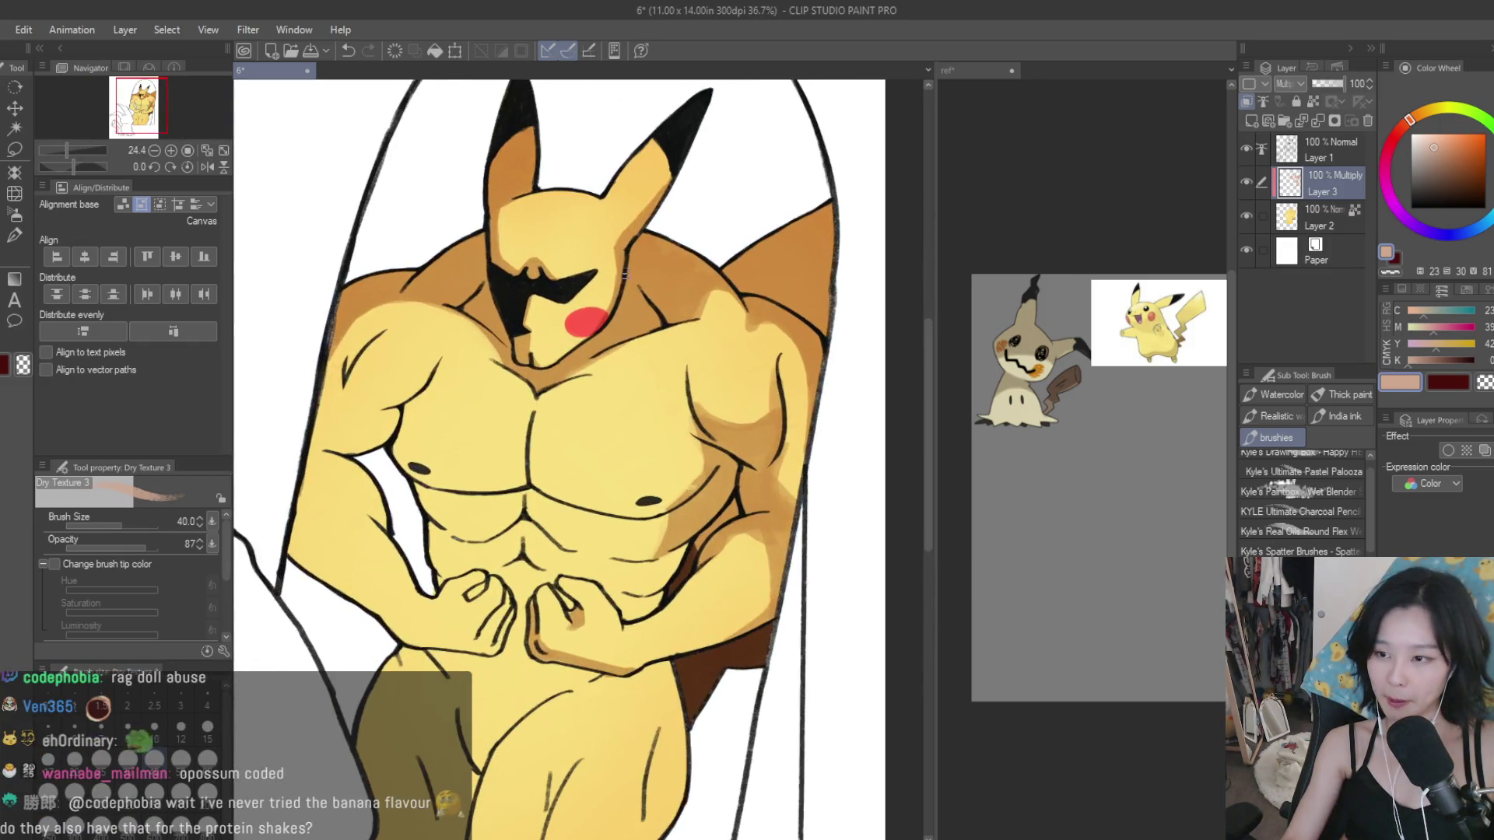
{"action": "scroll", "coordinate": [671, 529], "scroll_direction": "up", "scroll_amount": 2}
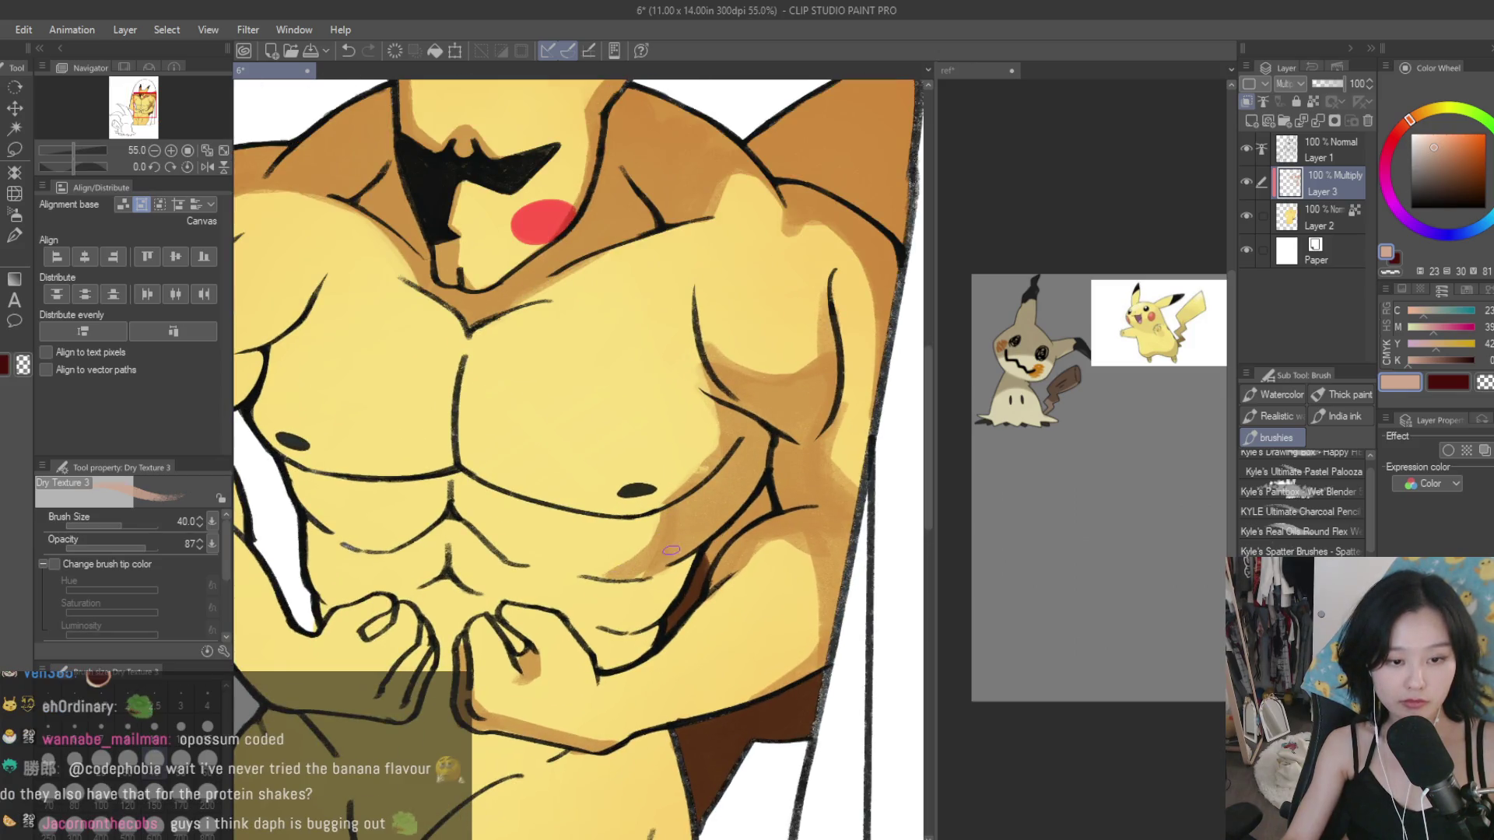
{"action": "left_click_drag", "start_coordinate": [671, 550], "coordinate": [603, 660]}
{"action": "mouse_move", "coordinate": [634, 580]}
{"action": "left_mouse_down"}
{"action": "mouse_move", "coordinate": [612, 620]}
{"action": "mouse_move", "coordinate": [595, 581]}
{"action": "left_mouse_up"}
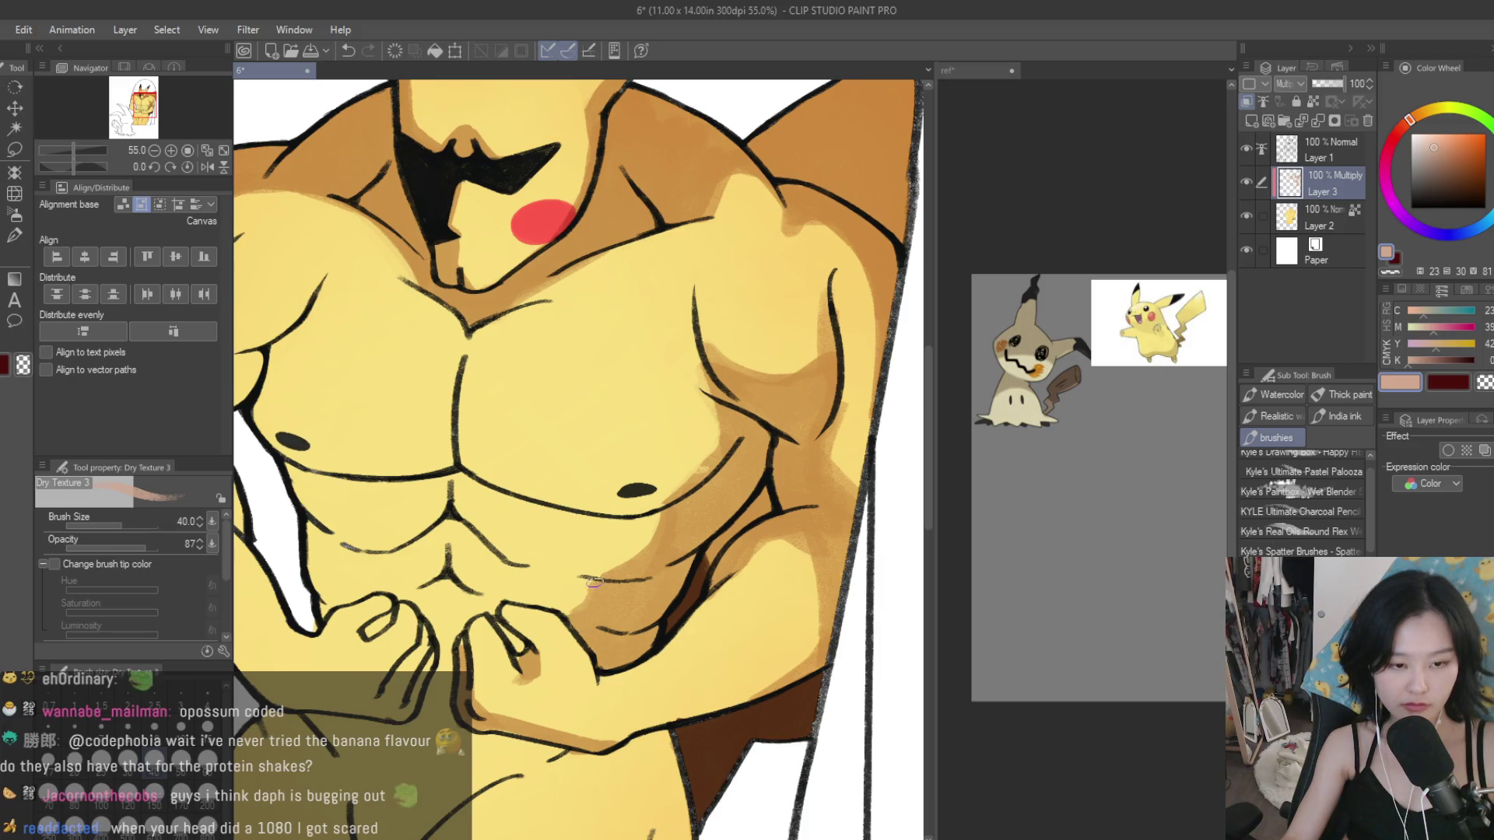
{"action": "mouse_move", "coordinate": [654, 520]}
{"action": "left_mouse_down"}
{"action": "mouse_move", "coordinate": [467, 484]}
{"action": "mouse_move", "coordinate": [455, 506]}
{"action": "mouse_move", "coordinate": [478, 545]}
{"action": "left_mouse_up"}
{"action": "left_click_drag", "start_coordinate": [440, 478], "coordinate": [427, 517]}
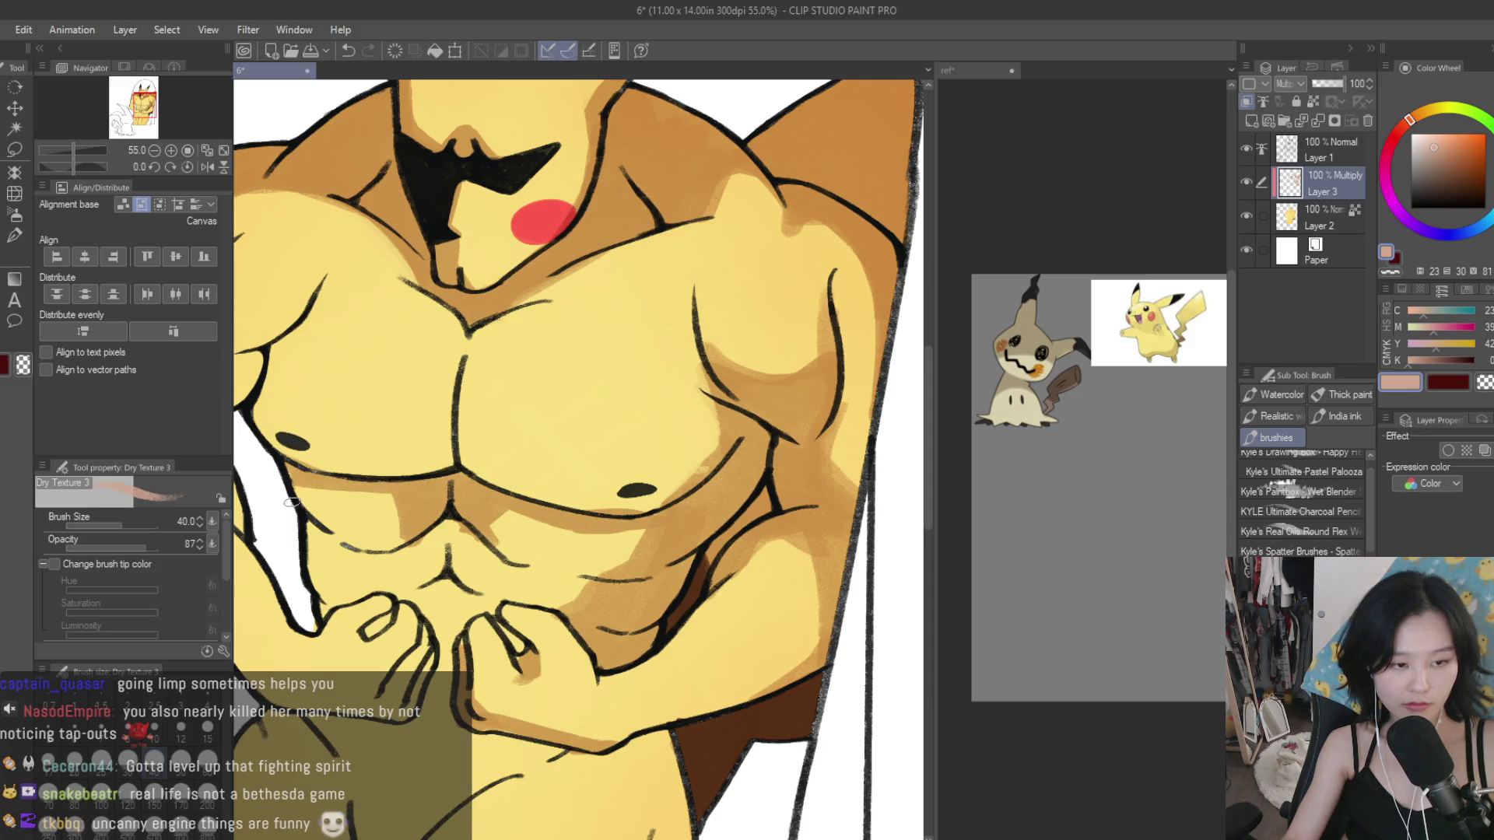
{"action": "mouse_move", "coordinate": [315, 528]}
{"action": "left_mouse_down"}
{"action": "mouse_move", "coordinate": [315, 587]}
{"action": "mouse_move", "coordinate": [345, 555]}
{"action": "left_mouse_up"}
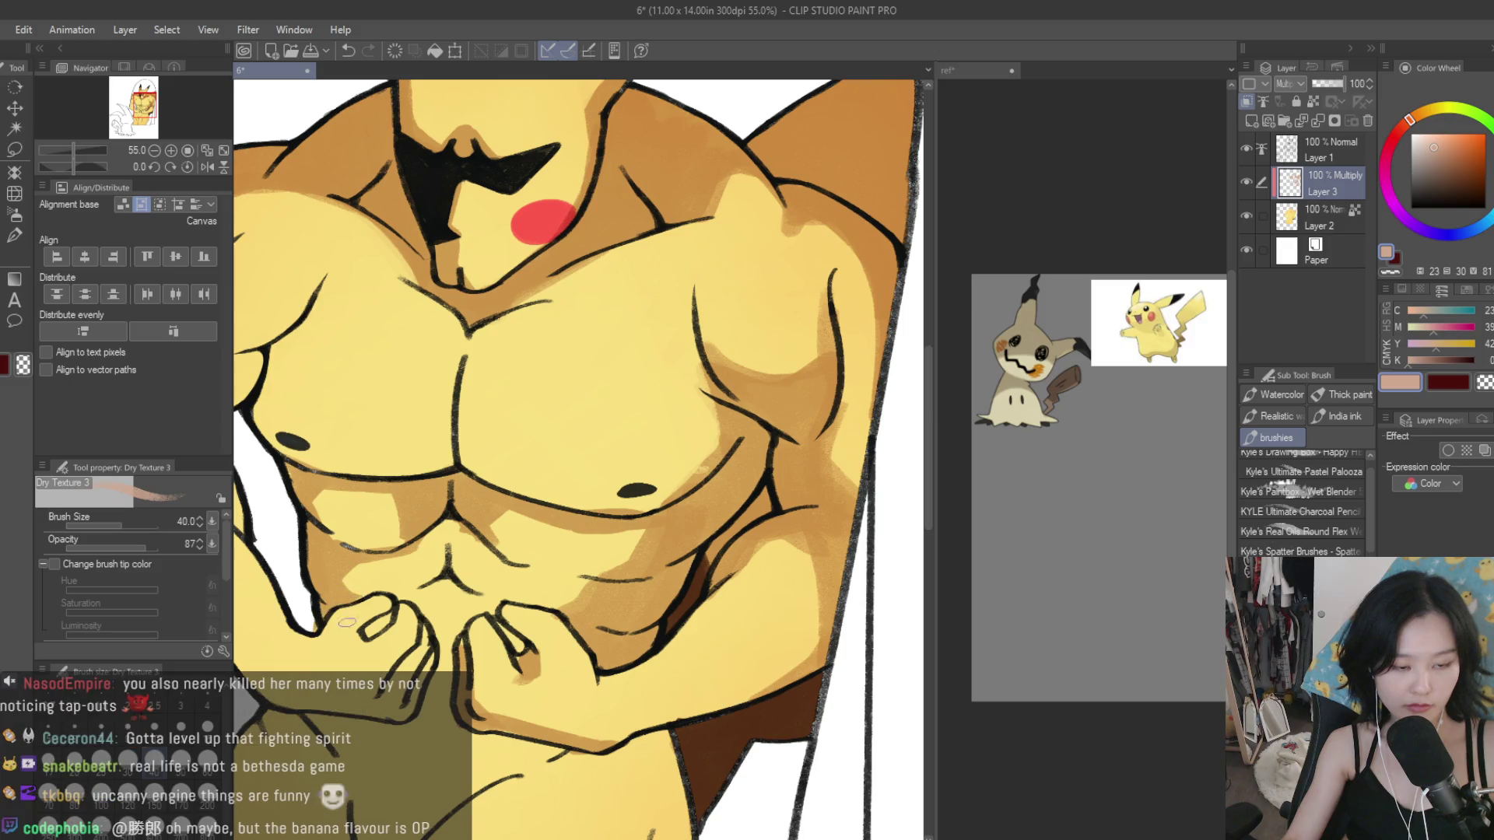
Step: Erase with the transparent colour to widen the light belly highlight
{"action": "scroll", "coordinate": [362, 637], "scroll_direction": "down", "scroll_amount": 3}
{"action": "scroll", "coordinate": [545, 544], "scroll_direction": "down", "scroll_amount": 2}
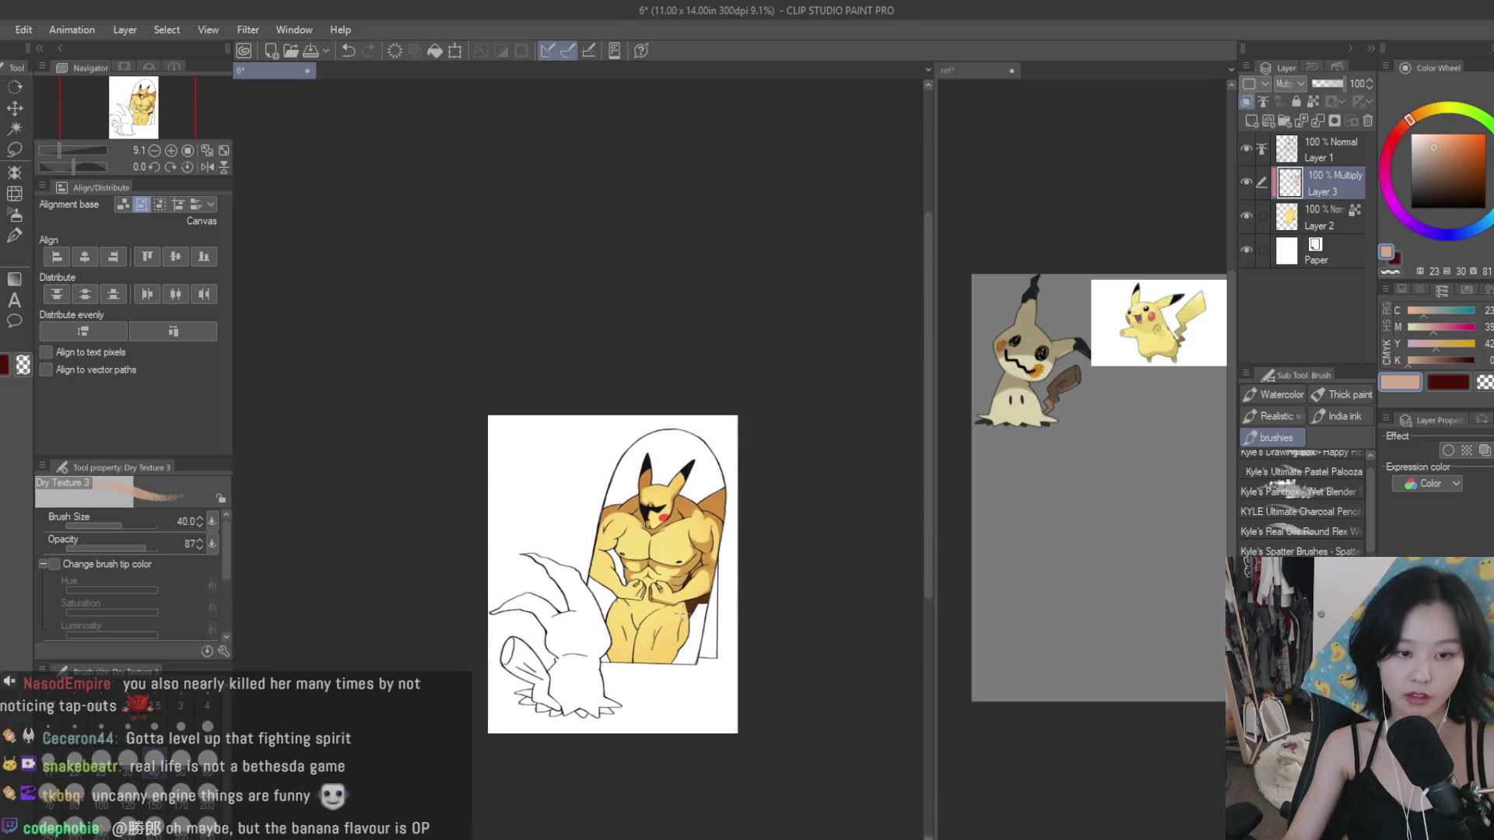
{"action": "scroll", "coordinate": [665, 599], "scroll_direction": "up", "scroll_amount": 3}
{"action": "scroll", "coordinate": [665, 598], "scroll_direction": "up", "scroll_amount": 2}
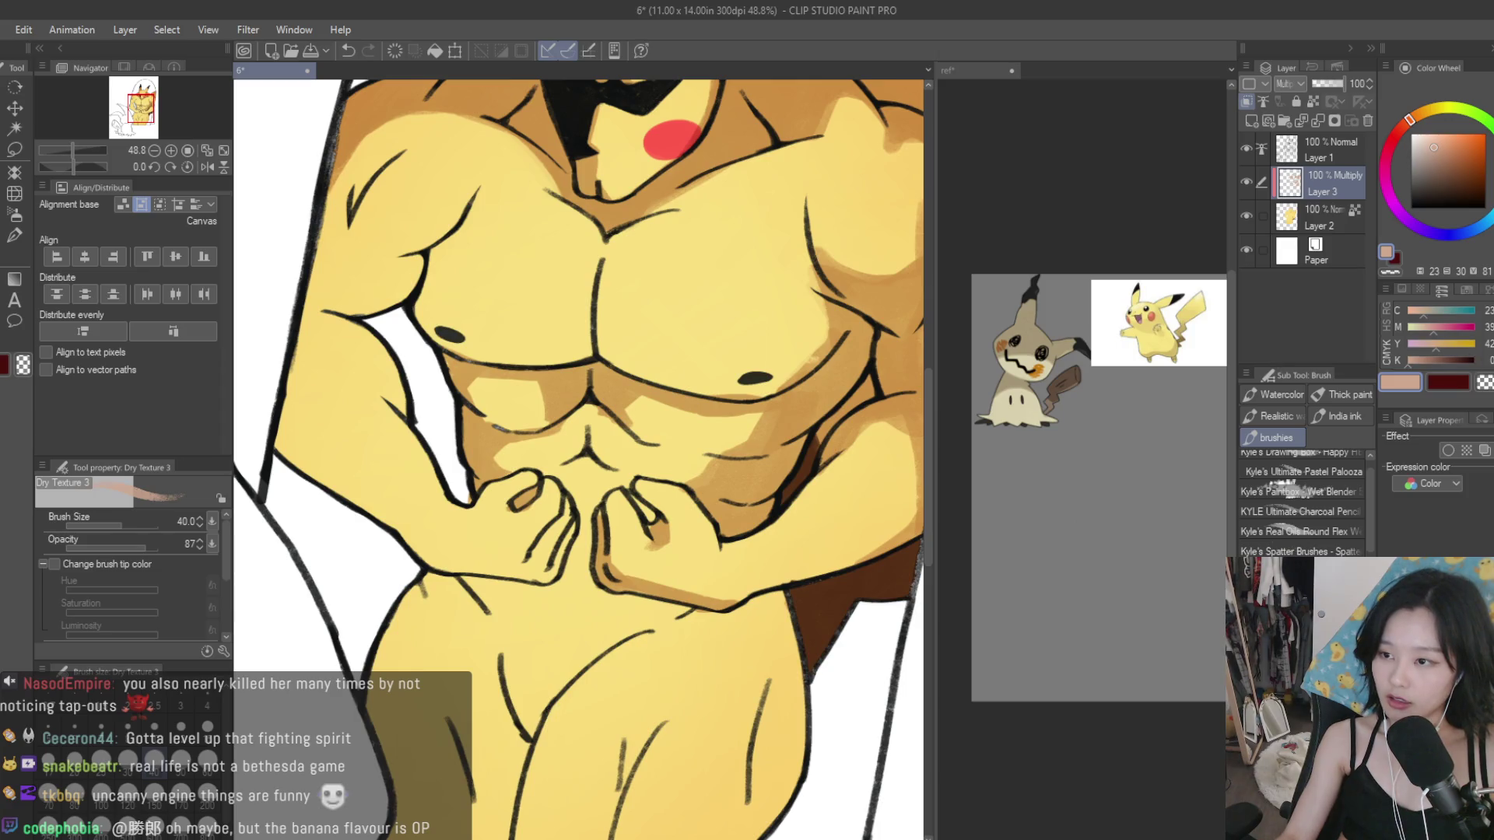
{"action": "key", "text": "c"}
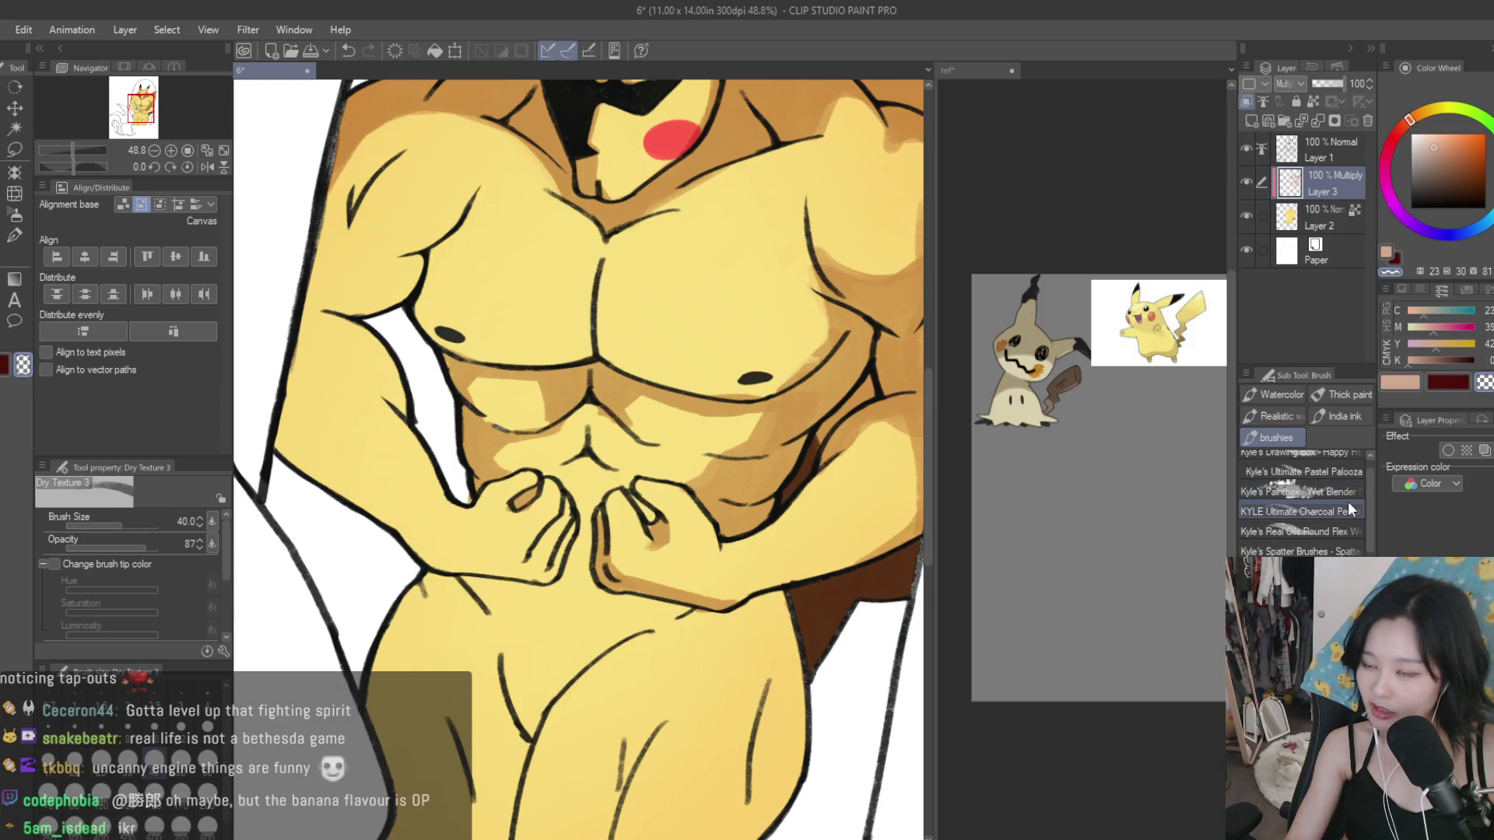
{"action": "scroll", "coordinate": [659, 459], "scroll_direction": "up", "scroll_amount": 3}
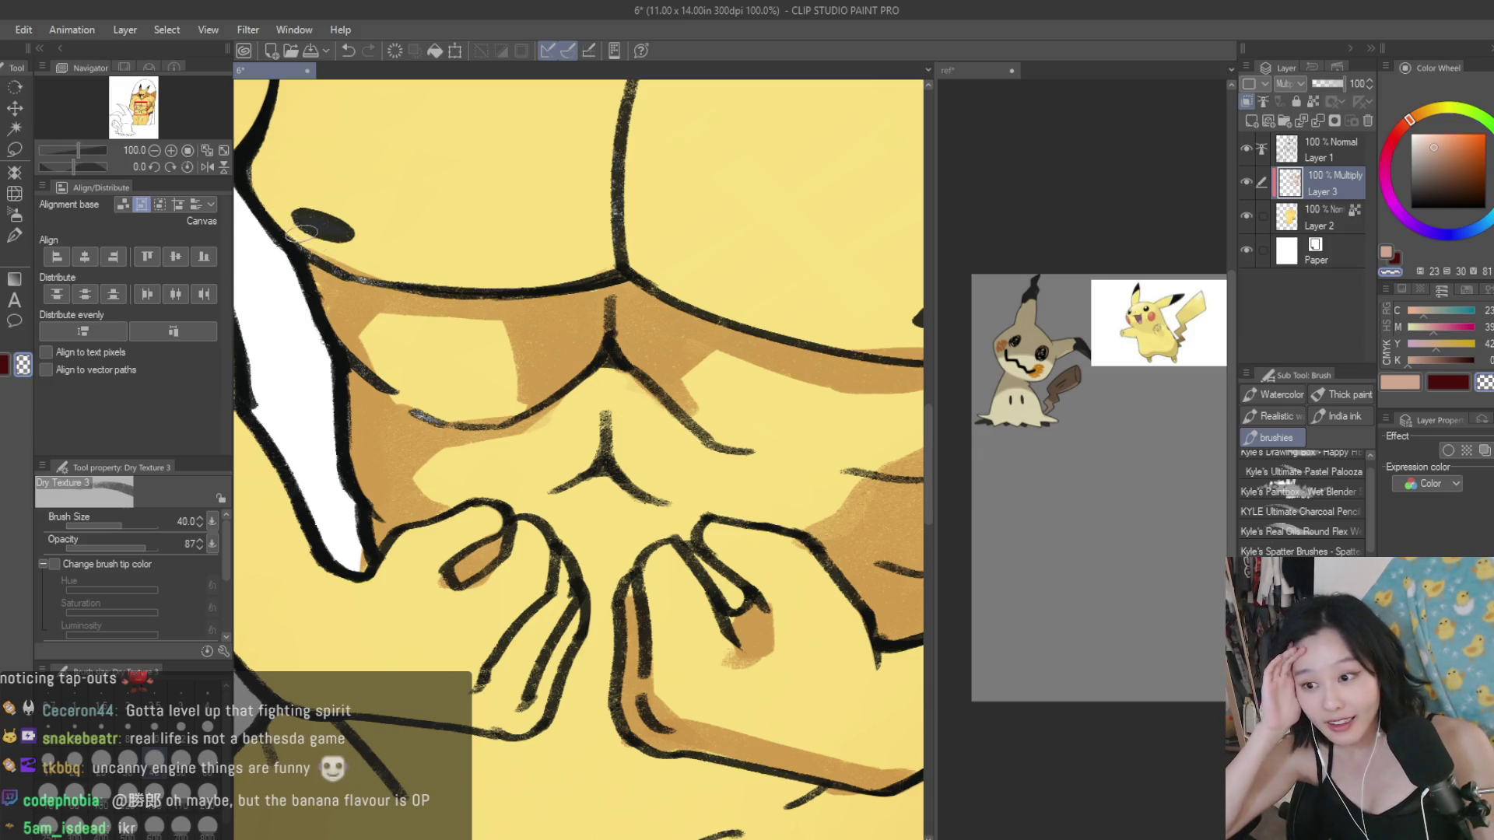
{"action": "left_click_drag", "start_coordinate": [484, 352], "coordinate": [484, 394]}
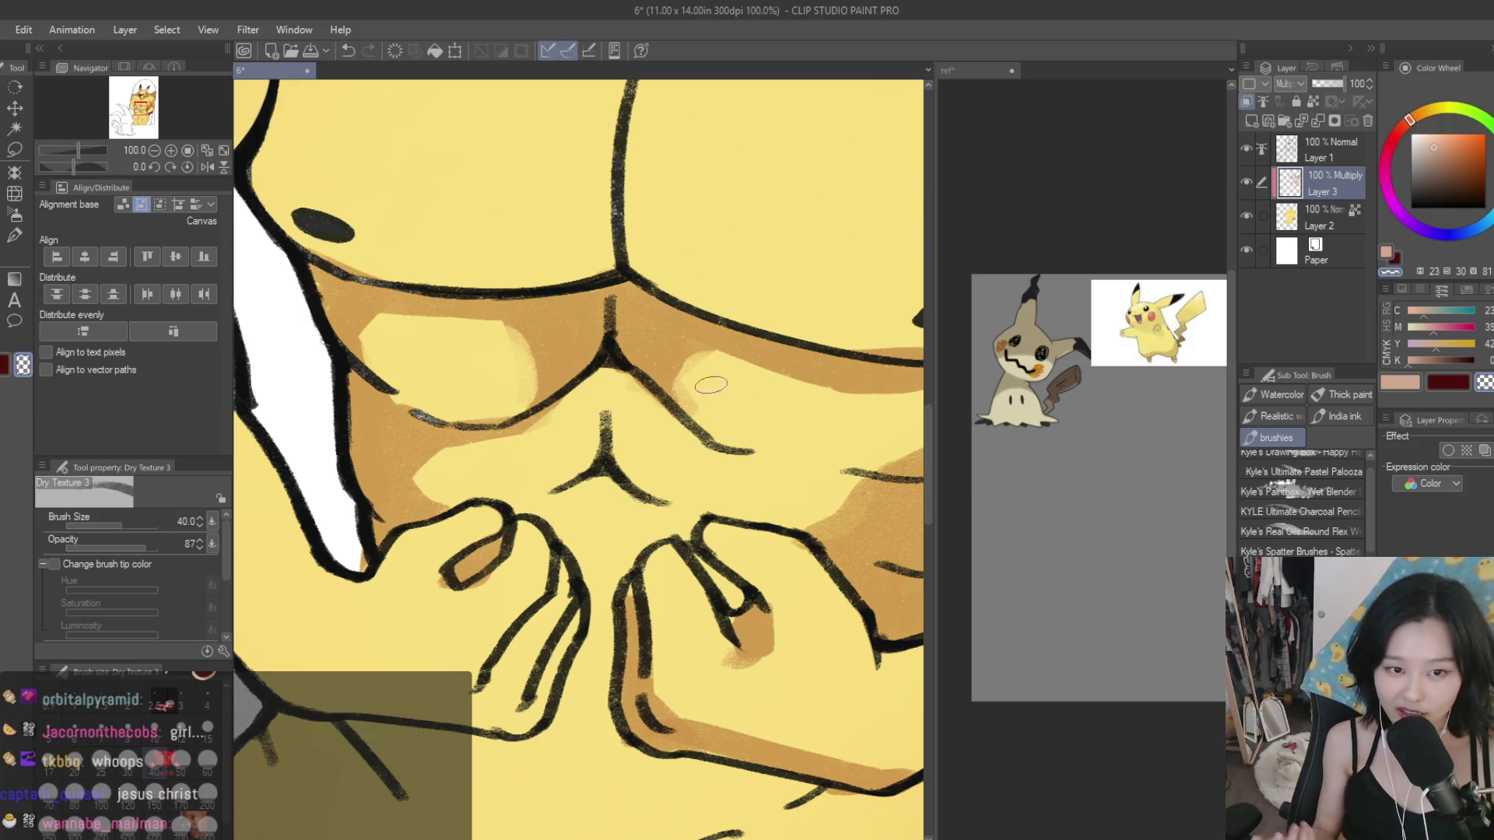
Step: In peach, shade below the centre of the abs and the gaps between the fingers
{"action": "left_click", "coordinate": [1397, 384]}
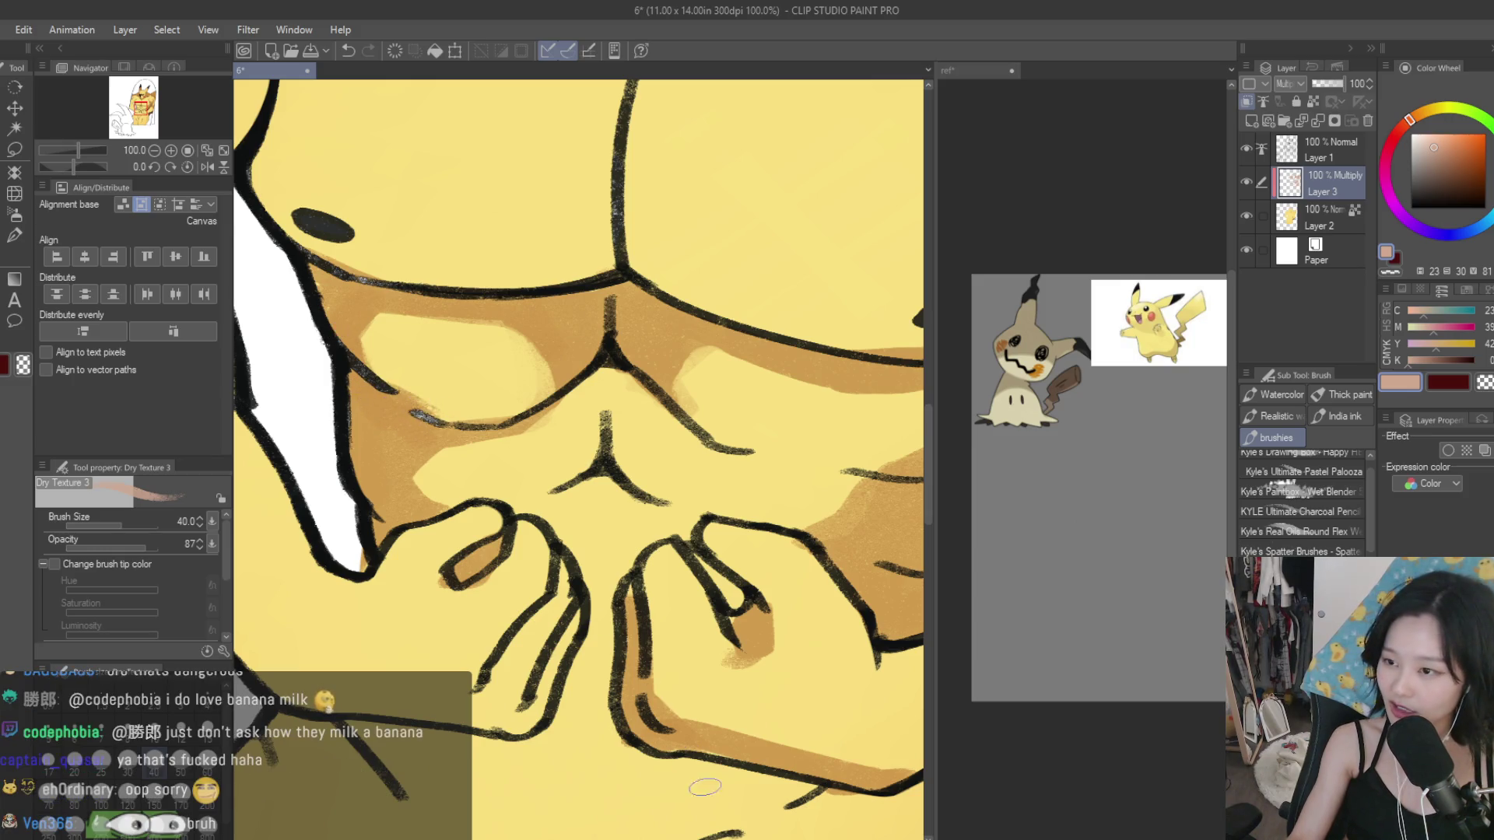
{"action": "scroll", "coordinate": [691, 702], "scroll_direction": "down", "scroll_amount": 5}
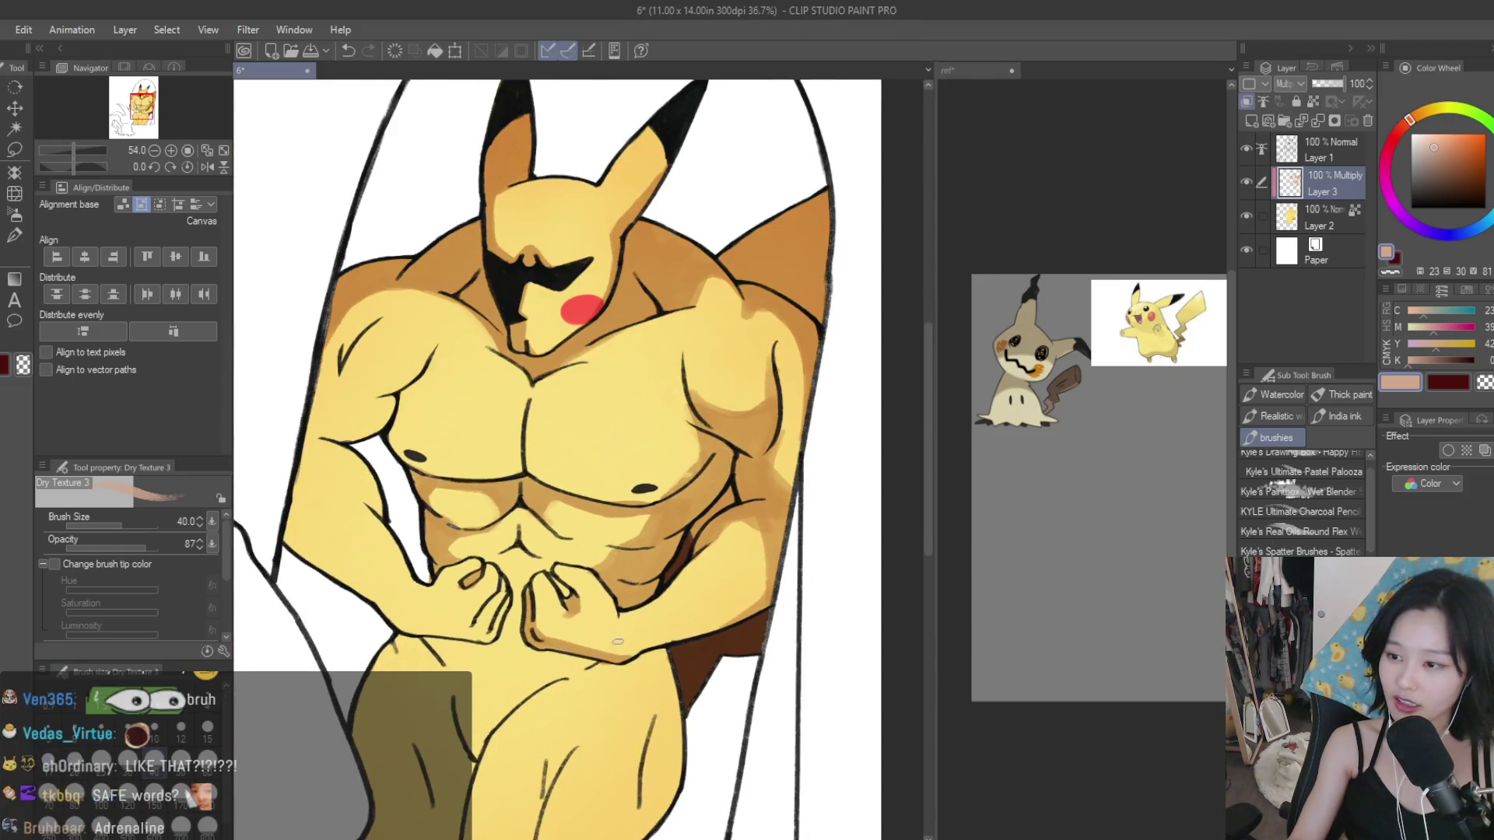
{"action": "scroll", "coordinate": [614, 635], "scroll_direction": "up", "scroll_amount": 4}
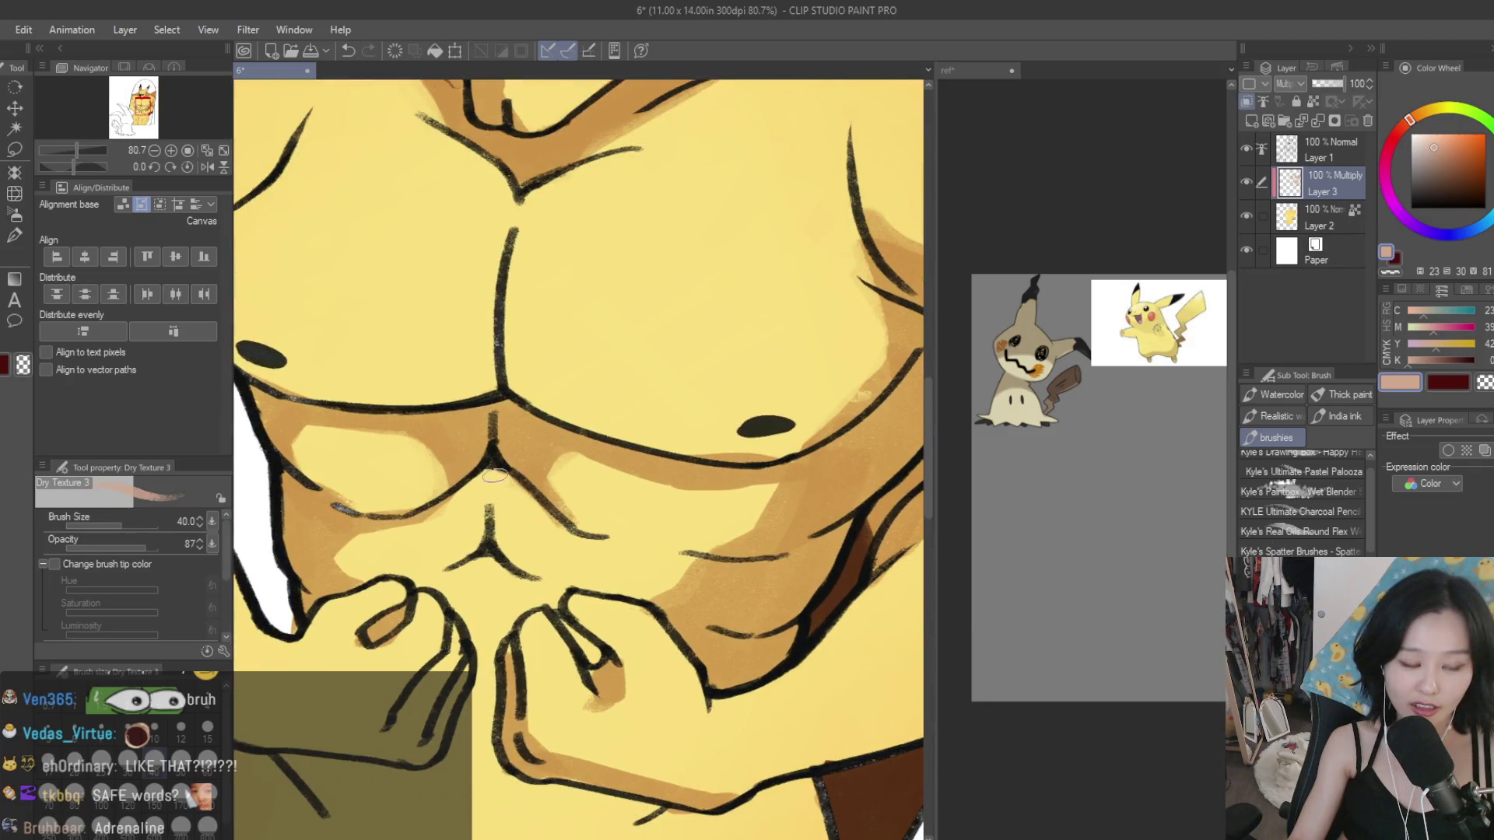
{"action": "mouse_move", "coordinate": [480, 526]}
{"action": "left_mouse_down"}
{"action": "mouse_move", "coordinate": [516, 581]}
{"action": "mouse_move", "coordinate": [441, 588]}
{"action": "mouse_move", "coordinate": [516, 552]}
{"action": "mouse_move", "coordinate": [591, 554]}
{"action": "left_mouse_up"}
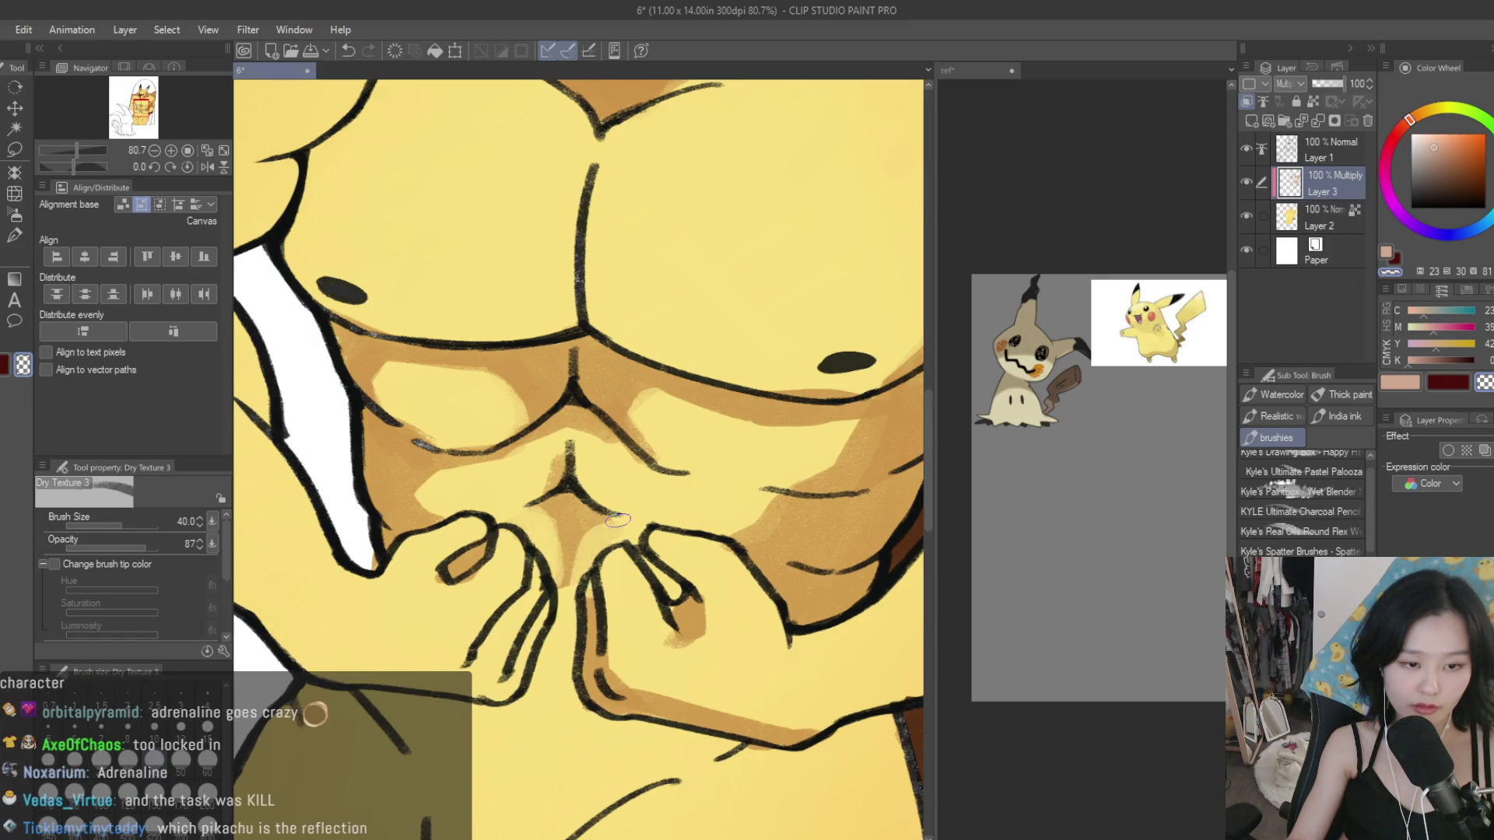
{"action": "left_click", "coordinate": [1407, 382]}
{"action": "left_click_drag", "start_coordinate": [558, 634], "coordinate": [533, 731]}
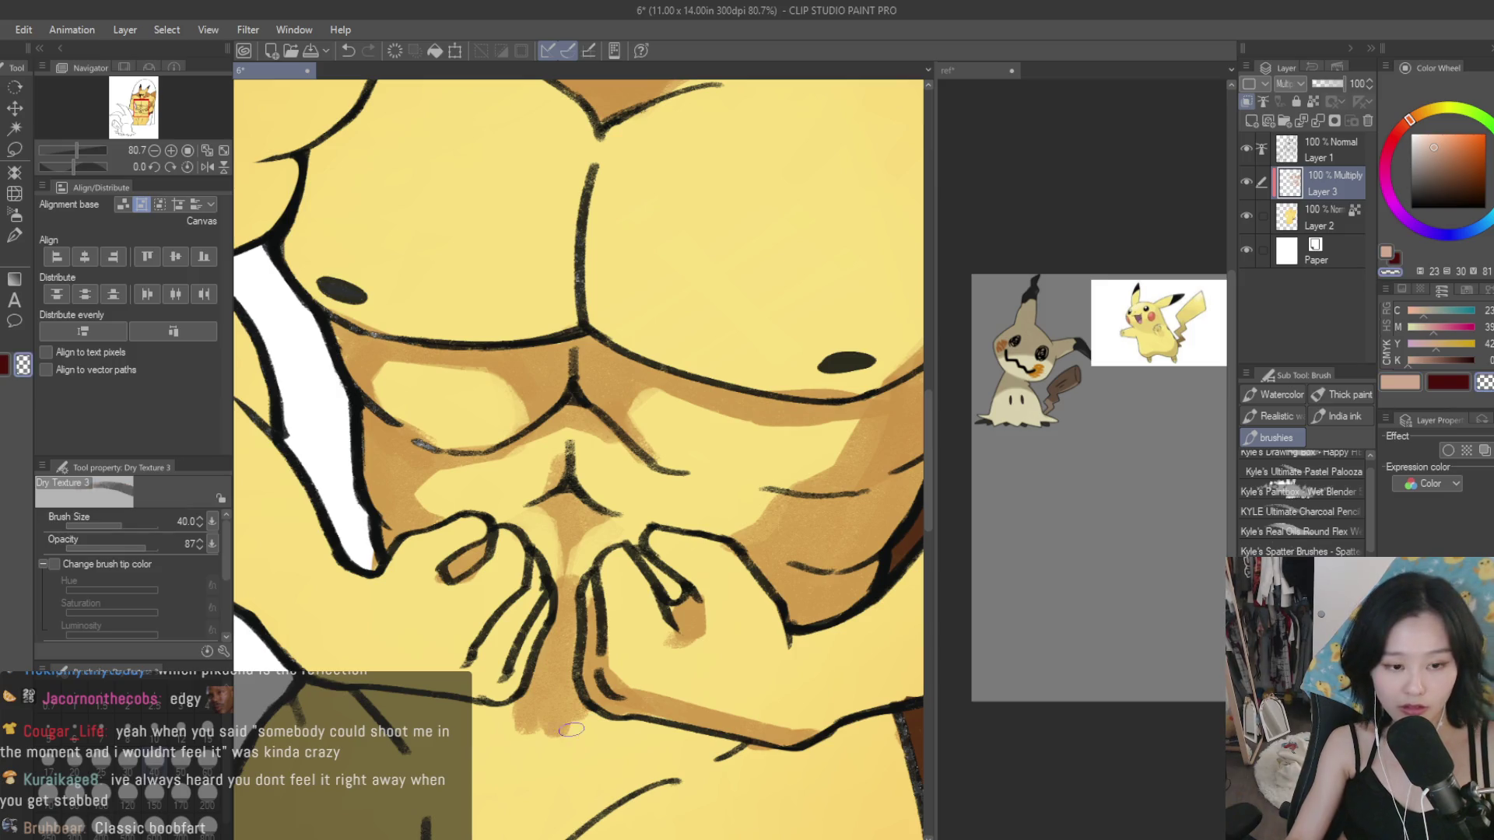
{"action": "left_click_drag", "start_coordinate": [543, 712], "coordinate": [517, 742]}
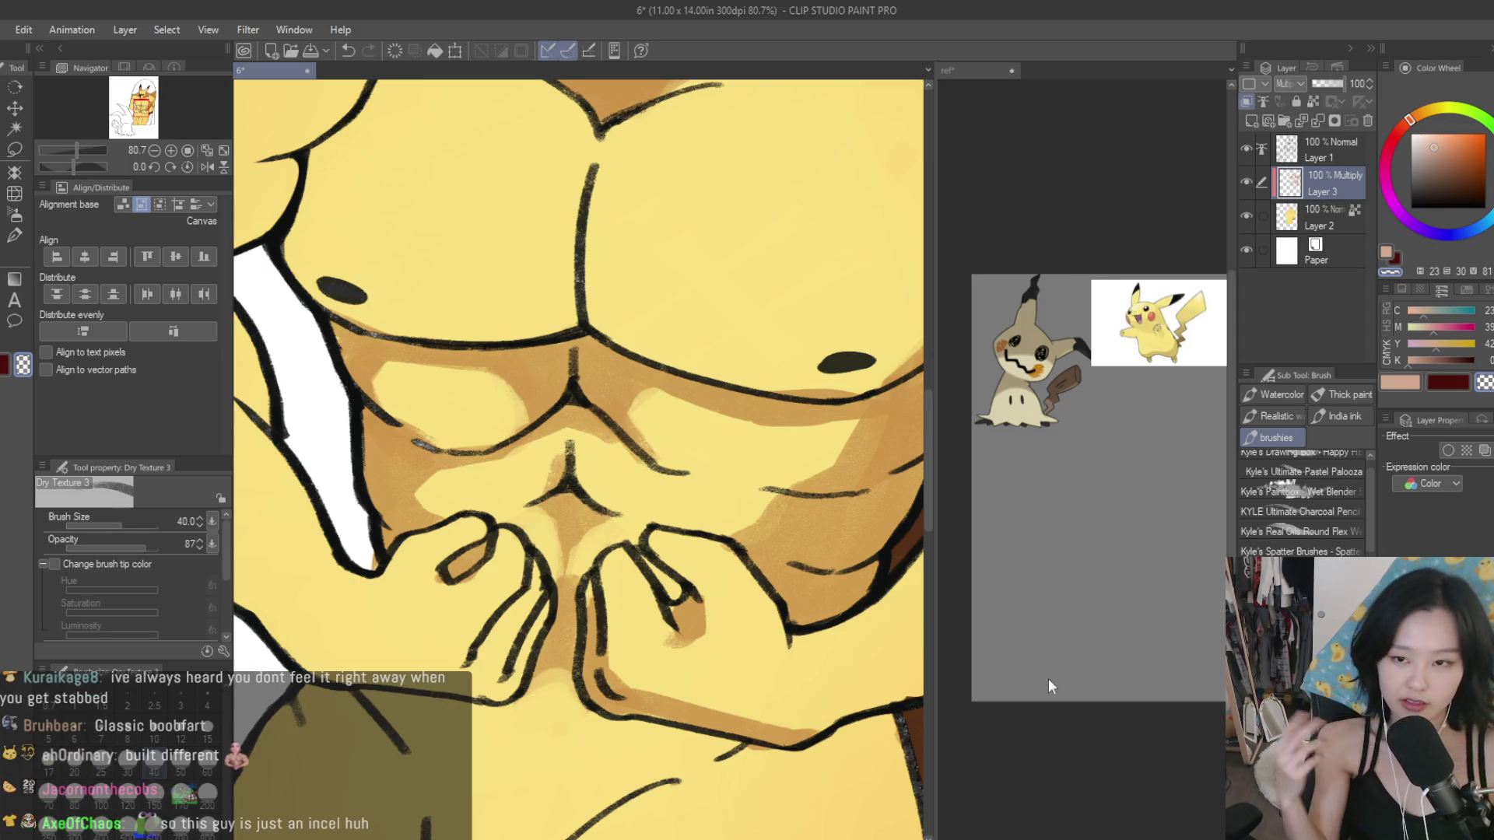
{"action": "left_click", "coordinate": [1401, 384]}
{"action": "key", "text": "ctrl+minus"}
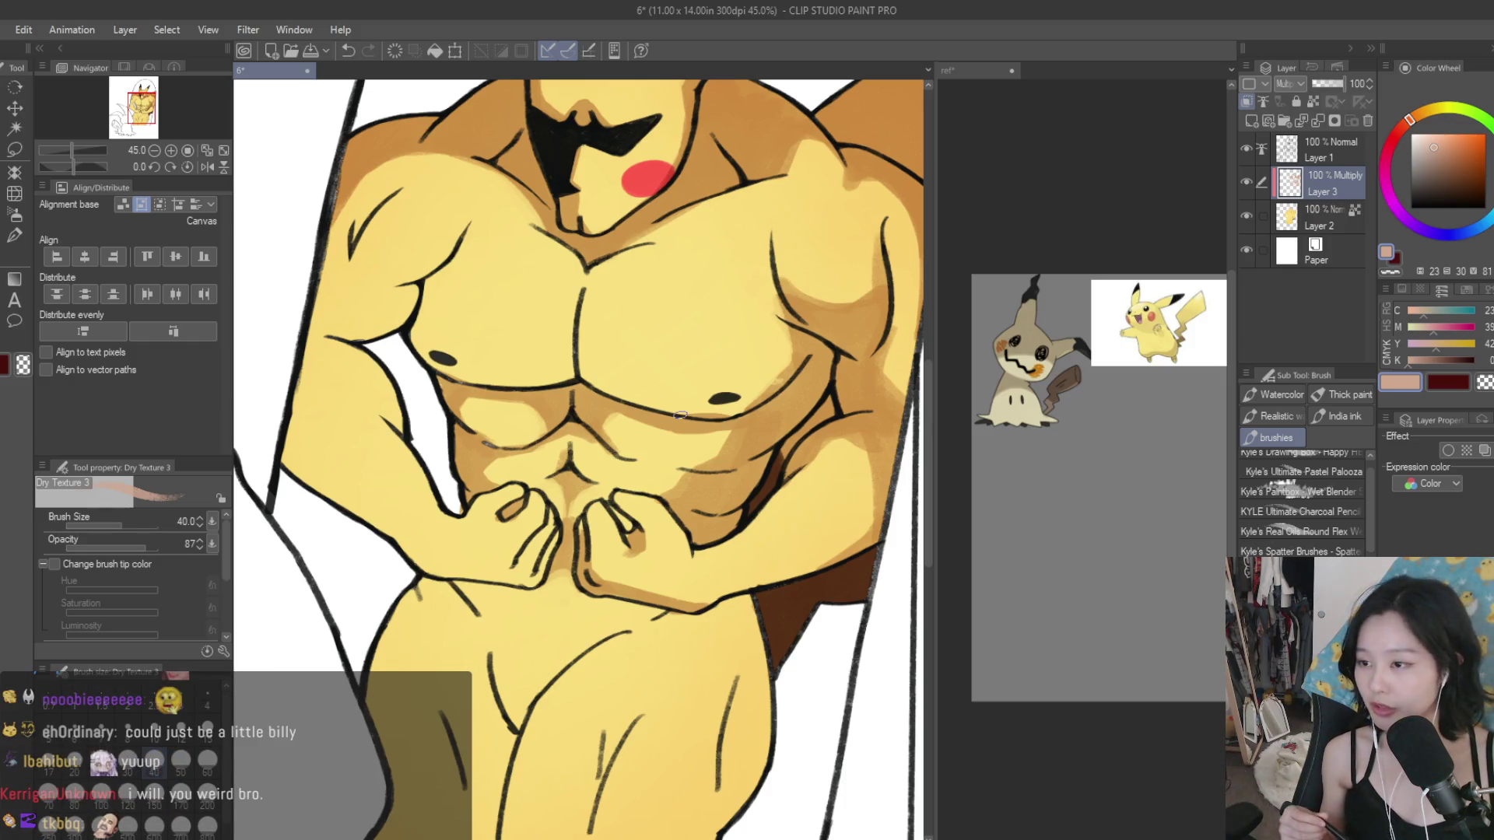
Step: Shade along the chest contour, beside the vertical chest line, the upper-left pec and neck line
{"action": "scroll", "coordinate": [679, 416], "scroll_direction": "up", "scroll_amount": 3}
{"action": "scroll", "coordinate": [679, 416], "scroll_direction": "up", "scroll_amount": 2}
{"action": "left_click_drag", "start_coordinate": [897, 442], "coordinate": [840, 484]}
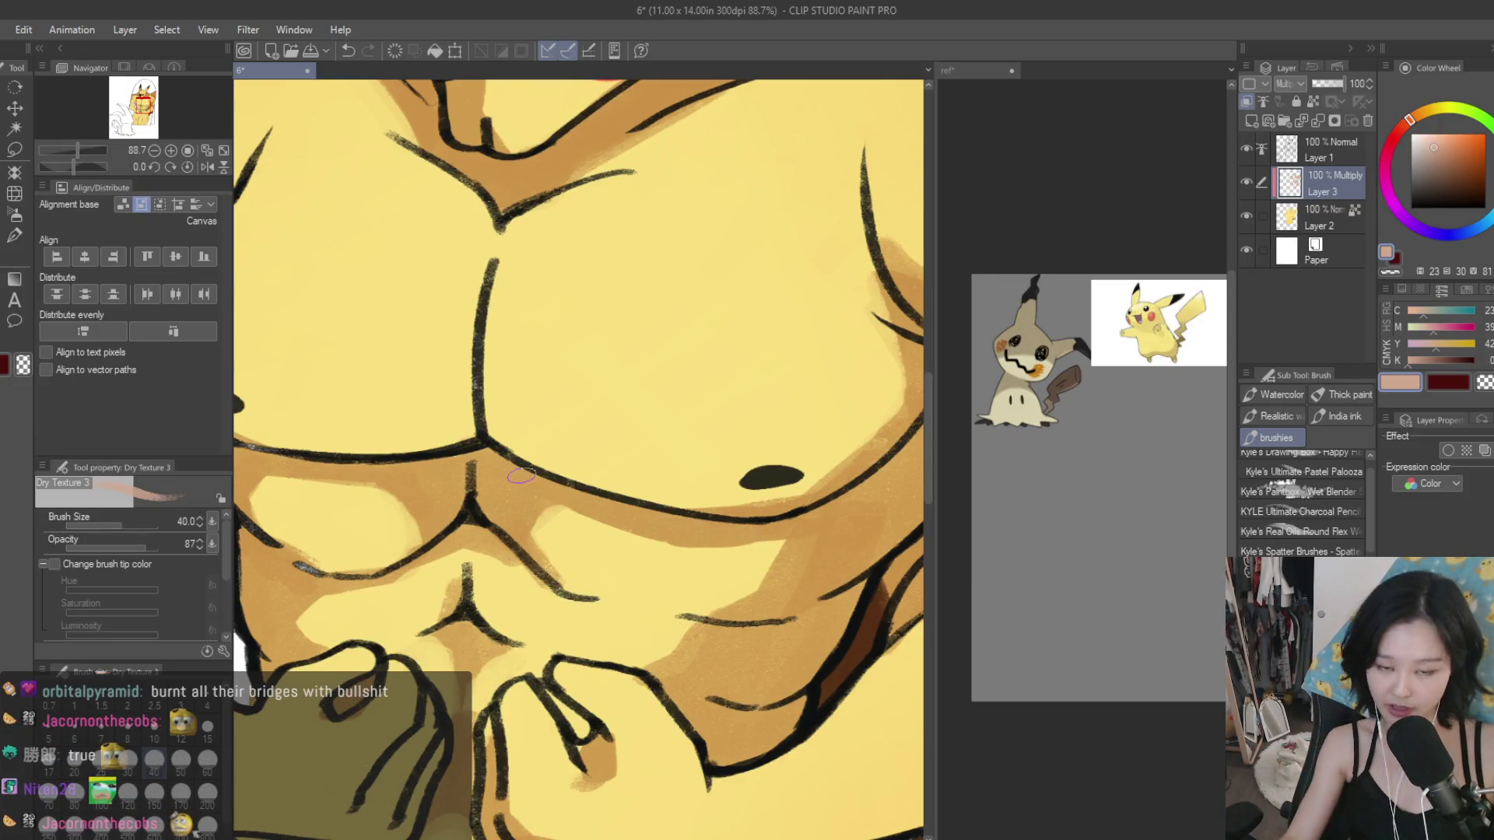
{"action": "scroll", "coordinate": [731, 602], "scroll_direction": "down", "scroll_amount": 2}
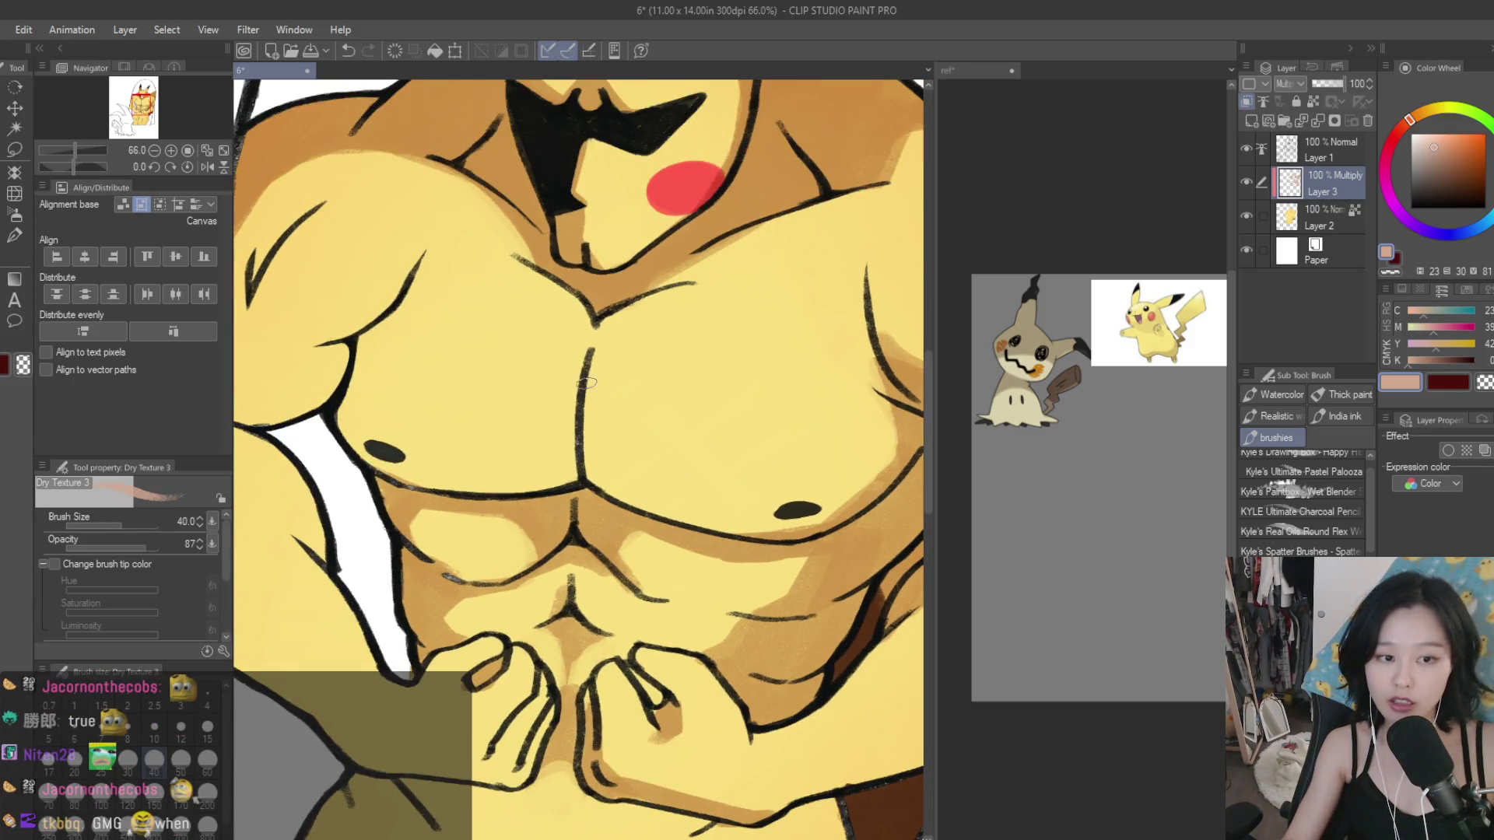
{"action": "left_click_drag", "start_coordinate": [586, 356], "coordinate": [569, 473]}
{"action": "mouse_move", "coordinate": [574, 413]}
{"action": "left_mouse_down"}
{"action": "mouse_move", "coordinate": [596, 477]}
{"action": "mouse_move", "coordinate": [583, 358]}
{"action": "mouse_move", "coordinate": [549, 284]}
{"action": "mouse_move", "coordinate": [541, 357]}
{"action": "mouse_move", "coordinate": [592, 405]}
{"action": "mouse_move", "coordinate": [587, 327]}
{"action": "mouse_move", "coordinate": [622, 300]}
{"action": "mouse_move", "coordinate": [526, 262]}
{"action": "mouse_move", "coordinate": [483, 273]}
{"action": "mouse_move", "coordinate": [436, 242]}
{"action": "mouse_move", "coordinate": [562, 361]}
{"action": "mouse_move", "coordinate": [554, 480]}
{"action": "mouse_move", "coordinate": [559, 298]}
{"action": "left_mouse_up"}
{"action": "left_click_drag", "start_coordinate": [569, 375], "coordinate": [472, 252]}
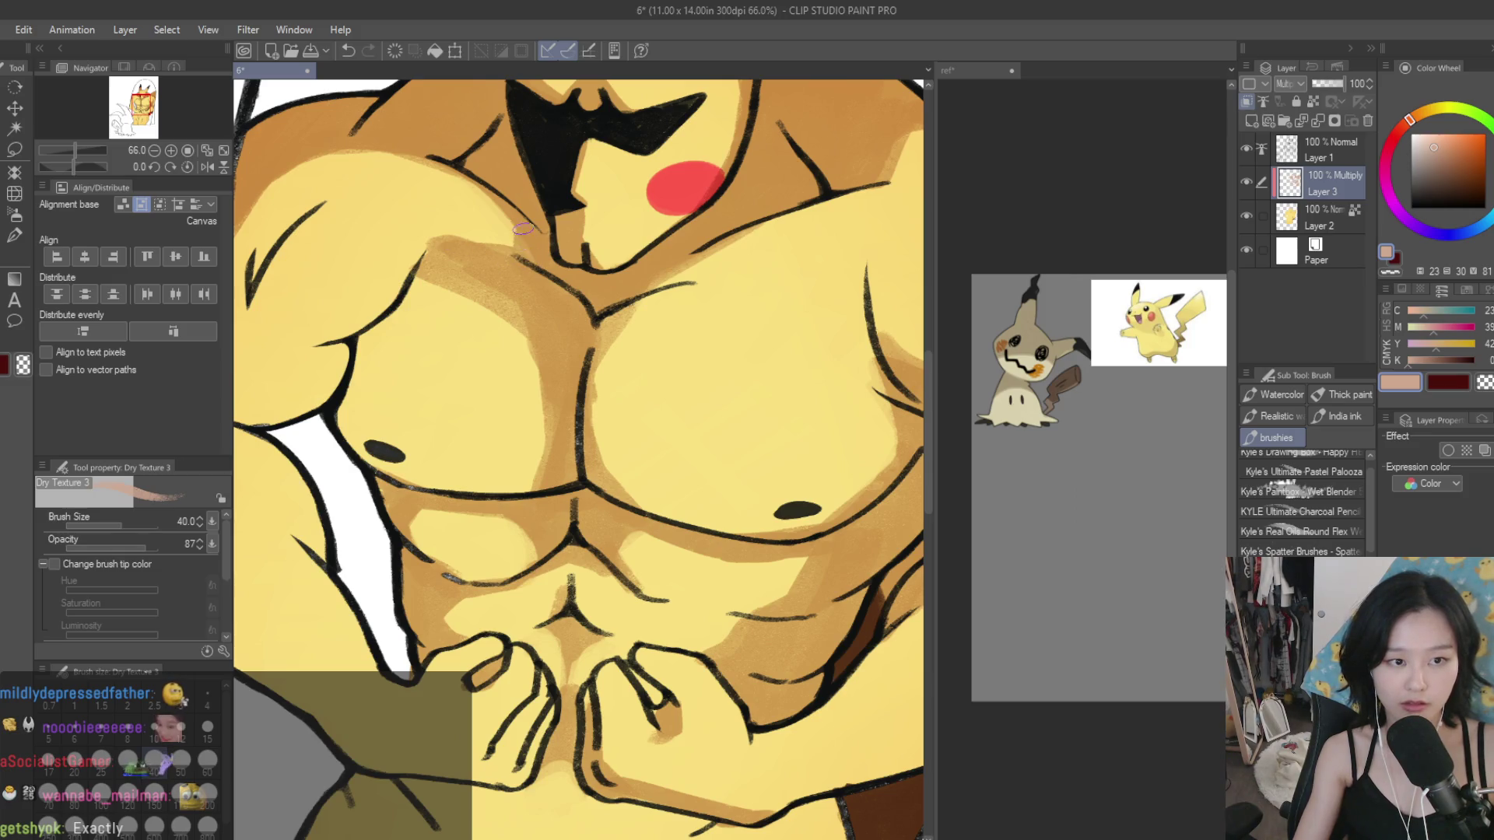
{"action": "left_click_drag", "start_coordinate": [507, 212], "coordinate": [511, 235]}
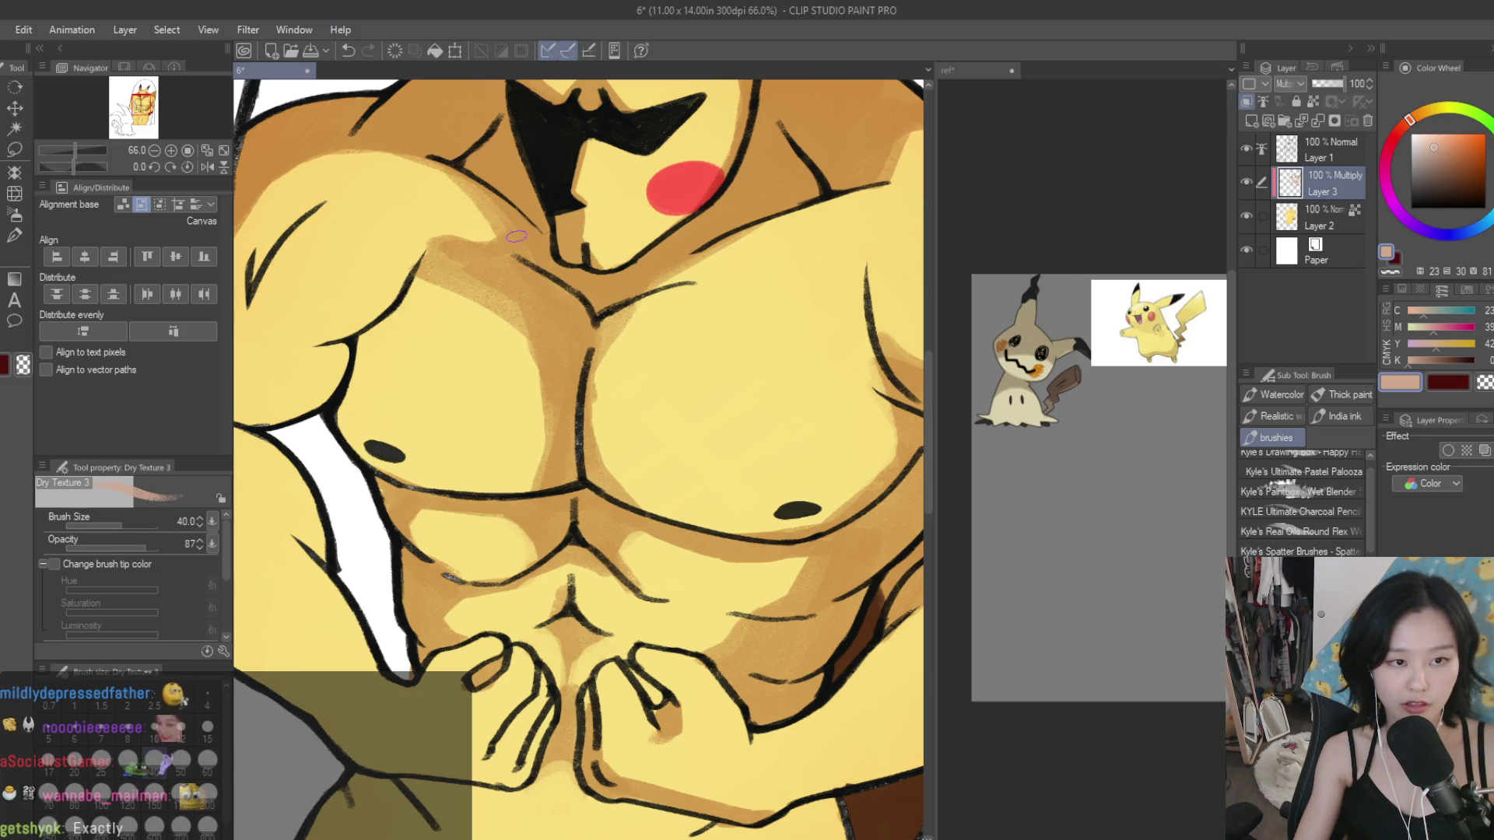
Step: Darken the shading along the upper chest line with two strokes
{"action": "scroll", "coordinate": [693, 474], "scroll_direction": "down", "scroll_amount": 6}
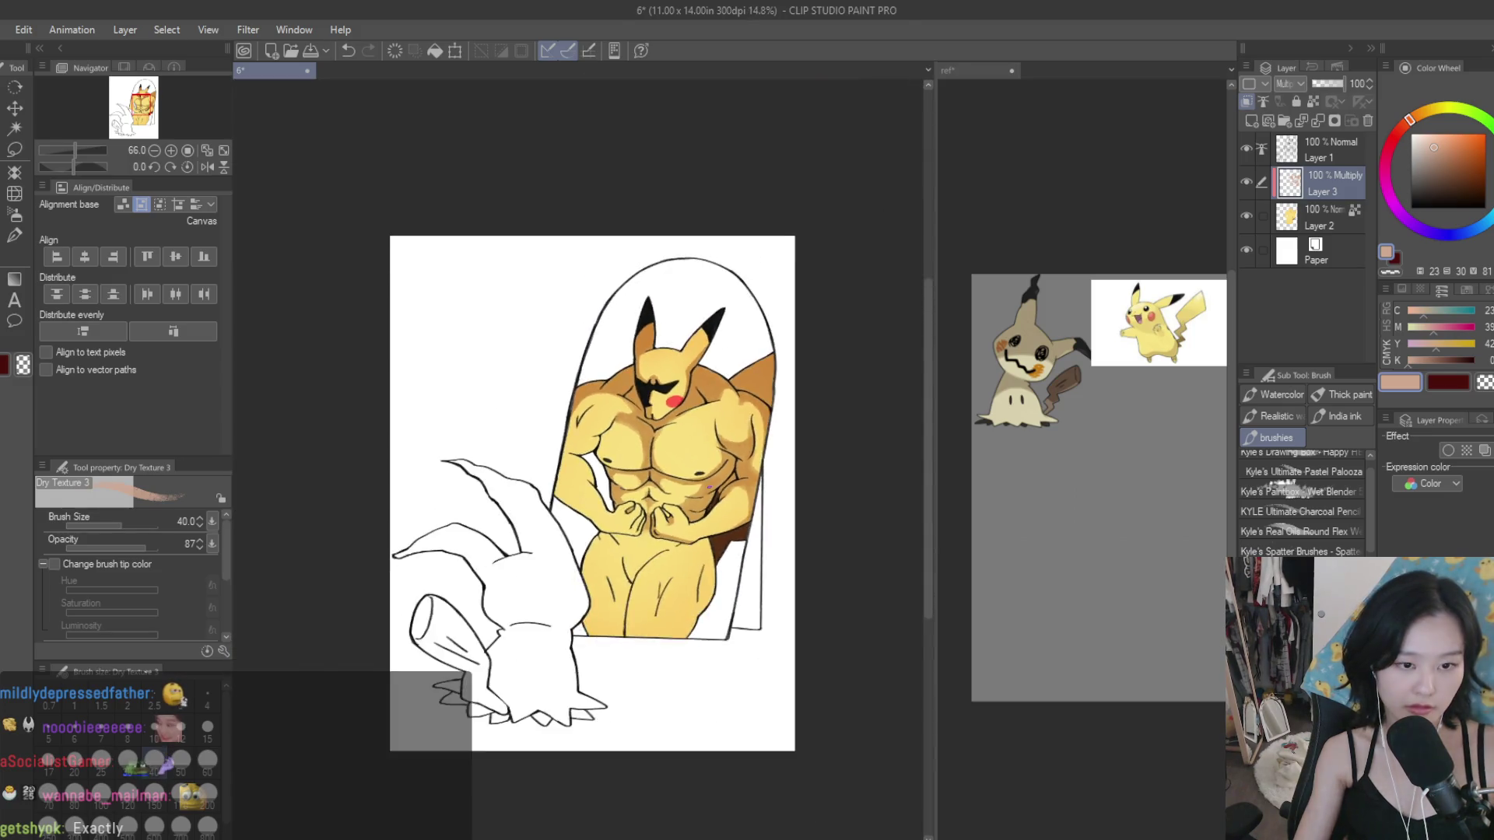
{"action": "scroll", "coordinate": [688, 449], "scroll_direction": "up", "scroll_amount": 3}
{"action": "scroll", "coordinate": [700, 440], "scroll_direction": "up", "scroll_amount": 2}
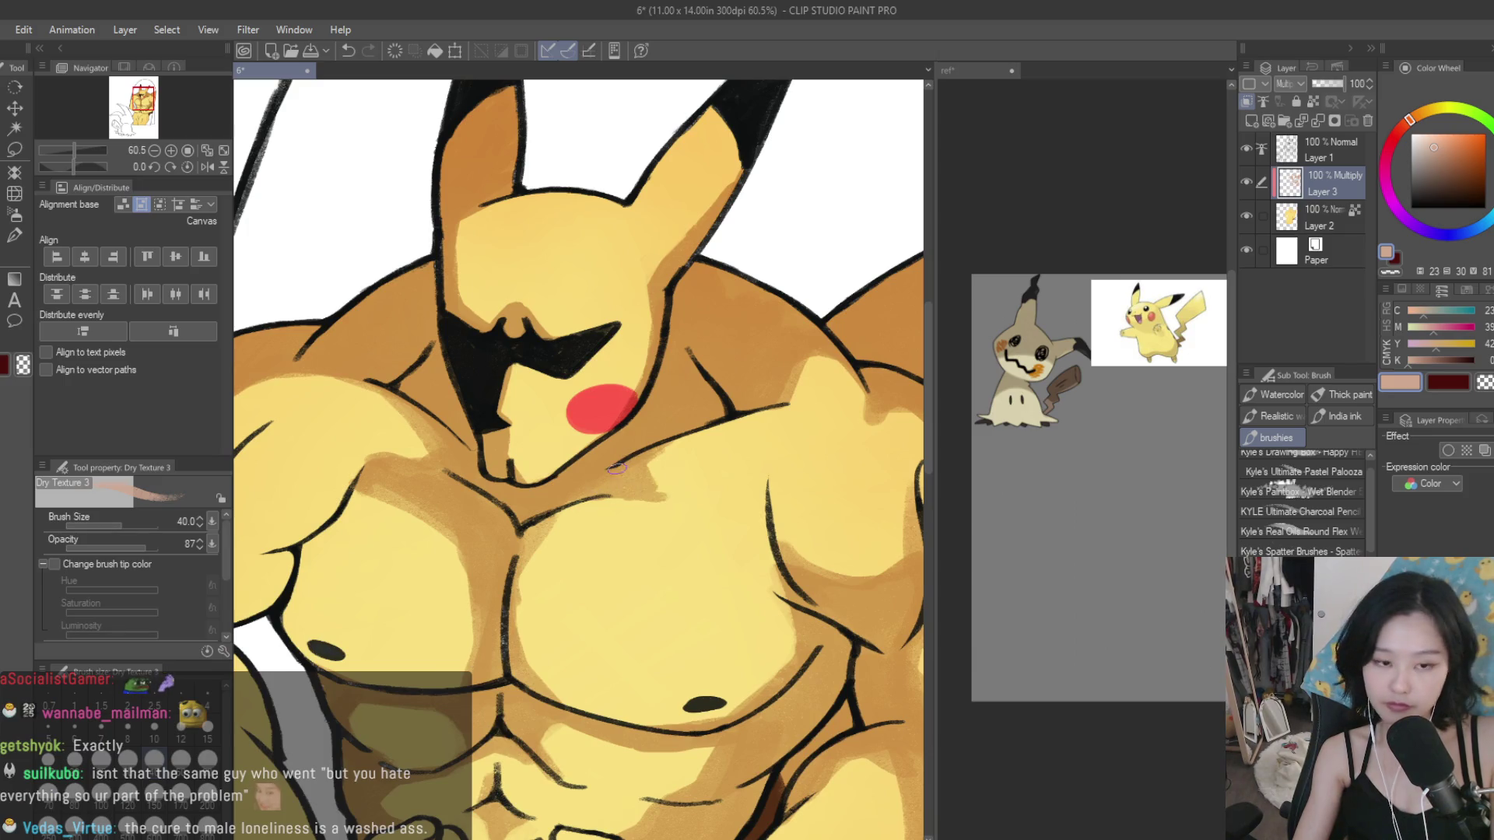
{"action": "left_click_drag", "start_coordinate": [617, 467], "coordinate": [728, 498]}
{"action": "left_click_drag", "start_coordinate": [630, 494], "coordinate": [595, 507]}
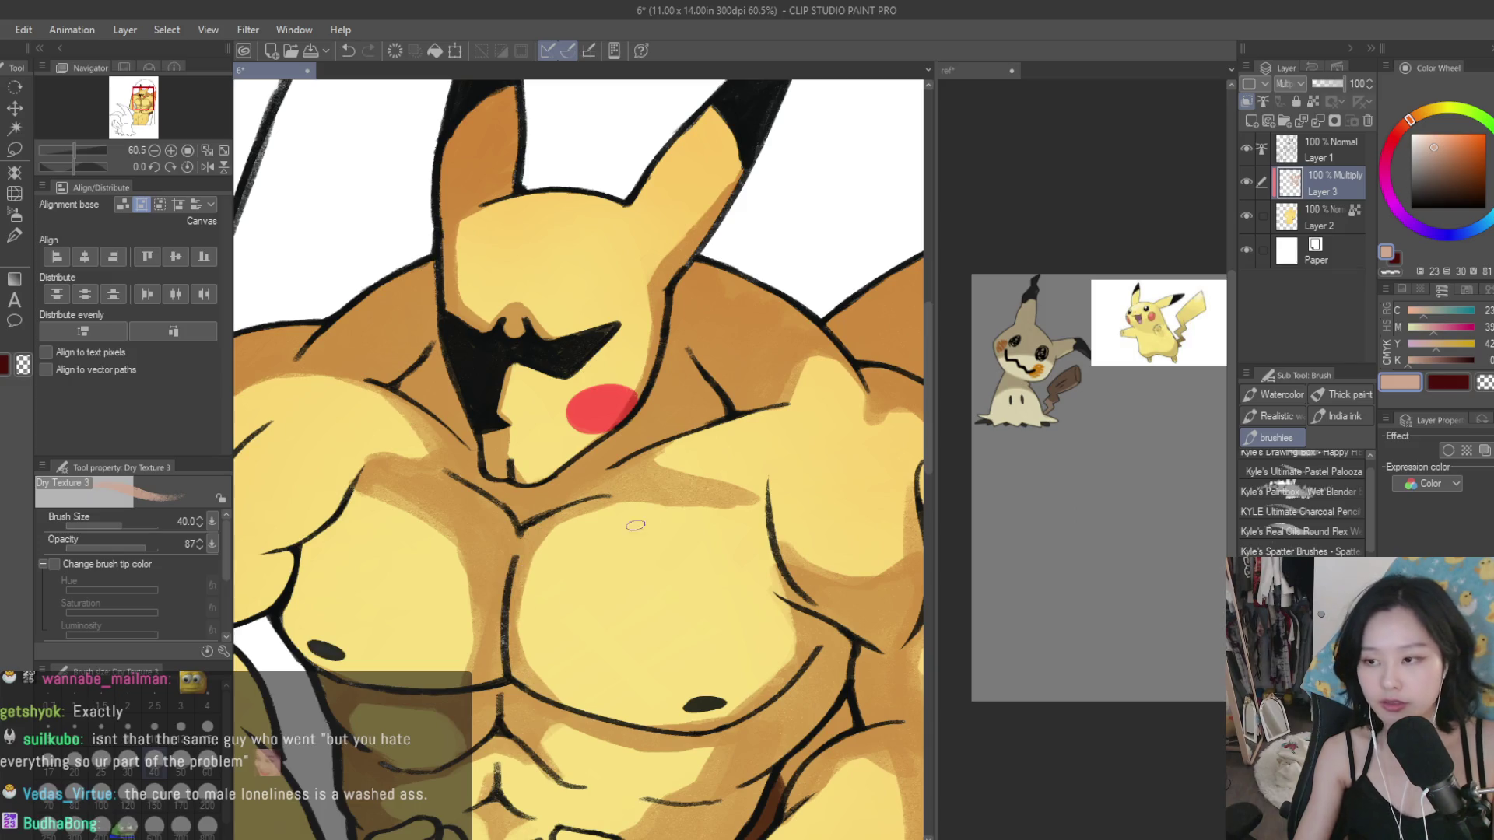
Step: Erase with transparent colour at brush size 60 to lighten the dark chest stroke and left pec
{"action": "left_click", "coordinate": [1484, 381]}
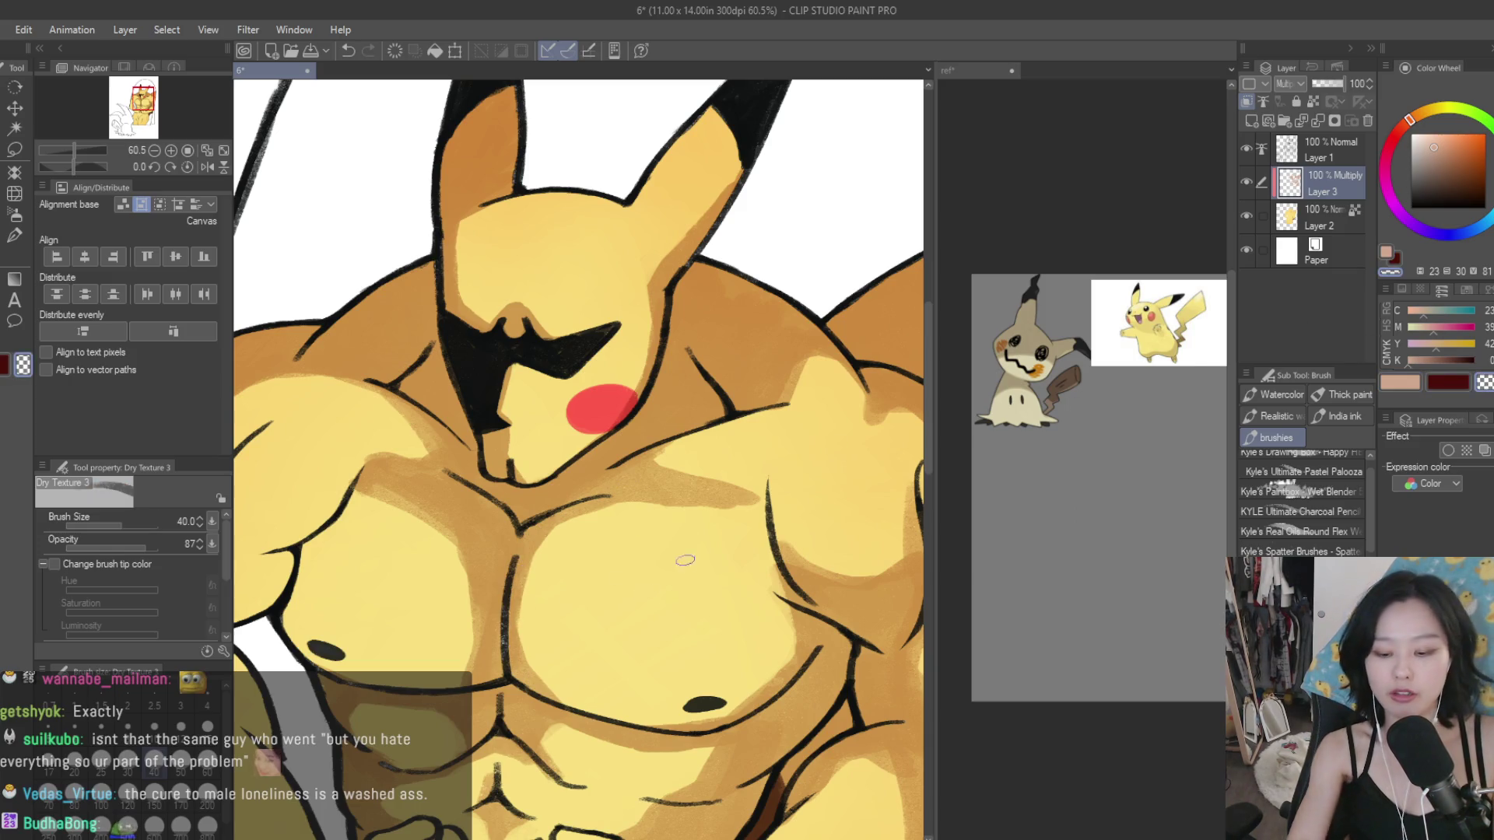
{"action": "key", "text": "bracketright"}
{"action": "key", "text": "bracketright"}
{"action": "left_click_drag", "start_coordinate": [751, 498], "coordinate": [631, 510]}
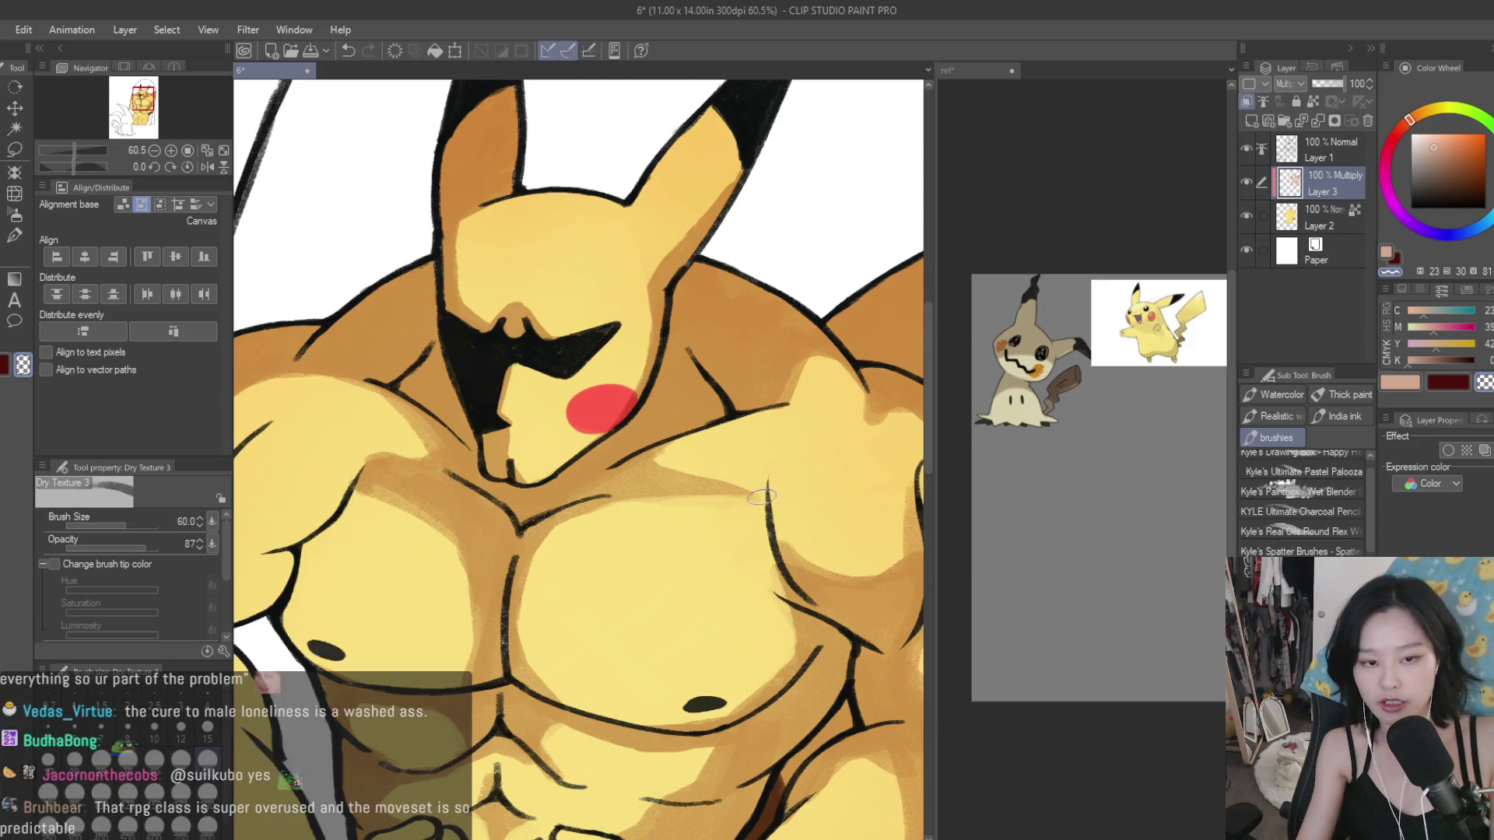
{"action": "scroll", "coordinate": [863, 459], "scroll_direction": "down", "scroll_amount": 1}
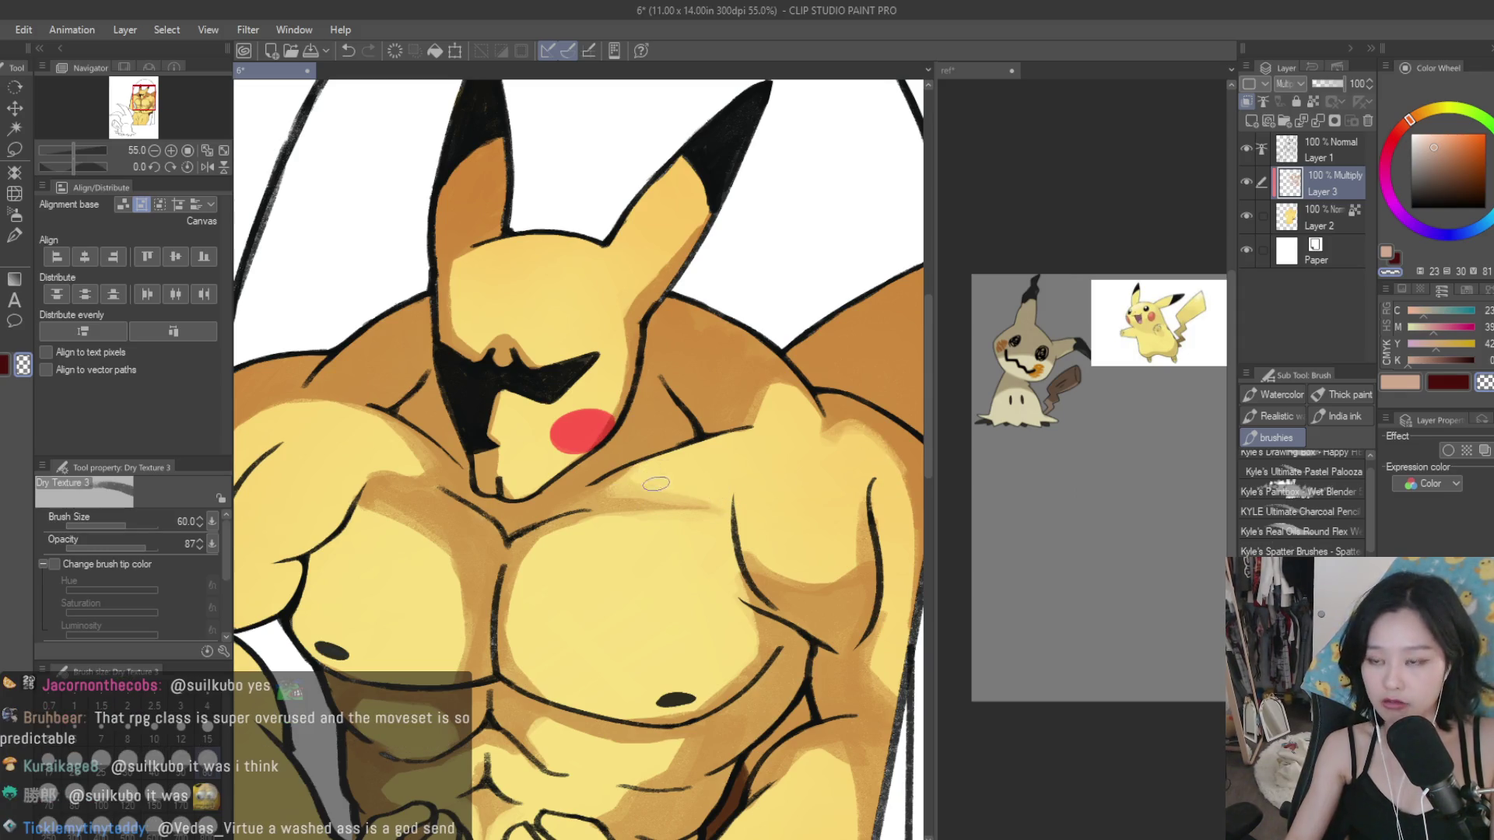
{"action": "scroll", "coordinate": [656, 484], "scroll_direction": "down", "scroll_amount": 1}
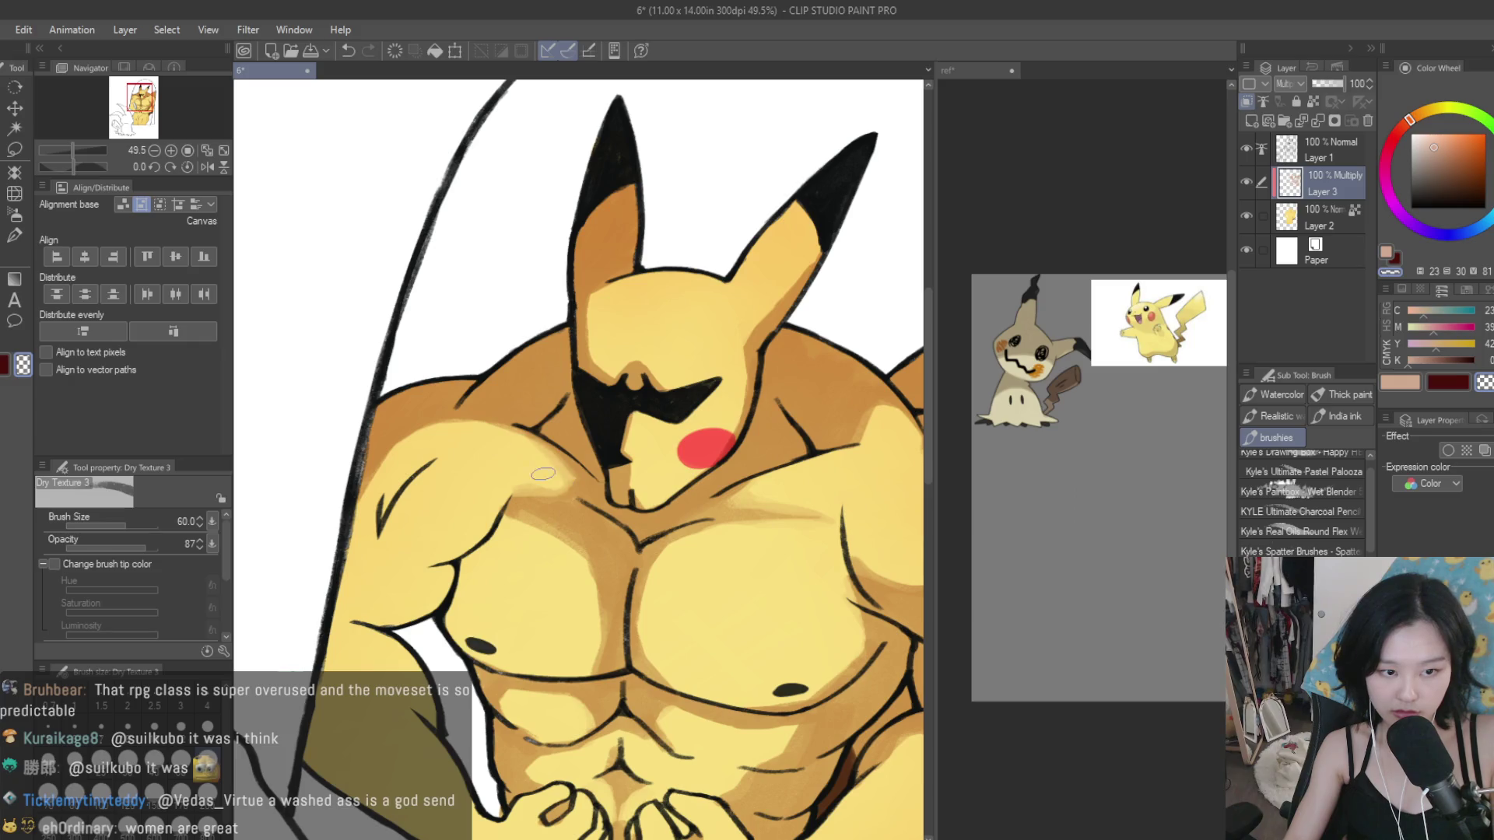
{"action": "left_click_drag", "start_coordinate": [559, 544], "coordinate": [596, 596]}
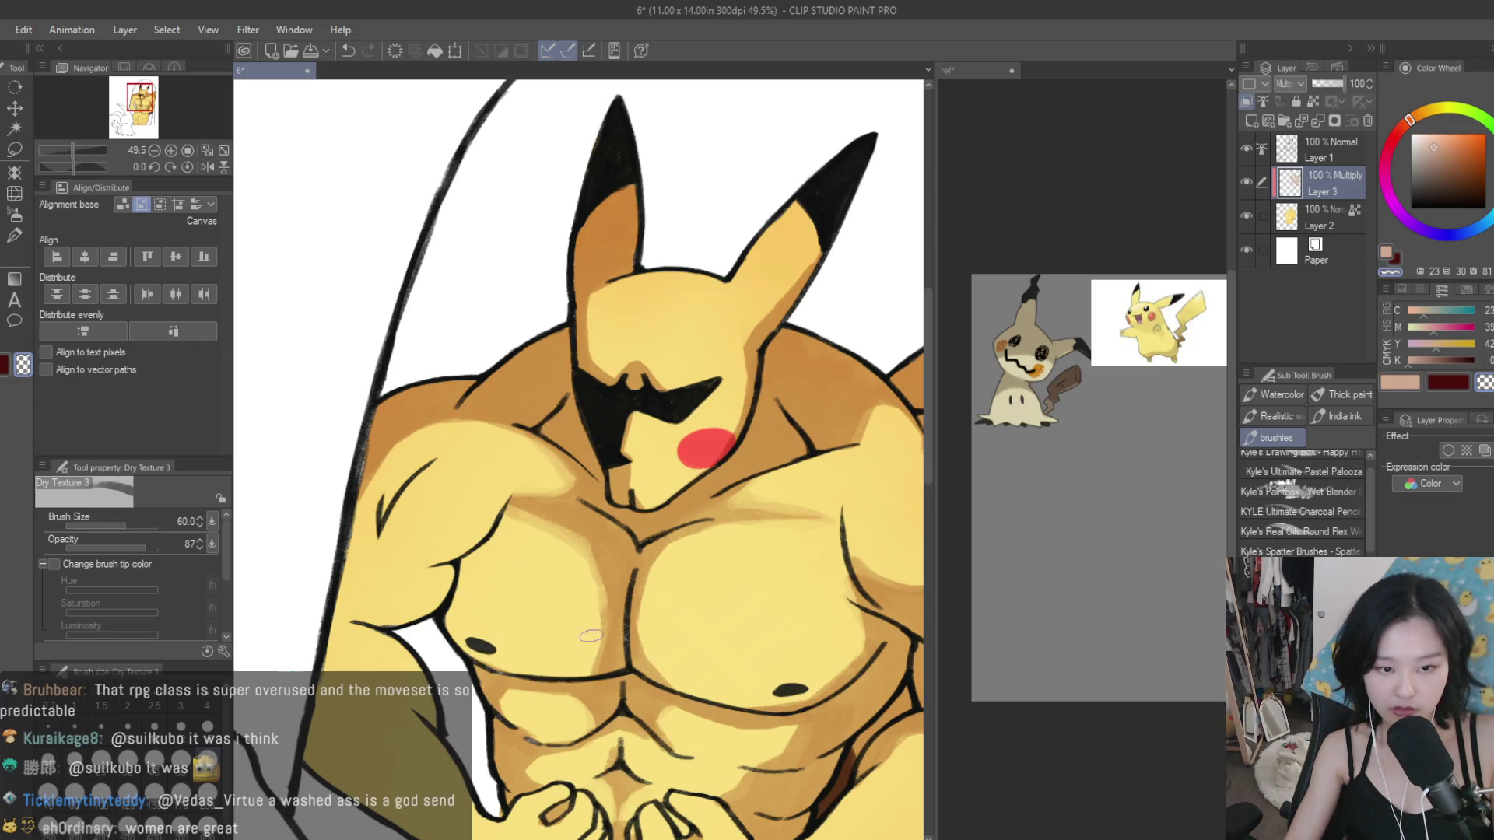
Step: In peach, shade the shoulder's left edge and the upper arm
{"action": "left_click", "coordinate": [1399, 379]}
{"action": "scroll", "coordinate": [506, 398], "scroll_direction": "up", "scroll_amount": 2}
{"action": "scroll", "coordinate": [506, 399], "scroll_direction": "up", "scroll_amount": 2}
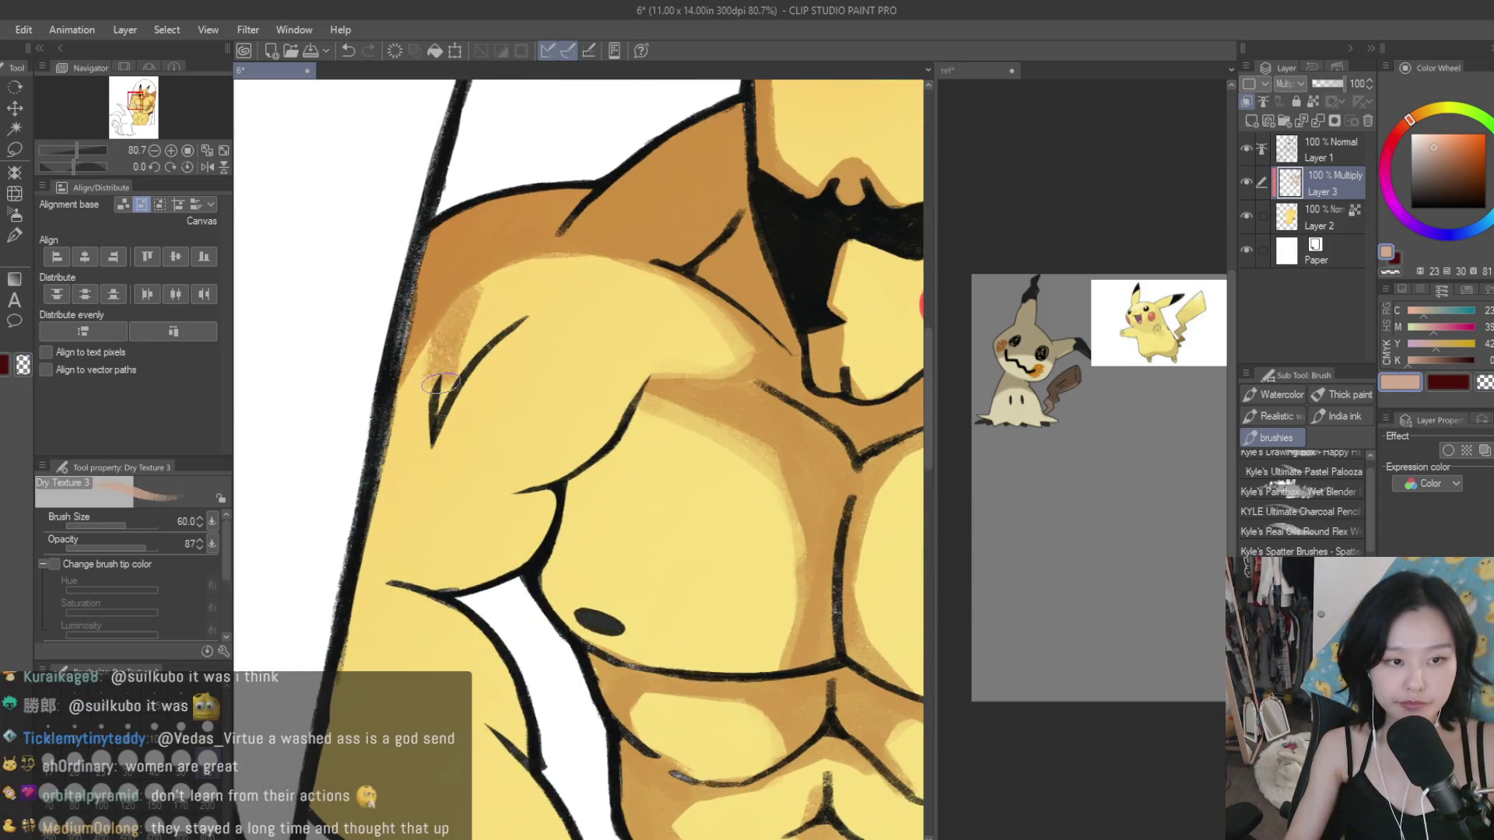
{"action": "mouse_move", "coordinate": [491, 296]}
{"action": "left_mouse_down"}
{"action": "mouse_move", "coordinate": [420, 413]}
{"action": "mouse_move", "coordinate": [411, 467]}
{"action": "left_mouse_up"}
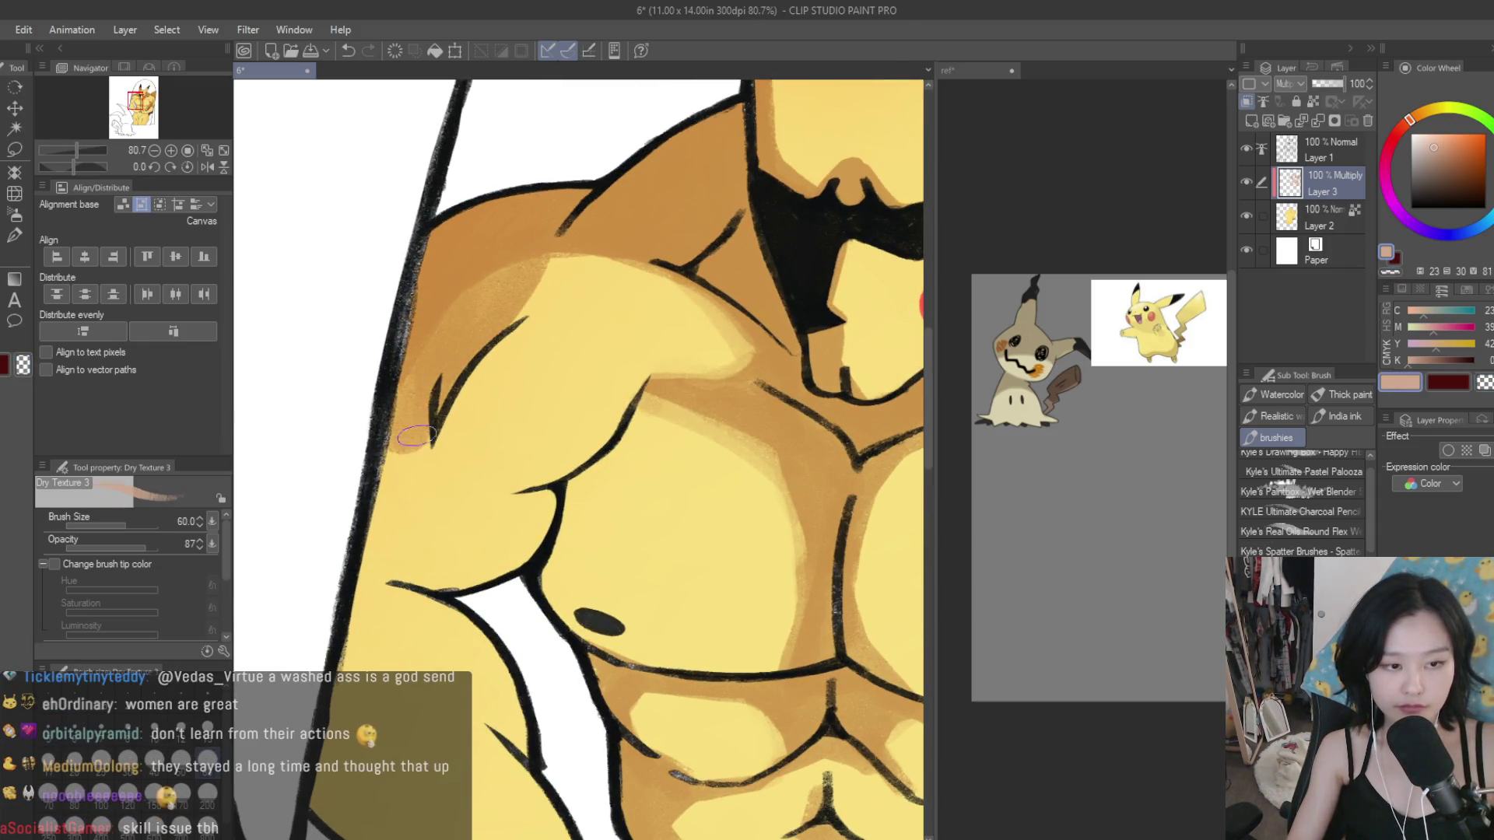
{"action": "mouse_move", "coordinate": [536, 264]}
{"action": "left_mouse_down"}
{"action": "mouse_move", "coordinate": [490, 327]}
{"action": "mouse_move", "coordinate": [515, 269]}
{"action": "mouse_move", "coordinate": [435, 372]}
{"action": "left_mouse_up"}
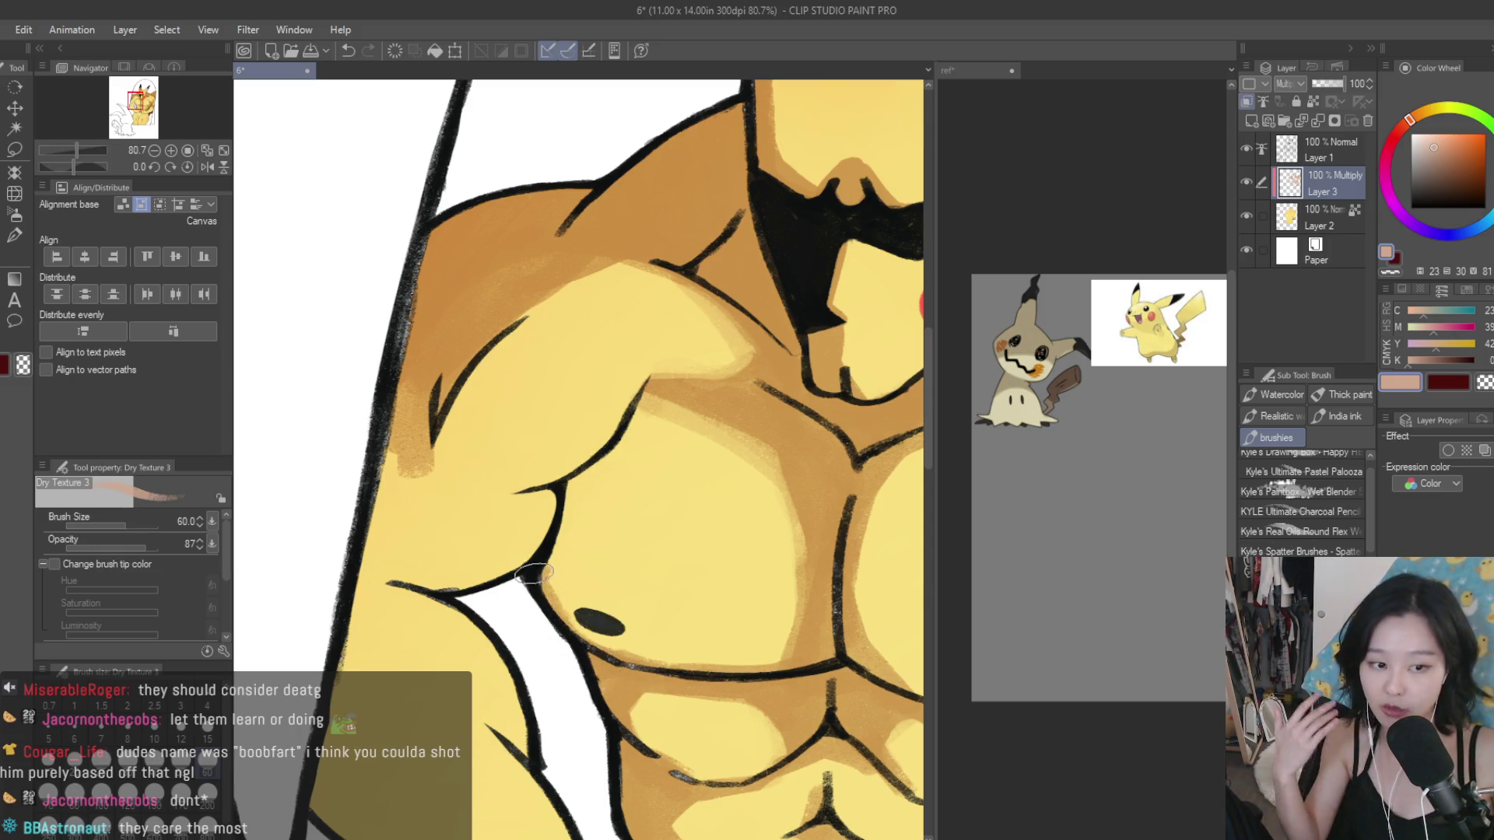
Step: Deepen shading along the chest outline, then erase to lighten the lower-left chest edge
{"action": "left_click_drag", "start_coordinate": [544, 548], "coordinate": [559, 622]}
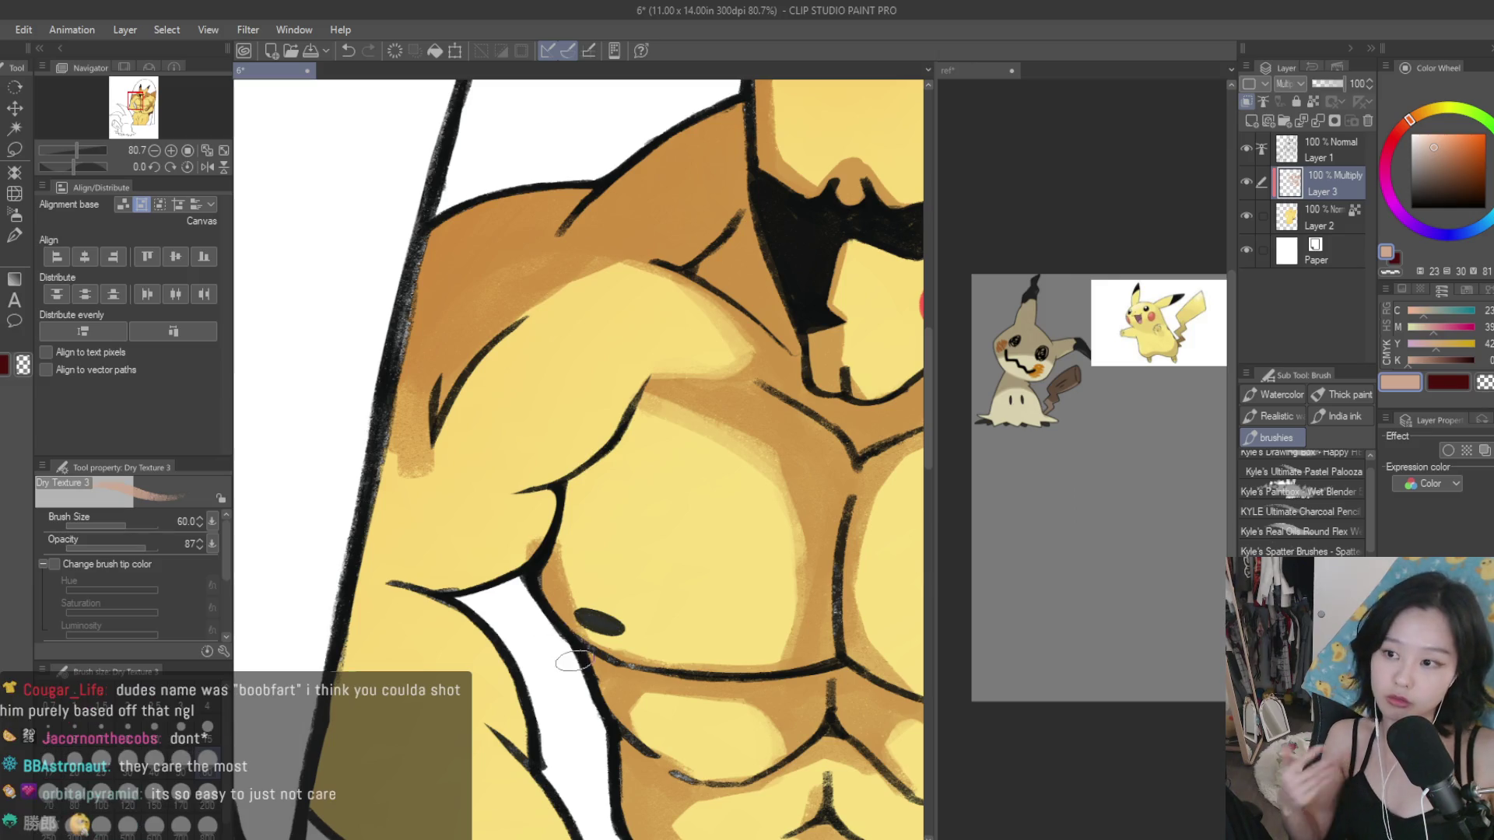
{"action": "mouse_move", "coordinate": [544, 514]}
{"action": "left_mouse_down"}
{"action": "mouse_move", "coordinate": [450, 585]}
{"action": "mouse_move", "coordinate": [415, 554]}
{"action": "mouse_move", "coordinate": [444, 591]}
{"action": "mouse_move", "coordinate": [498, 556]}
{"action": "mouse_move", "coordinate": [361, 549]}
{"action": "left_mouse_up"}
{"action": "mouse_move", "coordinate": [582, 480]}
{"action": "left_mouse_down"}
{"action": "mouse_move", "coordinate": [591, 436]}
{"action": "mouse_move", "coordinate": [496, 471]}
{"action": "mouse_move", "coordinate": [483, 502]}
{"action": "mouse_move", "coordinate": [365, 537]}
{"action": "mouse_move", "coordinate": [467, 537]}
{"action": "left_mouse_up"}
{"action": "key", "text": "c"}
{"action": "mouse_move", "coordinate": [389, 467]}
{"action": "left_mouse_down"}
{"action": "mouse_move", "coordinate": [423, 483]}
{"action": "mouse_move", "coordinate": [377, 424]}
{"action": "mouse_move", "coordinate": [413, 451]}
{"action": "mouse_move", "coordinate": [536, 466]}
{"action": "left_mouse_up"}
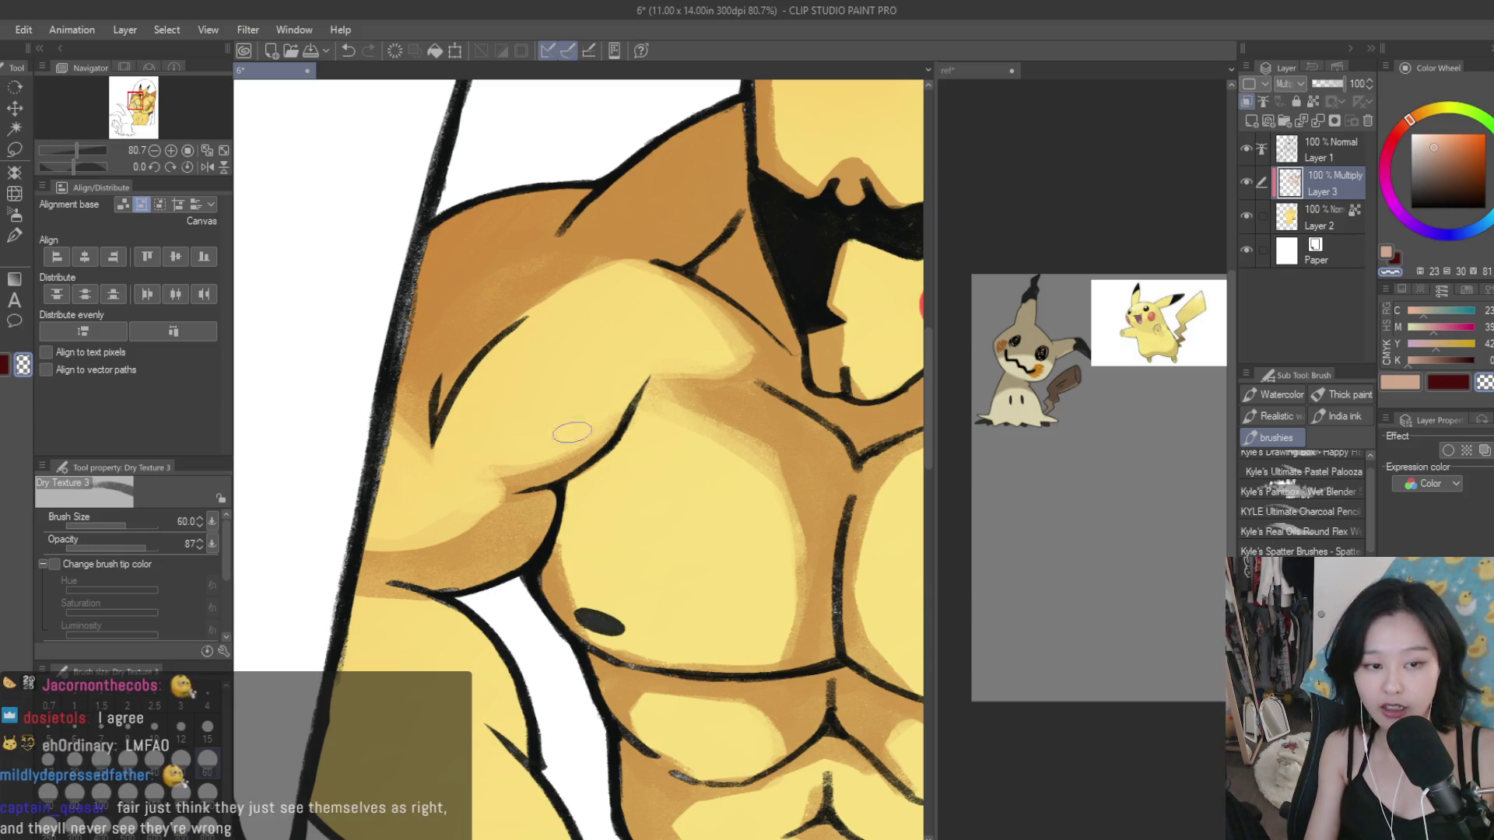
{"action": "scroll", "coordinate": [475, 473], "scroll_direction": "down", "scroll_amount": 5}
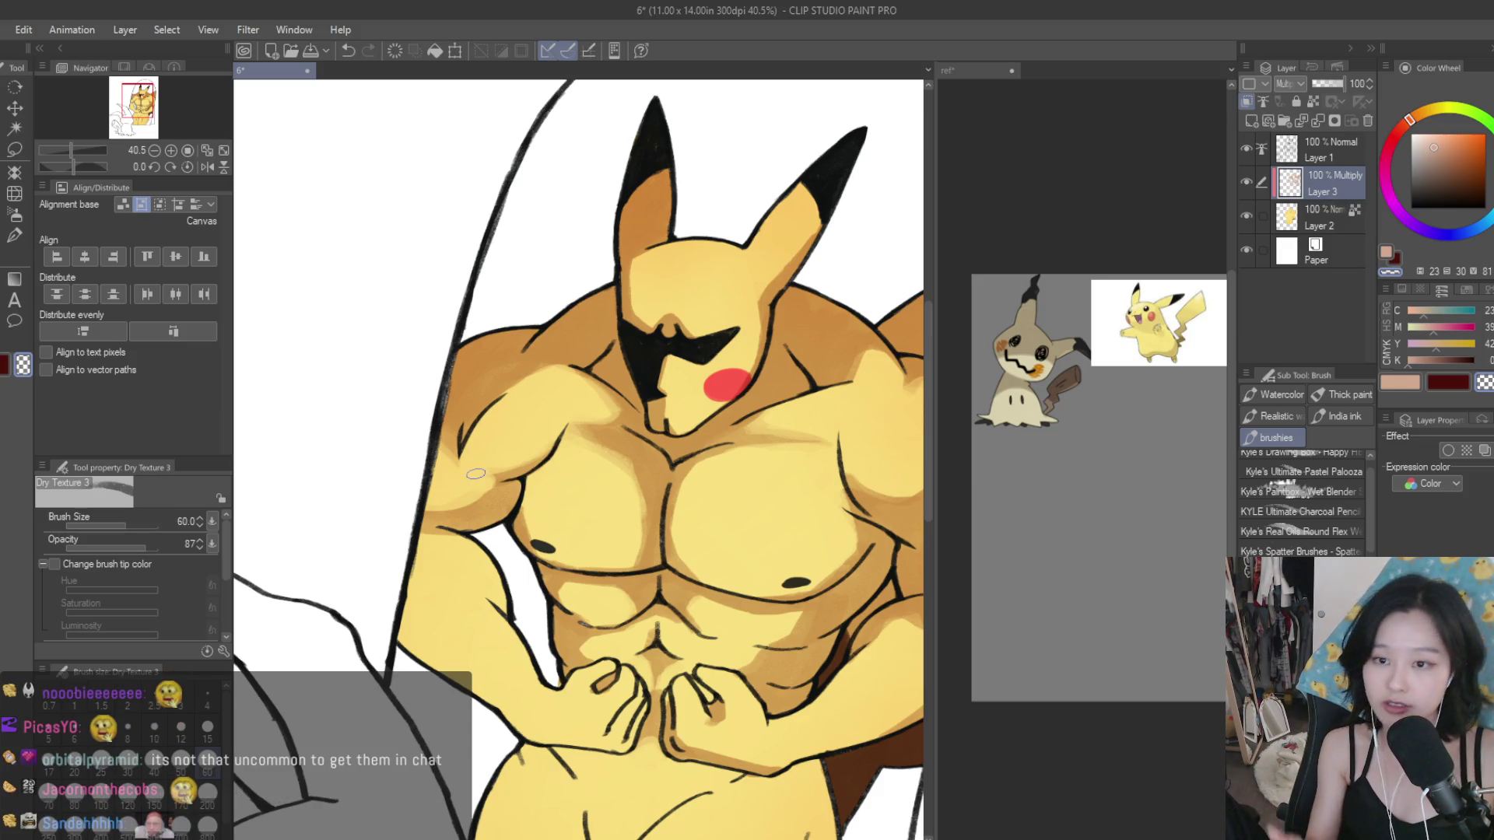
Step: Return to the peach shading colour and add brown shading to the upper left arm
{"action": "left_click", "coordinate": [1410, 382]}
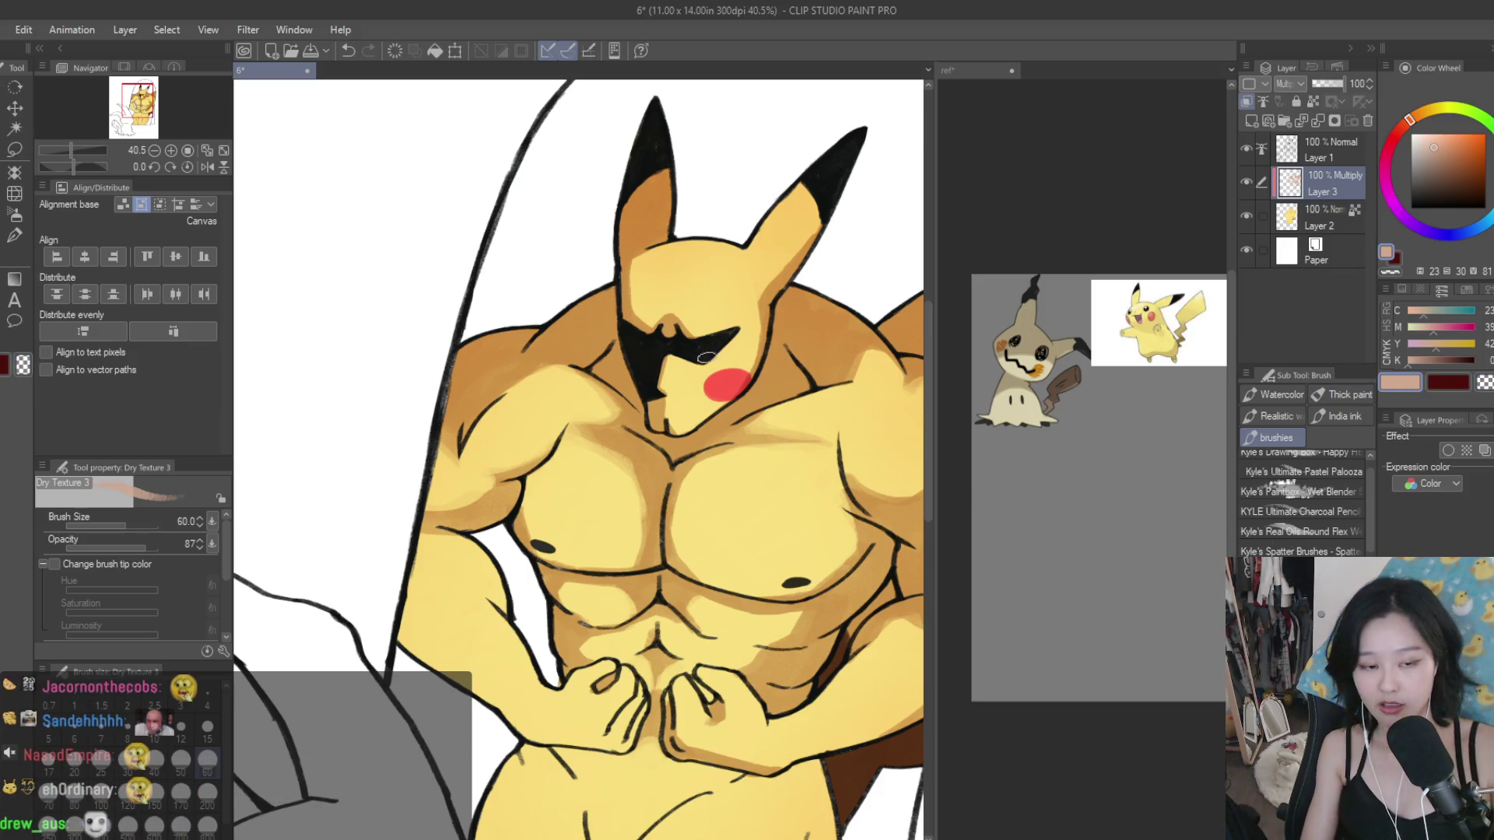
{"action": "scroll", "coordinate": [706, 357], "scroll_direction": "down", "scroll_amount": 3}
{"action": "scroll", "coordinate": [480, 513], "scroll_direction": "up", "scroll_amount": 2}
{"action": "scroll", "coordinate": [481, 512], "scroll_direction": "up", "scroll_amount": 2}
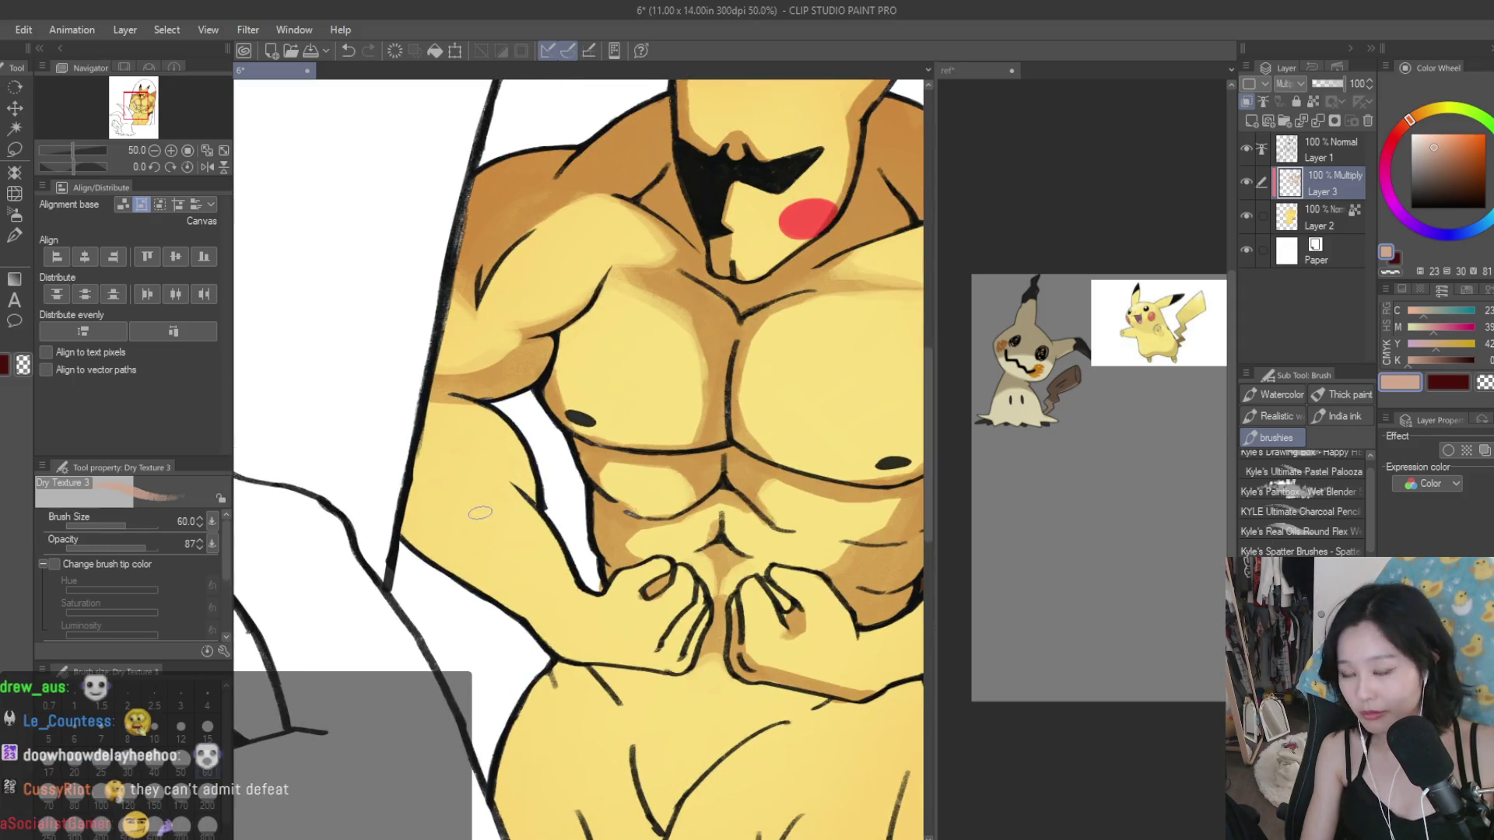
{"action": "scroll", "coordinate": [481, 513], "scroll_direction": "up", "scroll_amount": 2}
{"action": "scroll", "coordinate": [480, 513], "scroll_direction": "up", "scroll_amount": 1}
{"action": "scroll", "coordinate": [636, 567], "scroll_direction": "down", "scroll_amount": 4}
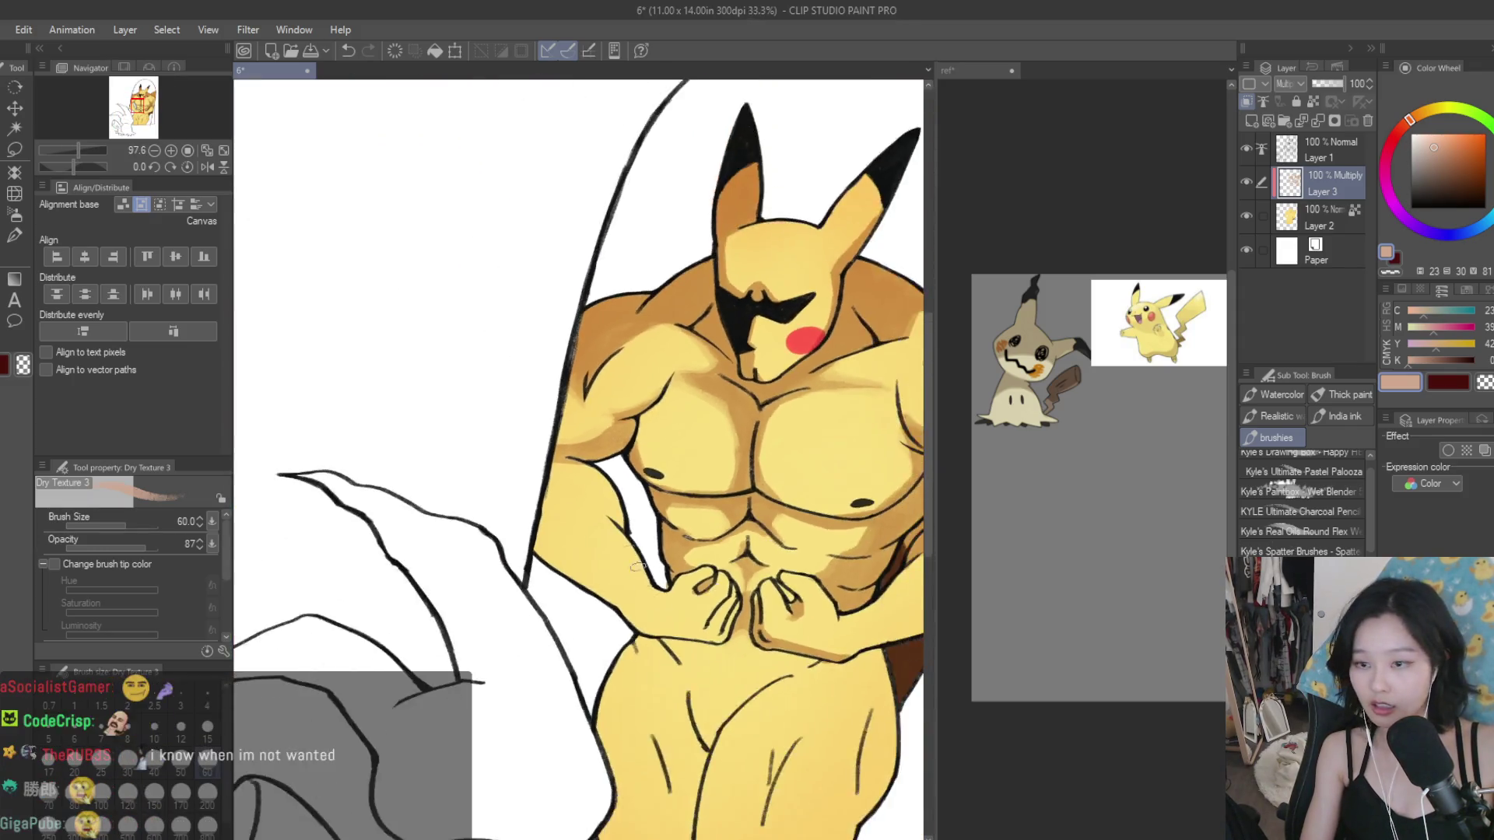
{"action": "scroll", "coordinate": [636, 567], "scroll_direction": "up", "scroll_amount": 2}
{"action": "mouse_move", "coordinate": [673, 544]}
{"action": "left_mouse_down"}
{"action": "mouse_move", "coordinate": [537, 451]}
{"action": "mouse_move", "coordinate": [638, 529]}
{"action": "mouse_move", "coordinate": [528, 470]}
{"action": "mouse_move", "coordinate": [635, 646]}
{"action": "left_mouse_up"}
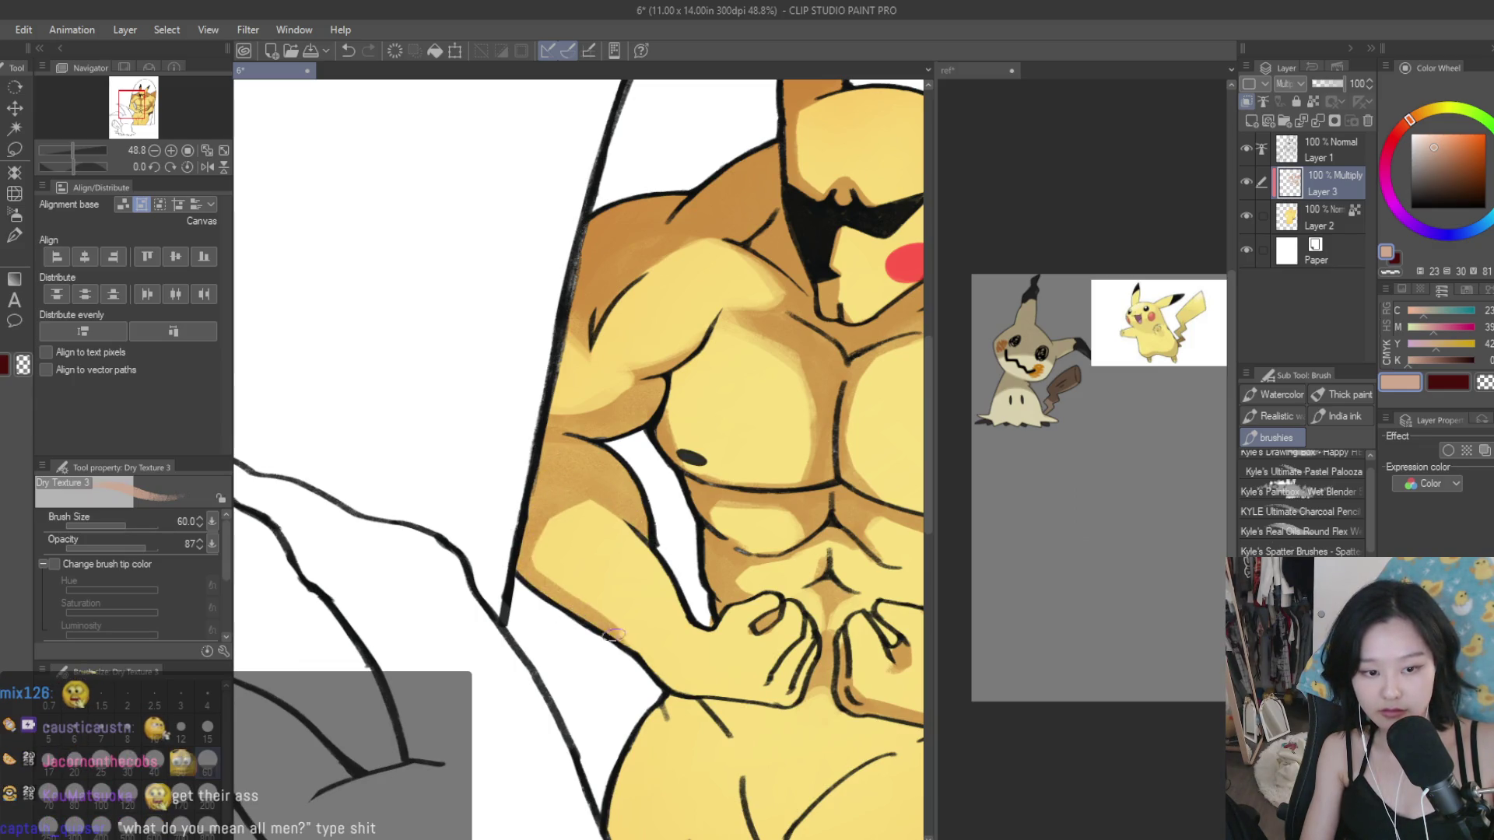
Step: Lighten the darkest shading bands along the lower and upper left arm
{"action": "scroll", "coordinate": [570, 456], "scroll_direction": "down", "scroll_amount": 3}
{"action": "scroll", "coordinate": [570, 456], "scroll_direction": "up", "scroll_amount": 1}
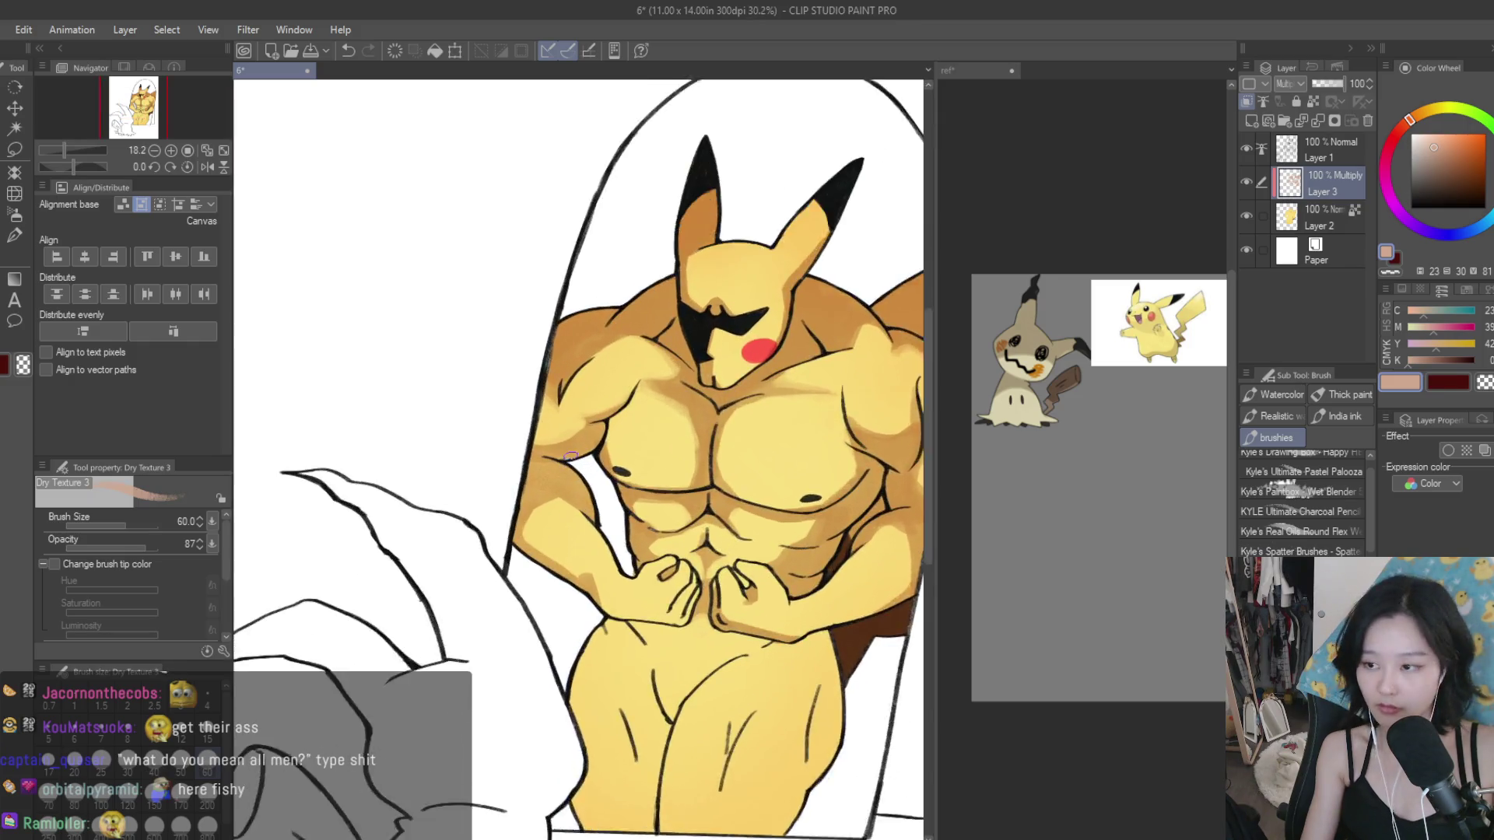
{"action": "scroll", "coordinate": [570, 456], "scroll_direction": "up", "scroll_amount": 1}
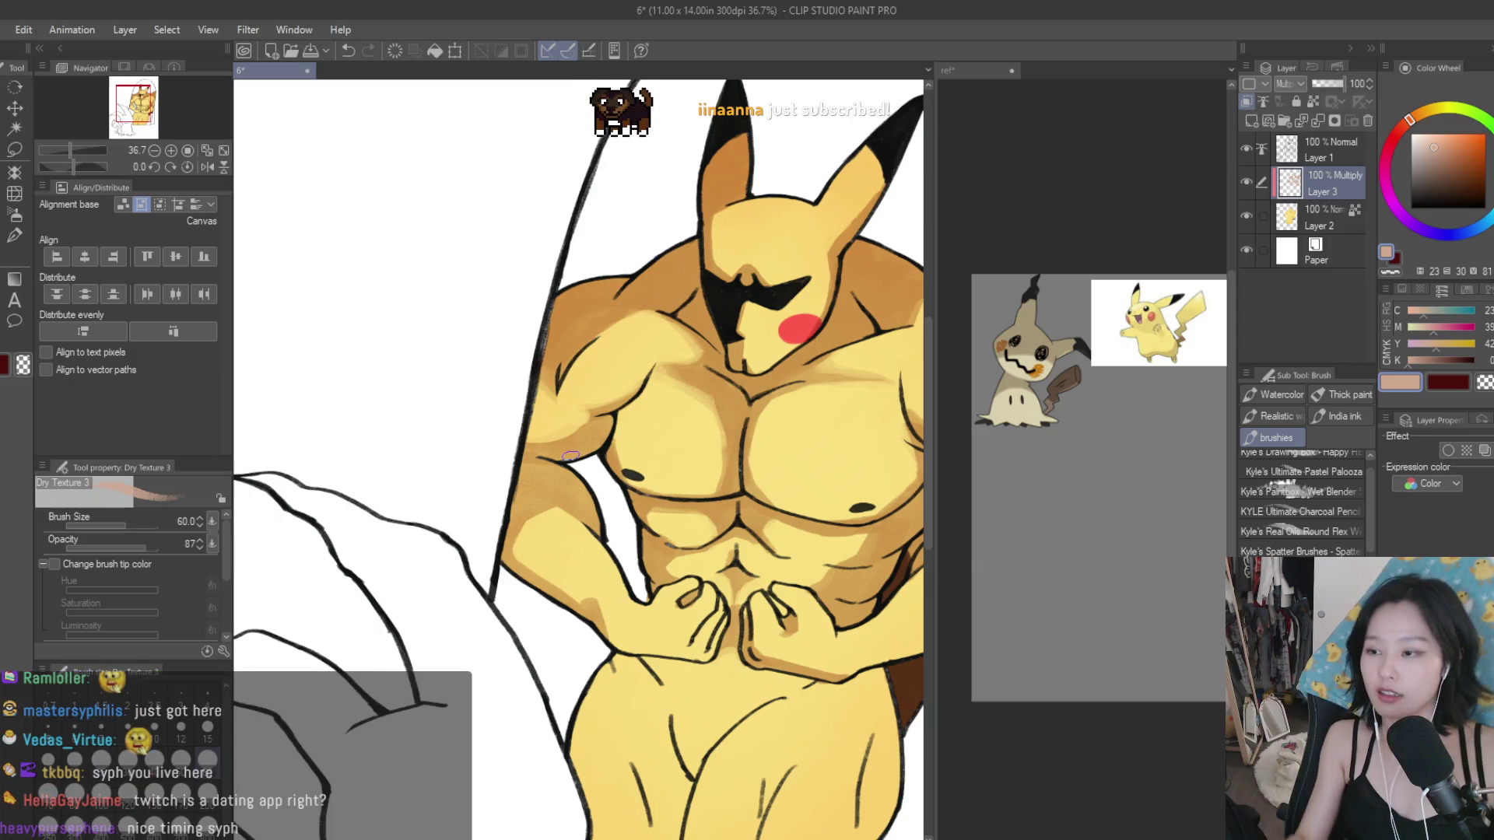
{"action": "scroll", "coordinate": [533, 509], "scroll_direction": "up", "scroll_amount": 2}
{"action": "scroll", "coordinate": [533, 509], "scroll_direction": "up", "scroll_amount": 2}
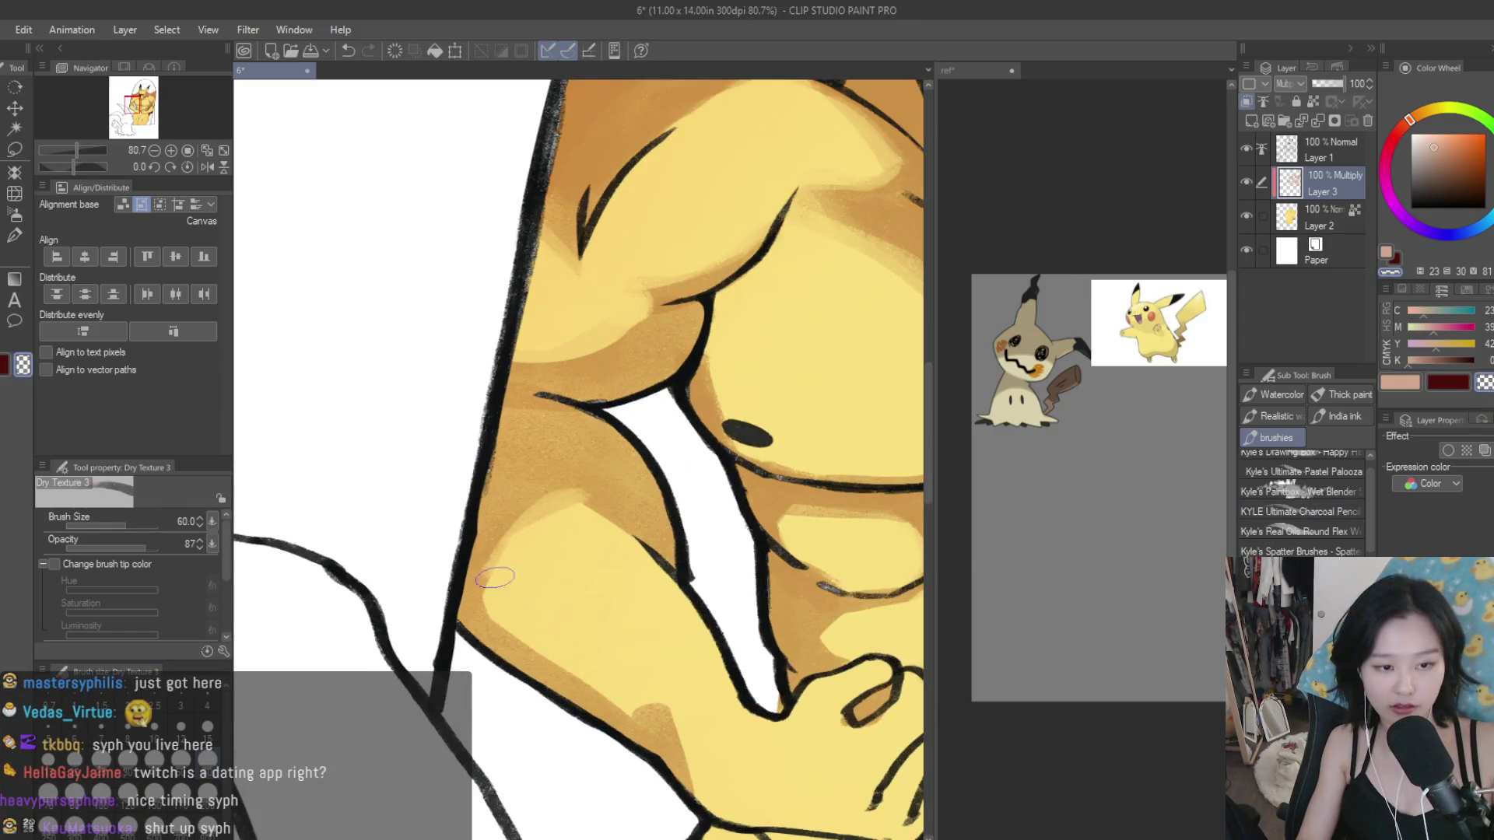
{"action": "mouse_move", "coordinate": [546, 630]}
{"action": "left_mouse_down"}
{"action": "mouse_move", "coordinate": [656, 725]}
{"action": "mouse_move", "coordinate": [719, 809]}
{"action": "left_mouse_up"}
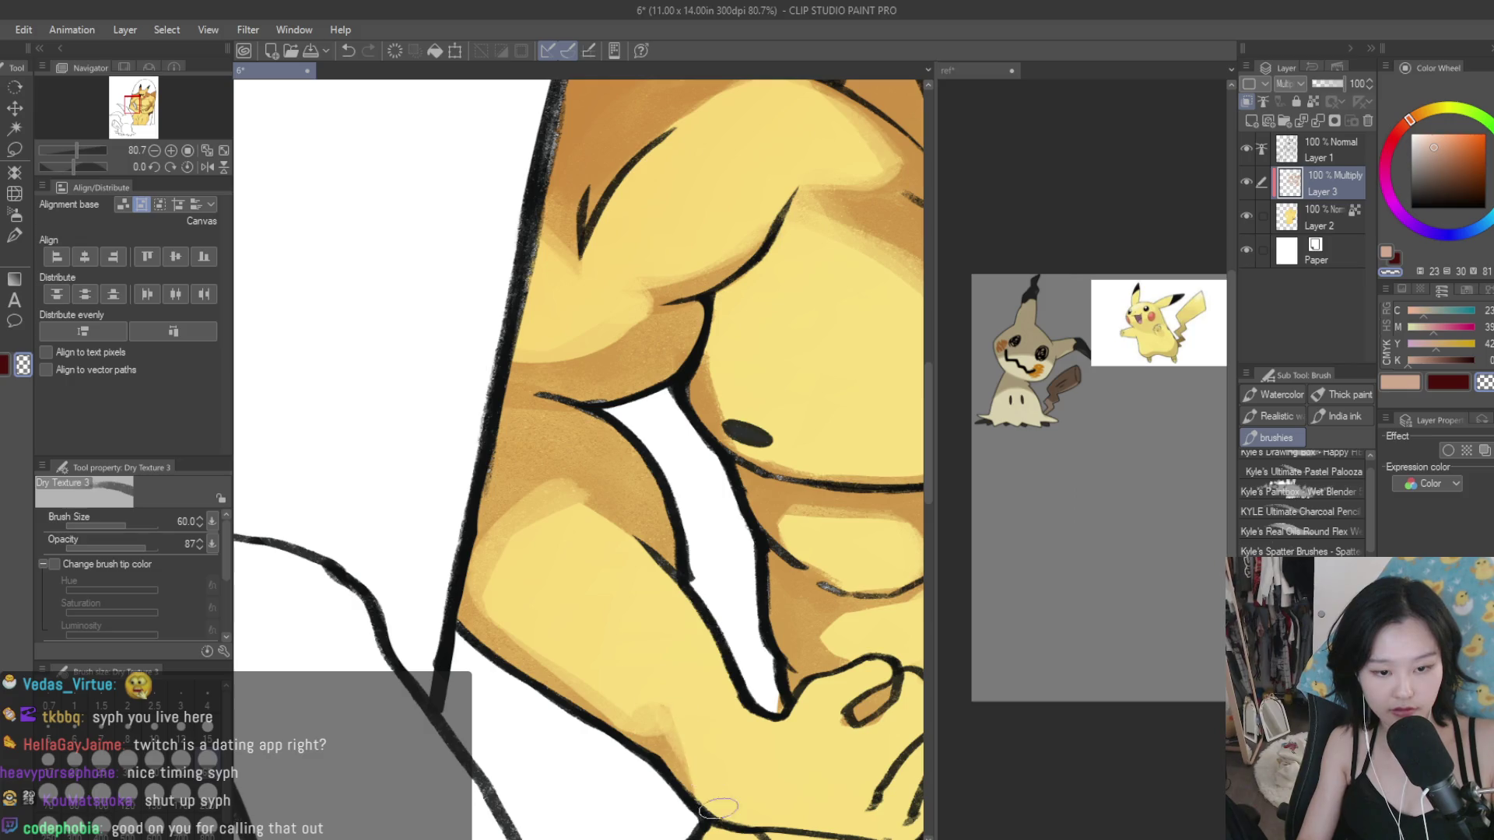
{"action": "mouse_move", "coordinate": [516, 543]}
{"action": "left_mouse_down"}
{"action": "mouse_move", "coordinate": [594, 540]}
{"action": "mouse_move", "coordinate": [630, 558]}
{"action": "left_mouse_up"}
{"action": "left_click_drag", "start_coordinate": [549, 519], "coordinate": [564, 476]}
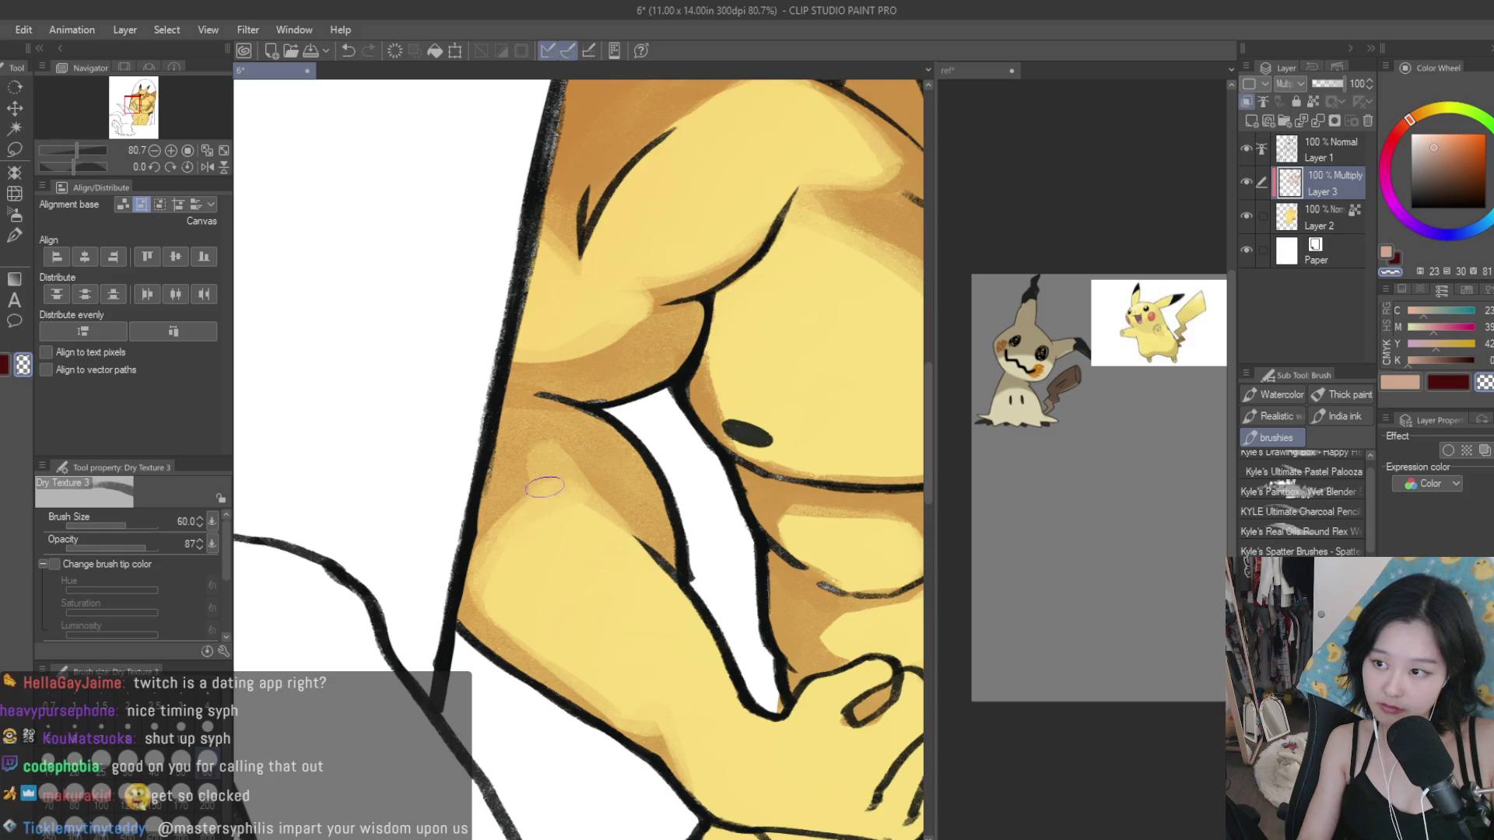
Step: Brush shadow along and beneath the left hand on Layer 3
{"action": "scroll", "coordinate": [561, 540], "scroll_direction": "down", "scroll_amount": 3}
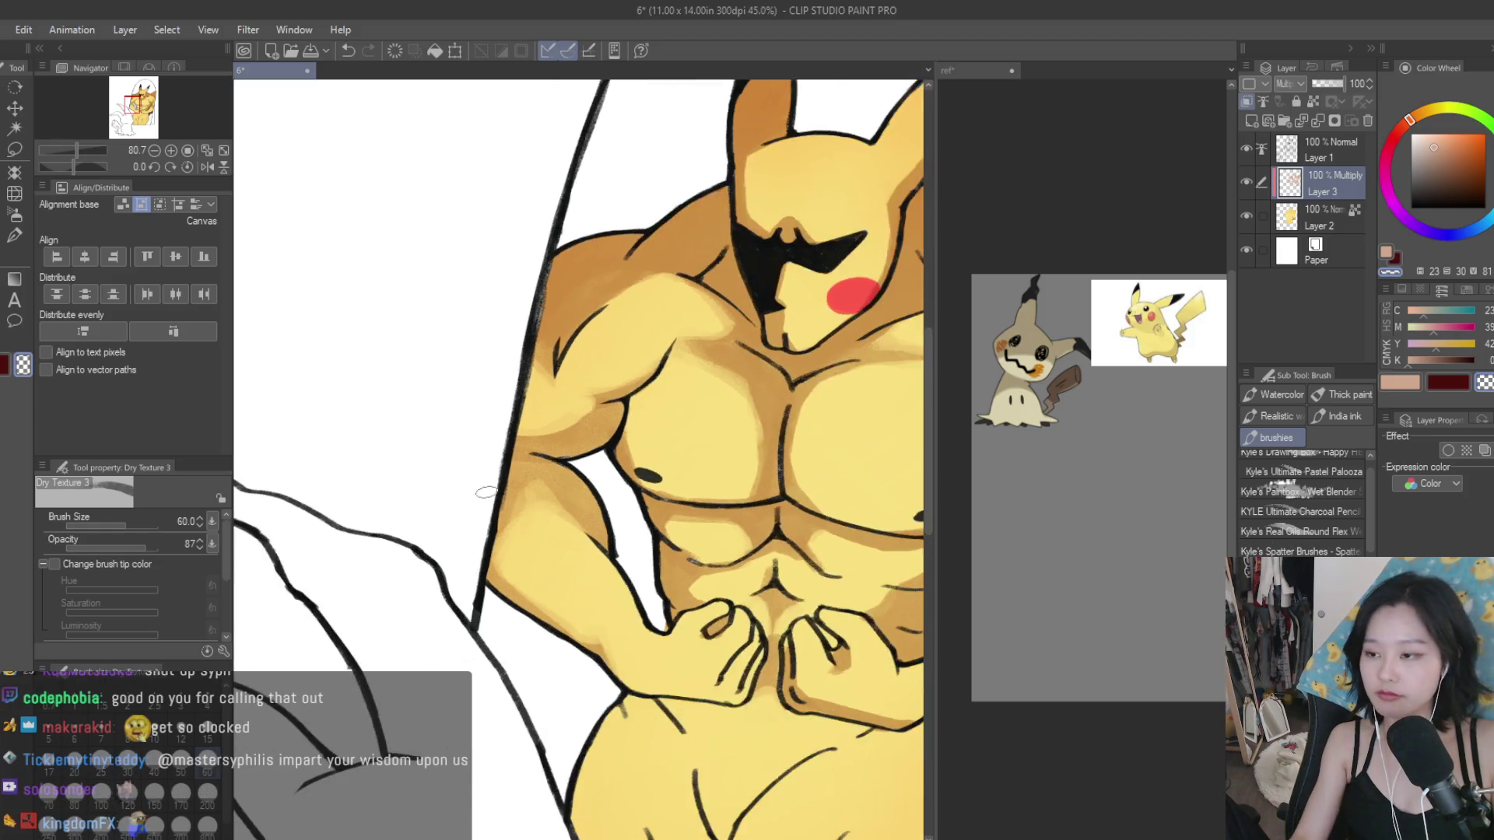
{"action": "scroll", "coordinate": [617, 534], "scroll_direction": "up", "scroll_amount": 2}
{"action": "scroll", "coordinate": [617, 534], "scroll_direction": "up", "scroll_amount": 4}
{"action": "mouse_move", "coordinate": [685, 614]}
{"action": "left_mouse_down"}
{"action": "mouse_move", "coordinate": [606, 733]}
{"action": "mouse_move", "coordinate": [409, 728]}
{"action": "left_mouse_up"}
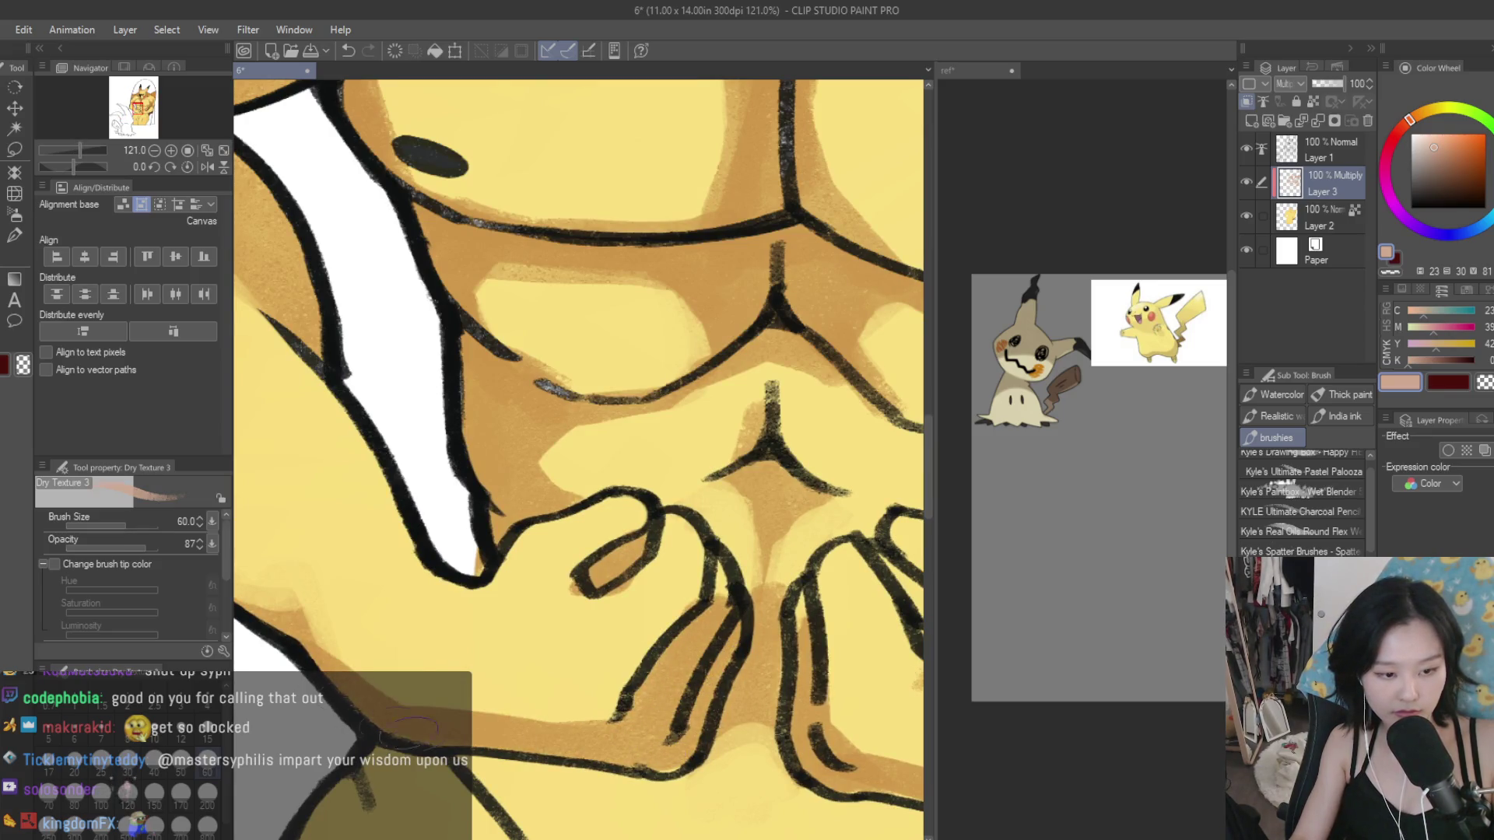
{"action": "scroll", "coordinate": [607, 748], "scroll_direction": "down", "scroll_amount": 3}
Step: Add small shading marks near Pikachu's right arm
{"action": "scroll", "coordinate": [661, 591], "scroll_direction": "down", "scroll_amount": 3}
{"action": "scroll", "coordinate": [729, 440], "scroll_direction": "down", "scroll_amount": 1}
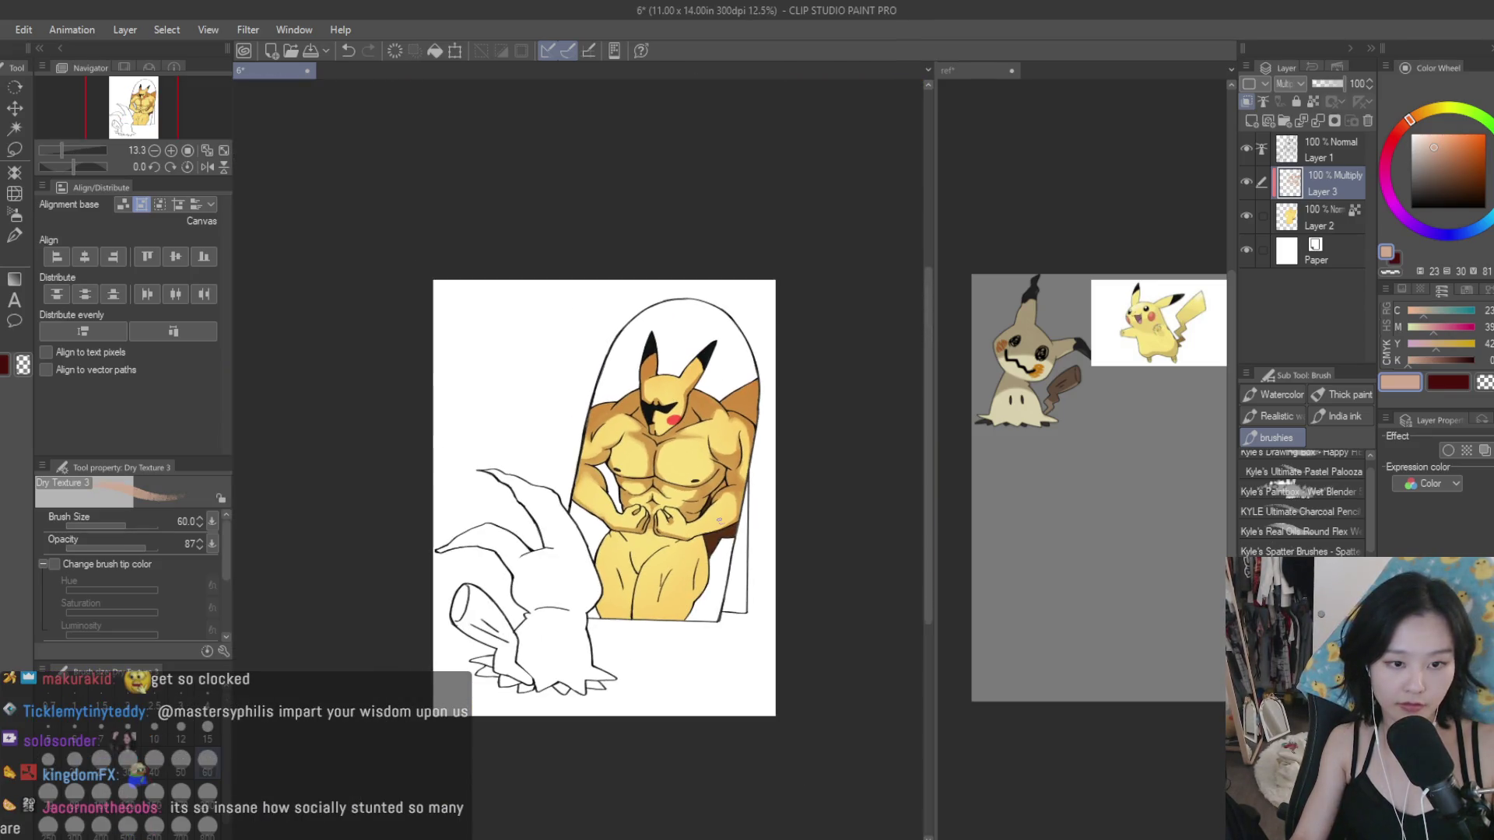
{"action": "scroll", "coordinate": [729, 439], "scroll_direction": "up", "scroll_amount": 1}
{"action": "scroll", "coordinate": [729, 440], "scroll_direction": "up", "scroll_amount": 3}
{"action": "left_click_drag", "start_coordinate": [743, 537], "coordinate": [720, 623]}
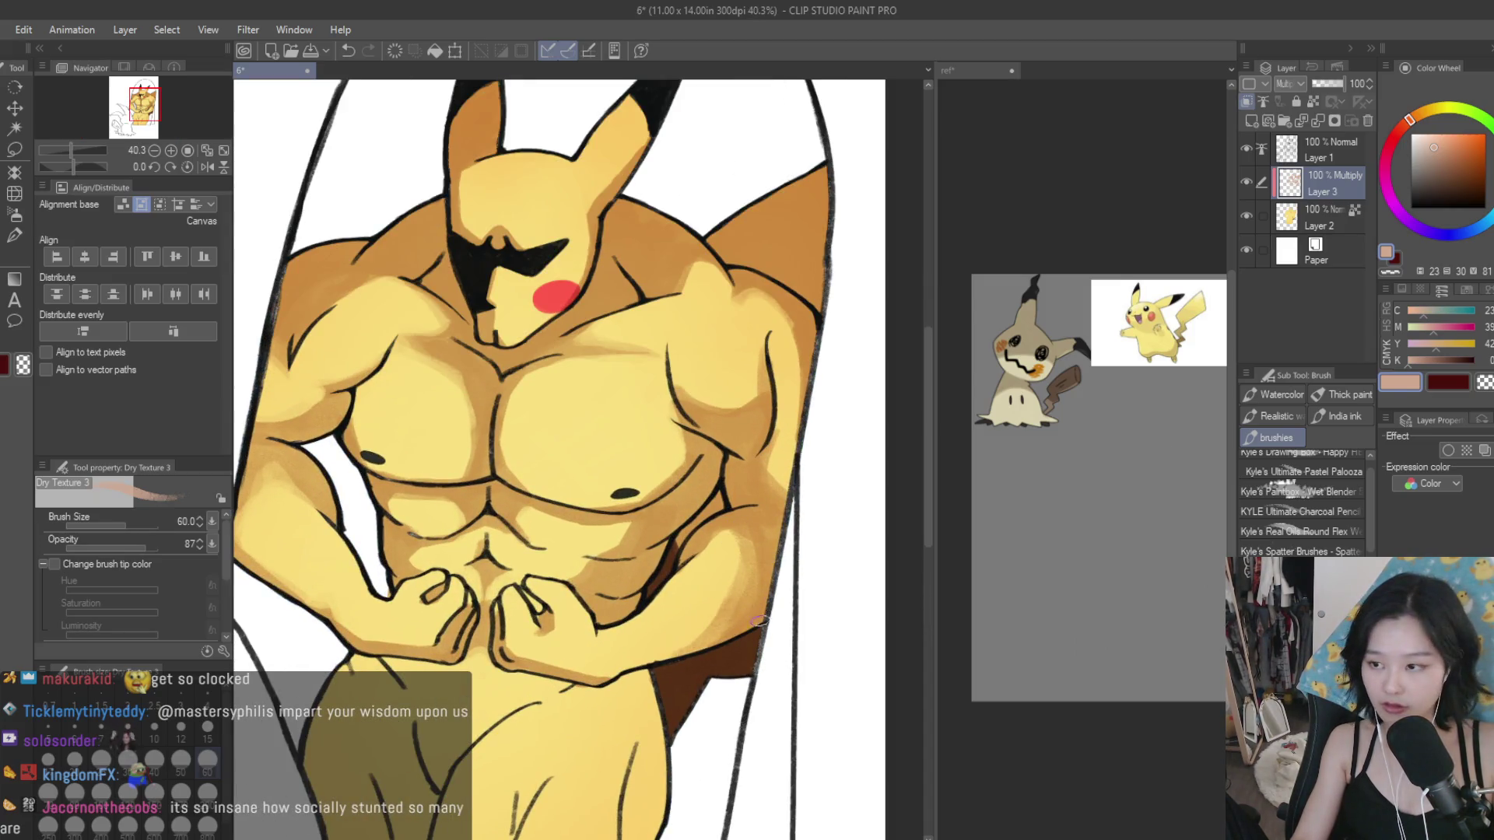
Step: Shade across the right shoulder, down the right chest edge and along the lower pec line
{"action": "scroll", "coordinate": [758, 620], "scroll_direction": "down", "scroll_amount": 2}
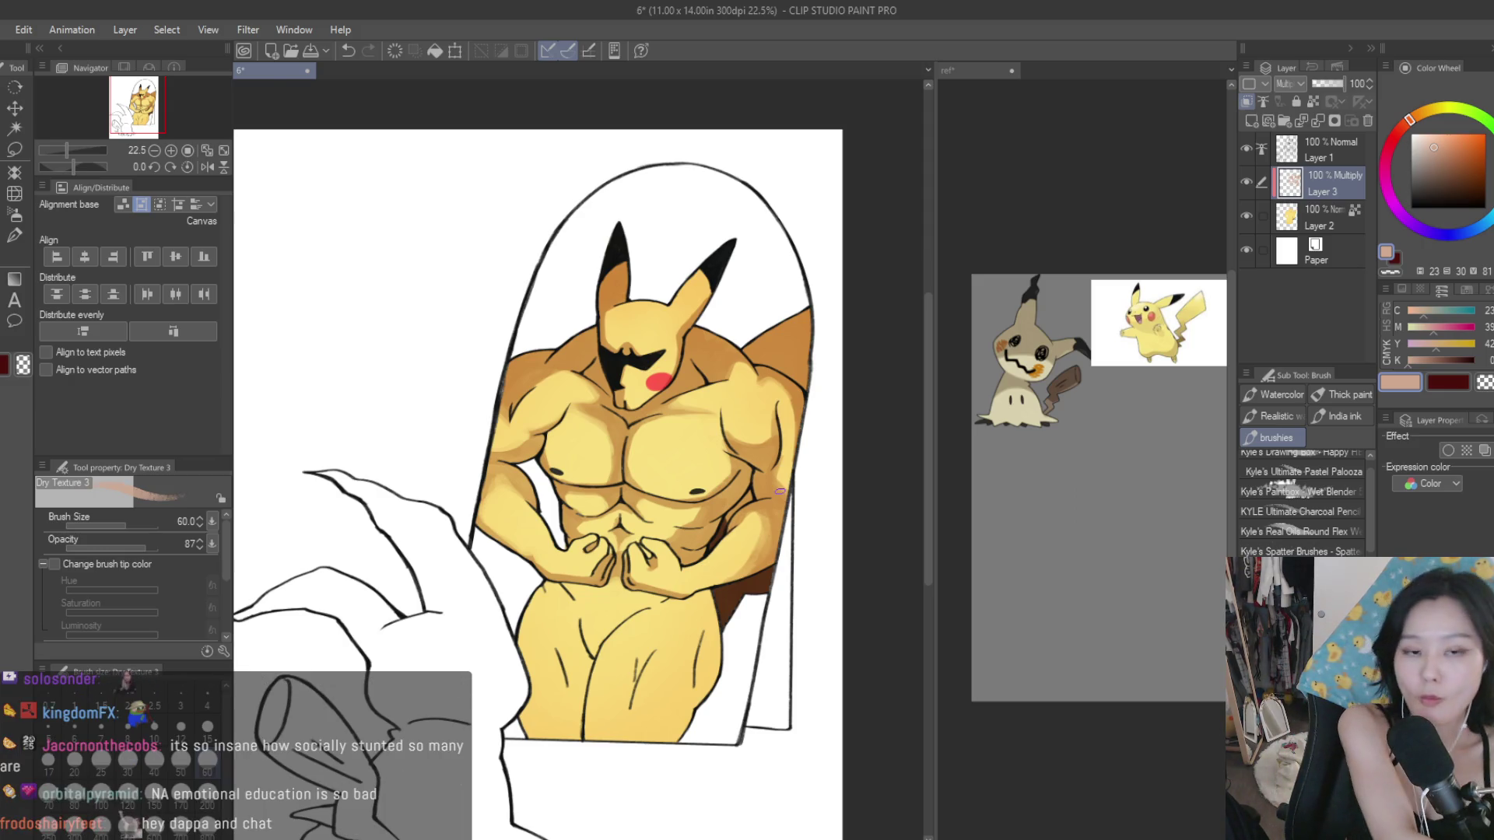
{"action": "scroll", "coordinate": [737, 368], "scroll_direction": "up", "scroll_amount": 4}
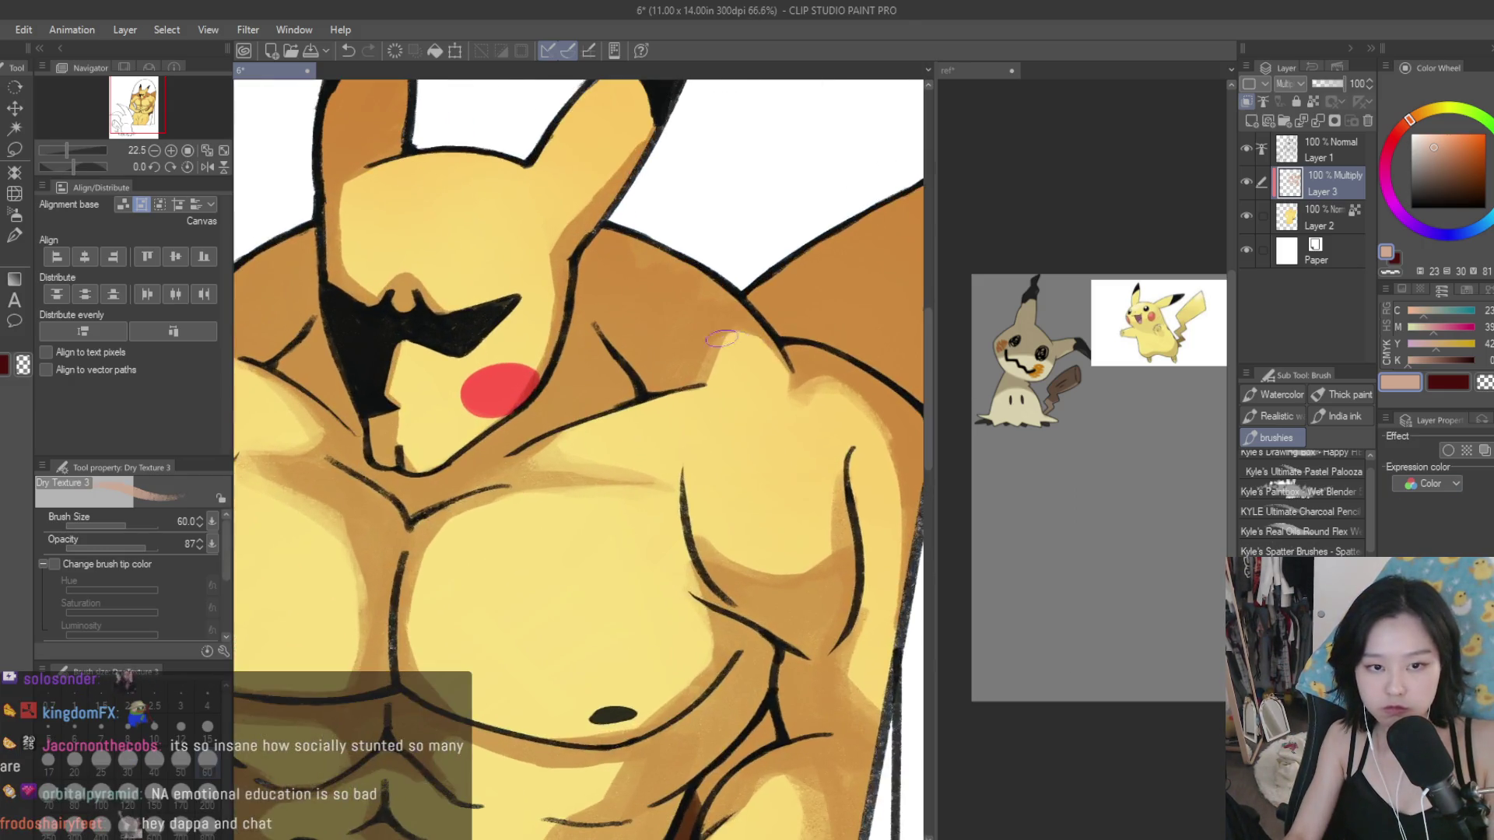
{"action": "mouse_move", "coordinate": [737, 368]}
{"action": "left_mouse_down"}
{"action": "mouse_move", "coordinate": [845, 493]}
{"action": "mouse_move", "coordinate": [883, 584]}
{"action": "left_mouse_up"}
{"action": "left_click_drag", "start_coordinate": [785, 381], "coordinate": [876, 461]}
{"action": "scroll", "coordinate": [876, 462], "scroll_direction": "down", "scroll_amount": 4}
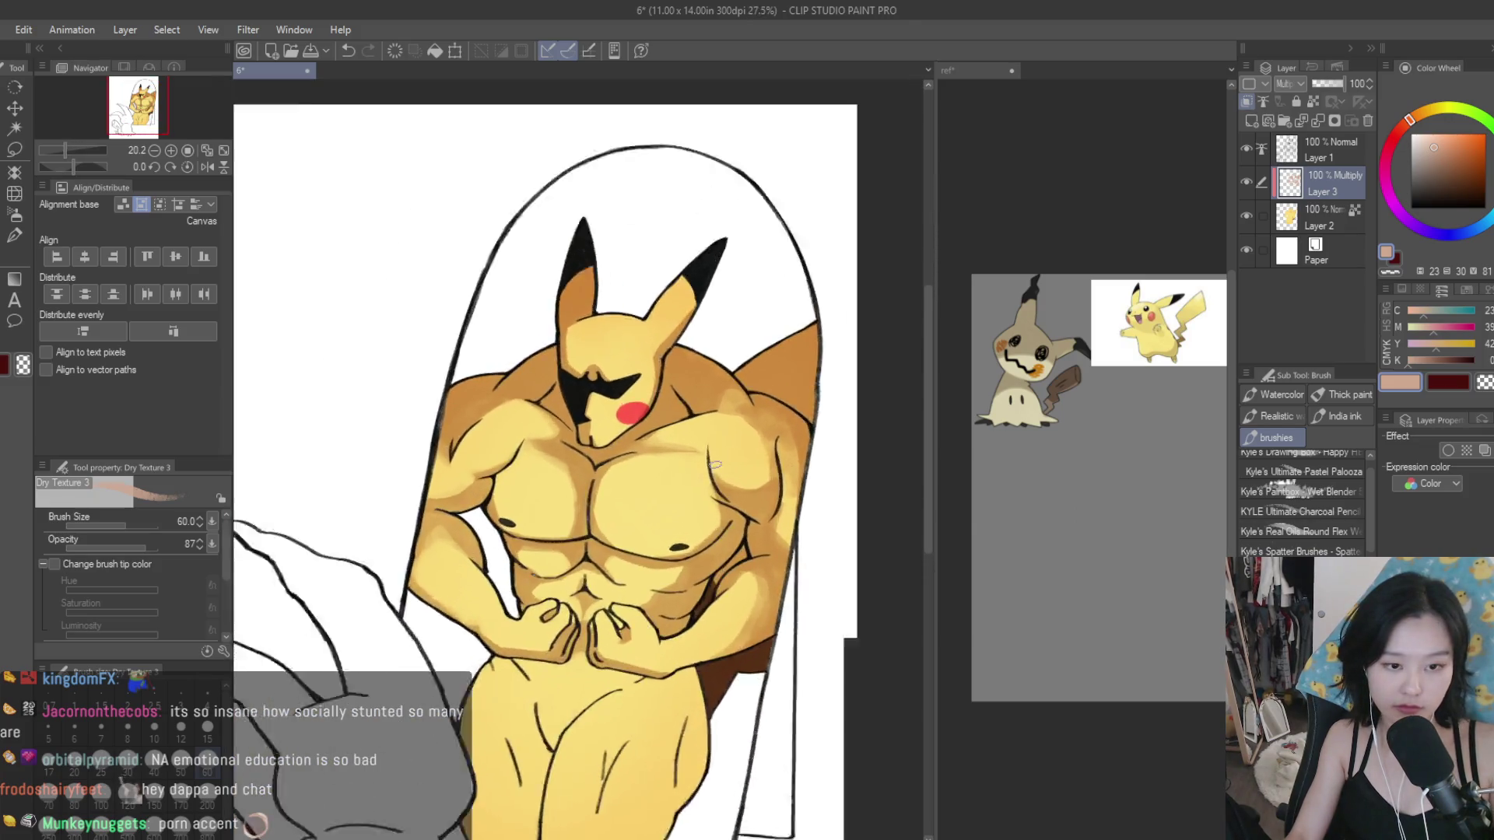
{"action": "scroll", "coordinate": [733, 520], "scroll_direction": "up", "scroll_amount": 3}
{"action": "mouse_move", "coordinate": [733, 520]}
{"action": "left_mouse_down"}
{"action": "mouse_move", "coordinate": [747, 556]}
{"action": "mouse_move", "coordinate": [689, 590]}
{"action": "left_mouse_up"}
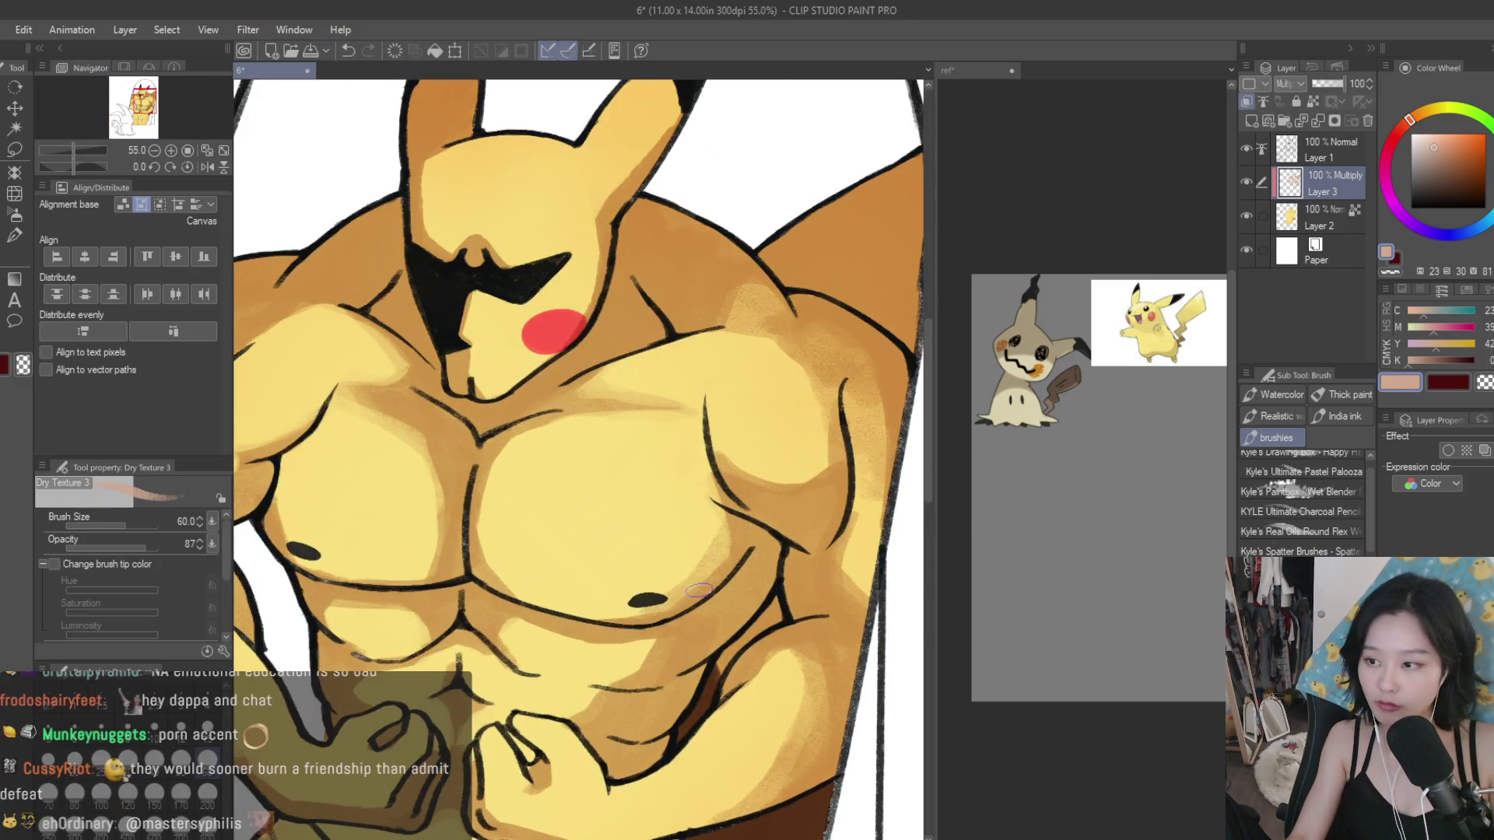
Step: Undo a trial belly stroke, enlarge the brush to 100, and shade down the left thigh
{"action": "scroll", "coordinate": [735, 528], "scroll_direction": "down", "scroll_amount": 3}
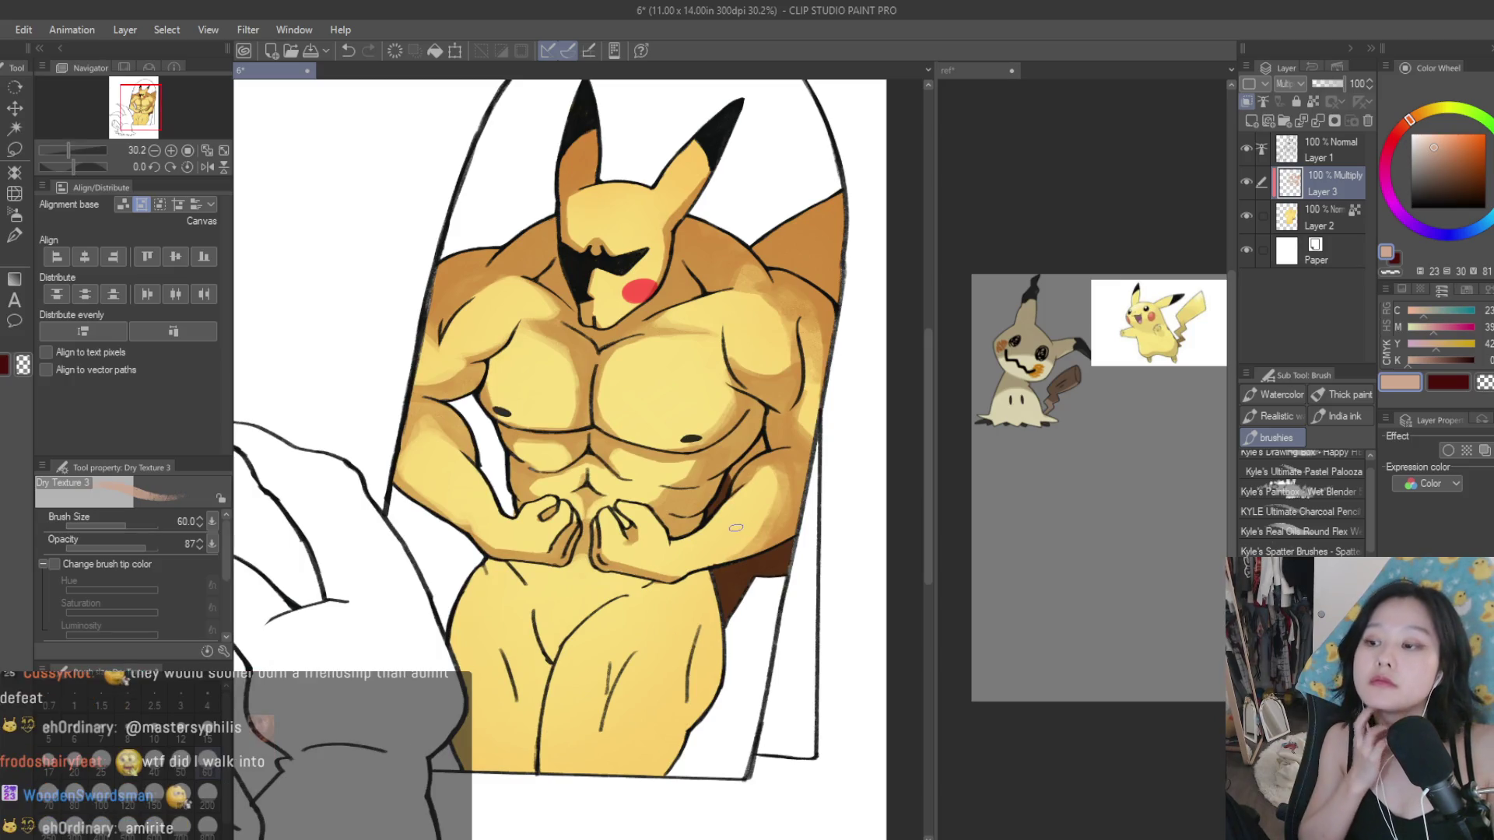
{"action": "scroll", "coordinate": [532, 568], "scroll_direction": "up", "scroll_amount": 1}
{"action": "scroll", "coordinate": [532, 568], "scroll_direction": "up", "scroll_amount": 1}
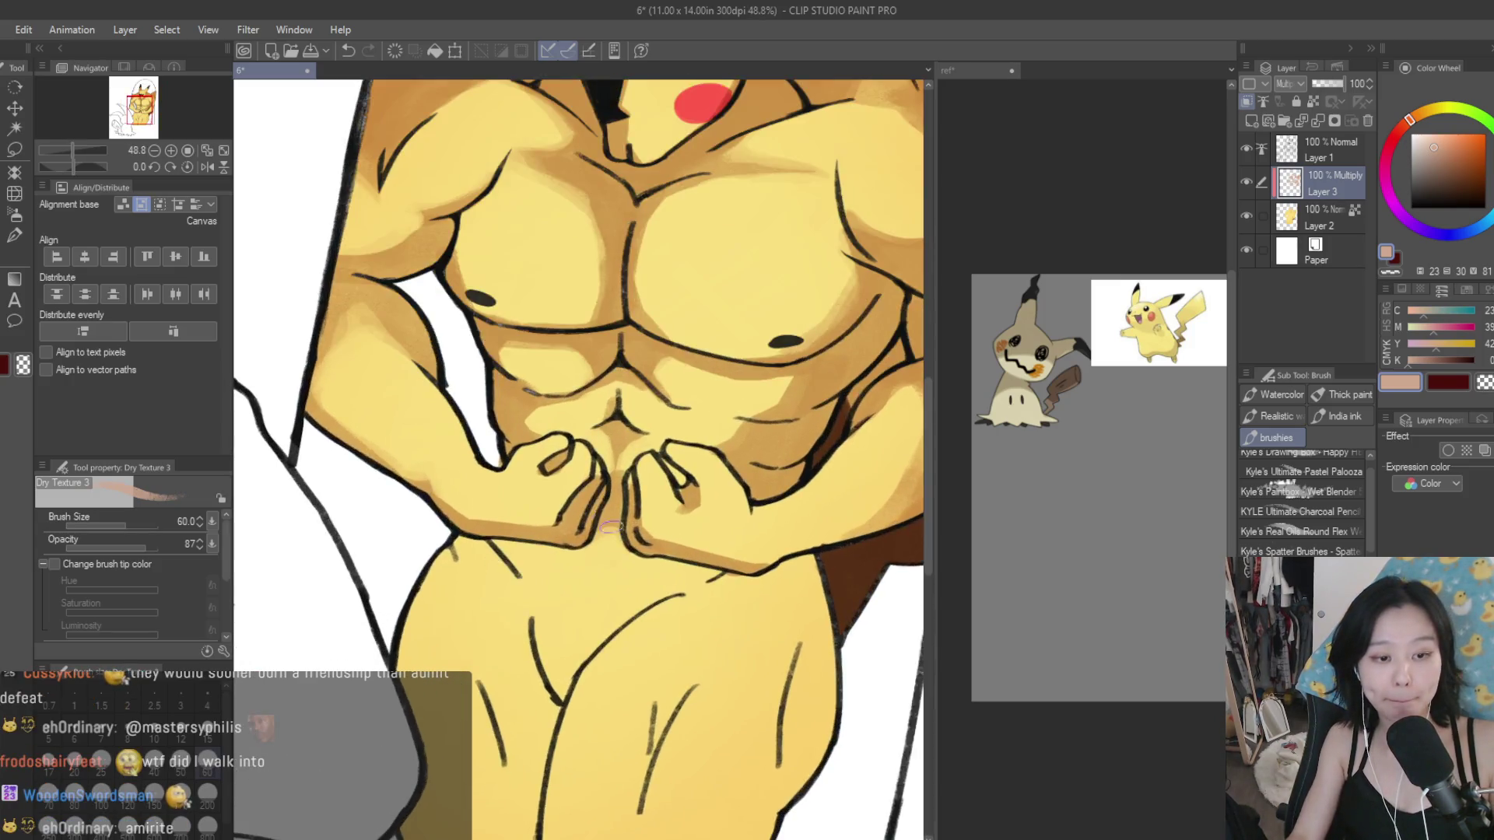
{"action": "scroll", "coordinate": [533, 568], "scroll_direction": "down", "scroll_amount": 2}
{"action": "left_click_drag", "start_coordinate": [532, 568], "coordinate": [491, 732]}
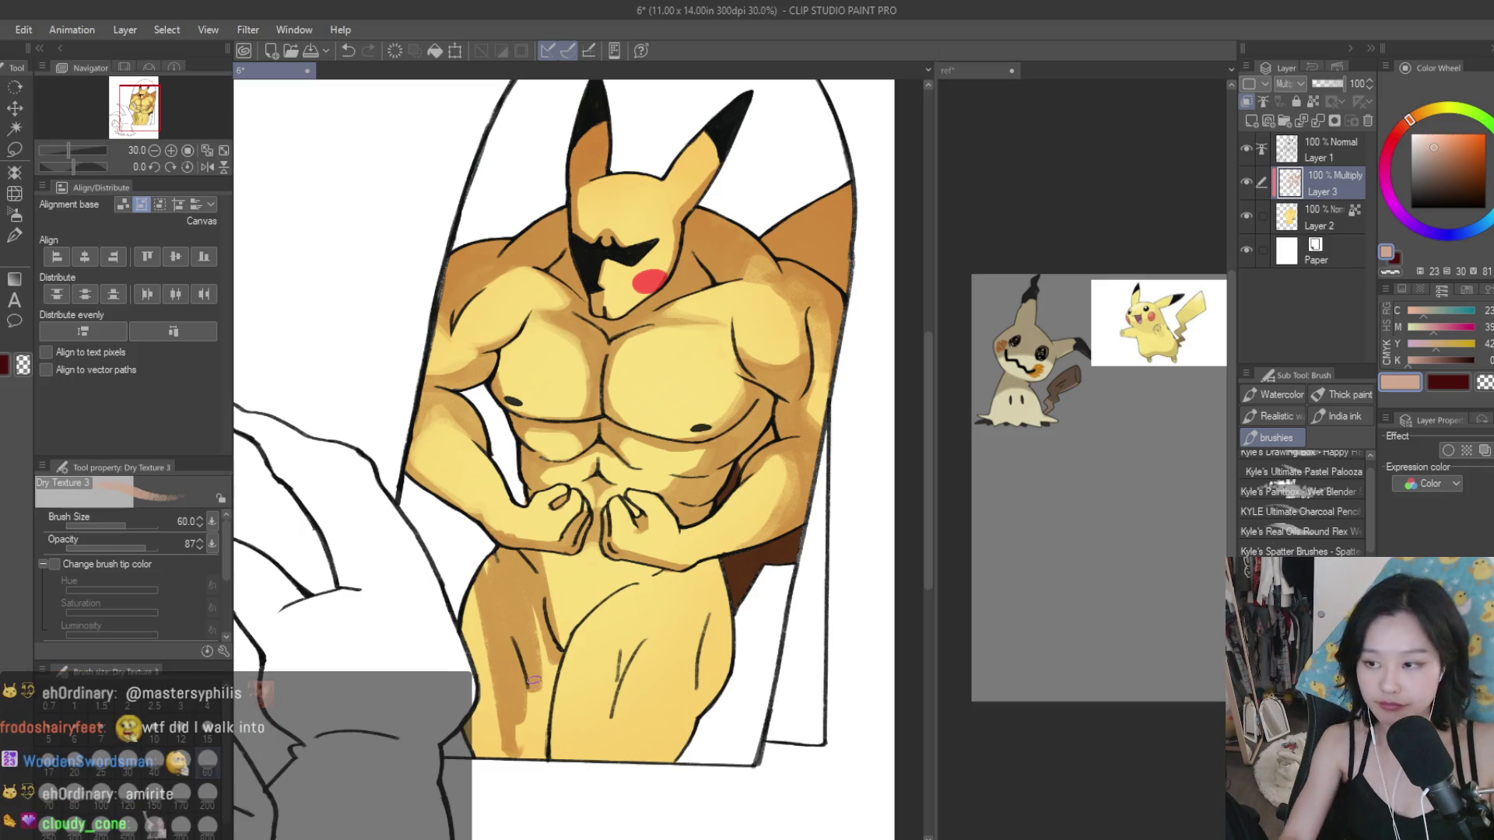
{"action": "key", "text": "ctrl+z"}
{"action": "key", "text": "bracketright"}
{"action": "key", "text": "bracketright"}
{"action": "key", "text": "bracketright"}
{"action": "mouse_move", "coordinate": [510, 557]}
{"action": "left_mouse_down"}
{"action": "mouse_move", "coordinate": [525, 764]}
{"action": "mouse_move", "coordinate": [498, 622]}
{"action": "mouse_move", "coordinate": [479, 747]}
{"action": "left_mouse_up"}
{"action": "left_click_drag", "start_coordinate": [466, 583], "coordinate": [484, 705]}
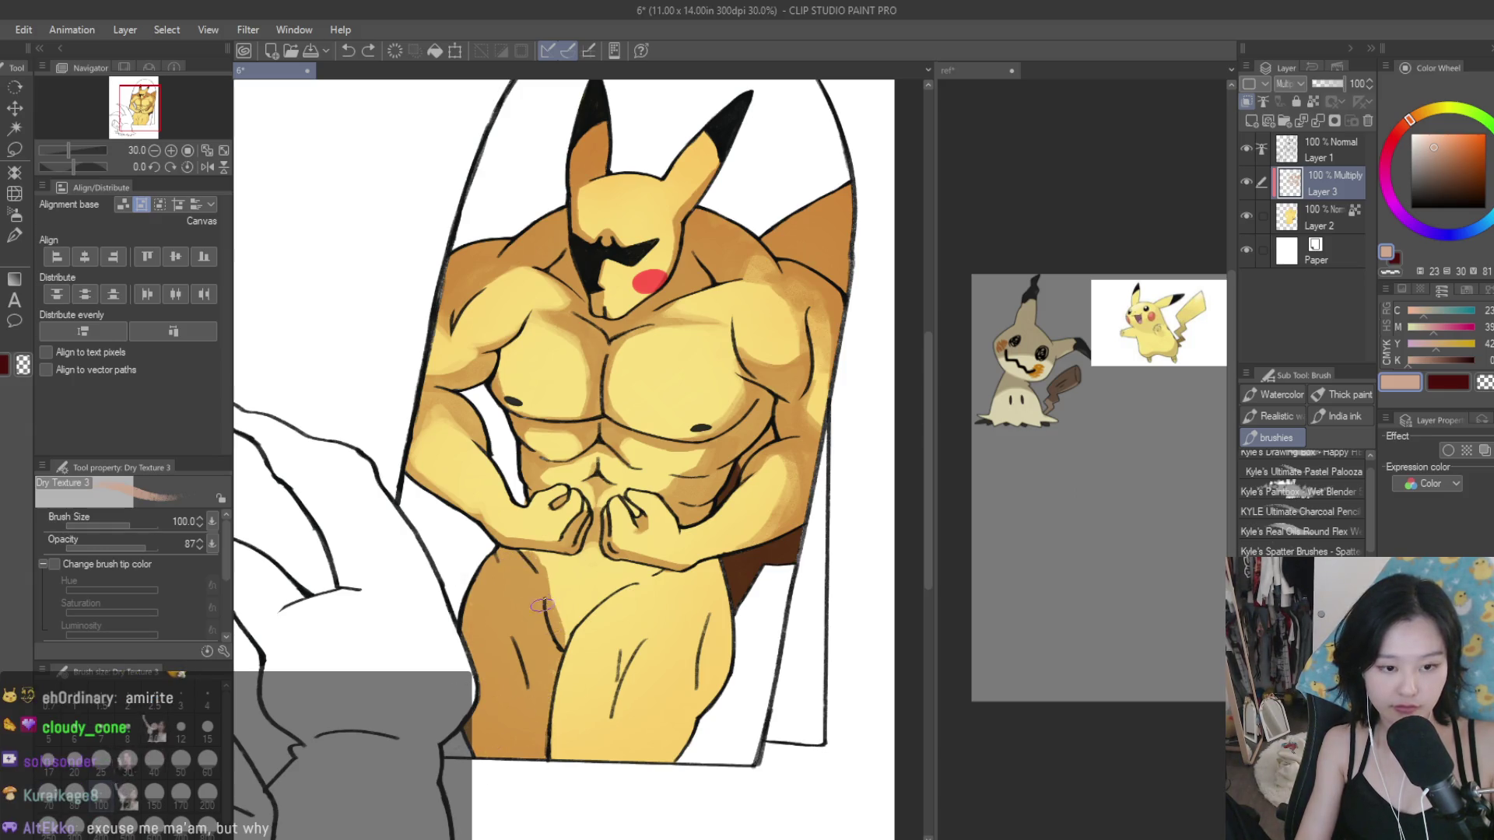
Step: Shade across Pikachu's lower belly with a broad brown stroke
{"action": "scroll", "coordinate": [560, 640], "scroll_direction": "down", "scroll_amount": 2}
{"action": "scroll", "coordinate": [561, 640], "scroll_direction": "down", "scroll_amount": 3}
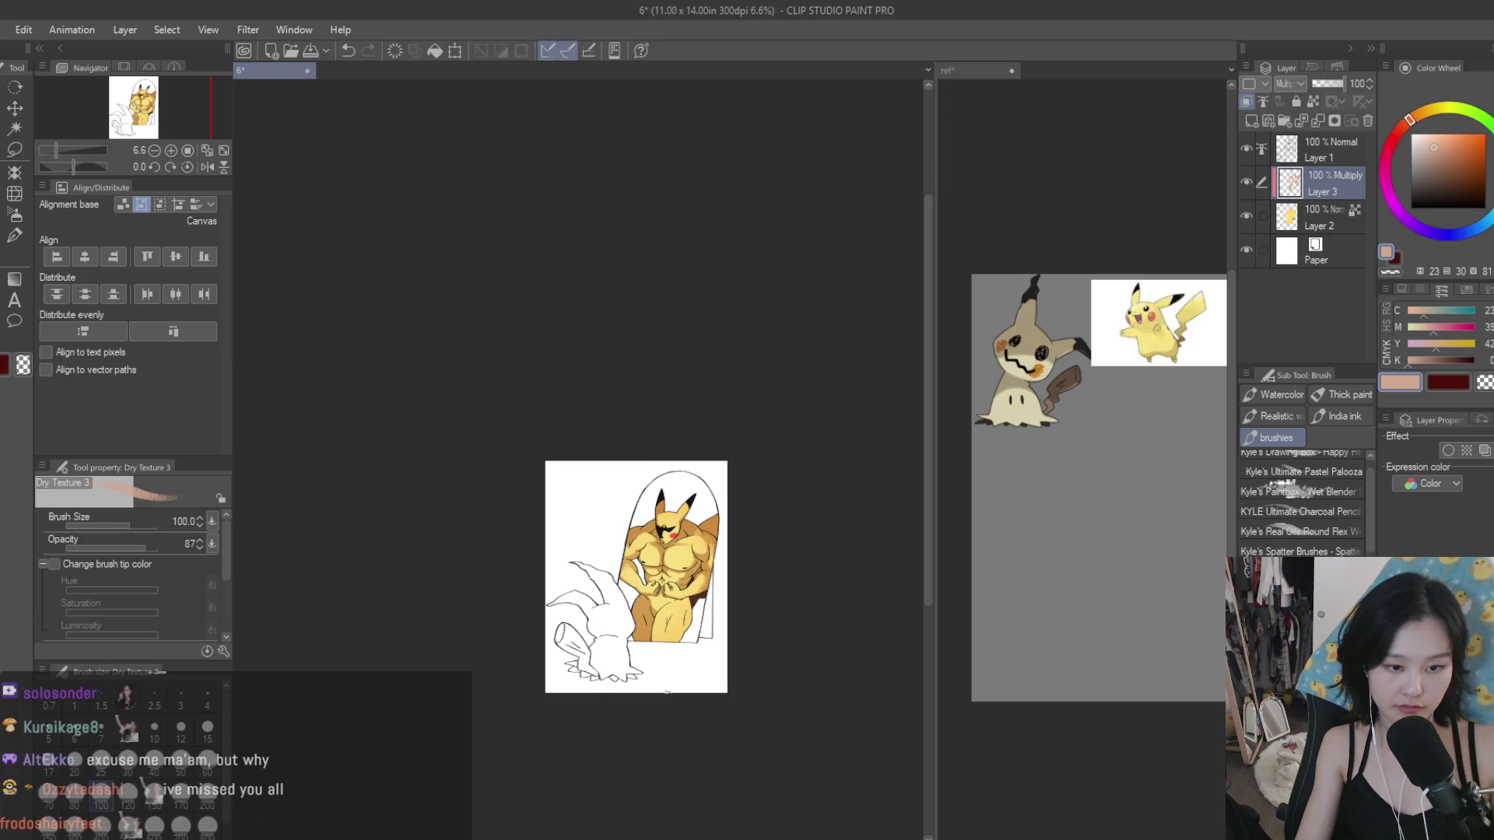
{"action": "scroll", "coordinate": [680, 602], "scroll_direction": "up", "scroll_amount": 3}
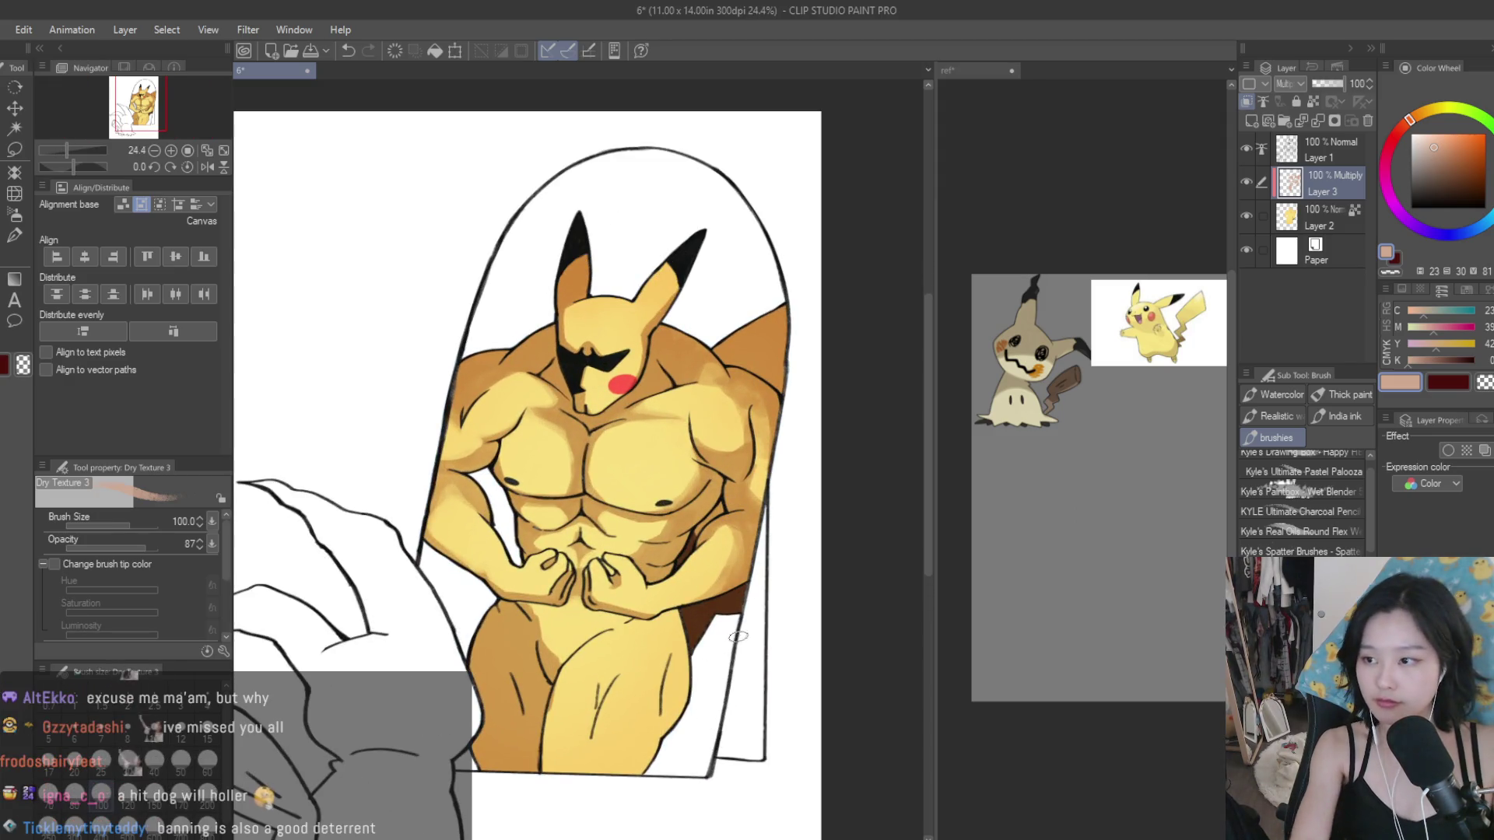
{"action": "scroll", "coordinate": [693, 670], "scroll_direction": "up", "scroll_amount": 1}
{"action": "mouse_move", "coordinate": [669, 653]}
{"action": "left_mouse_down"}
{"action": "mouse_move", "coordinate": [538, 674]}
{"action": "mouse_move", "coordinate": [510, 598]}
{"action": "mouse_move", "coordinate": [677, 613]}
{"action": "left_mouse_up"}
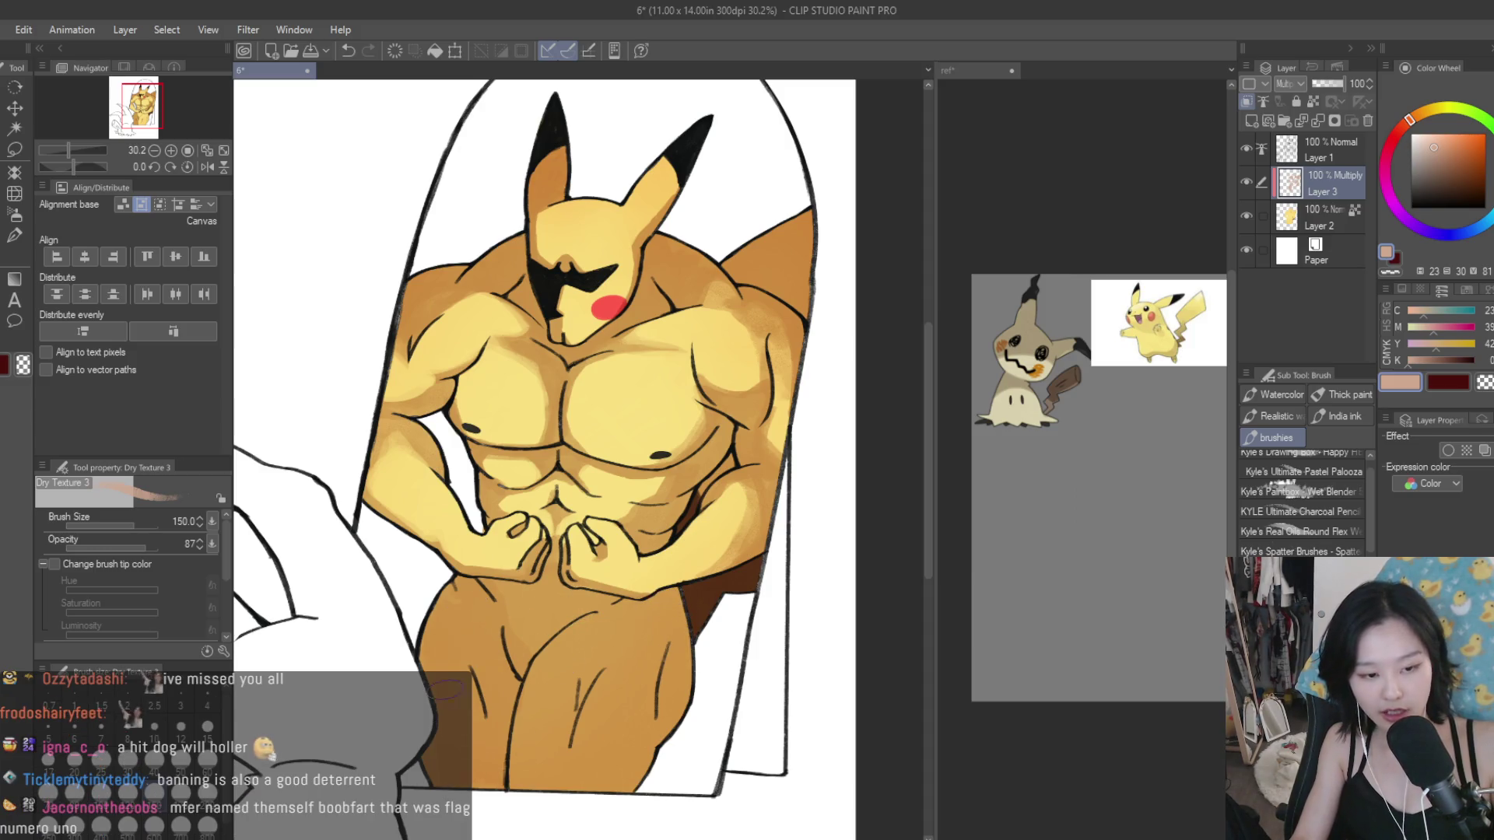
{"action": "scroll", "coordinate": [554, 703], "scroll_direction": "down", "scroll_amount": 1}
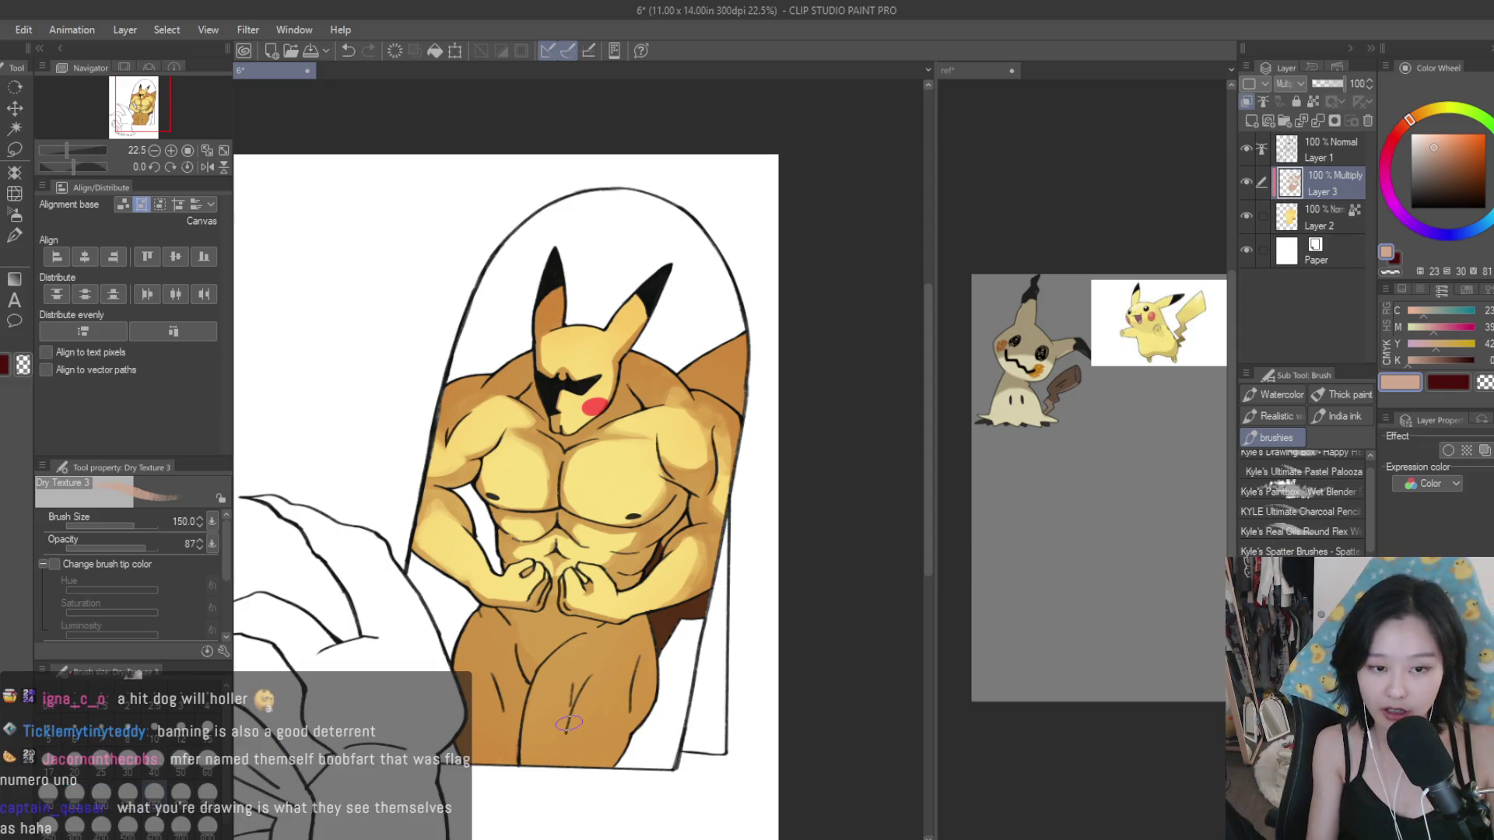
{"action": "scroll", "coordinate": [708, 389], "scroll_direction": "up", "scroll_amount": 1}
{"action": "scroll", "coordinate": [708, 386], "scroll_direction": "up", "scroll_amount": 1}
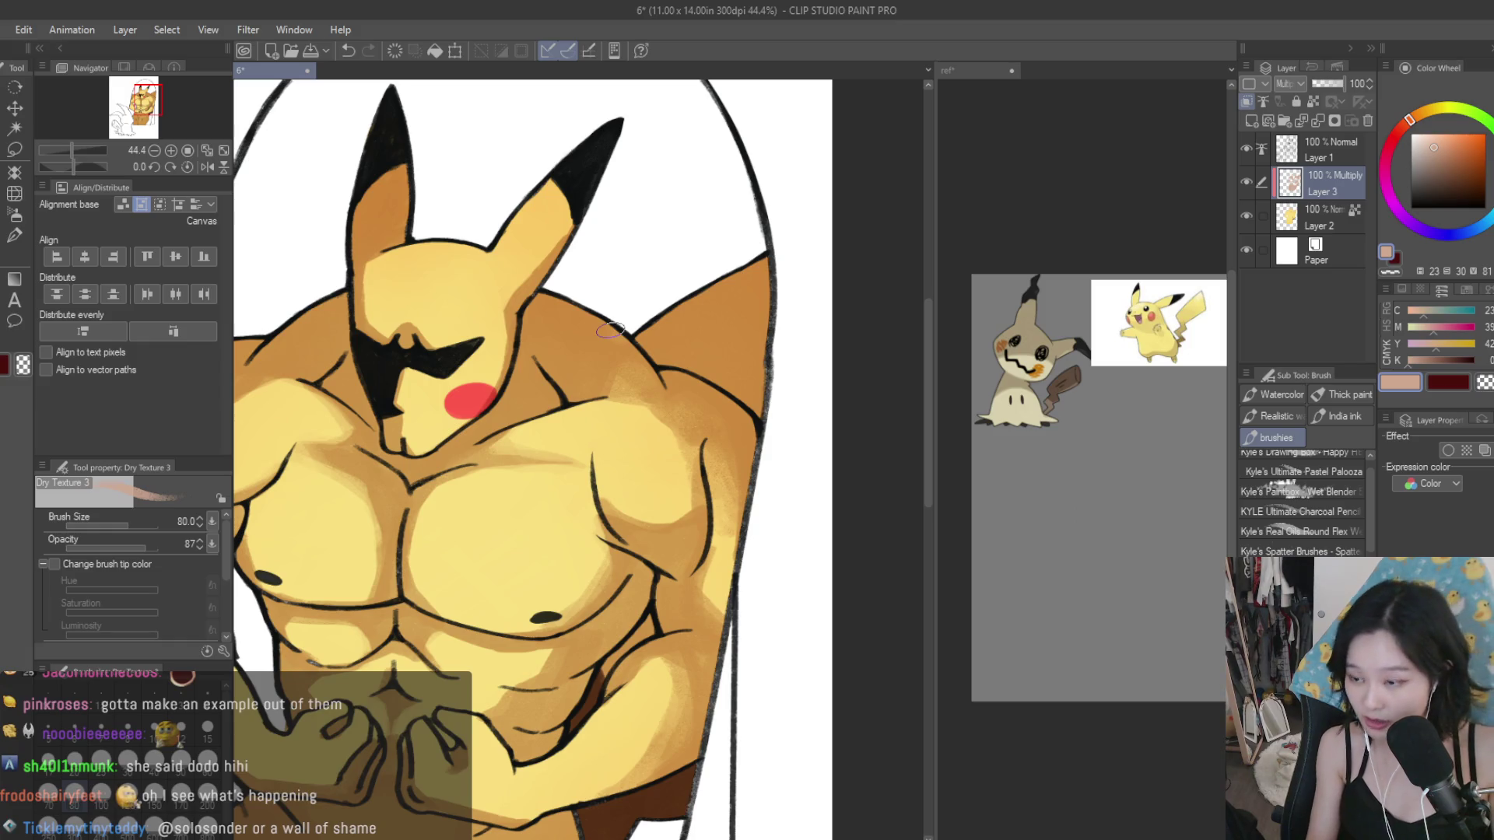
Step: Enlarge the Dry Texture 3 brush and switch to painting with transparent colour
{"action": "scroll", "coordinate": [599, 337], "scroll_direction": "down", "scroll_amount": 1}
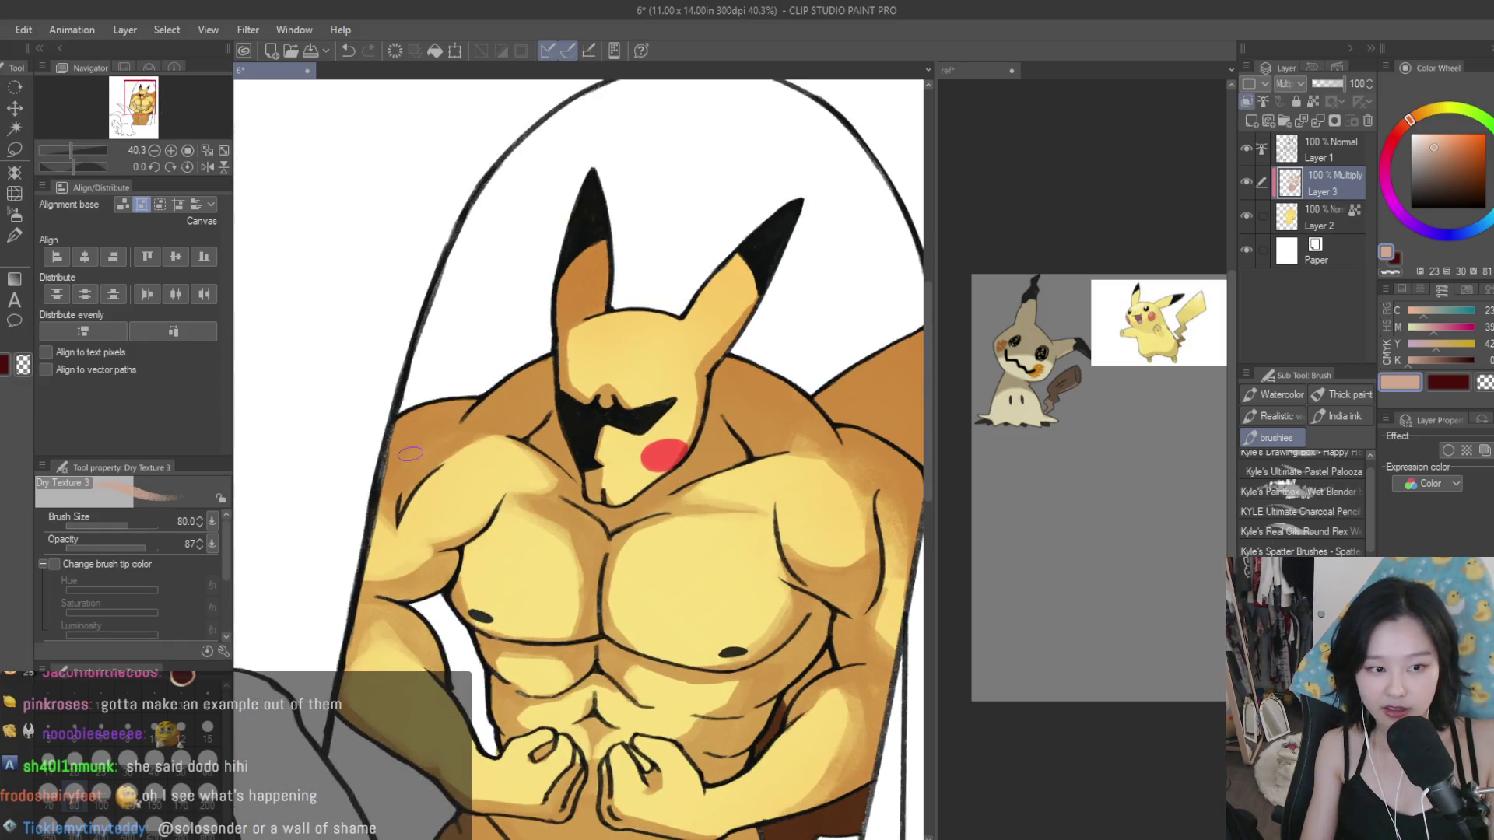
{"action": "scroll", "coordinate": [490, 410], "scroll_direction": "up", "scroll_amount": 2}
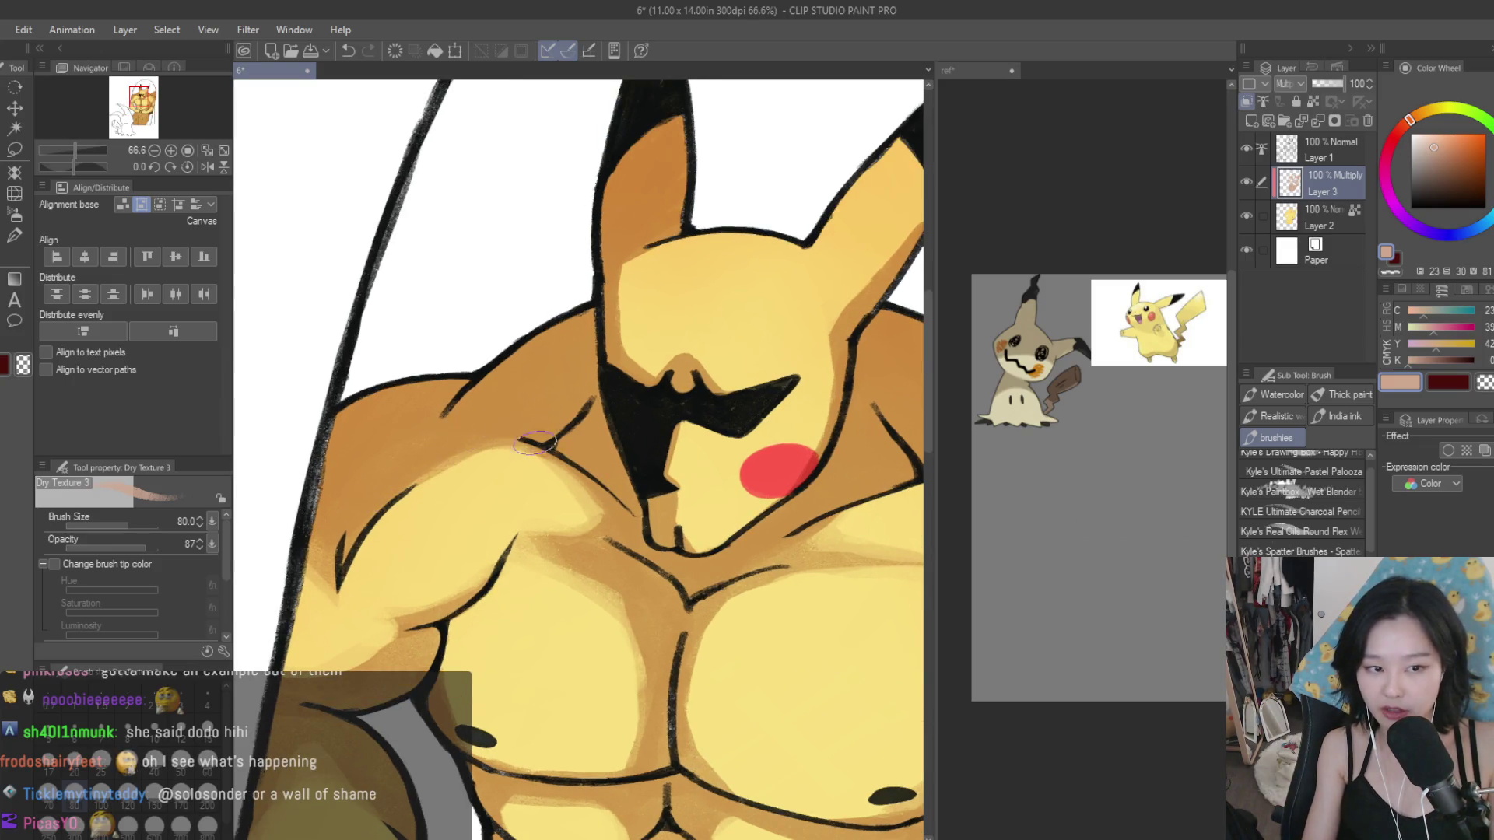
{"action": "scroll", "coordinate": [433, 438], "scroll_direction": "down", "scroll_amount": 3}
{"action": "scroll", "coordinate": [506, 498], "scroll_direction": "up", "scroll_amount": 1}
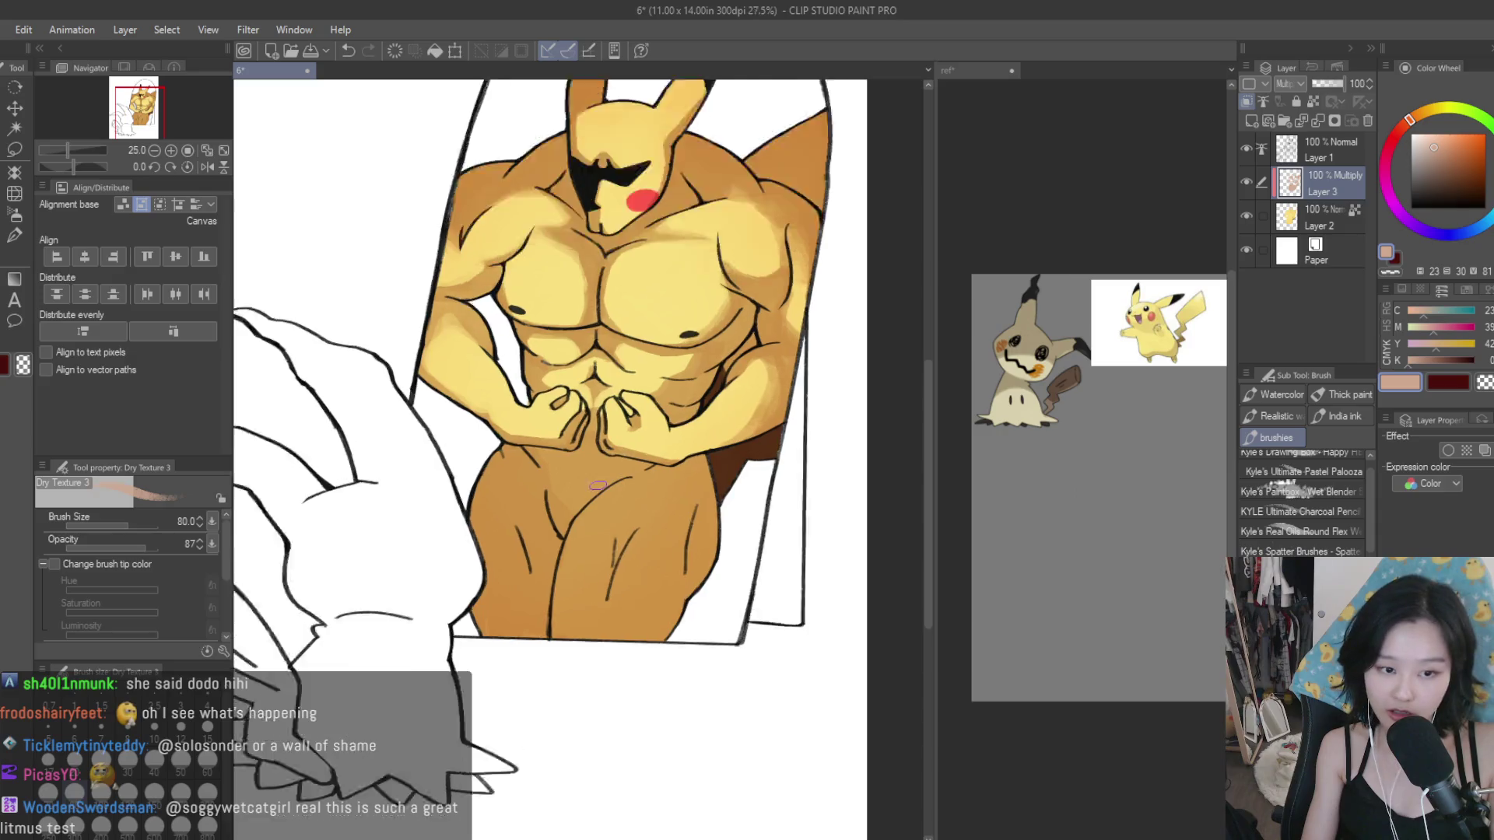
{"action": "scroll", "coordinate": [553, 532], "scroll_direction": "up", "scroll_amount": 2}
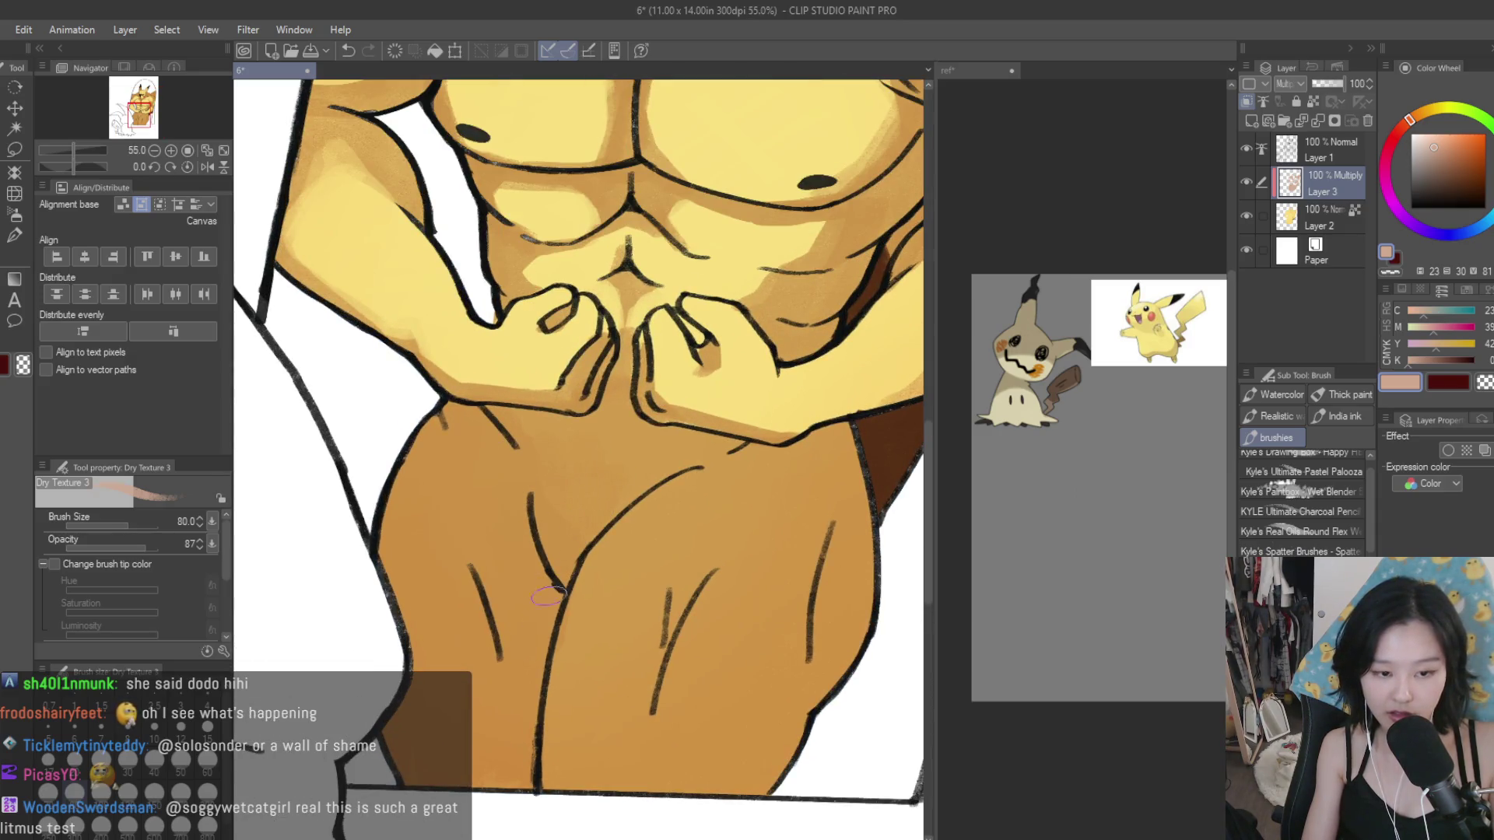
{"action": "scroll", "coordinate": [554, 498], "scroll_direction": "down", "scroll_amount": 3}
{"action": "scroll", "coordinate": [605, 496], "scroll_direction": "down", "scroll_amount": 2}
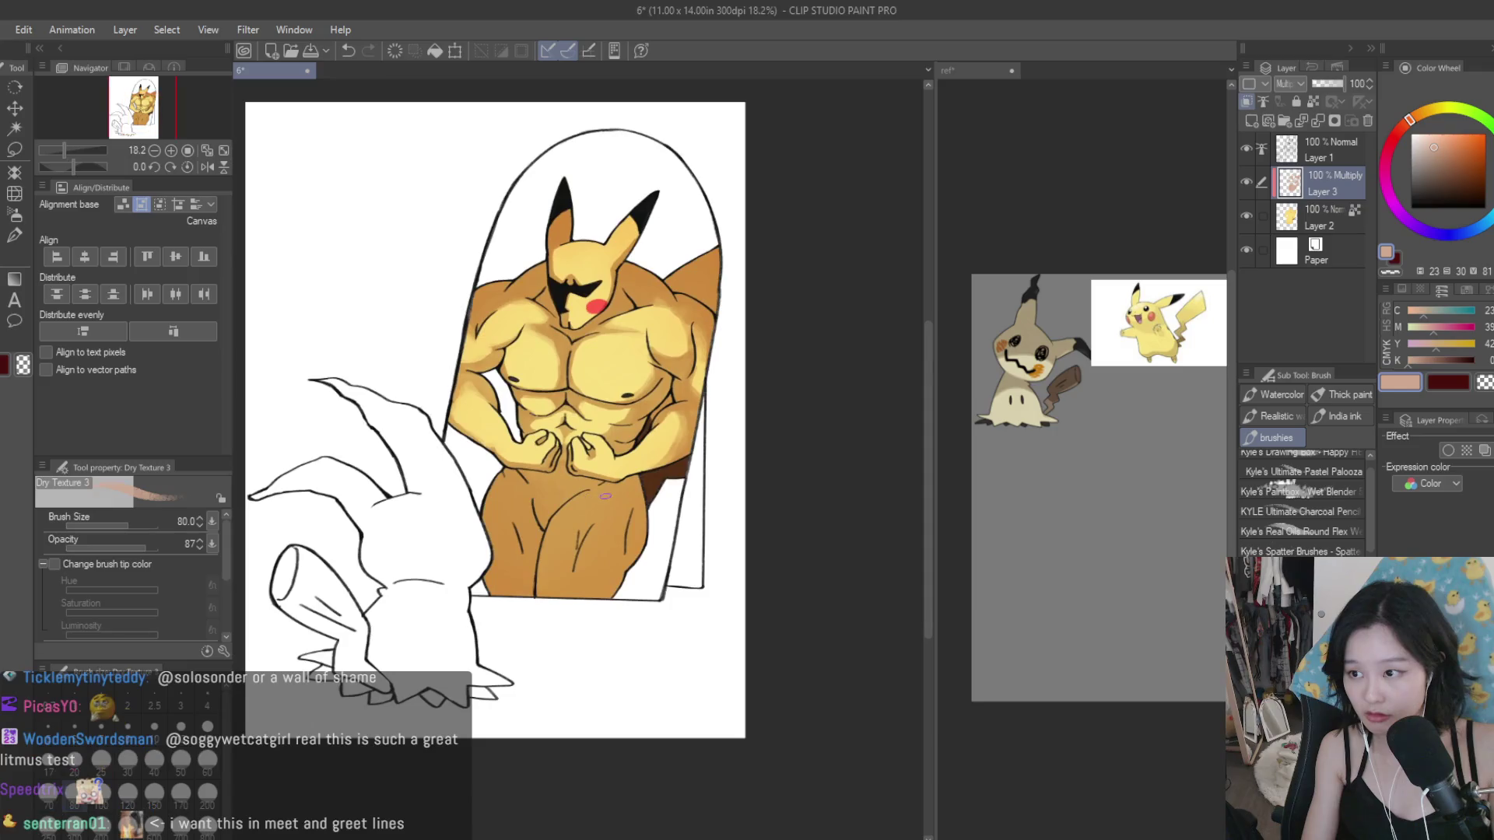
{"action": "key", "text": "x"}
{"action": "key", "text": "bracketright"}
{"action": "key", "text": "x"}
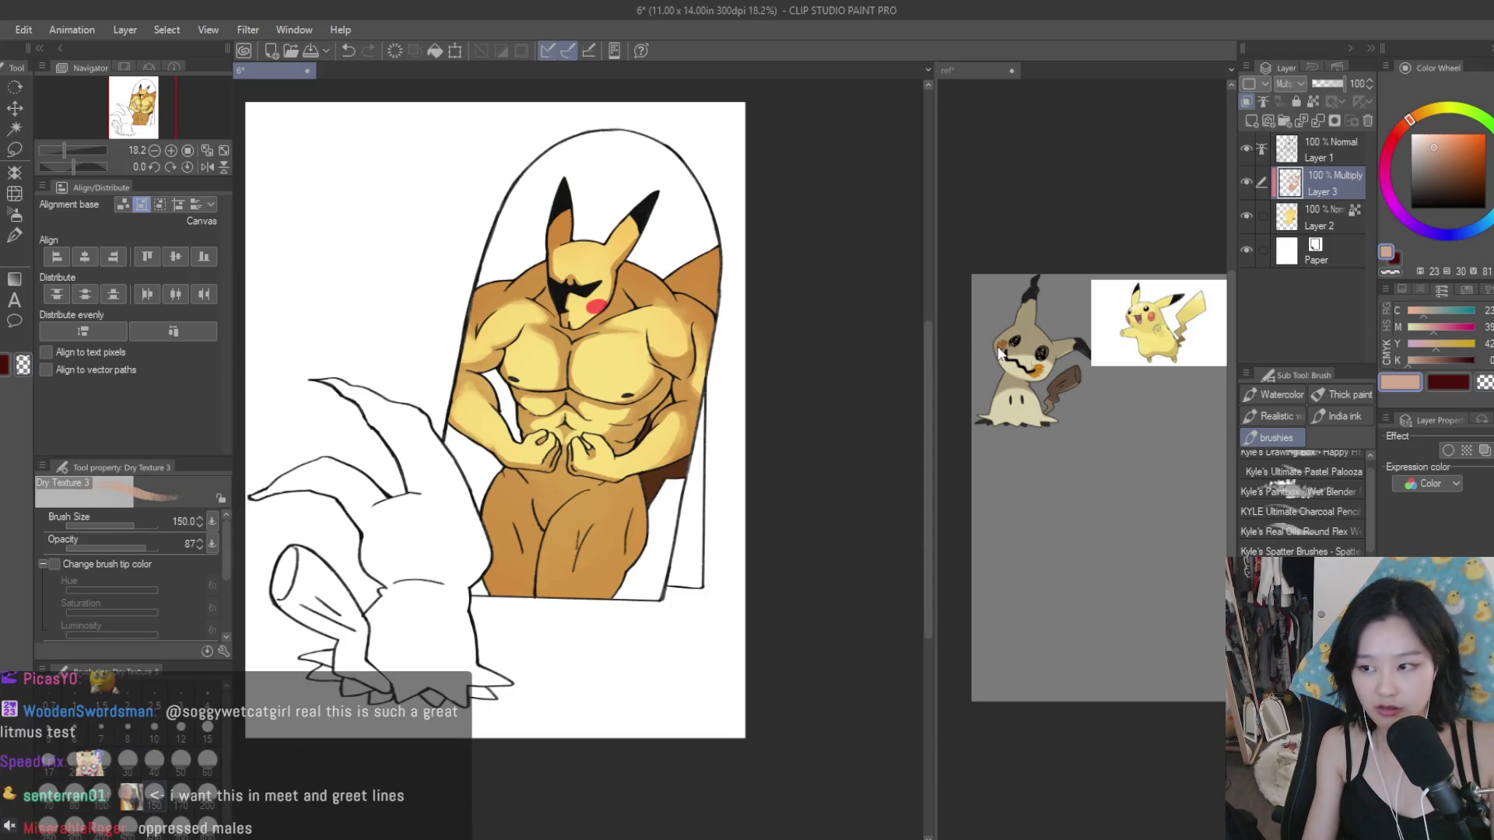
{"action": "key", "text": "c"}
Step: Paint and rework a light highlight down the thigh, adjusting brush size
{"action": "scroll", "coordinate": [590, 540], "scroll_direction": "up", "scroll_amount": 5}
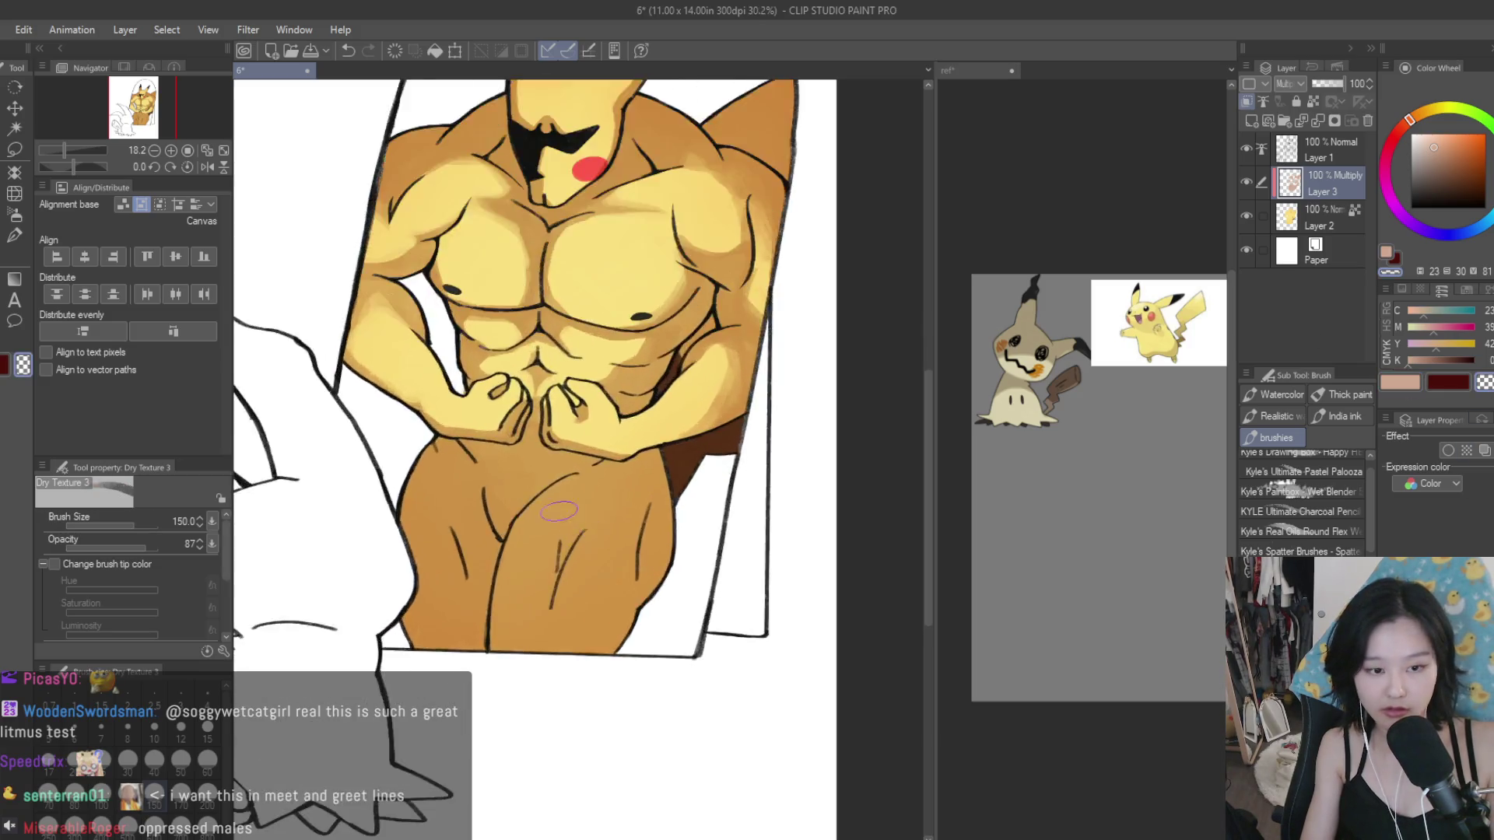
{"action": "mouse_move", "coordinate": [518, 541]}
{"action": "left_mouse_down"}
{"action": "mouse_move", "coordinate": [498, 674]}
{"action": "mouse_move", "coordinate": [537, 541]}
{"action": "mouse_move", "coordinate": [505, 669]}
{"action": "left_mouse_up"}
{"action": "key", "text": "bracketleft"}
{"action": "key", "text": "bracketleft"}
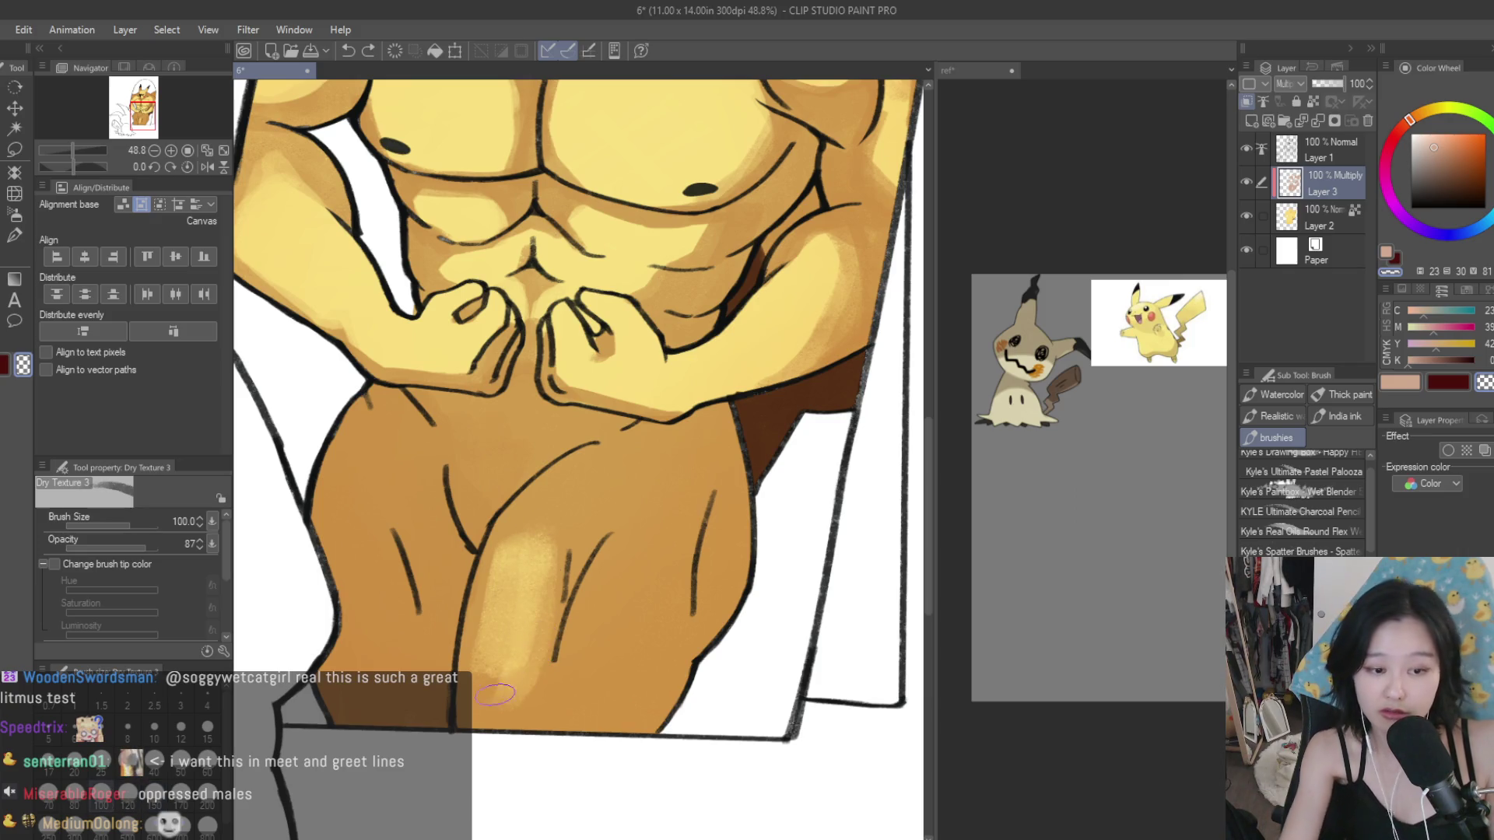
{"action": "left_click_drag", "start_coordinate": [536, 537], "coordinate": [533, 606]}
{"action": "key", "text": "bracketright"}
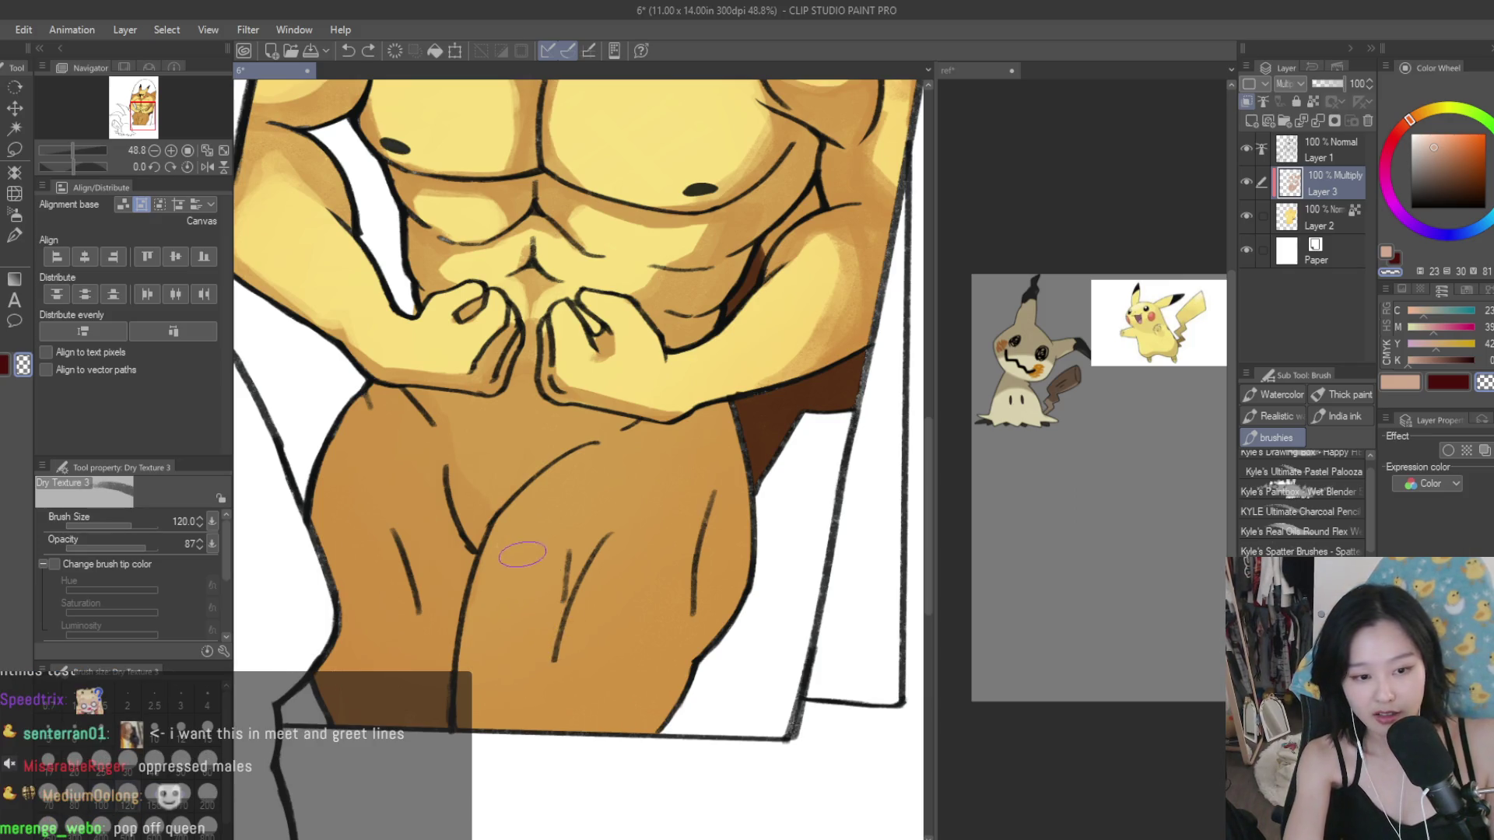
{"action": "key", "text": "bracketright"}
{"action": "key", "text": "bracketright"}
{"action": "left_click_drag", "start_coordinate": [521, 549], "coordinate": [498, 677]}
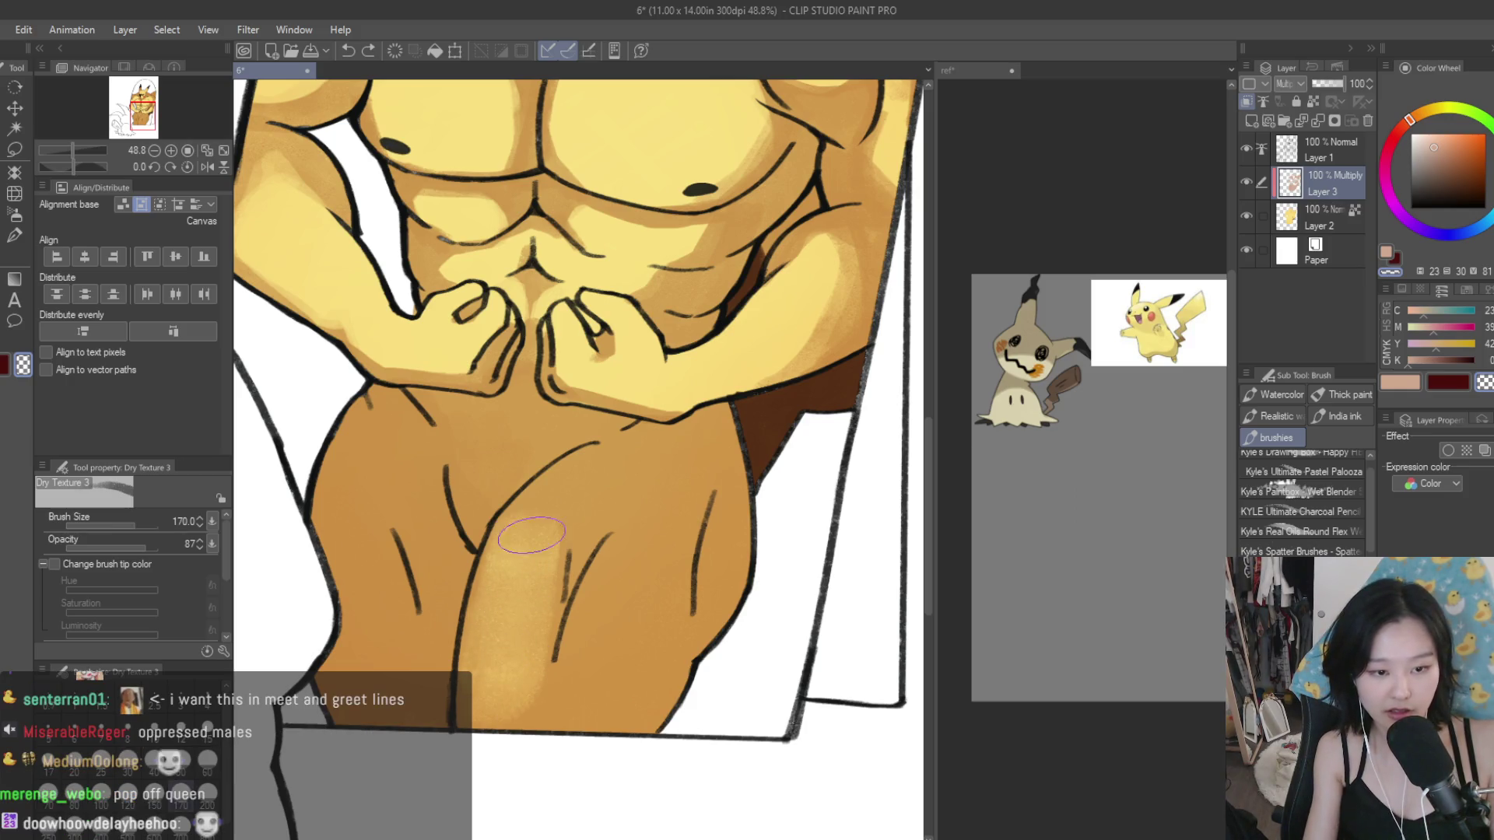
Step: Add textured light highlights to the right and left thighs
{"action": "mouse_move", "coordinate": [610, 589]}
{"action": "left_mouse_down"}
{"action": "mouse_move", "coordinate": [633, 517]}
{"action": "mouse_move", "coordinate": [628, 624]}
{"action": "left_mouse_up"}
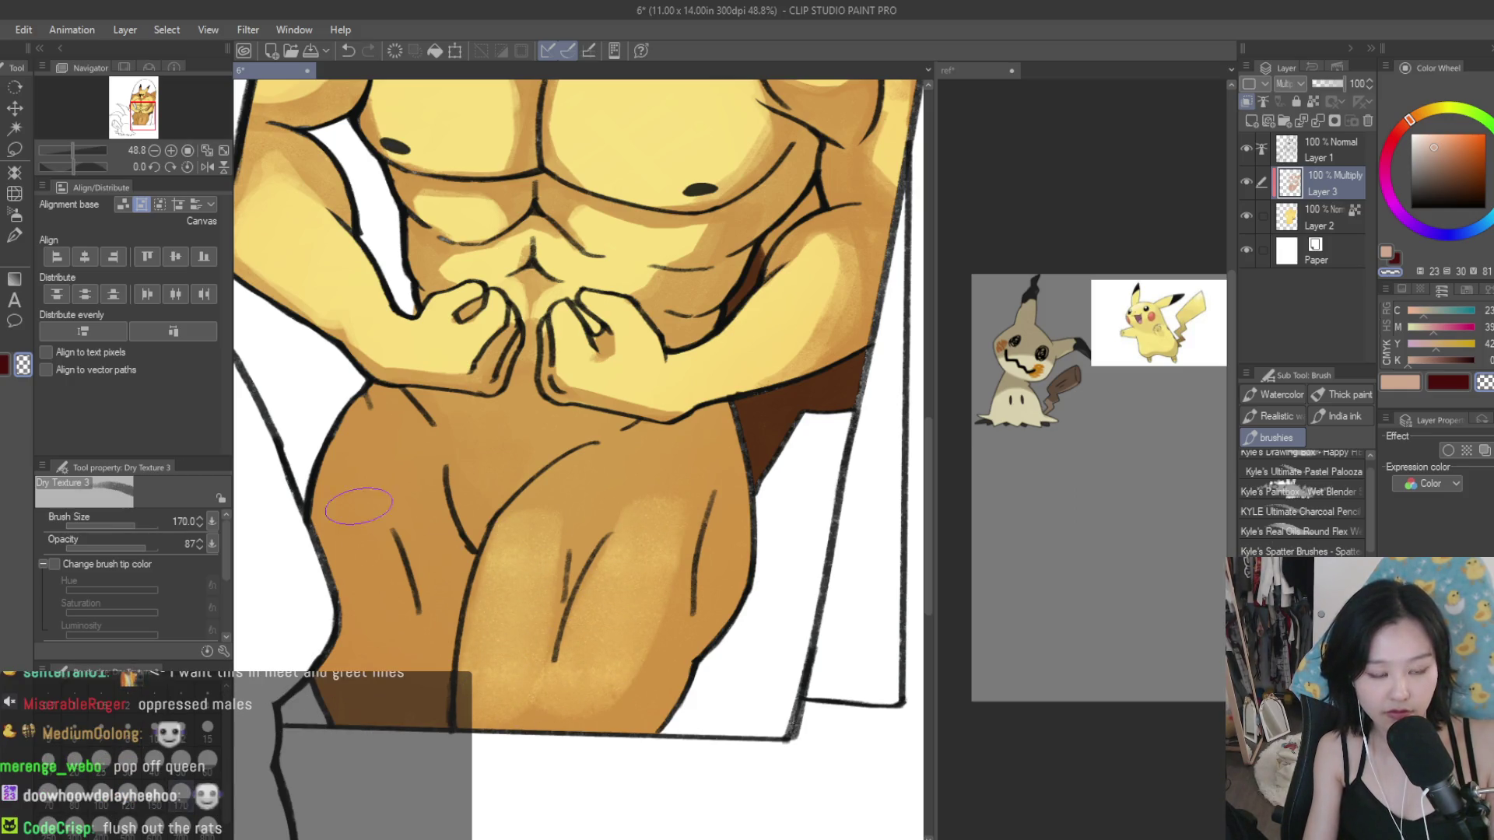
{"action": "left_click_drag", "start_coordinate": [350, 501], "coordinate": [361, 571]}
{"action": "left_click_drag", "start_coordinate": [346, 503], "coordinate": [343, 592]}
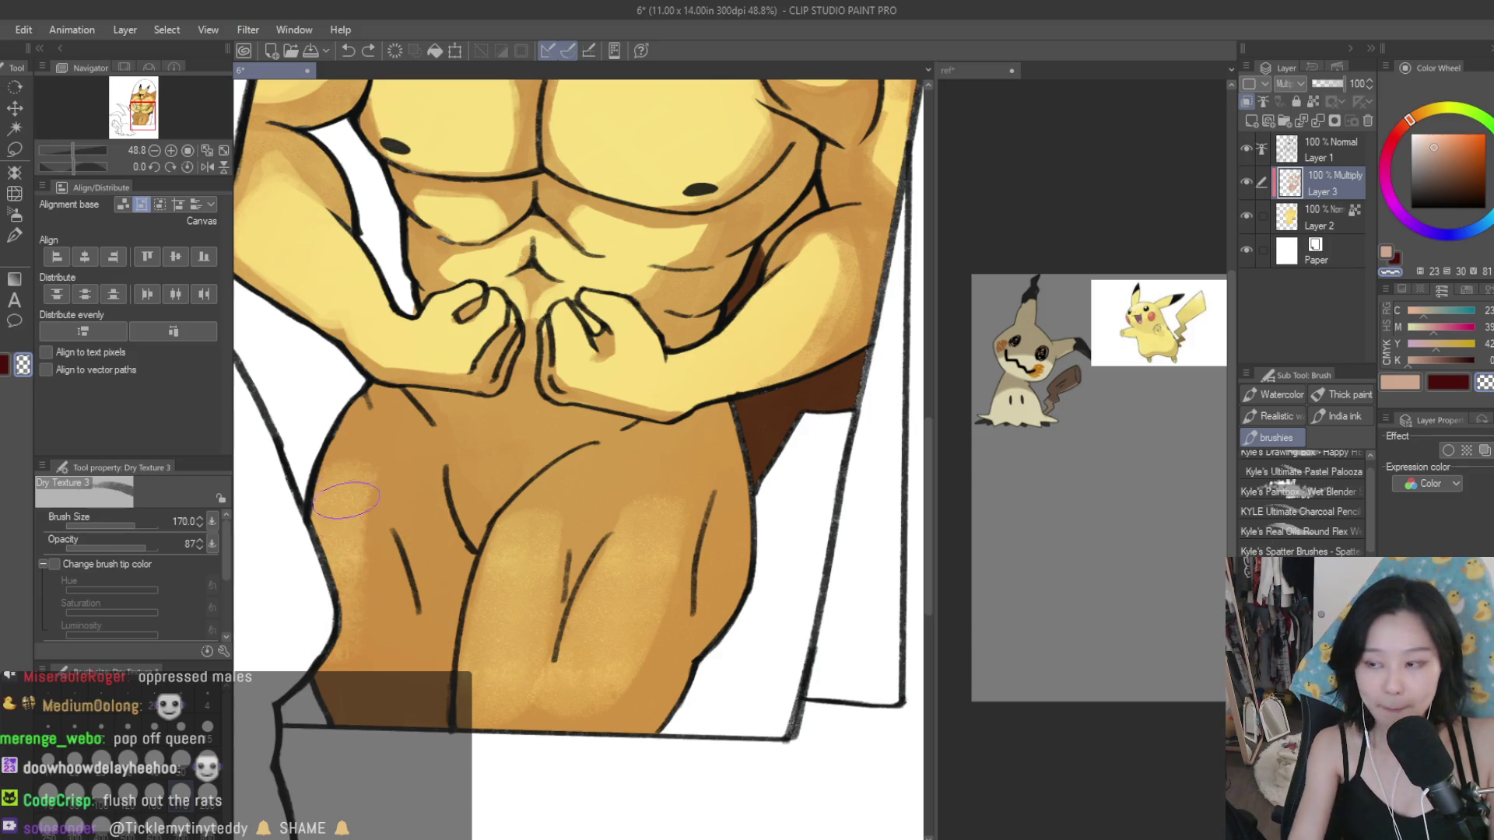
{"action": "left_click_drag", "start_coordinate": [358, 537], "coordinate": [389, 669]}
{"action": "scroll", "coordinate": [644, 667], "scroll_direction": "down", "scroll_amount": 5}
{"action": "scroll", "coordinate": [751, 590], "scroll_direction": "up", "scroll_amount": 2}
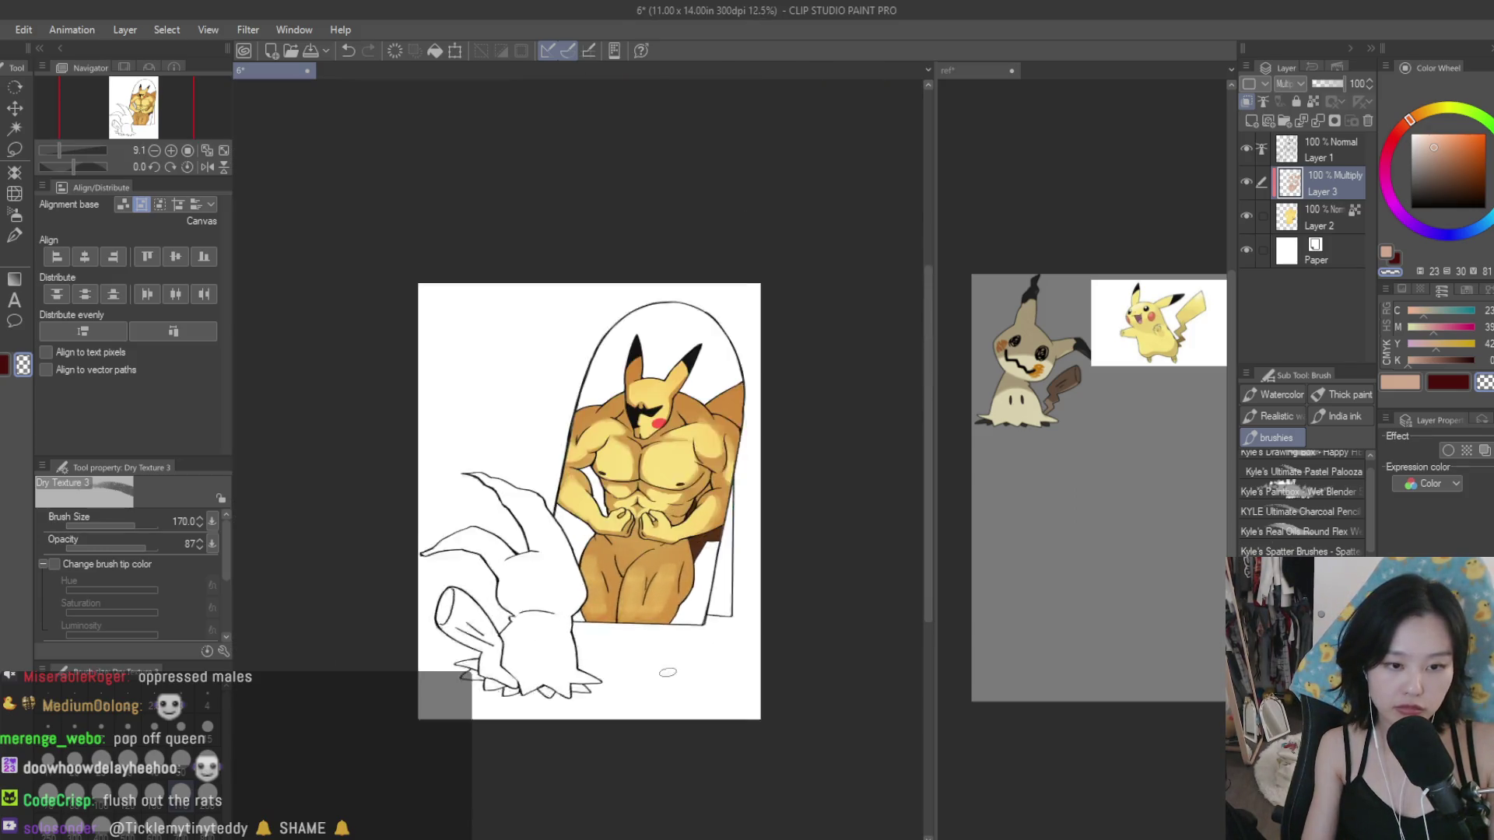
Step: Switch to the Blur sub tool and blur the thigh shading
{"action": "key", "text": "j"}
{"action": "scroll", "coordinate": [617, 600], "scroll_direction": "up", "scroll_amount": 2}
{"action": "left_click_drag", "start_coordinate": [617, 600], "coordinate": [675, 566]}
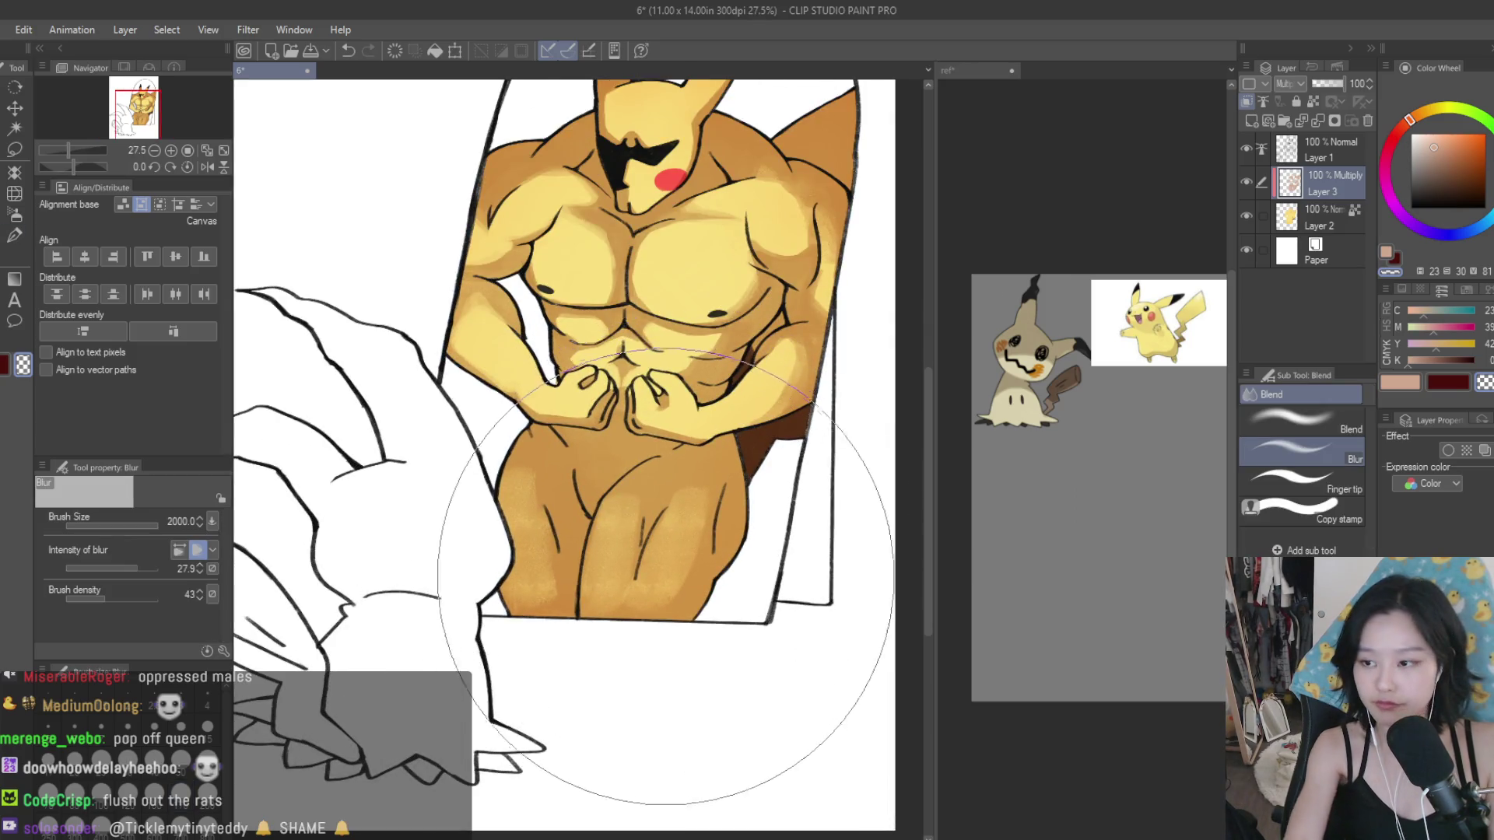
Step: Blur at size 600 from the thighs down over the lower legs
{"action": "key", "text": "bracketleft"}
{"action": "key", "text": "bracketleft"}
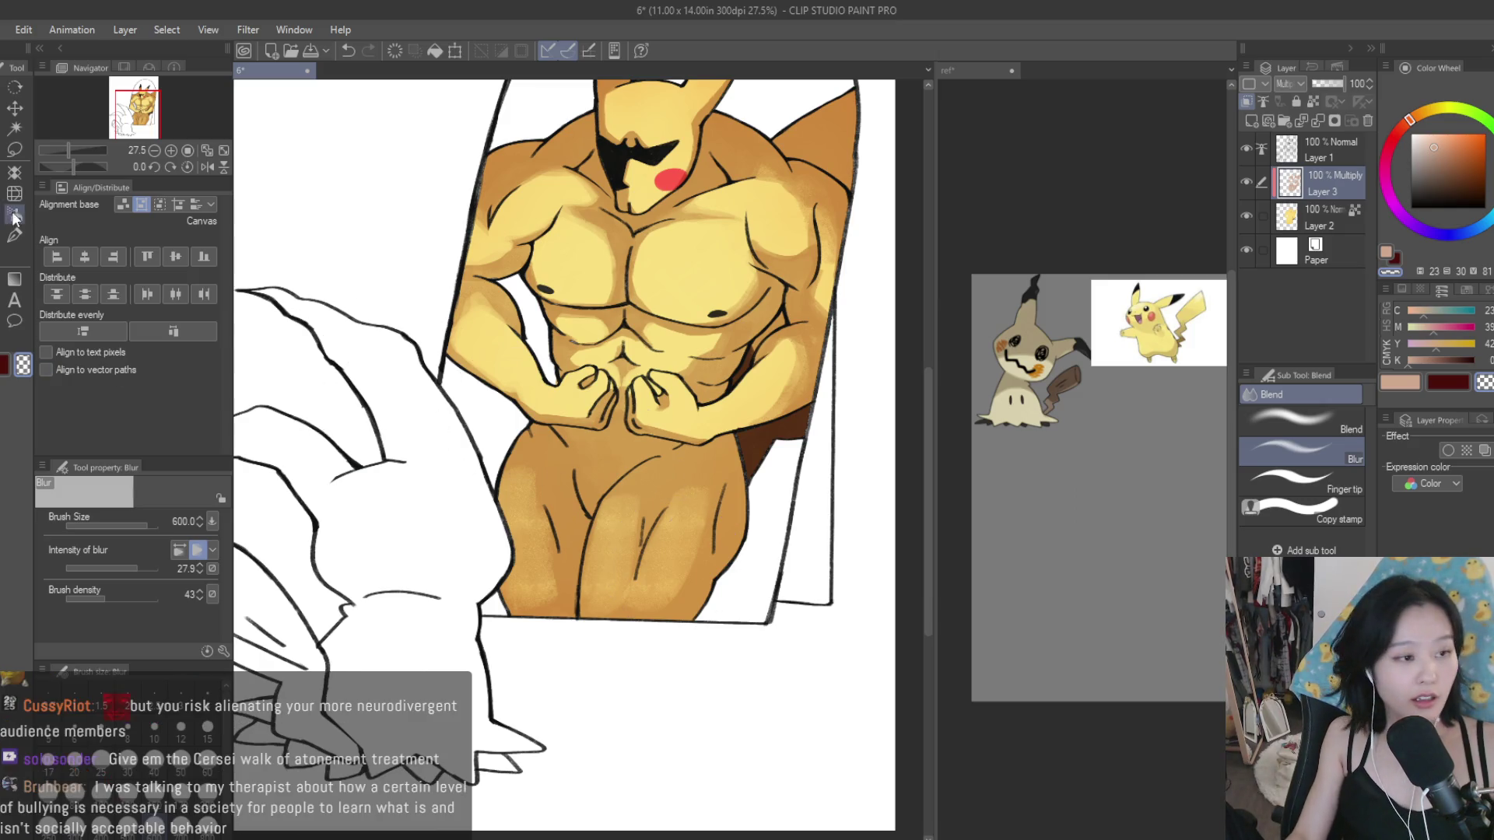
{"action": "scroll", "coordinate": [580, 498], "scroll_direction": "up", "scroll_amount": 2}
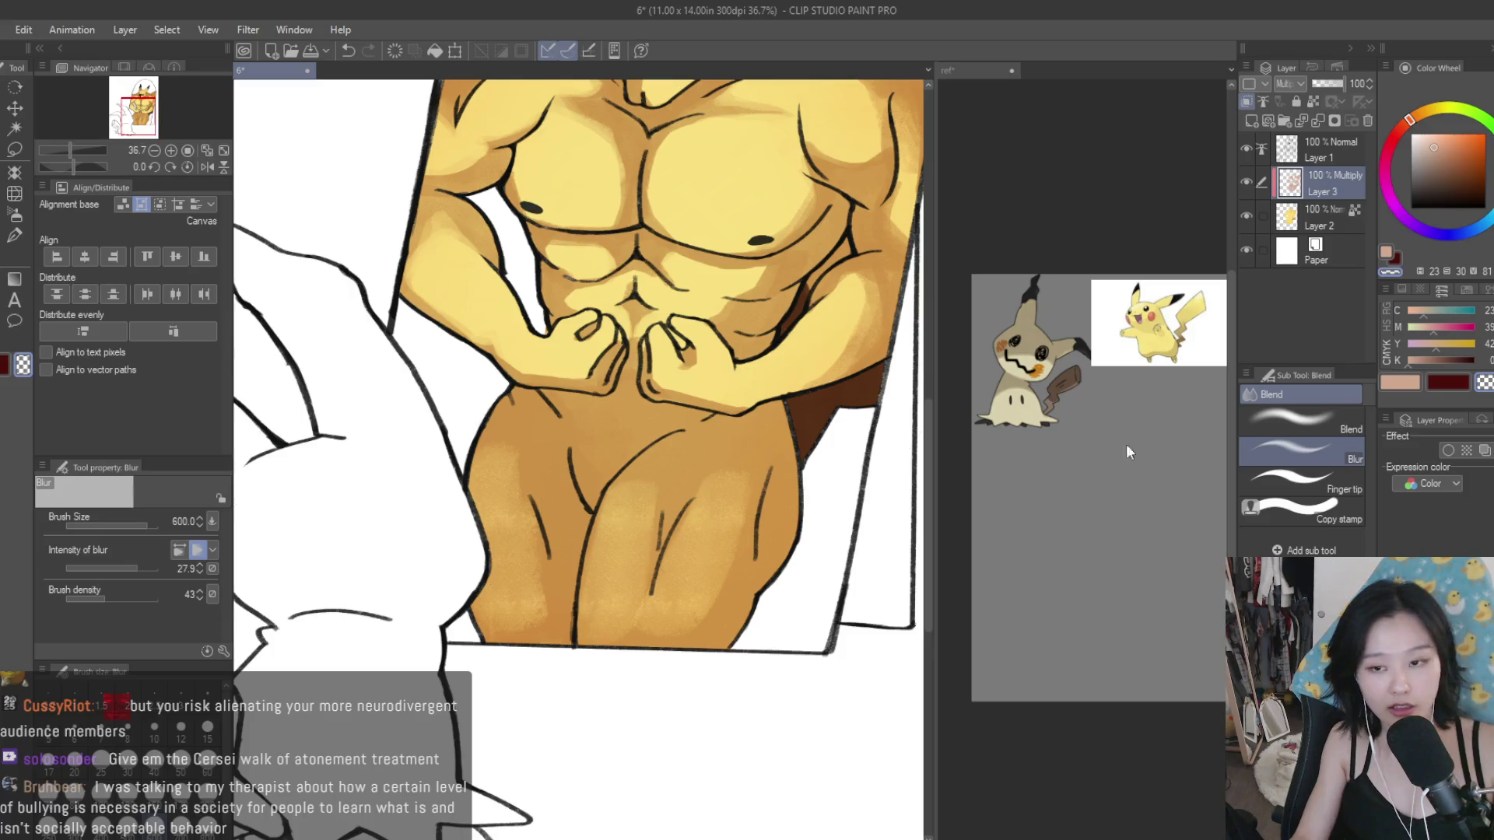
{"action": "scroll", "coordinate": [477, 613], "scroll_direction": "down", "scroll_amount": 1}
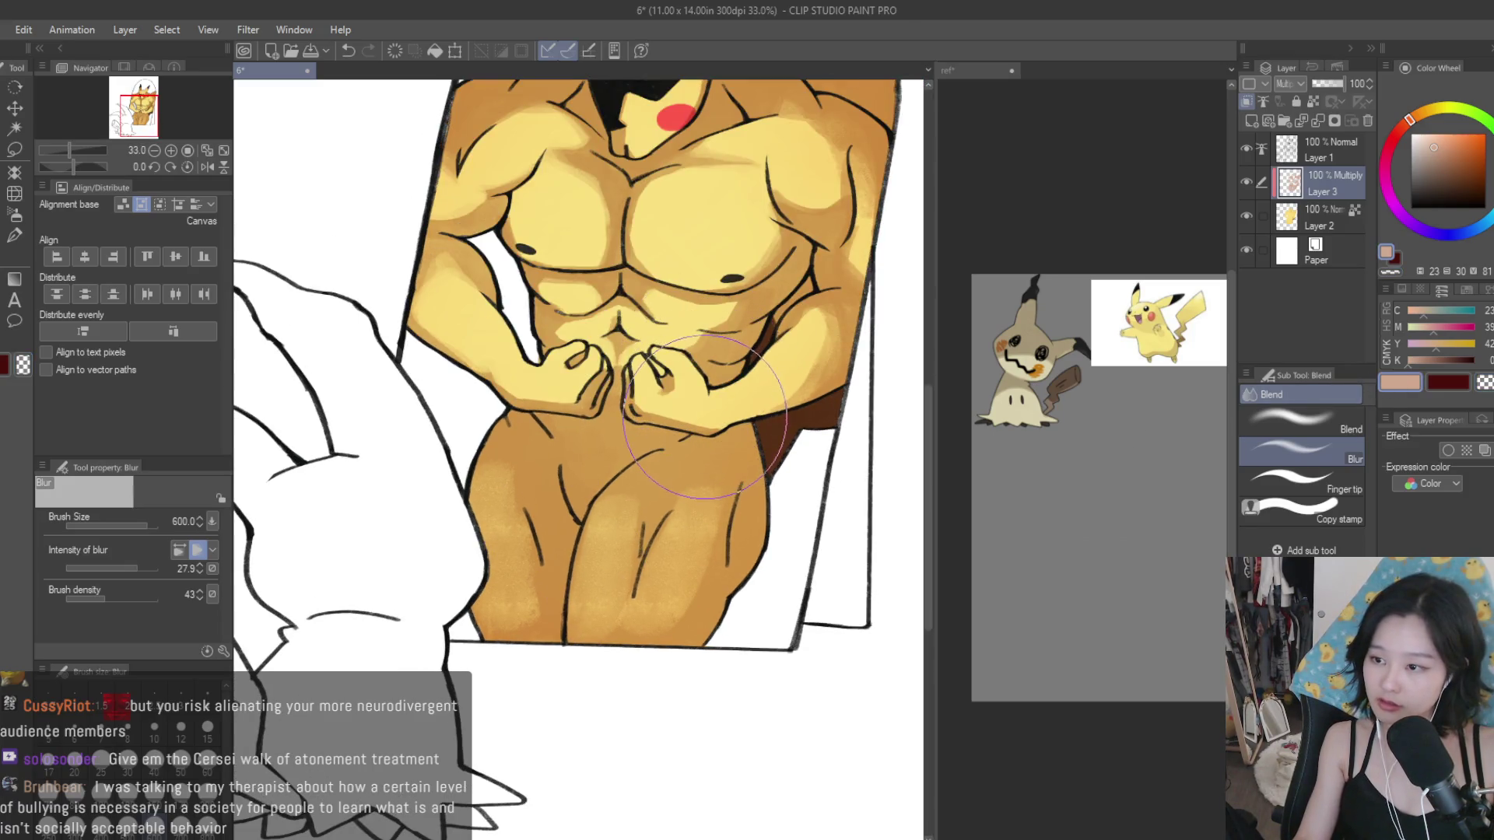
{"action": "mouse_move", "coordinate": [697, 486]}
{"action": "left_mouse_down"}
{"action": "mouse_move", "coordinate": [504, 620]}
{"action": "mouse_move", "coordinate": [637, 671]}
{"action": "mouse_move", "coordinate": [490, 484]}
{"action": "mouse_move", "coordinate": [567, 650]}
{"action": "mouse_move", "coordinate": [700, 634]}
{"action": "mouse_move", "coordinate": [478, 615]}
{"action": "left_mouse_up"}
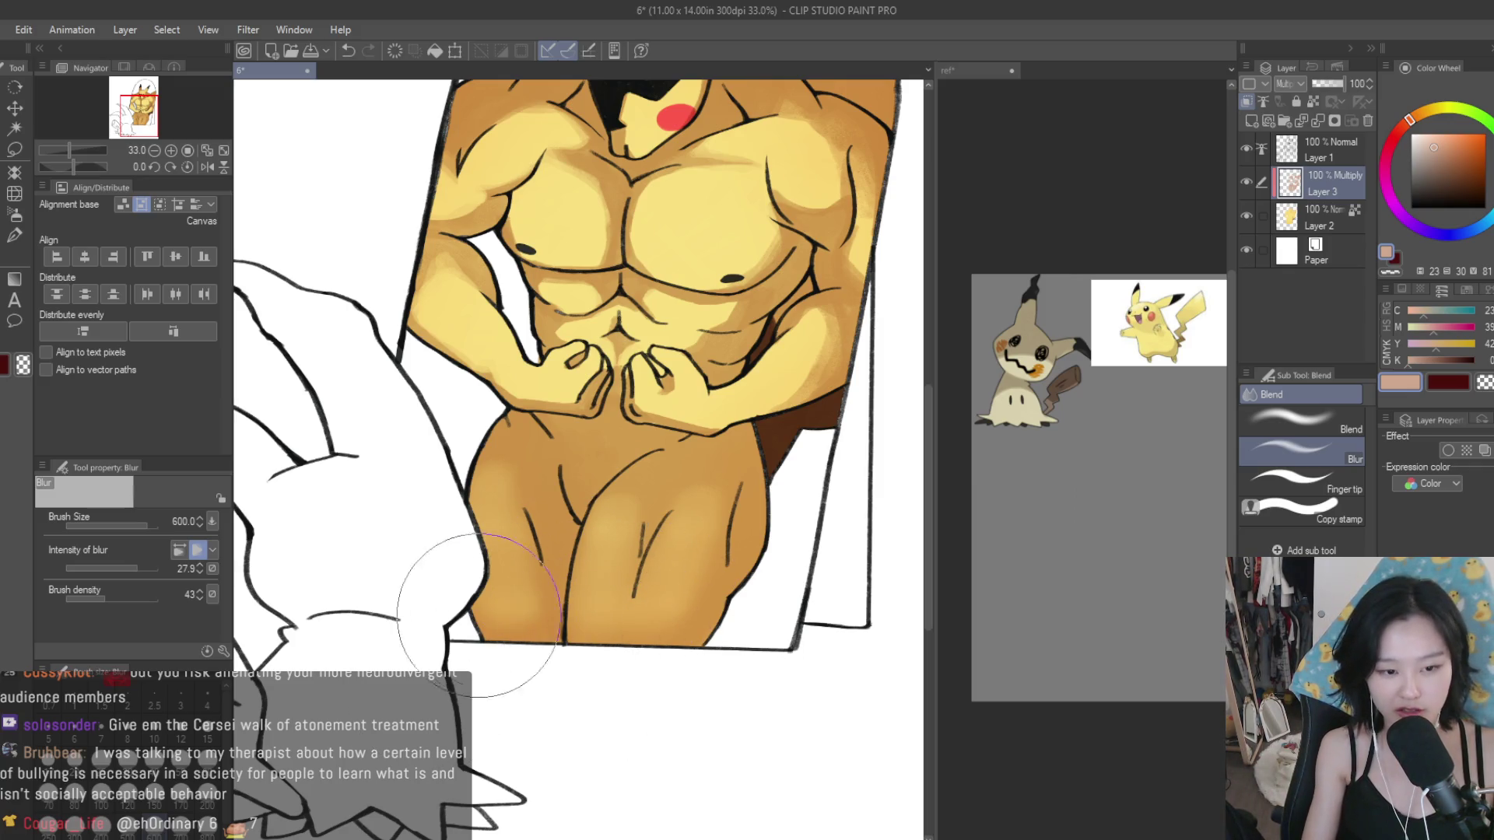
{"action": "left_click_drag", "start_coordinate": [479, 615], "coordinate": [500, 651]}
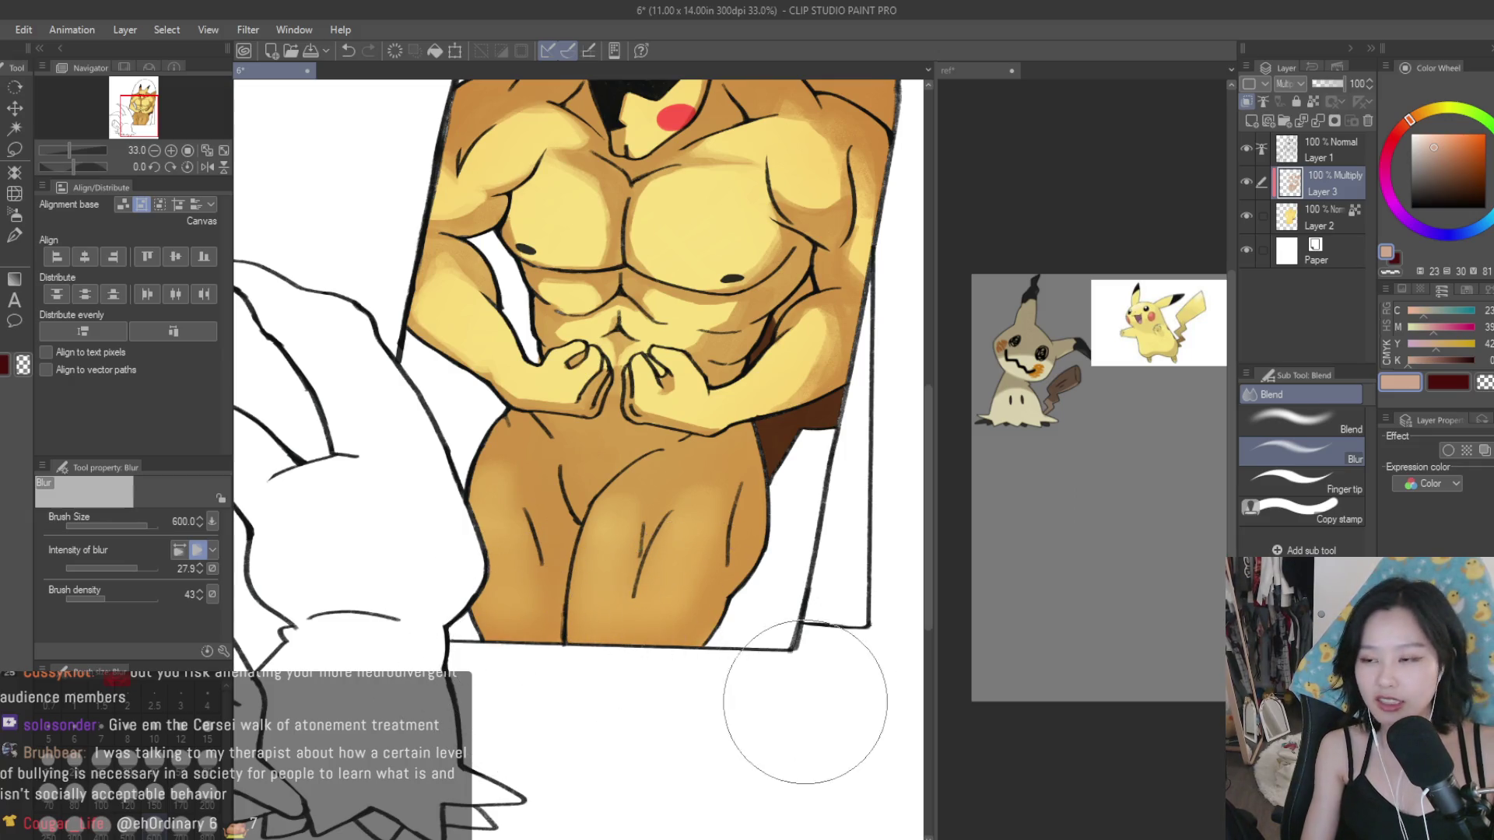
{"action": "scroll", "coordinate": [805, 703], "scroll_direction": "down", "scroll_amount": 1}
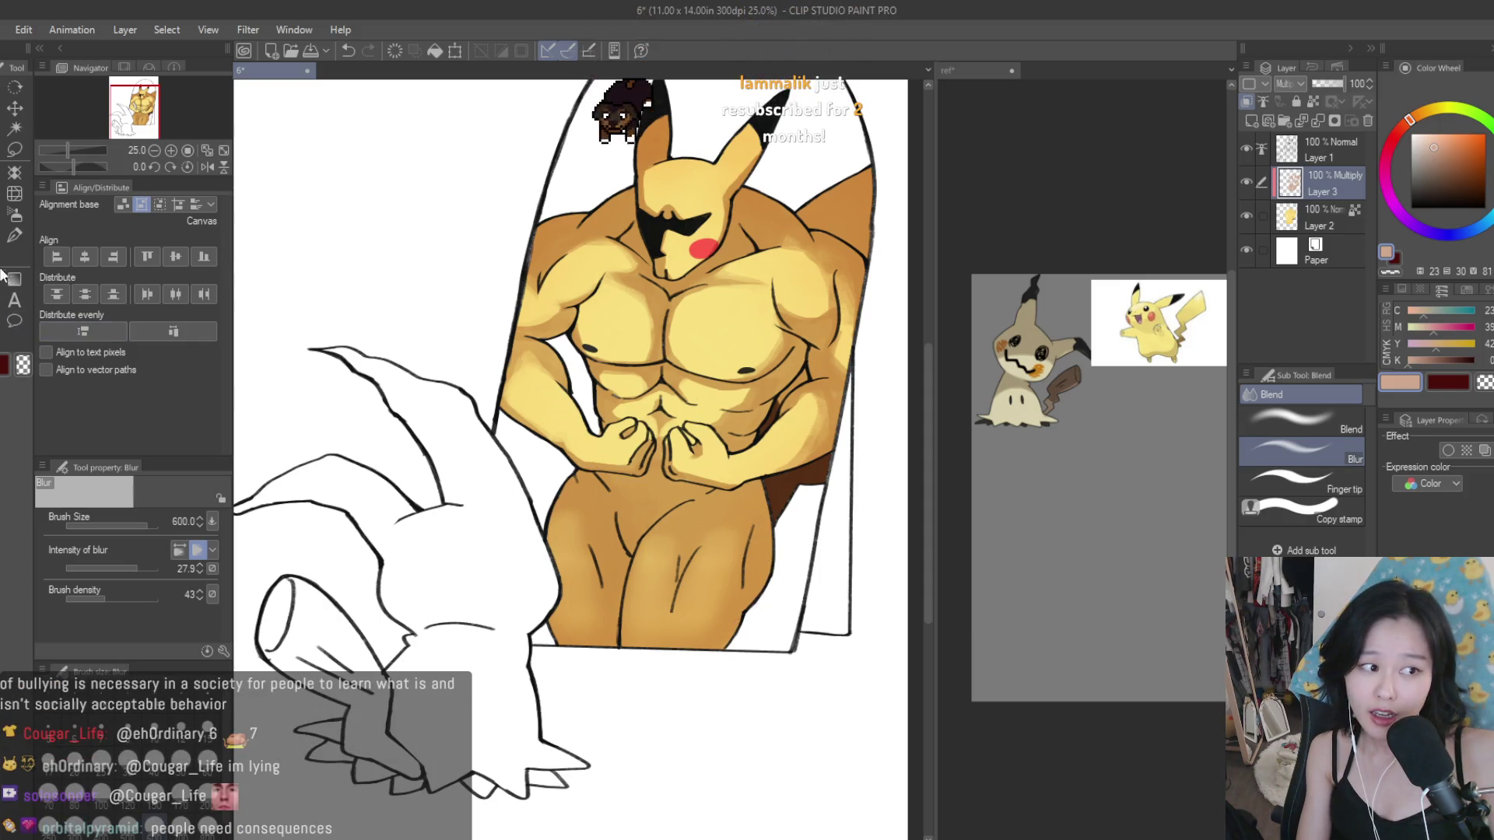
{"action": "left_click", "coordinate": [14, 236]}
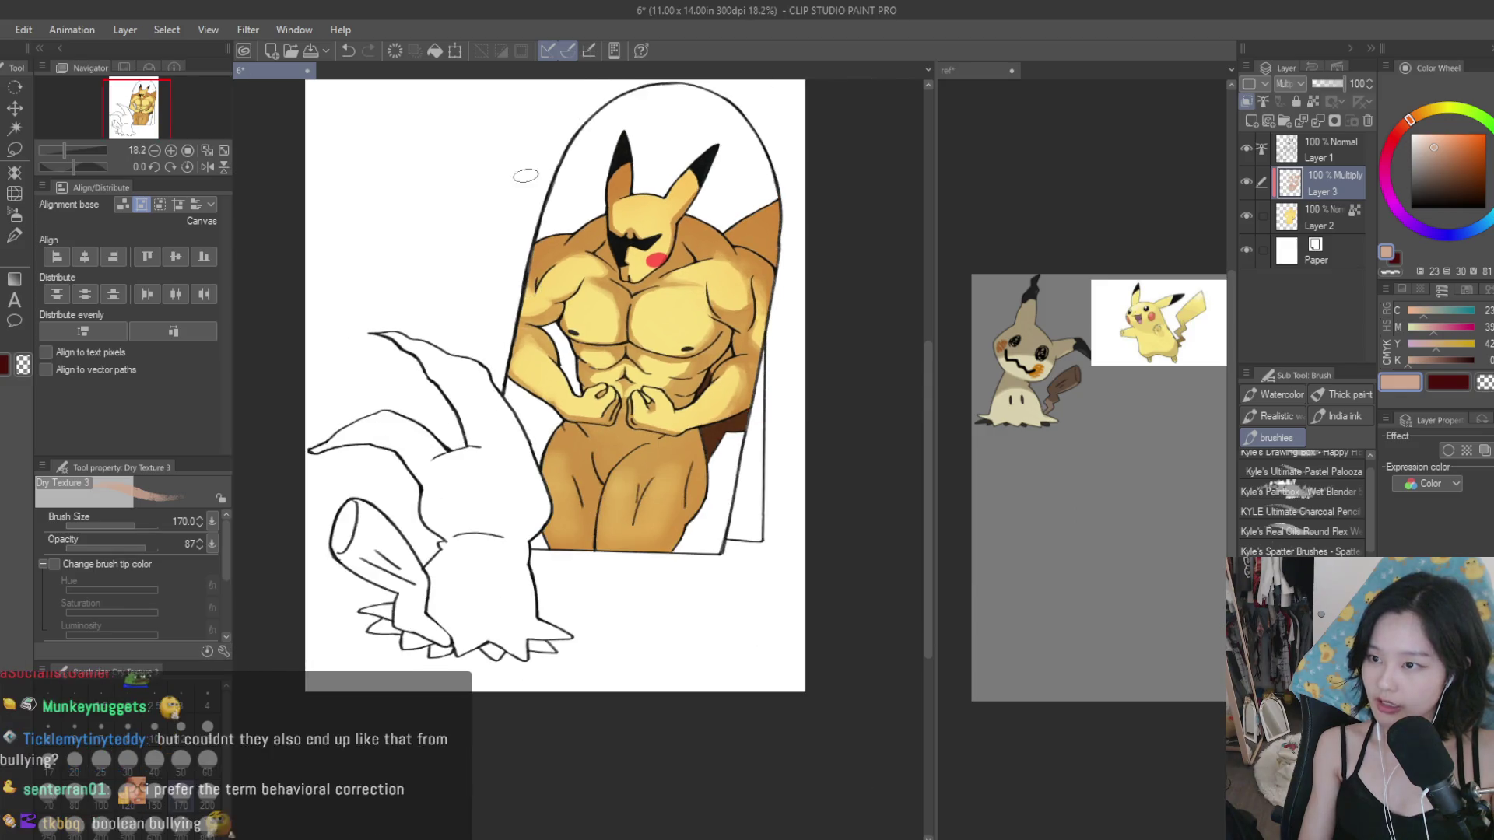
Step: Blur the right forearm shading and lower the blur Intensity to 8
{"action": "scroll", "coordinate": [531, 233], "scroll_direction": "up", "scroll_amount": 3}
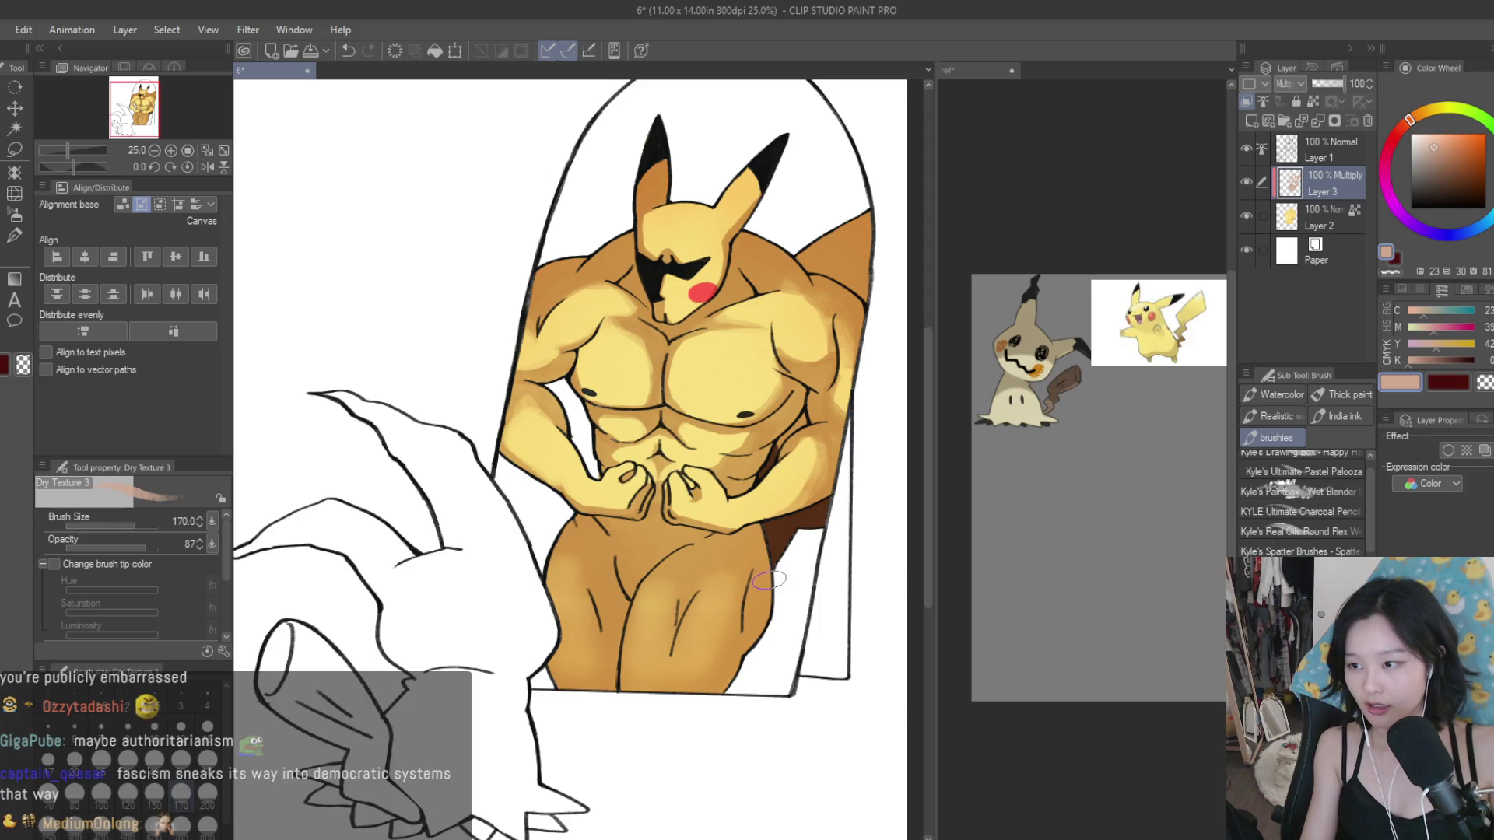
{"action": "scroll", "coordinate": [627, 634], "scroll_direction": "down", "scroll_amount": 1}
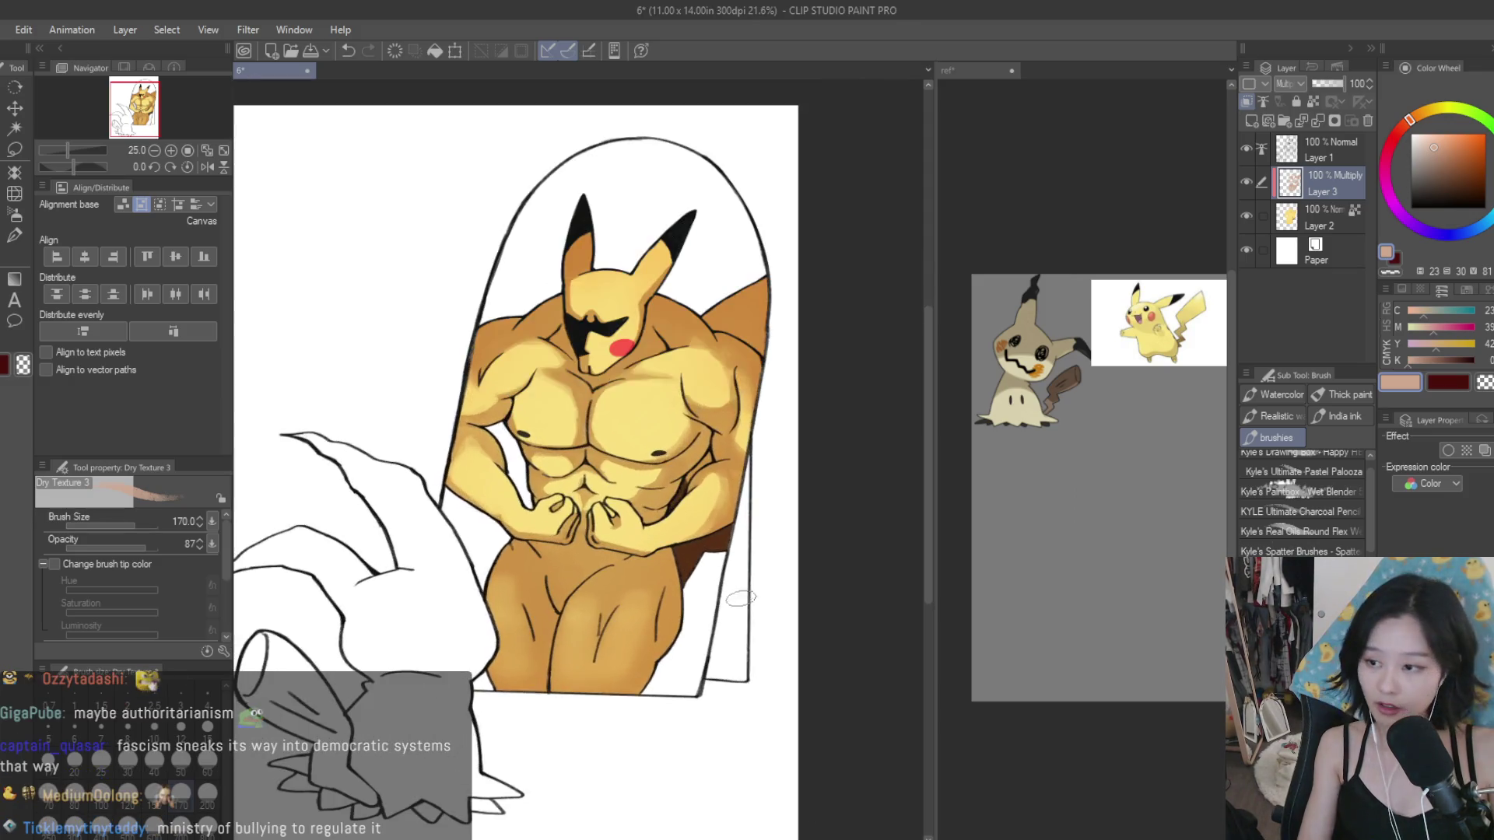
{"action": "scroll", "coordinate": [627, 553], "scroll_direction": "down", "scroll_amount": 1}
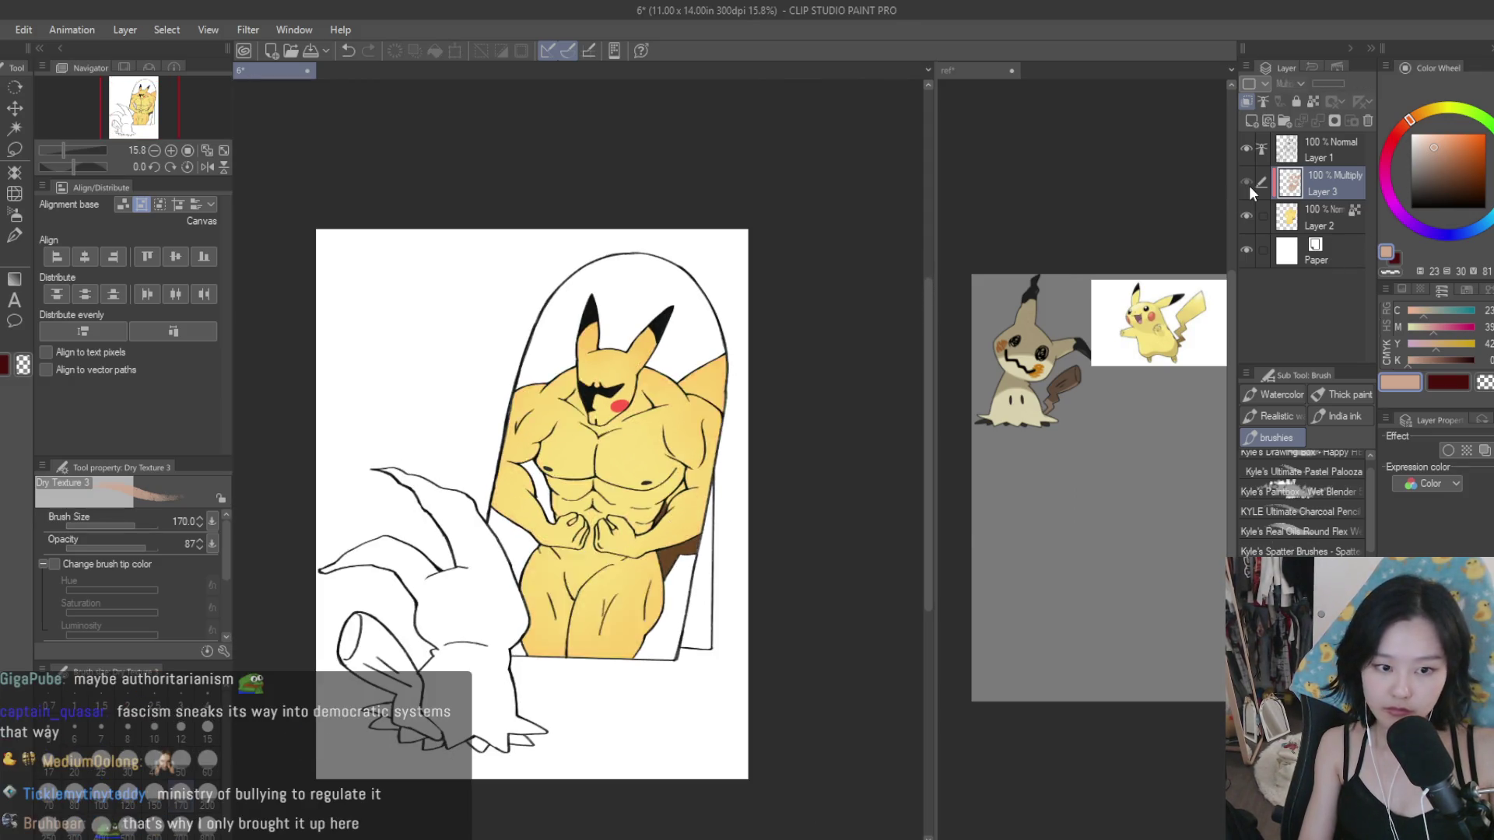
{"action": "scroll", "coordinate": [494, 498], "scroll_direction": "up", "scroll_amount": 2}
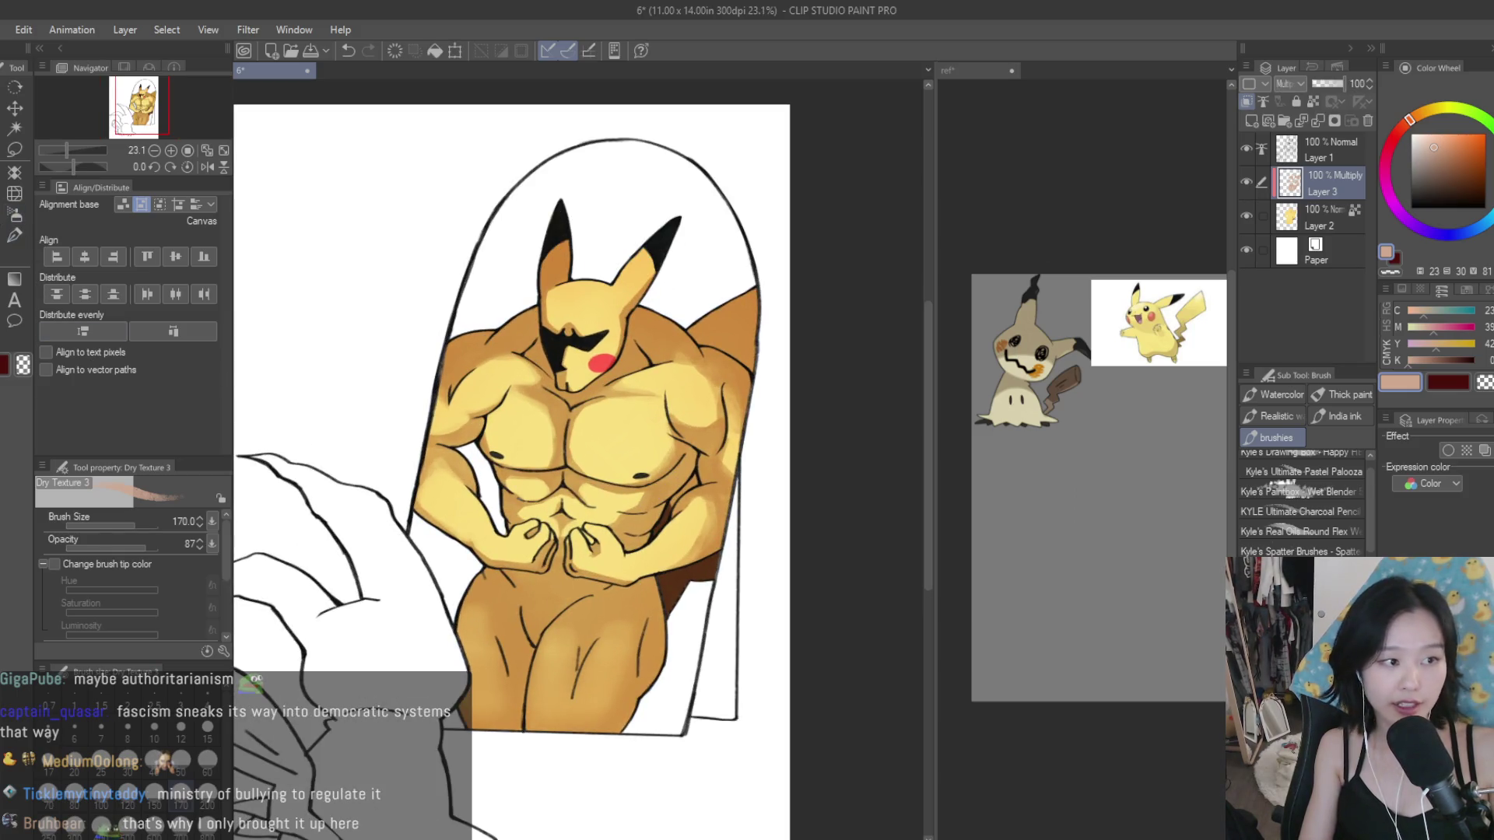
{"action": "key", "text": "j"}
{"action": "scroll", "coordinate": [685, 533], "scroll_direction": "up", "scroll_amount": 3}
{"action": "mouse_move", "coordinate": [712, 537]}
{"action": "left_mouse_down"}
{"action": "mouse_move", "coordinate": [615, 646]}
{"action": "mouse_move", "coordinate": [732, 544]}
{"action": "left_mouse_up"}
{"action": "left_click_drag", "start_coordinate": [685, 592], "coordinate": [747, 545]}
{"action": "left_click", "coordinate": [128, 568]}
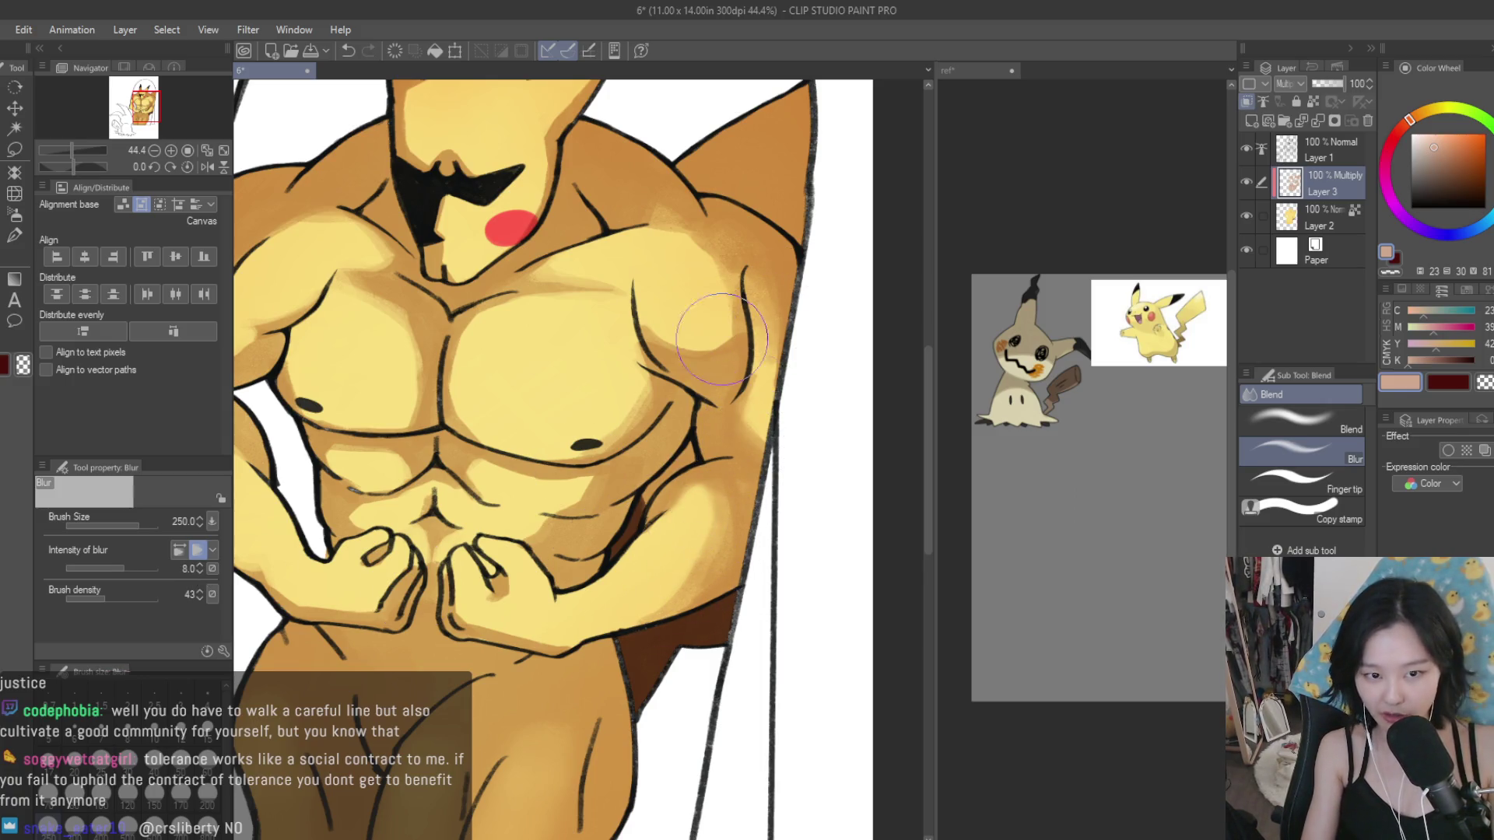
Step: Blur the shading across Pikachu's chest and abdomen
{"action": "mouse_move", "coordinate": [484, 397]}
{"action": "left_mouse_down"}
{"action": "mouse_move", "coordinate": [406, 495]}
{"action": "mouse_move", "coordinate": [504, 601]}
{"action": "left_mouse_up"}
{"action": "scroll", "coordinate": [389, 595], "scroll_direction": "down", "scroll_amount": 2}
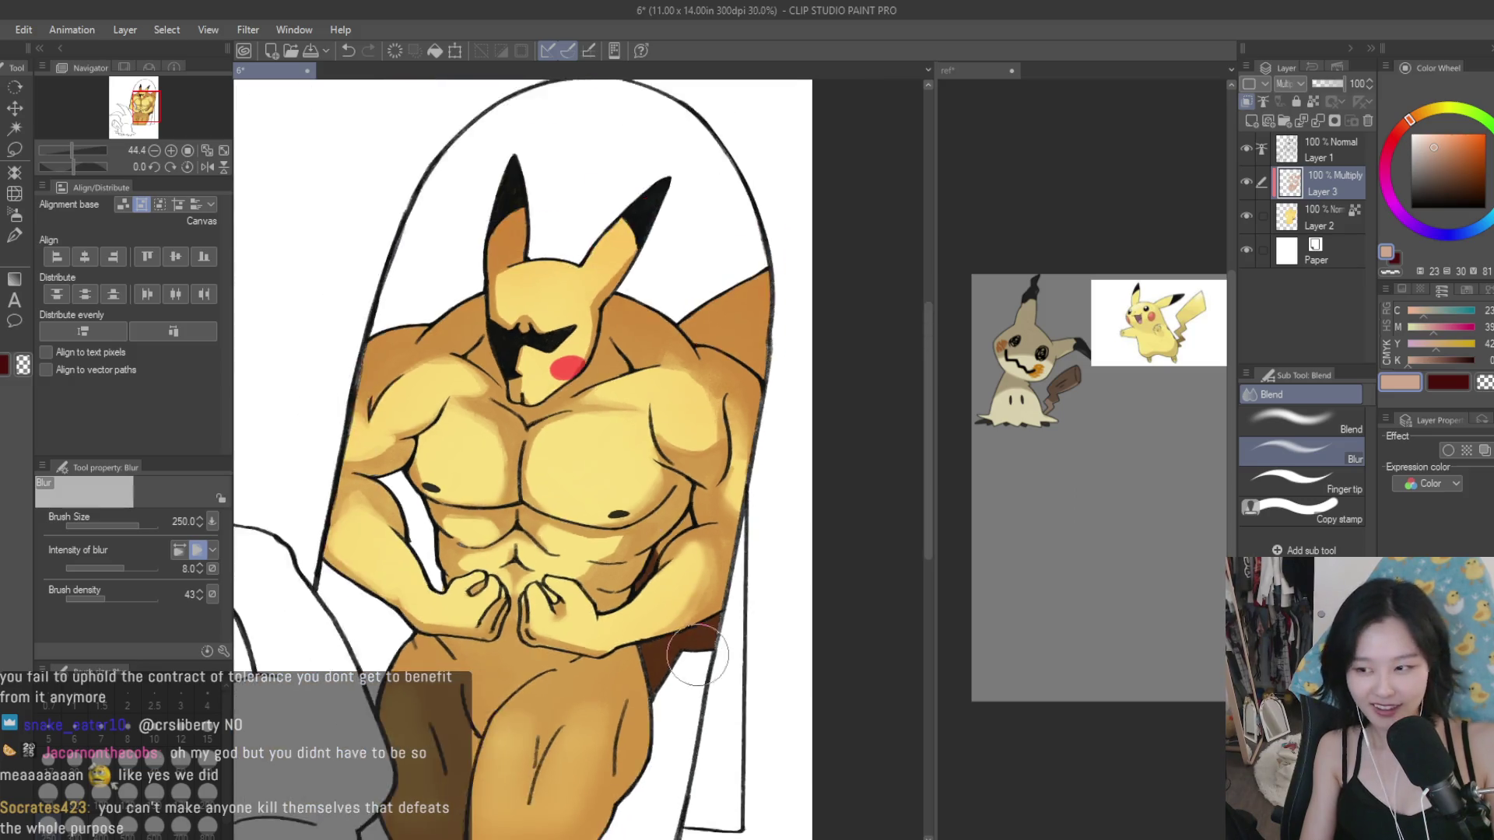
{"action": "scroll", "coordinate": [319, 444], "scroll_direction": "up", "scroll_amount": 2}
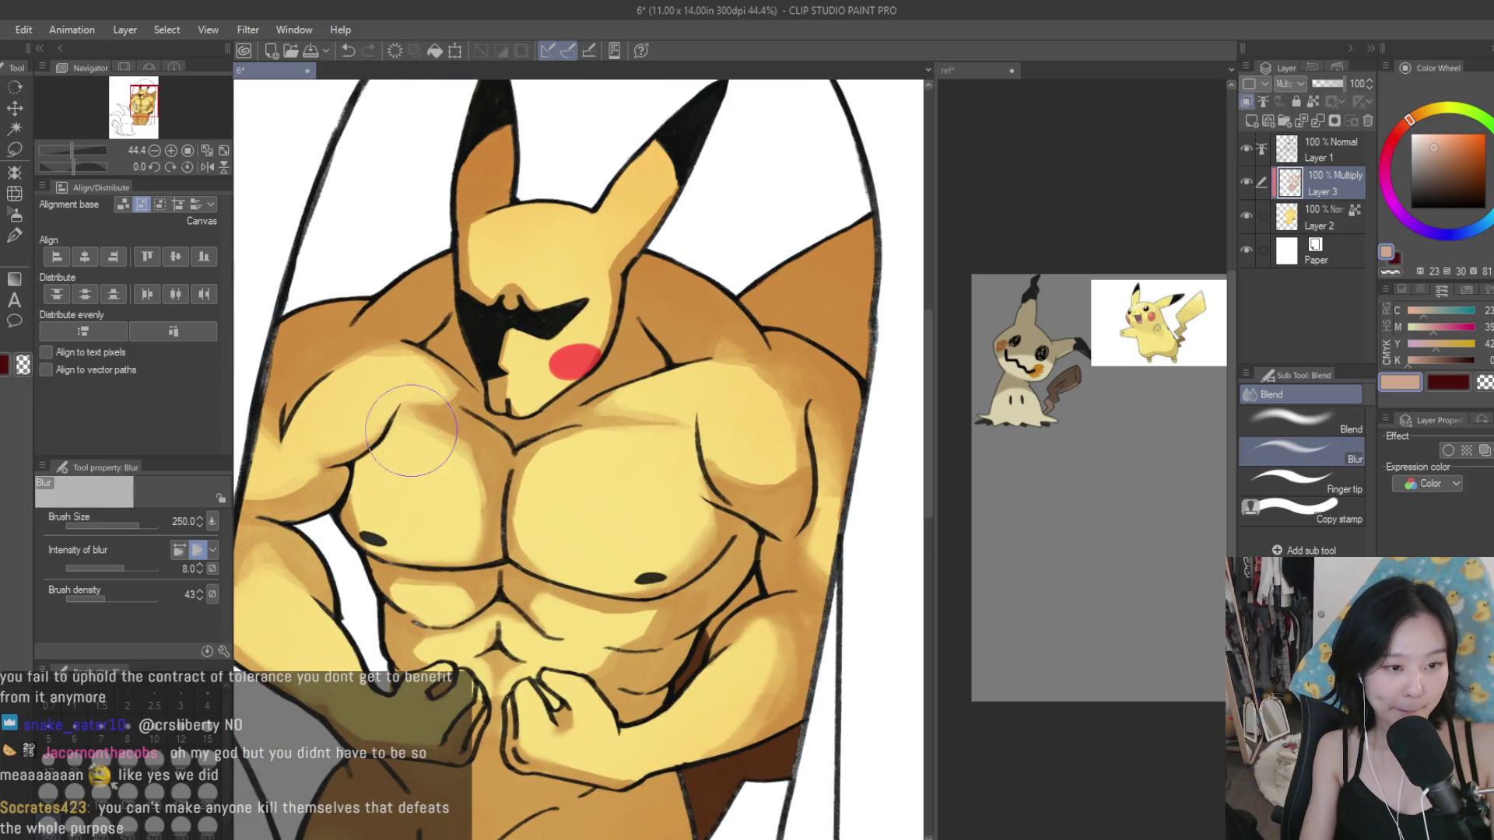
{"action": "scroll", "coordinate": [492, 381], "scroll_direction": "down", "scroll_amount": 2}
{"action": "scroll", "coordinate": [741, 426], "scroll_direction": "down", "scroll_amount": 1}
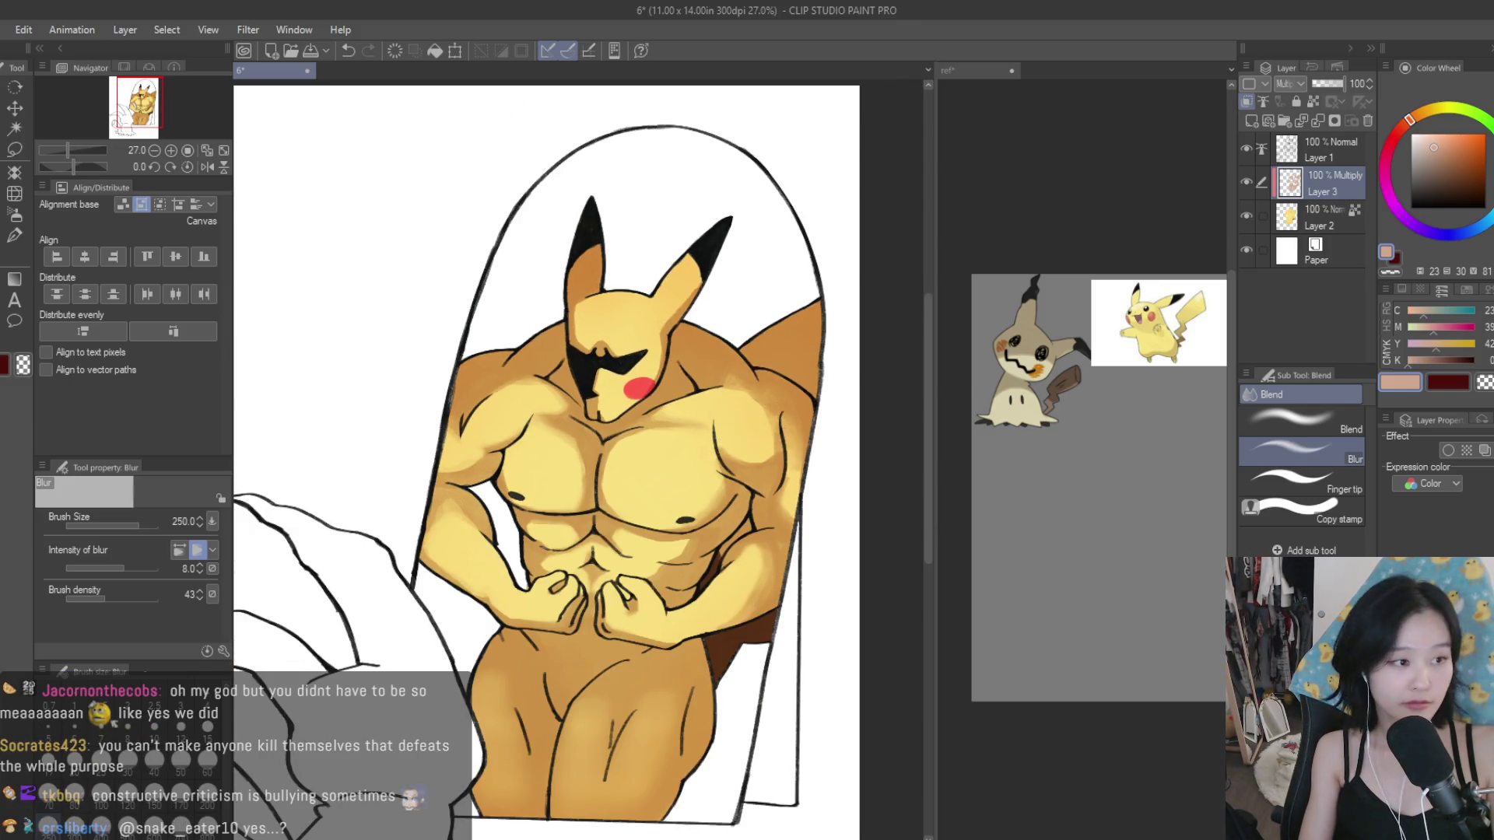
Step: Return to the Dry Texture 3 brush and eyedrop an orange-tan paint colour
{"action": "key", "text": "b"}
{"action": "scroll", "coordinate": [630, 492], "scroll_direction": "up", "scroll_amount": 2}
{"action": "scroll", "coordinate": [629, 492], "scroll_direction": "down", "scroll_amount": 1}
{"action": "scroll", "coordinate": [629, 492], "scroll_direction": "up", "scroll_amount": 1}
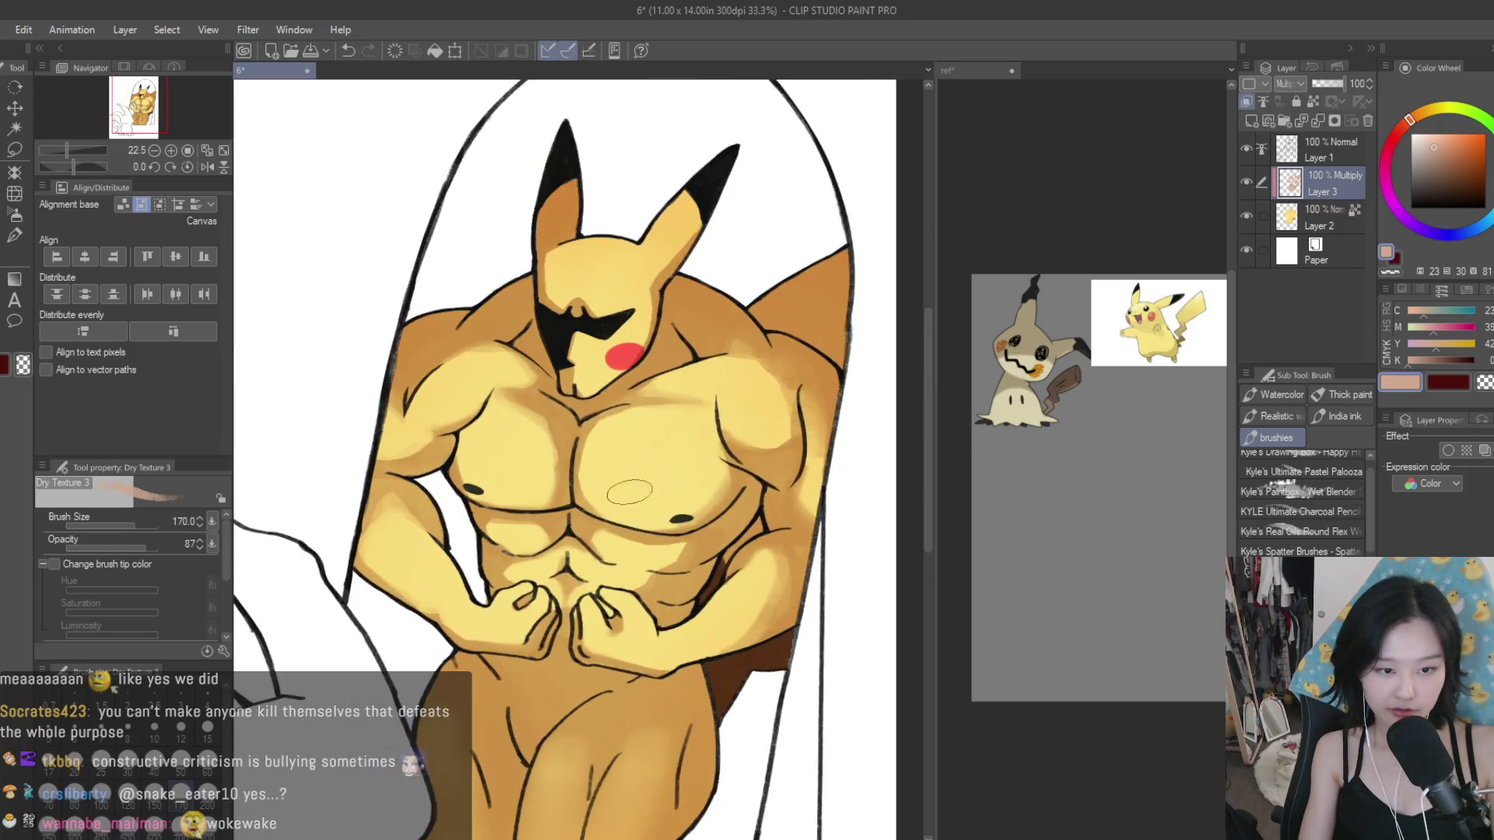
{"action": "scroll", "coordinate": [629, 492], "scroll_direction": "up", "scroll_amount": 1}
{"action": "left_click", "coordinate": [576, 436], "text": "alt"}
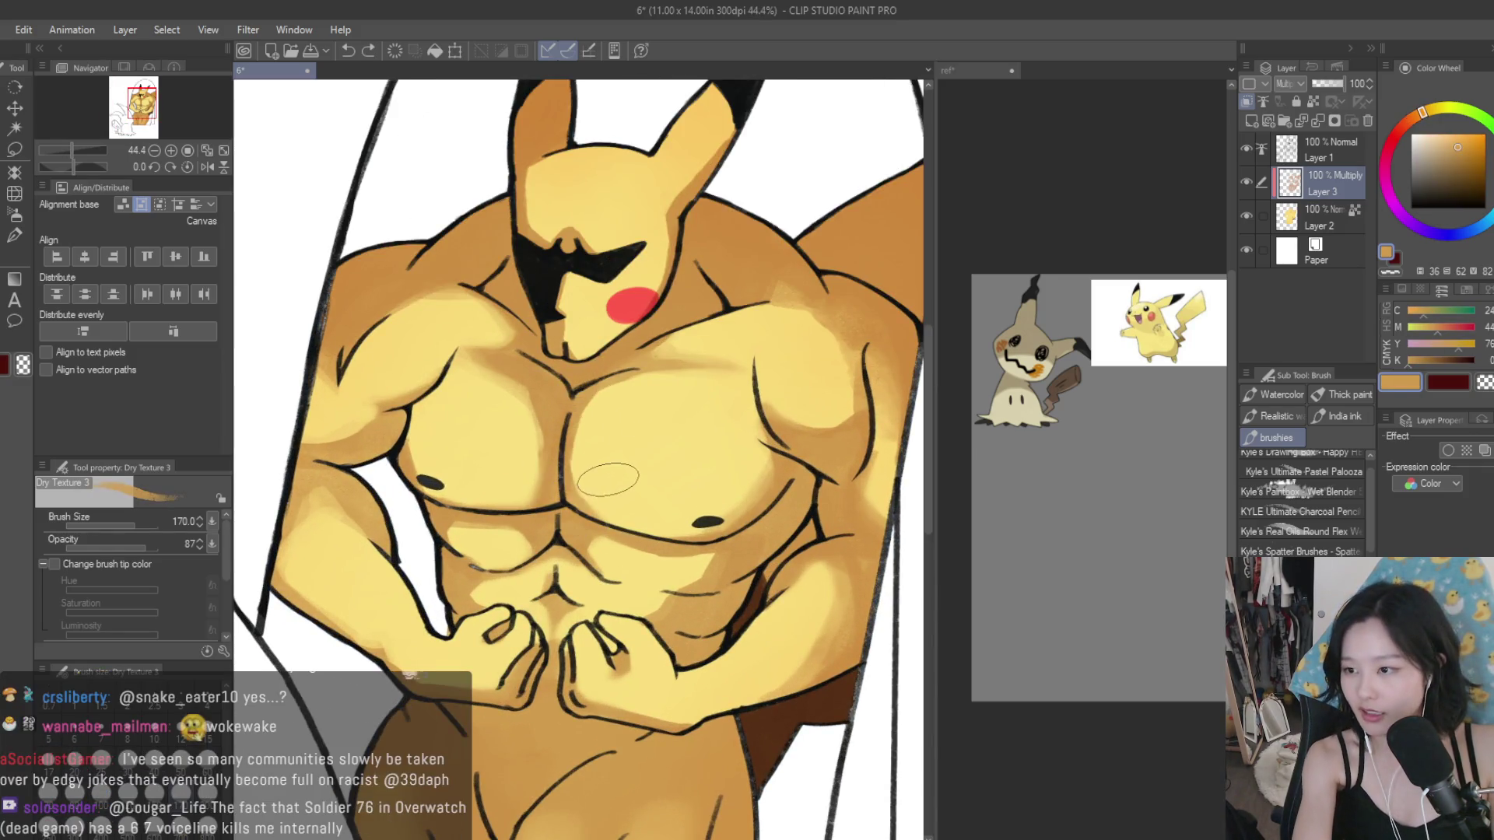